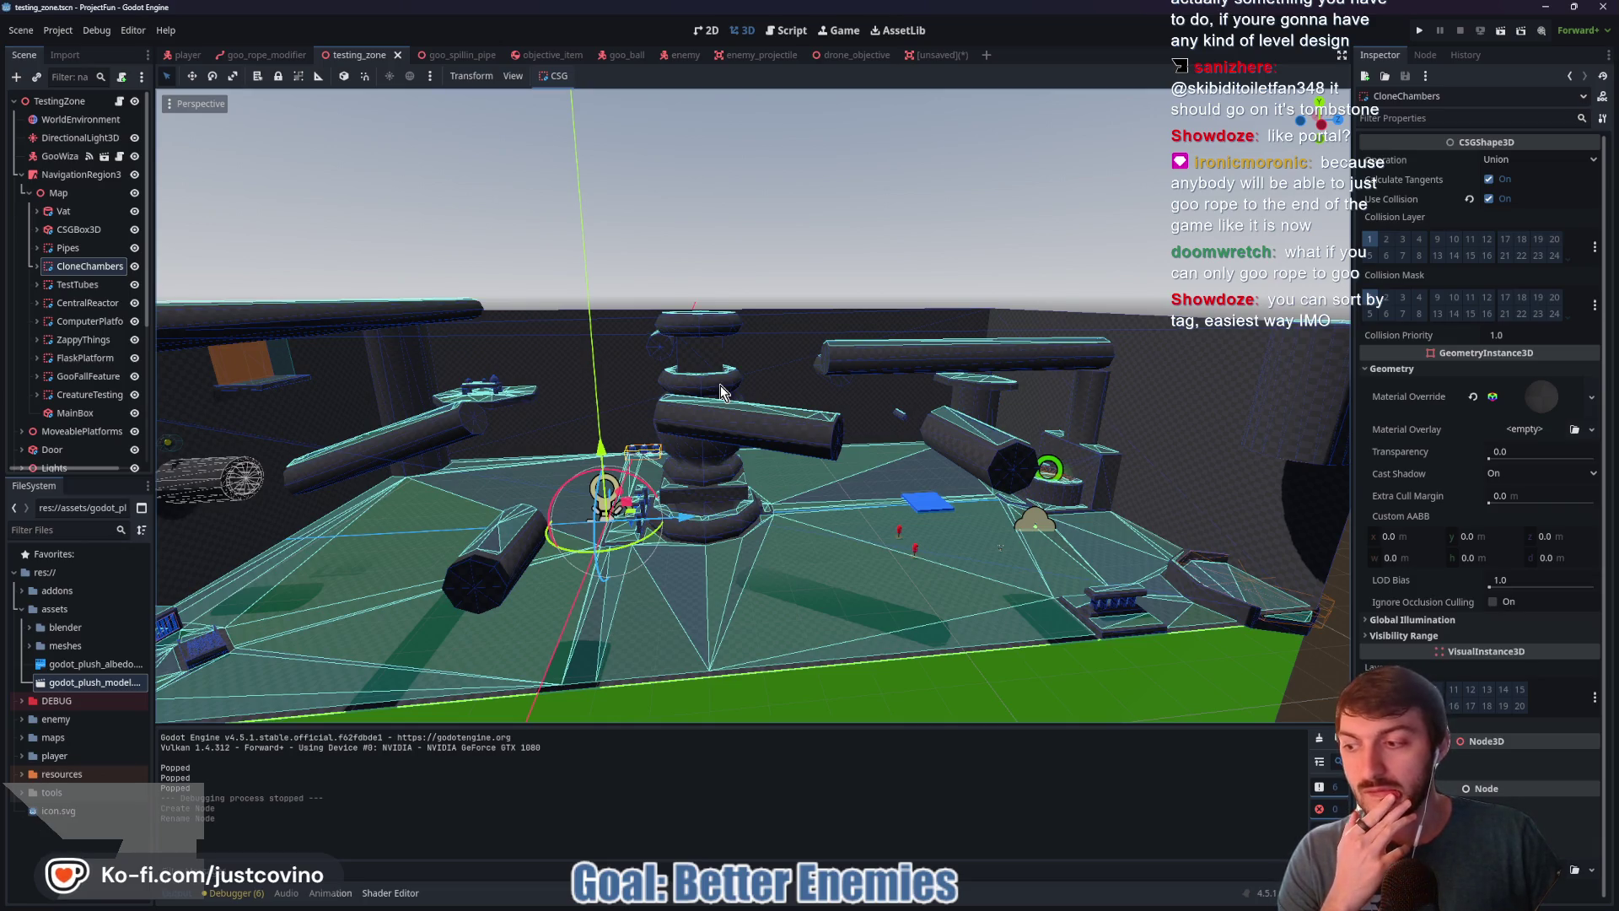
Survey the testing zone level by zooming and flying around, then switch to the unsaved PowerUp scene
scroll(719, 390, down, 2)
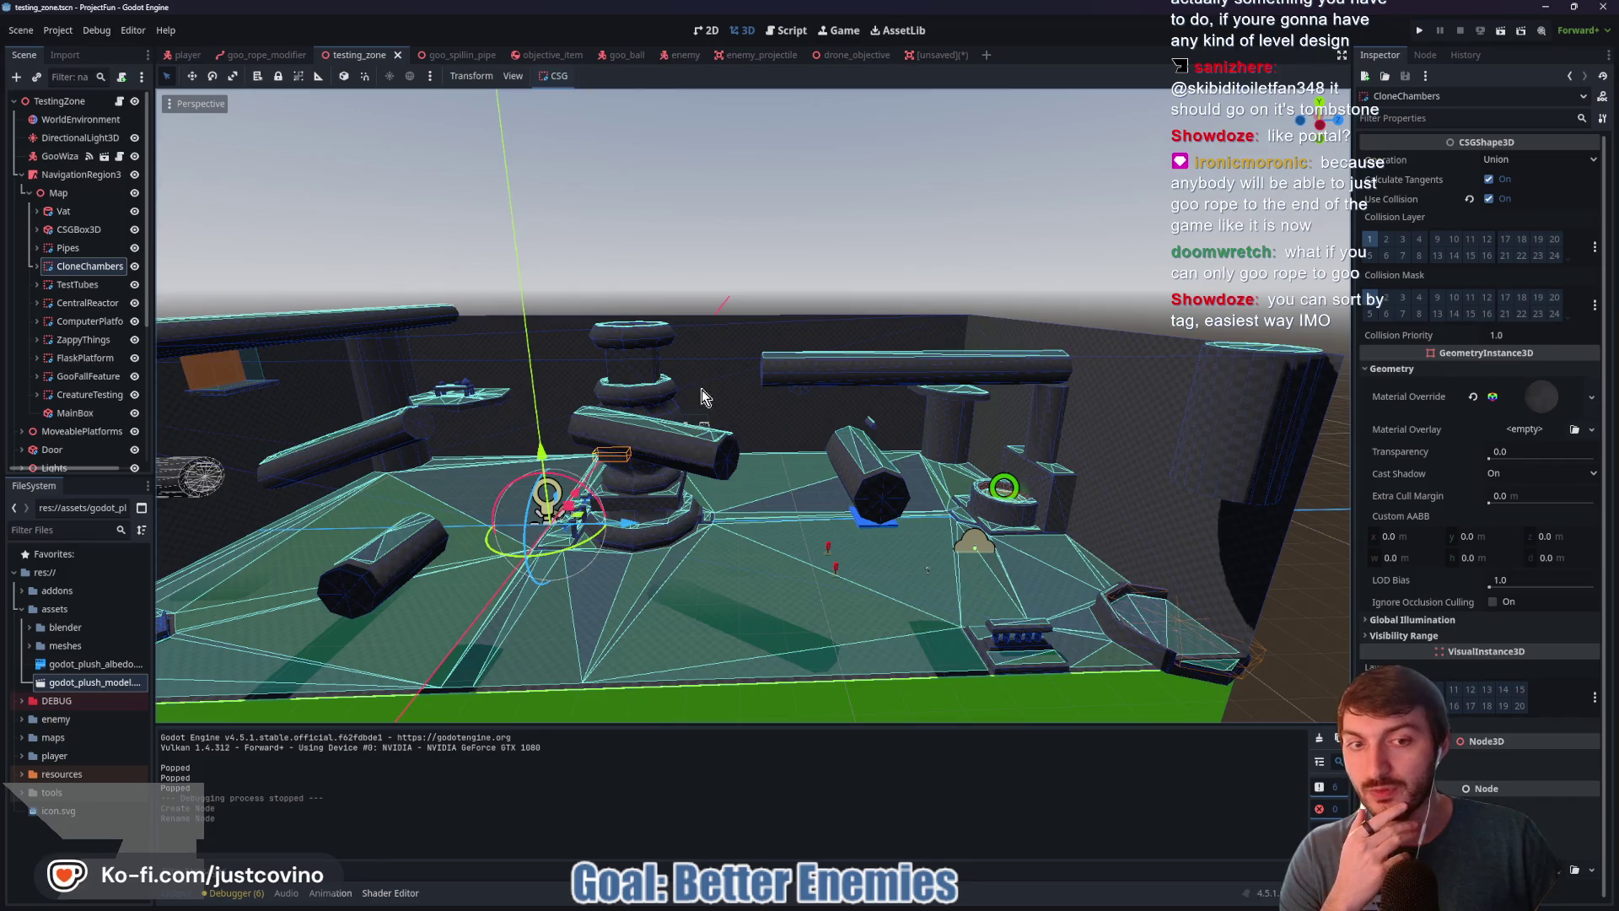
scroll(706, 405, down, 2)
scroll(709, 411, down, 2)
scroll(710, 415, up, 5)
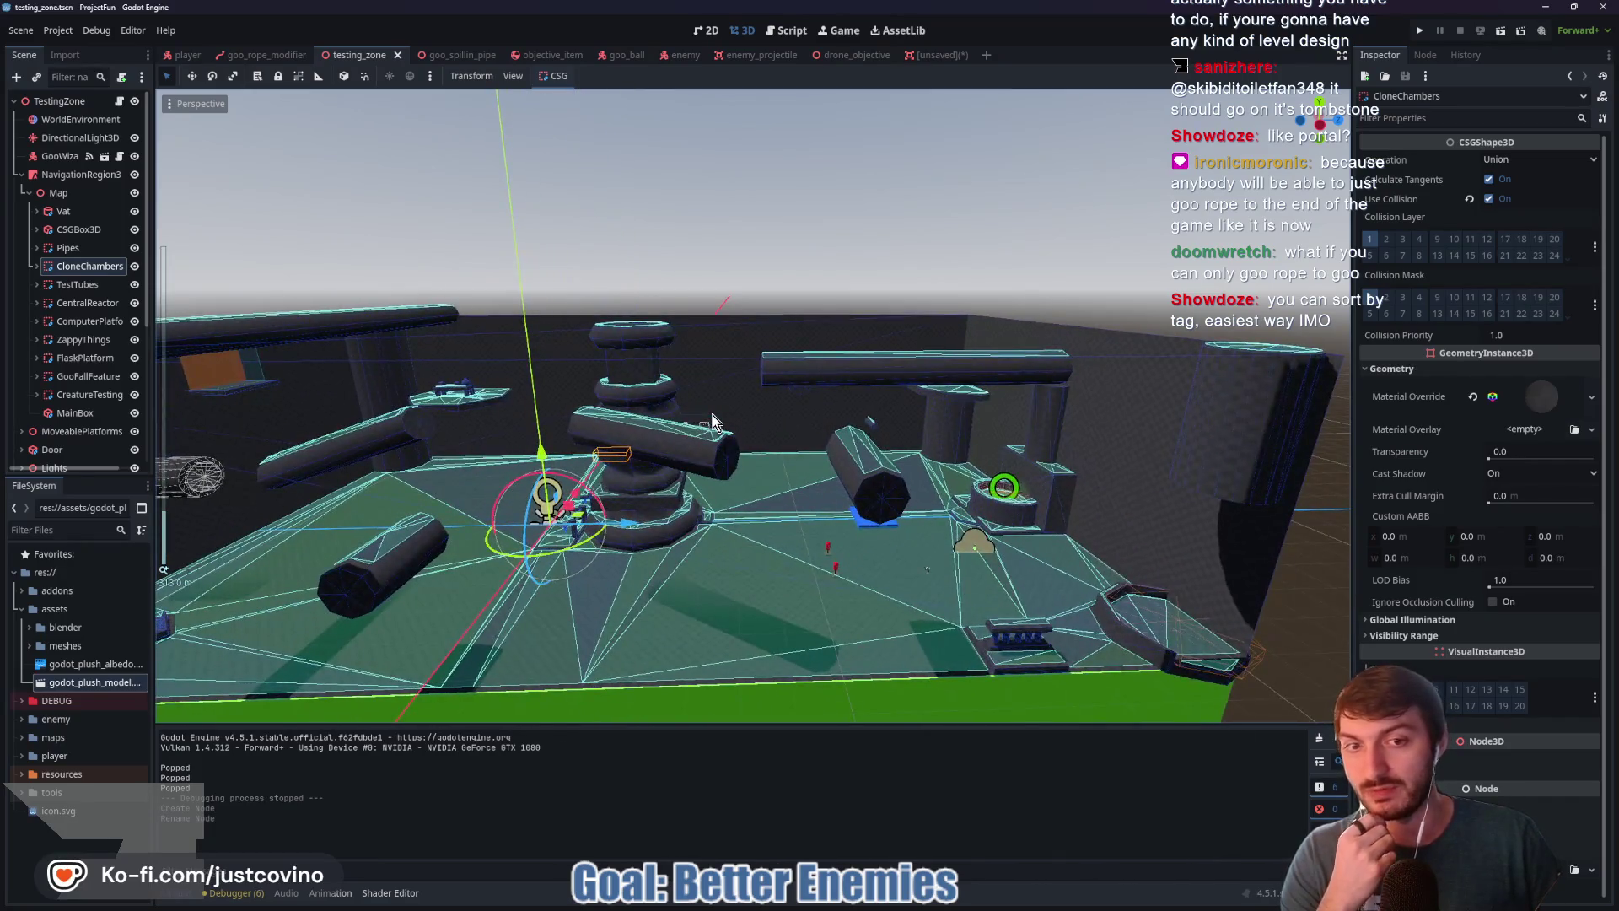
scroll(712, 420, down, 2)
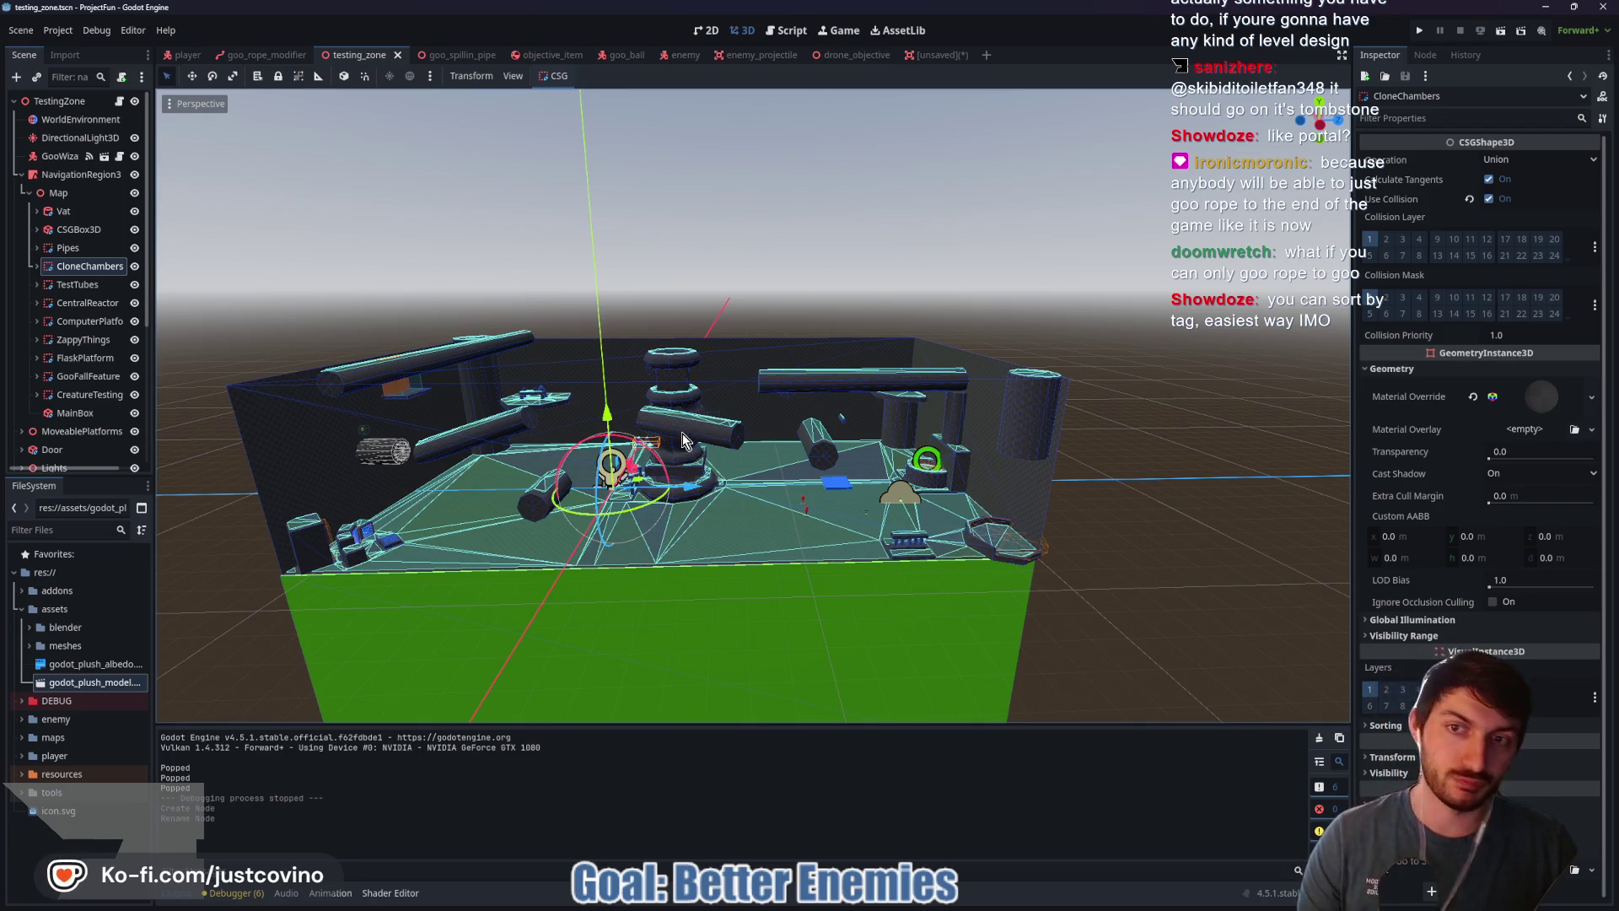
scroll(708, 410, up, 3)
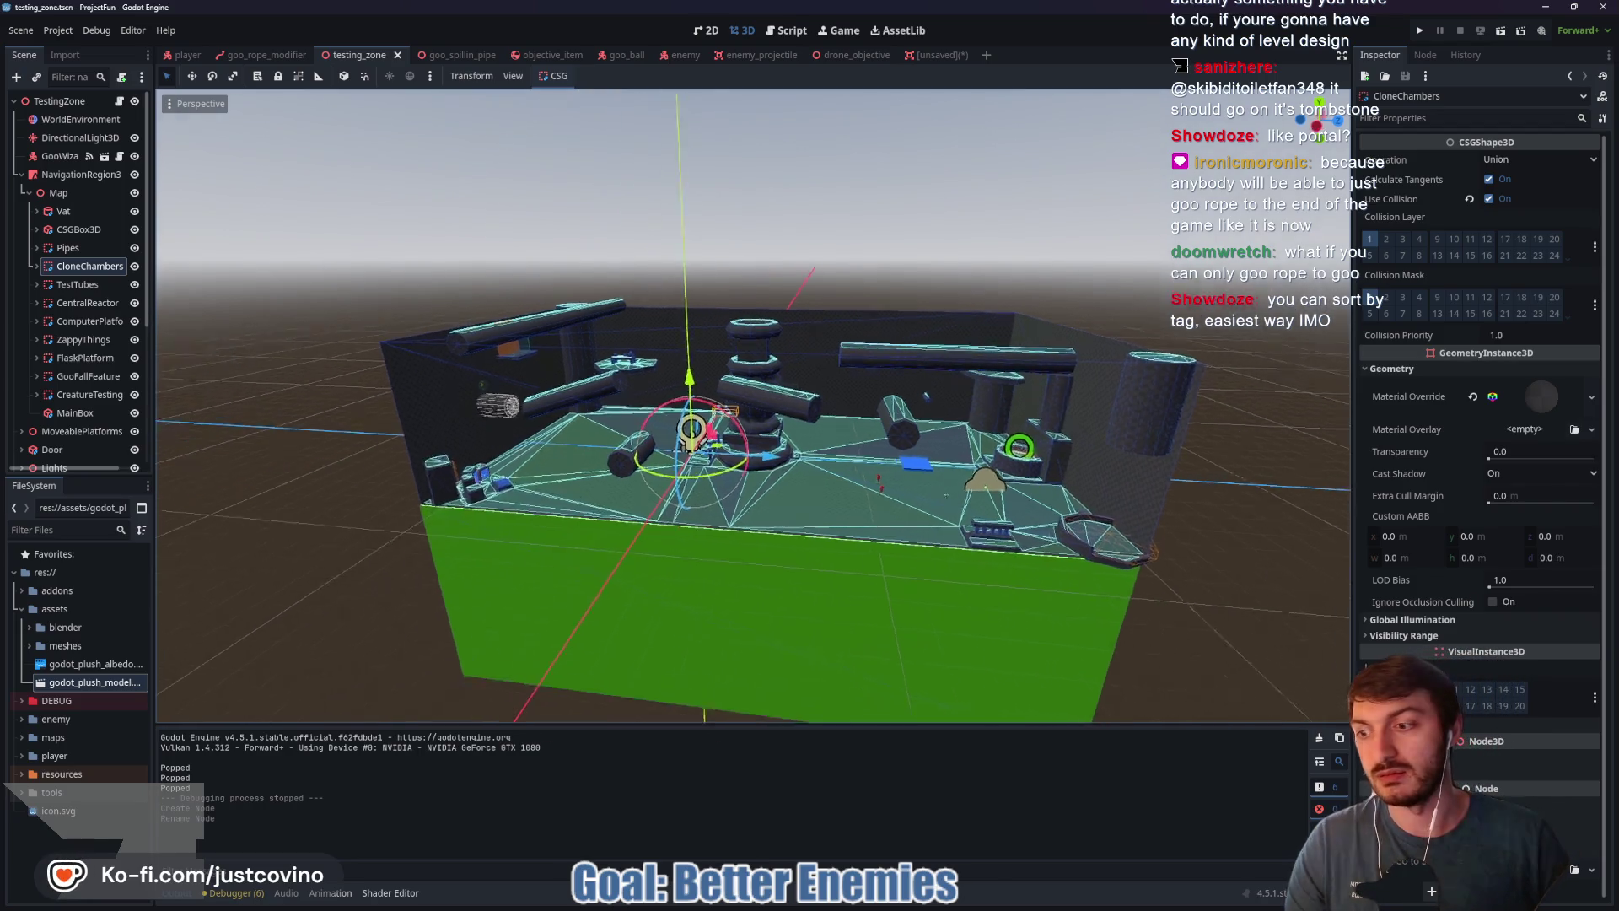
key(w)
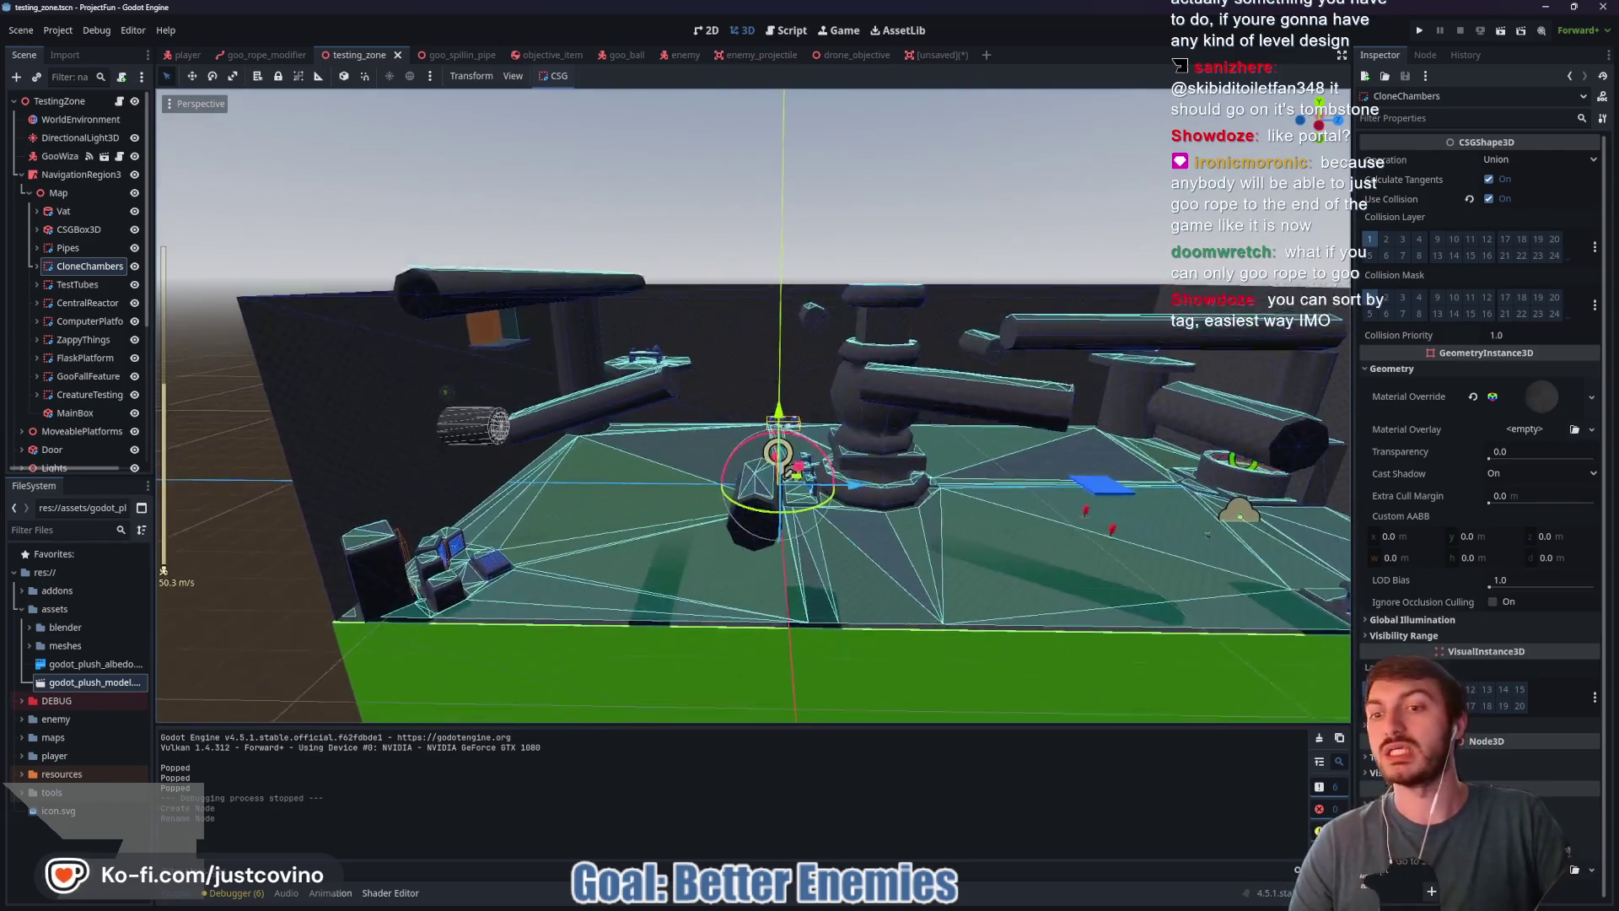
key(w)
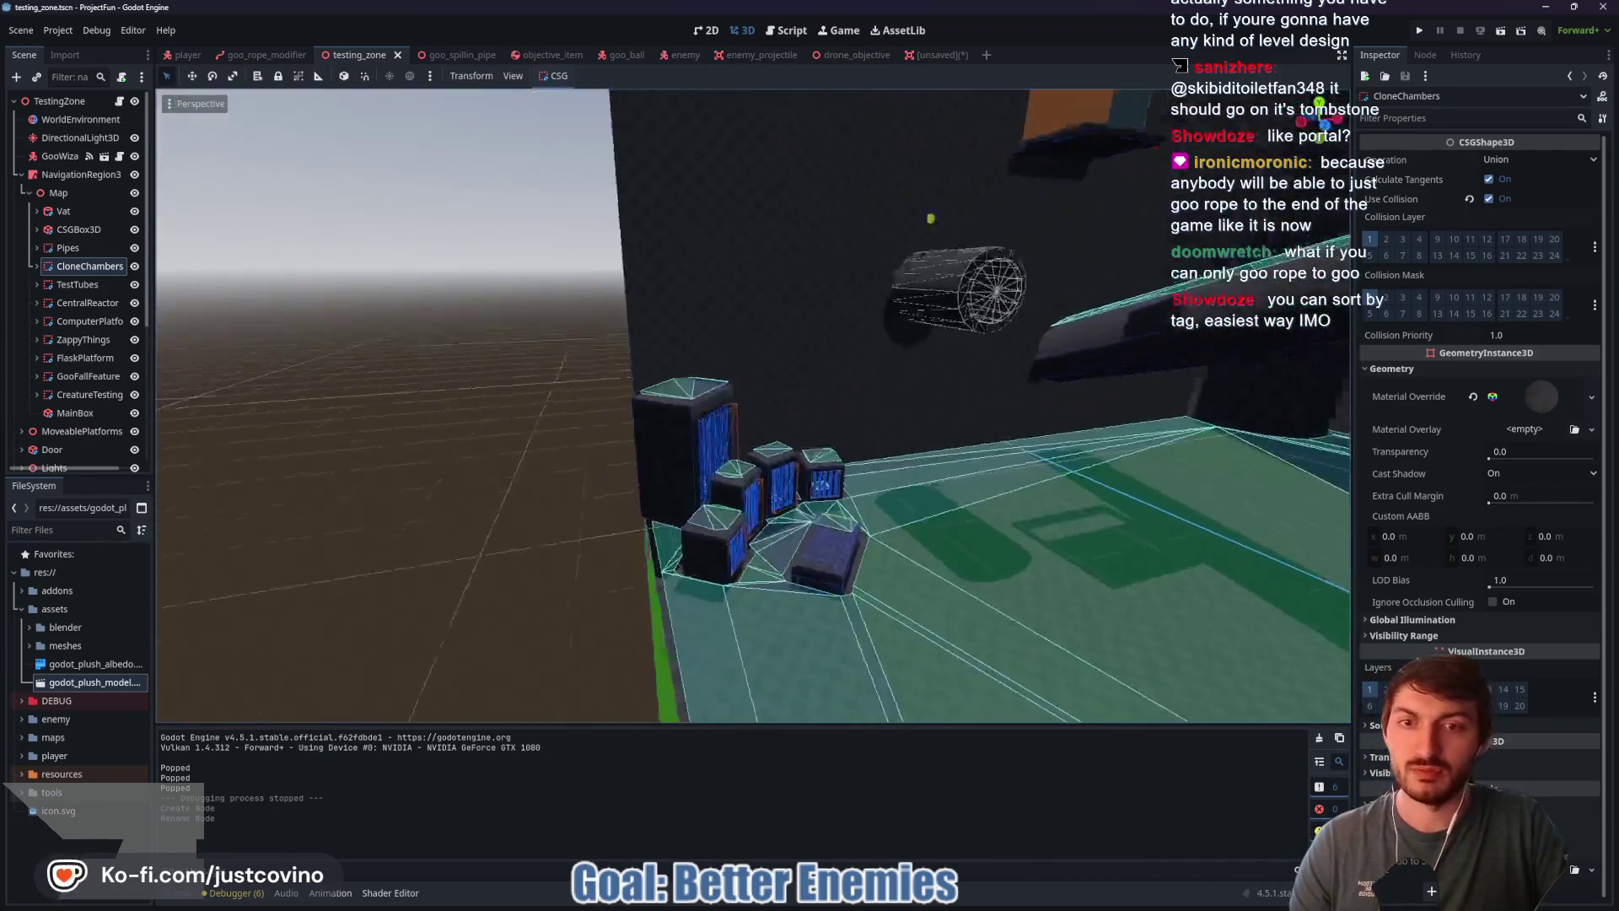
key(s)
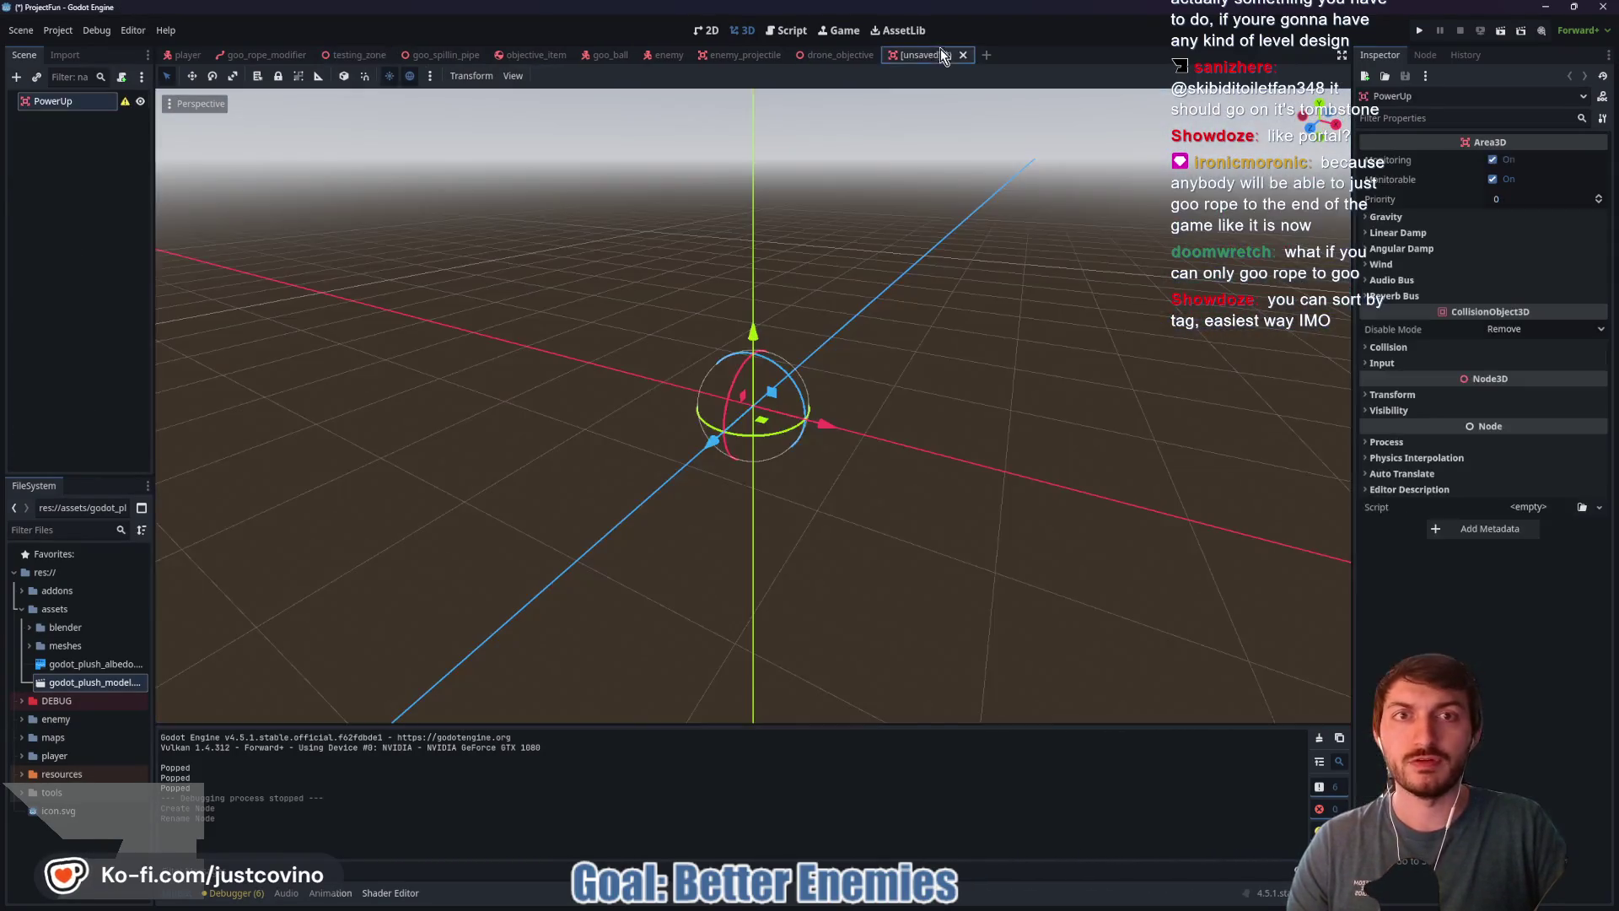
click(925, 54)
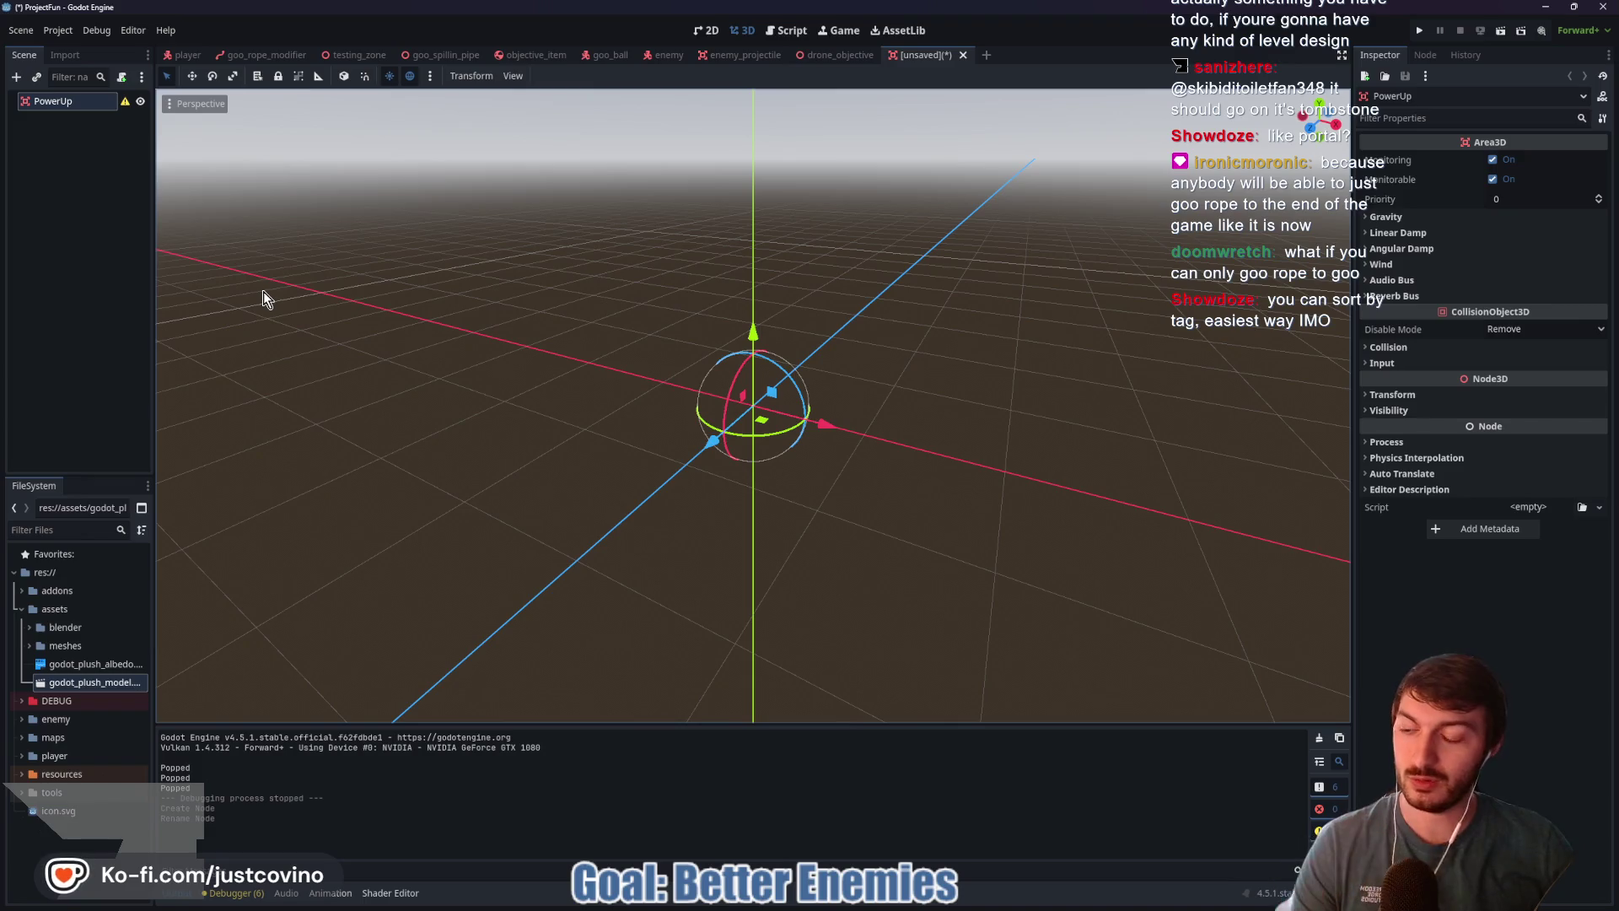
Add a MeshInstance3D child to PowerUp and give it a new SphereMesh
click(67, 99)
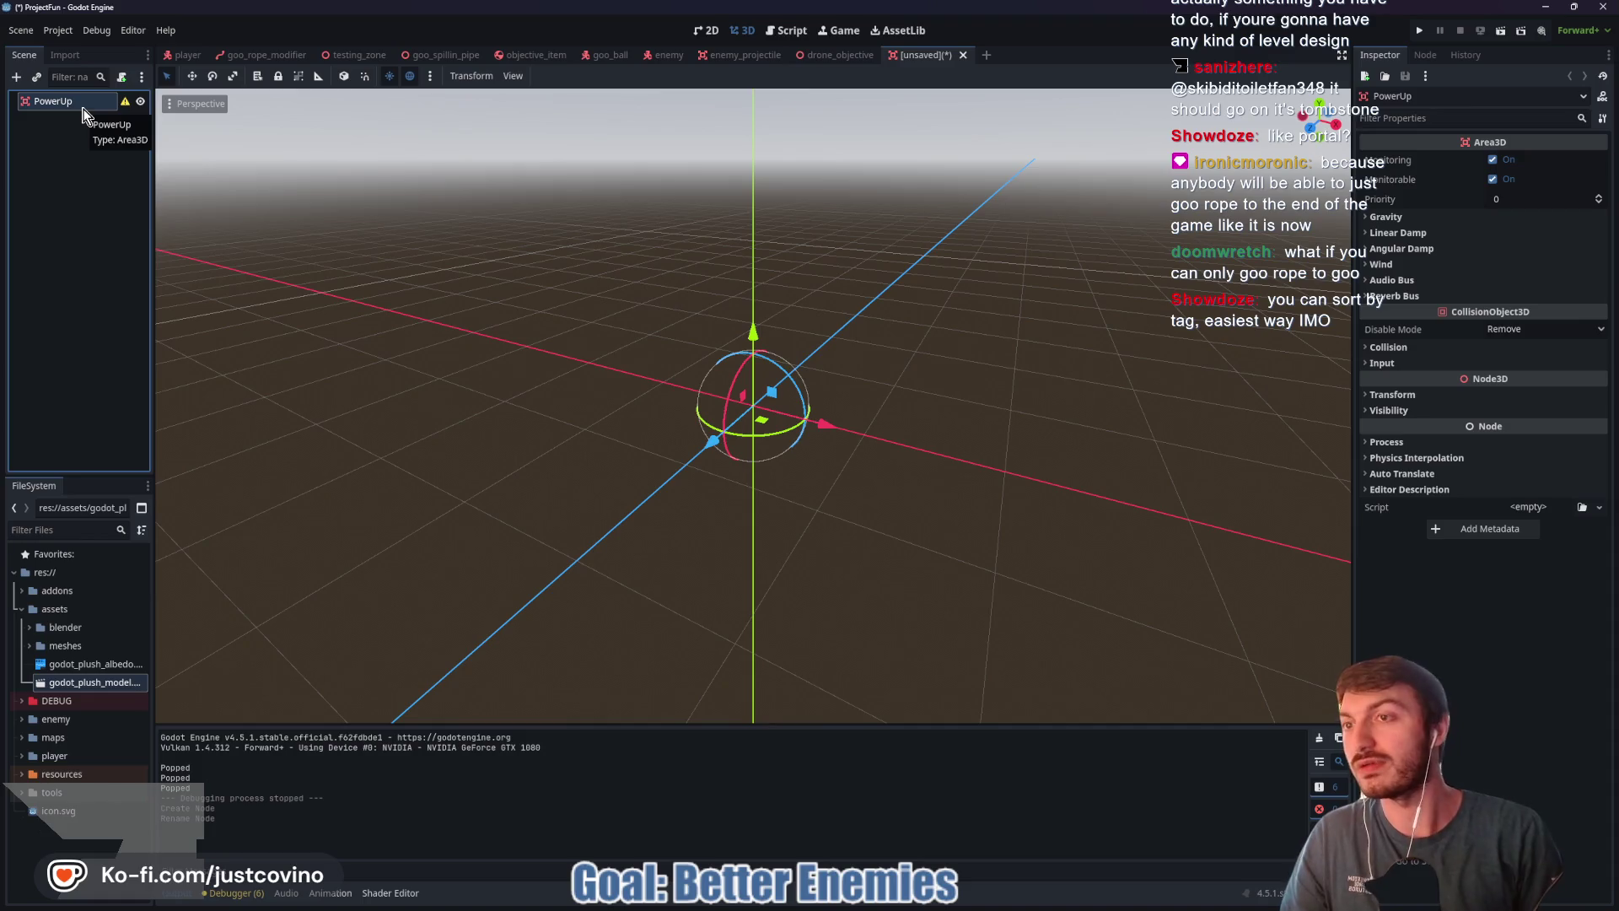
key(ctrl+a)
text(area)
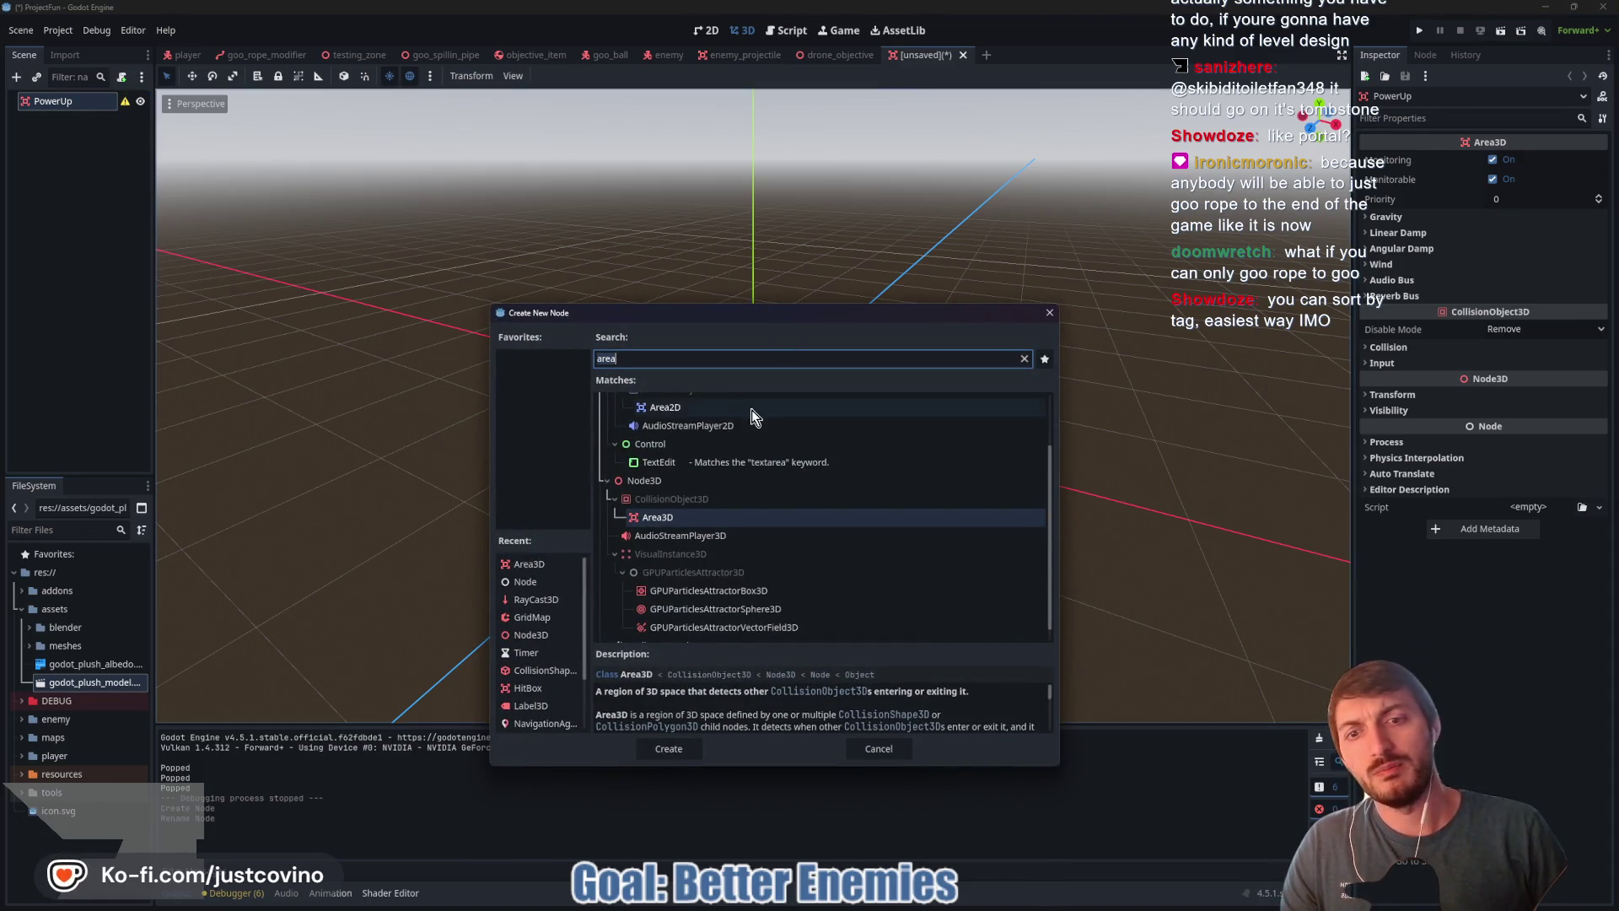
key(ctrl+a)
text(meshinstance)
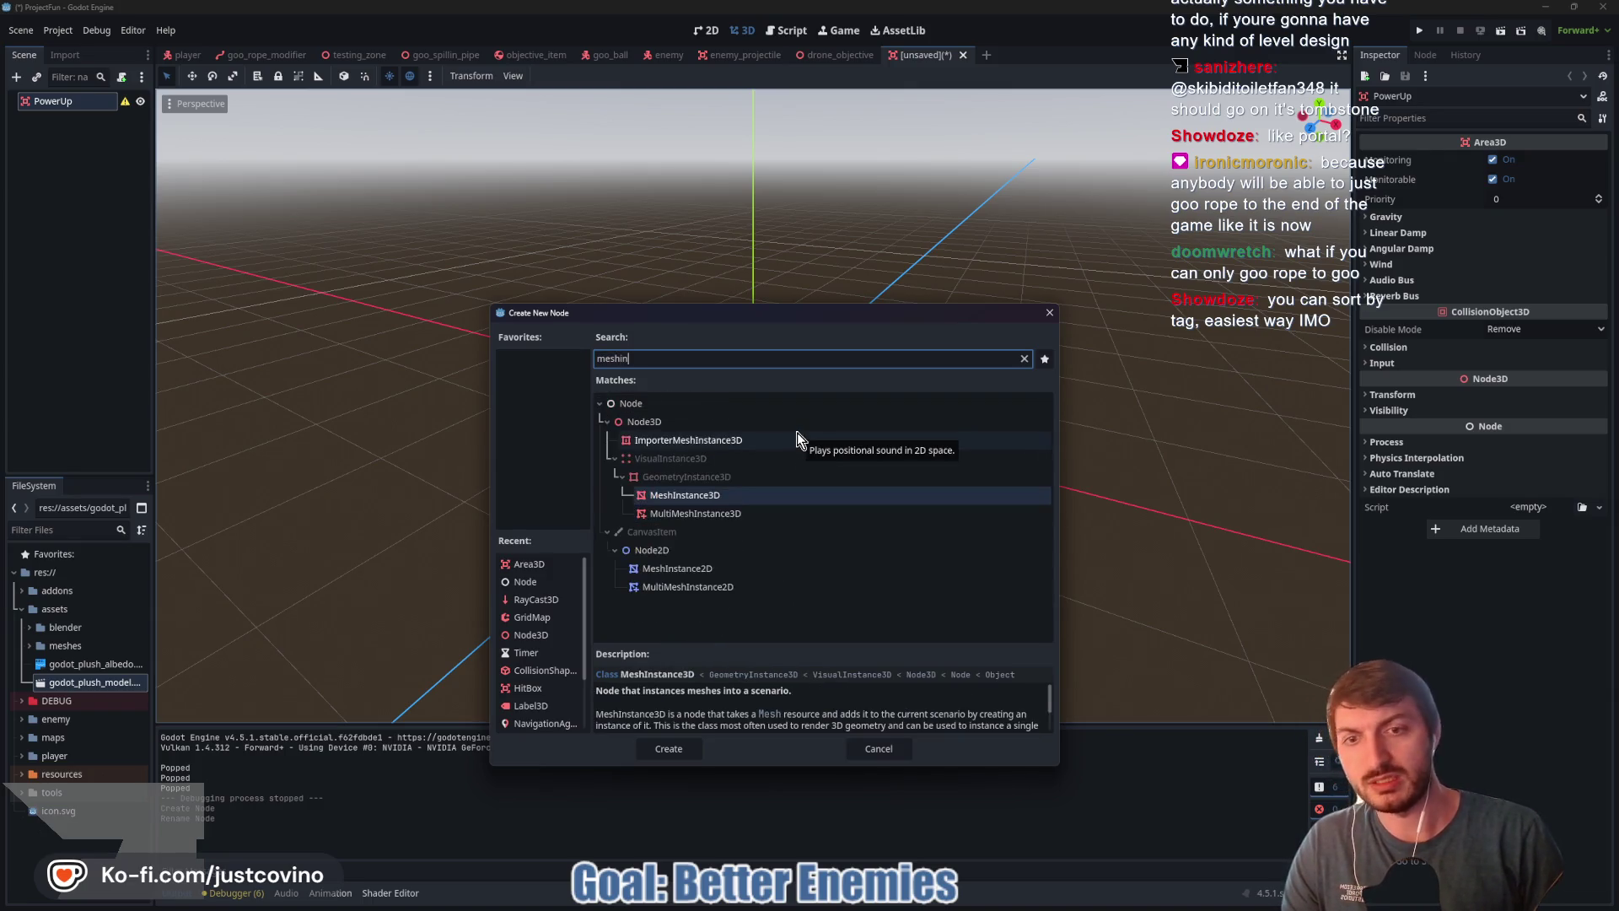
key(Return)
click(1528, 159)
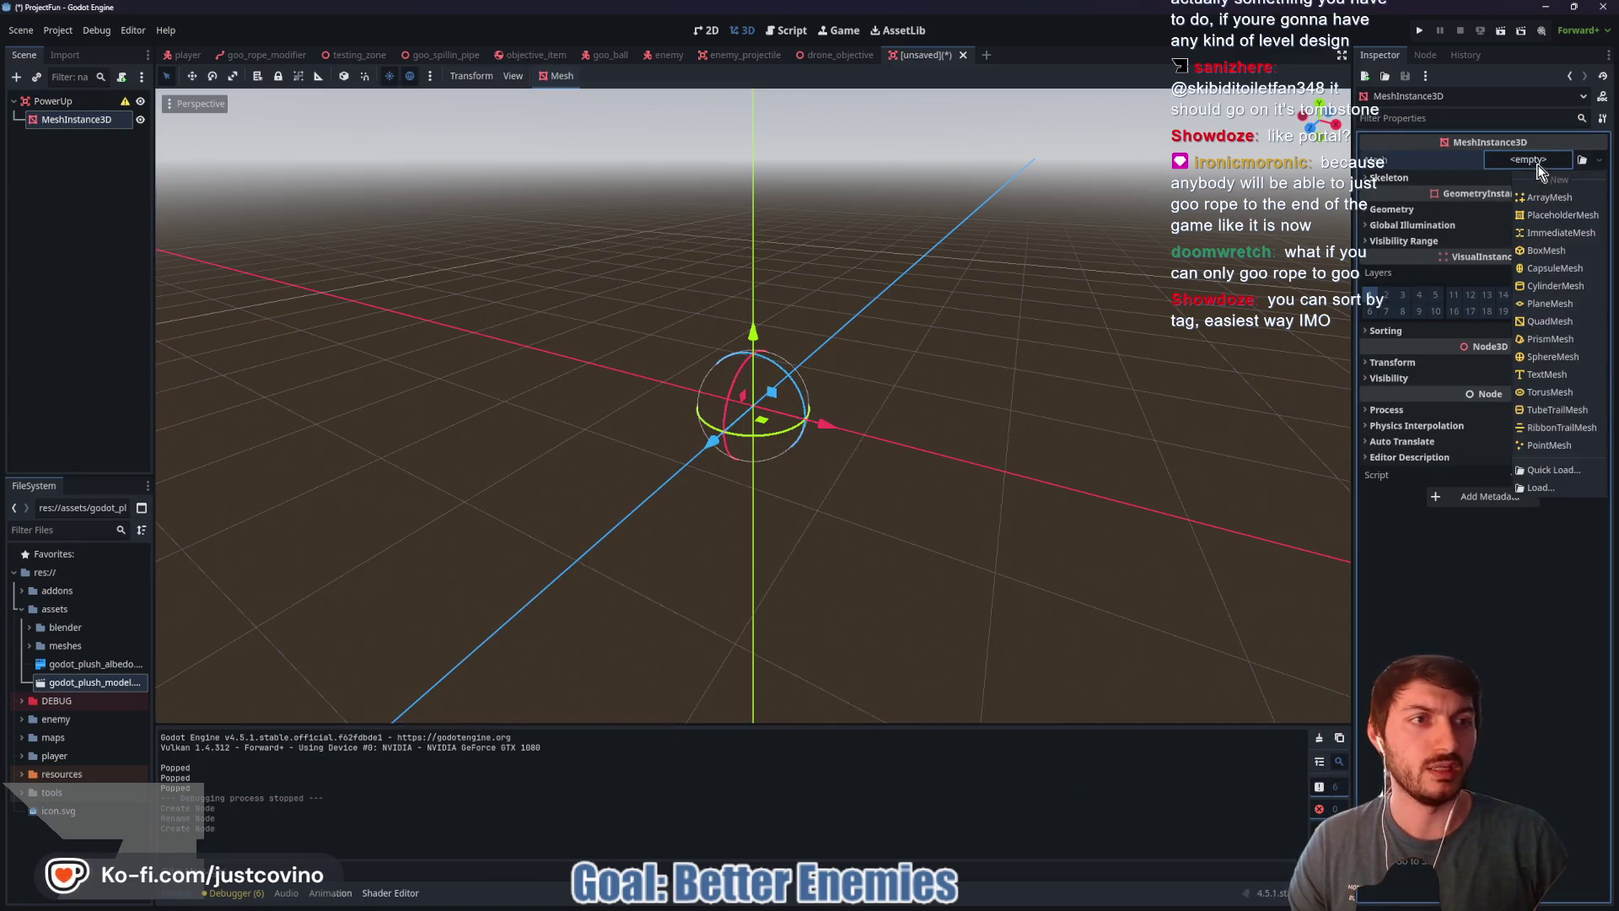
click(1550, 356)
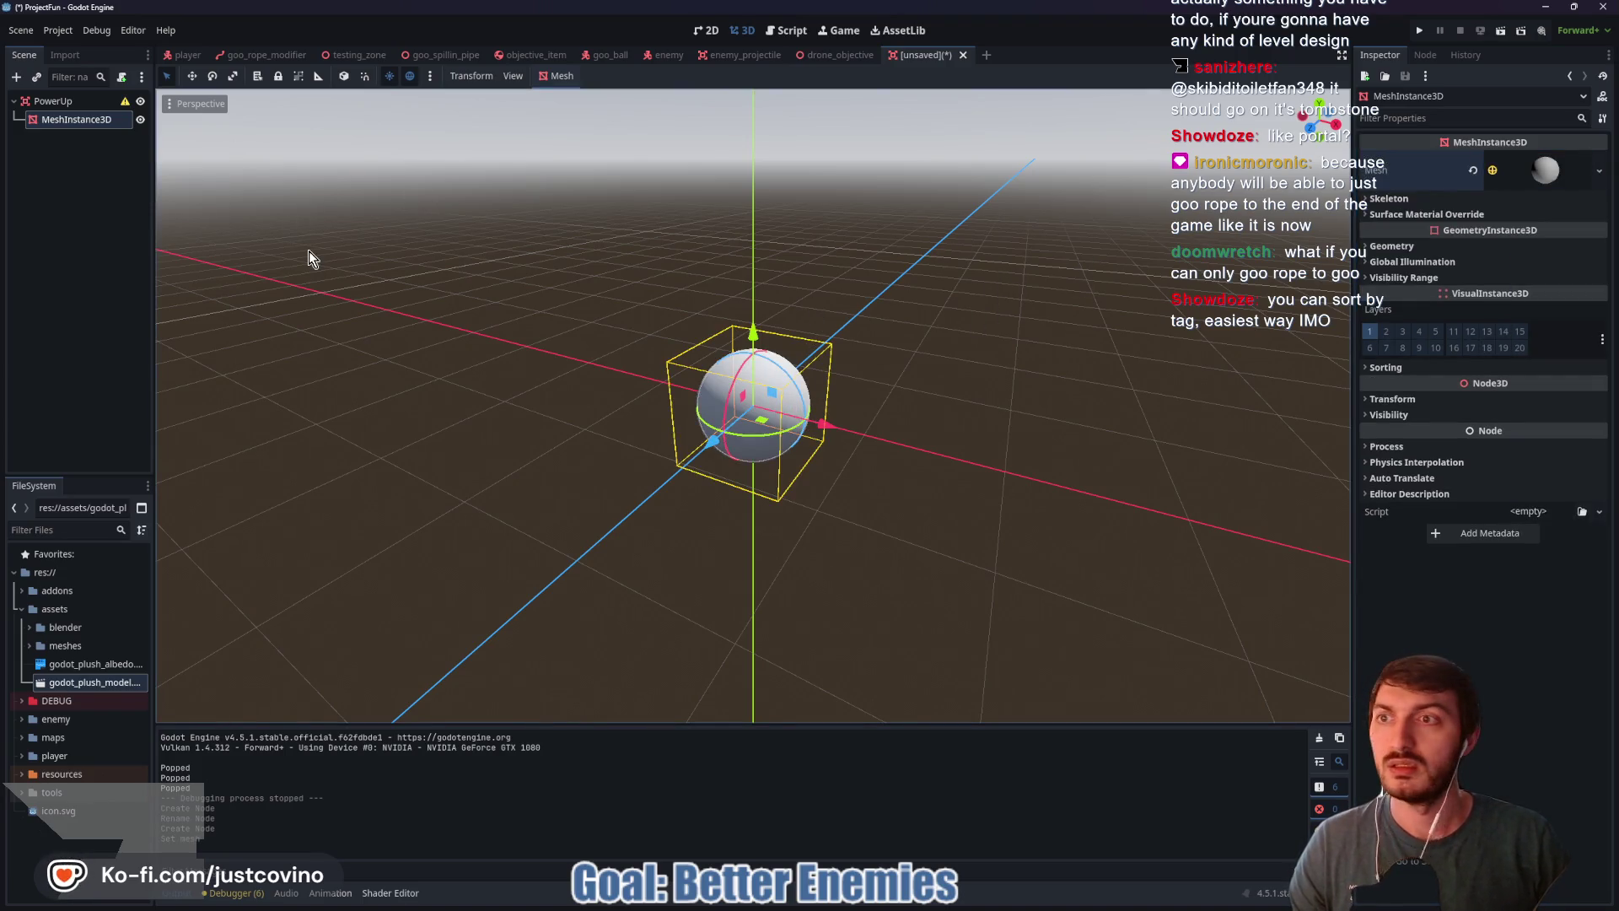
Add a CollisionShape3D child with a SphereShape3D and enlarge its radius to about 1.92
click(52, 100)
key(ctrl+a)
text(co)
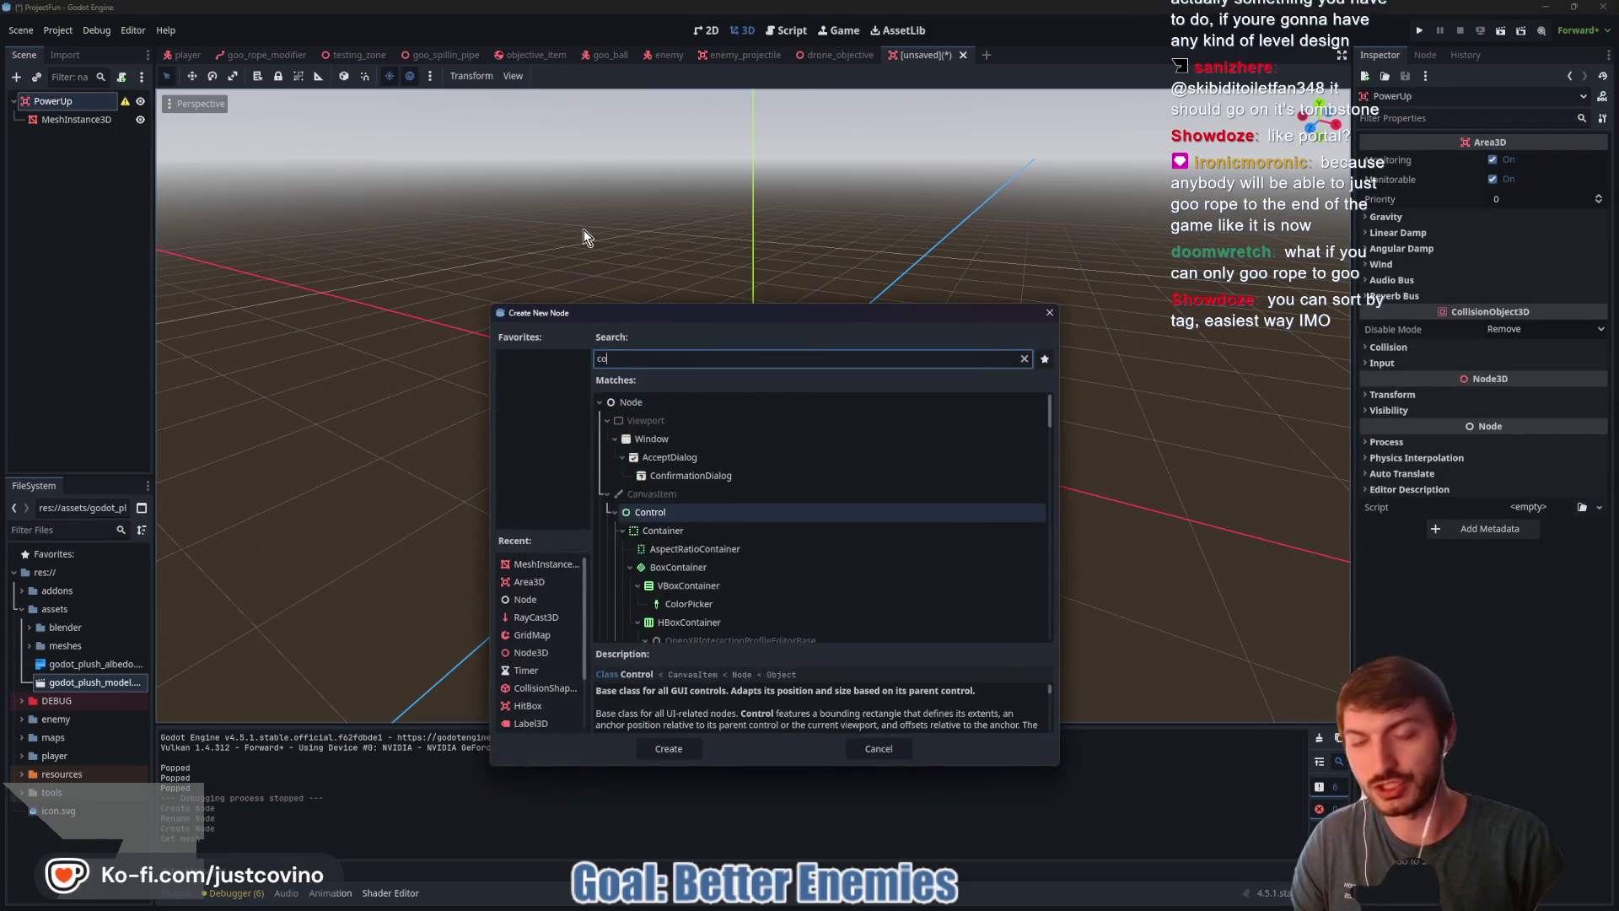
text(llision)
key(Return)
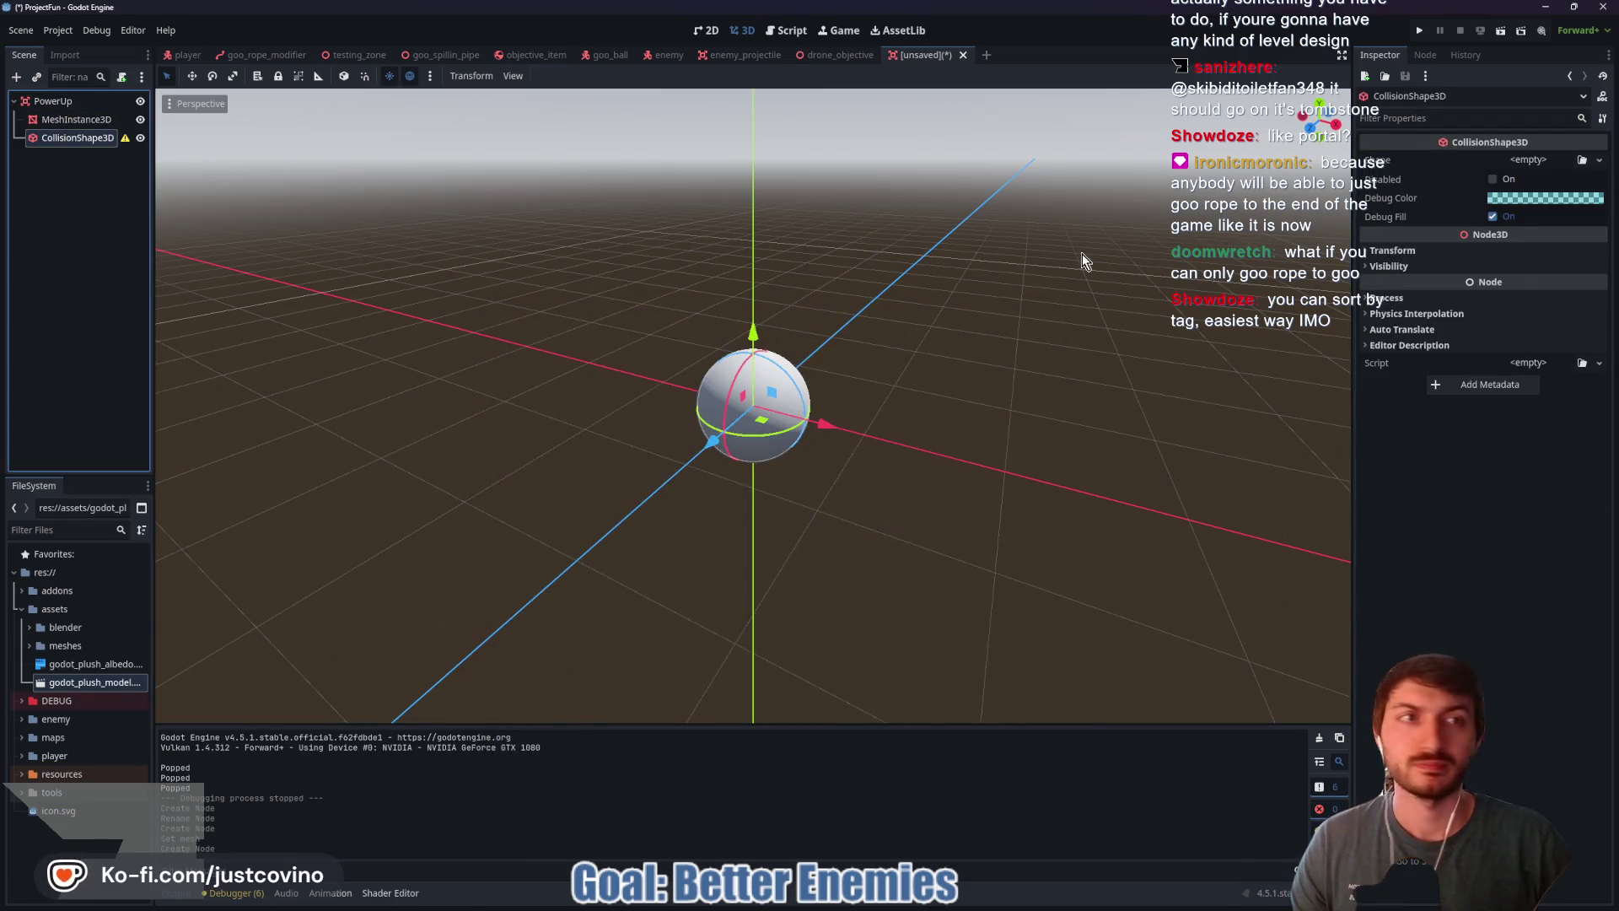
click(1544, 159)
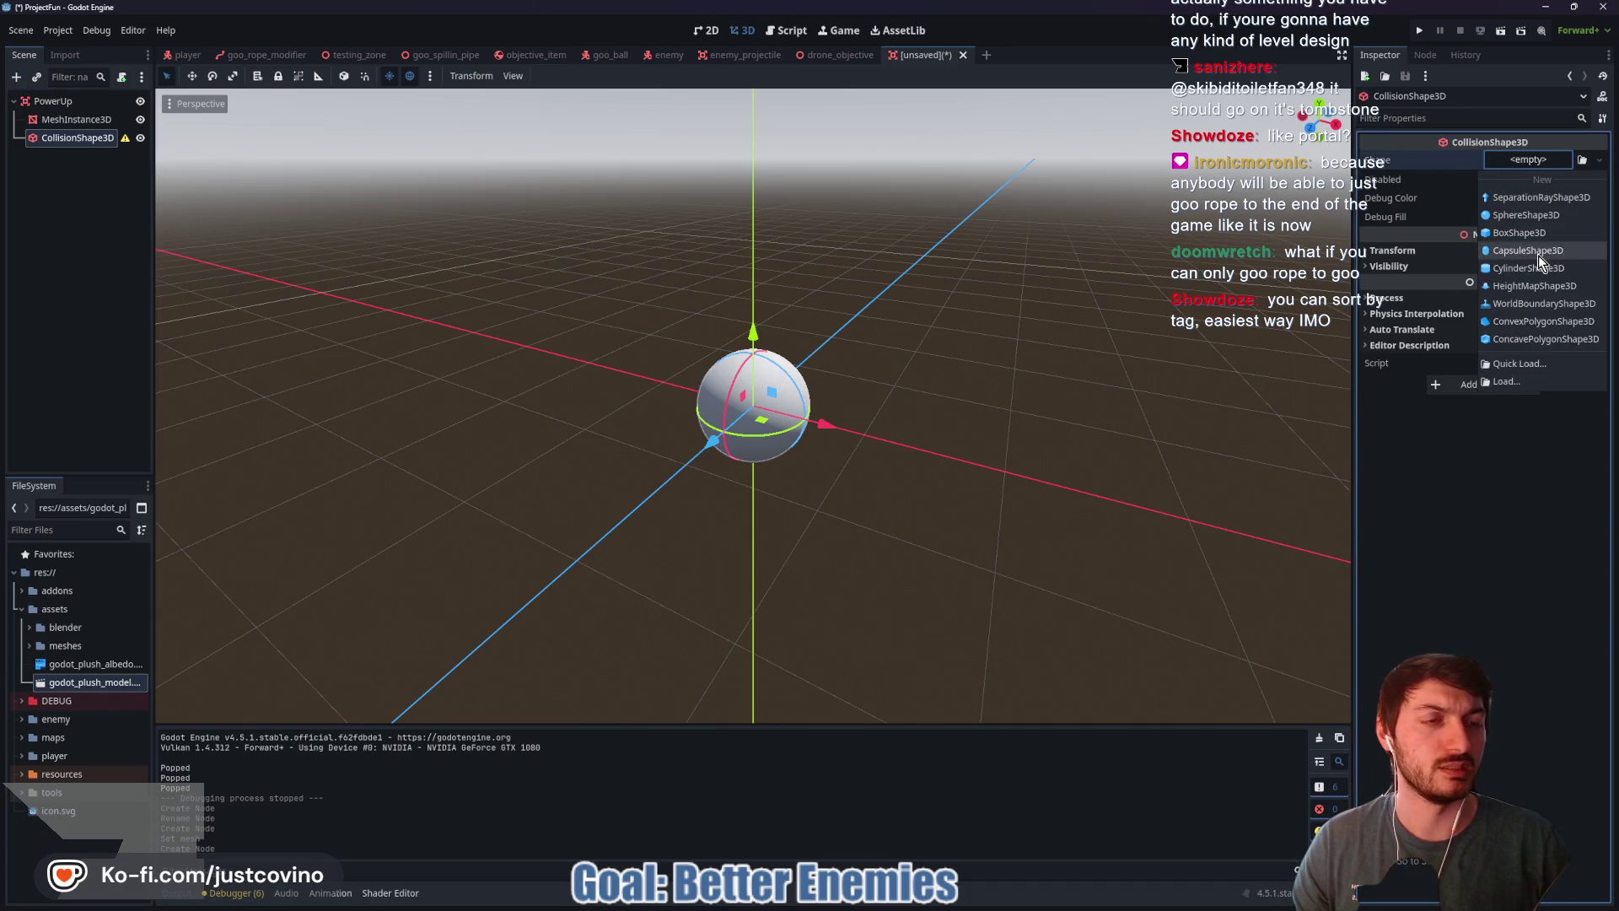
click(1524, 215)
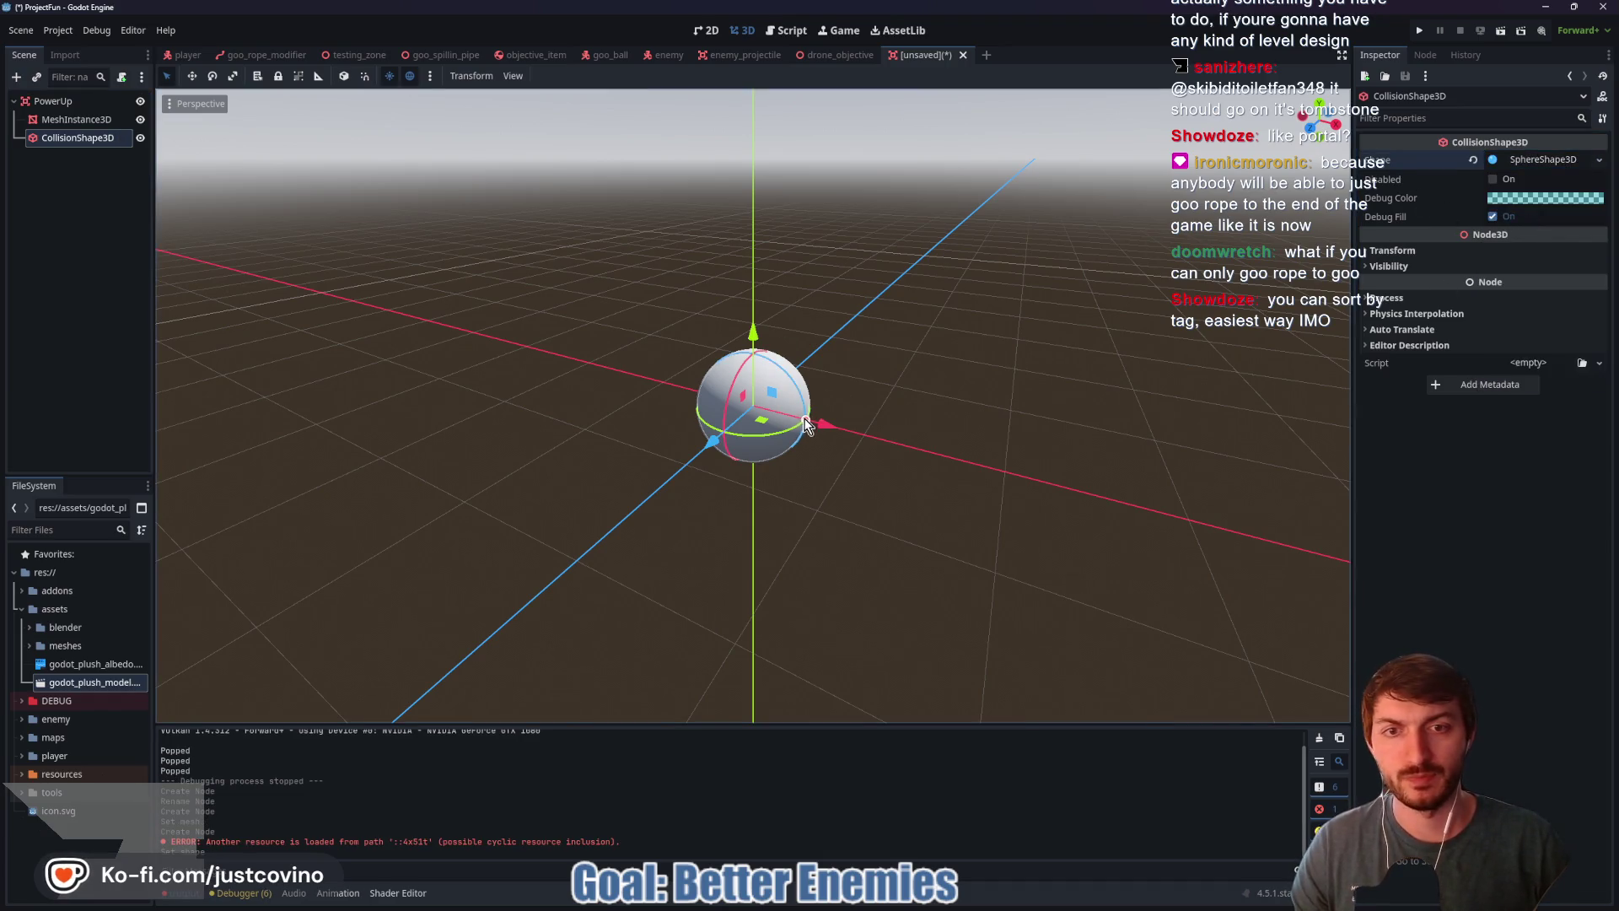
drag(806, 420, 934, 454)
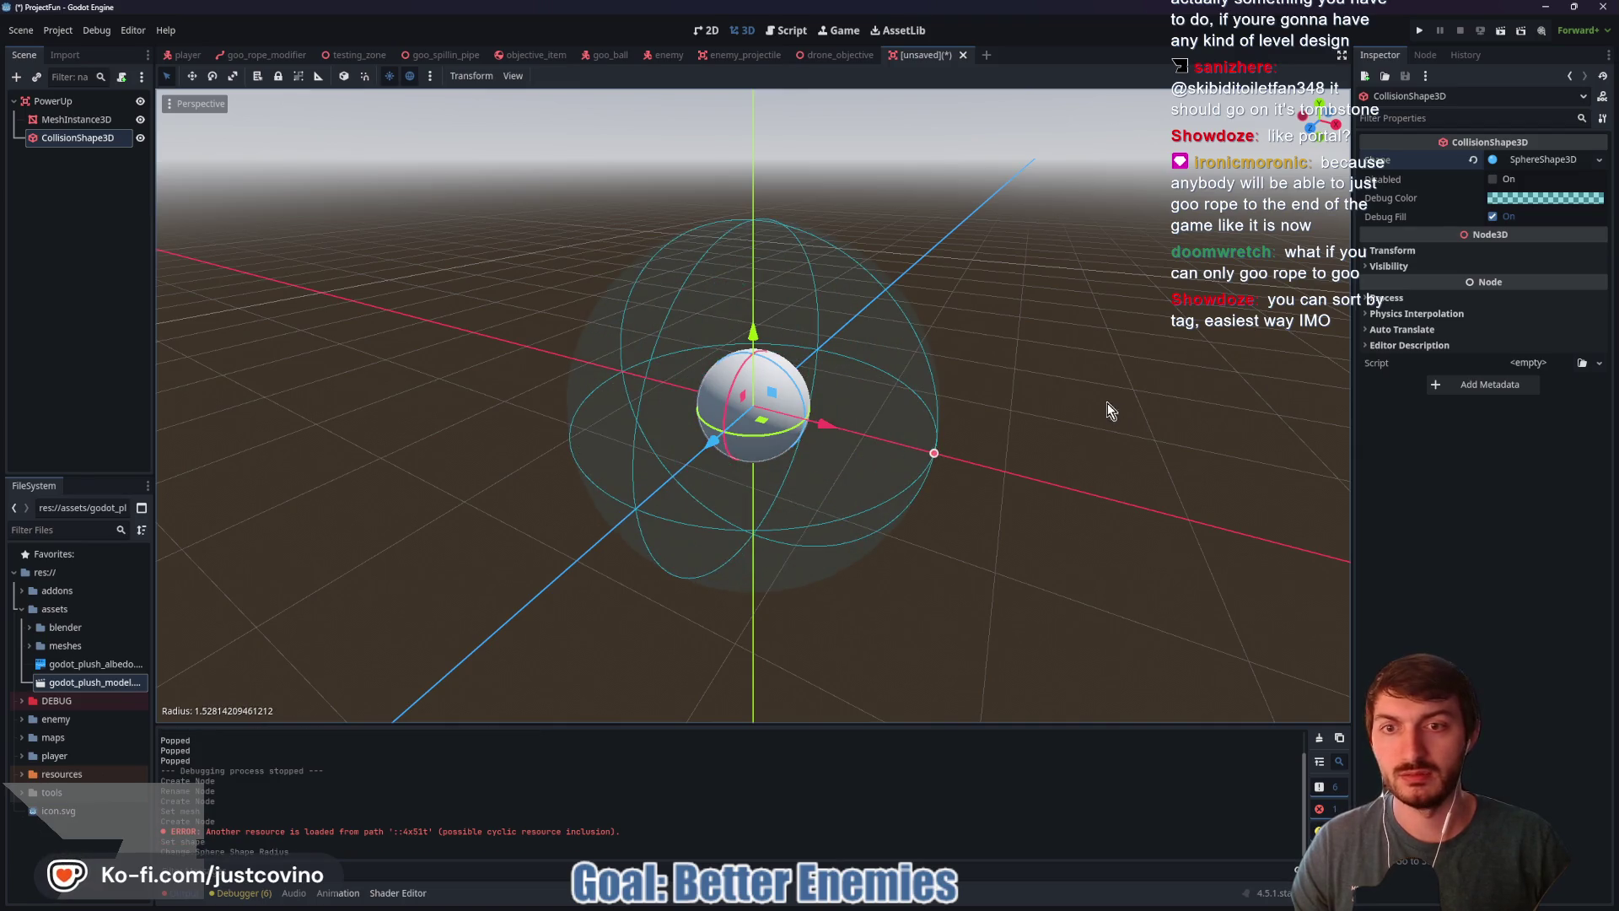
mouse_move(1106, 411)
mouse_down()
mouse_move(874, 397)
mouse_move(1059, 386)
mouse_up()
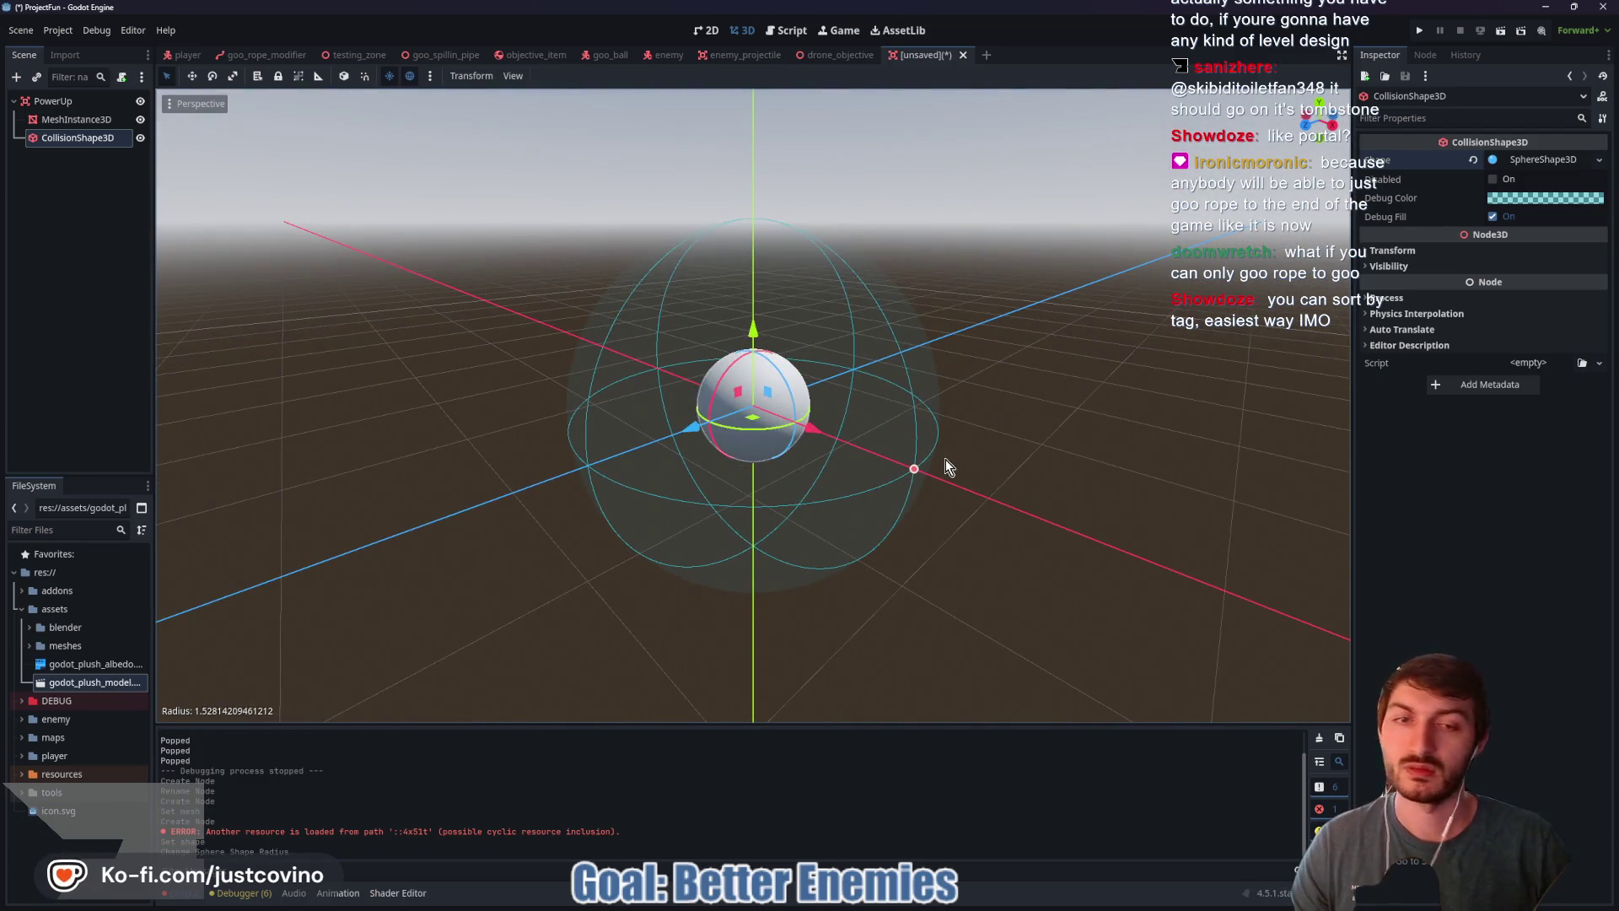
mouse_move(916, 471)
mouse_down()
mouse_move(972, 509)
mouse_move(1060, 460)
mouse_move(1099, 470)
mouse_move(968, 426)
mouse_move(1033, 448)
mouse_up()
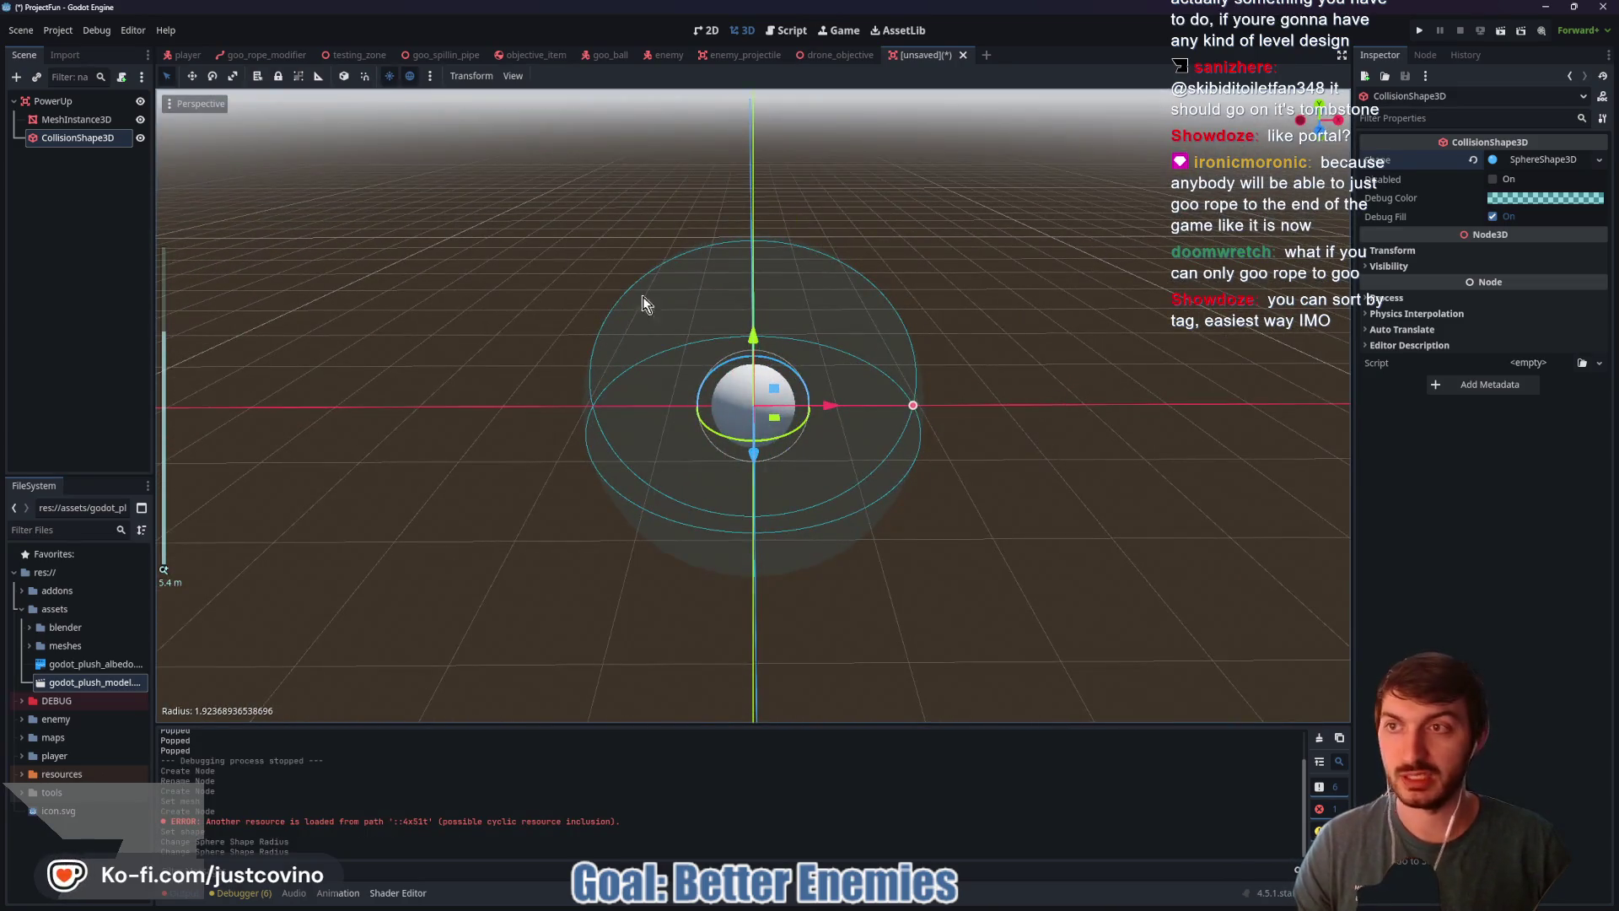
Give the MeshInstance3D's SphereMesh a new ORMMaterial3D
click(52, 120)
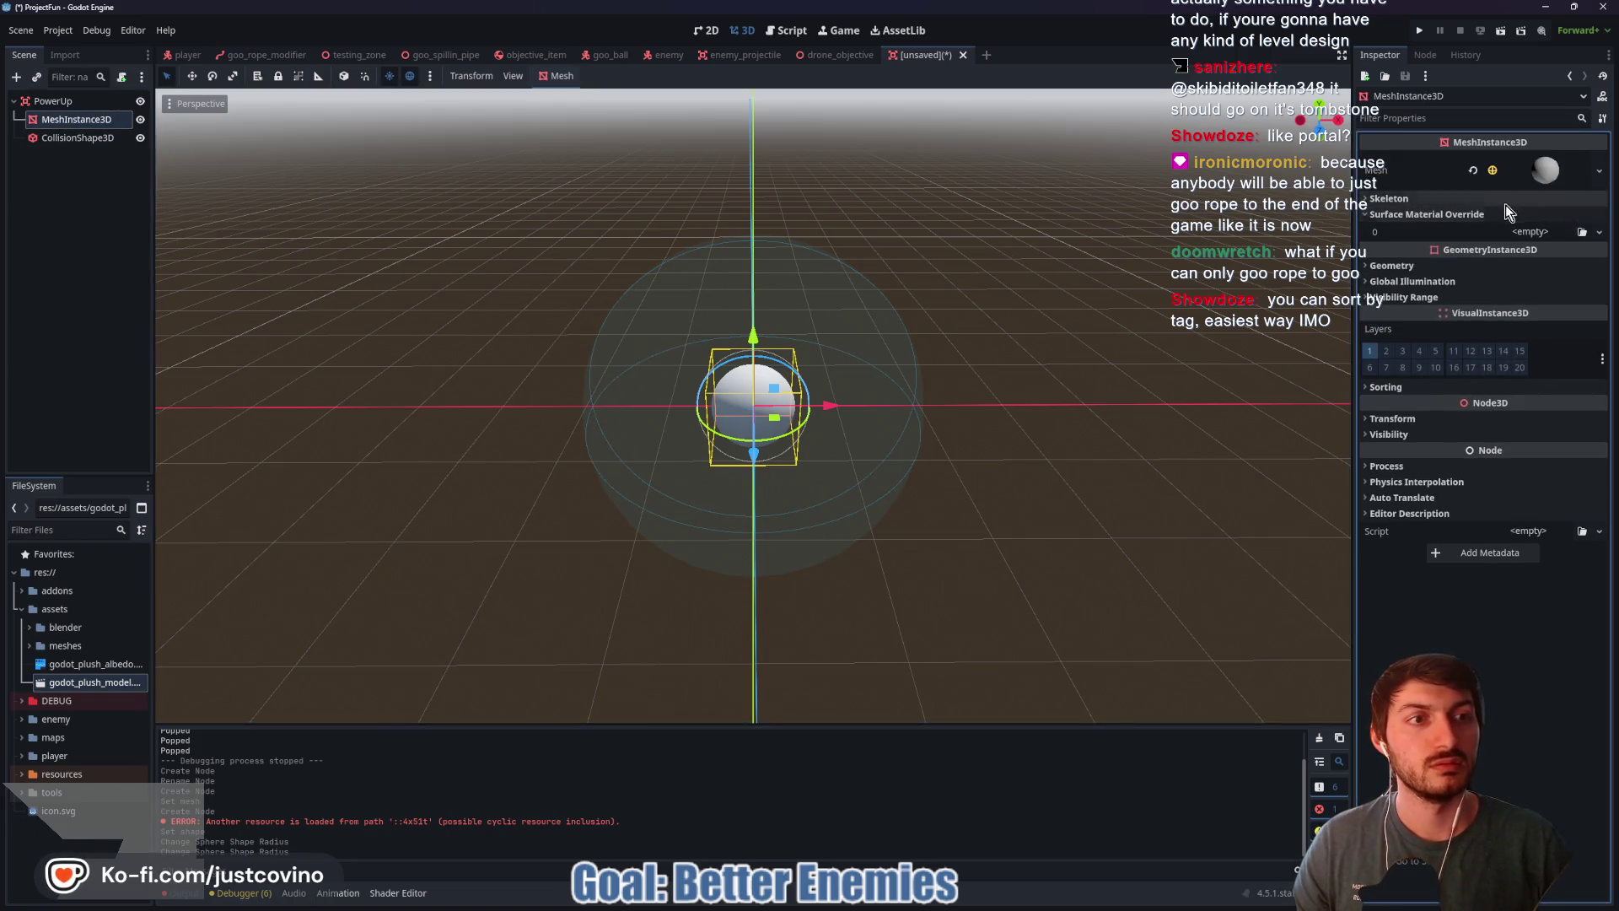
click(1544, 170)
click(1521, 396)
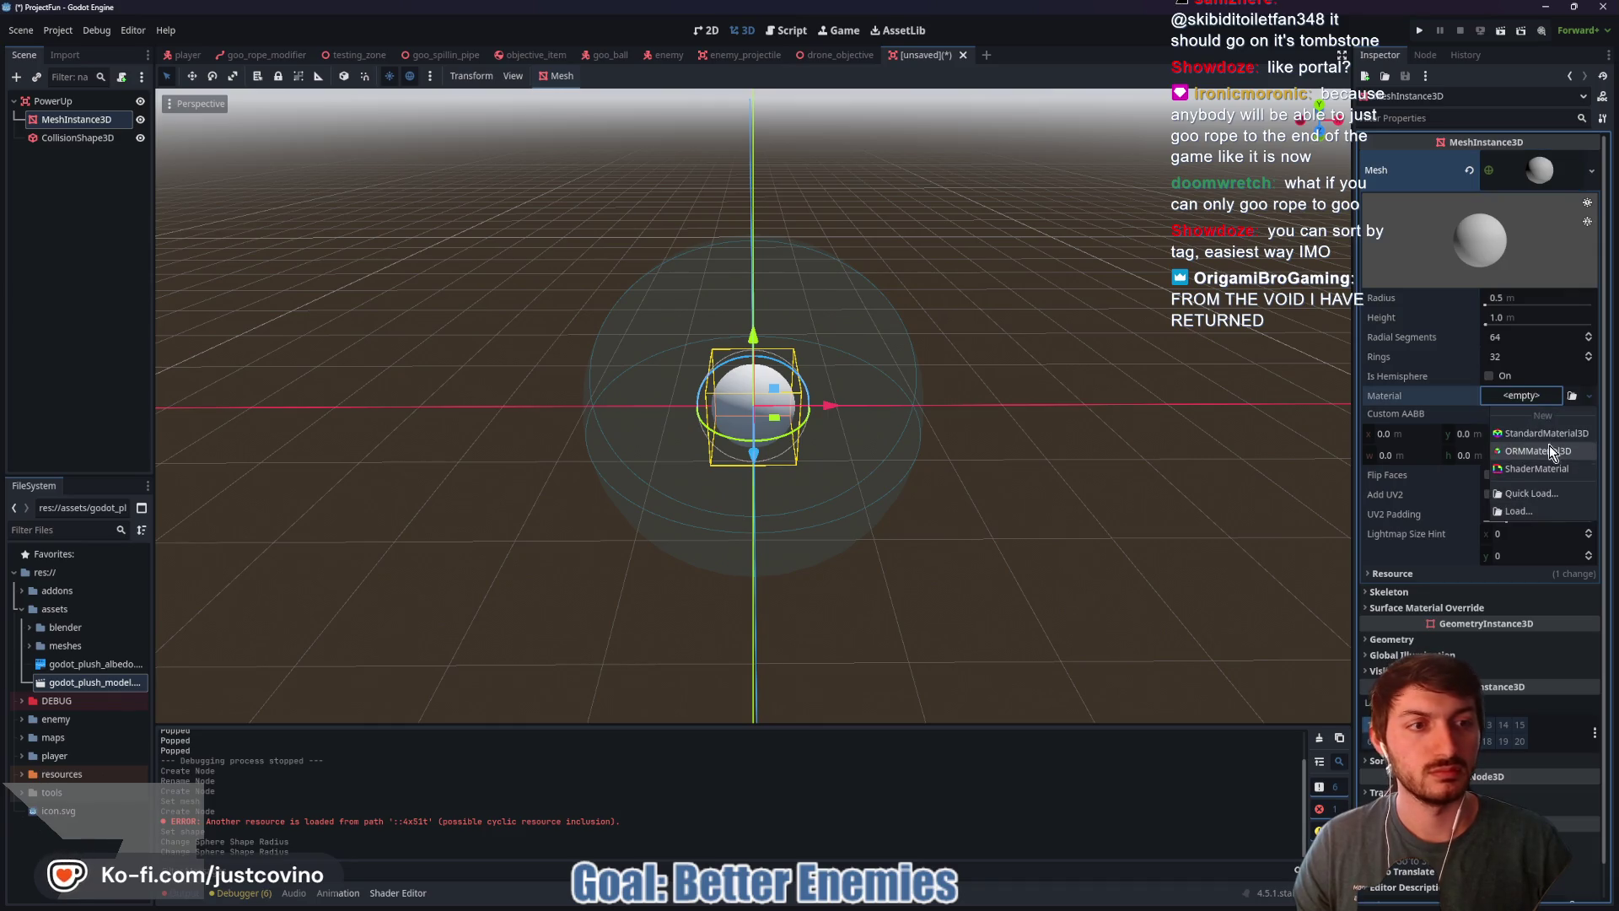
click(1550, 450)
Set the material's albedo colour to yellow #daba0e and begin saving the scene as power_up.tscn
click(1539, 406)
click(1400, 618)
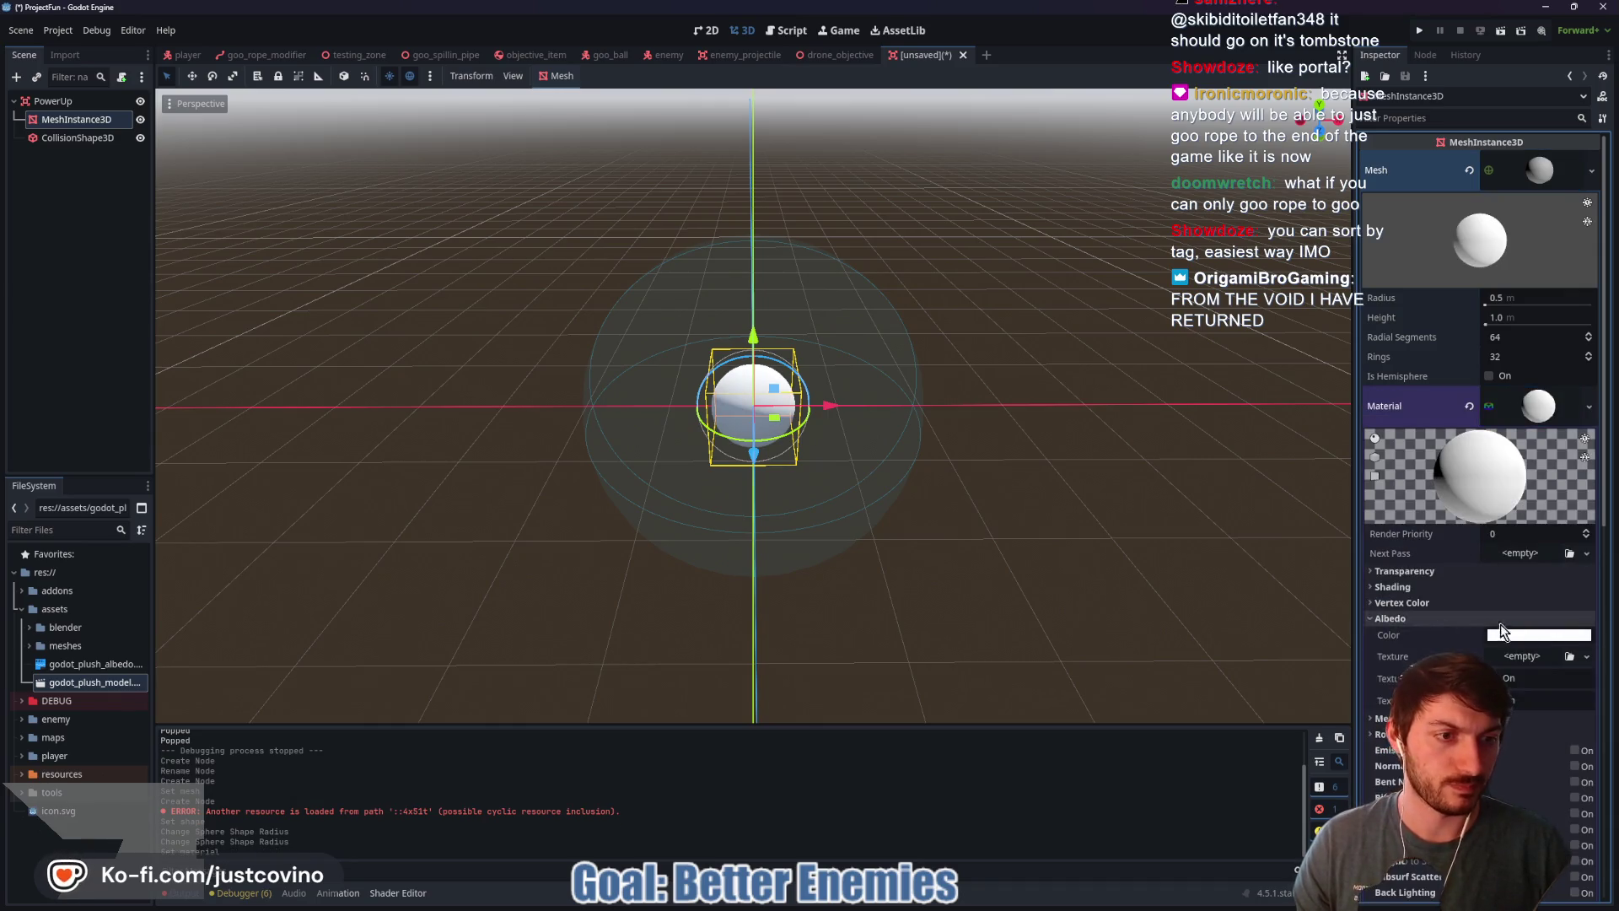
click(1502, 632)
click(1599, 264)
click(1579, 265)
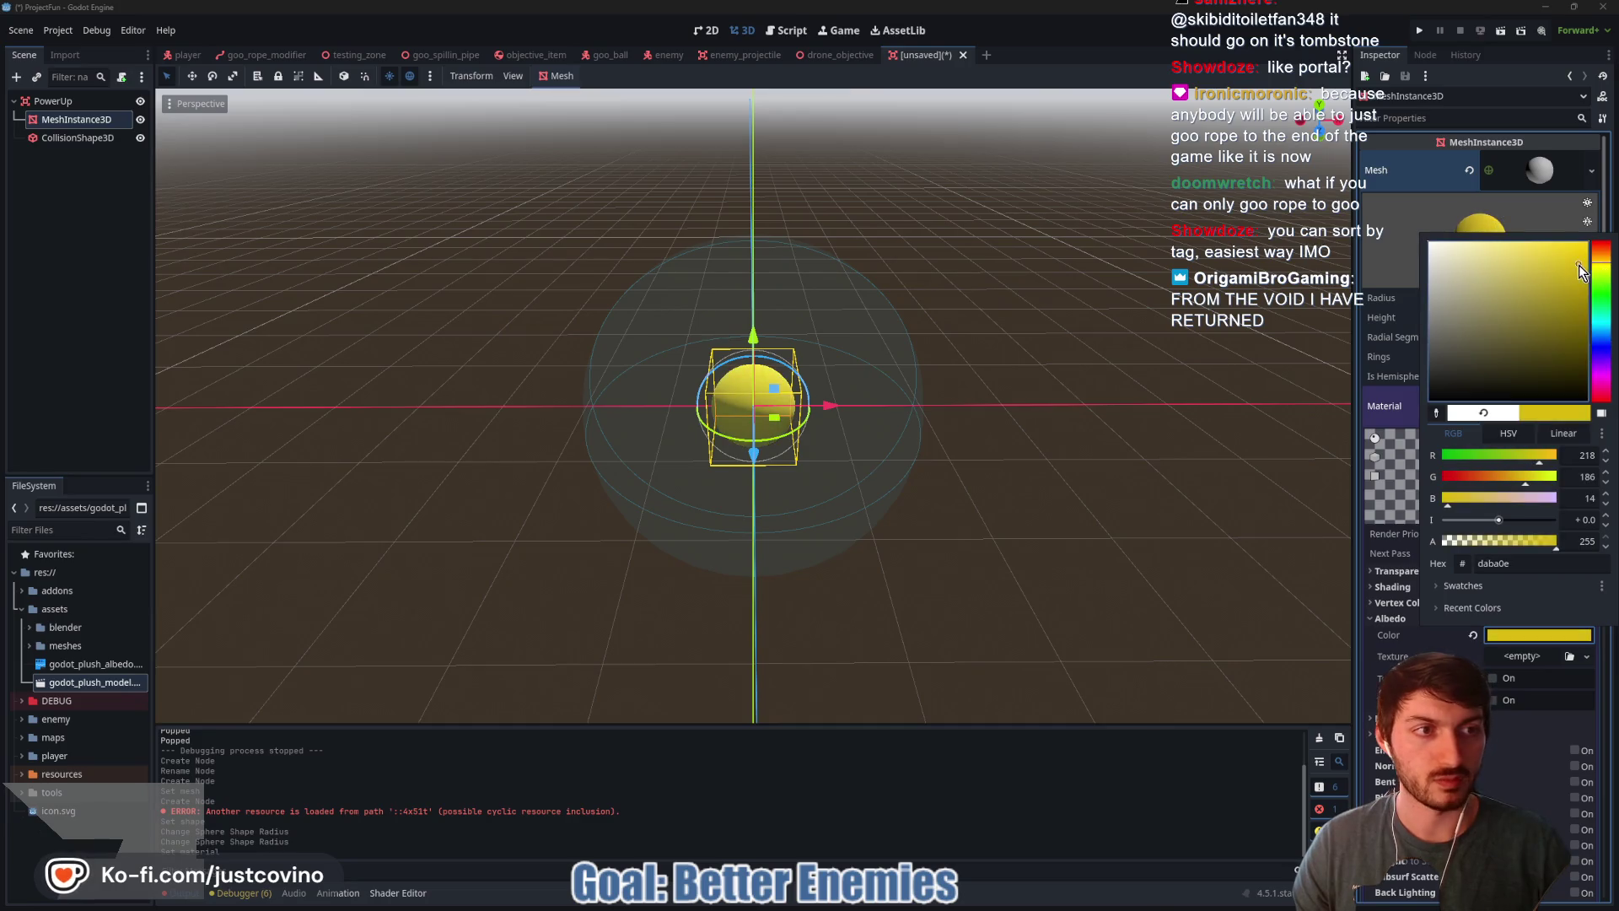
click(1484, 235)
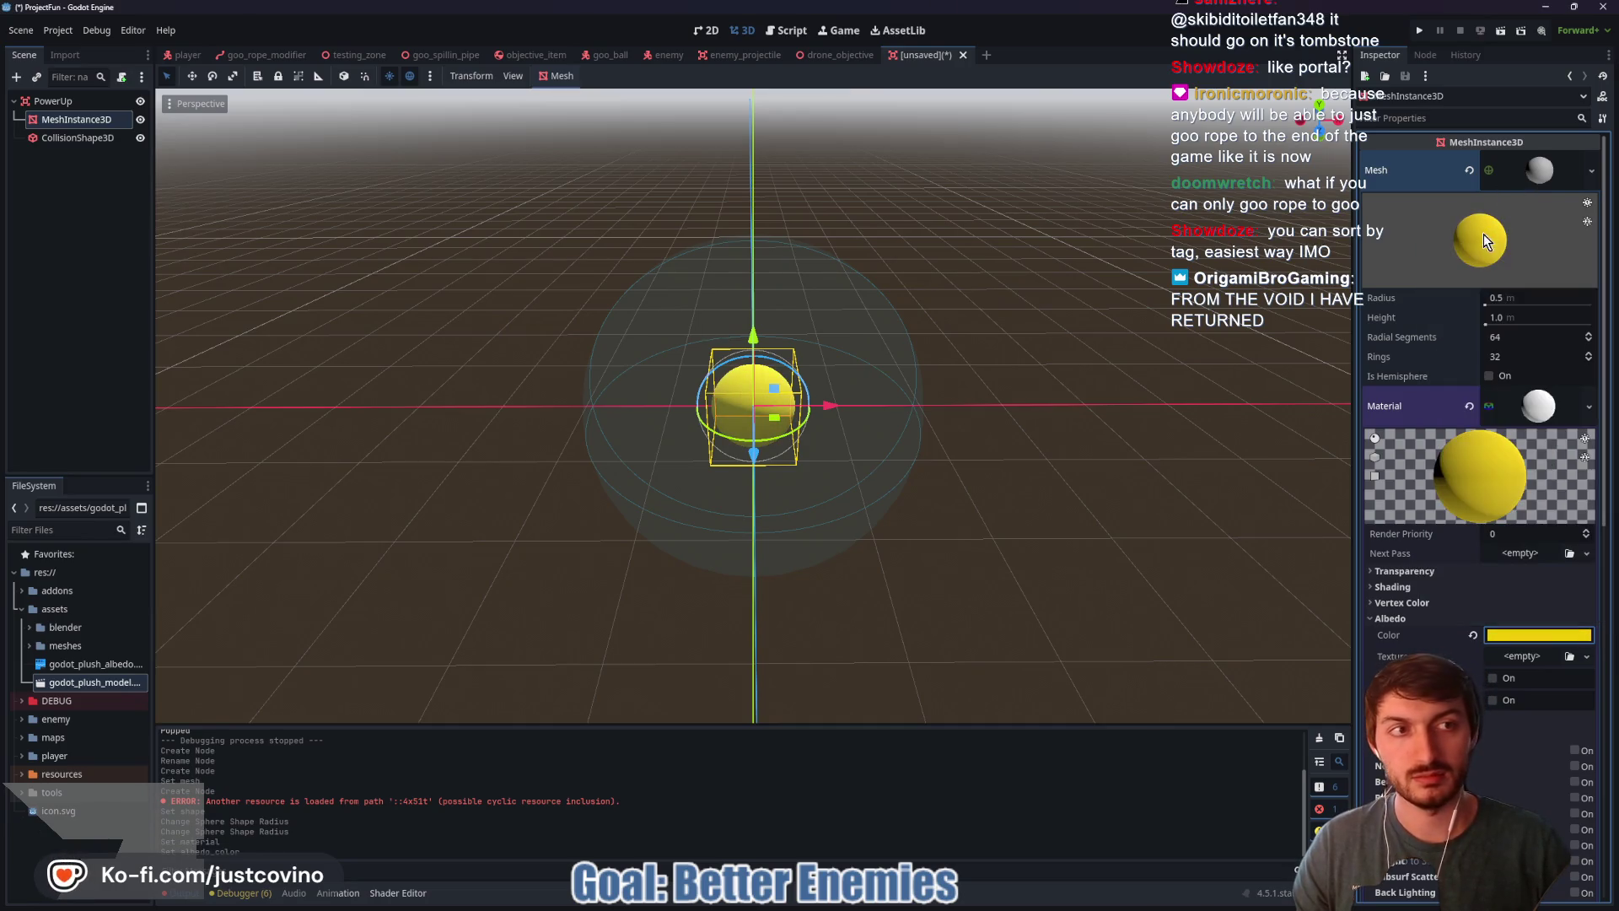
click(1484, 235)
drag(1004, 466, 917, 439)
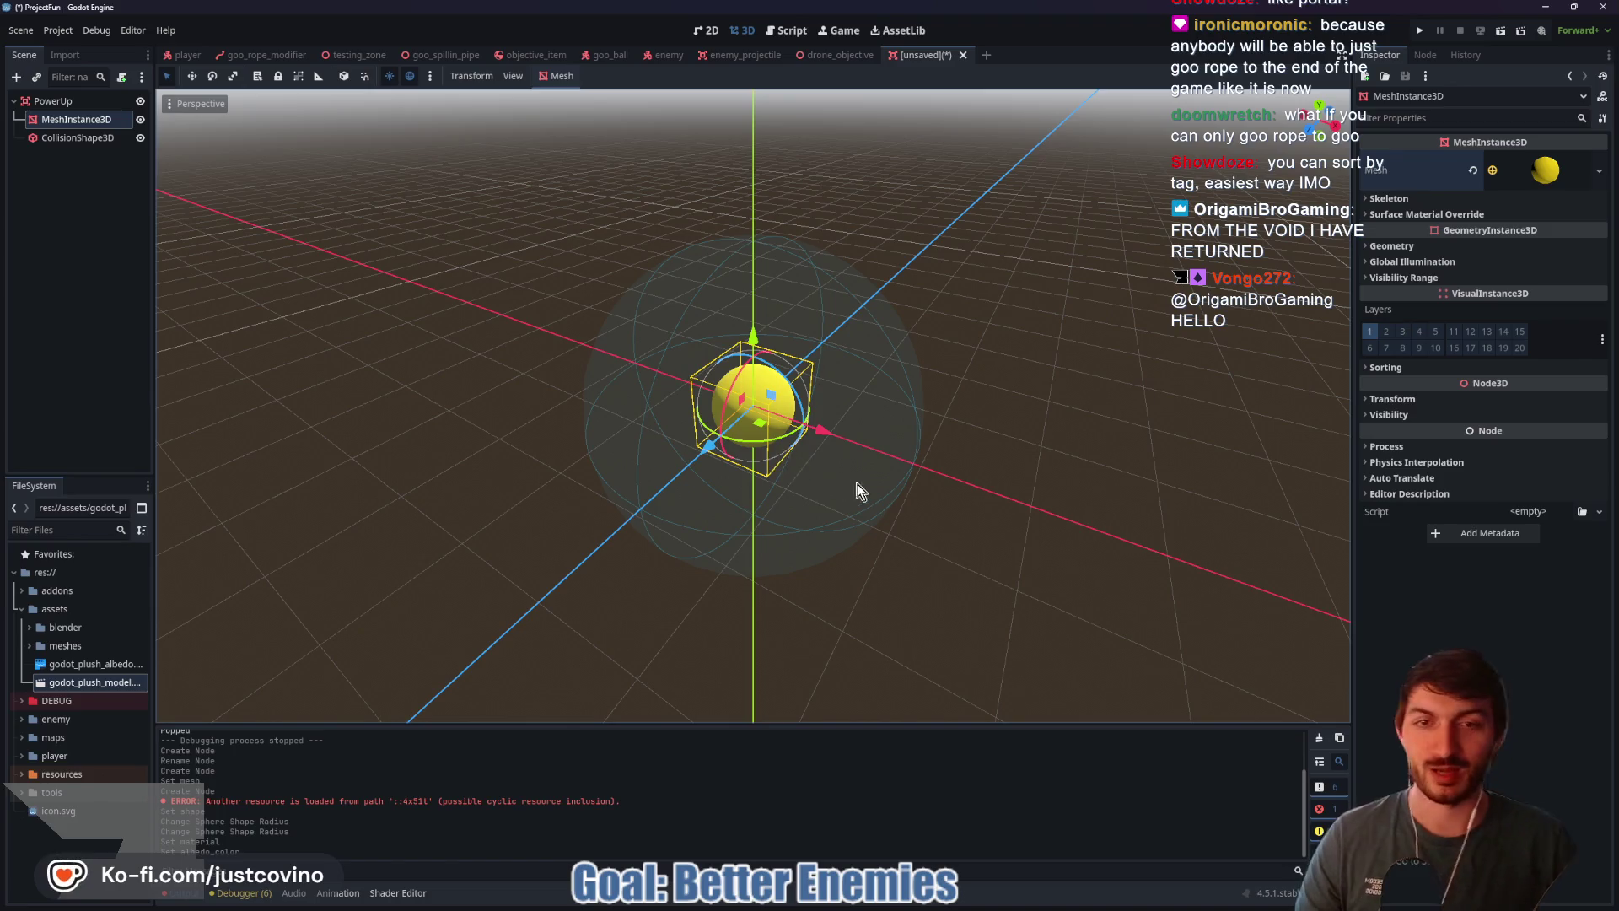
key(ctrl+s)
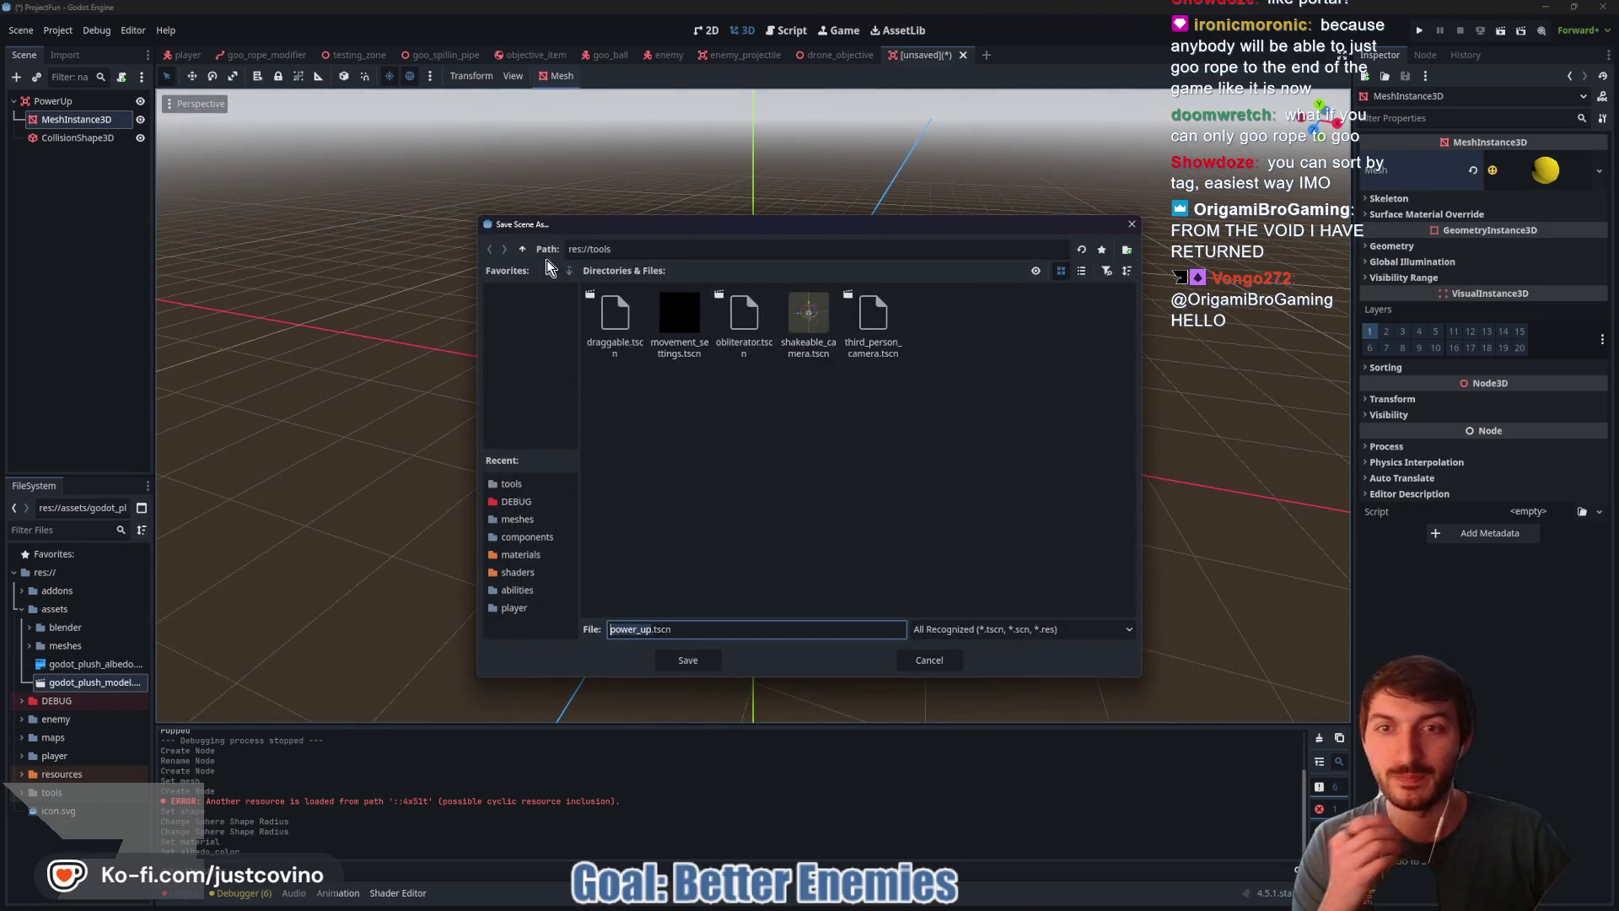
click(522, 249)
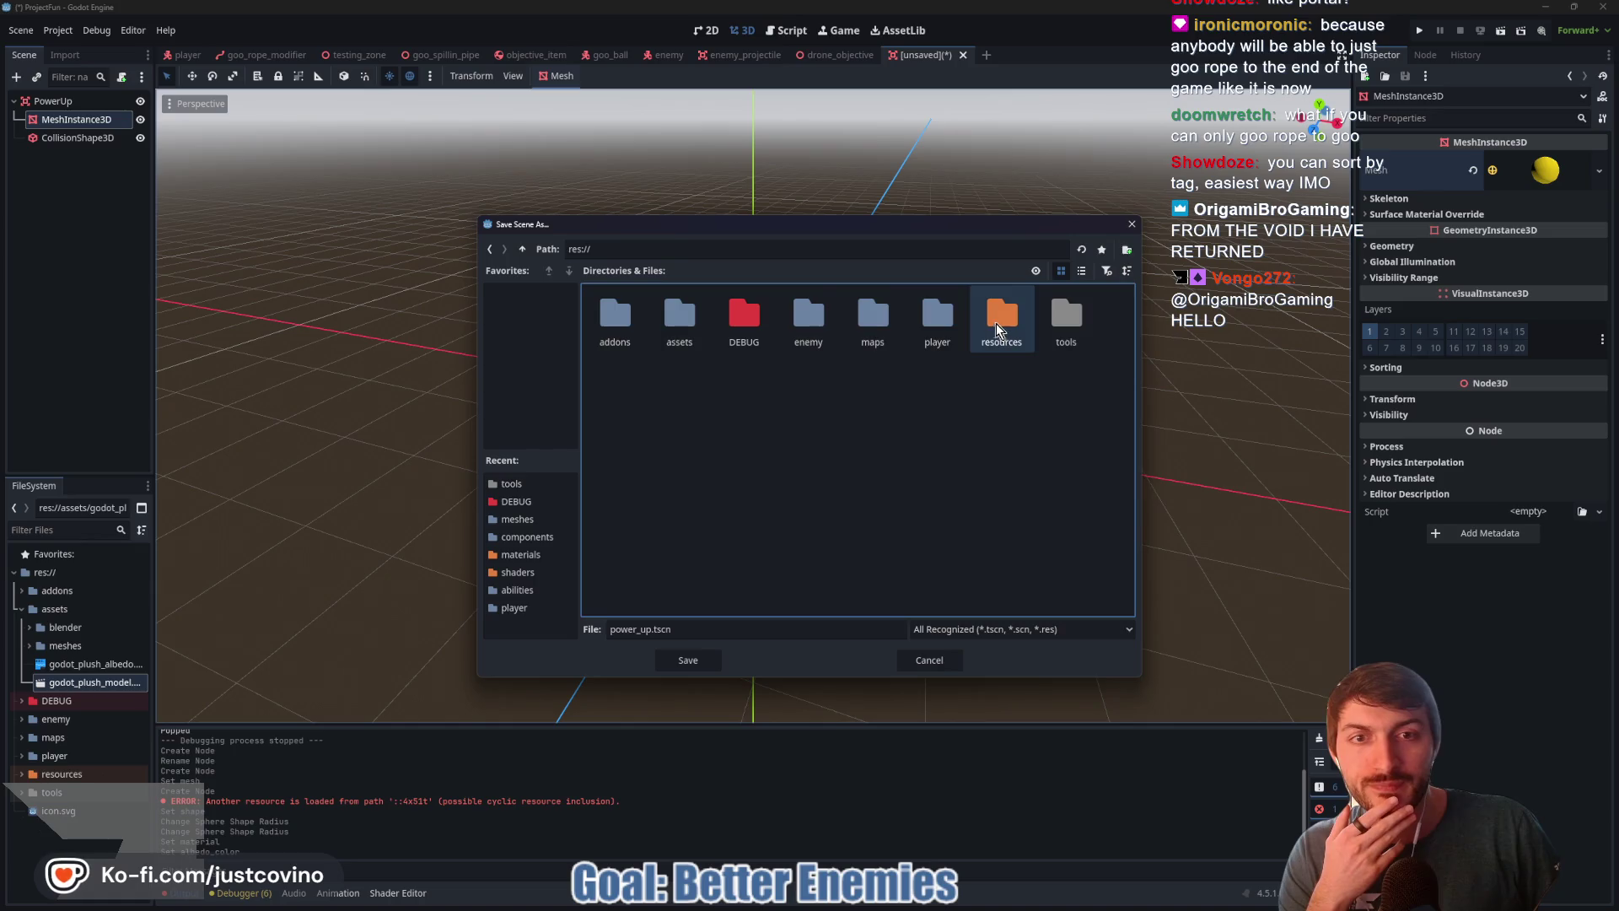
double_click(744, 320)
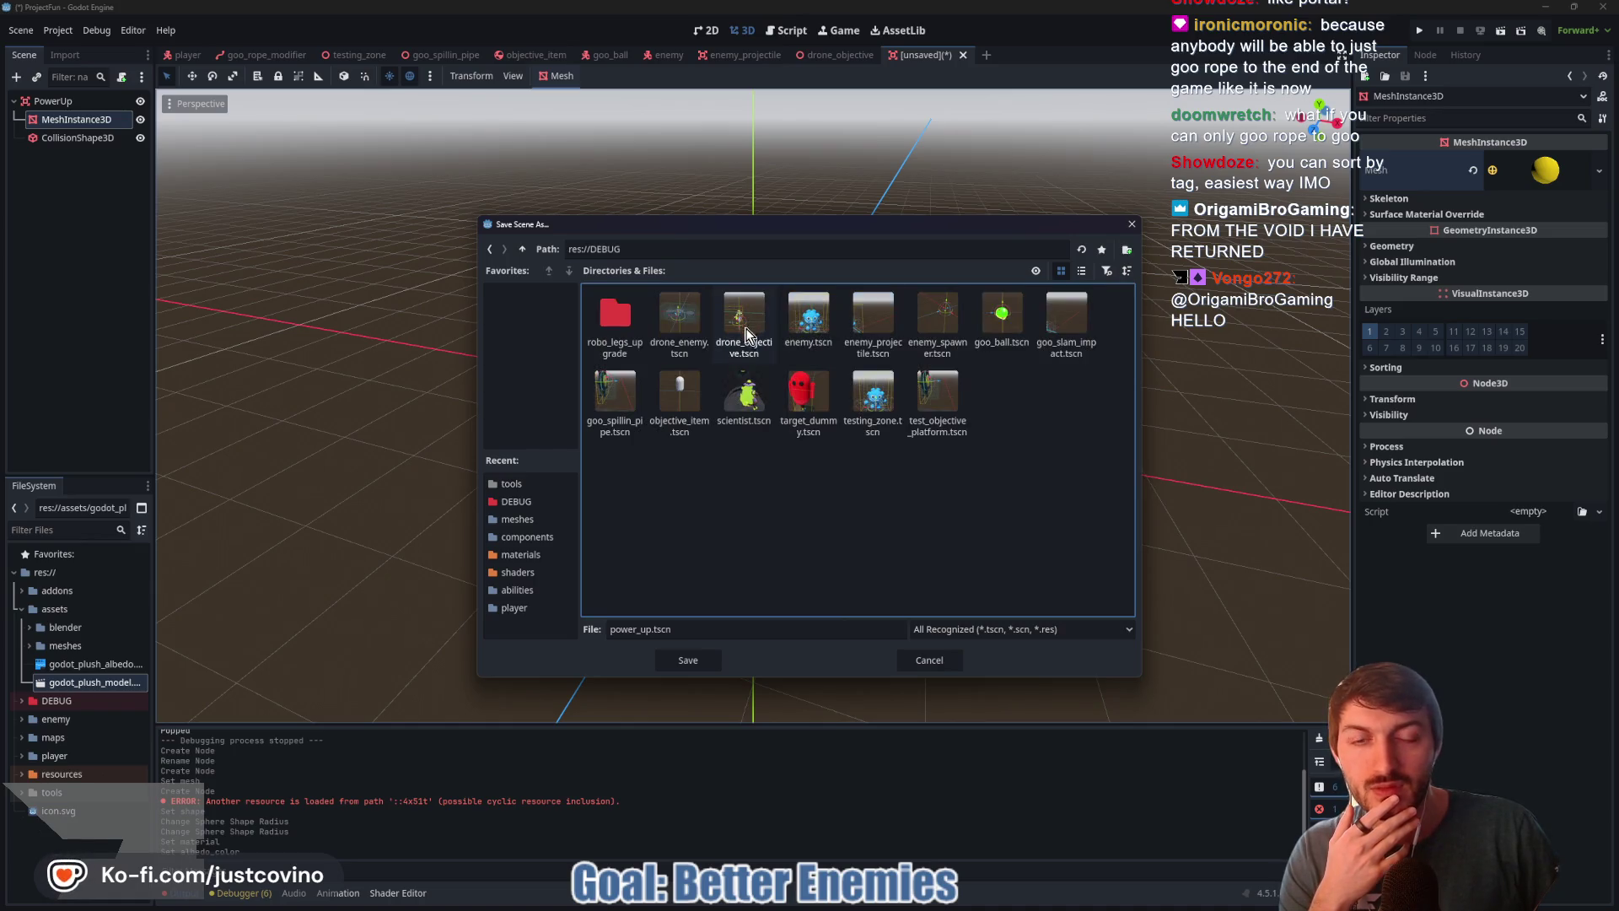
click(689, 660)
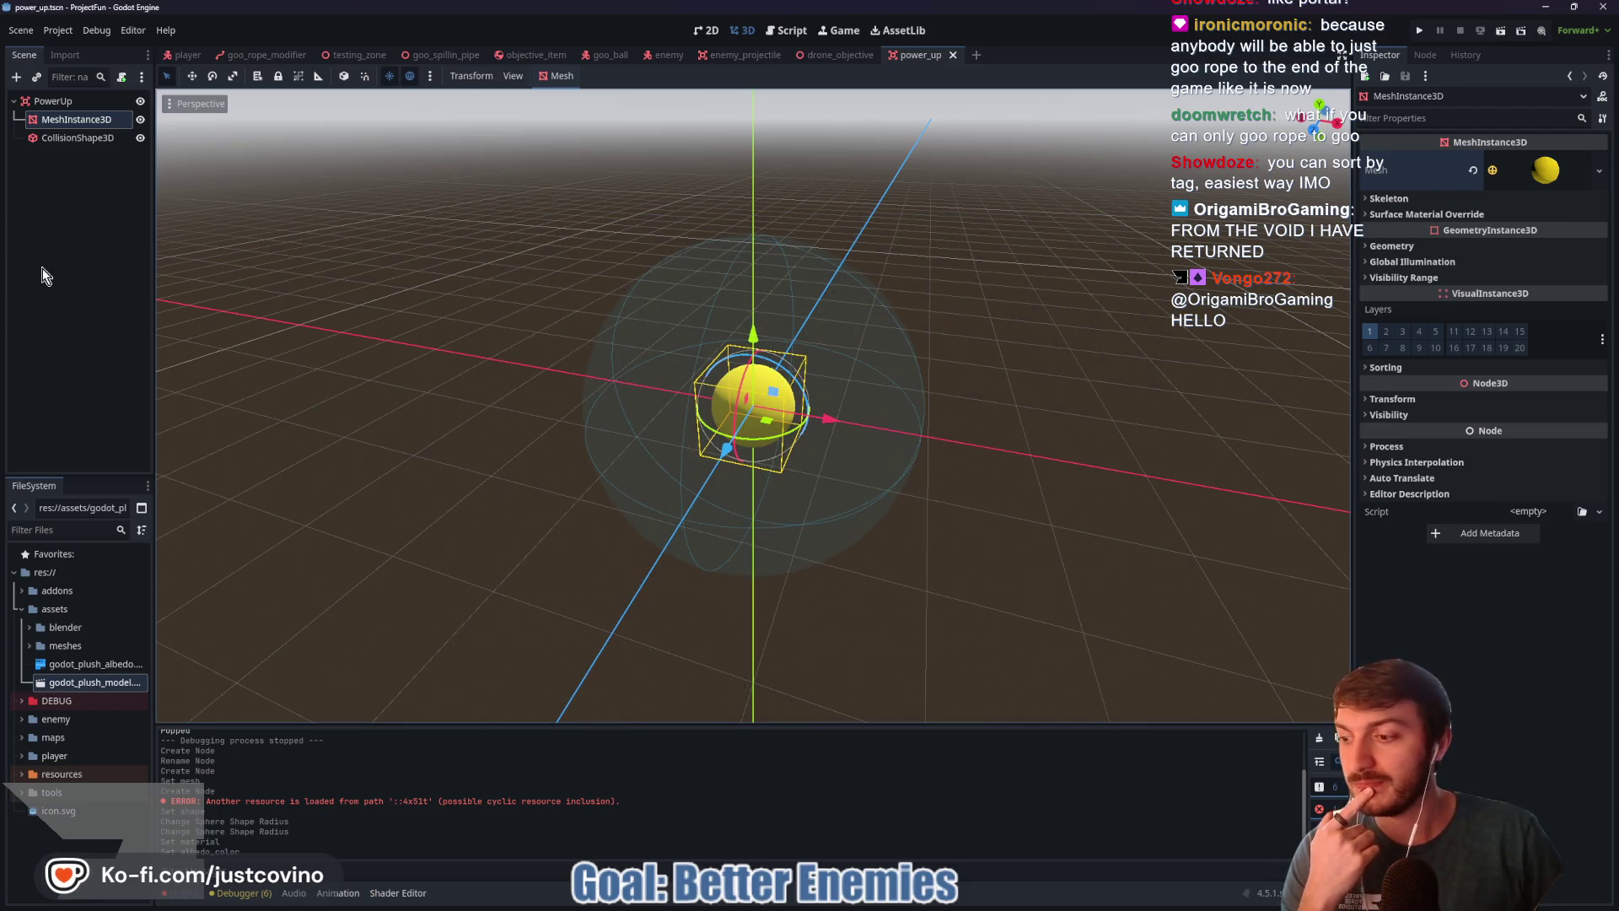
click(67, 267)
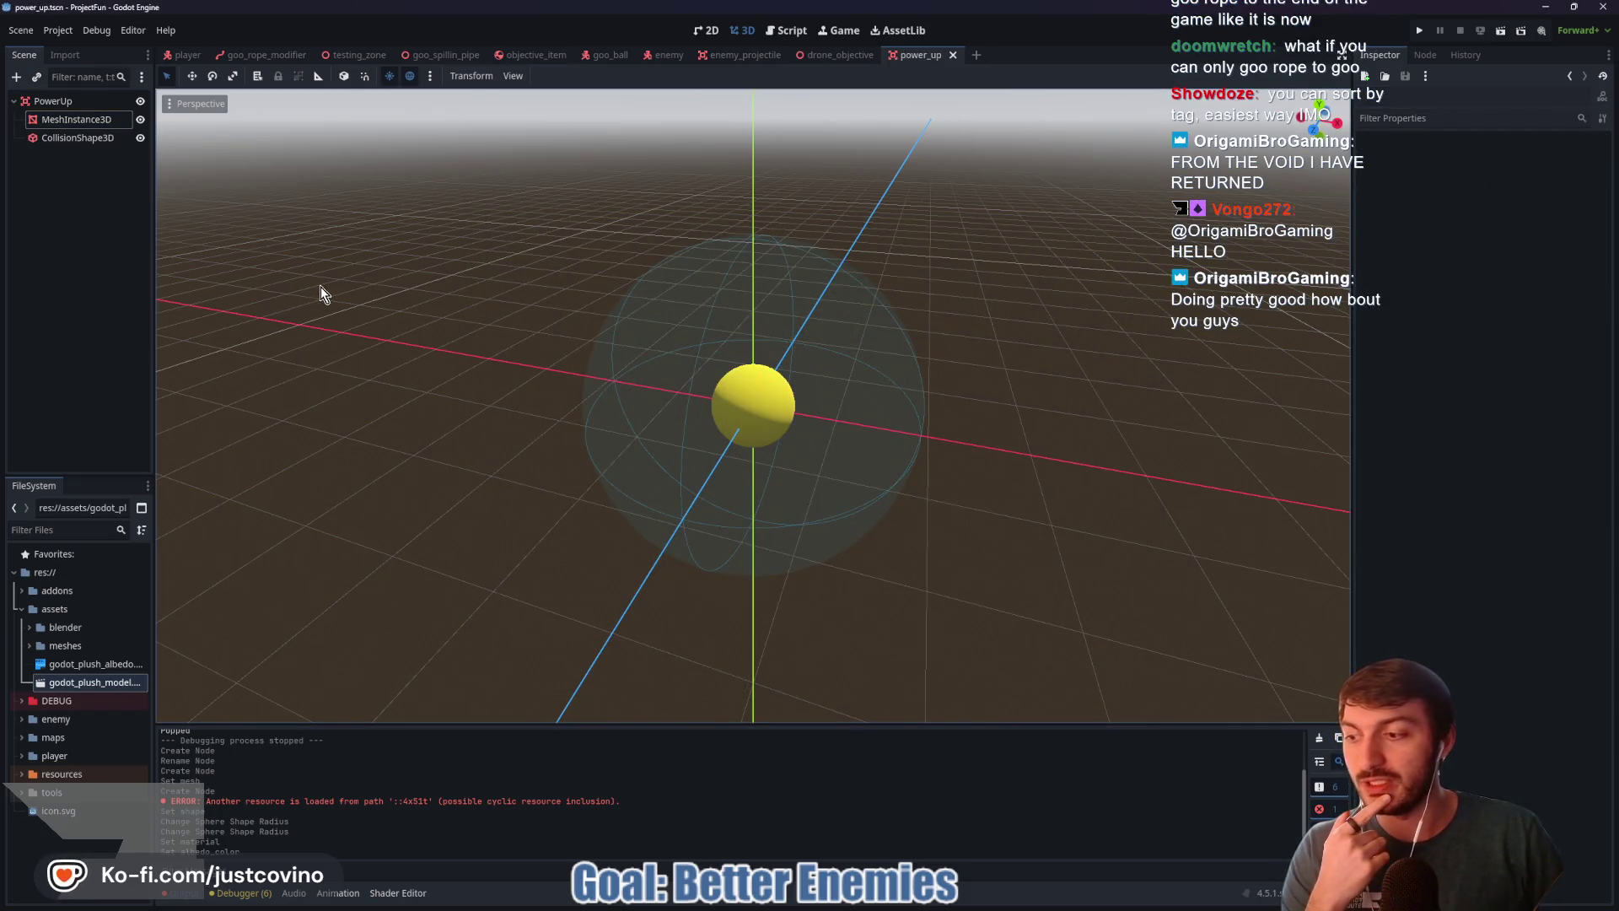
click(90, 102)
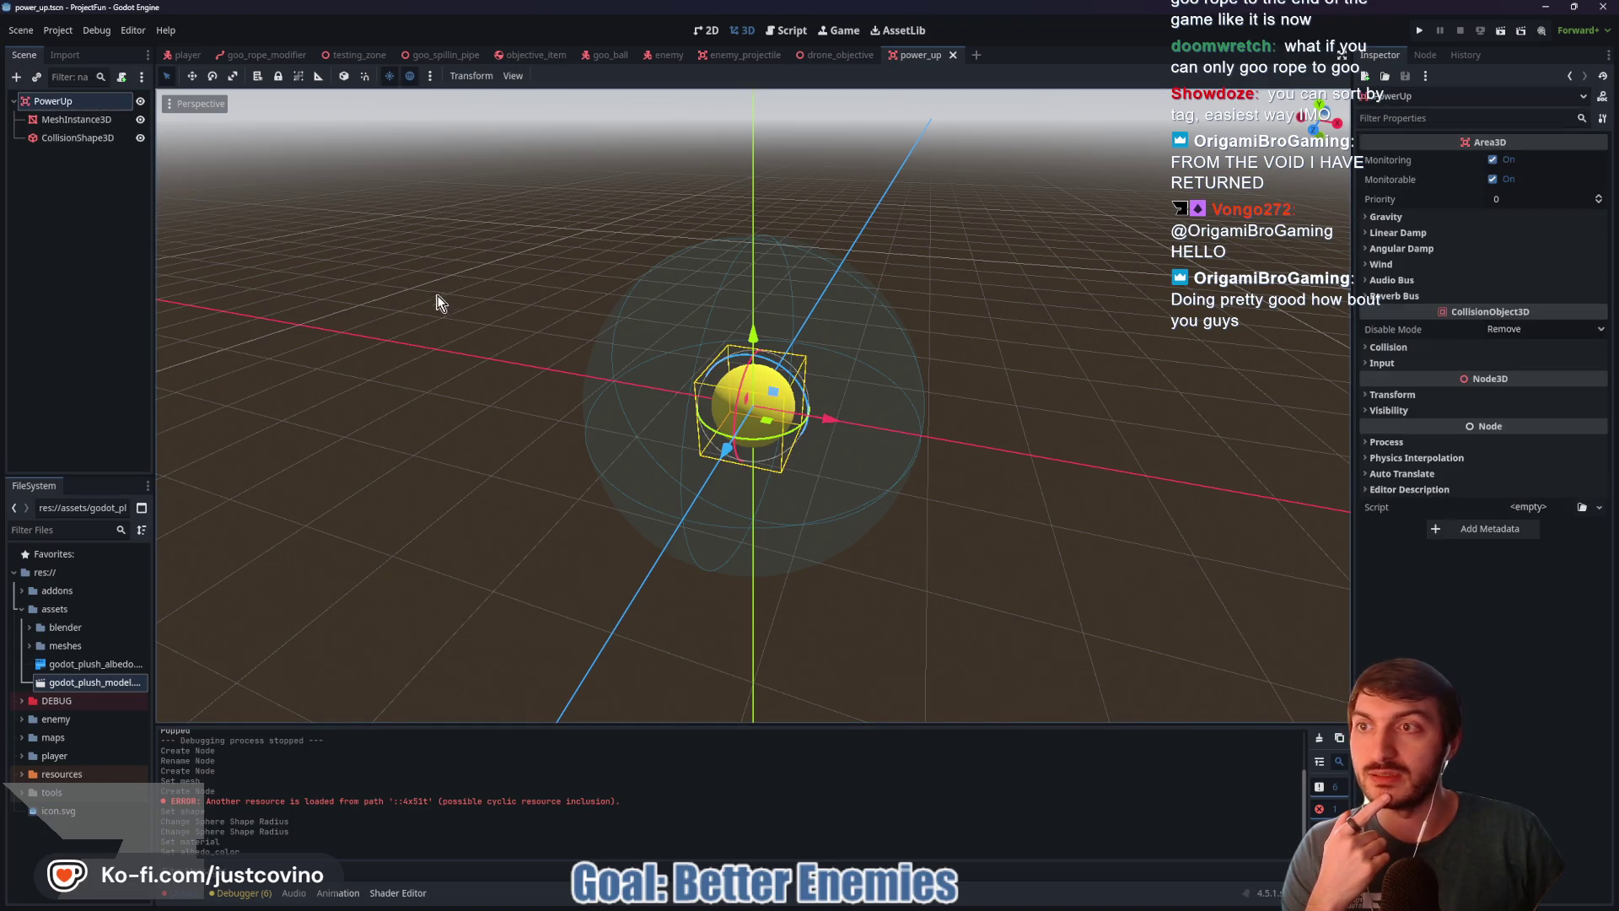
click(129, 77)
Create power_up.gd with class_name PowerUp declared above extends, and save it
click(761, 563)
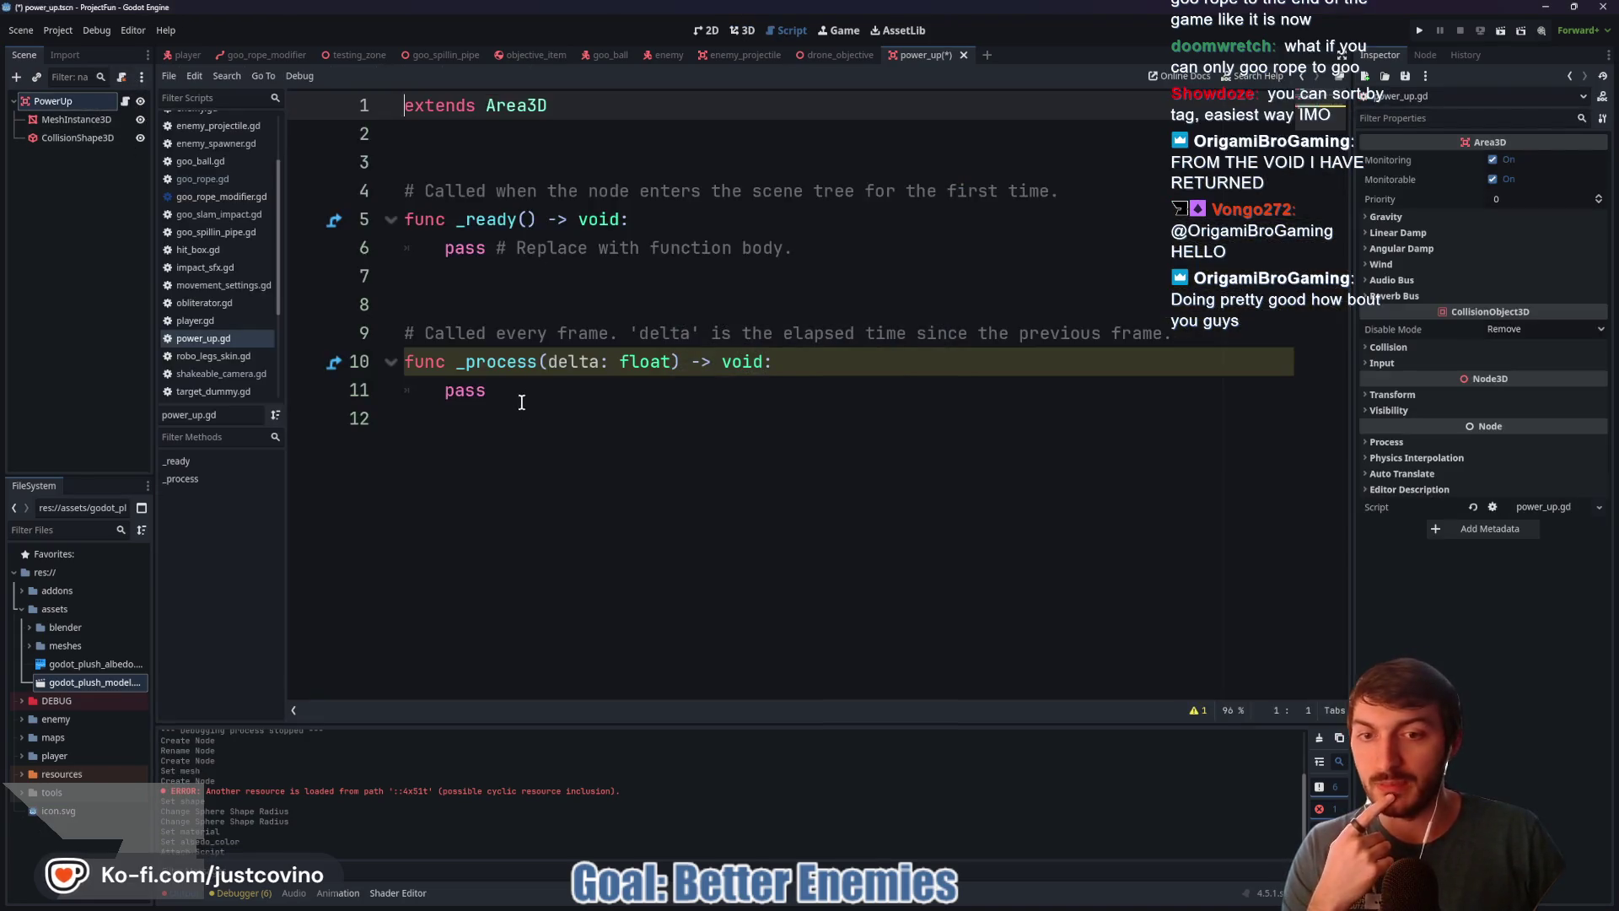
text(class_)
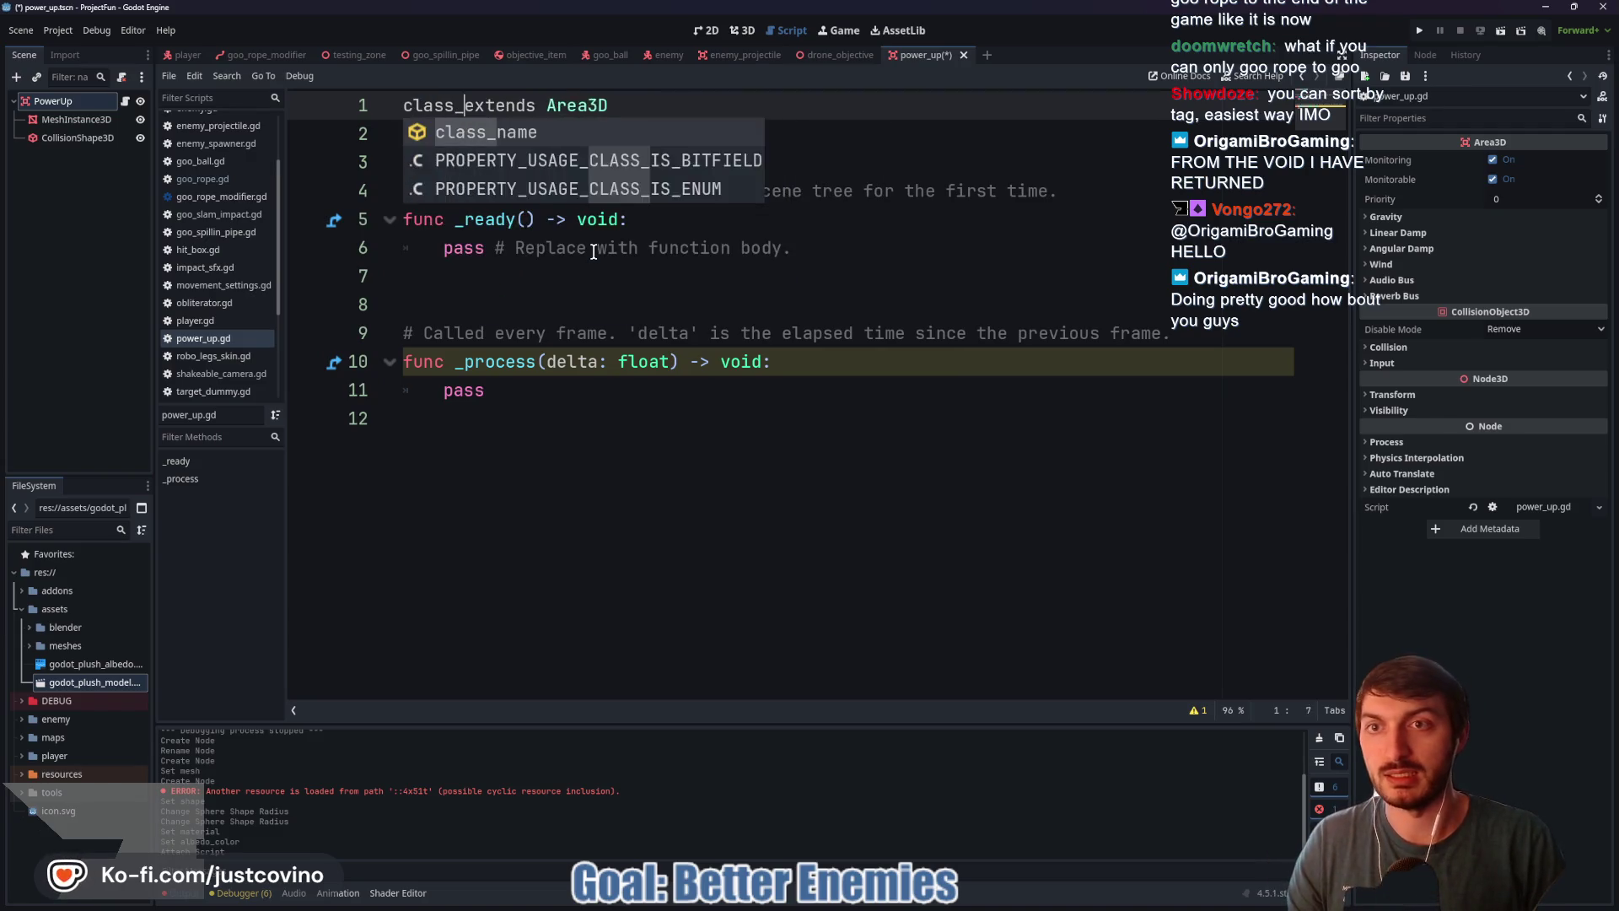
key(Return)
text(PowerUp)
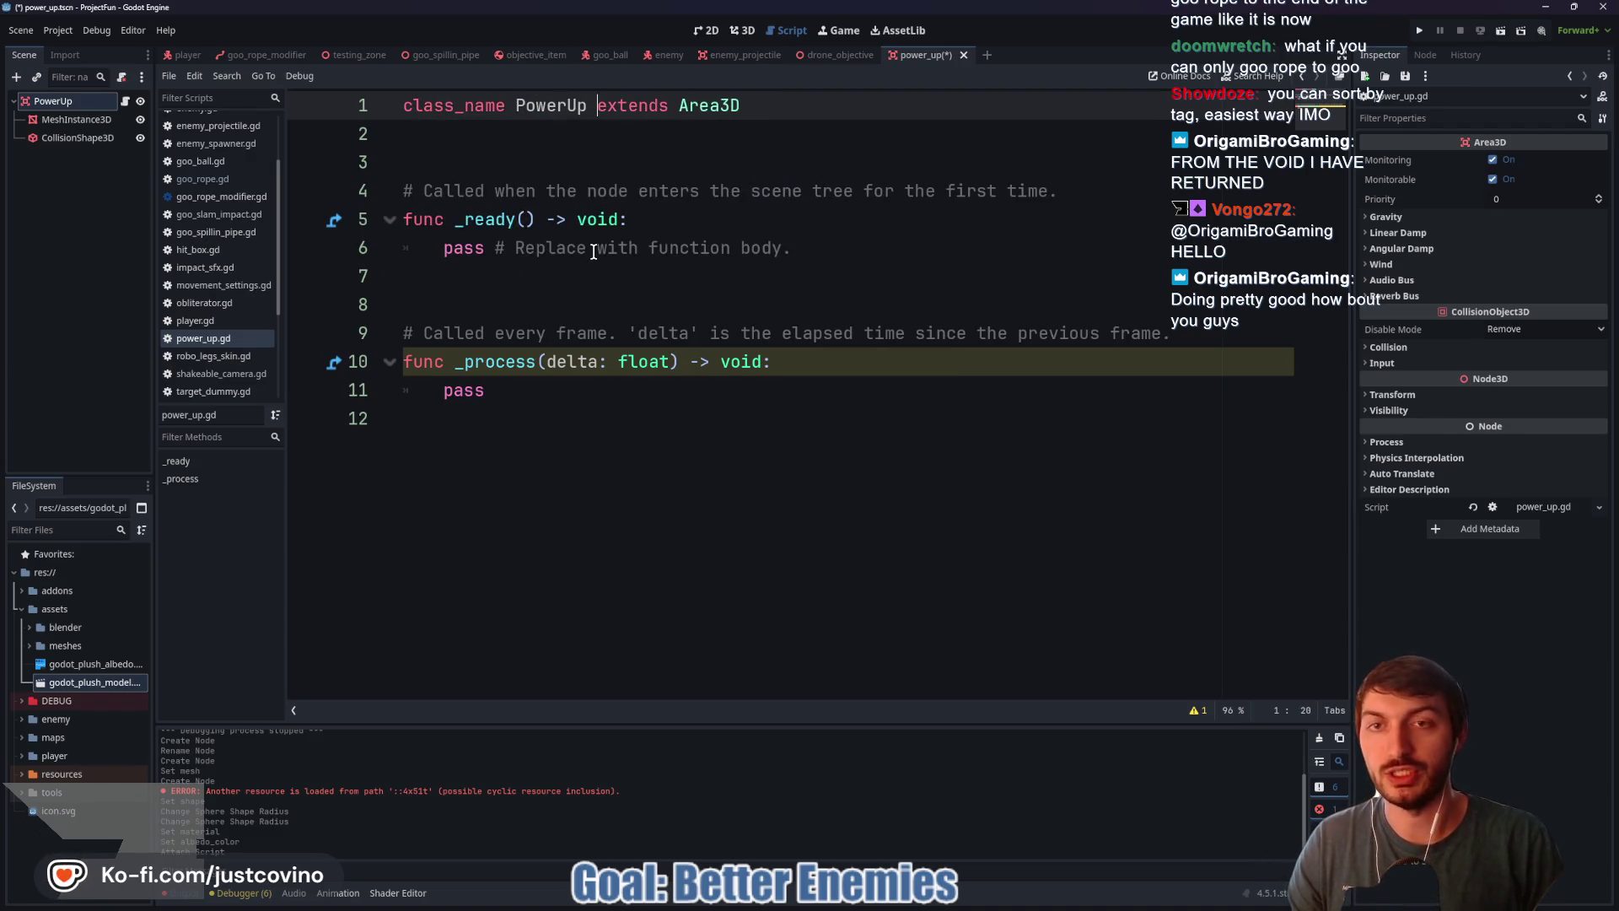
click(524, 420)
key(ctrl+s)
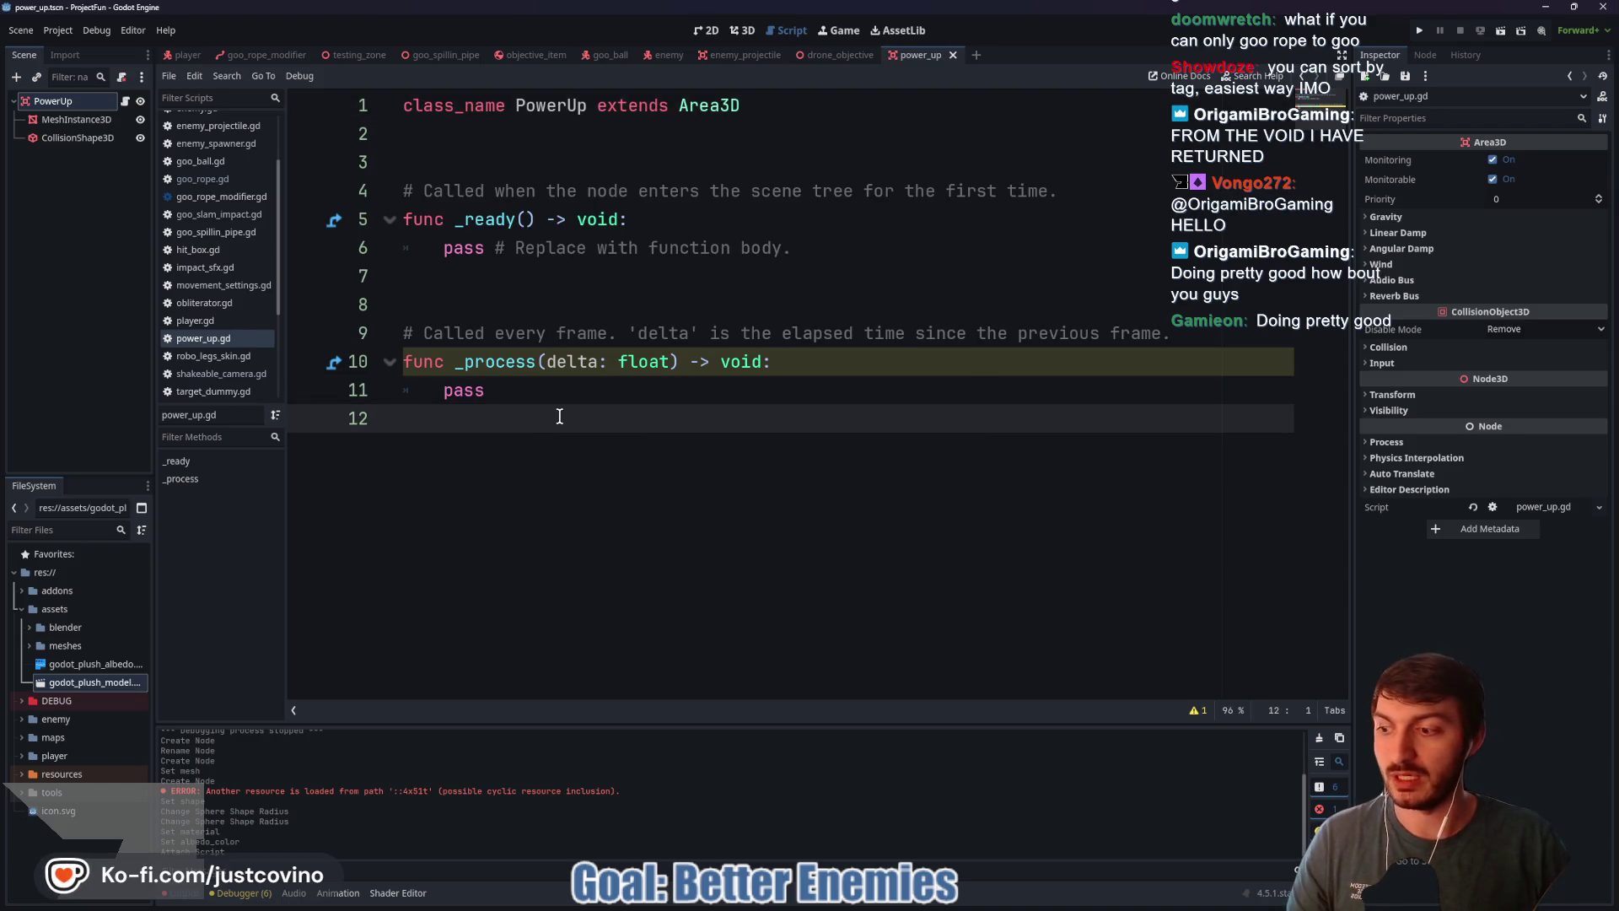
Delete the template _ready and _process functions and save the trimmed script
drag(592, 414, 364, 193)
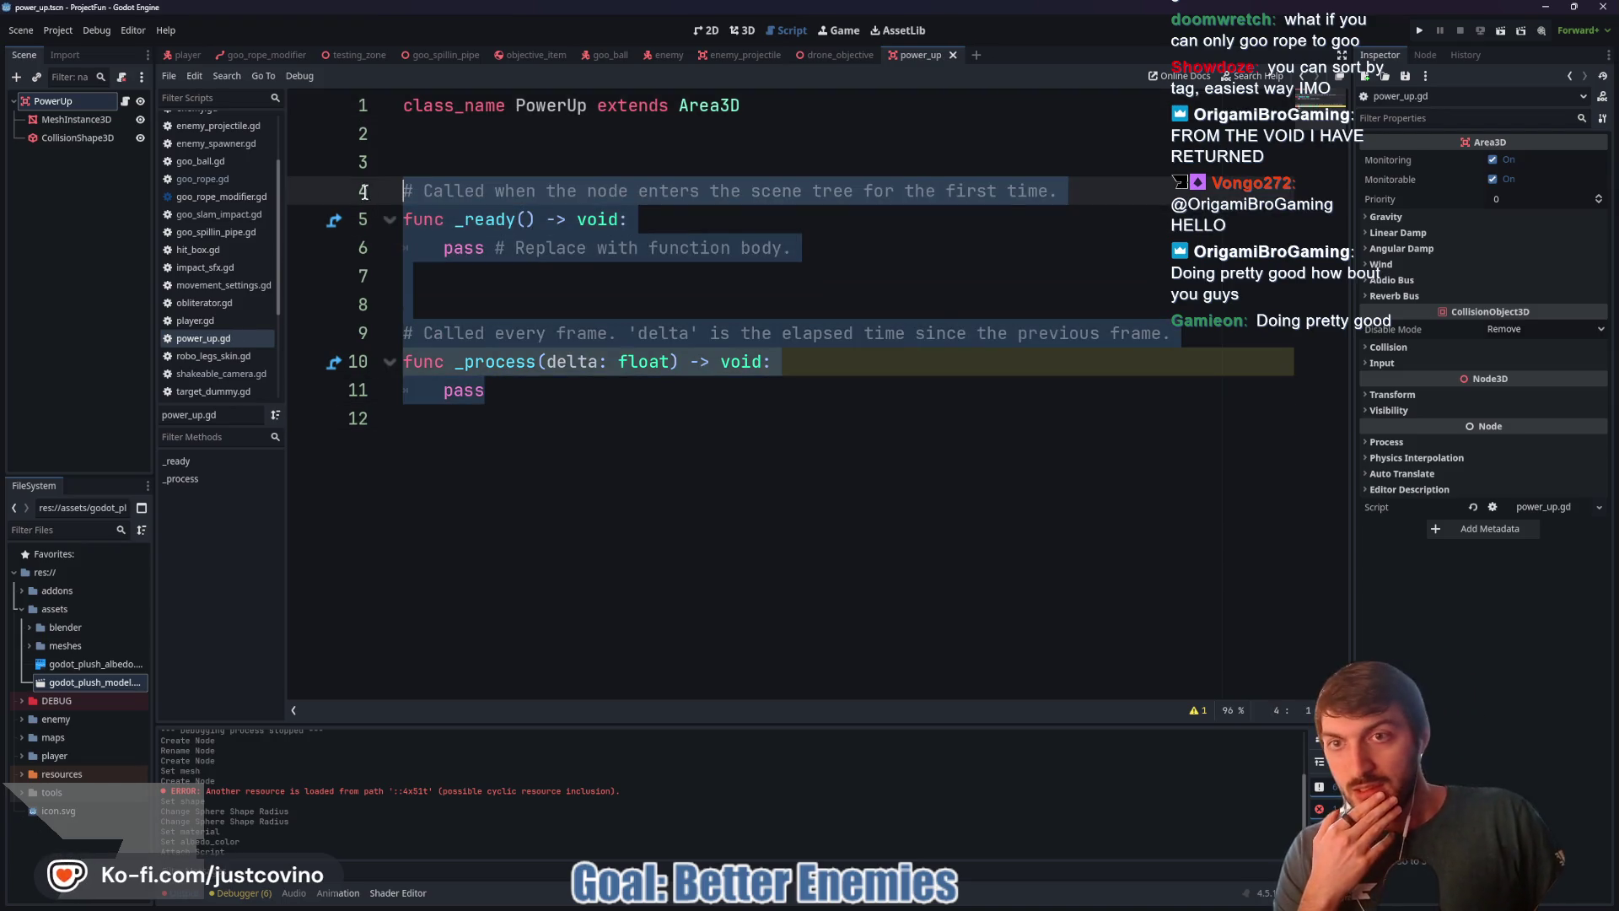
key(Delete)
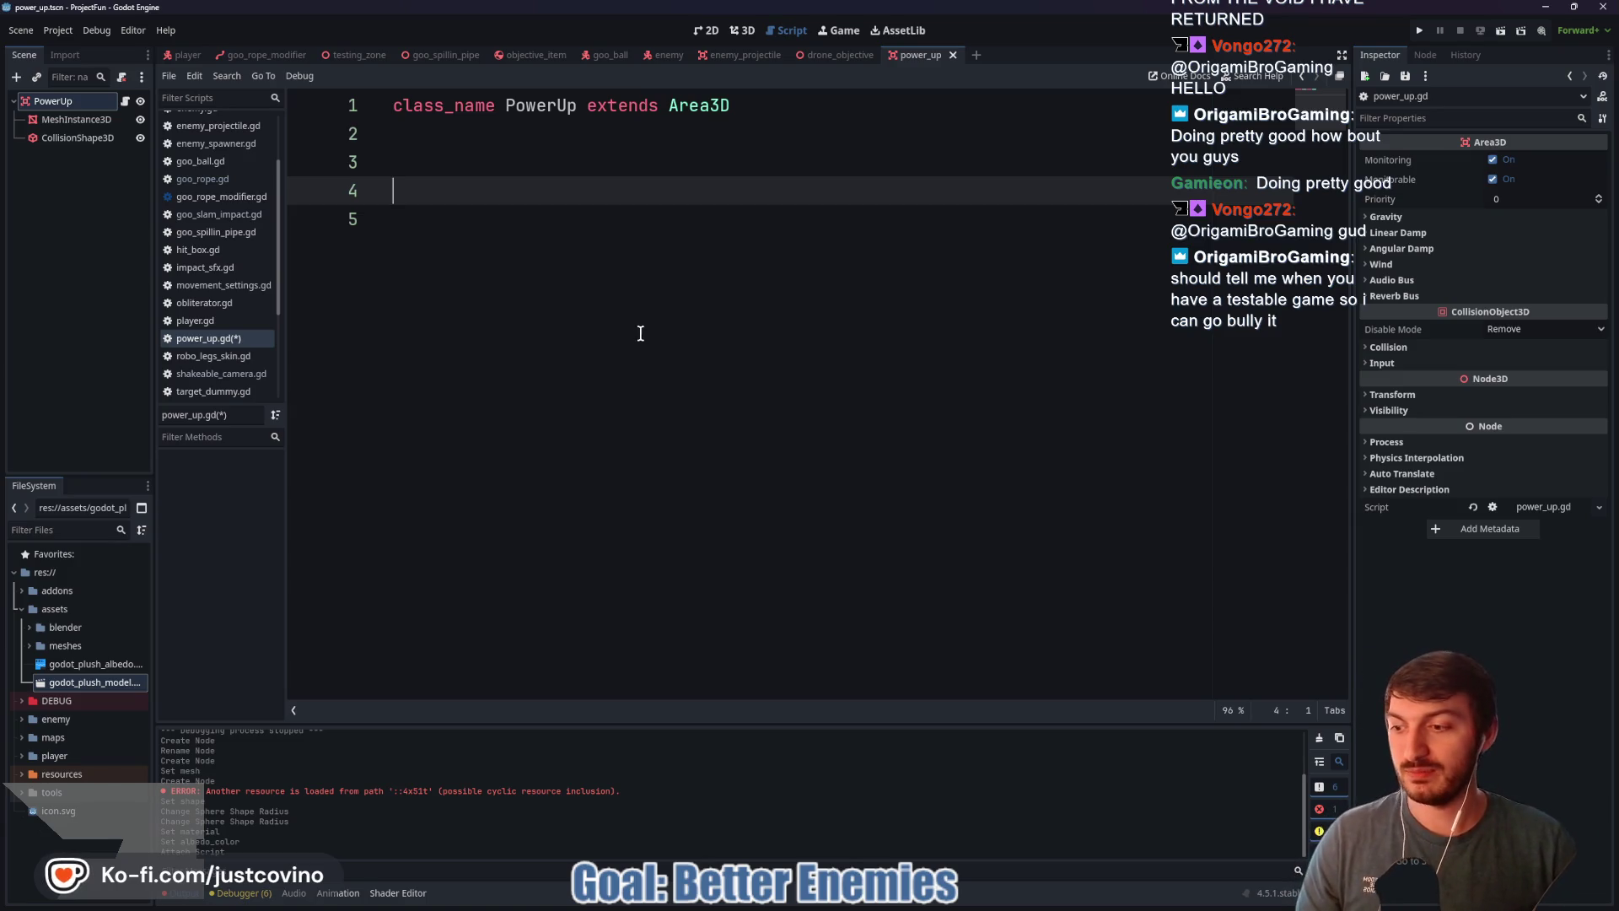
key(Down)
key(ctrl+s)
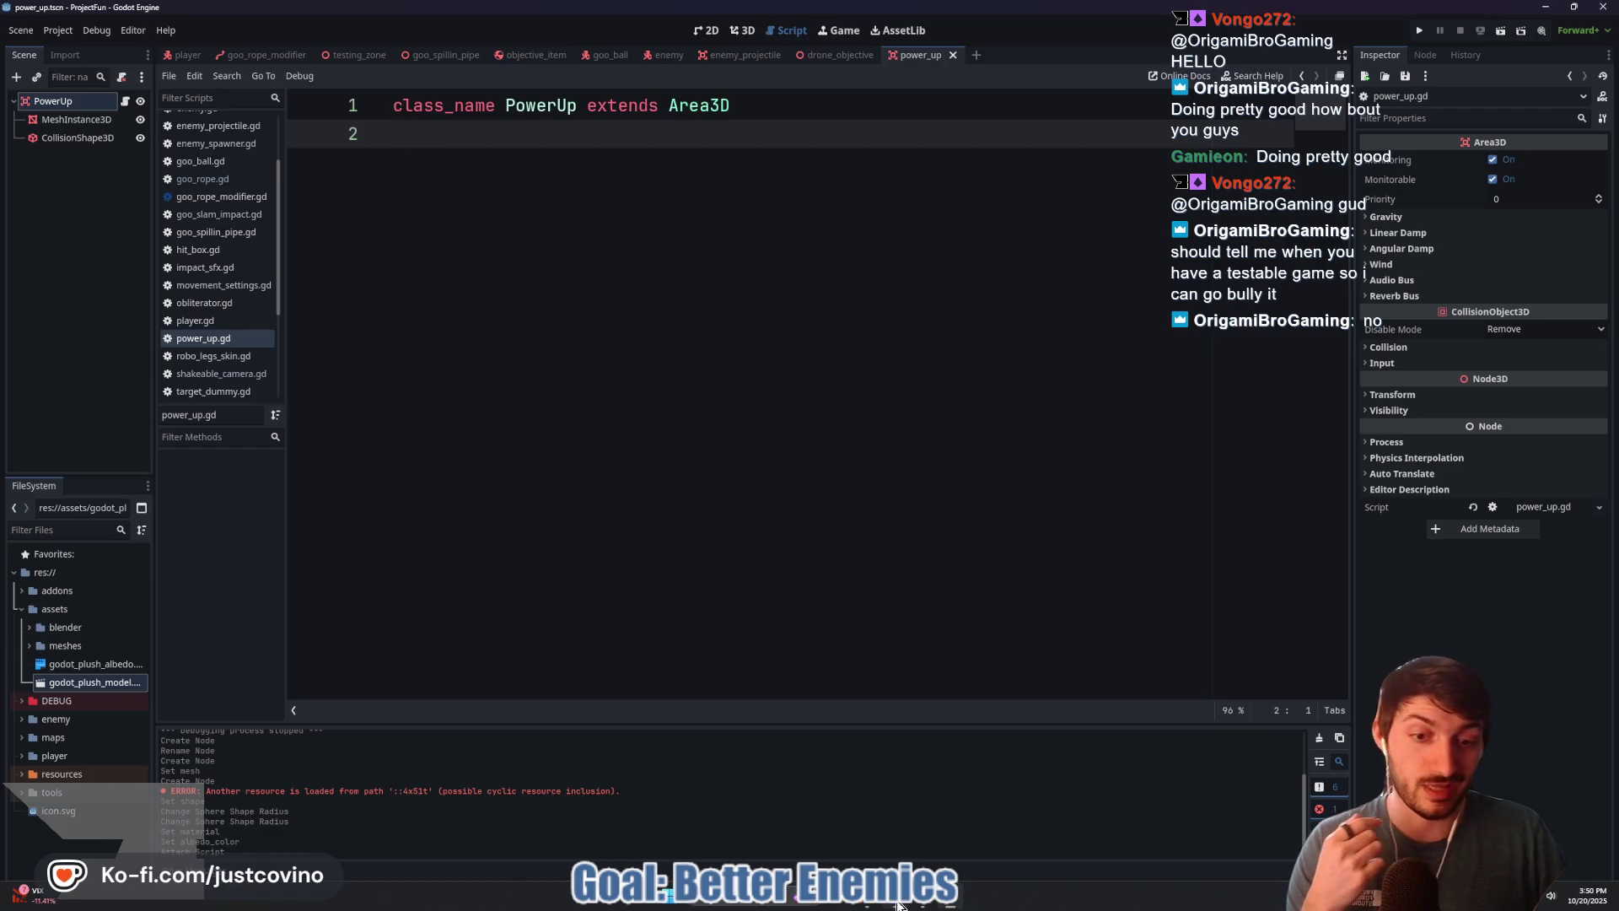
click(896, 903)
click(557, 75)
text(itch.io/game-assets/tag-3d/tag-godot)
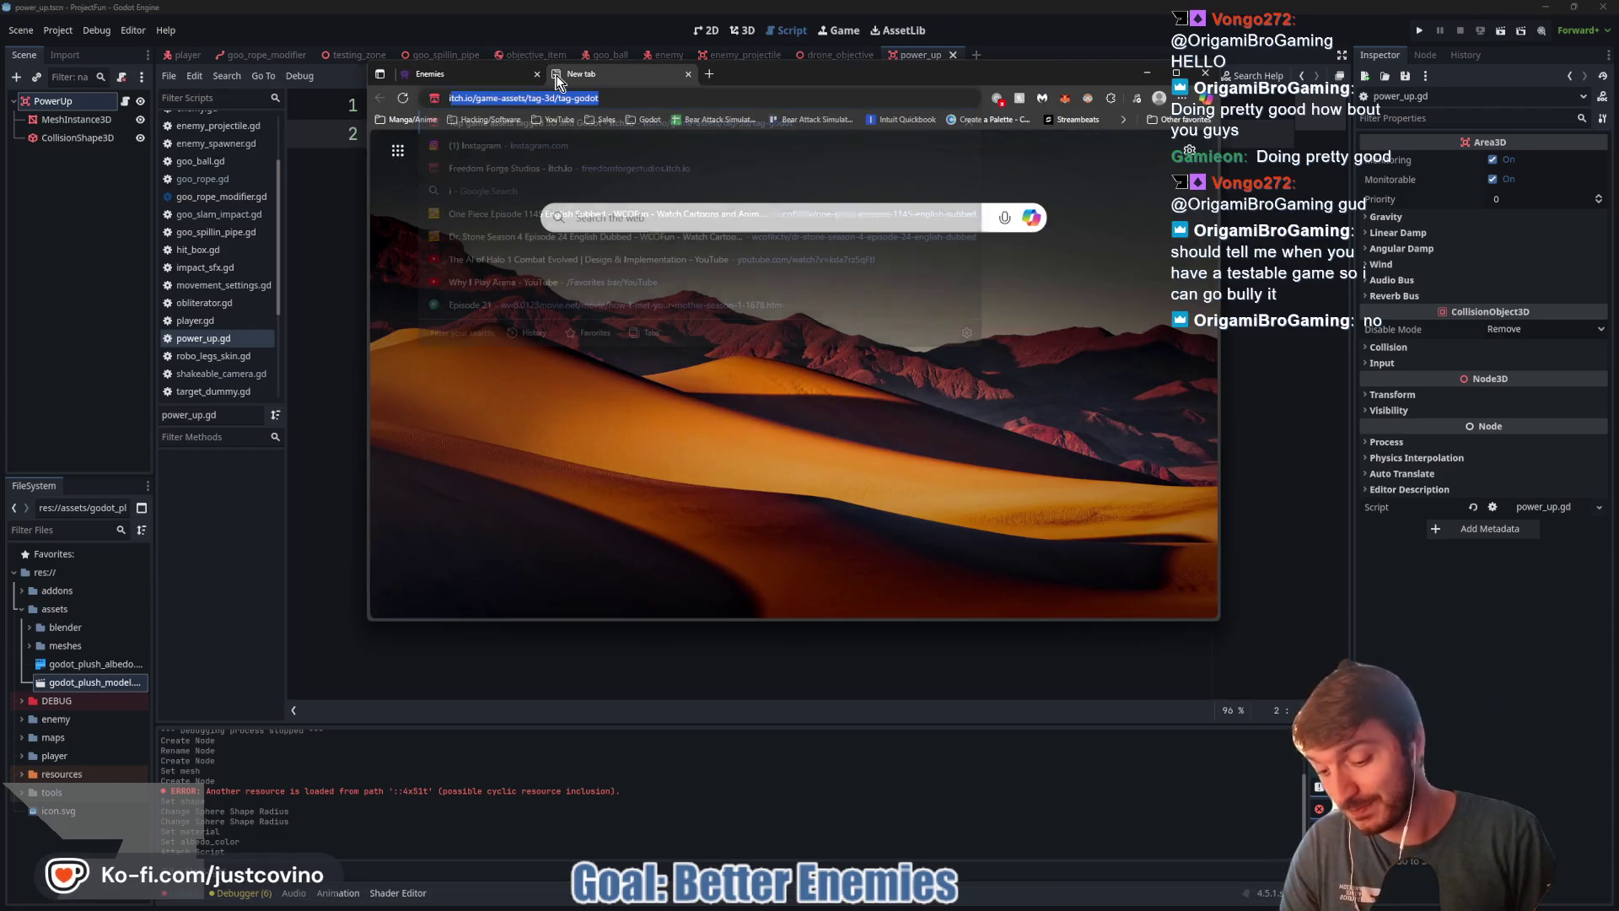
key(Return)
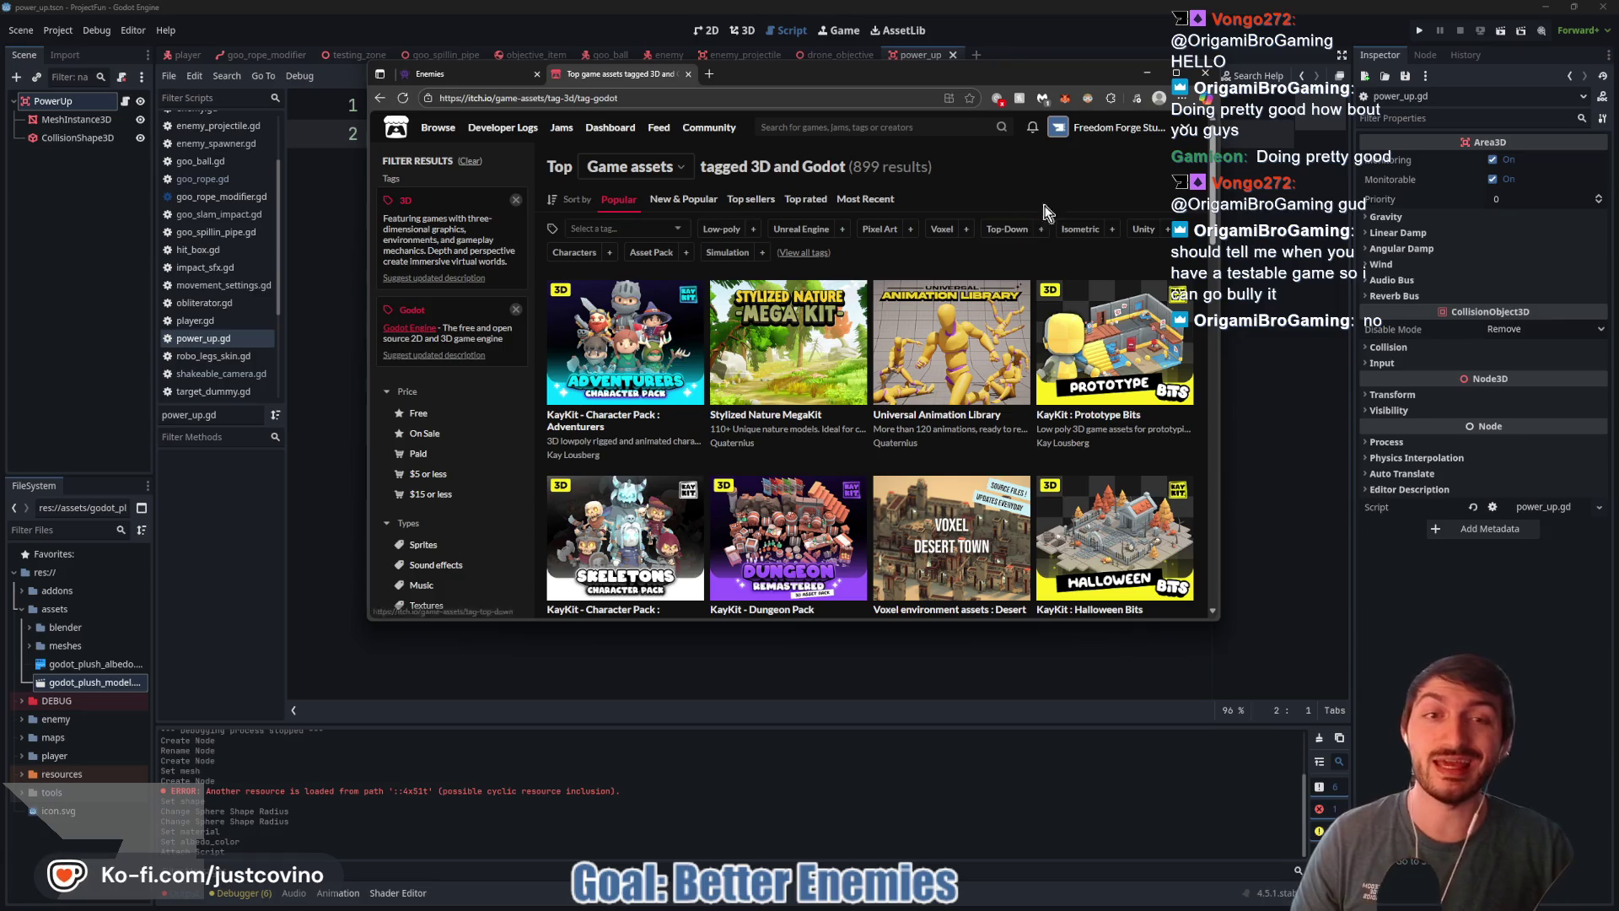
click(1180, 127)
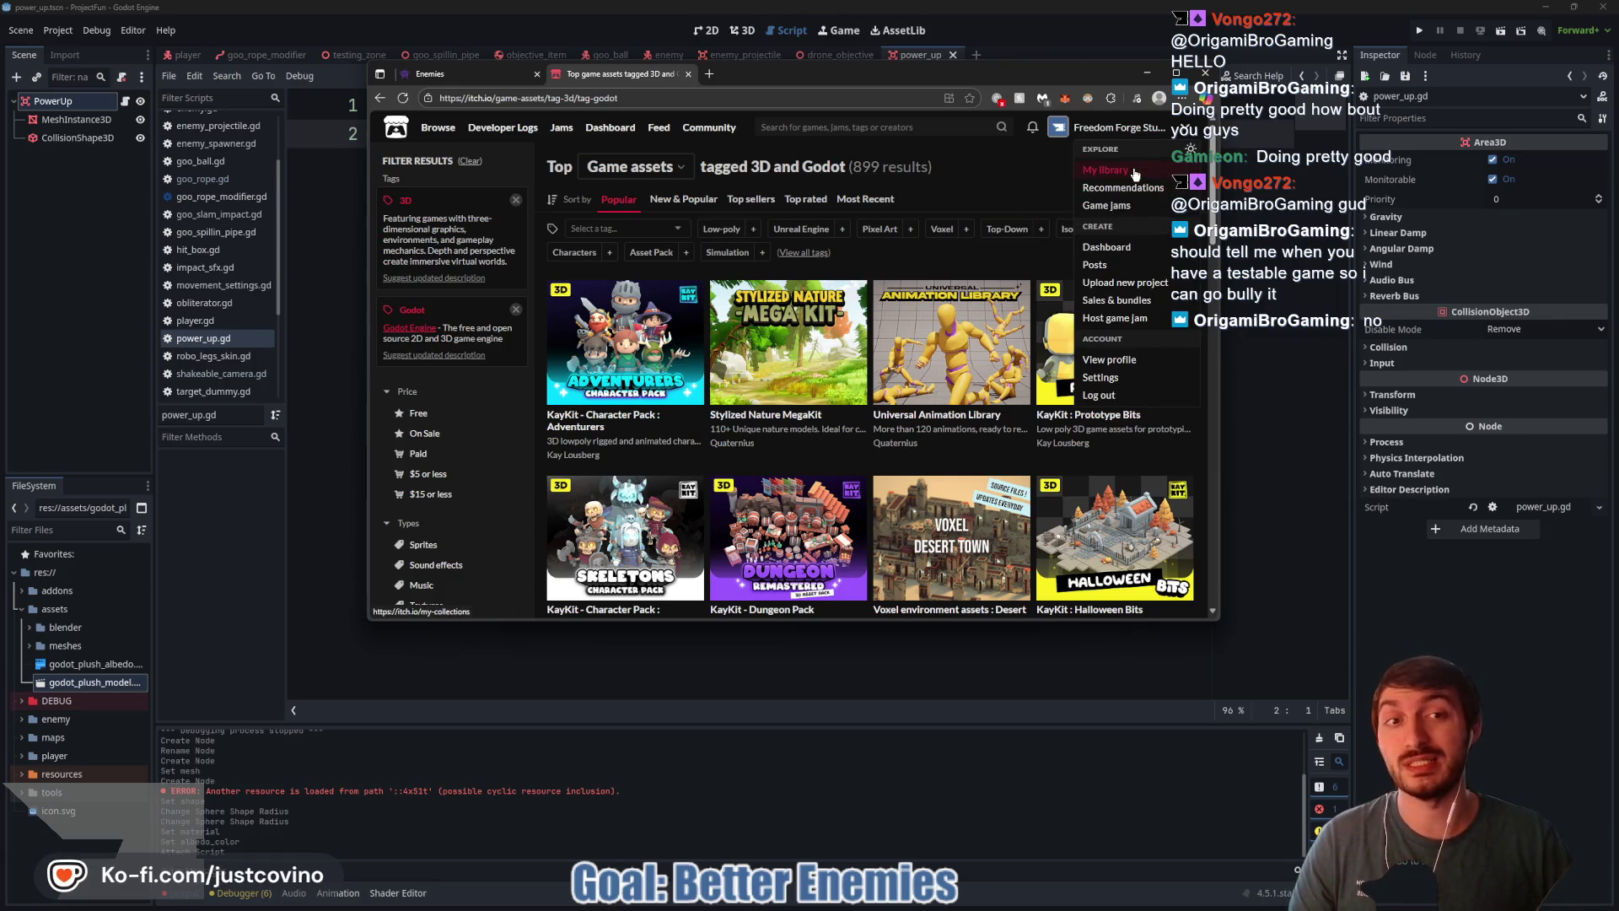
click(1113, 194)
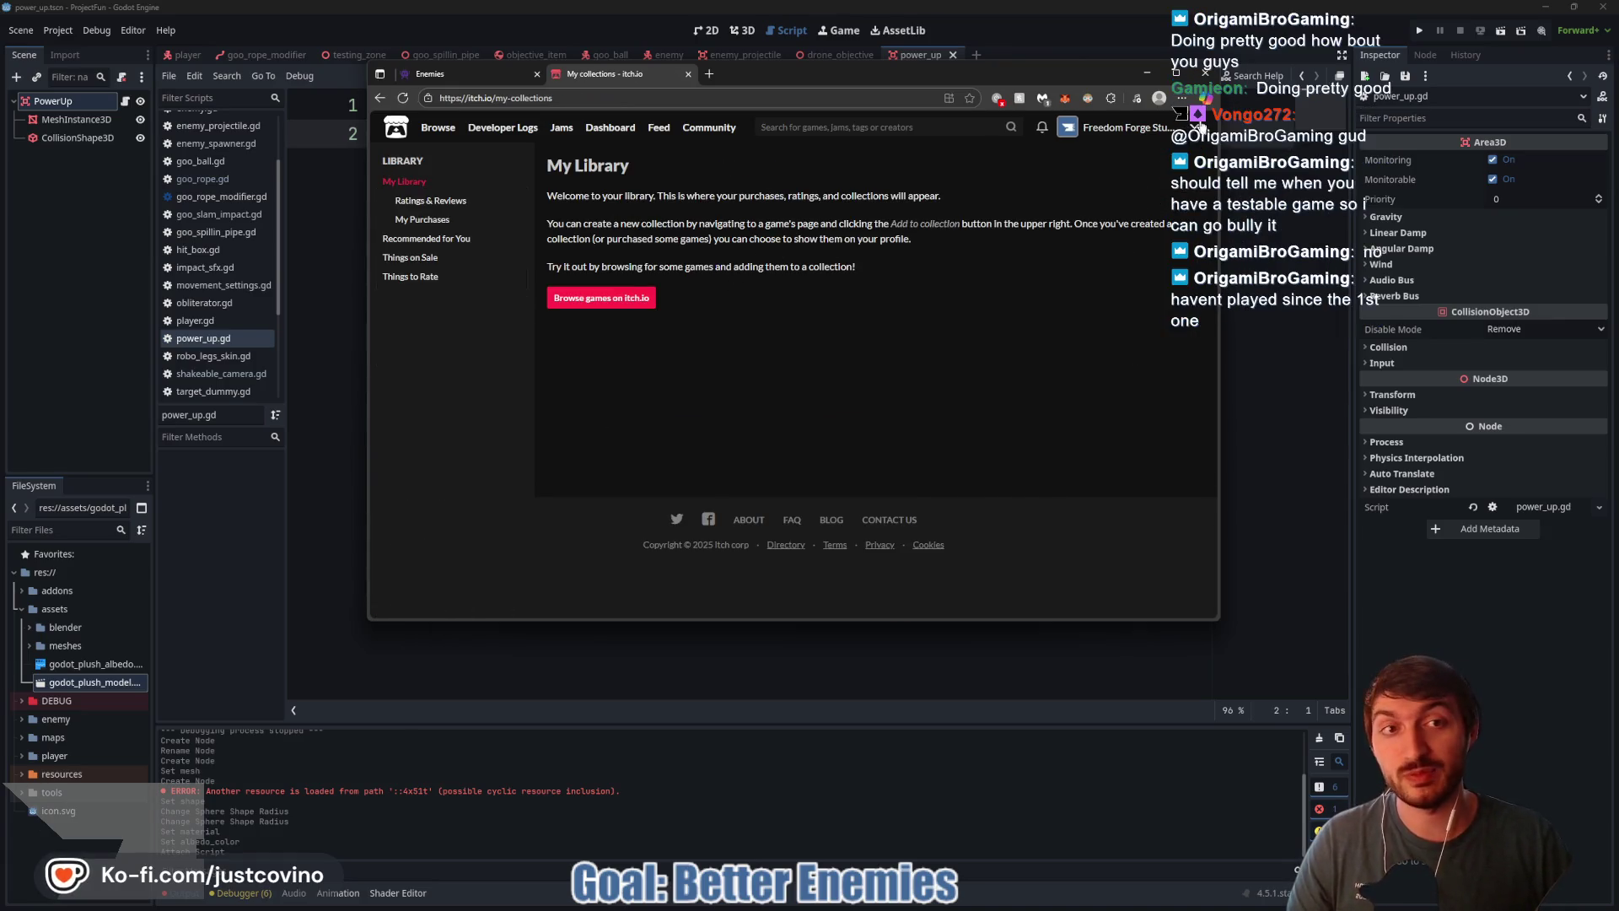
click(1122, 127)
click(1116, 246)
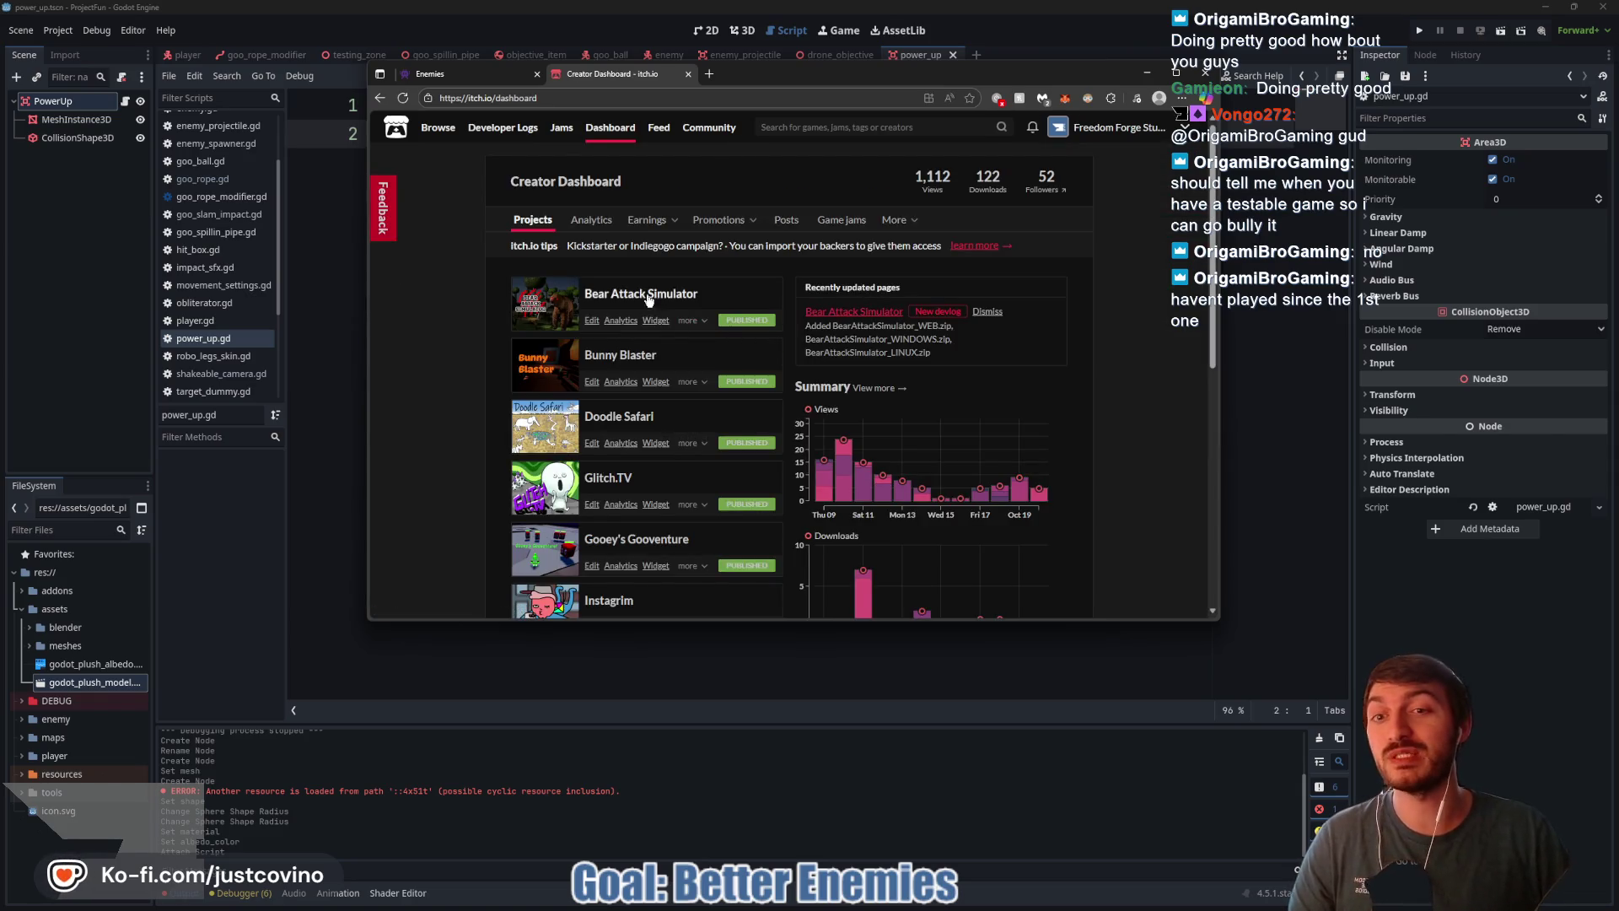
click(646, 300)
click(676, 98)
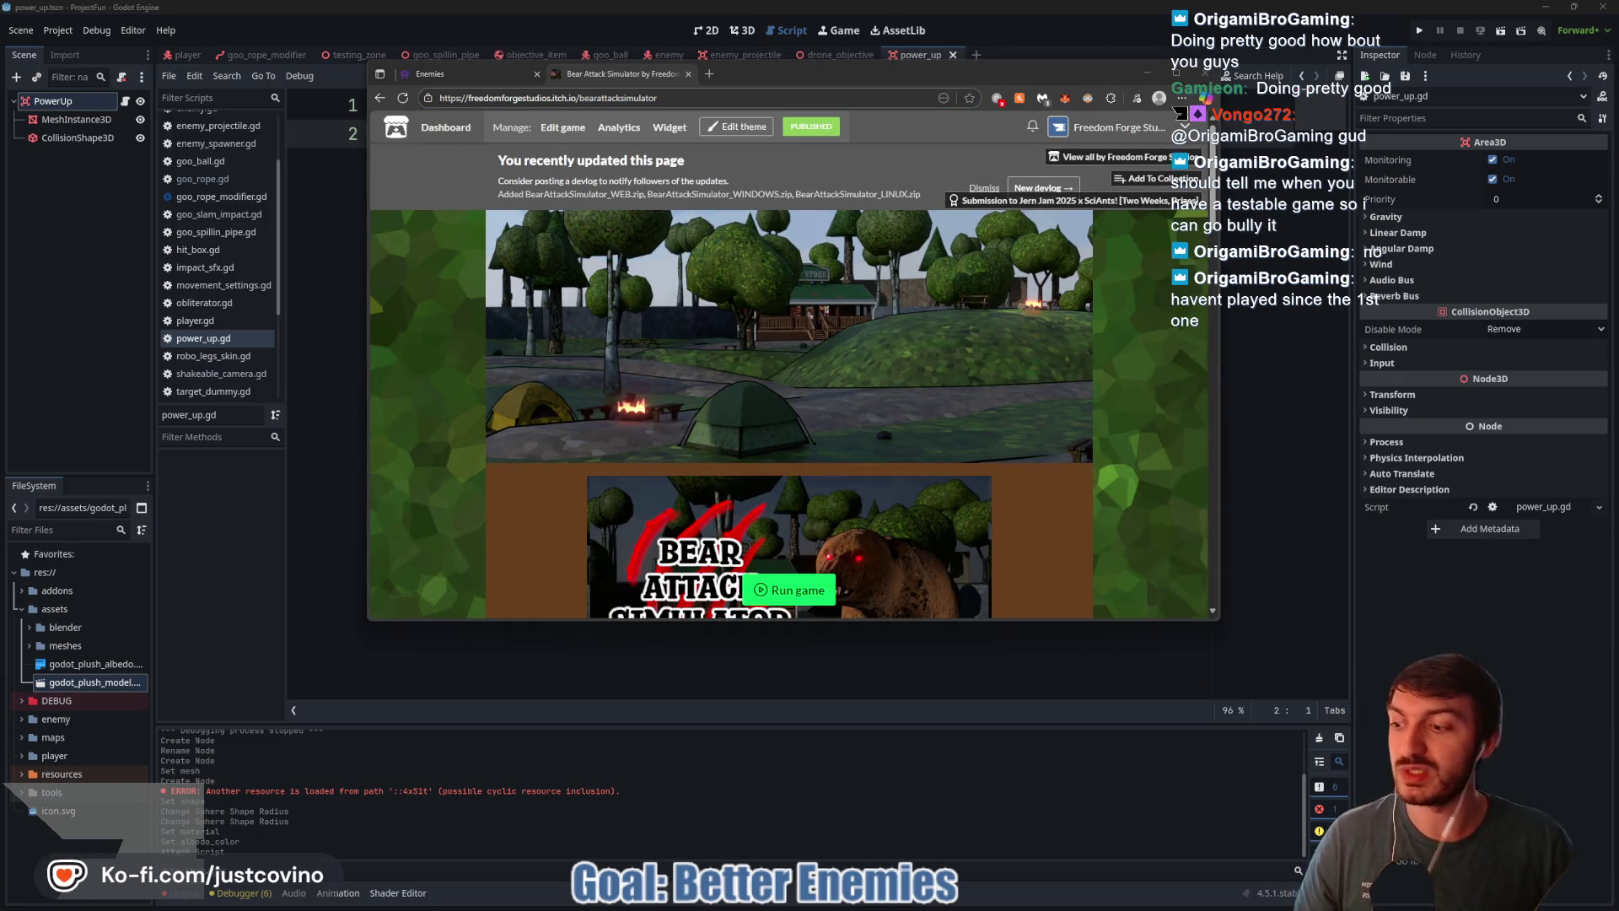
scroll(990, 378, down, 3)
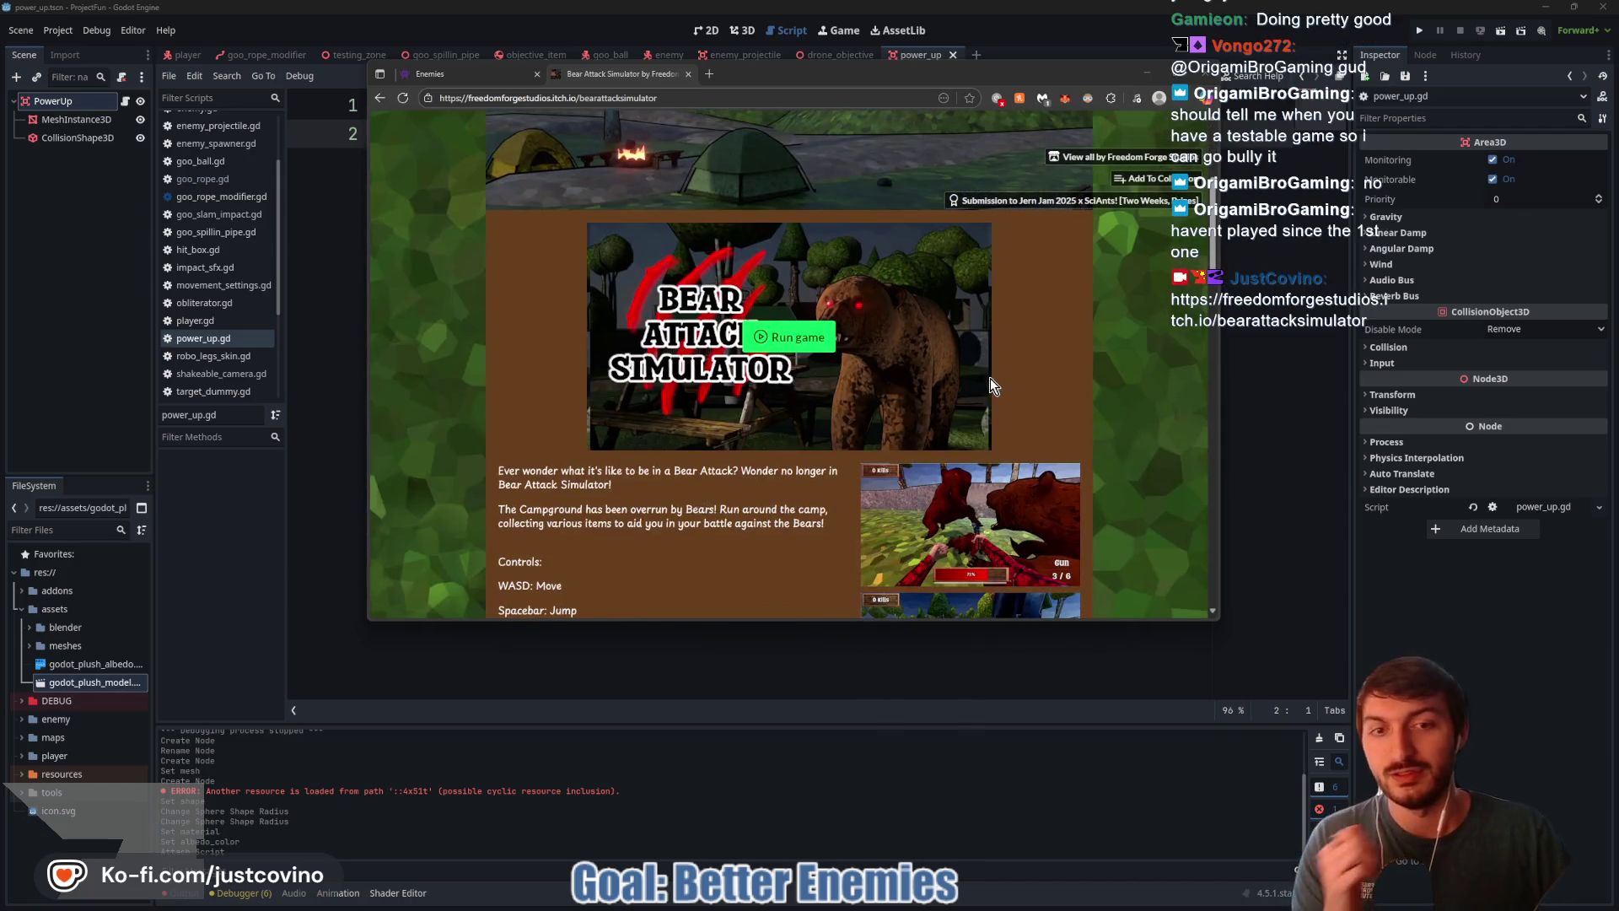
scroll(1003, 383, down, 3)
scroll(767, 393, up, 3)
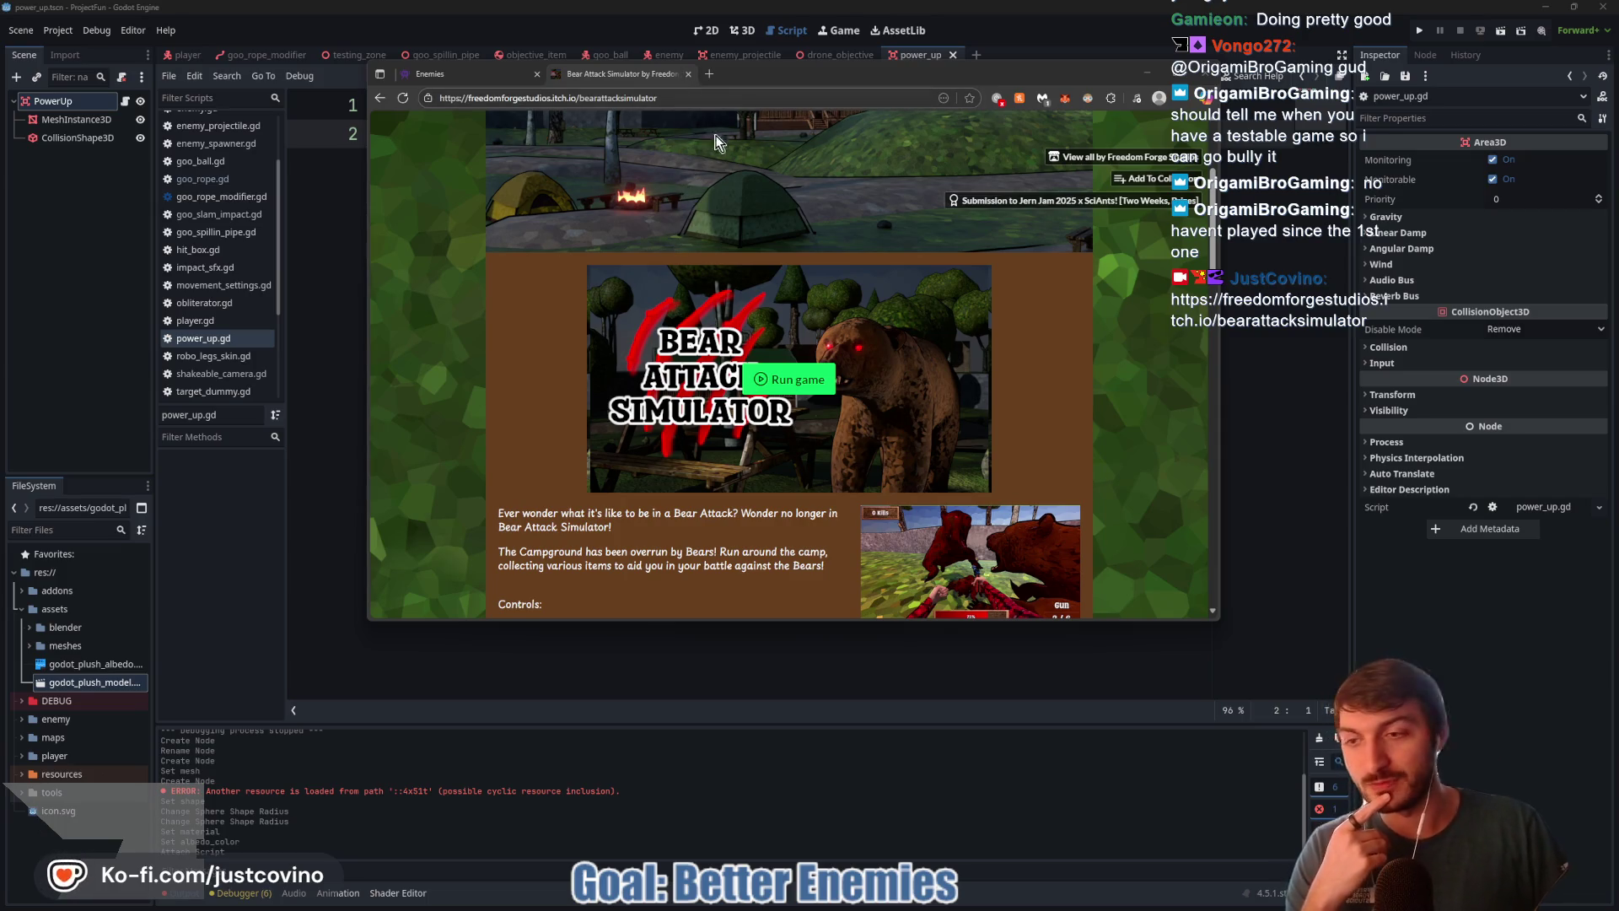
click(689, 74)
click(764, 697)
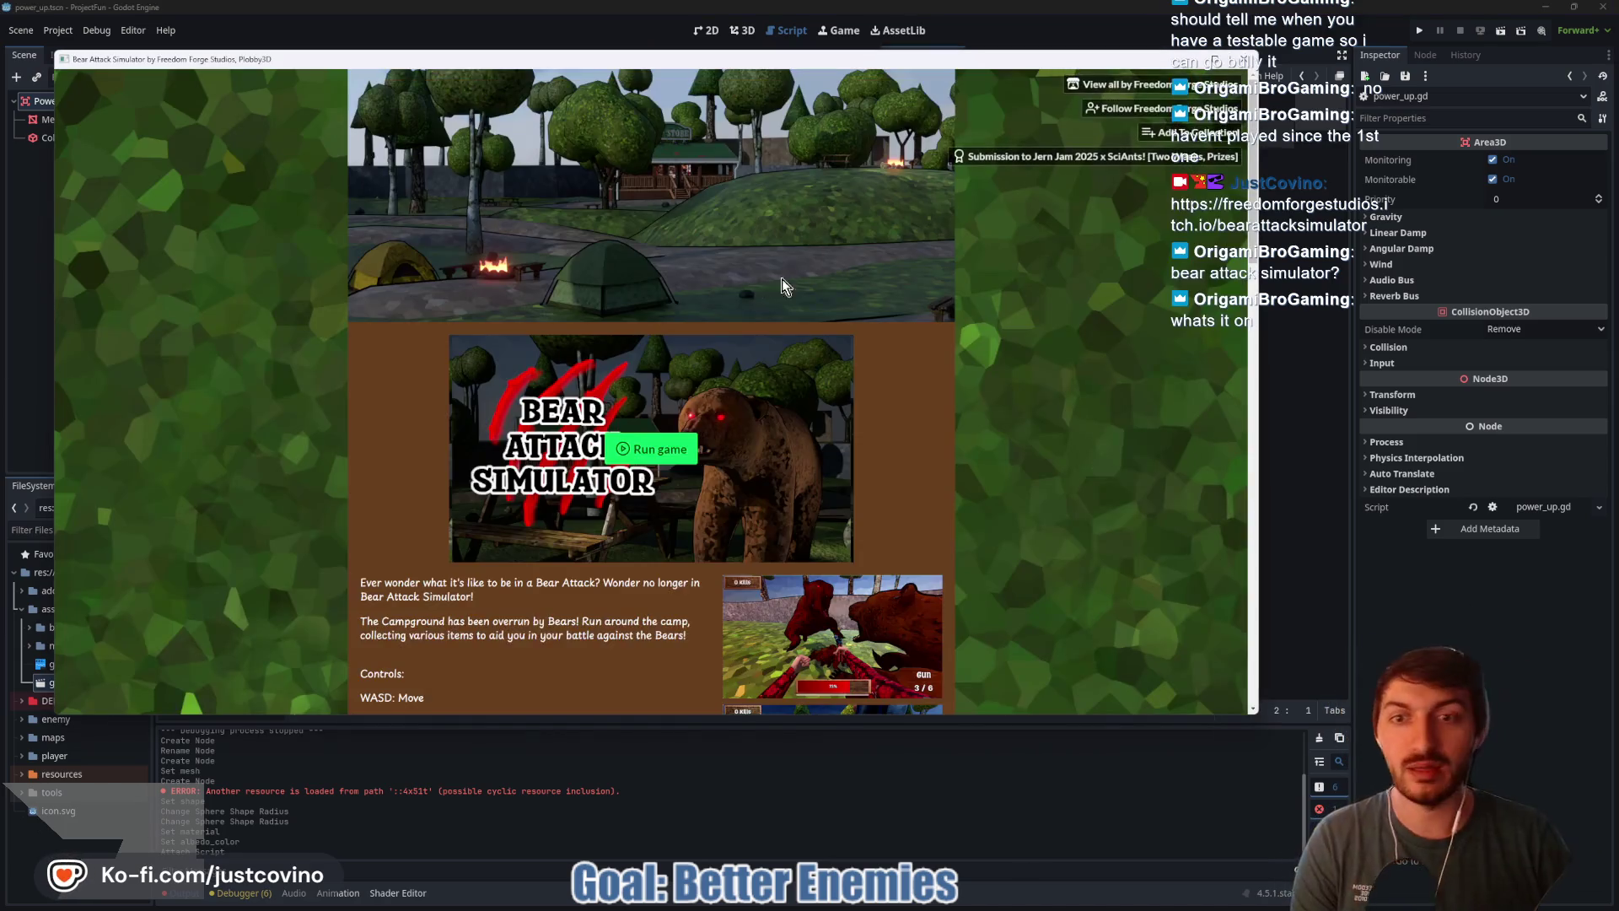
scroll(505, 419, down, 7)
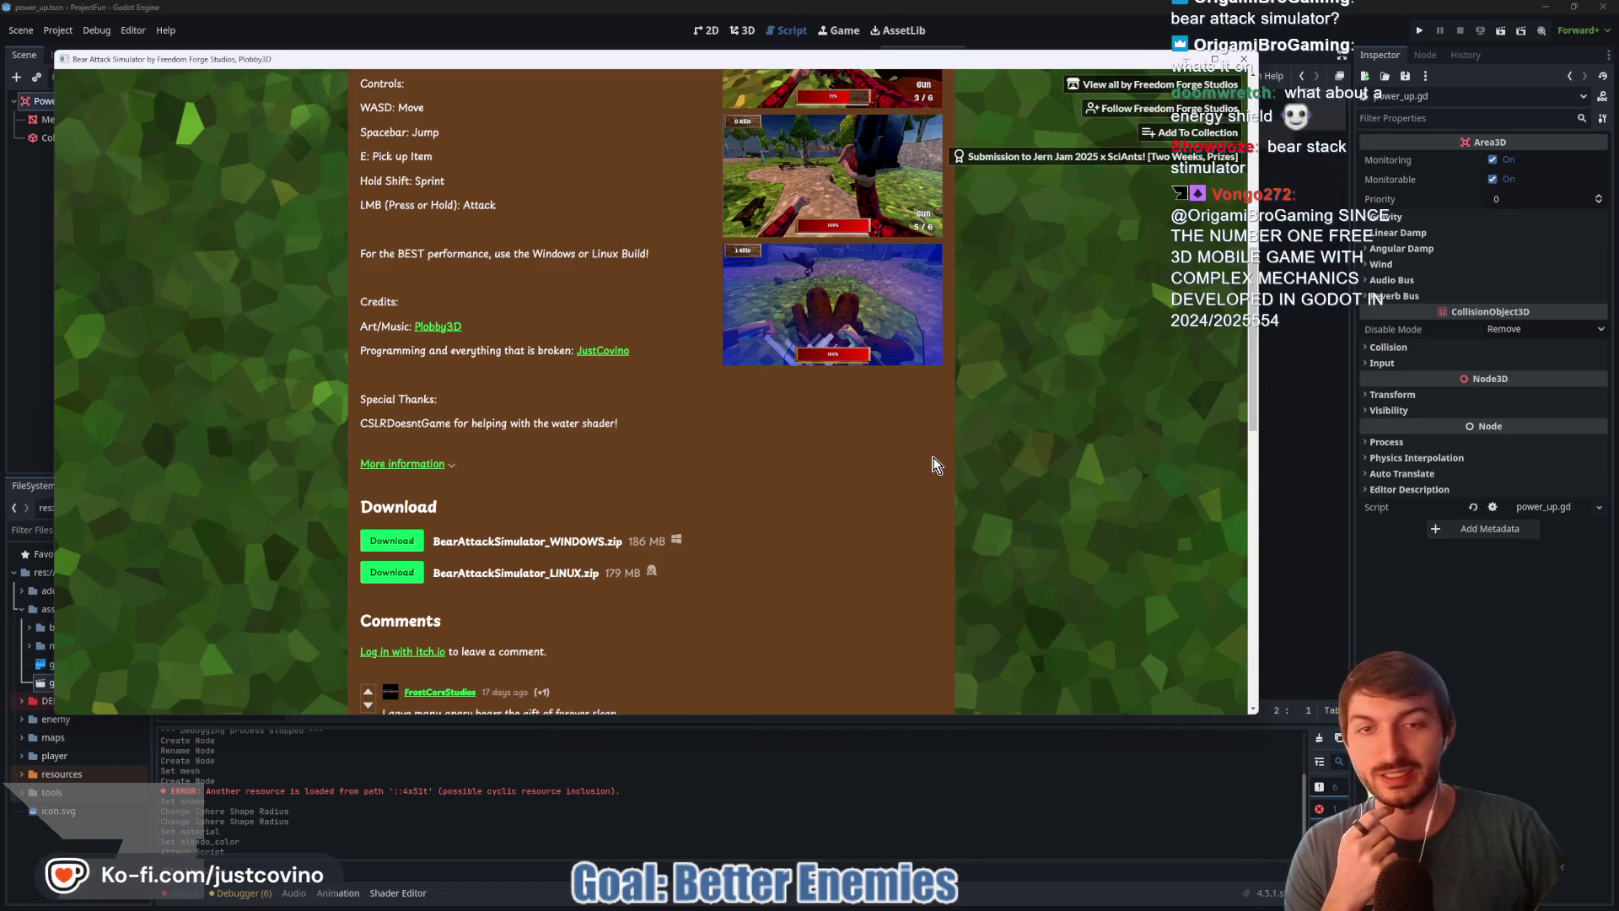
scroll(969, 421, up, 3)
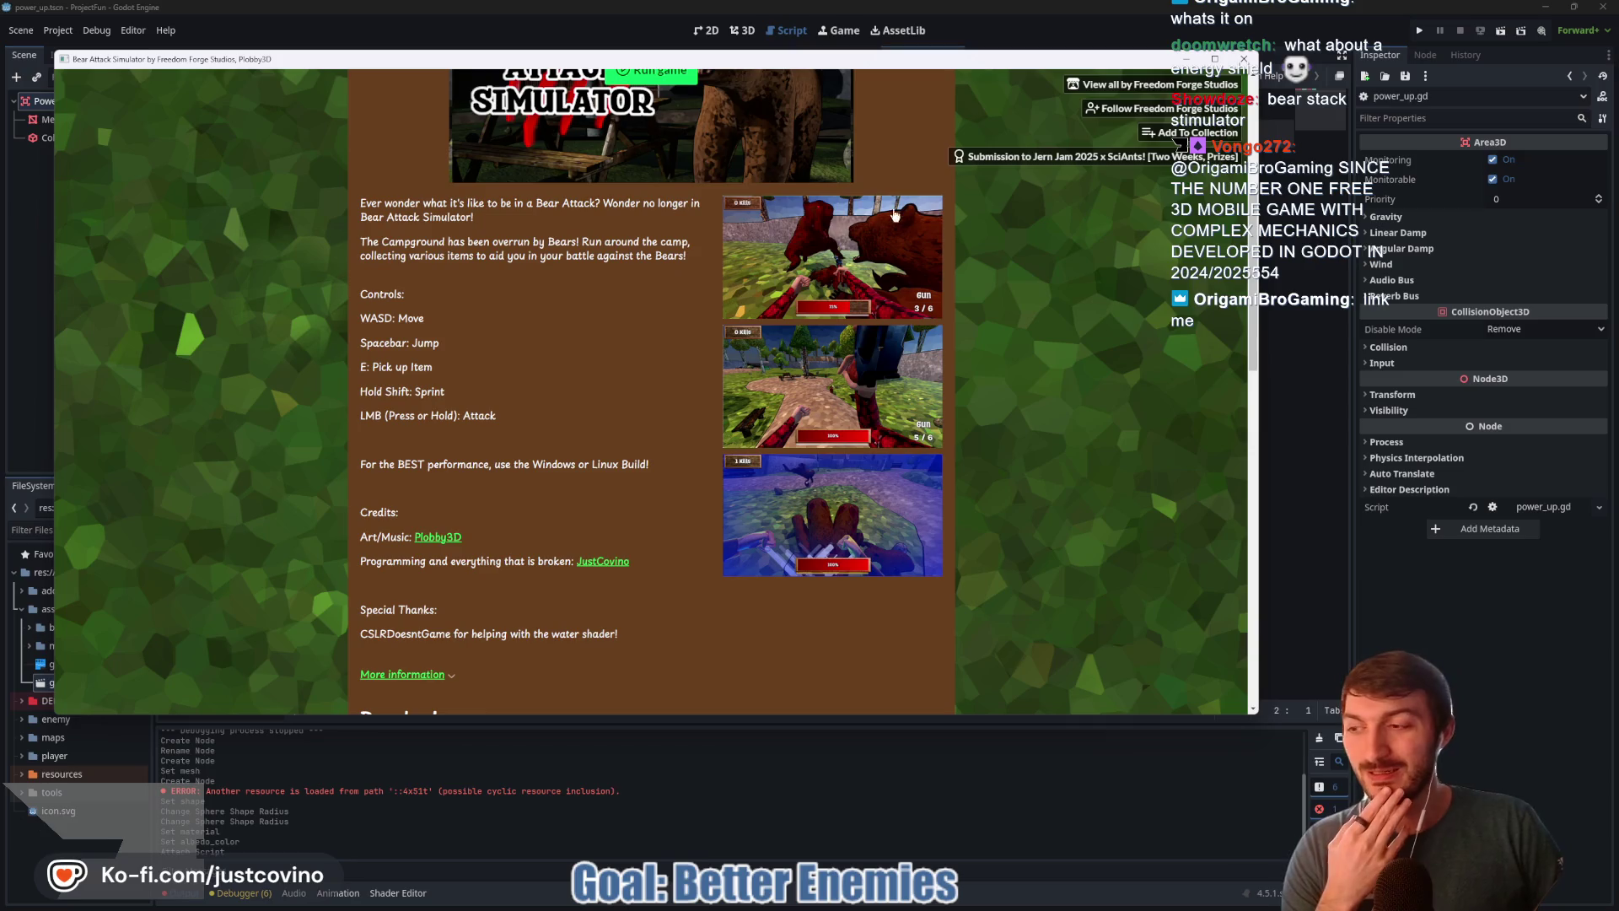
click(1243, 59)
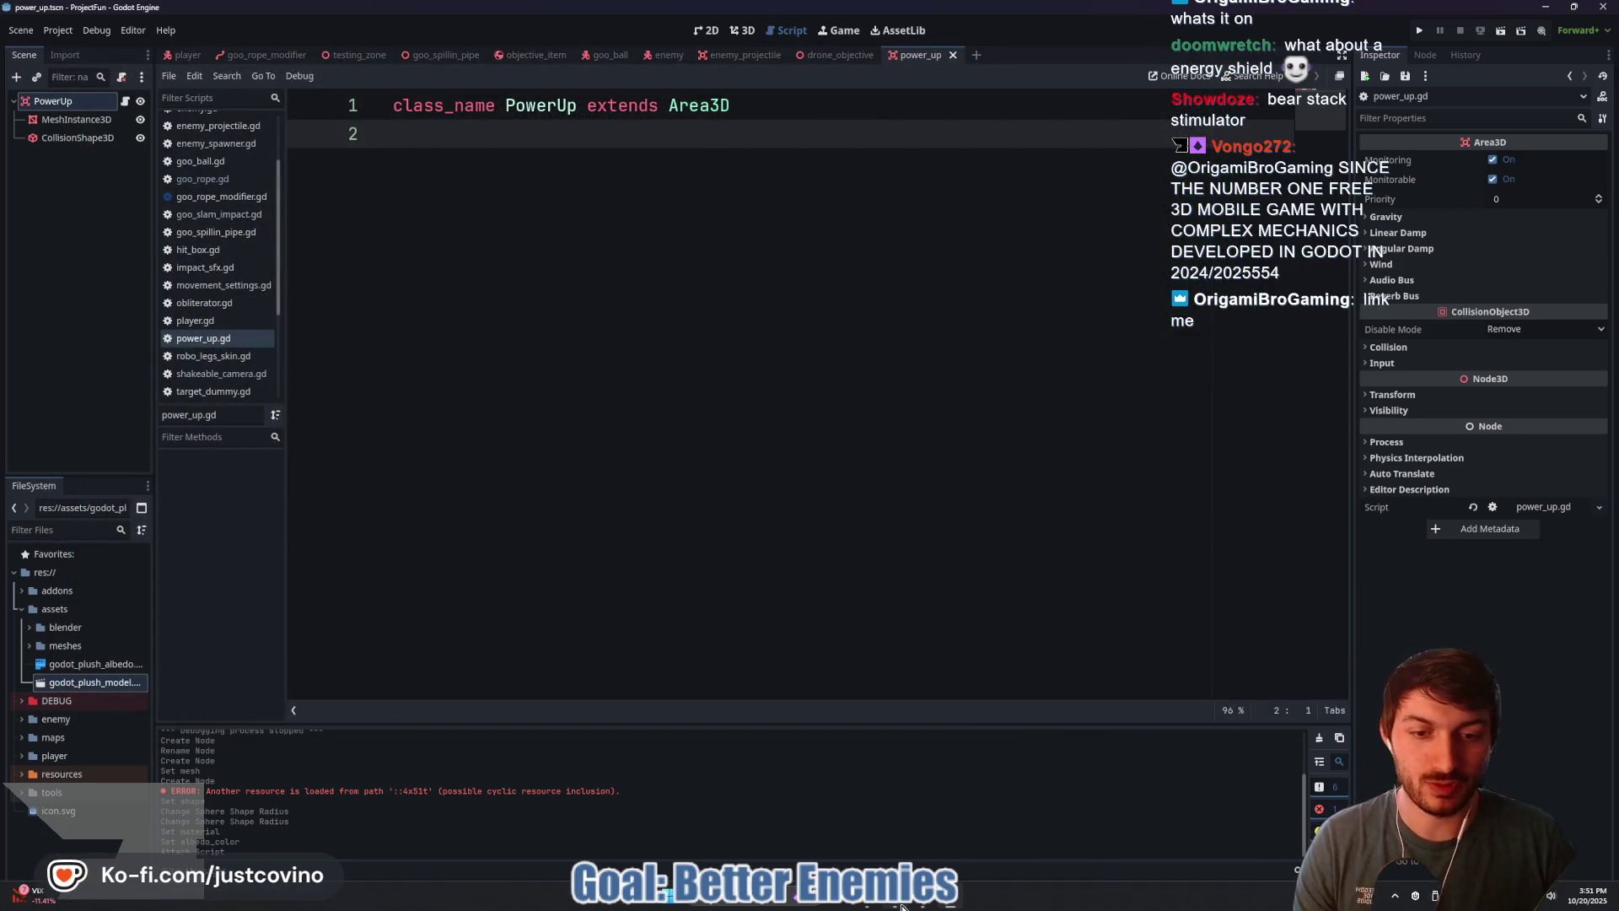
Navigate from Project FUN to its Progression page's Goo Enhancements and pop out the Twitch chat
click(895, 904)
click(823, 347)
scroll(759, 270, up, 3)
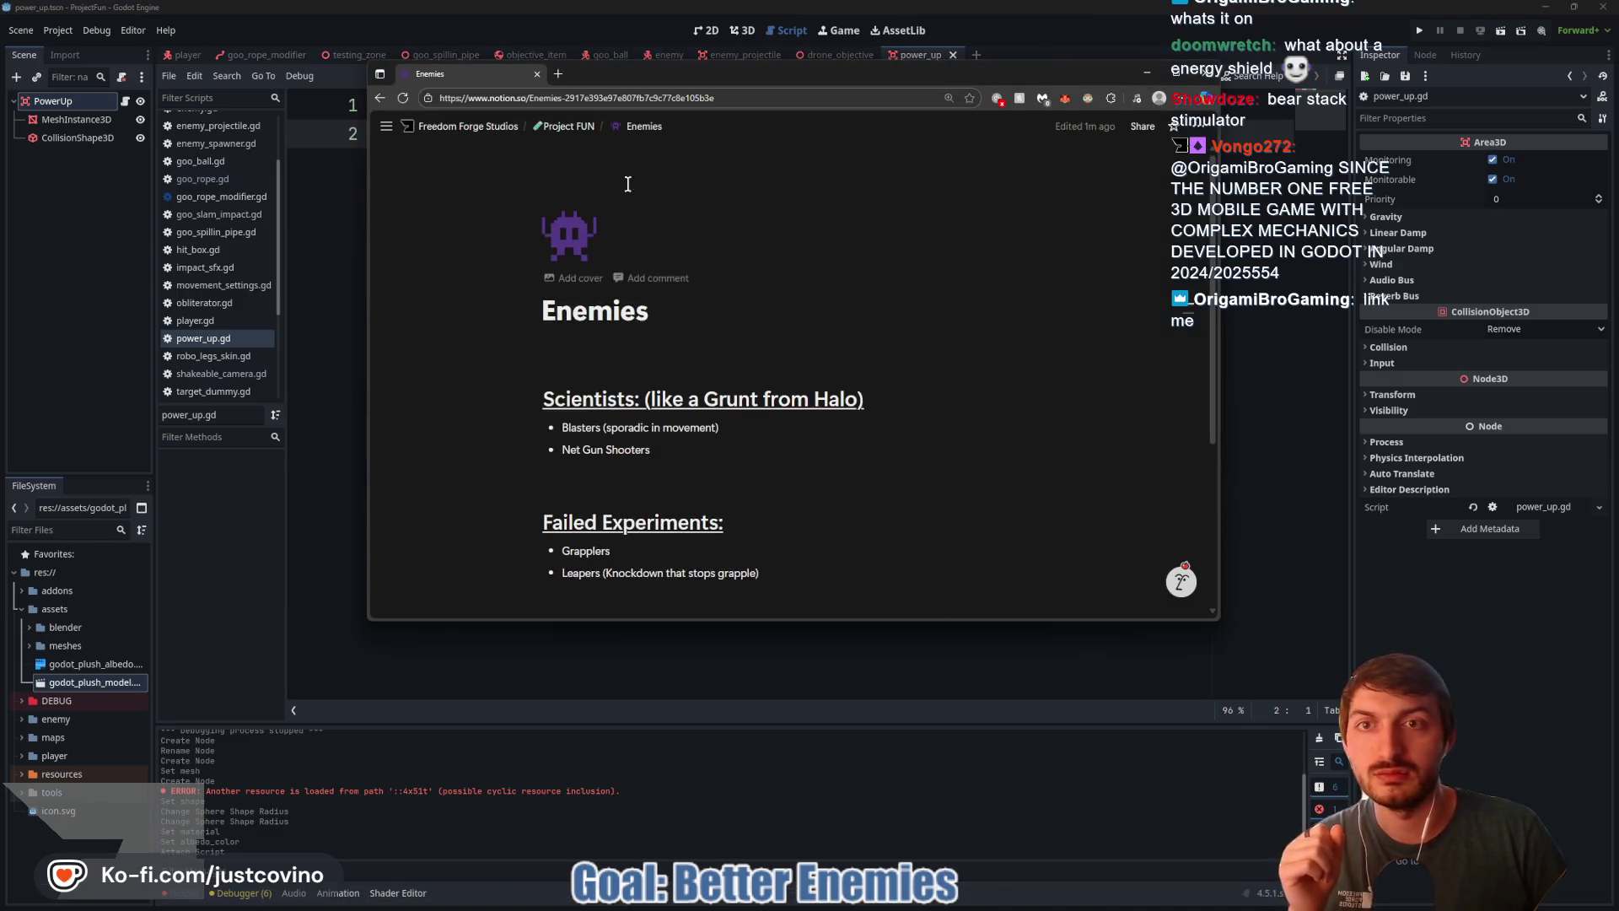
click(570, 144)
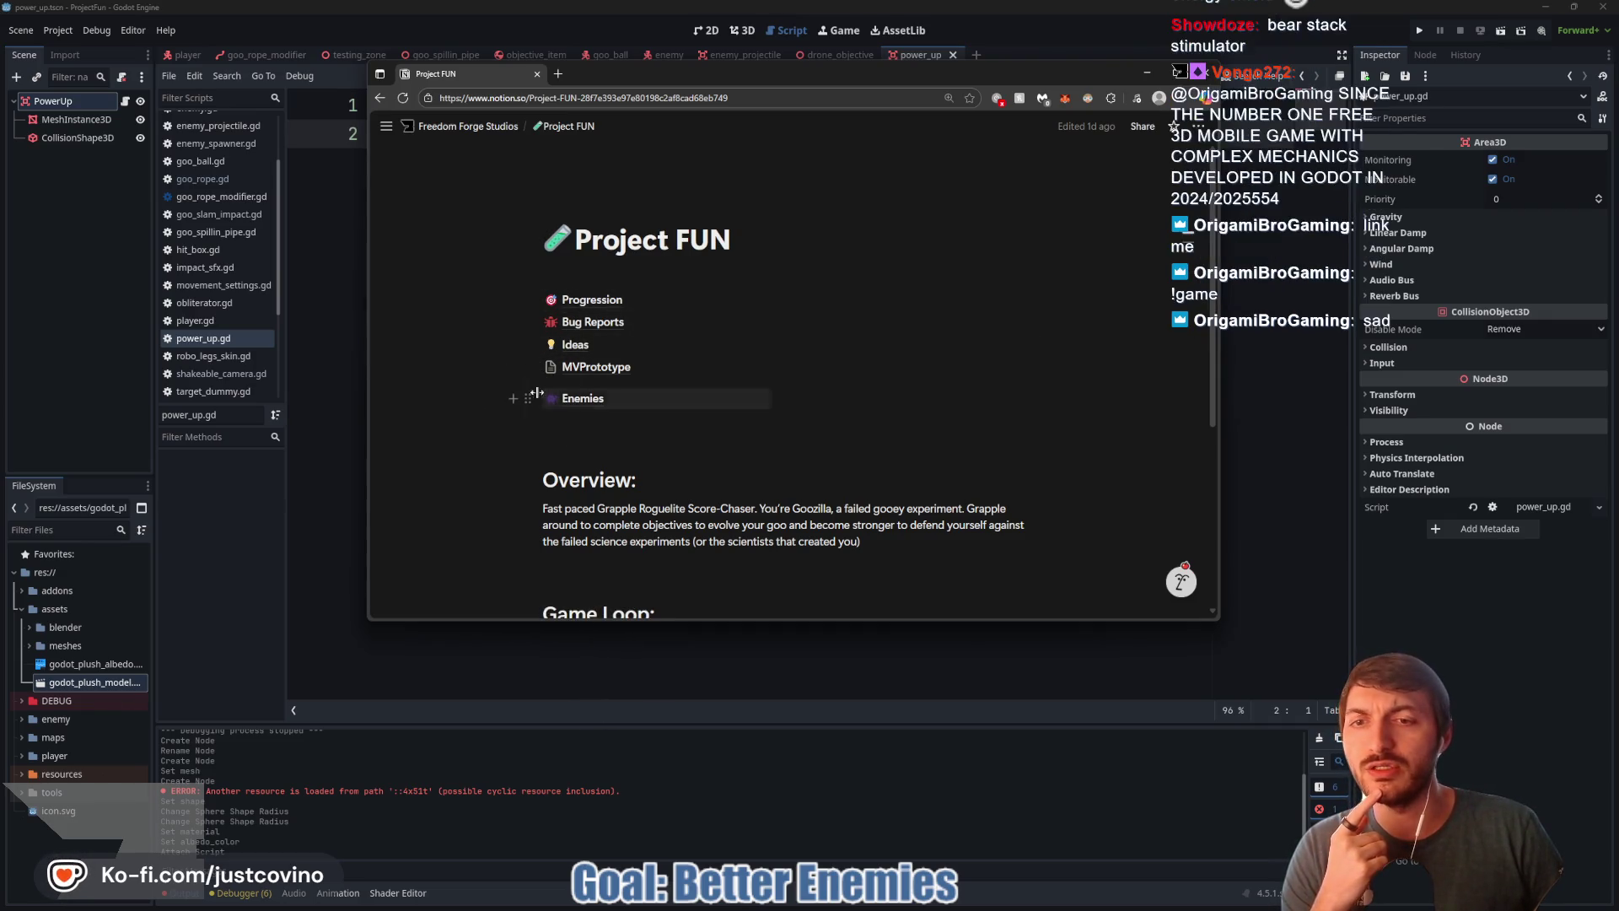
click(600, 300)
scroll(696, 335, down, 2)
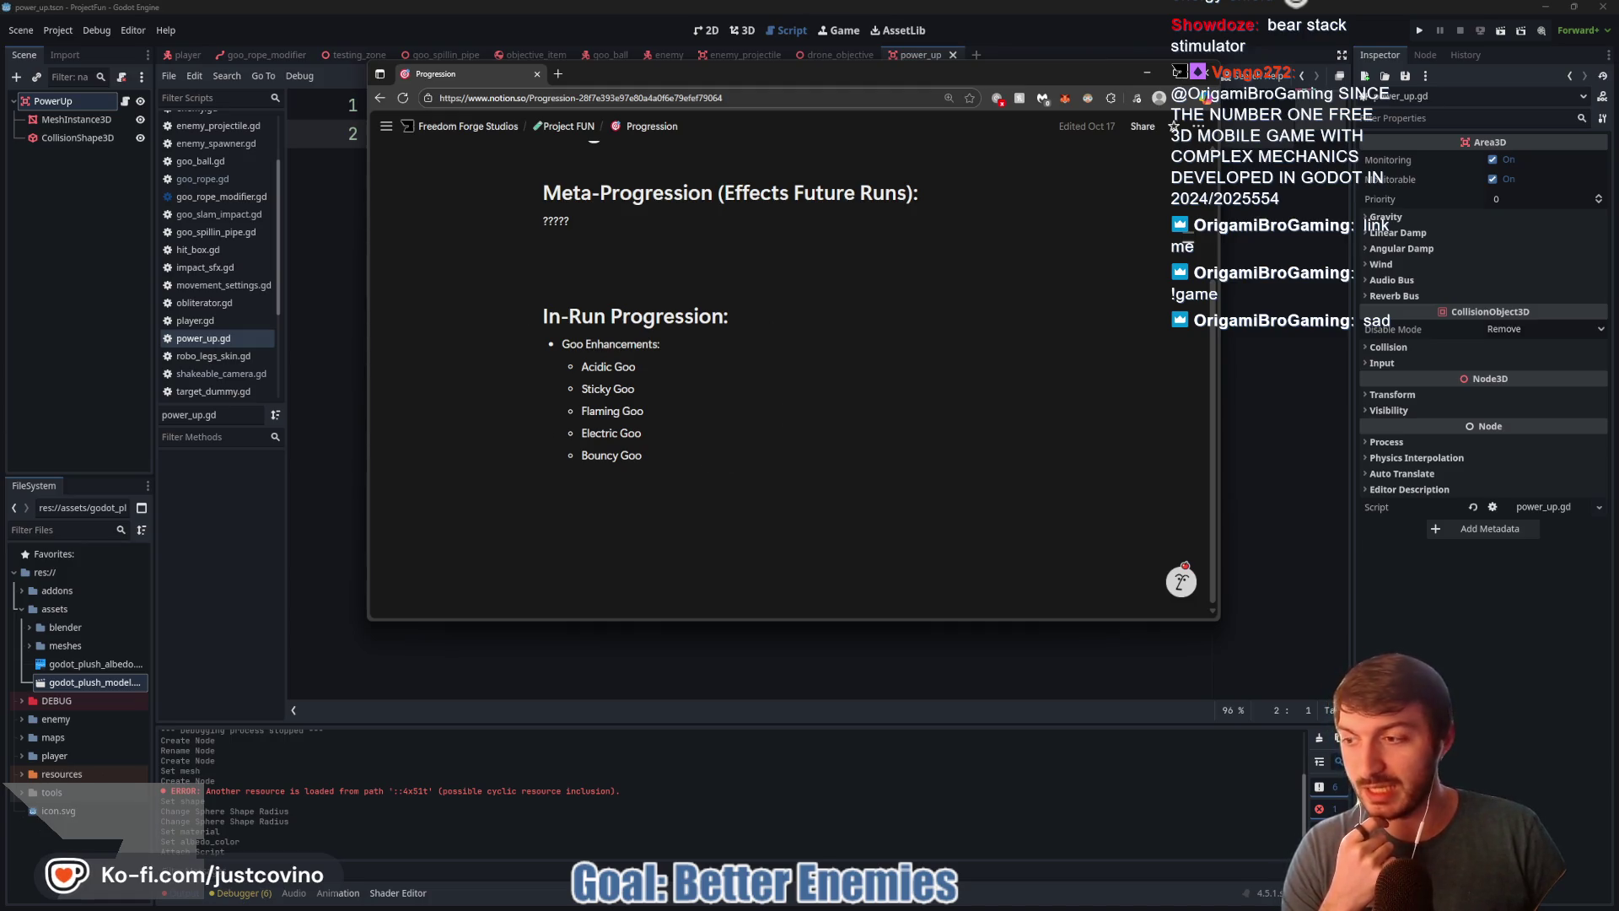
key(ctrl+shift+c)
scroll(904, 266, up, 3)
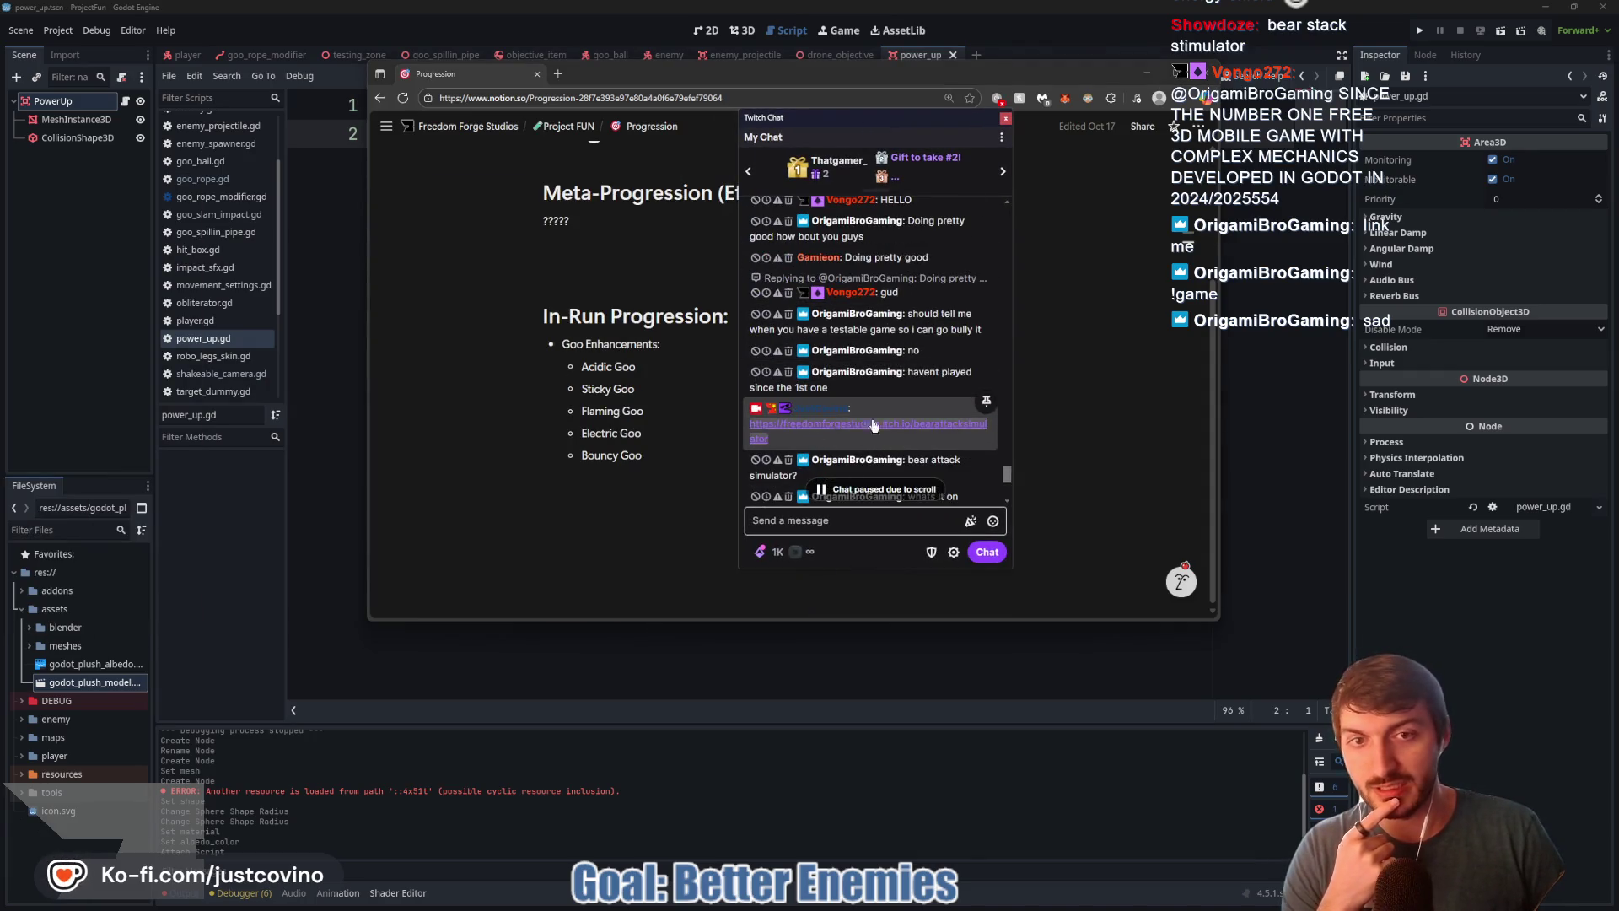
Reply to the viewer with the pasted Bear Attack Simulator itch.io link, then drag the chat aside
scroll(873, 393, down, 4)
scroll(872, 394, down, 2)
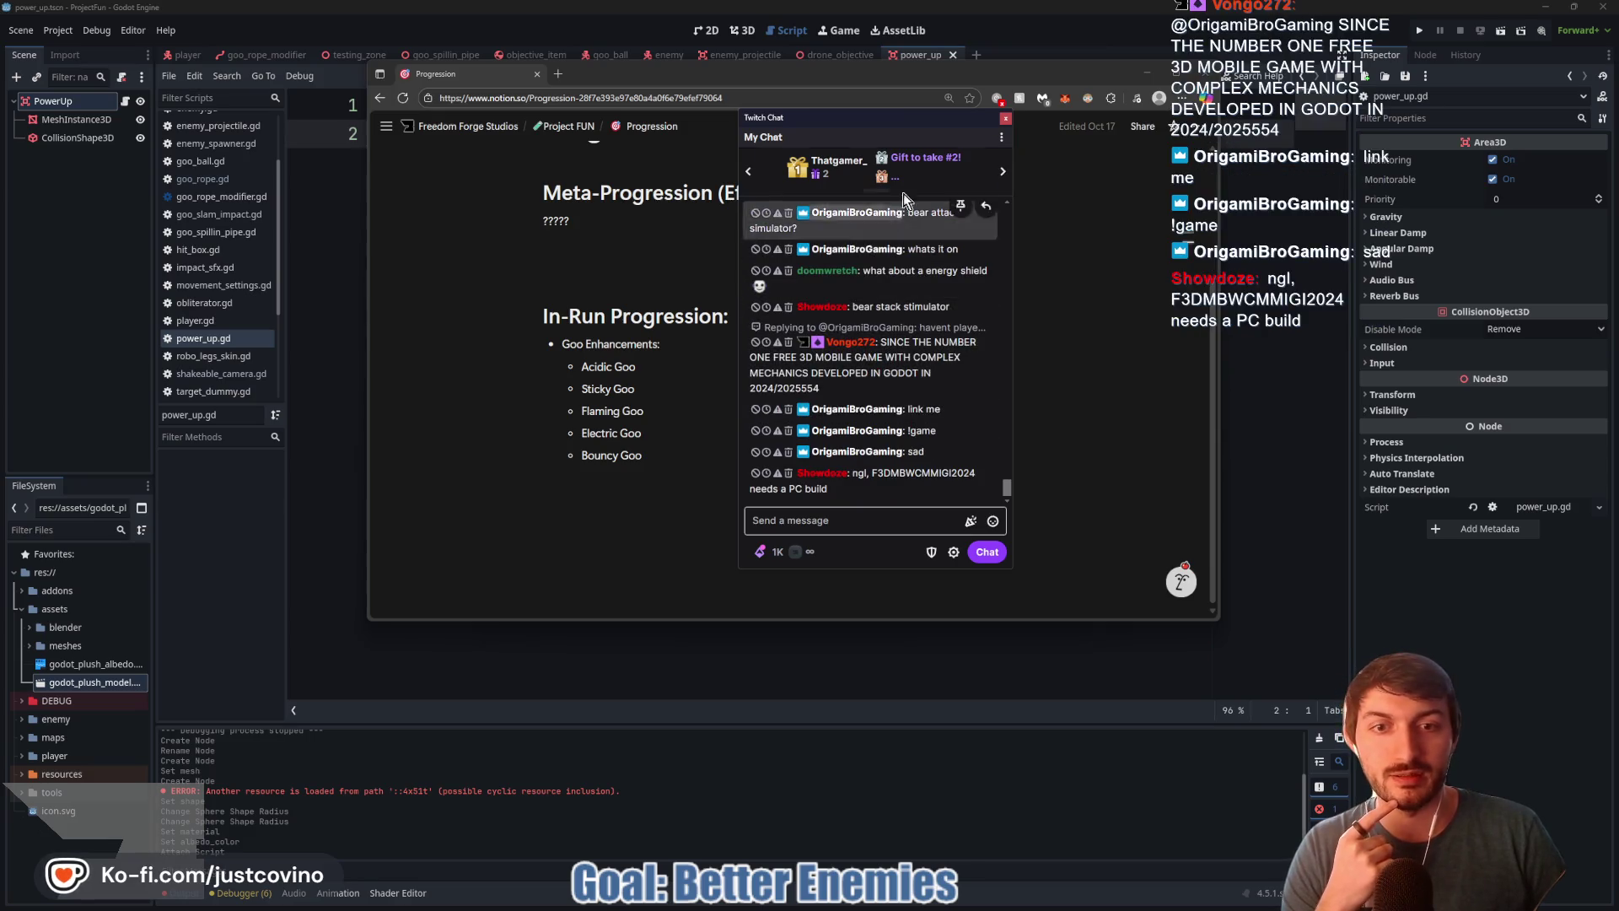
mouse_move(913, 119)
mouse_down()
mouse_move(690, 152)
mouse_move(126, 164)
mouse_move(384, 172)
mouse_move(707, 128)
mouse_up()
click(778, 477)
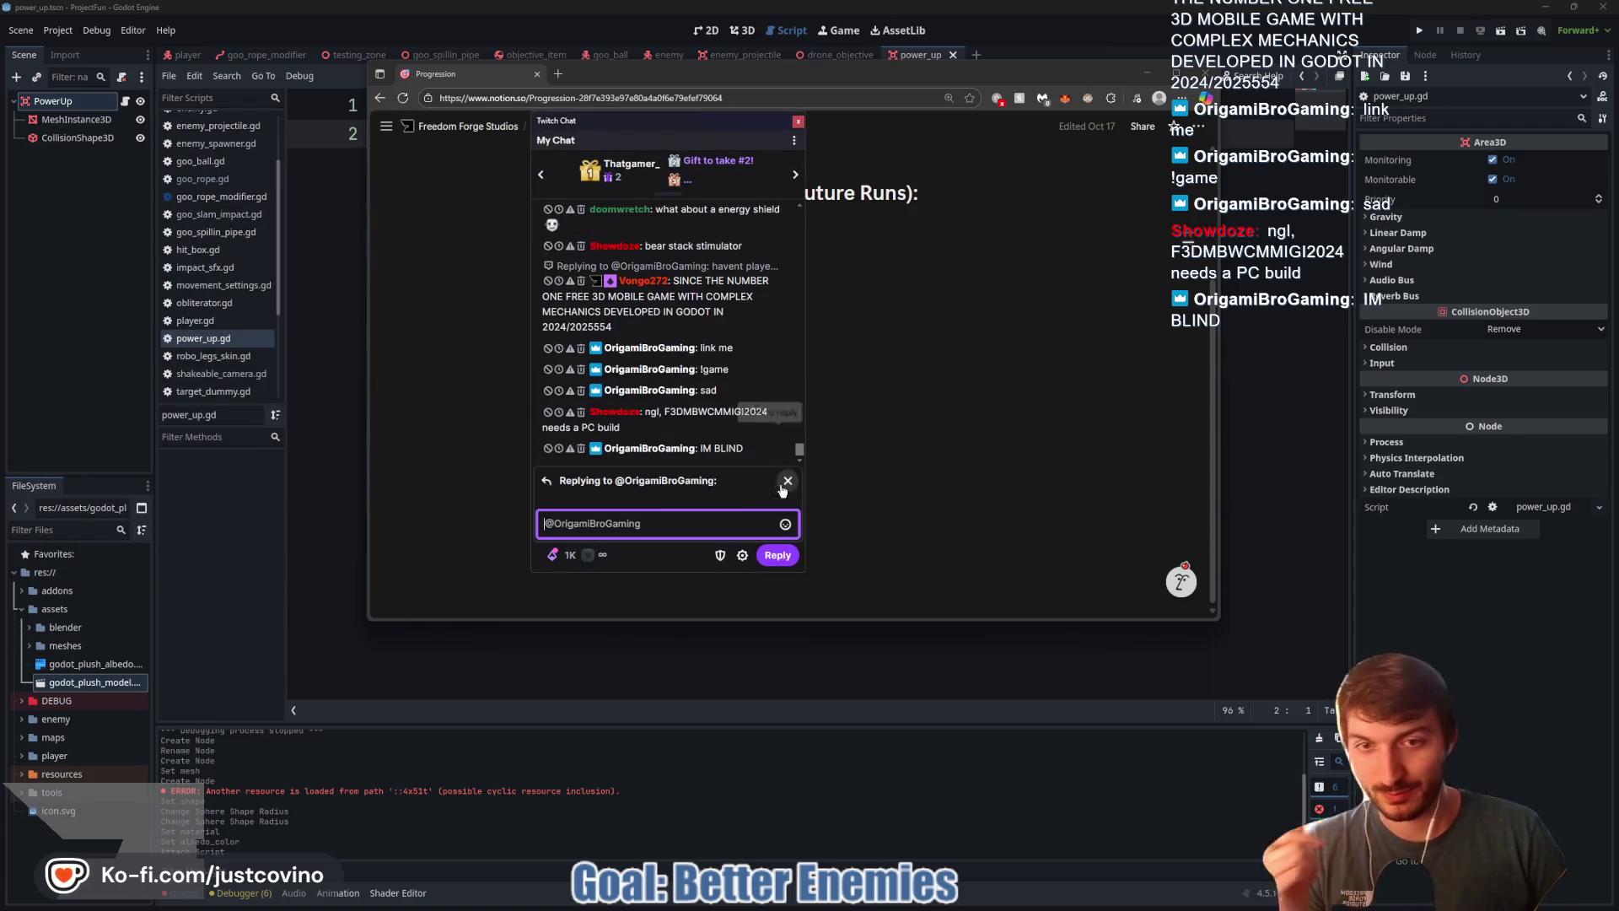
key(ctrl+v)
key(Return)
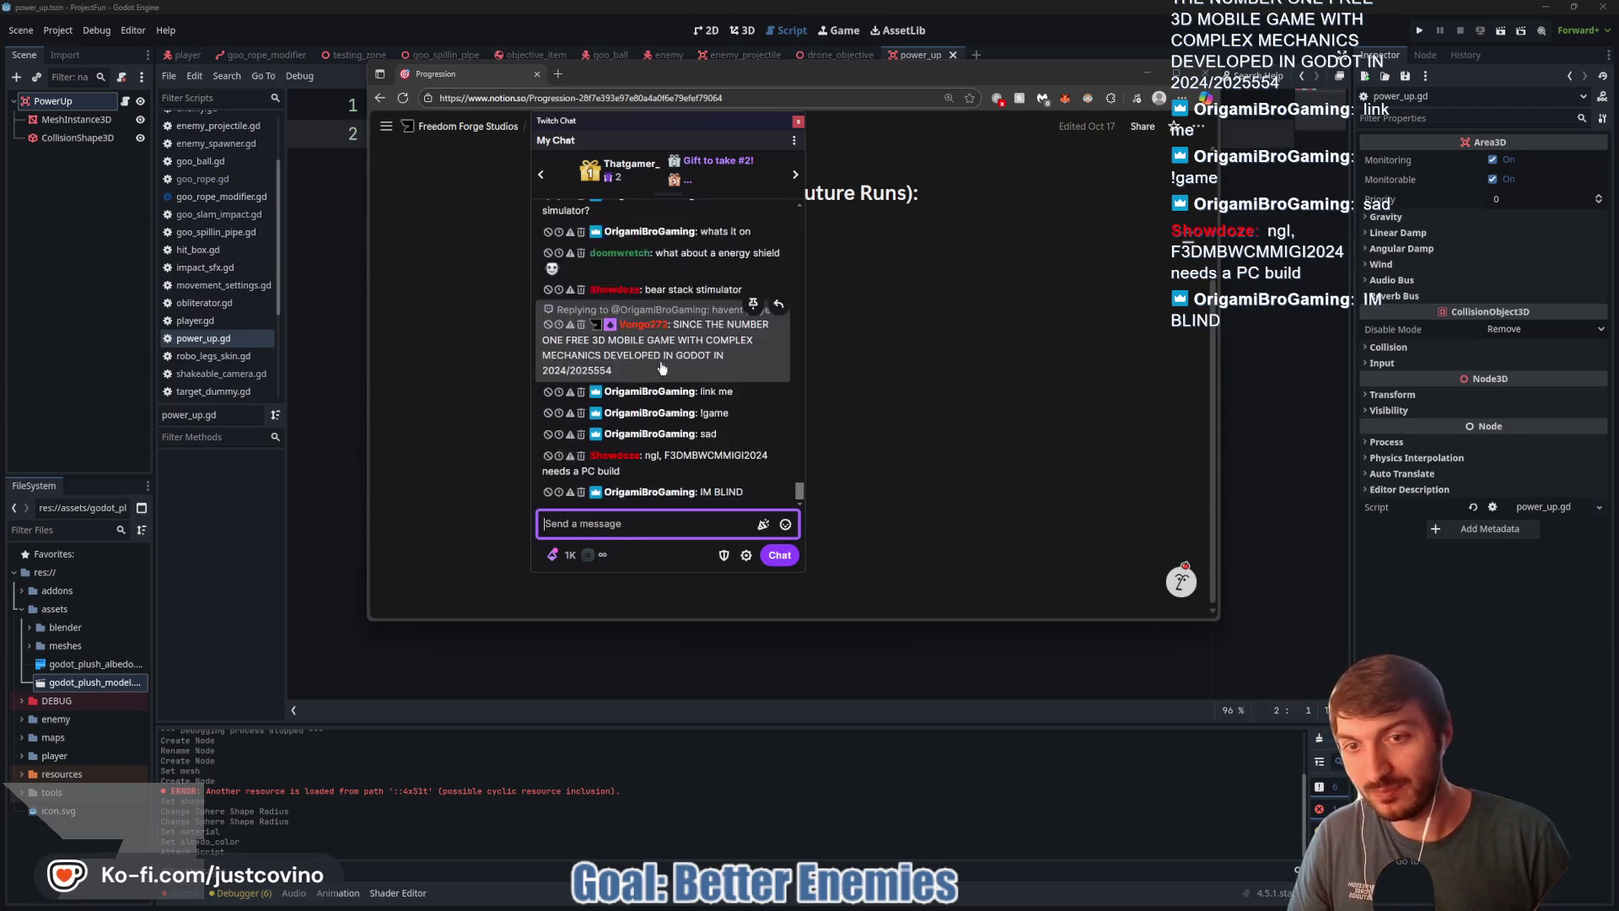
drag(641, 119, 0, 122)
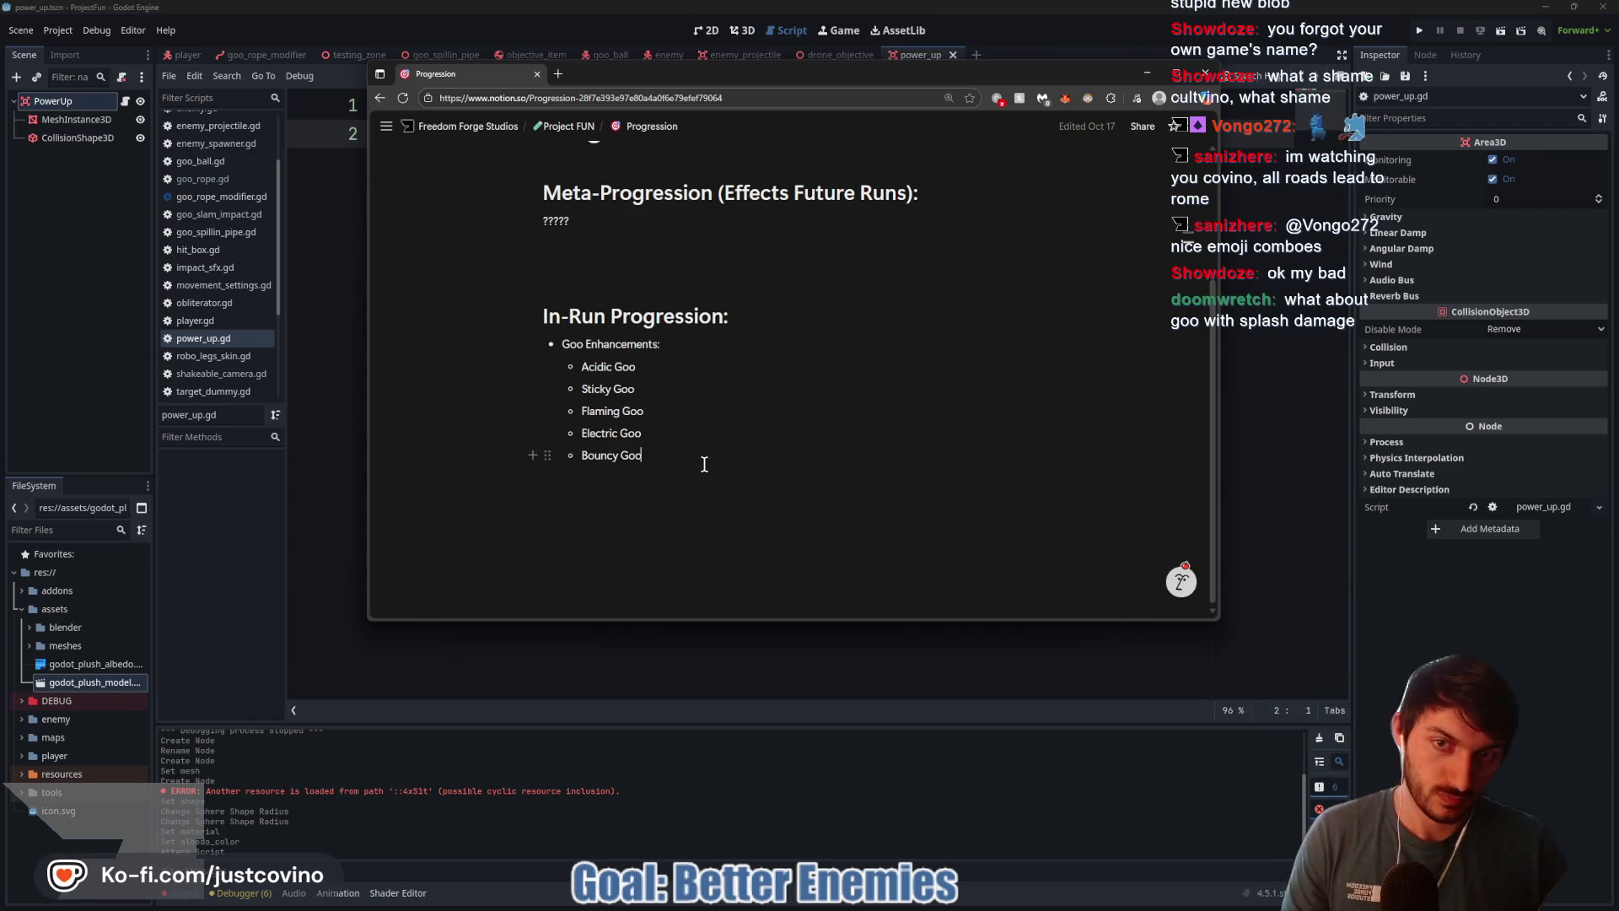
Add a 'Bigger Impact Splash Damage' bullet under Bouncy Goo, then return to the Godot editor
key(Return)
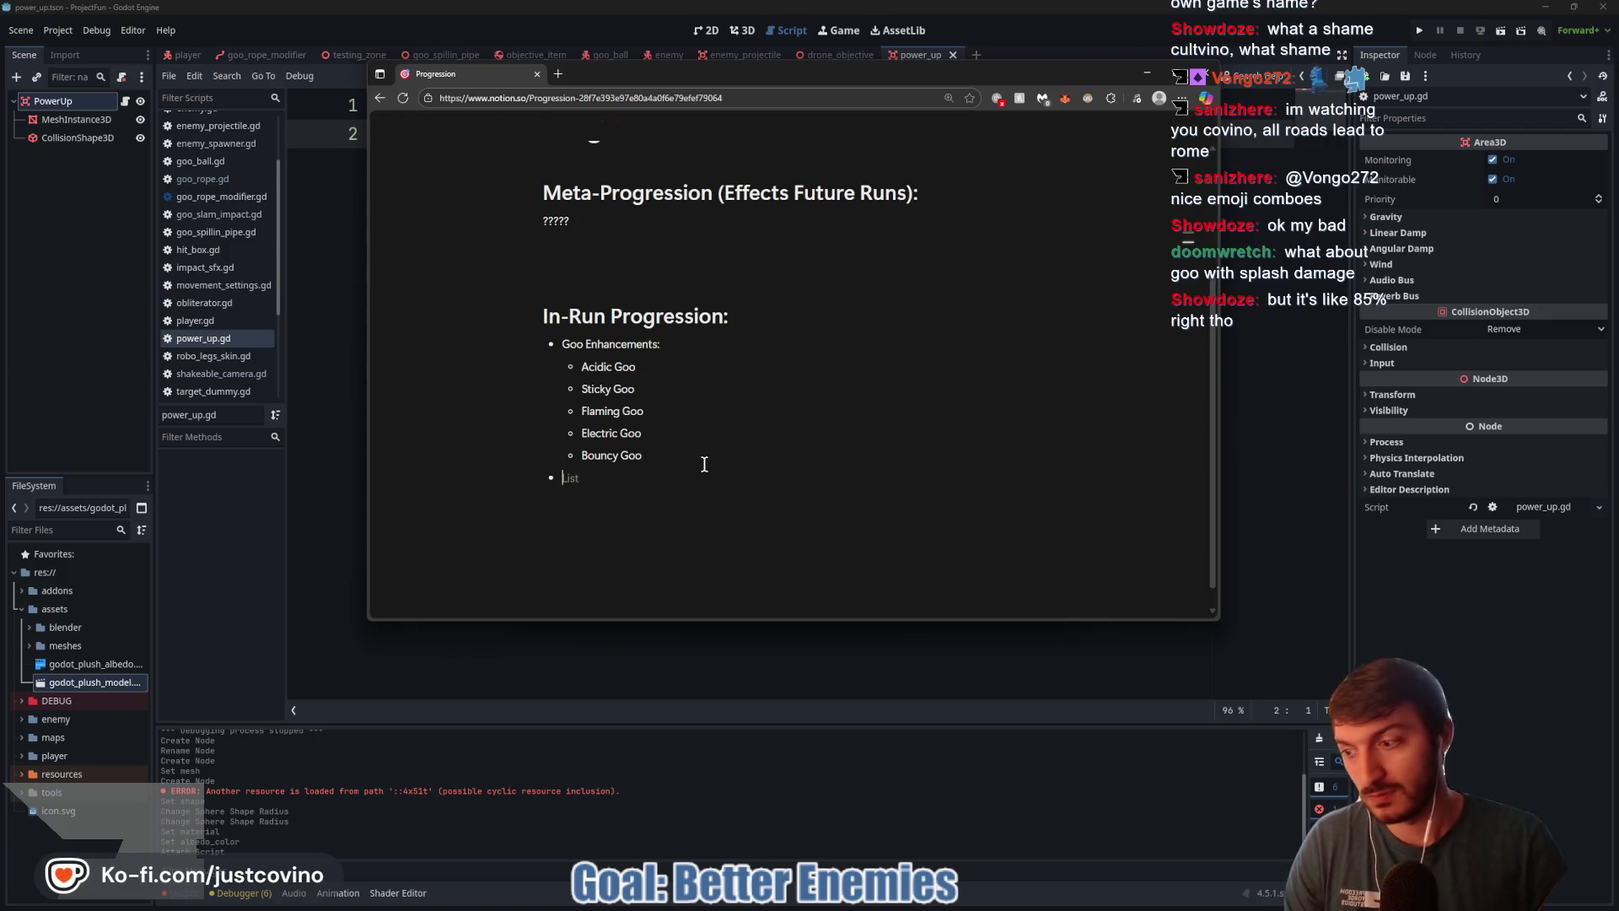
text(Bigger Impact )
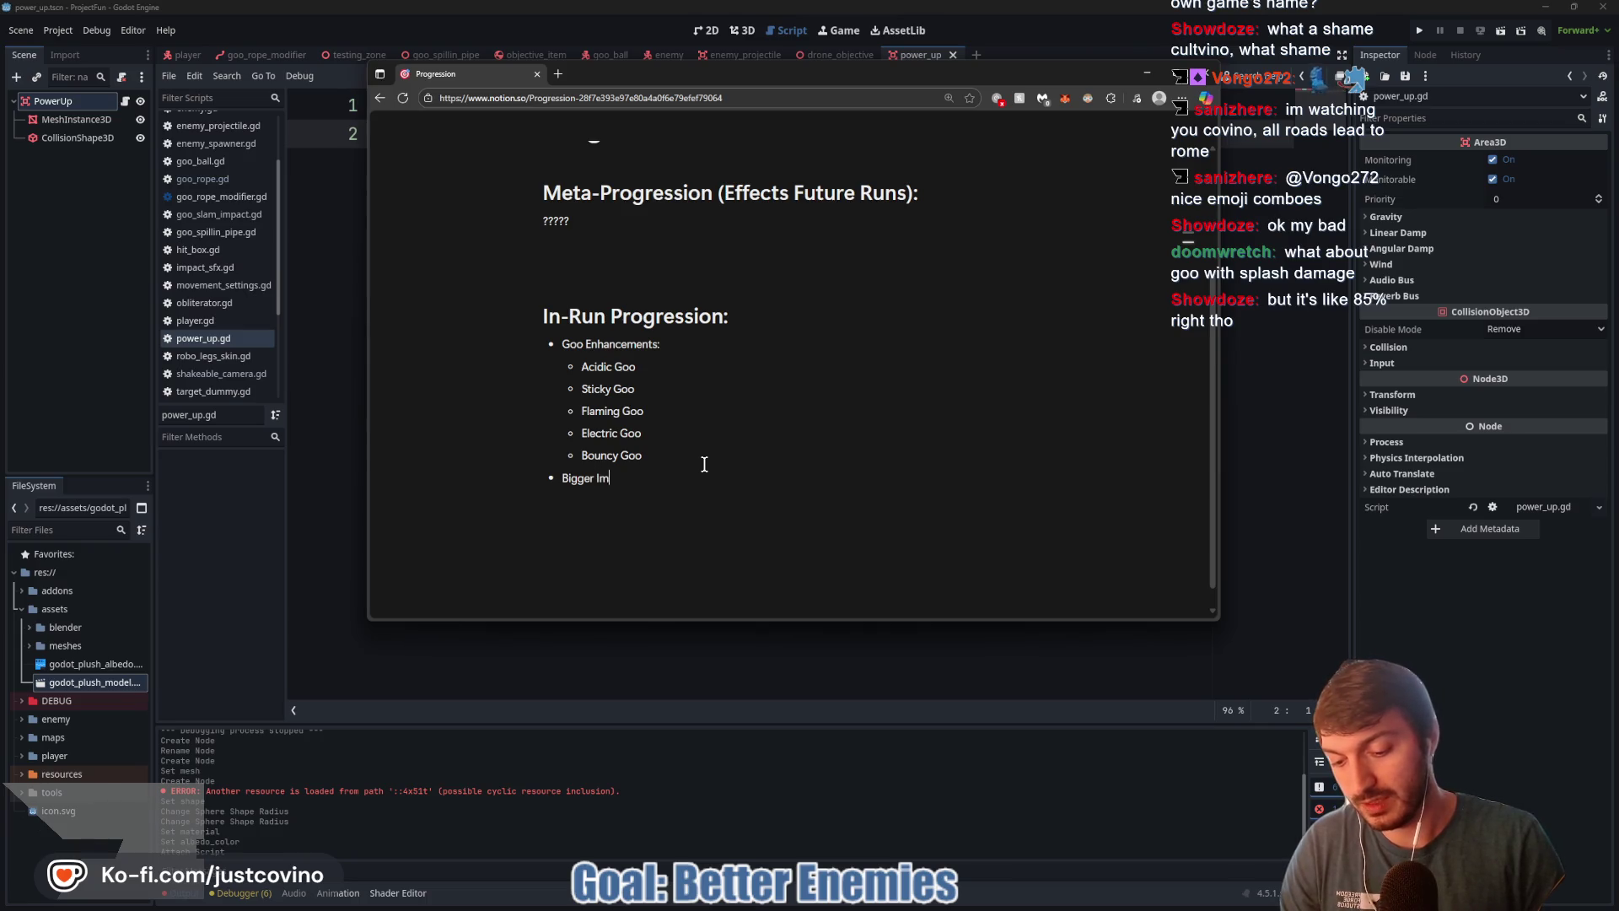
text(Splash Da)
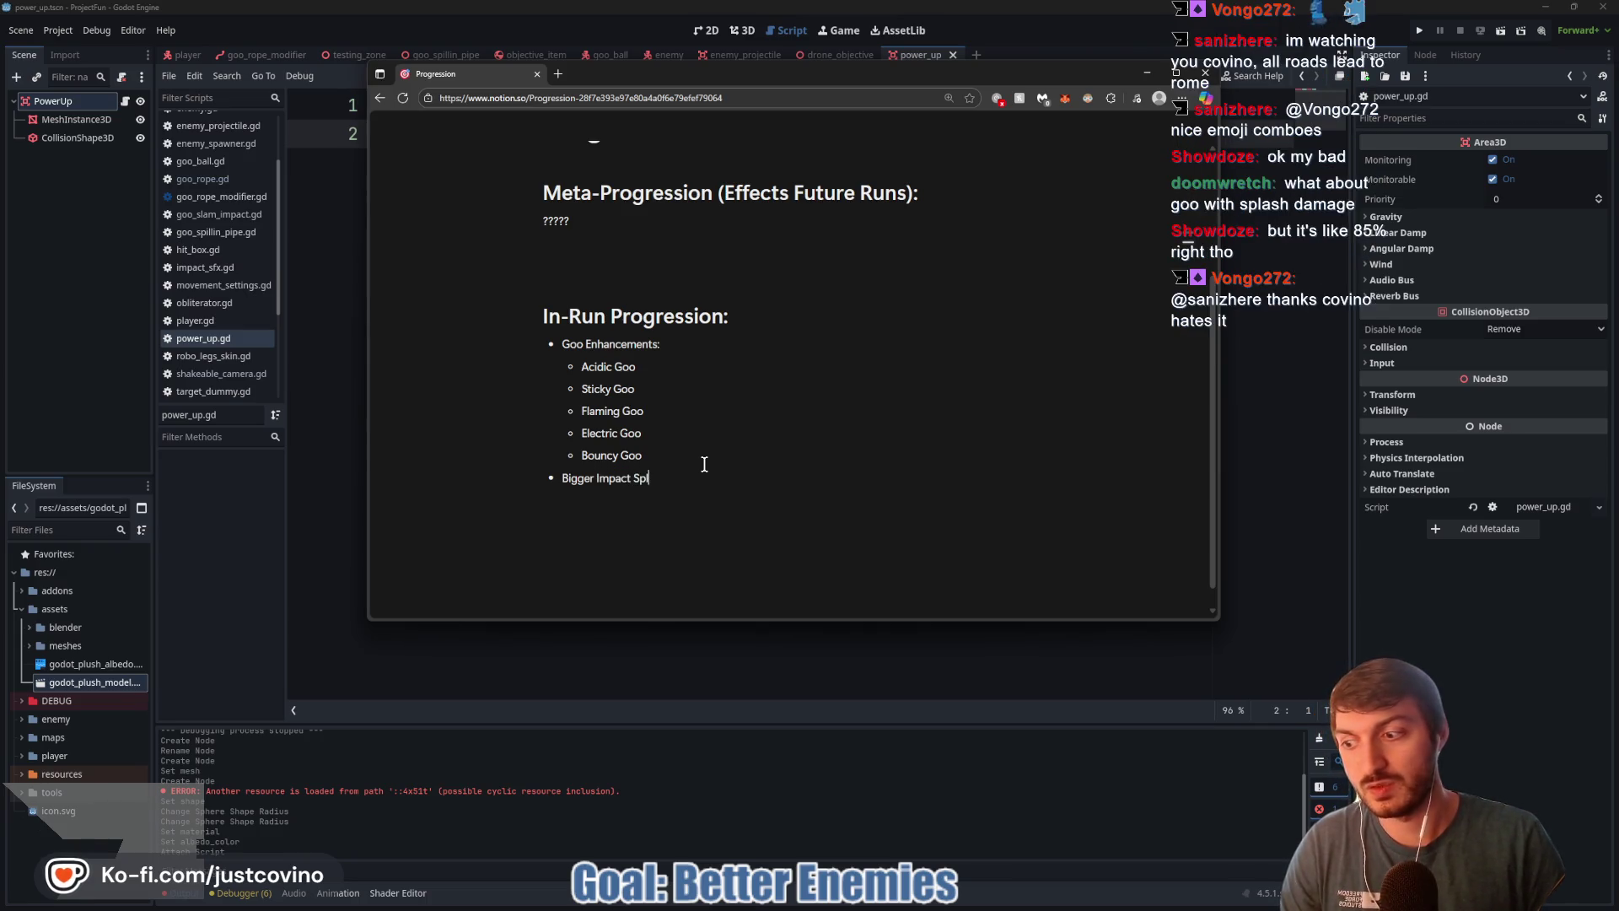
text(mage)
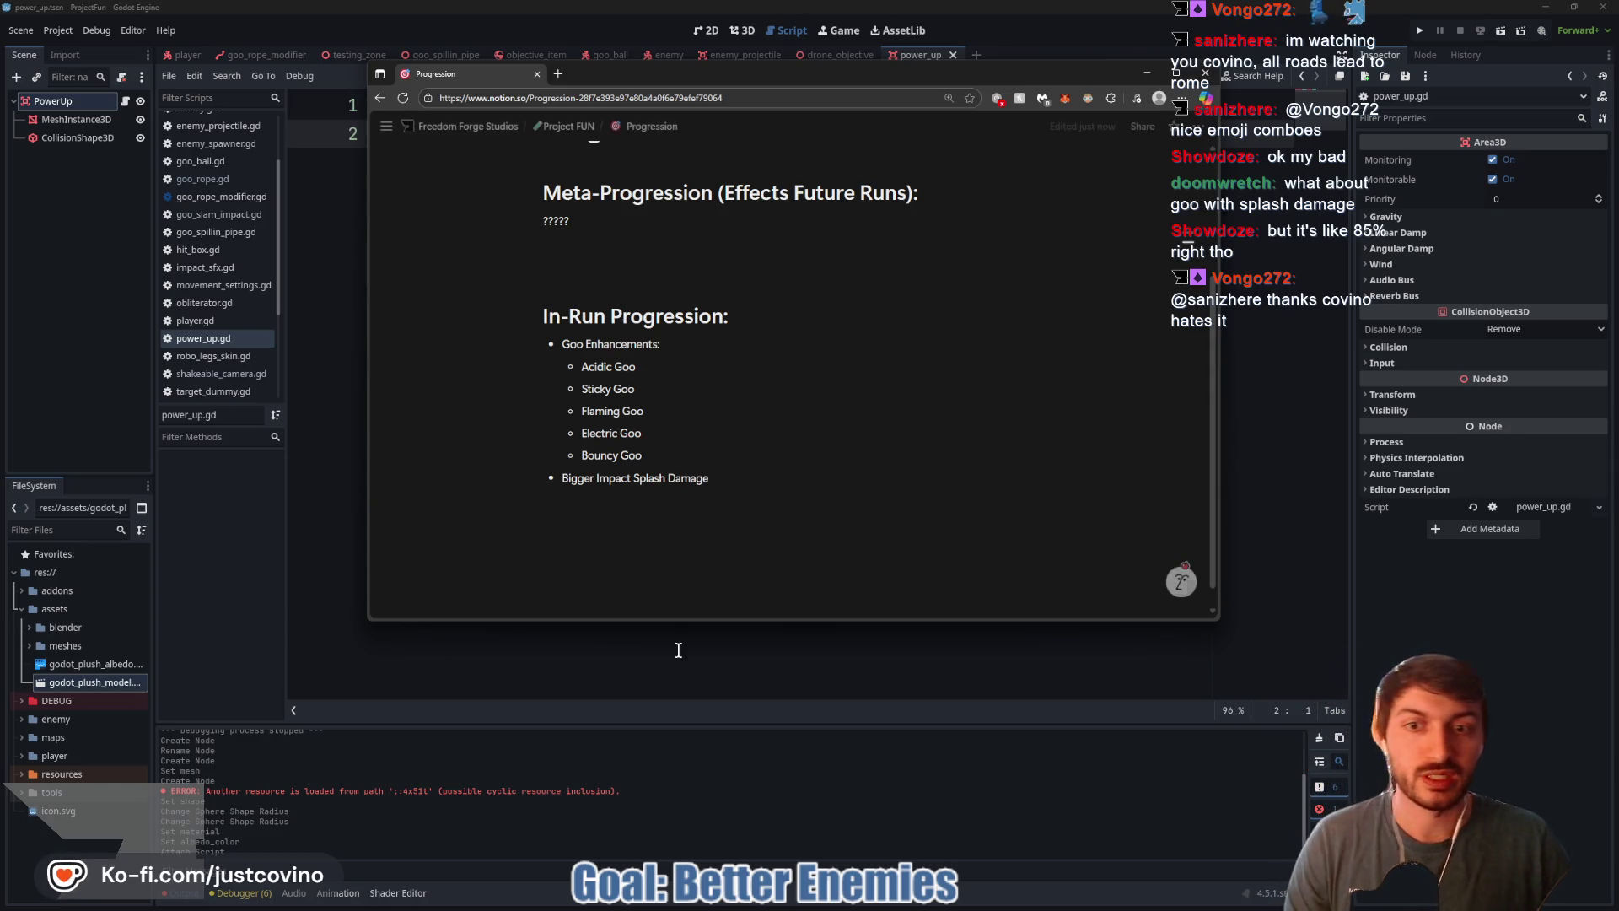
click(691, 645)
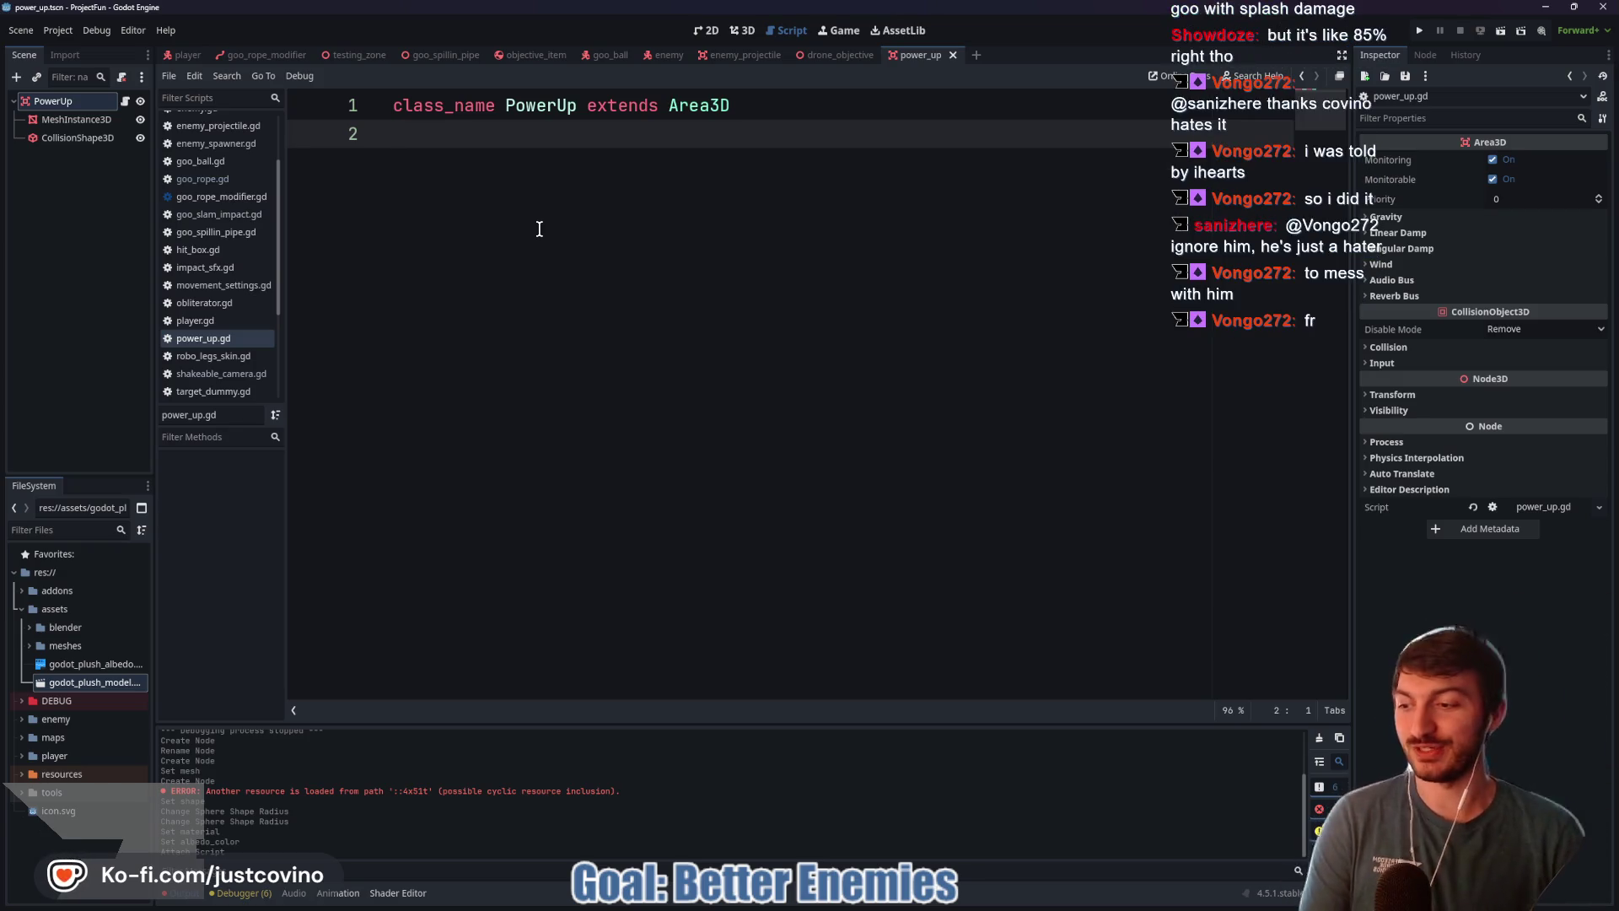
Connect PowerUp's body_entered signal to a new _on_body_entered(body: Node3D) function in power_up.gd
key(Return)
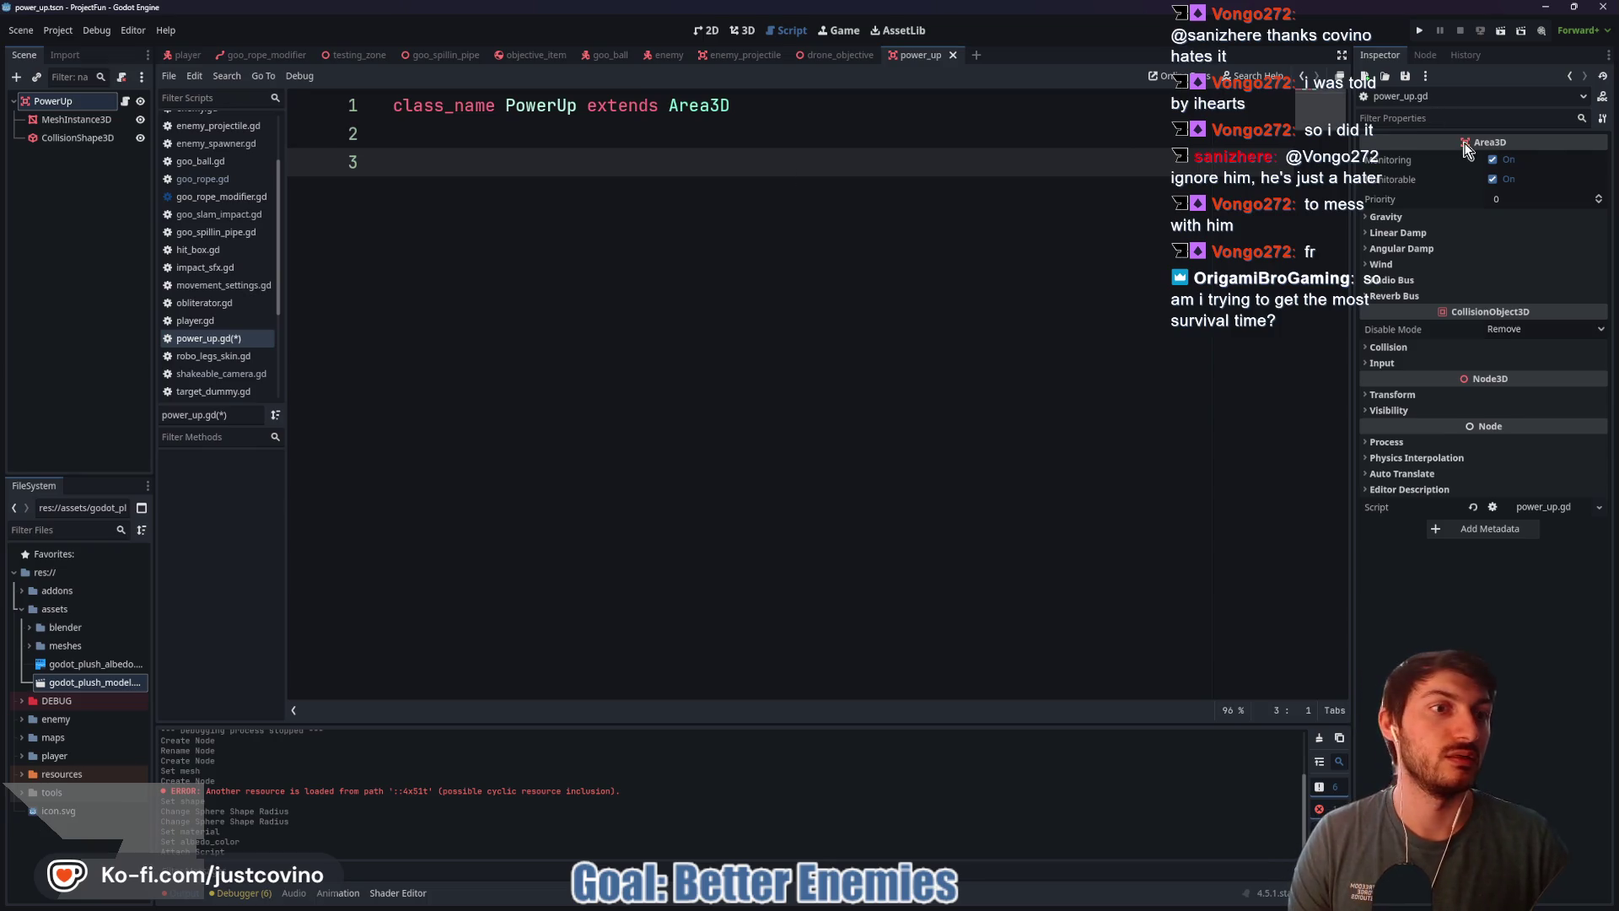
click(1425, 54)
click(1380, 55)
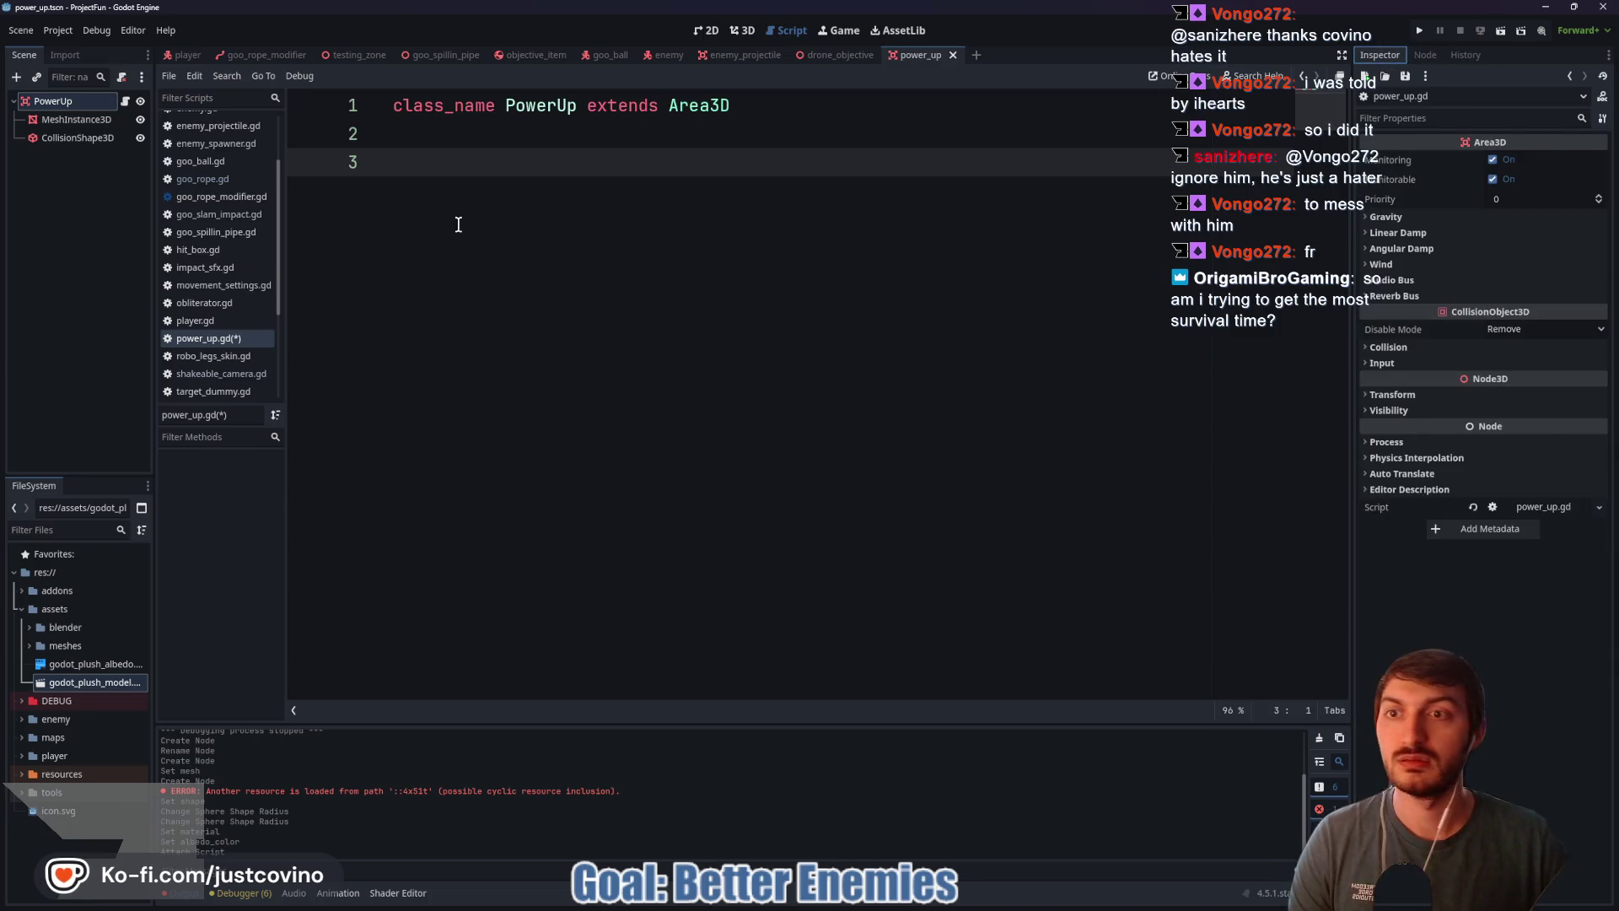
click(44, 102)
click(1425, 55)
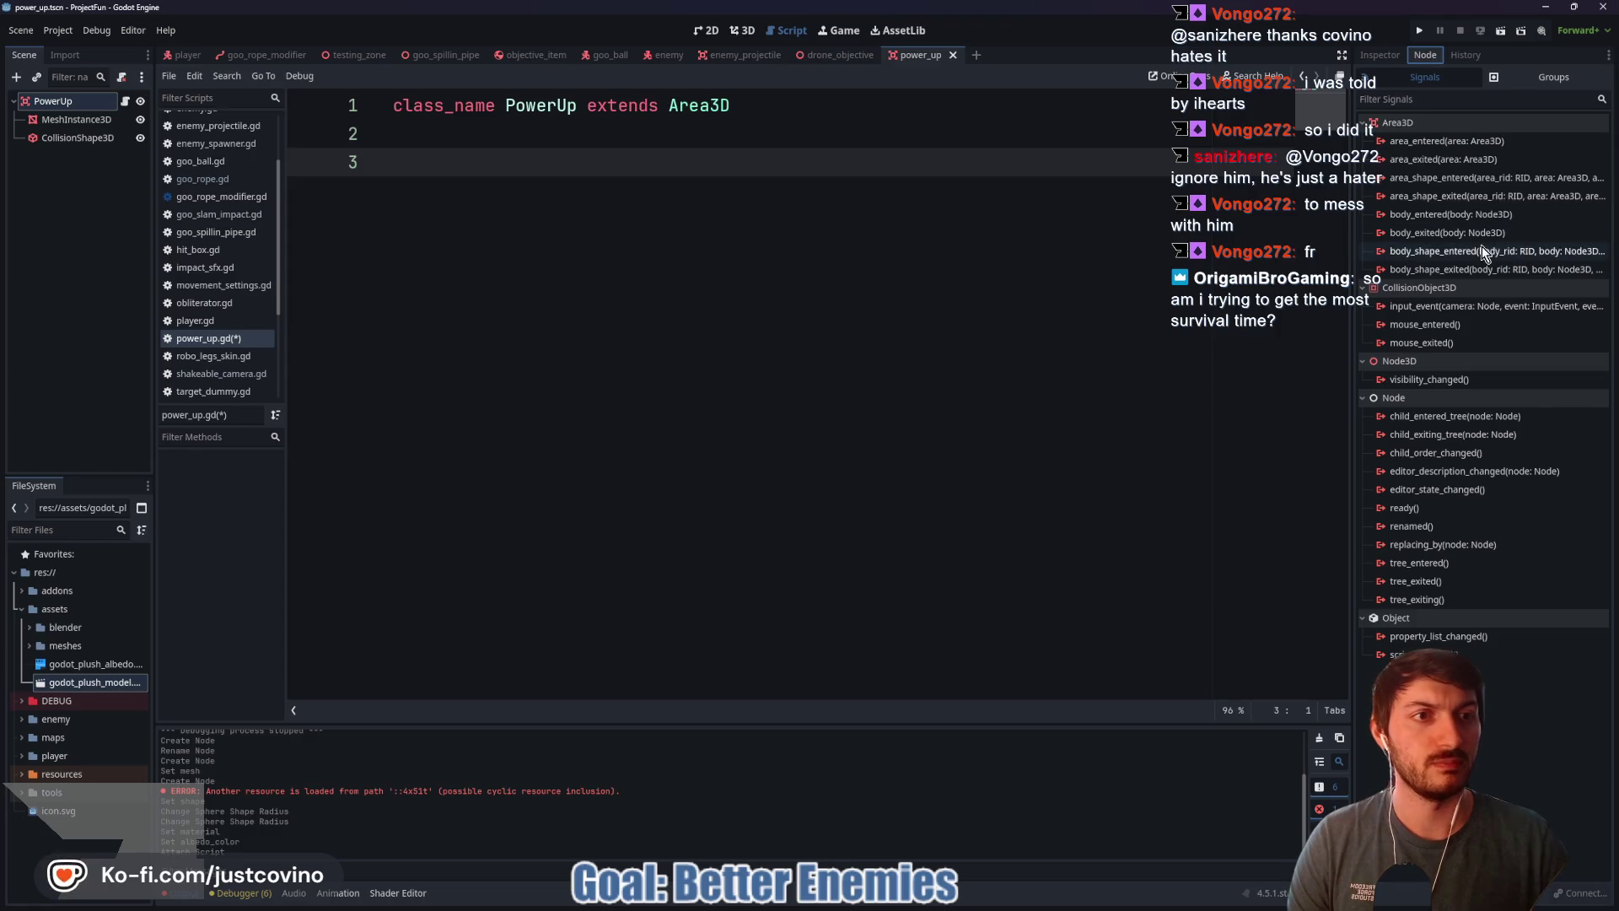
double_click(1423, 214)
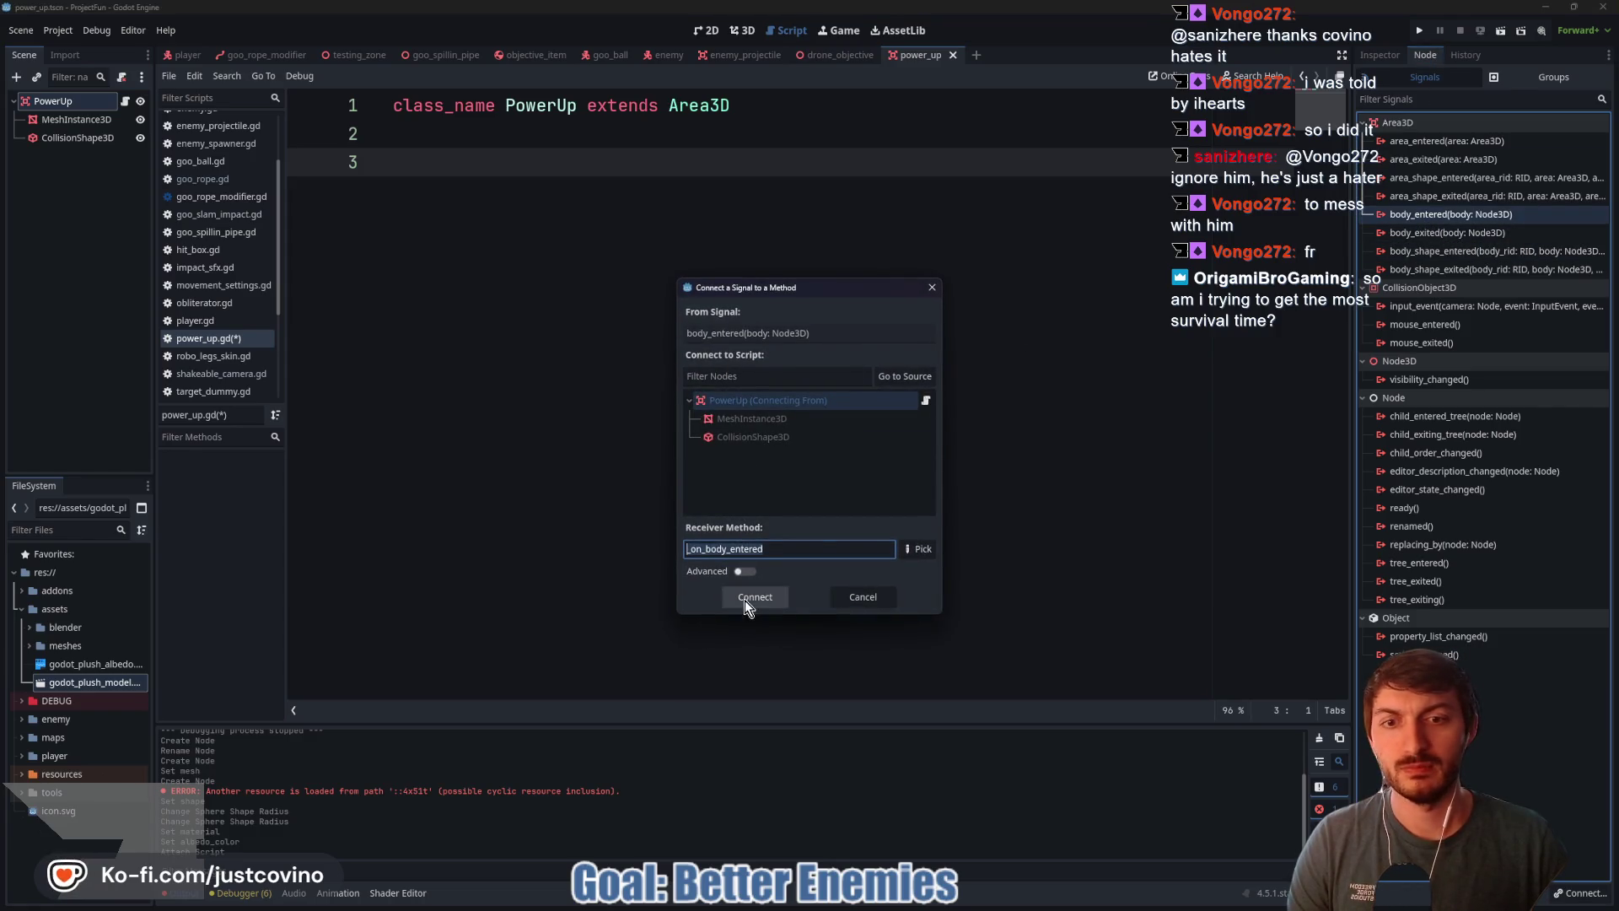
click(746, 599)
drag(801, 250, 426, 259)
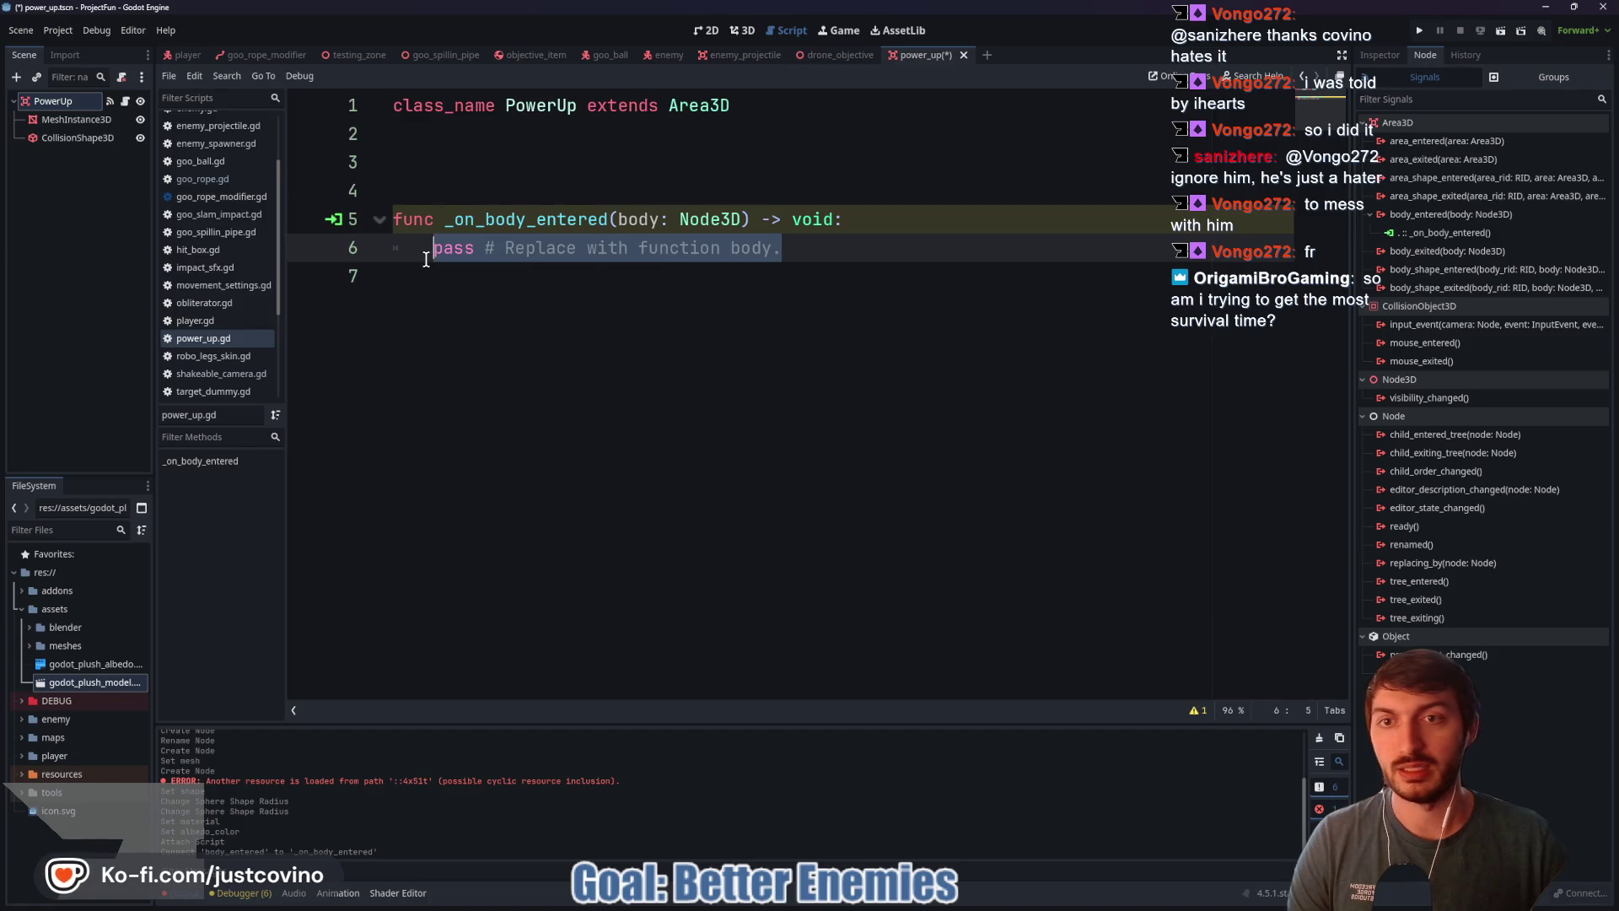
Replace the pass line with 'if body is not Player: return' and save power_up.gd
text(if body is not Playe)
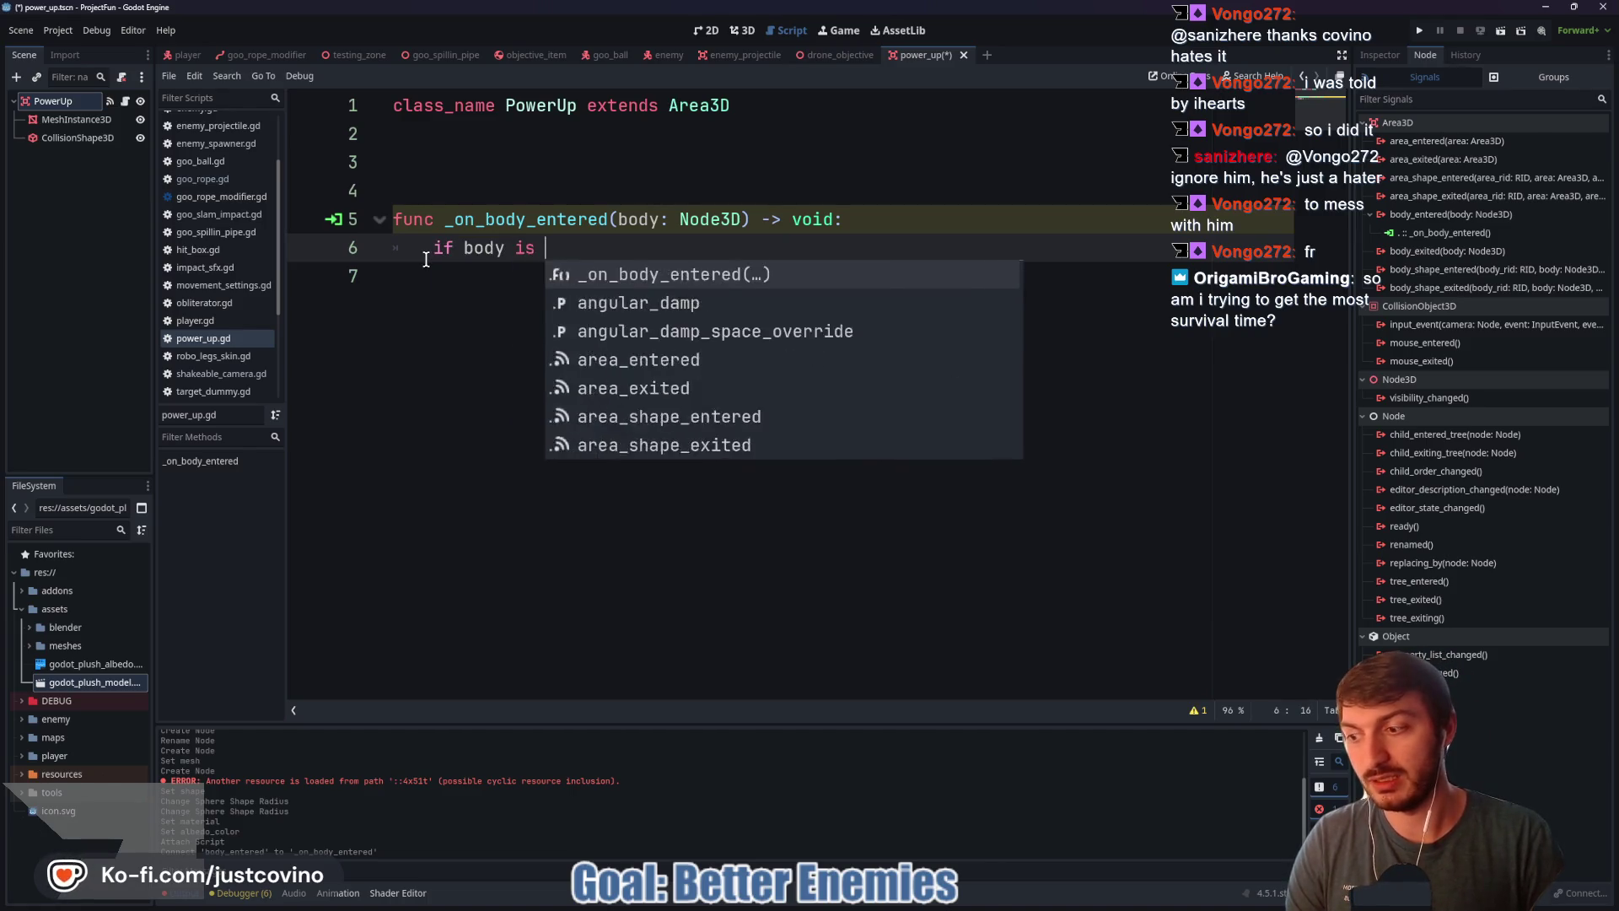
text(r)
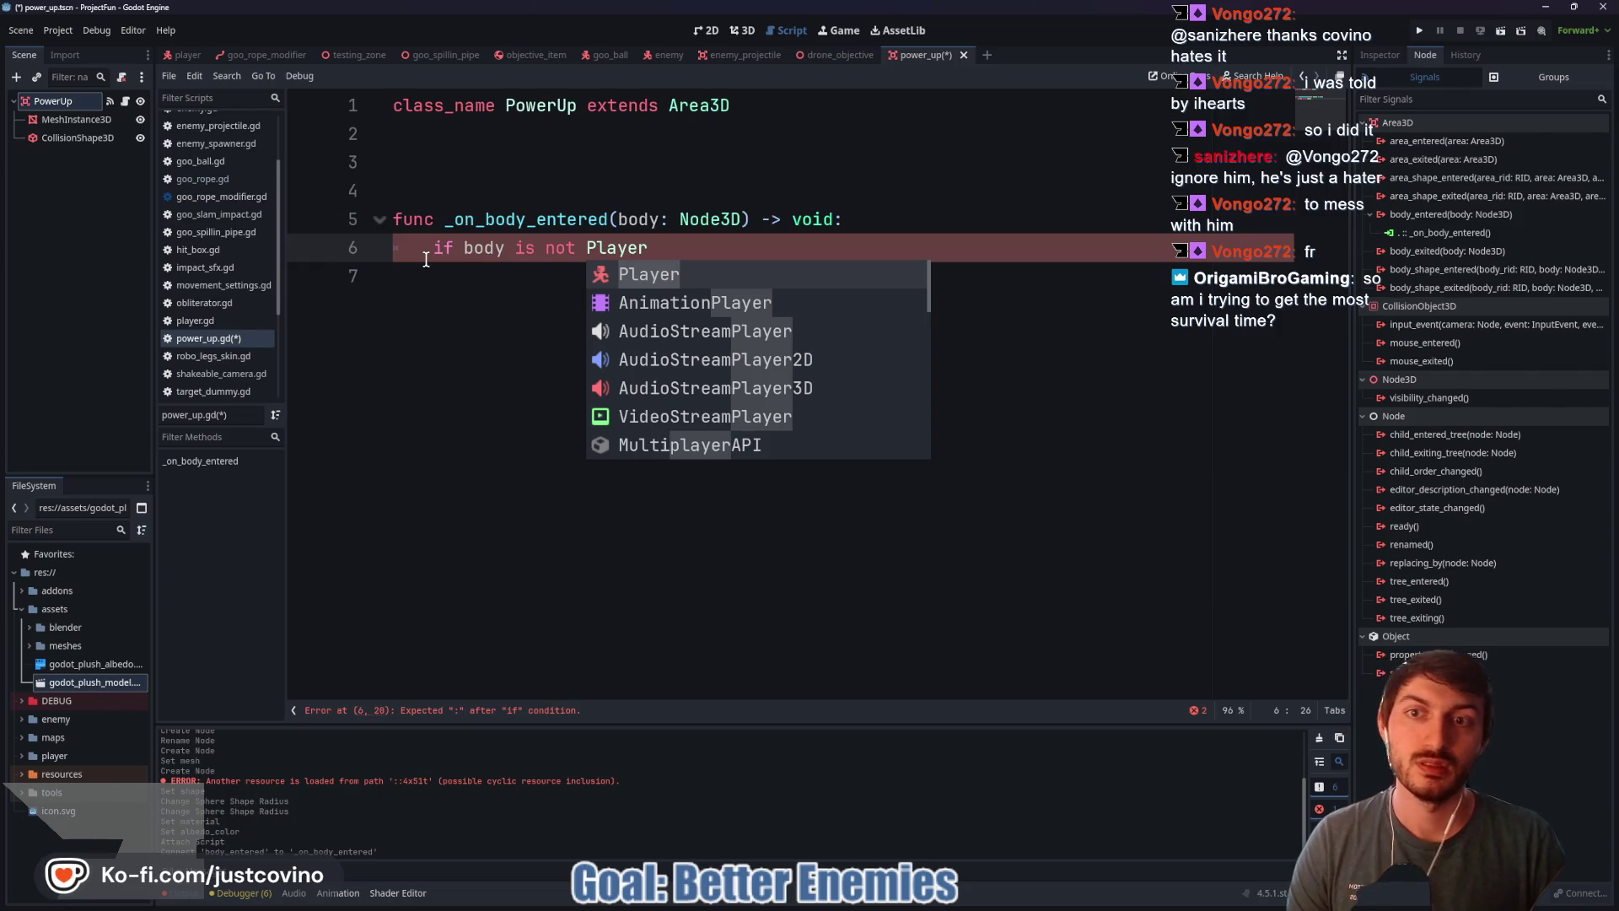
text(: return)
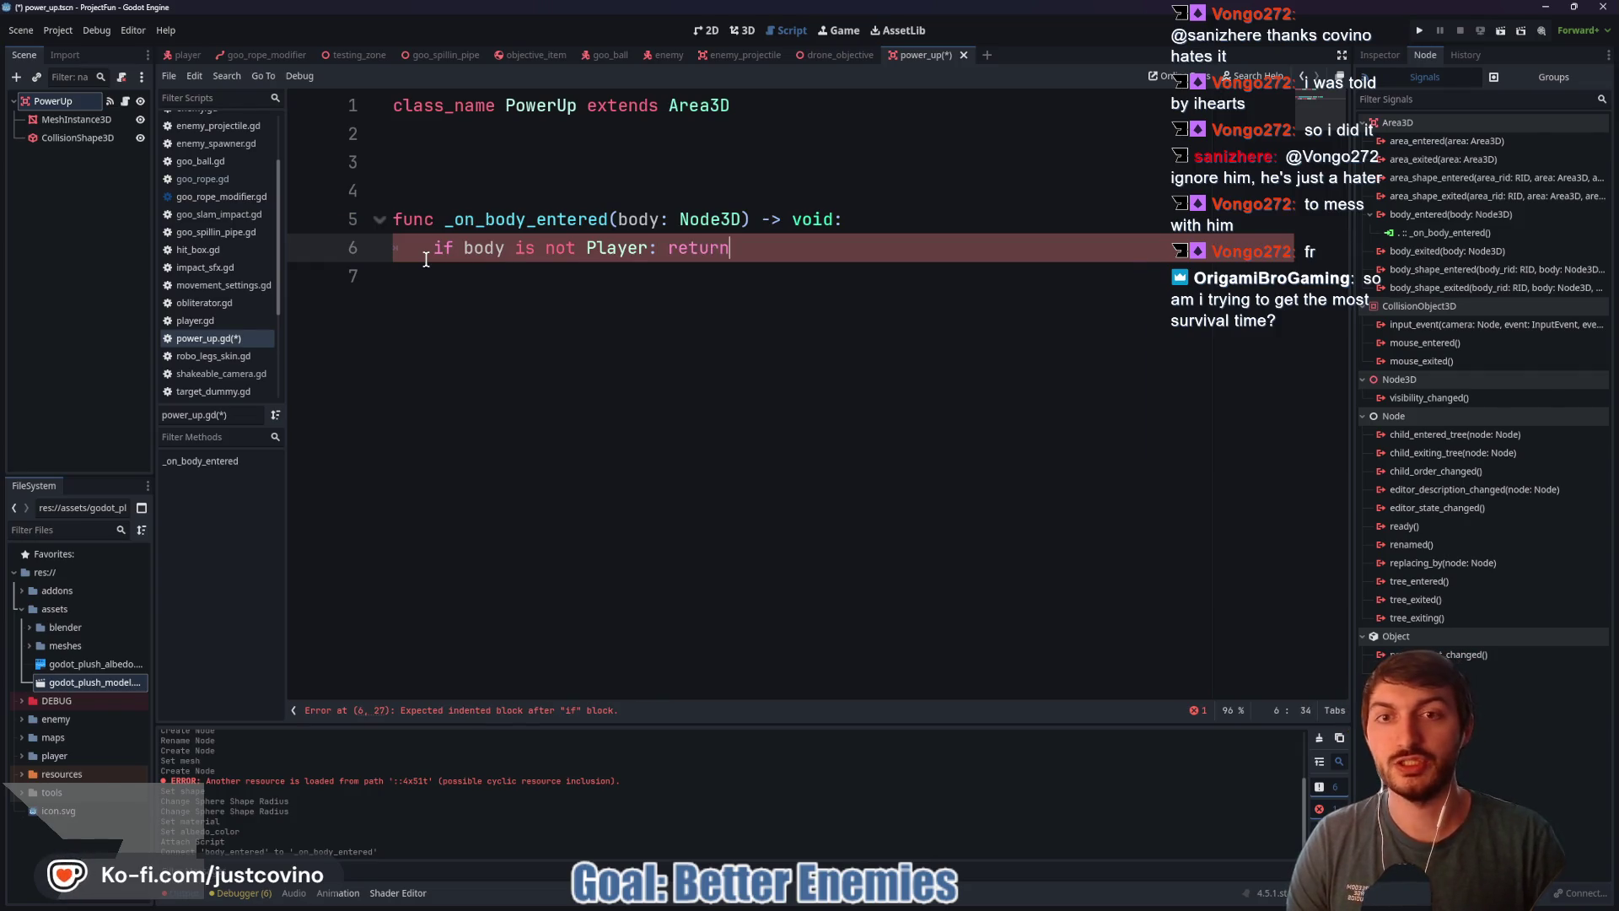
click(510, 175)
key(ctrl+s)
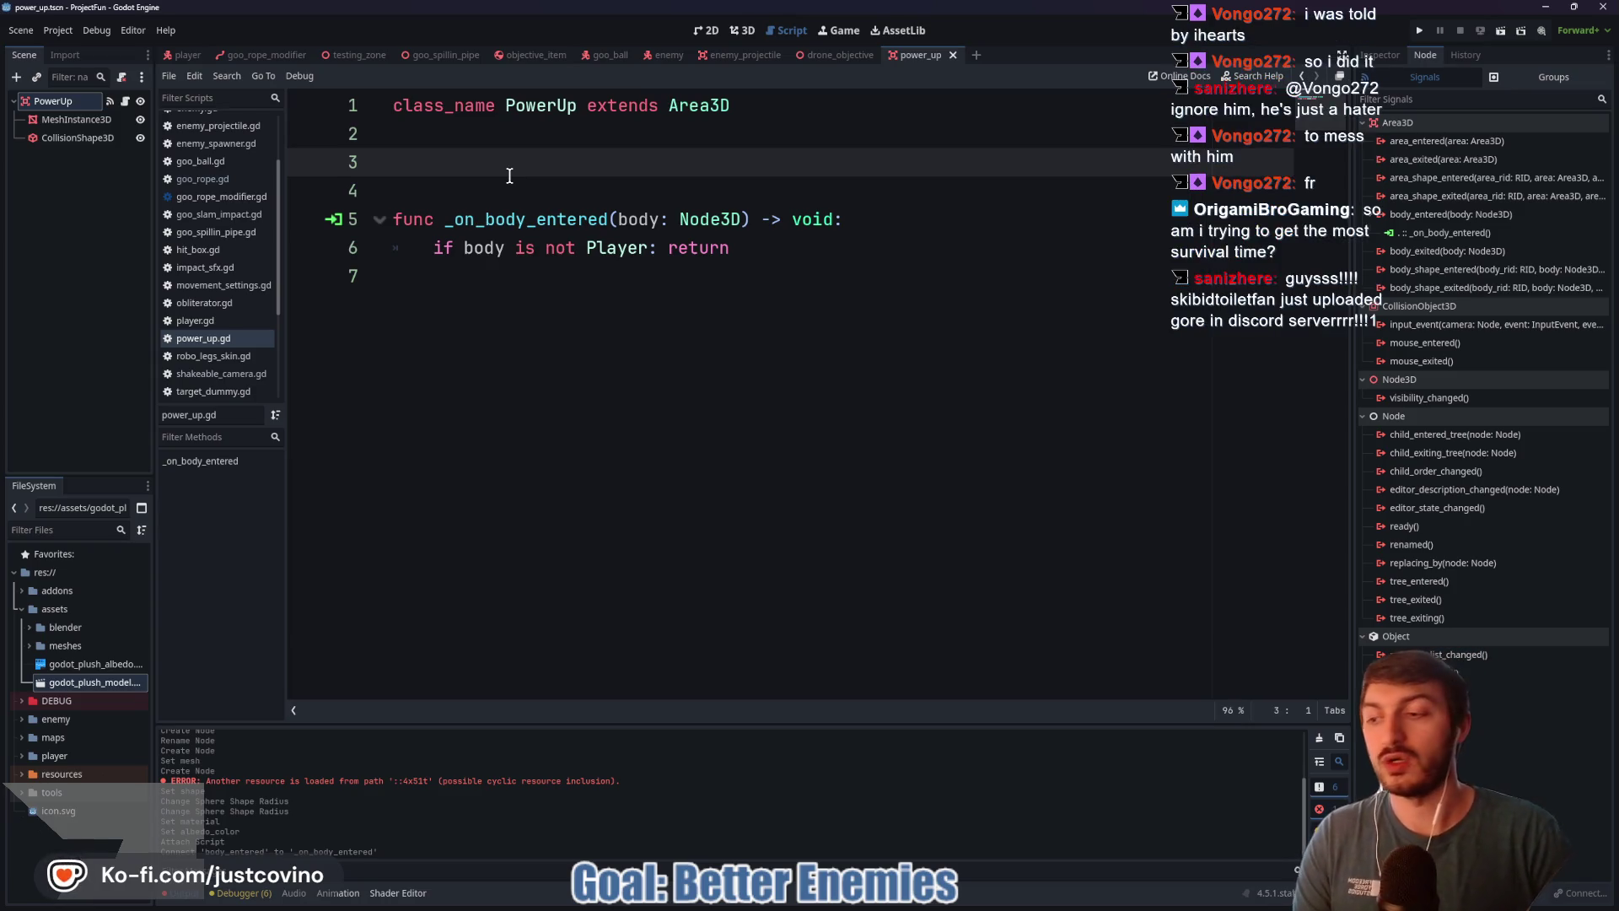
text(kills * 10)
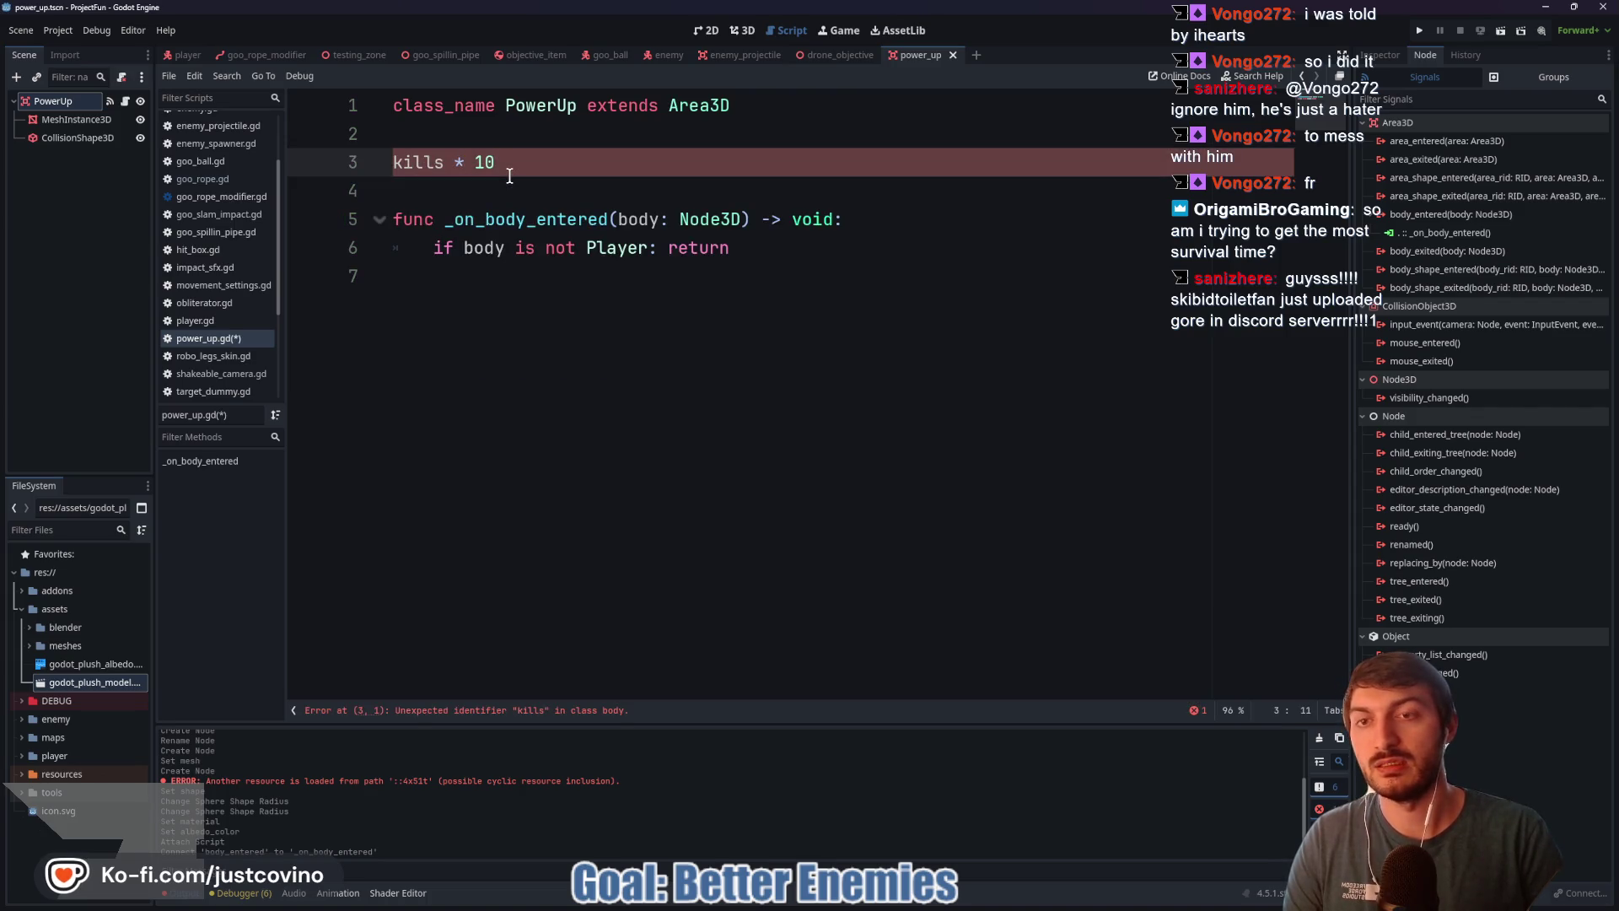
key(BackSpace)
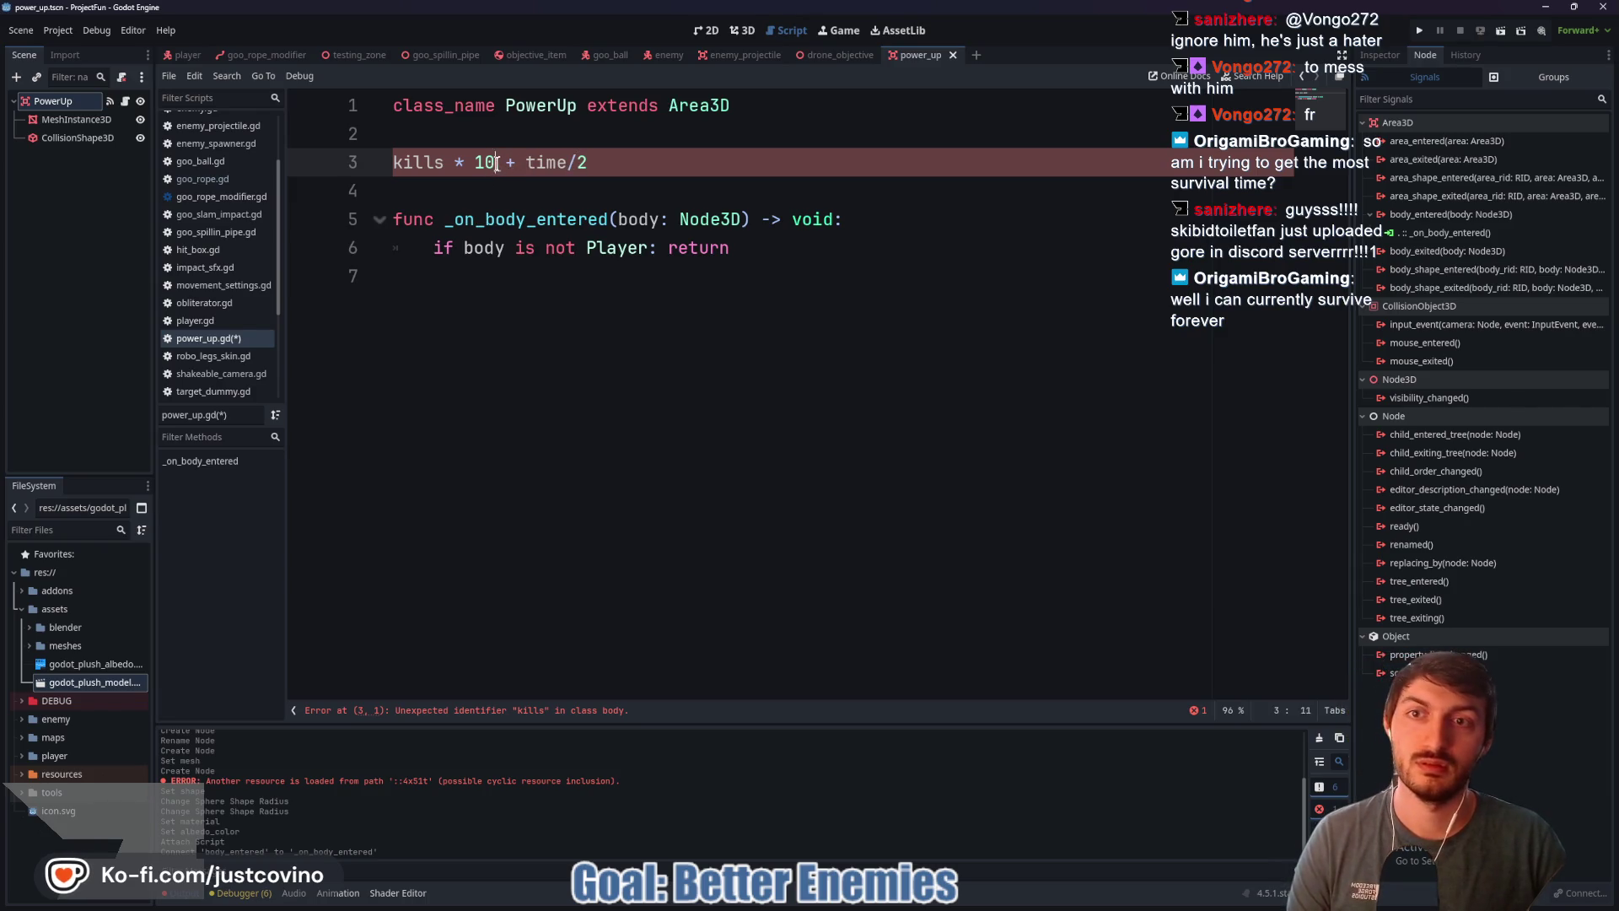
drag(495, 164, 392, 165)
text(()
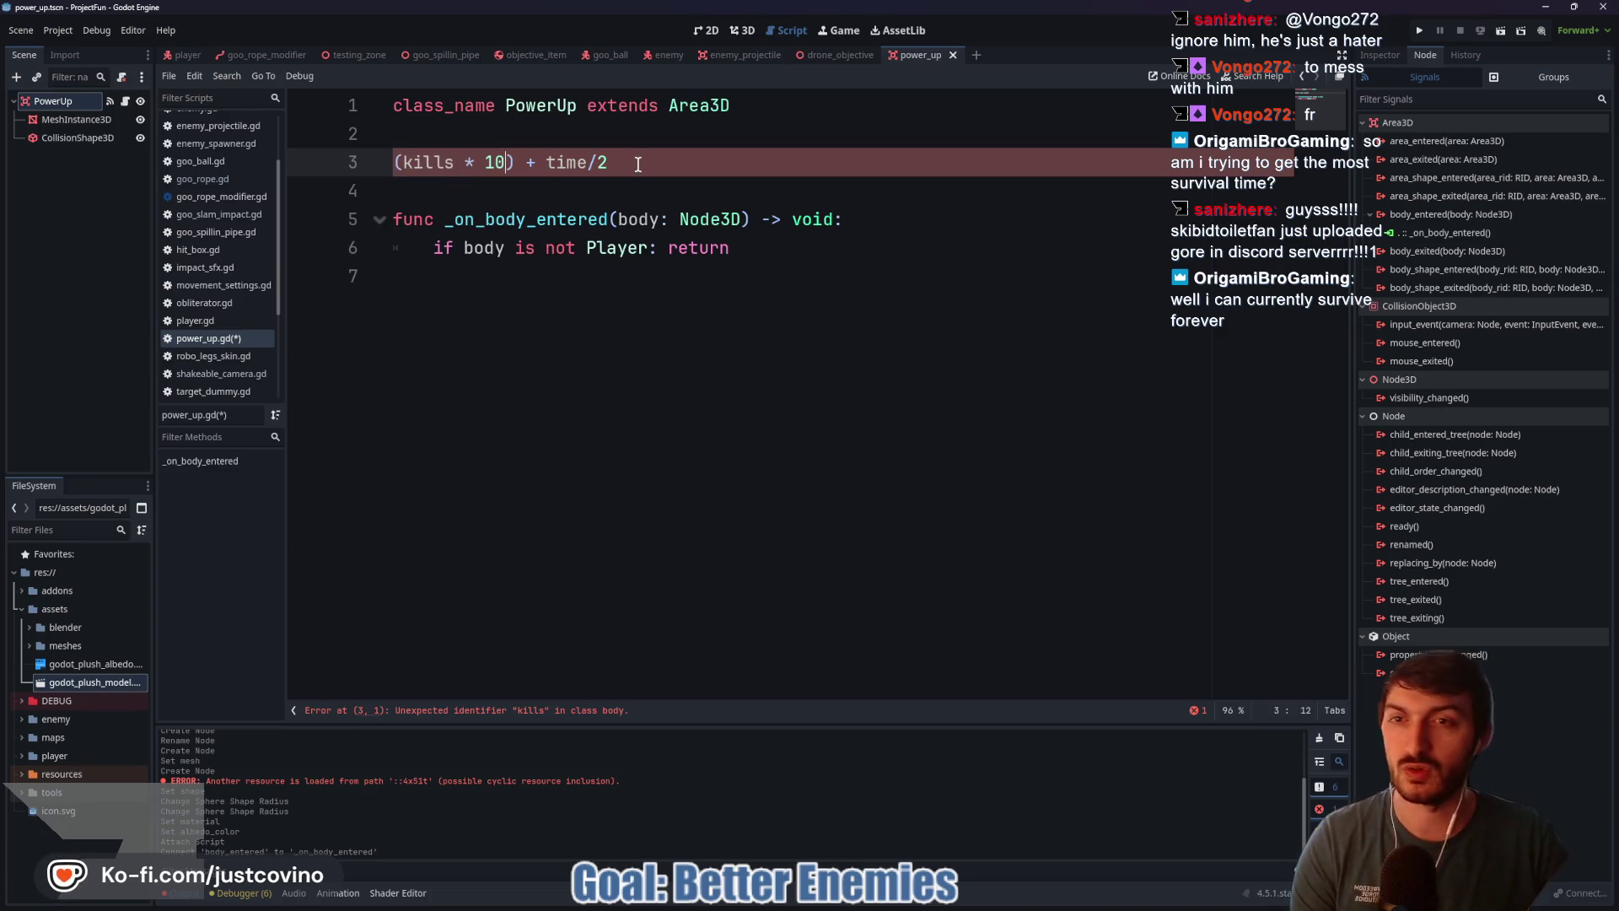
triple_click(634, 165)
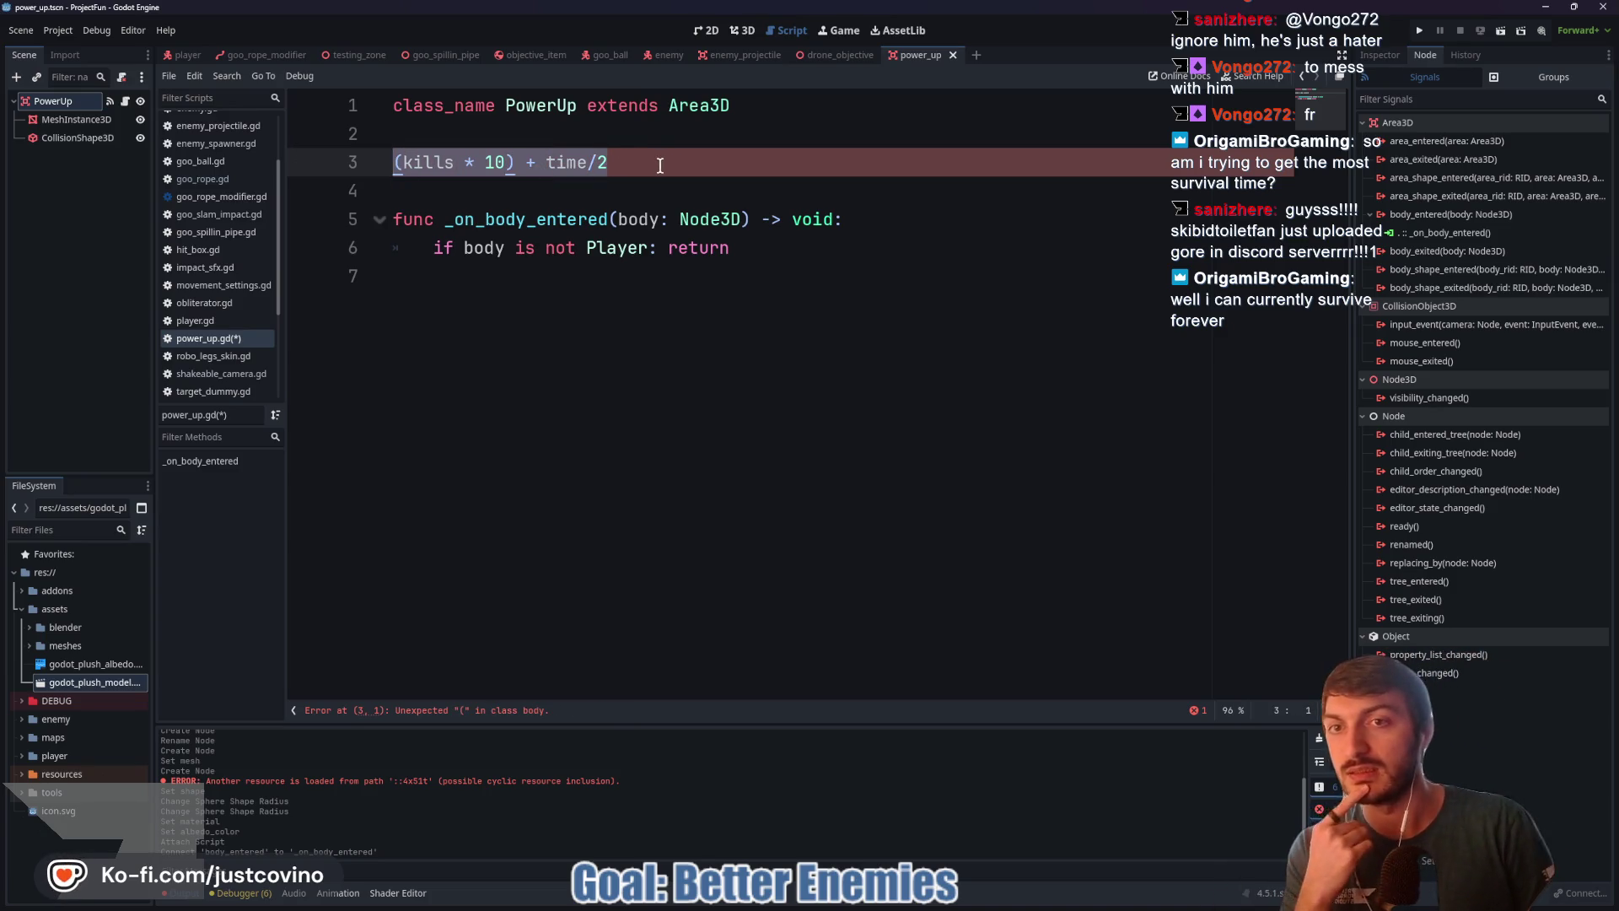
key(ctrl+x)
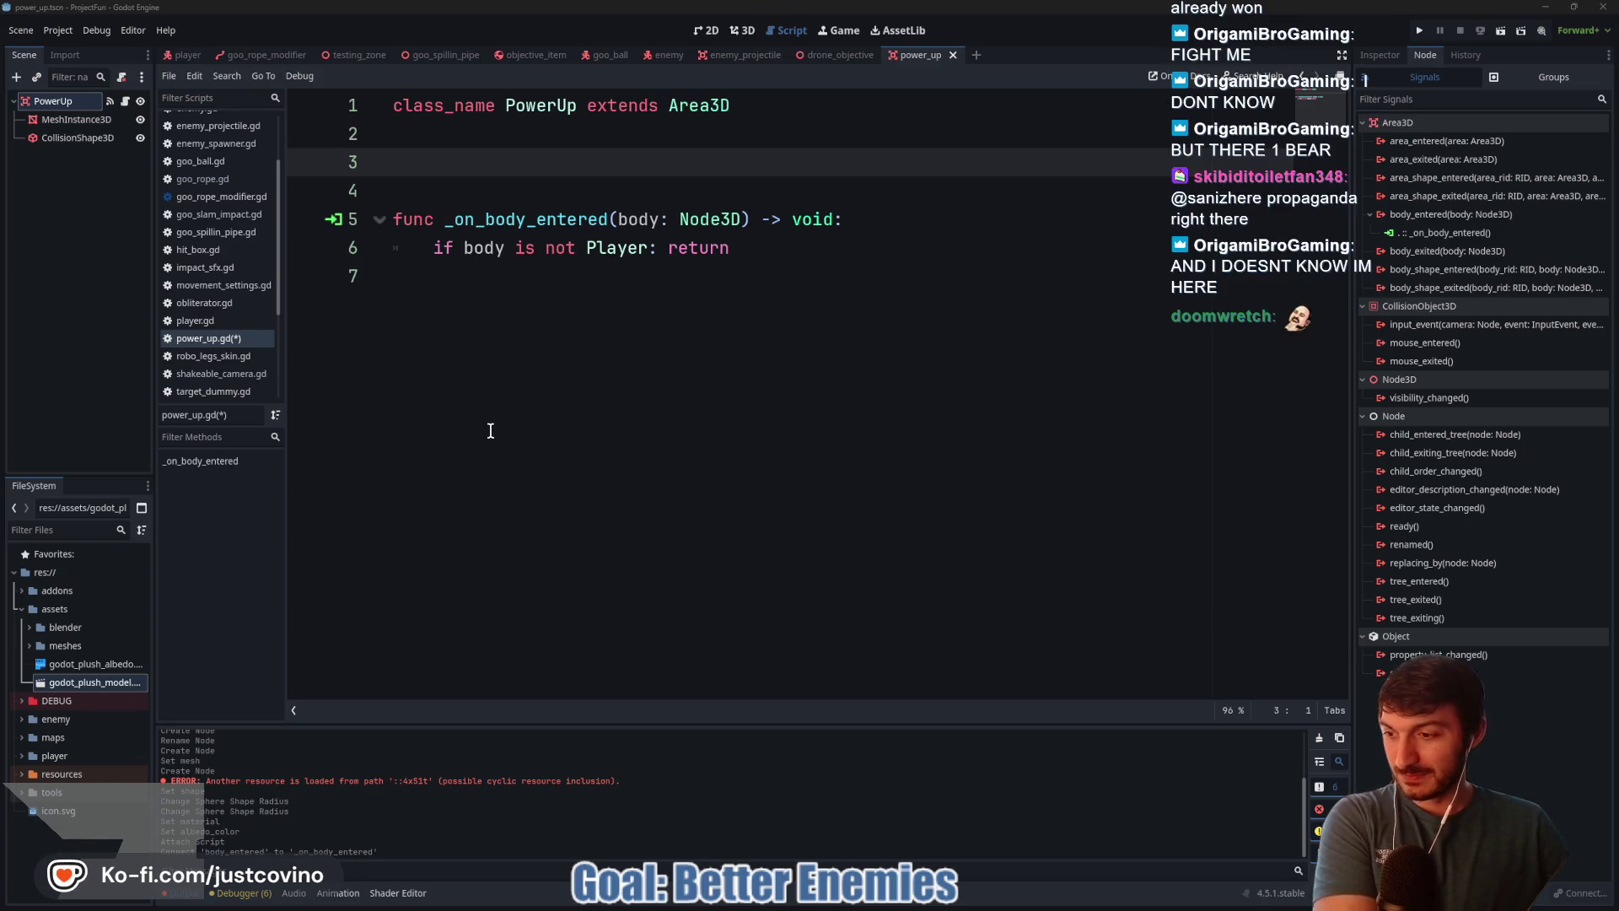
Insert empty lines between the class_name PowerUp declaration and the _on_body_entered function
click(745, 319)
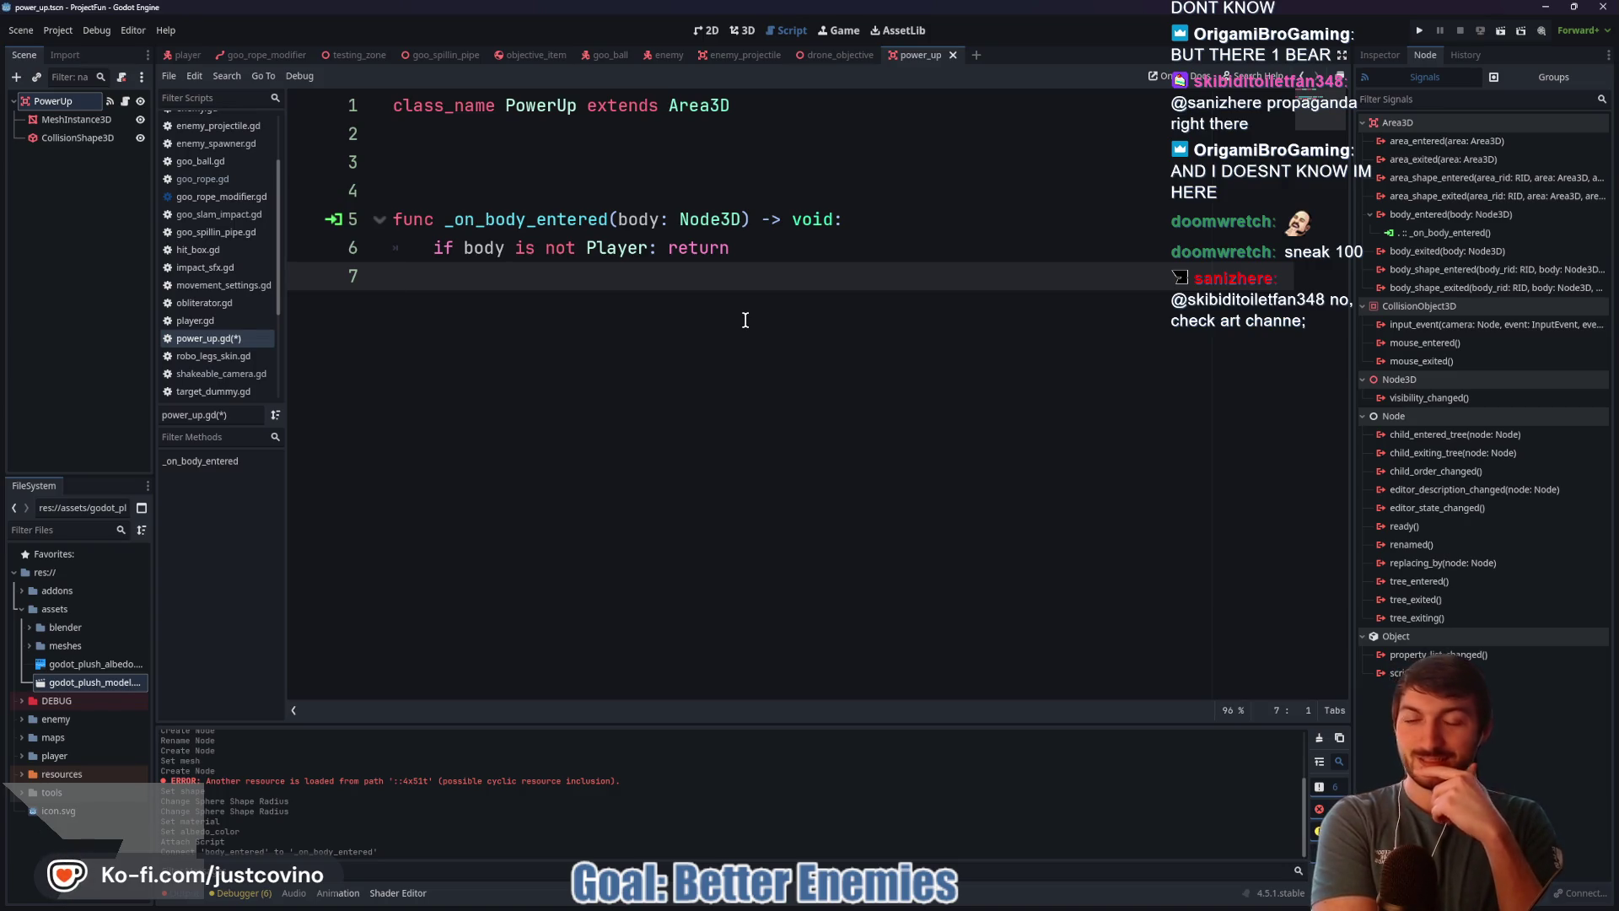
click(580, 166)
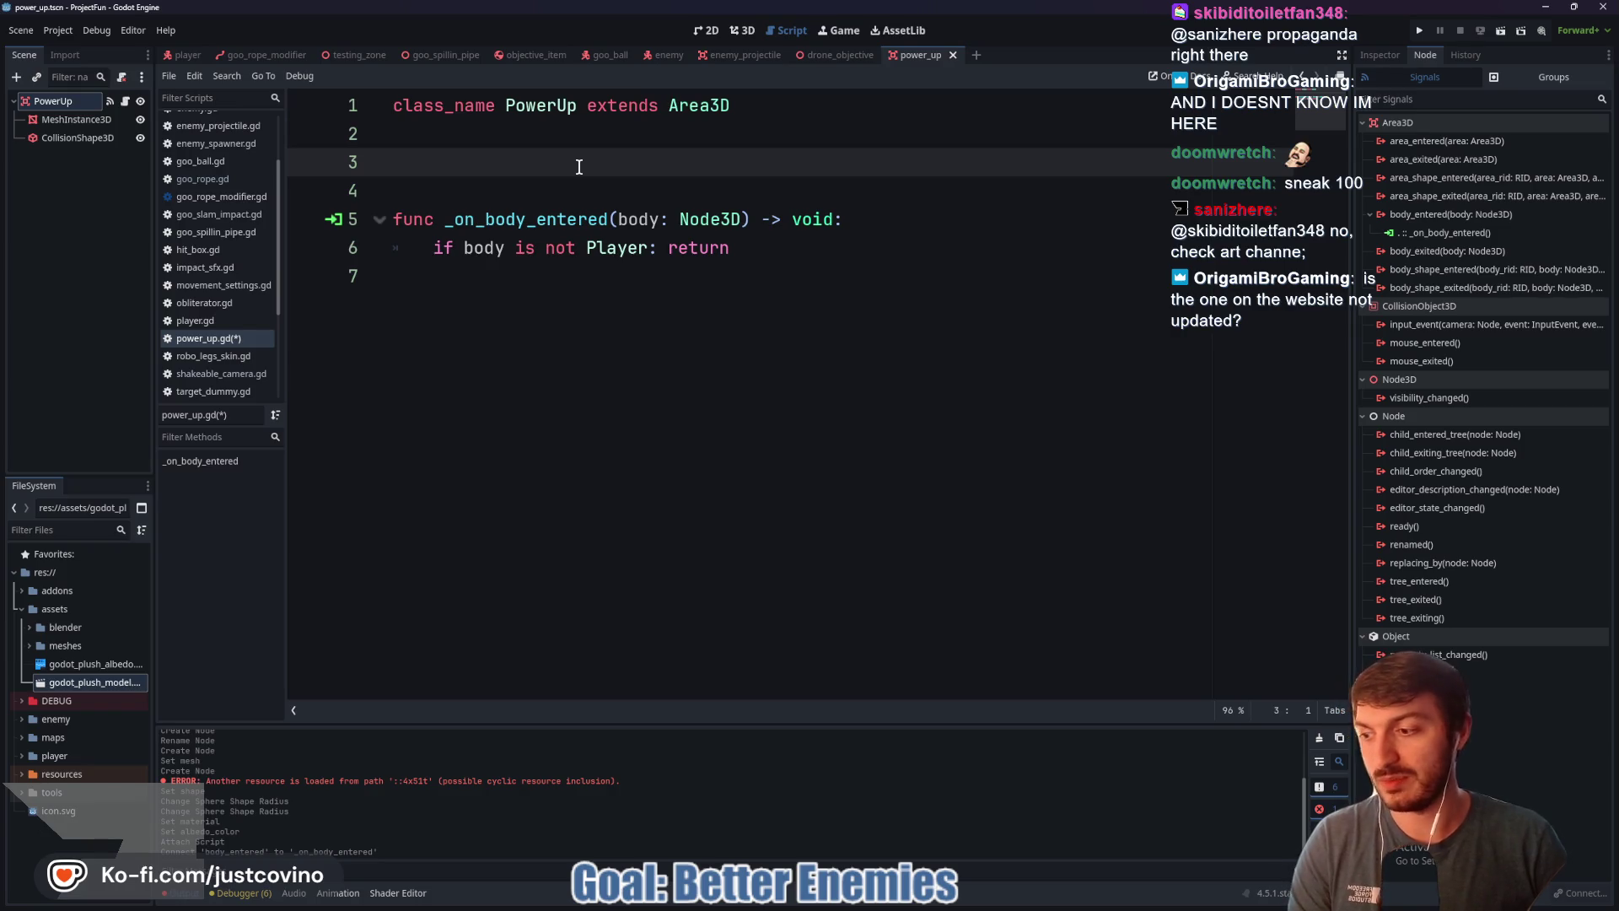
key(Return)
key(Return)
key(Return)
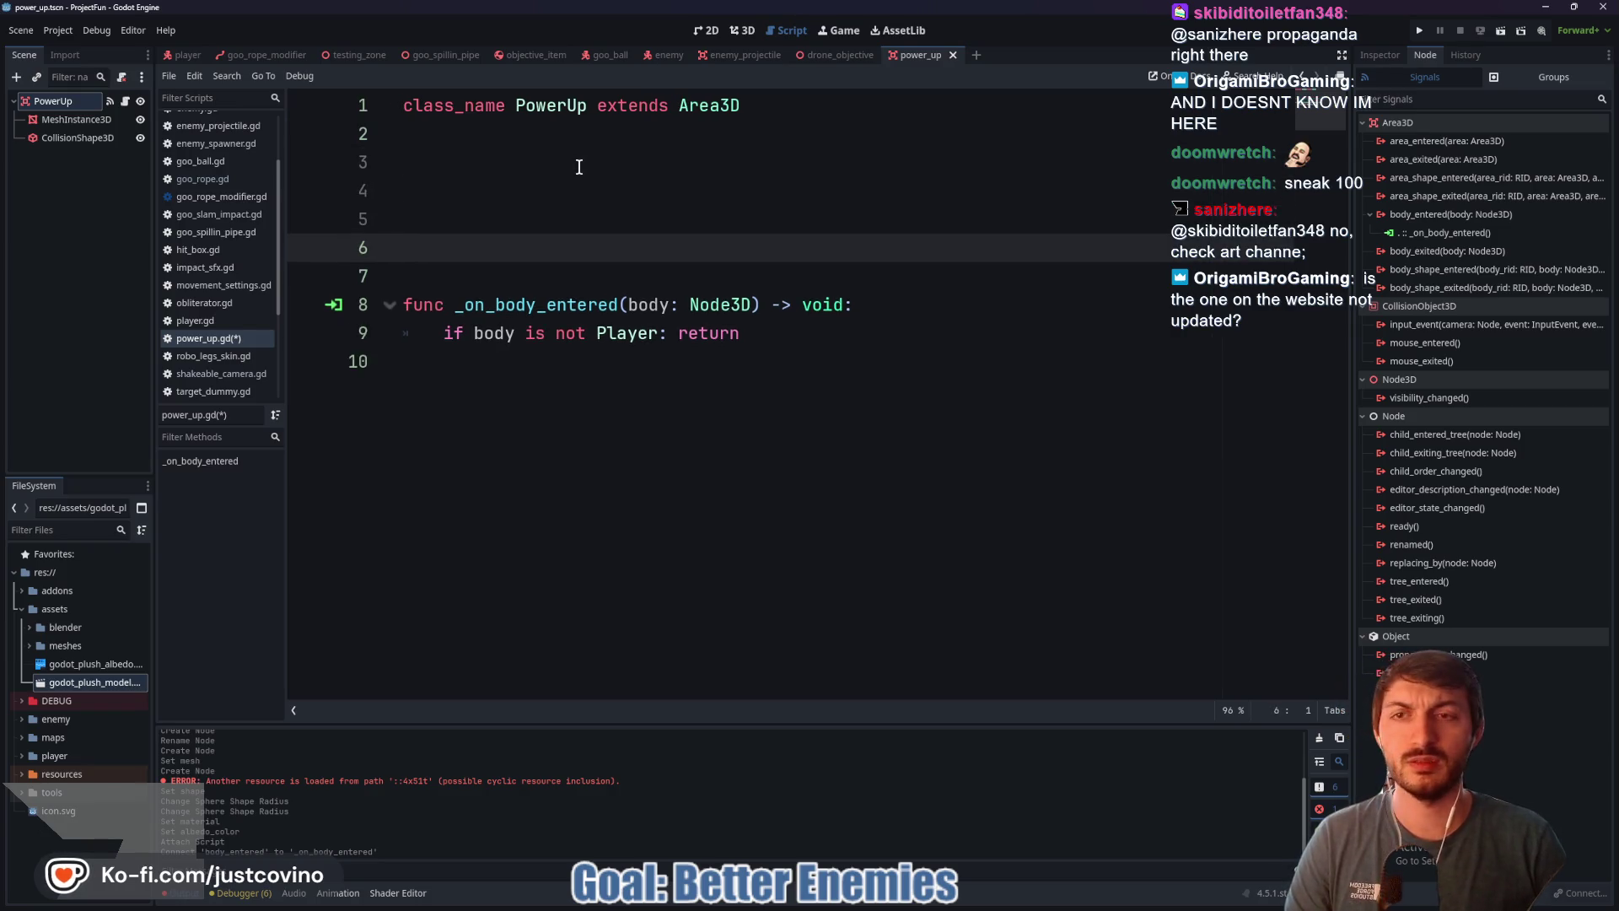
key(Up)
key(Up)
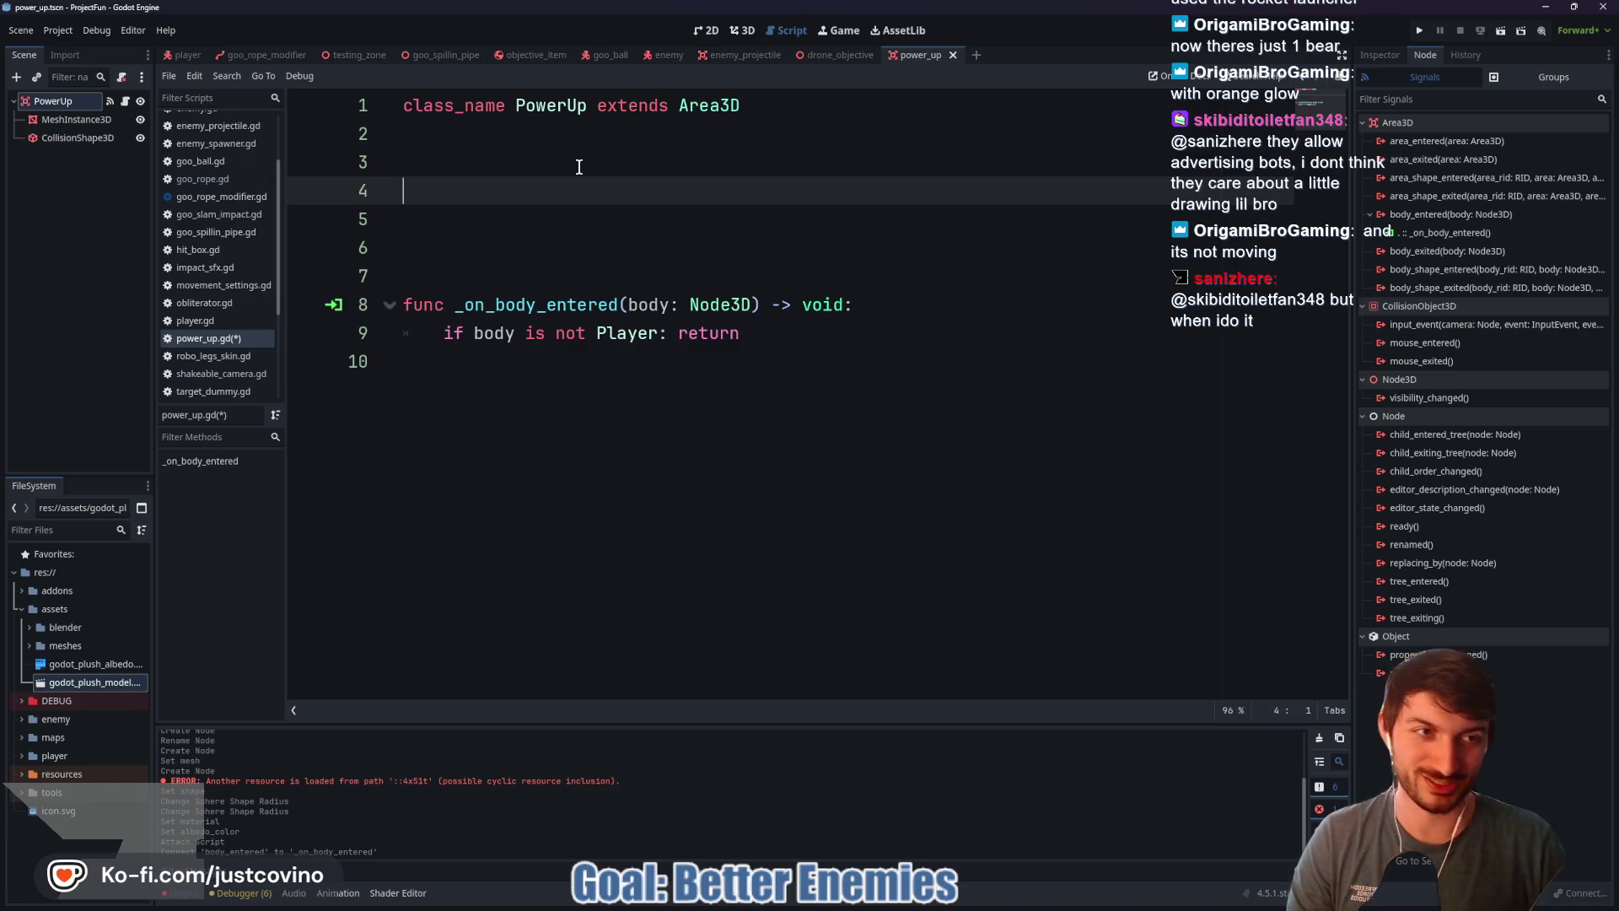
Write the header 'func add_power_up() -> void:' on line 4, then bring back the Progression notes
click(1383, 54)
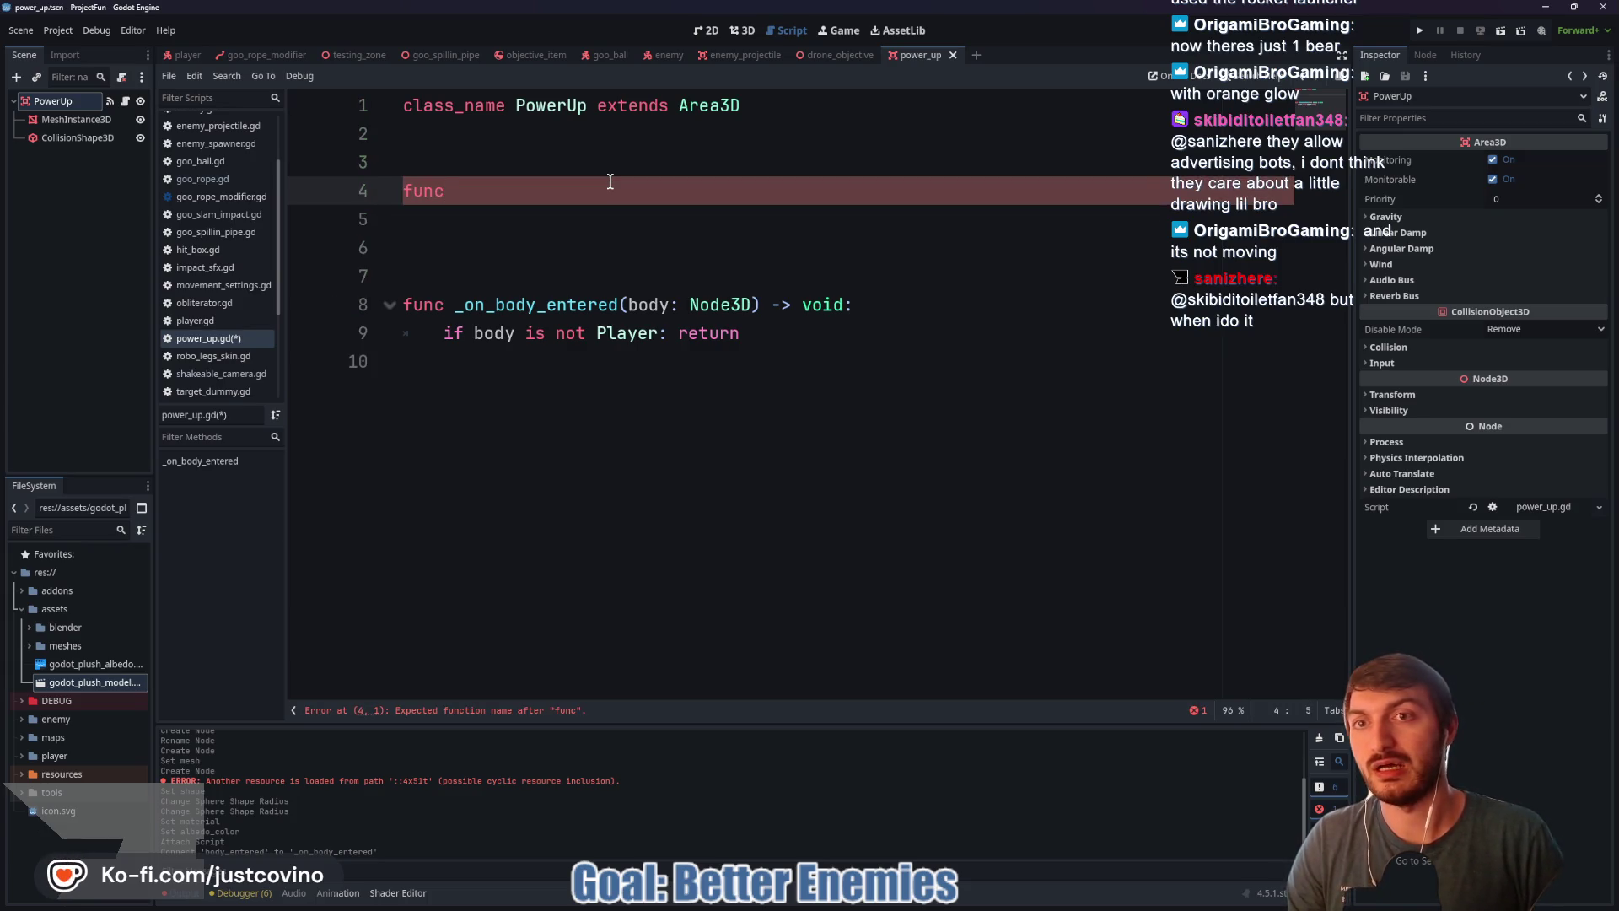
text(add_)
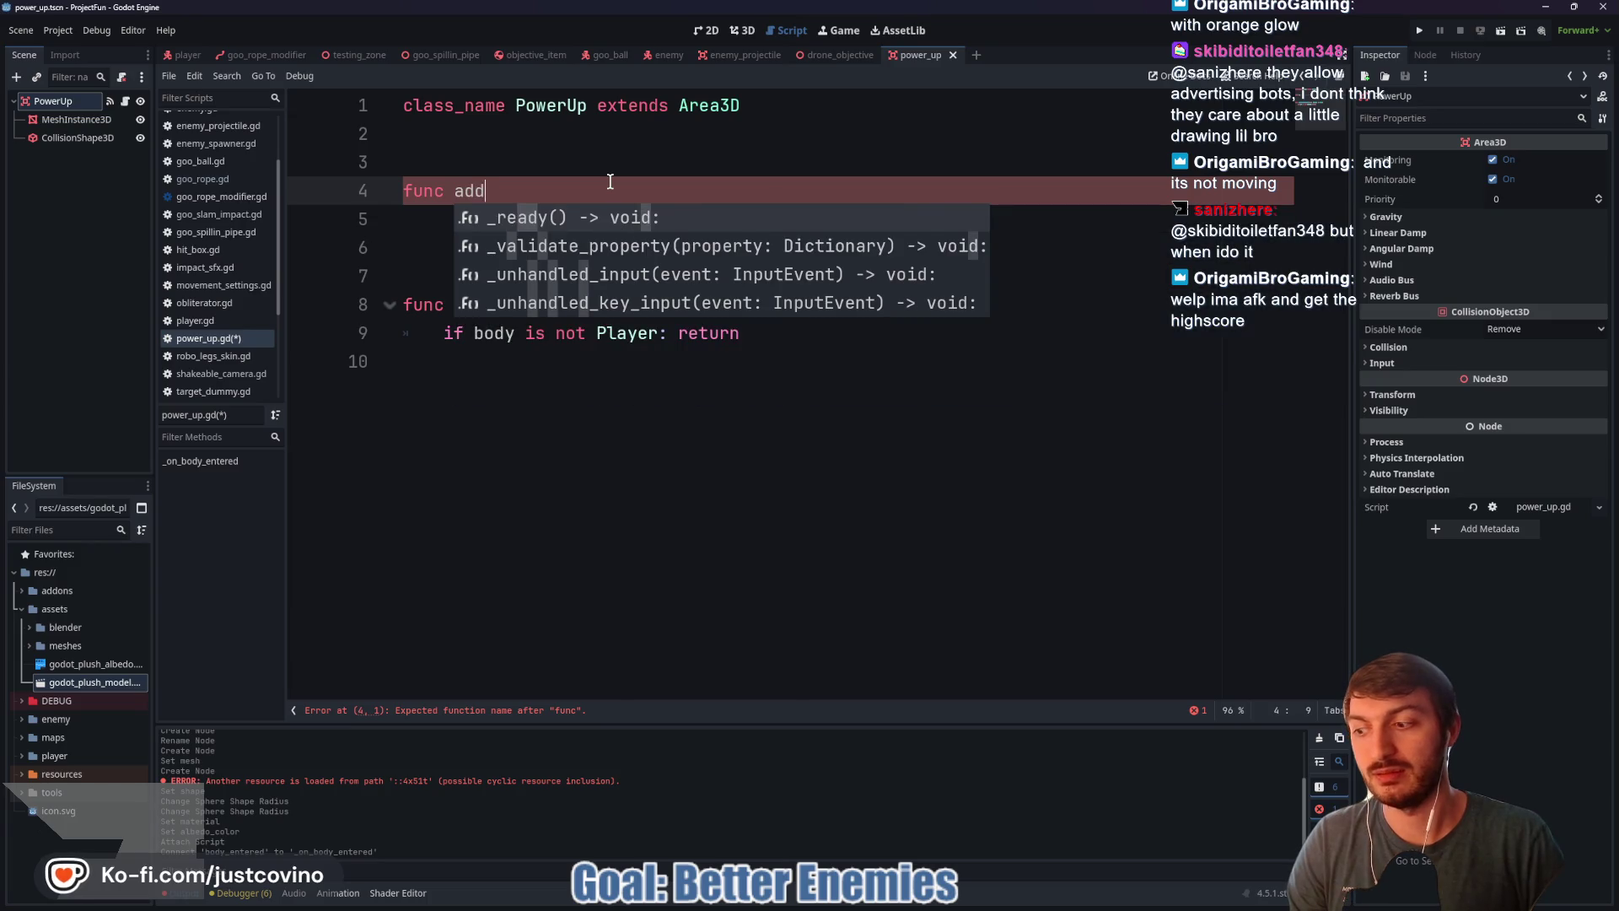
text(power_up())
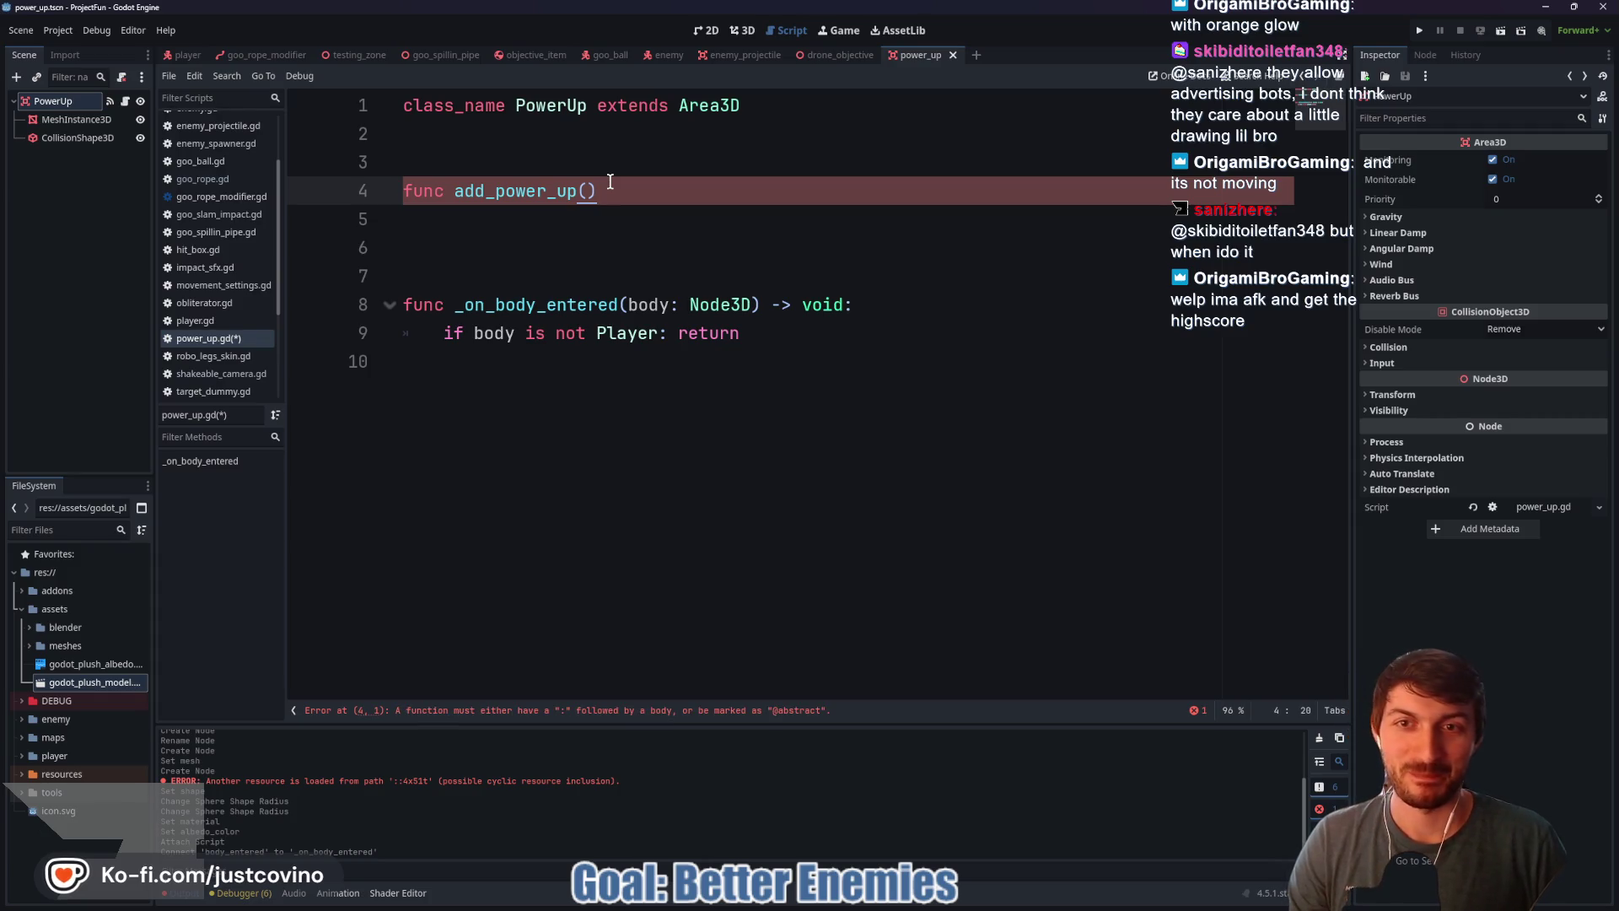
text( -> void)
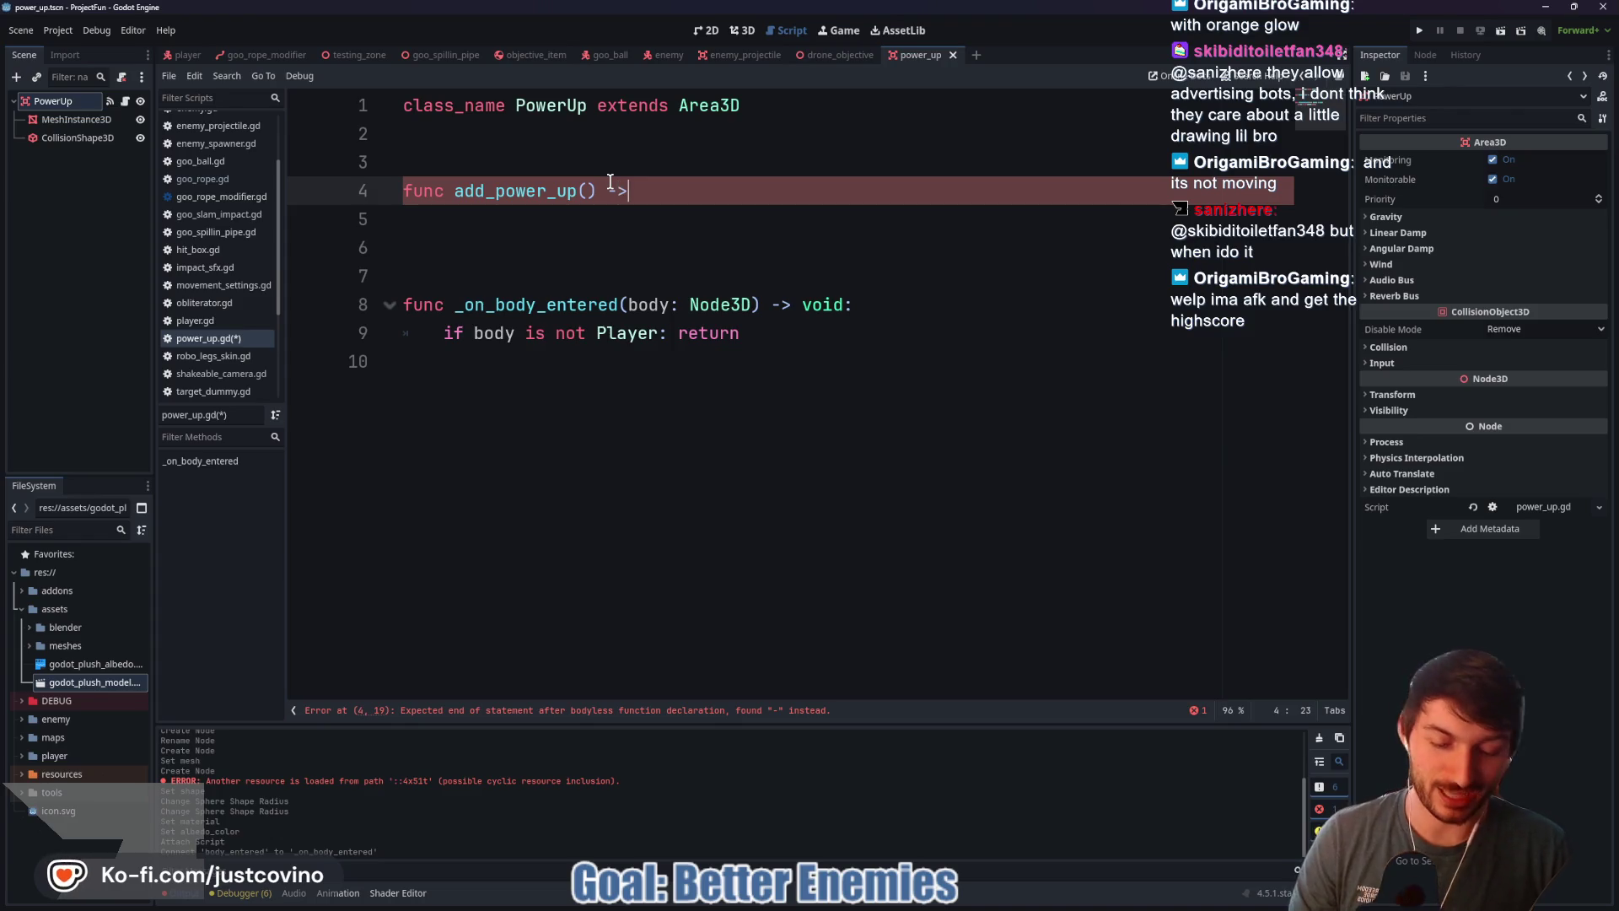
text(:)
key(Return)
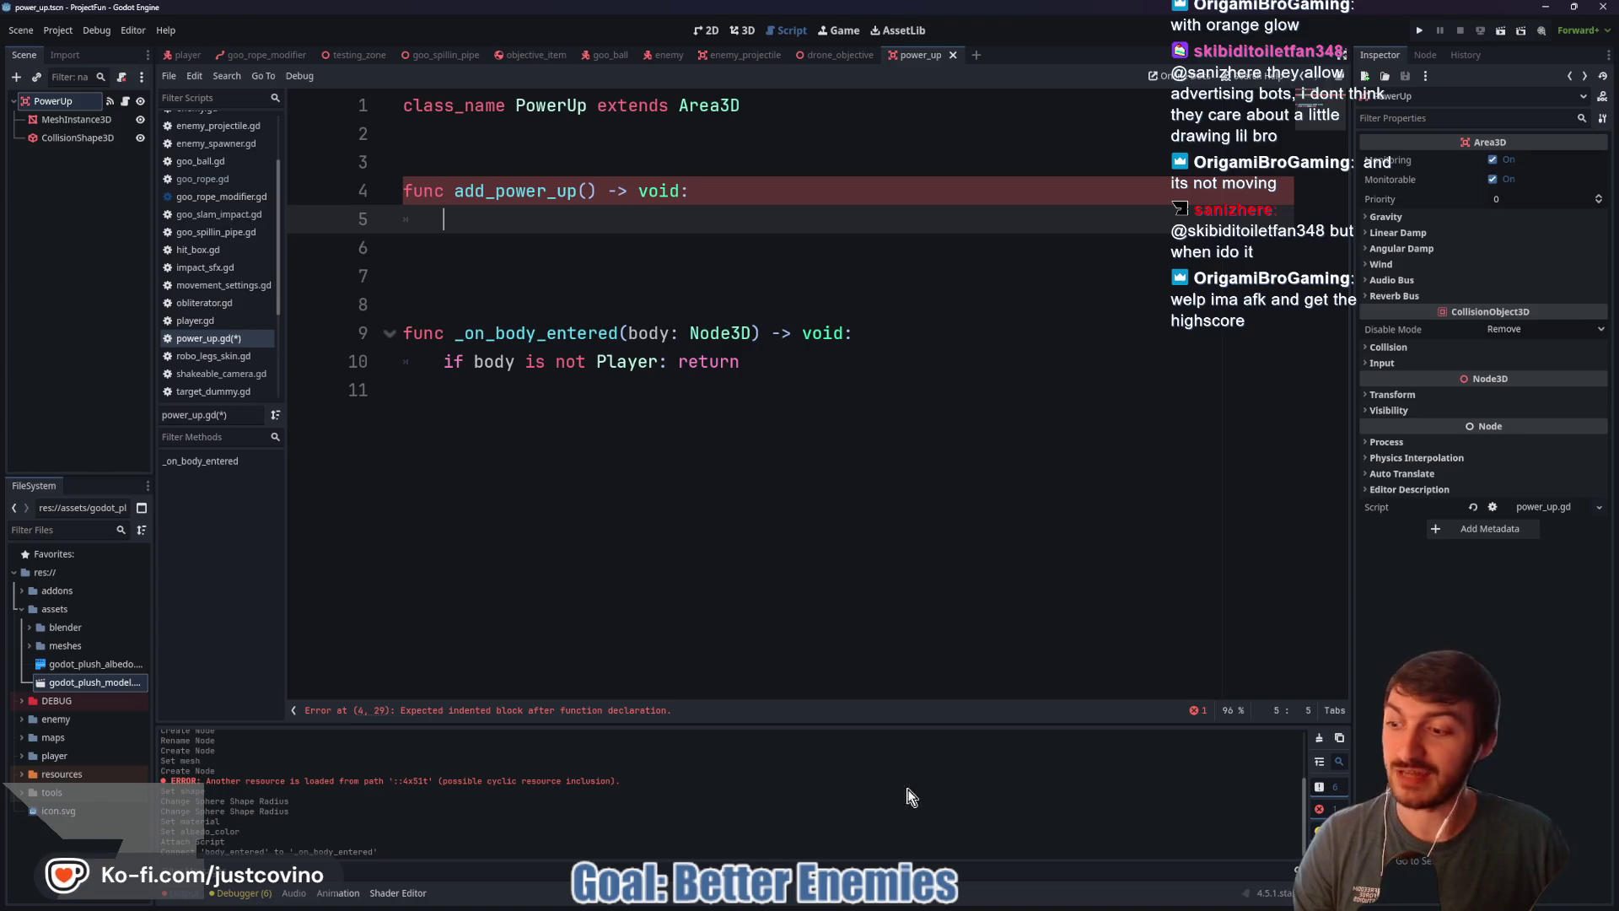
click(851, 895)
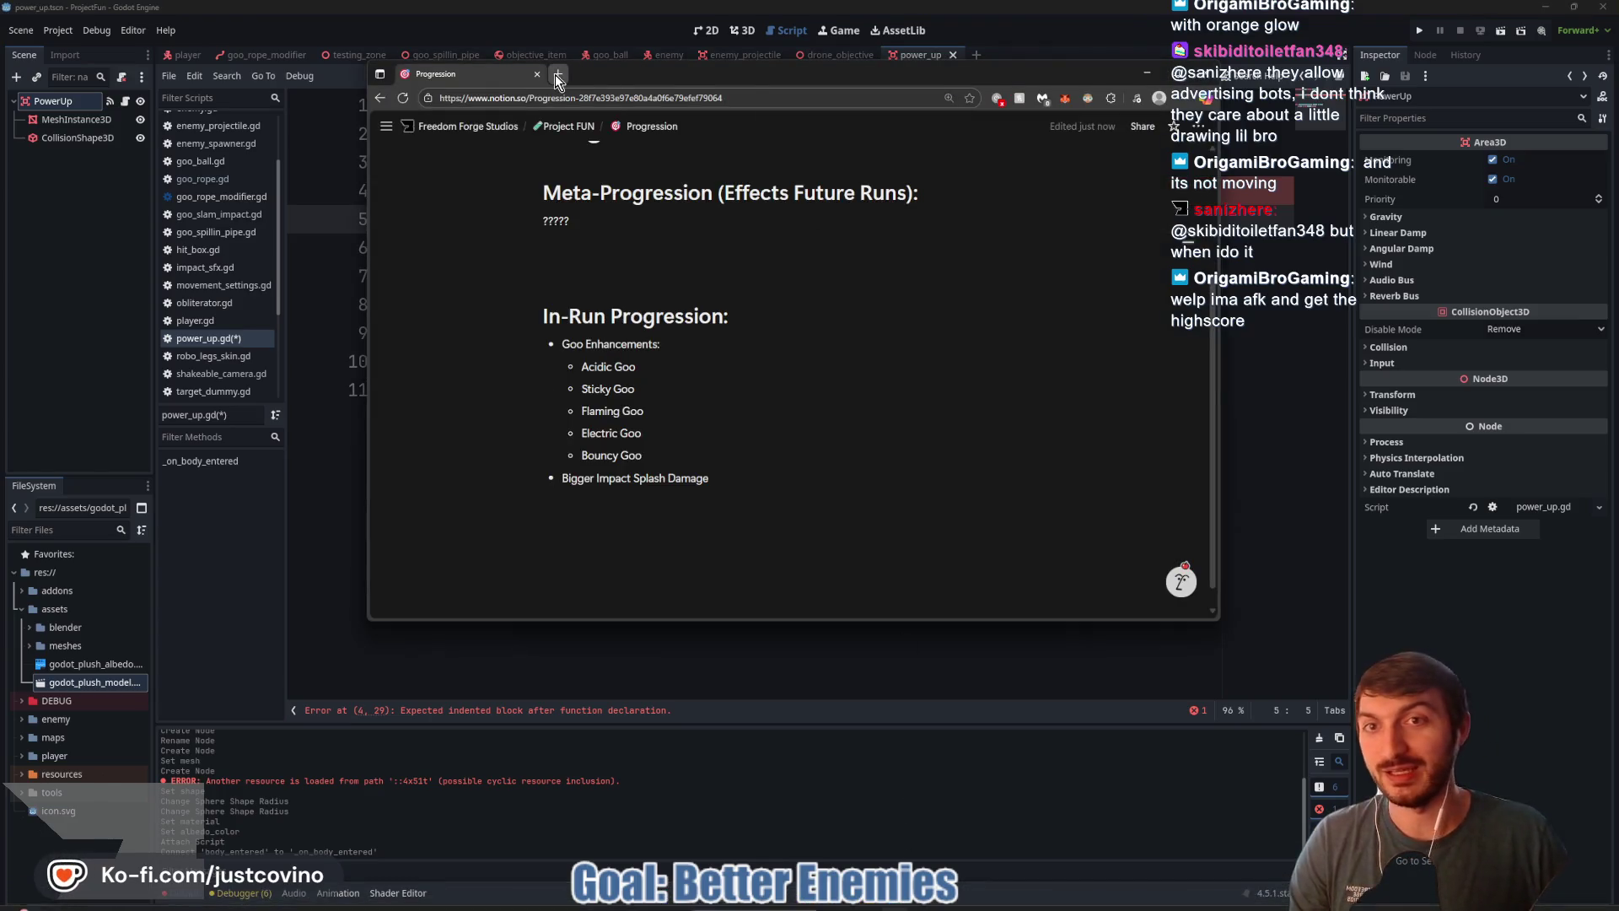
Open trytalo in a new browser tab and log in to the Talo dashboard
click(554, 74)
text(trytalo)
key(Return)
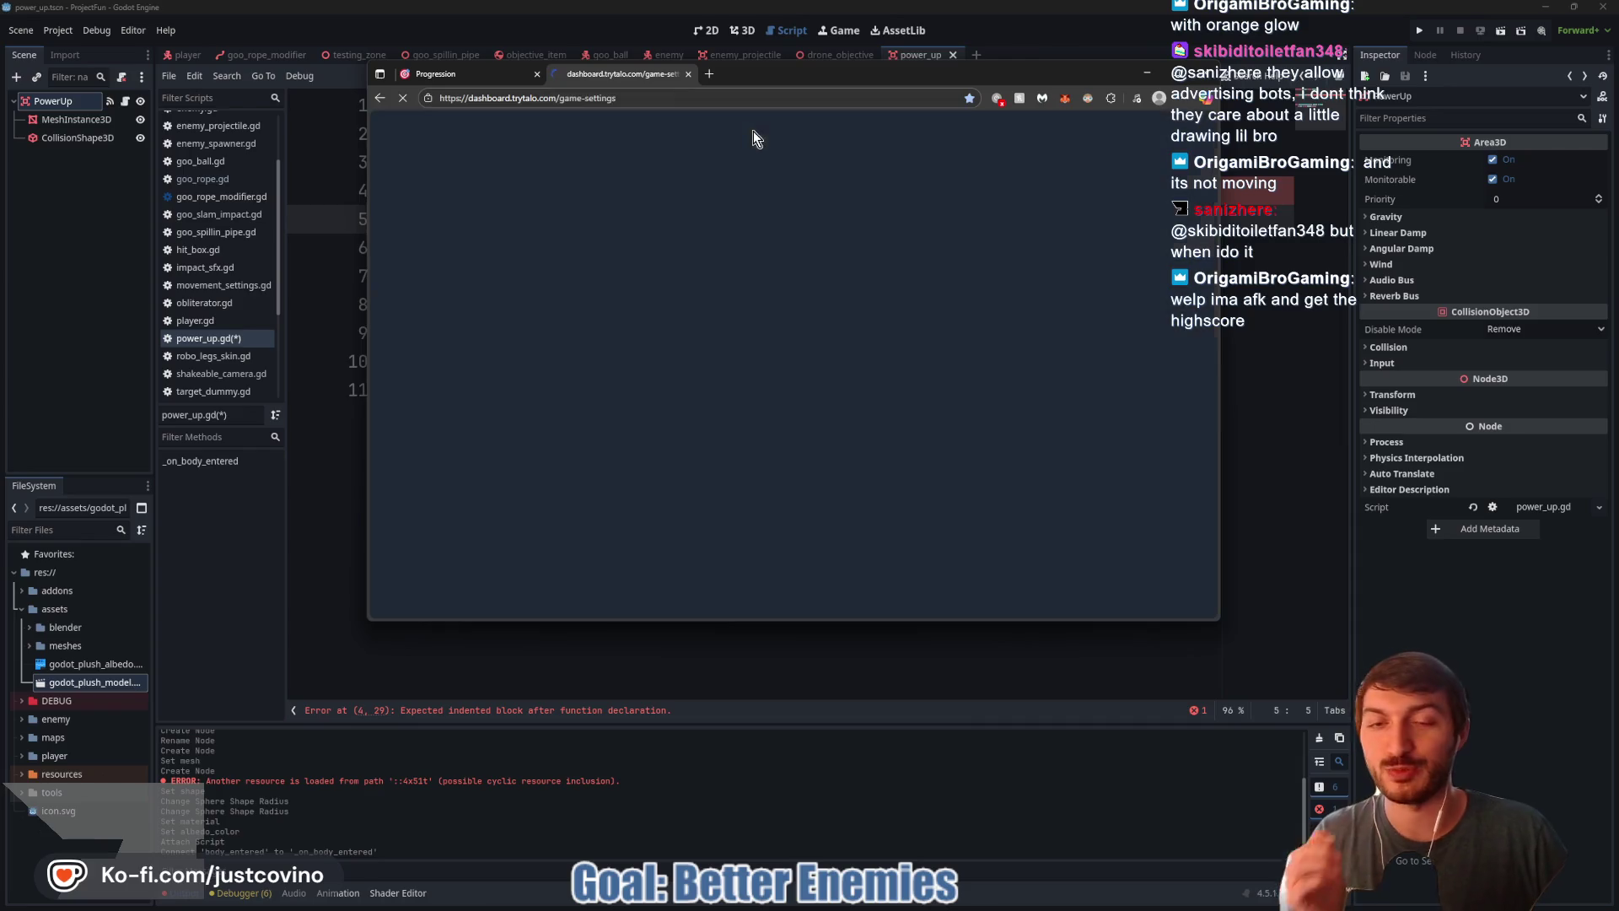
drag(1216, 620, 1504, 776)
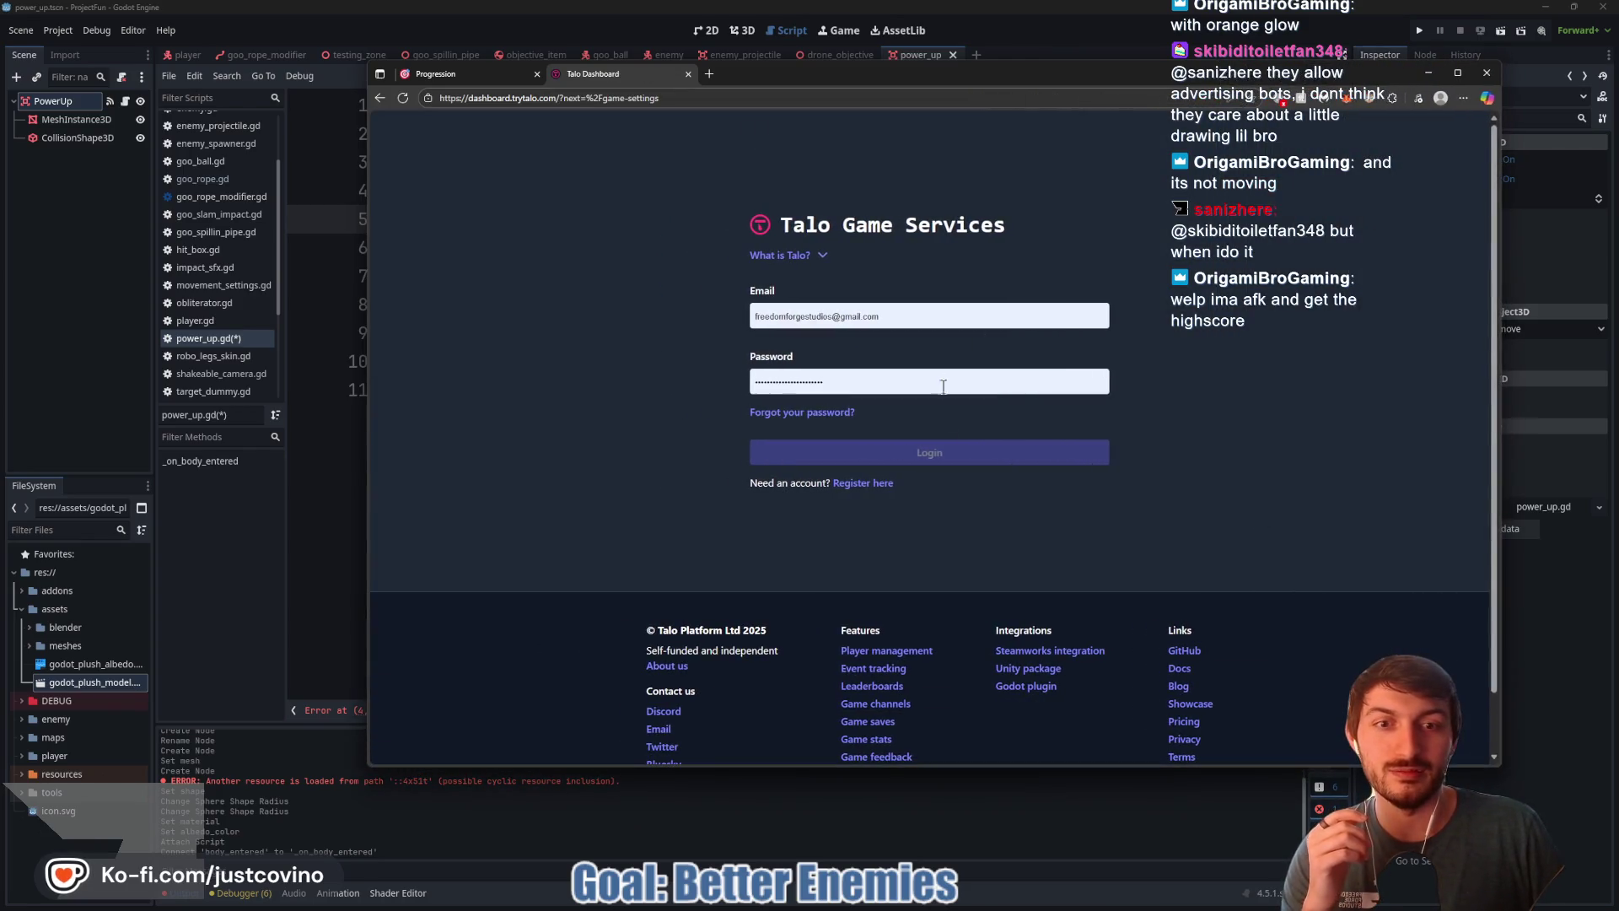
click(942, 446)
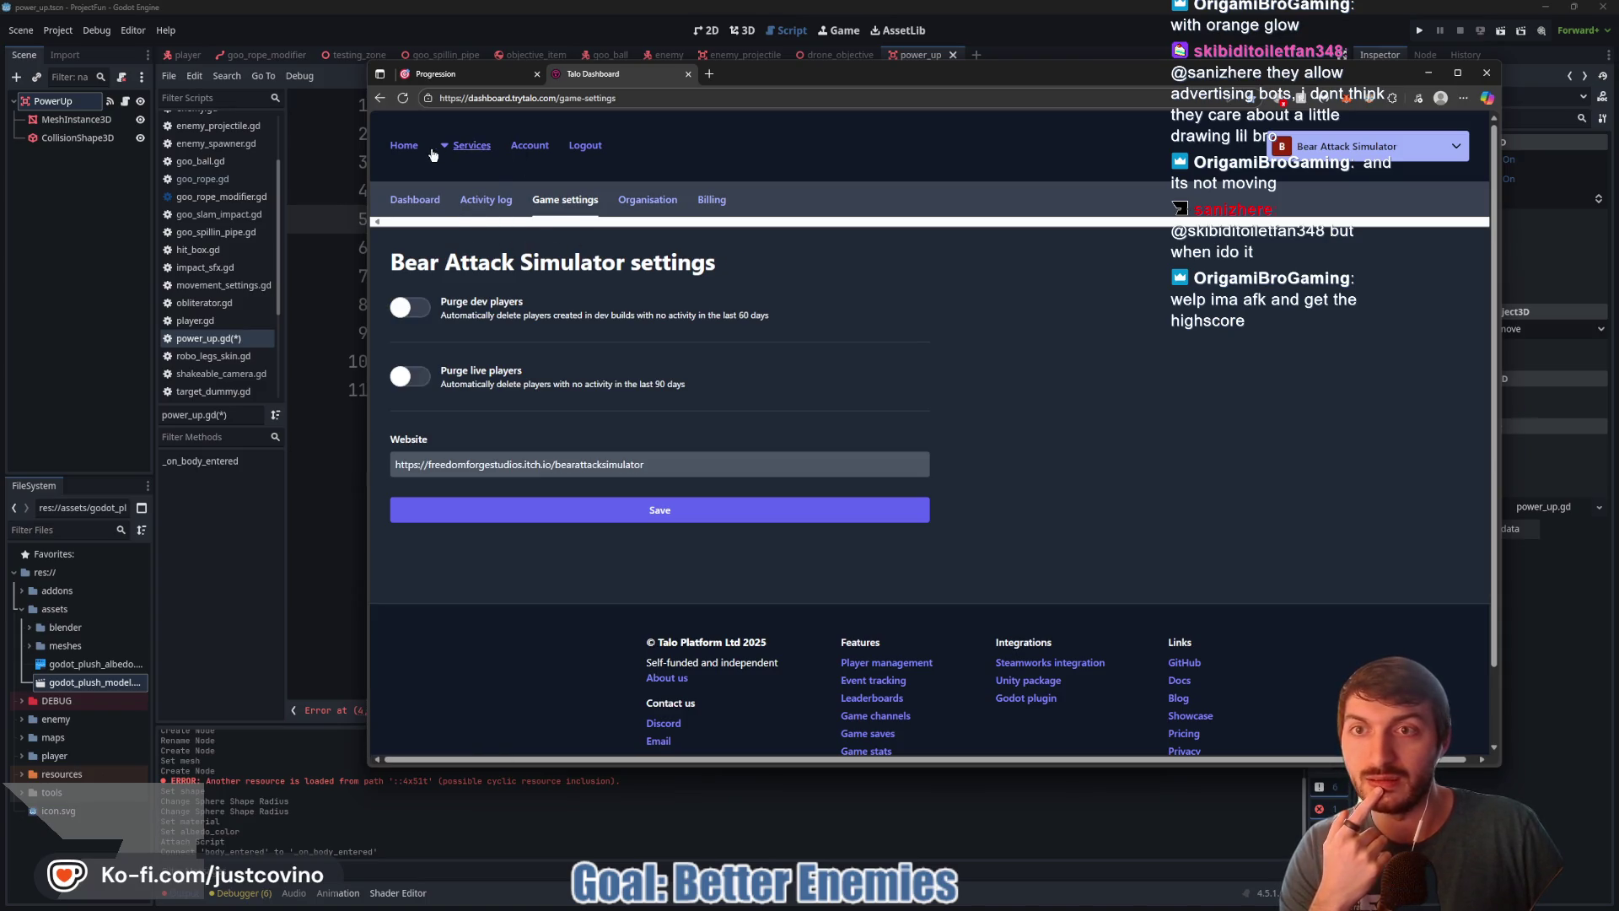
View score_leaderboard's entries under Services > Leaderboards and scroll the Top Scores table
click(460, 147)
click(684, 314)
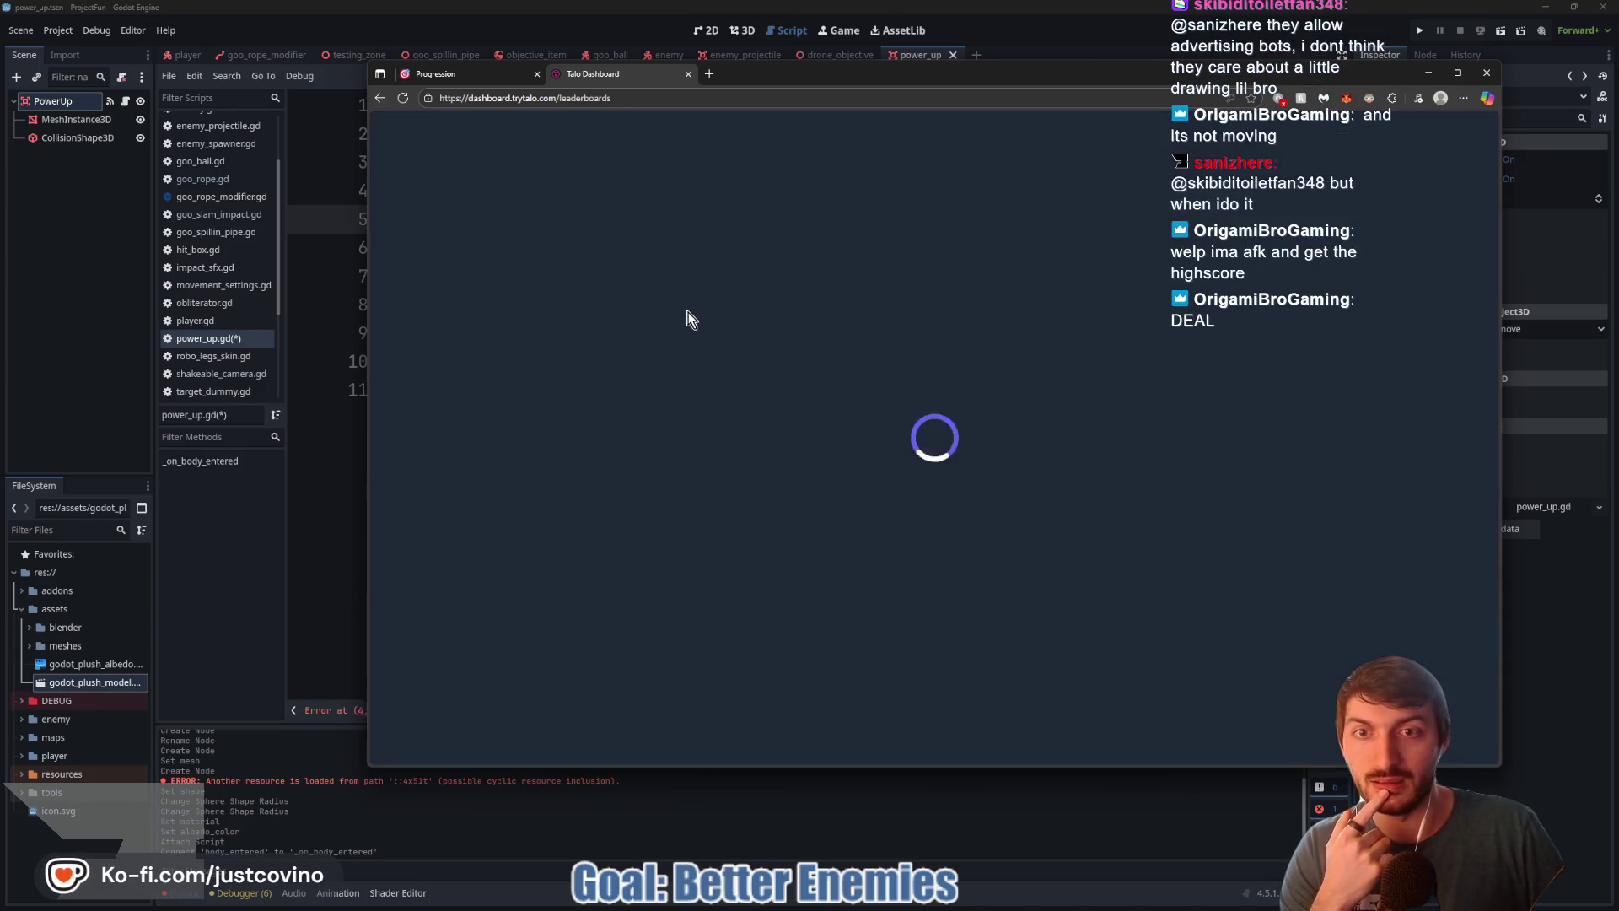
click(1320, 307)
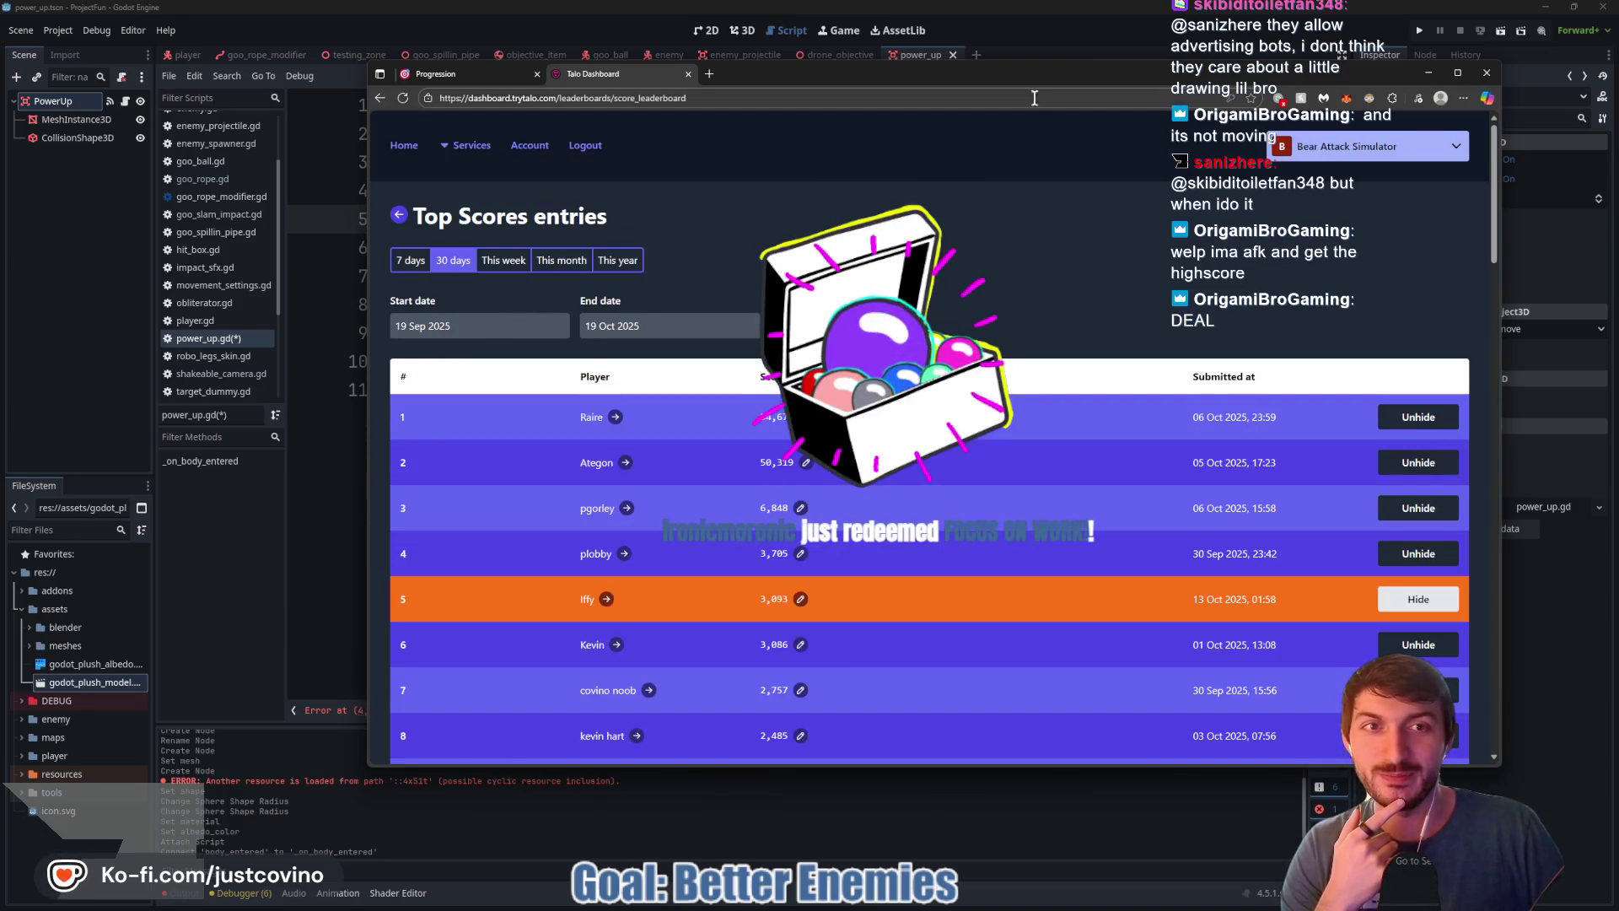
drag(1006, 81, 826, 93)
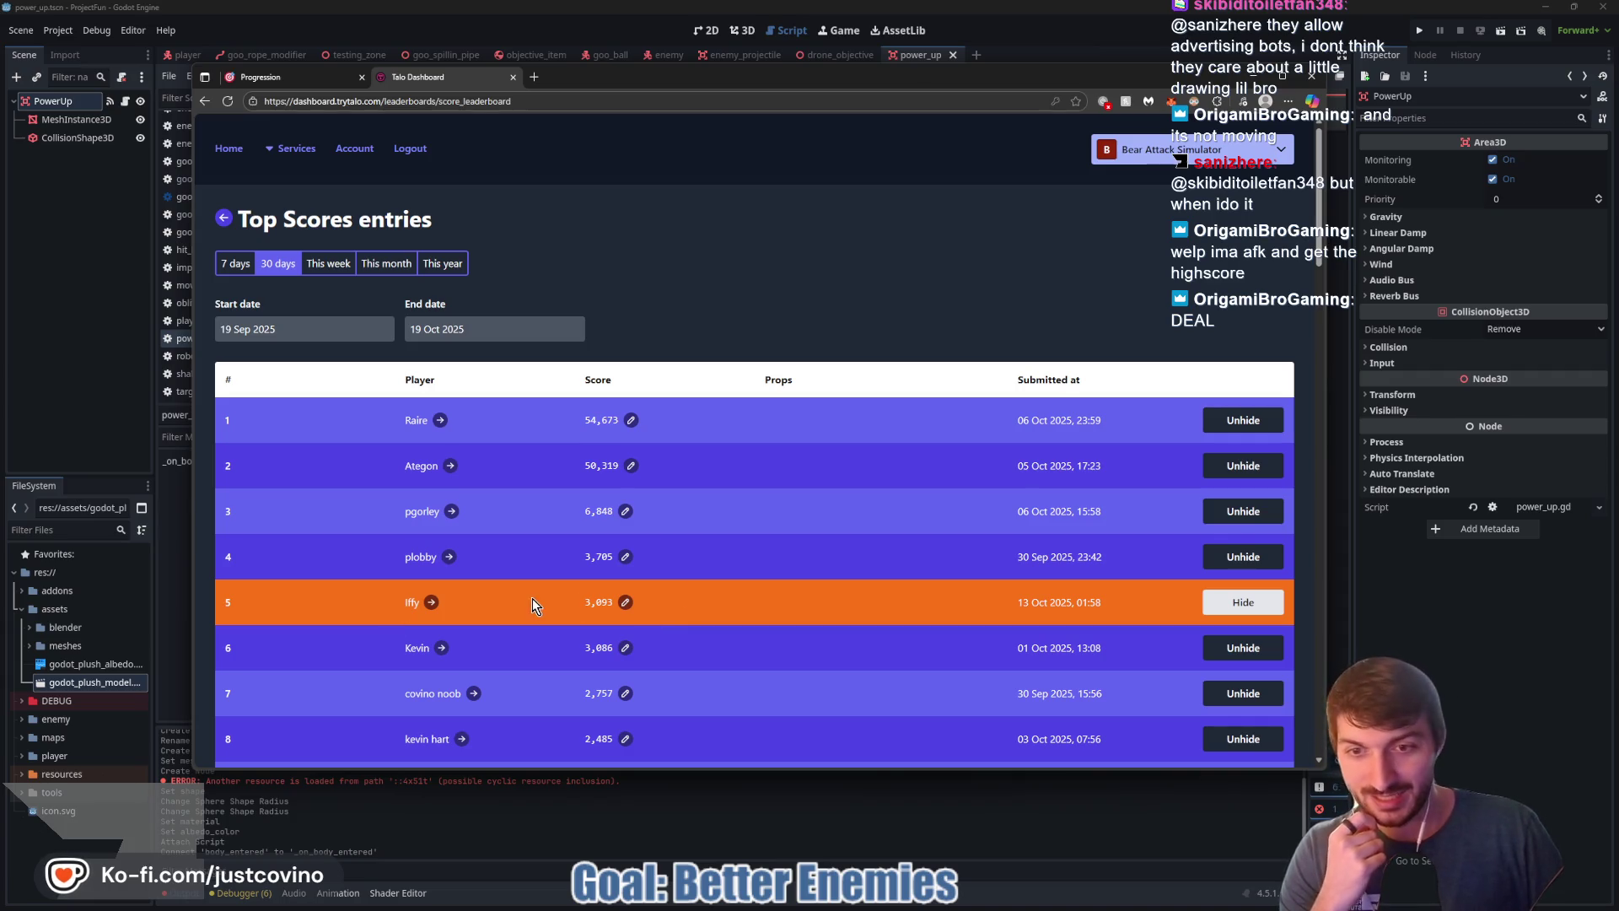
scroll(561, 582, down, 1)
scroll(555, 560, down, 1)
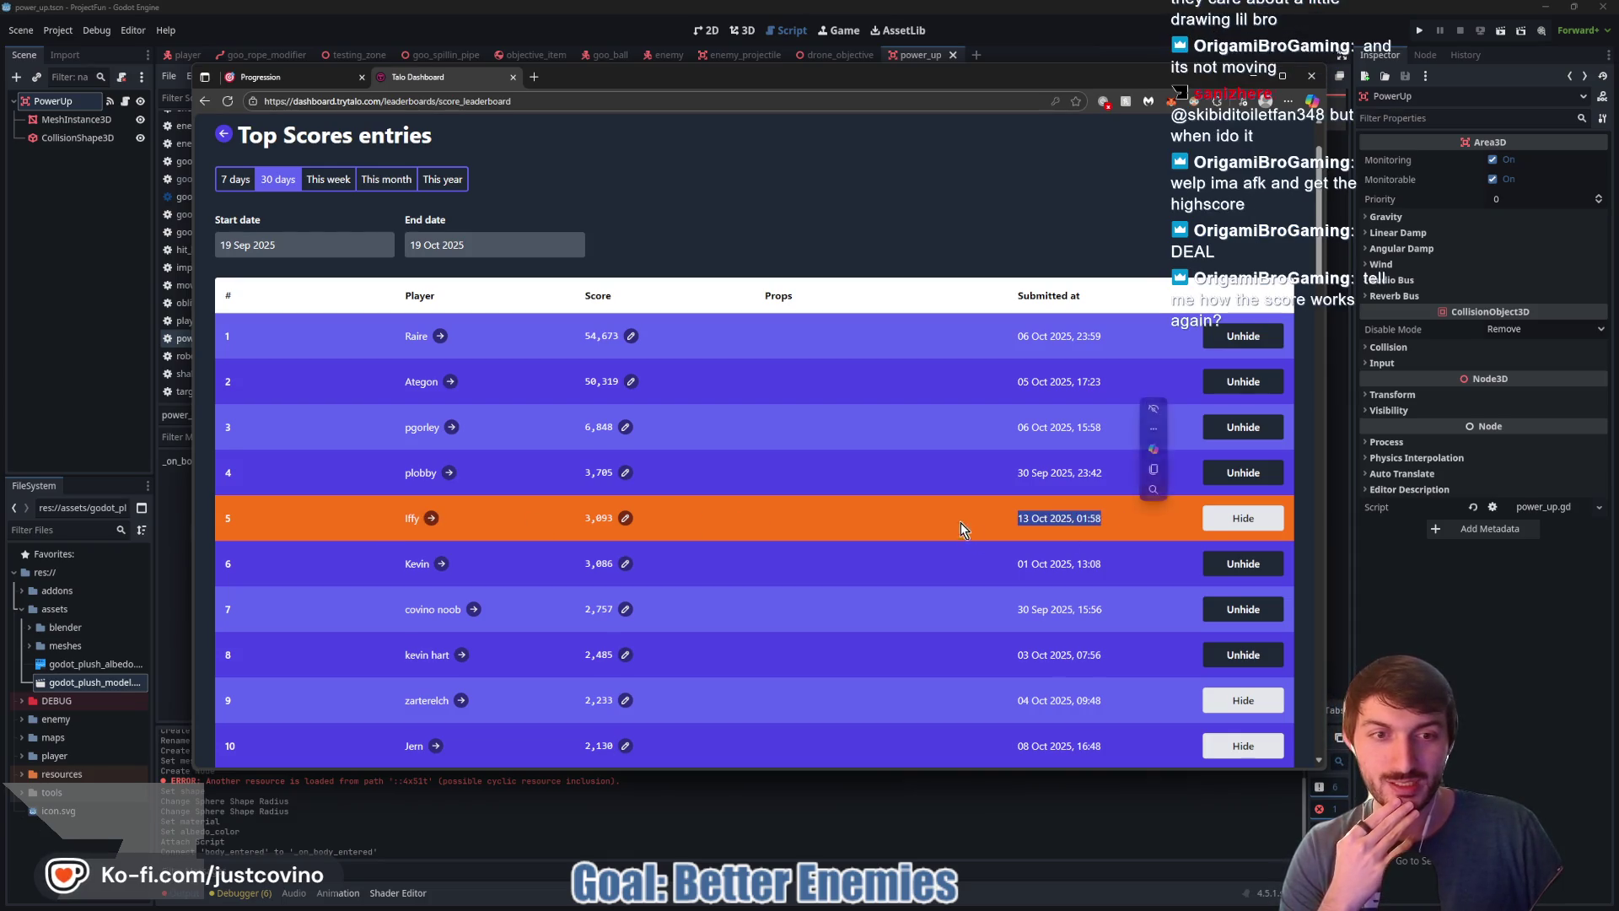
drag(1134, 518, 1013, 516)
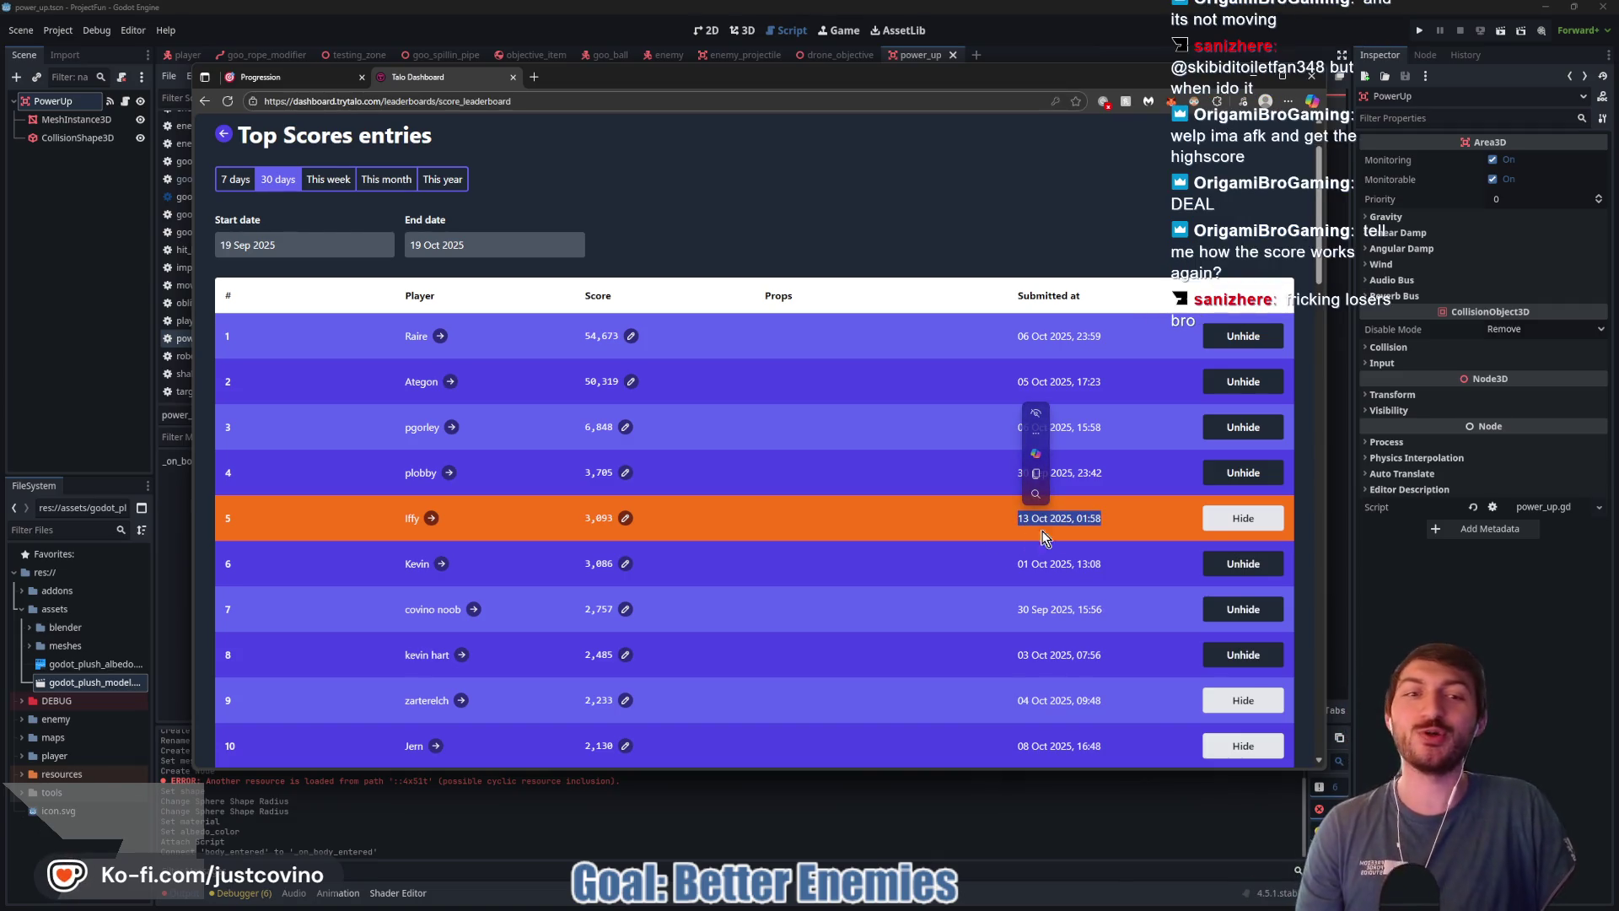
click(1181, 334)
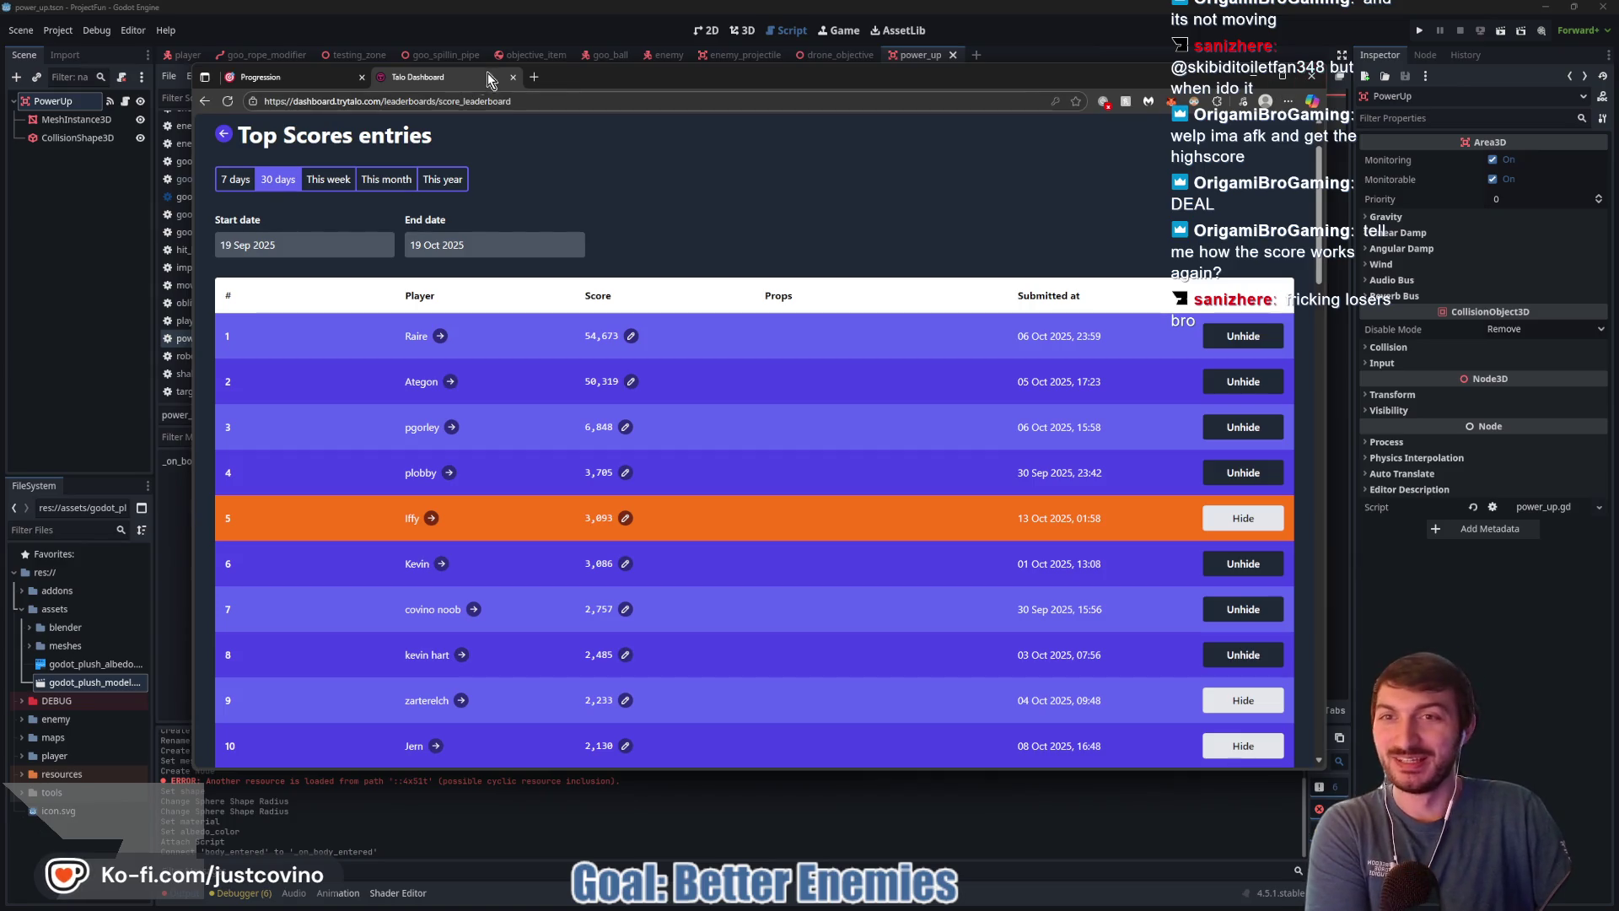
click(513, 77)
Give add_power_up() a pass body and save power_up.gd
click(52, 430)
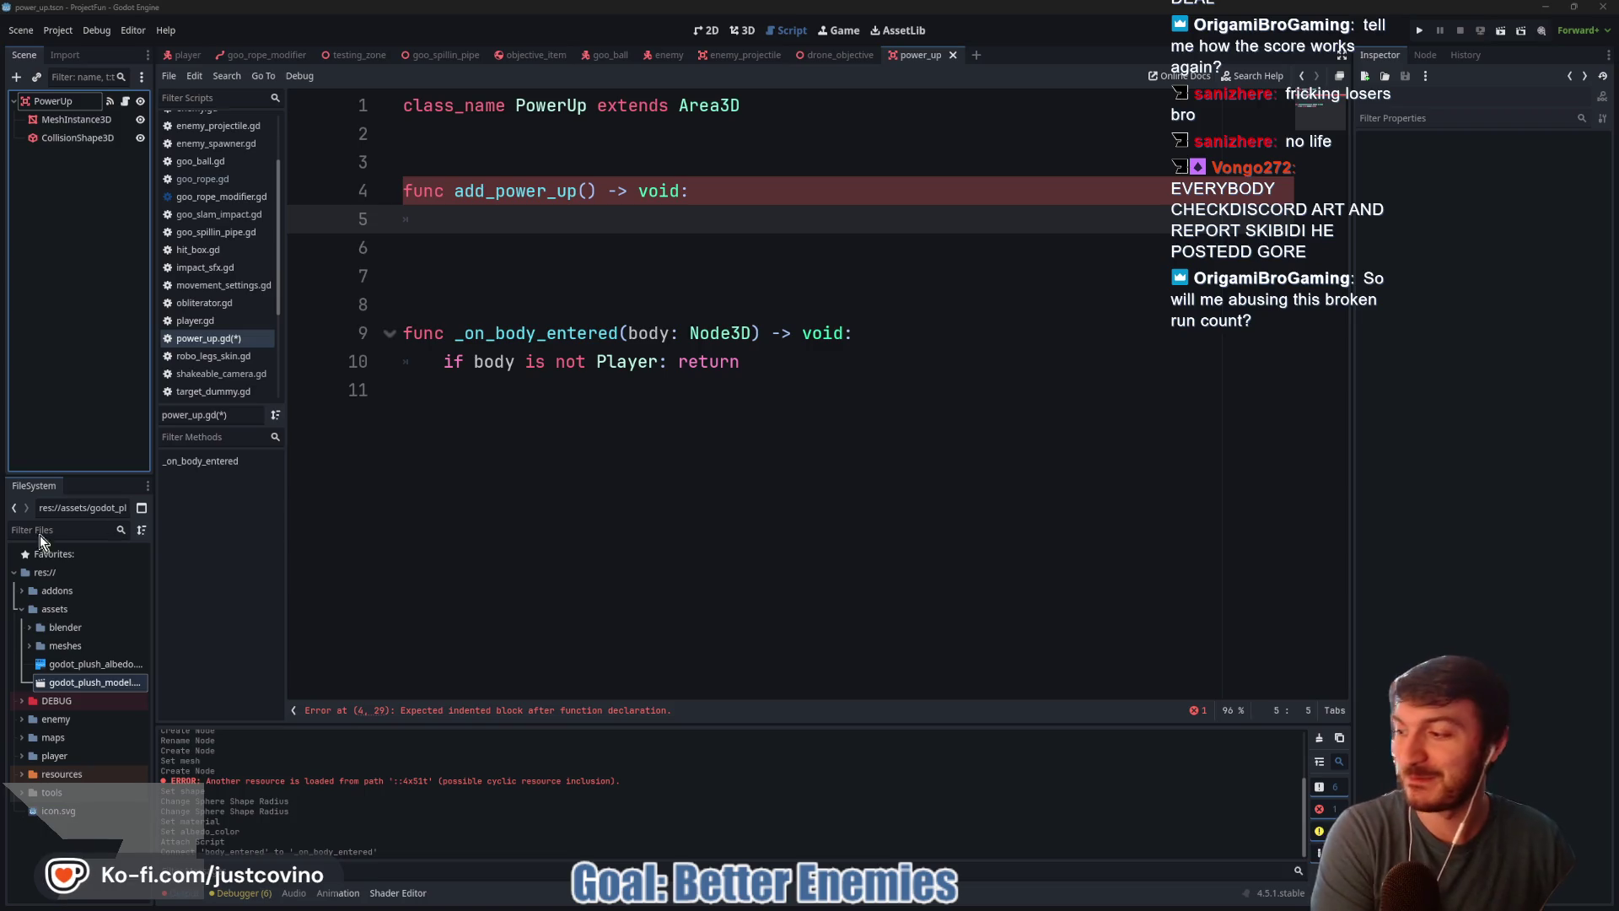
click(769, 426)
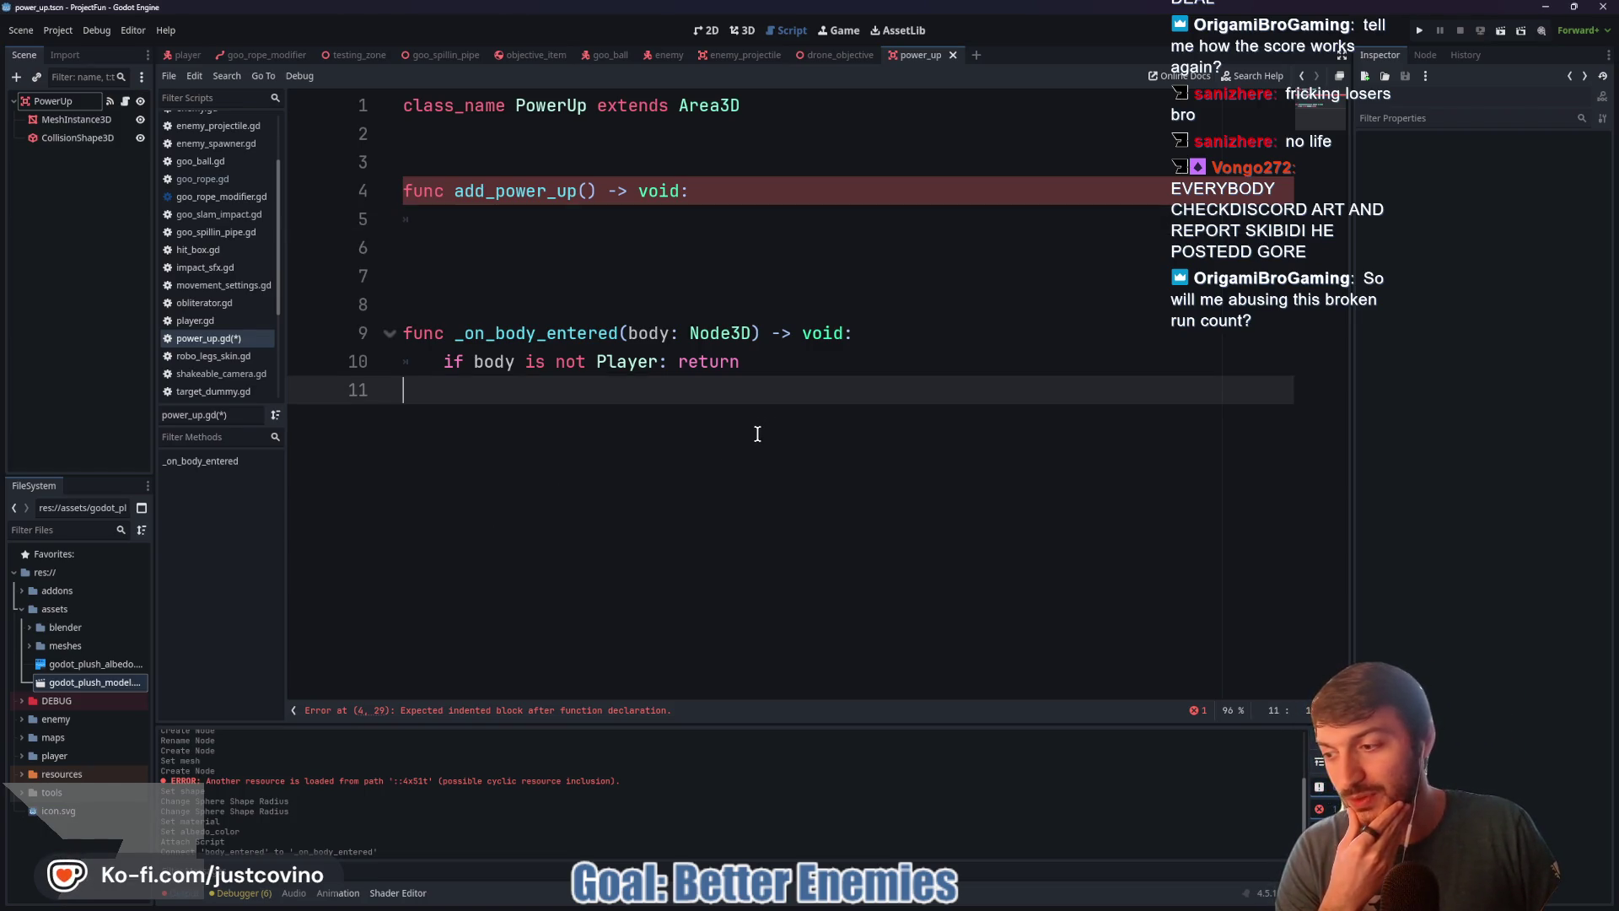
click(638, 244)
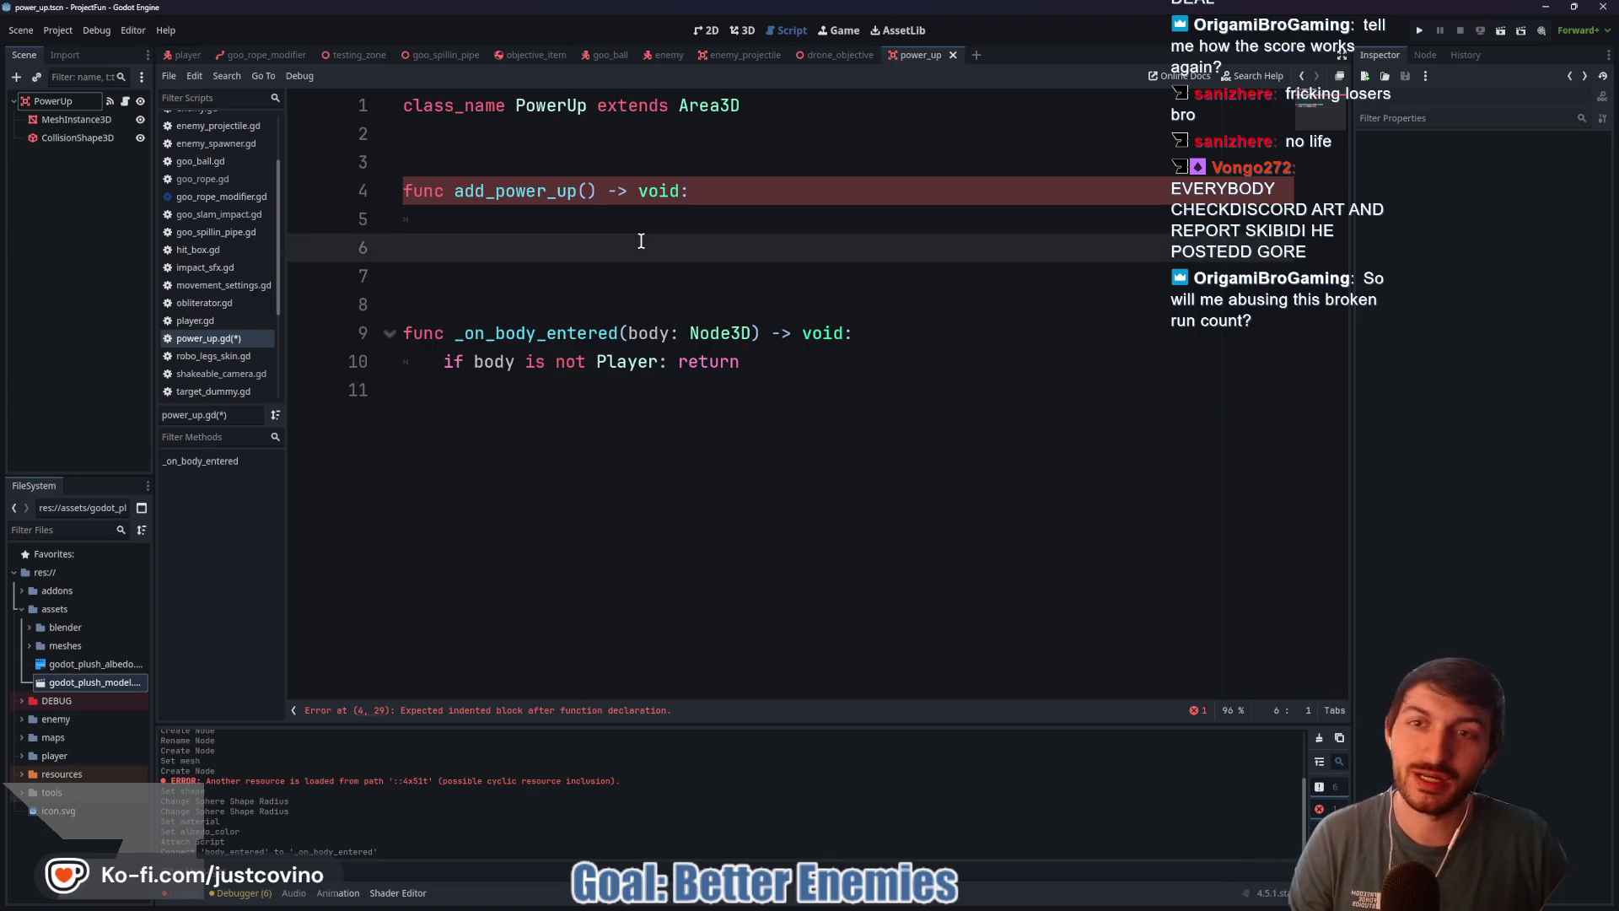
click(601, 228)
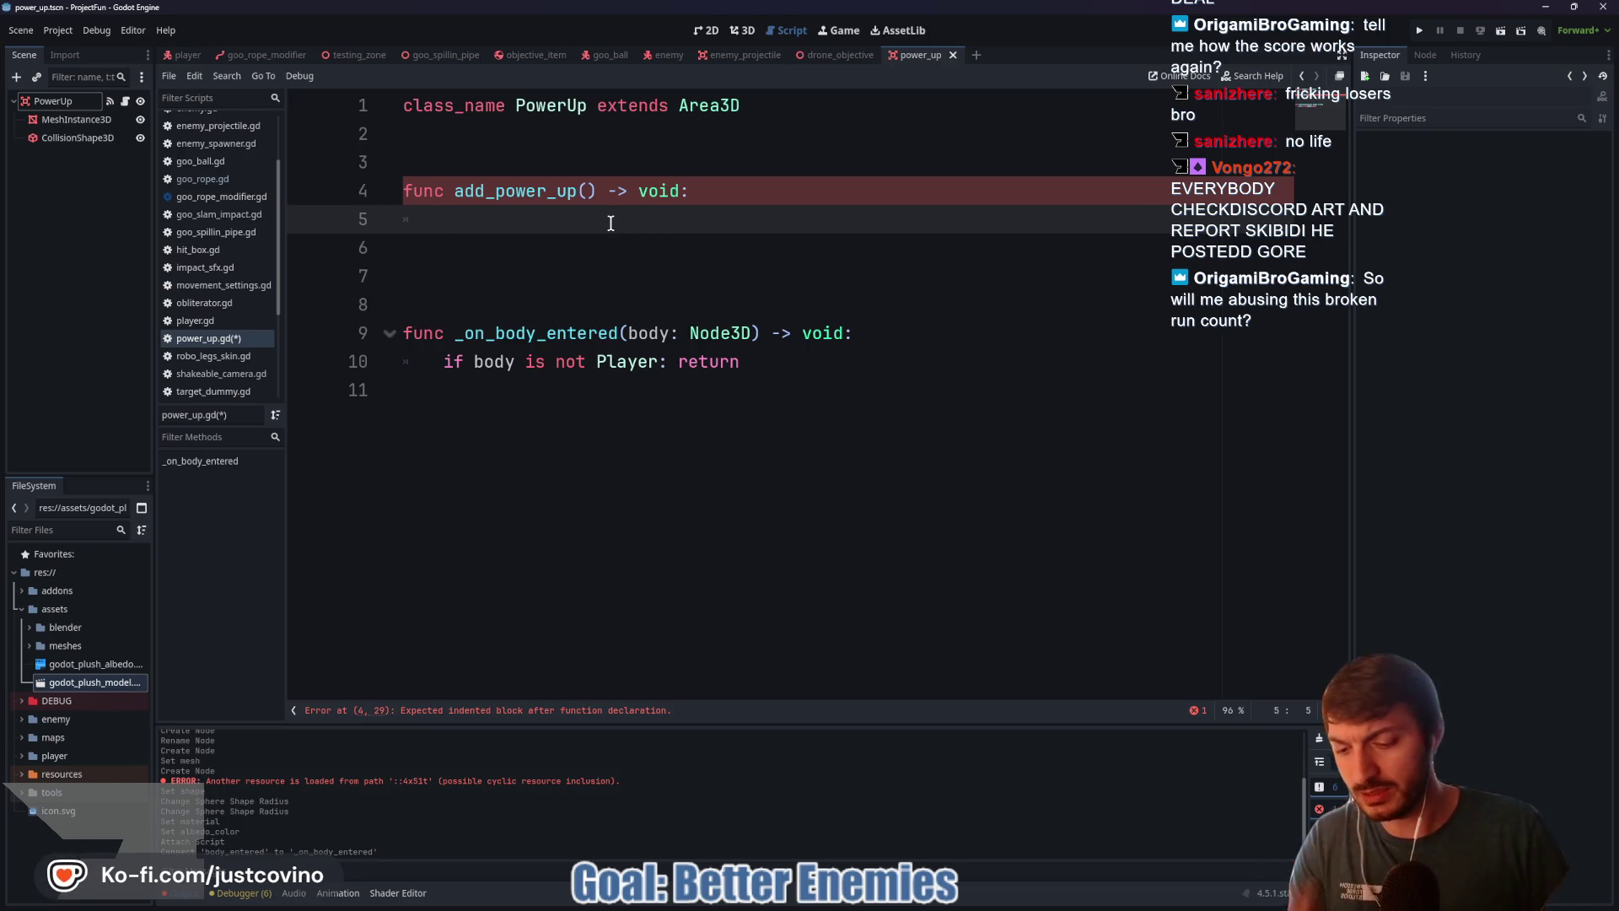
text(pass)
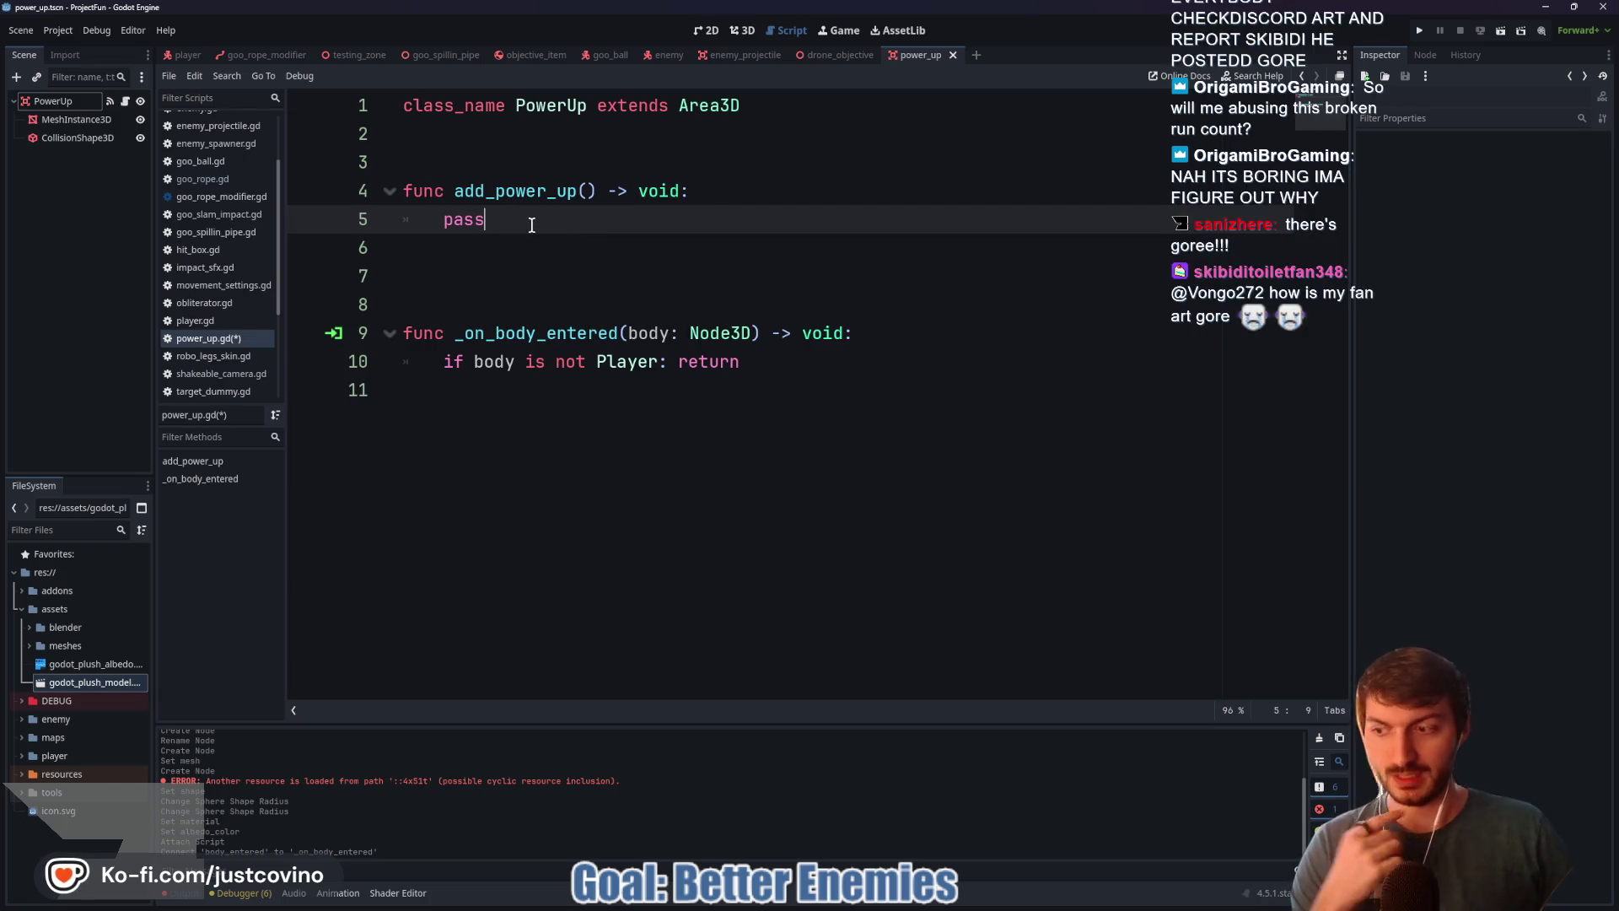
key(ctrl+s)
Insert an extra blank line below class_name and save again
click(566, 162)
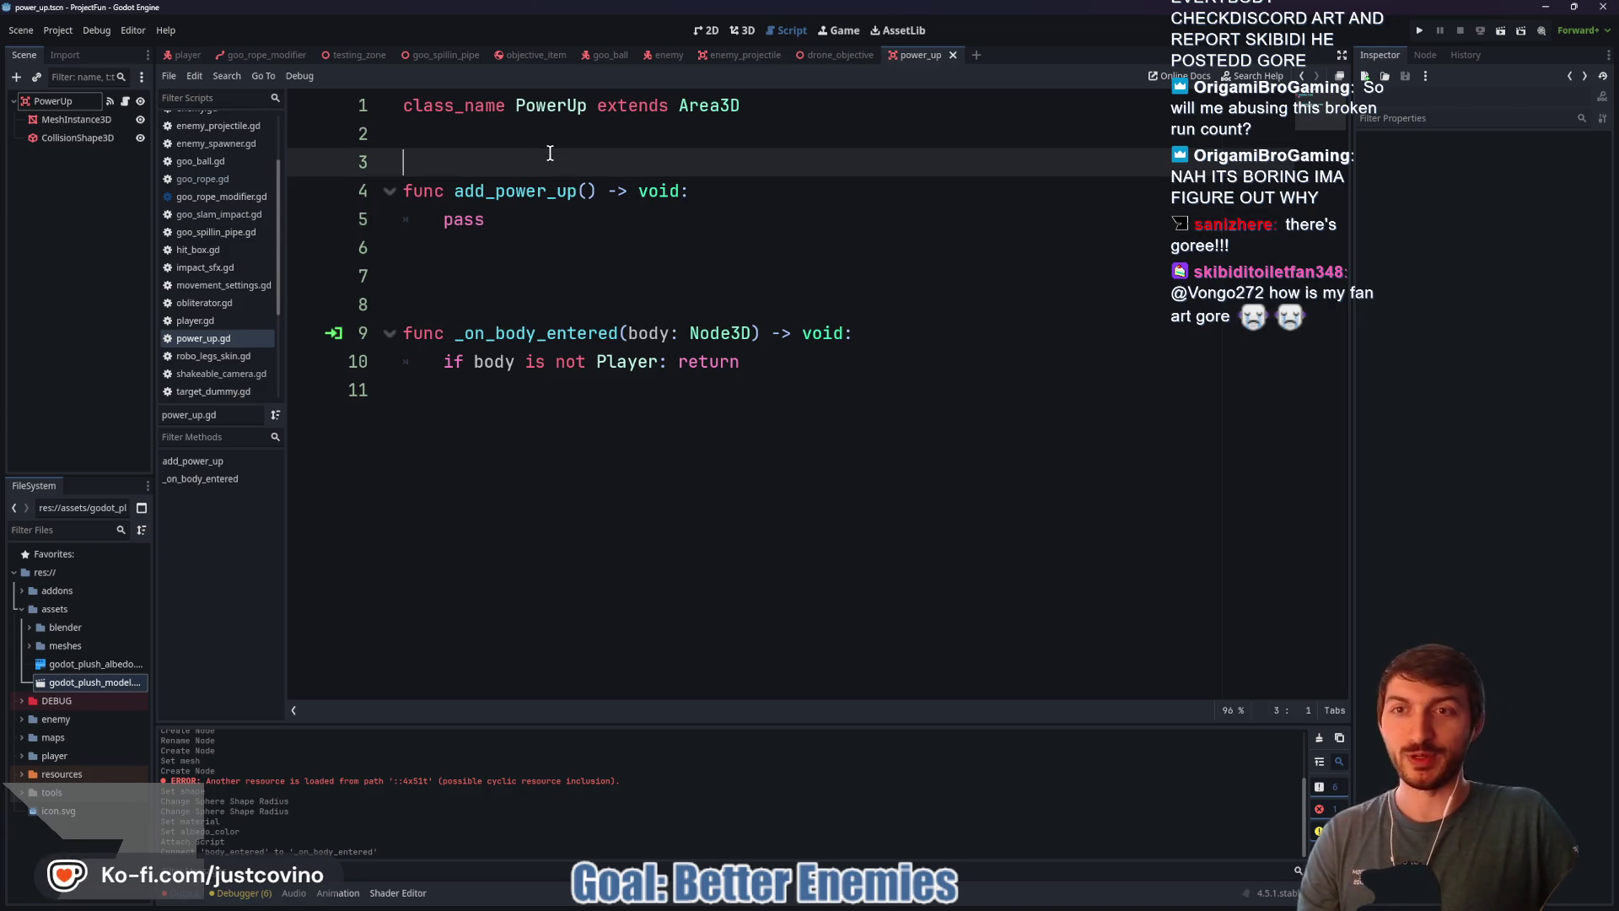
key(Return)
key(ctrl+s)
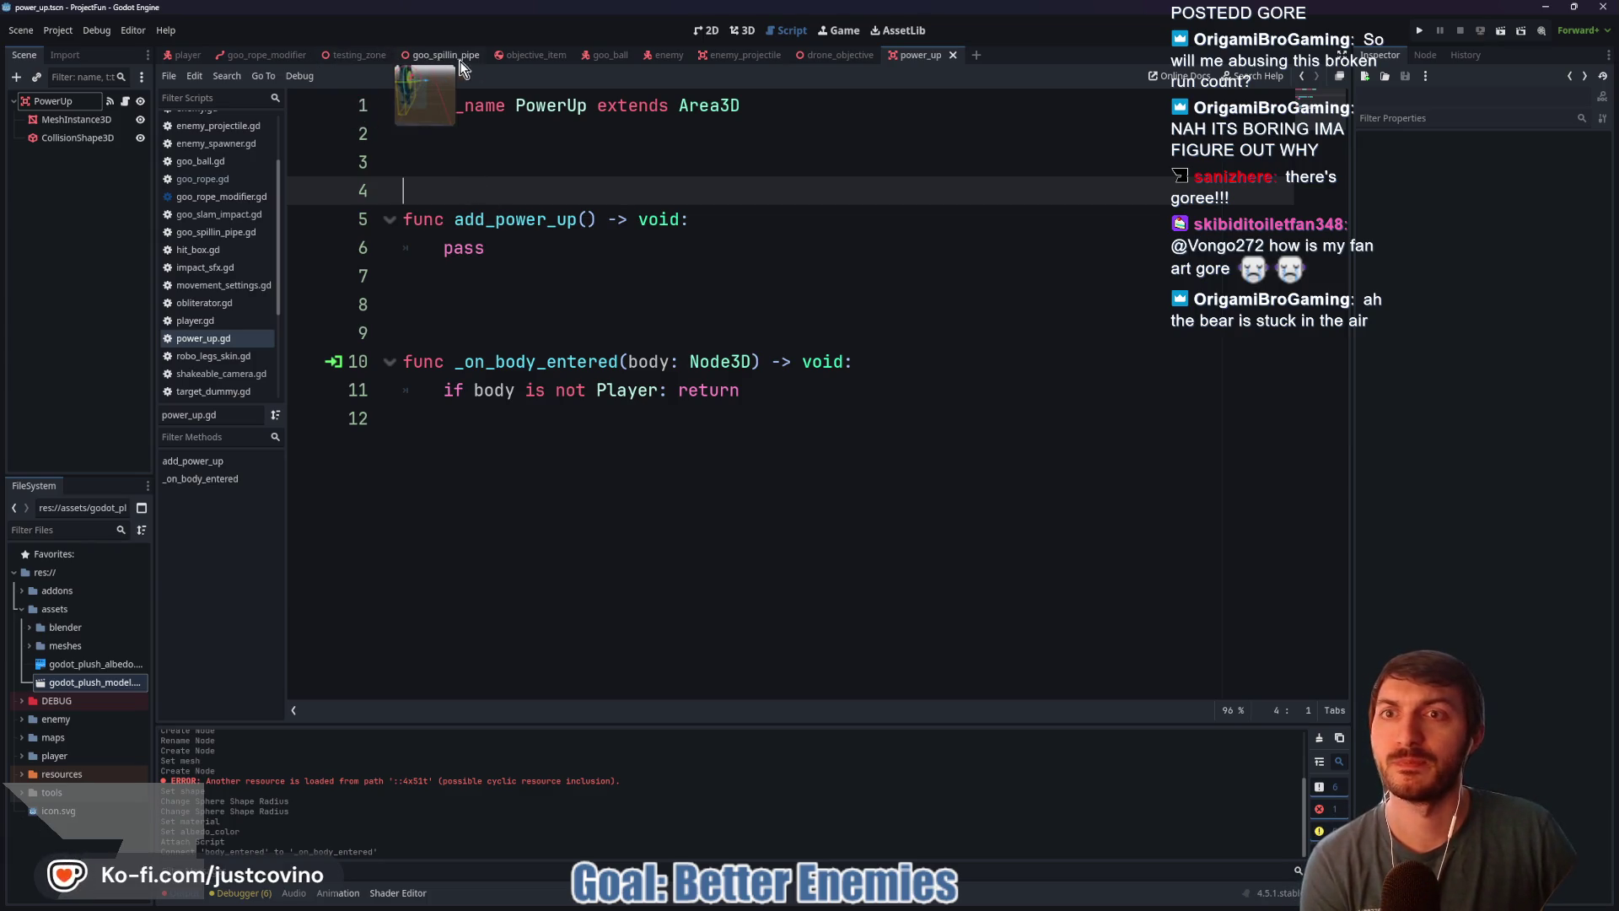
Open goo_rope.gd from the player scene's script list
click(186, 55)
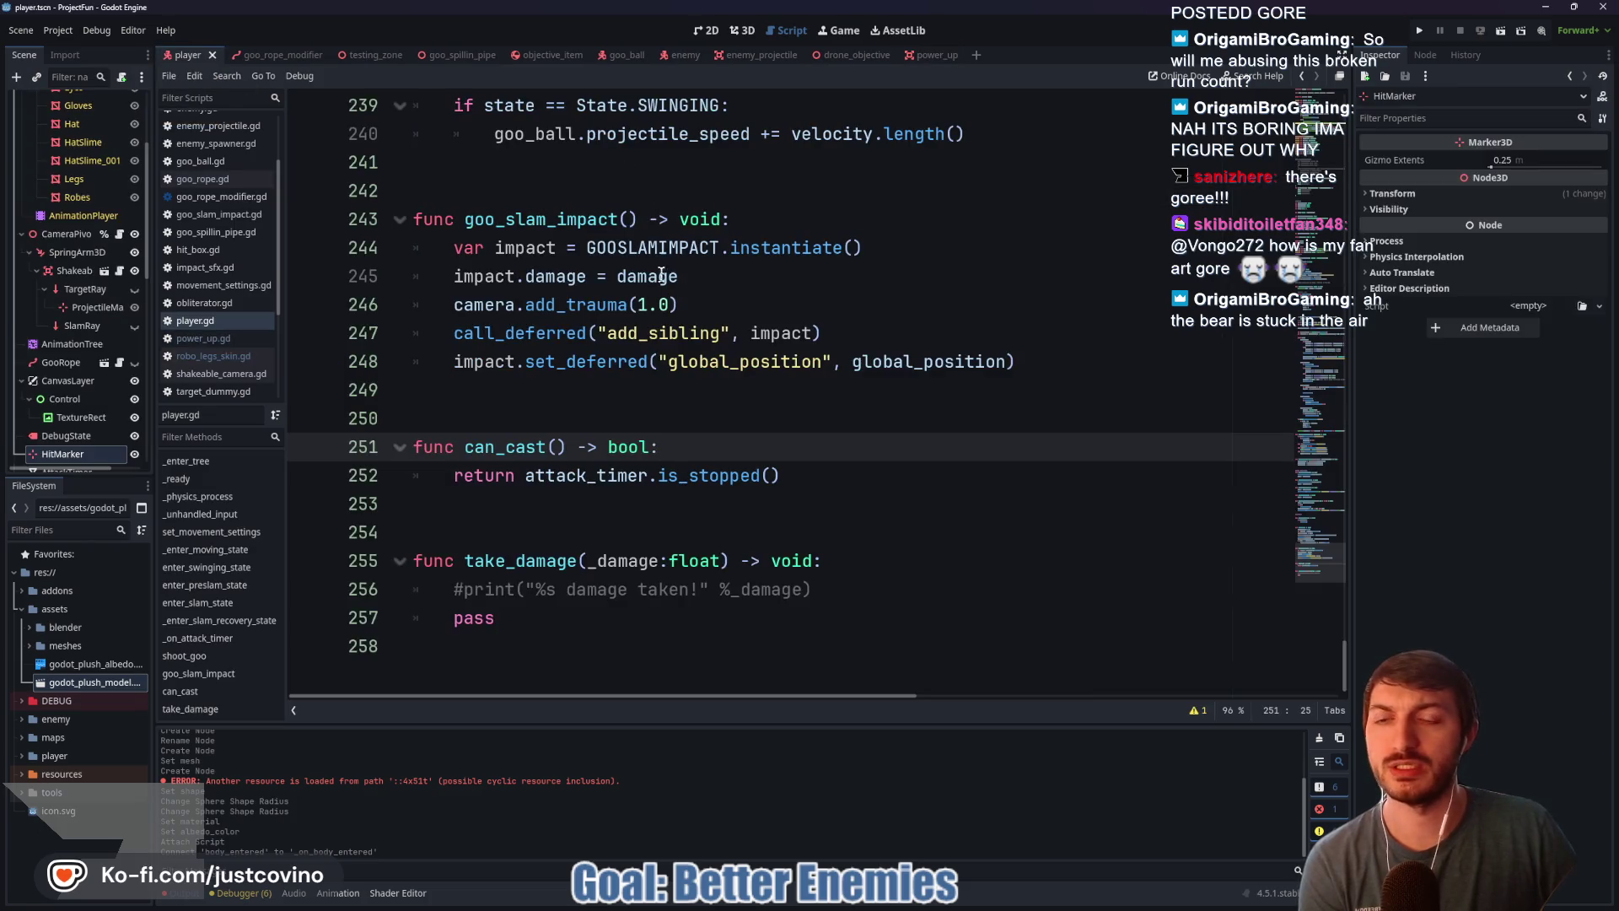
scroll(621, 344, up, 5)
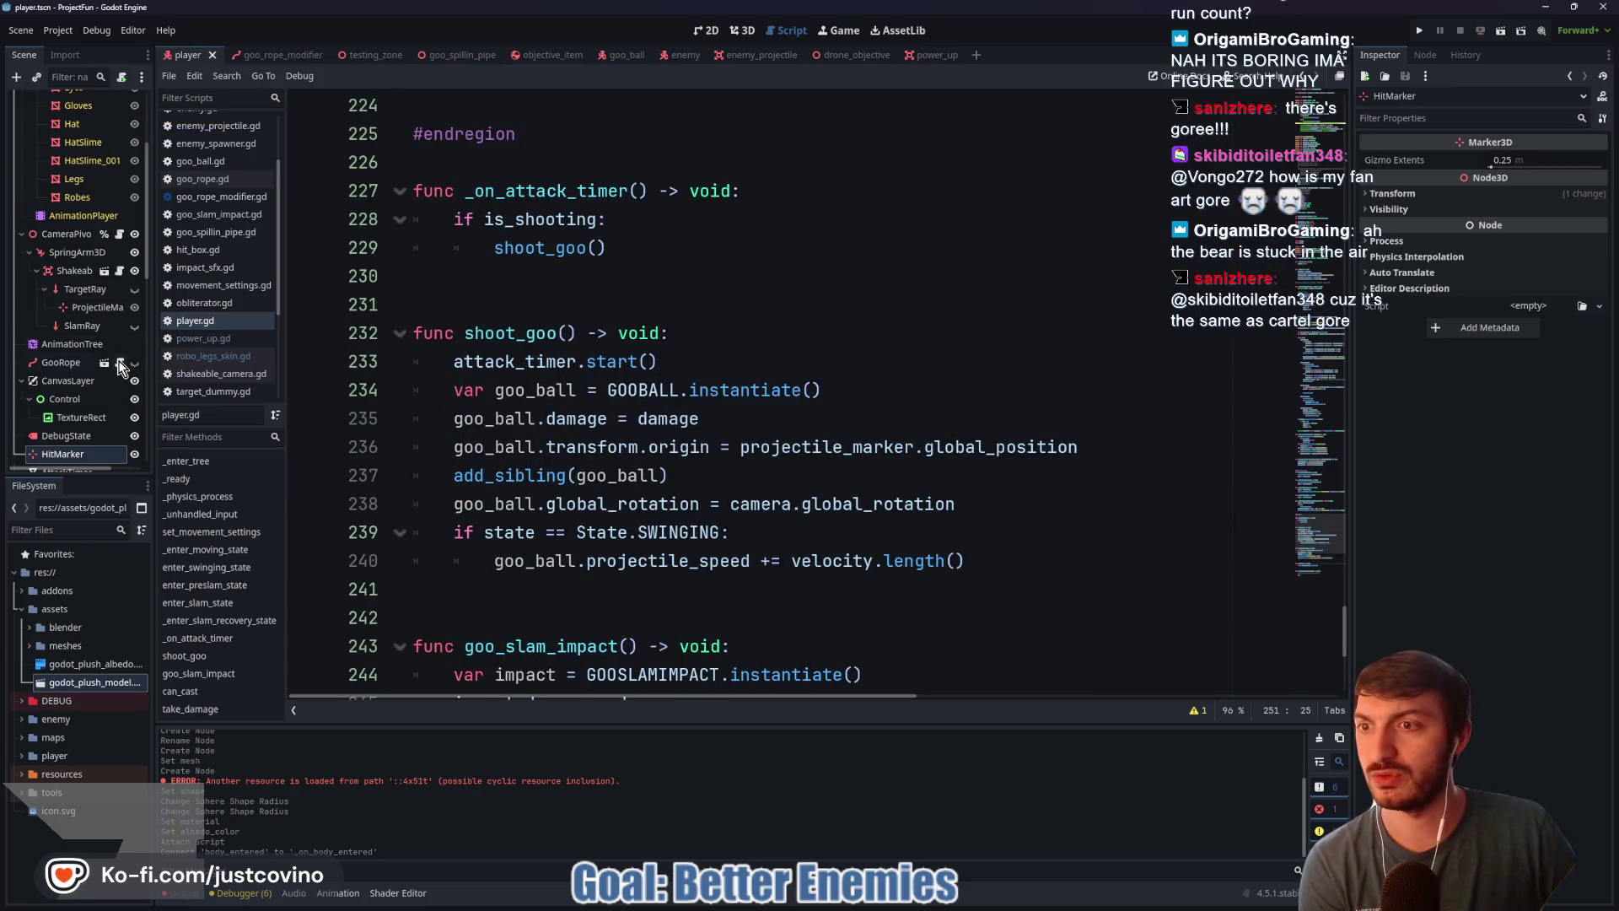
click(119, 362)
click(624, 447)
scroll(777, 381, up, 8)
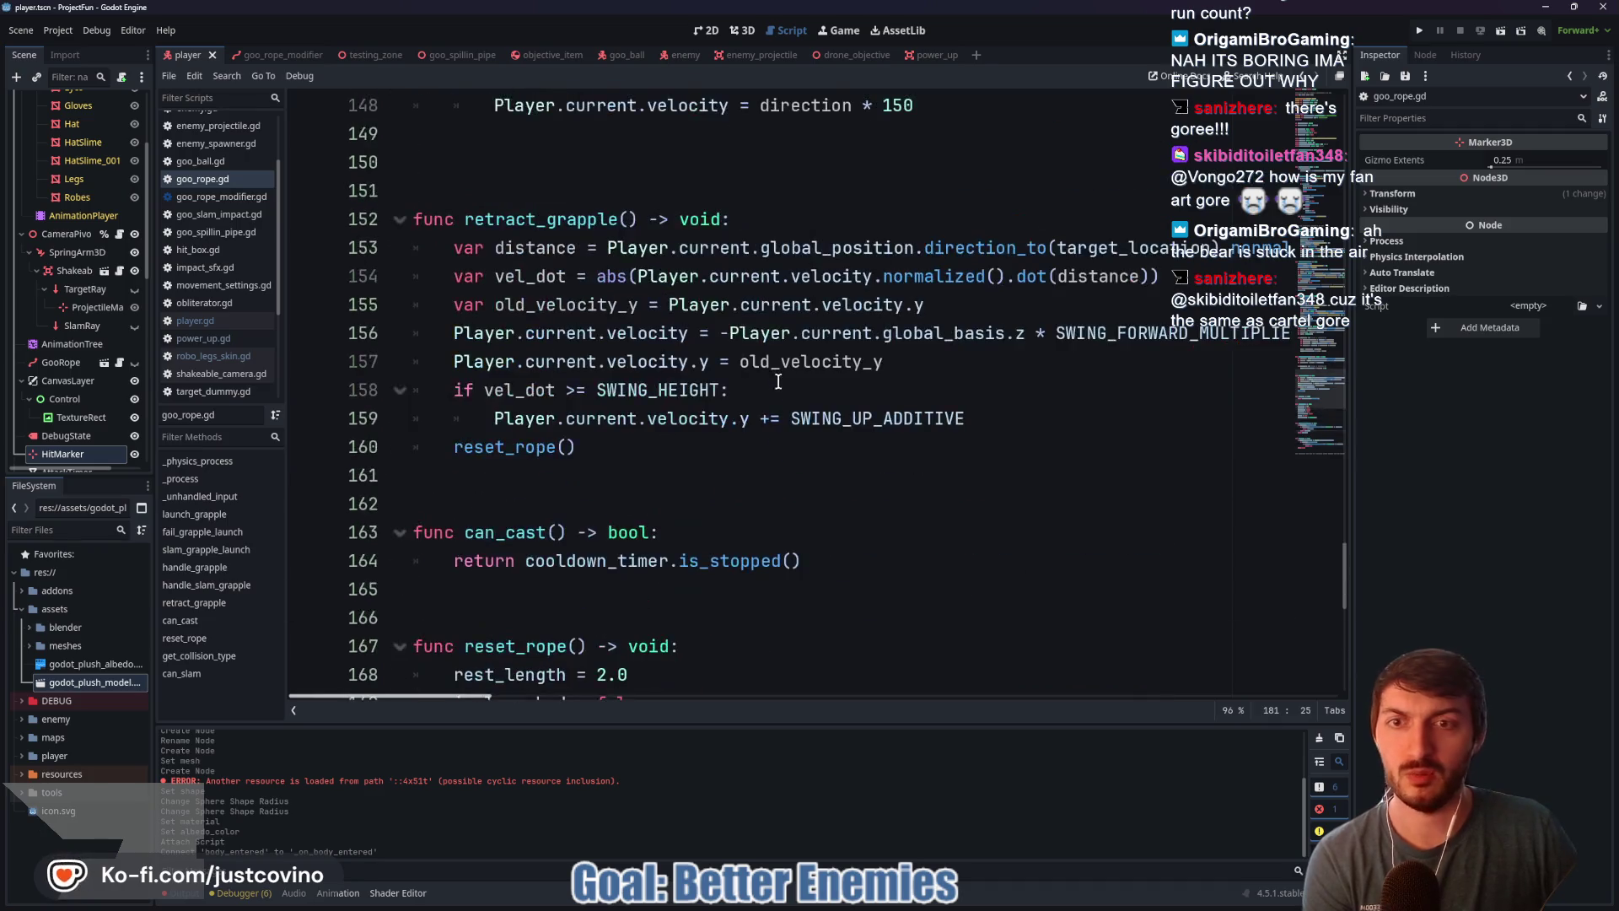
scroll(778, 381, up, 15)
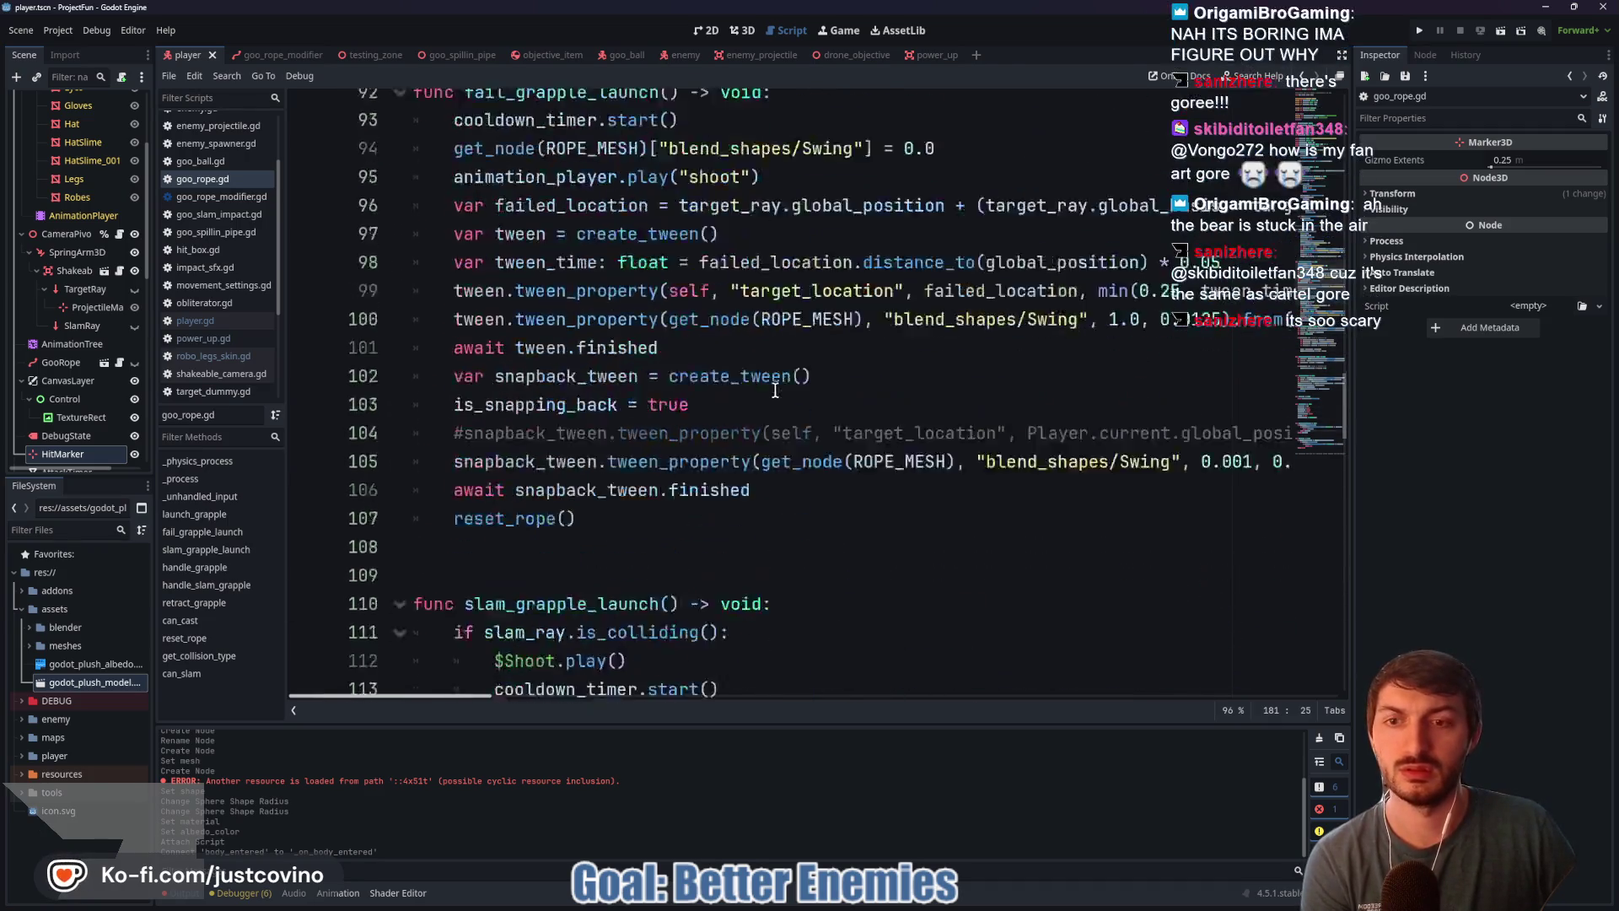
Scroll through goo_rope.gd's grapple code down to slam_grapple_launch()
scroll(758, 386, down, 5)
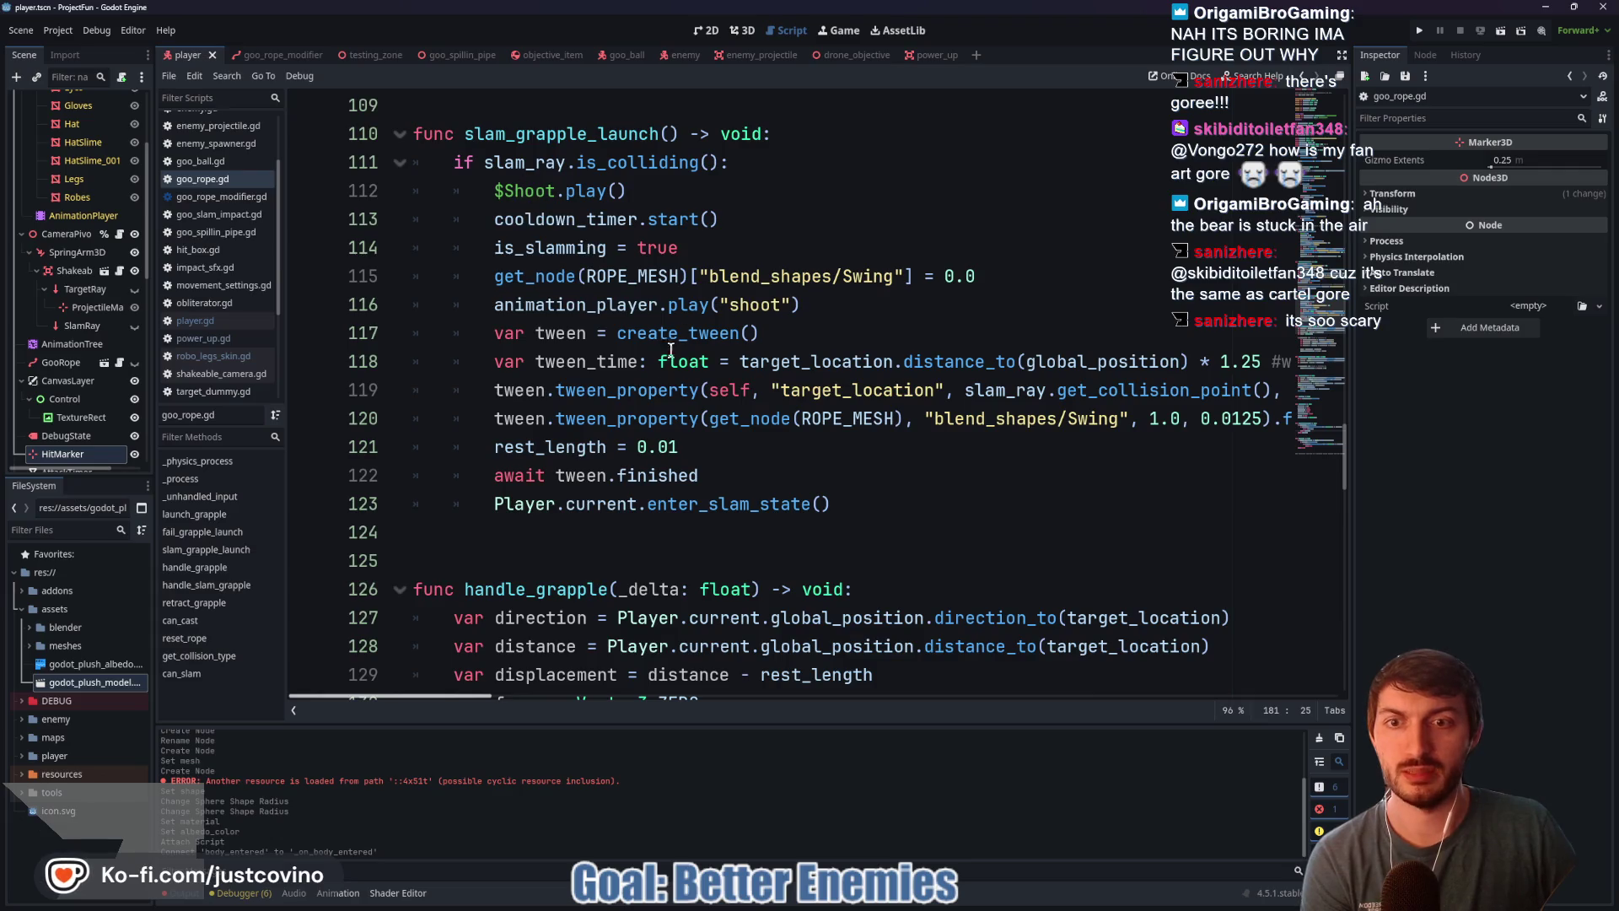
mouse_move(659, 397)
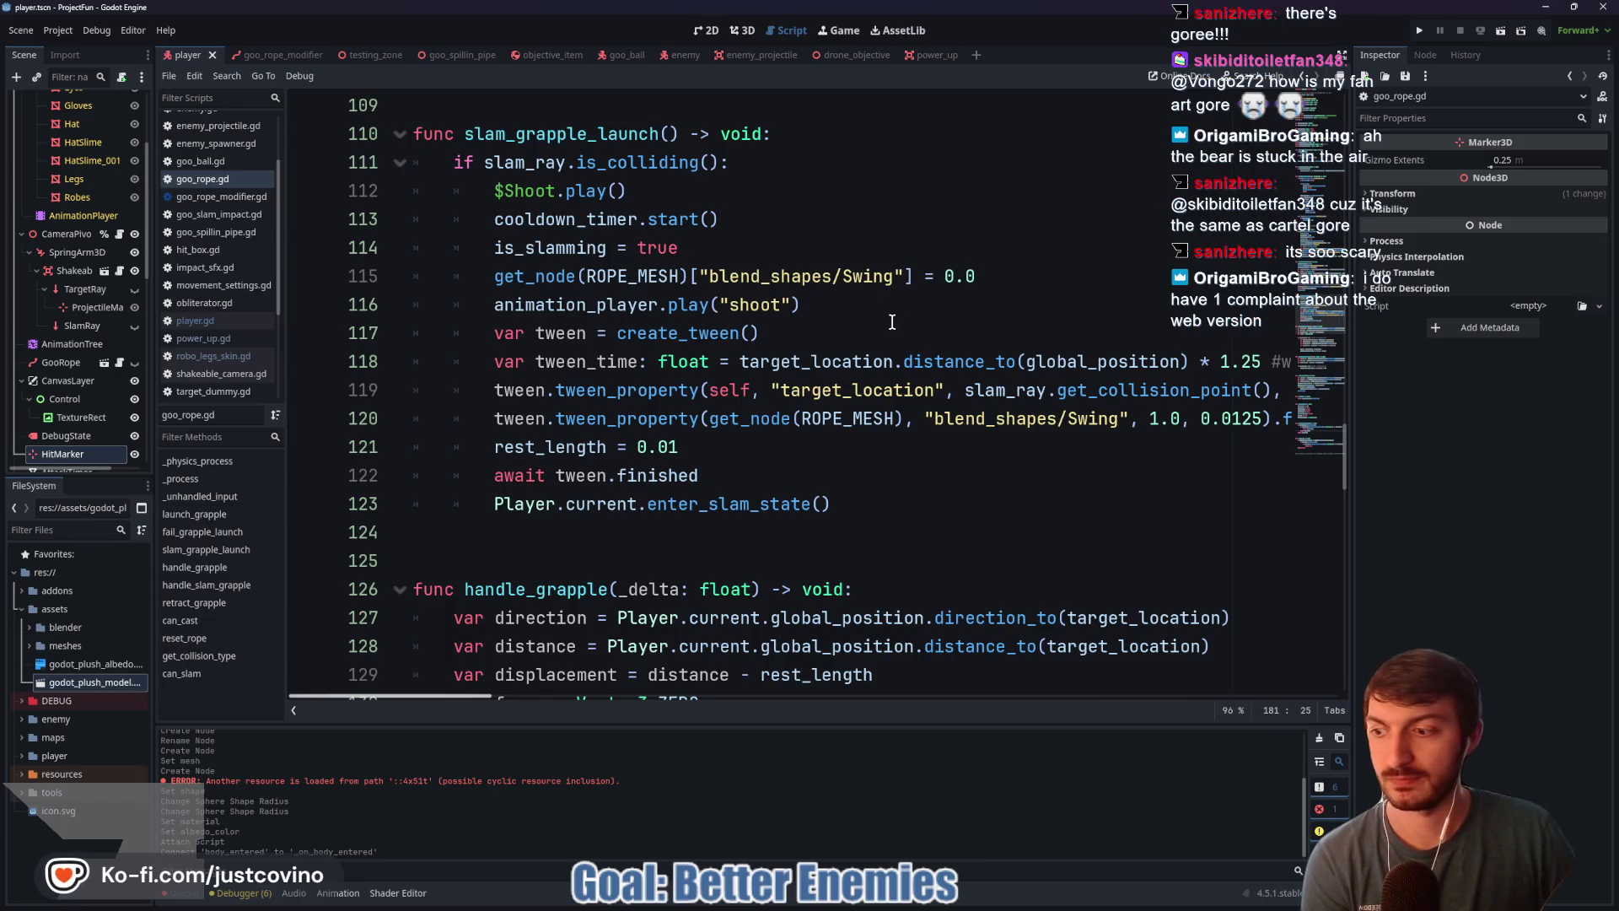
scroll(886, 323, down, 2)
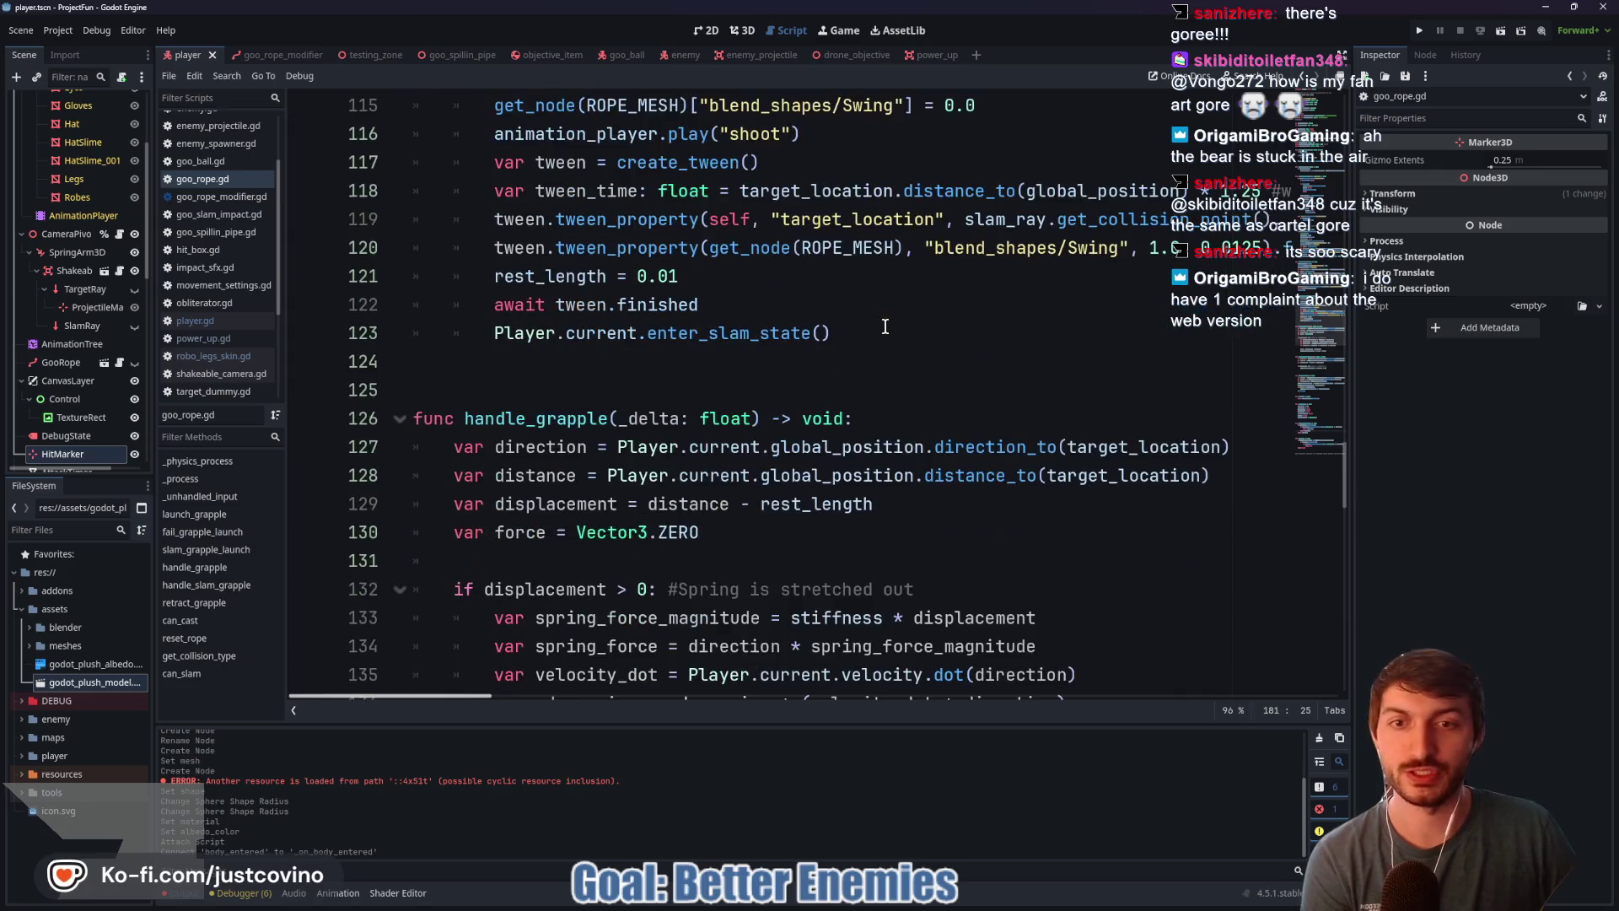
scroll(841, 347, down, 7)
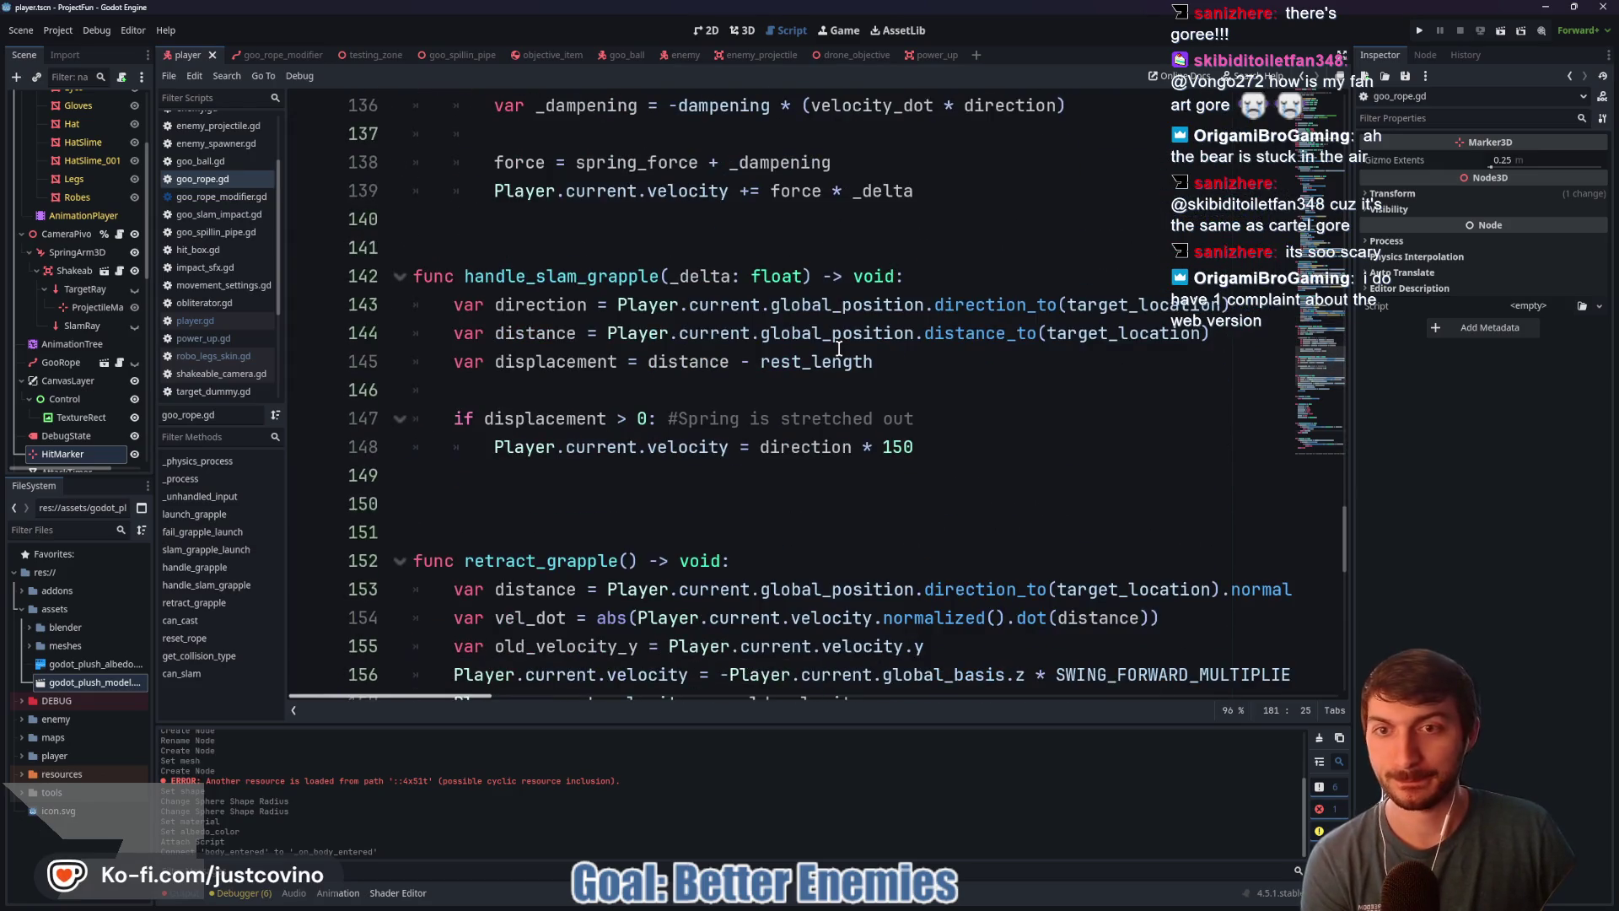
scroll(839, 347, down, 4)
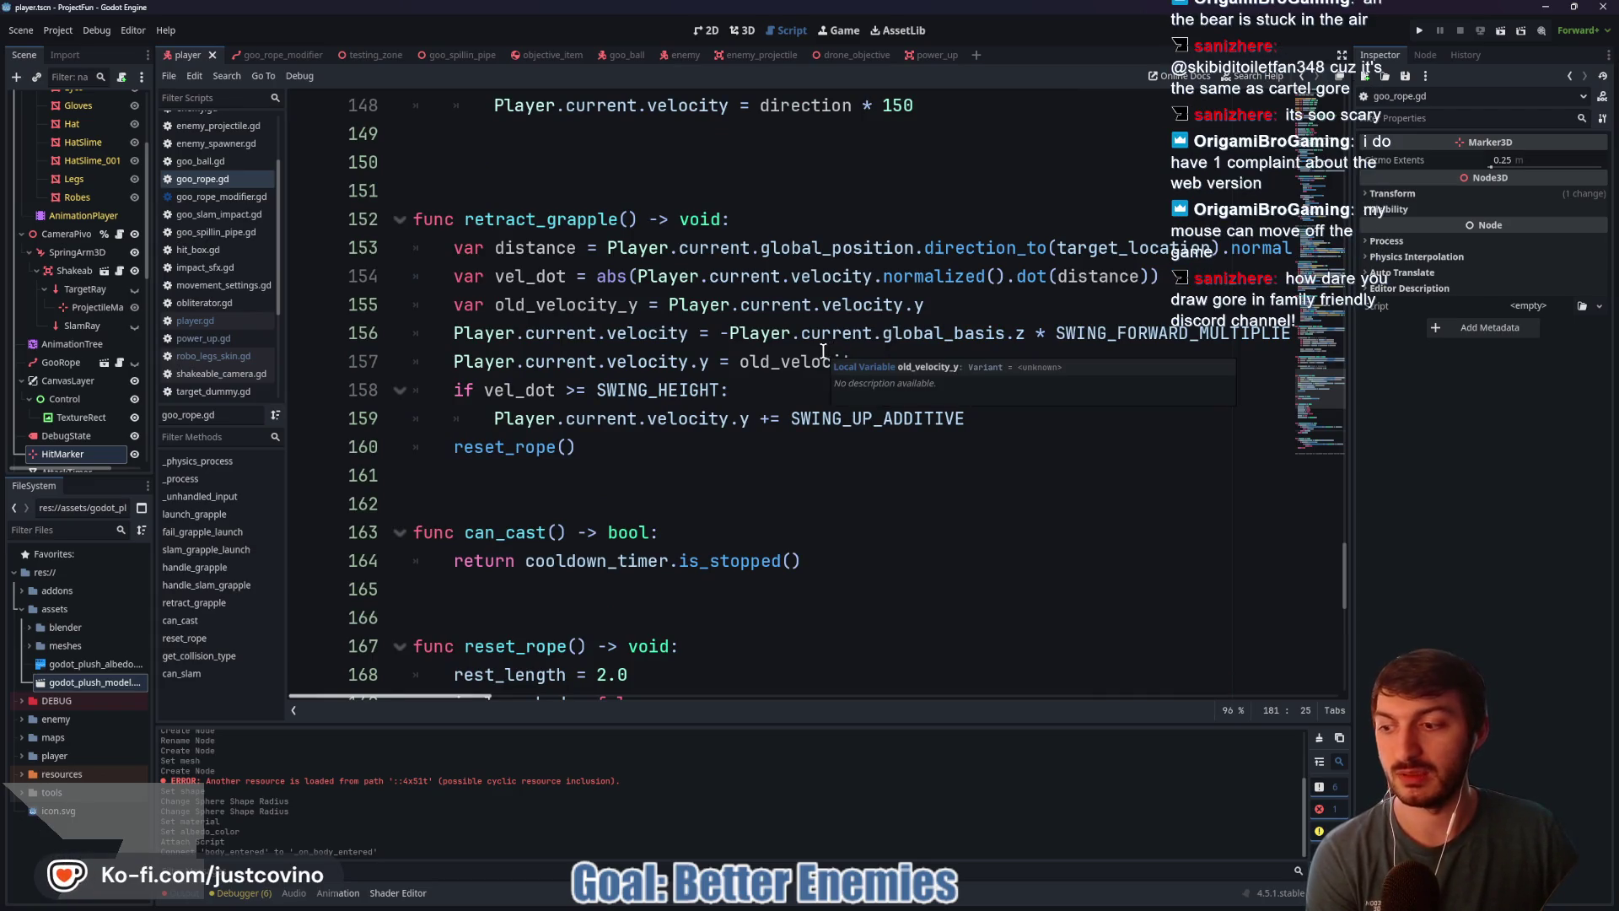
scroll(713, 468, down, 1)
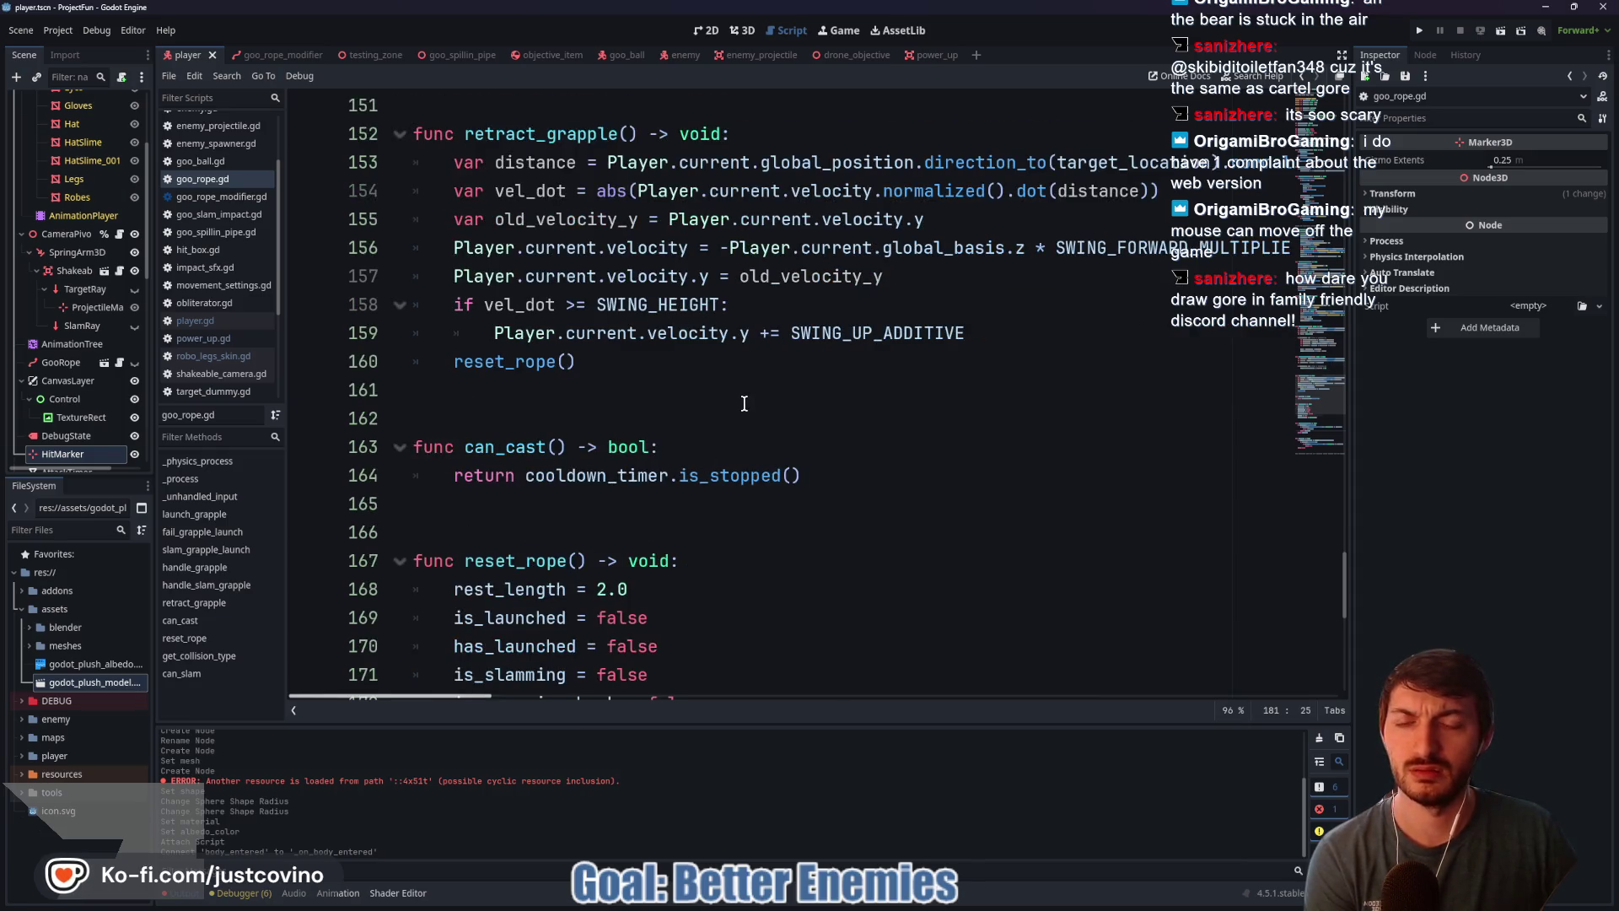
scroll(742, 408, down, 1)
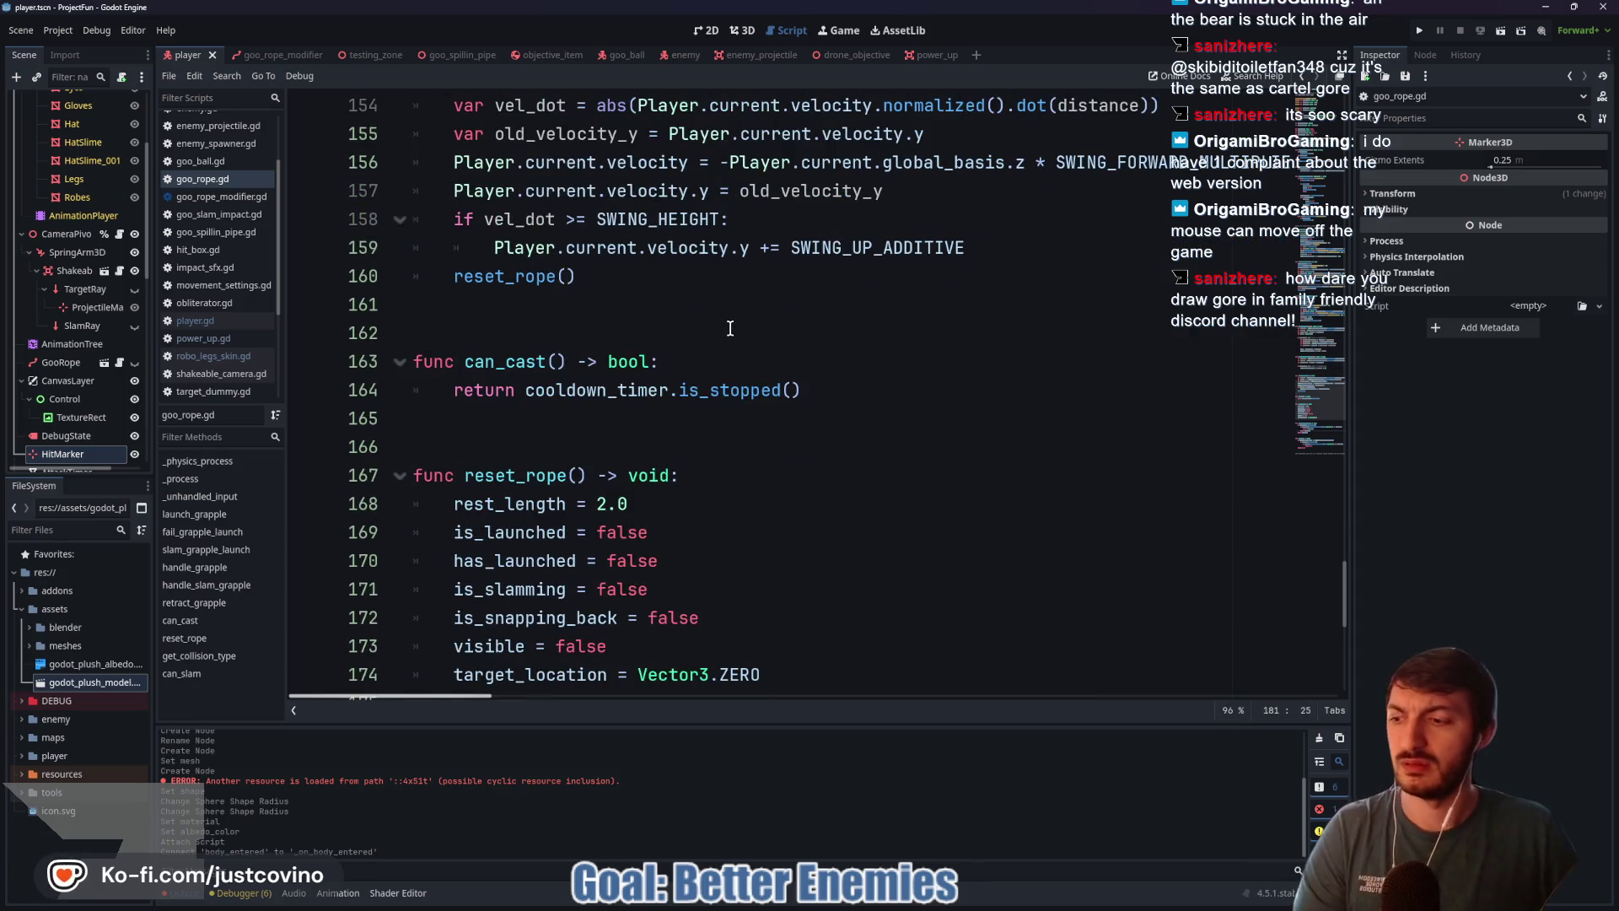
scroll(736, 330, down, 3)
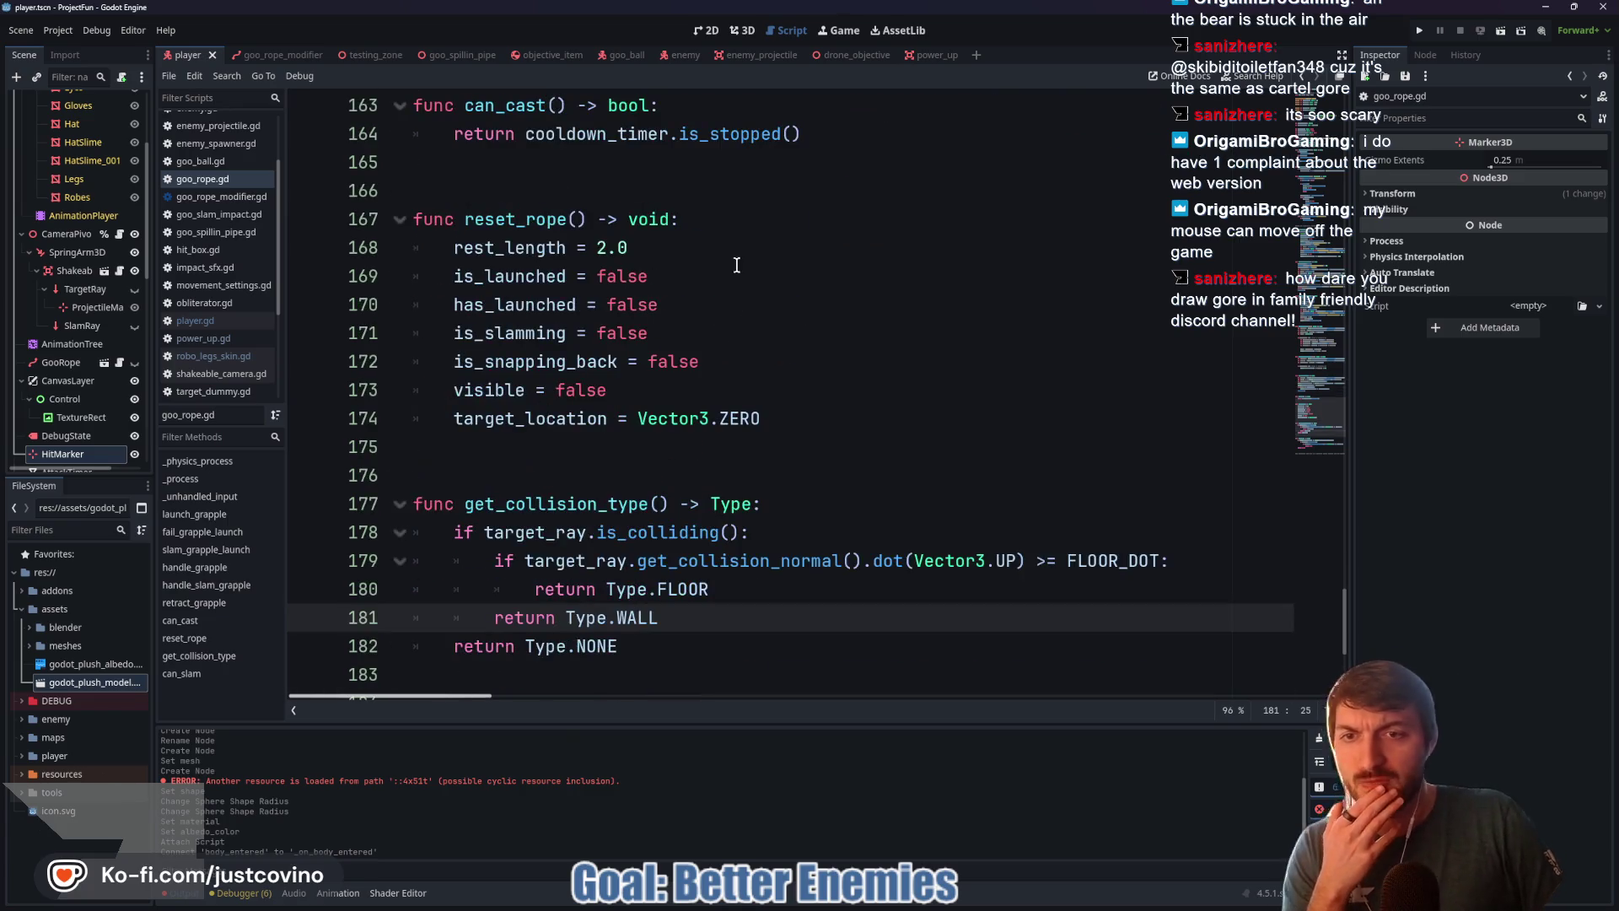
scroll(736, 276, up, 19)
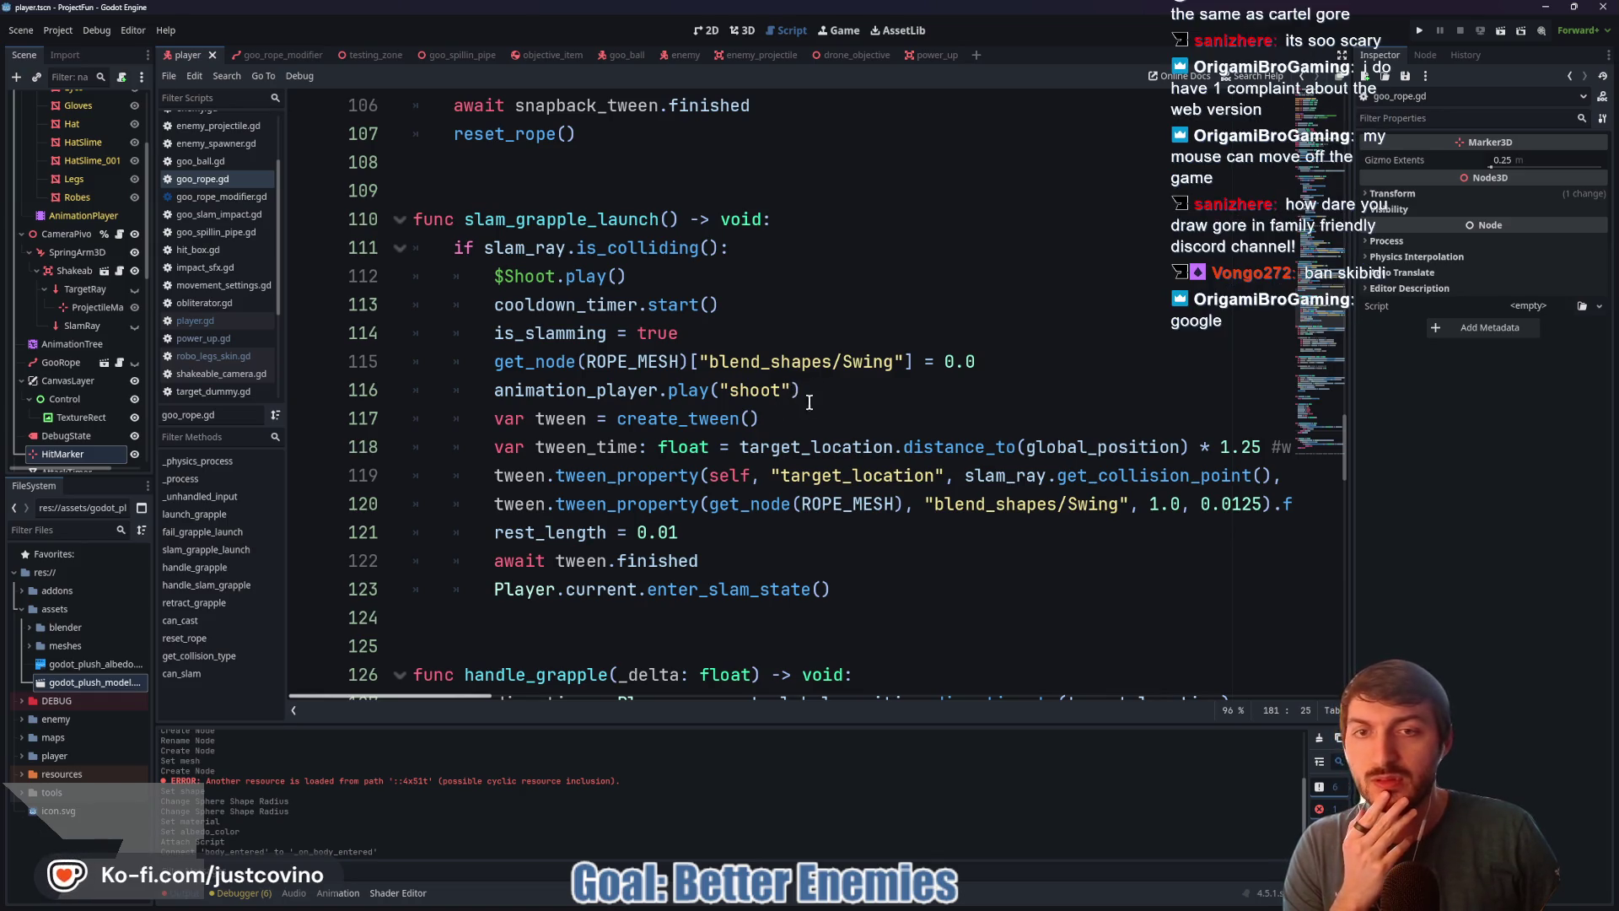
scroll(850, 415, up, 5)
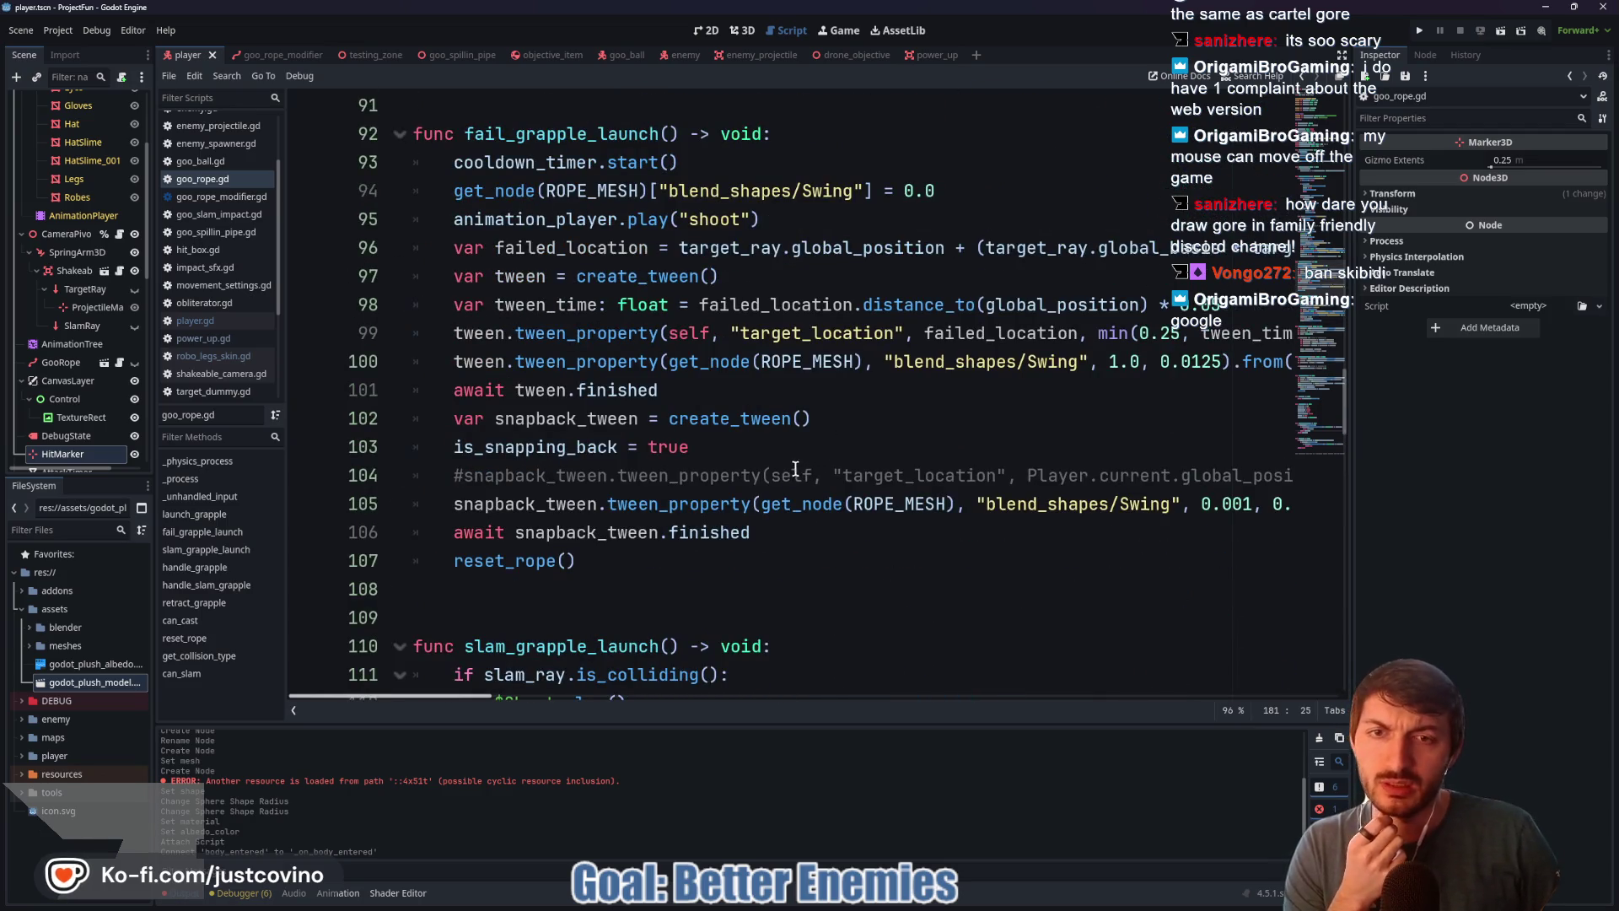
scroll(793, 472, up, 5)
scroll(780, 477, up, 2)
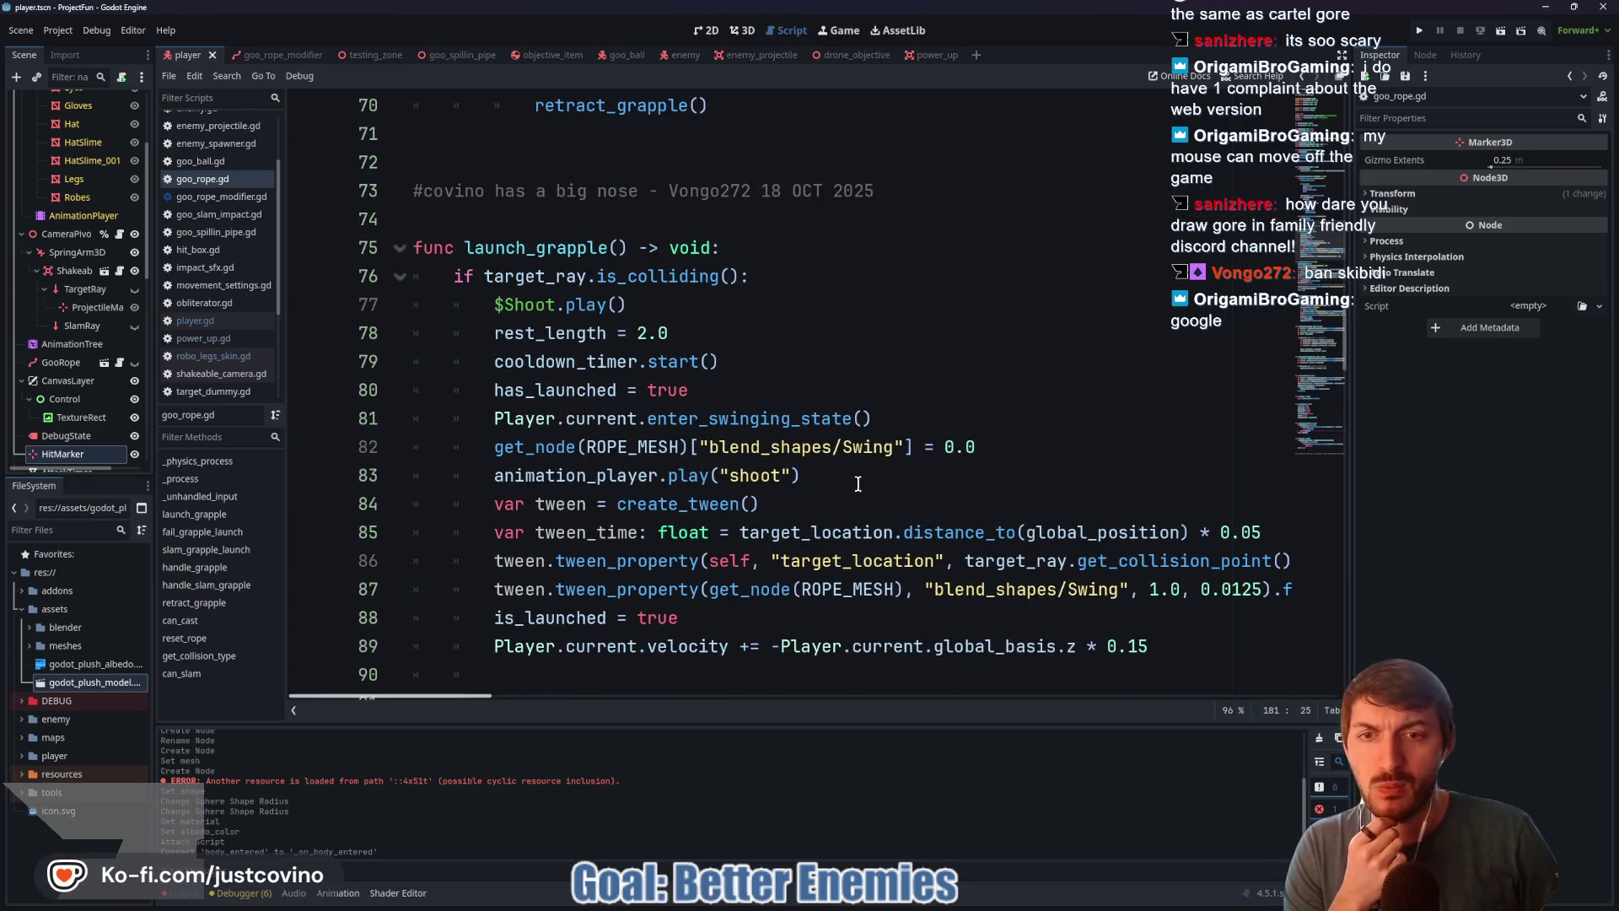
scroll(843, 489, up, 7)
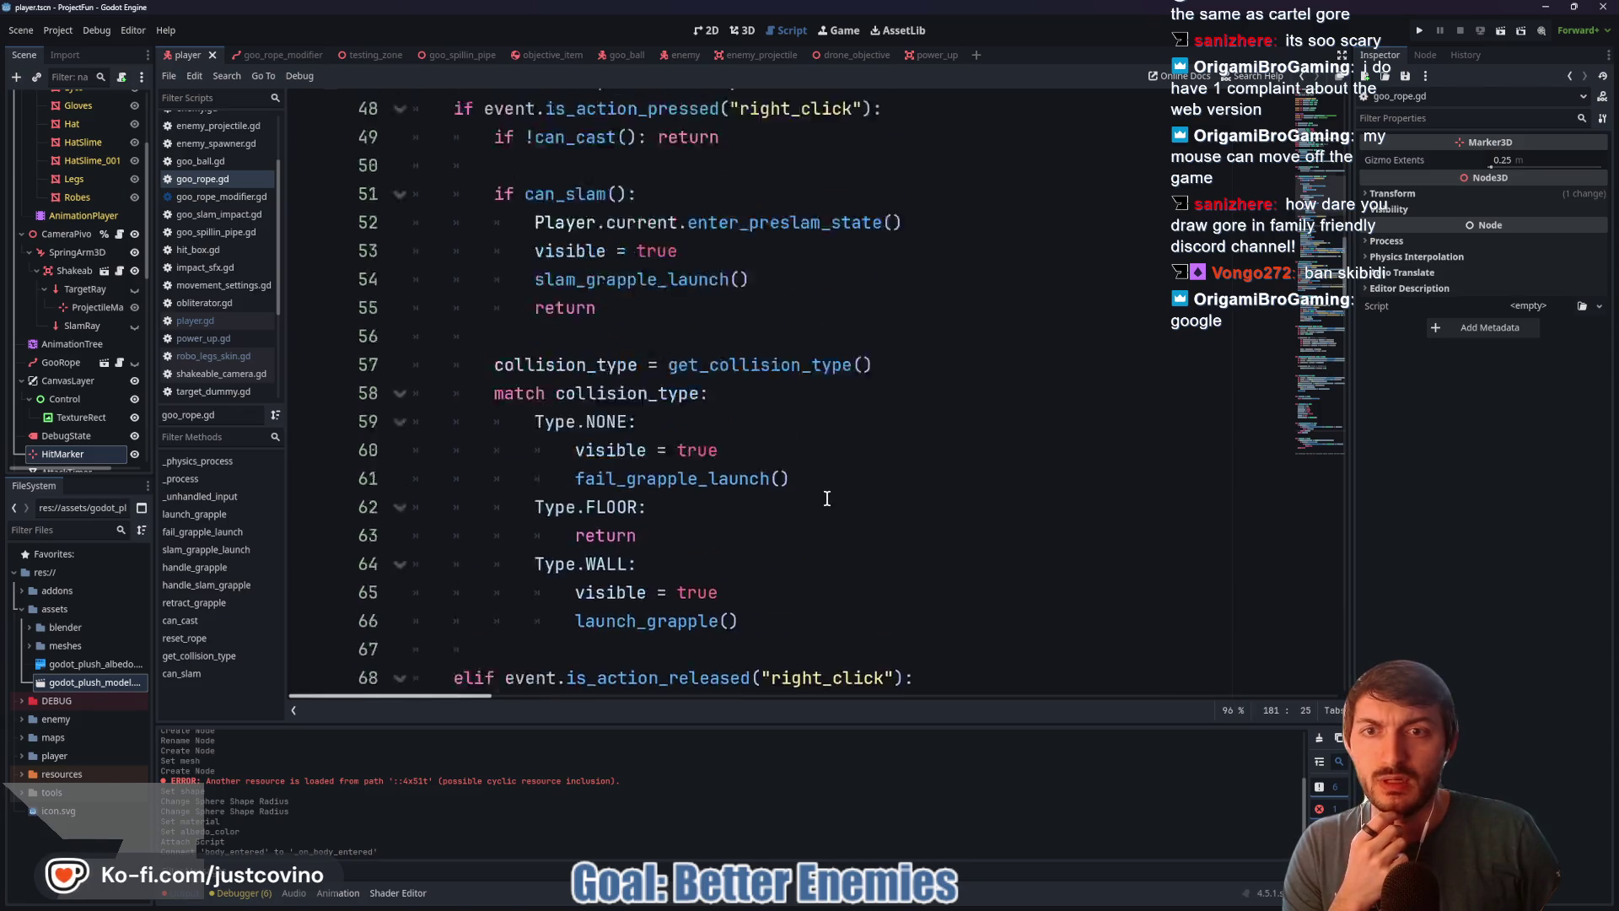
scroll(826, 498, up, 9)
scroll(824, 496, down, 7)
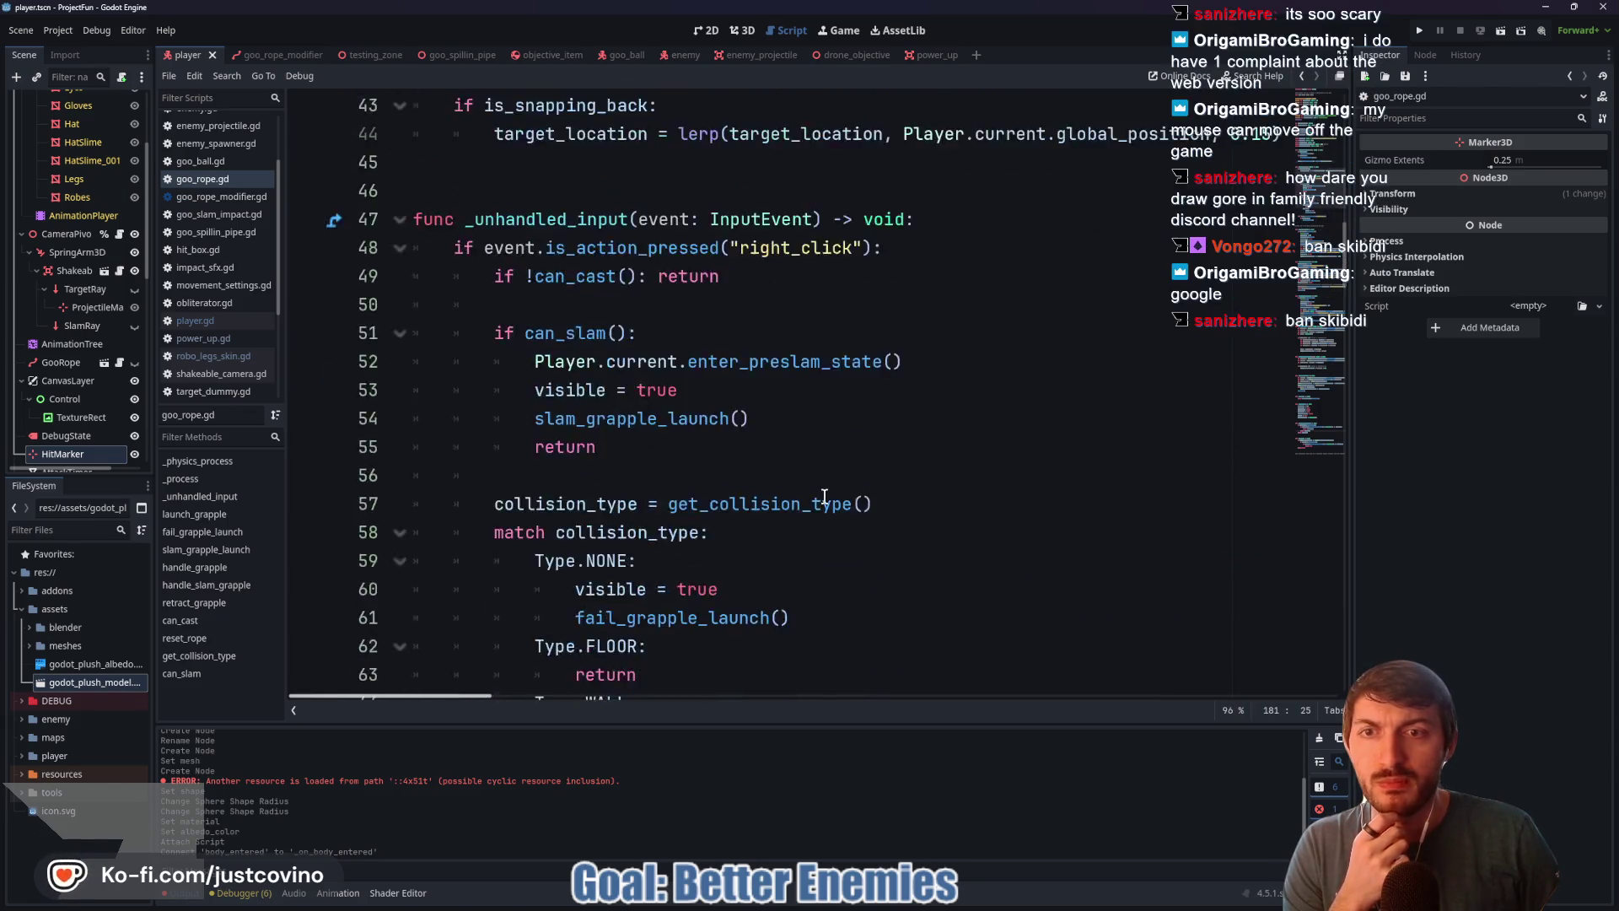
scroll(824, 496, down, 15)
scroll(819, 499, down, 6)
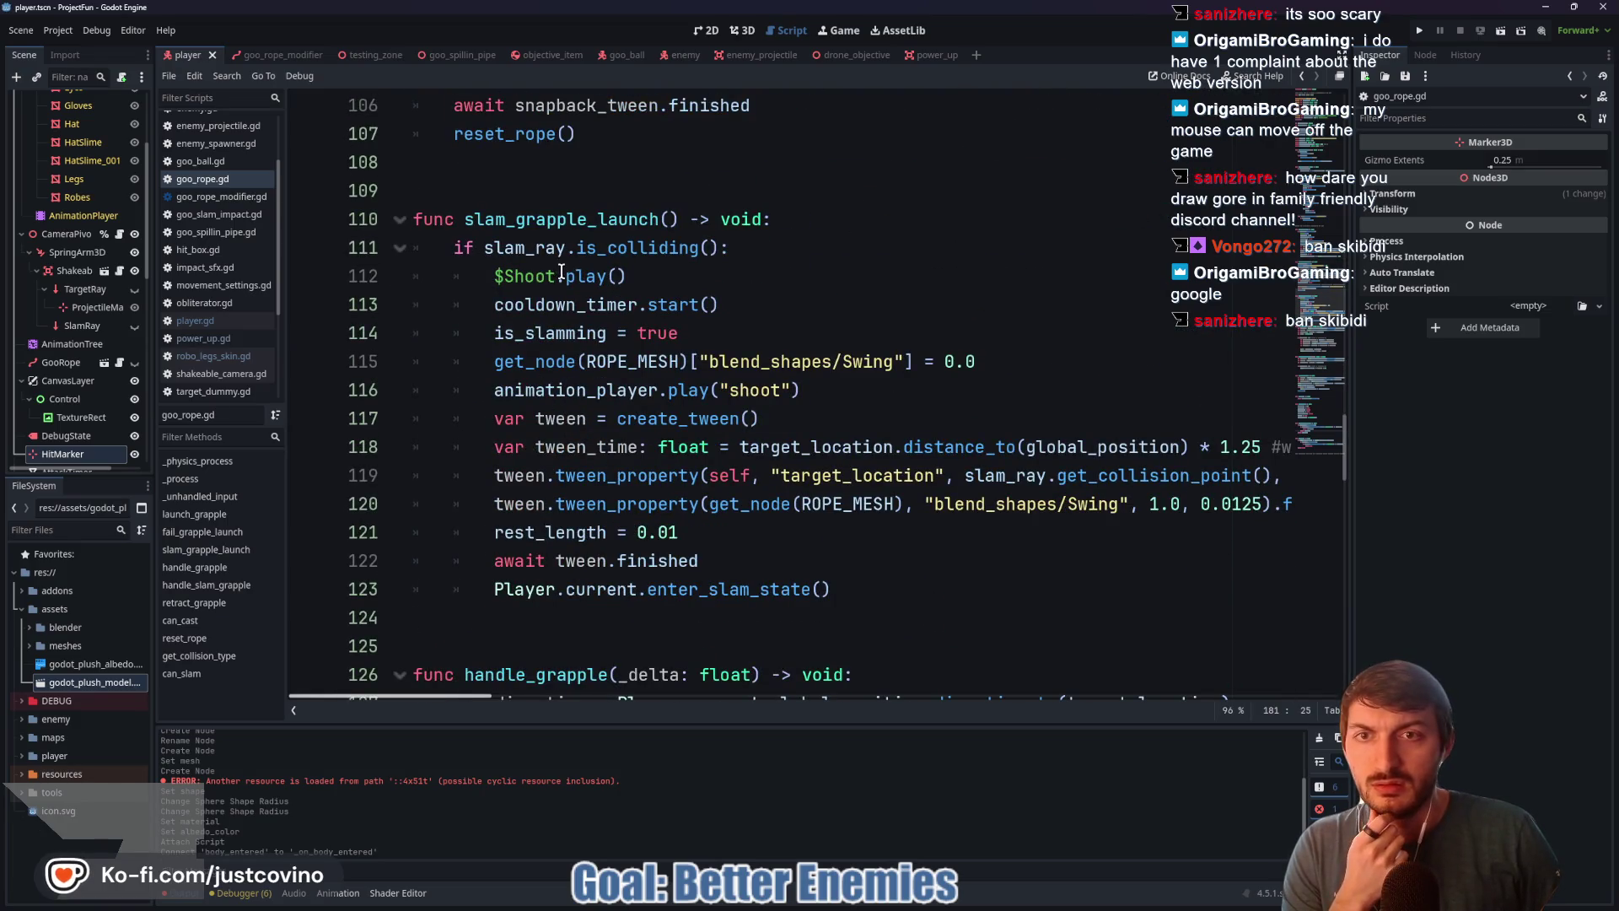
double_click(566, 218)
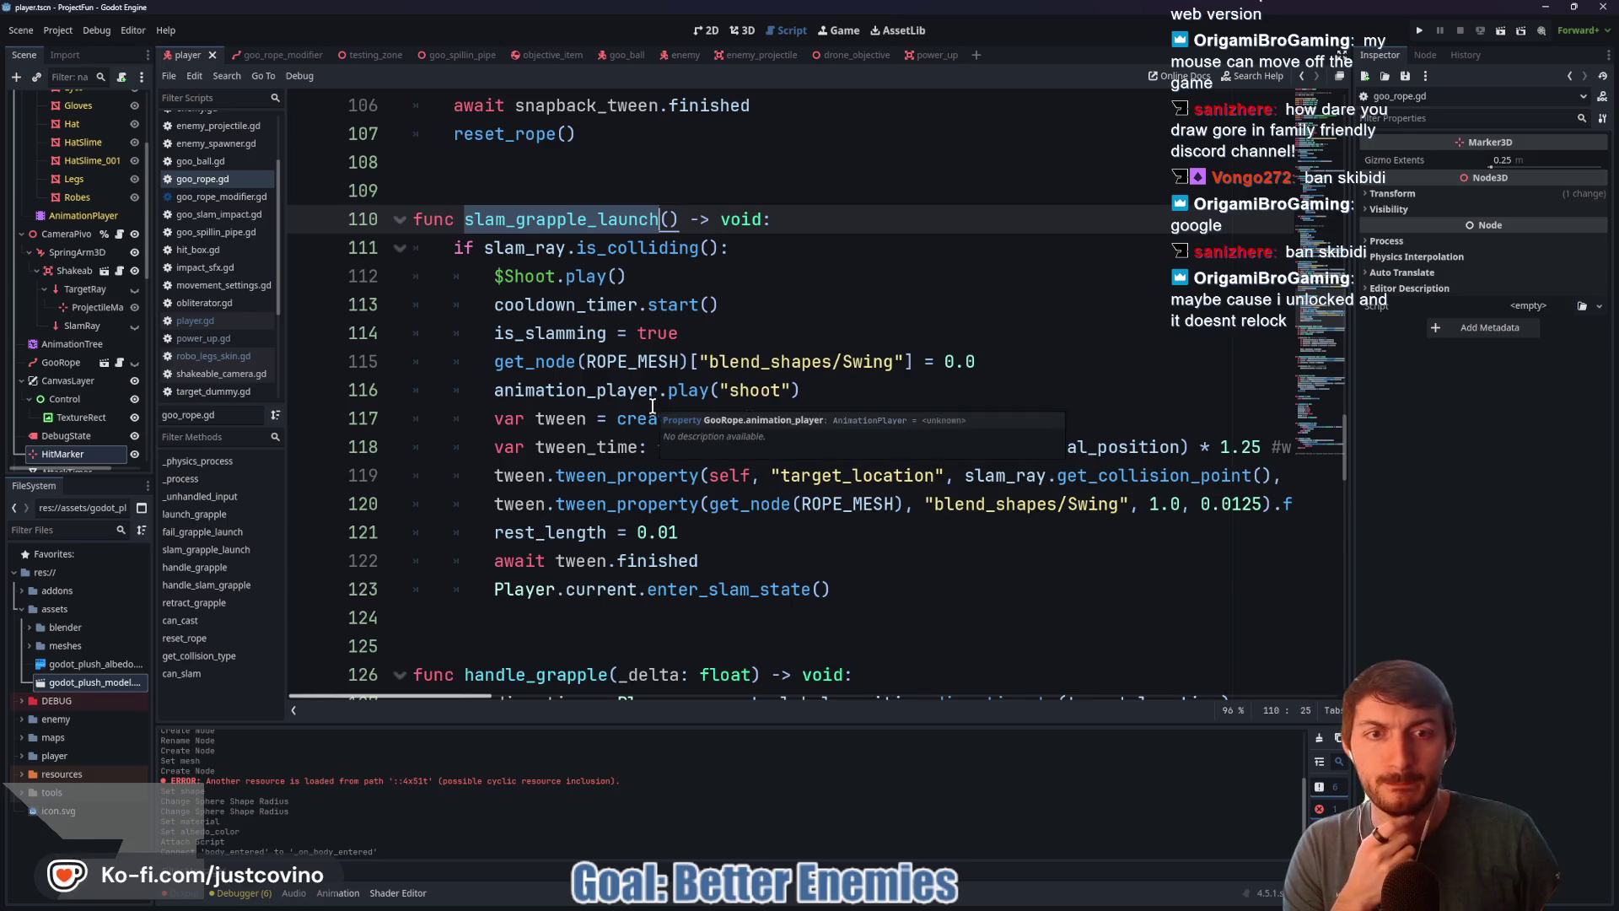
scroll(967, 512, down, 14)
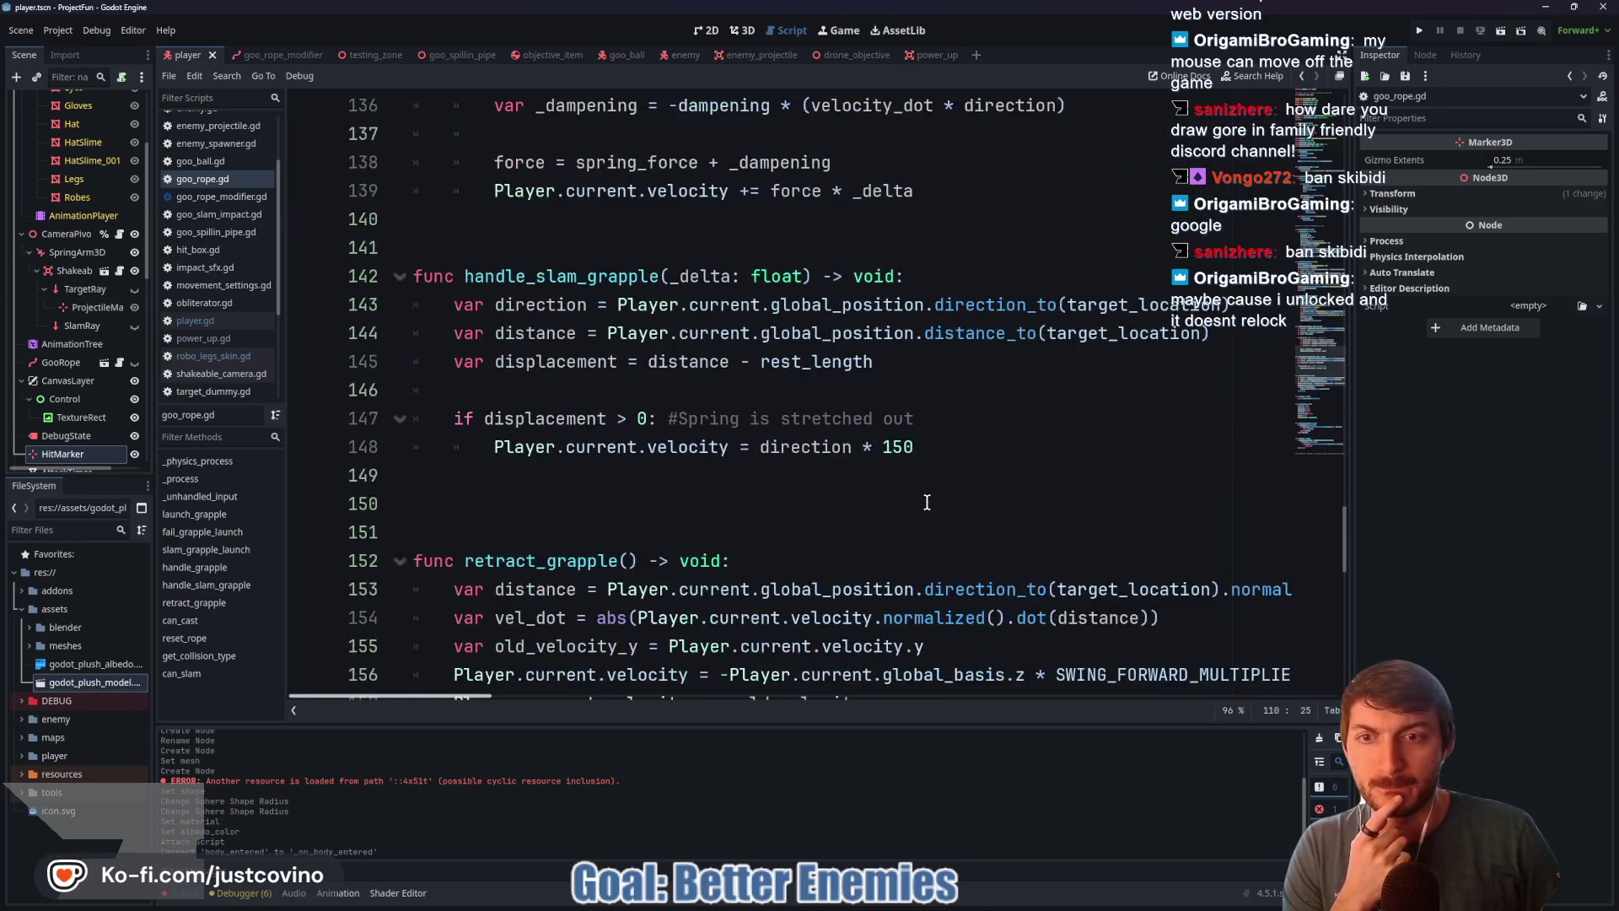
scroll(919, 497, down, 8)
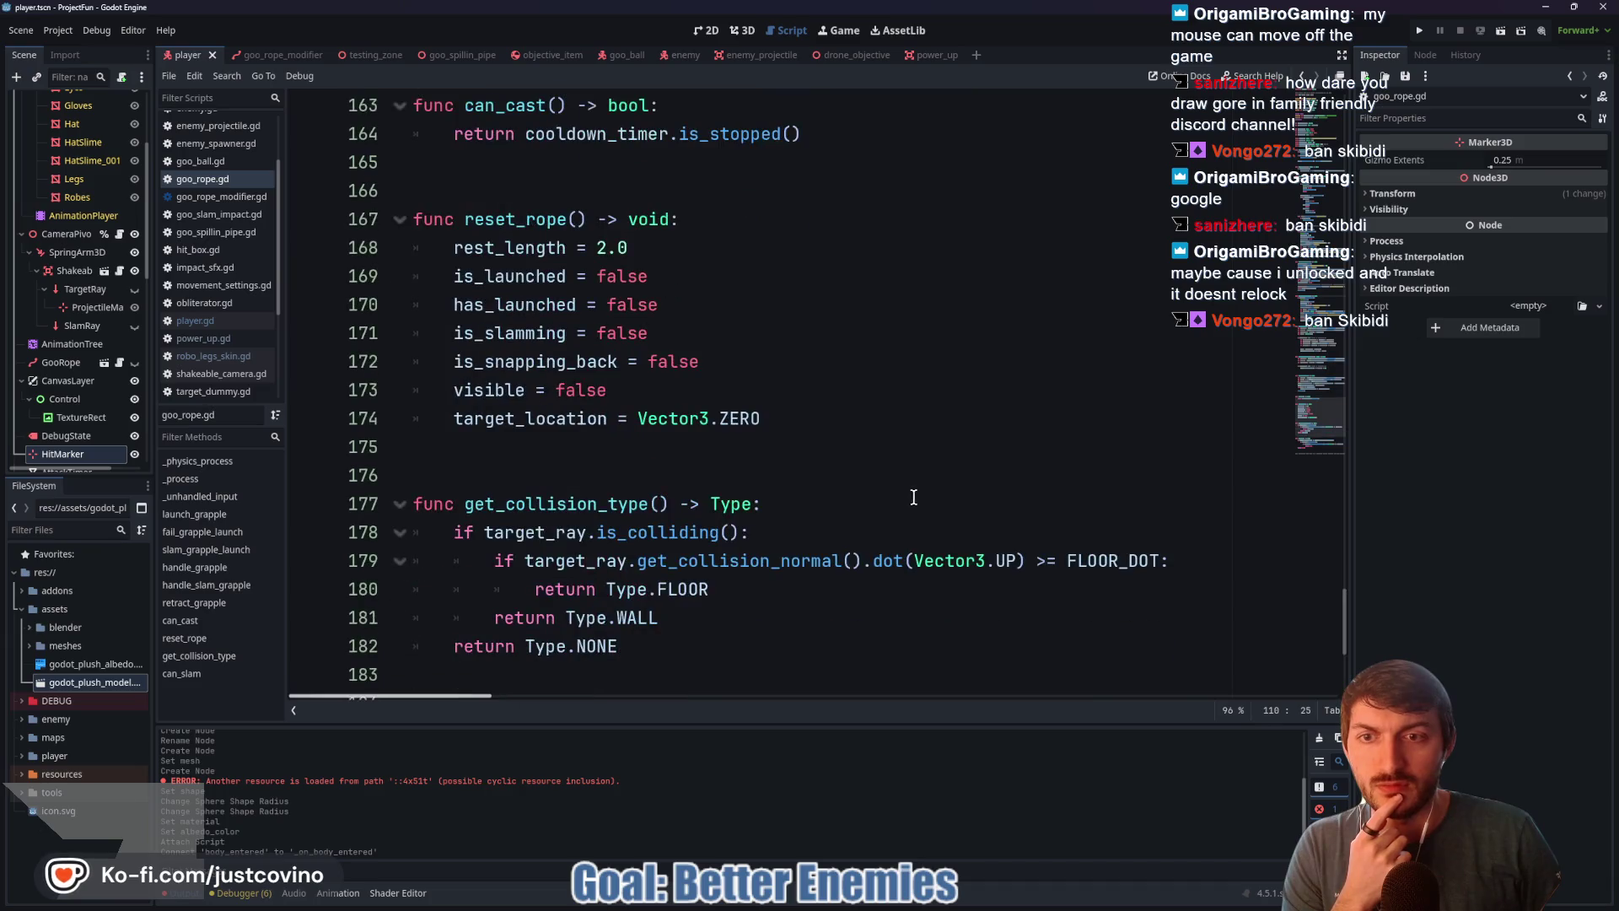
scroll(589, 438, down, 1)
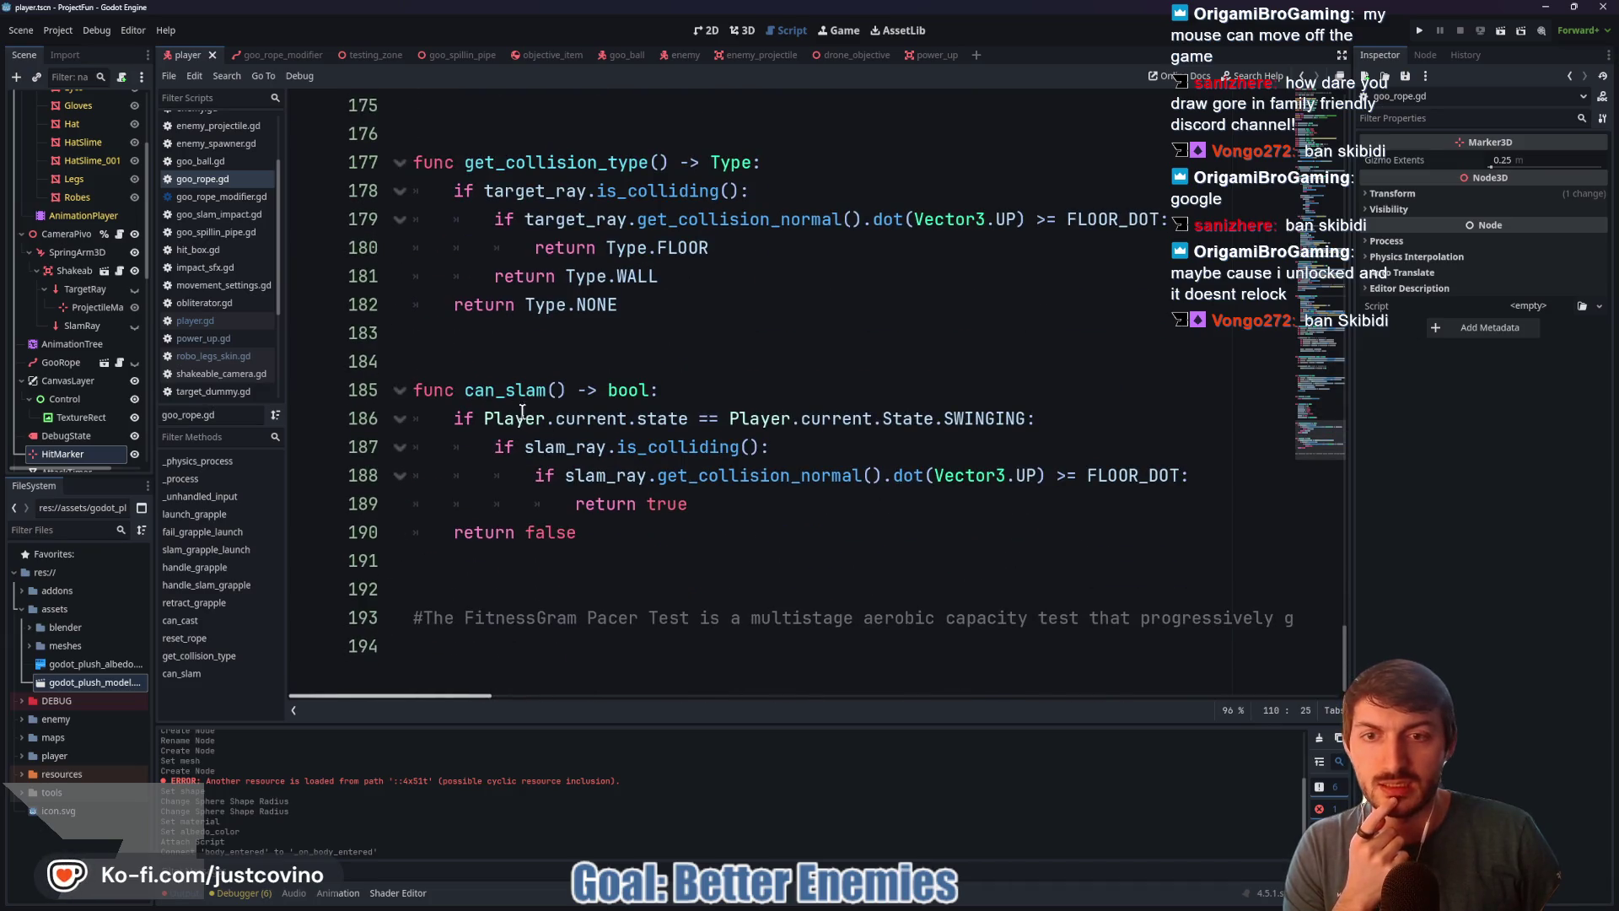
mouse_move(769, 480)
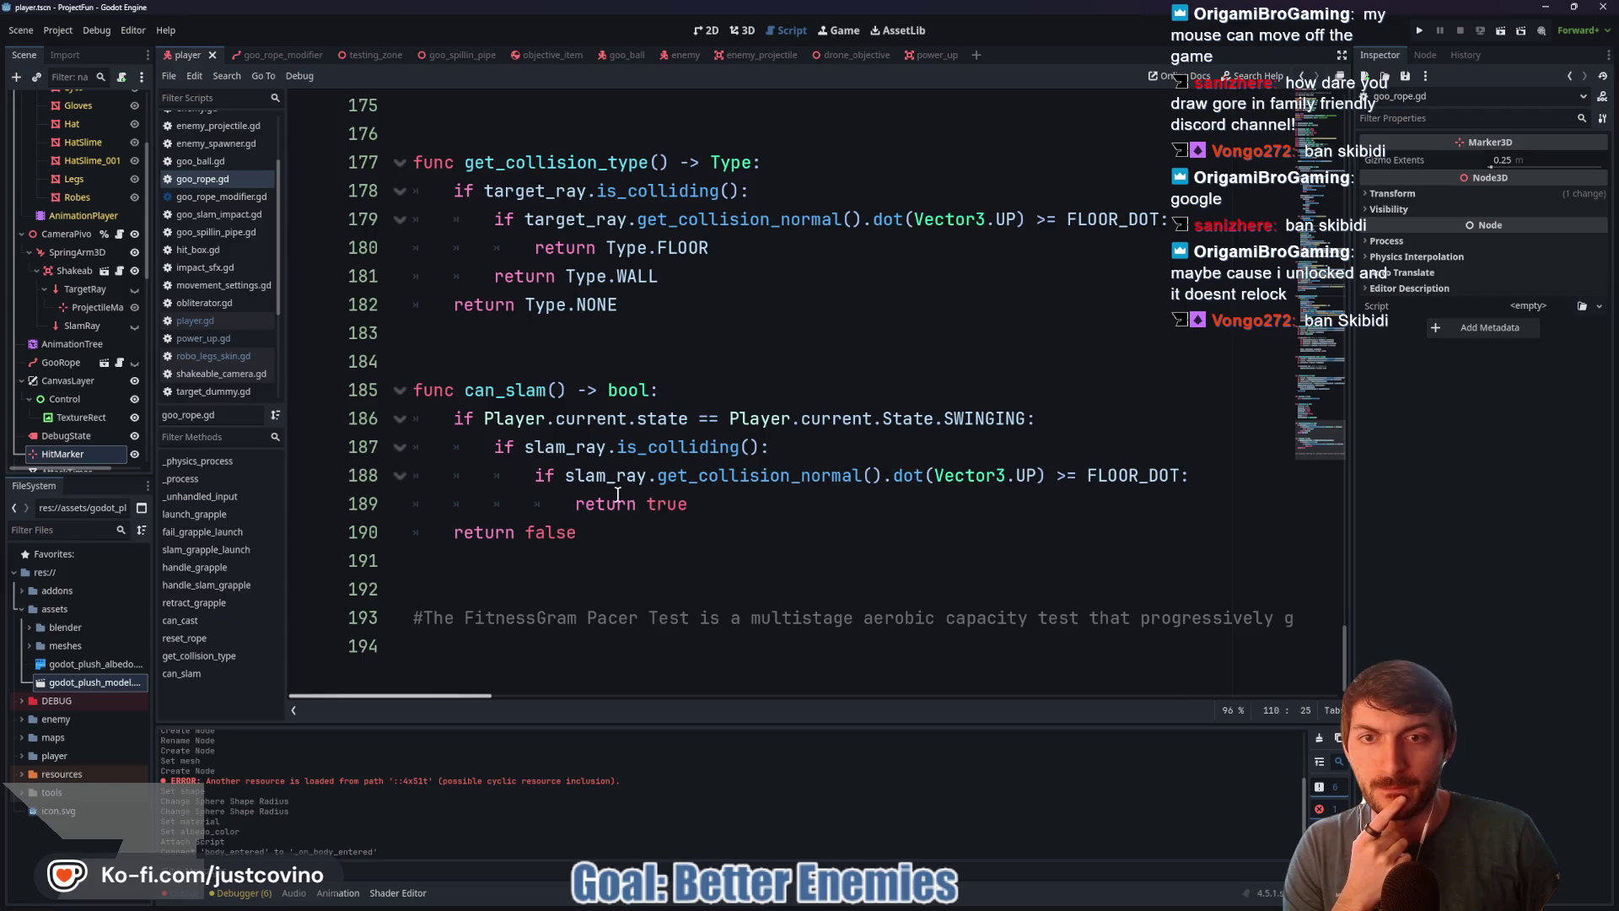
click(549, 390)
scroll(801, 468, up, 13)
scroll(801, 468, up, 13)
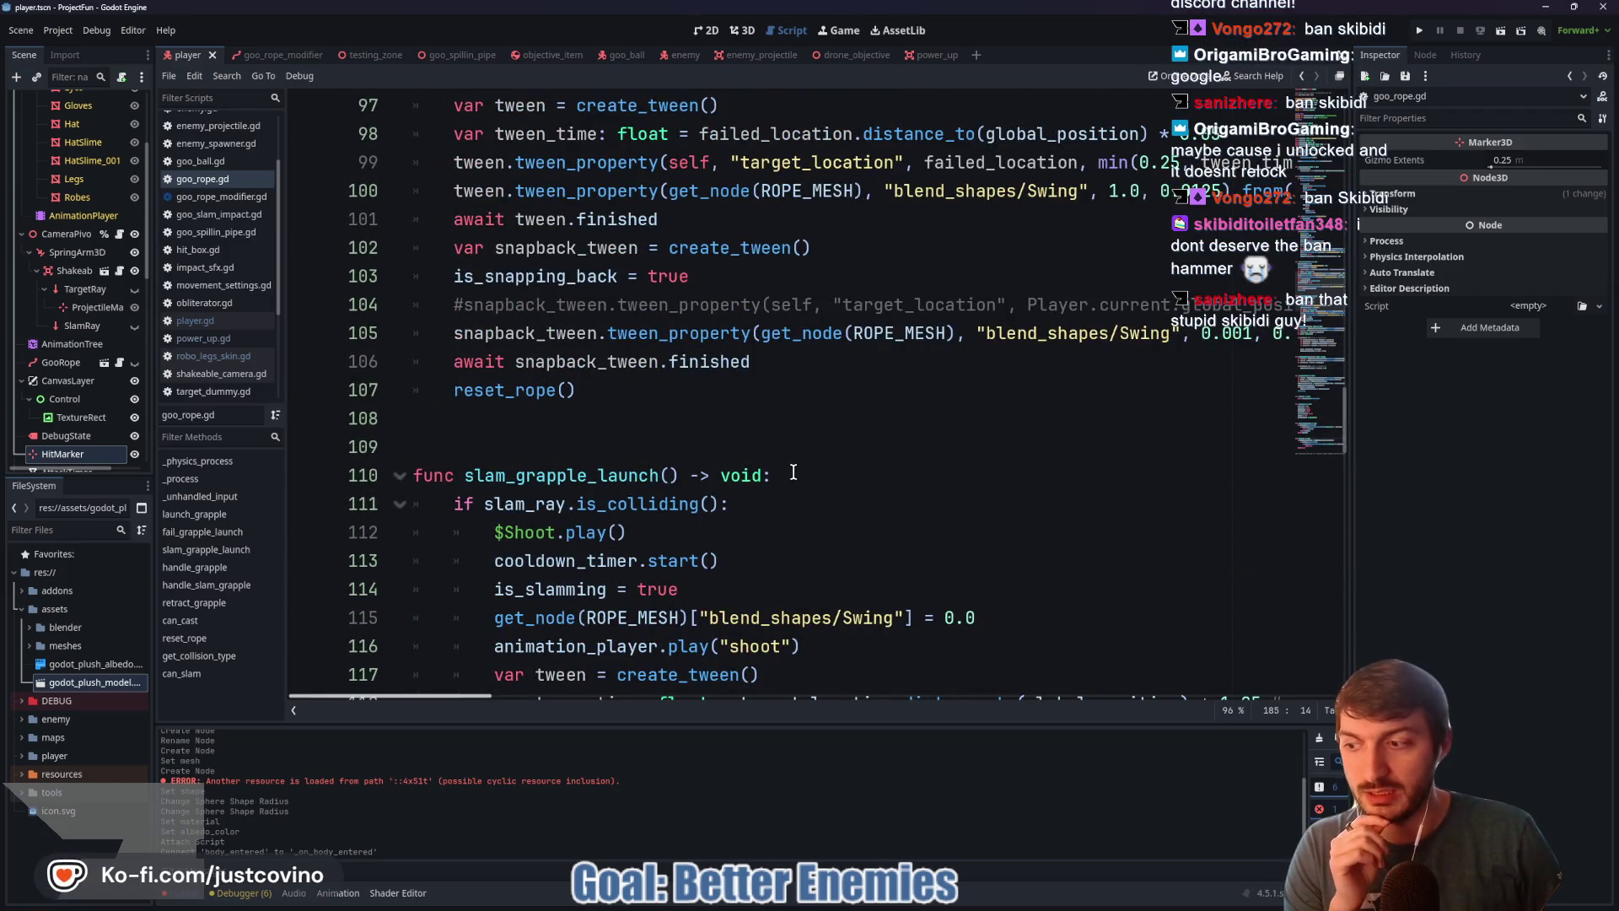
scroll(792, 472, up, 1)
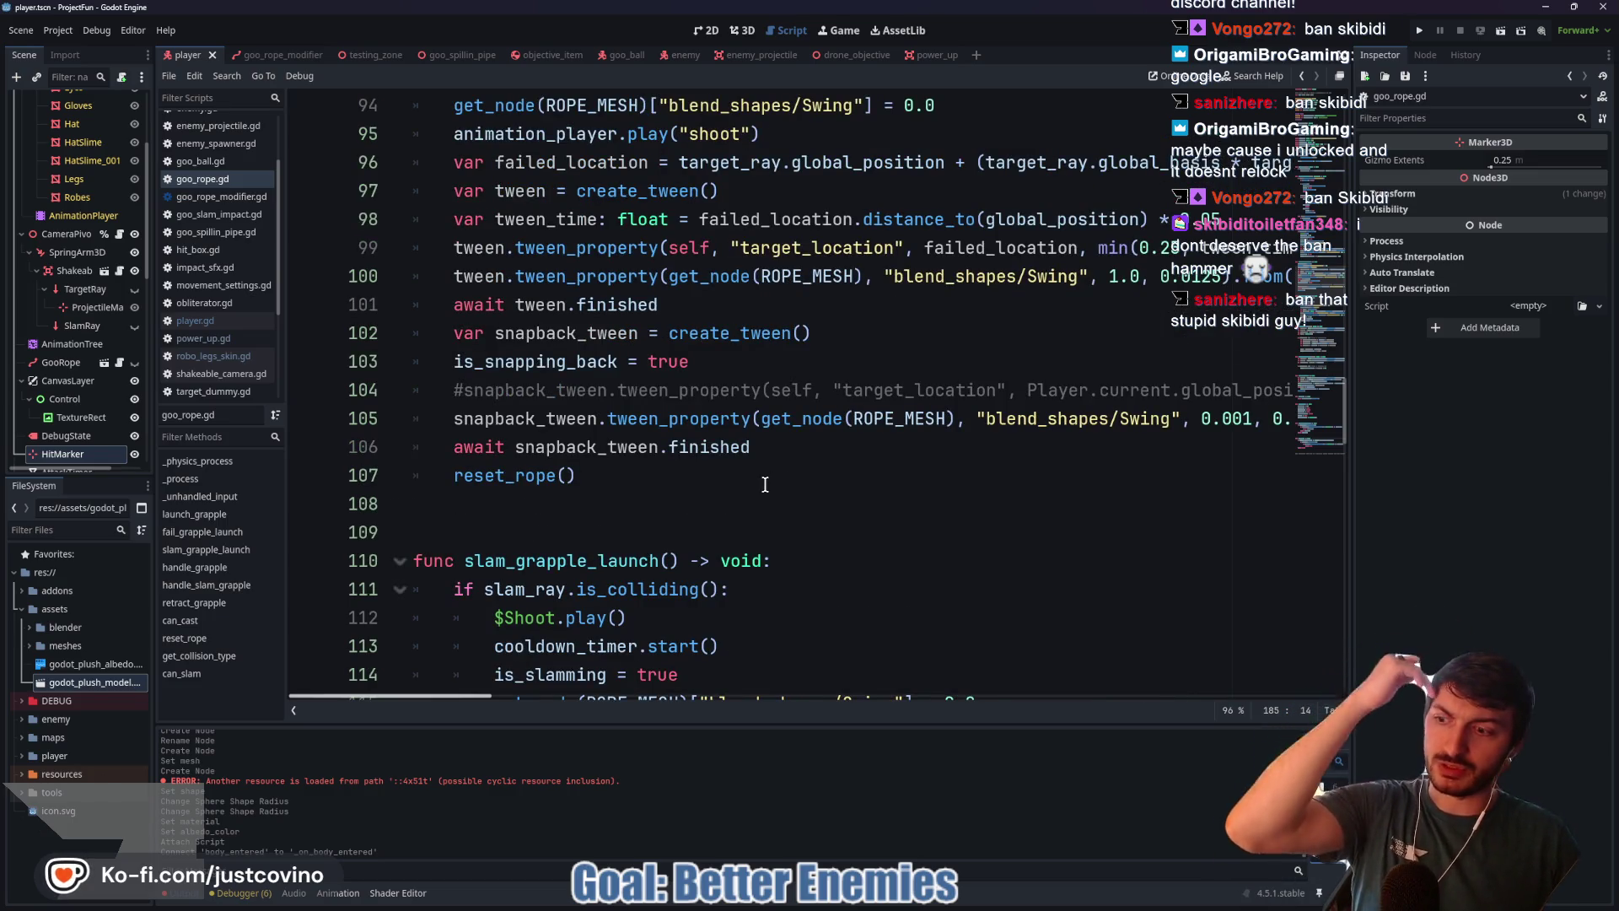
scroll(759, 484, up, 1)
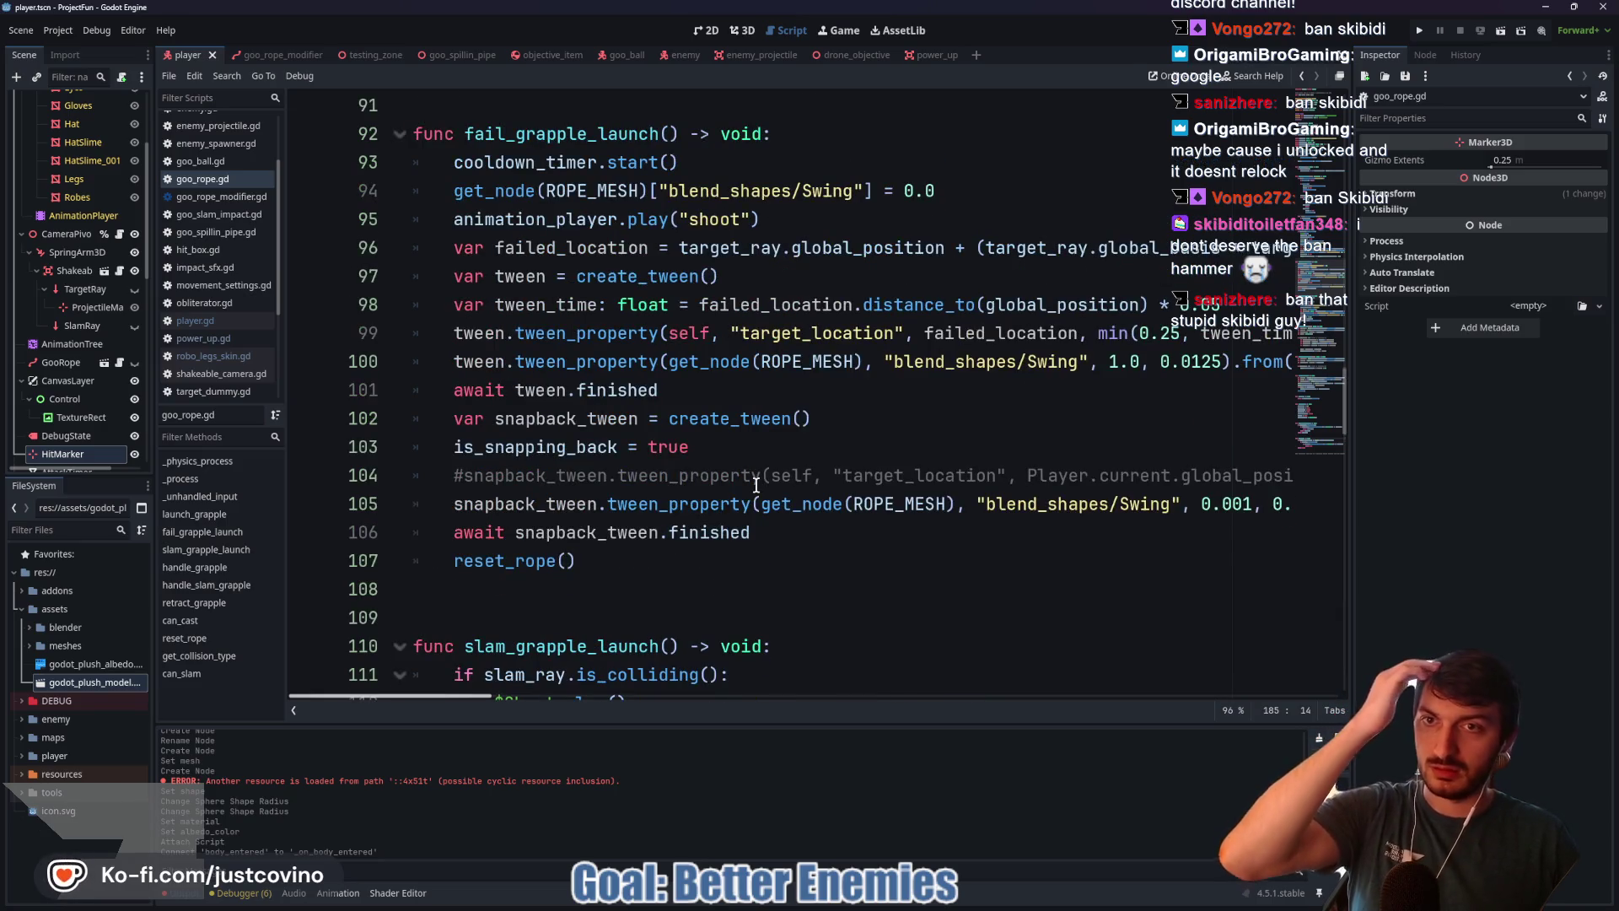
scroll(756, 486, up, 1)
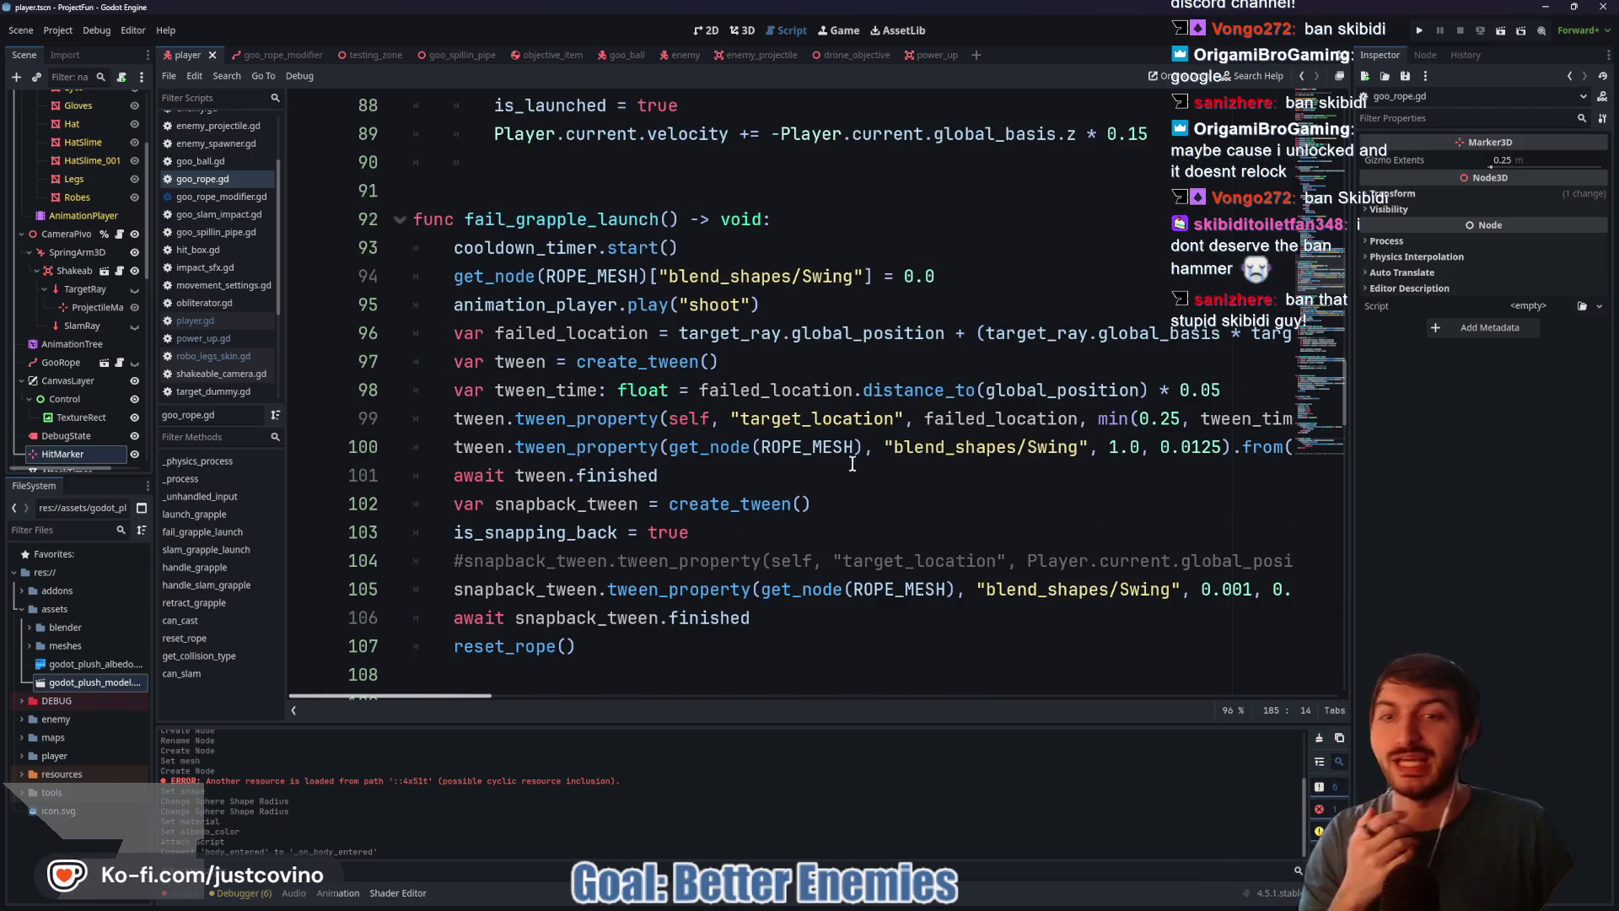
scroll(877, 504, up, 1)
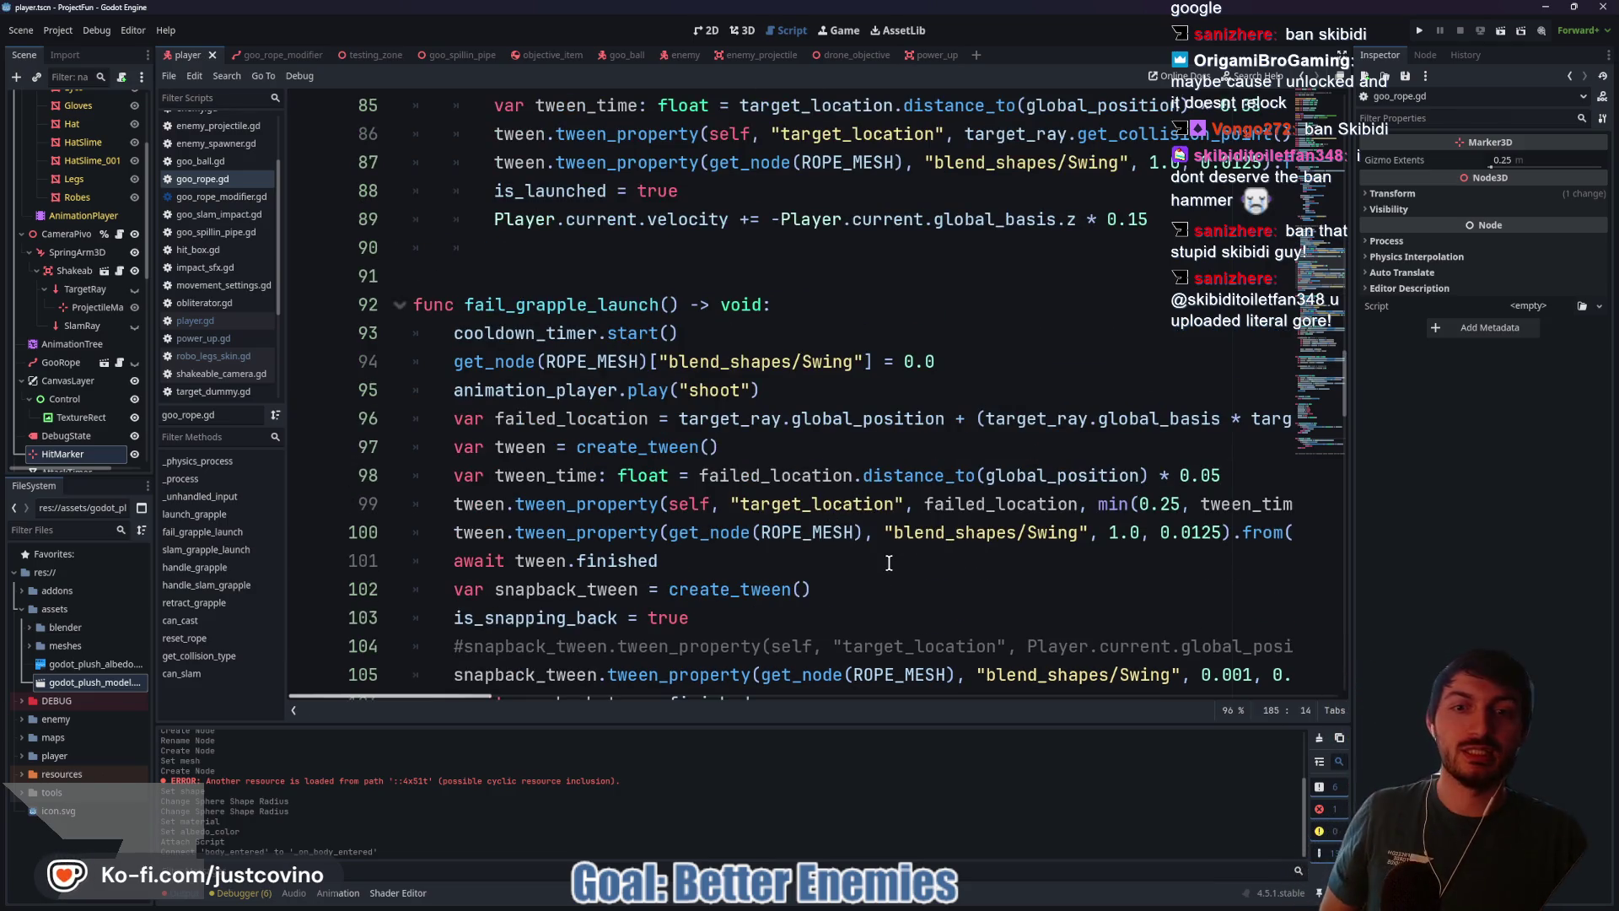
scroll(857, 556, up, 1)
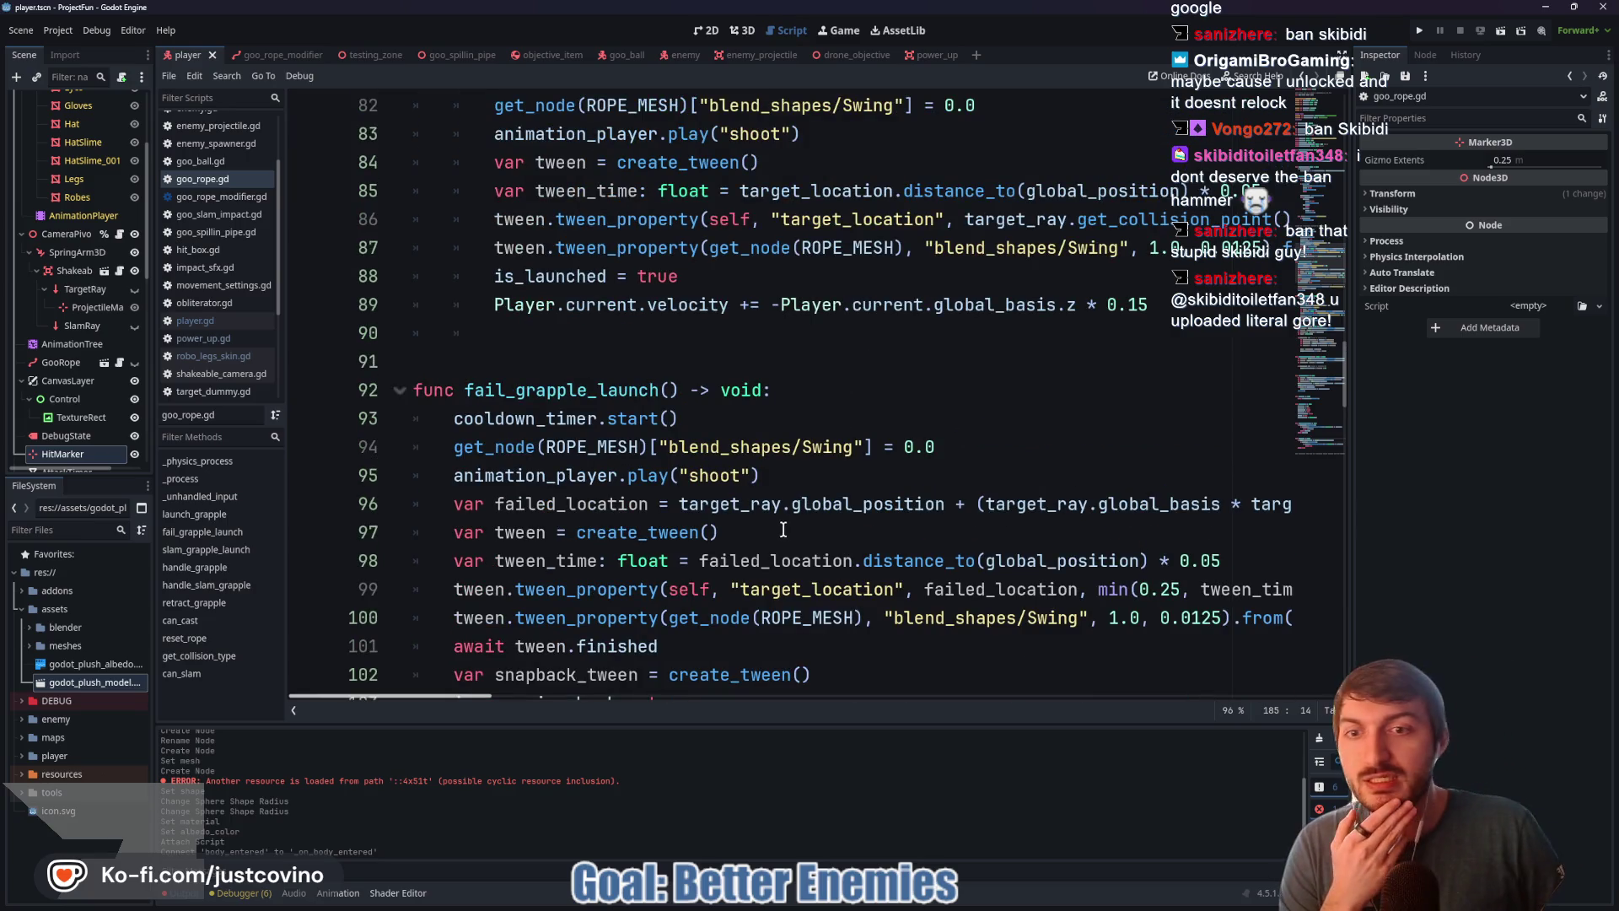
scroll(790, 537, up, 1)
scroll(790, 537, down, 3)
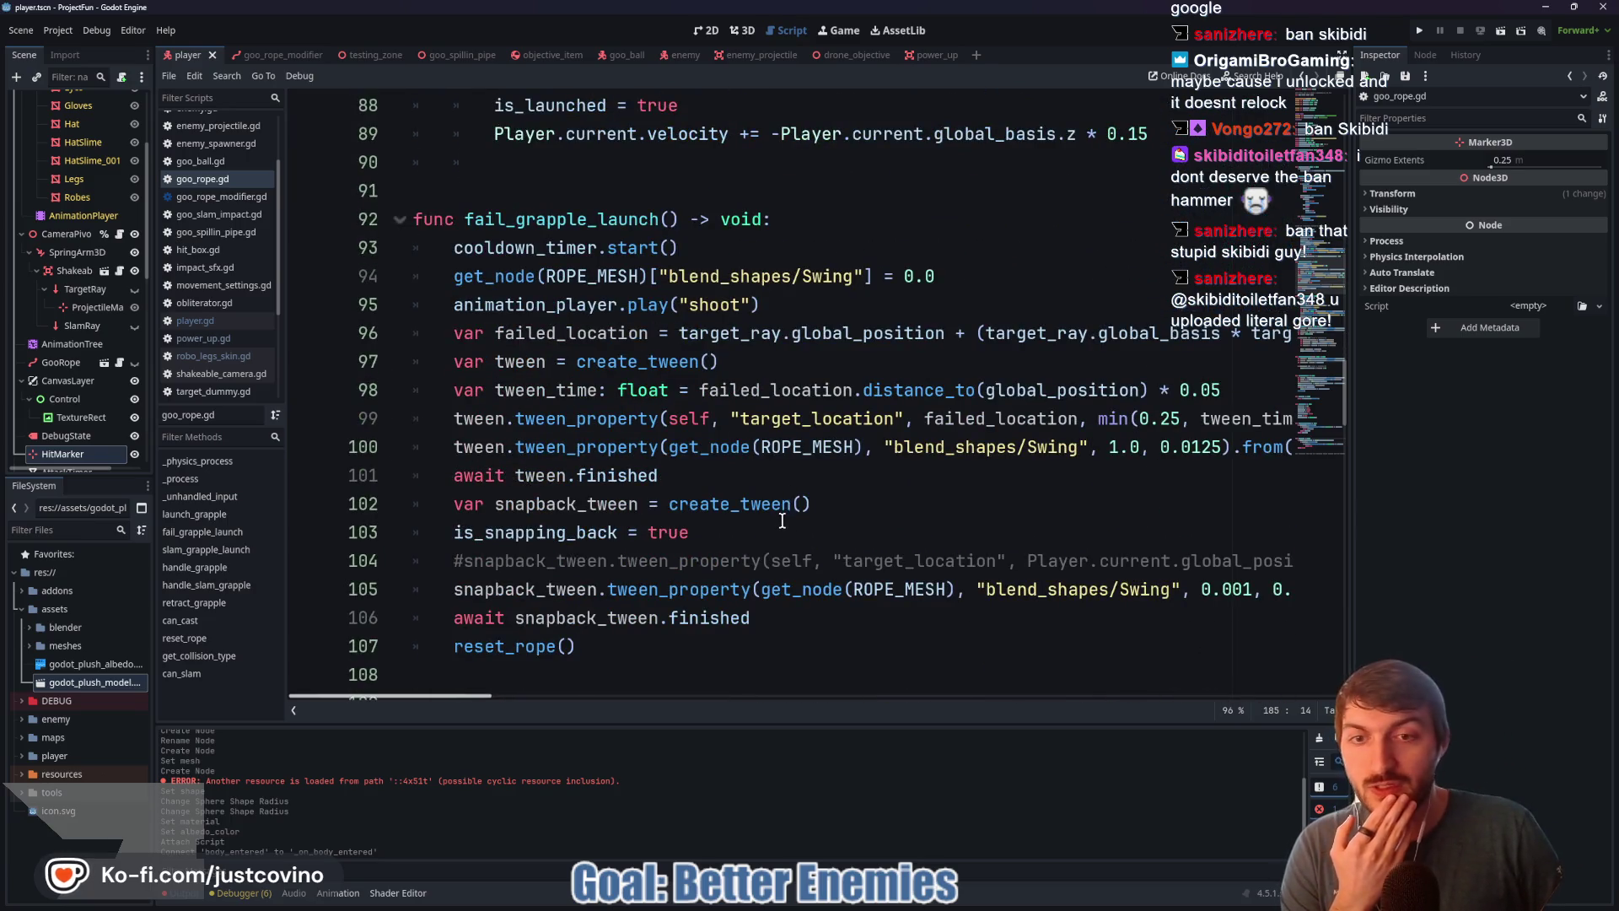
scroll(786, 515, down, 1)
scroll(939, 510, up, 7)
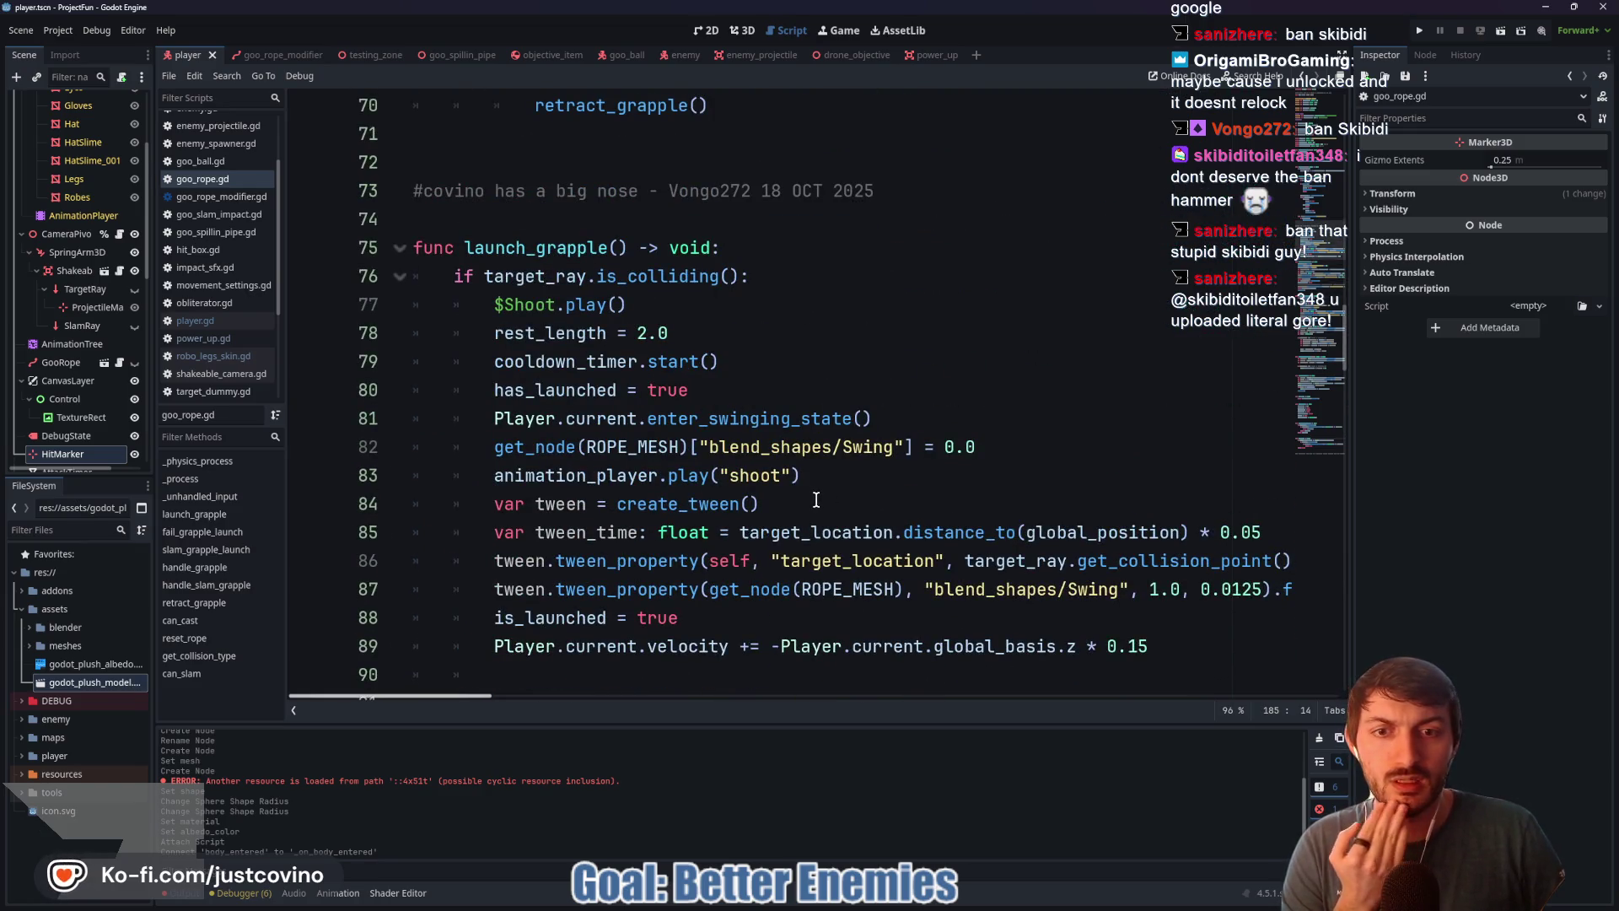
scroll(815, 502, up, 5)
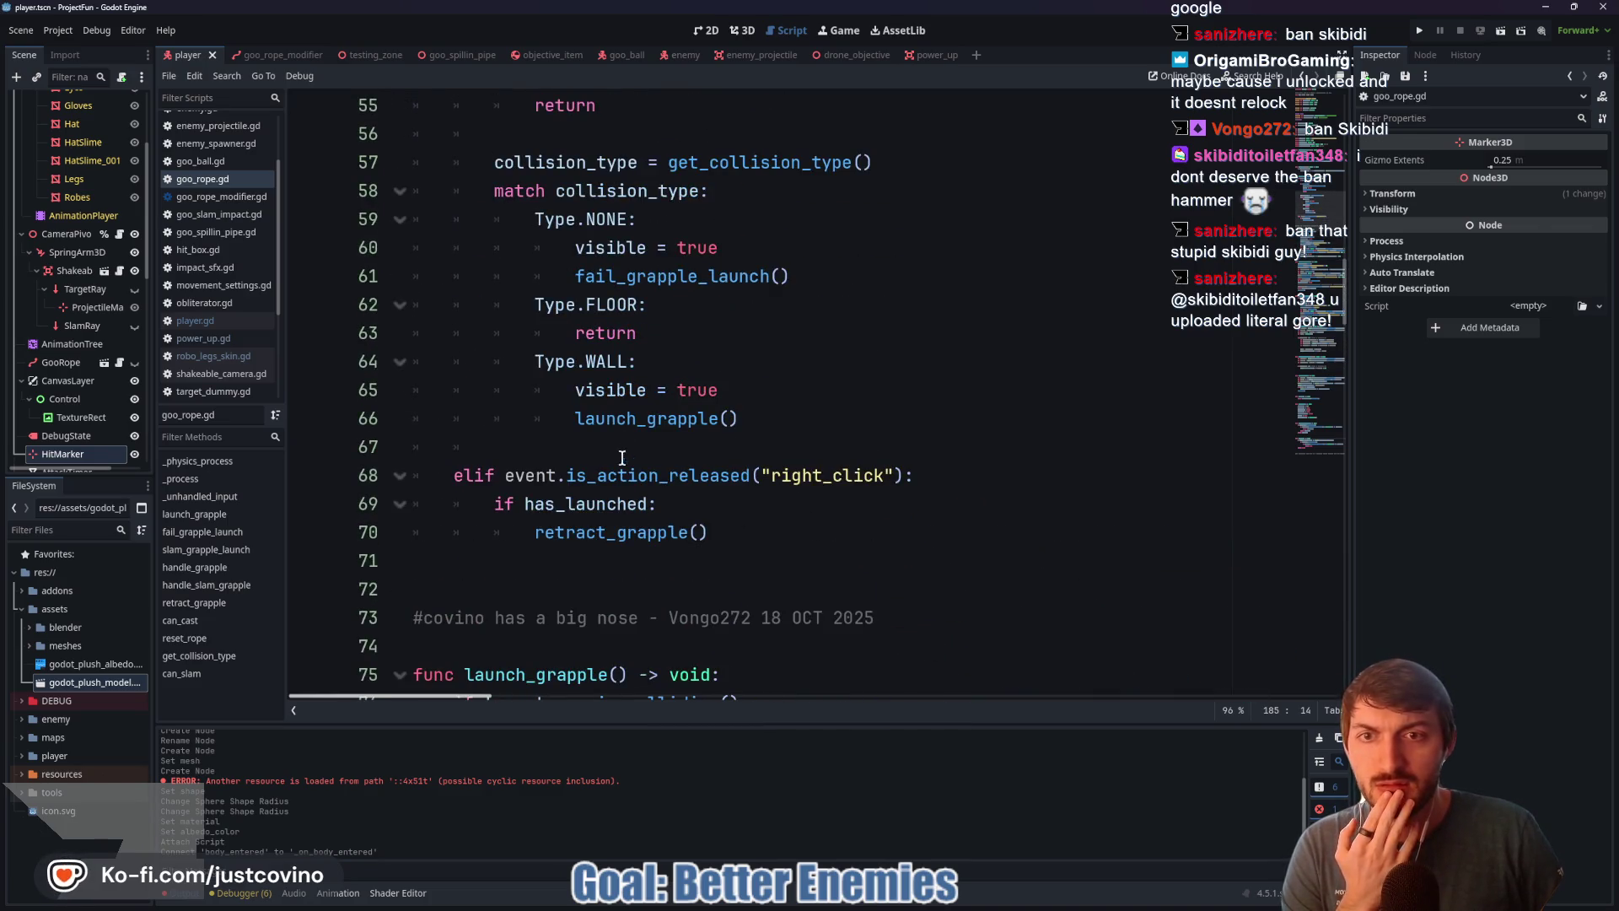
scroll(633, 476, up, 2)
scroll(633, 475, up, 2)
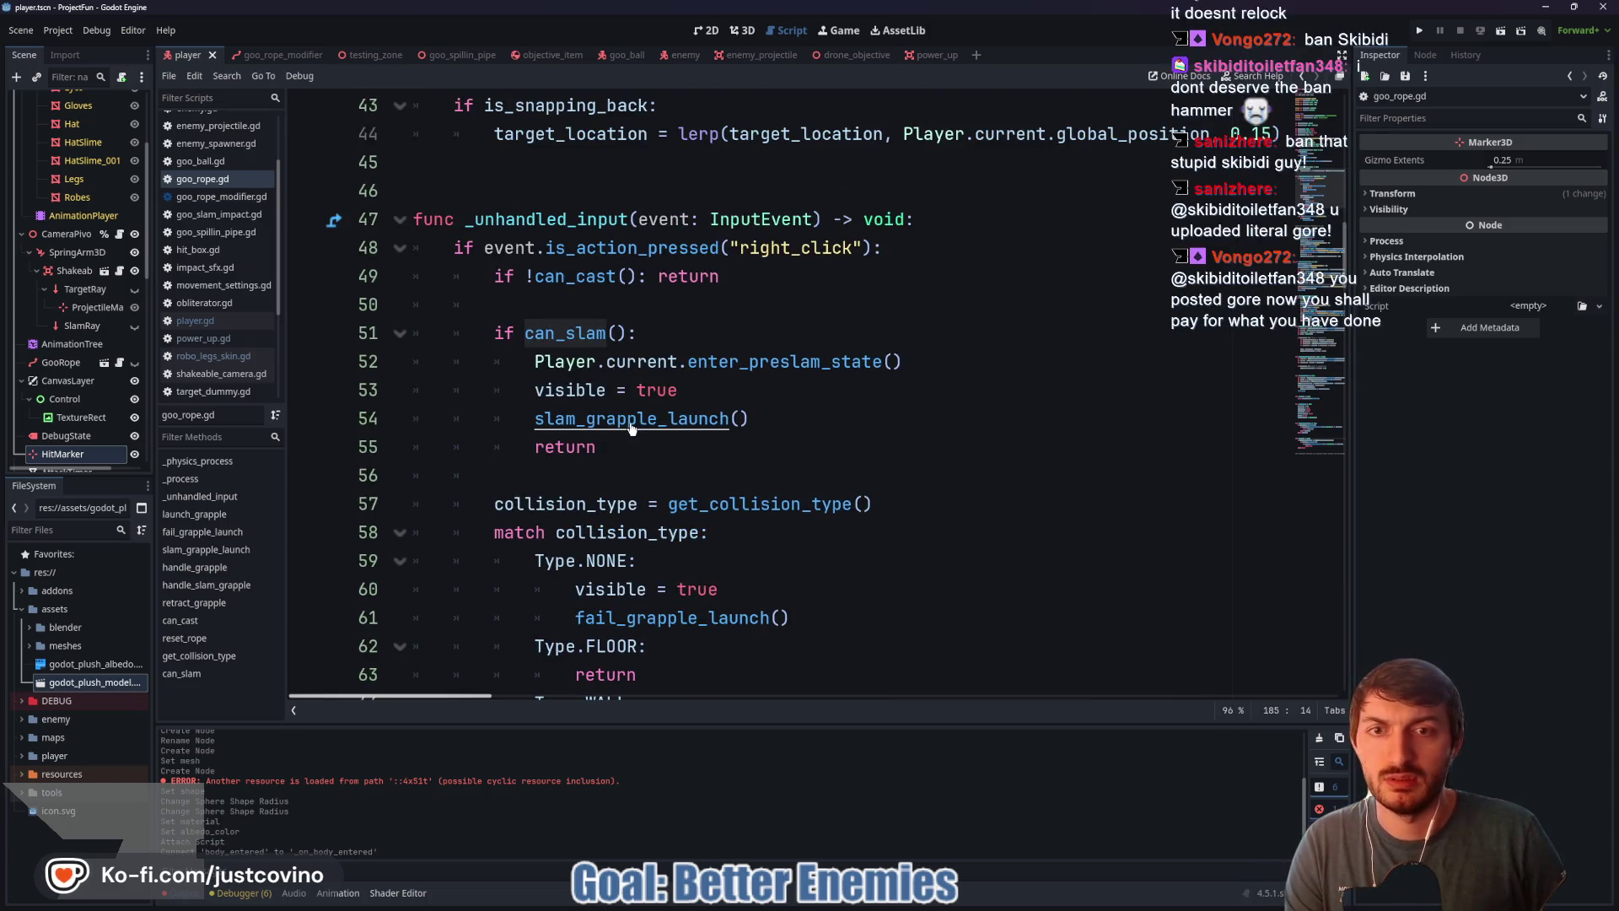
ctrl+click(630, 429)
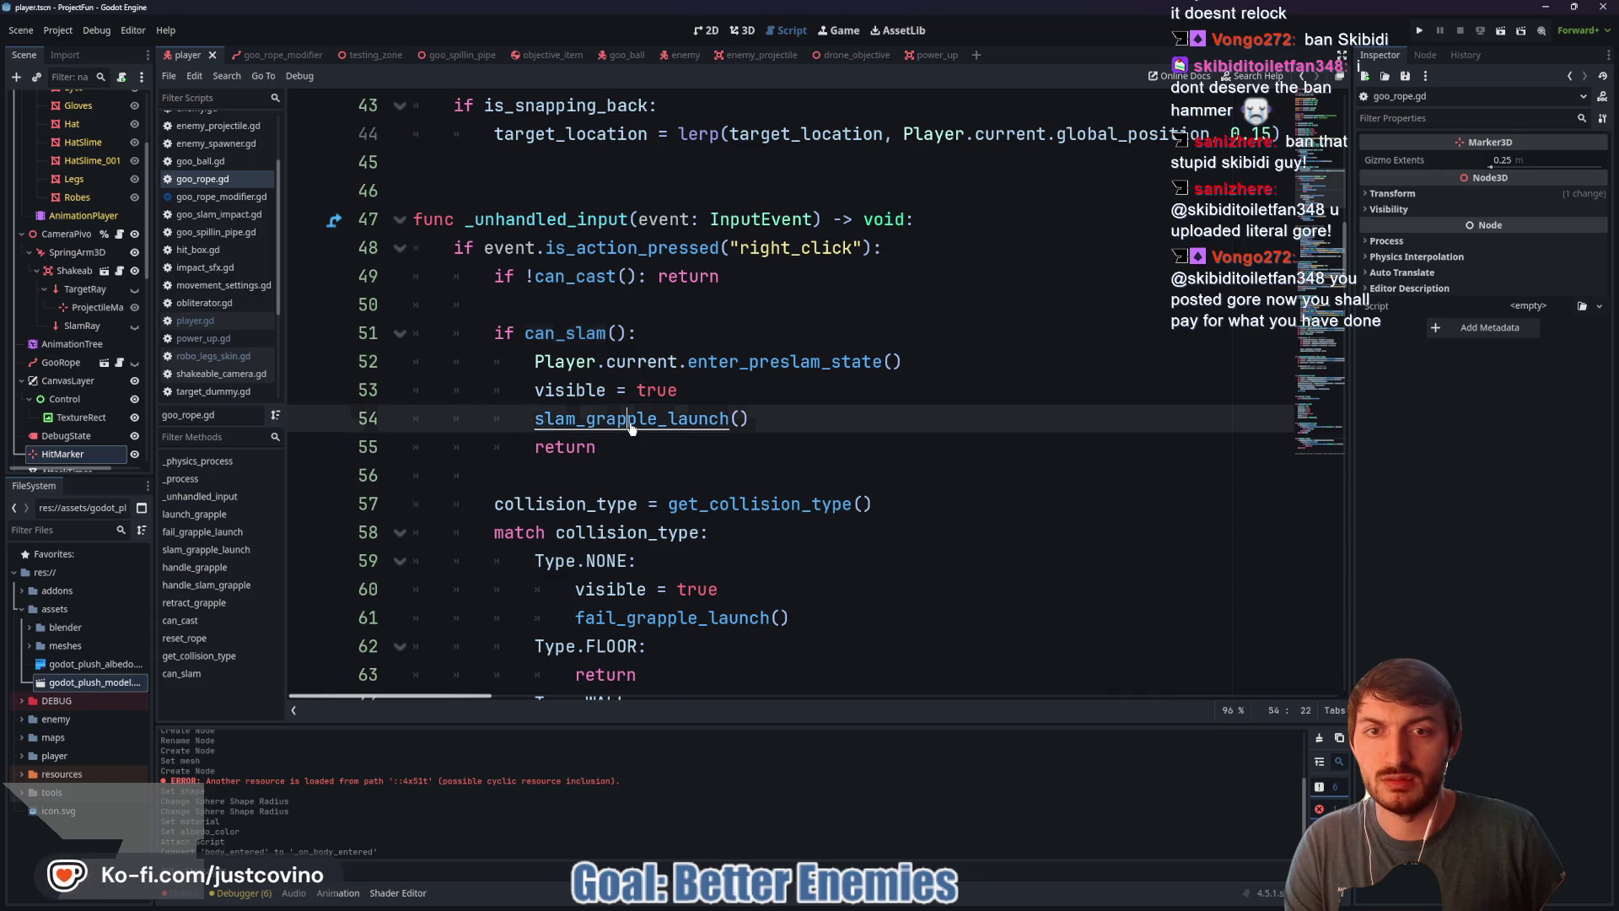
scroll(867, 455, down, 3)
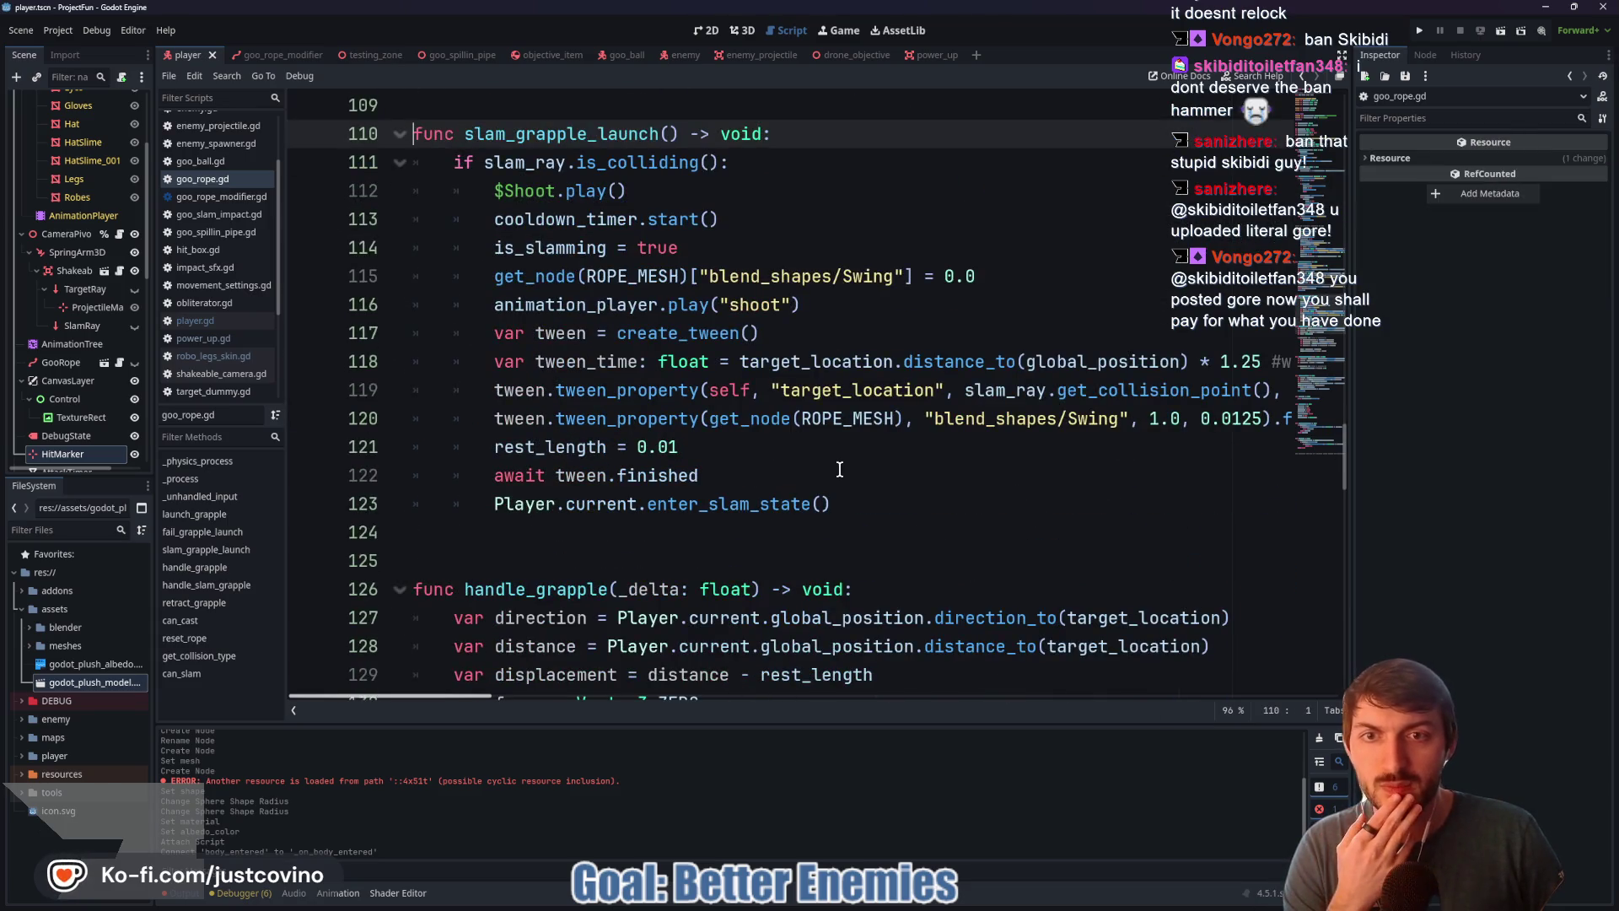
Ctrl-click enter_slam_state to open player.gd, then jump to the goo_slam_impact definition
click(711, 508)
ctrl+click(712, 511)
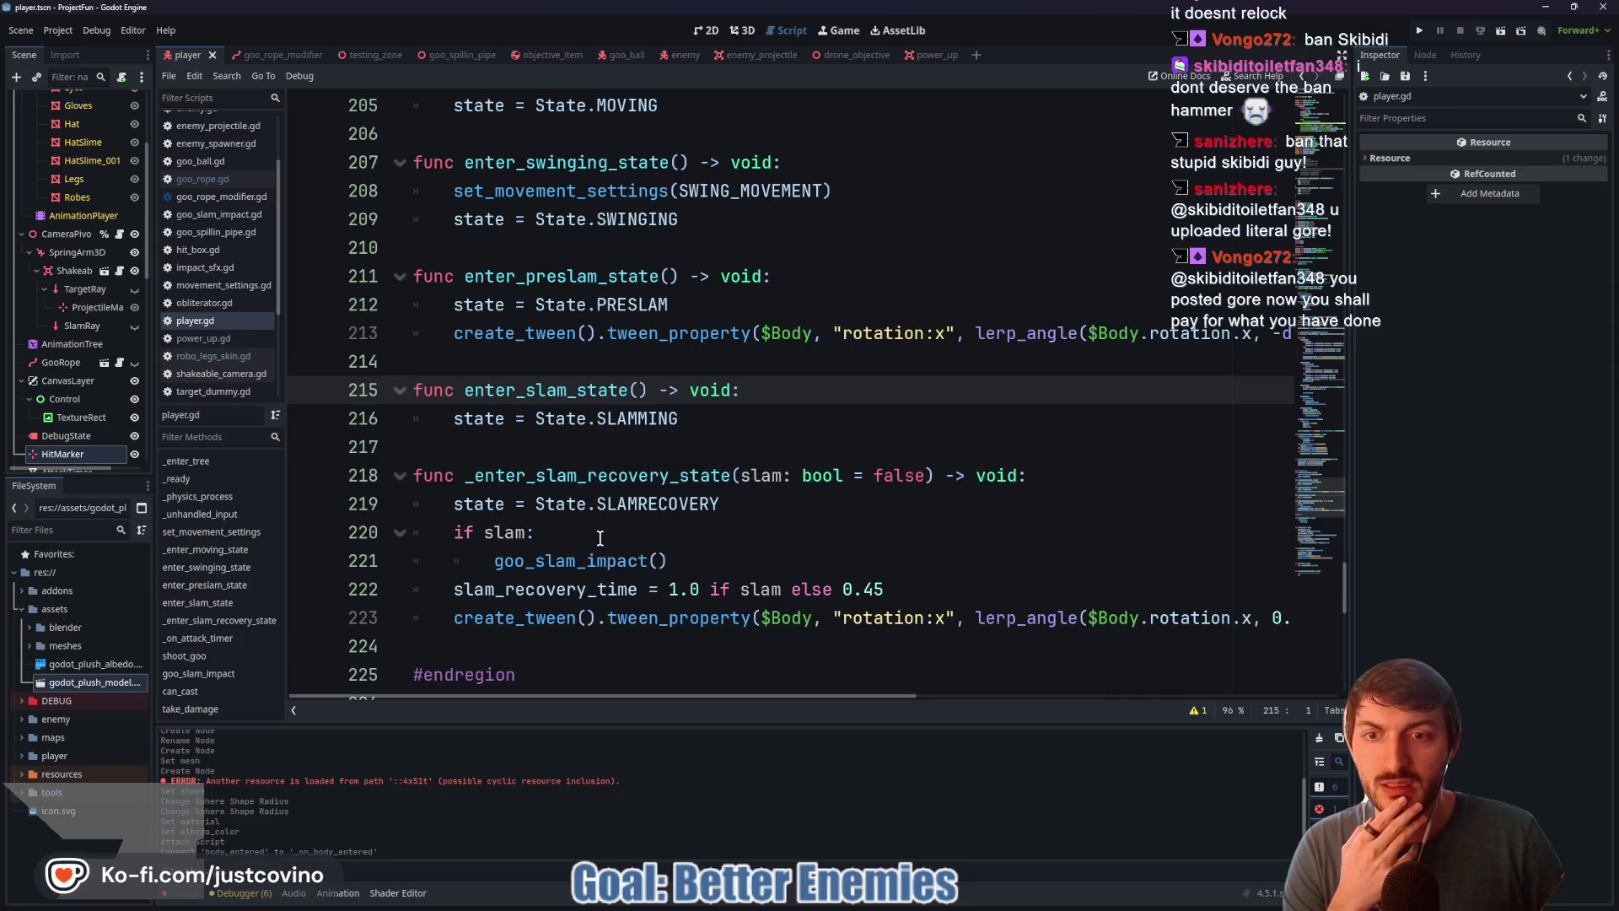
ctrl+click(563, 562)
mouse_move(736, 421)
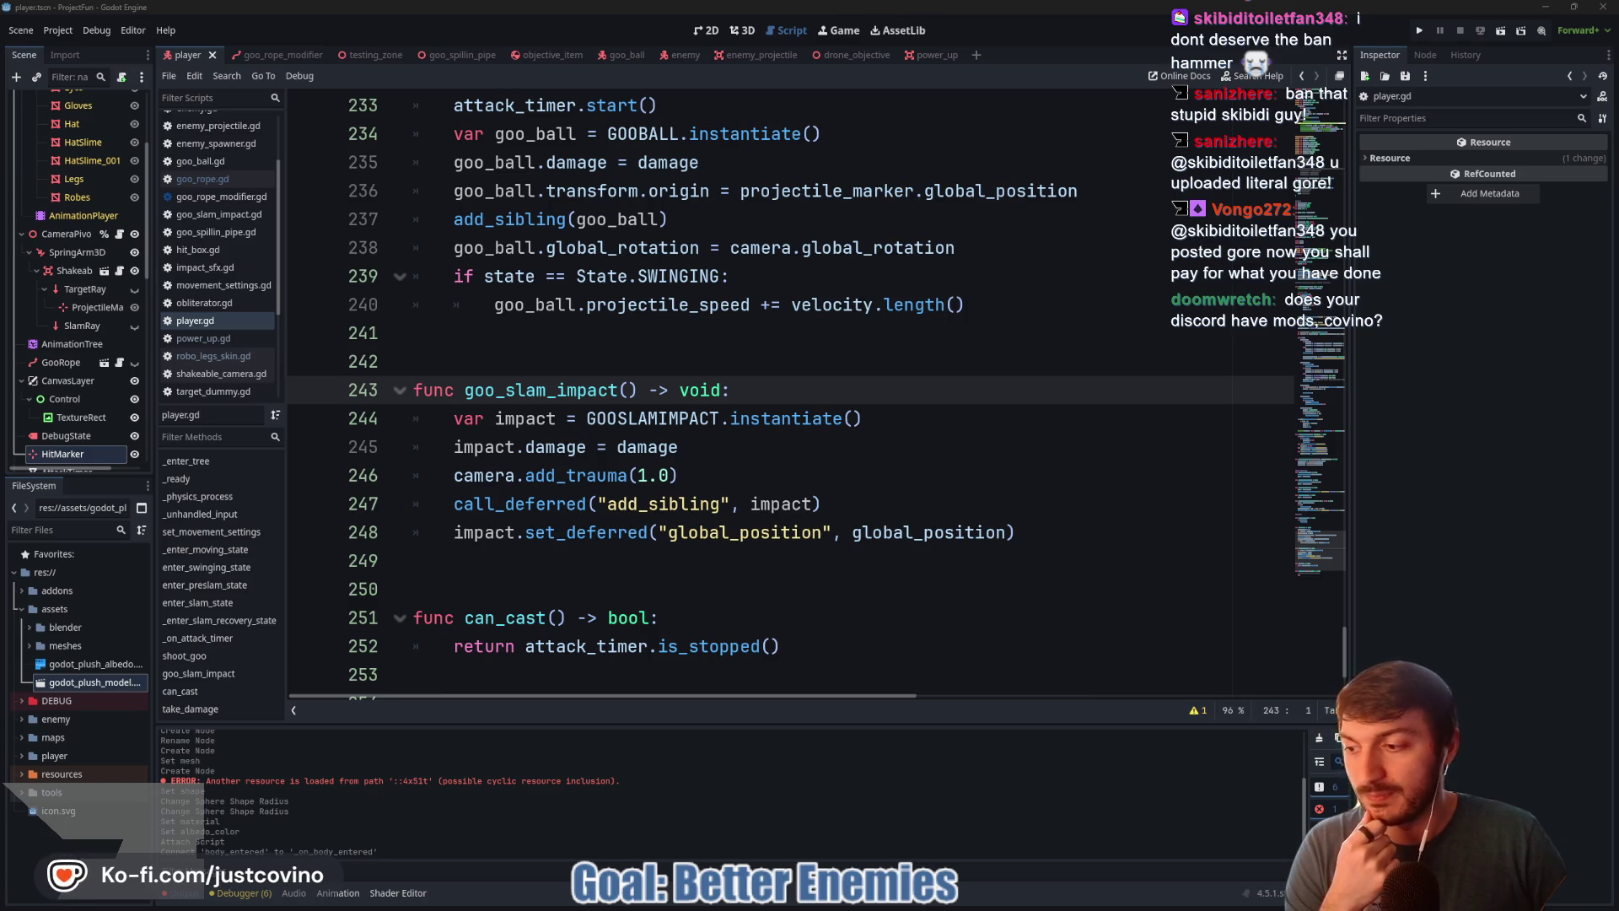
Look over goo_slam_impact's global_position code around line 253
click(700, 529)
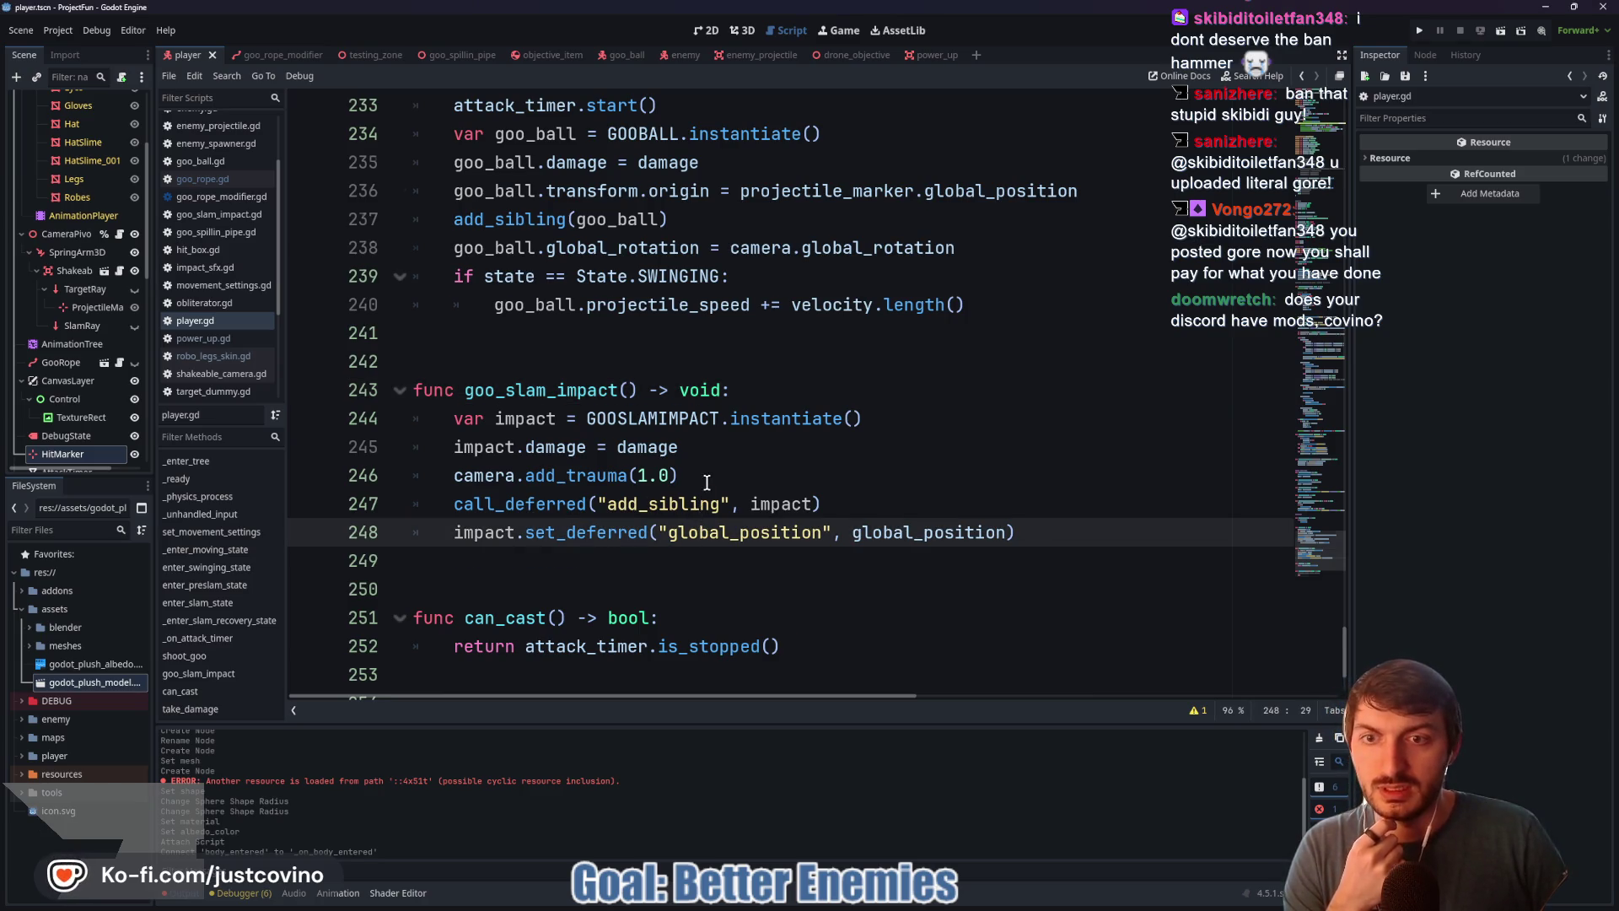
scroll(706, 482, down, 2)
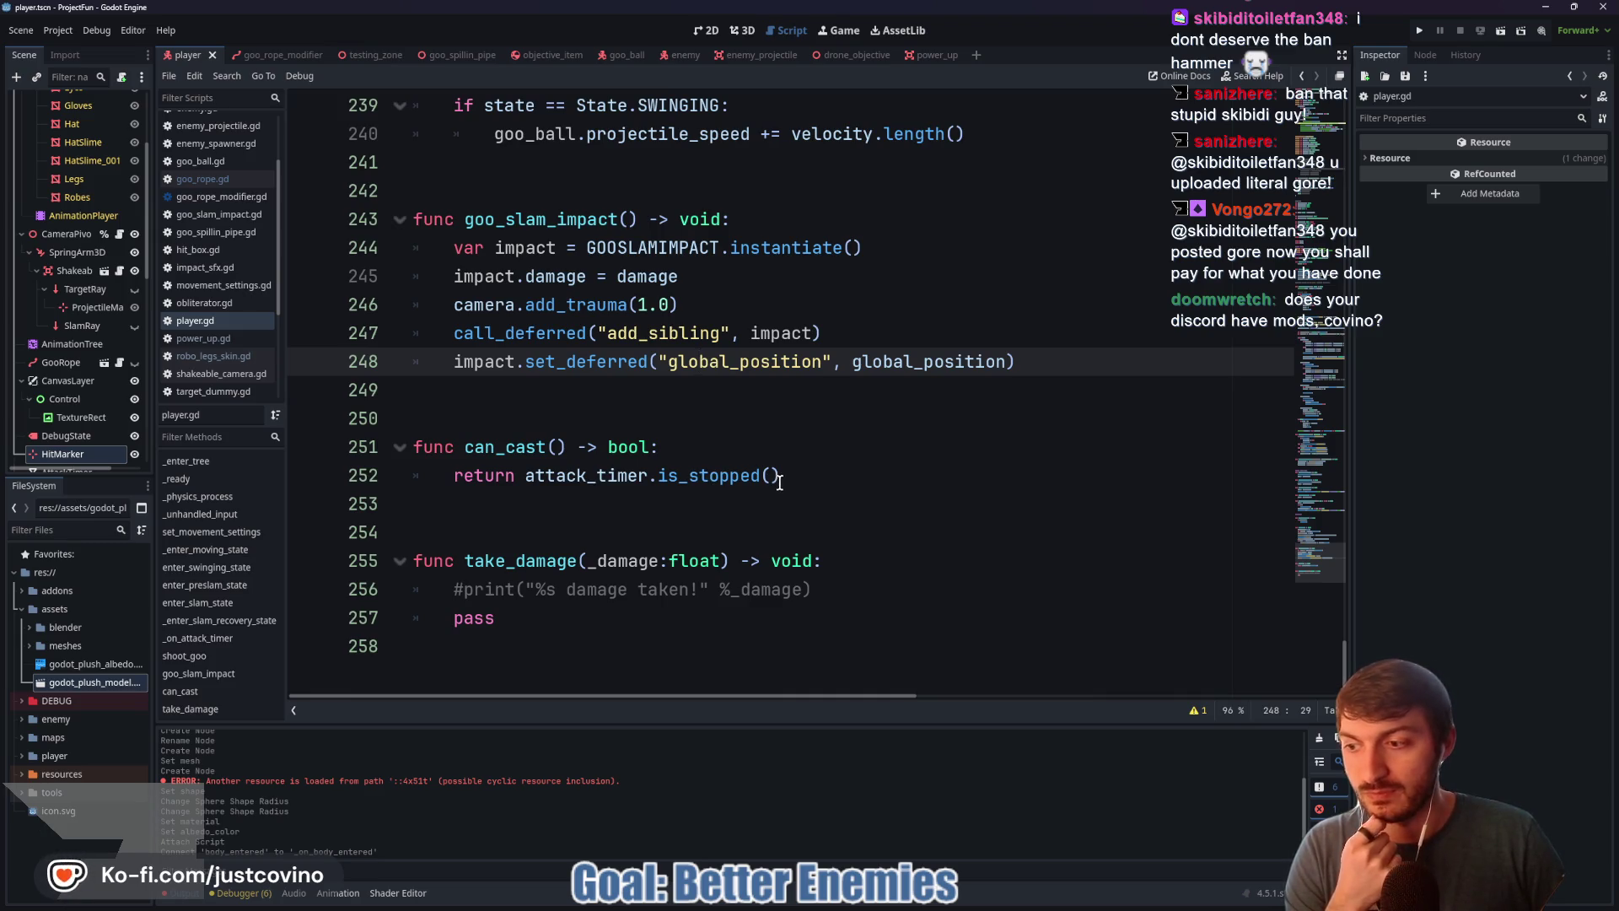
click(702, 503)
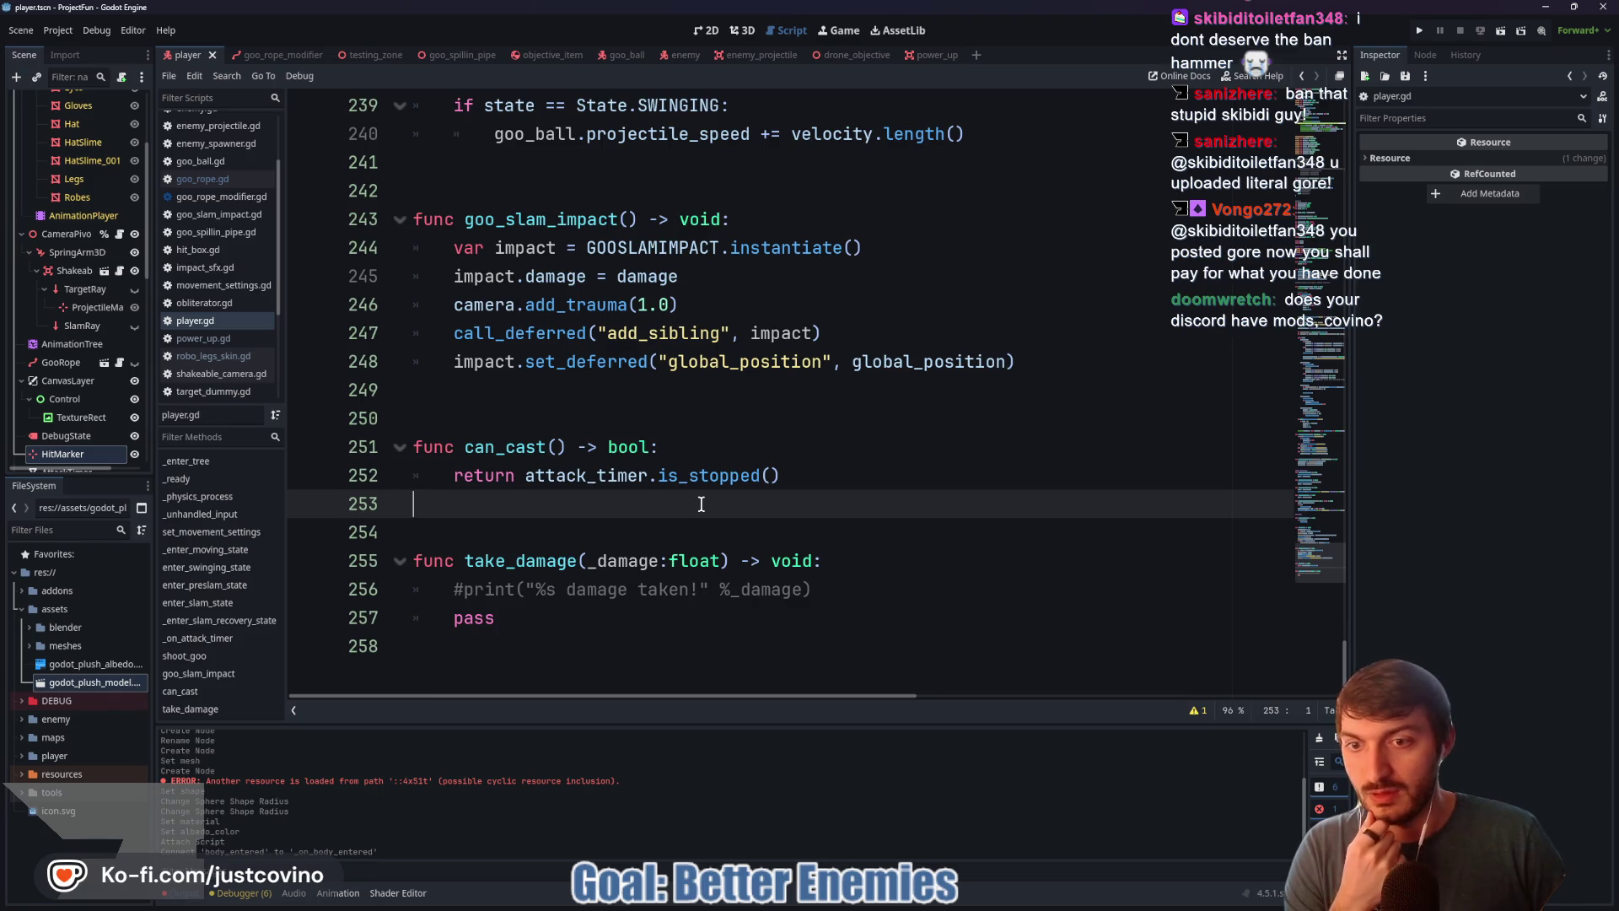
scroll(702, 504, up, 4)
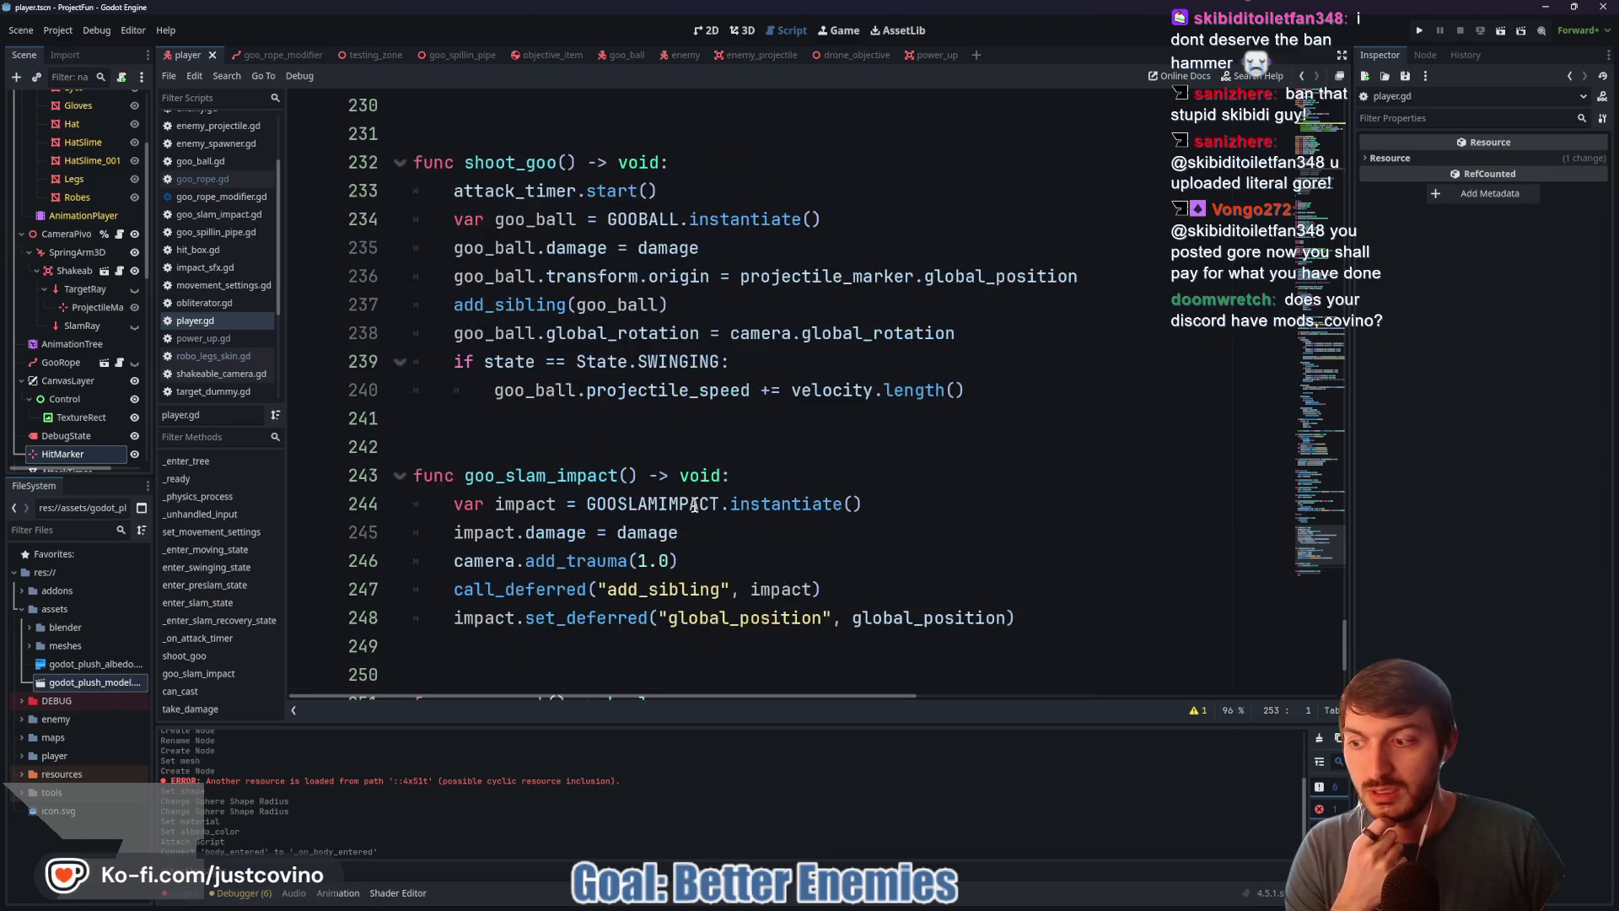
scroll(654, 506, up, 2)
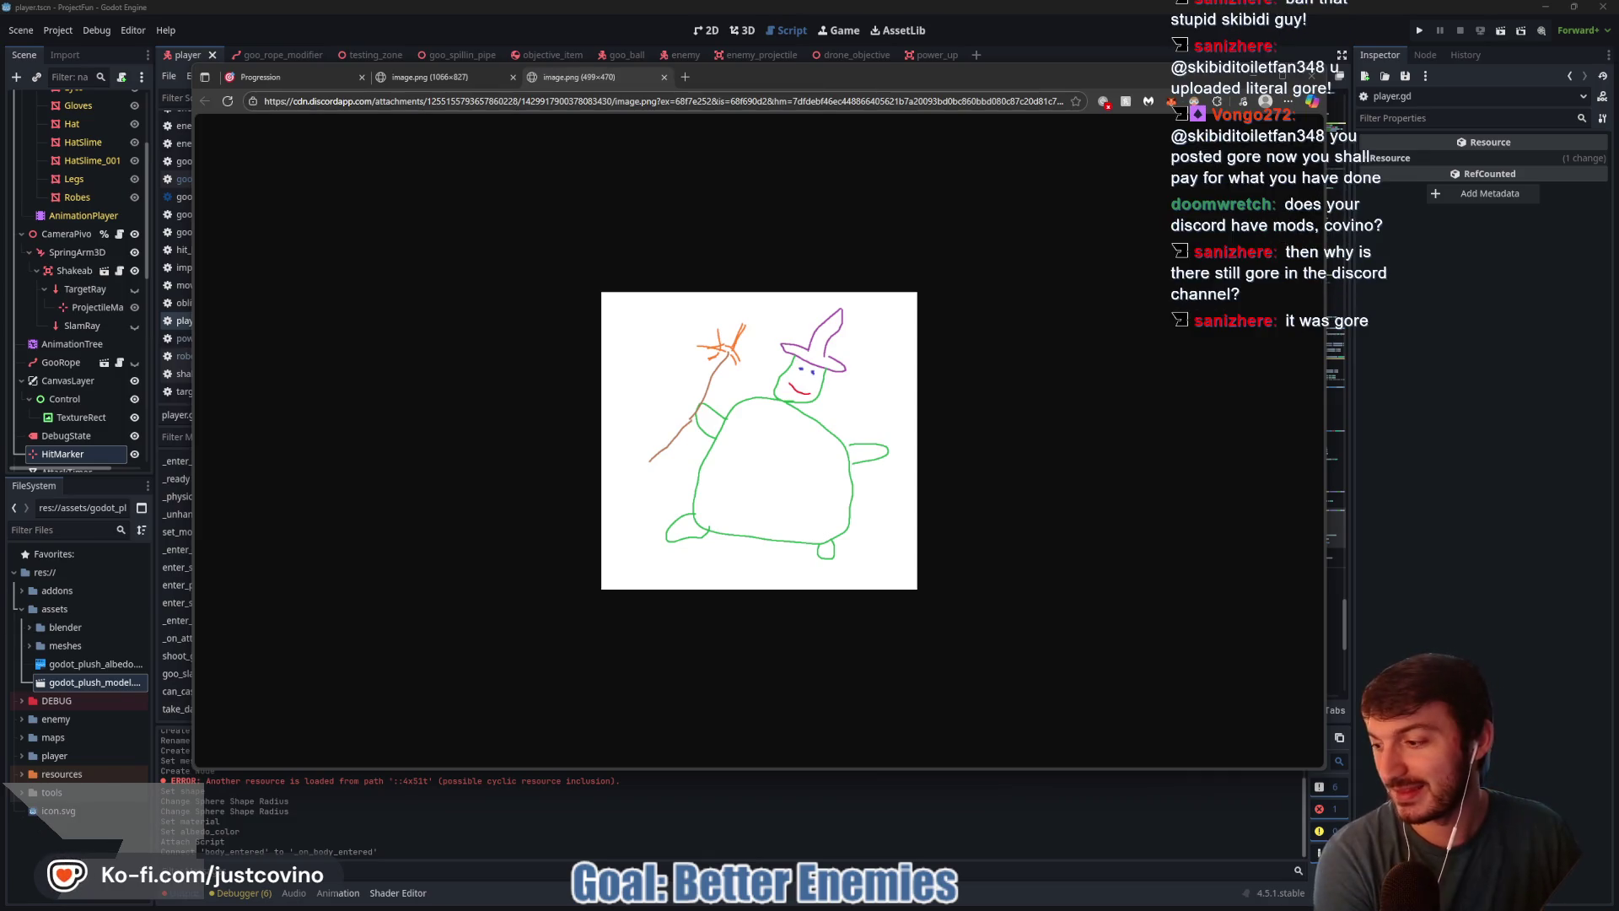
Close both browser image tabs and bring the Godot script editor back
click(664, 78)
click(513, 77)
click(1473, 429)
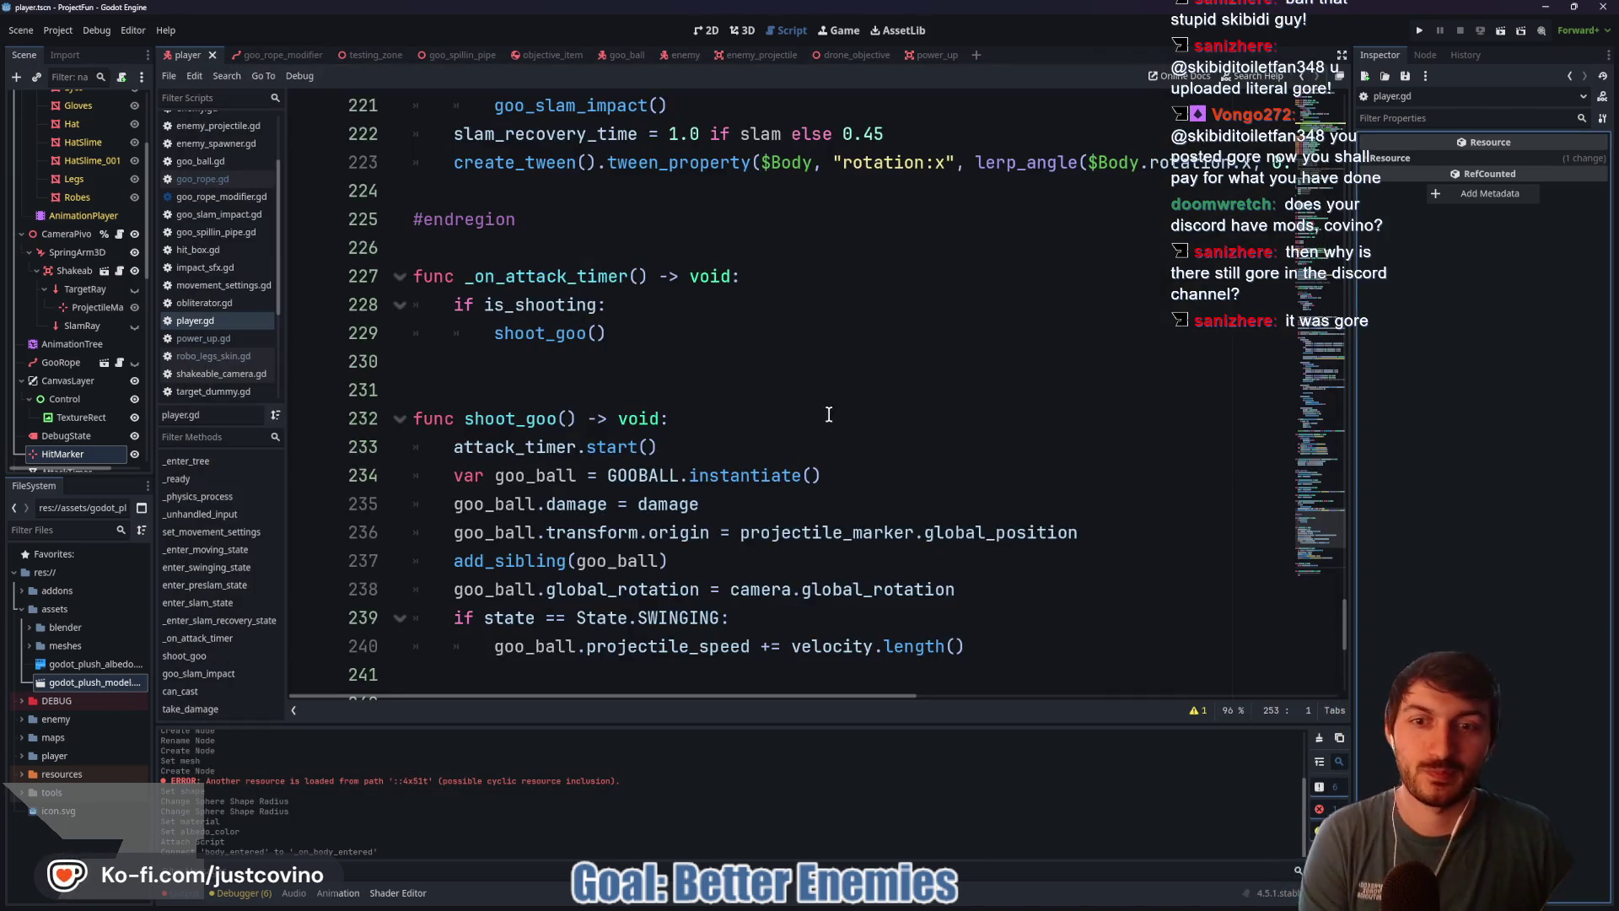
click(798, 455)
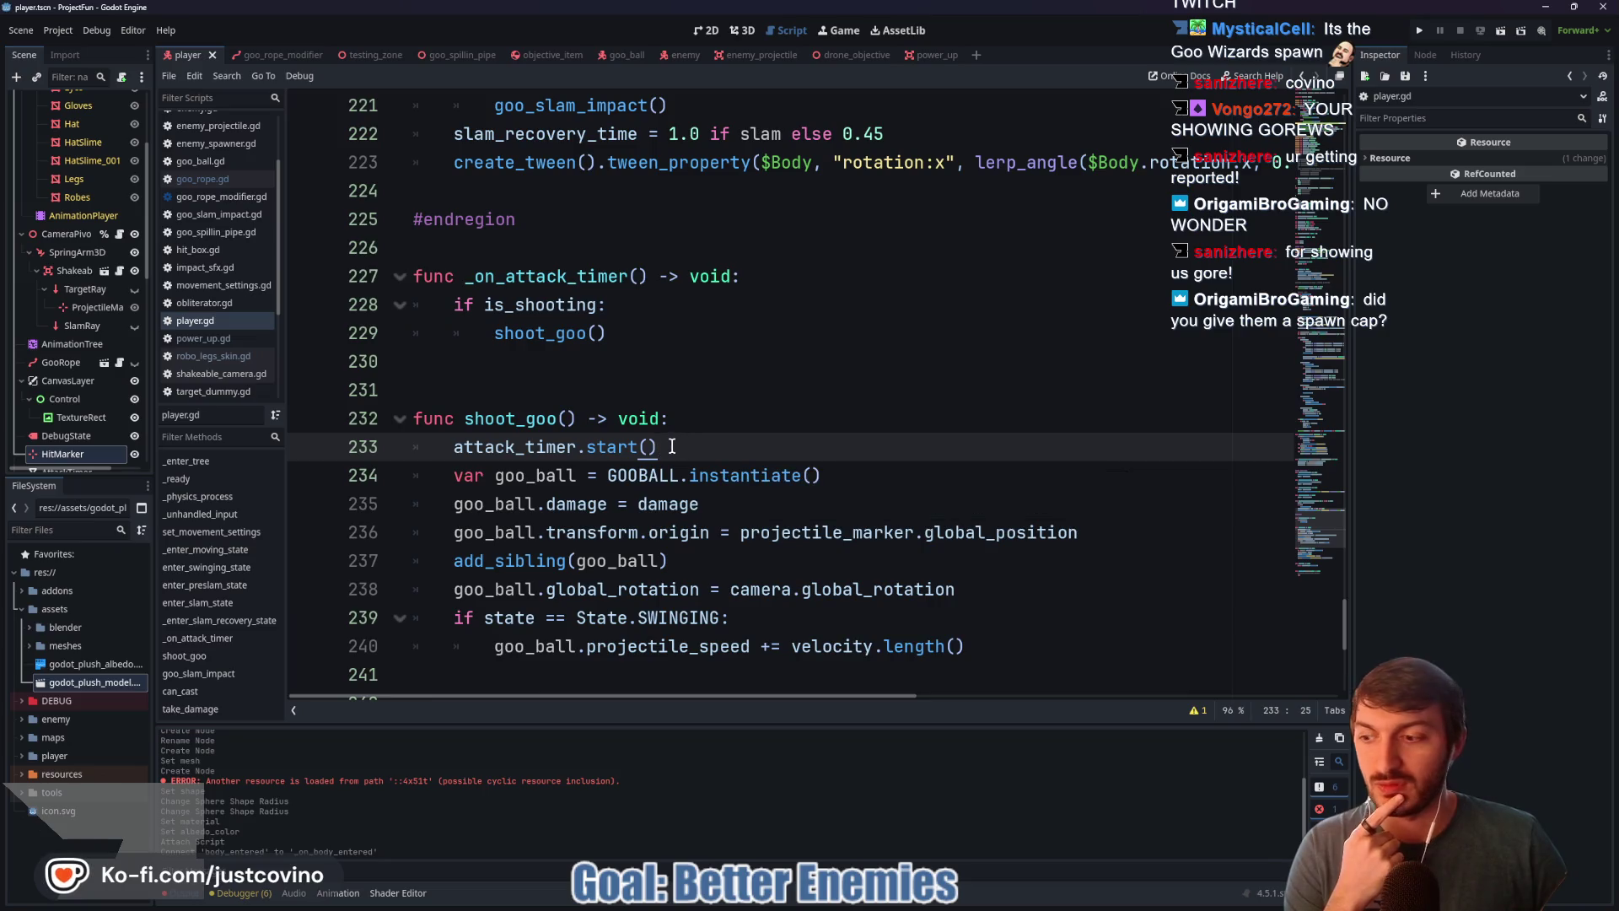
scroll(670, 443, down, 1)
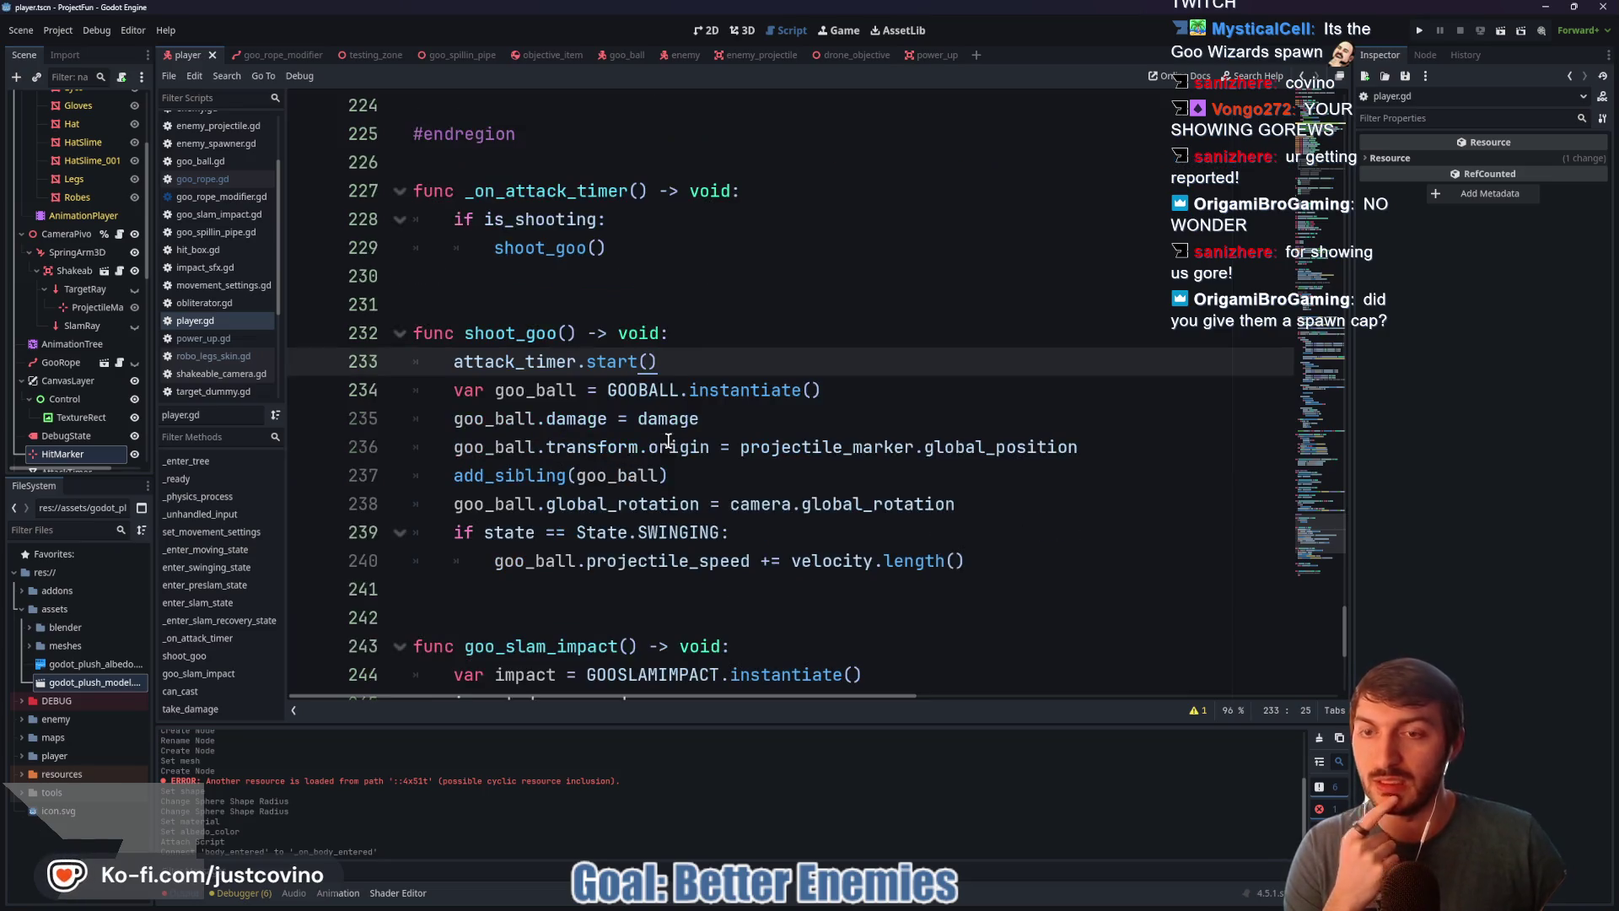
scroll(666, 447, down, 1)
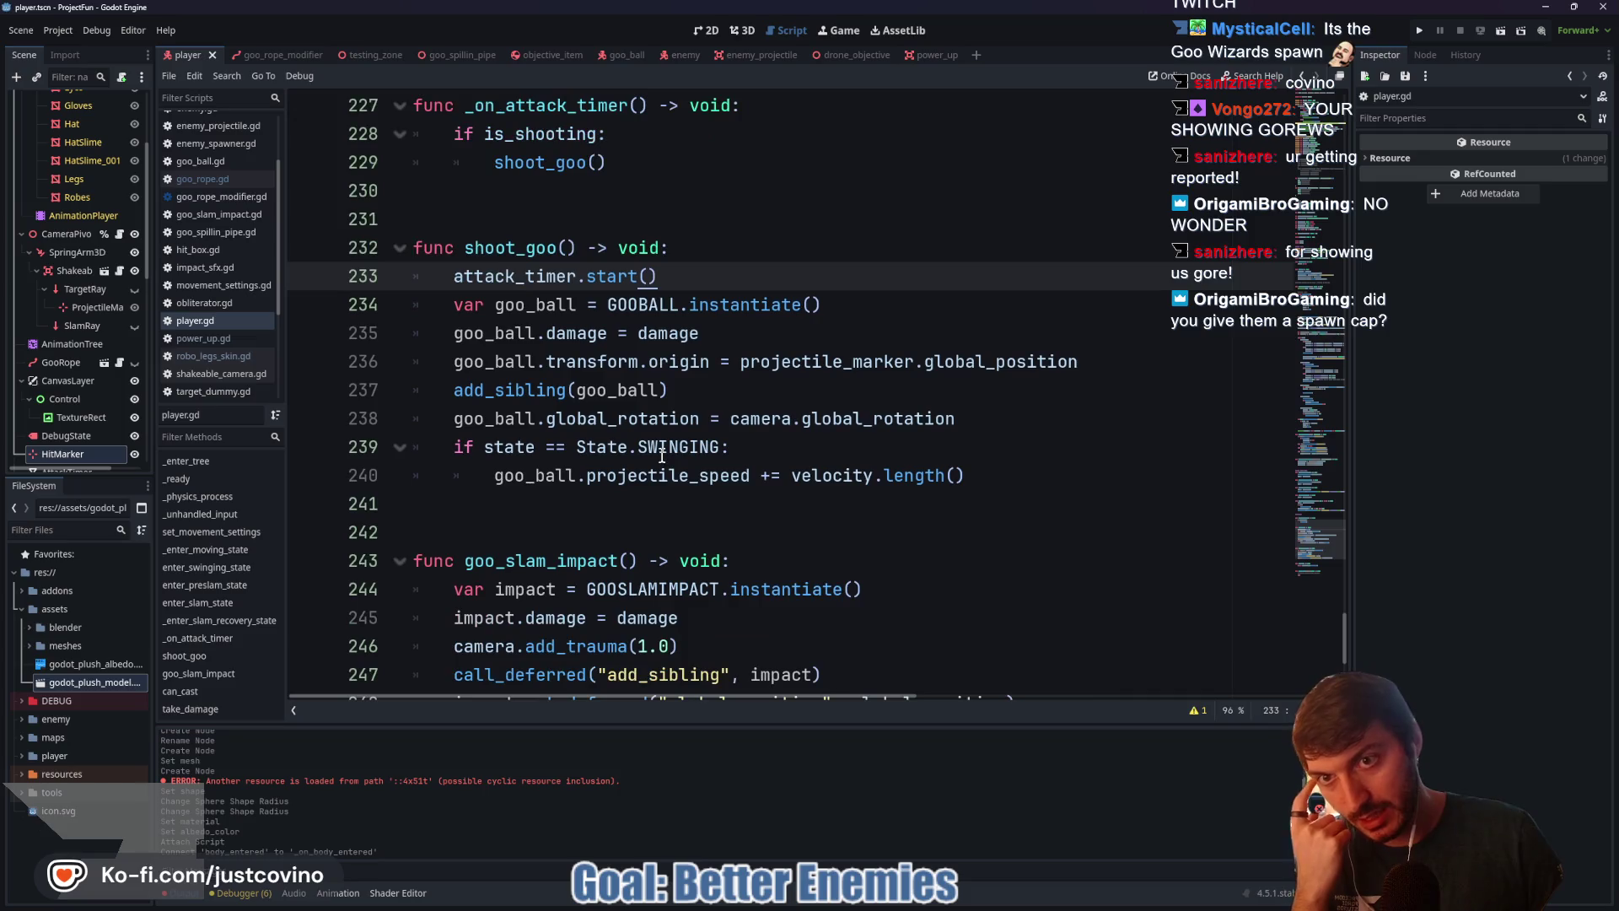
click(616, 514)
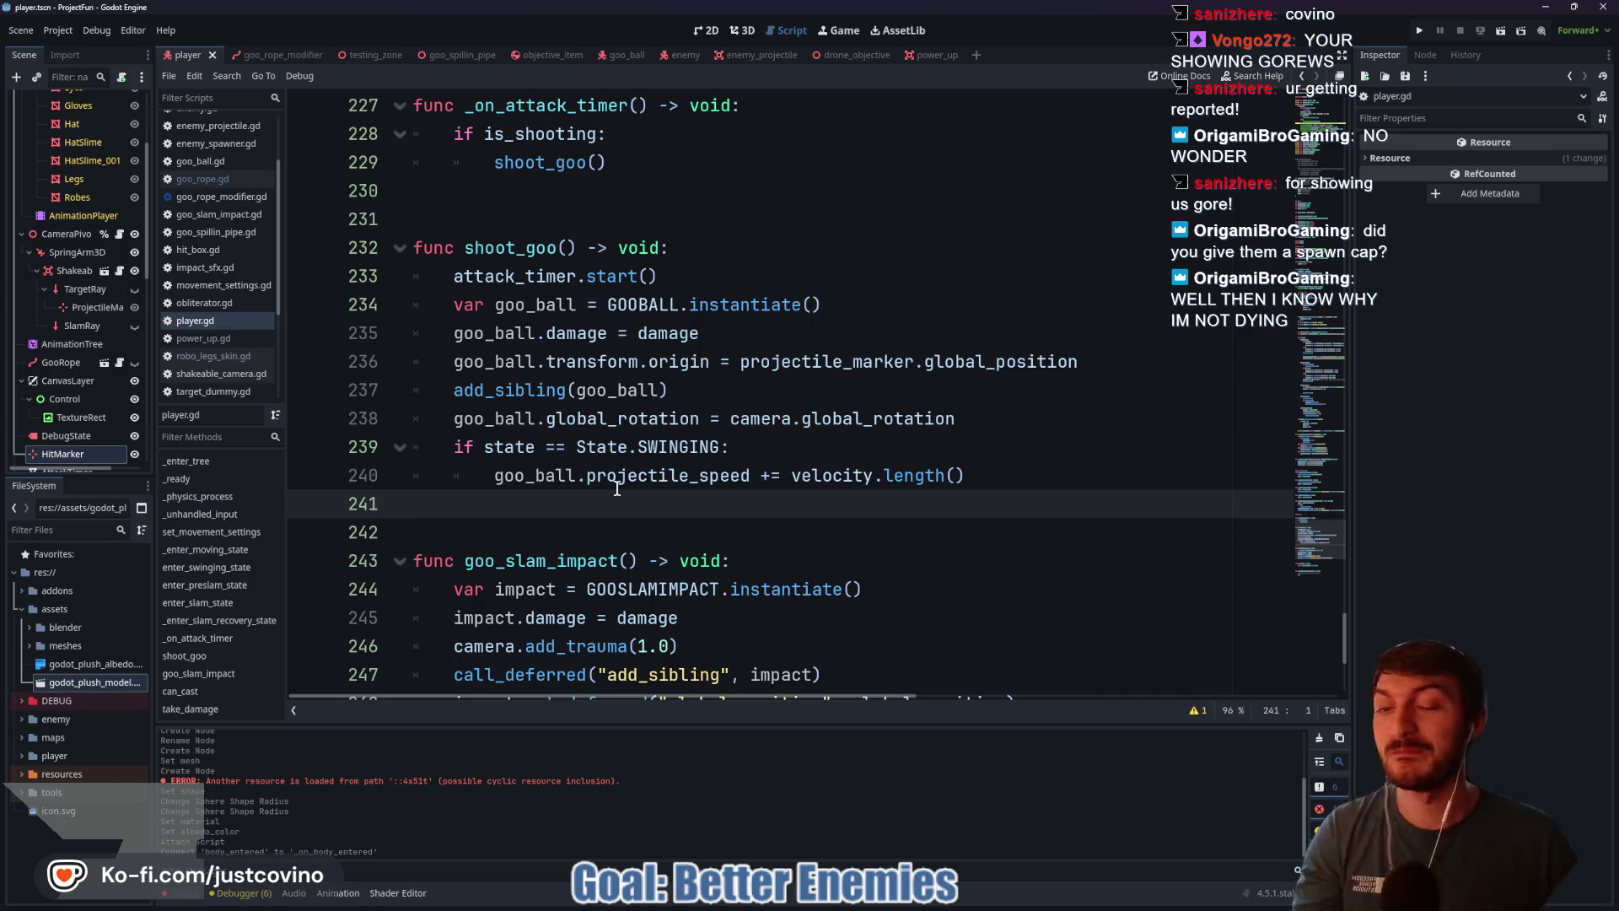
scroll(589, 495, down, 3)
double_click(534, 303)
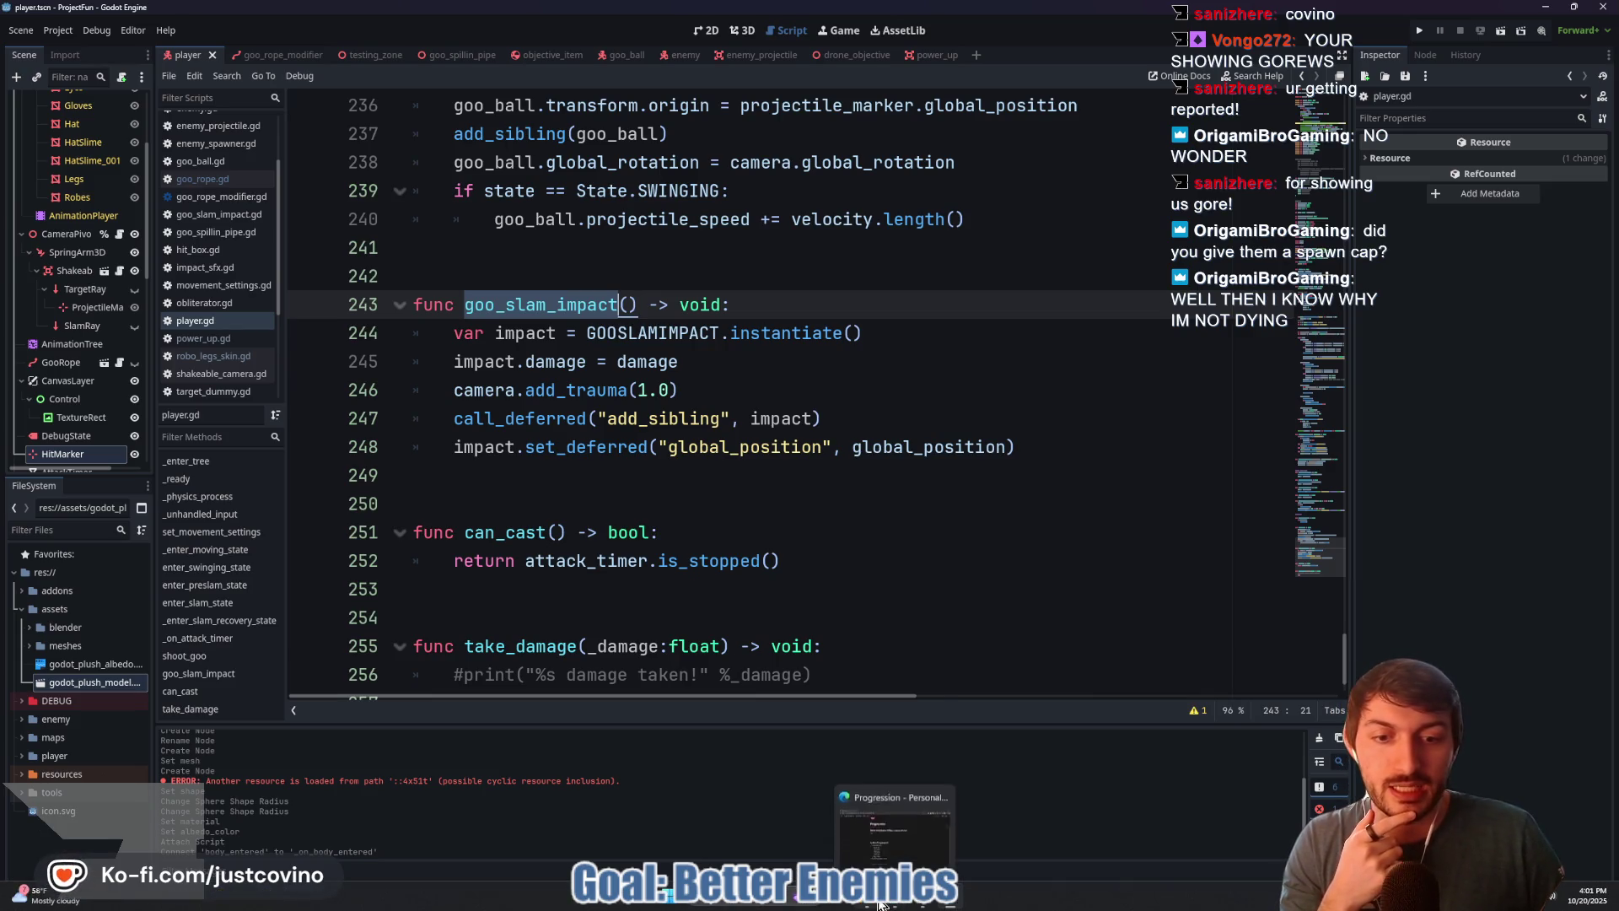
Launch Godot_v4.5.1-stable_win64 from the Godot folder and open Project Goo
click(881, 904)
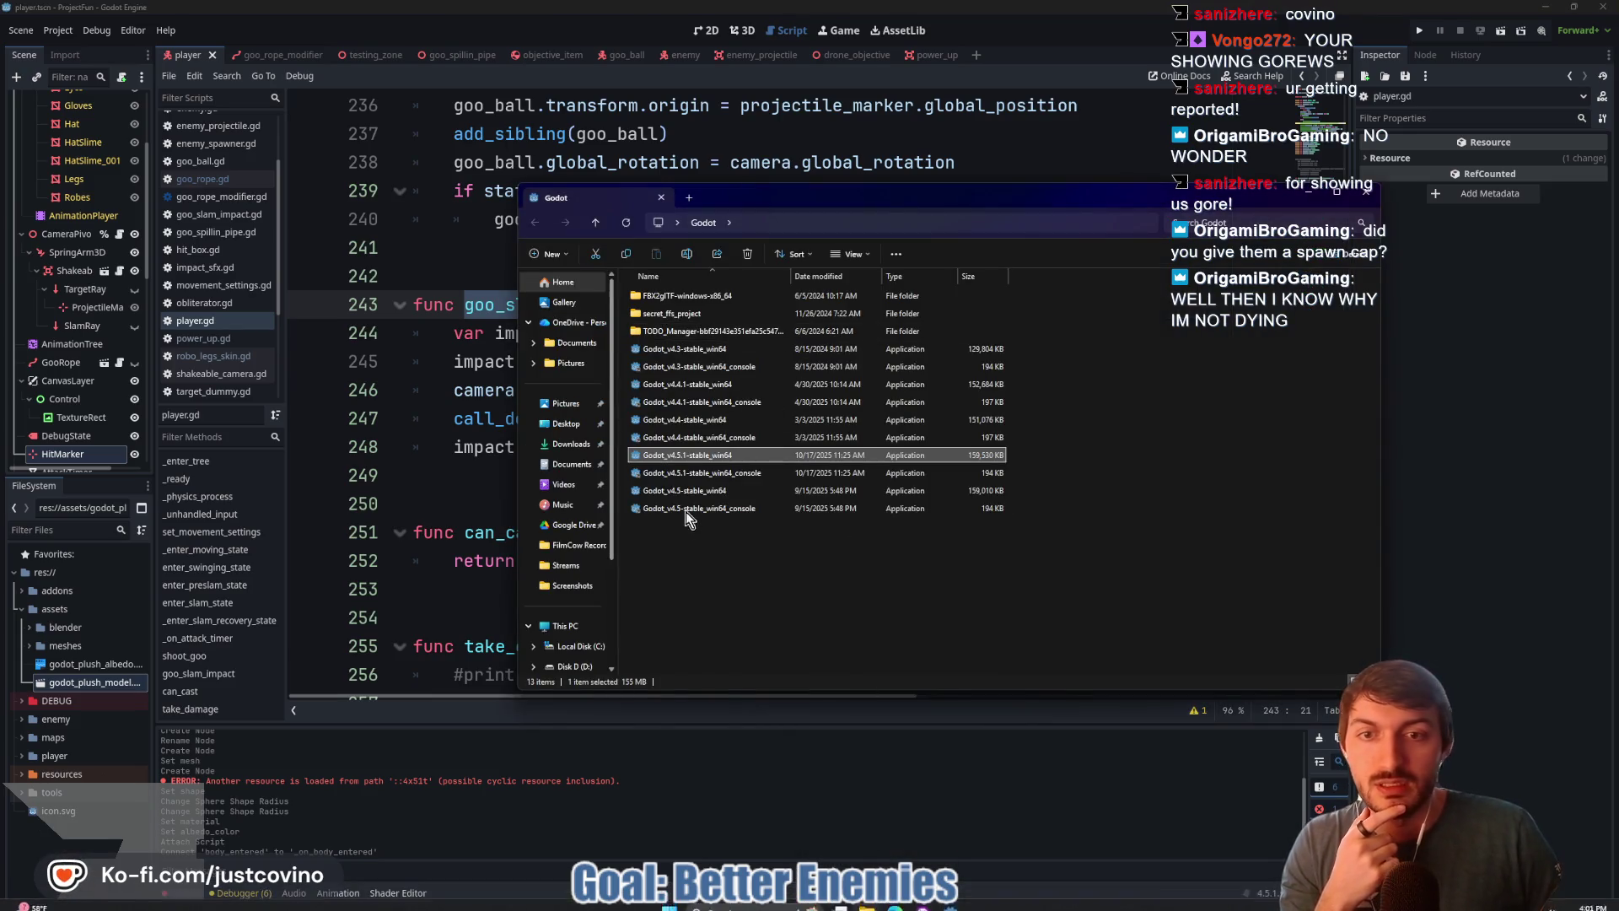
double_click(678, 458)
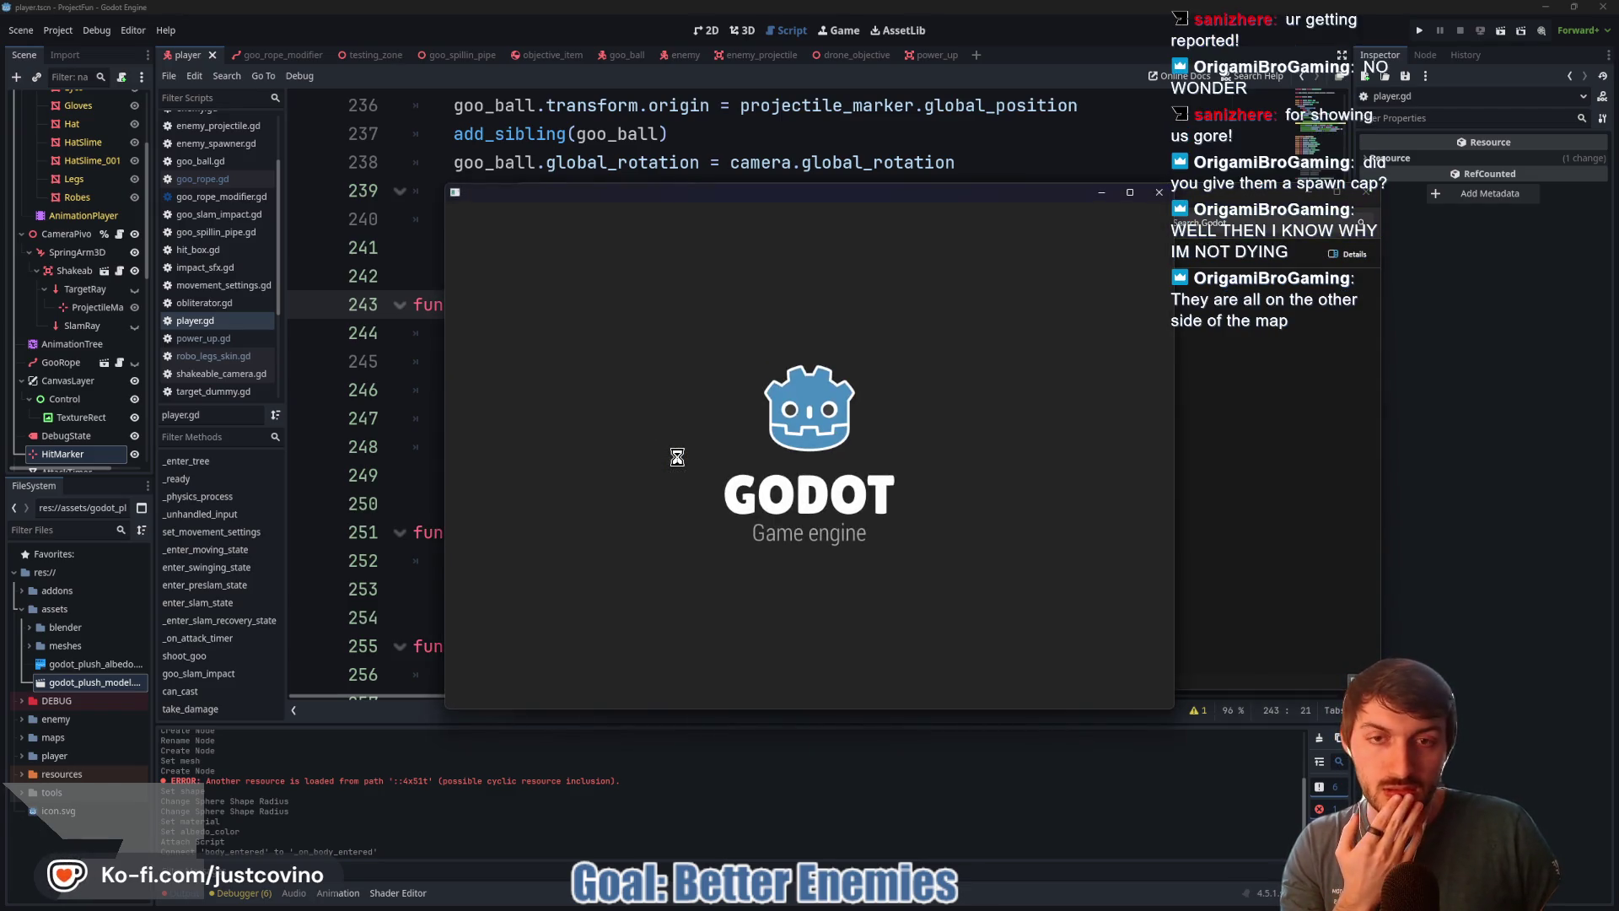
double_click(584, 286)
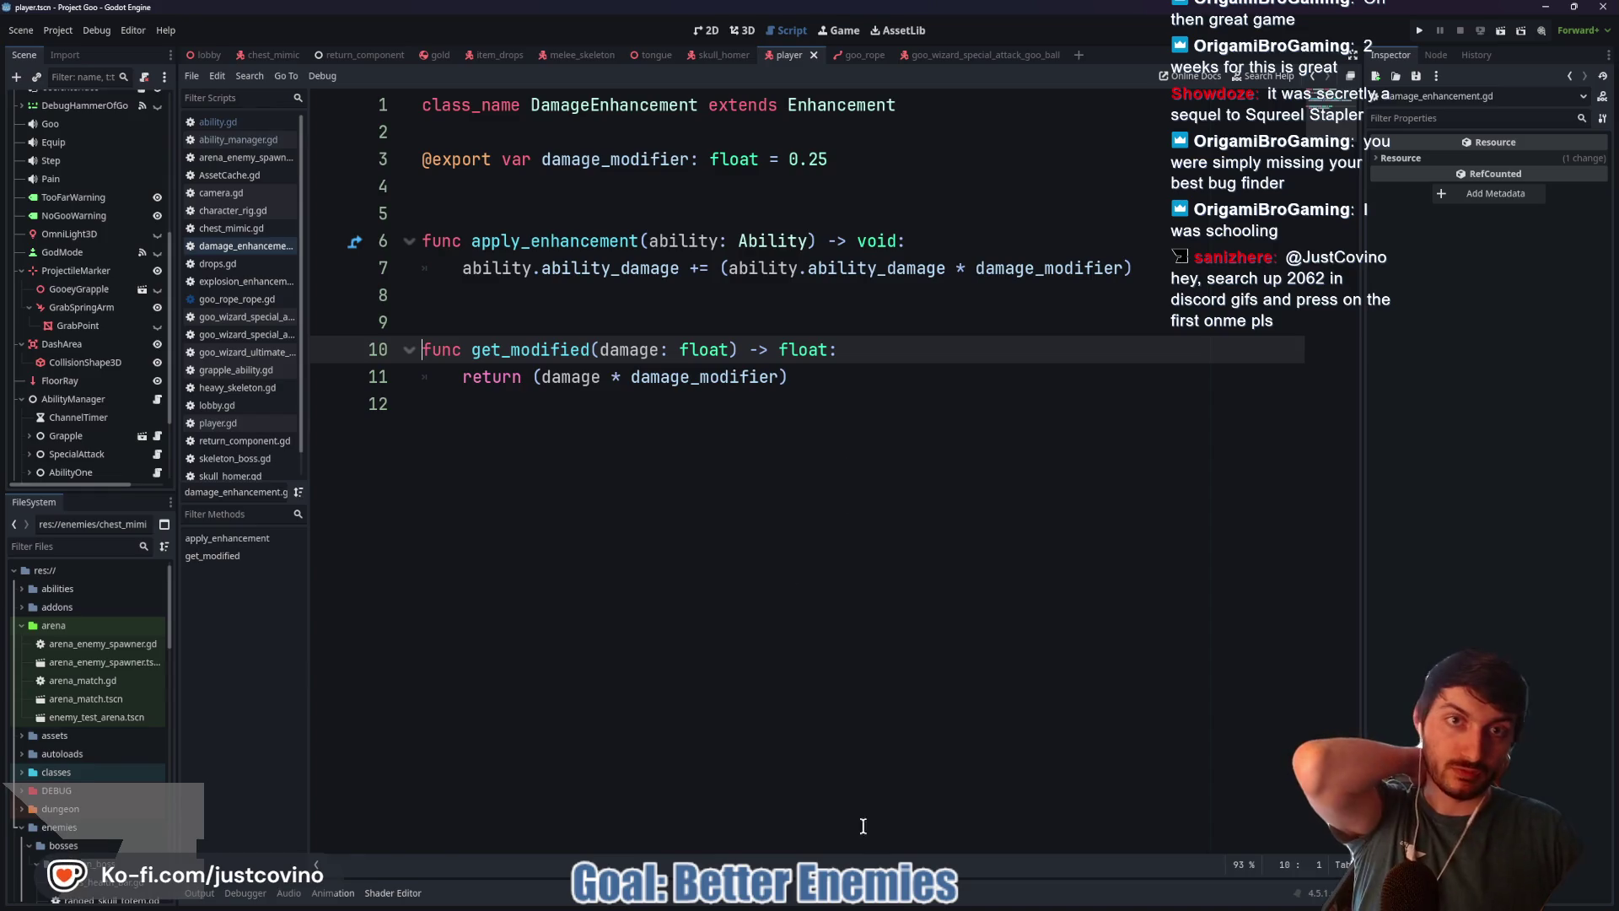
Switch back to the ProjectFun Godot window showing player.gd
mouse_move(904, 908)
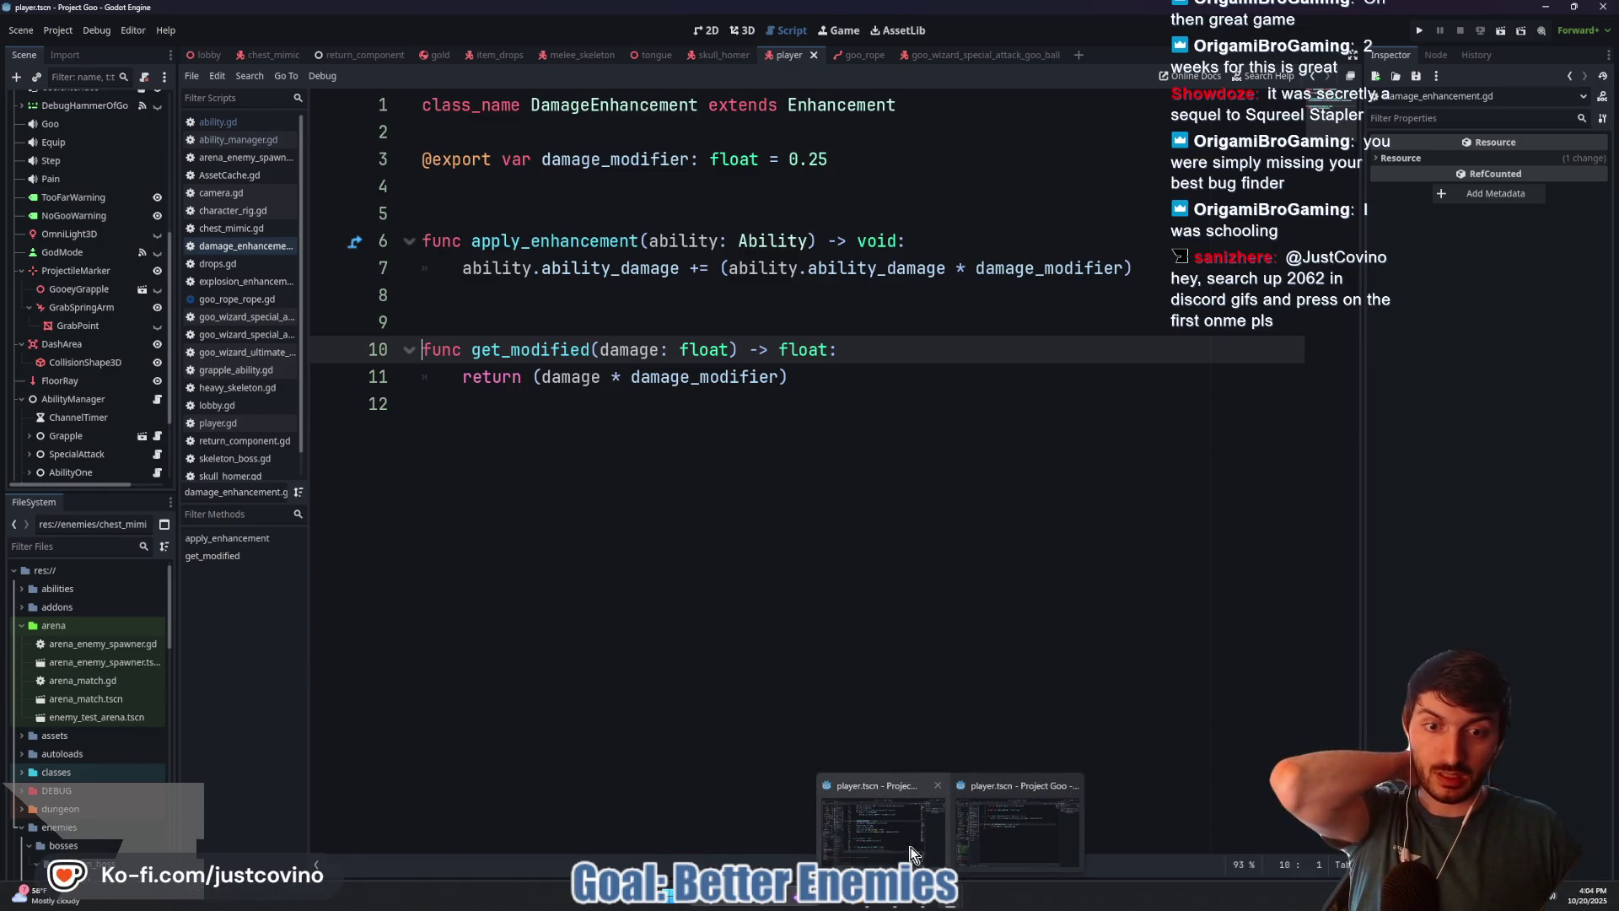
click(903, 843)
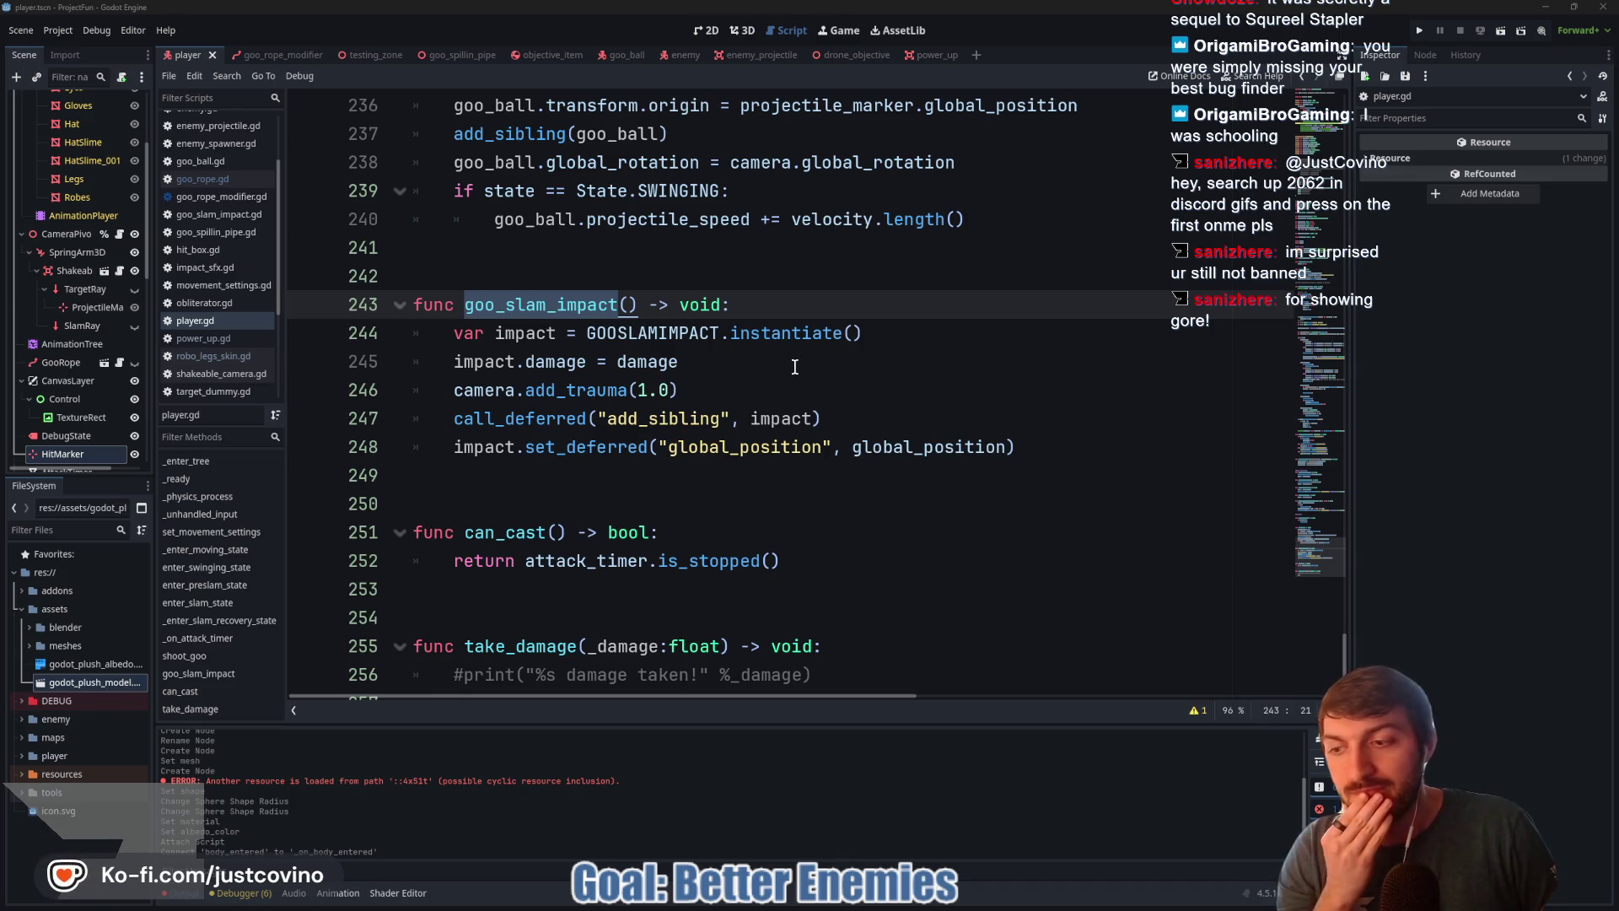
scroll(794, 367, up, 20)
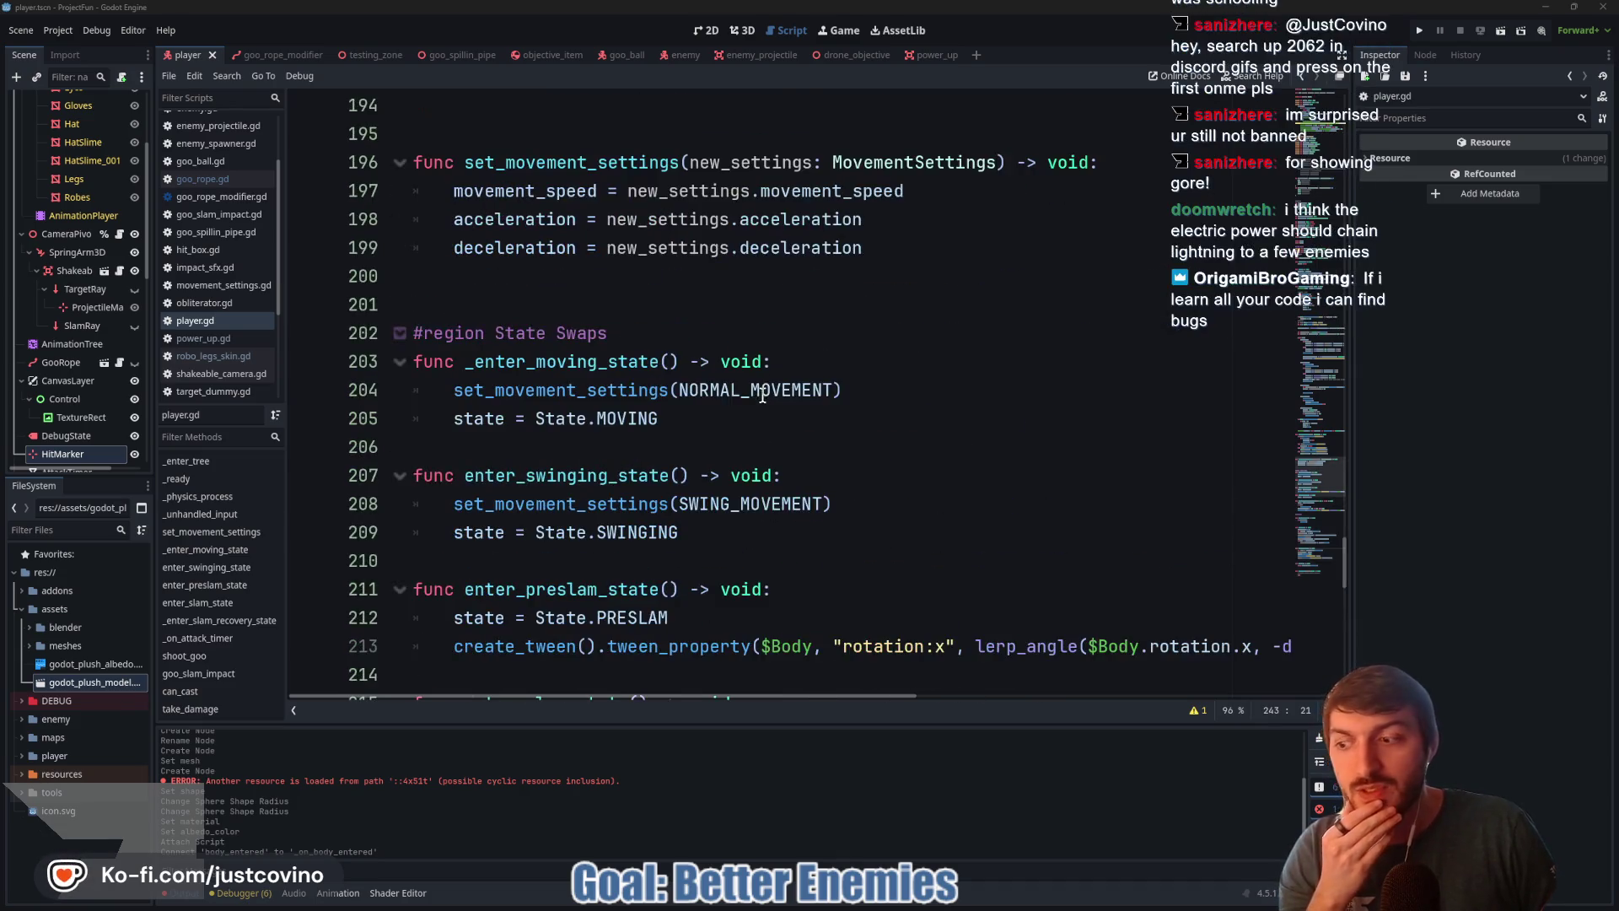
scroll(763, 398, up, 14)
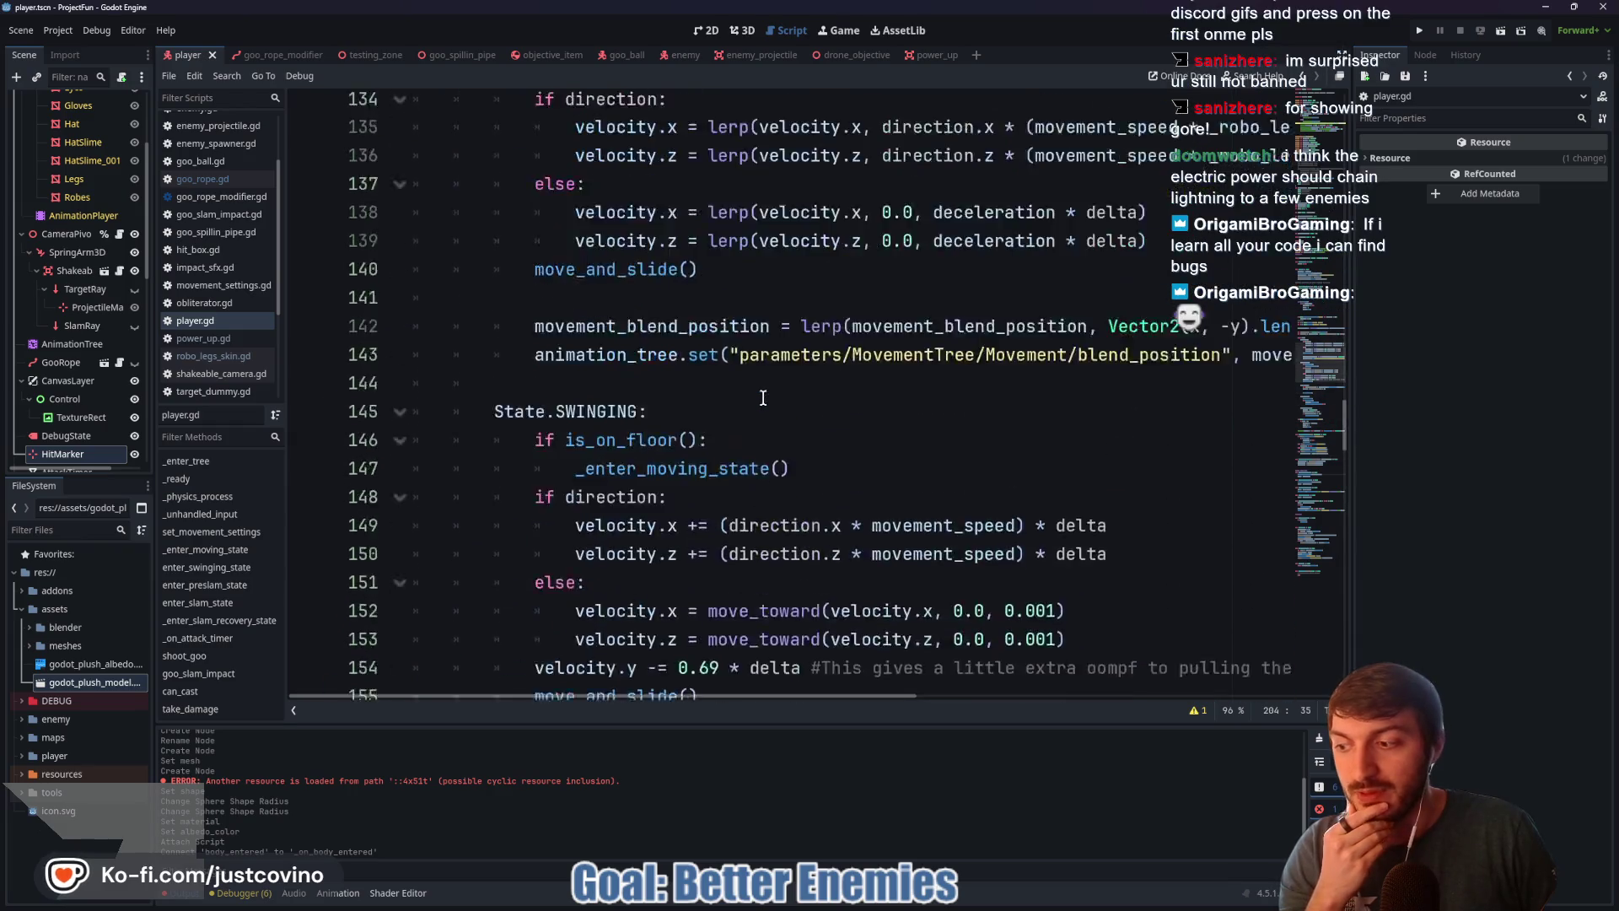
scroll(757, 396, up, 9)
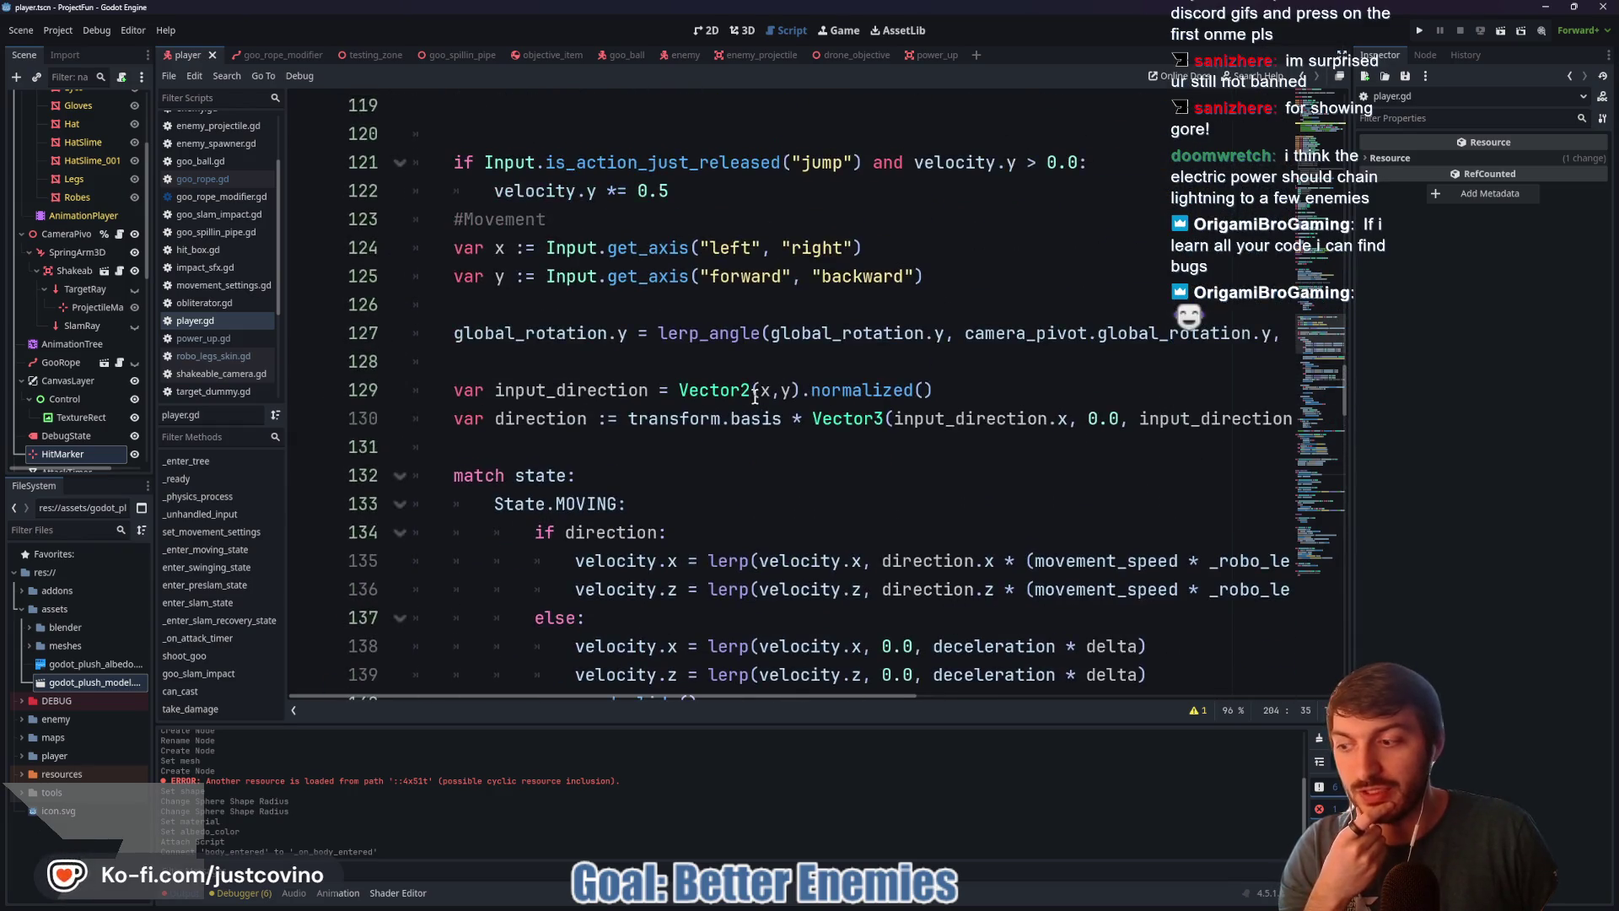
scroll(730, 395, up, 3)
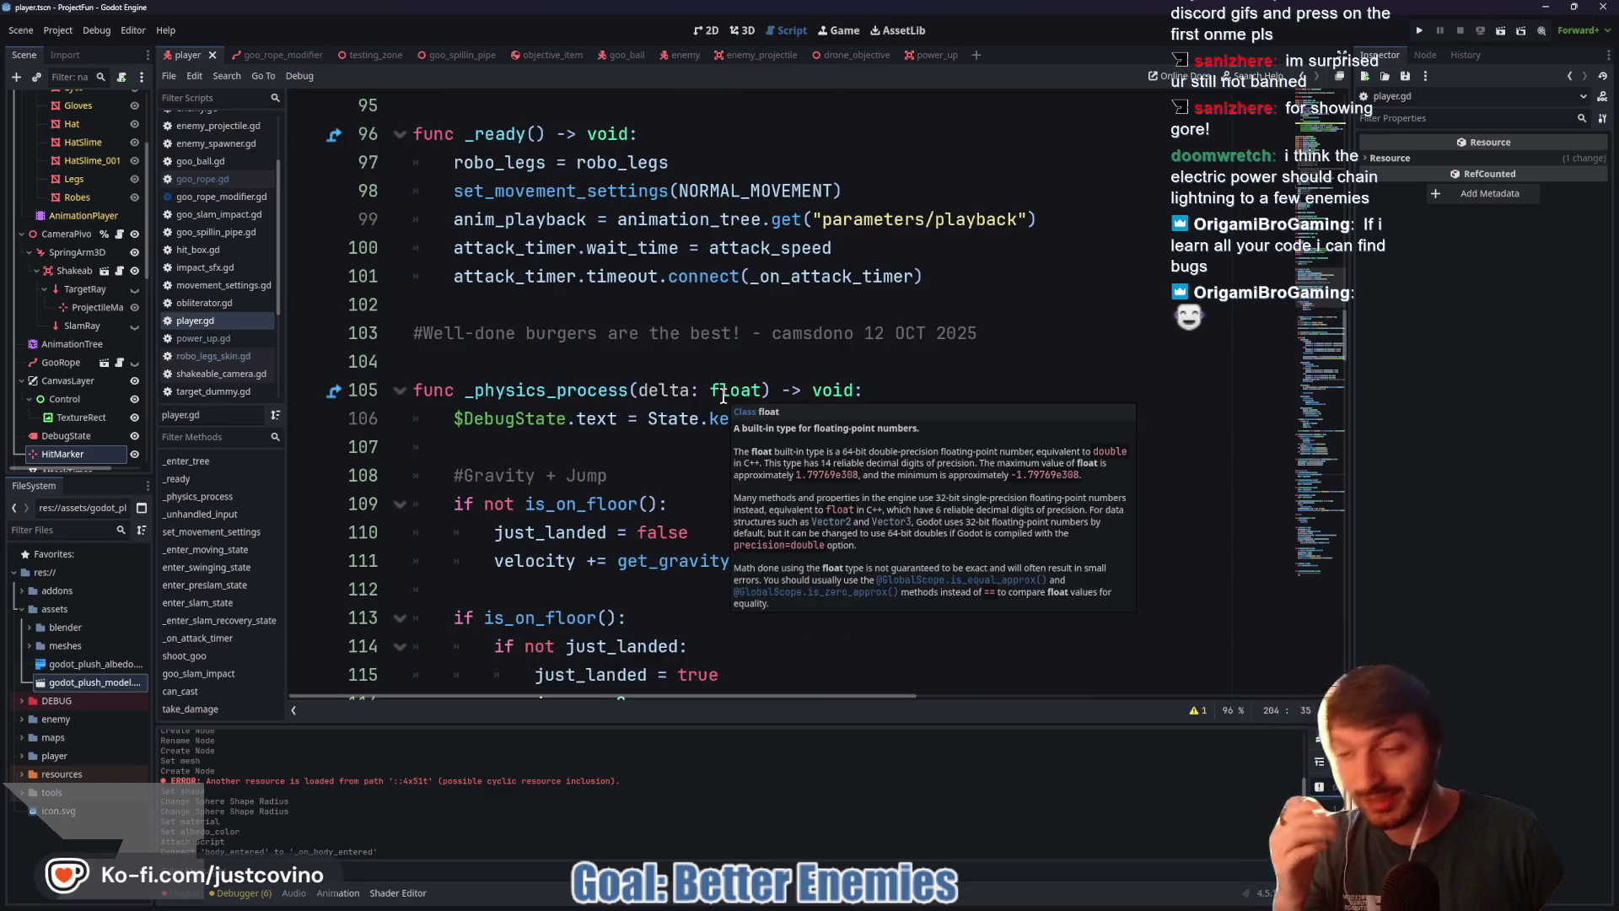
scroll(720, 392, up, 9)
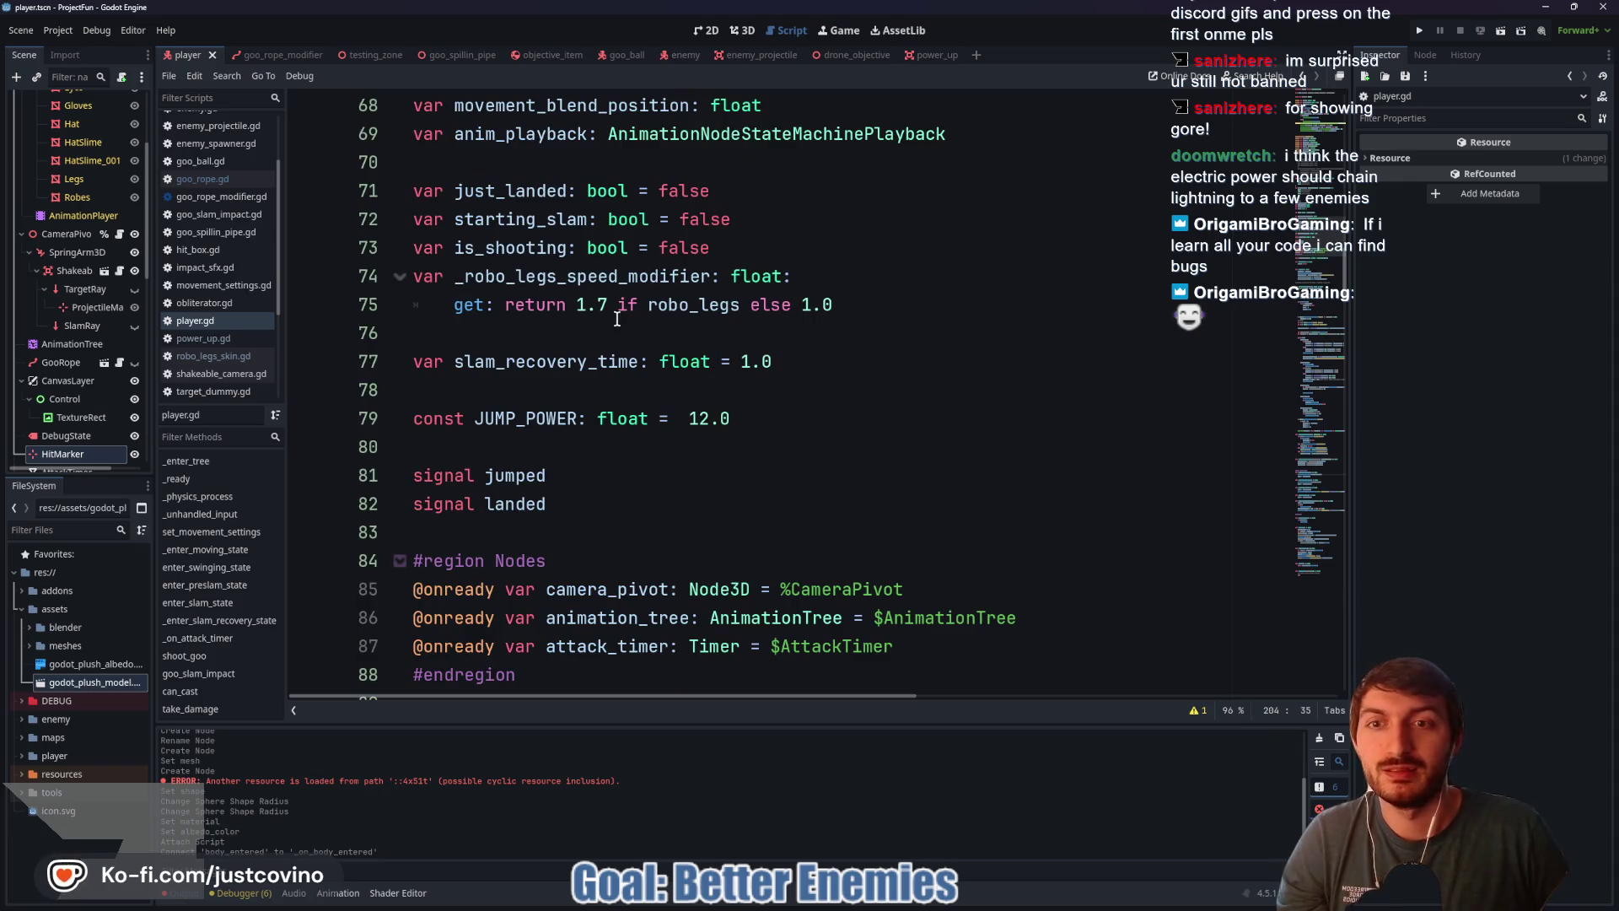
scroll(760, 266, up, 11)
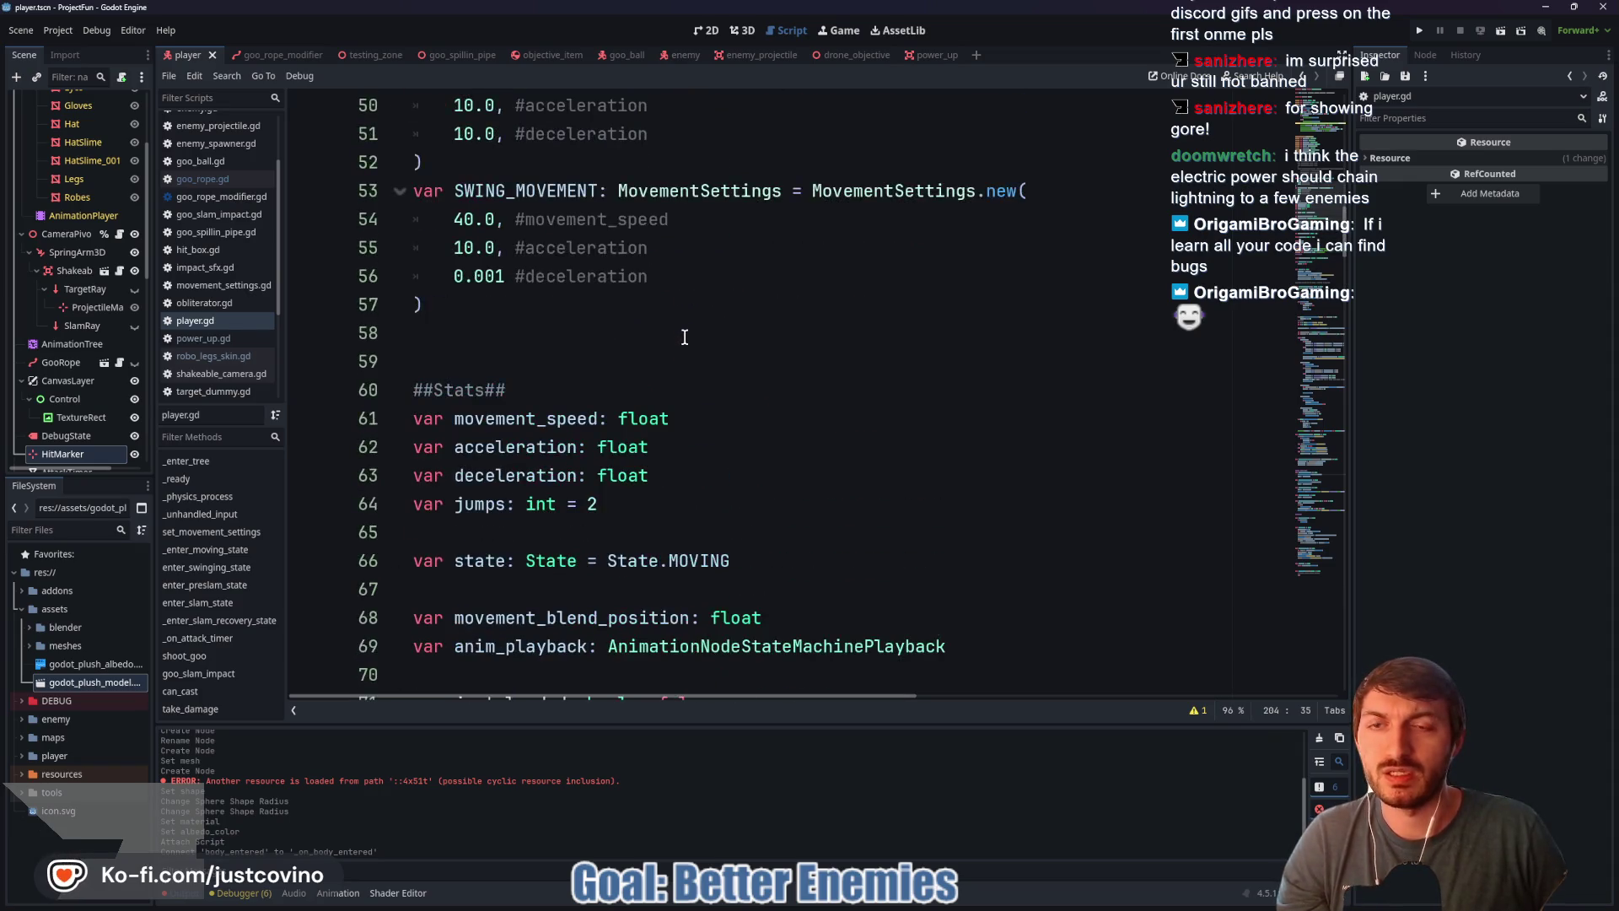
scroll(681, 338, up, 11)
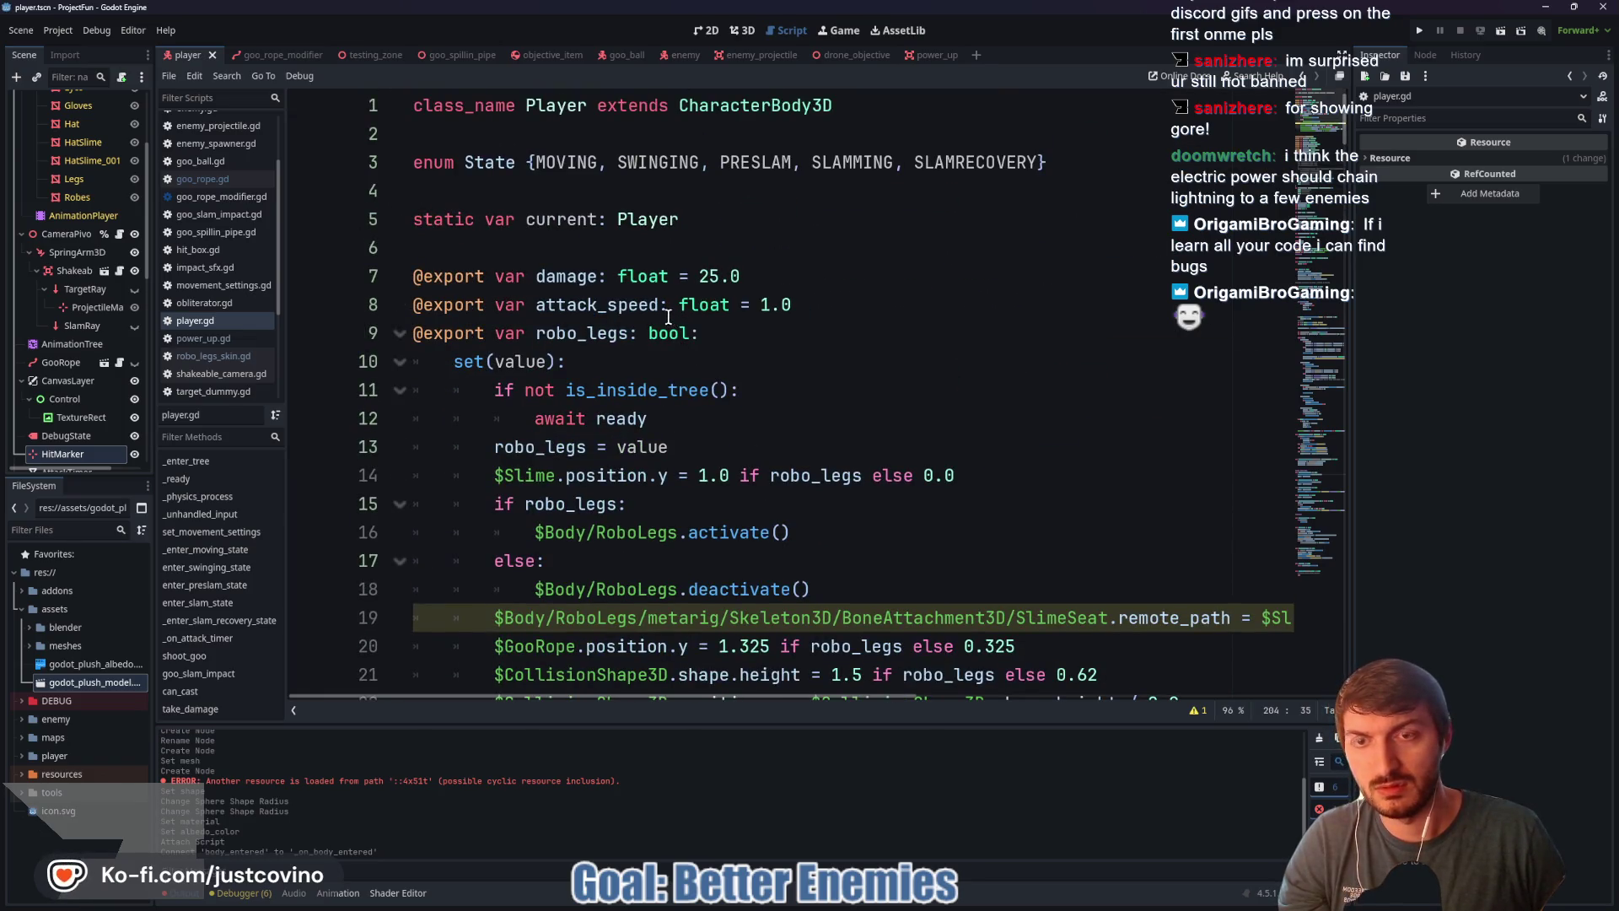
scroll(670, 319, down, 7)
scroll(640, 351, down, 1)
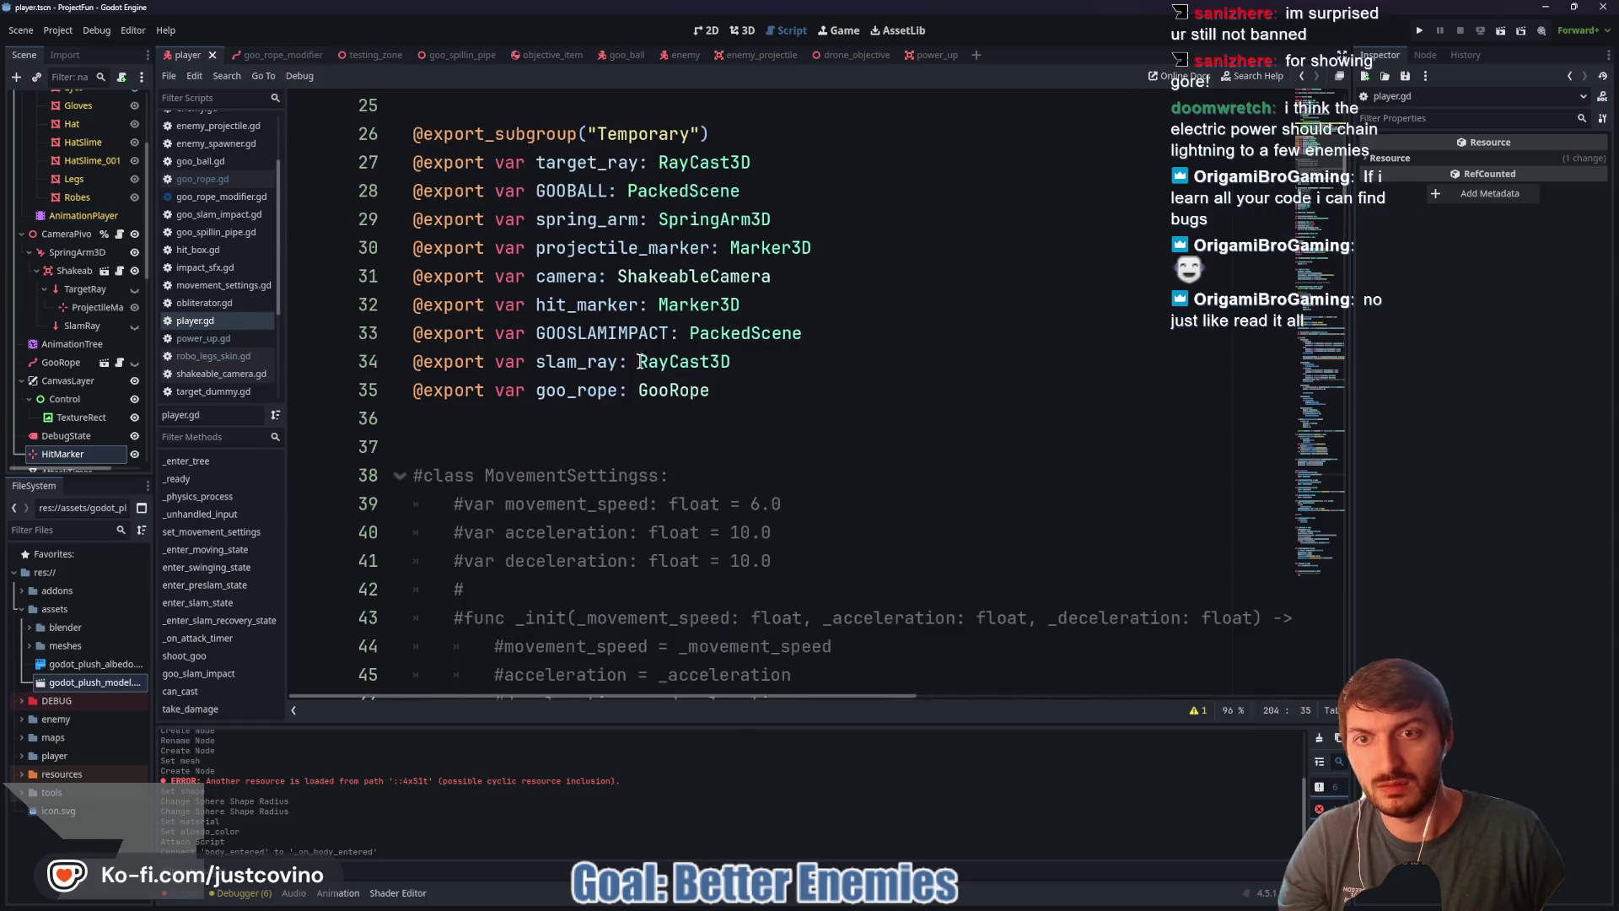
scroll(545, 437, down, 5)
scroll(843, 455, up, 2)
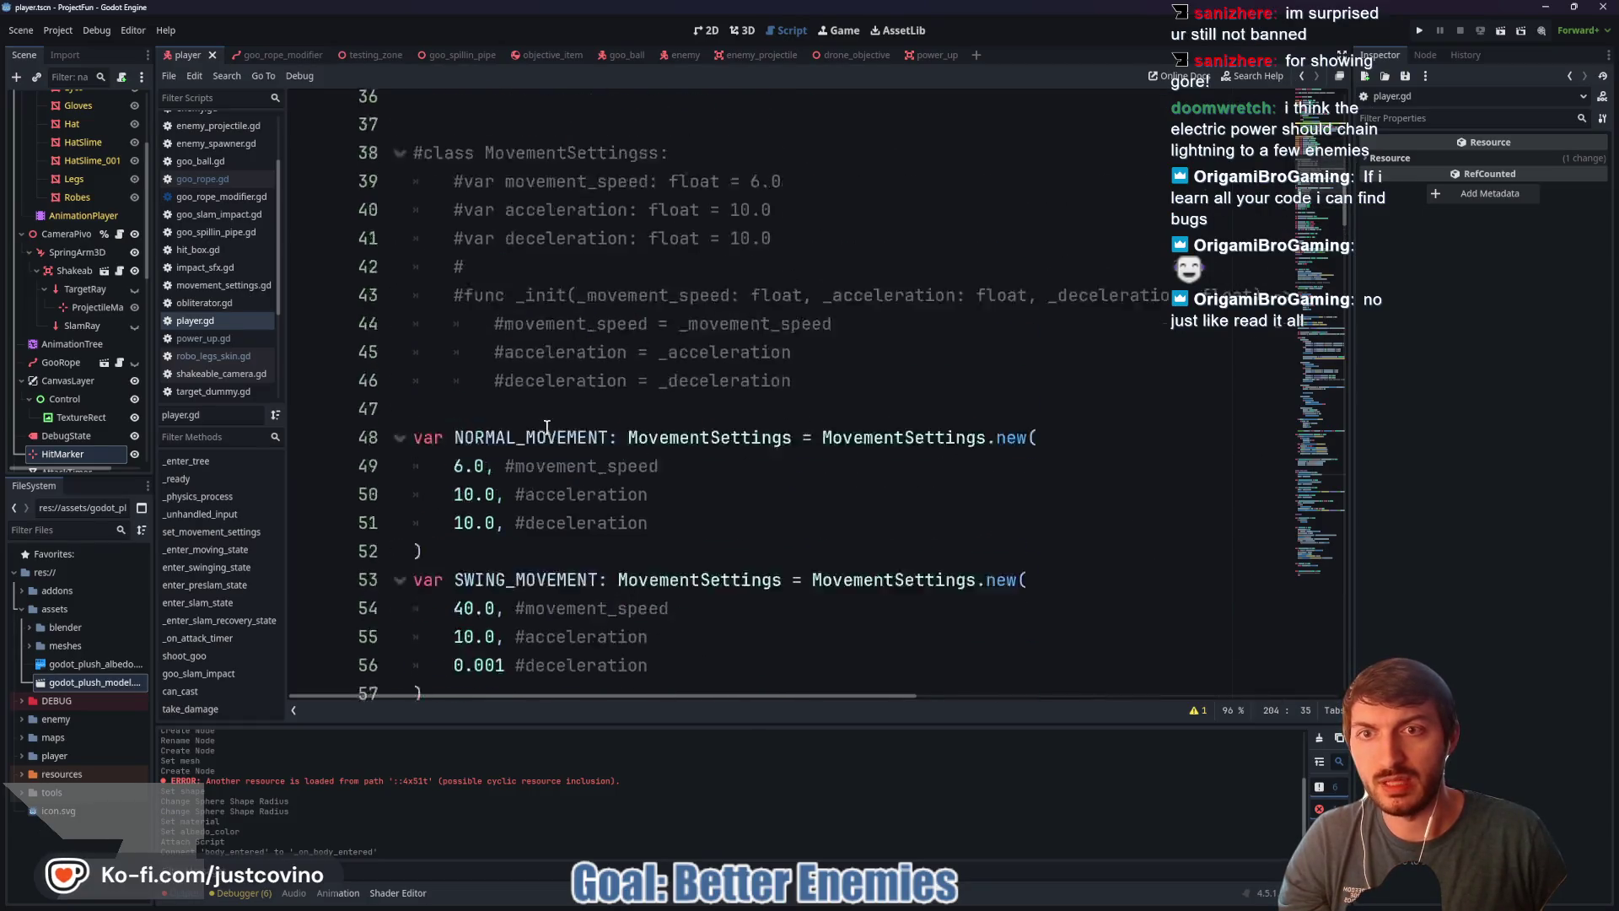
click(800, 447)
Delete the commented-out MovementSettings class, add a ##Movement Settings## comment, and save
drag(801, 447, 371, 220)
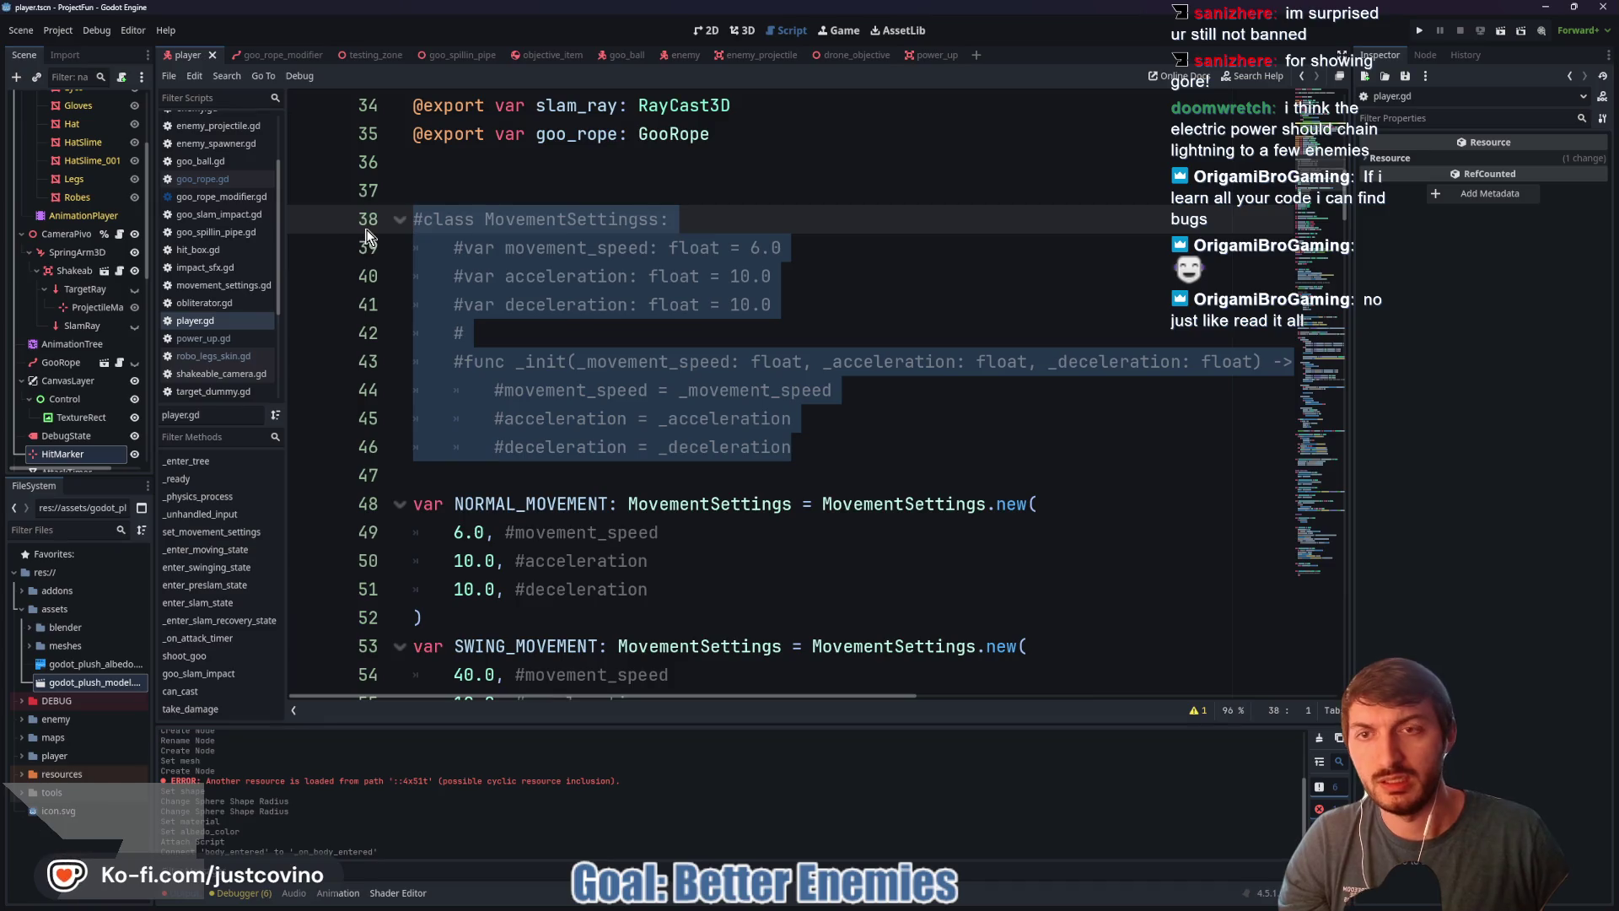
key(BackSpace)
key(BackSpace)
key(BackSpace)
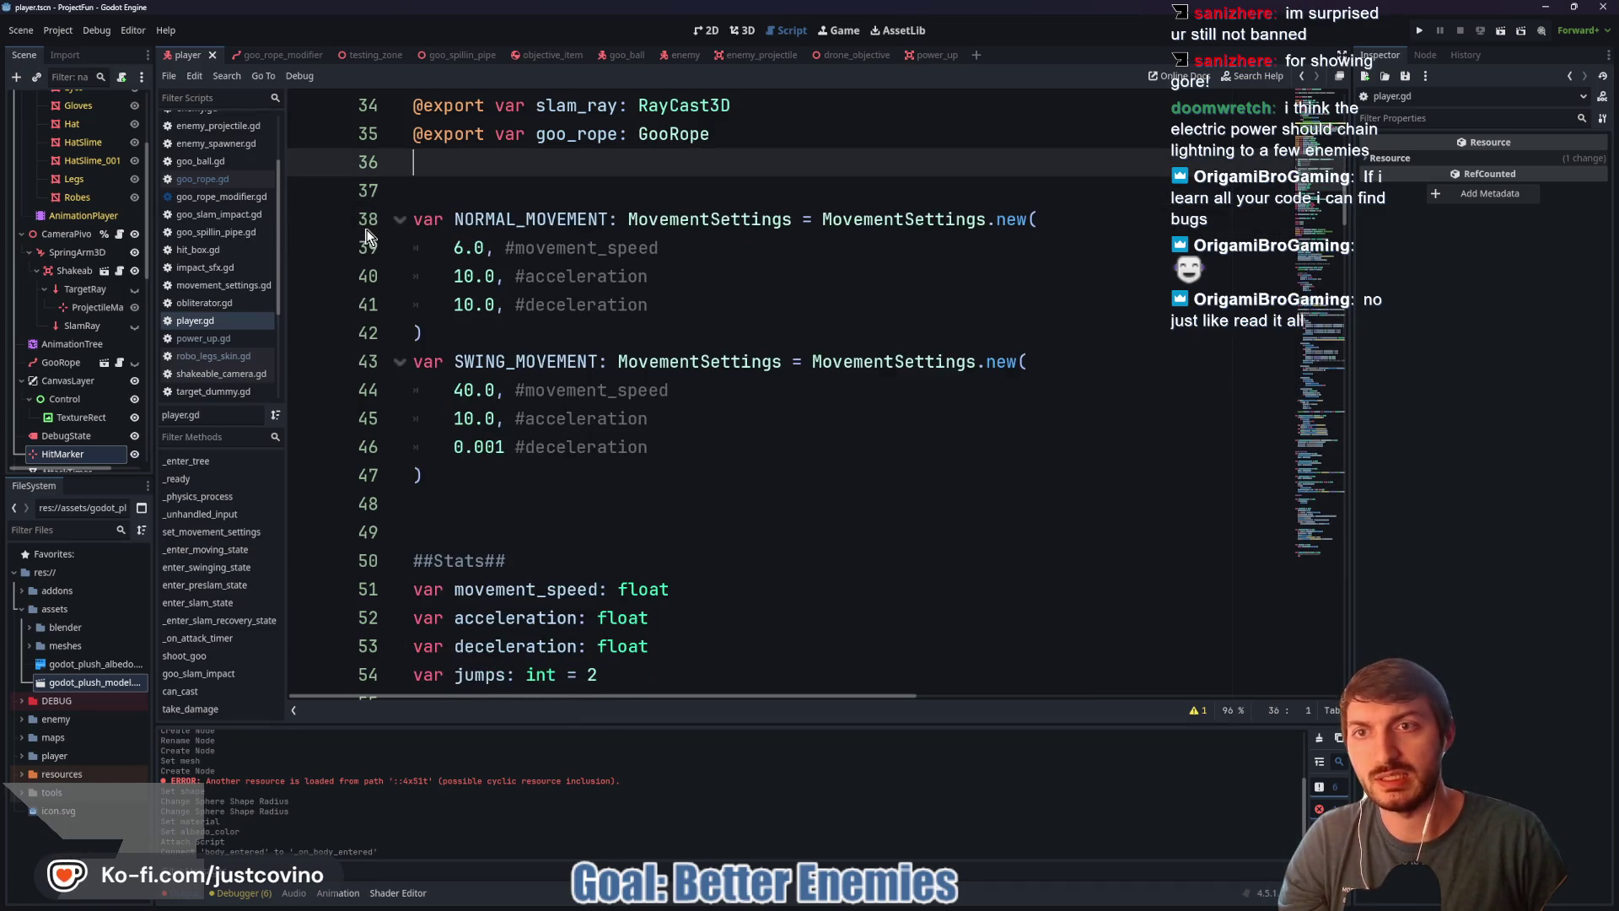
key(Down)
text(##Movemen)
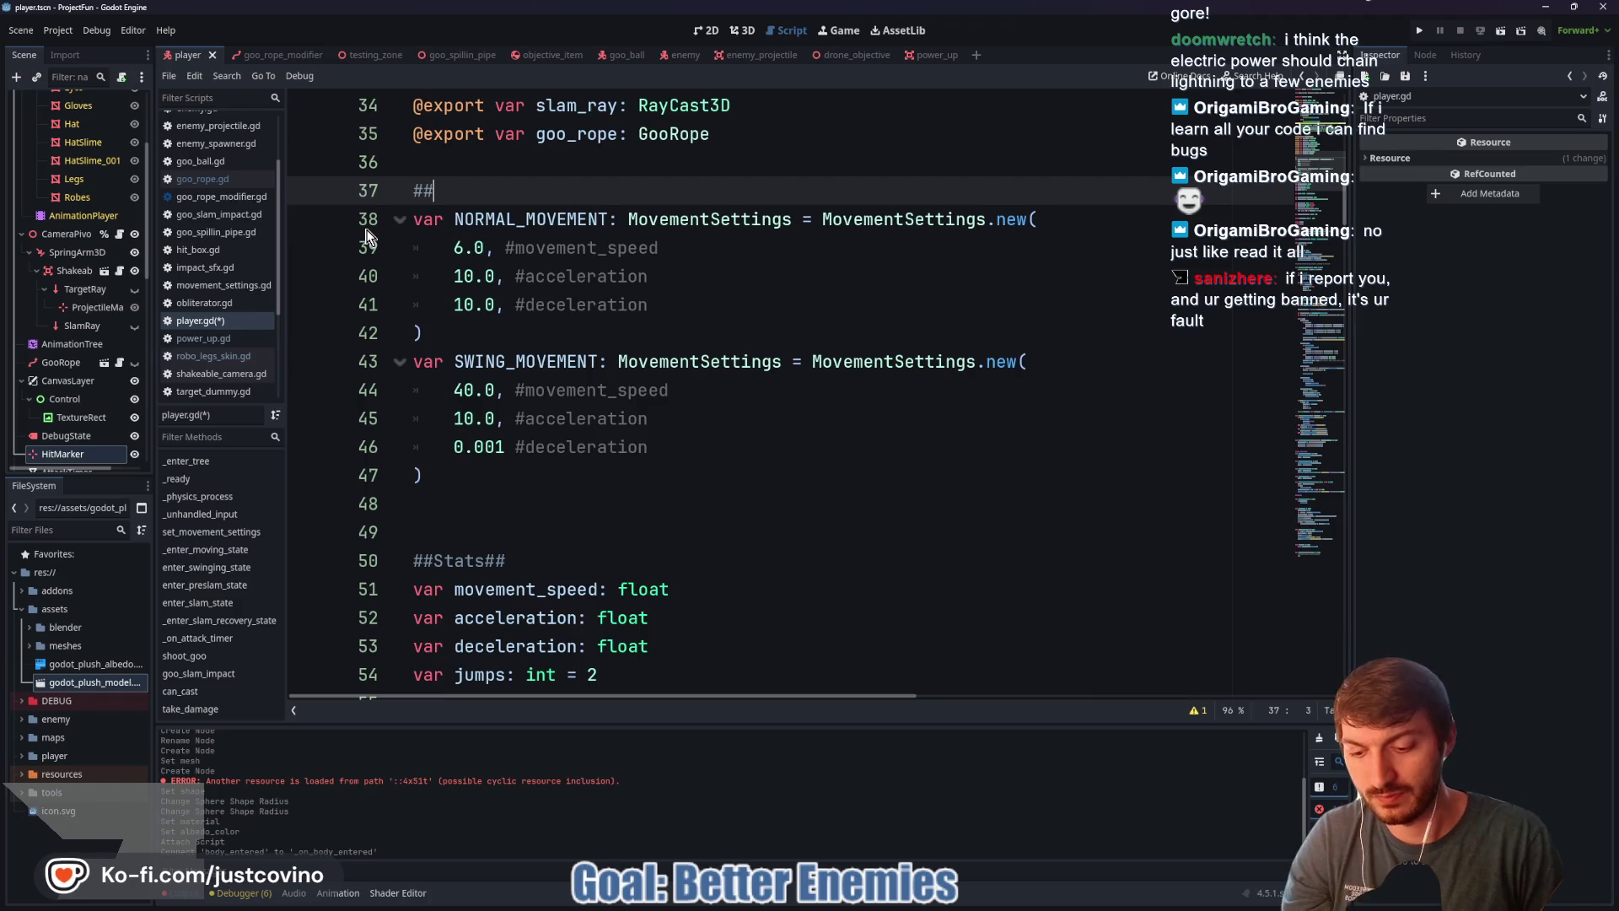
text(t Settings)
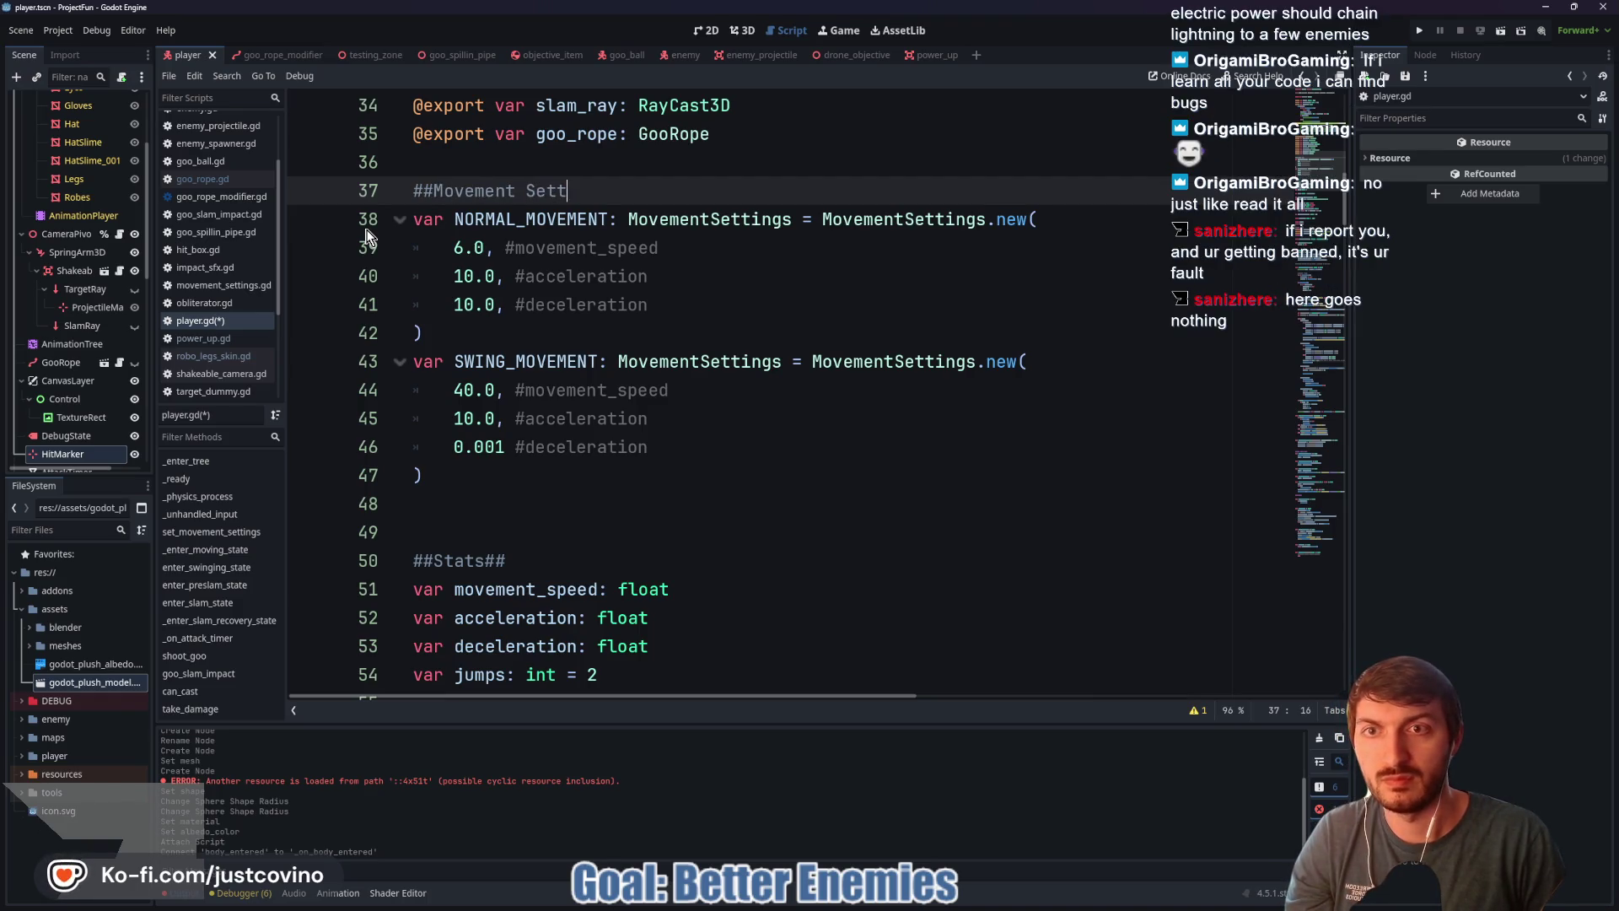
text(##)
key(ctrl+s)
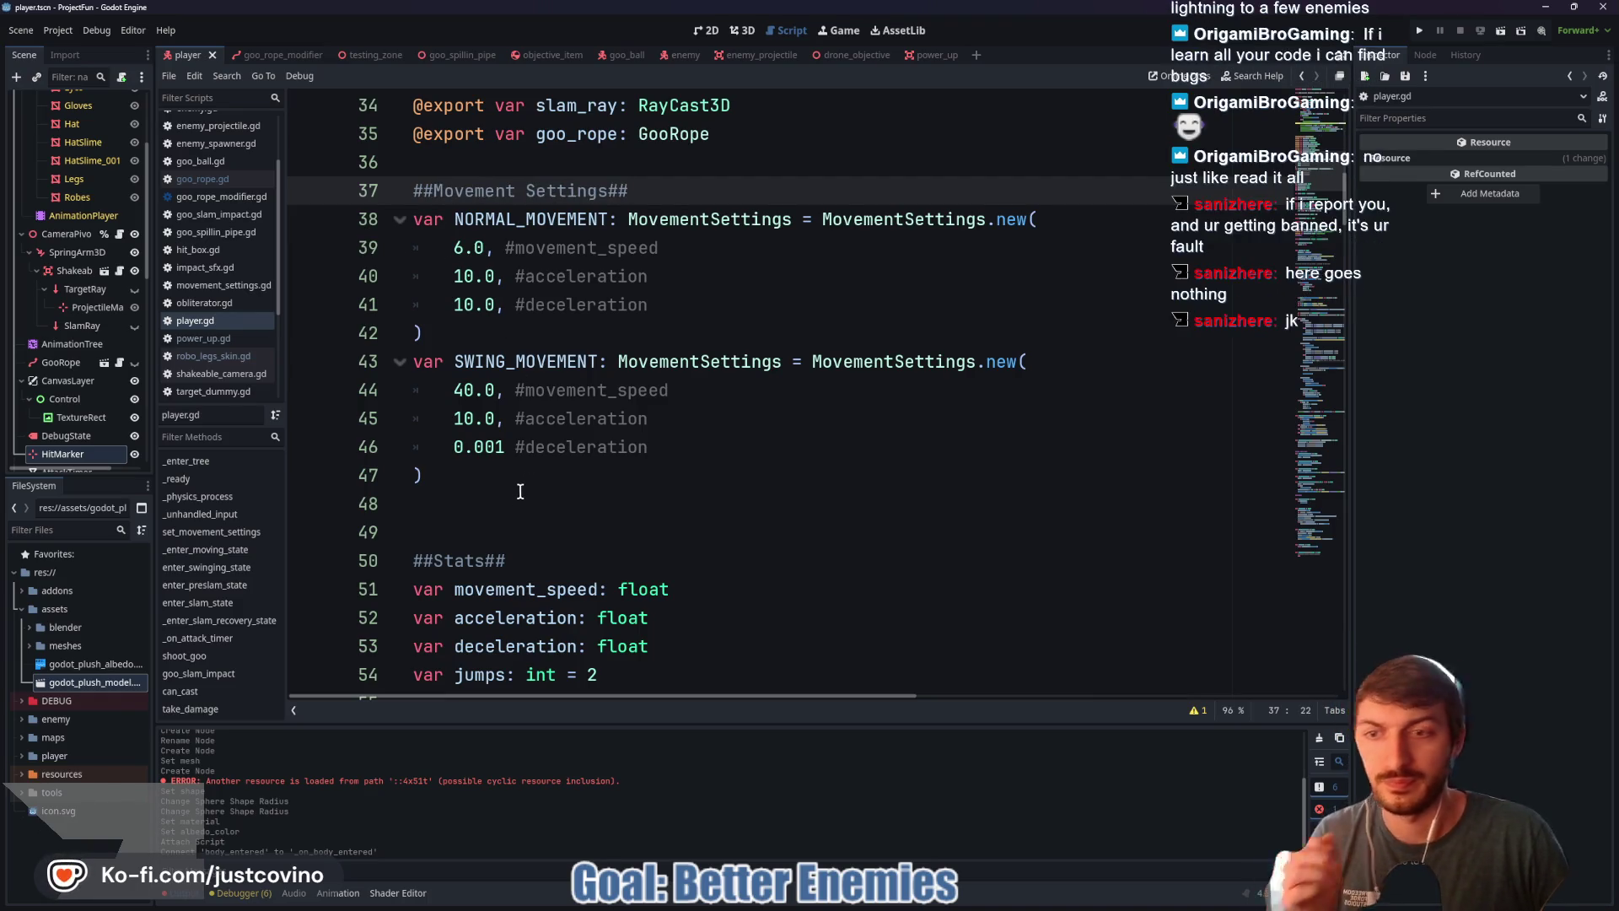
Scroll down player.gd and place the caret after the JUMP_POWER constant
scroll(509, 495, down, 2)
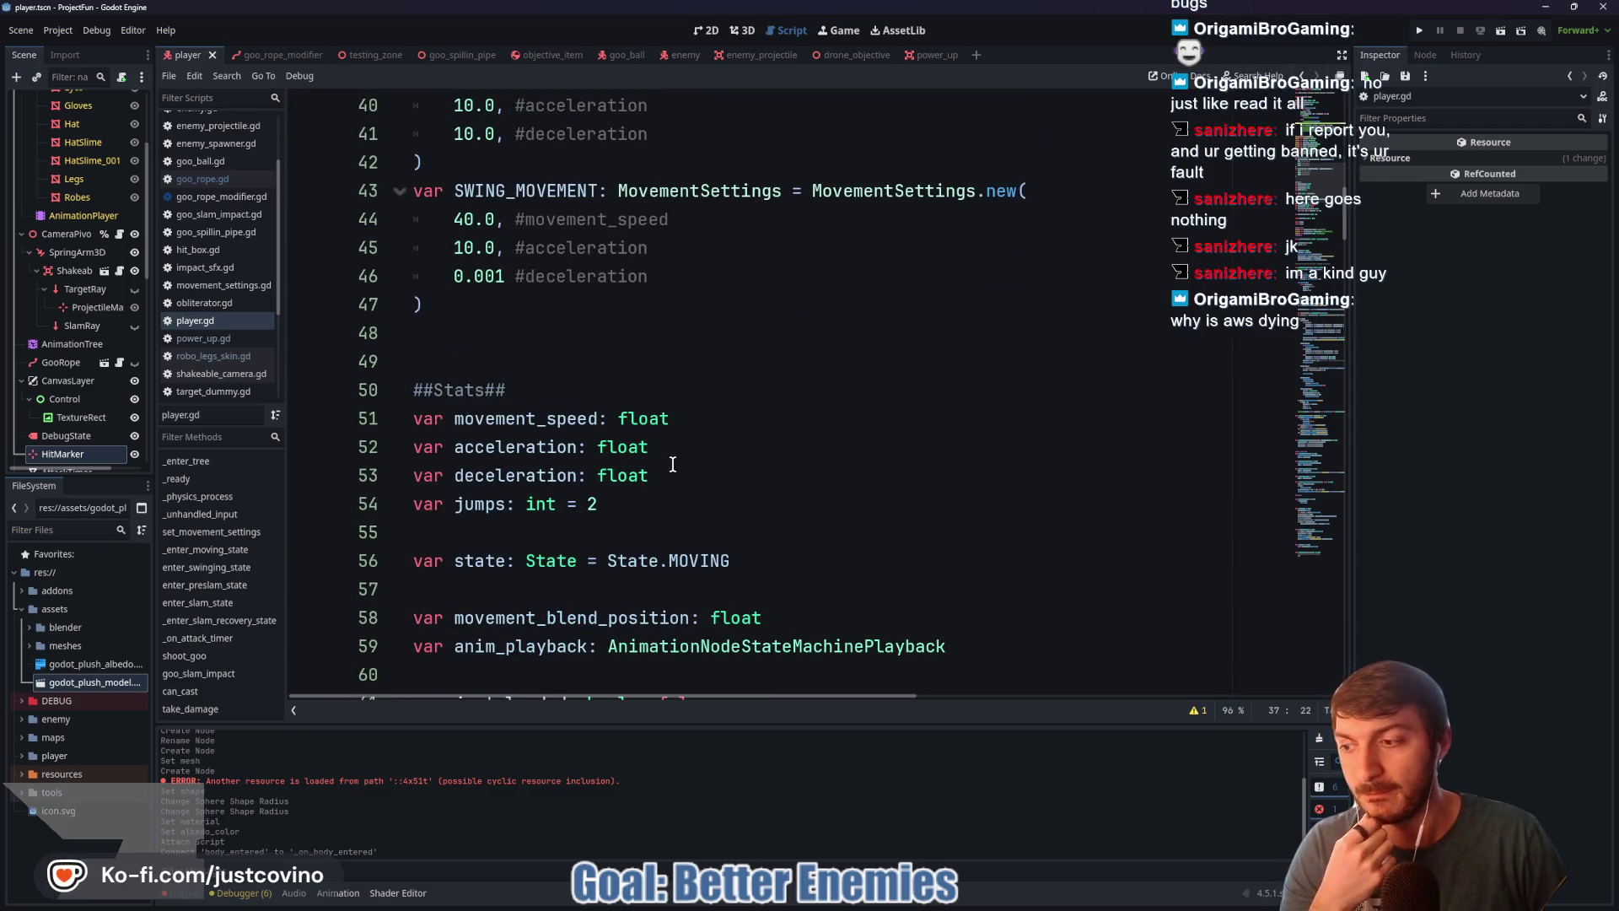
scroll(670, 462, down, 1)
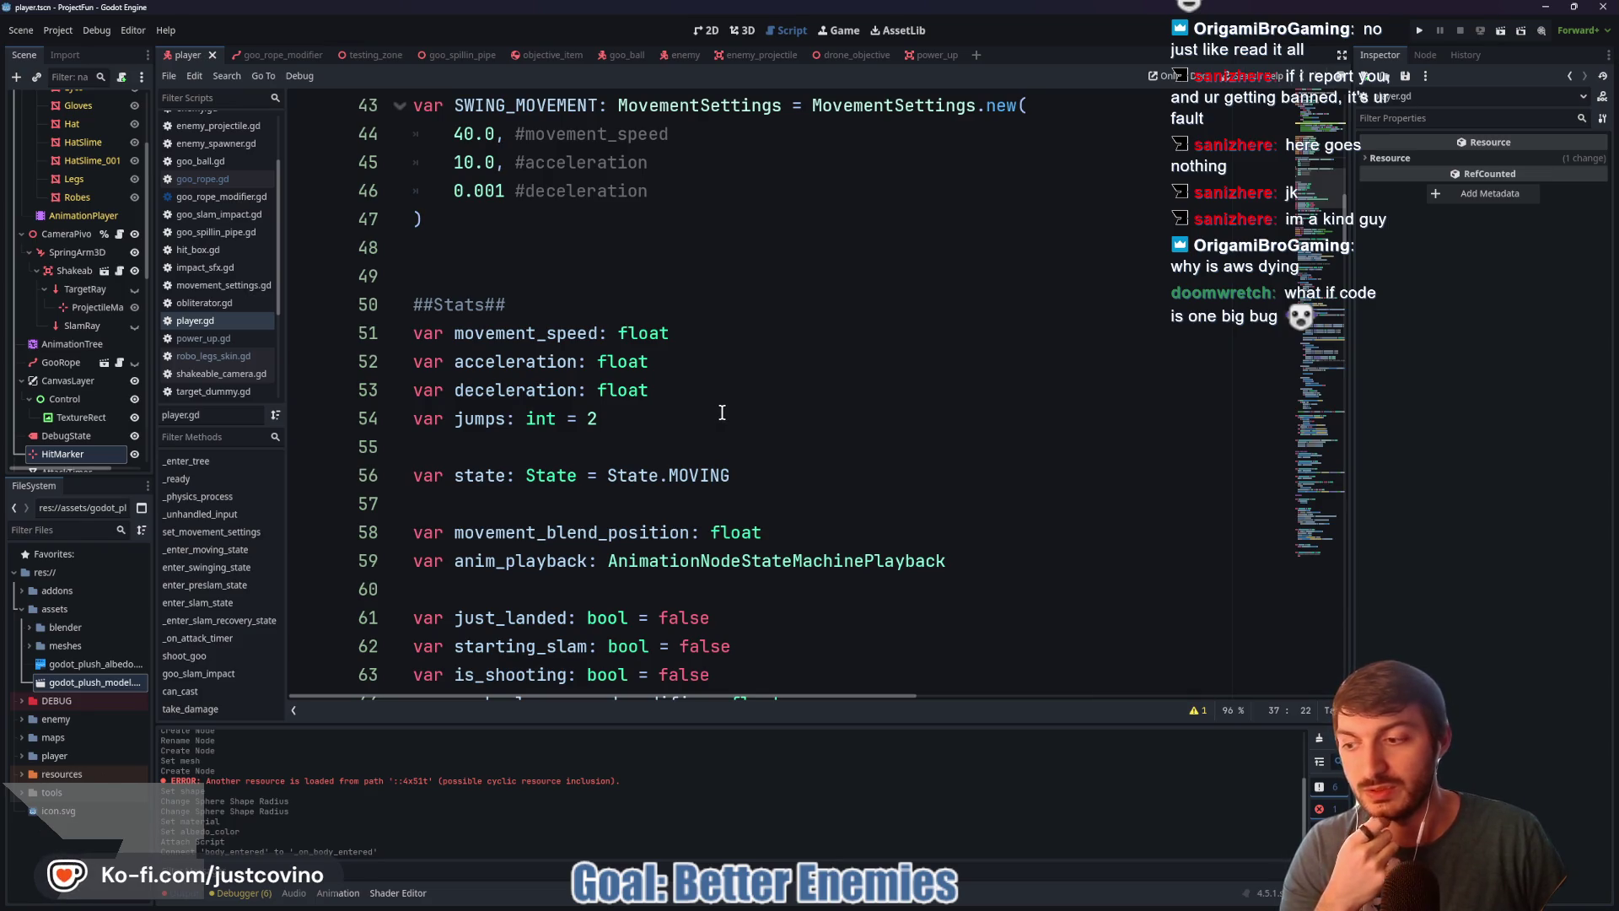
scroll(708, 418, down, 2)
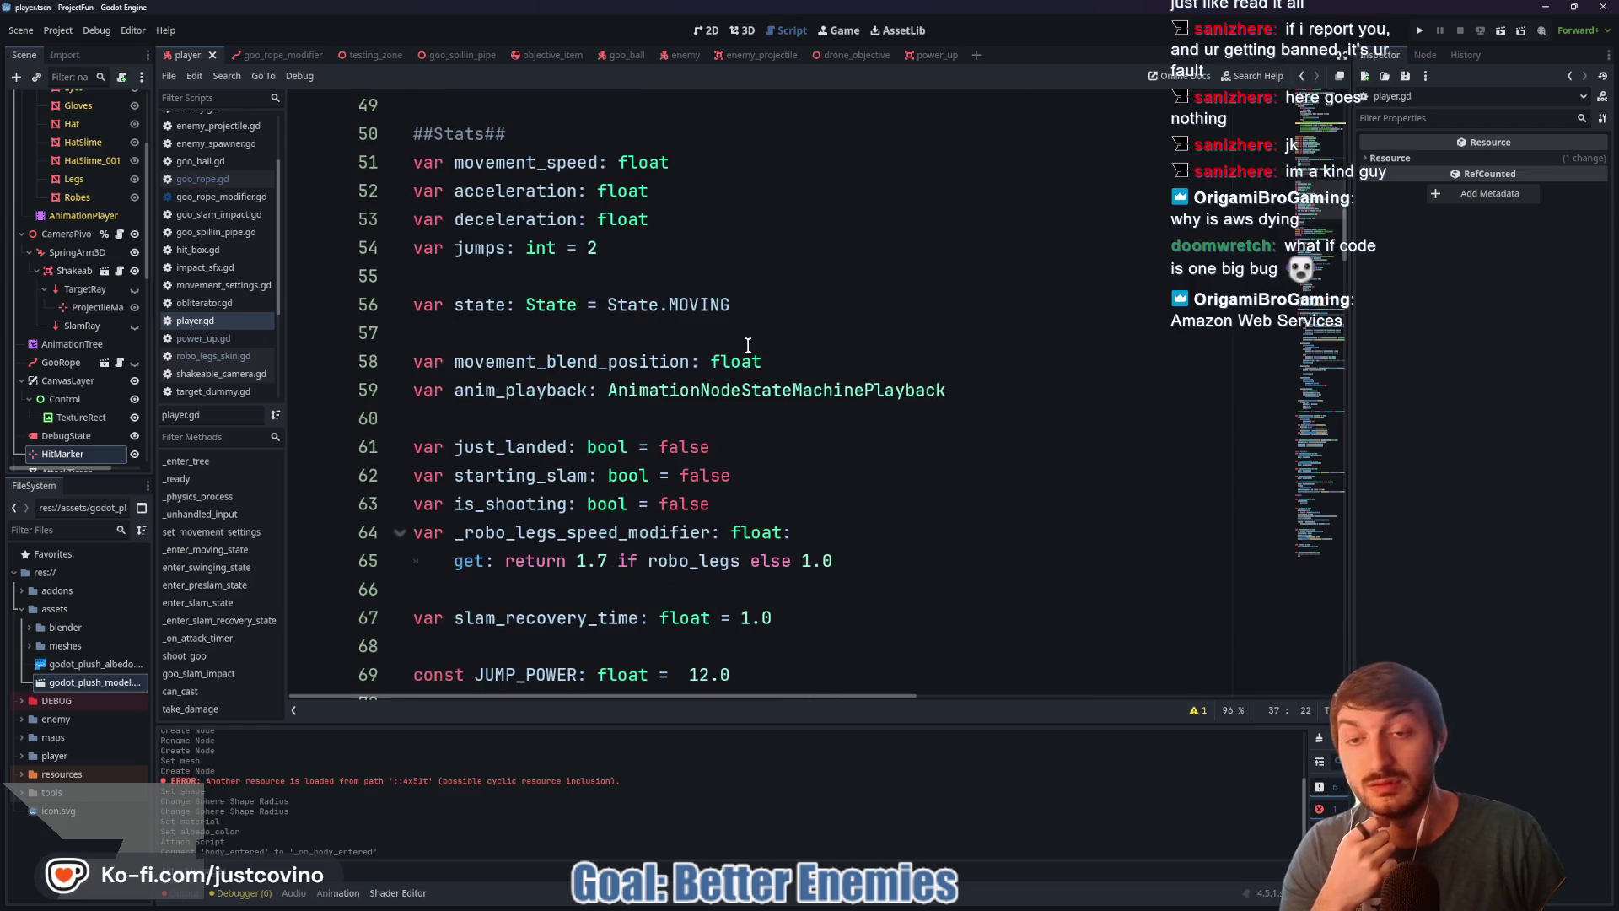
scroll(718, 345, down, 2)
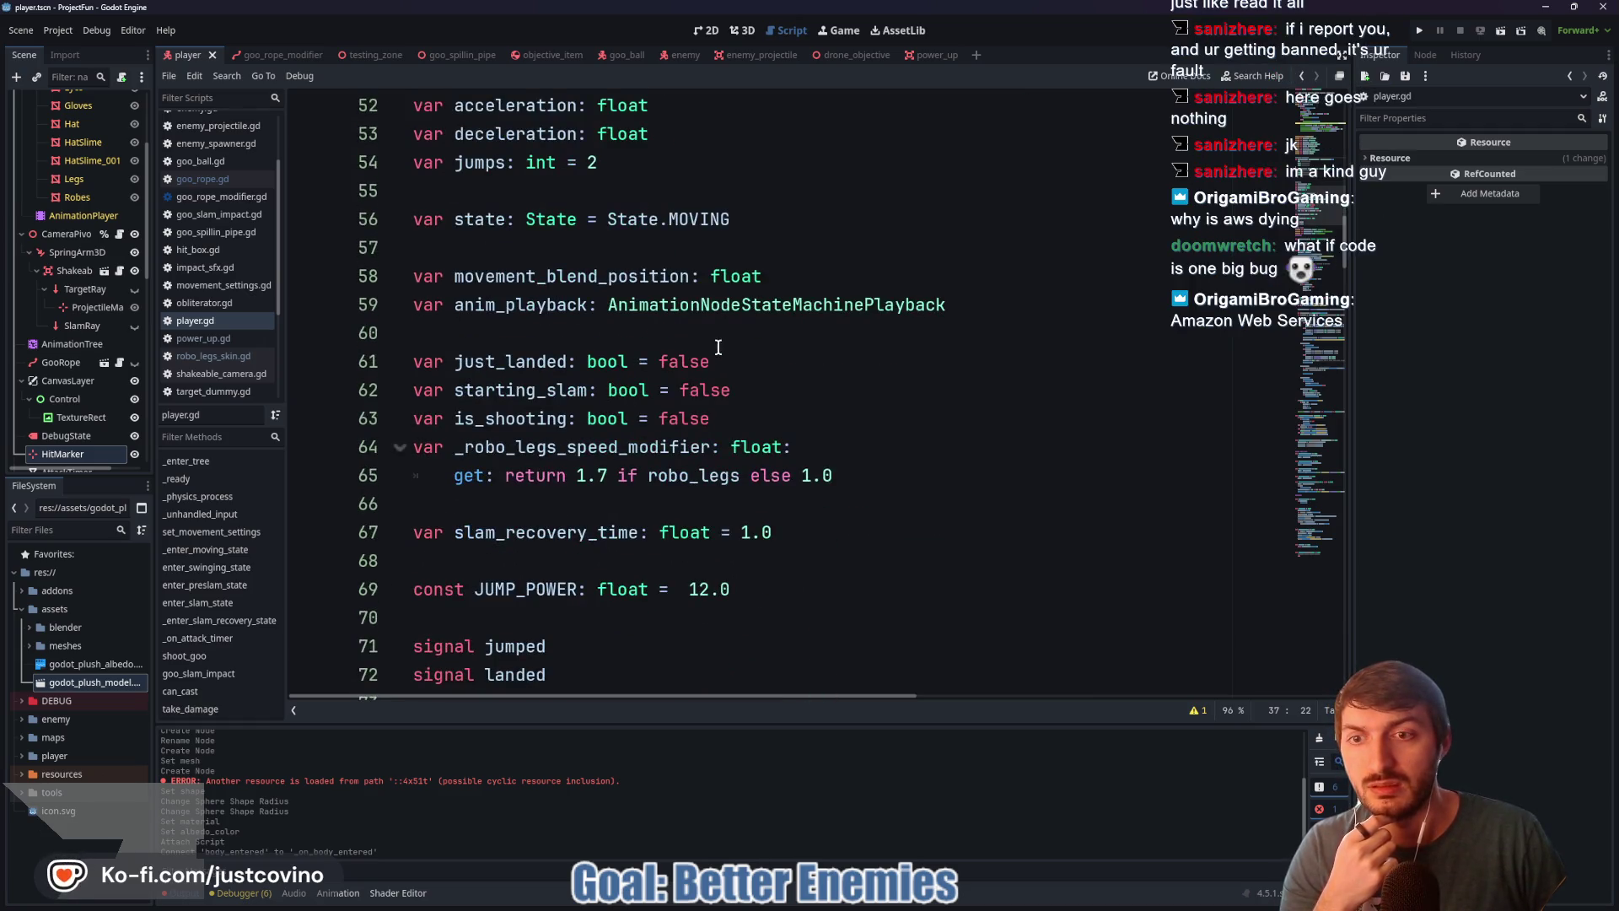
scroll(711, 371, down, 1)
click(603, 450)
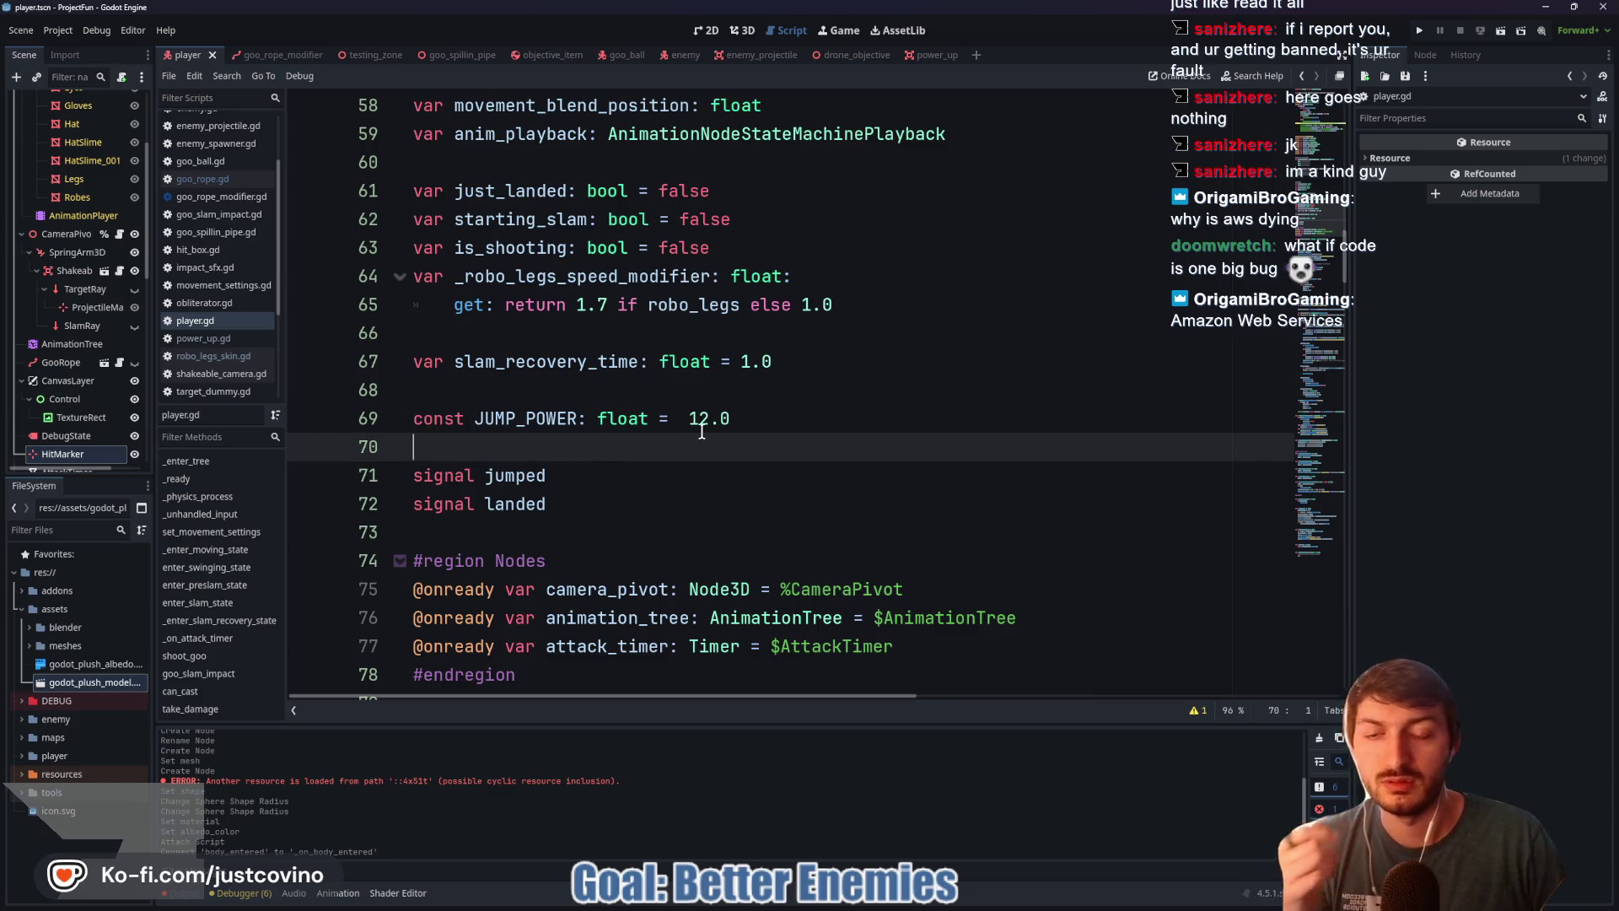
Declare 'var enhancements: Array[]' on a new line below slam_recovery_time
key(Return)
key(Return)
key(Return)
key(BackSpace)
key(BackSpace)
key(BackSpace)
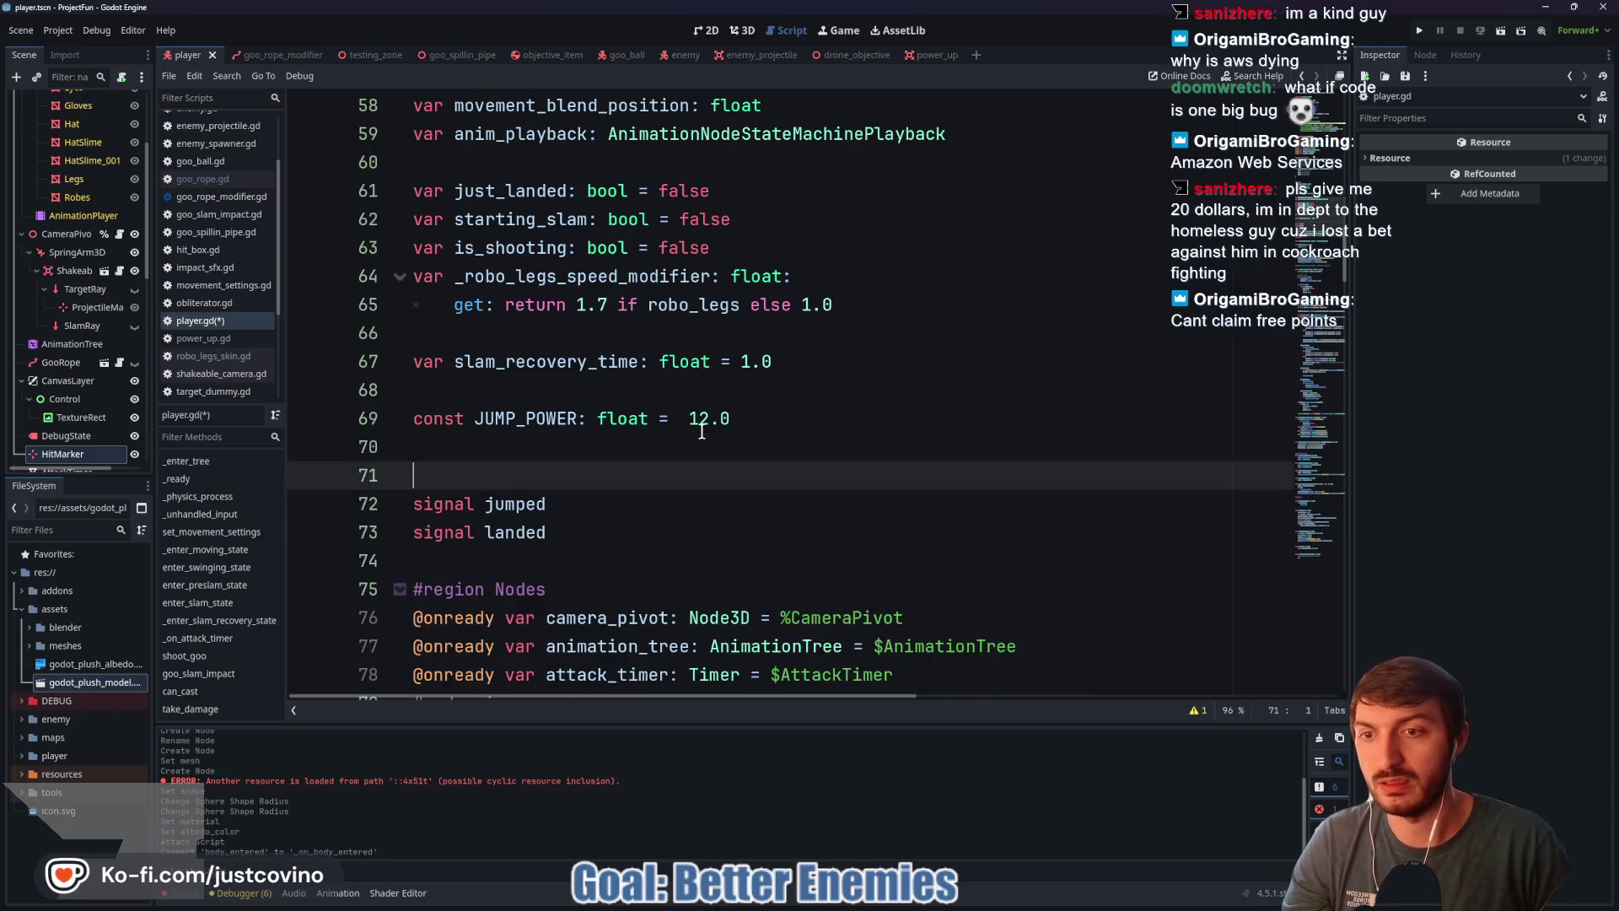
click(825, 363)
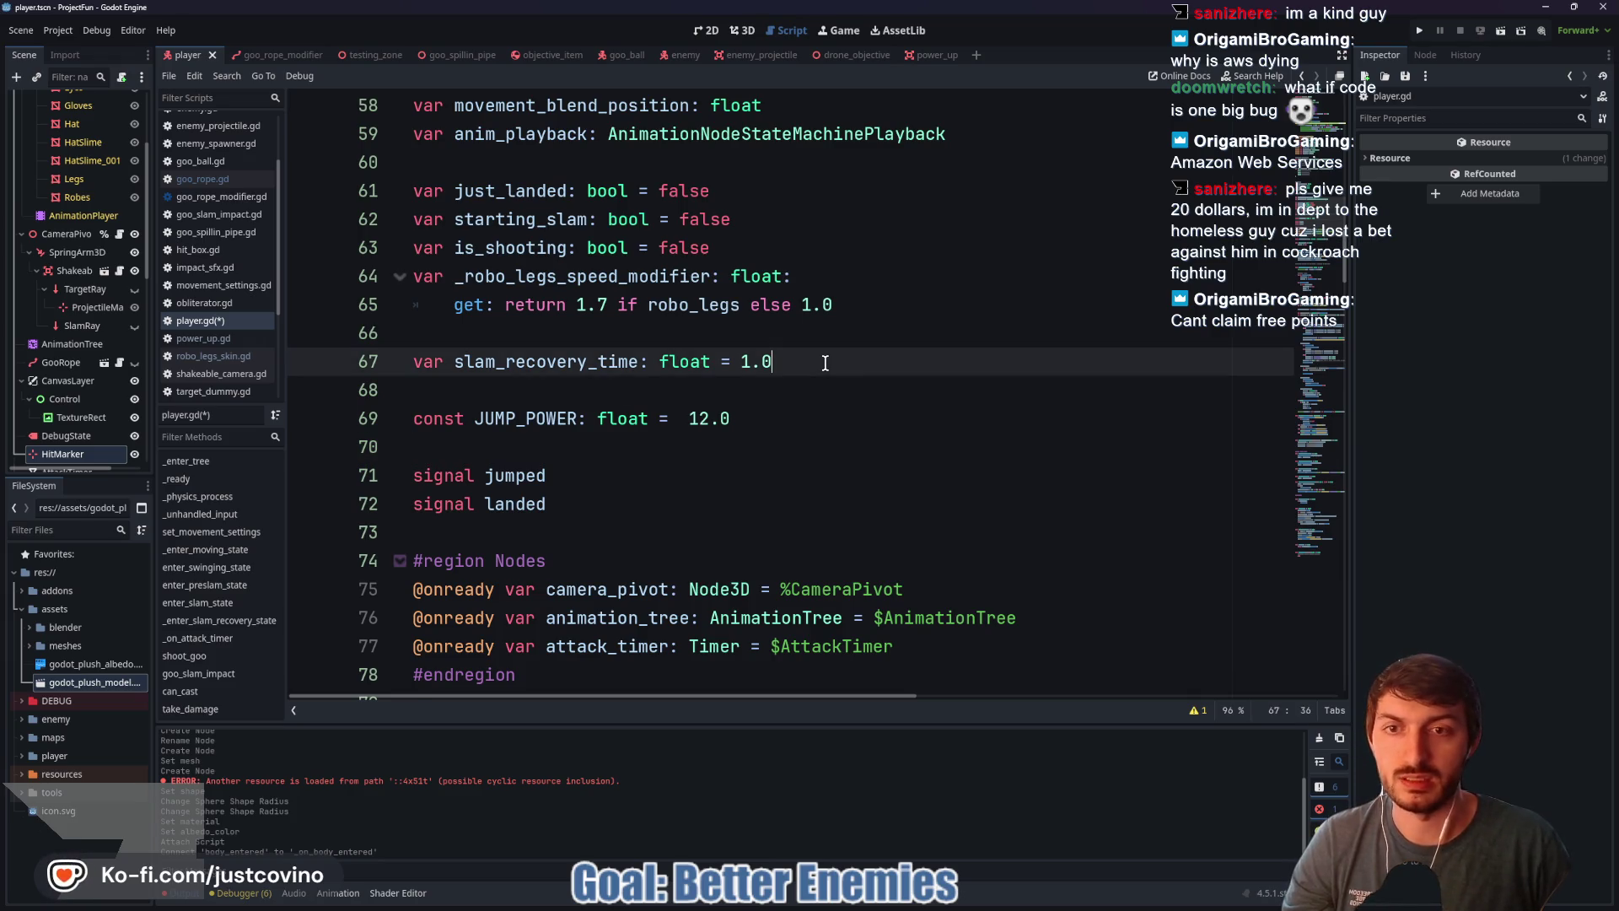
key(Return)
key(Return)
key(Return)
key(Up)
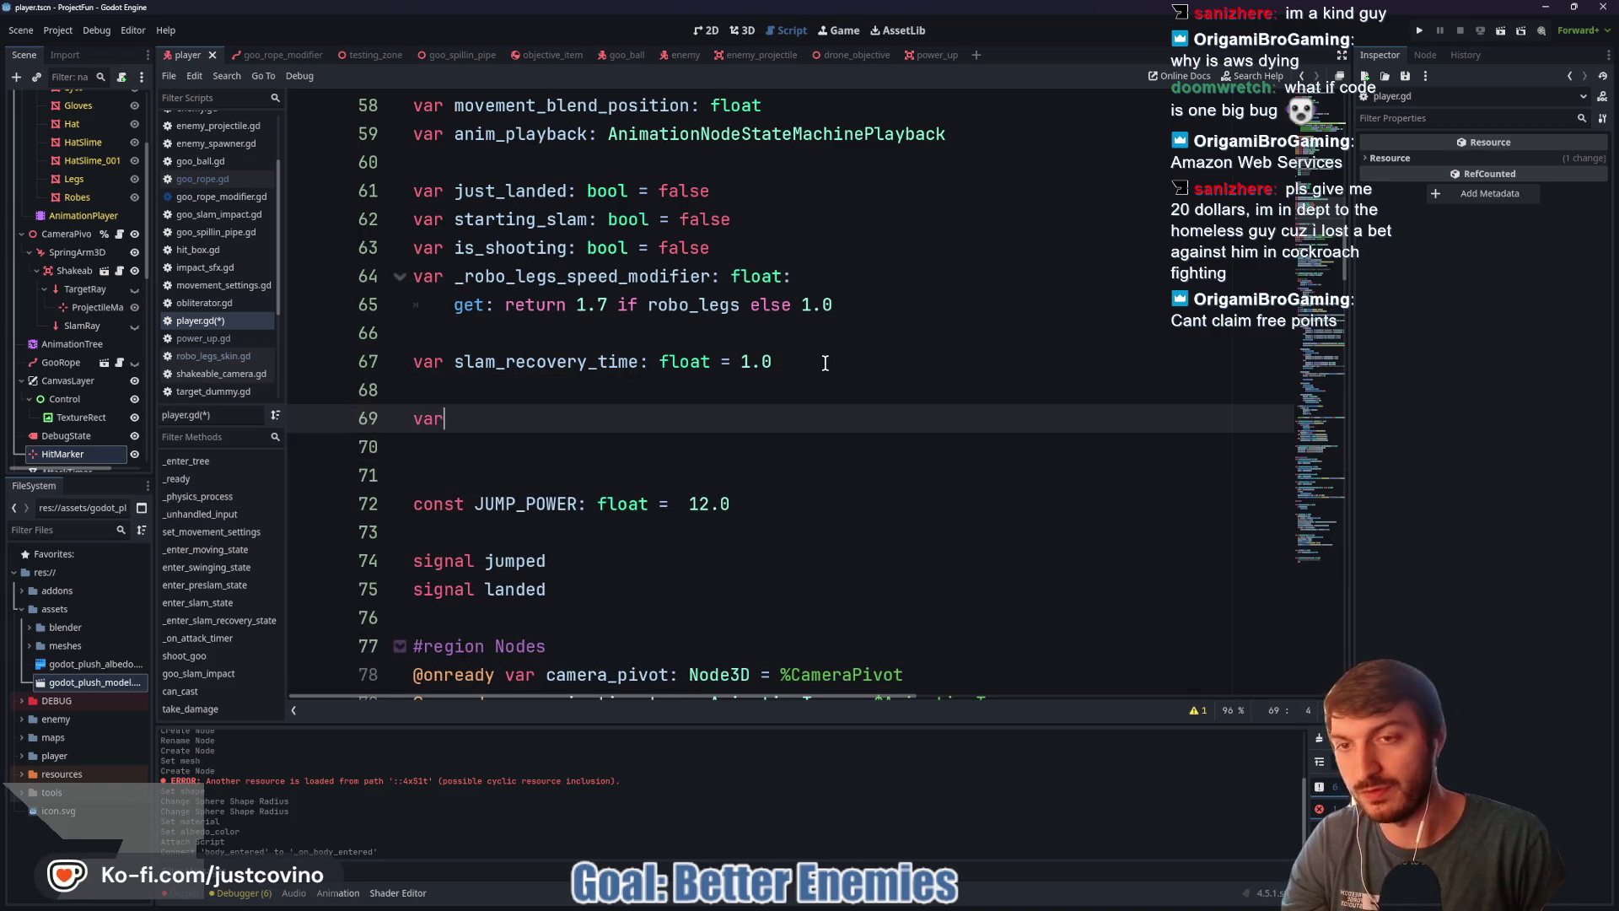
text(enhancements: Arra)
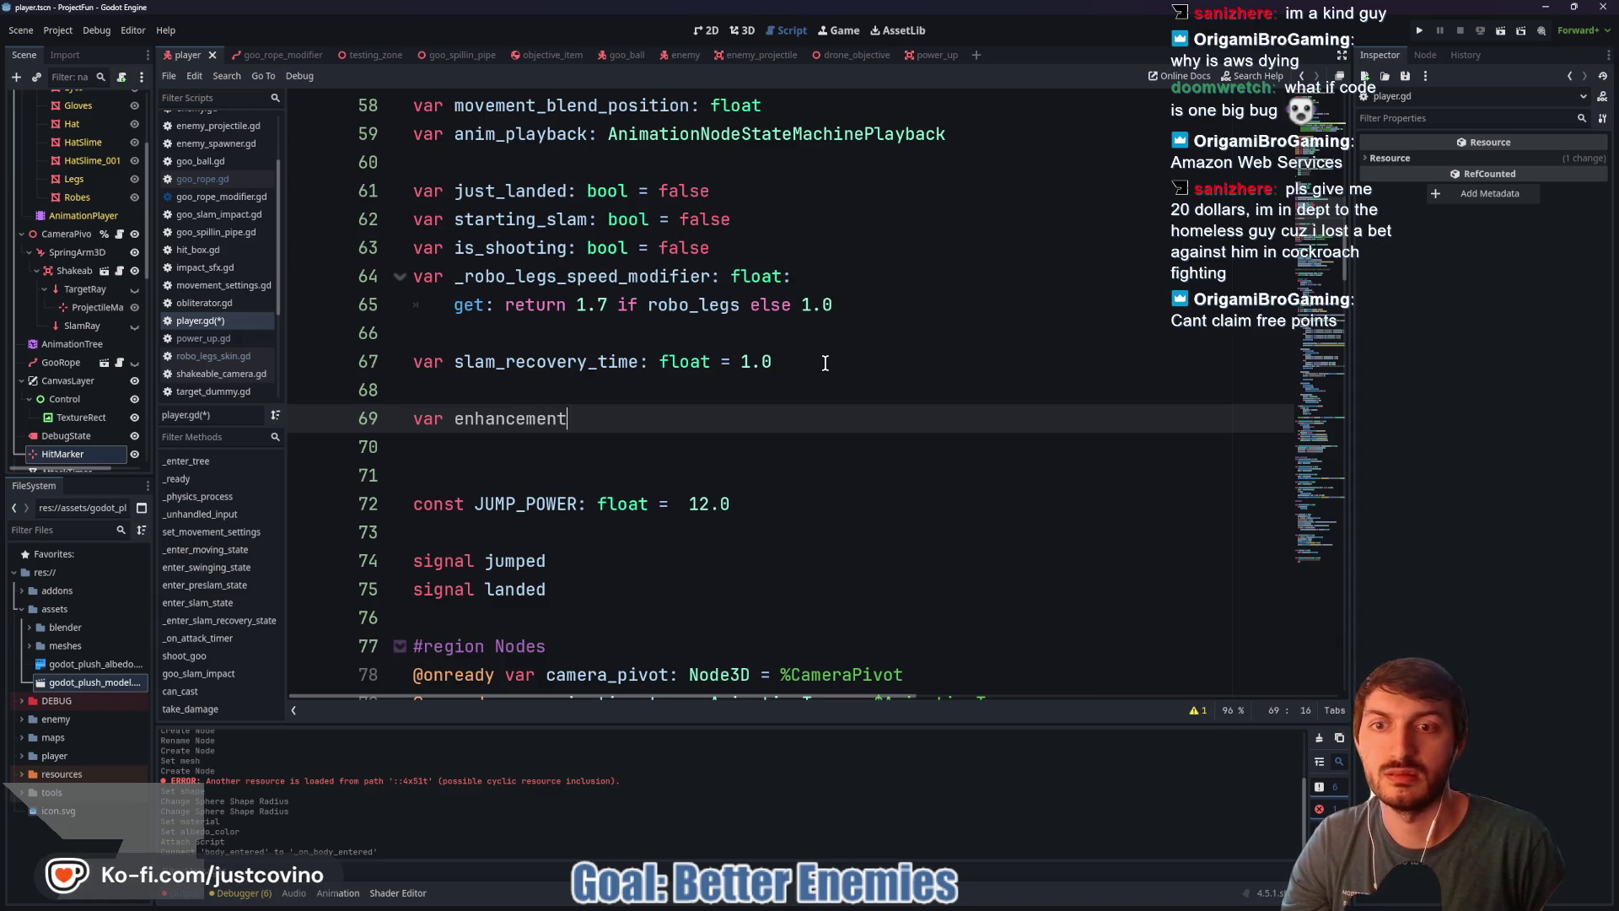
text(y[)
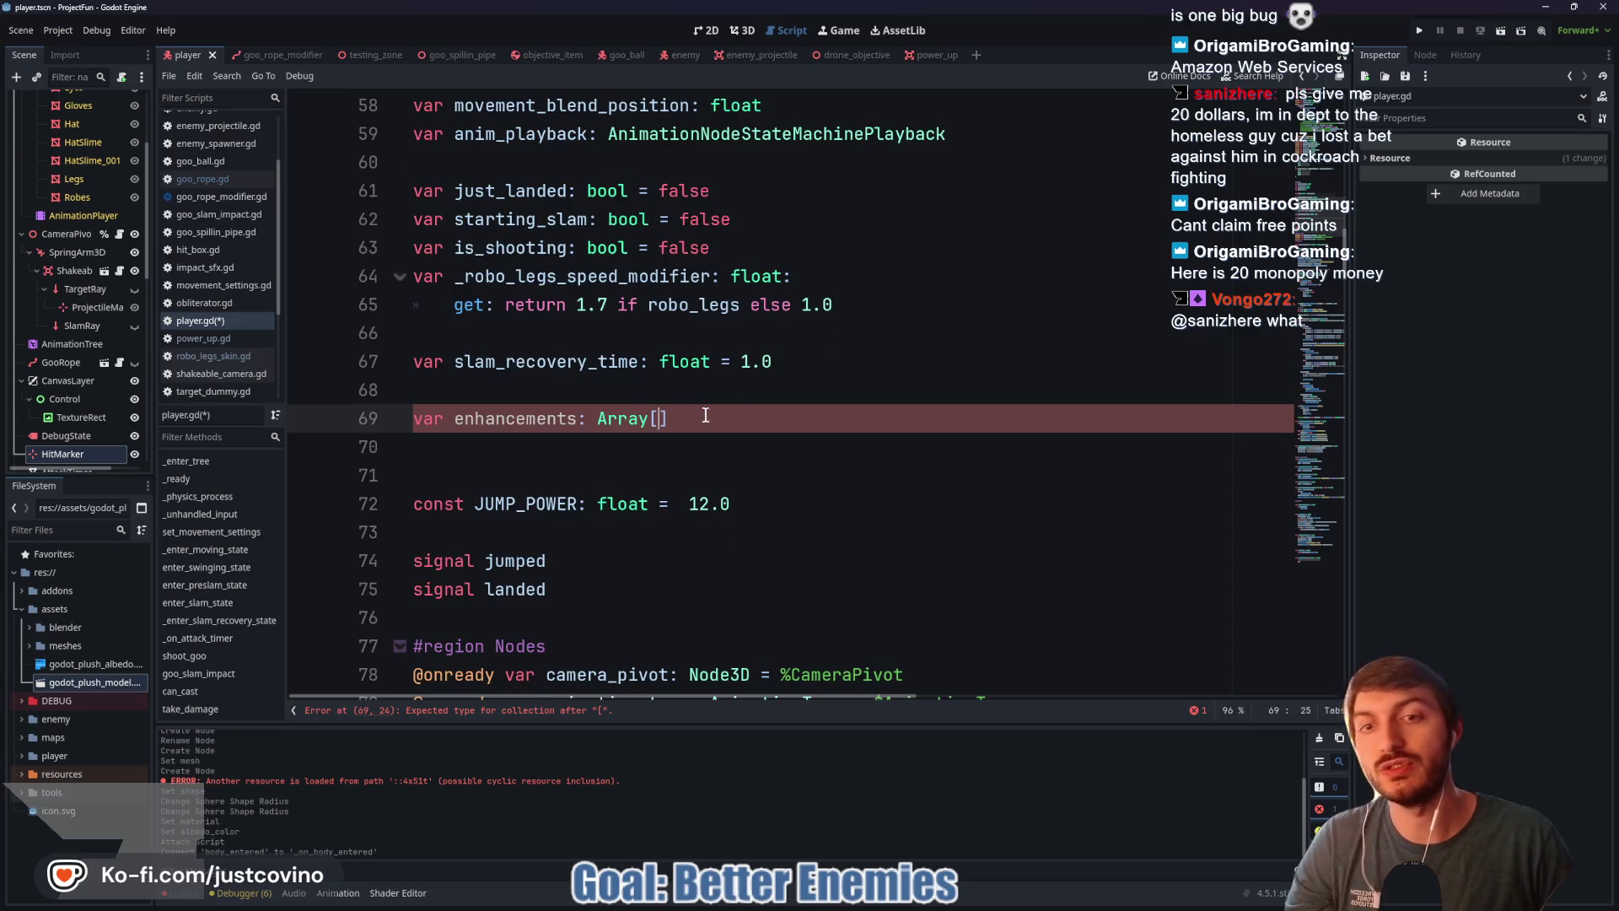
scroll(784, 270, up, 19)
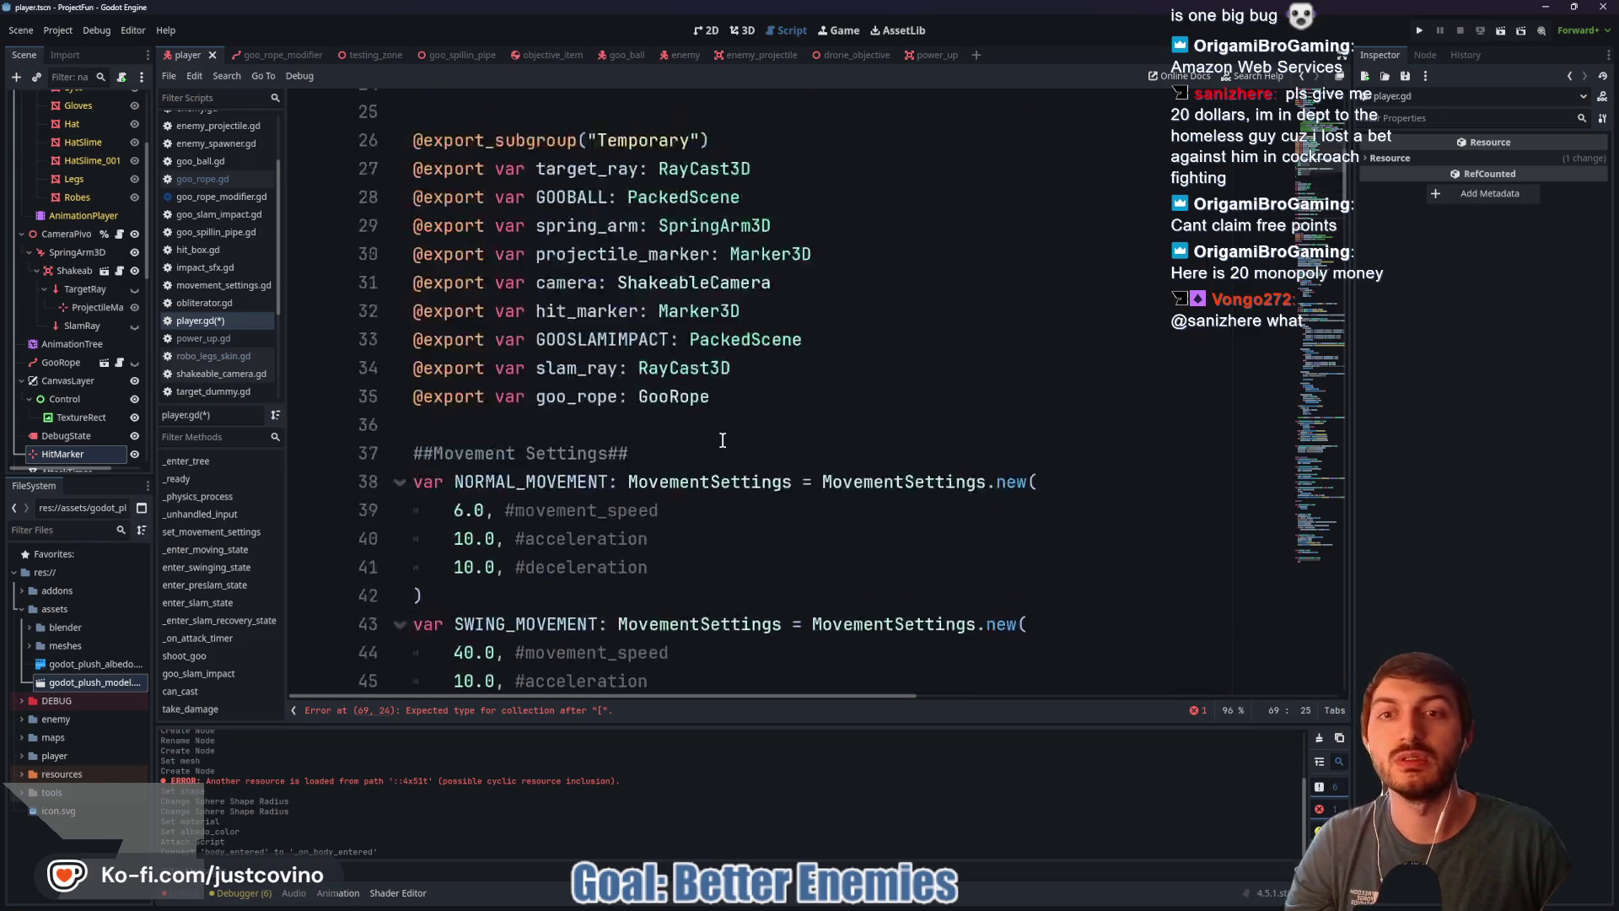
Add 'enum Enhancements {GOO_IMPACT}' on a new line below the State enum
click(1086, 163)
key(Return)
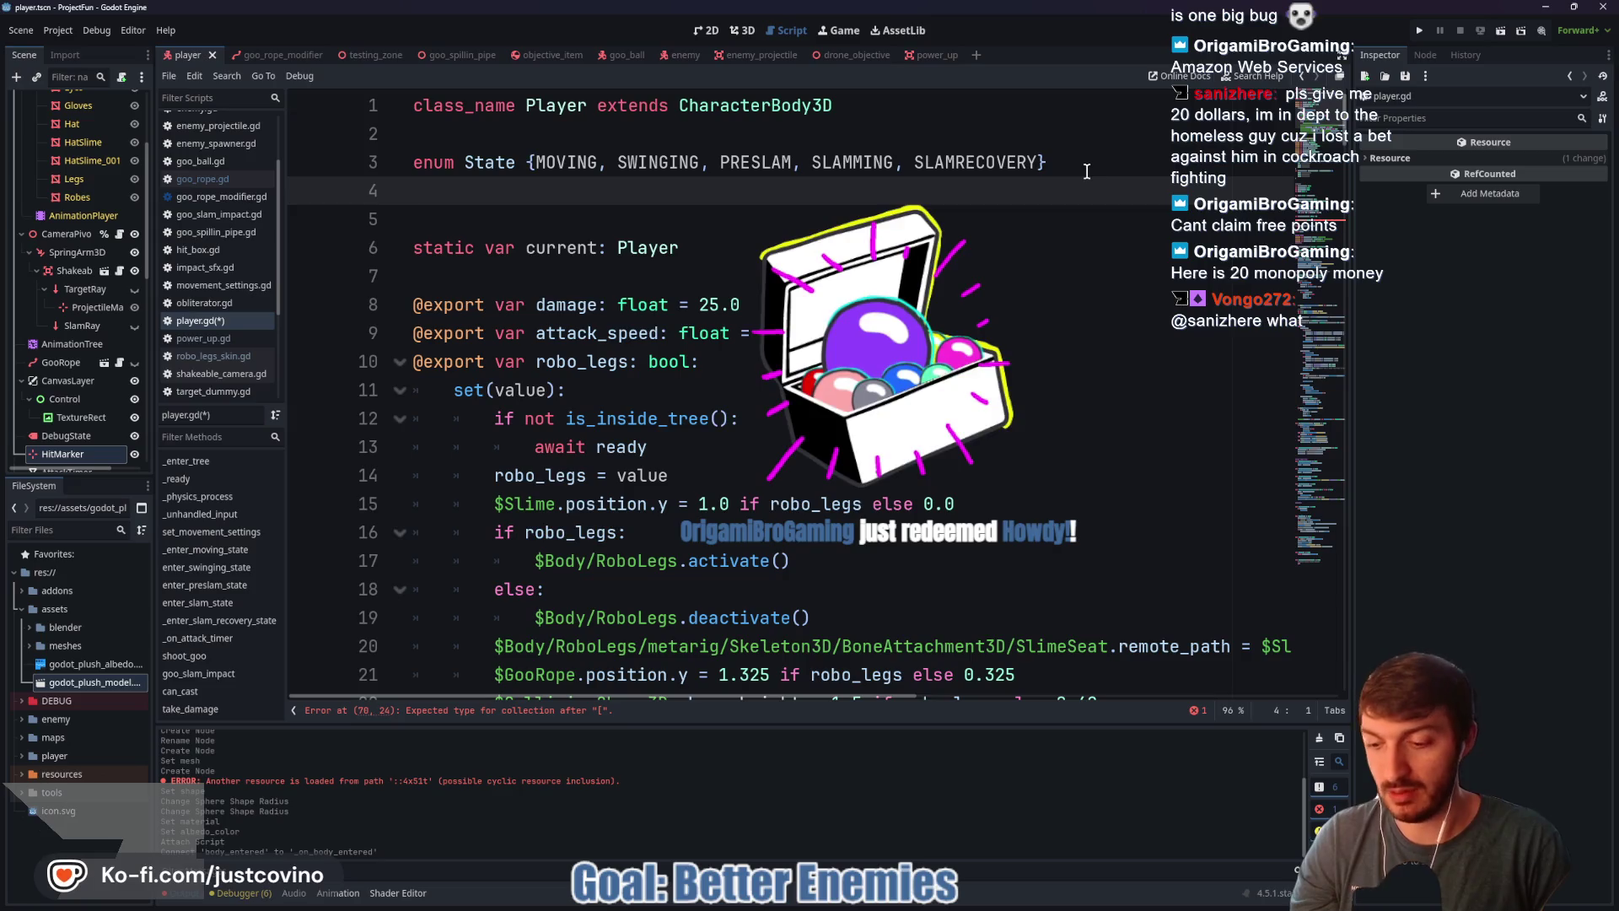
text(enum Enhancements)
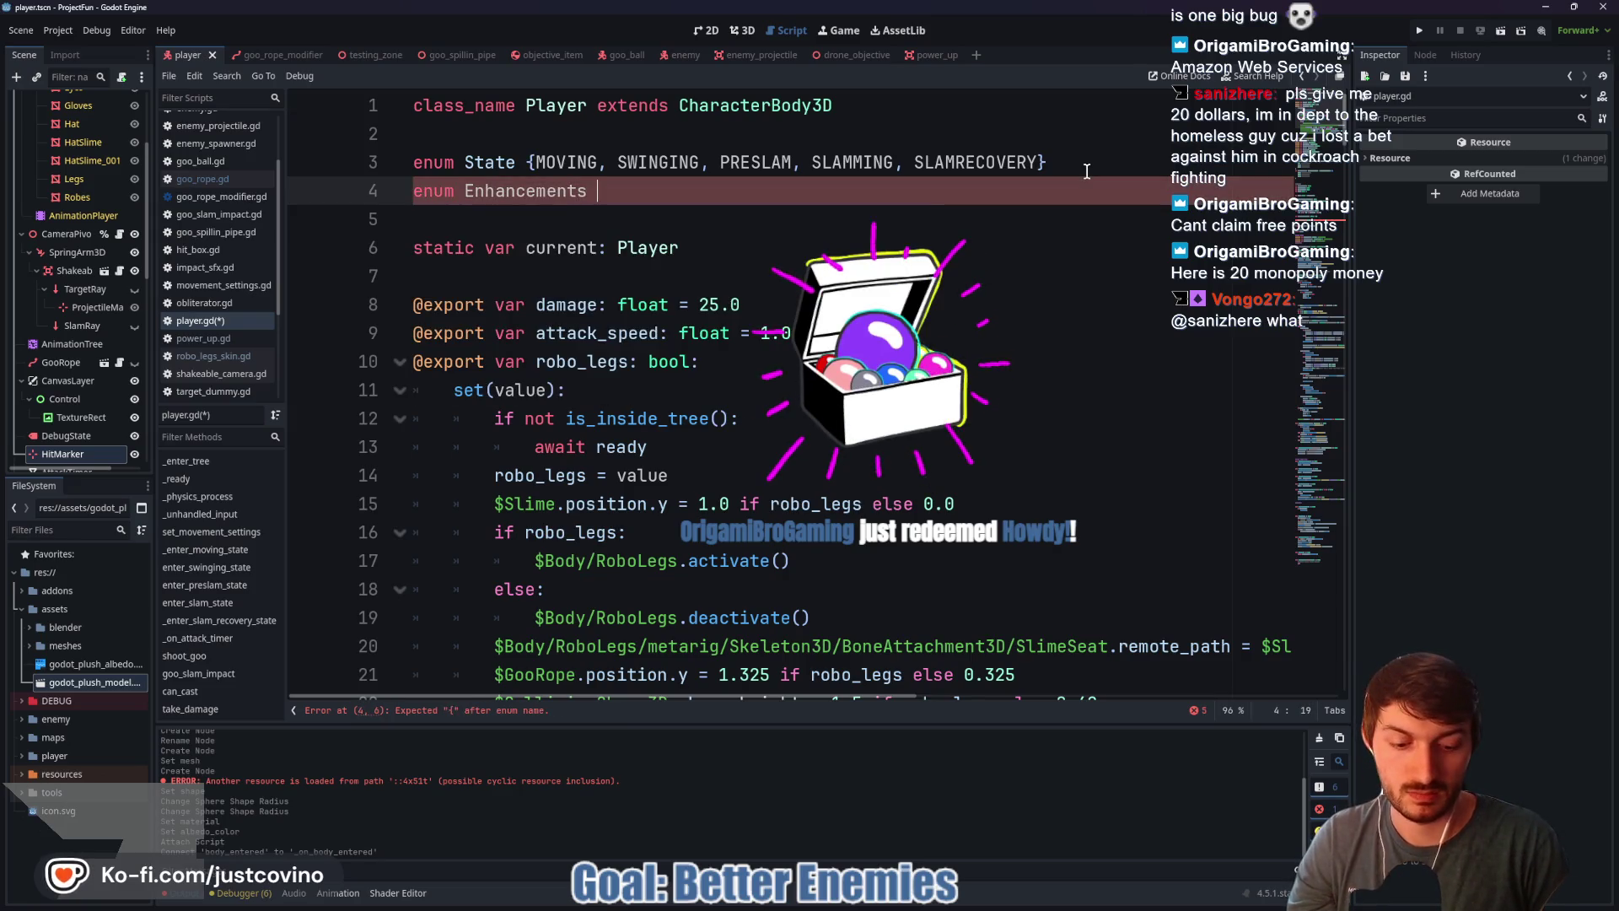
text( {)
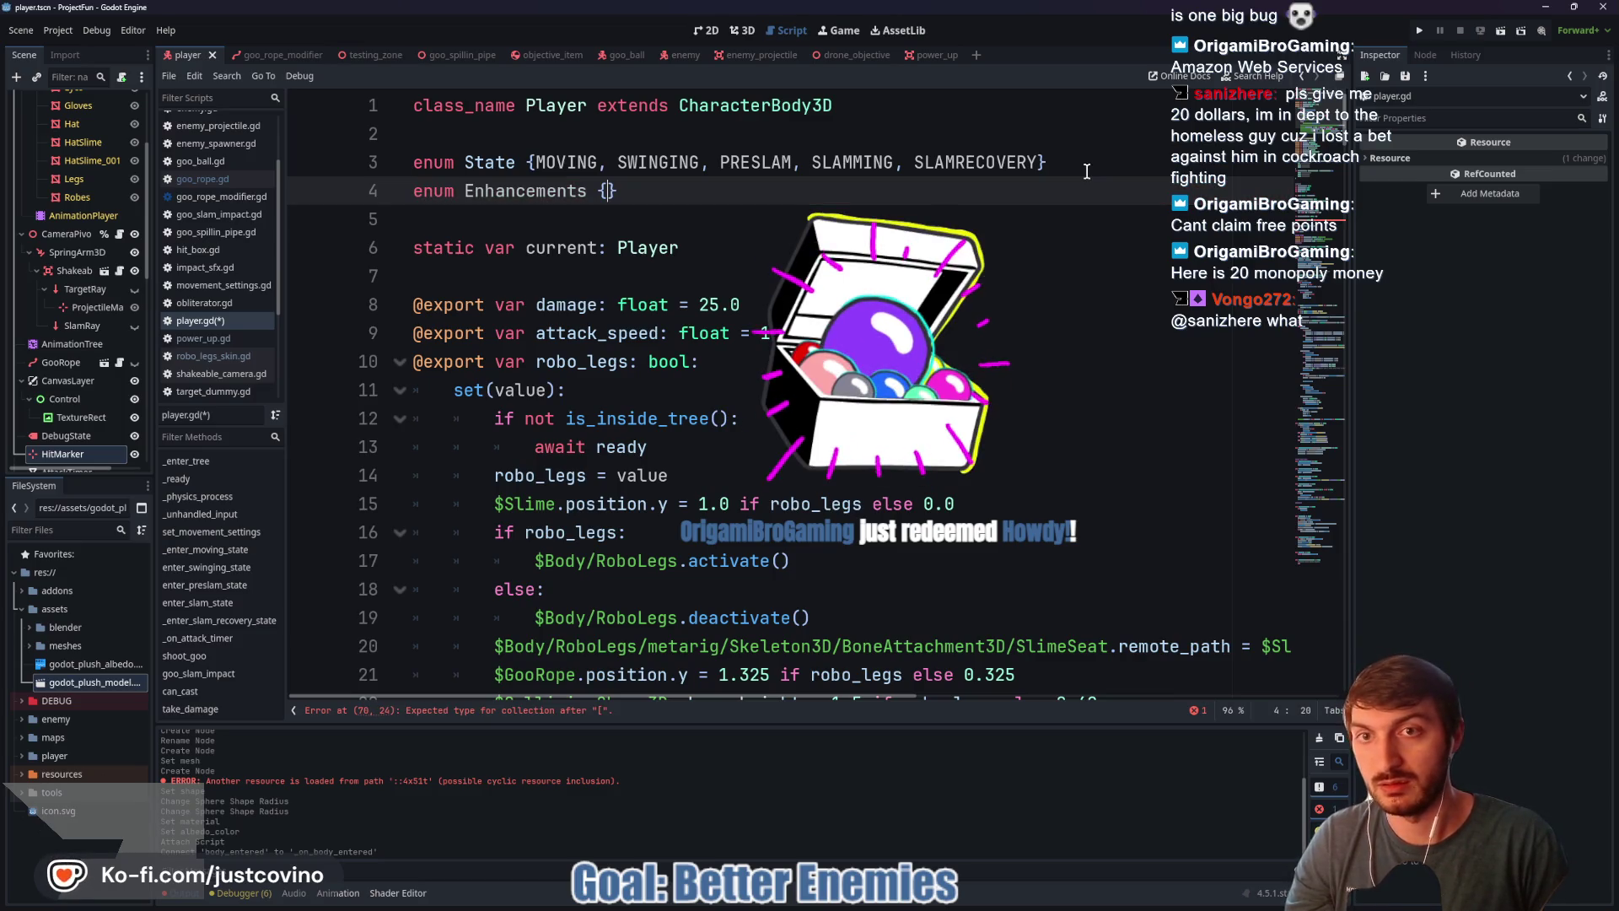
text(GOO_IMPACT)
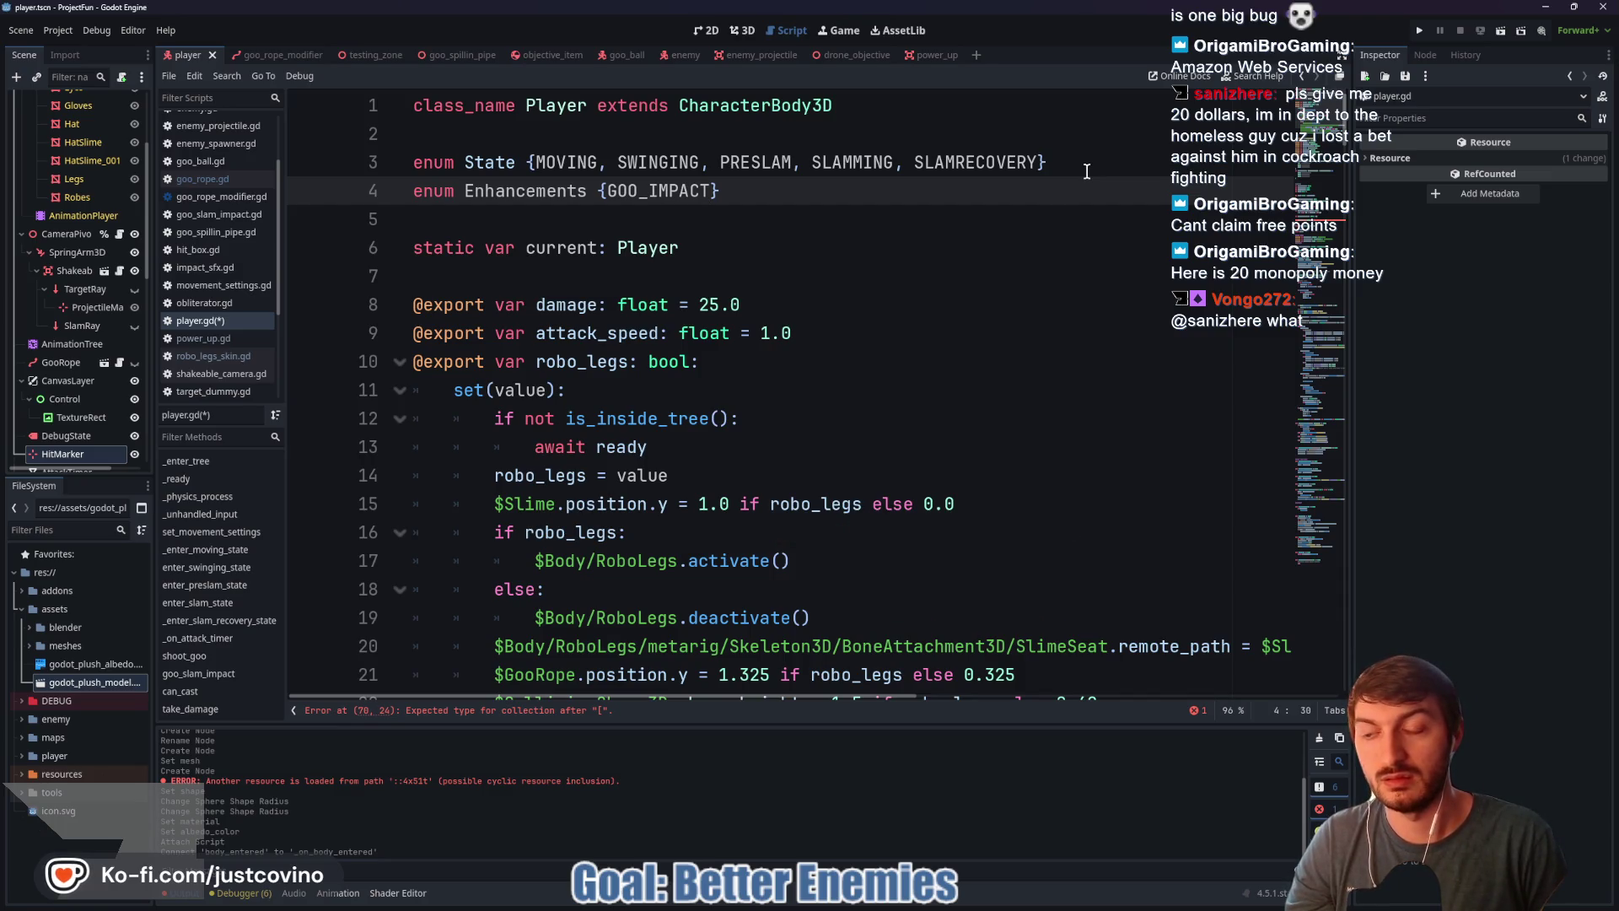
scroll(804, 361, down, 15)
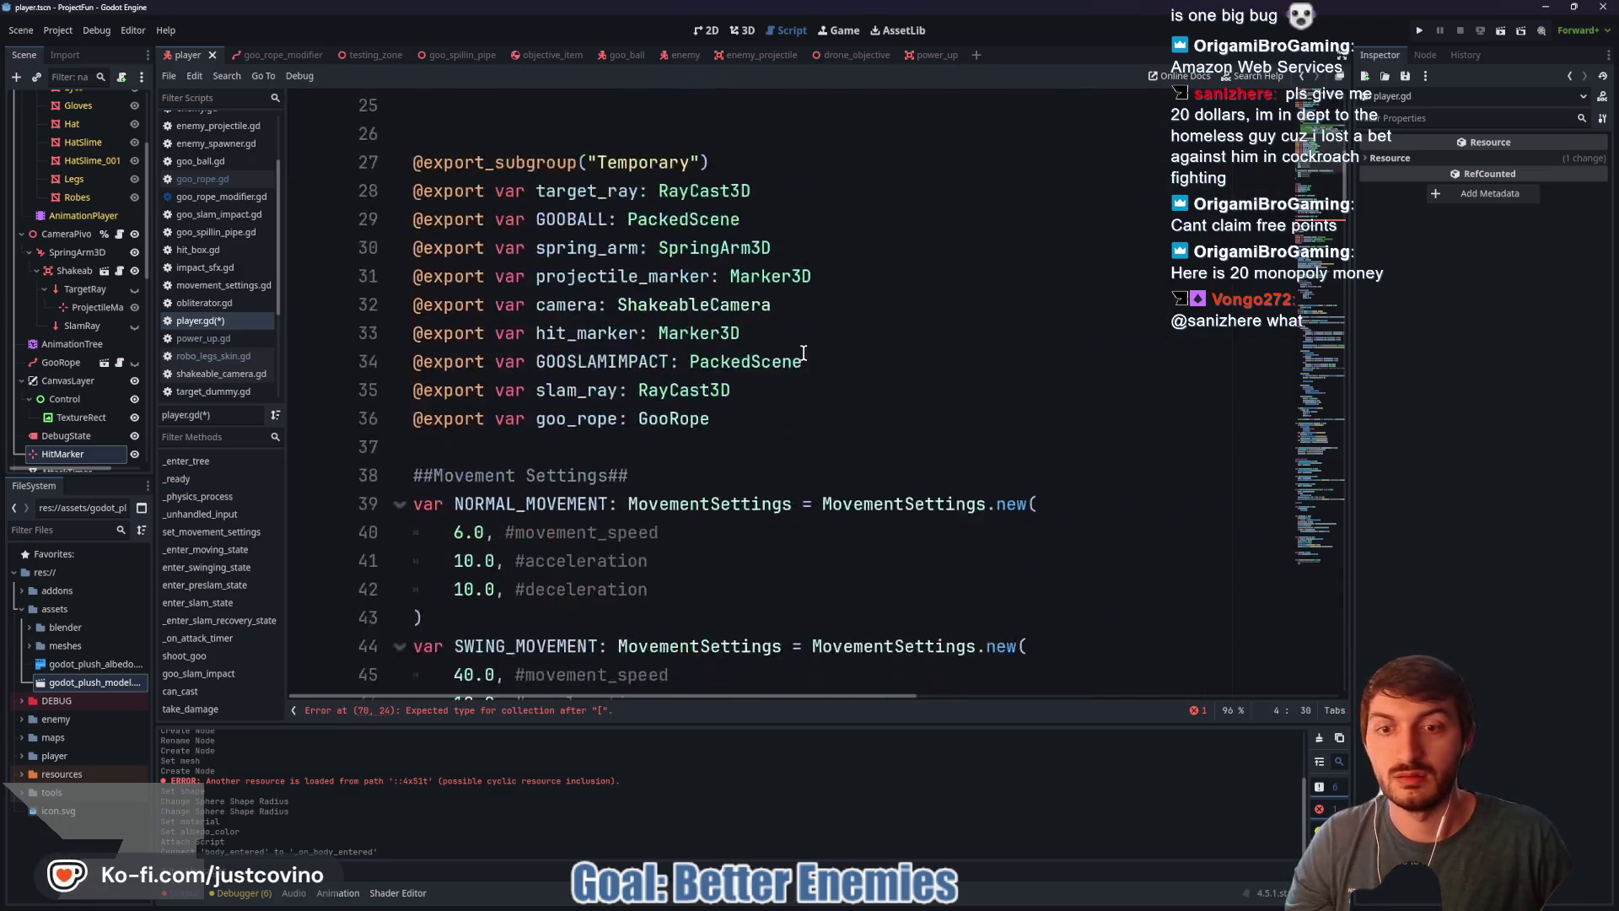
scroll(803, 361, down, 6)
scroll(759, 361, up, 2)
Make enhancements 'Array[Enhancements] = []', save, and switch to power_up.gd
click(665, 362)
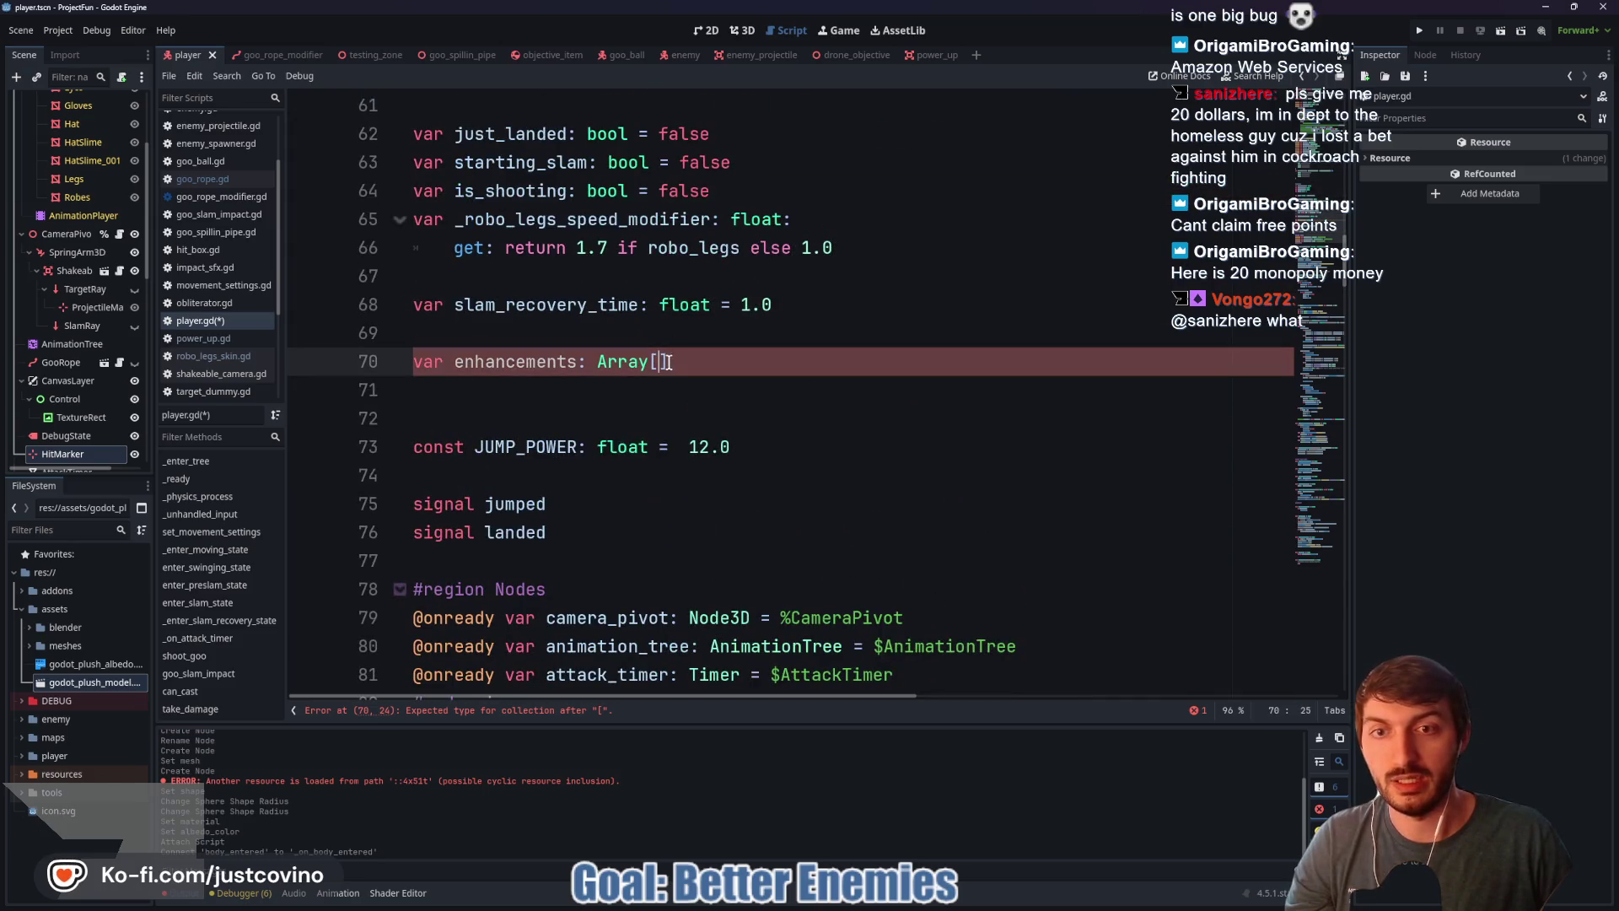
text(Enh)
key(Return)
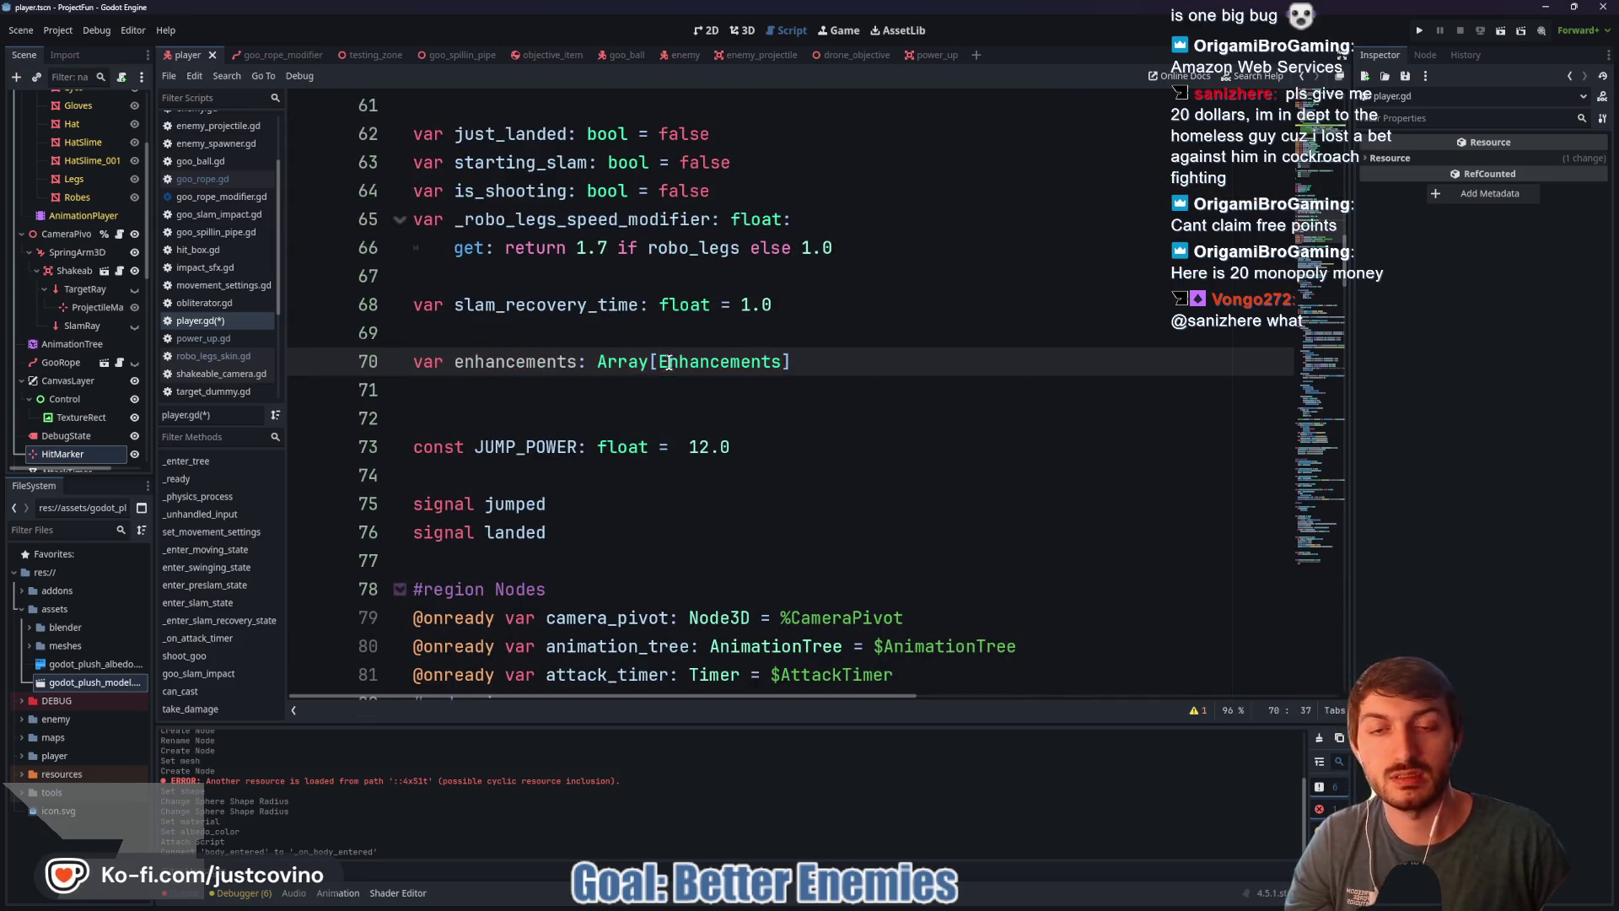
text(] = [])
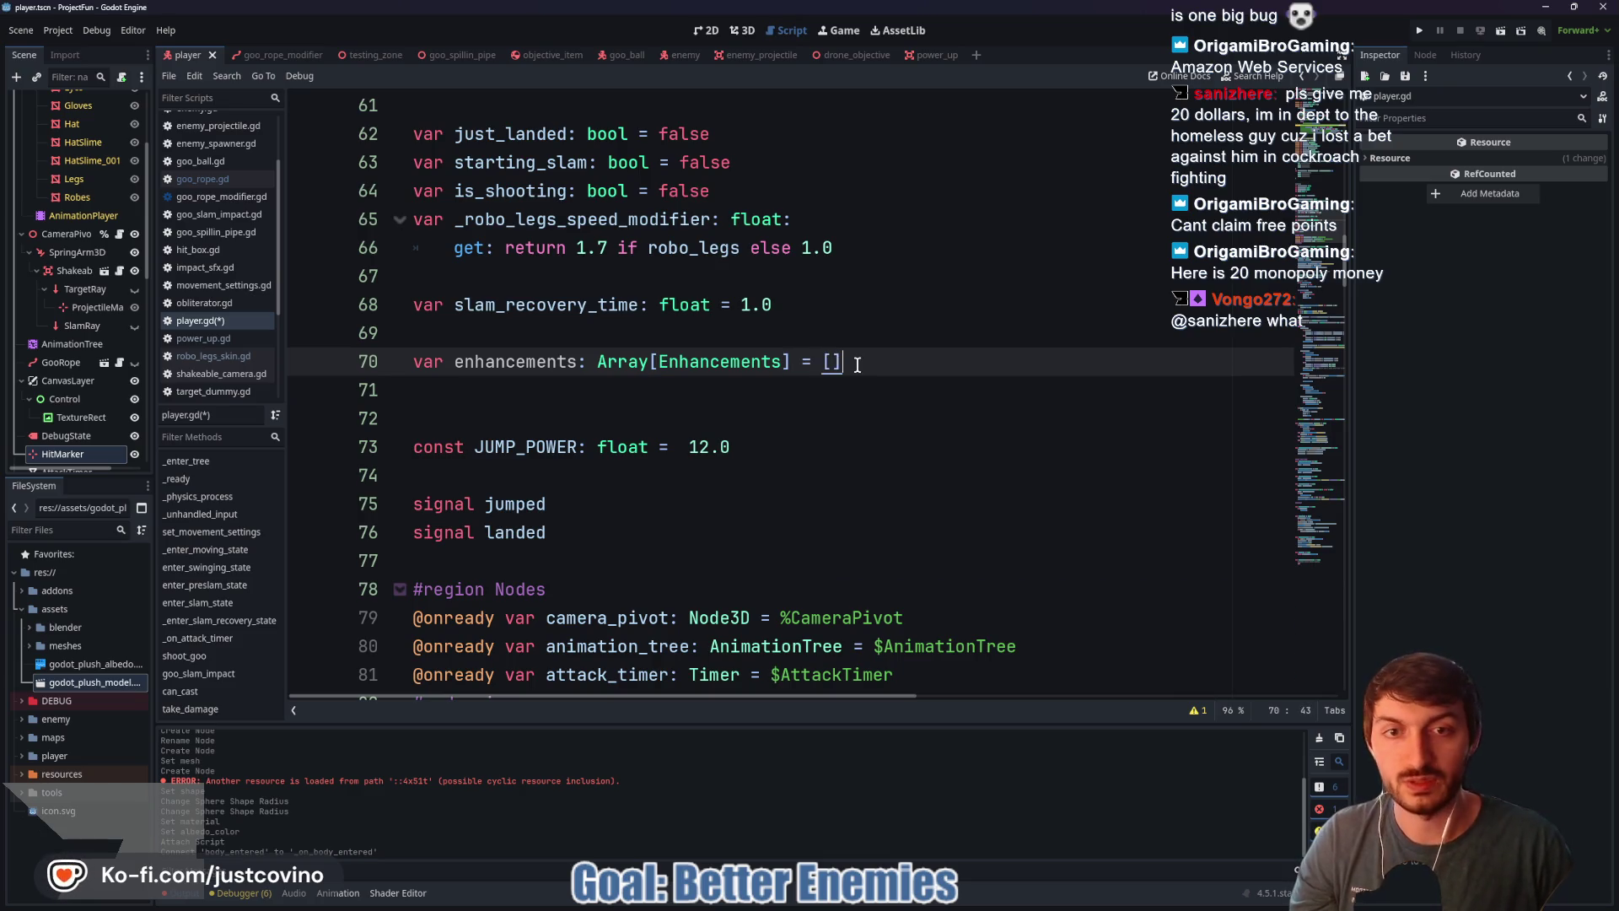
key(ctrl+s)
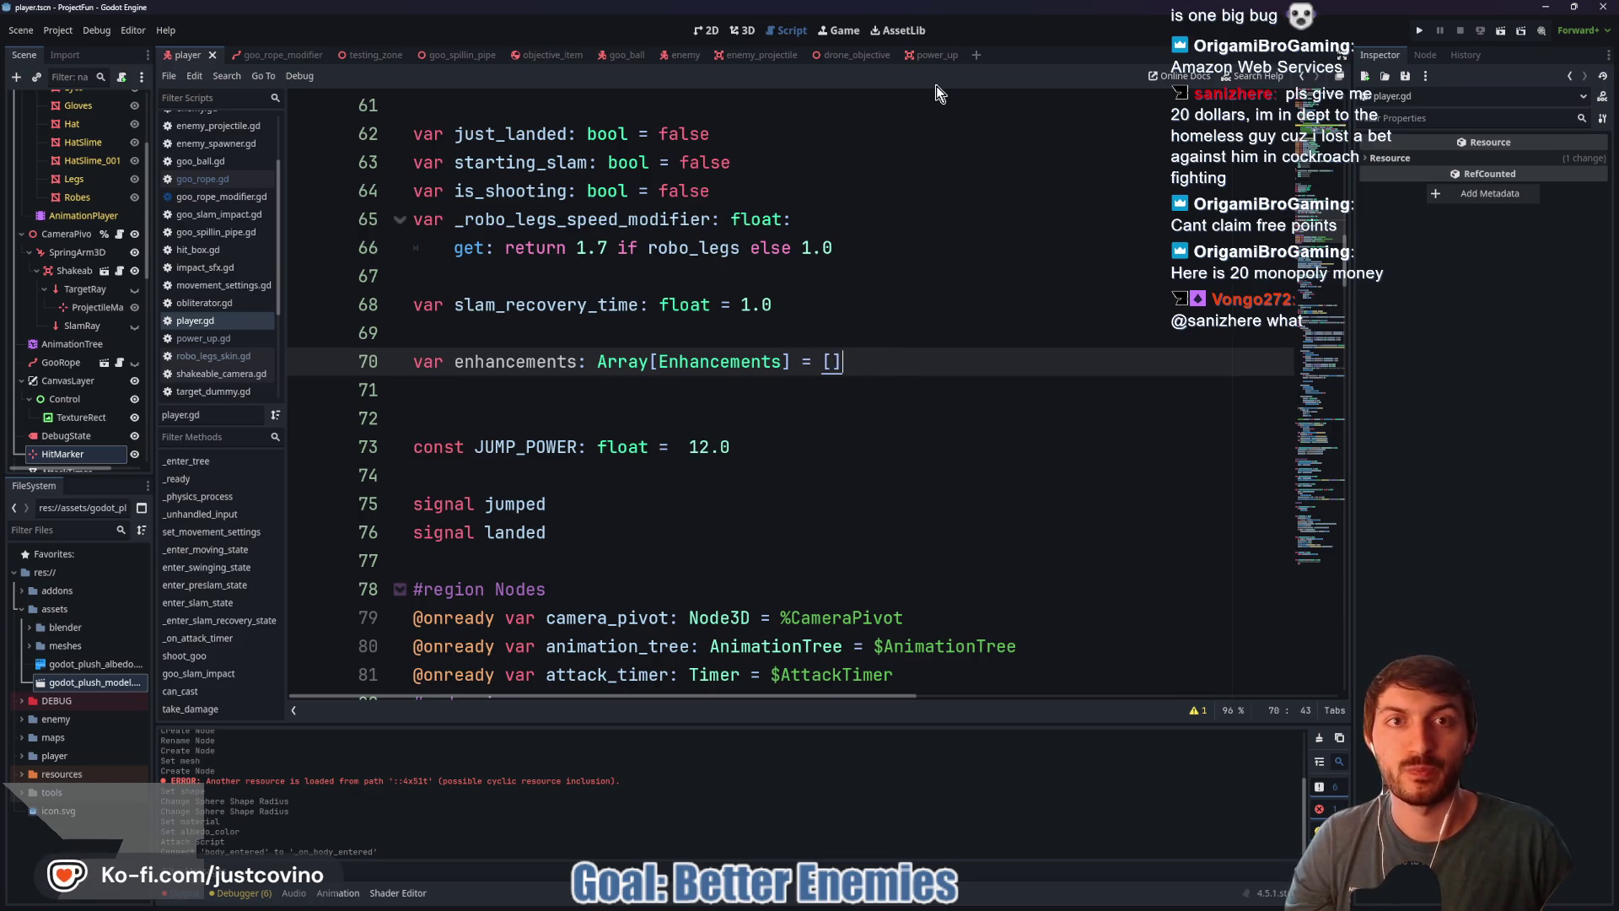
key(ctrl+shift+Tab)
click(536, 152)
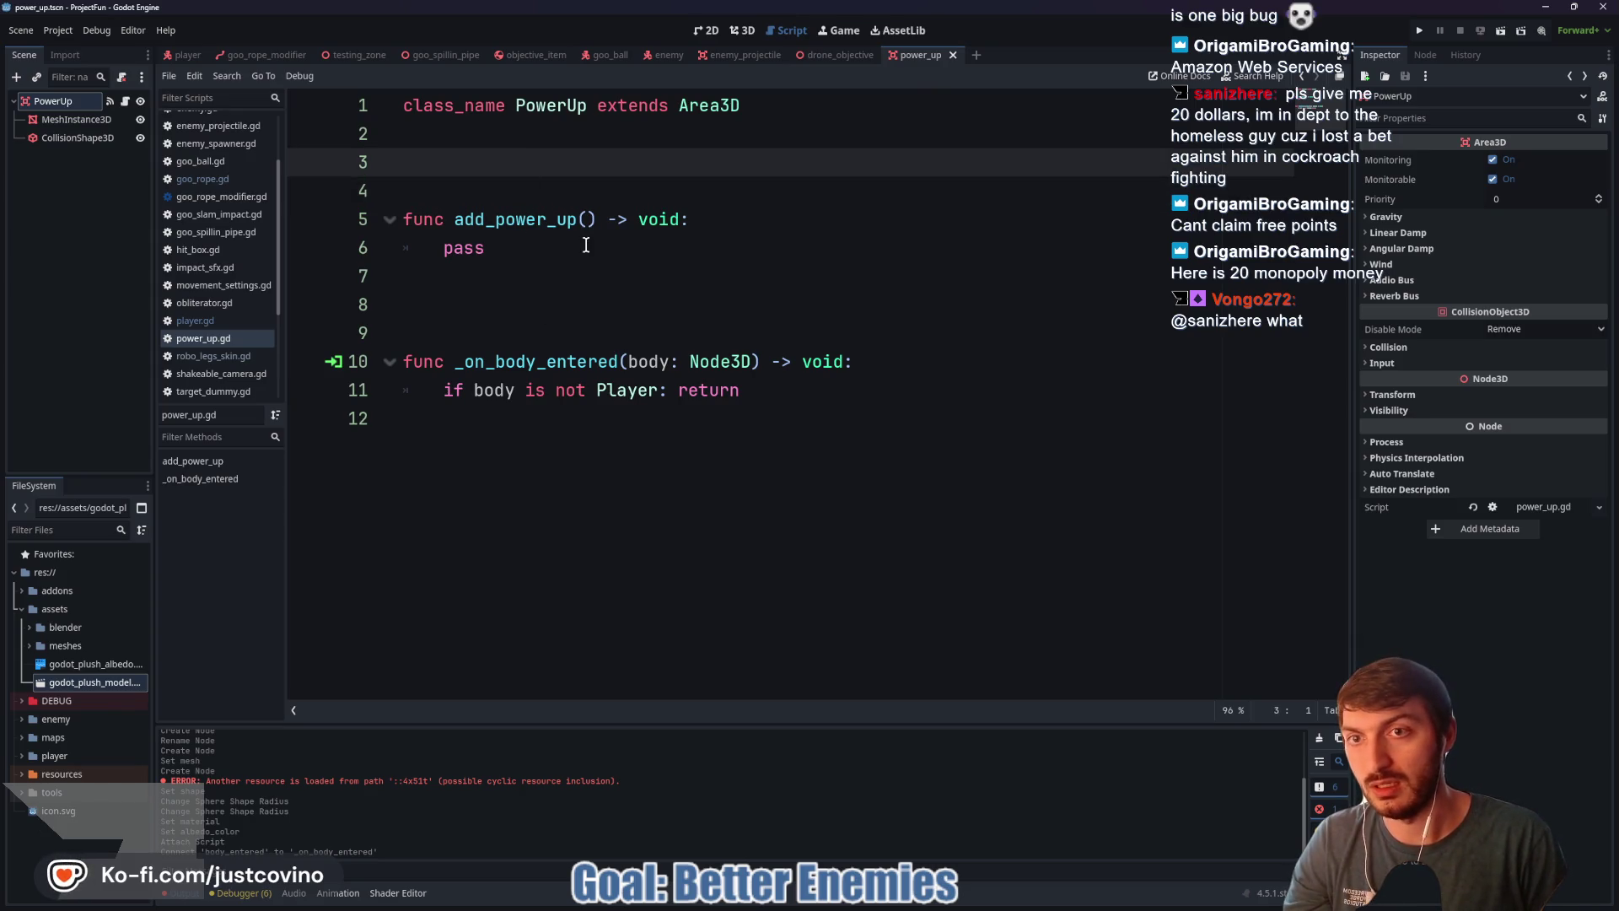
Add a _ready() -> void function with a pass body, followed by blank lines before add_power_up
text(c _re)
key(Return)
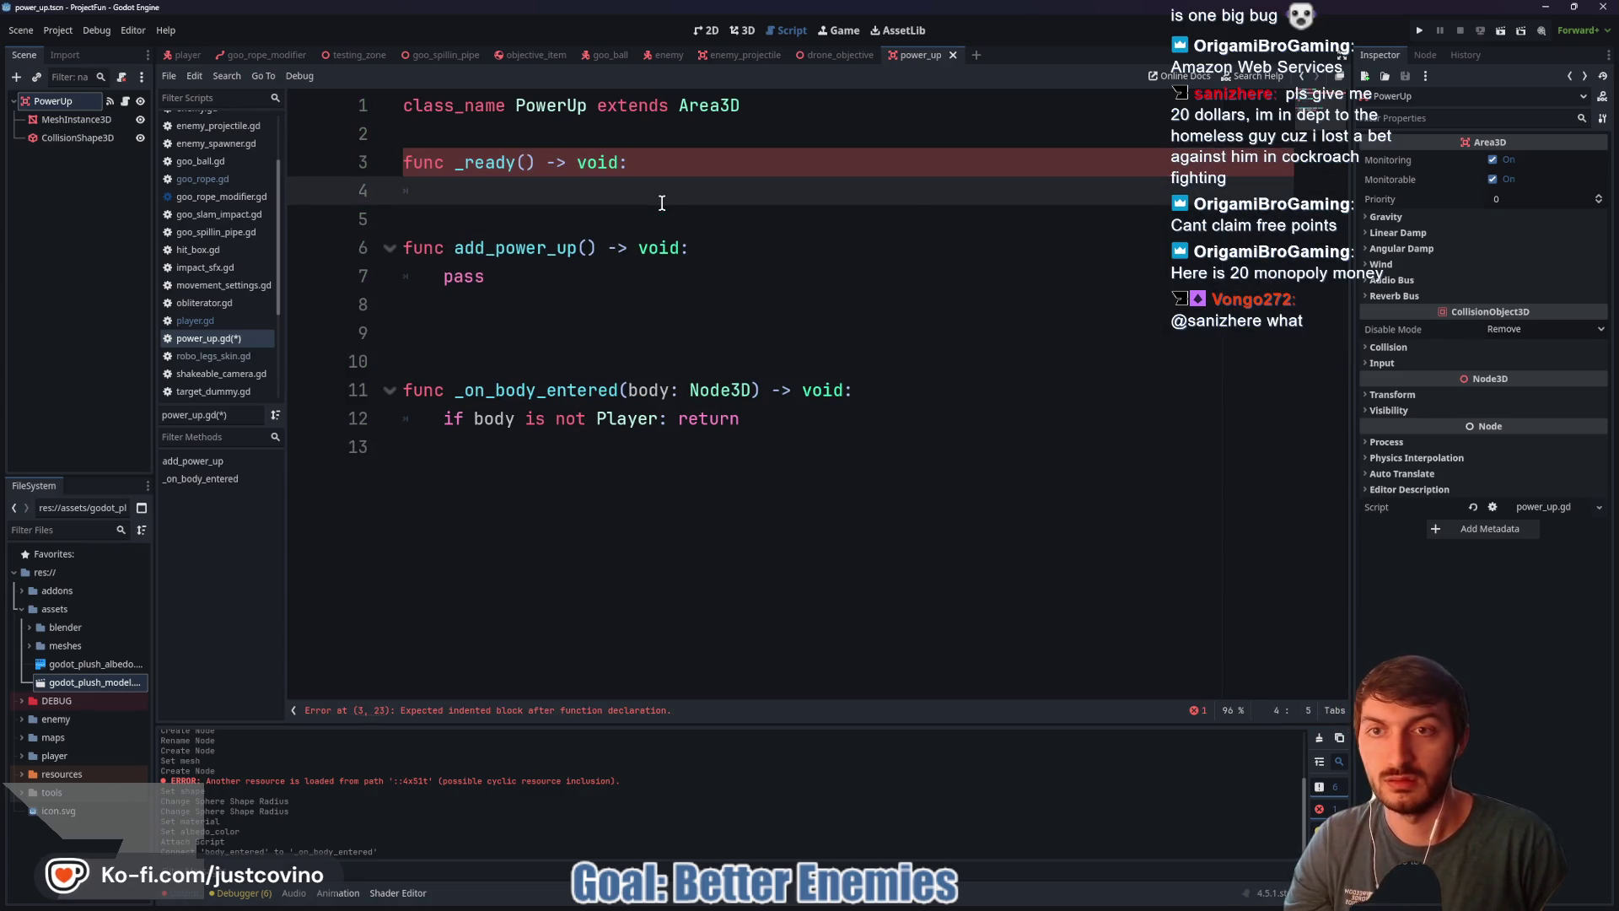
key(Return)
text(pas)
key(Return)
click(552, 224)
key(Return)
key(Return)
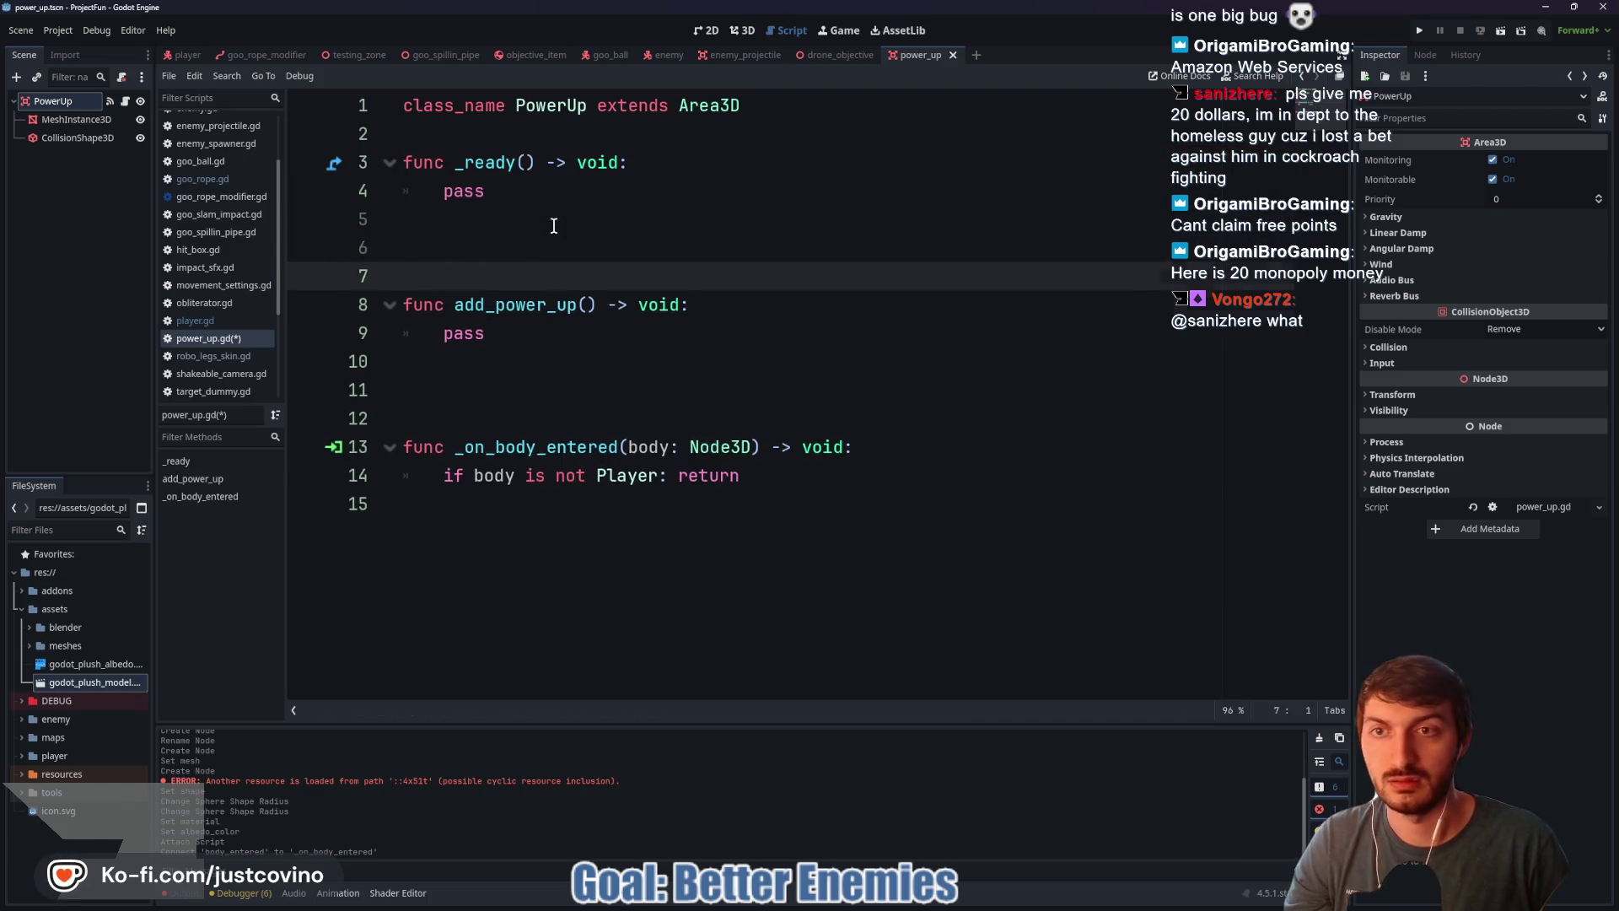
key(Return)
key(Up)
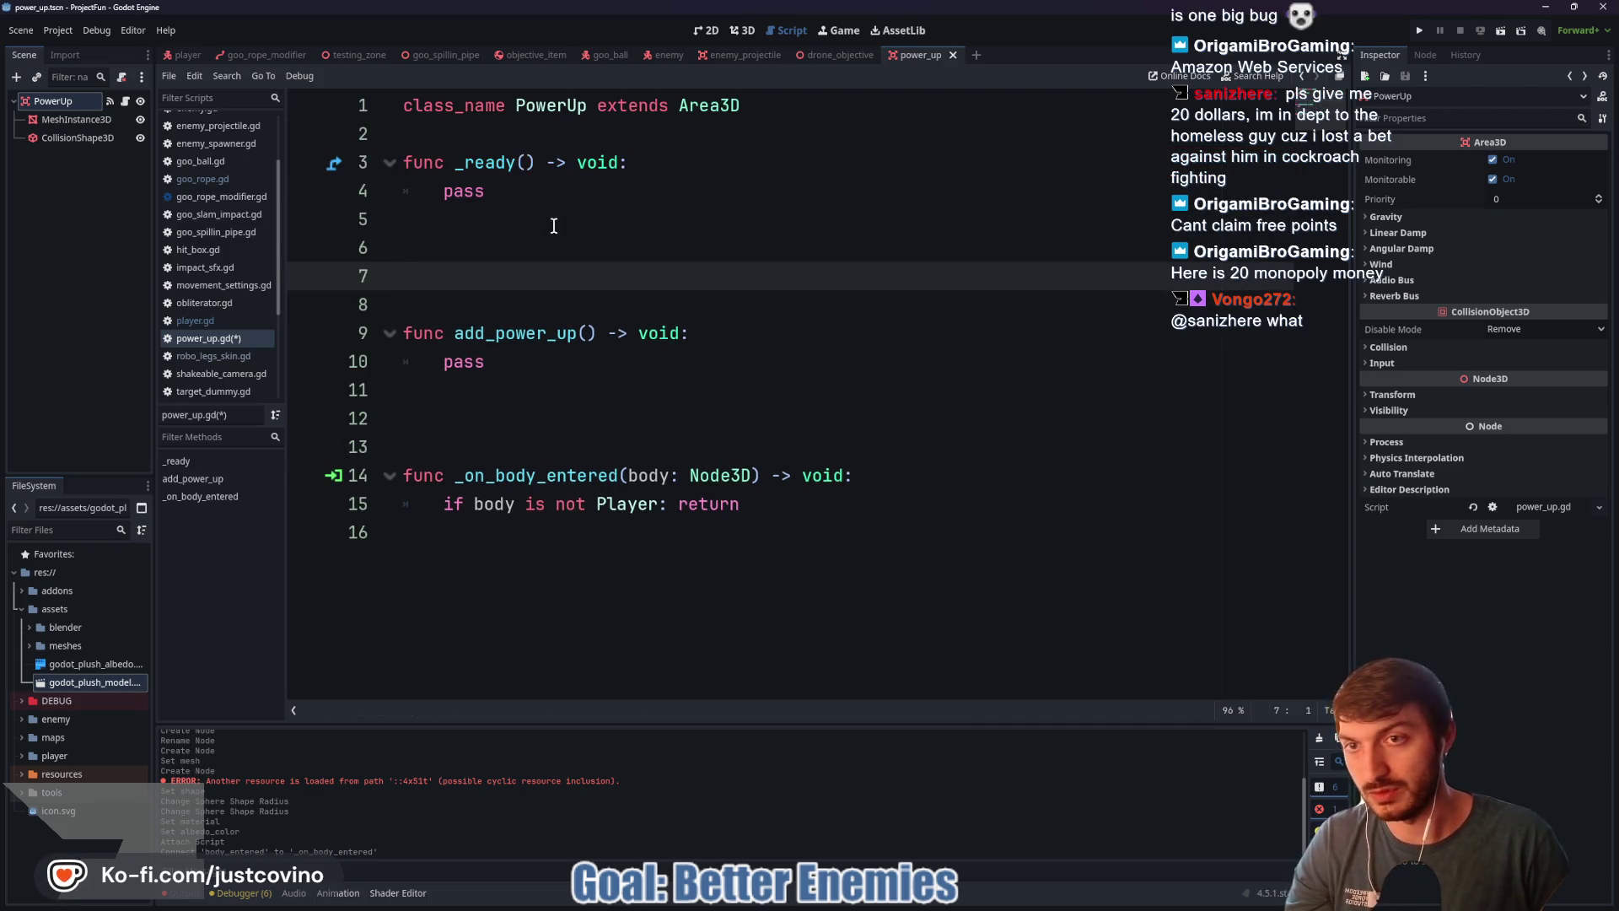
Begin pick_enhancement_type() -> Player.current.Enhancements: and add blank lines below class_name
text(func )
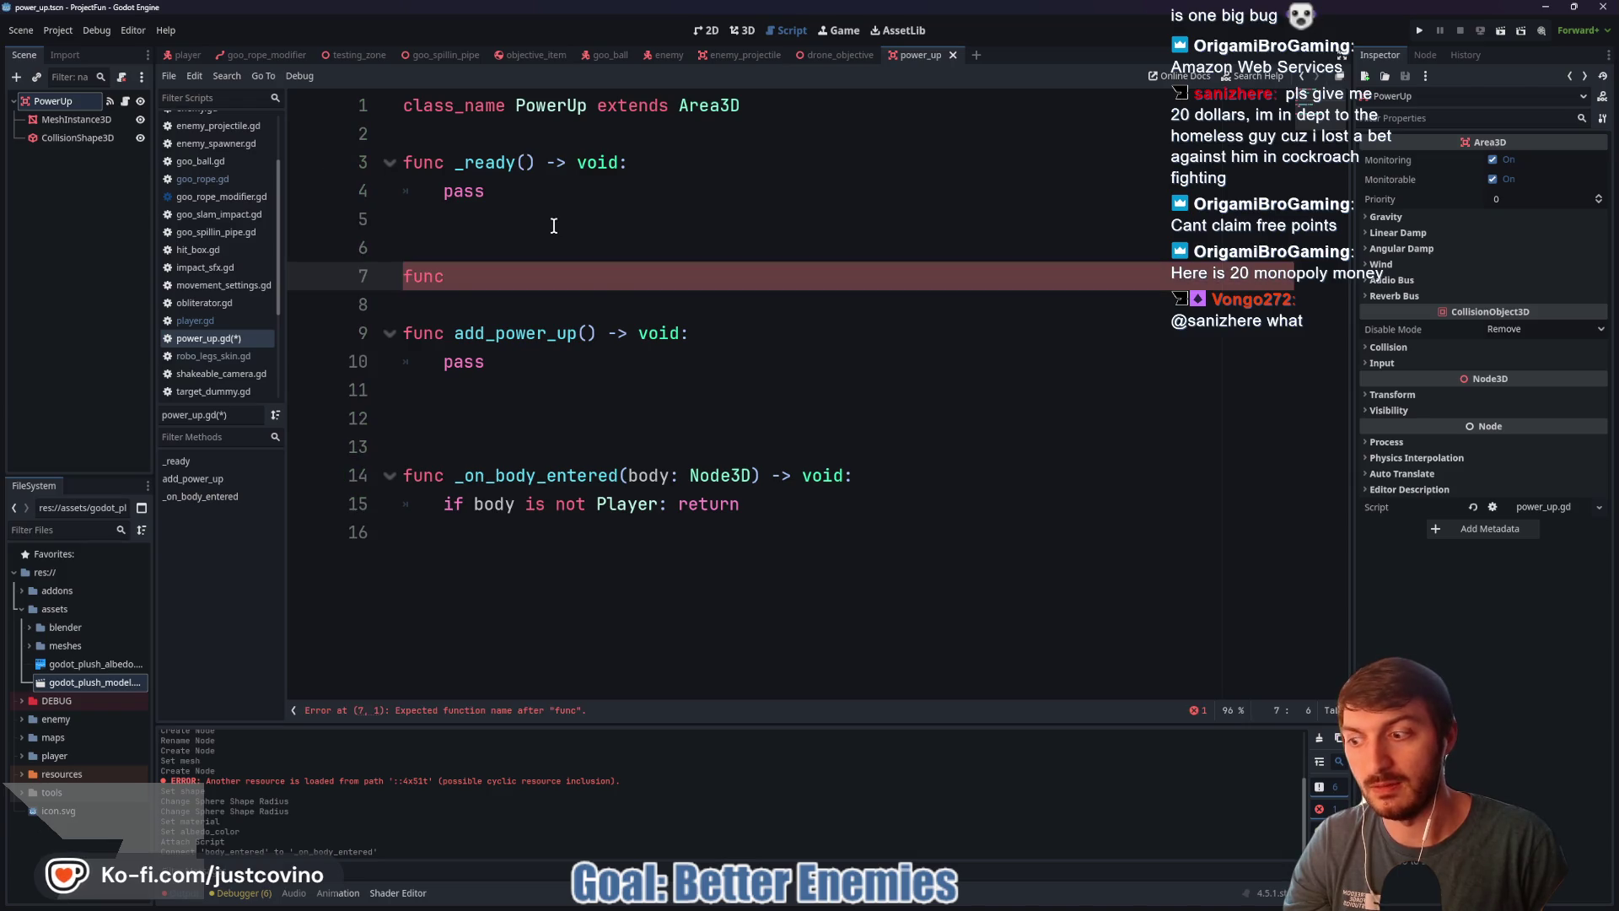
text(pick+)
key(BackSpace)
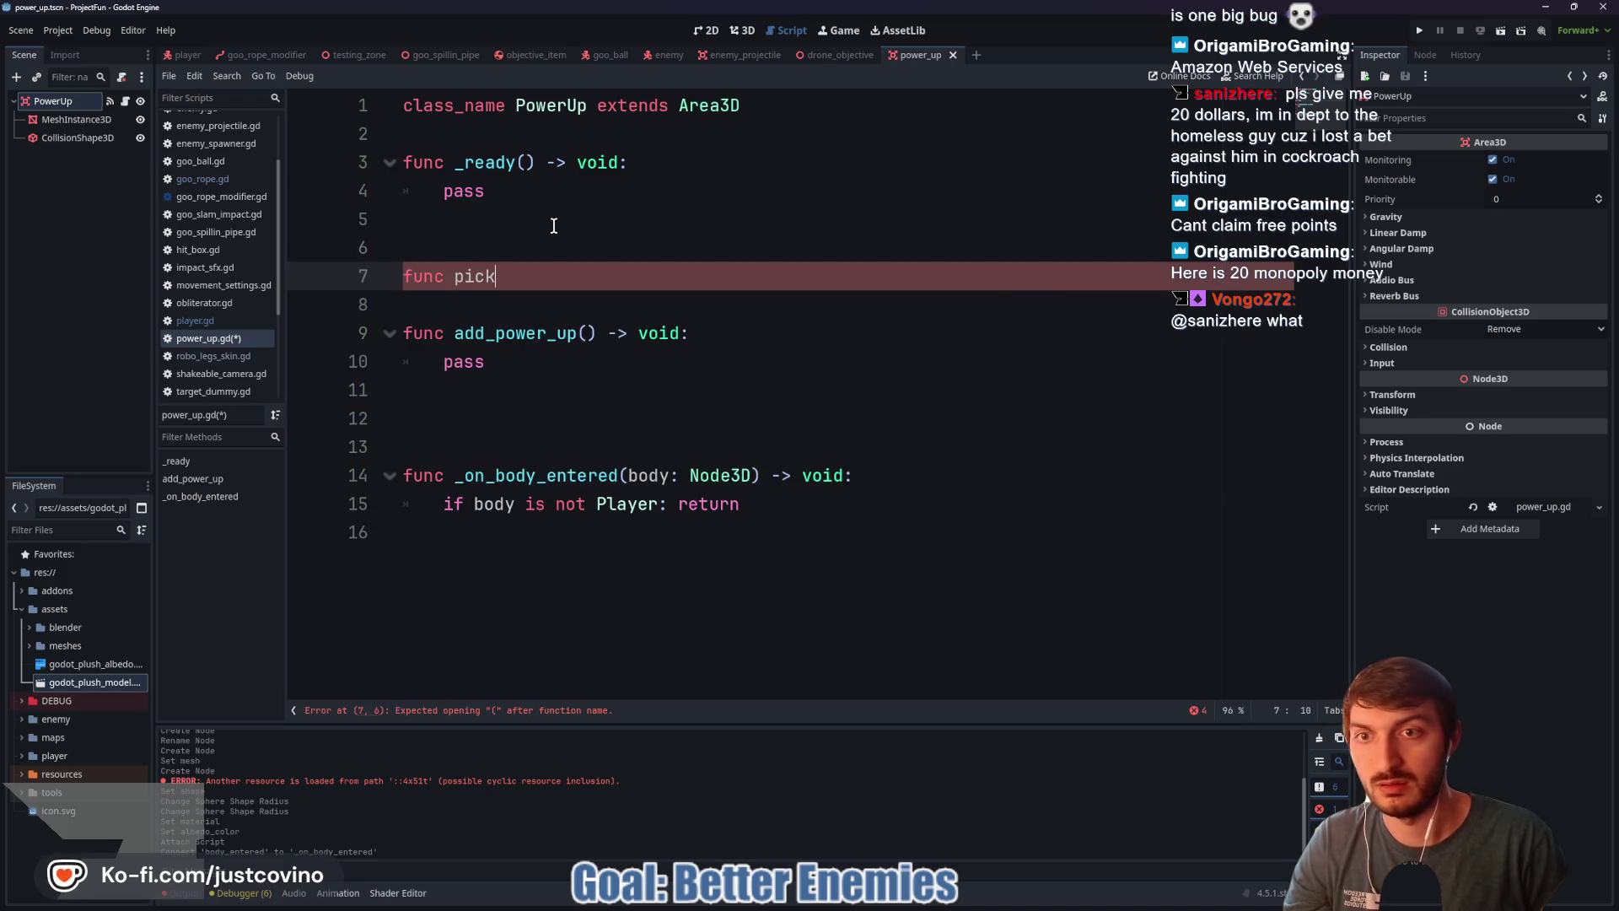
text(_enhancement_type)
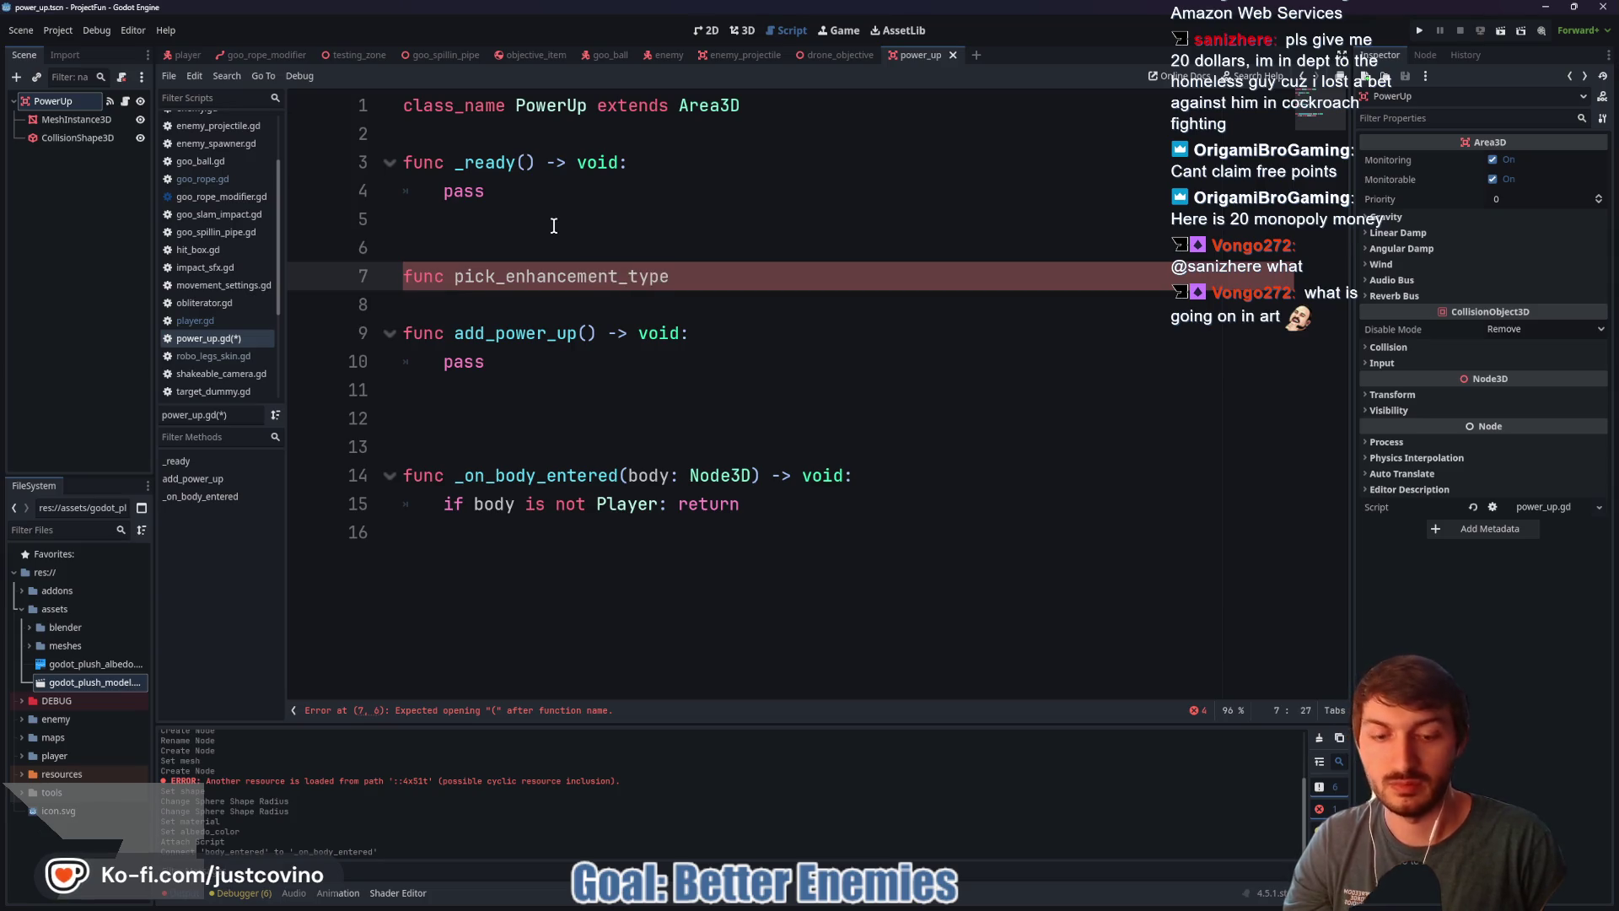
text(() -)
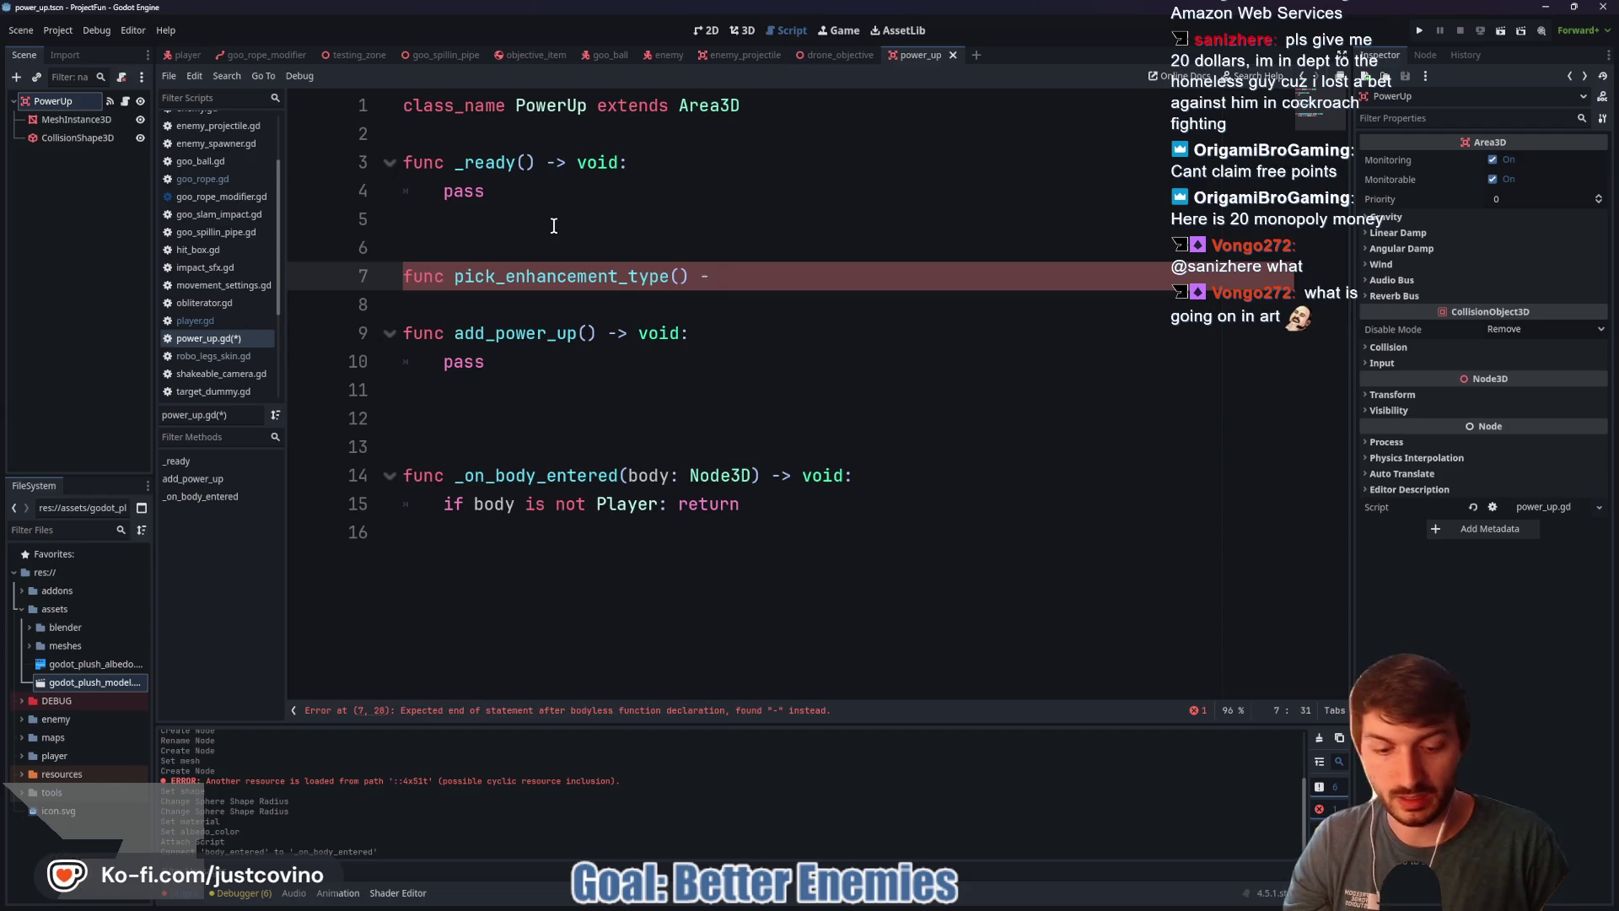
text(> Player.current.)
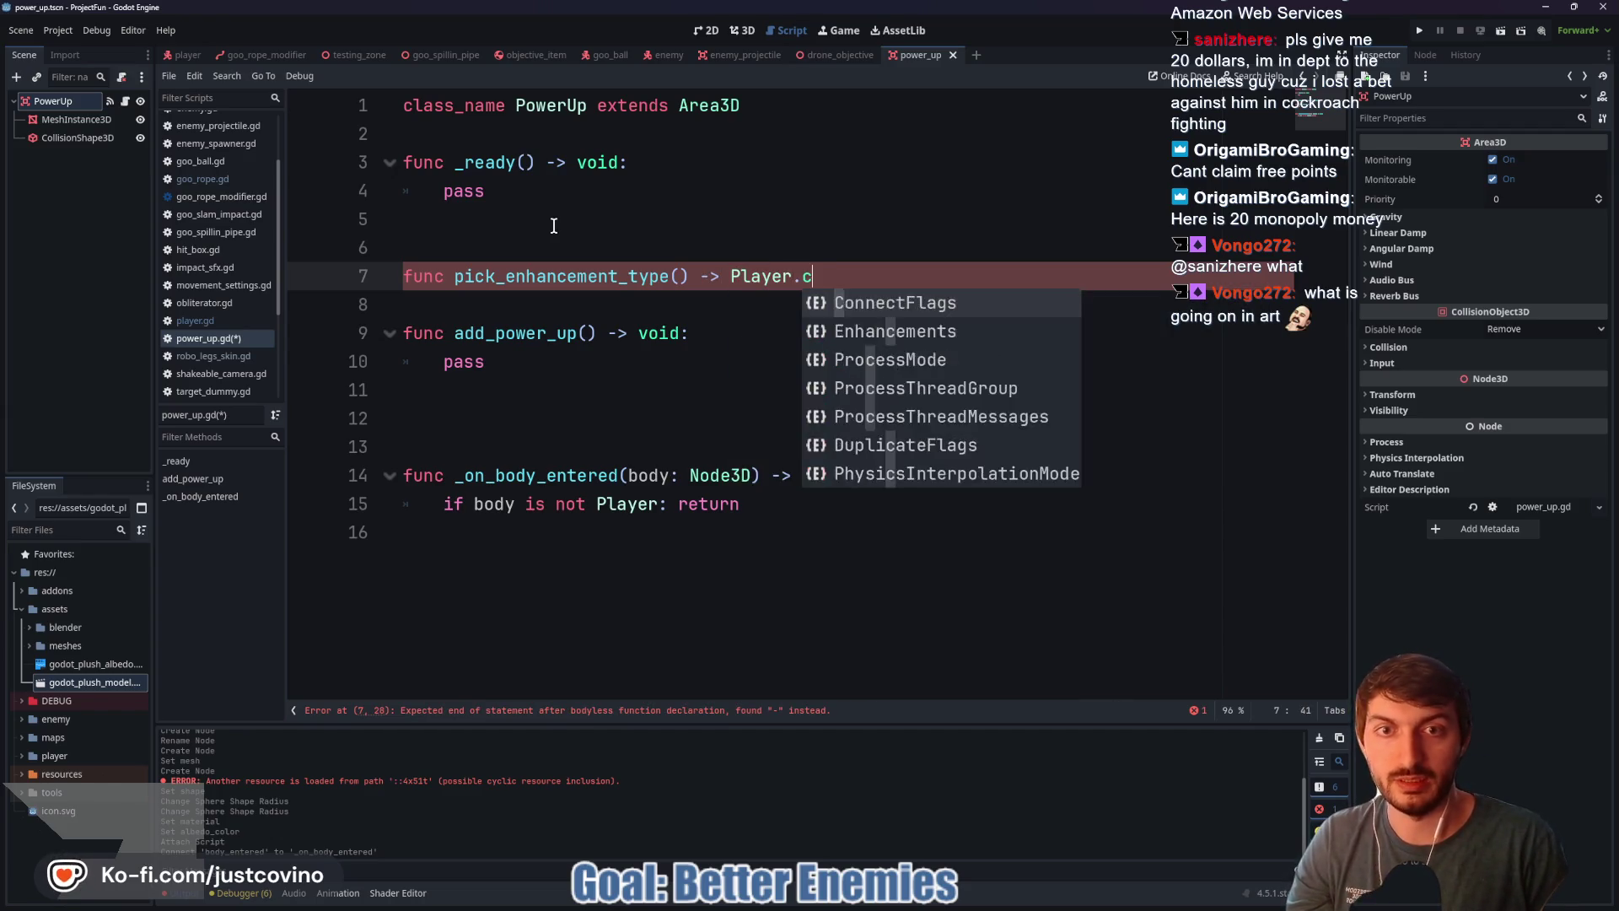
key(Return)
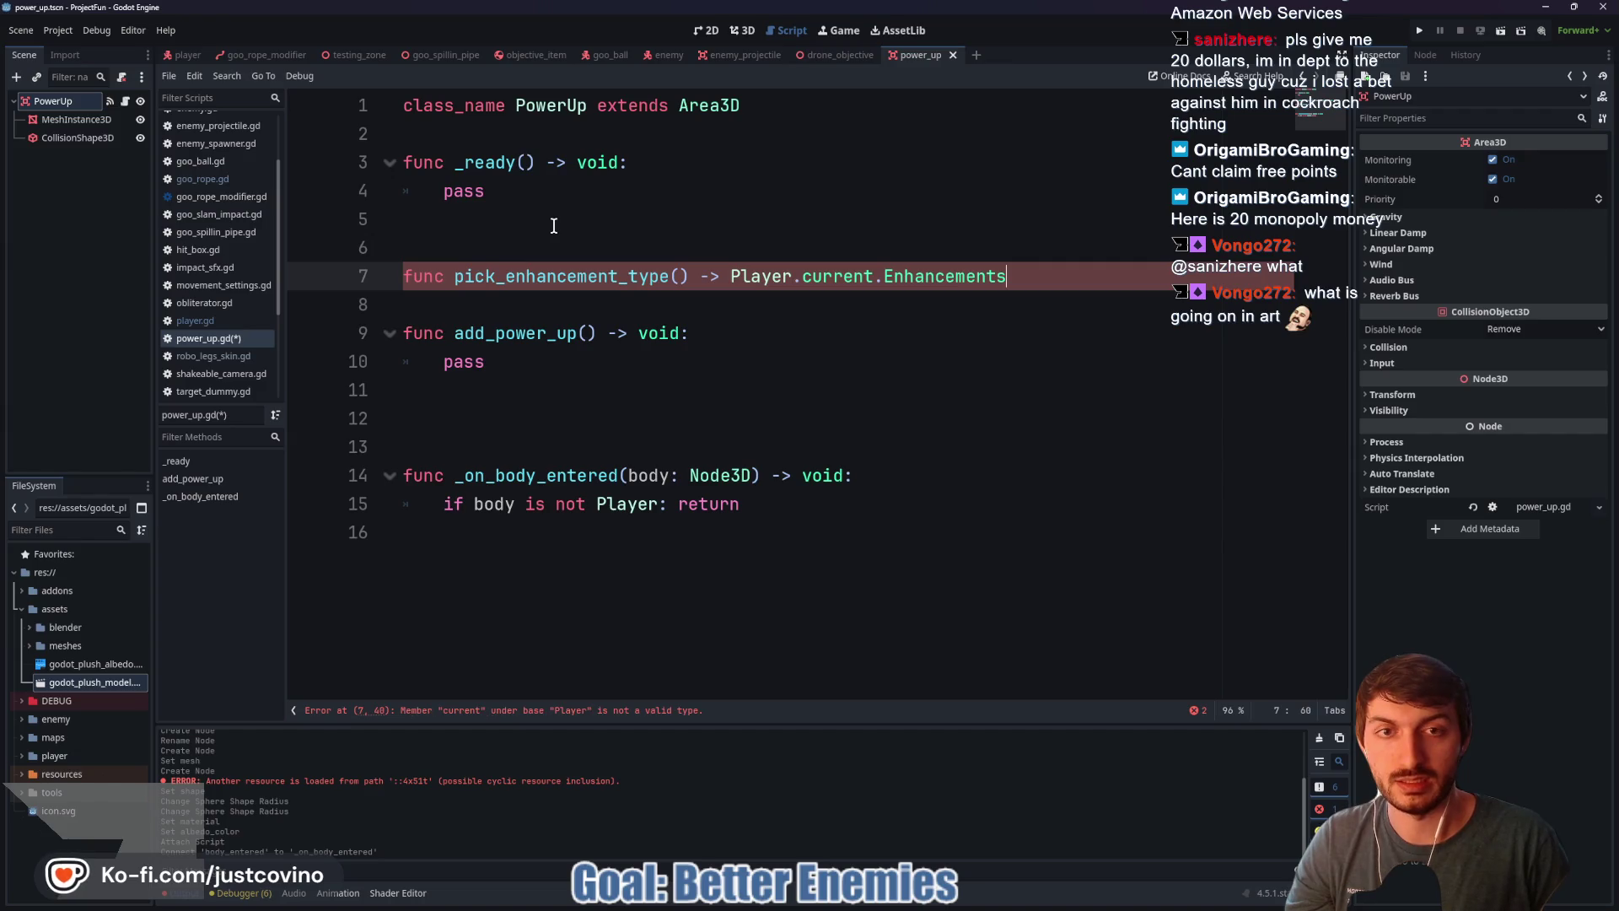
text(:)
key(Return)
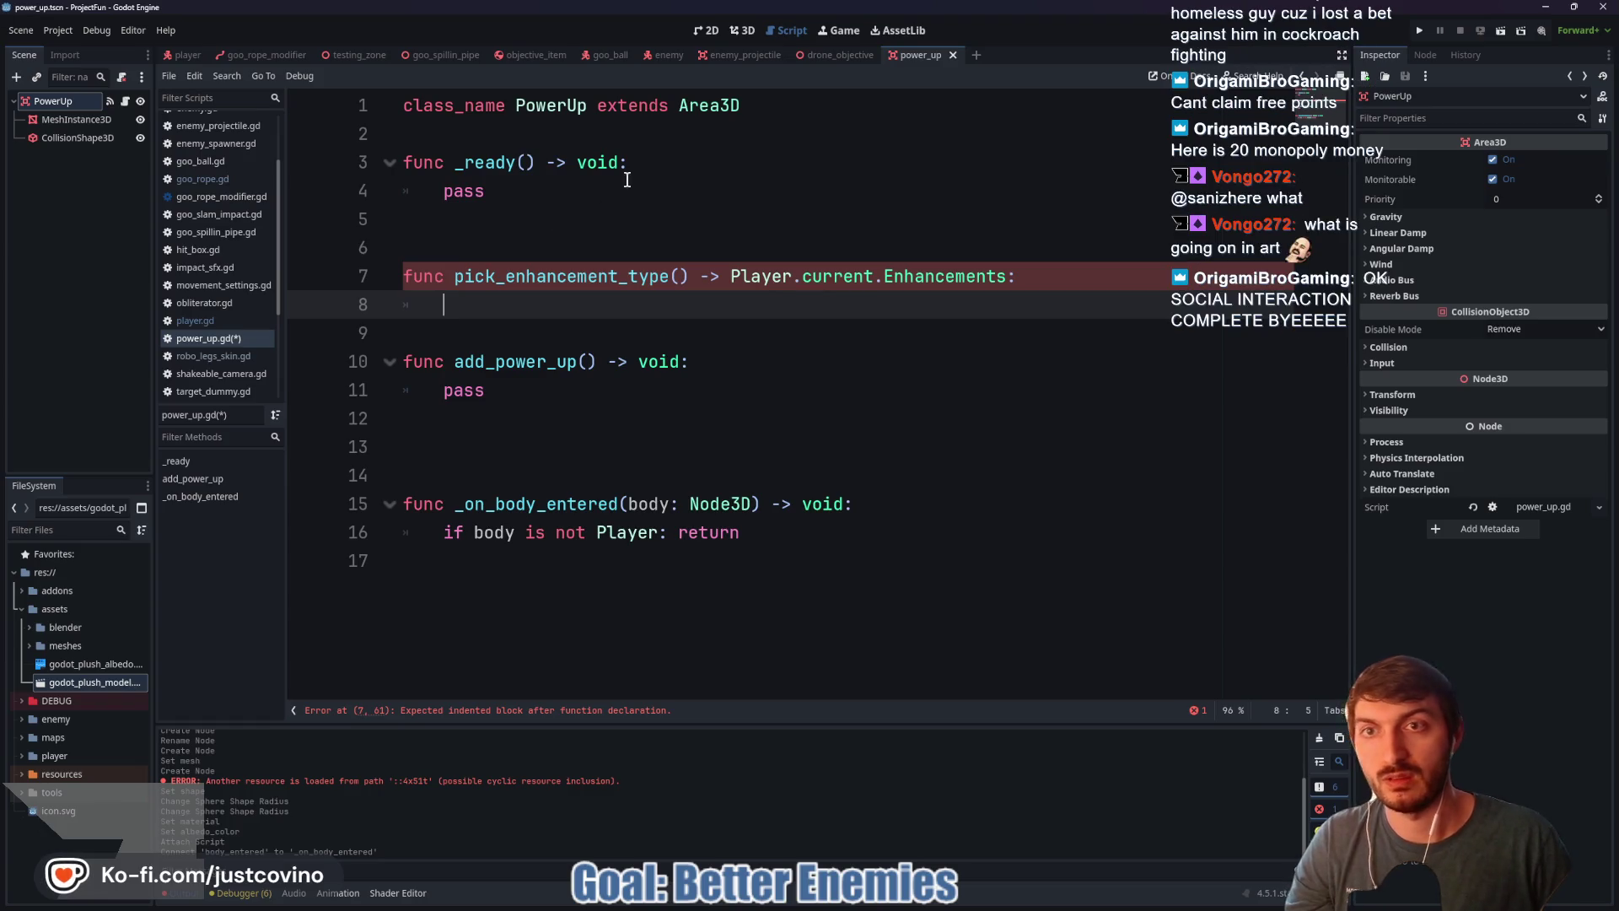
click(537, 139)
key(Return)
key(Return)
key(Return)
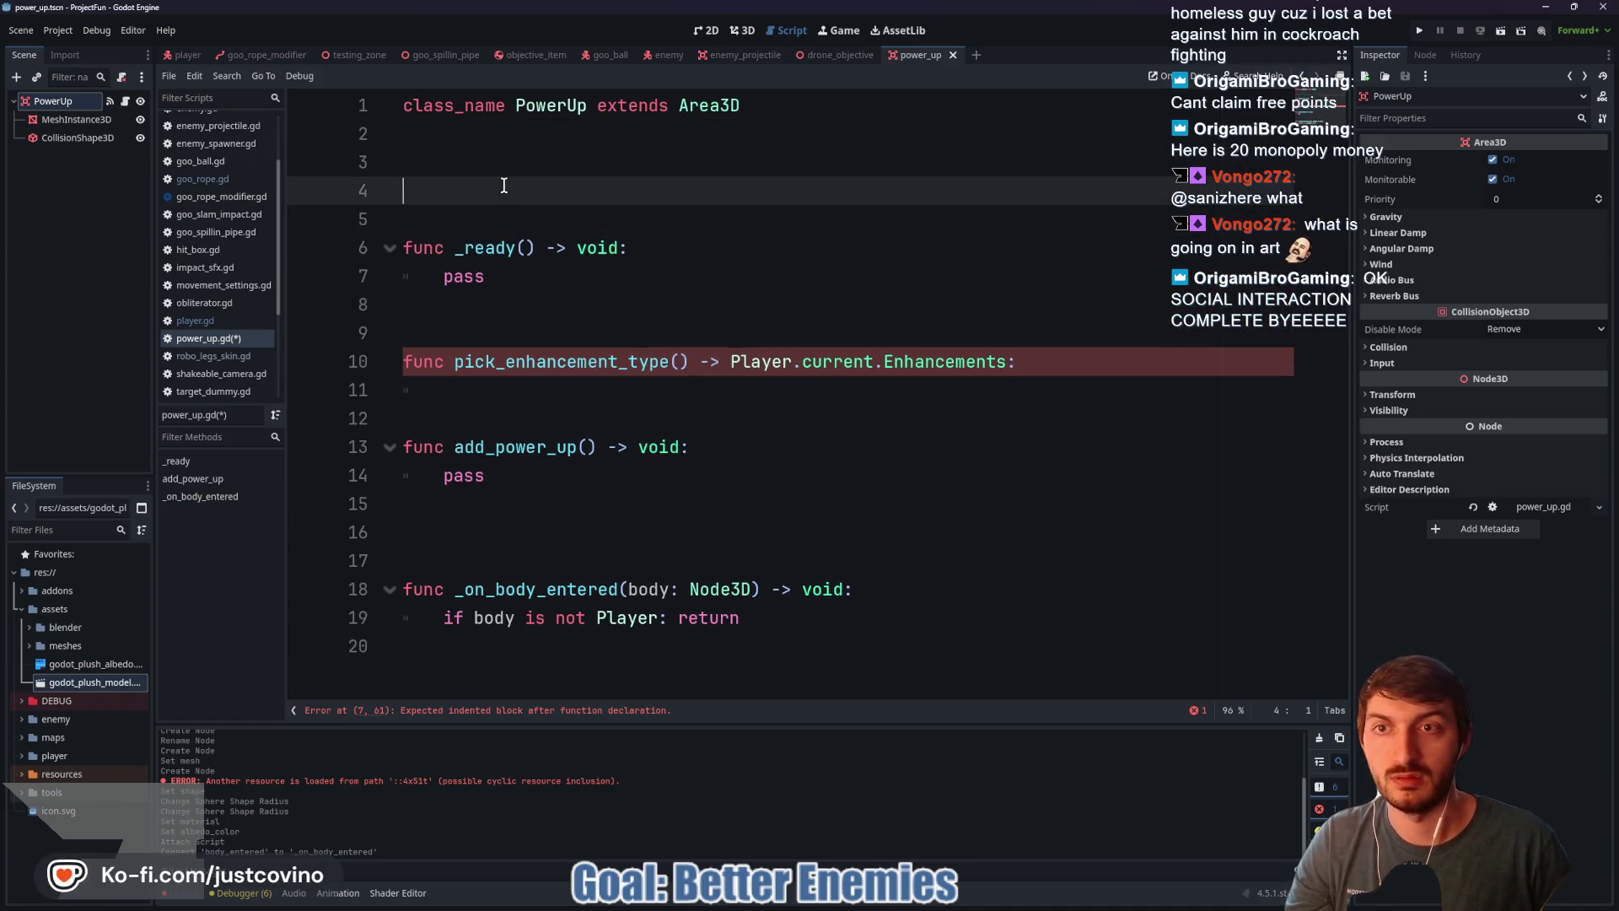
Declare an exported enhancements array typed Array[Player.current.Enhancements] on line 3
key(Up)
key(Up)
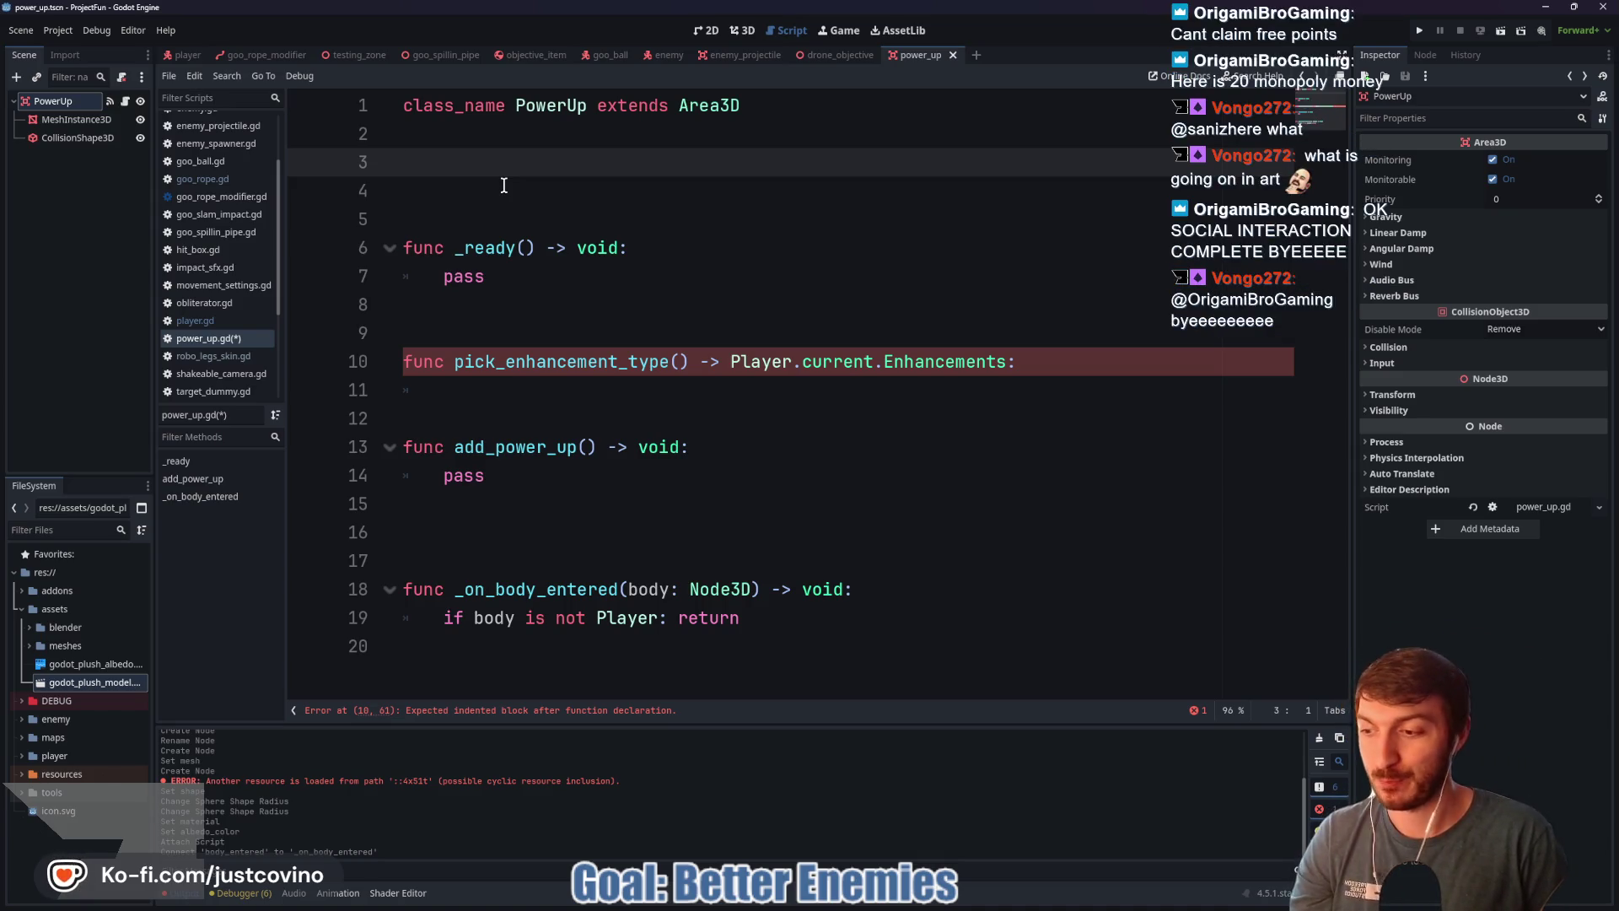
text(@export vr)
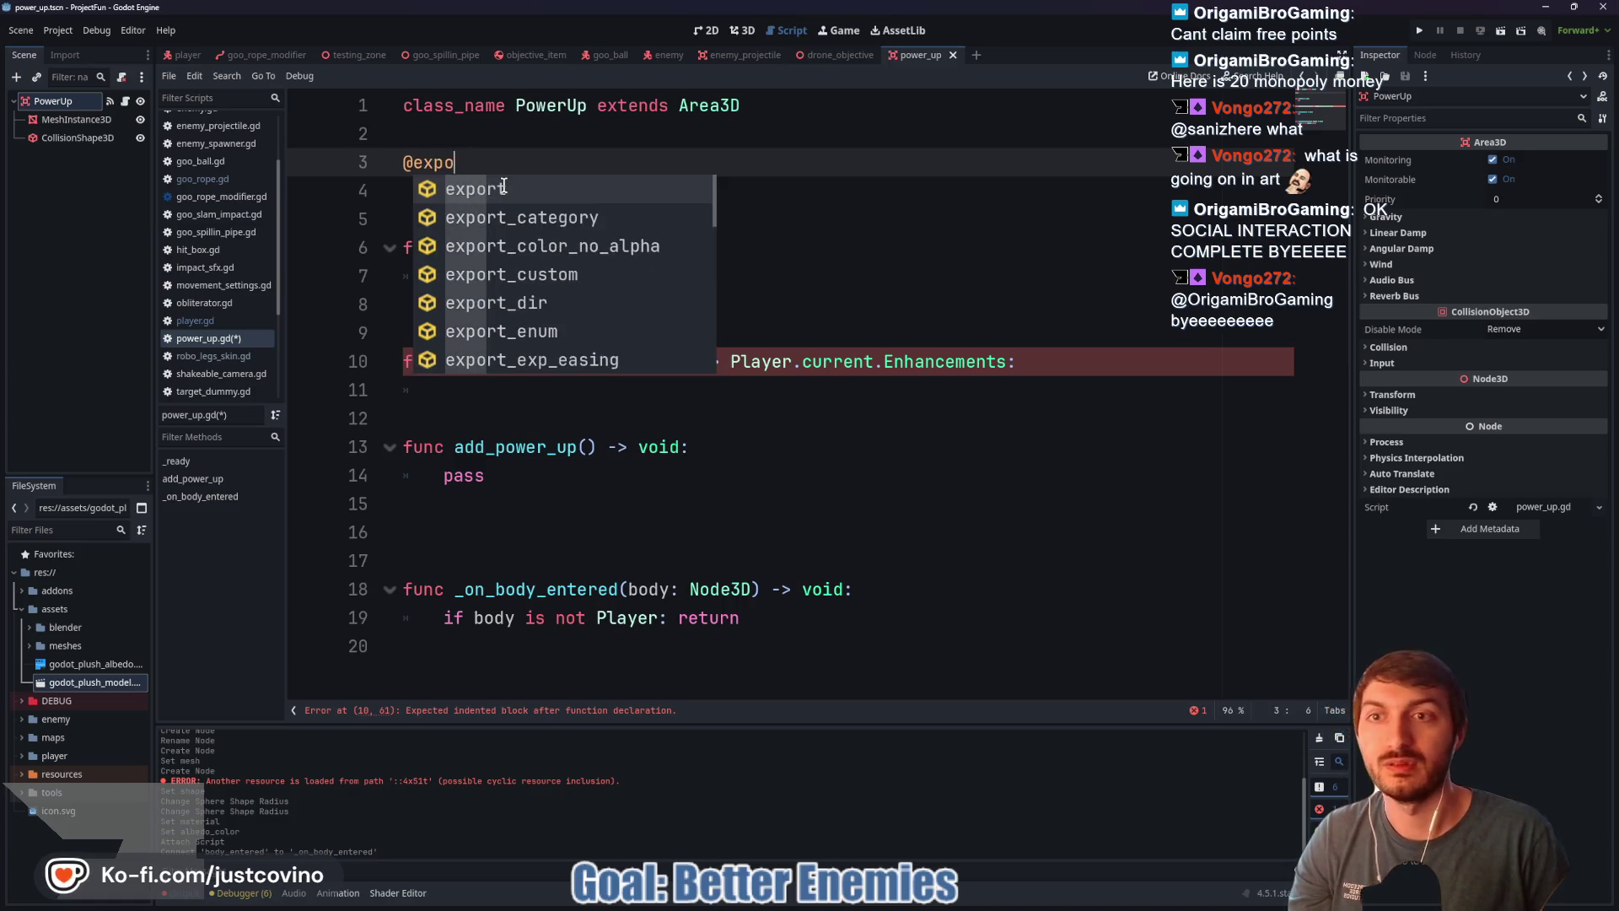
key(BackSpace)
text(ar enhancements)
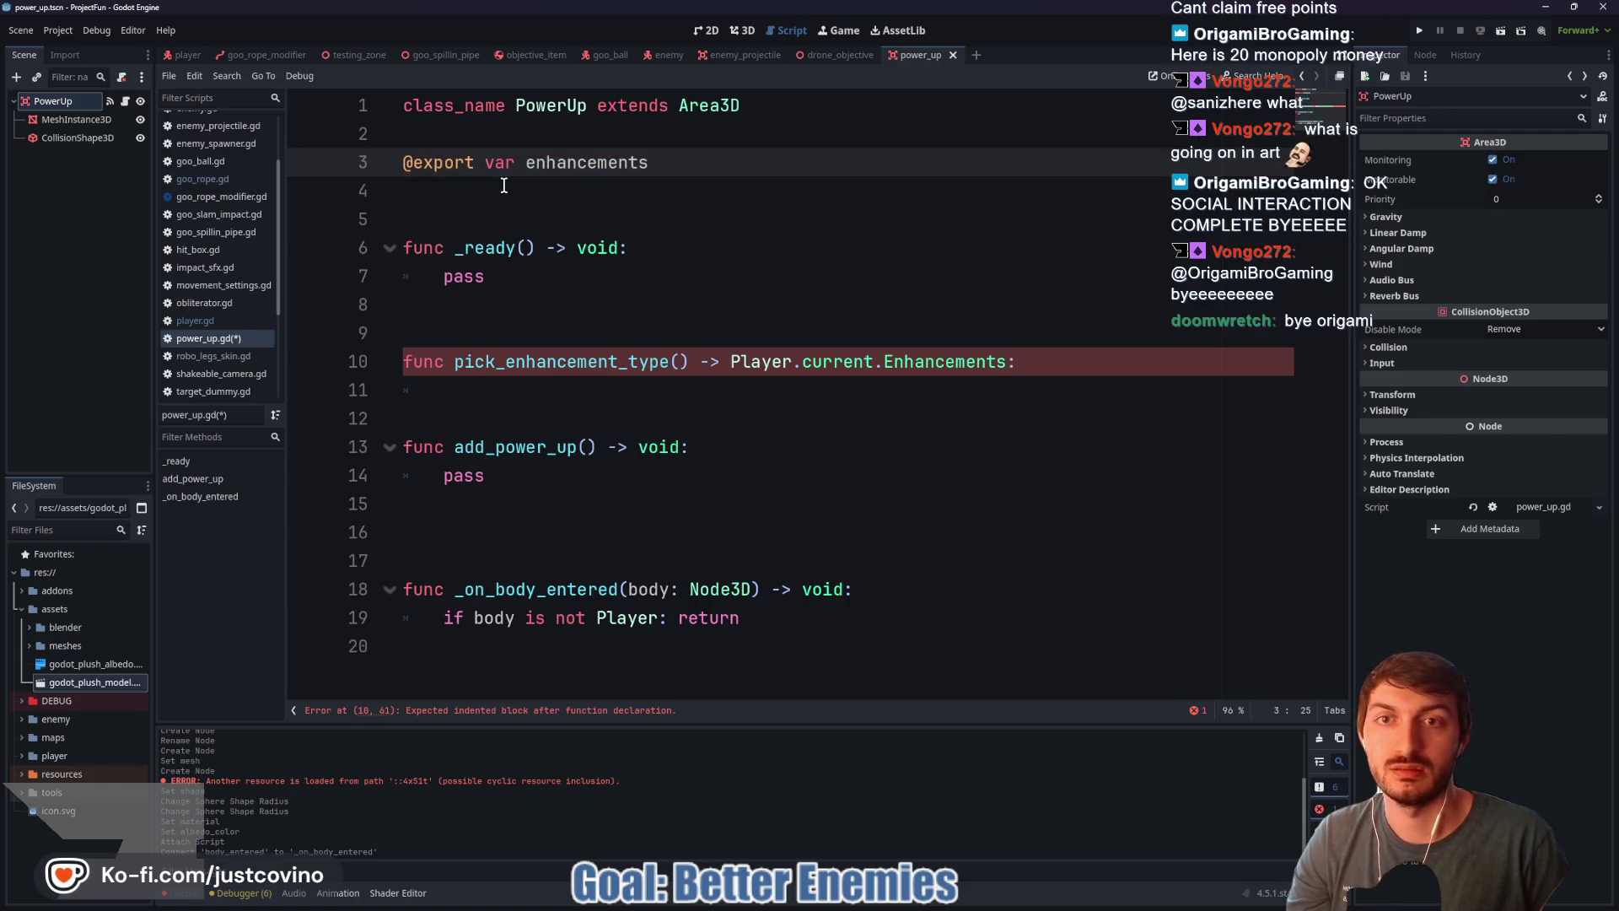
text( Array)
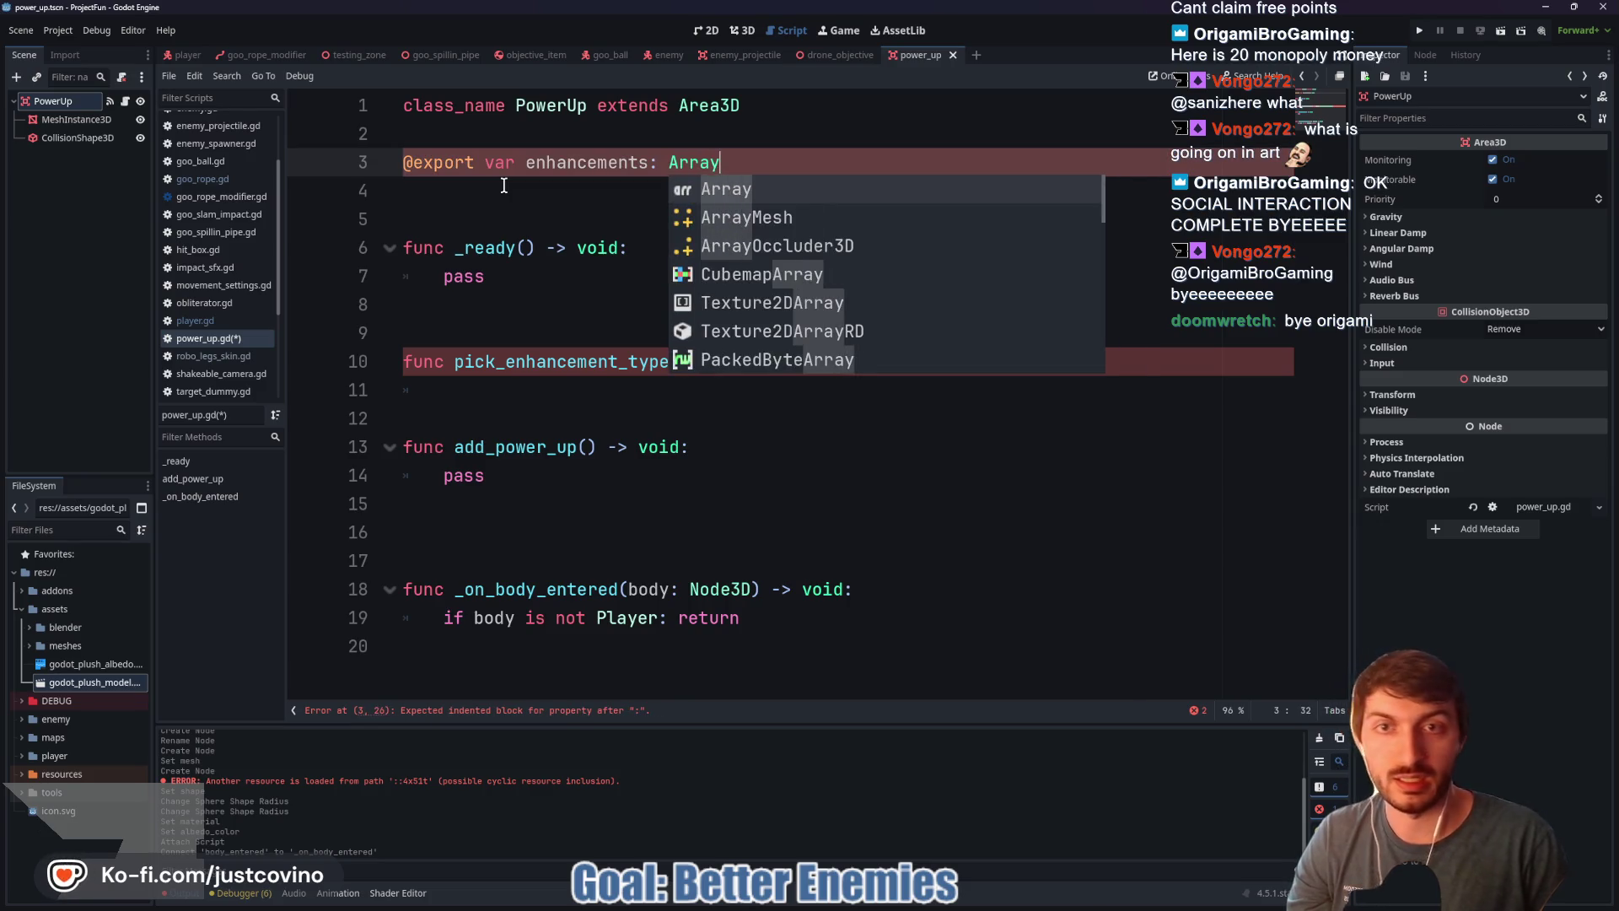
text([E)
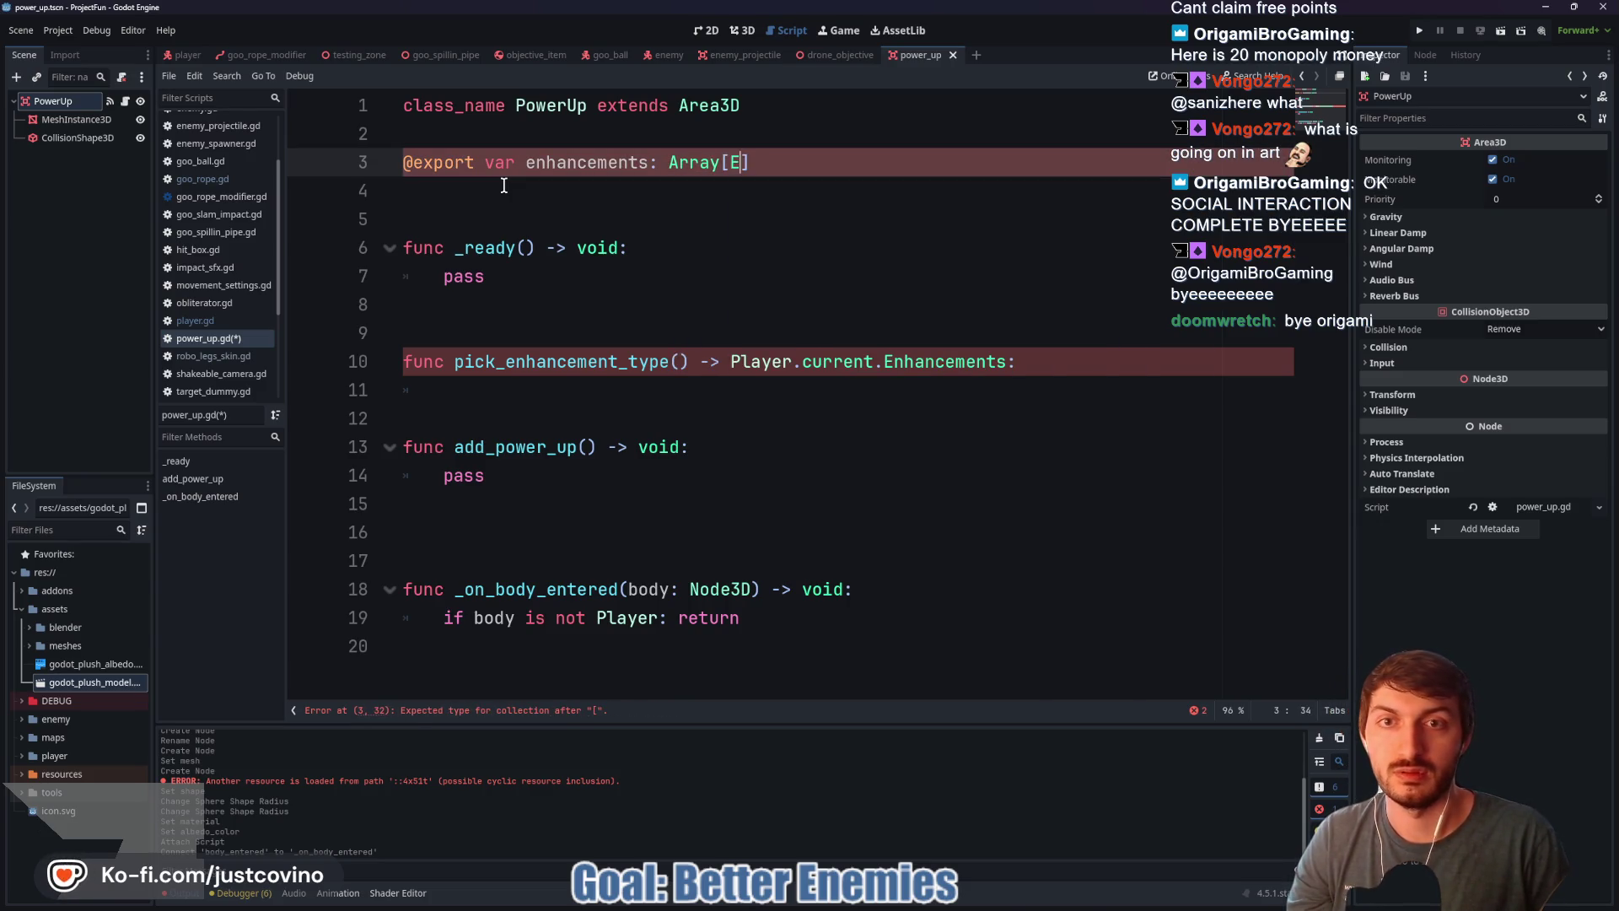
text(nha)
key(BackSpace)
key(BackSpace)
key(BackSpace)
key(BackSpace)
text(P)
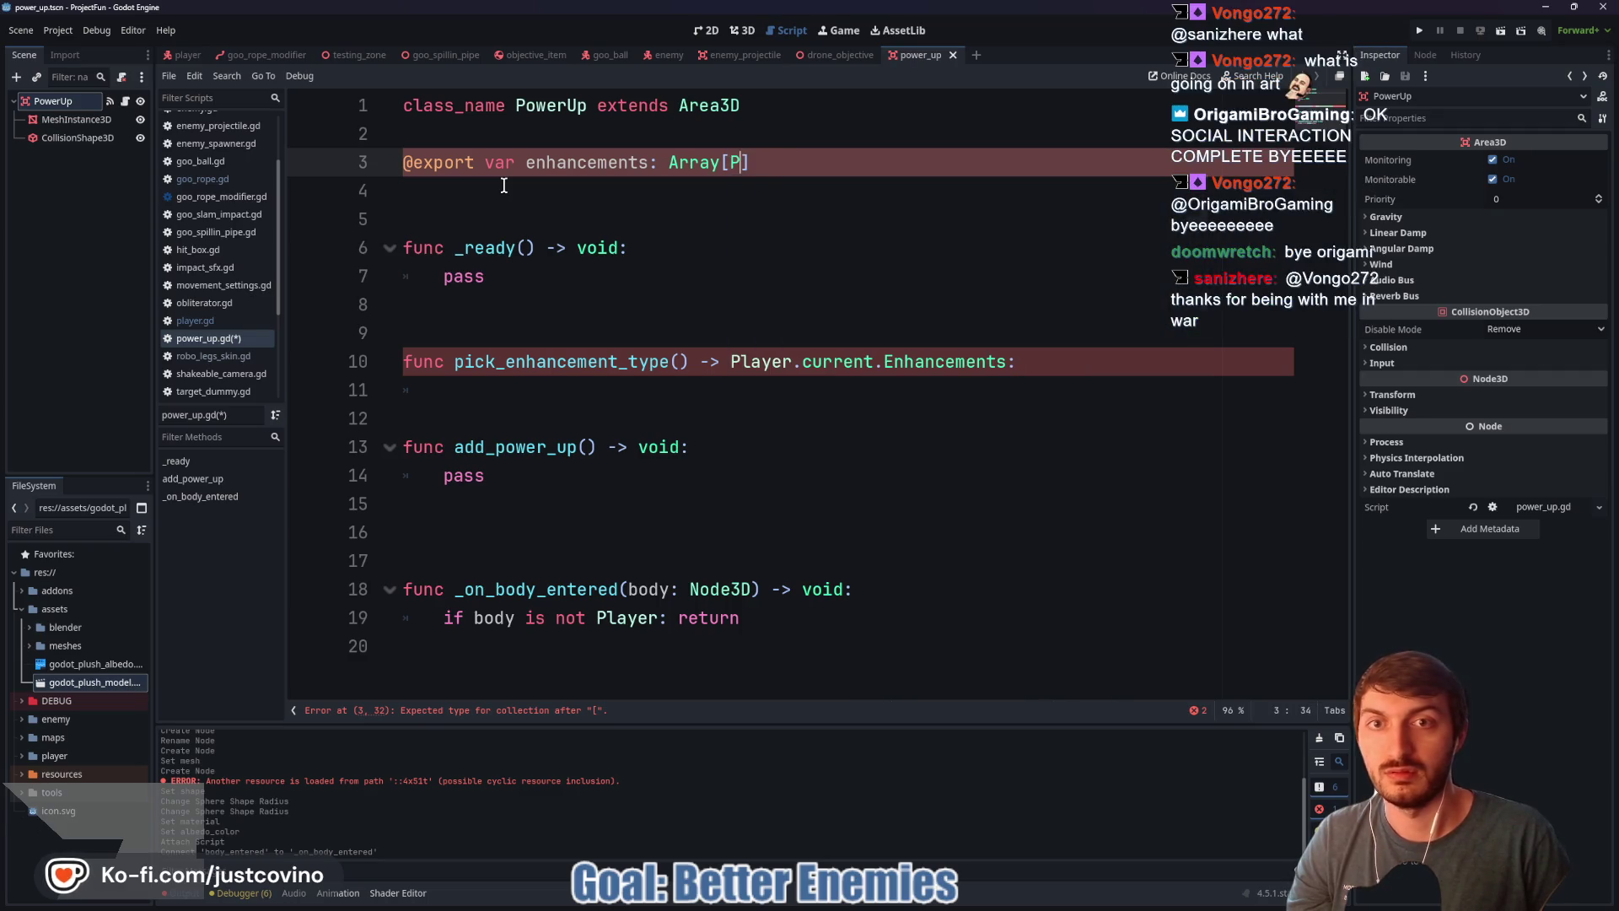
text(layer.current)
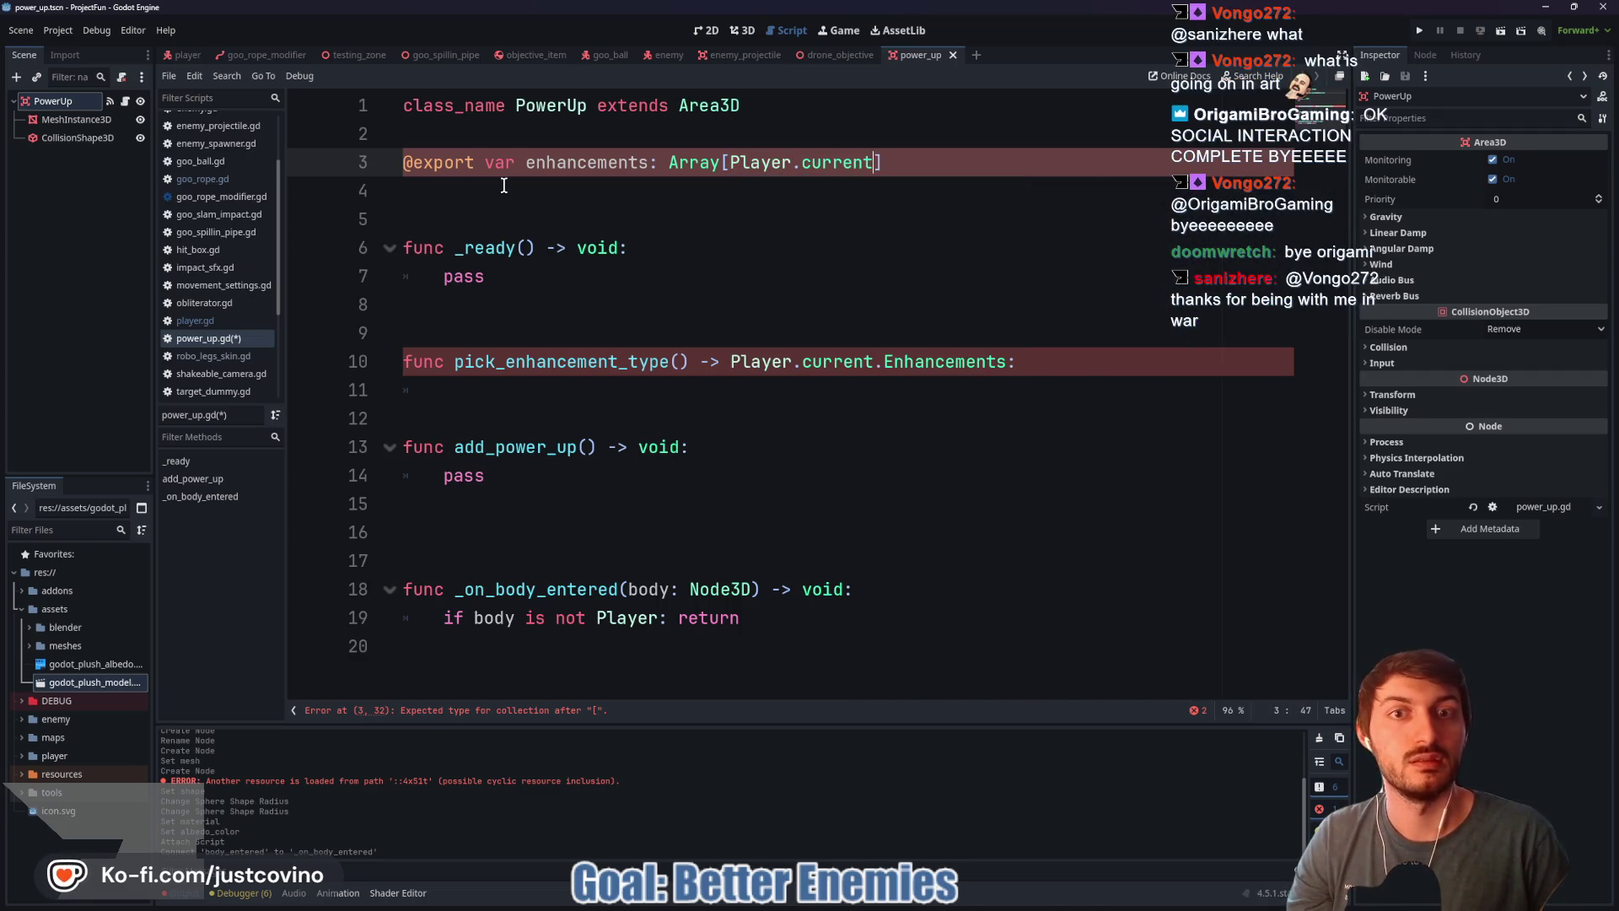
key(BackSpace)
text(t.E)
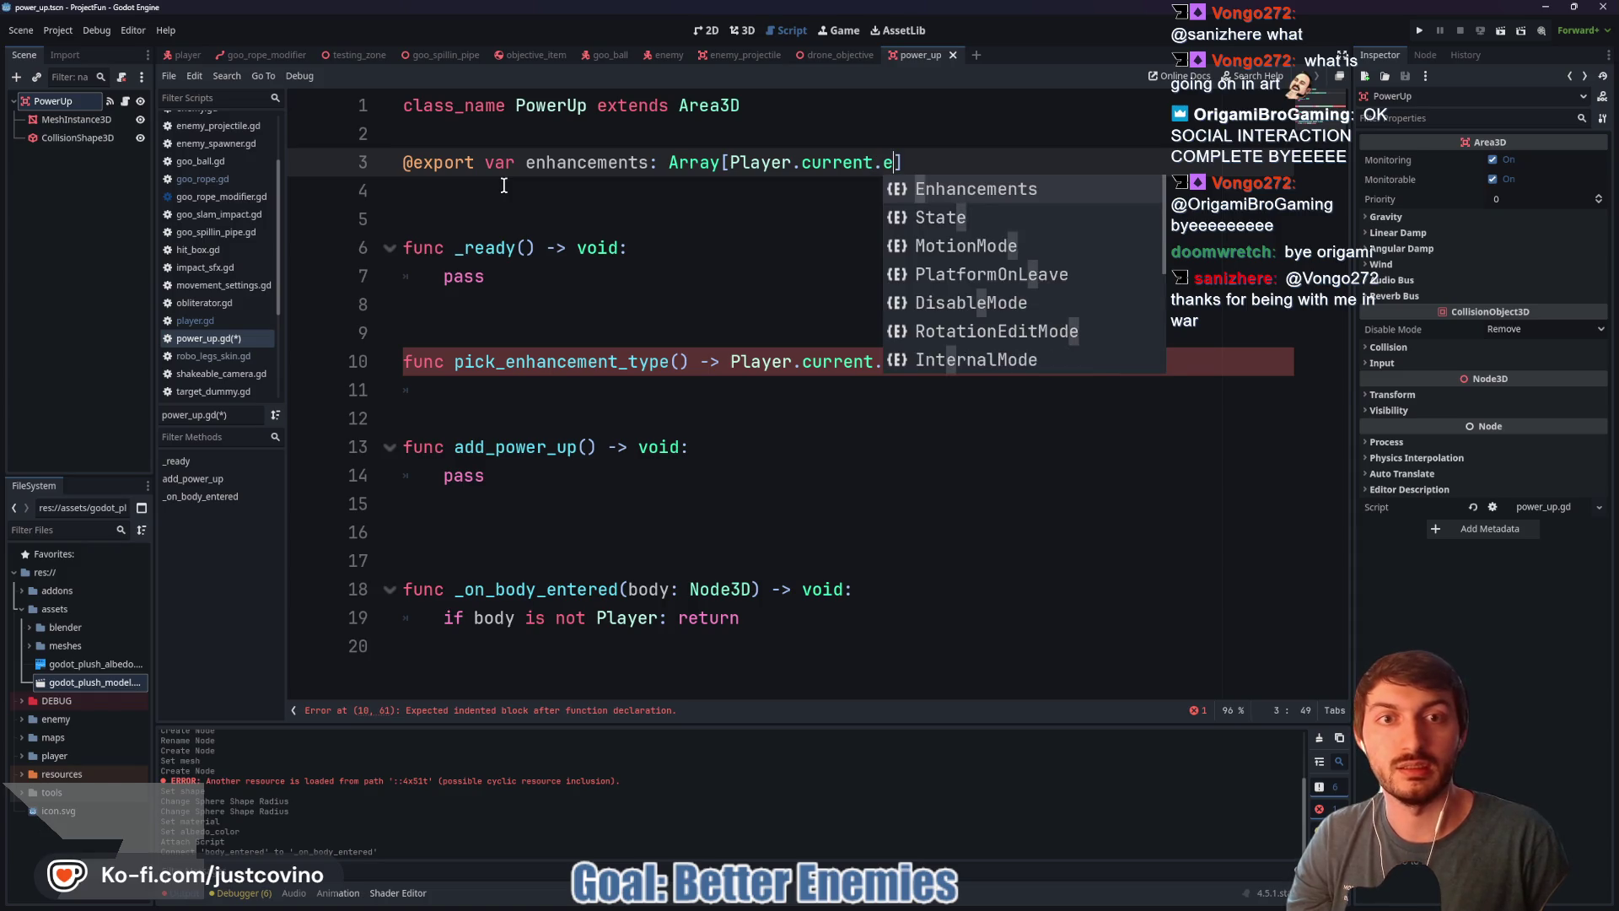
key(Return)
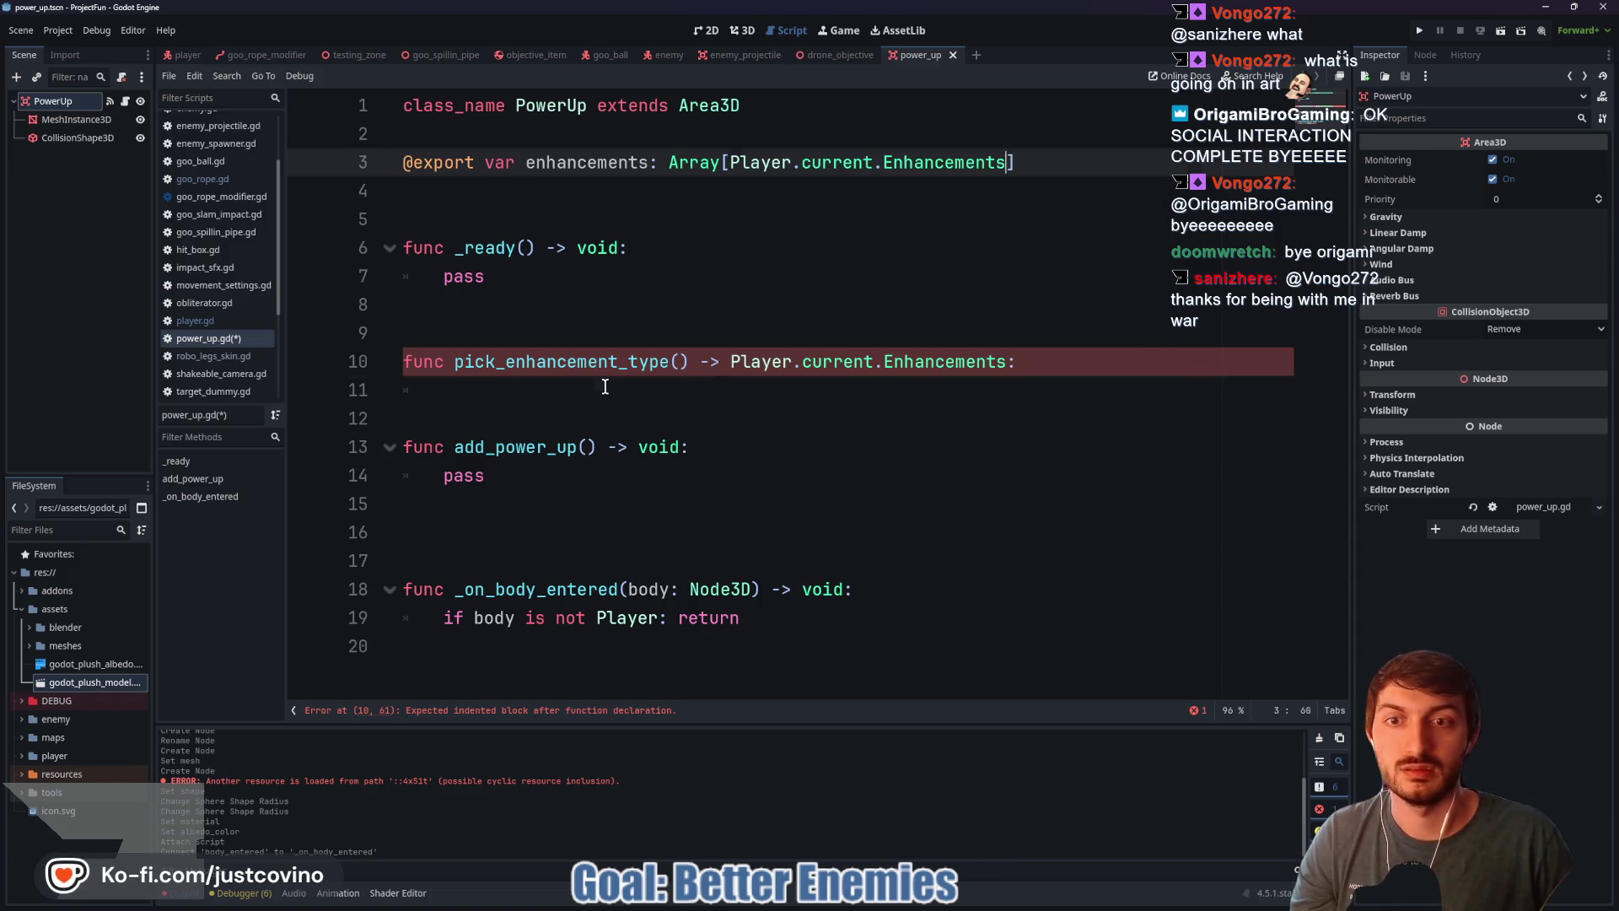
Make pick_enhancement_type return Player.current.Enhancements.GOO_IMPACT
click(605, 386)
text(return Player.c)
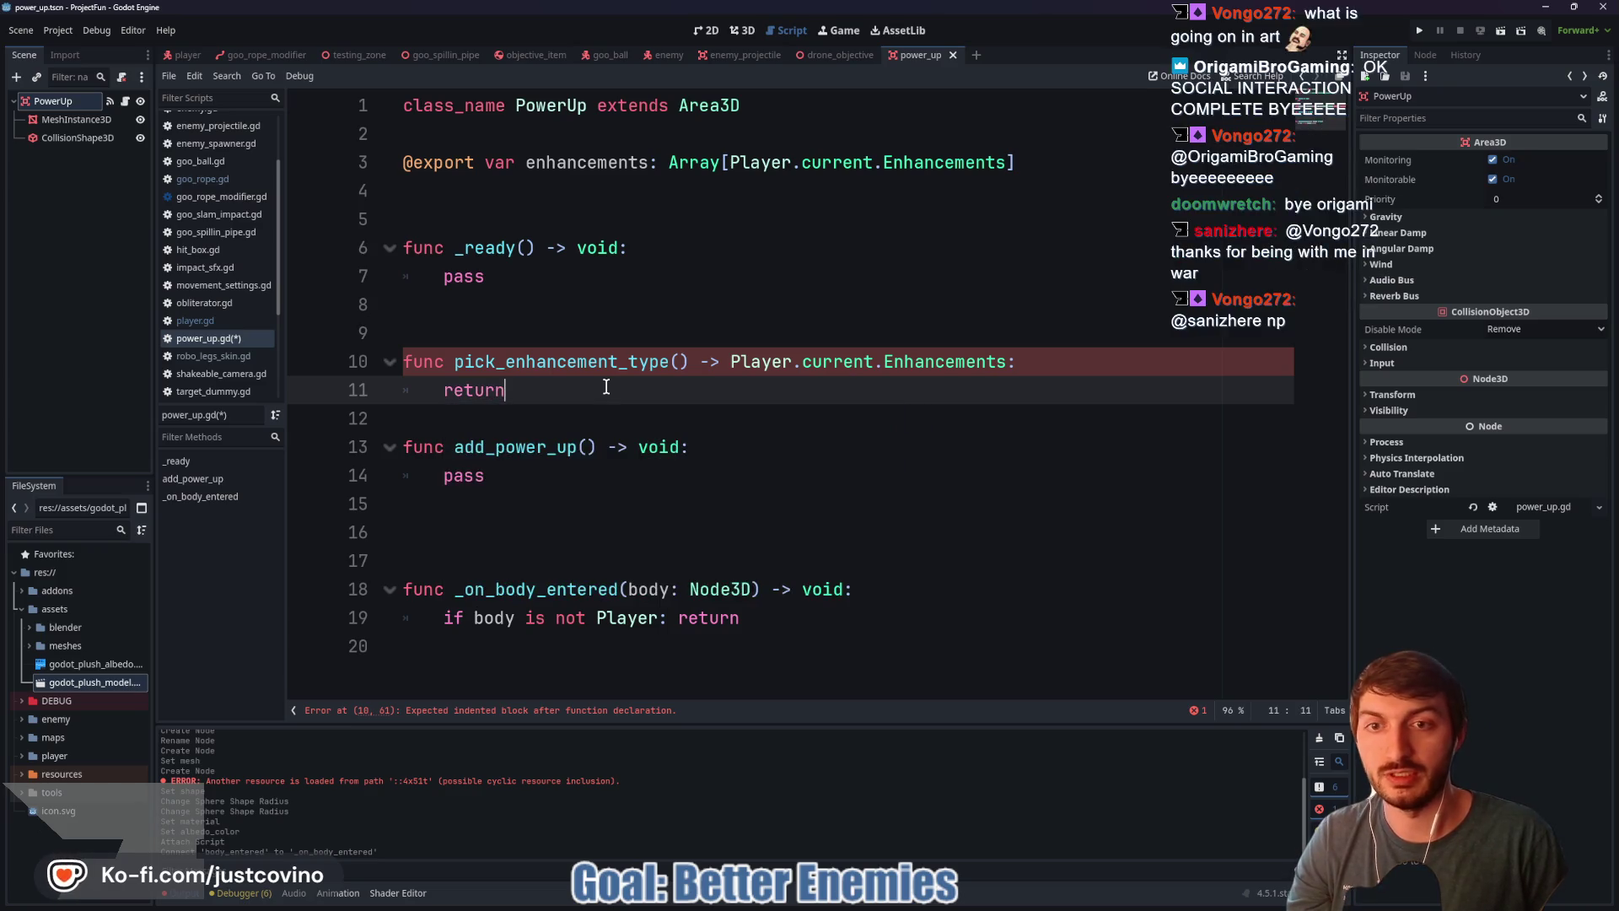
text(ur)
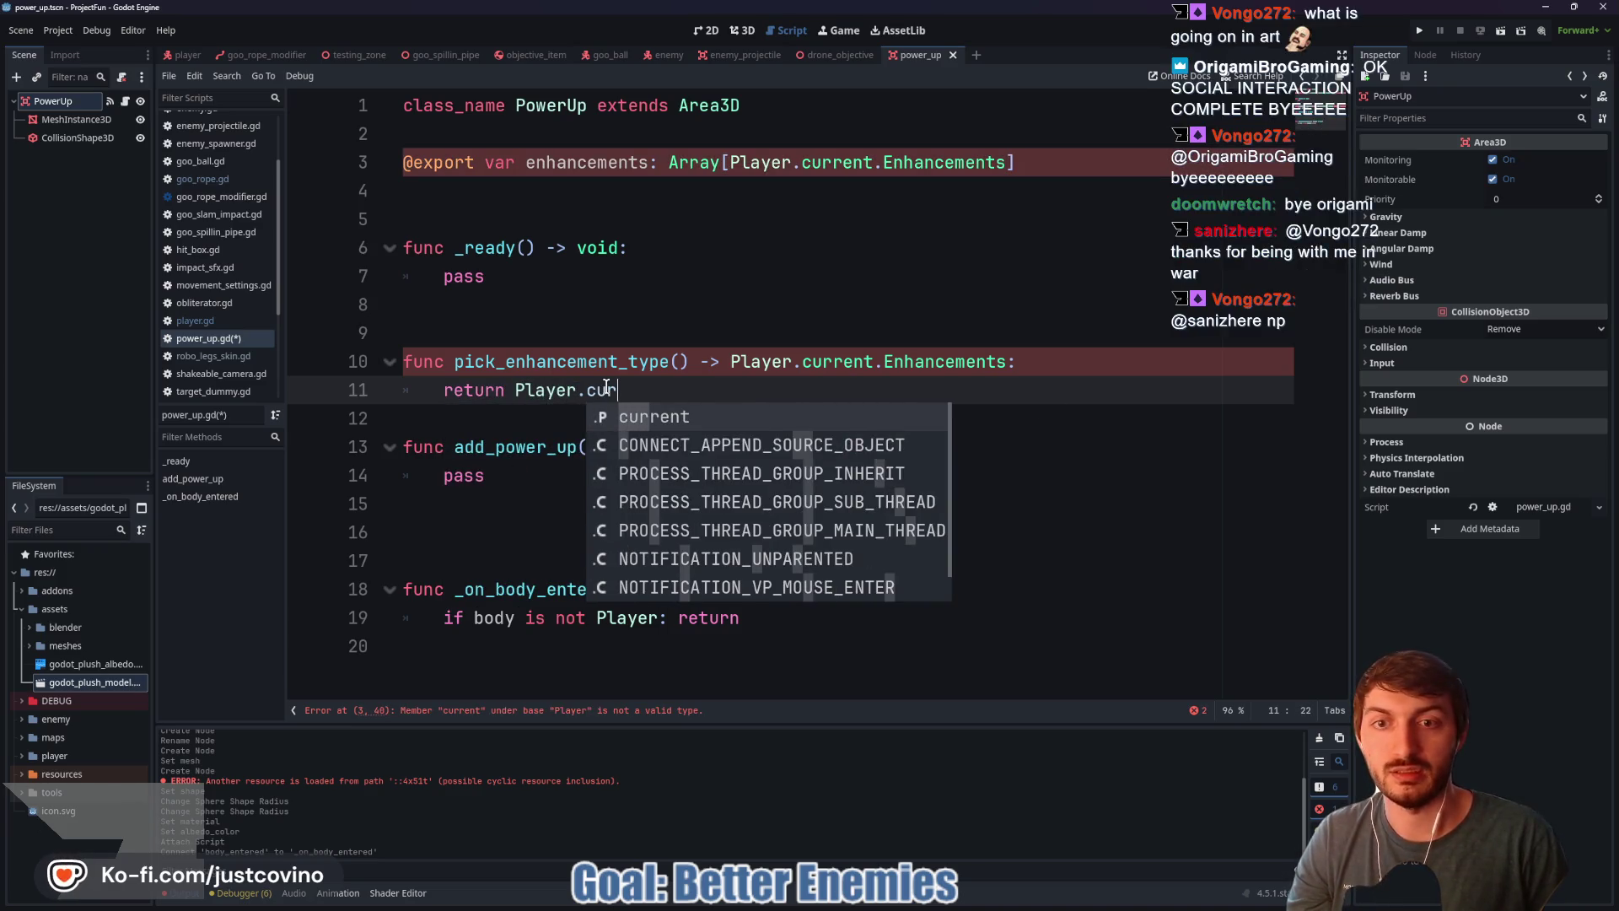
key(Return)
text(.)
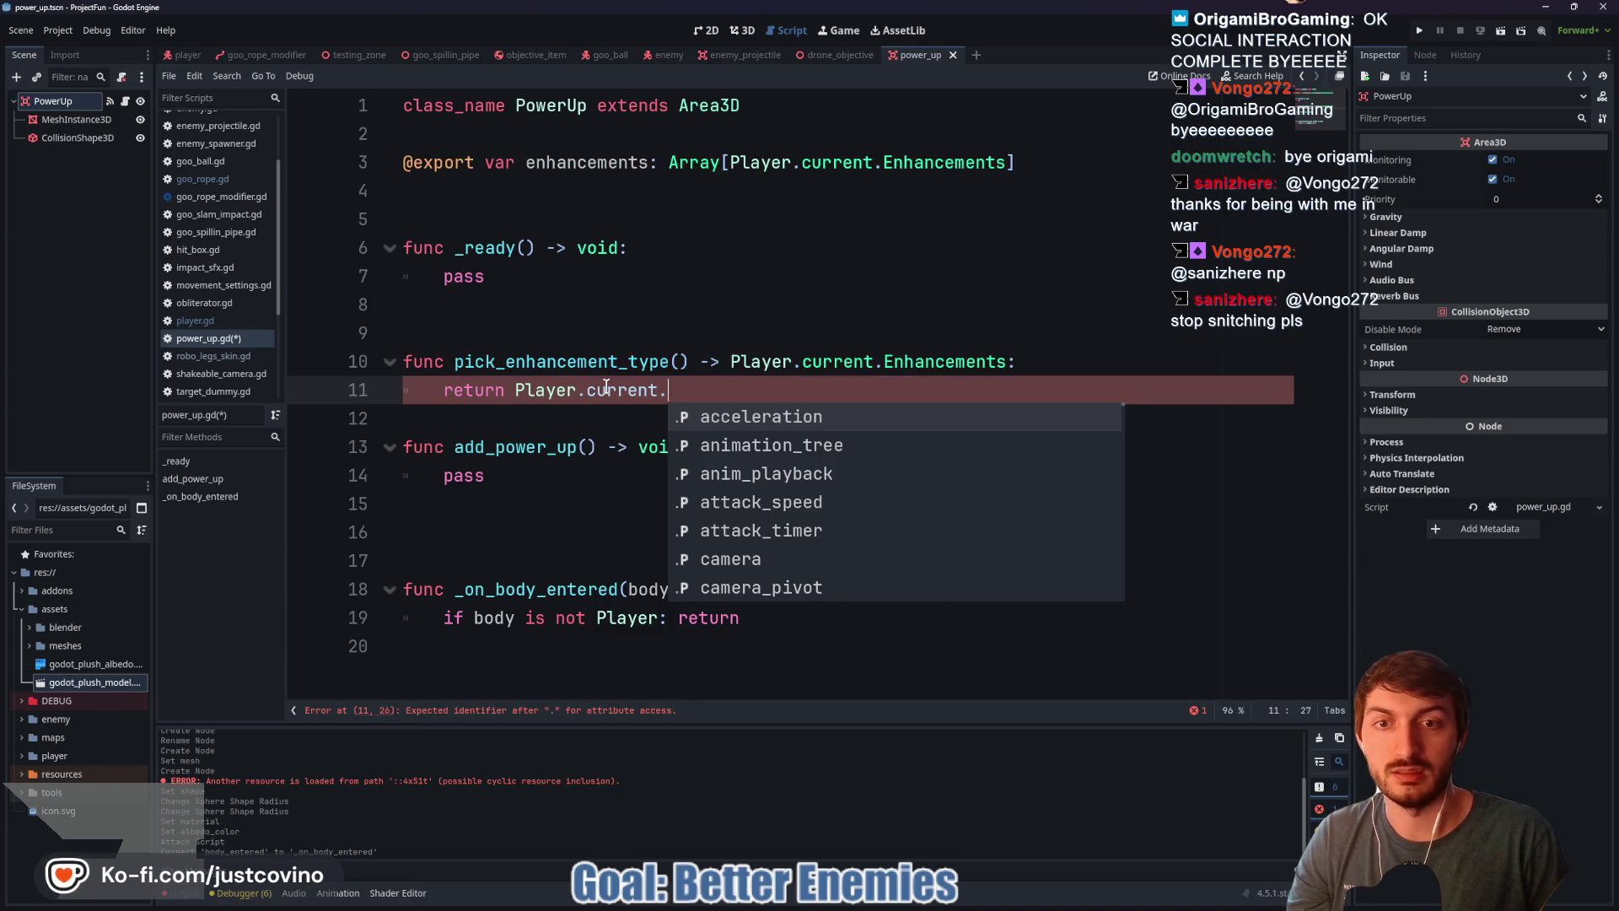
text(Enhancements.)
key(Return)
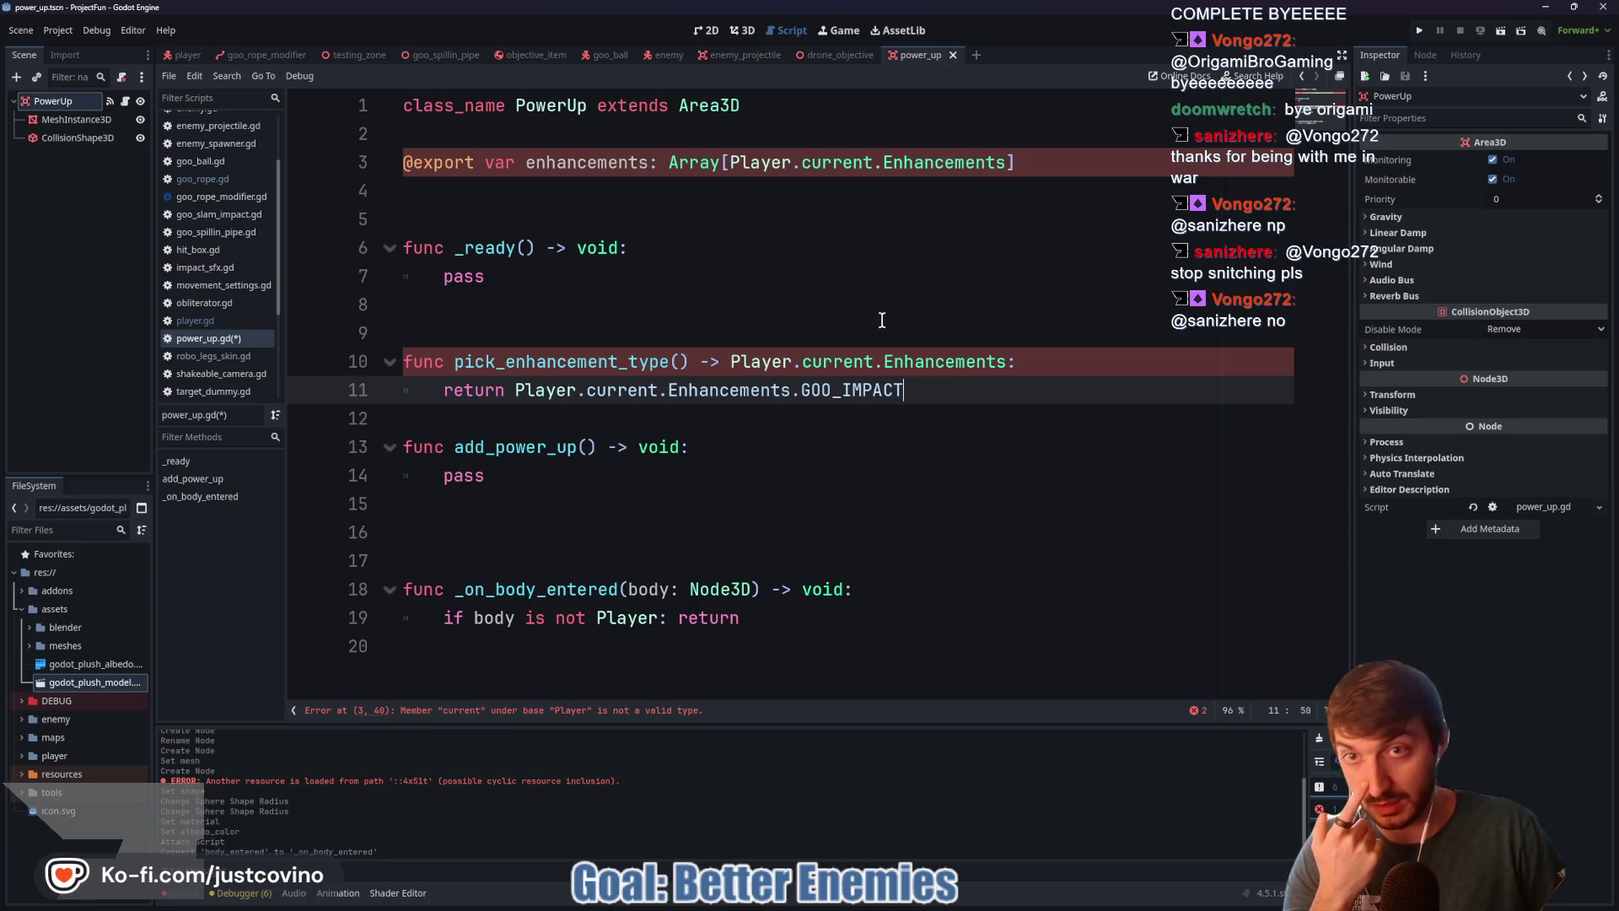
Collapse the assets folder, open the project root's options, and select the return line
click(20, 610)
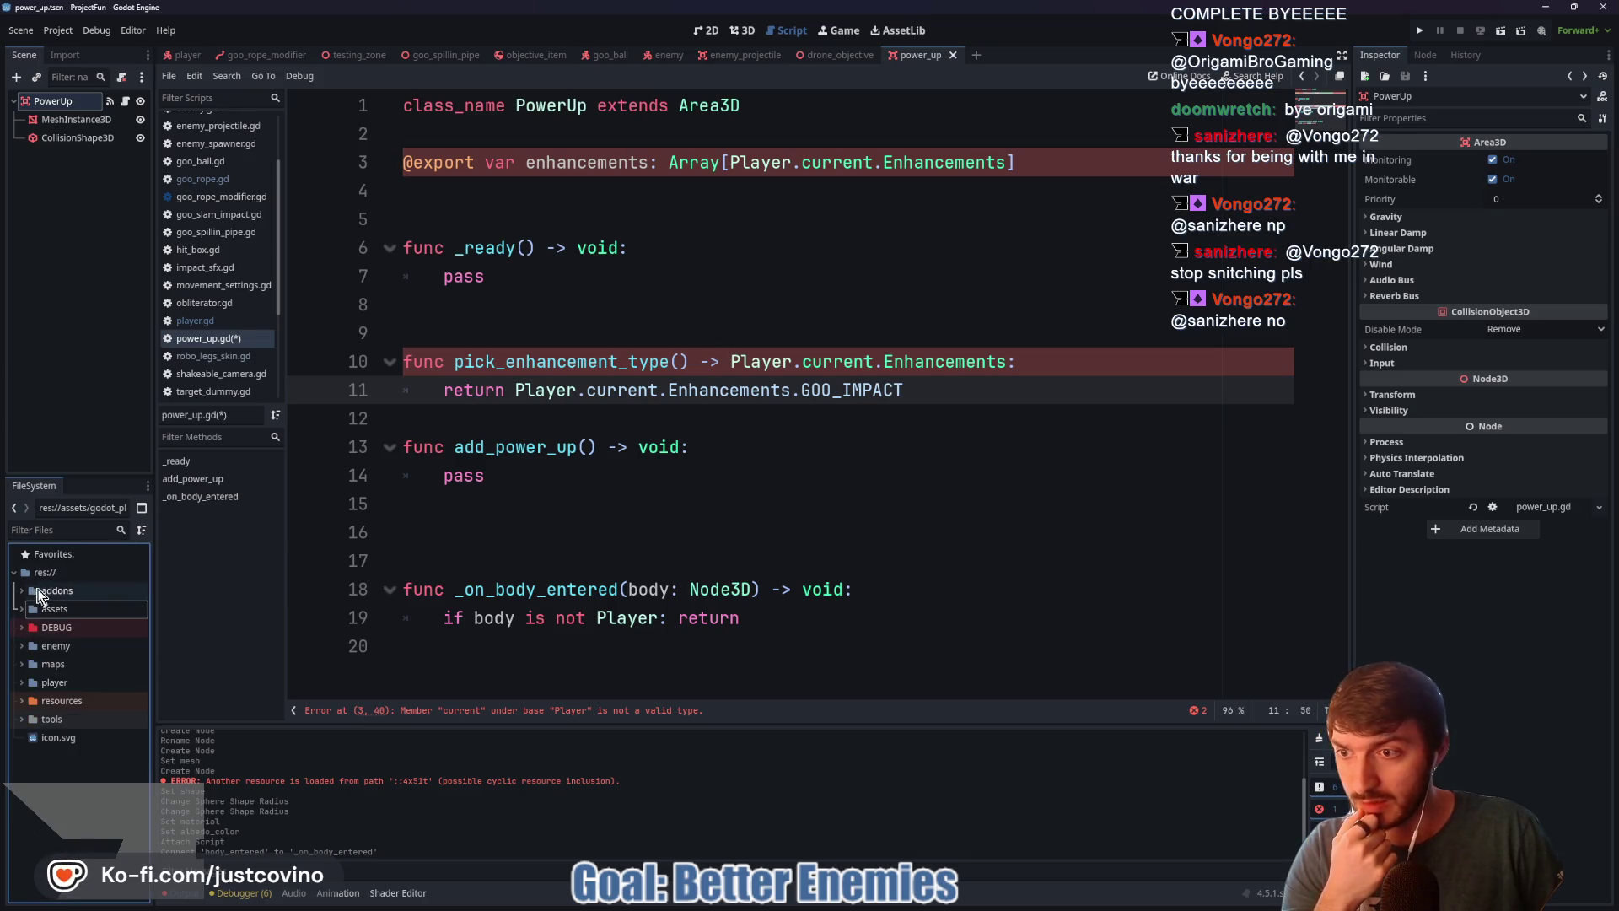
click(47, 573)
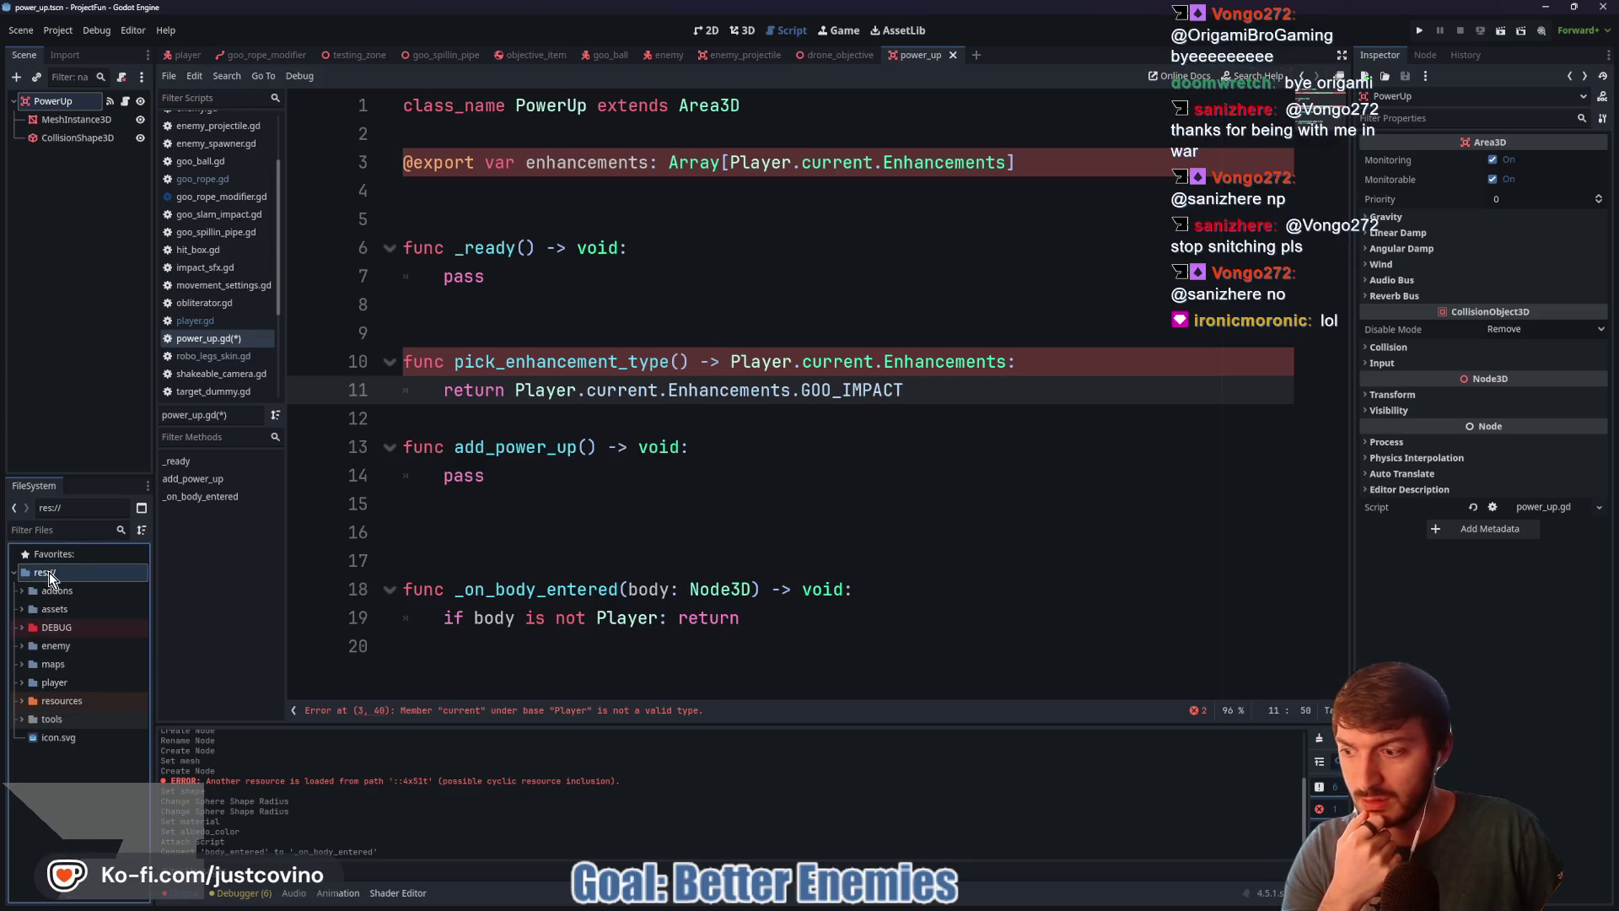
right_click(48, 576)
mouse_move(118, 582)
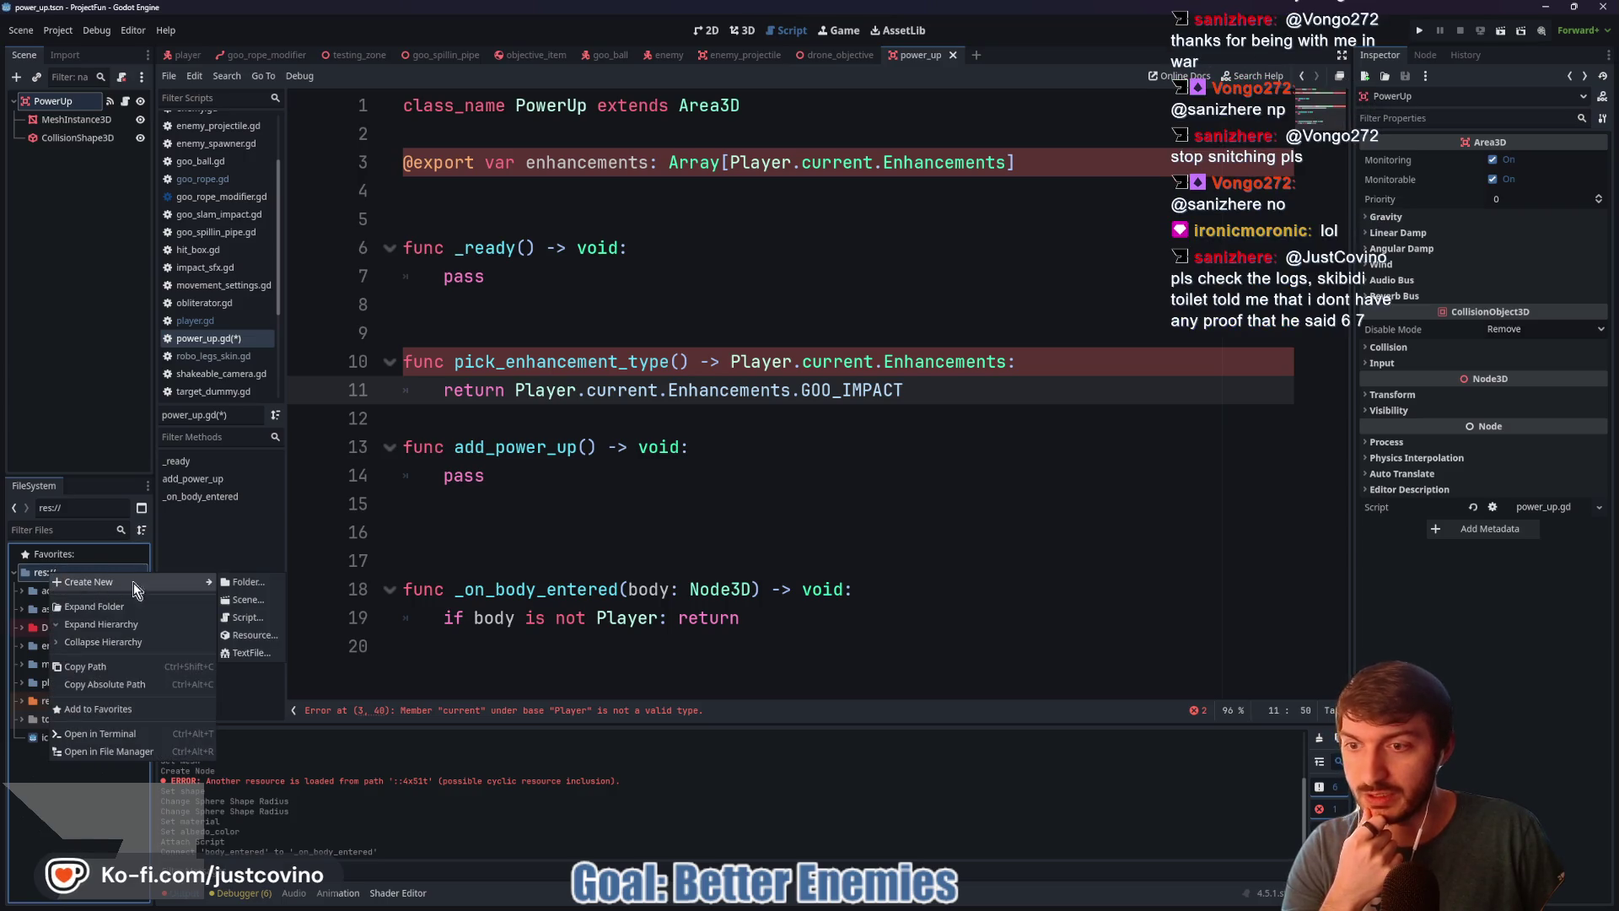
drag(444, 390, 690, 419)
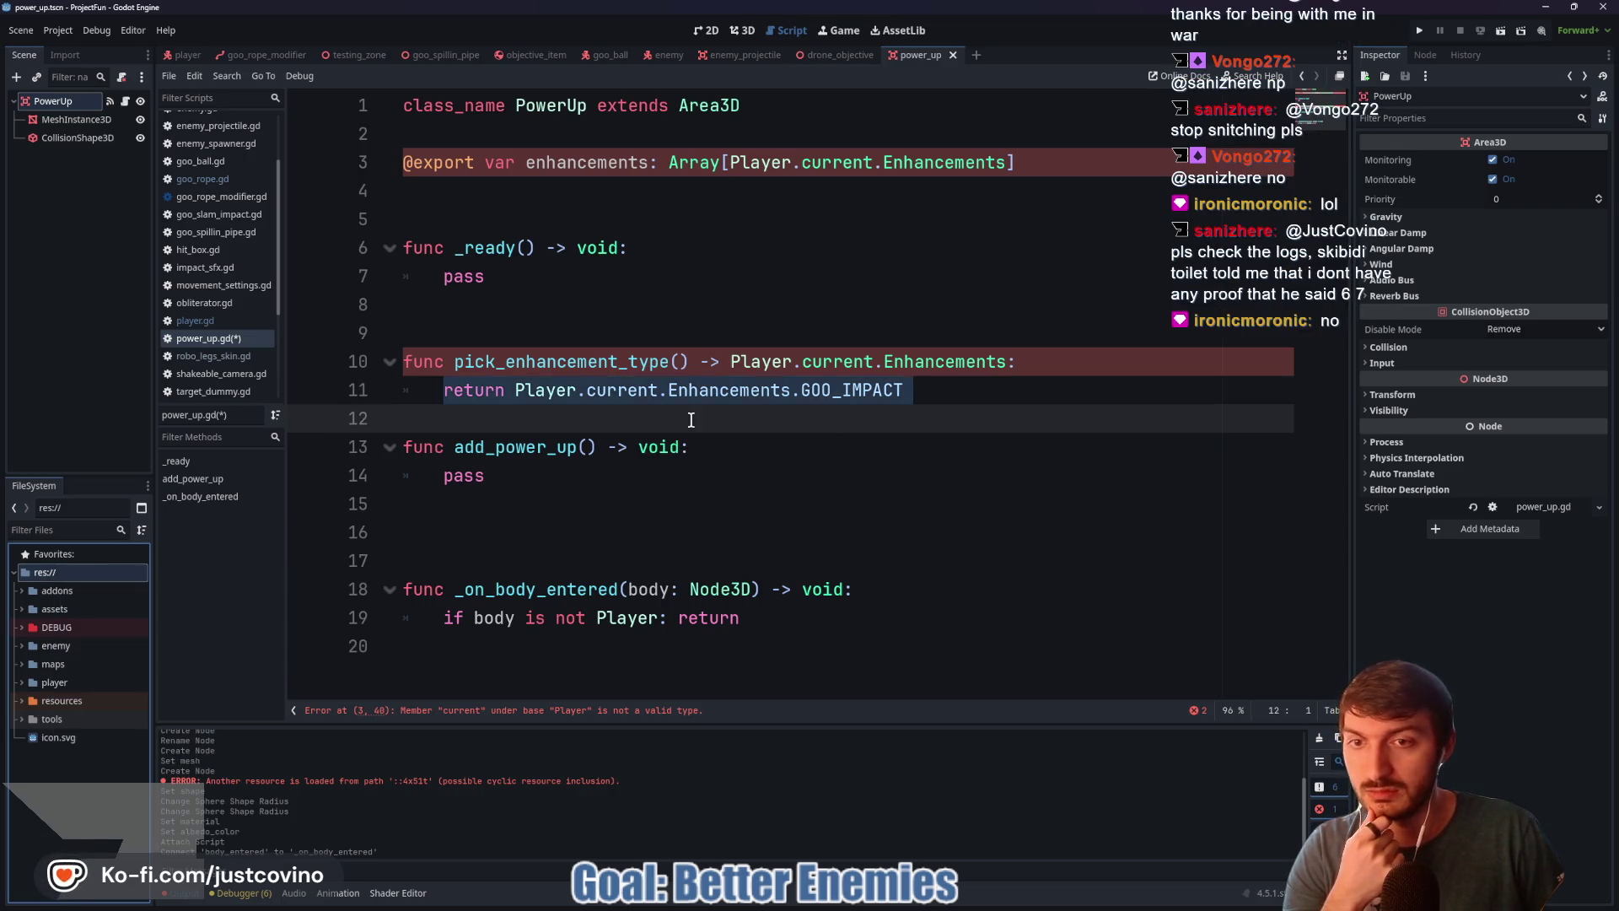
Strip '.current' from the line 3 array type and line 10 return type, leaving Player.Enhancements
click(661, 428)
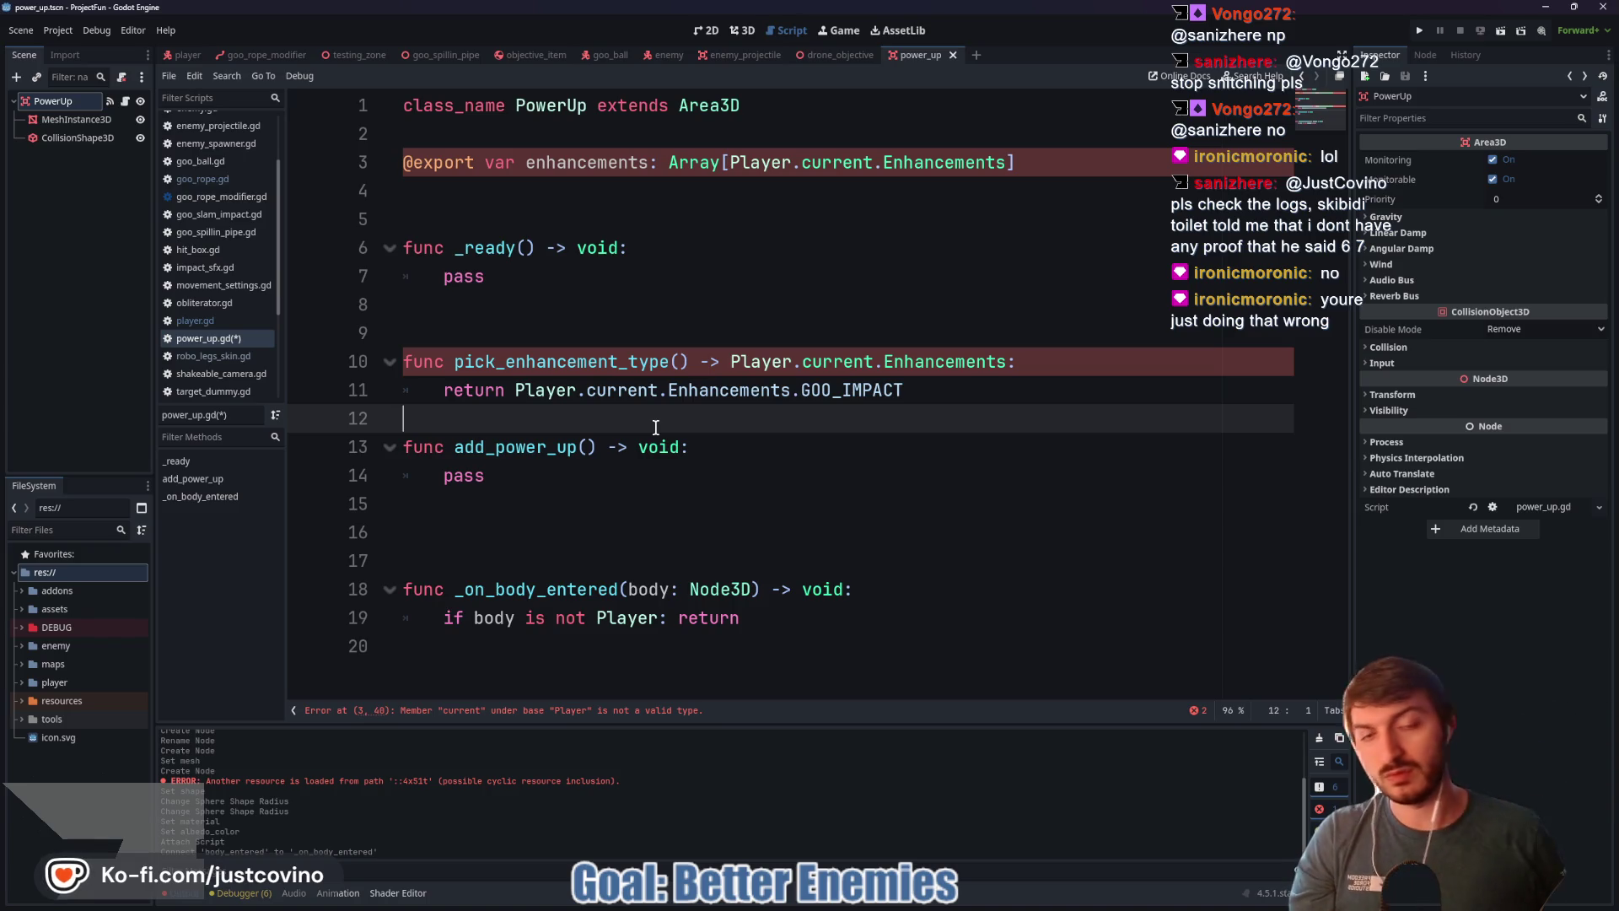
click(871, 361)
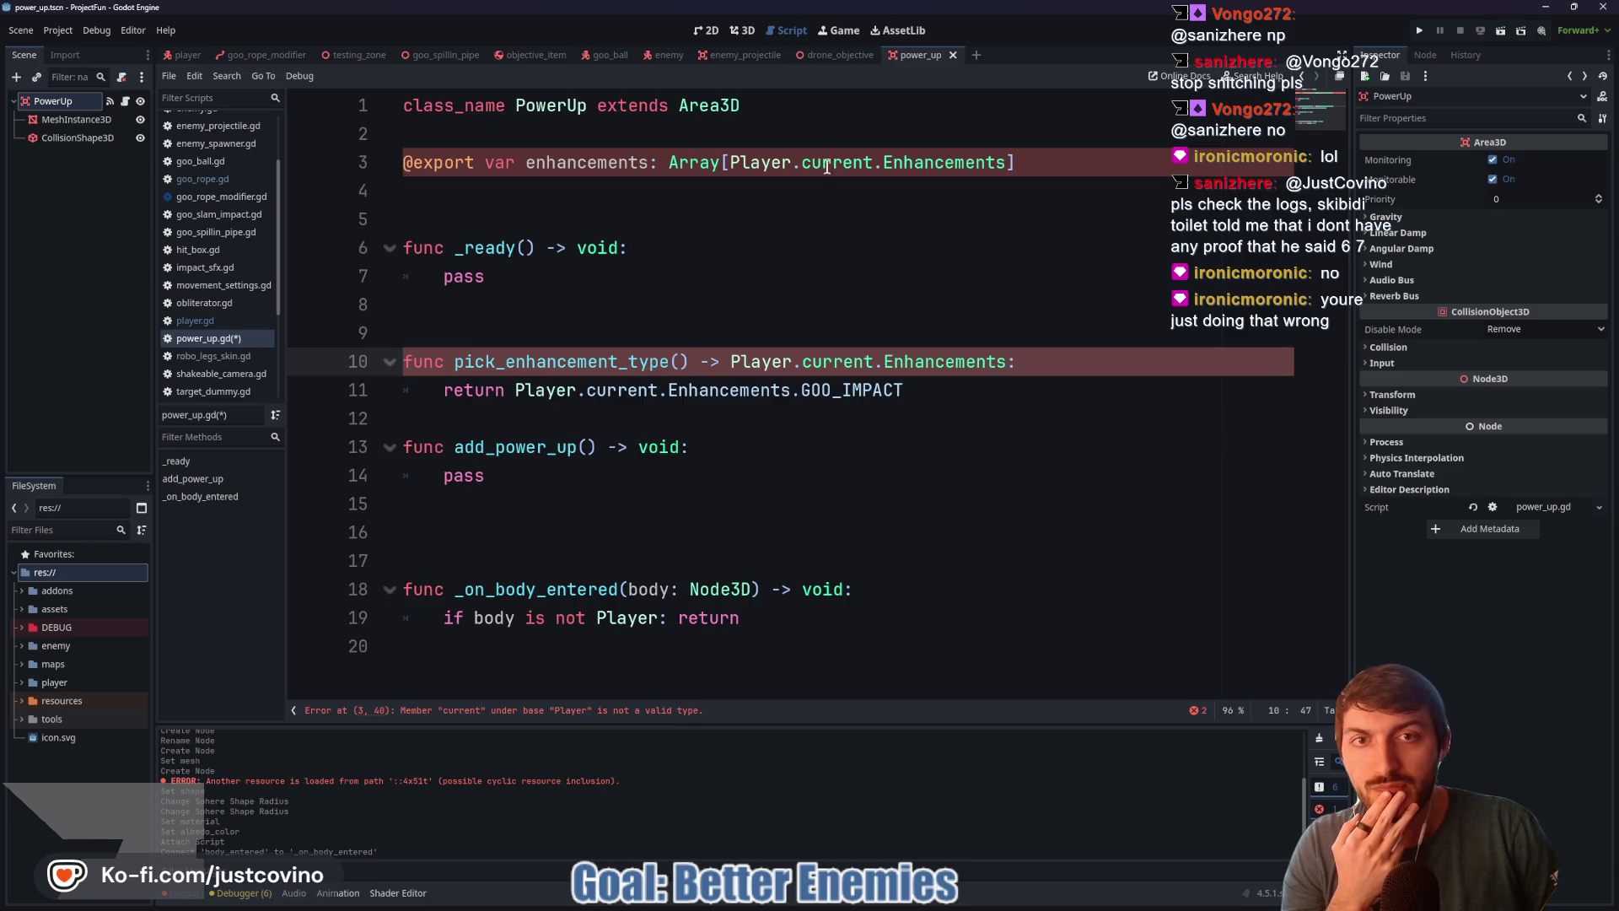
click(875, 162)
key(BackSpace)
key(BackSpace)
key(BackSpace)
key(BackSpace)
key(BackSpace)
key(BackSpace)
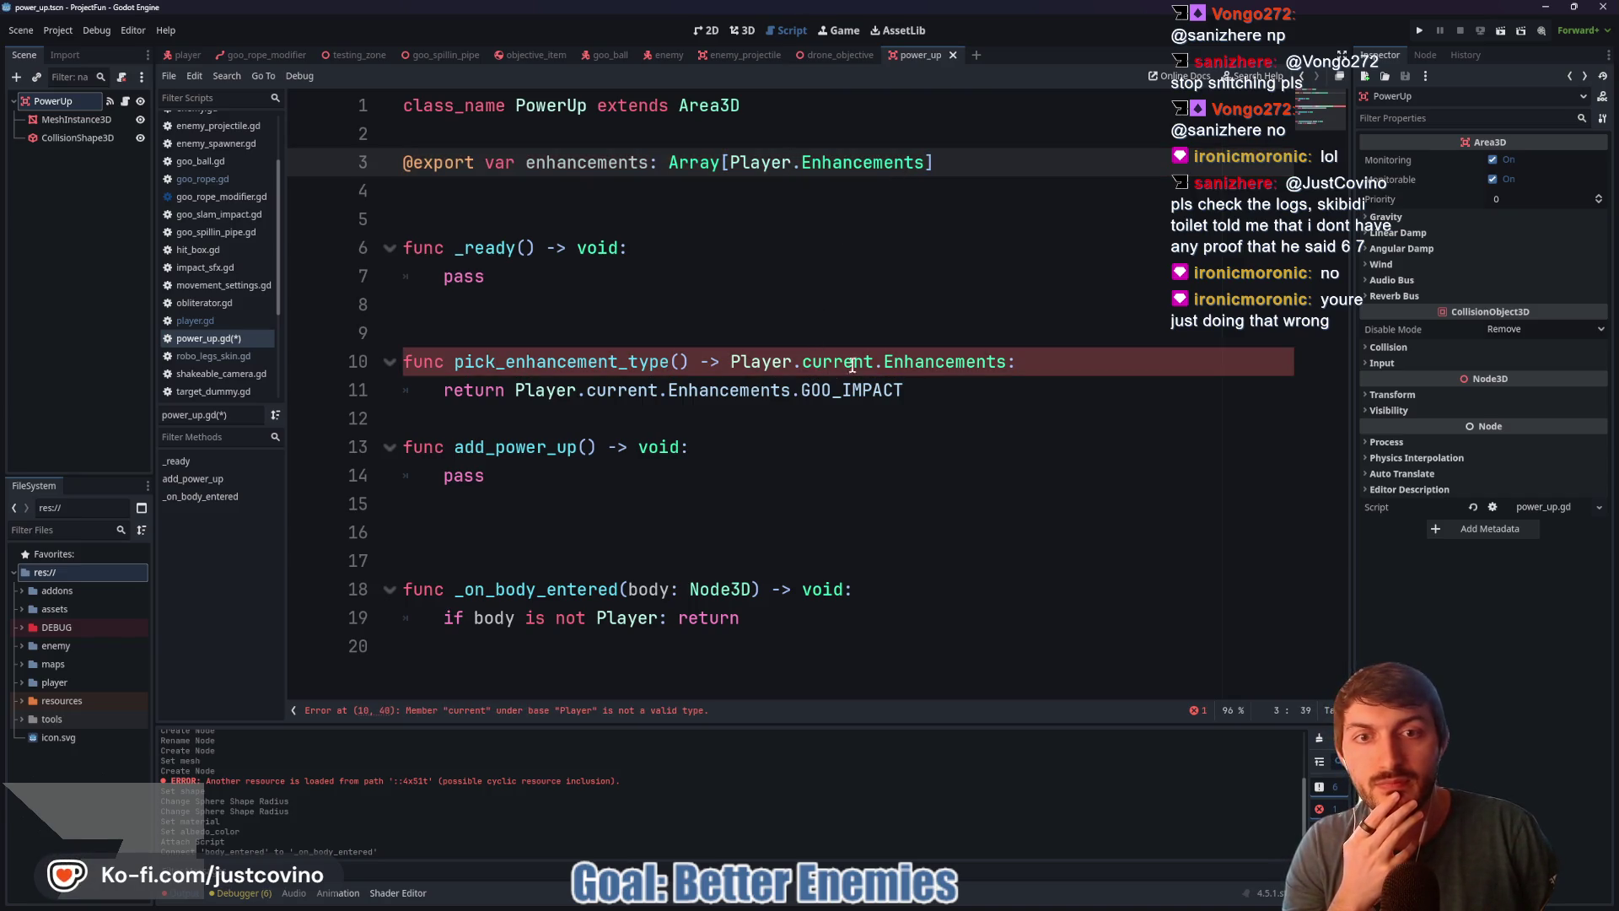
drag(877, 357, 799, 361)
key(BackSpace)
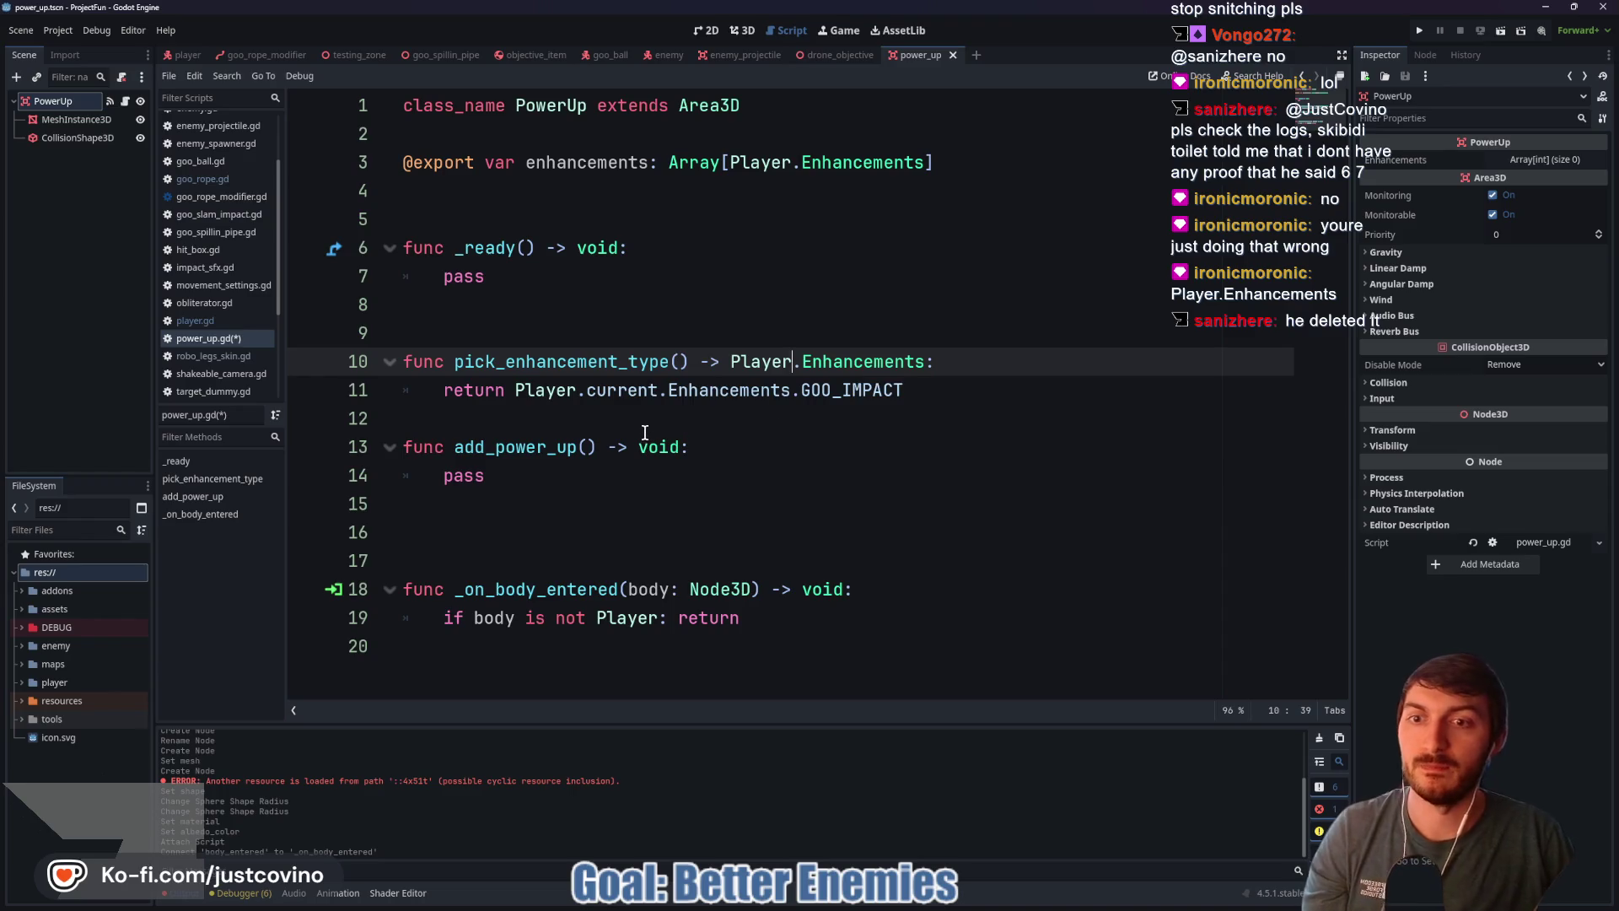
click(742, 413)
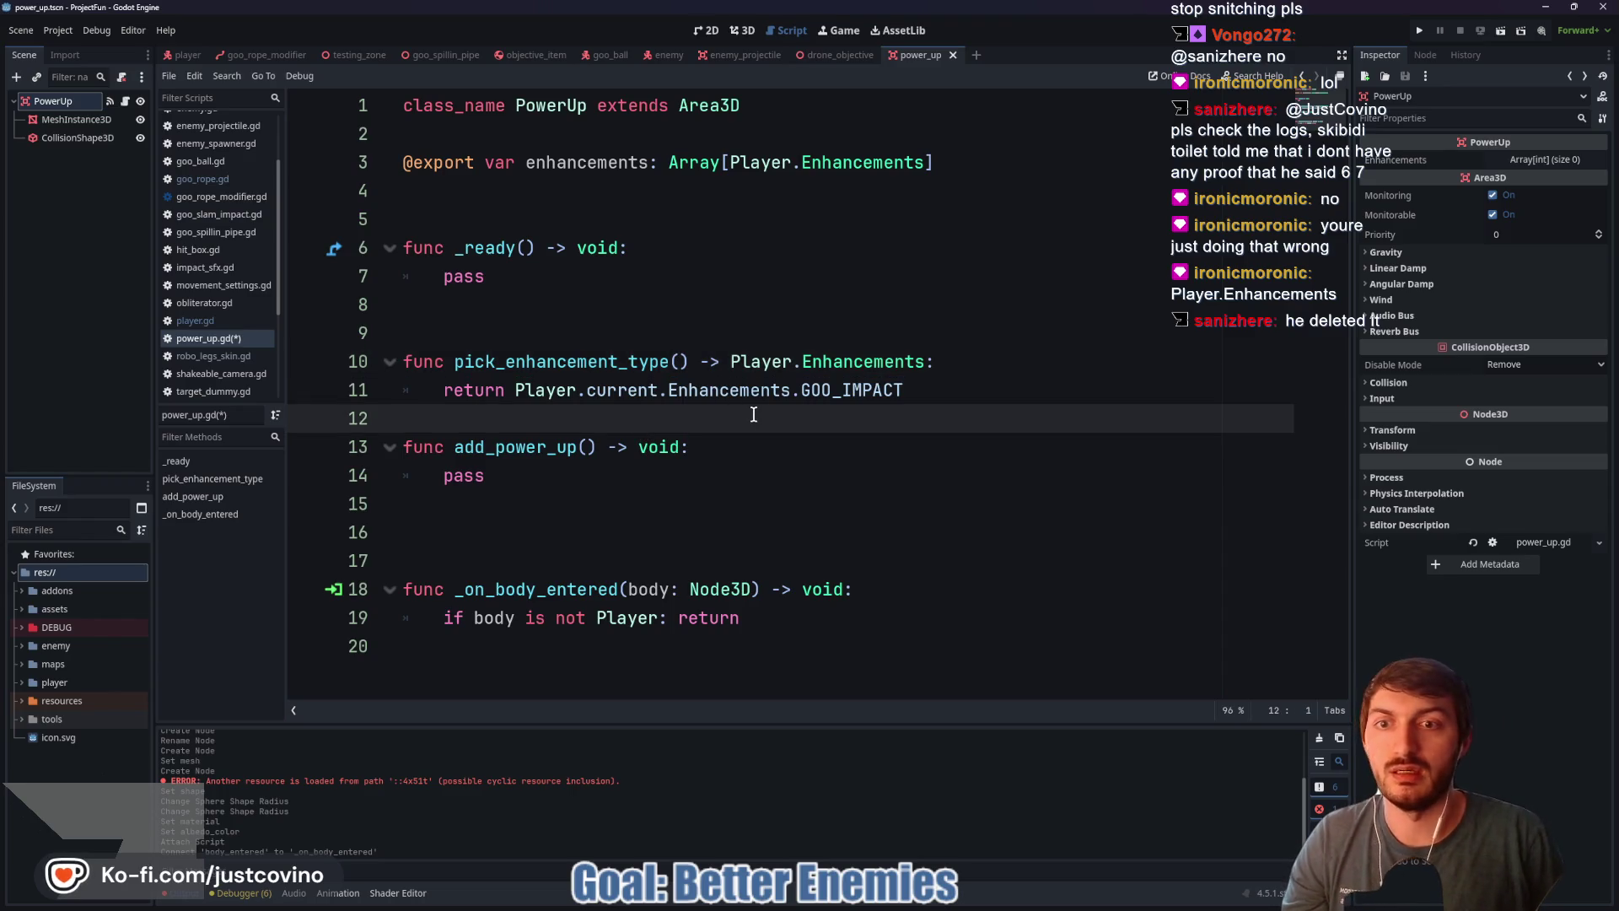
key(Return)
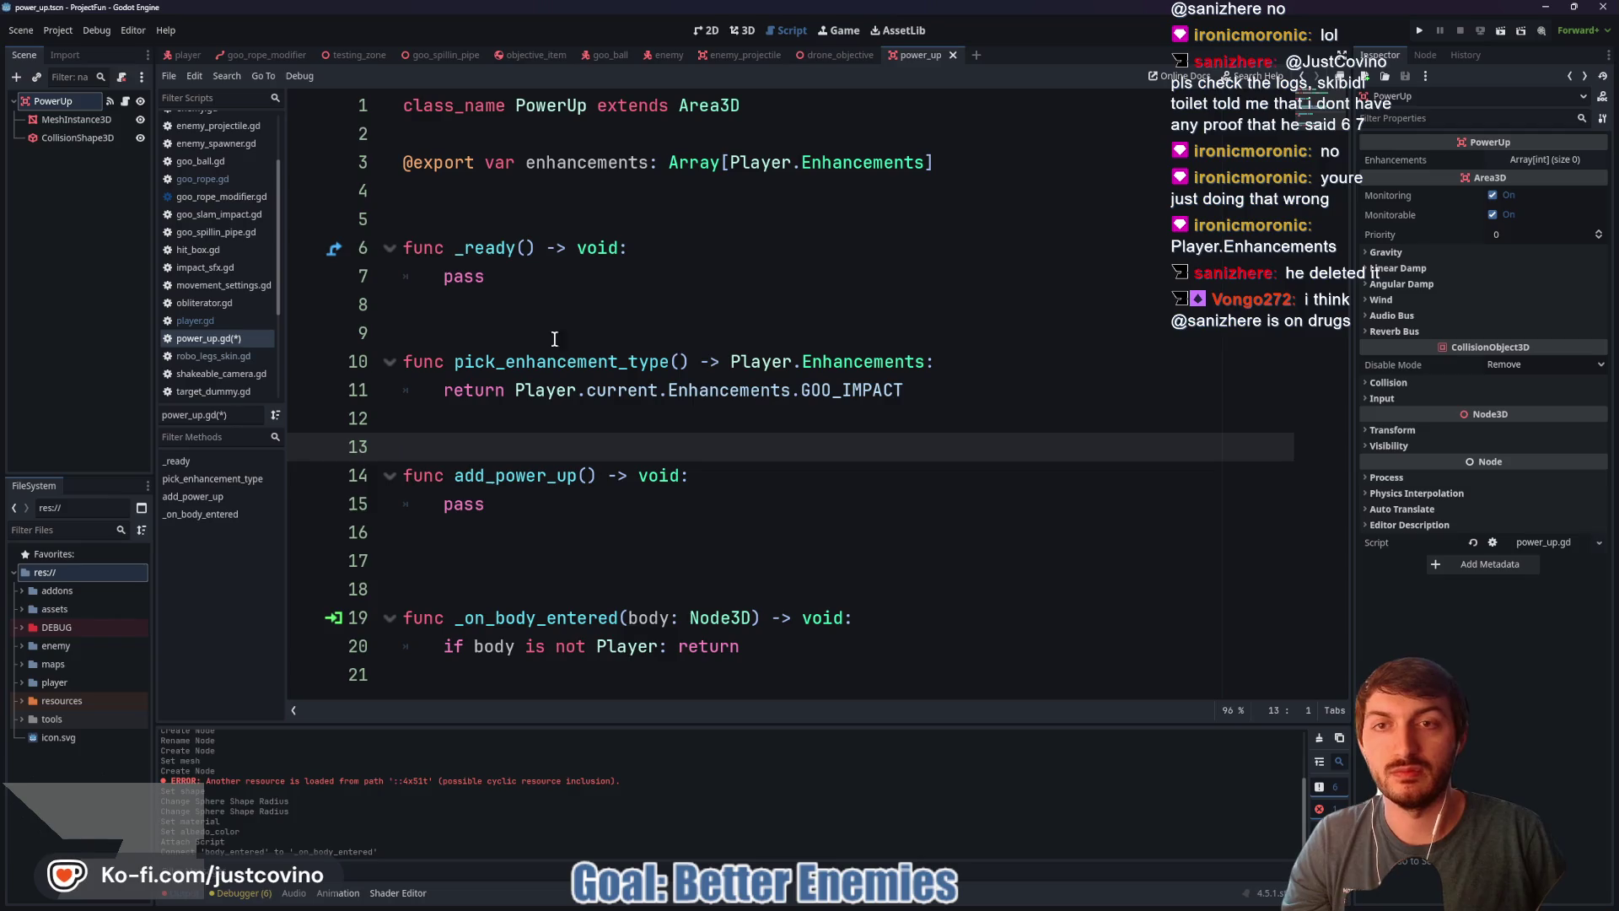
Make pick_enhancement_type return enhancements.pick_random() and save the script
click(911, 391)
drag(911, 392, 513, 395)
text(enhancements.pp)
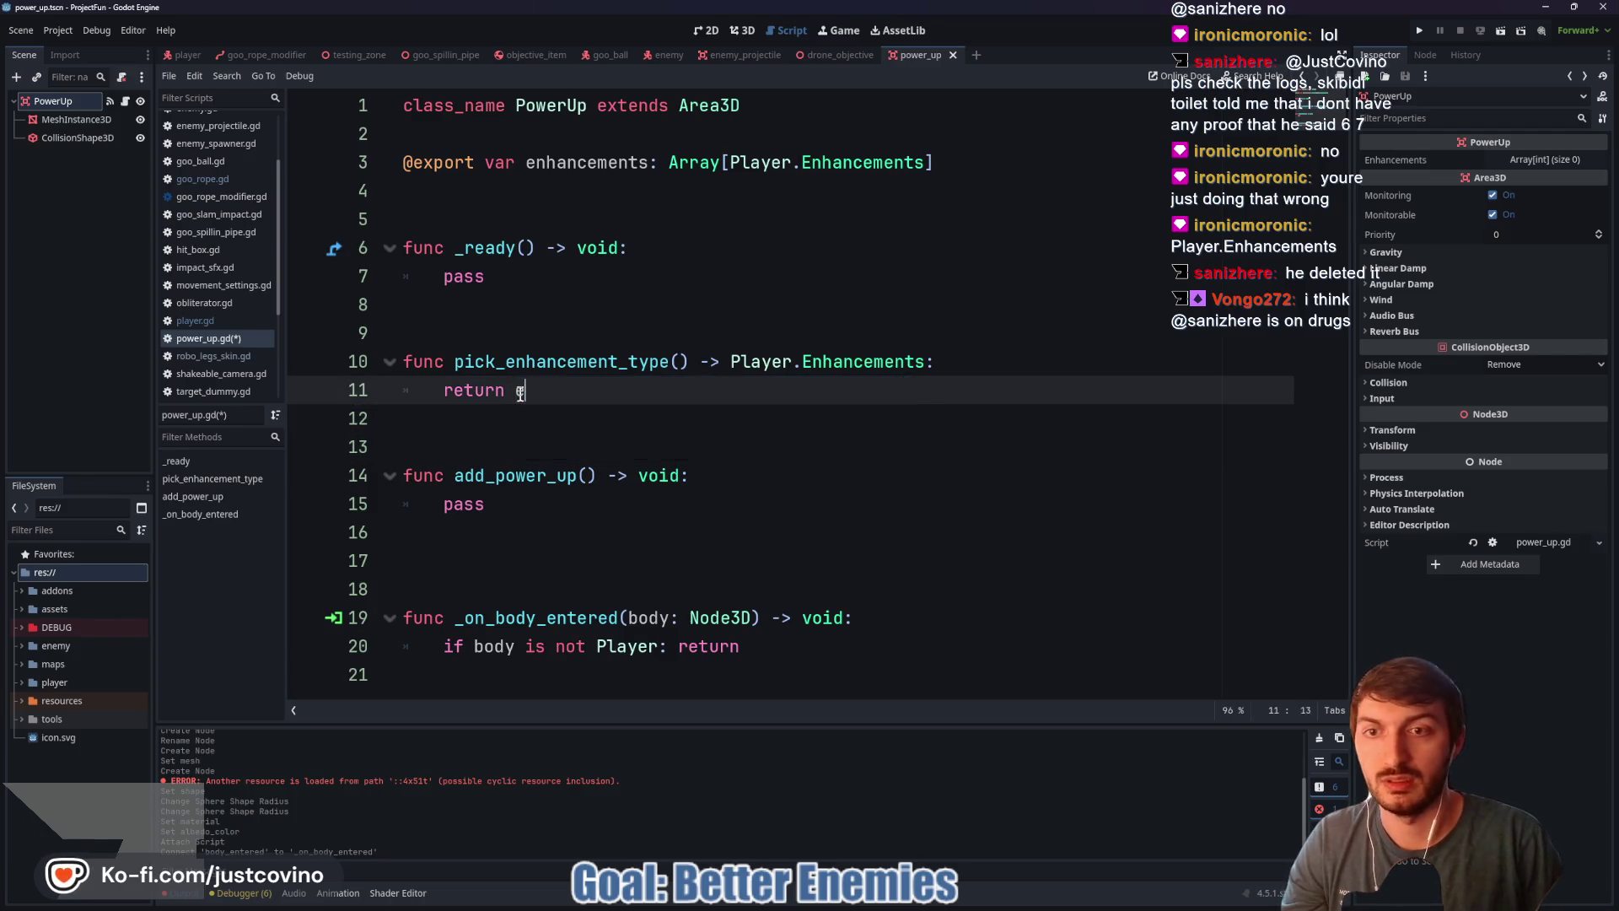
key(BackSpace)
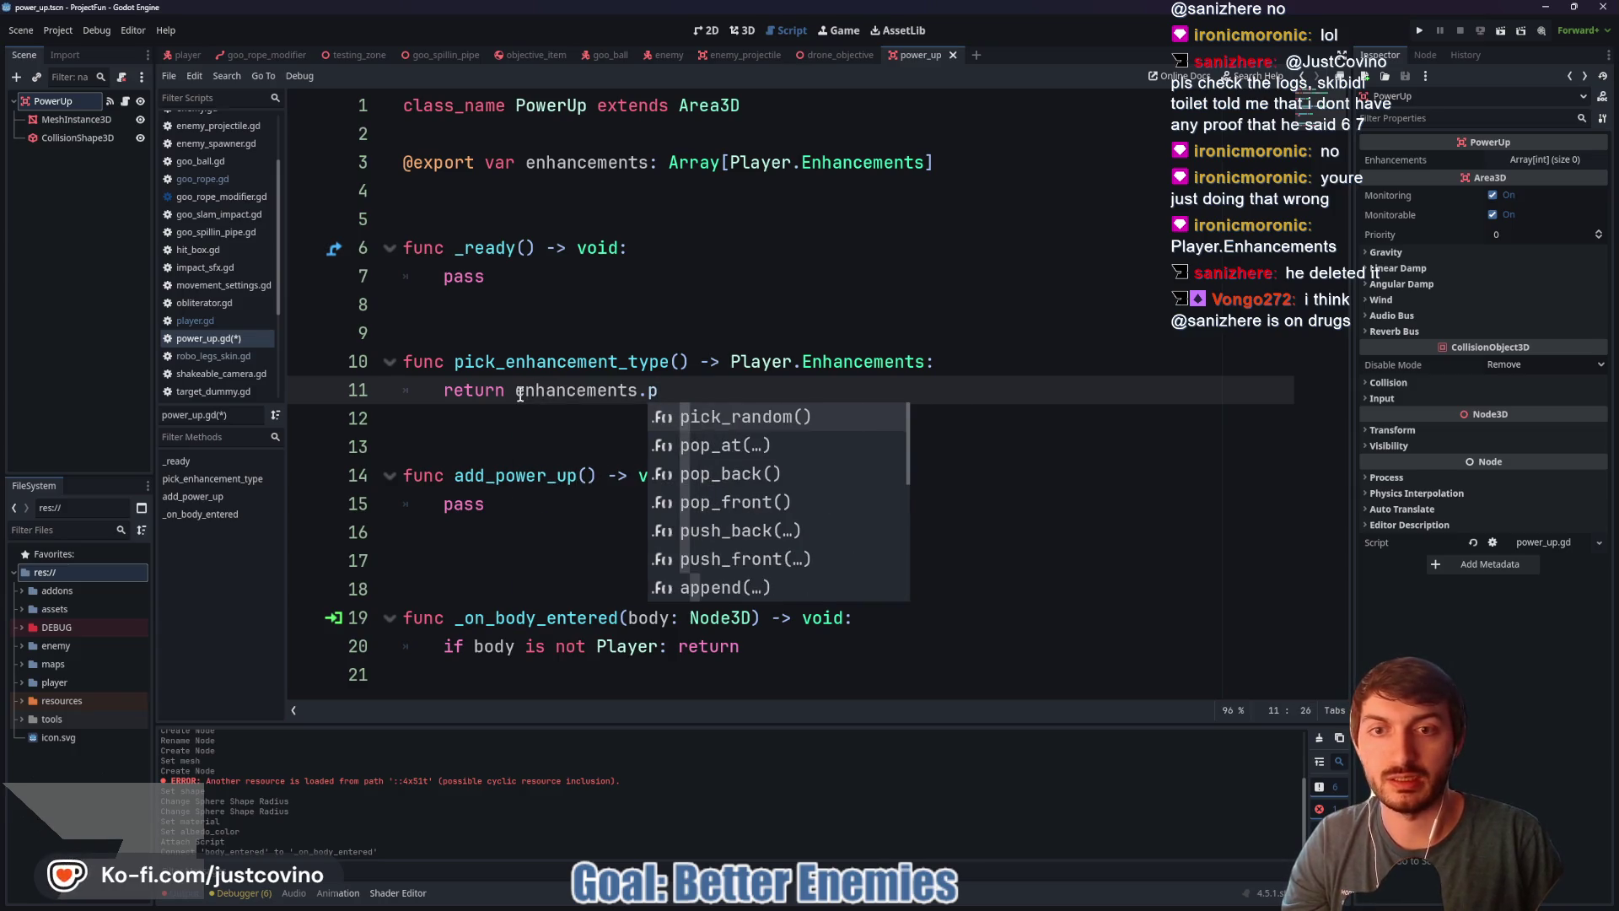
key(Return)
key(ctrl+s)
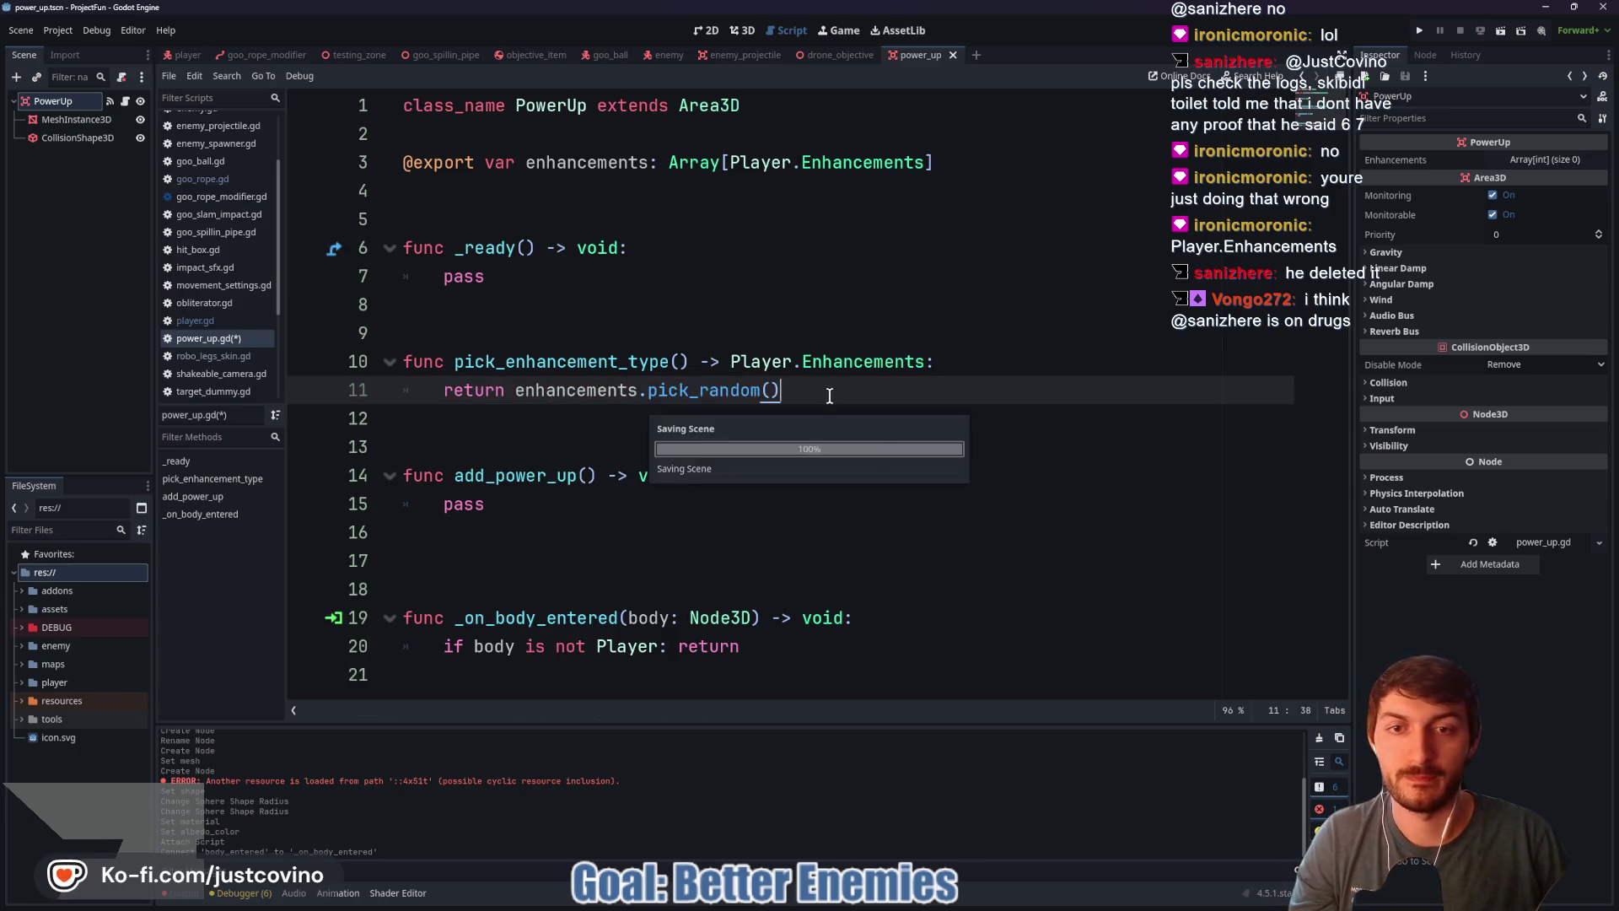
Remove pass from add_power_up and give it a _body: Player parameter
click(548, 504)
key(BackSpace)
key(BackSpace)
key(BackSpace)
key(BackSpace)
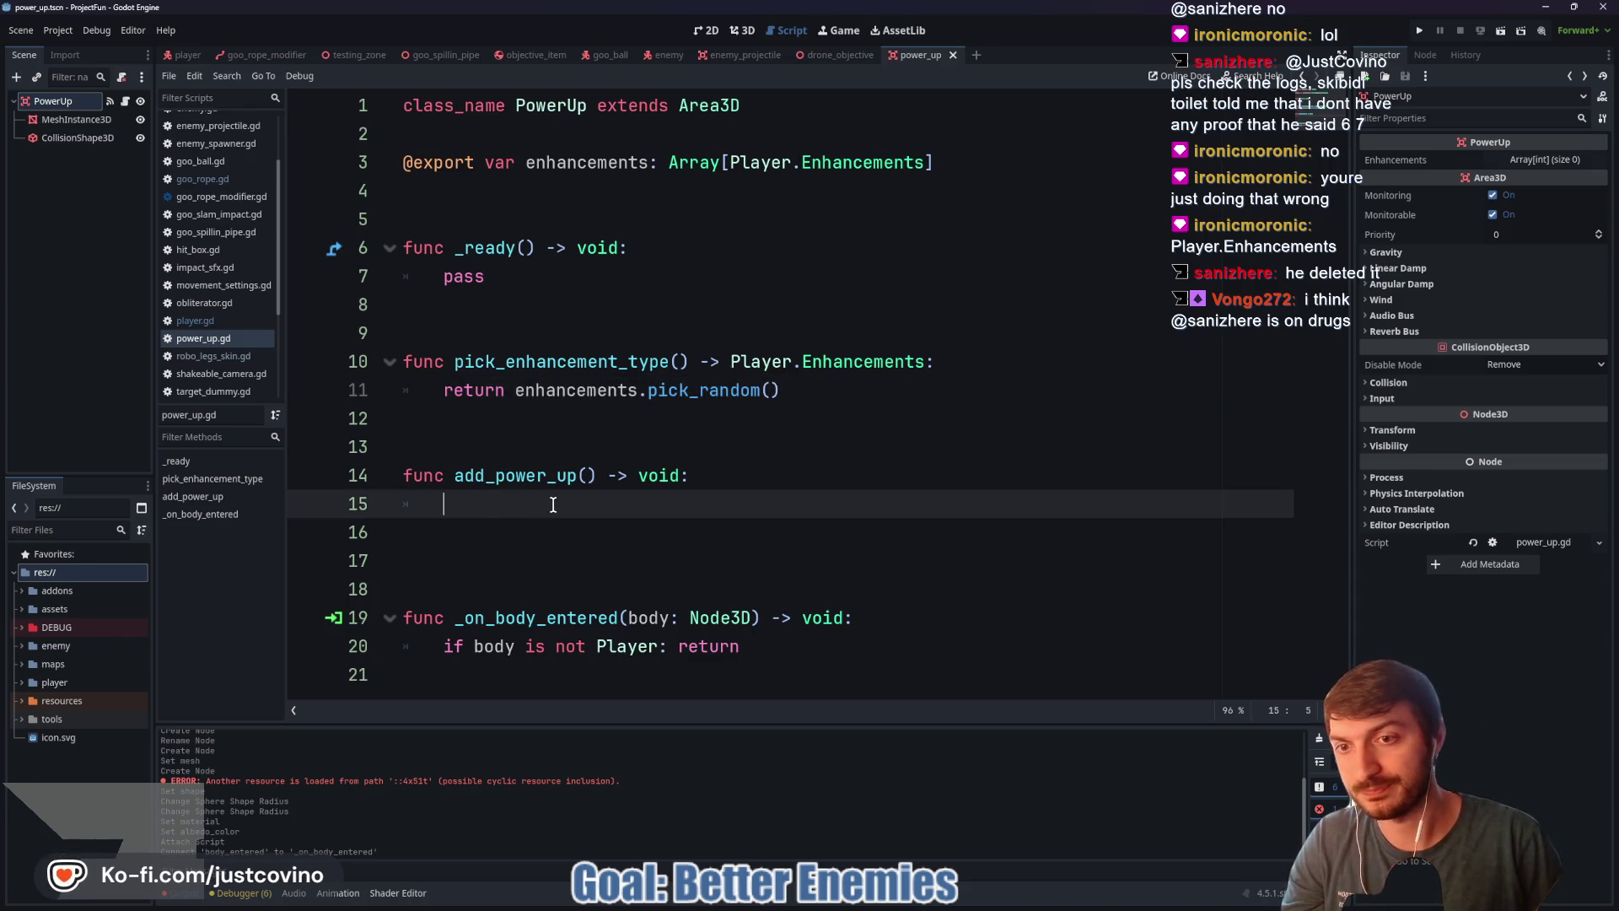
text(Player.c)
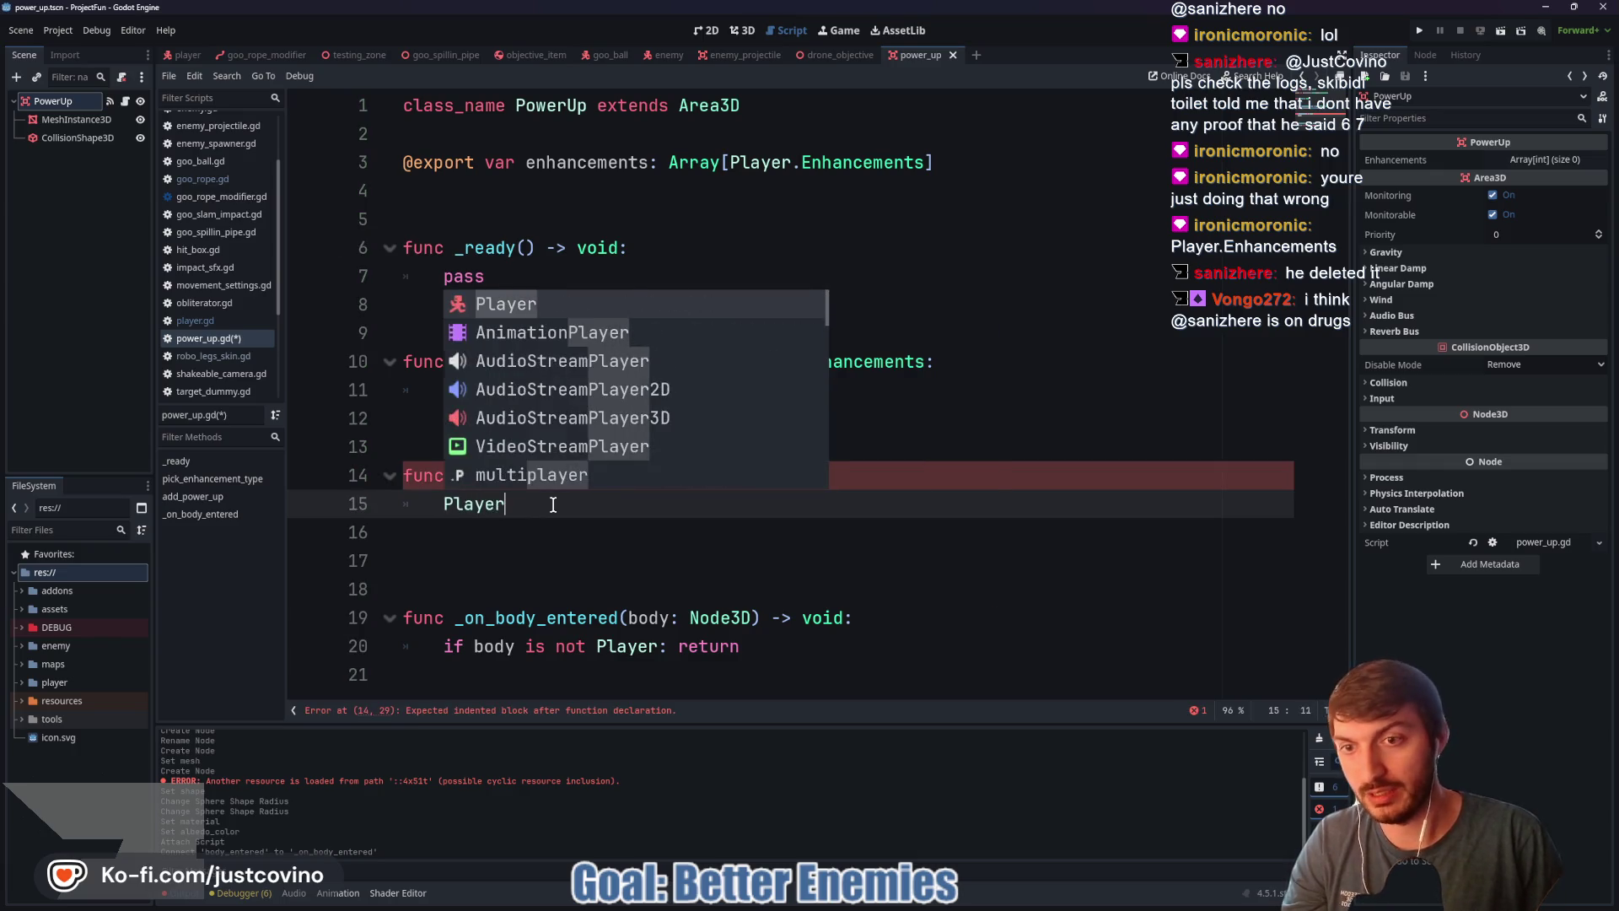
key(BackSpace)
key(BackSpace)
key(BackSpace)
key(BackSpace)
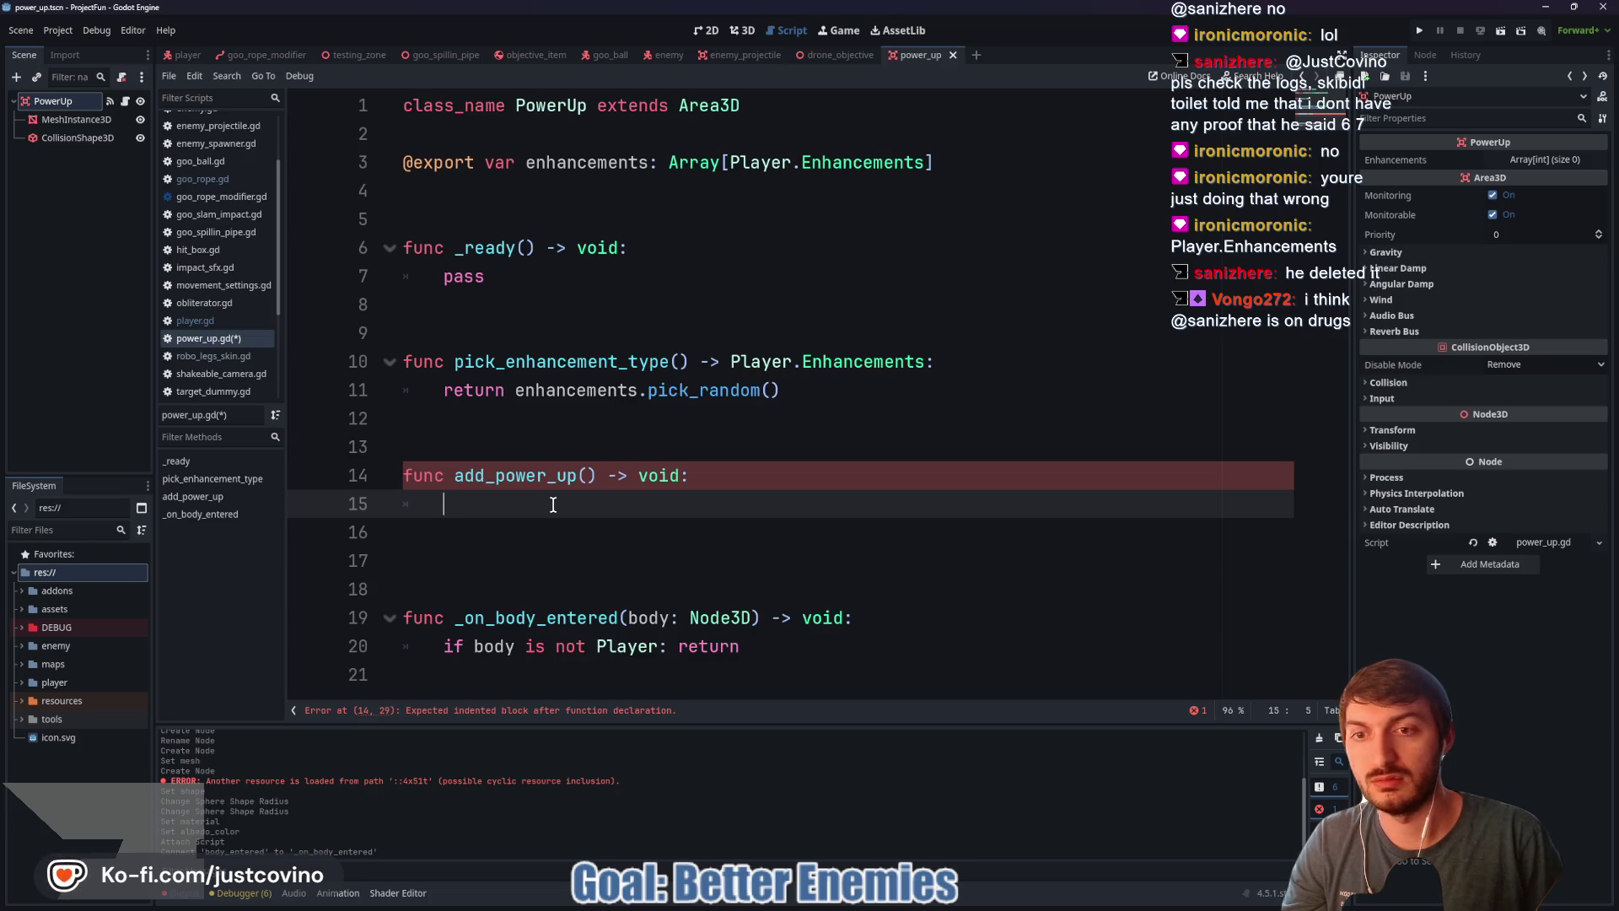
click(588, 477)
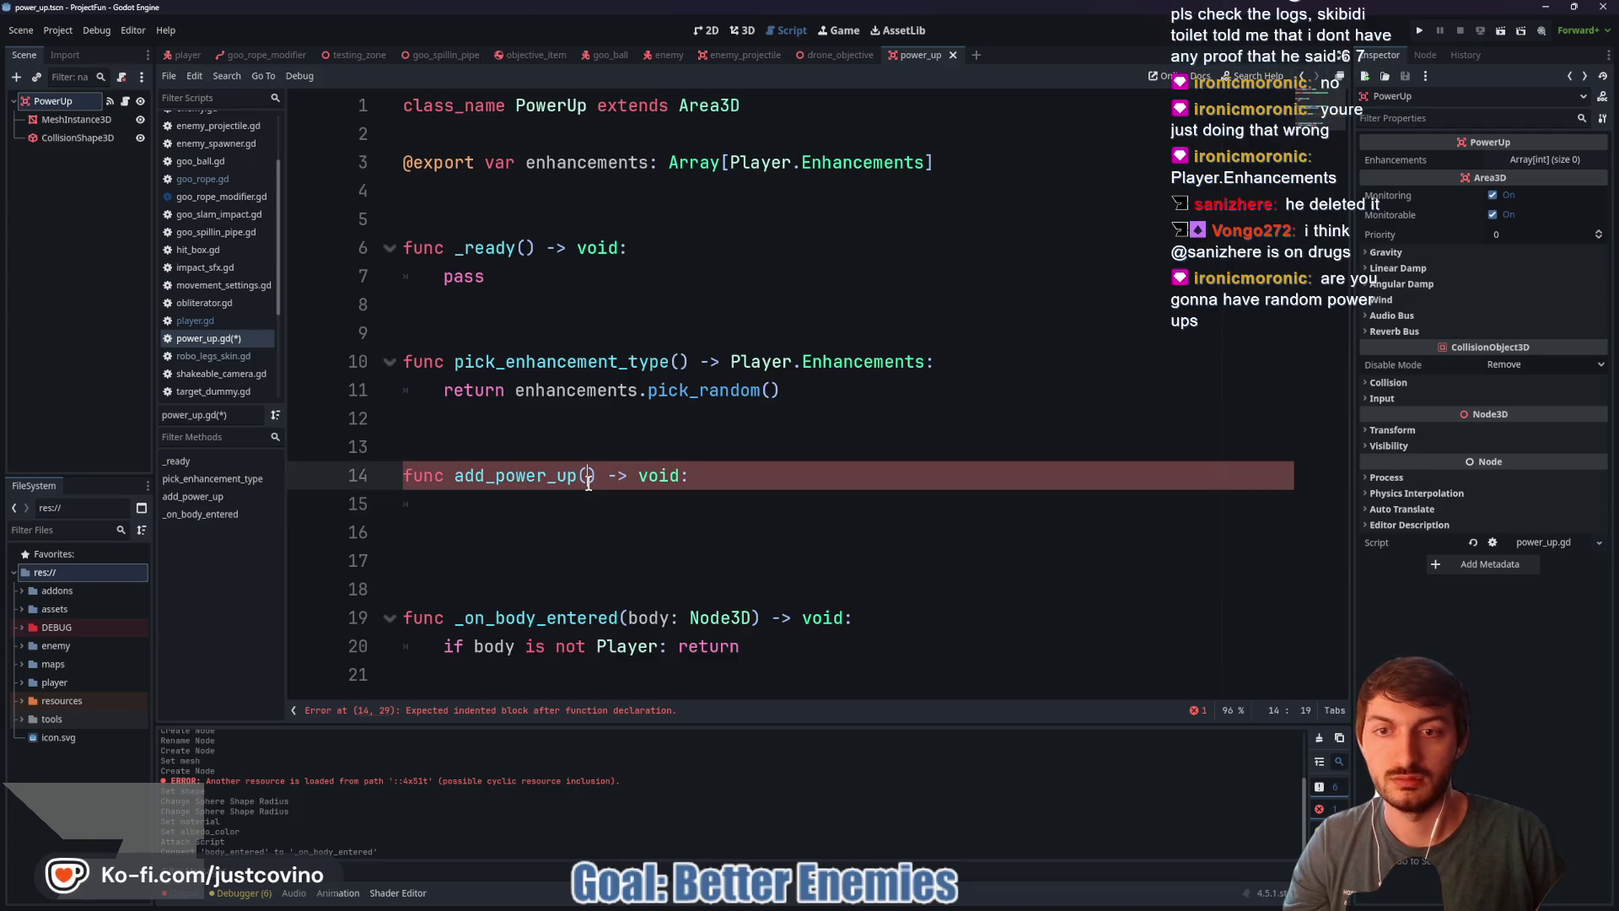
text(body:)
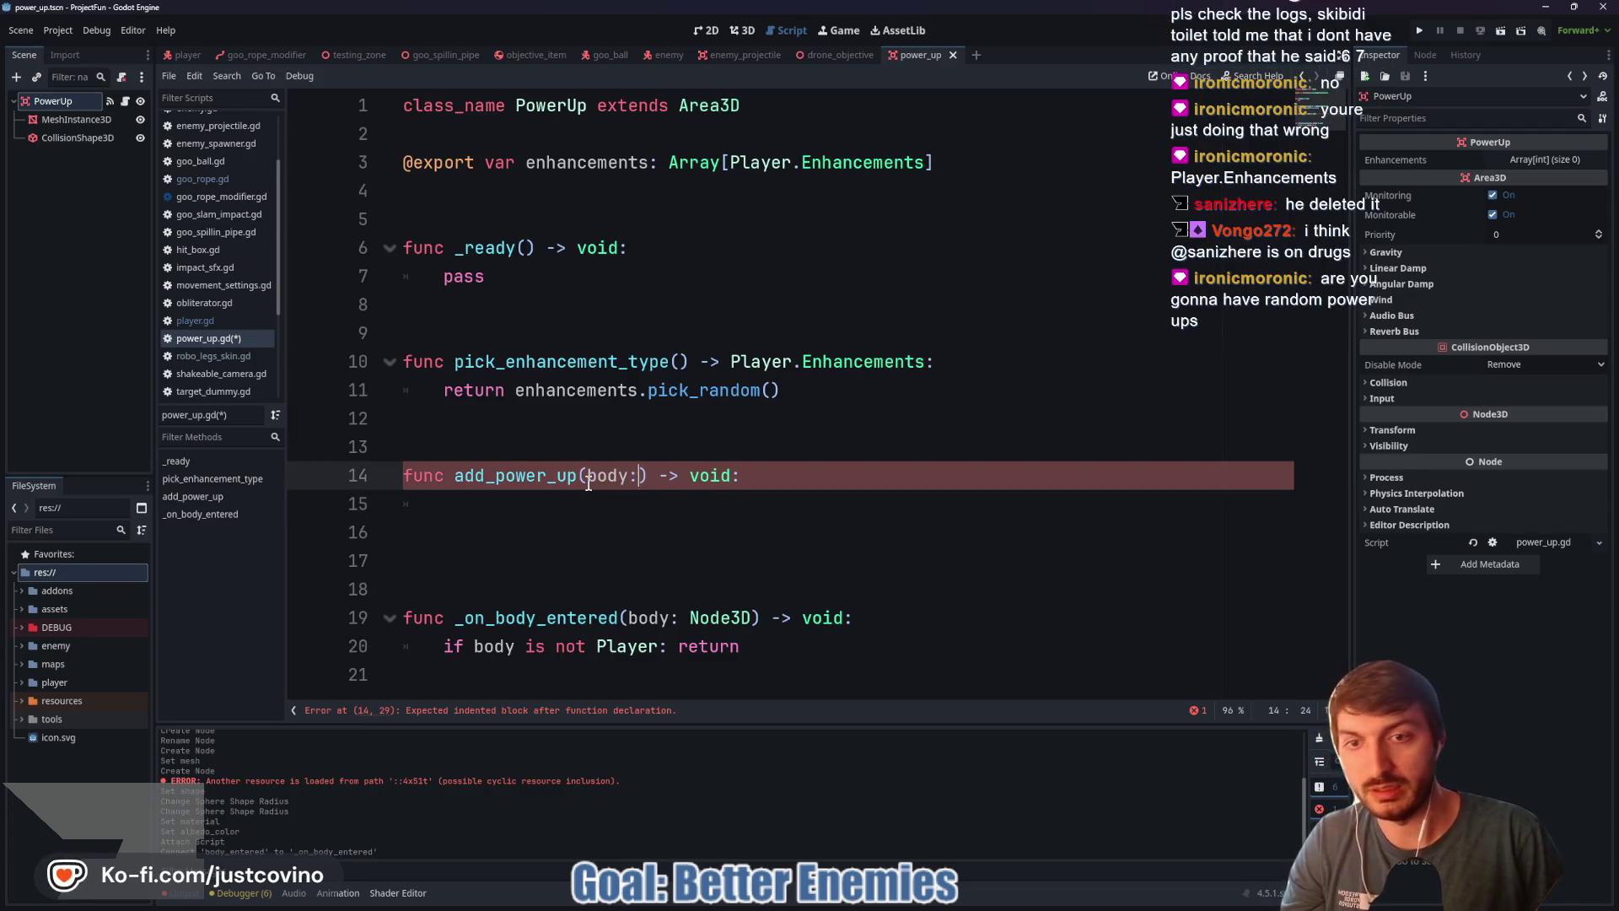
text( Character)
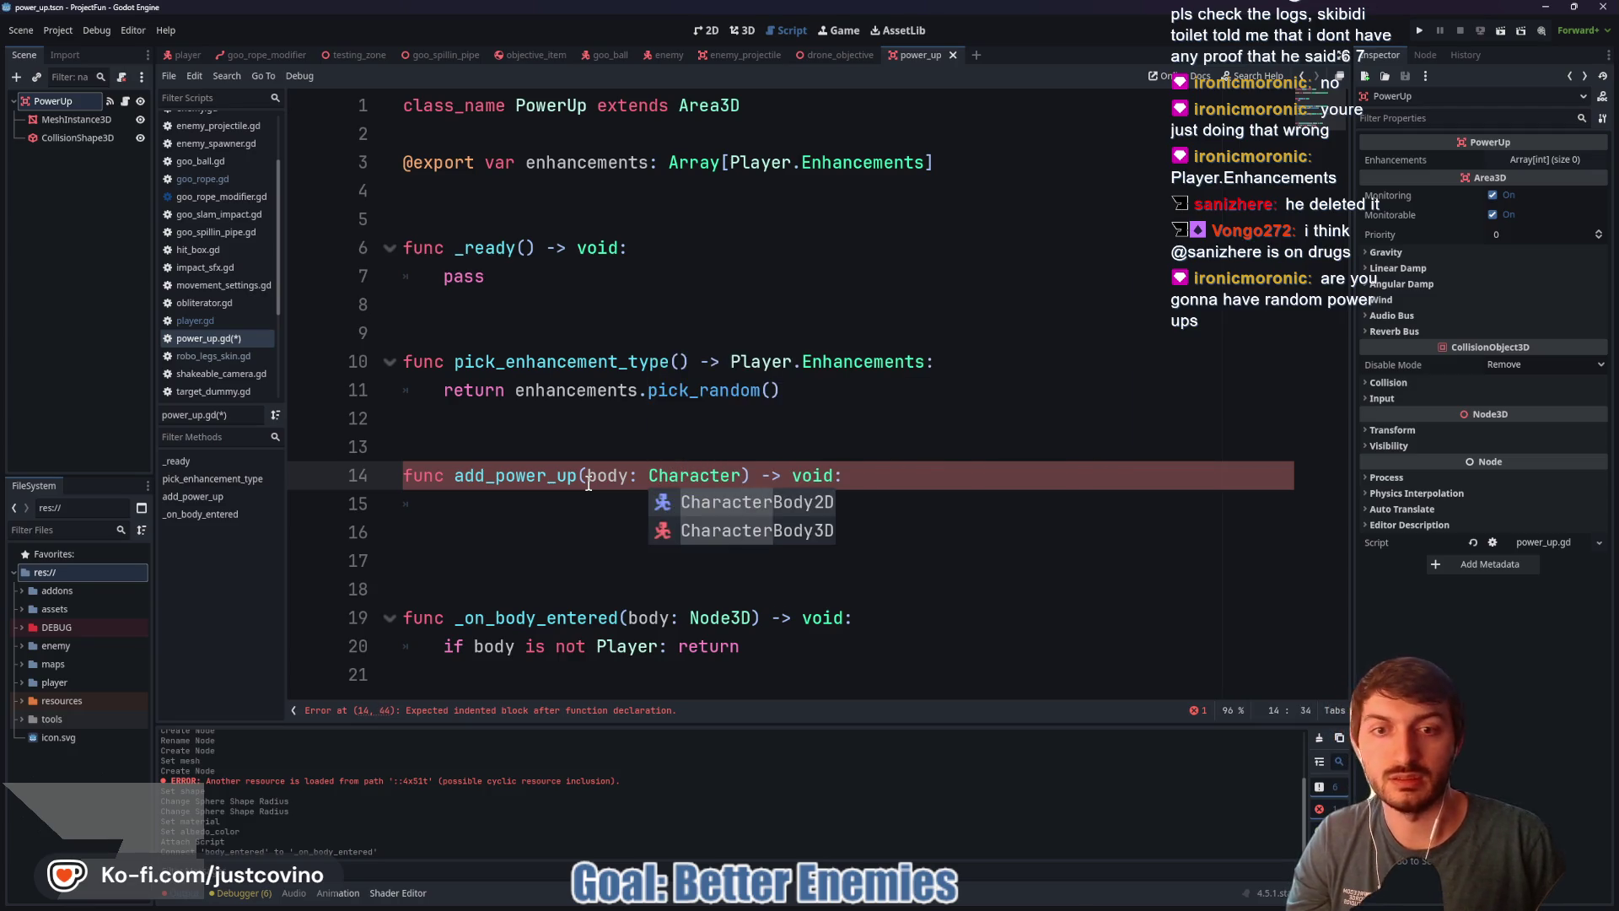
key(Down)
key(Return)
drag(805, 475, 646, 475)
text(Player)
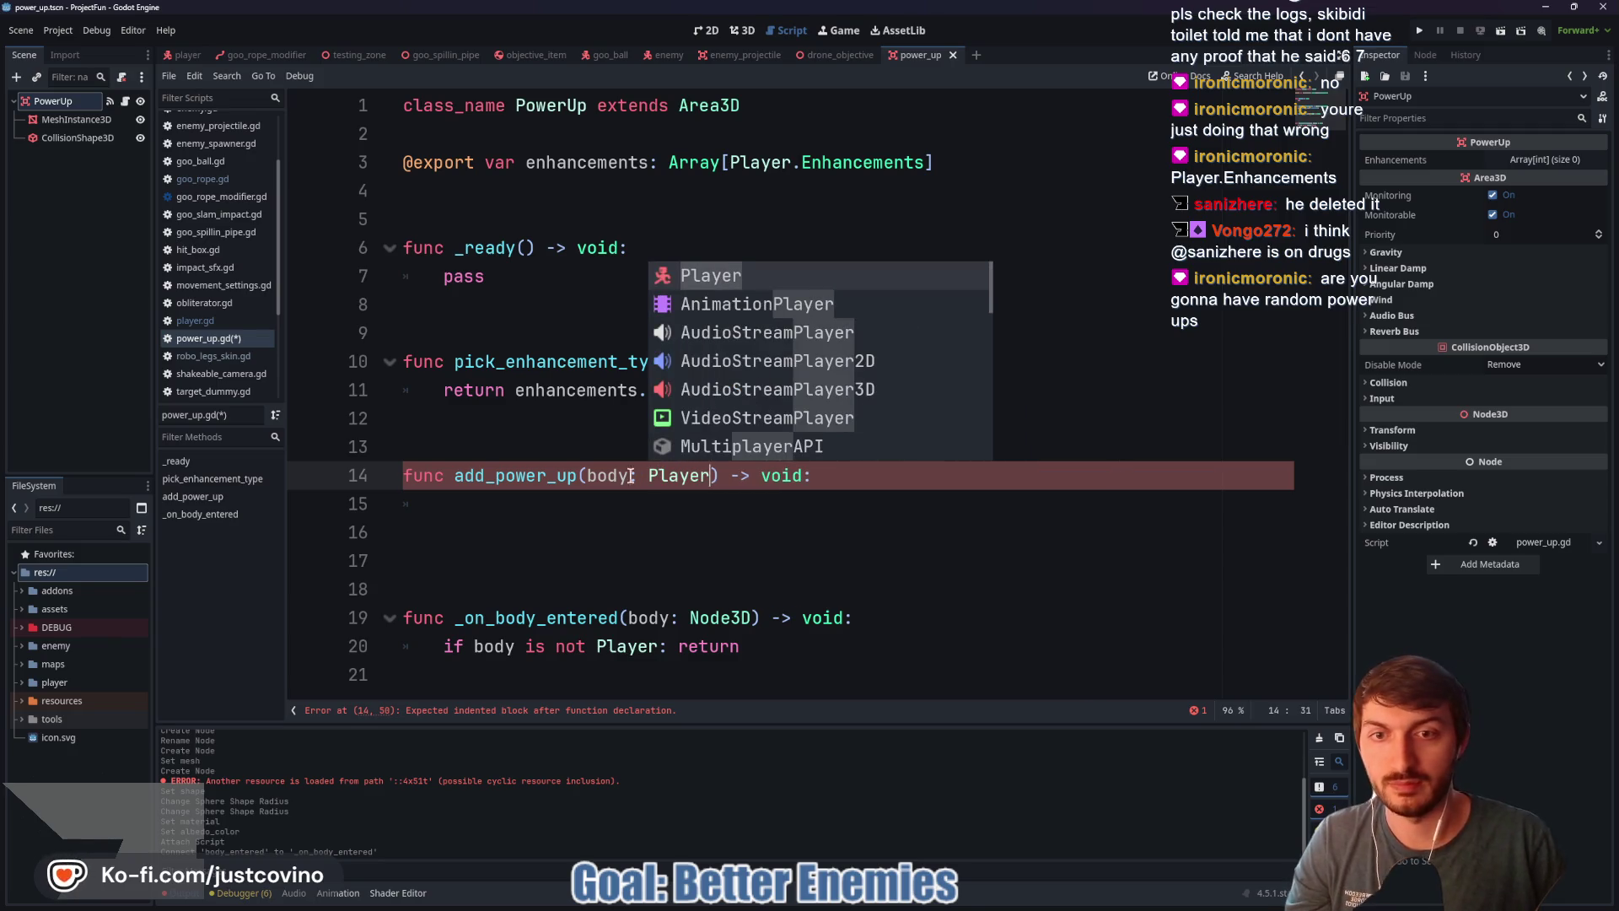
click(591, 510)
click(588, 477)
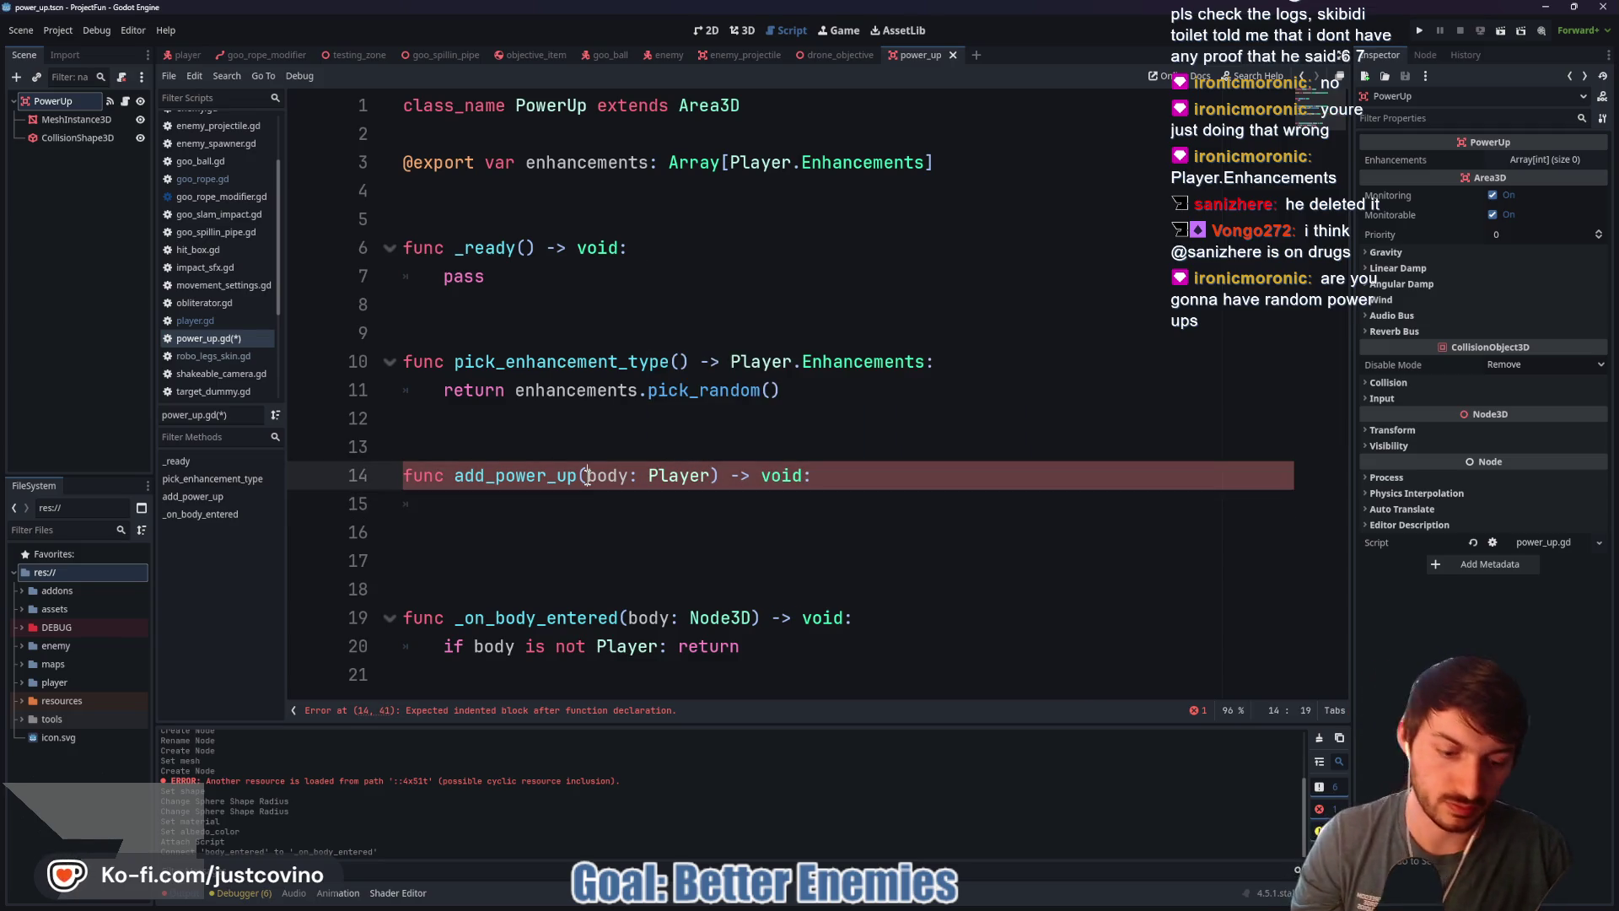
text(_)
Write _body.enhancements.append(pick_enhancement_type()) in add_power_up and save power_up.gd
click(471, 509)
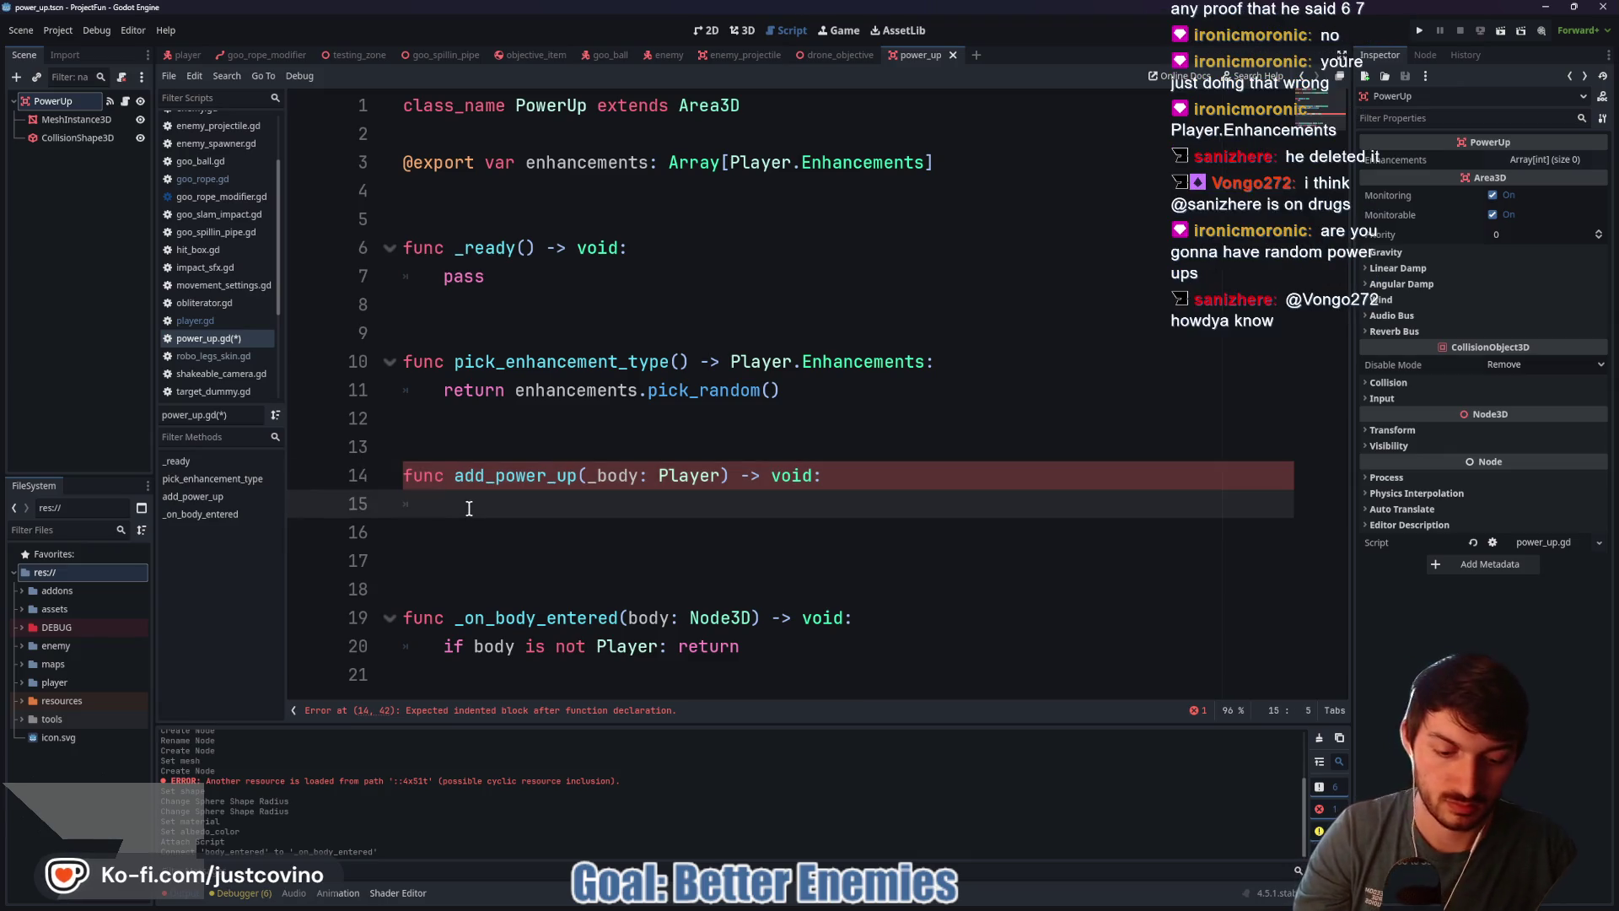
text(_body.enh)
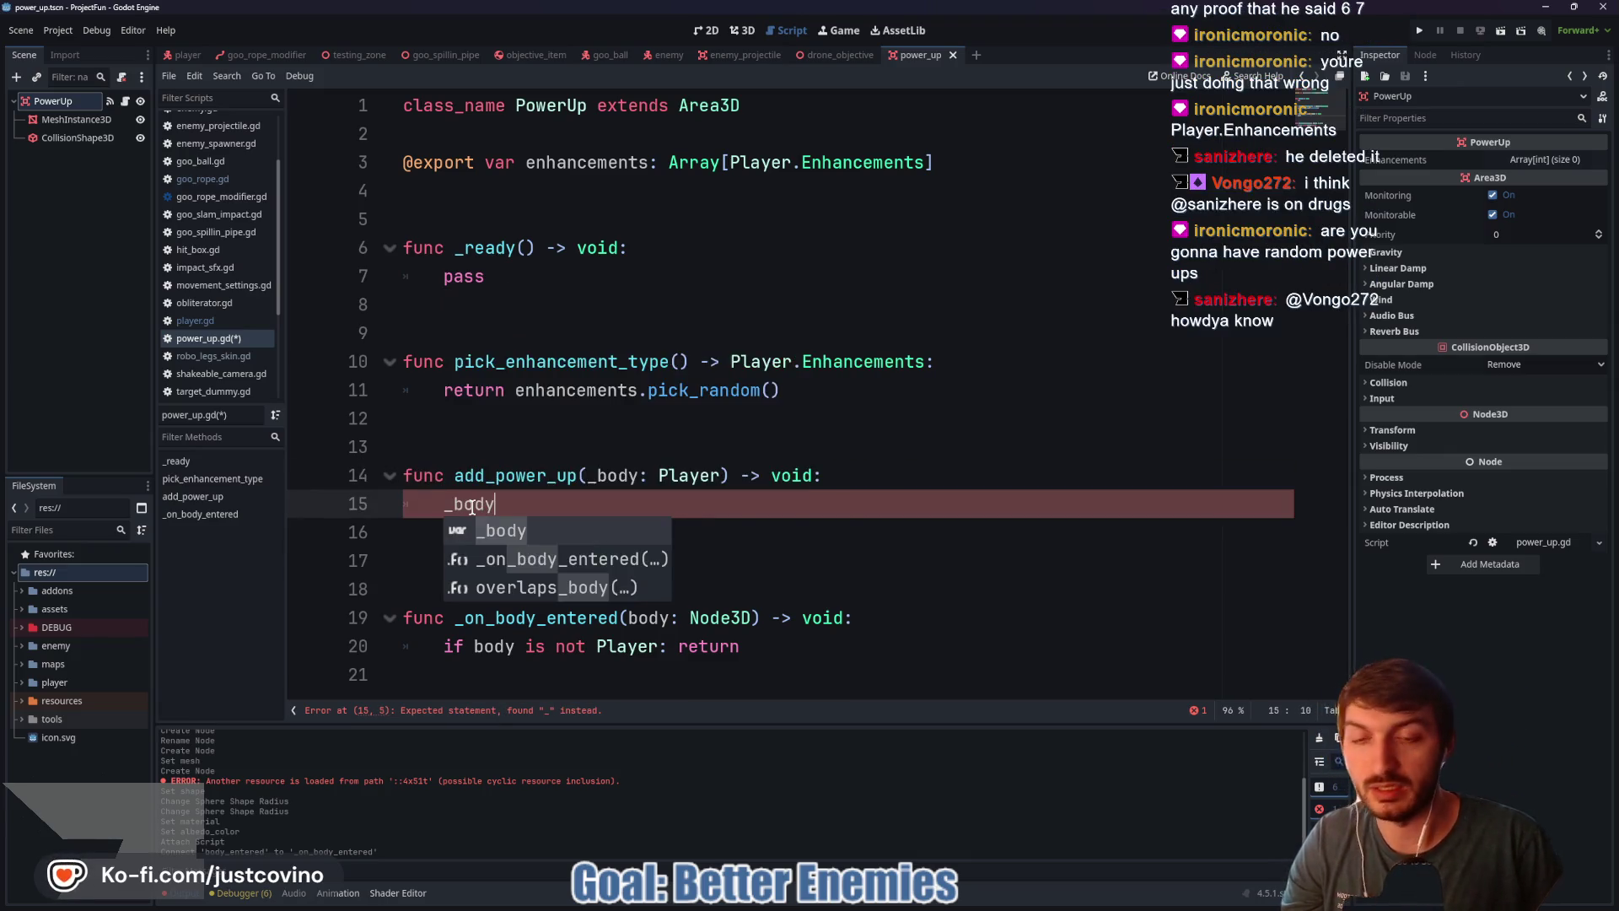
key(Return)
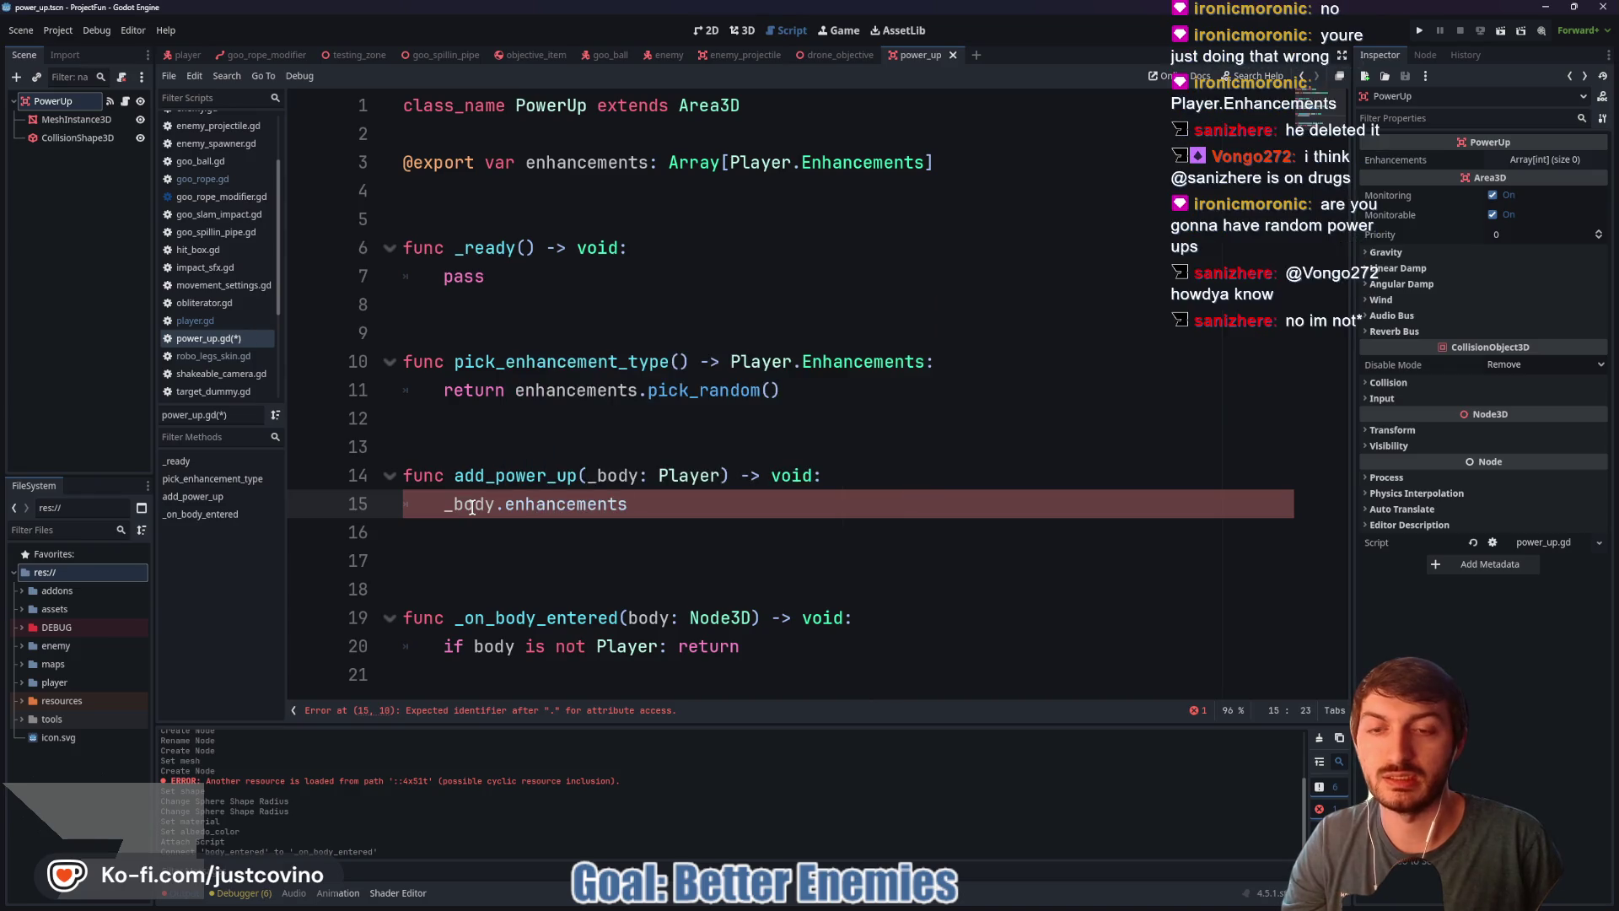
text(.app)
key(Return)
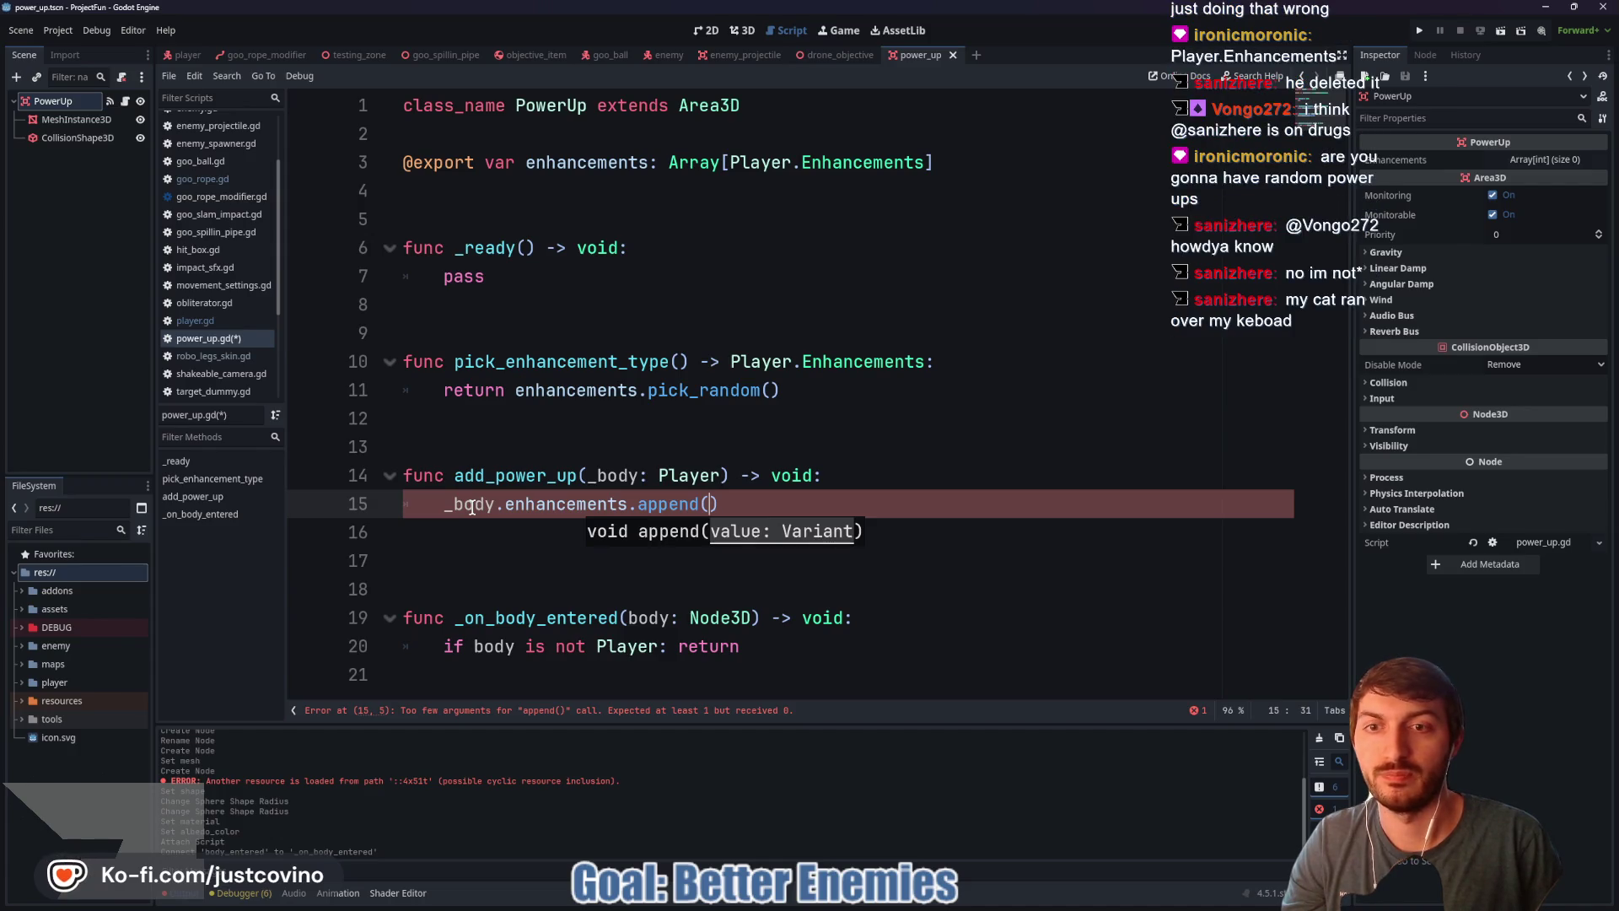
text(pick)
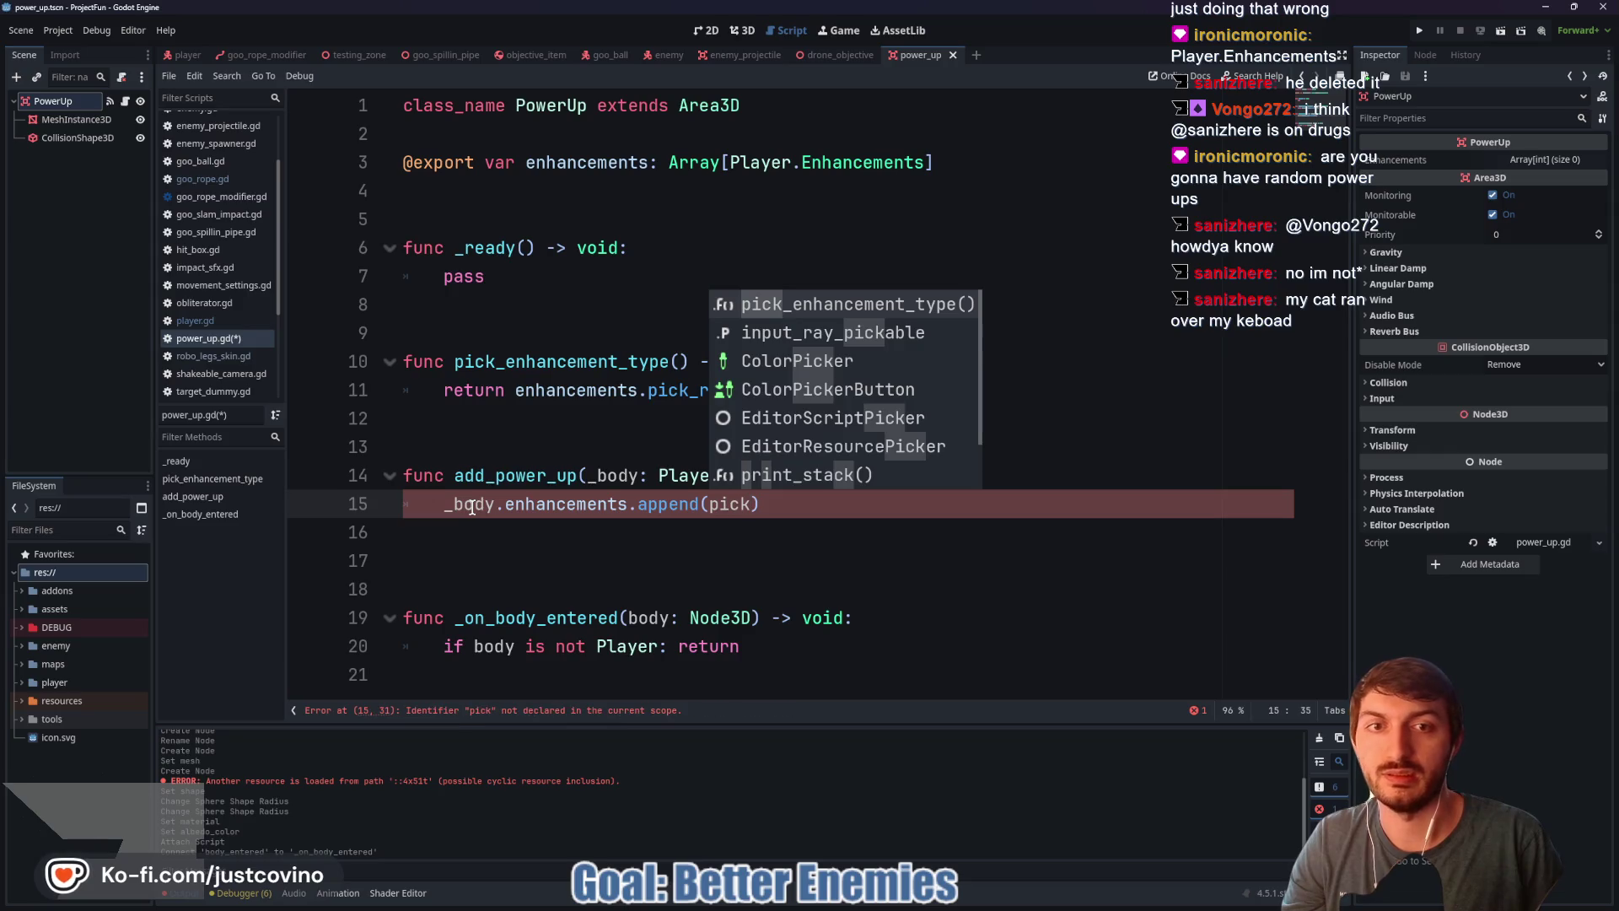
key(Return)
click(460, 532)
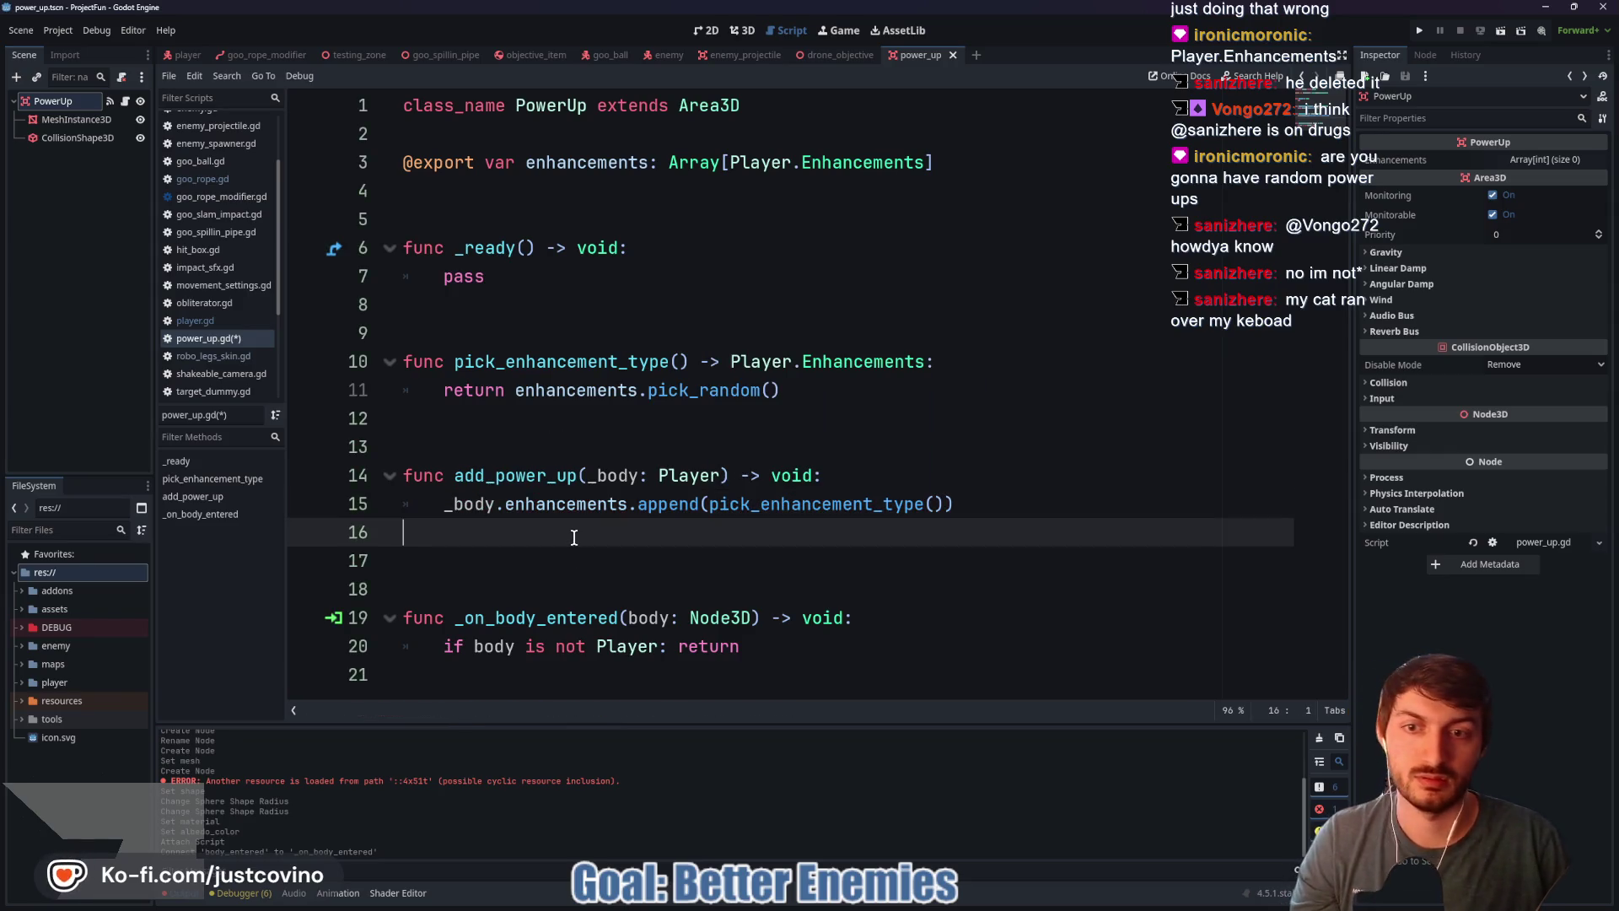
key(ctrl+s)
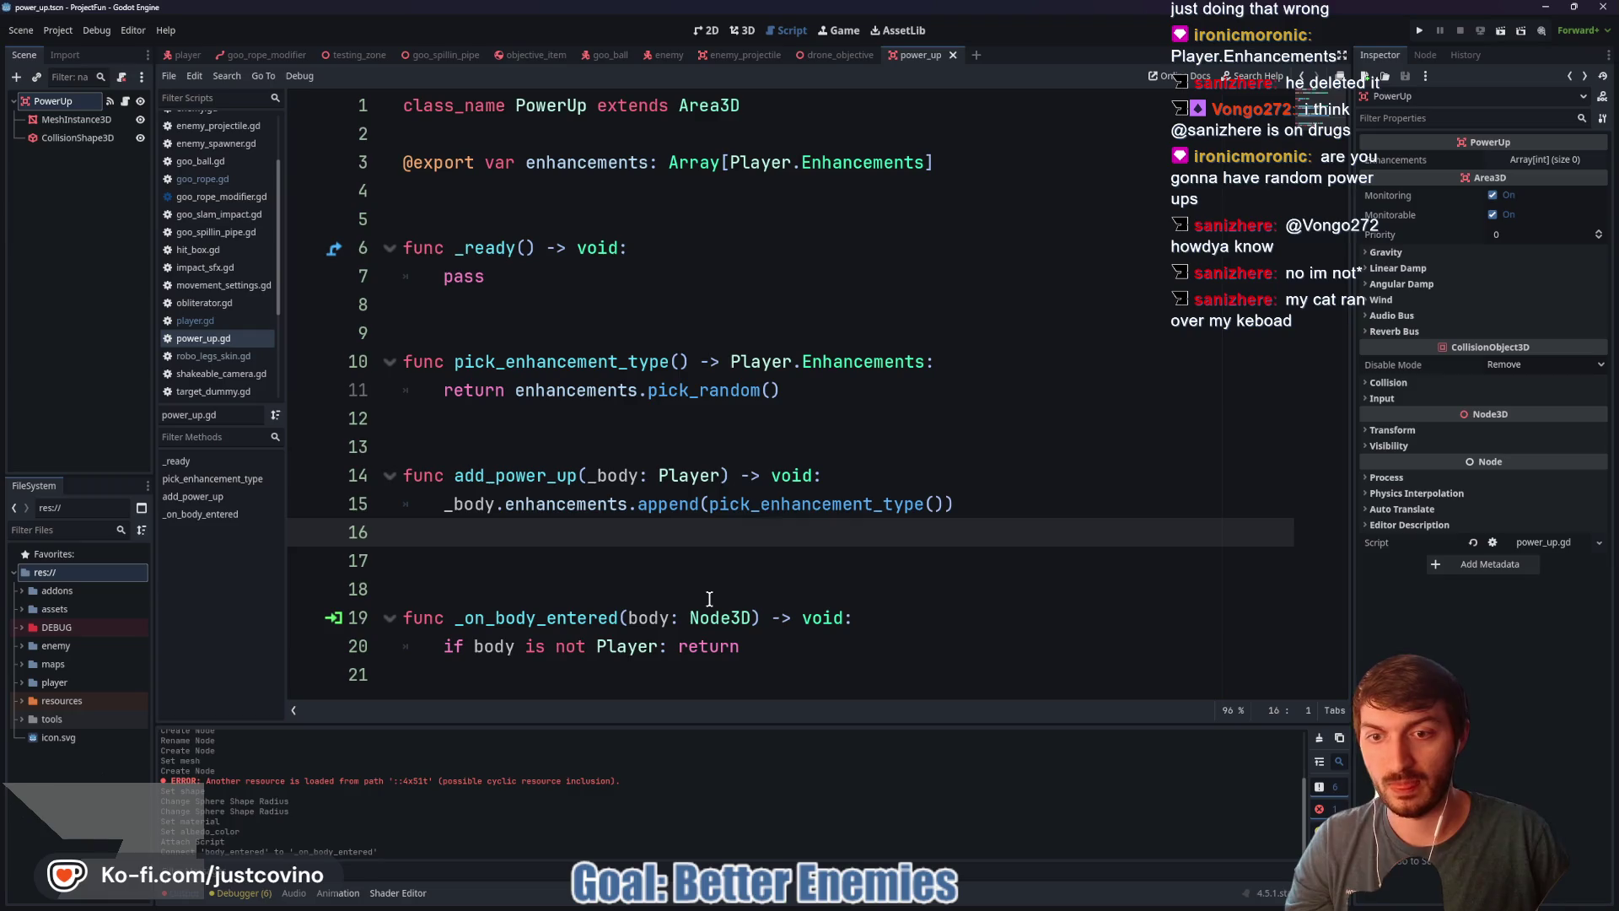
click(654, 674)
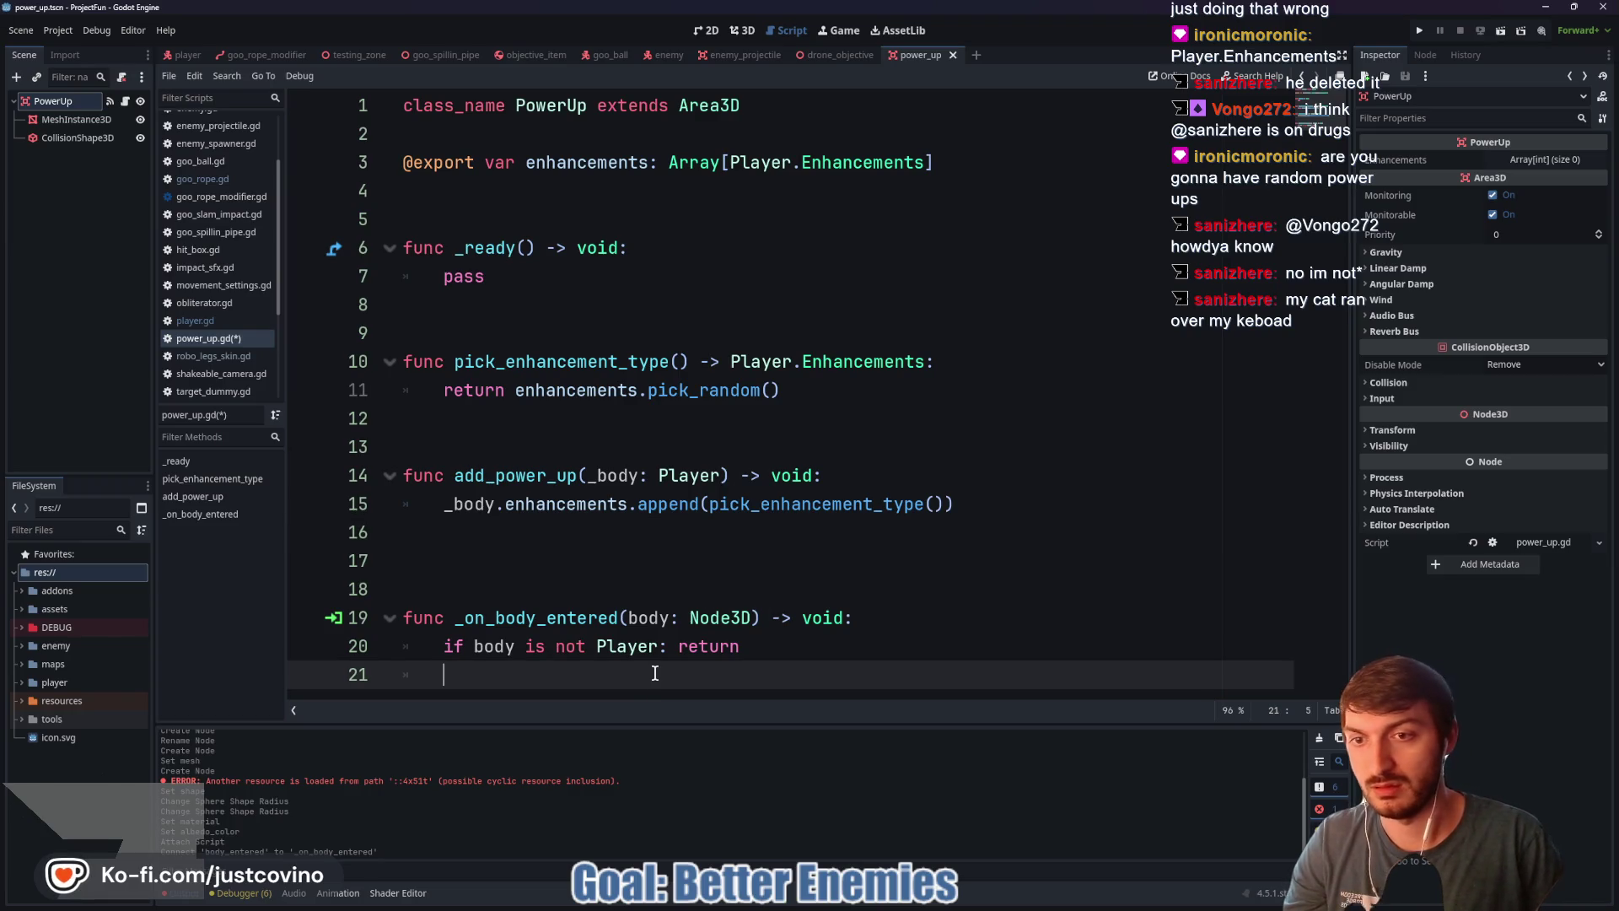
Call add_power_up(body) in _on_body_entered, delete the extra blank line, and save
text(dd)
key(Return)
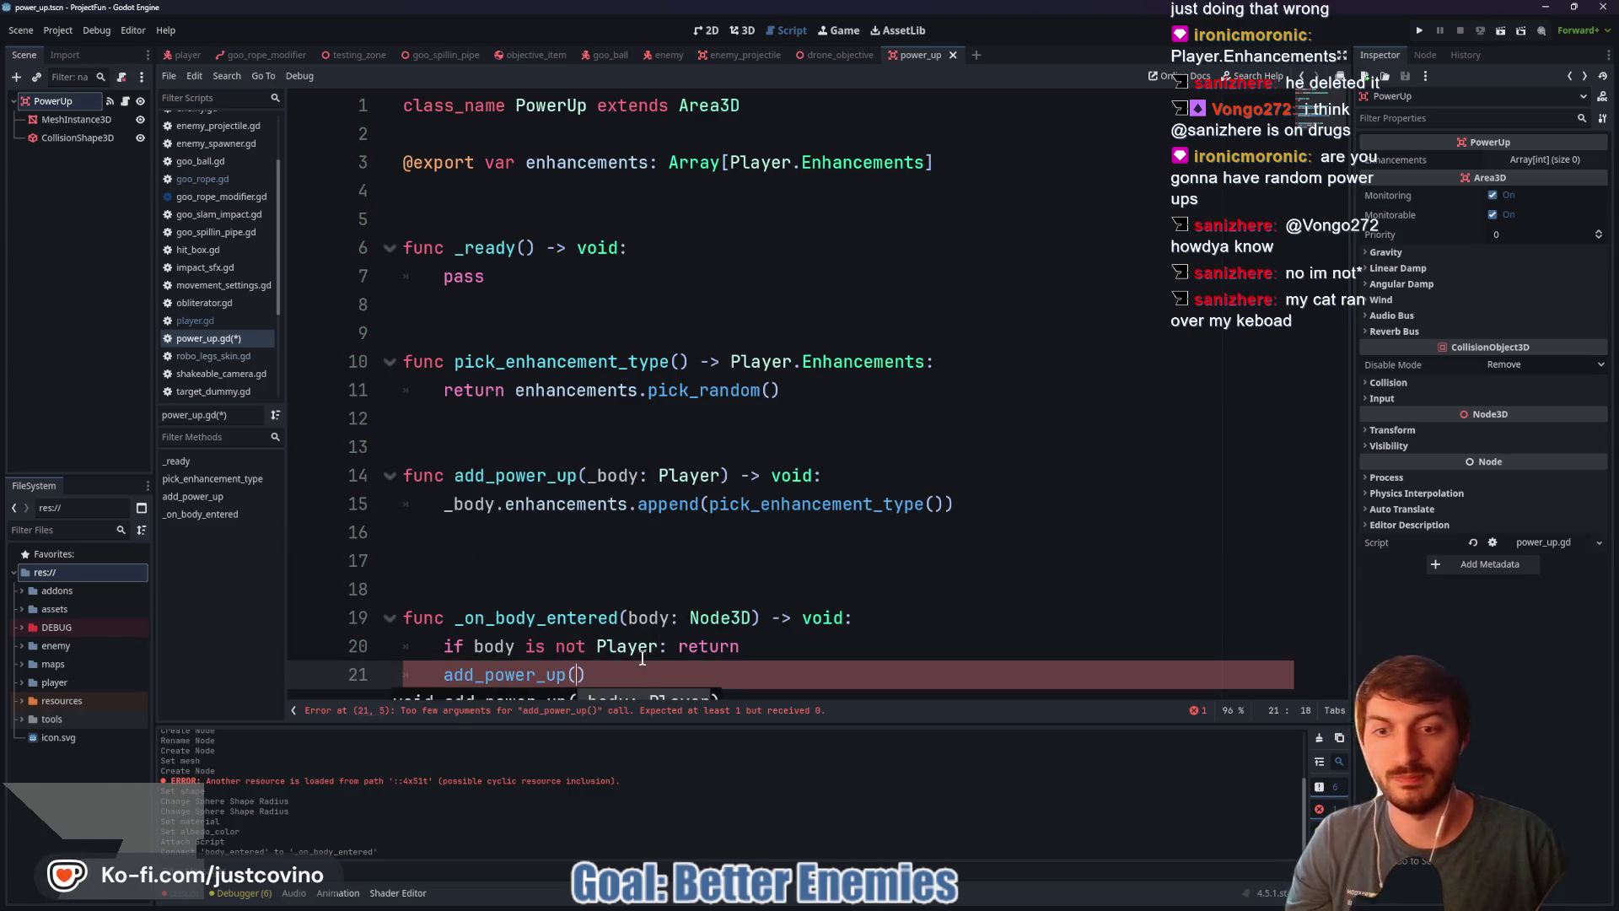
text(body)
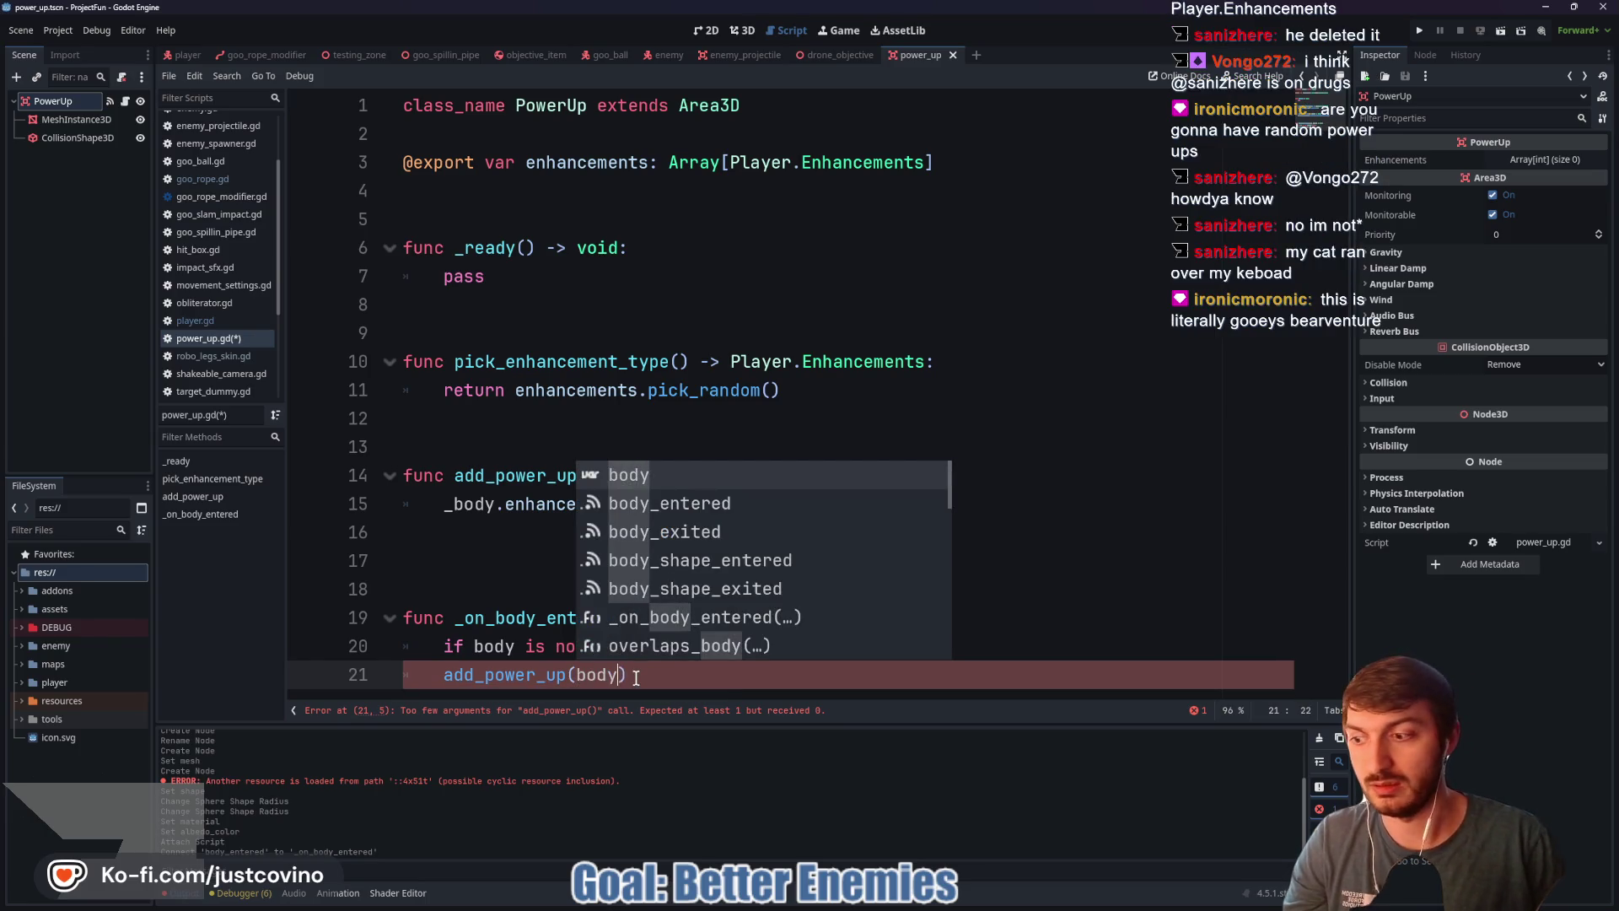
text())
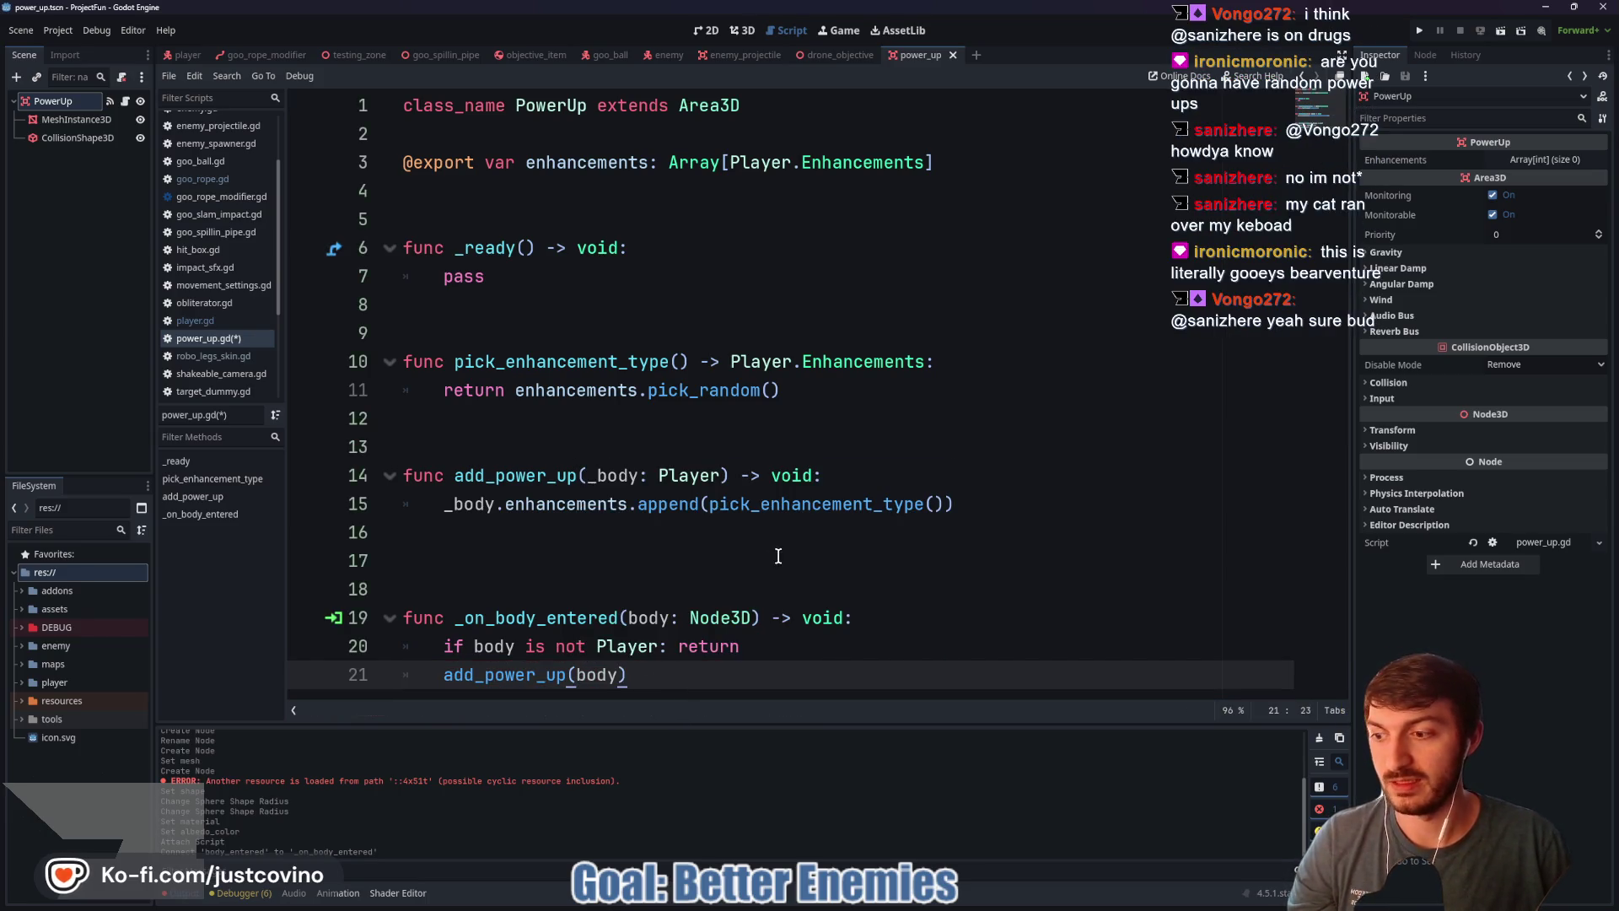
click(542, 555)
text(\)
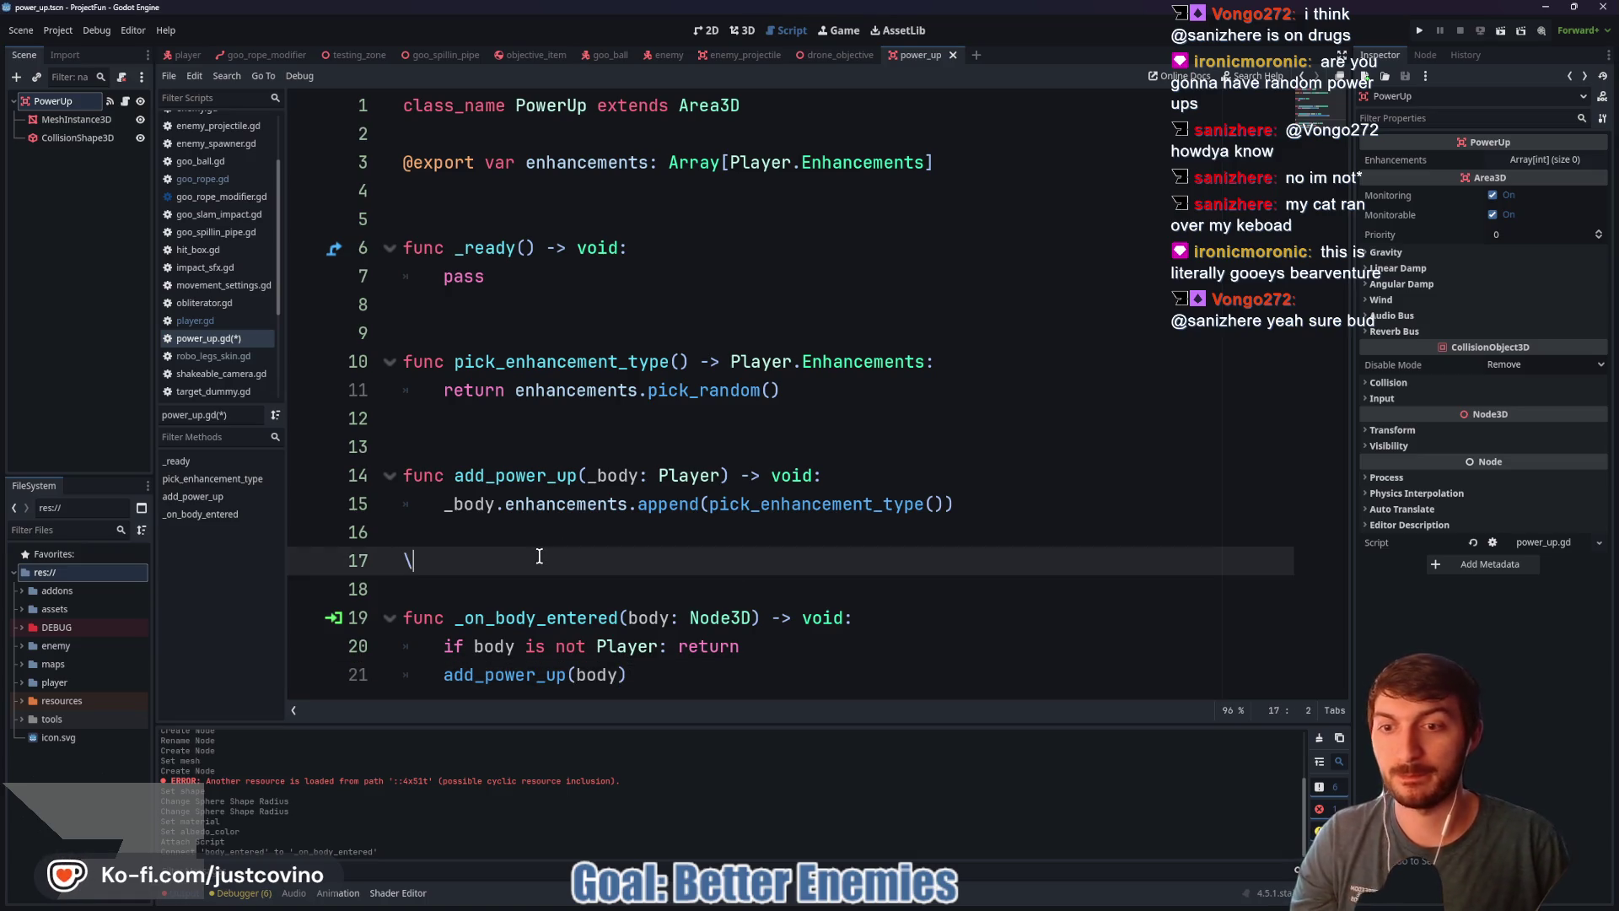
key(BackSpace)
key(ctrl+s)
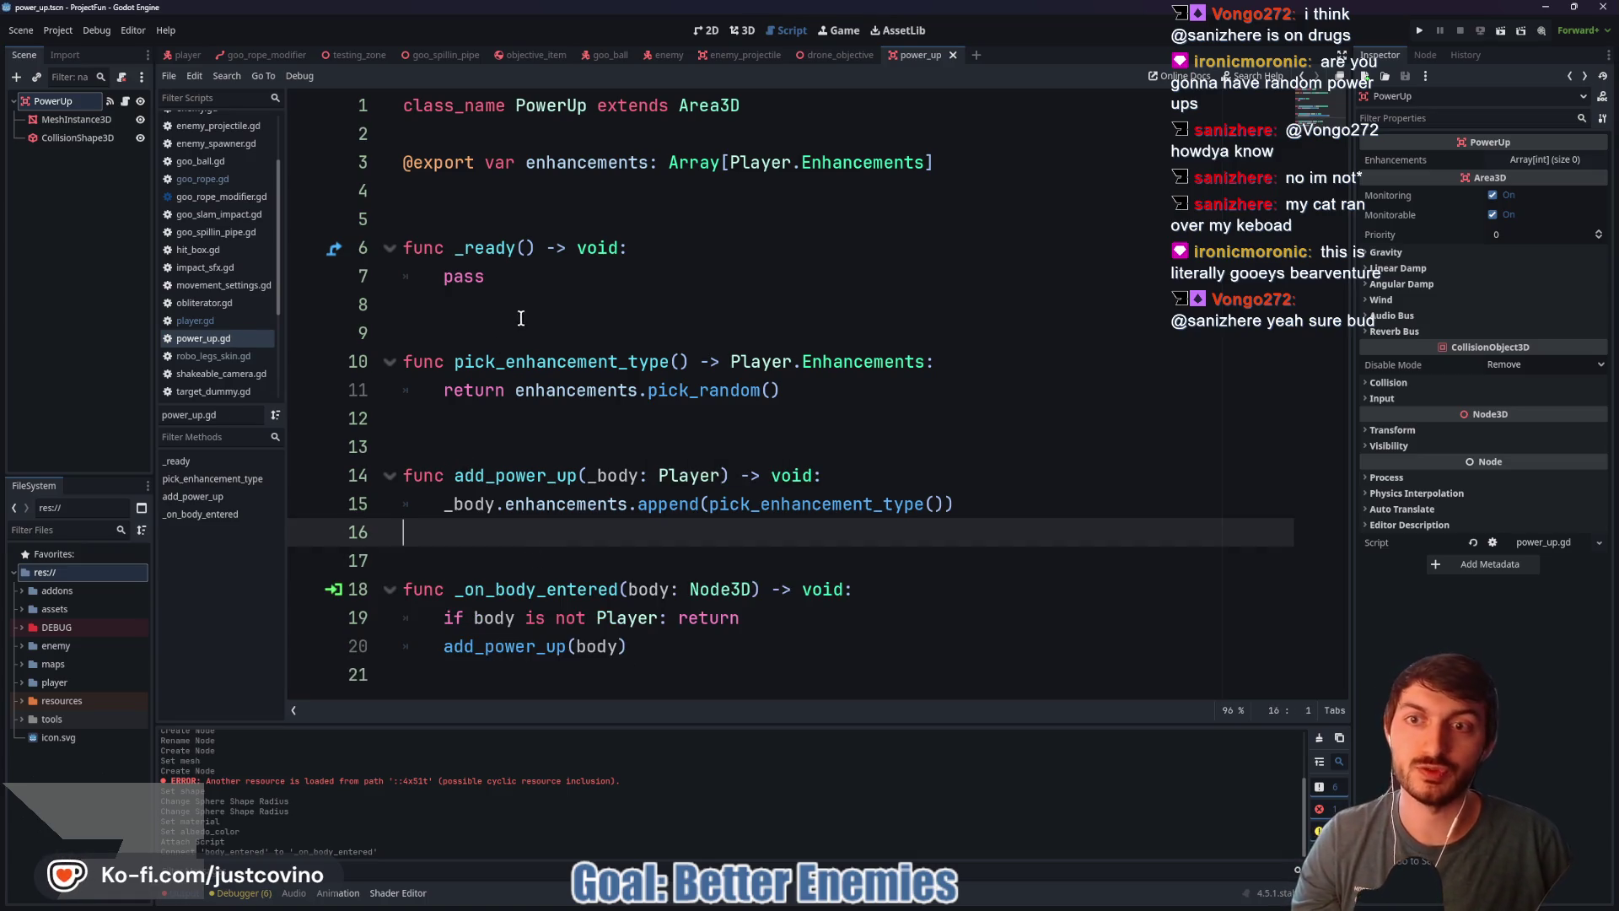
Insert a new line below the enhancements export for a variable declaration
click(514, 329)
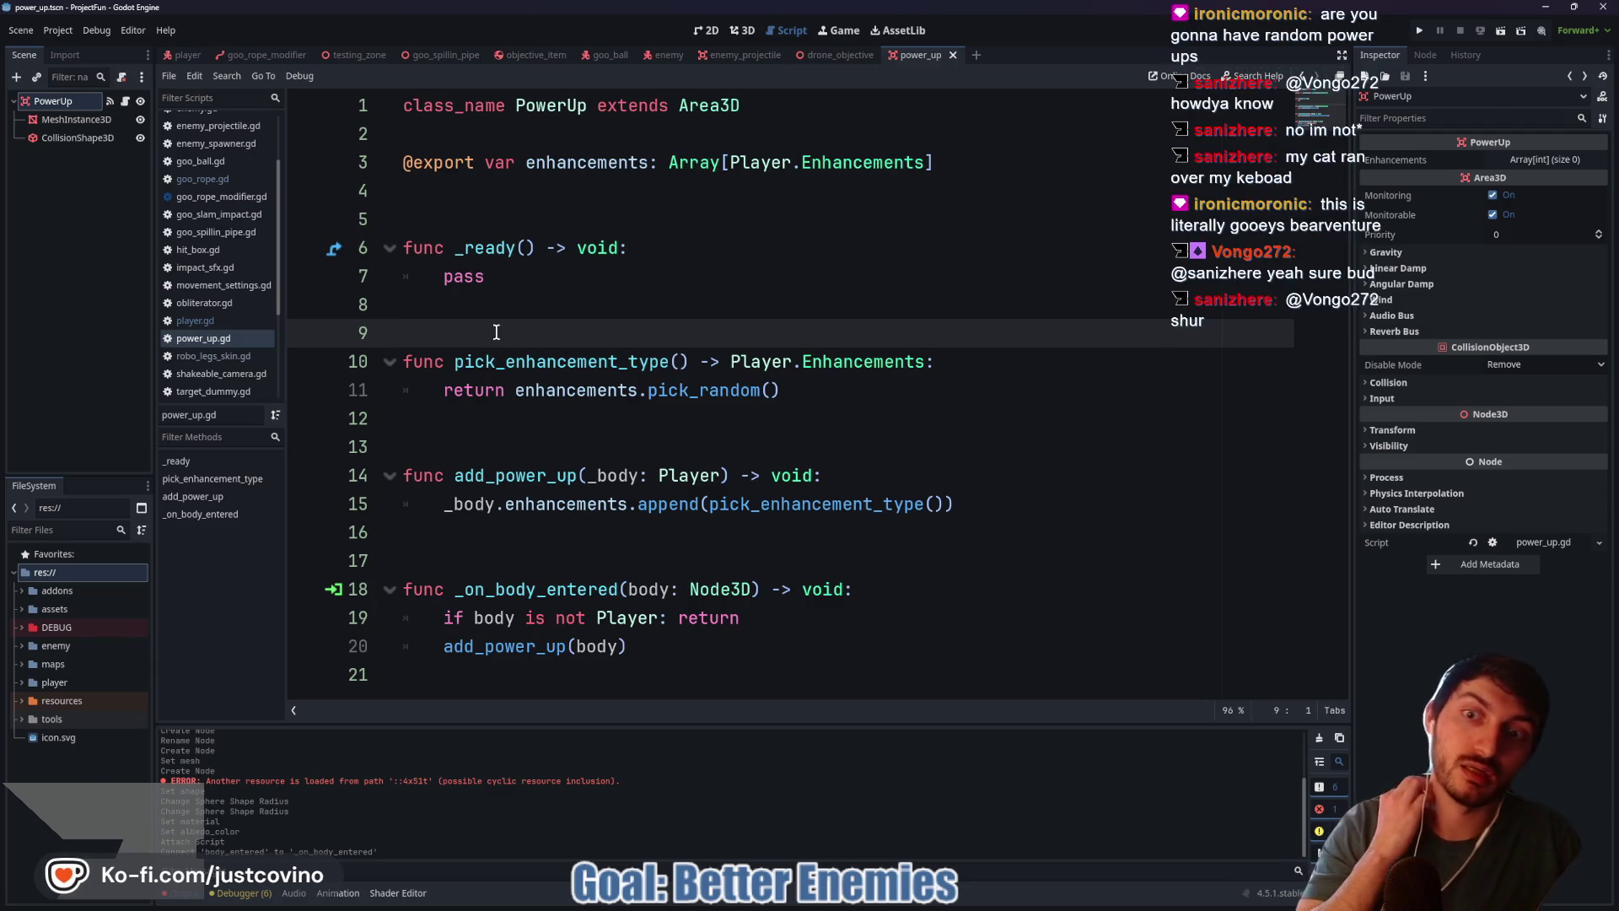
right_click(473, 365)
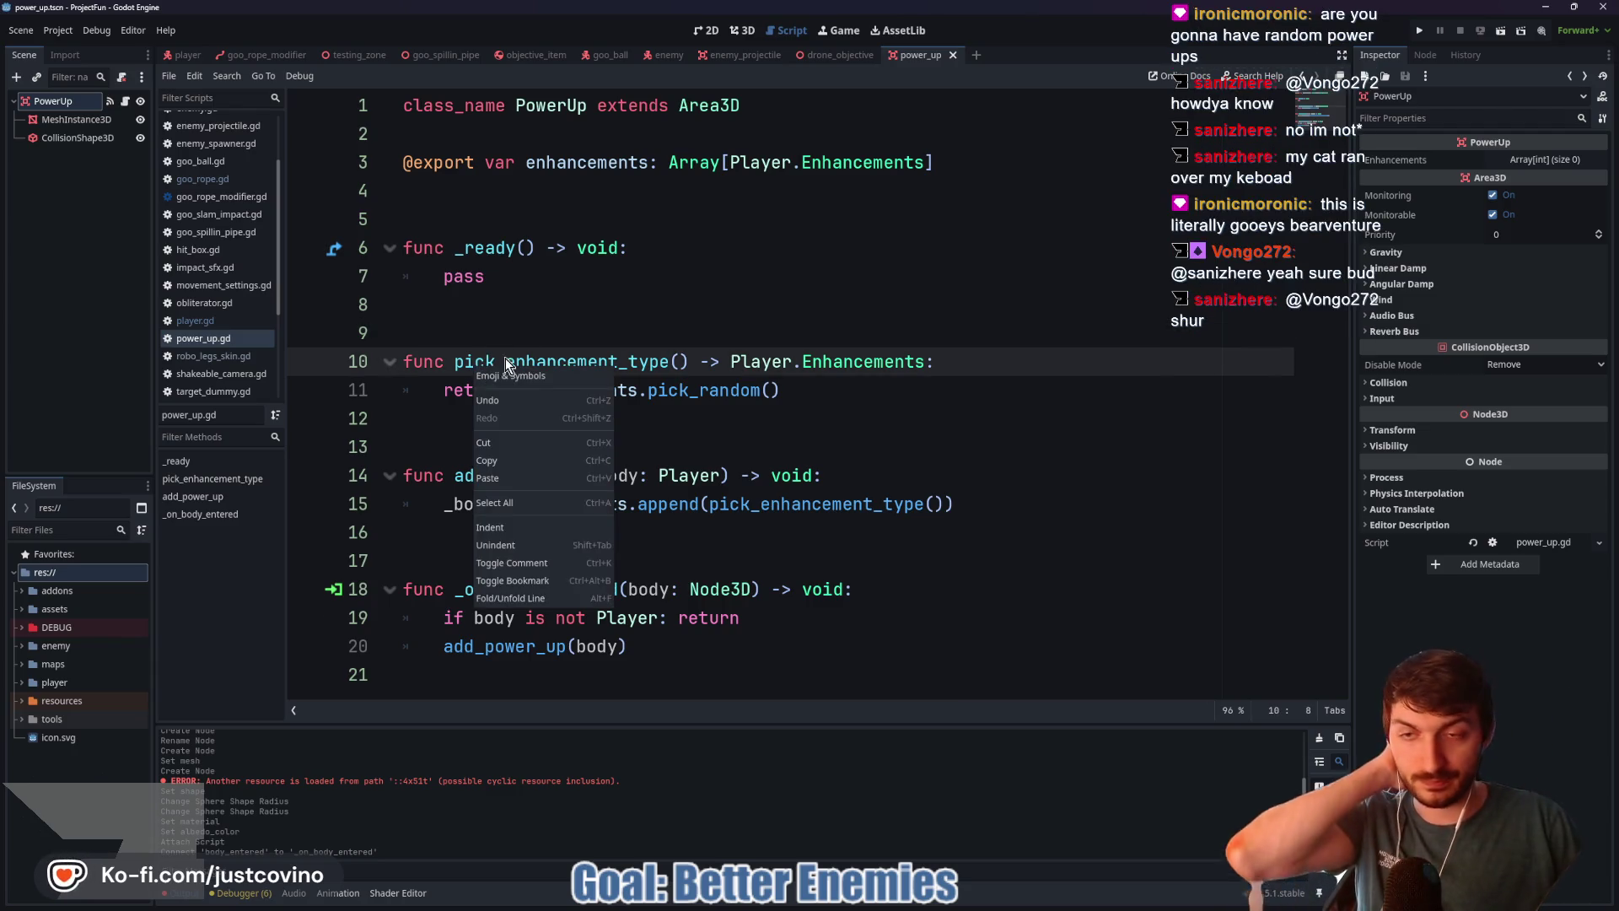
click(581, 325)
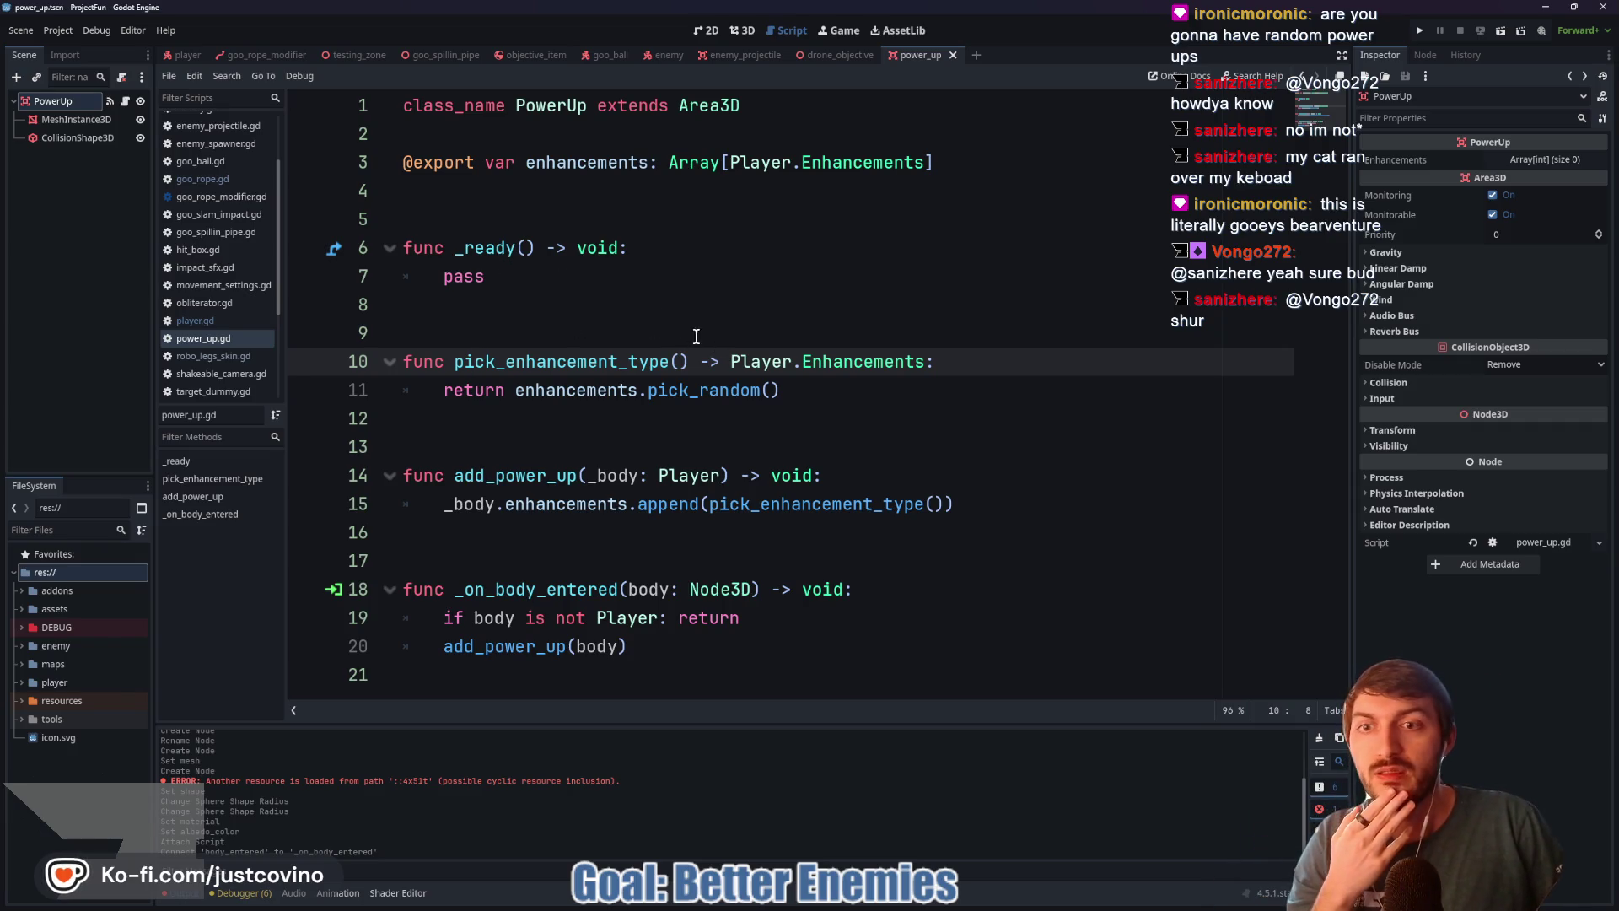
click(497, 202)
key(Return)
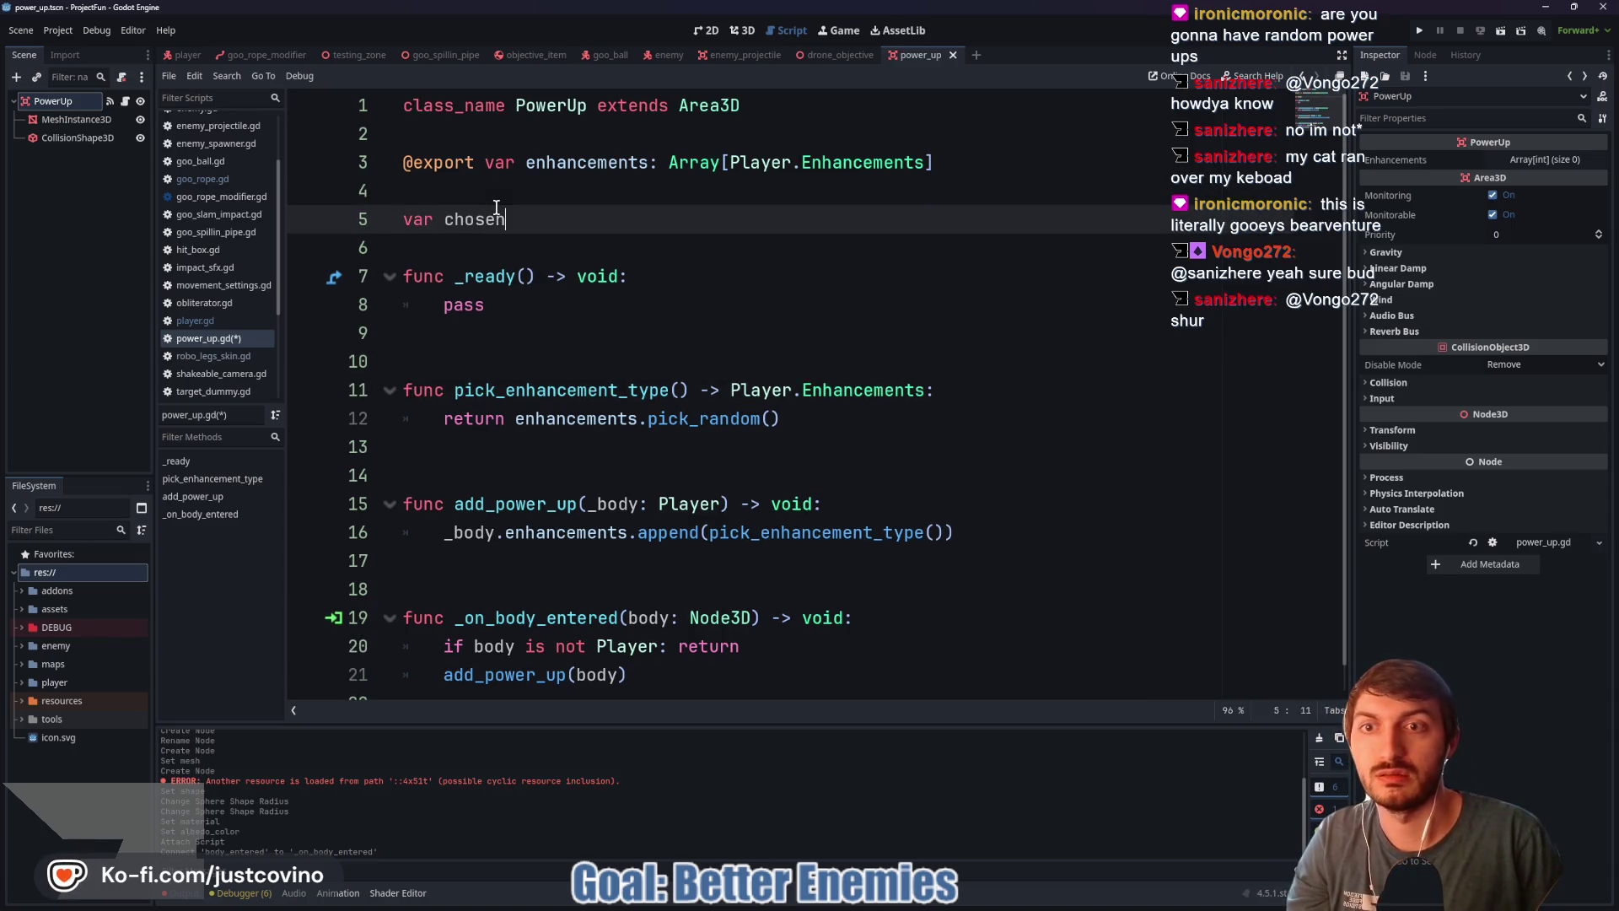
Declare chosen_enhancement: Player.Enhancements and set it to pick_enhancement_type() in _ready
text(hancement: {)
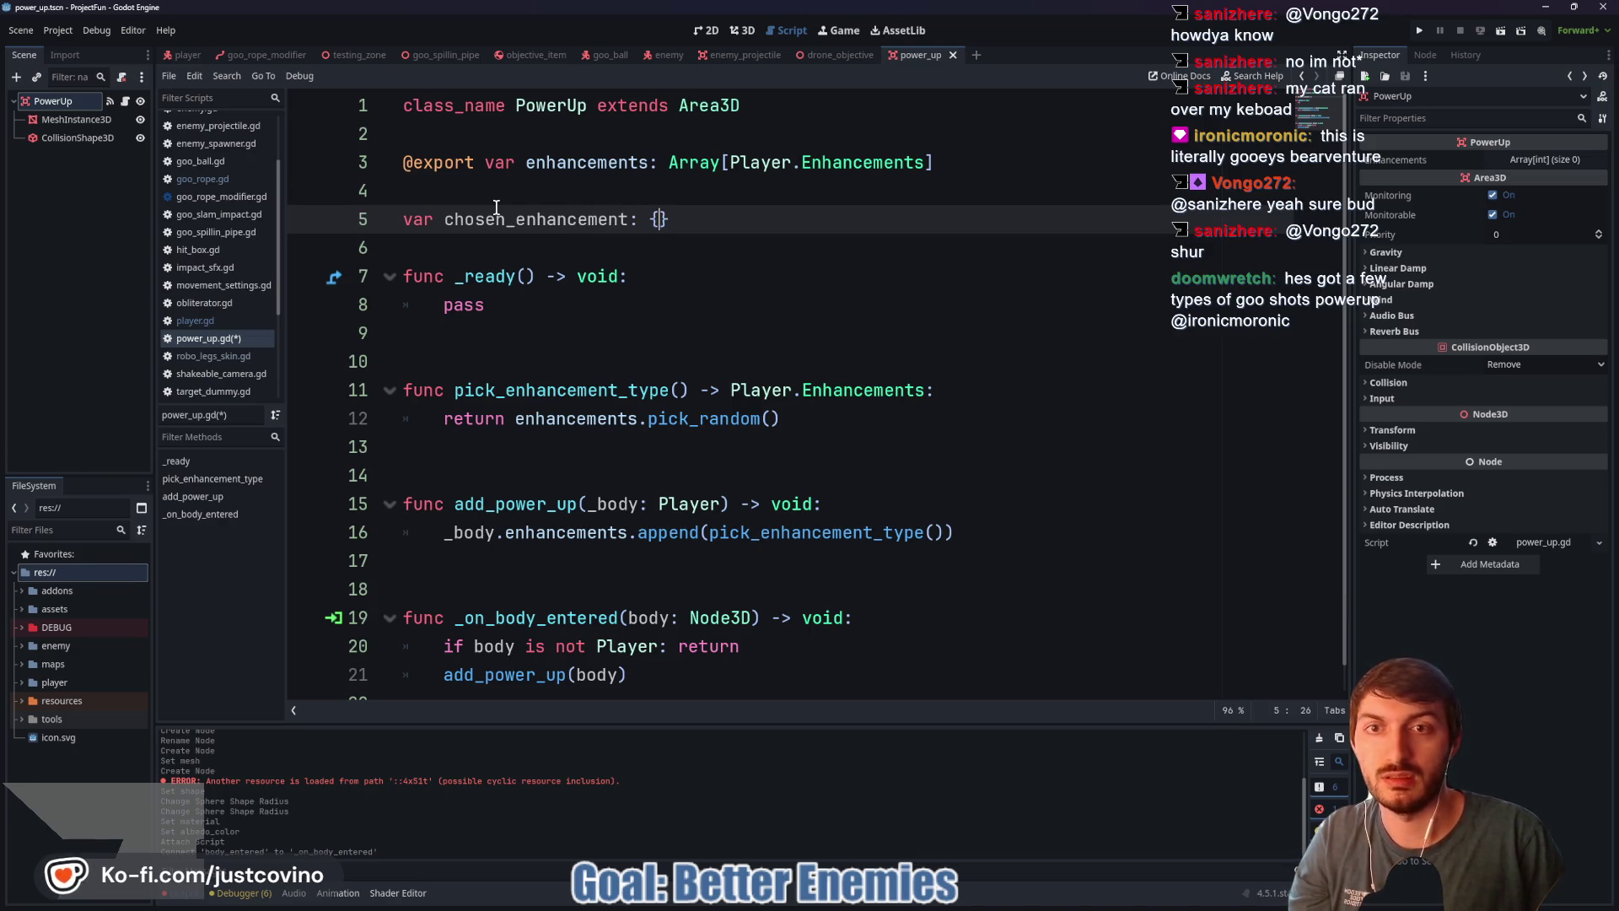
key(BackSpace)
text(Player)
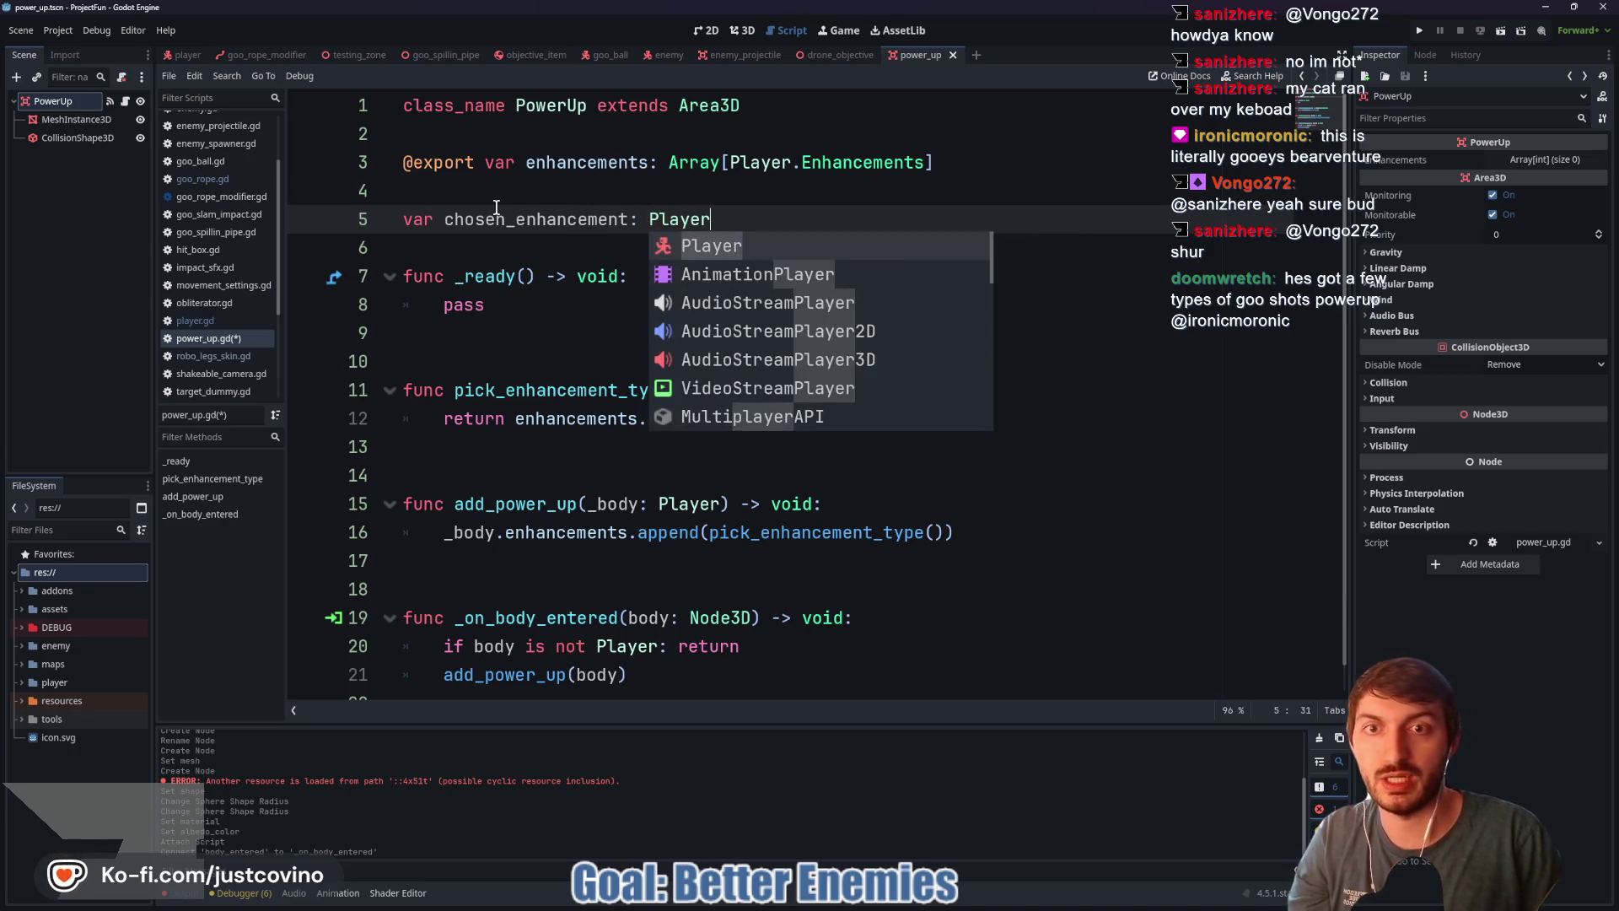
text(.)
key(Return)
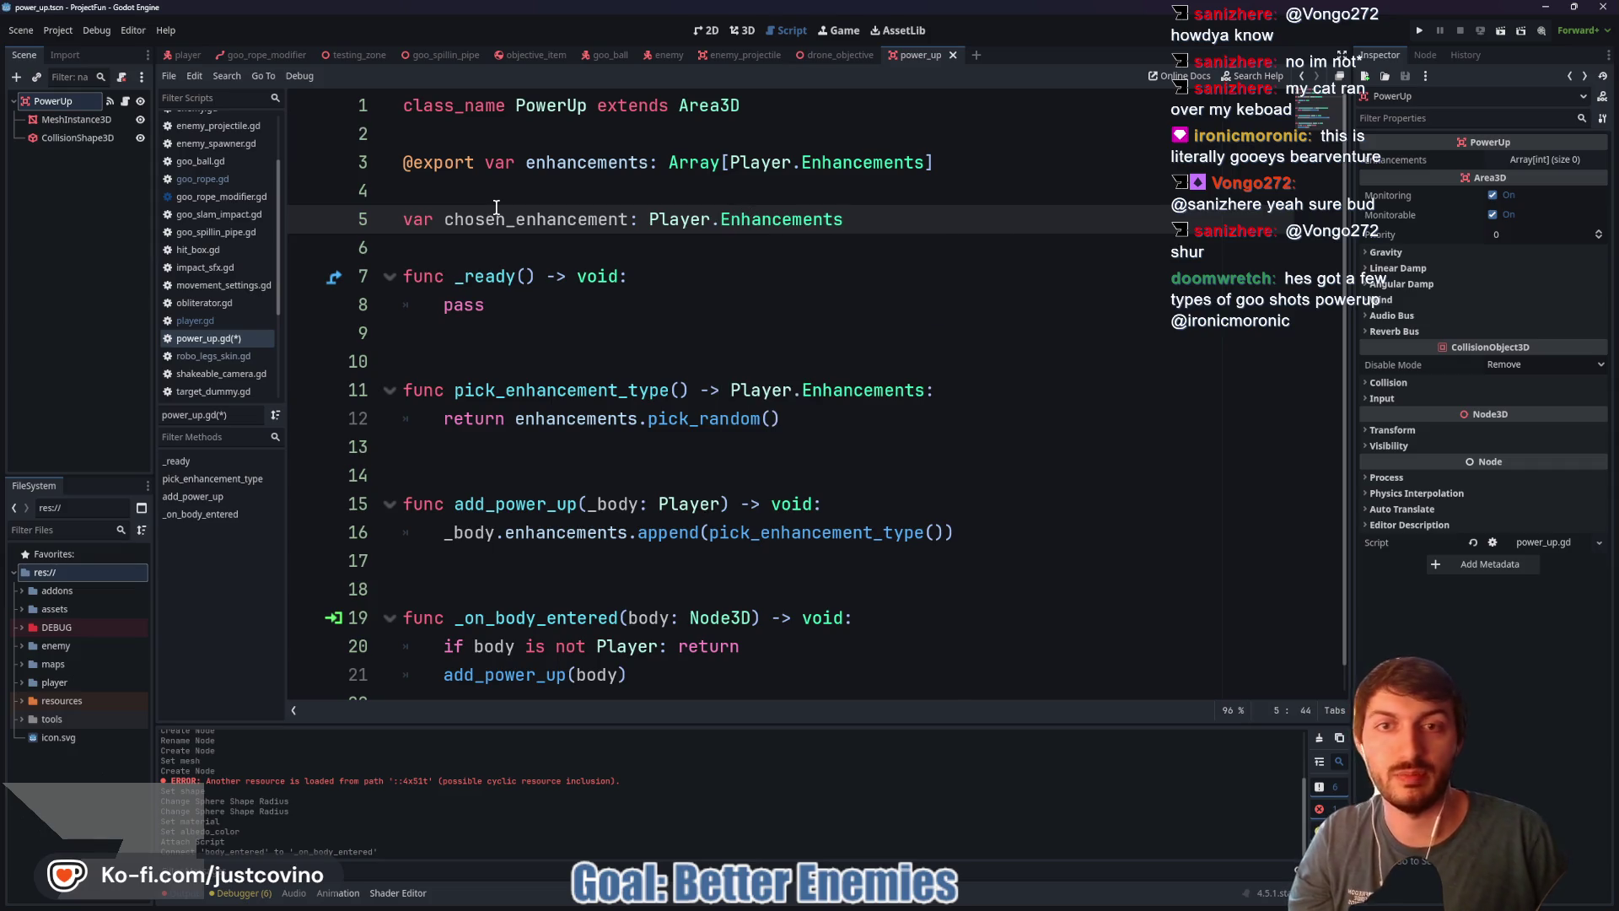
drag(508, 309, 440, 303)
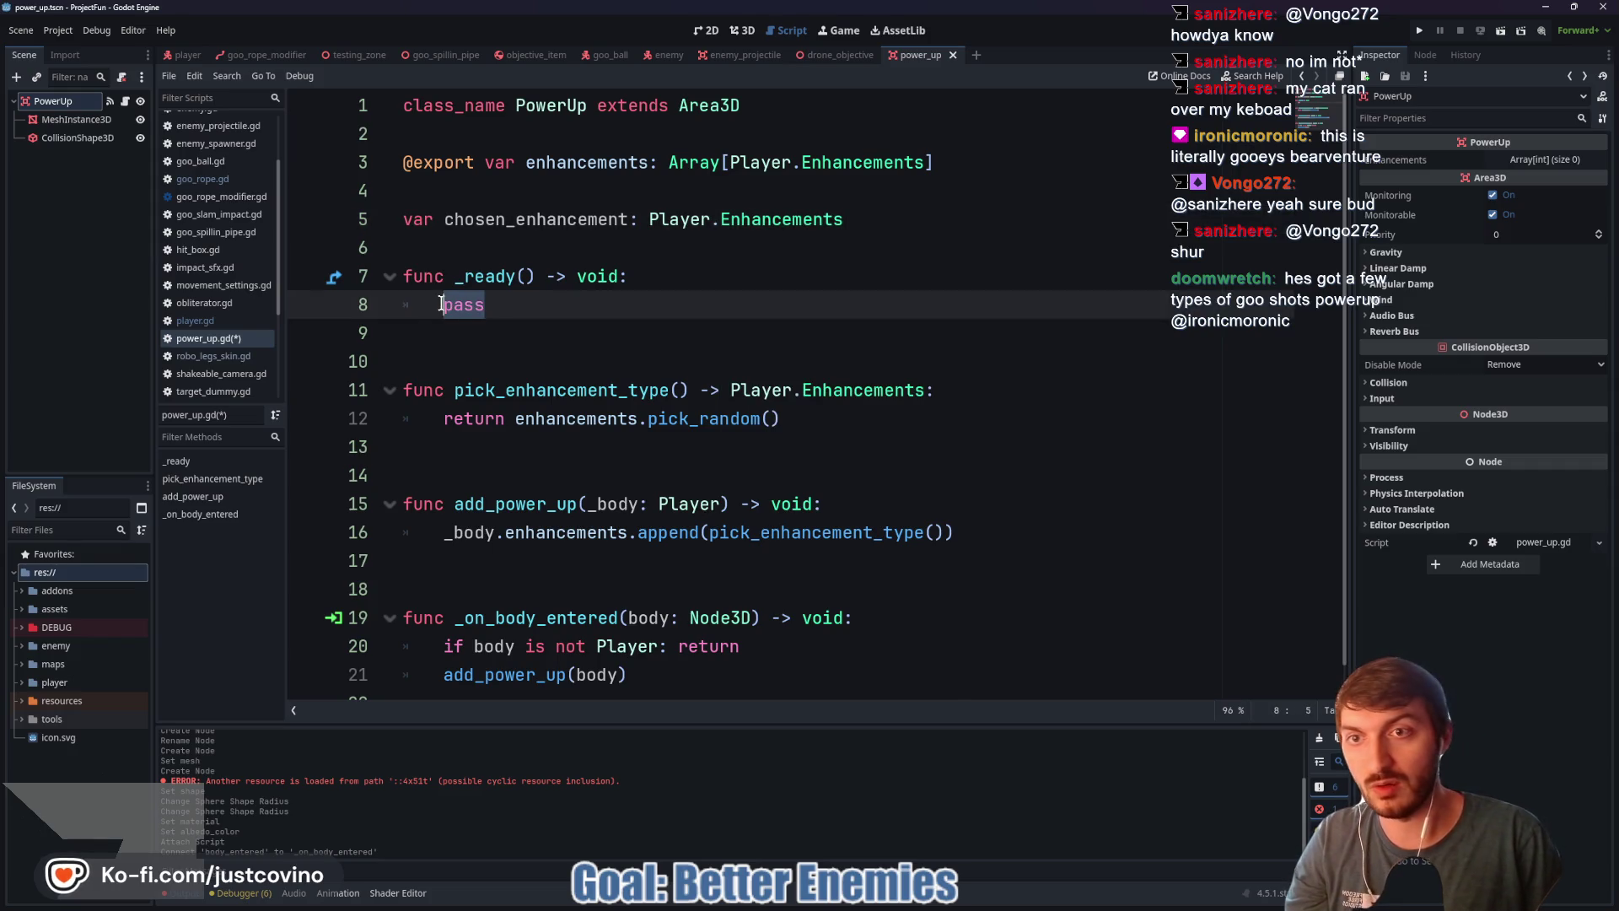
text(chosen)
key(Return)
text(= pic)
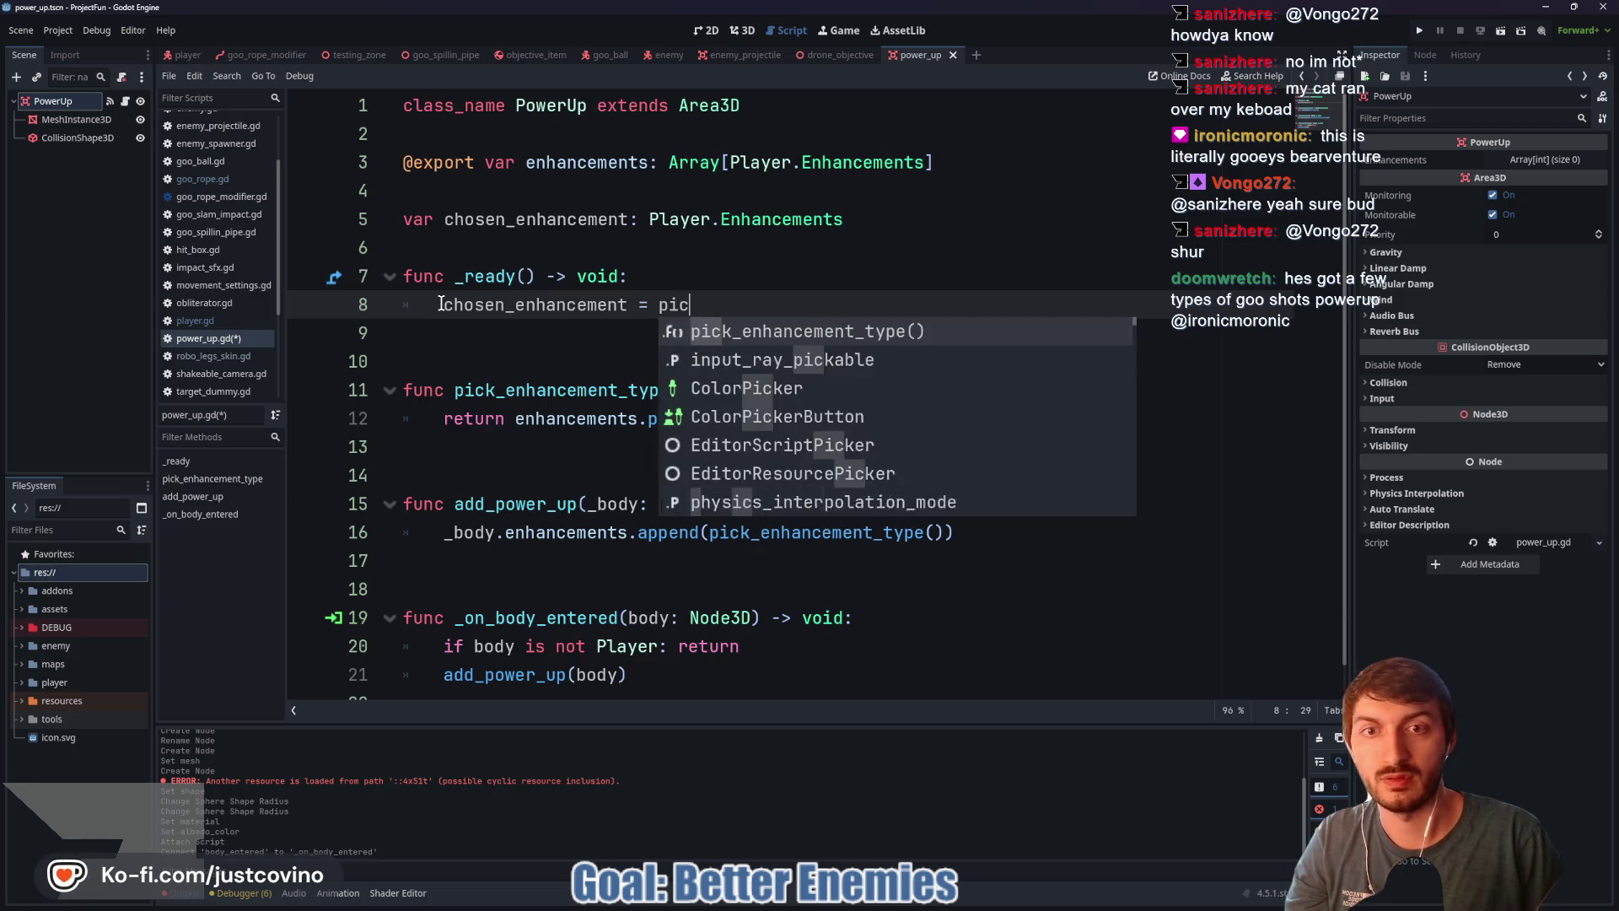
key(Return)
Pass chosen_enhancement to the append call in add_power_up and save power_up.gd
scroll(717, 550, down, 1)
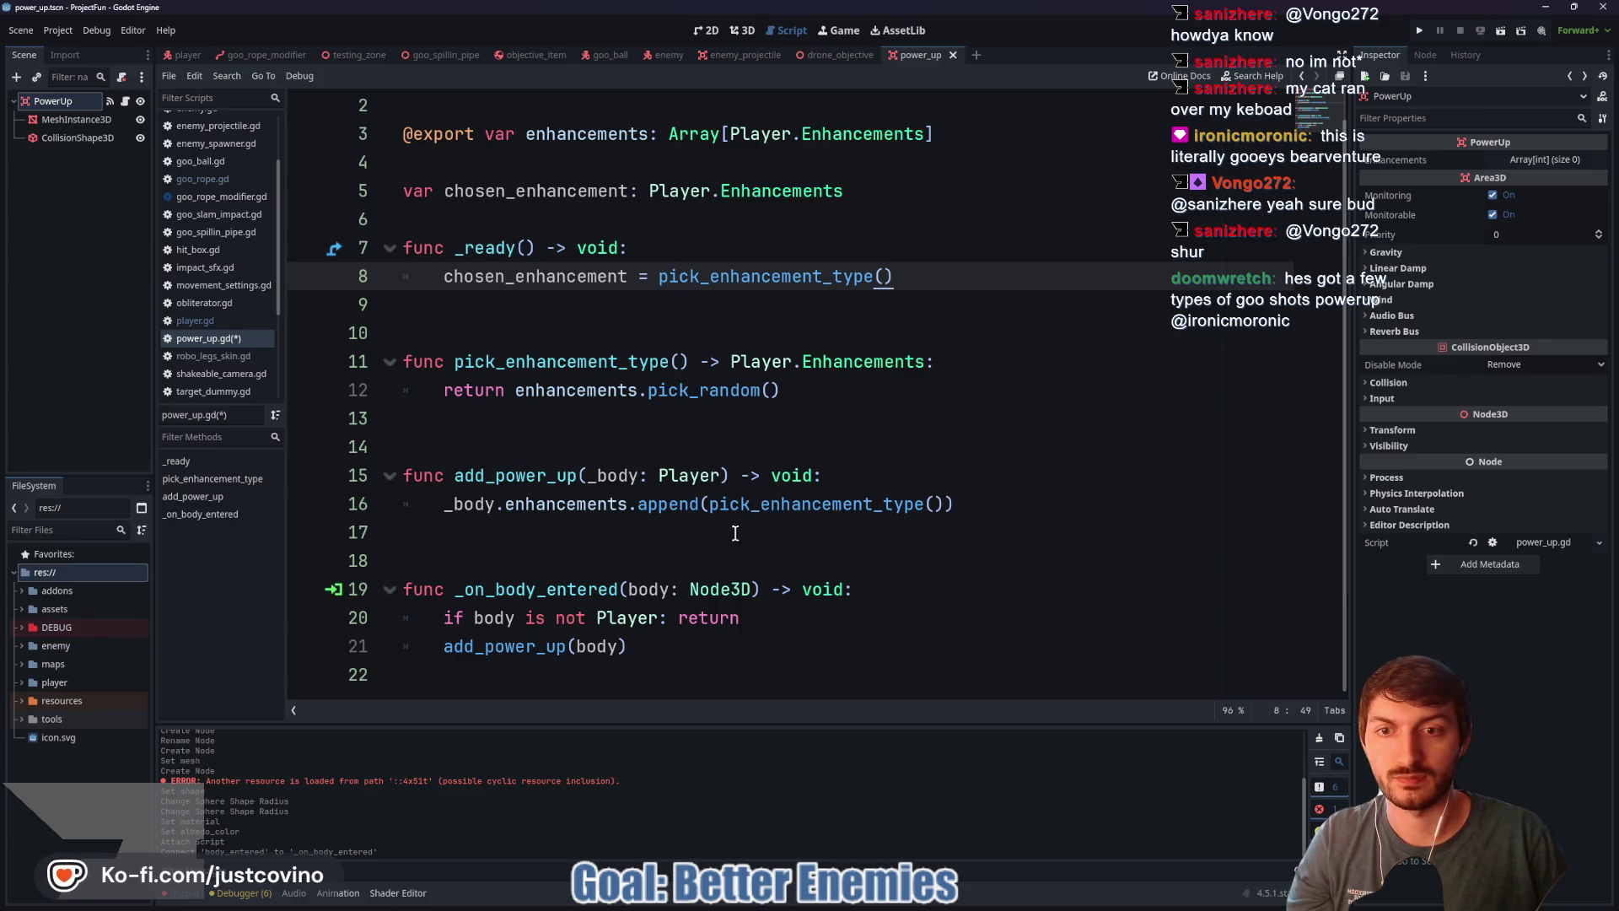
drag(942, 506, 709, 505)
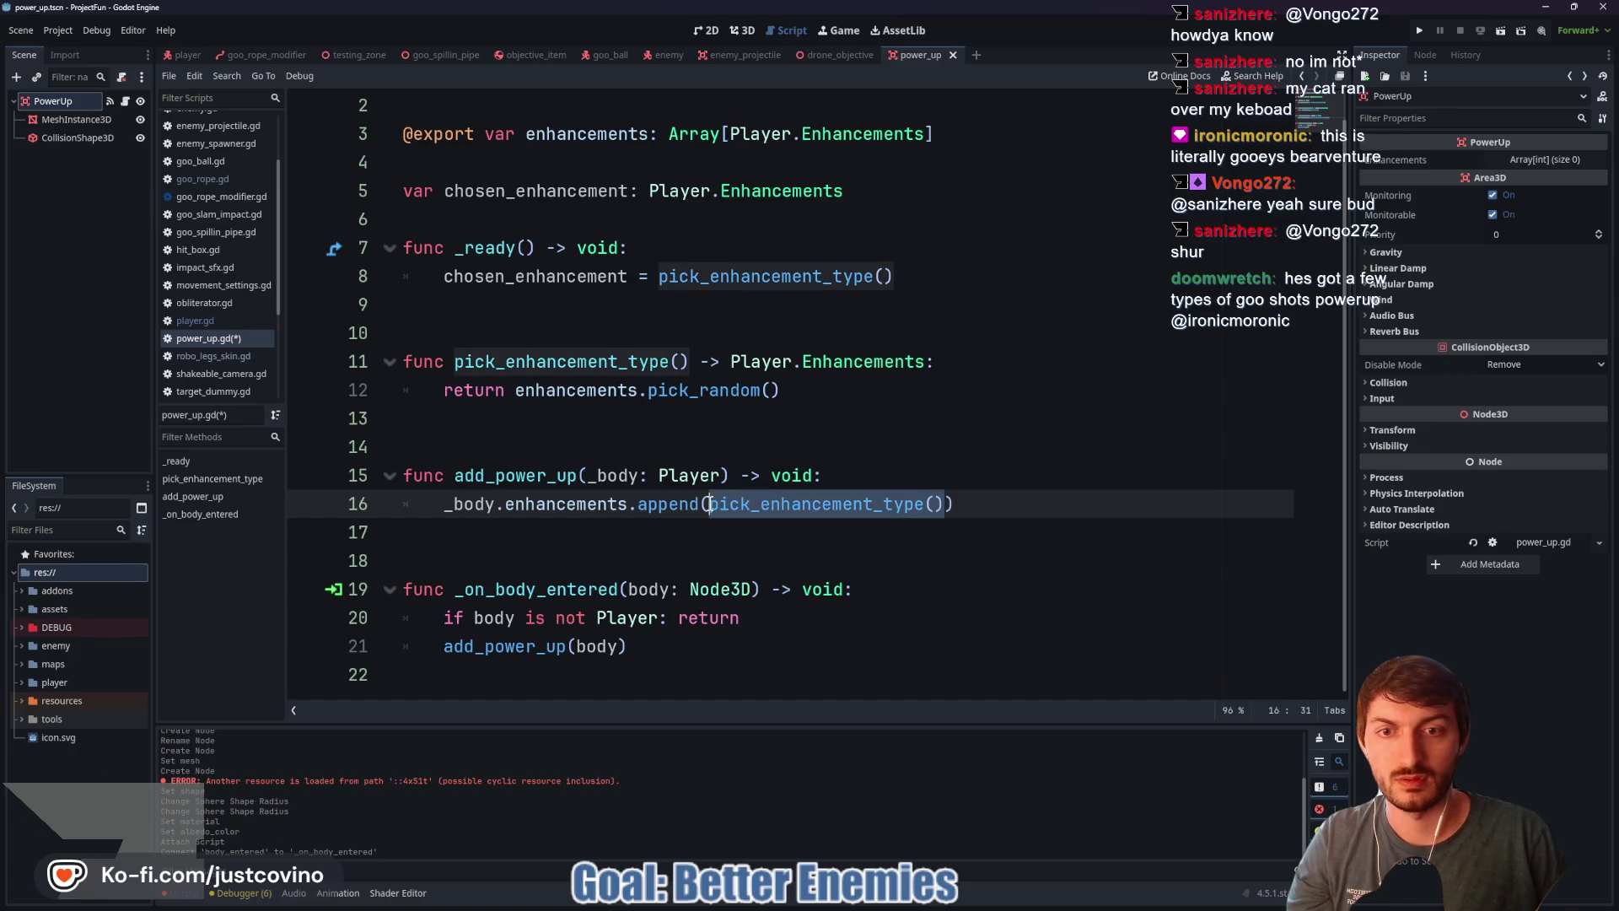
key(BackSpace)
text(chosen)
key(Return)
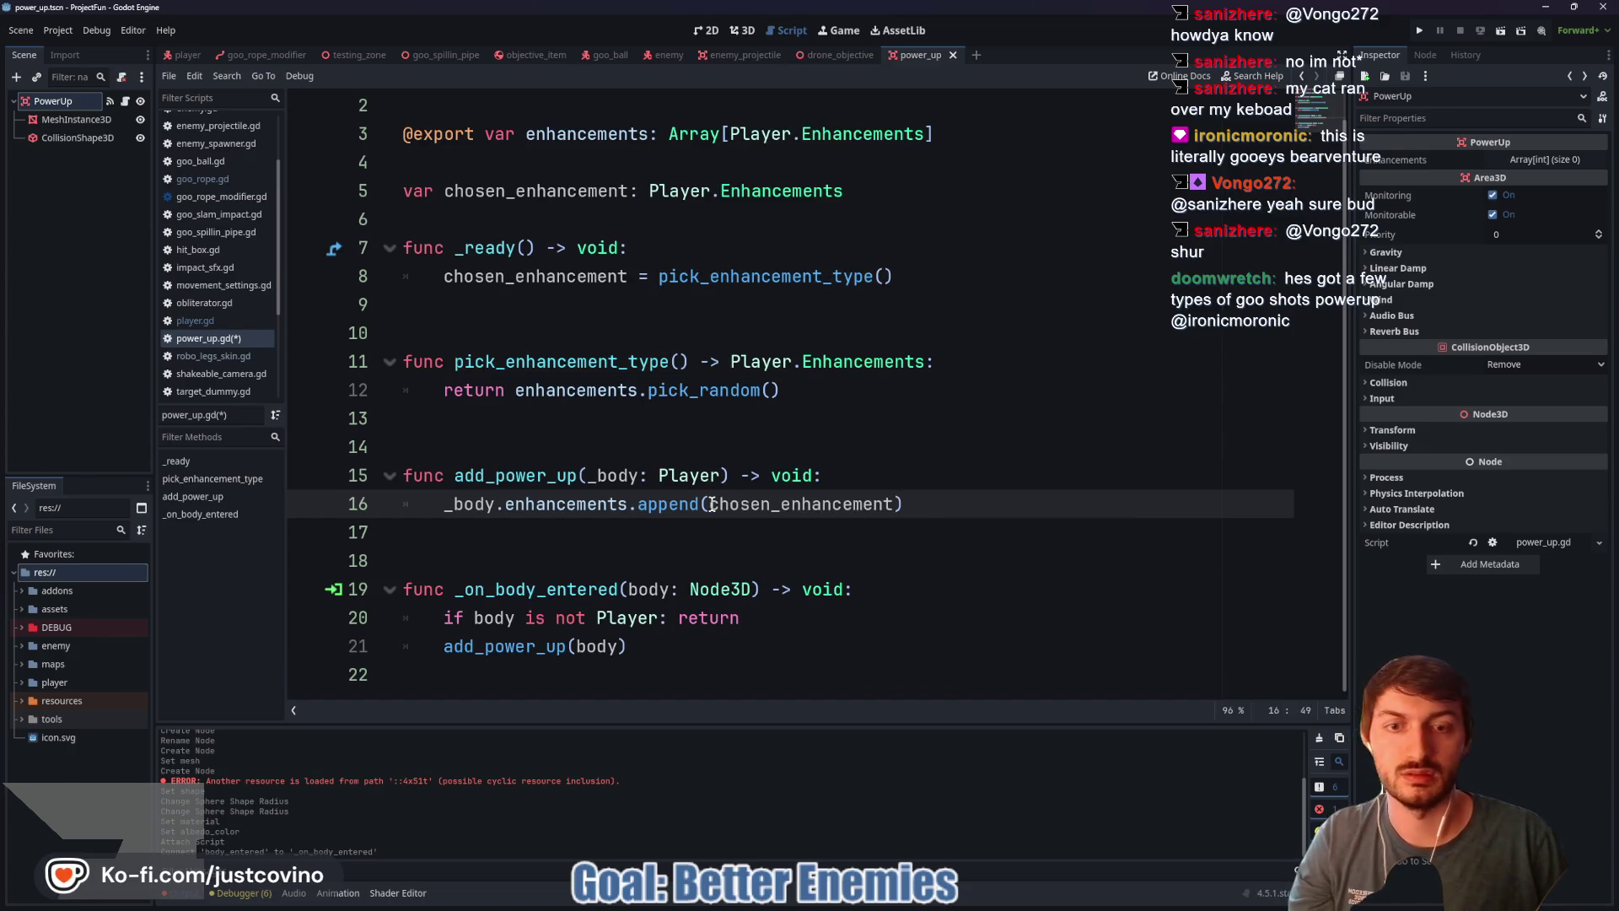
click(764, 549)
key(ctrl+s)
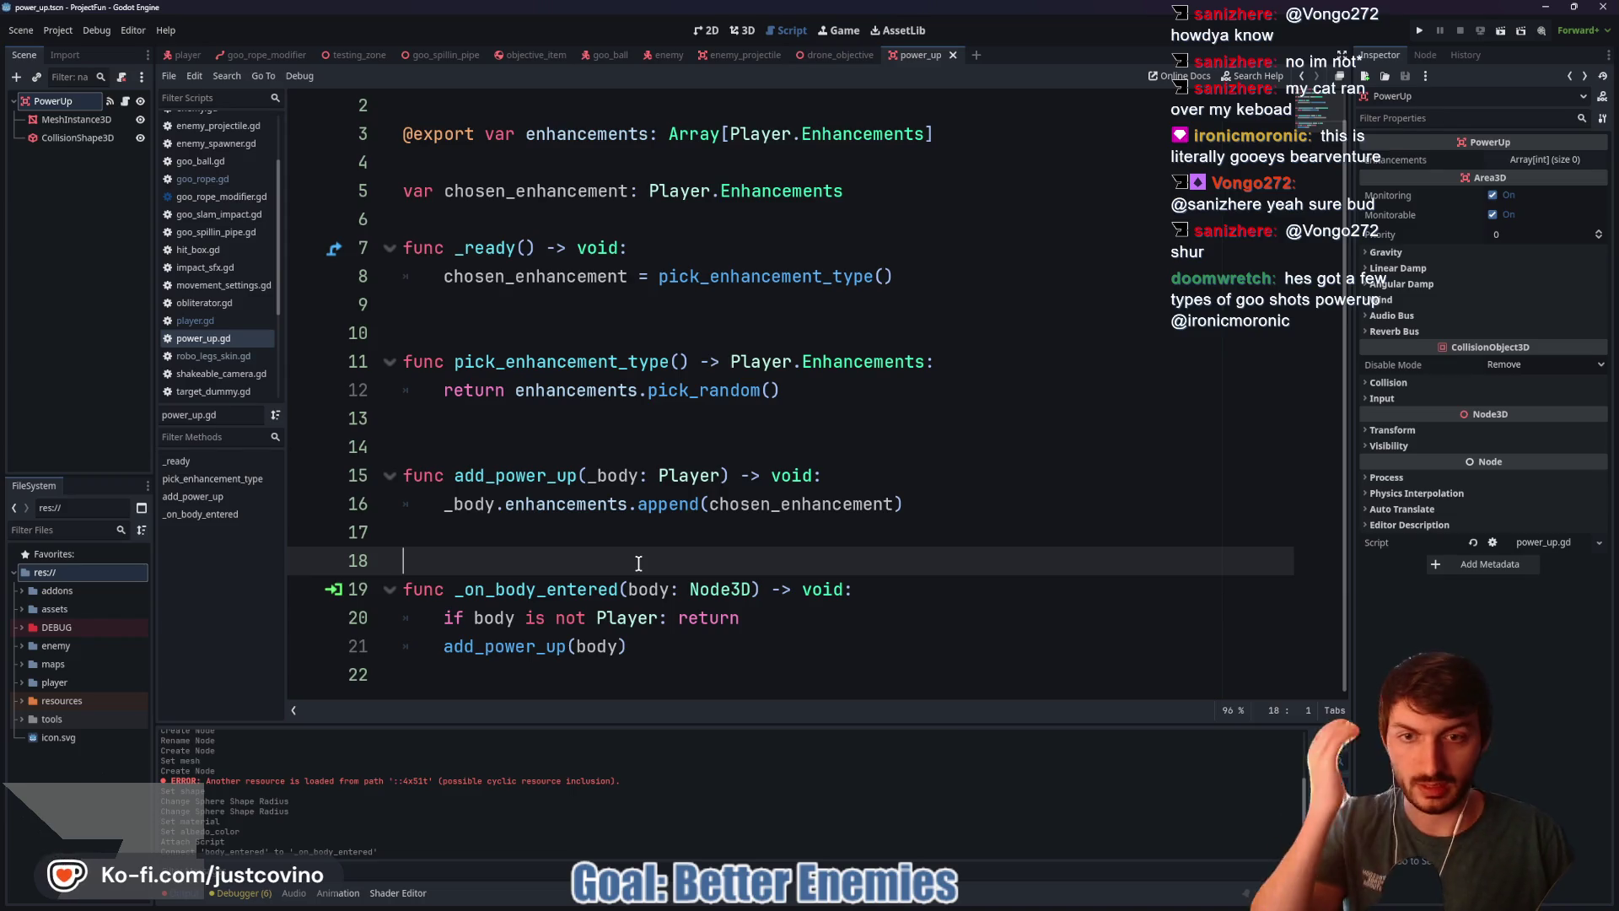
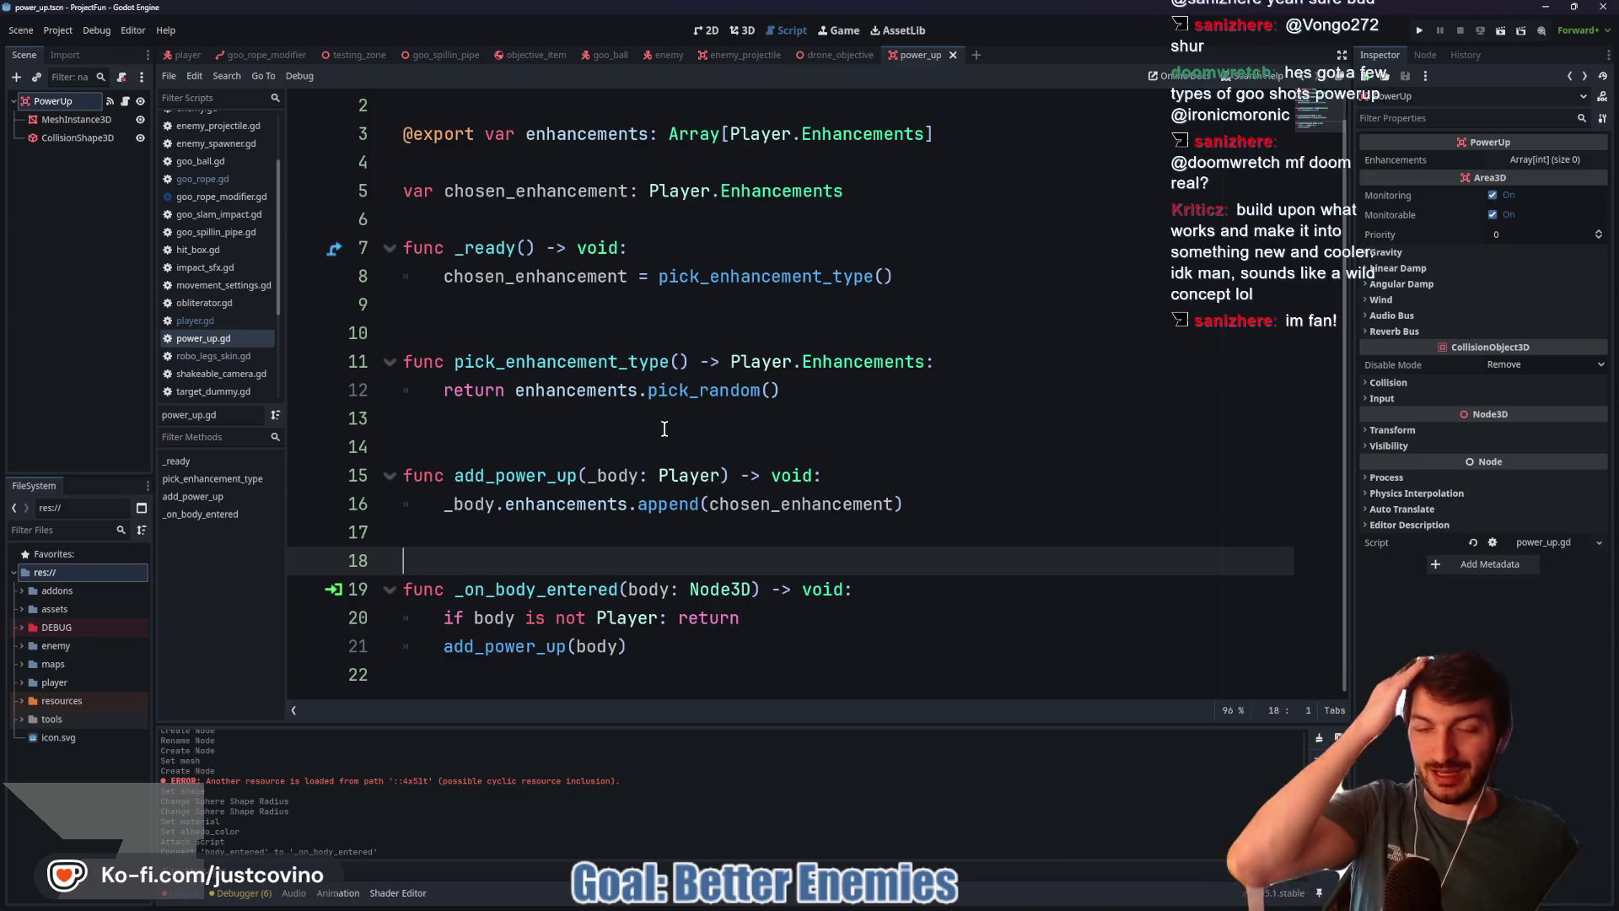
Add one Goo Impact element to the PowerUp's enhancements array and save the power-up scene
scroll(656, 432, up, 1)
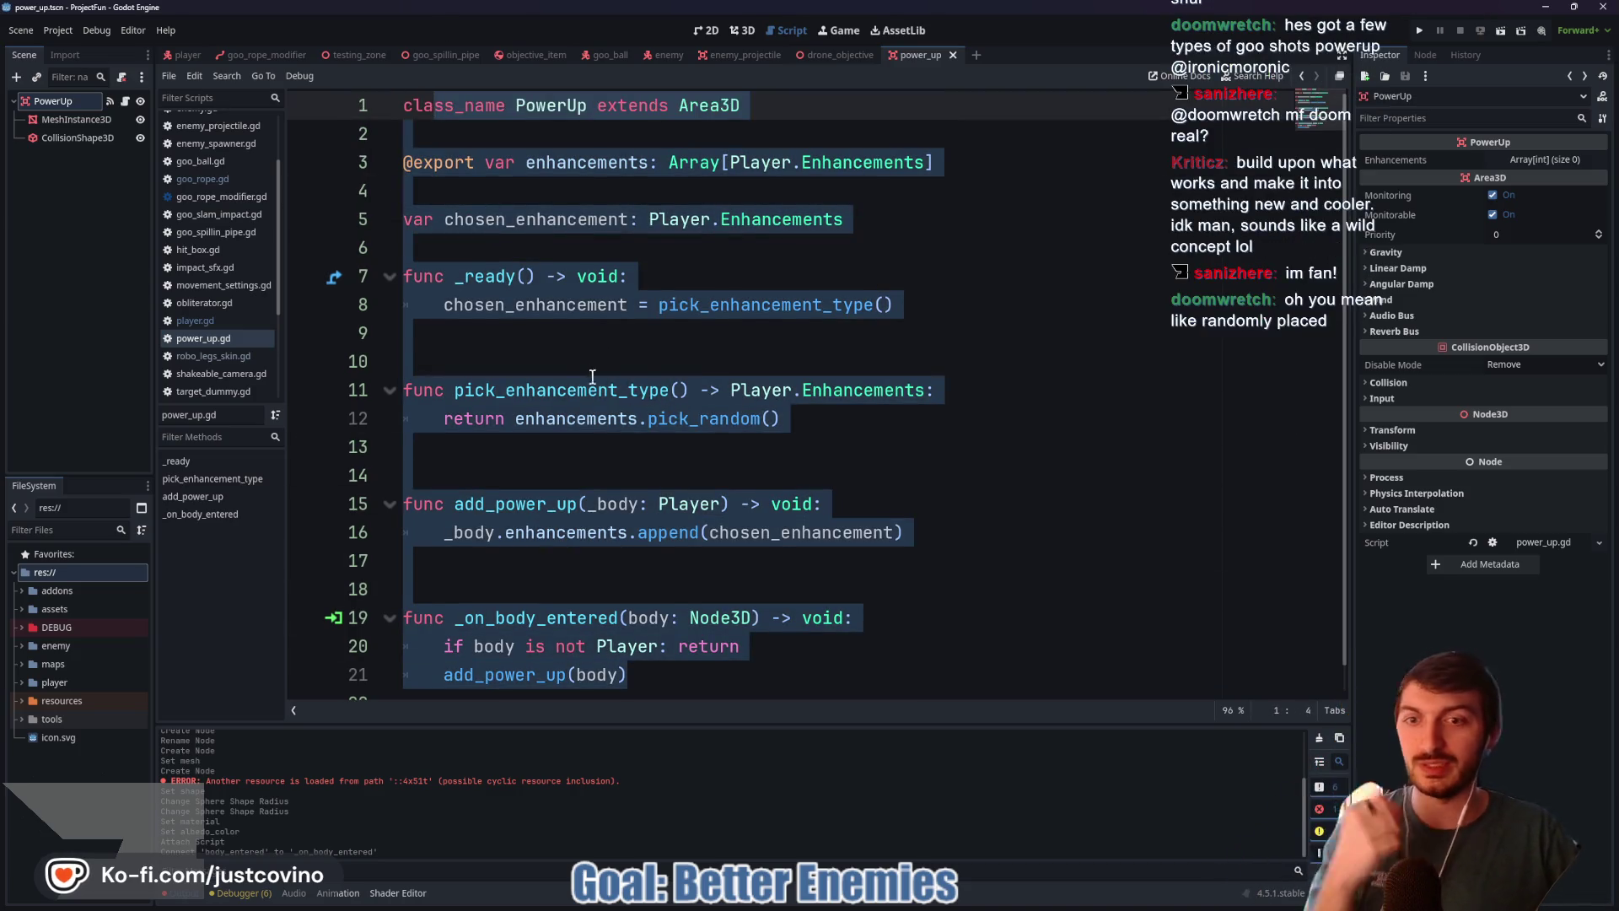
click(529, 338)
scroll(603, 384, down, 1)
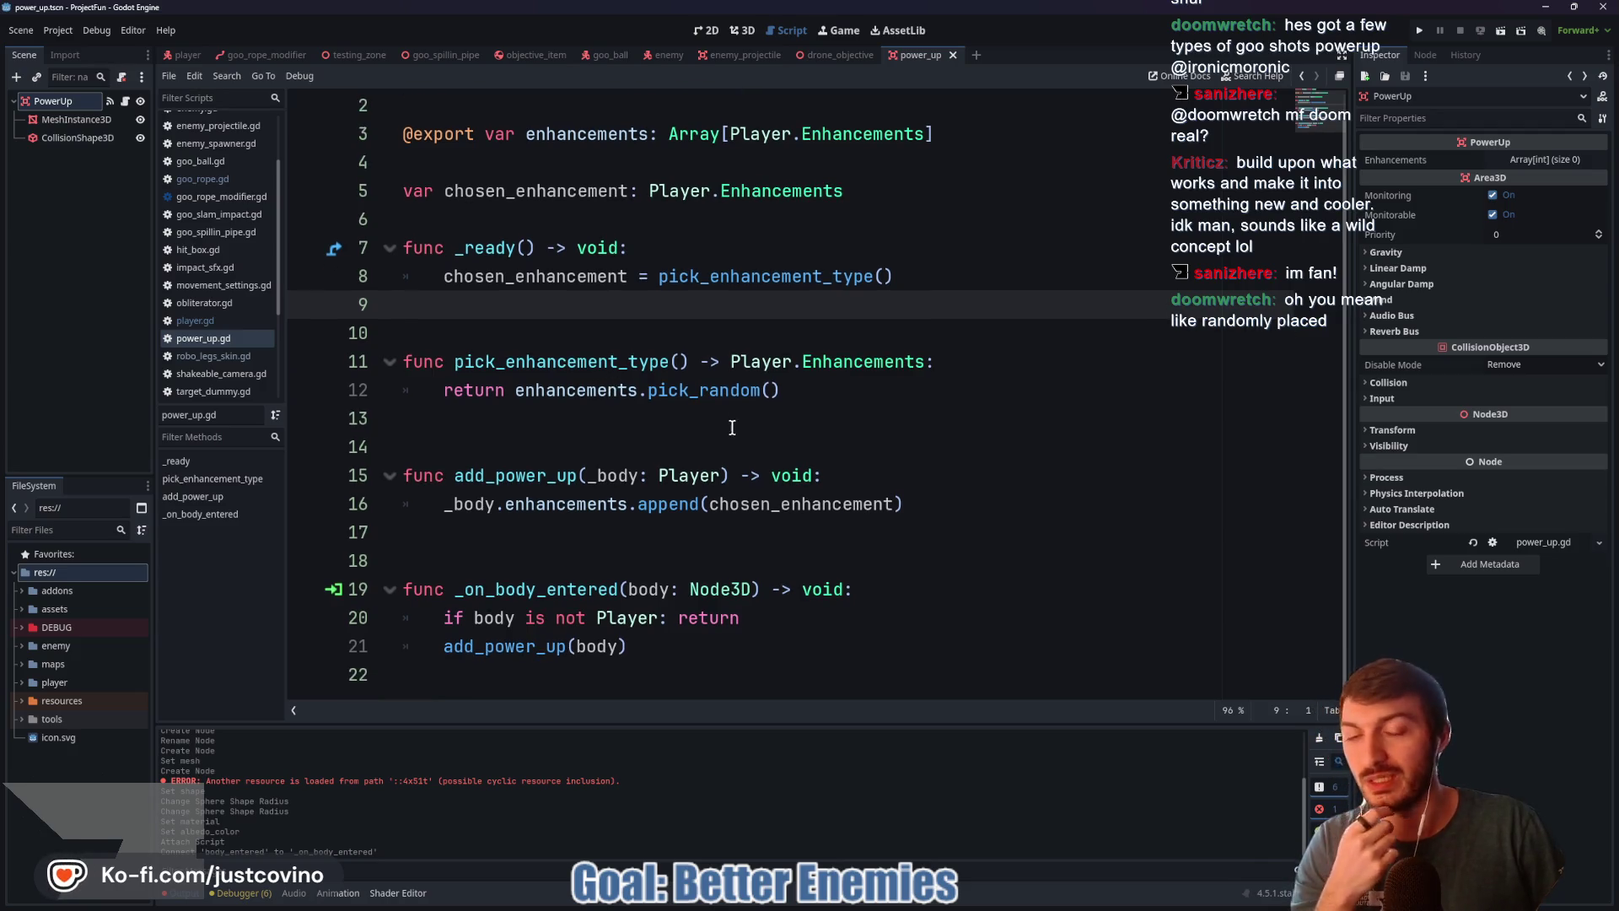
click(684, 422)
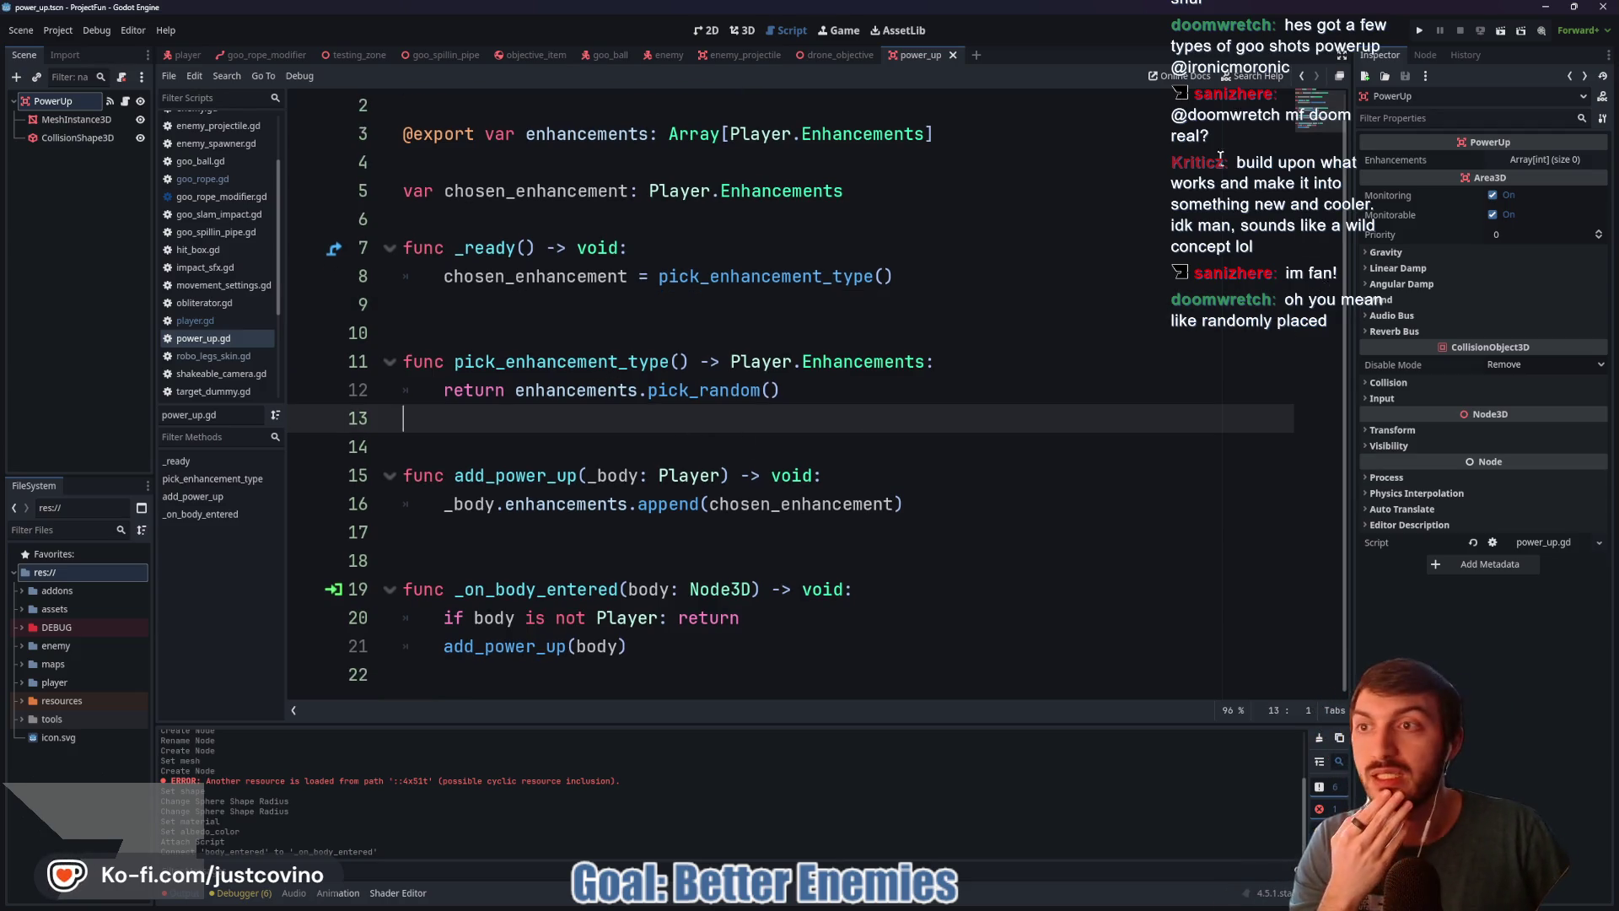
click(1536, 159)
click(1472, 203)
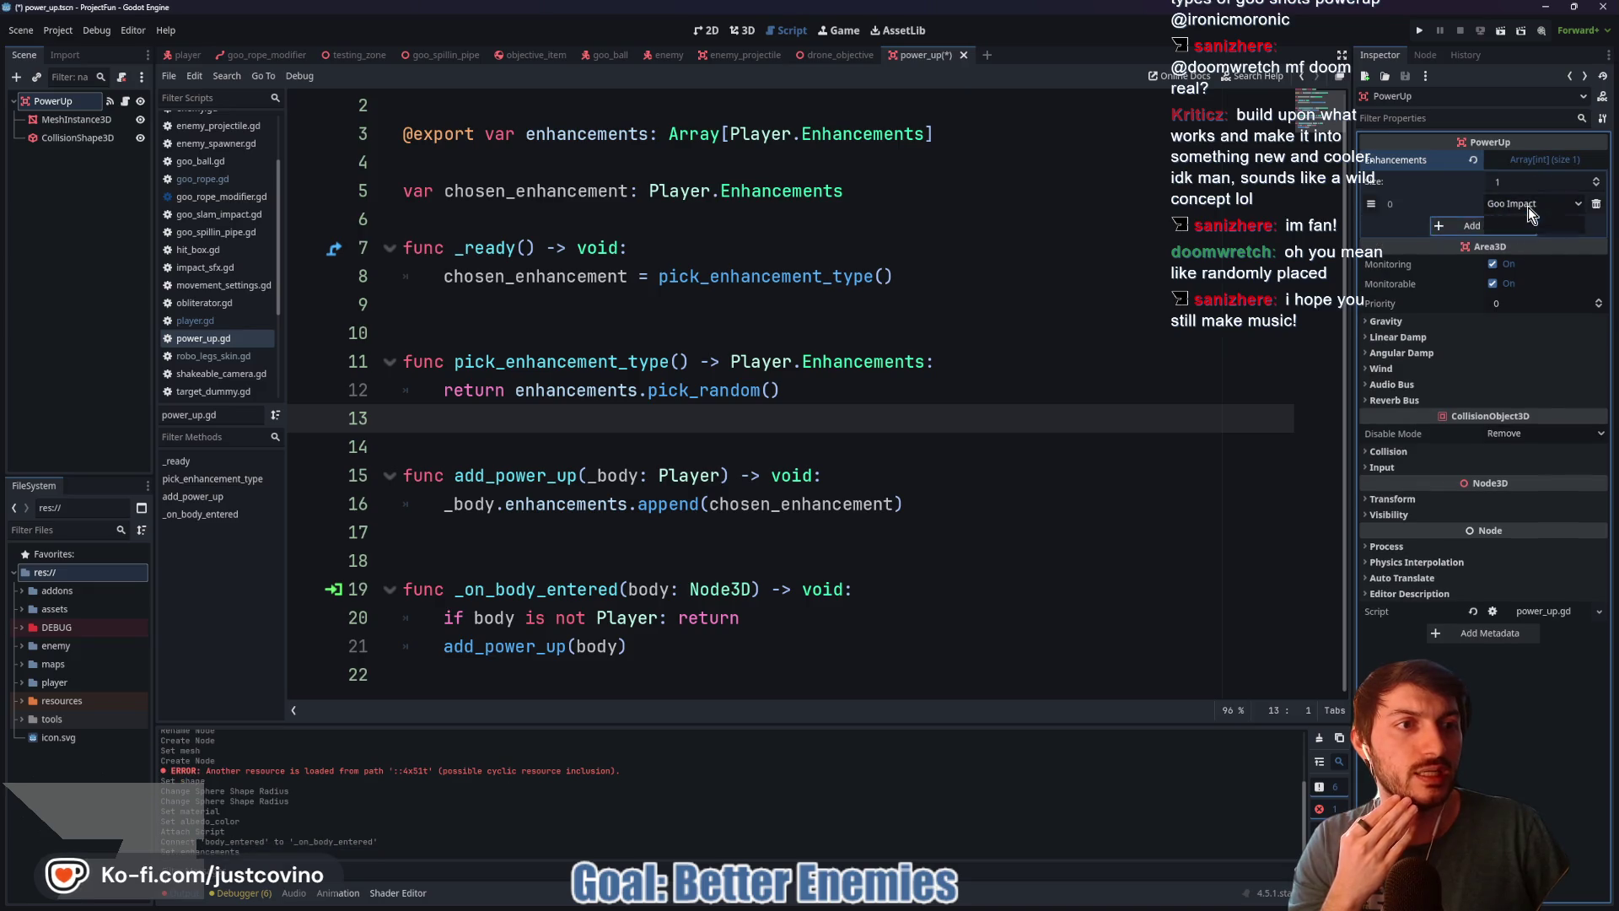
click(871, 411)
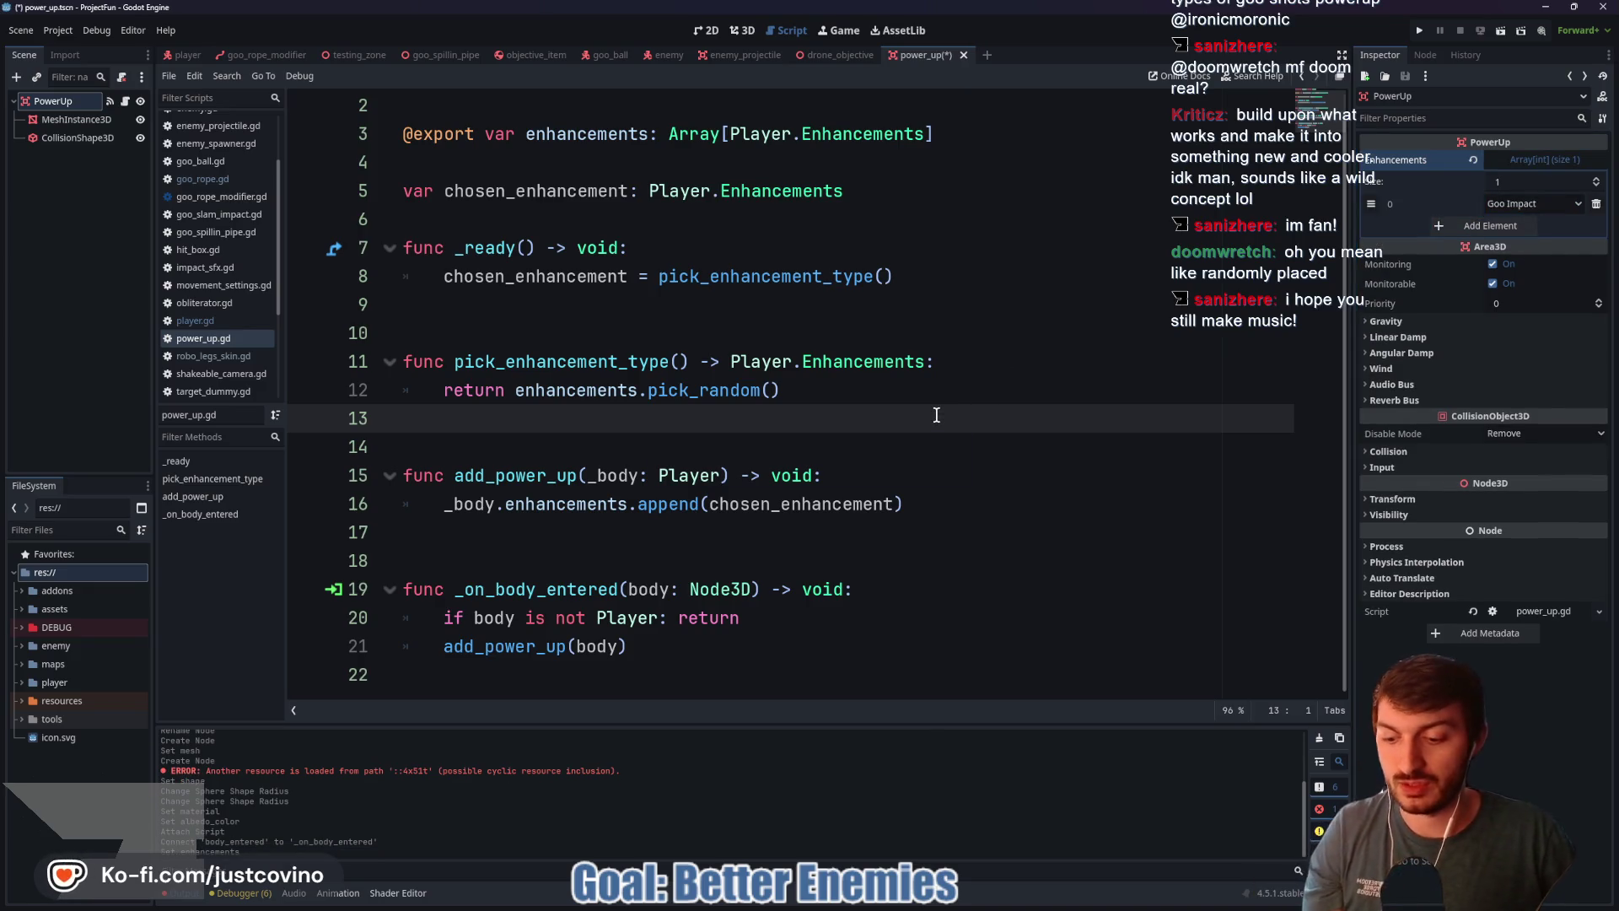
key(ctrl+s)
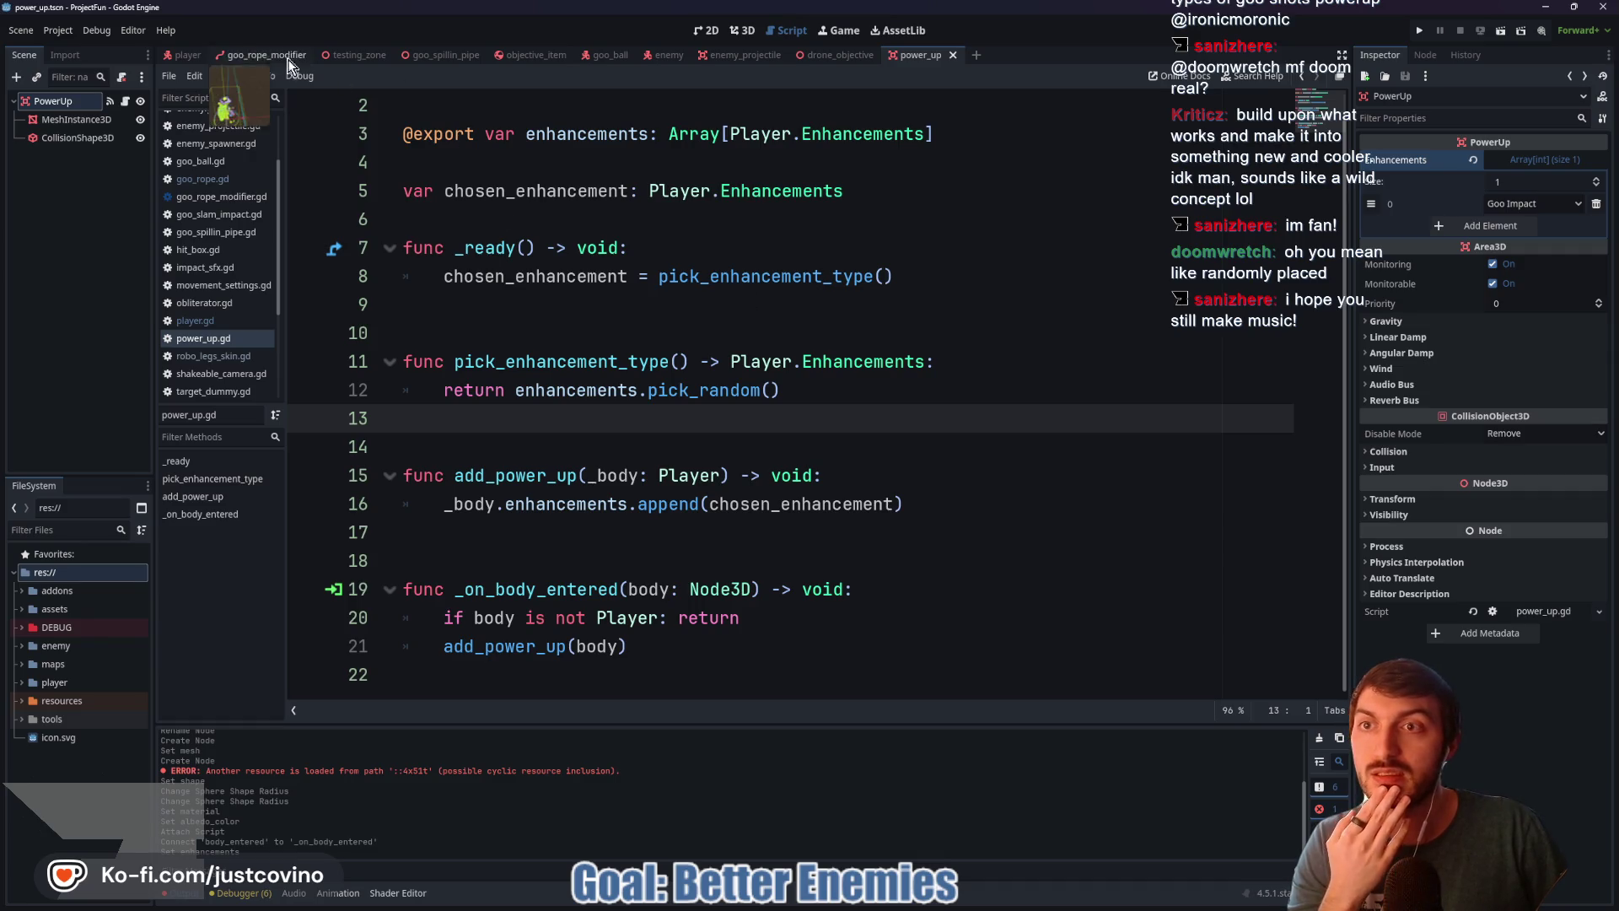
click(186, 56)
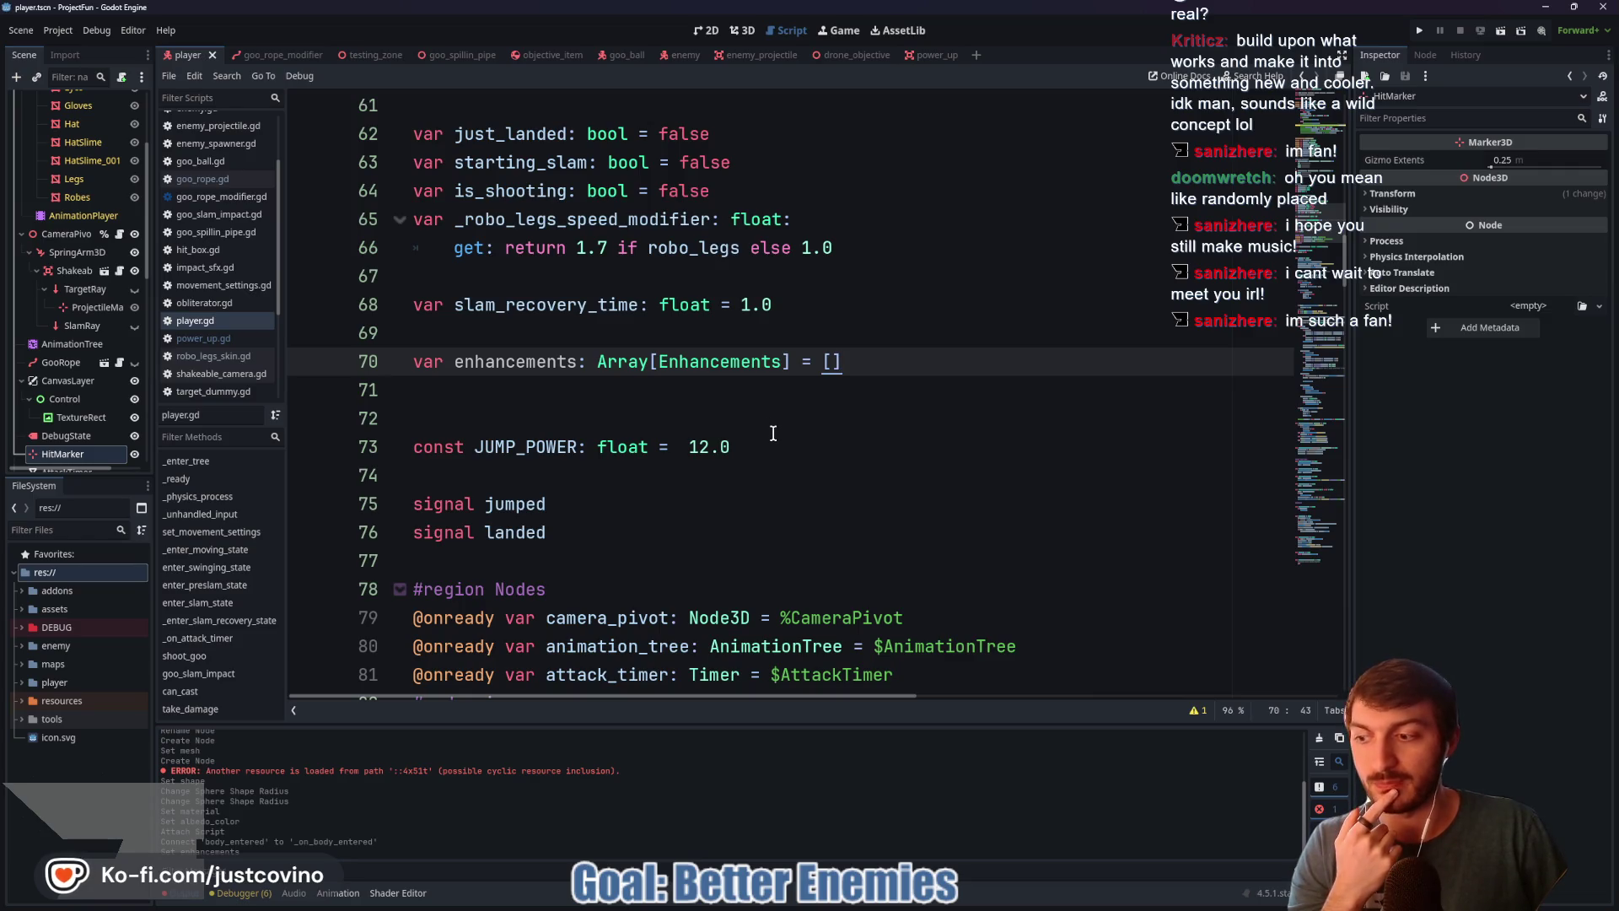
Review player.gd and select the enhancements declaration on line 70
scroll(767, 429, up, 10)
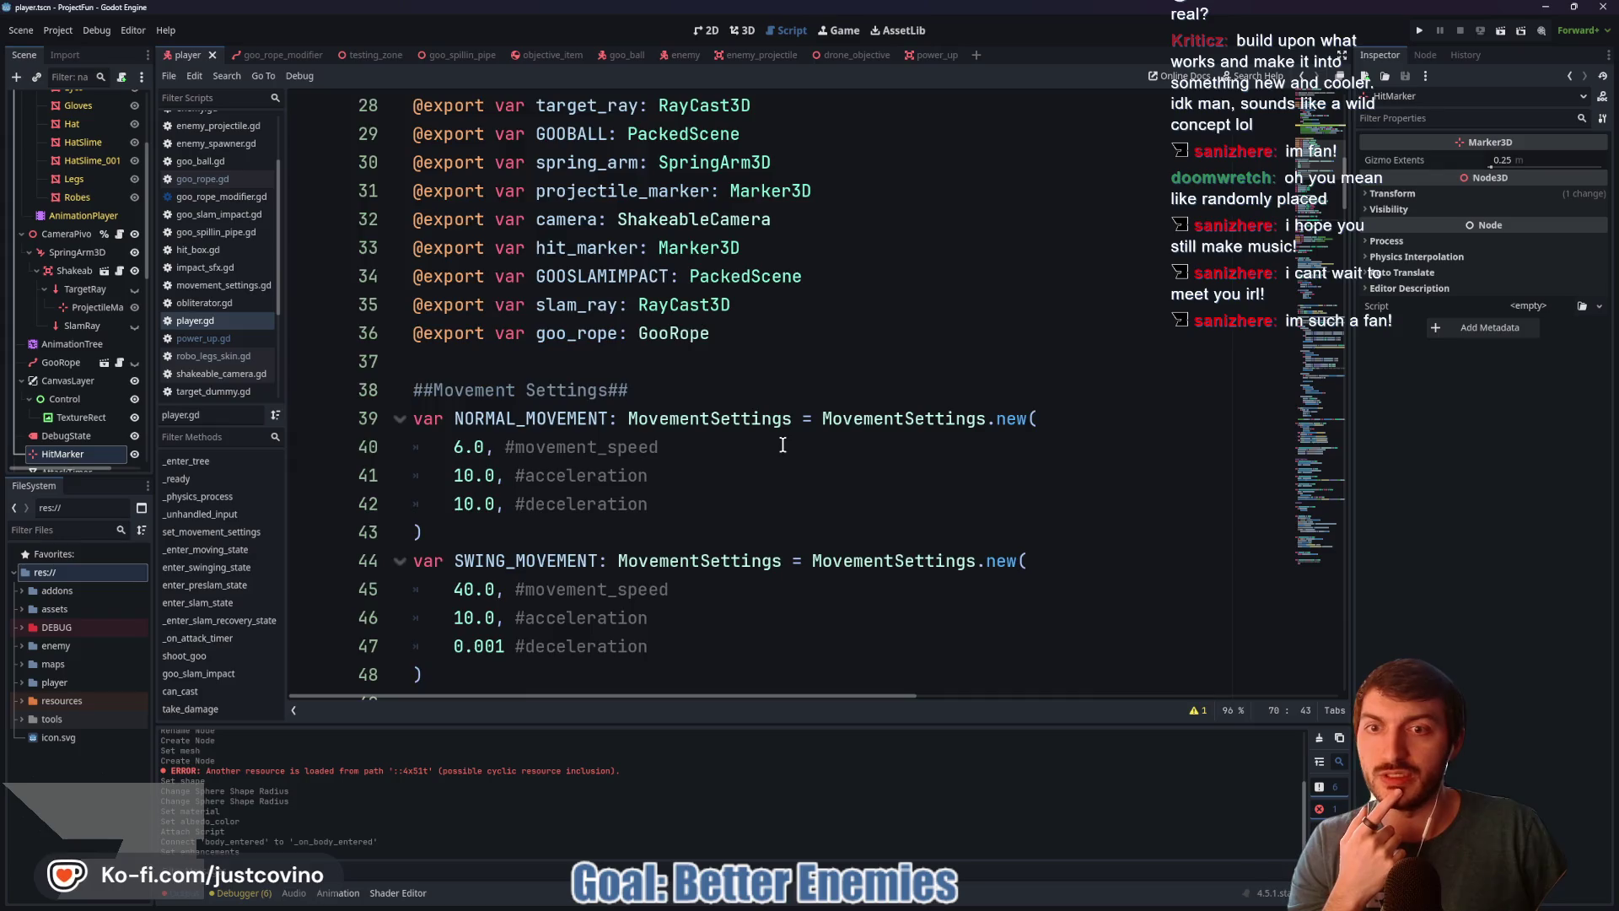
scroll(782, 445, down, 15)
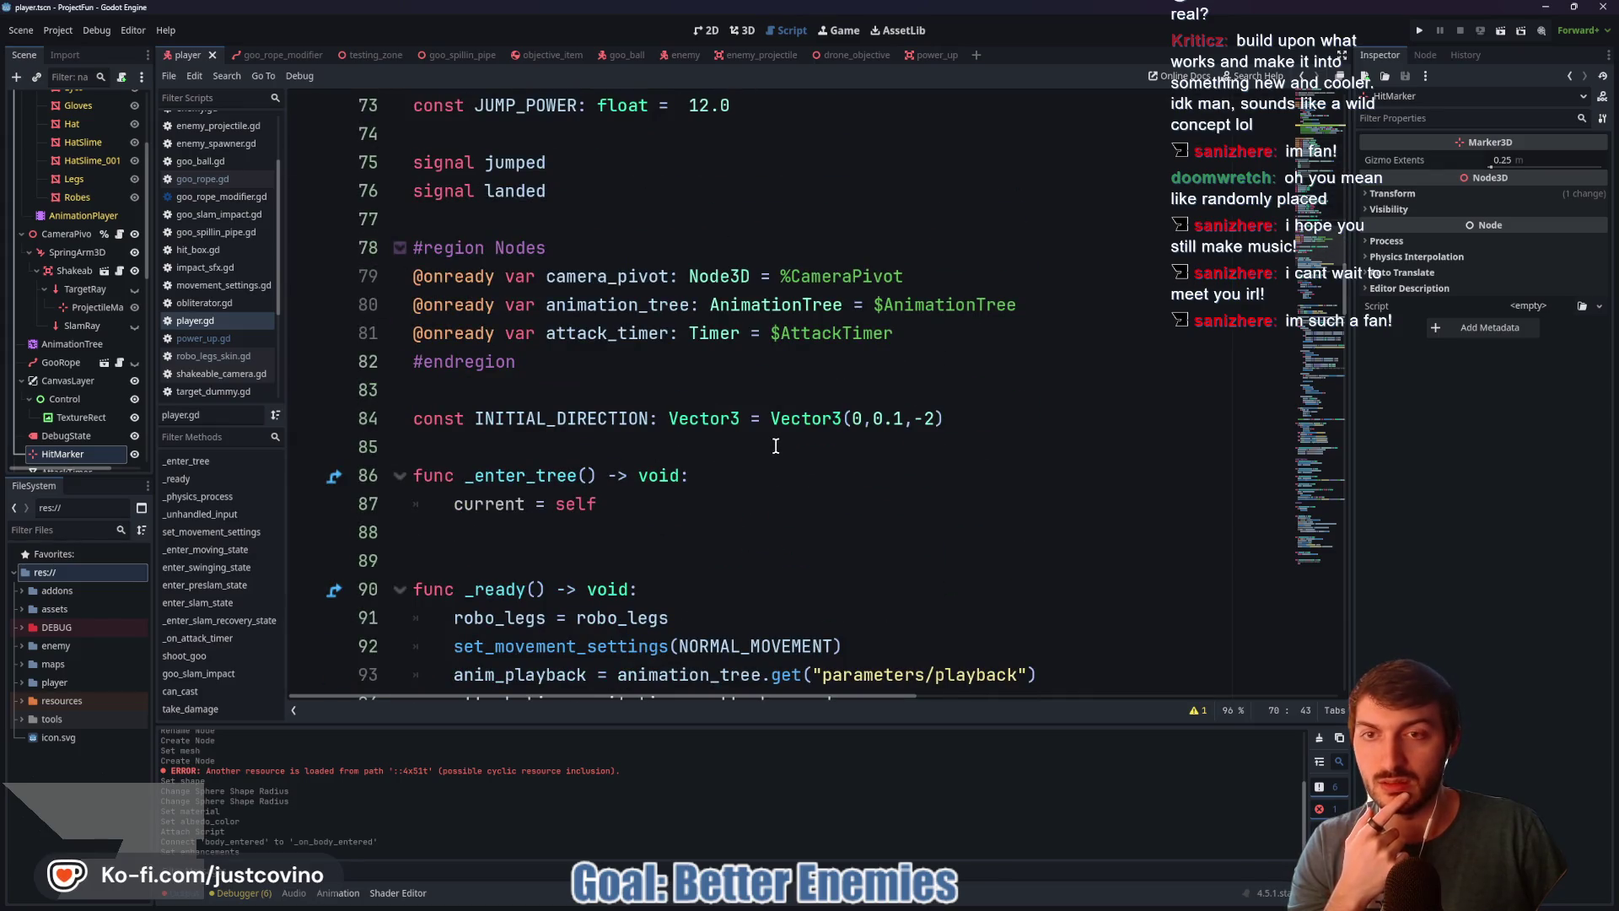
scroll(775, 445, up, 13)
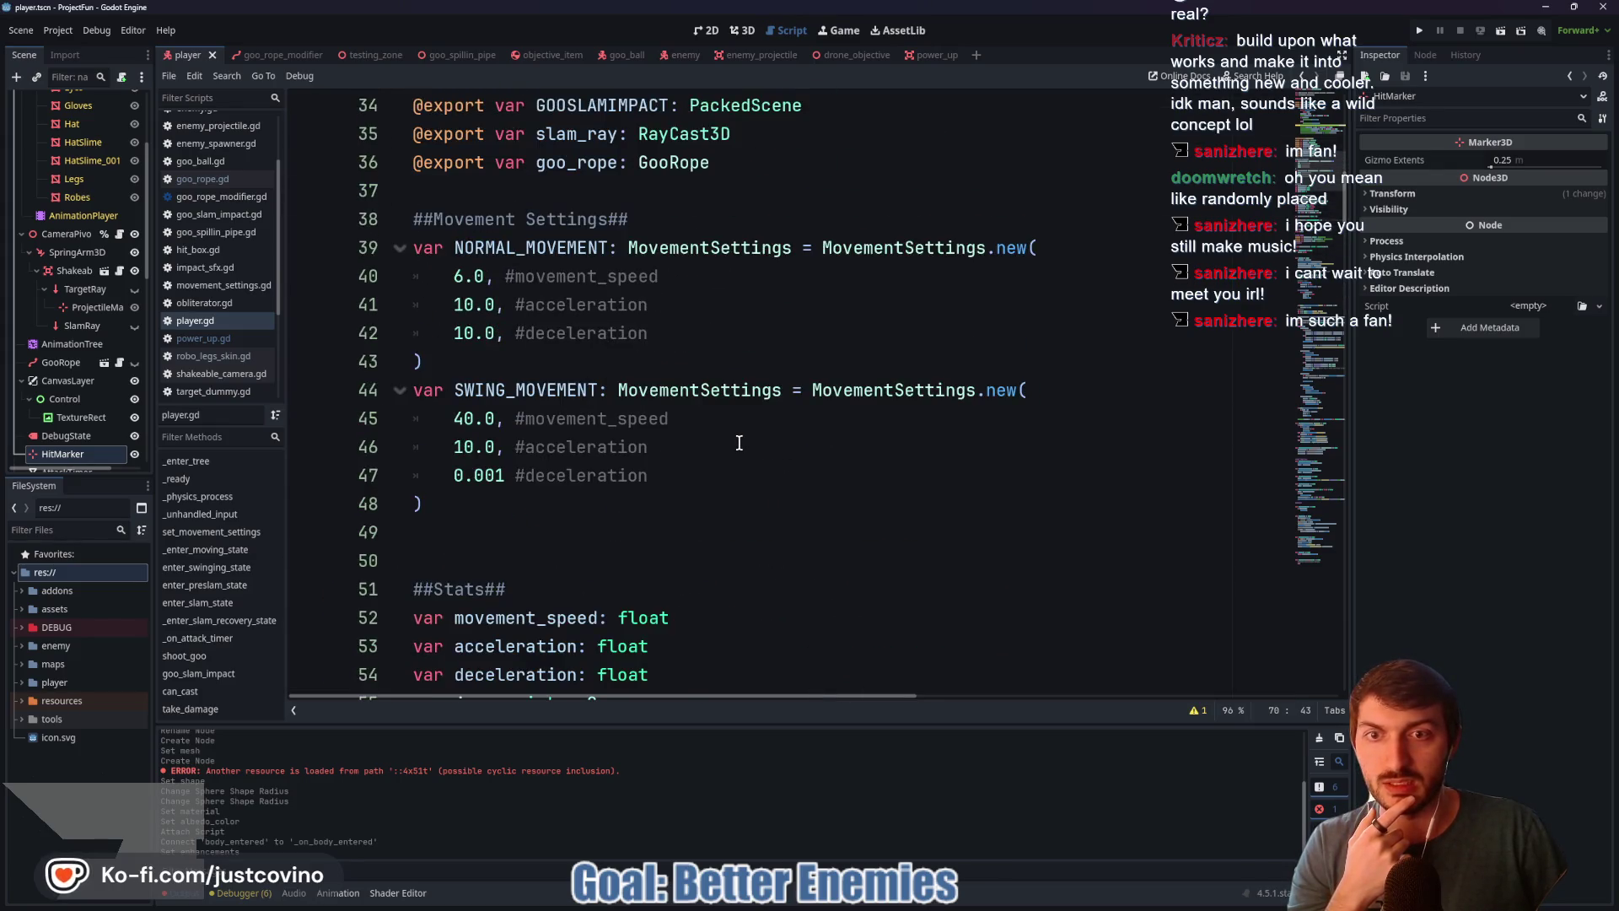
scroll(739, 442, down, 14)
scroll(740, 442, up, 4)
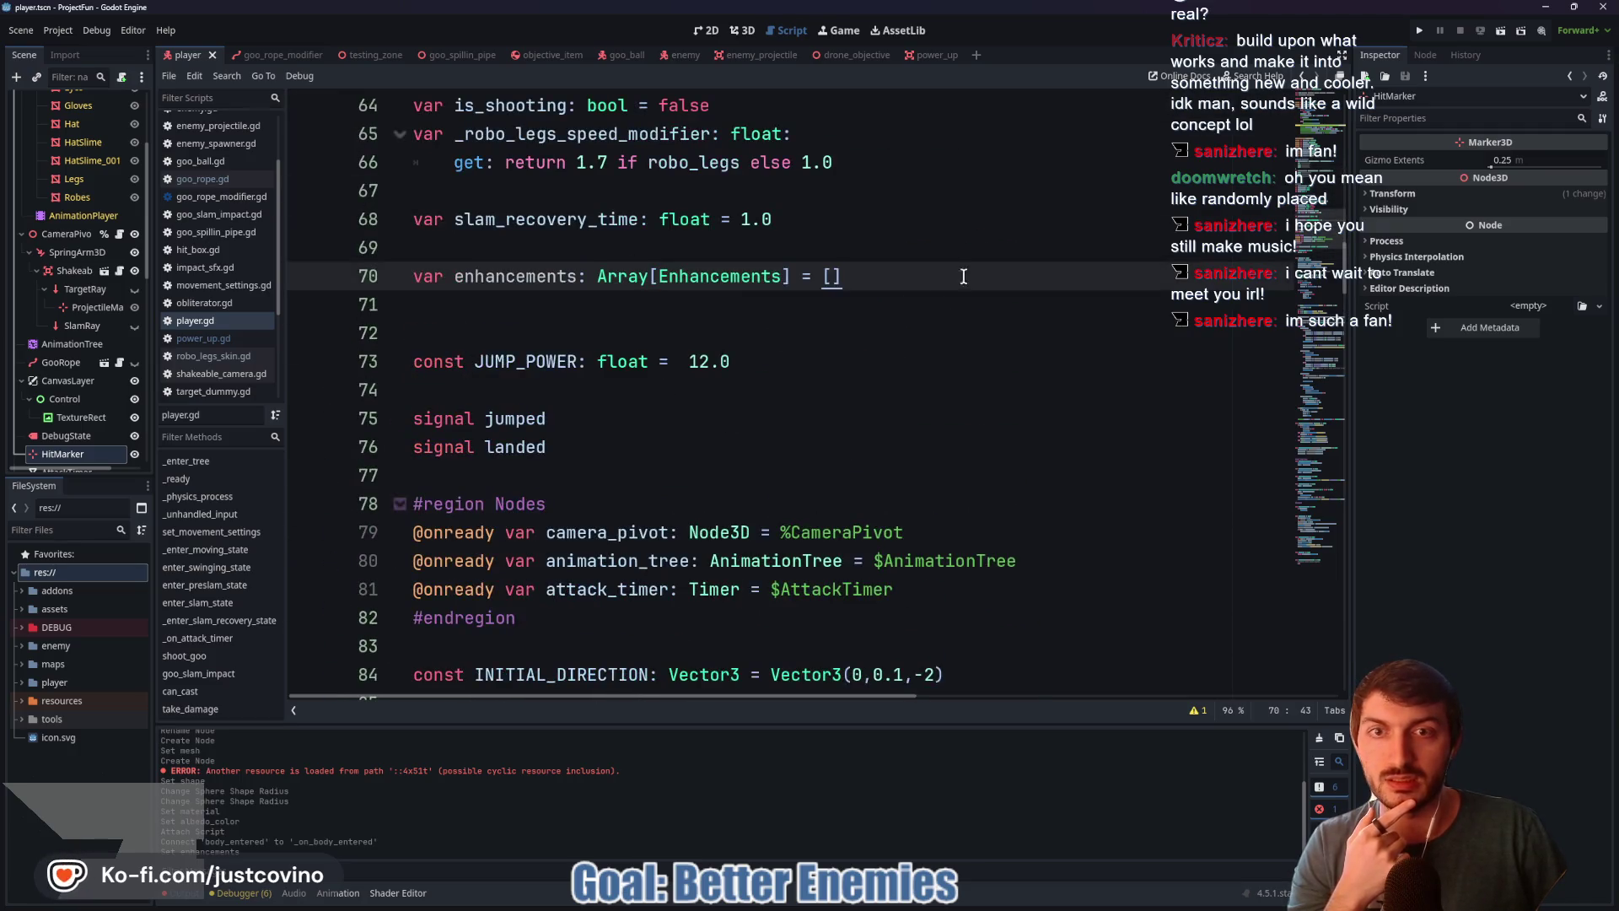
drag(963, 275, 359, 275)
Add a new blank line after the take_damage function at the script's end
scroll(801, 370, down, 20)
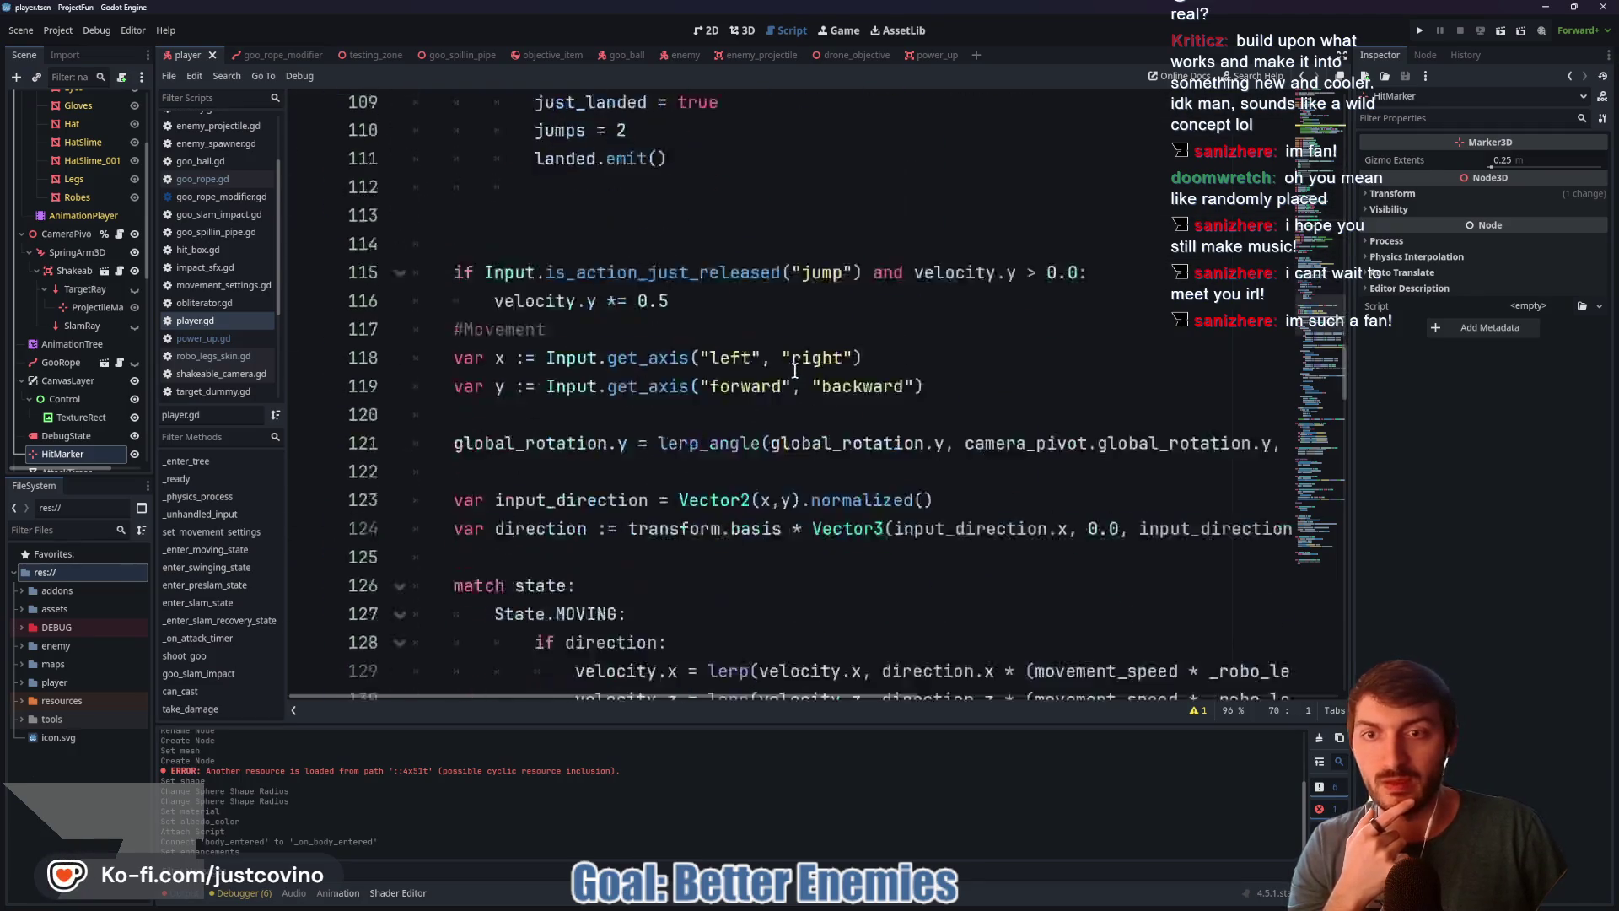
scroll(790, 371, down, 20)
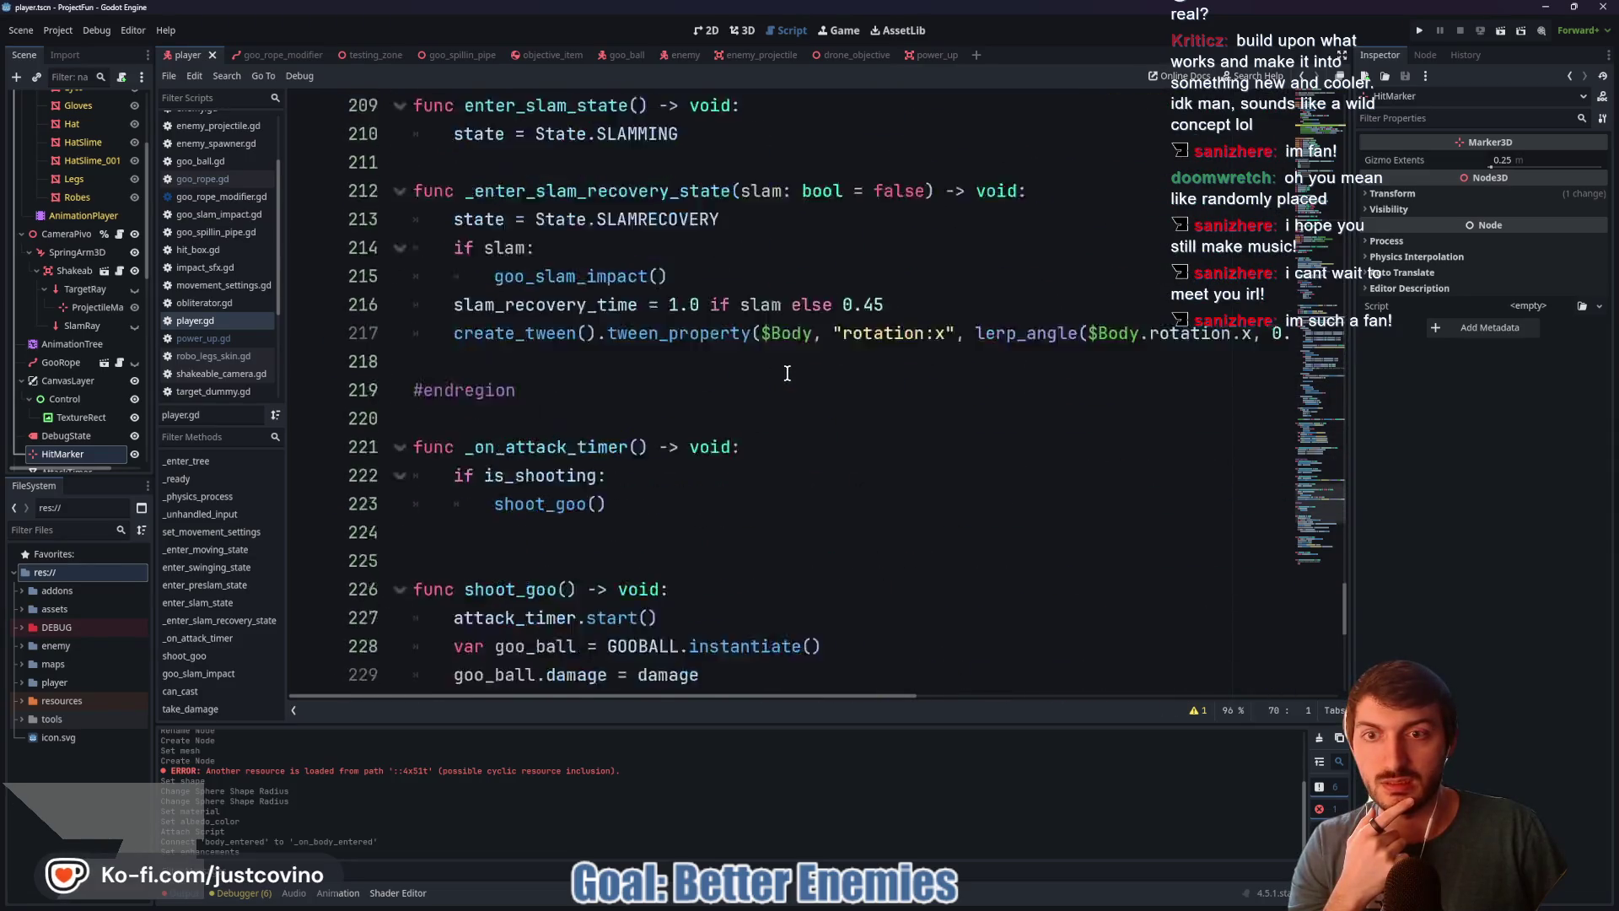
click(517, 646)
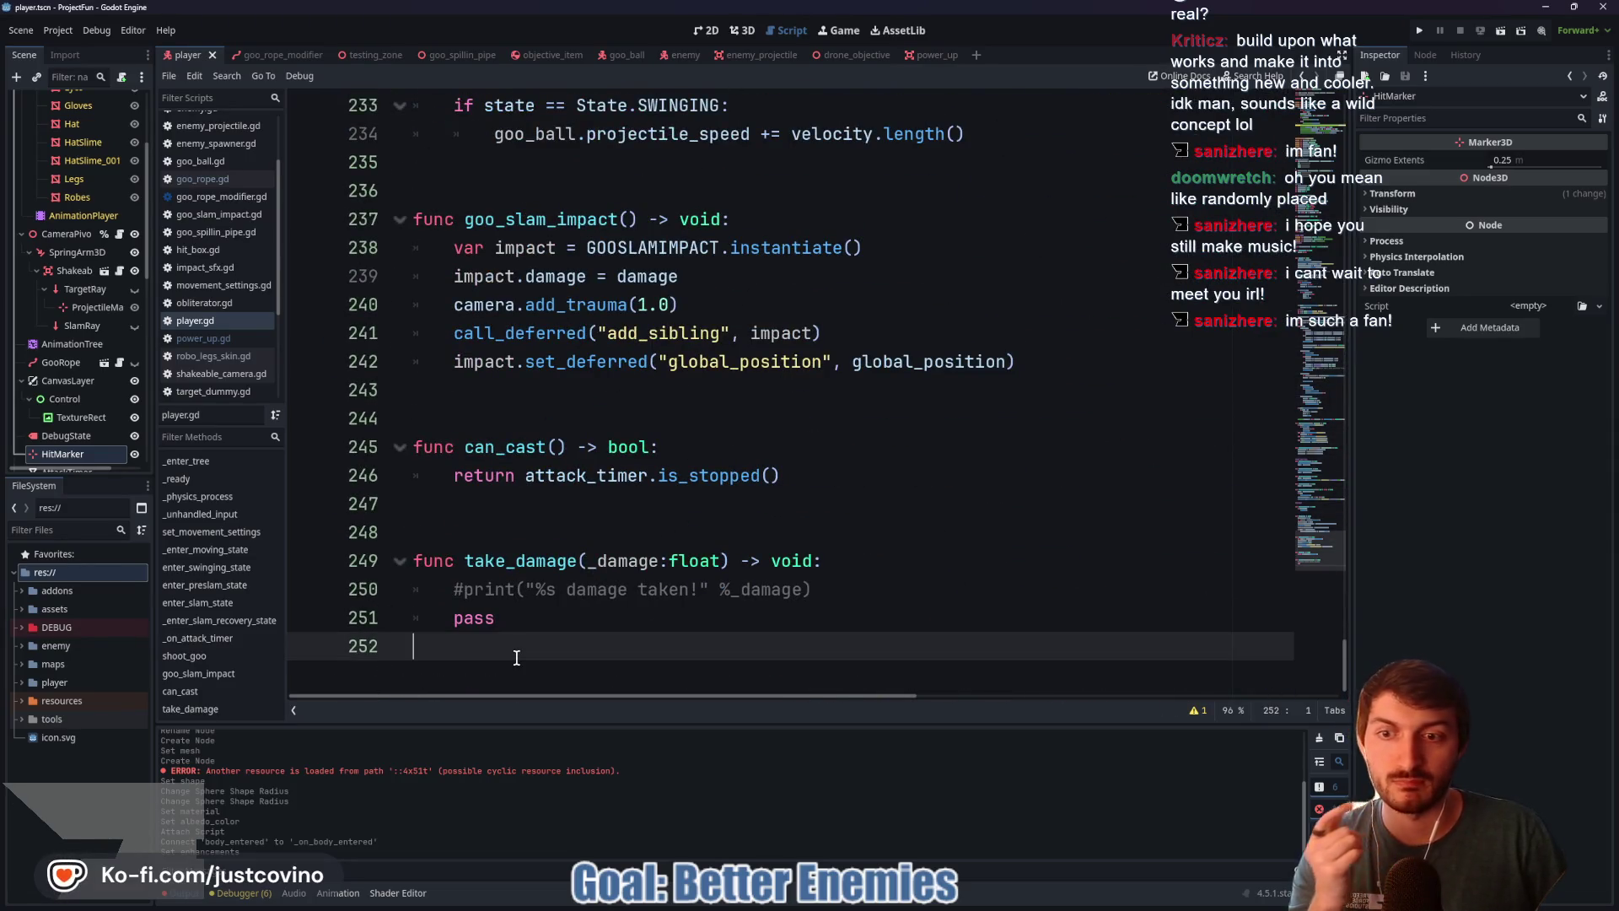
key(Return)
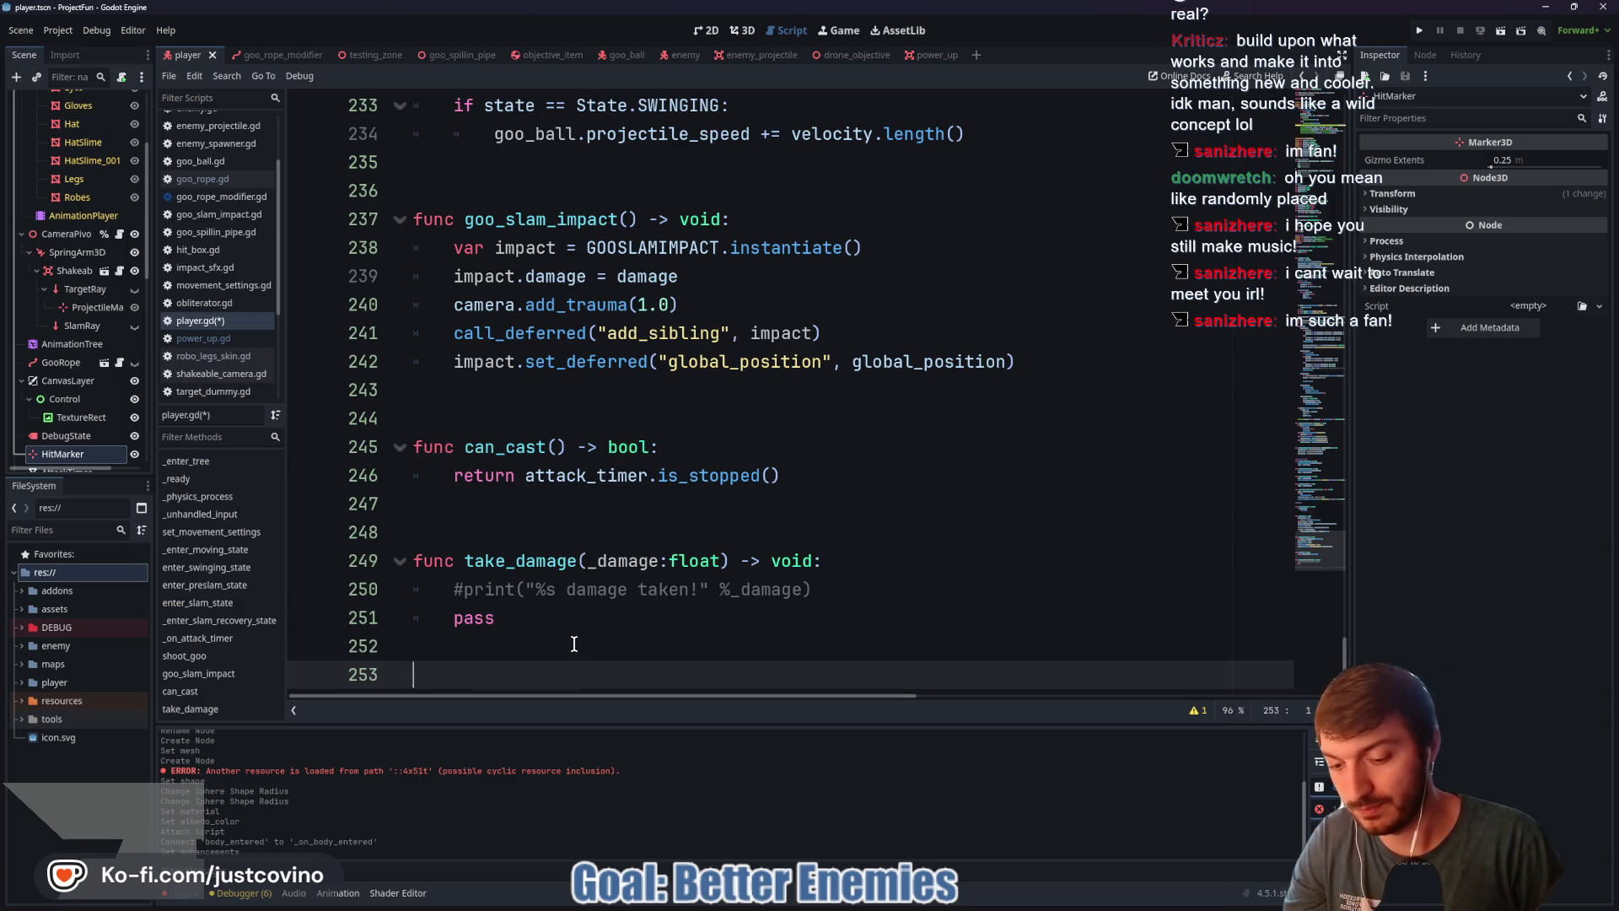
Write 'func apply_enhancements() -> void:' with an indented 'if enhancements.is_empty(): return'
text(func apply)
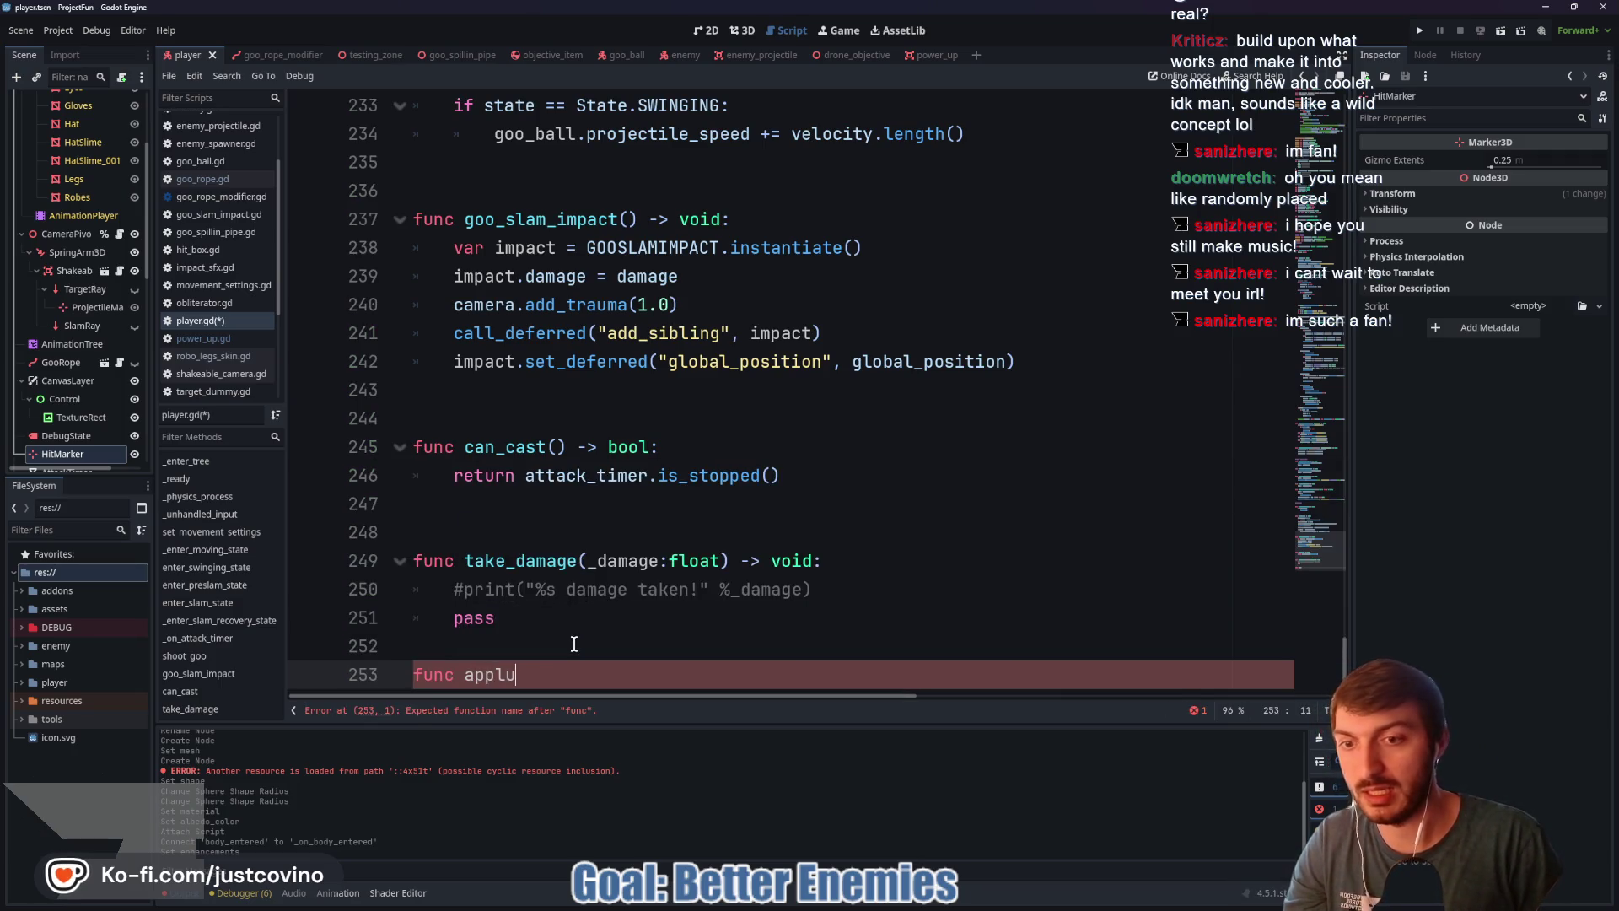
text(_enhancements() )
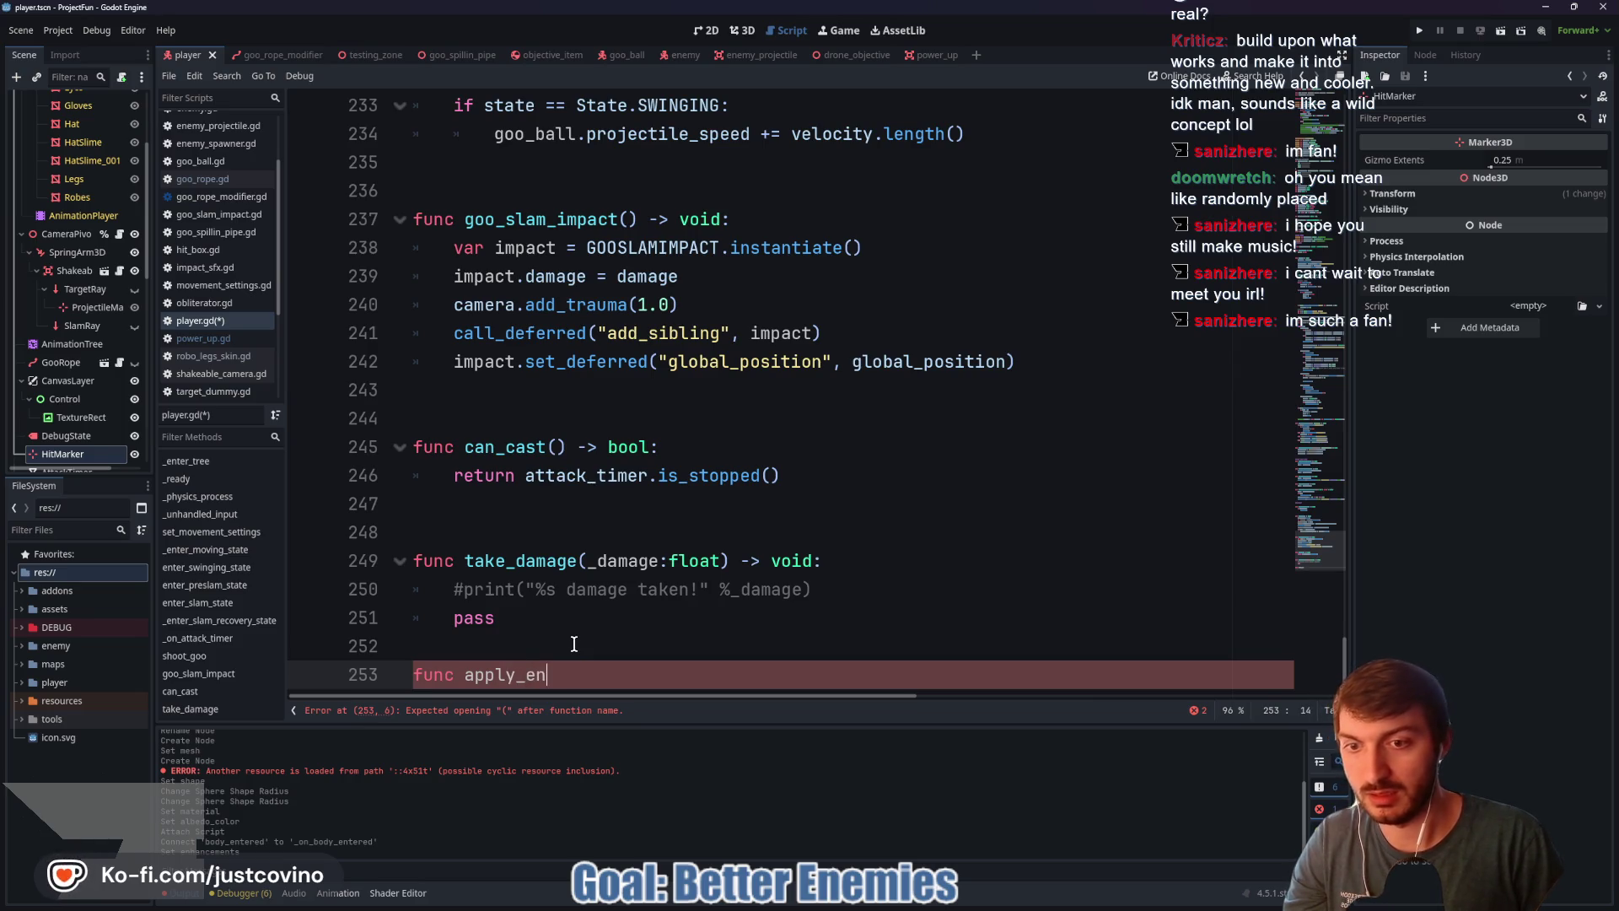
text(-> void:)
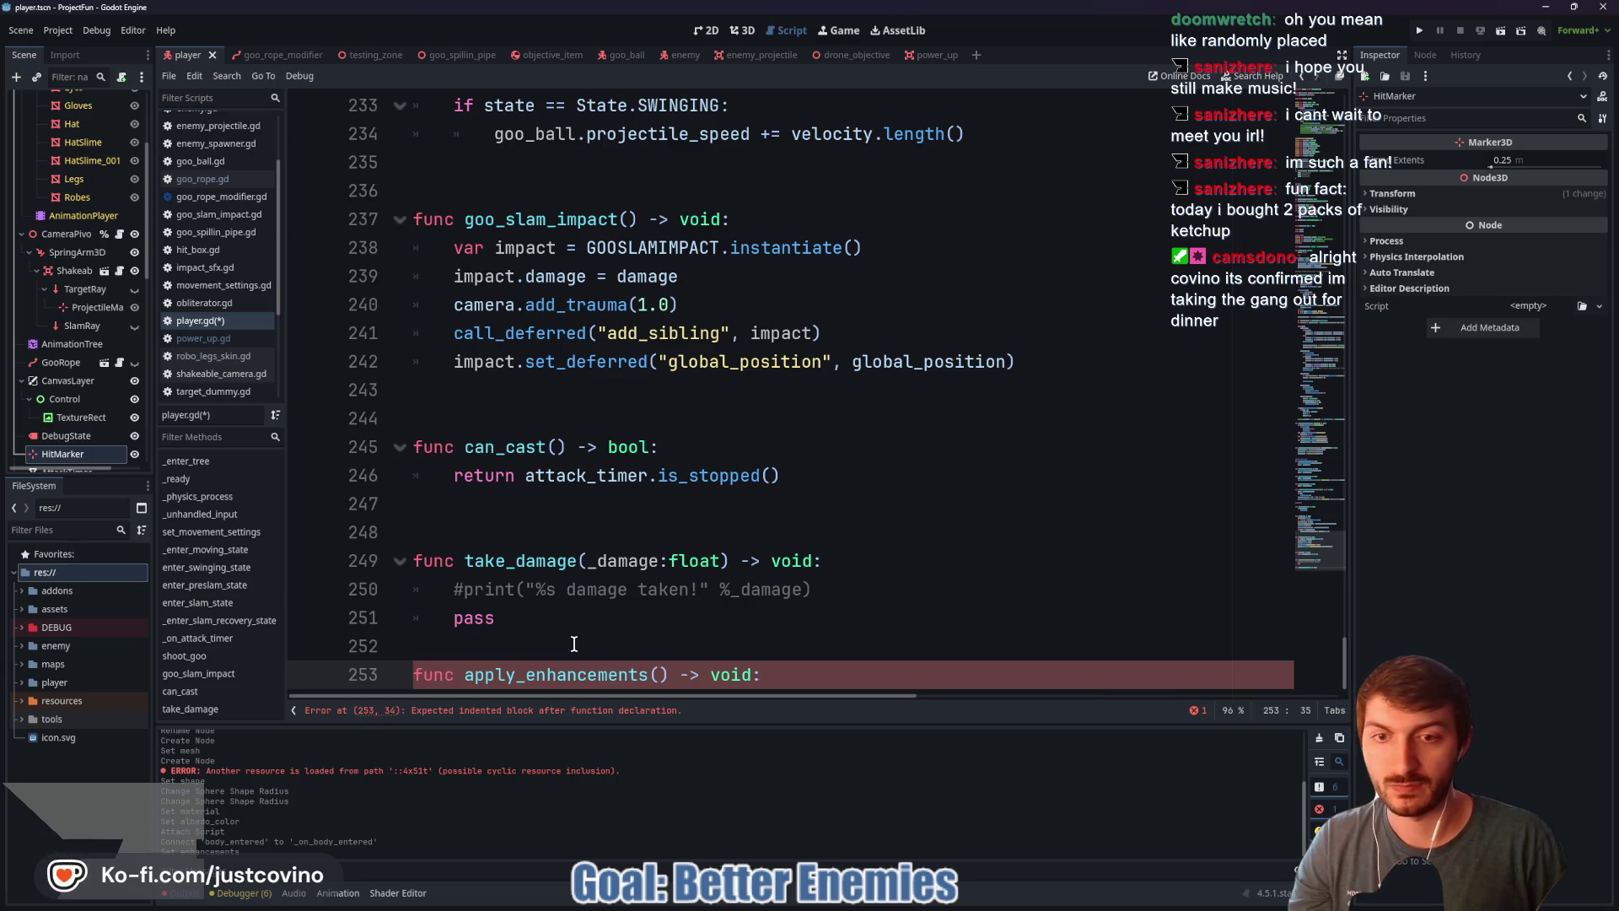
key(Return)
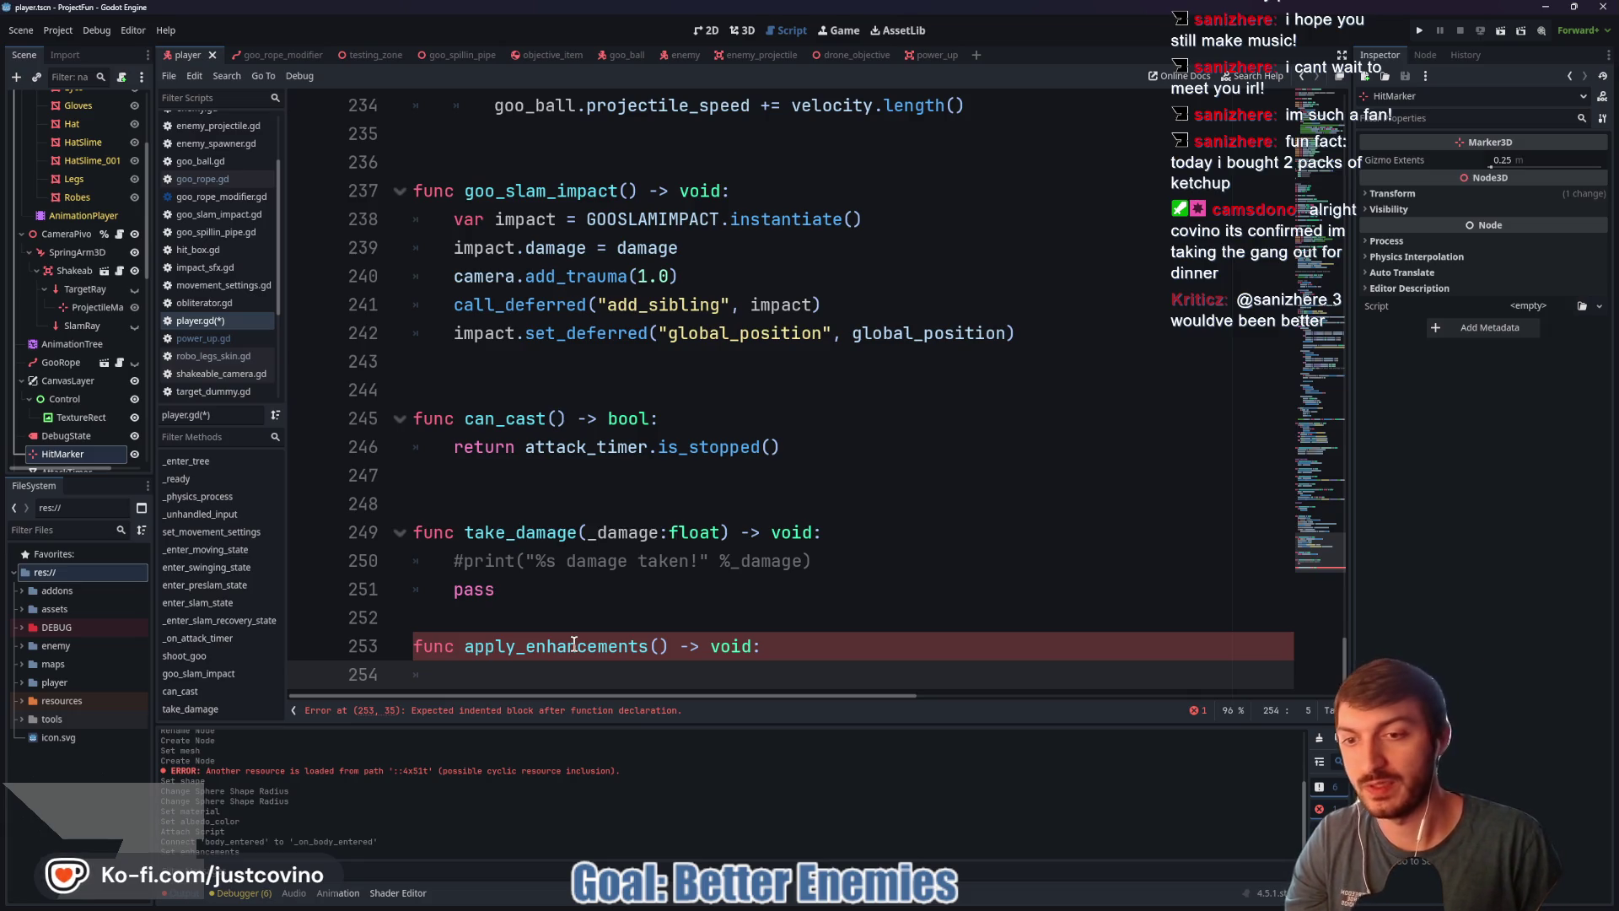
text(if enhancements.is_)
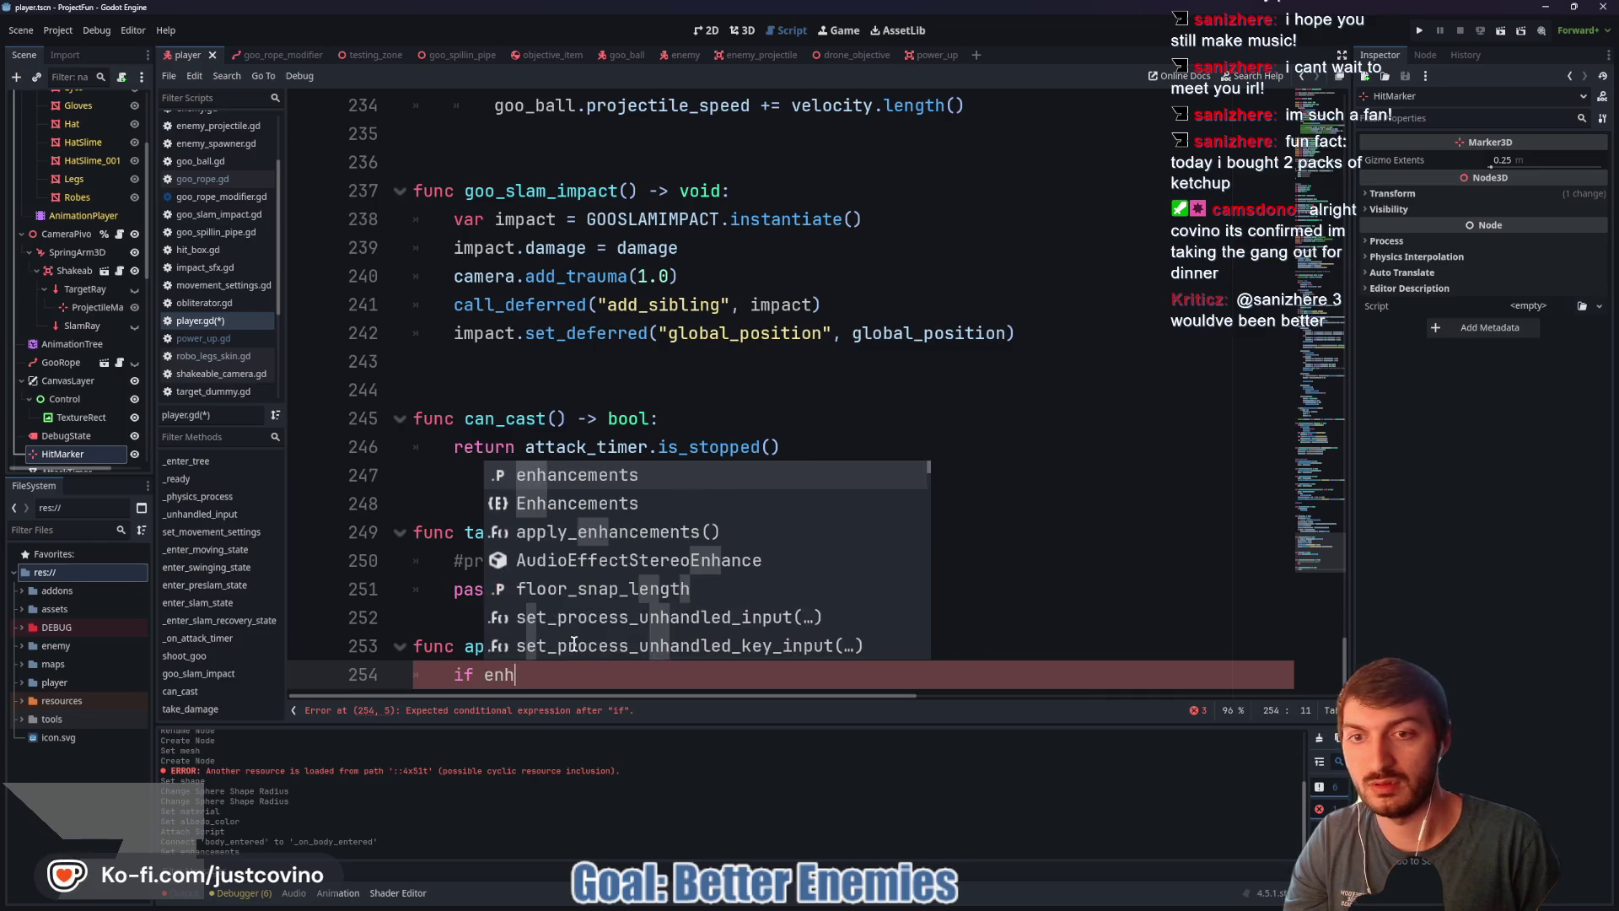
key(Return)
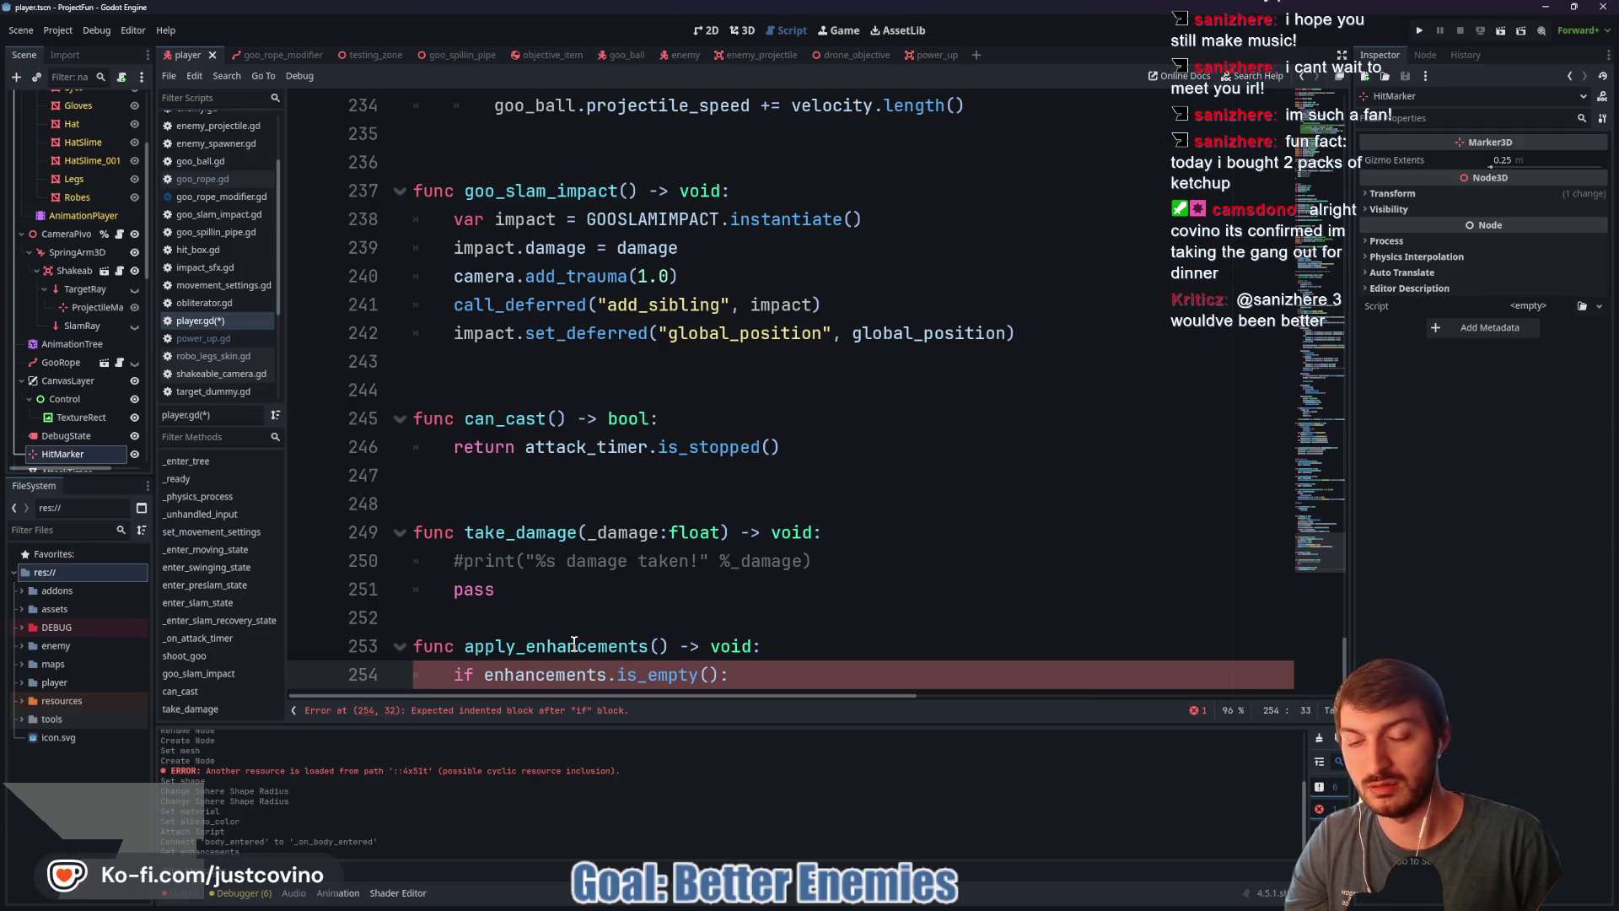
text(return)
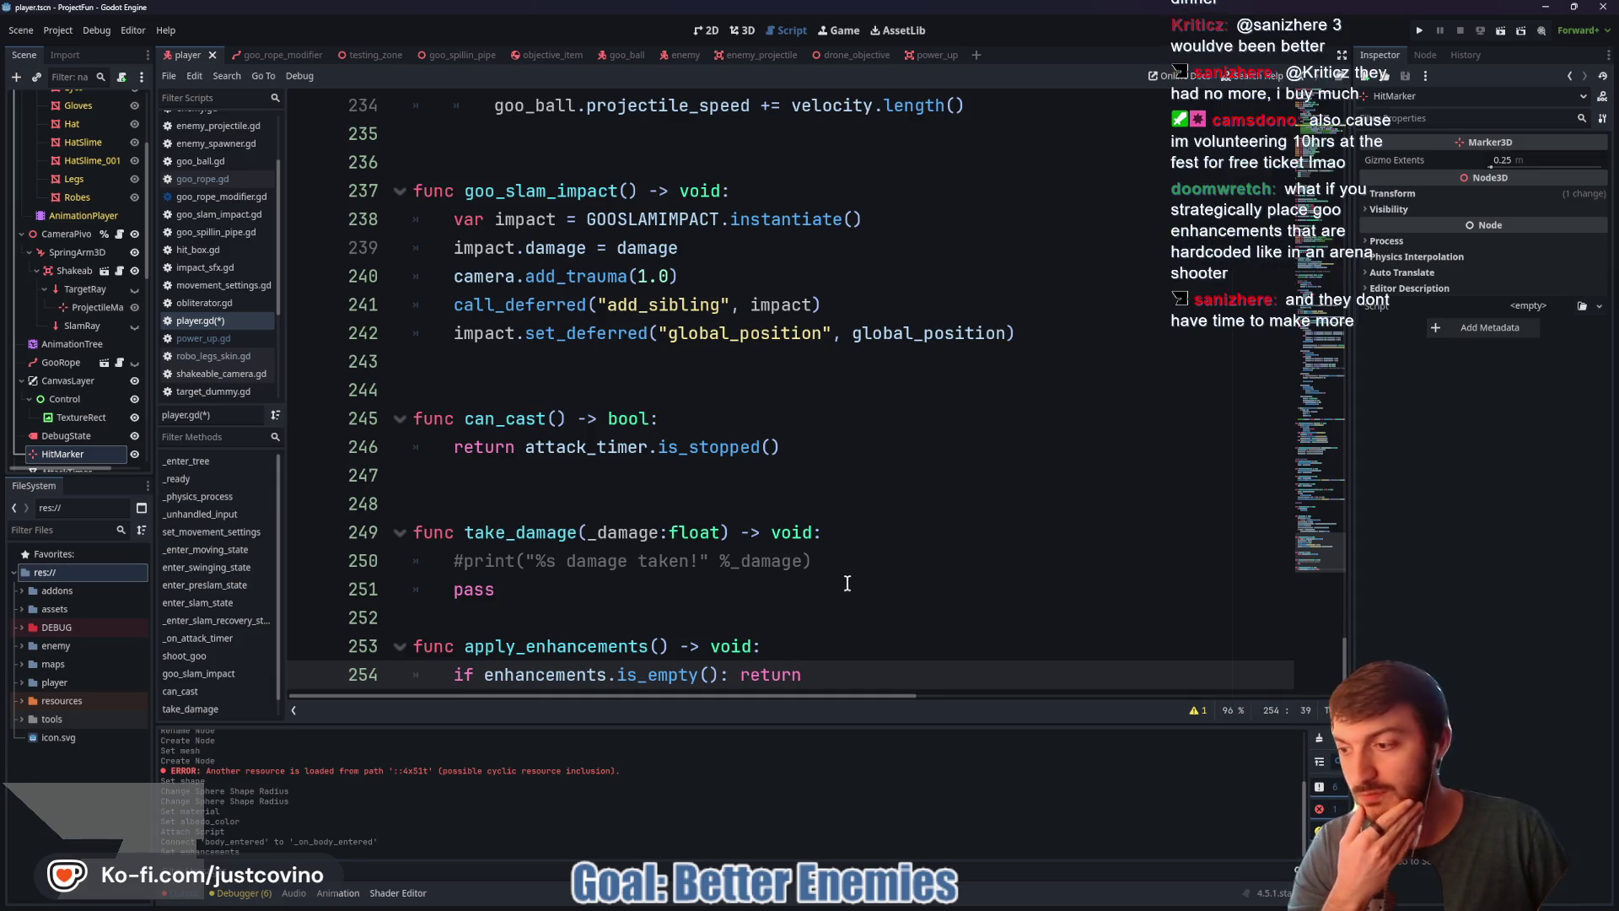
scroll(843, 580, down, 1)
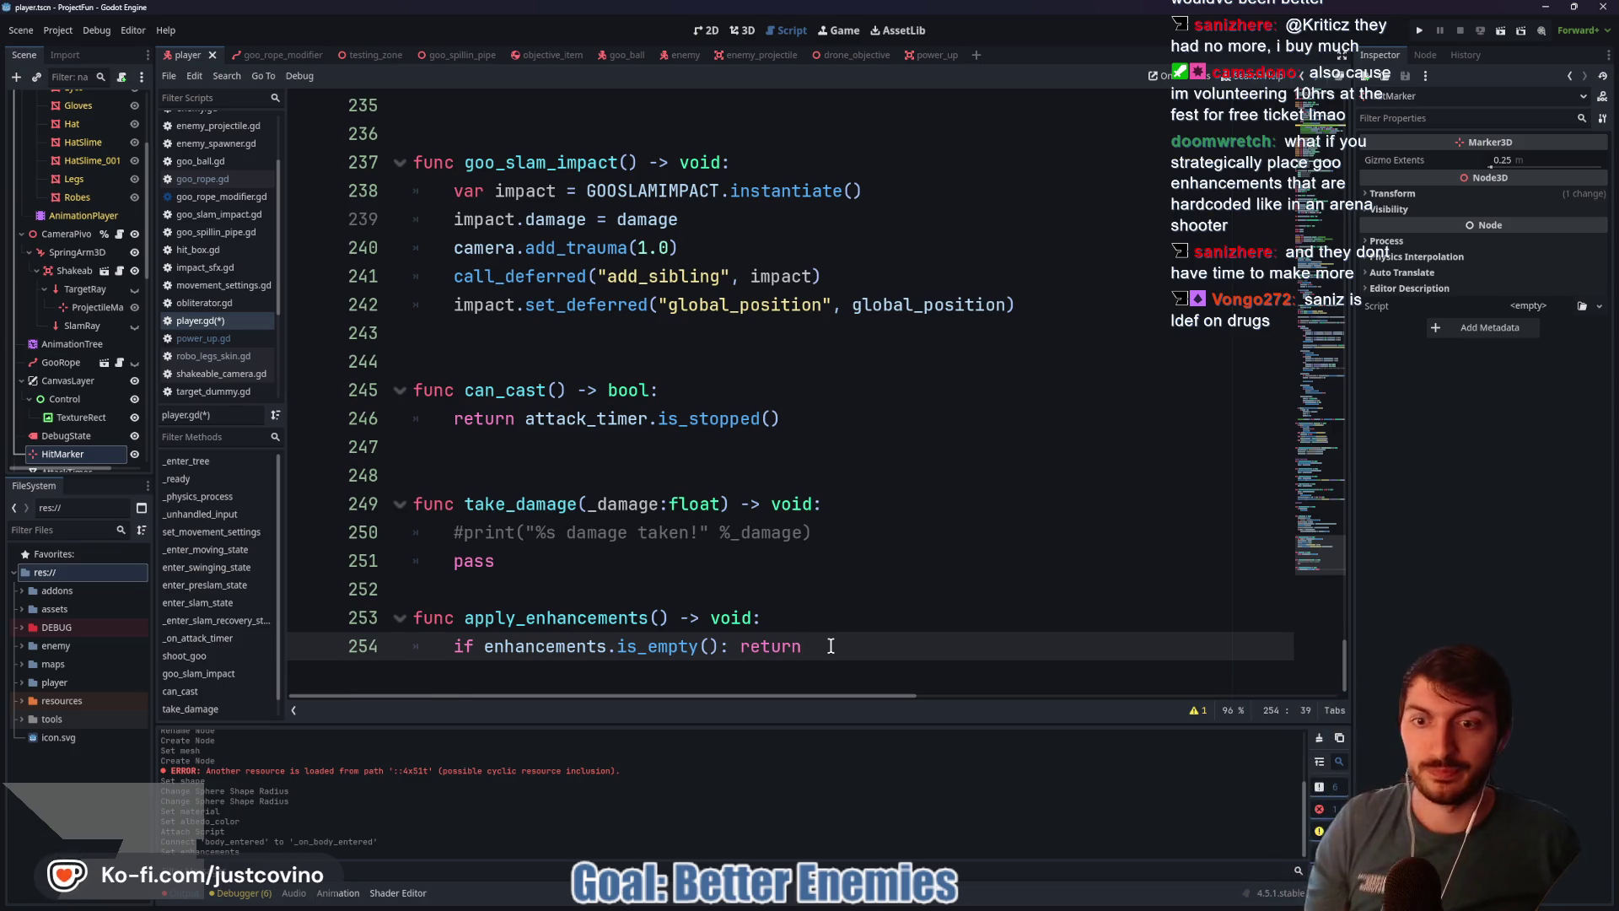
Add a 'for enhancement in enhancements:' loop below the early return
key(Return)
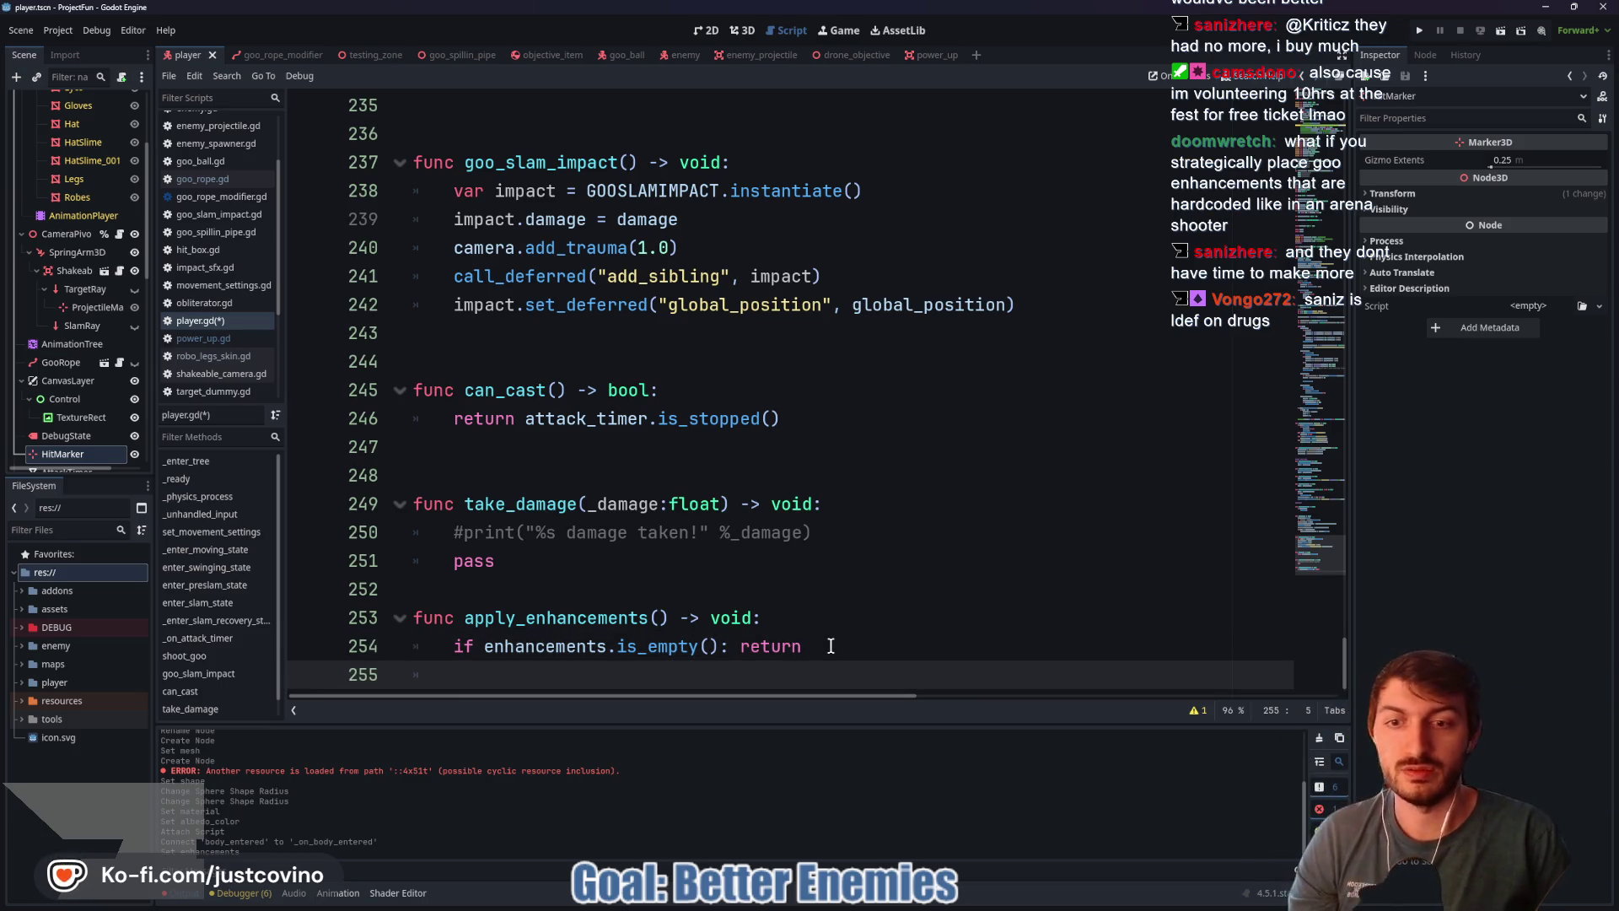
text(for )
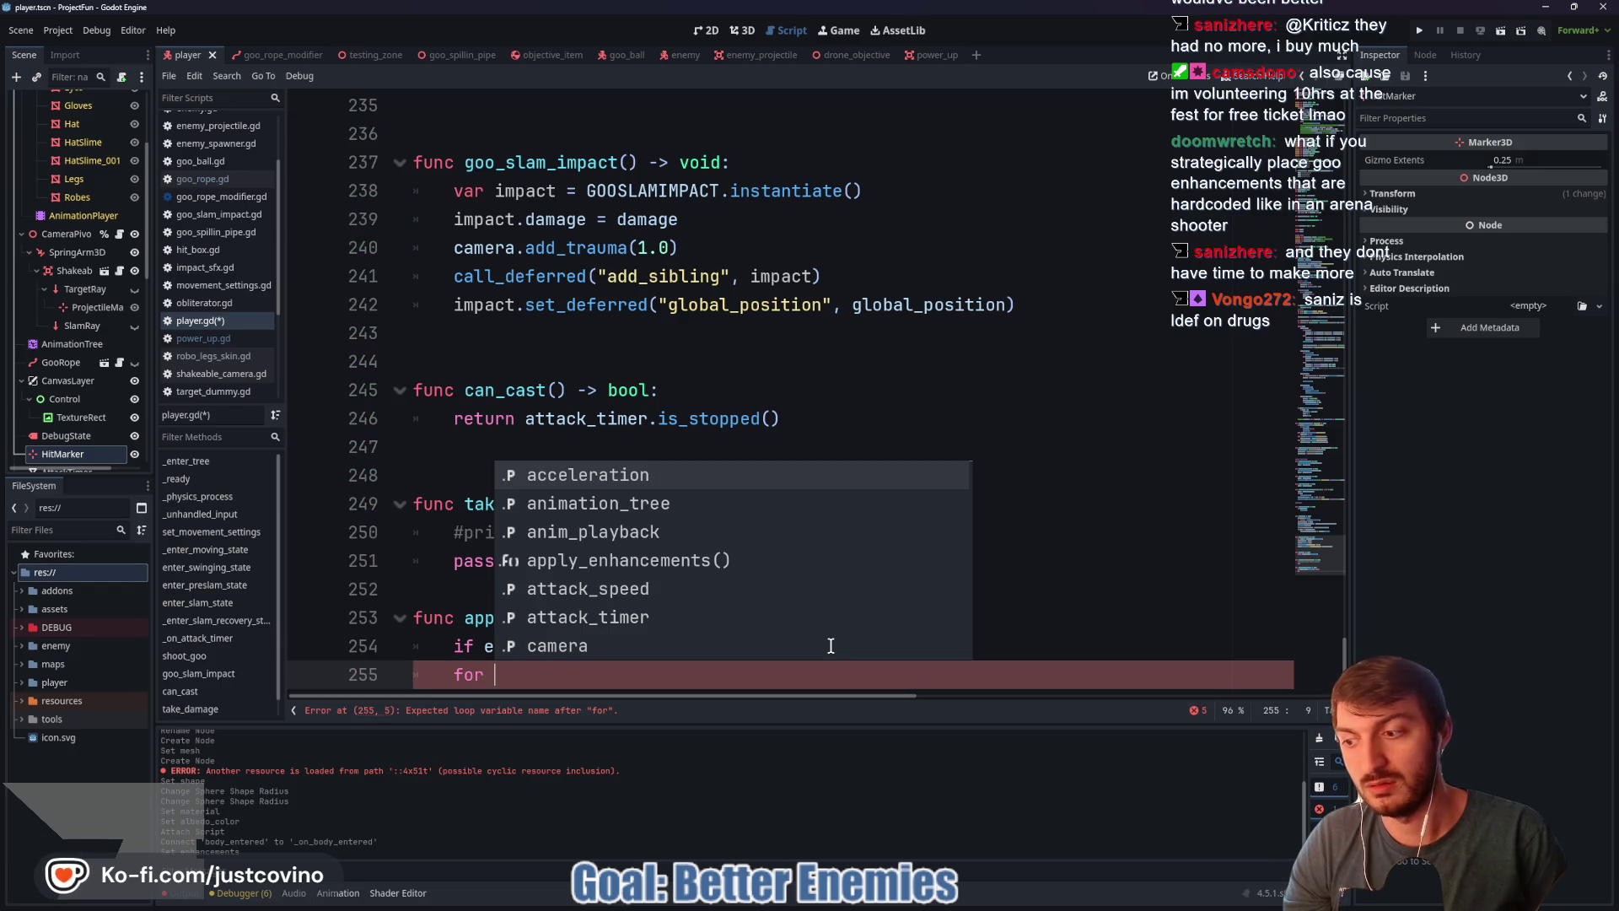
text(enh)
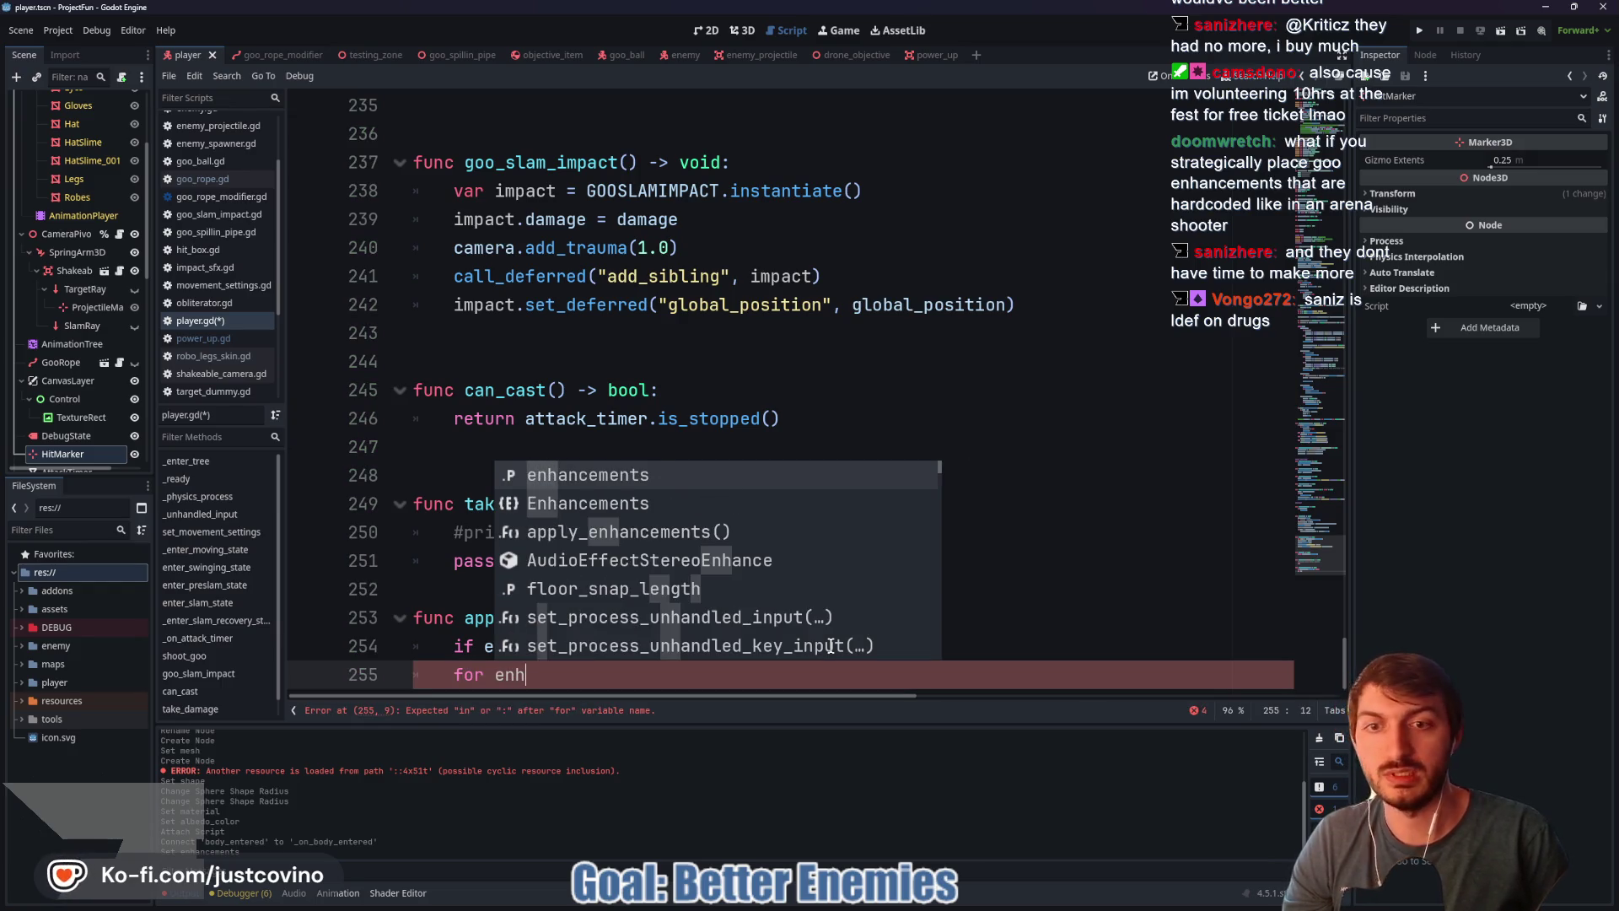
text(ancement in enha)
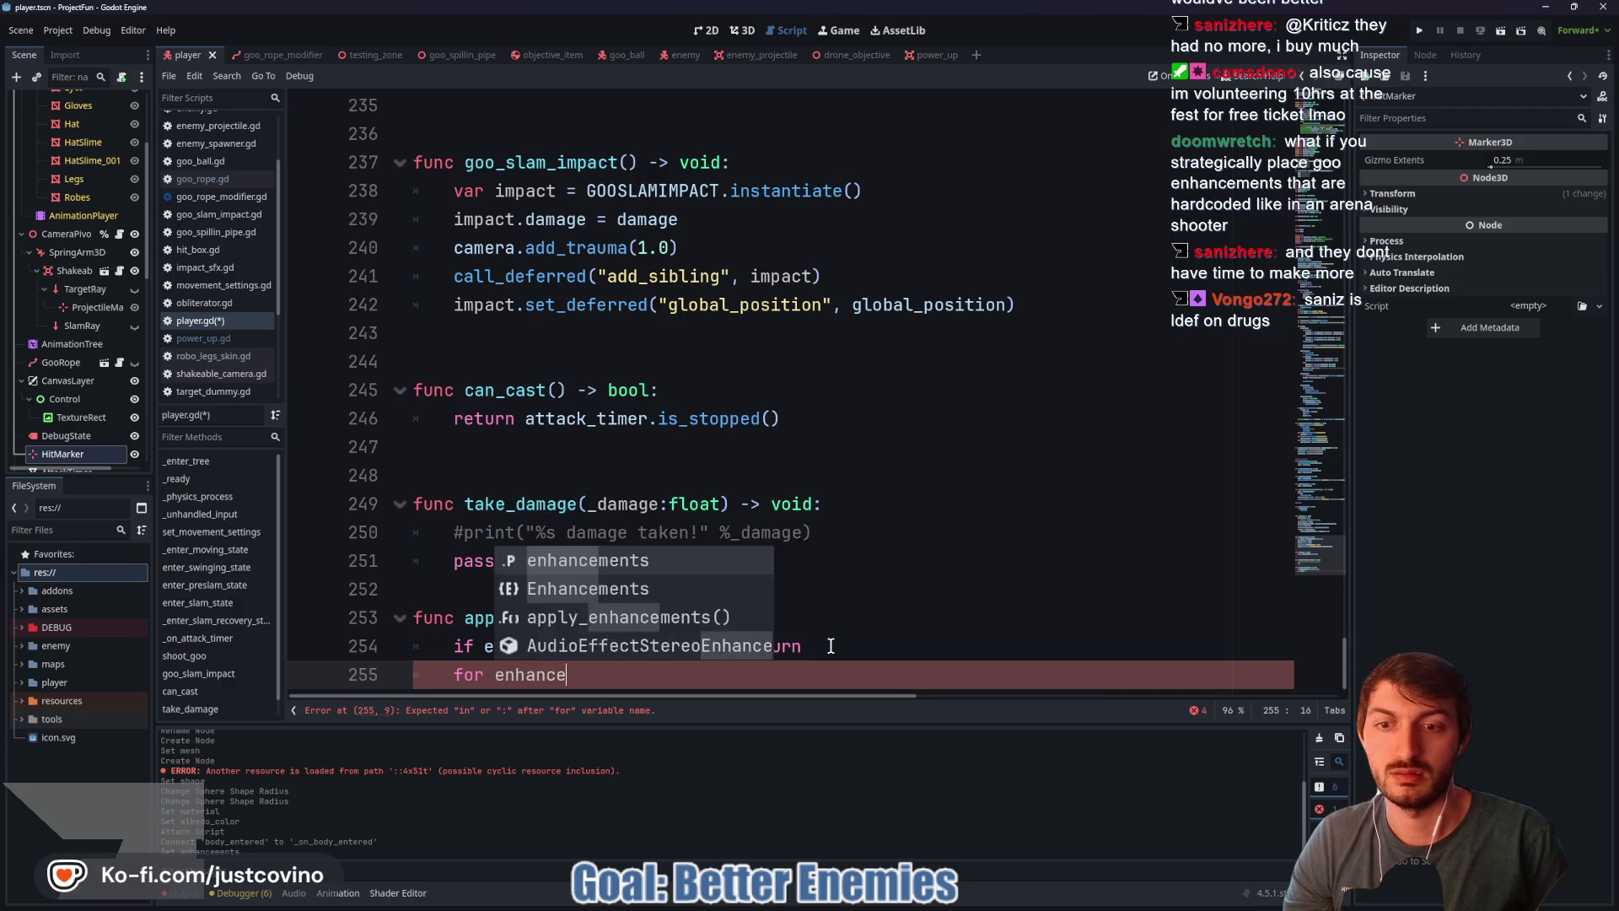
key(Return)
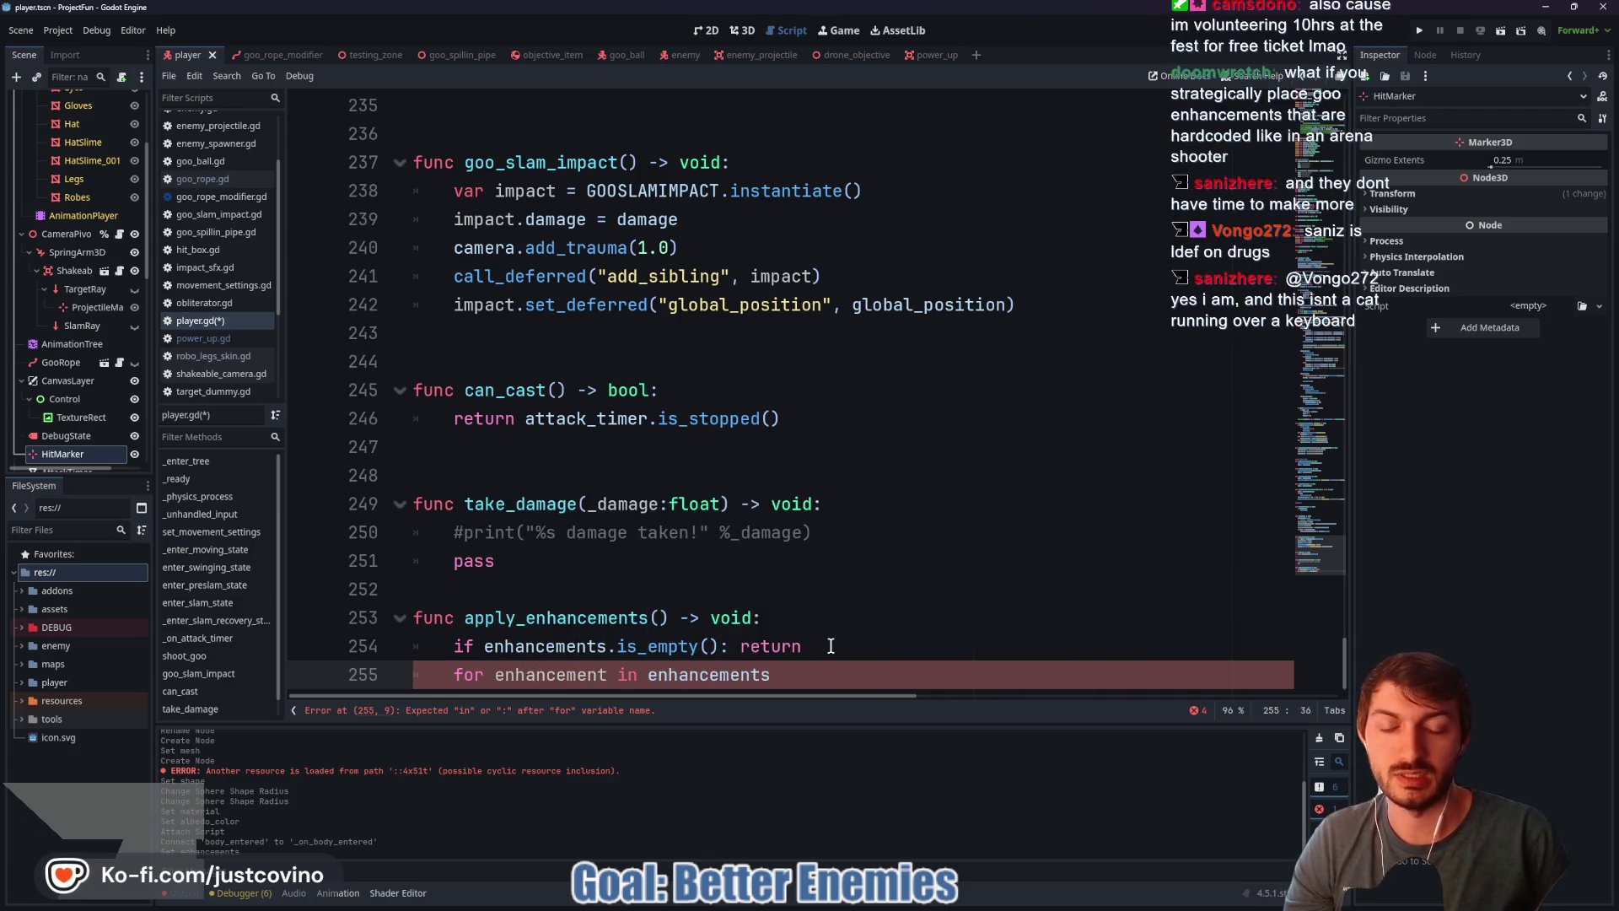
text(:)
key(Return)
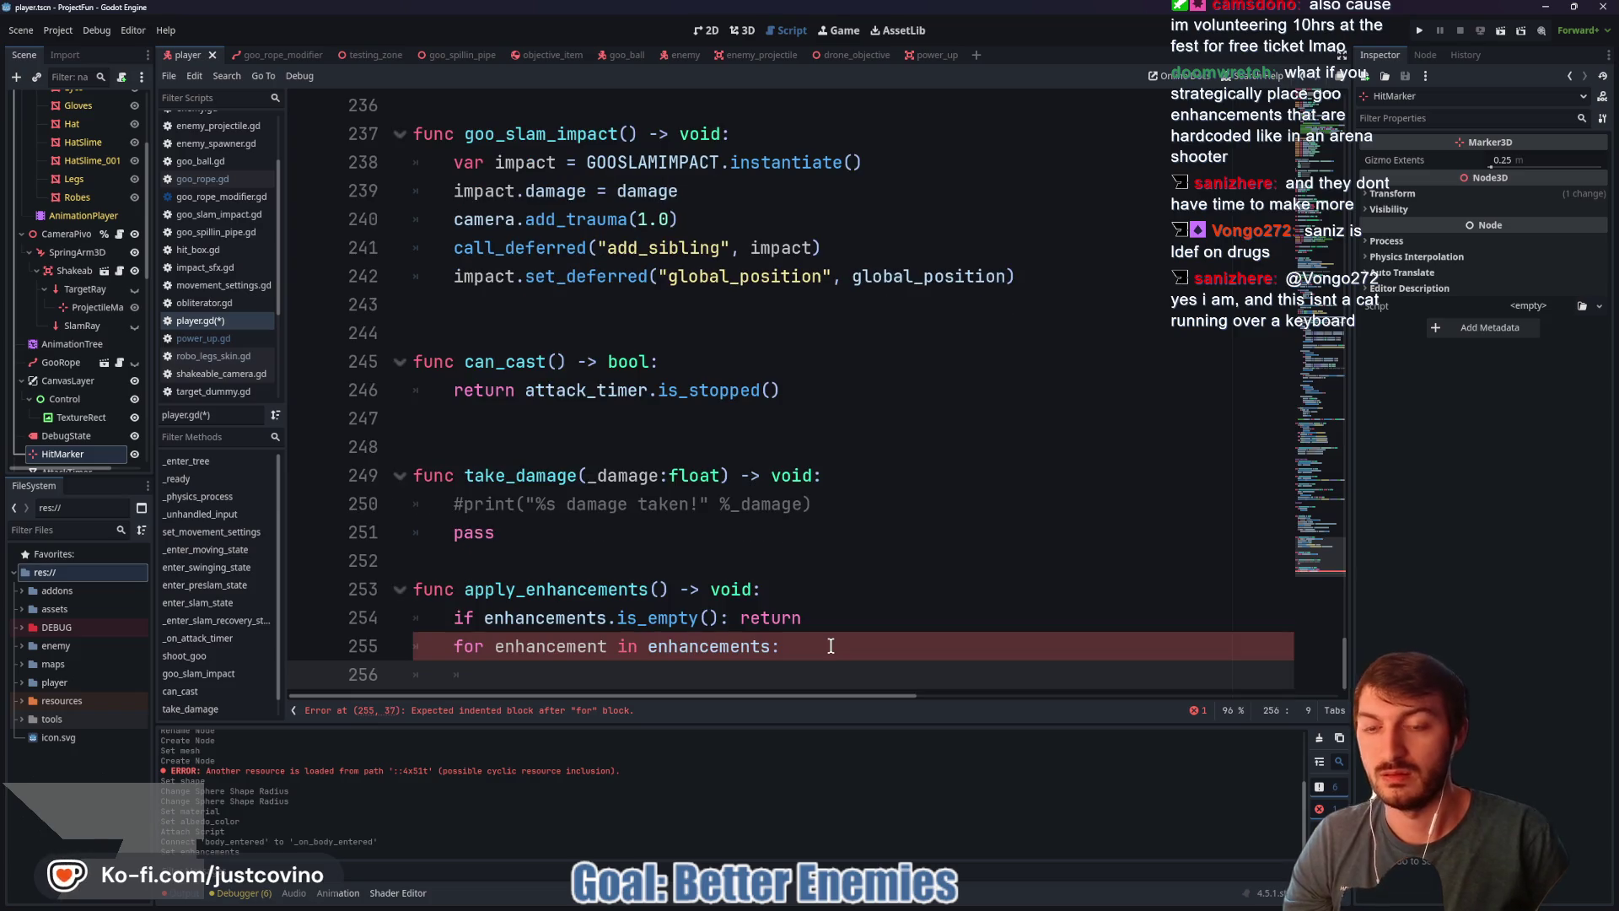
Inside the loop, add 'if enhancement == Enhancements.GOO_SLAM:' with a 'pass' body
text(if enhancement is)
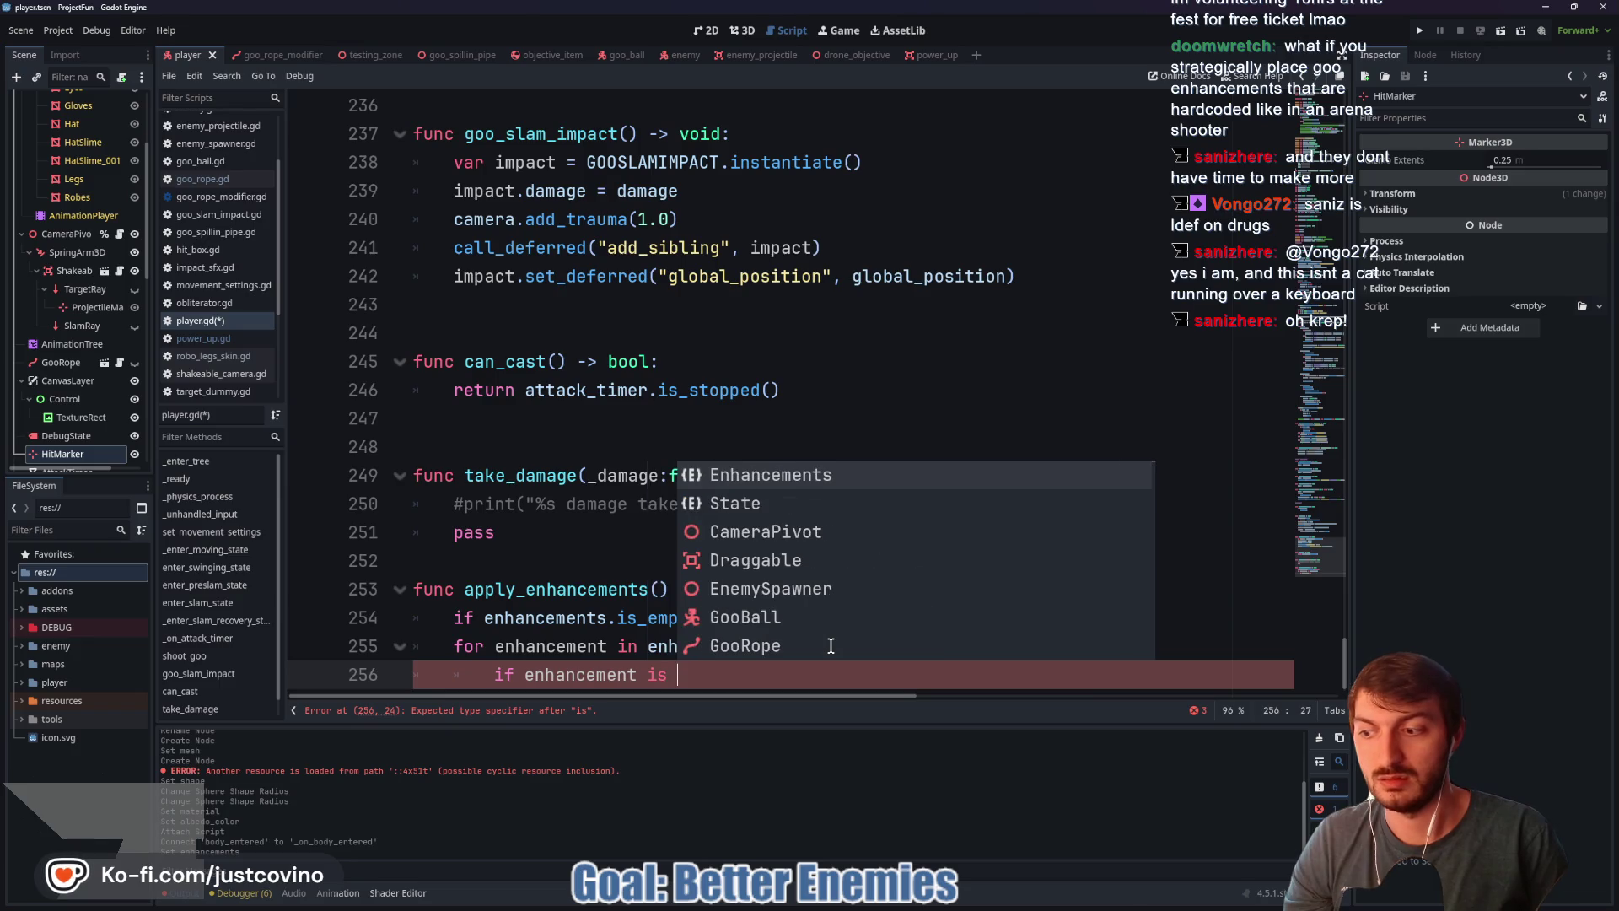
key(Return)
text(.GOO)
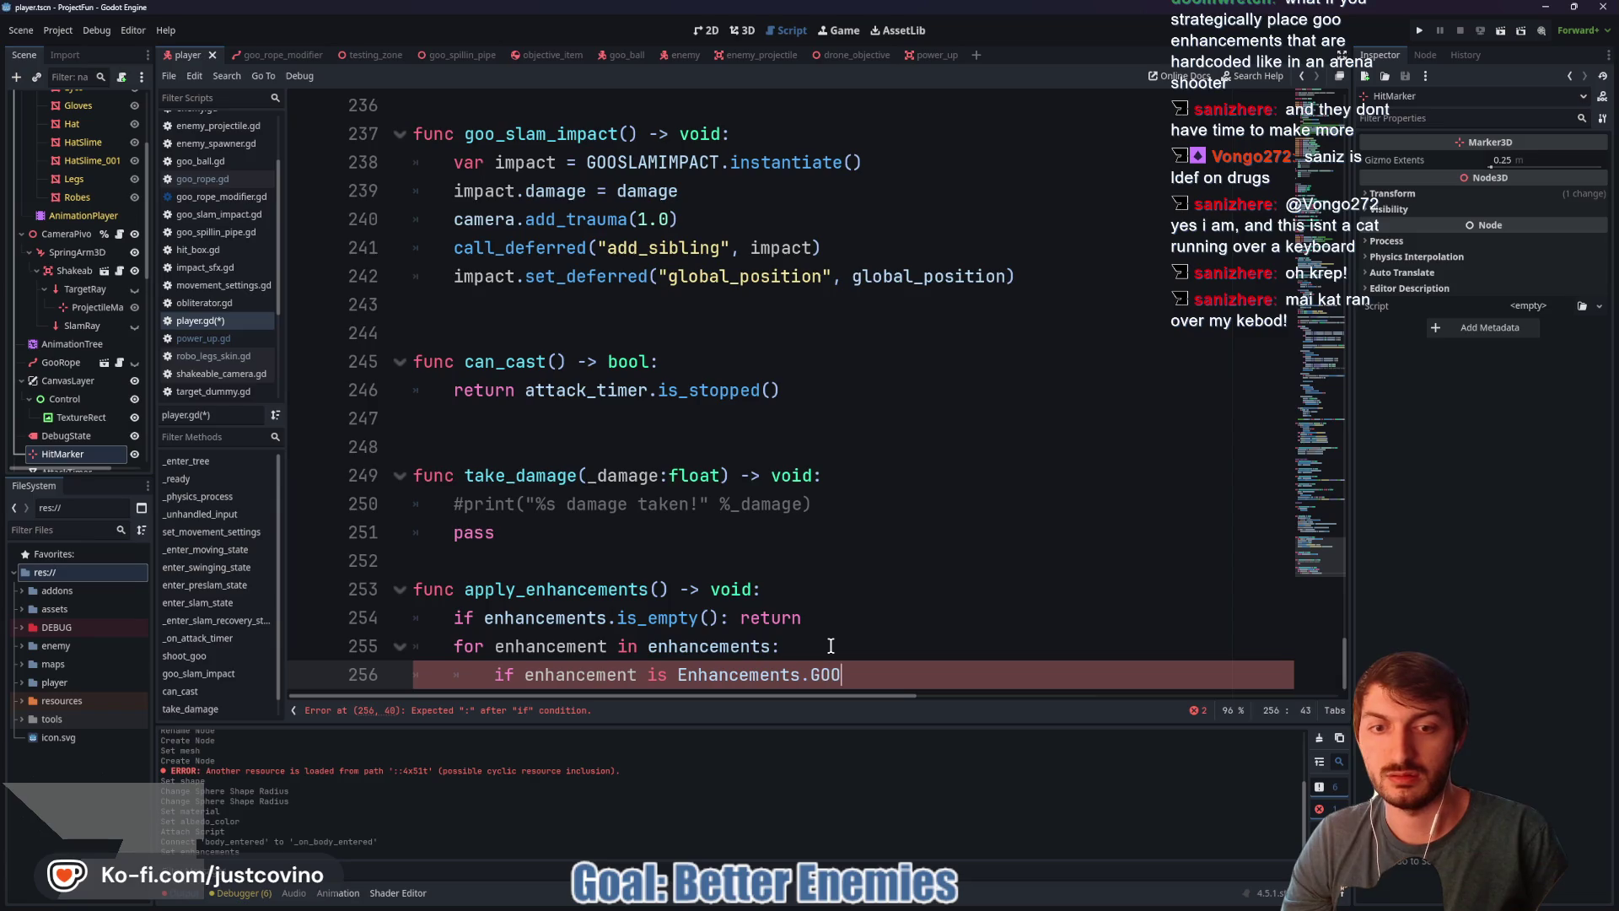
text(_SLAM:)
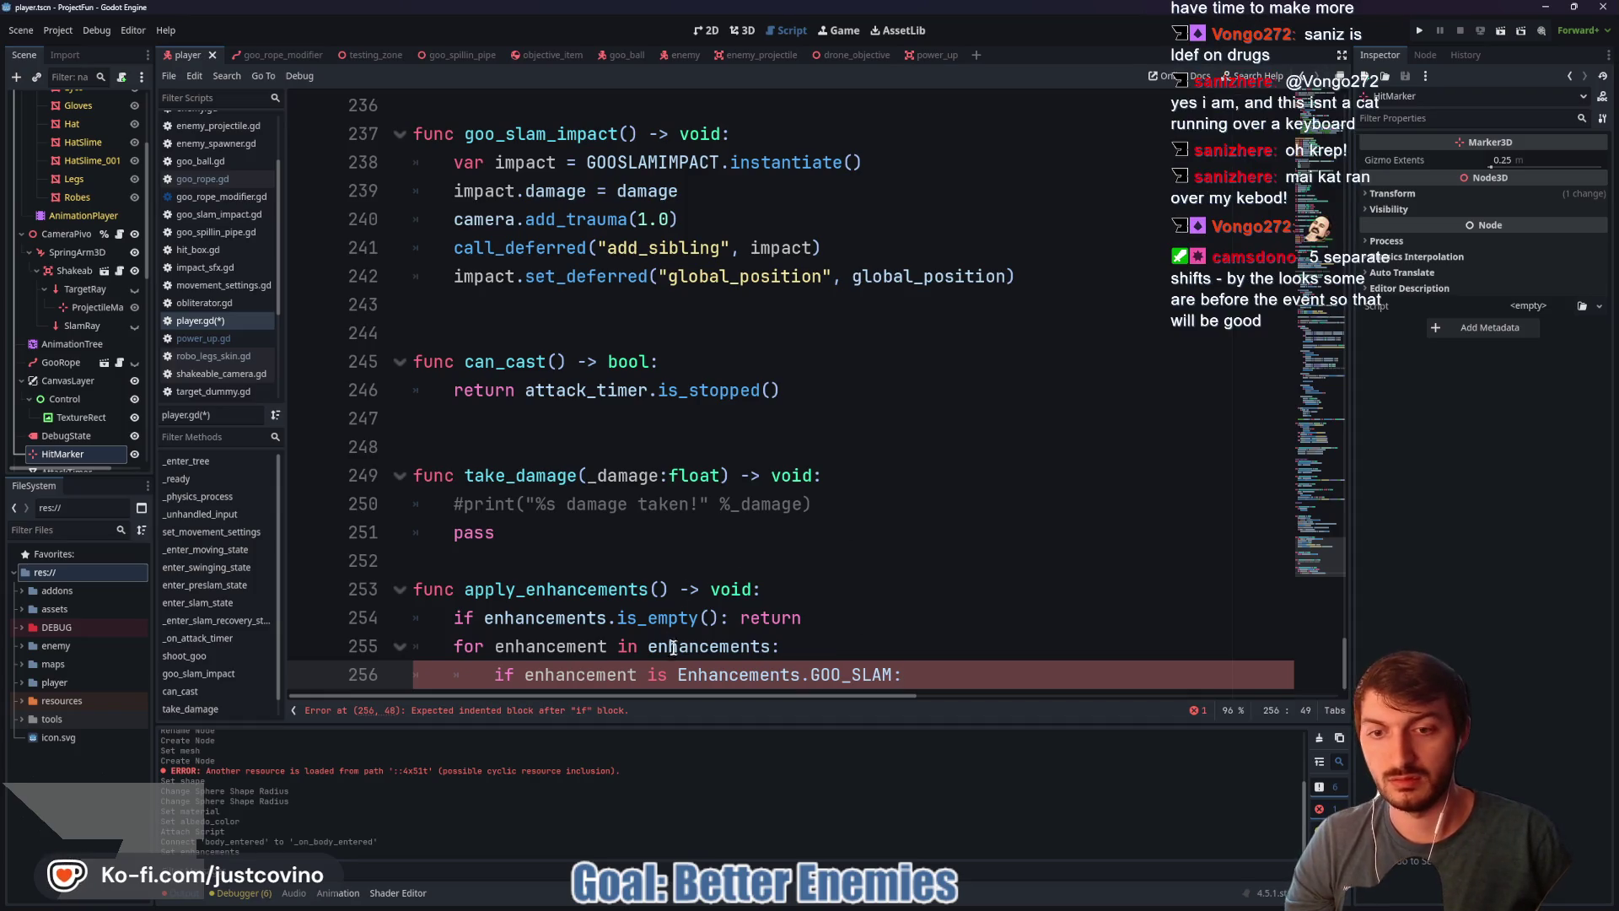
key(BackSpace)
key(BackSpace)
text(==)
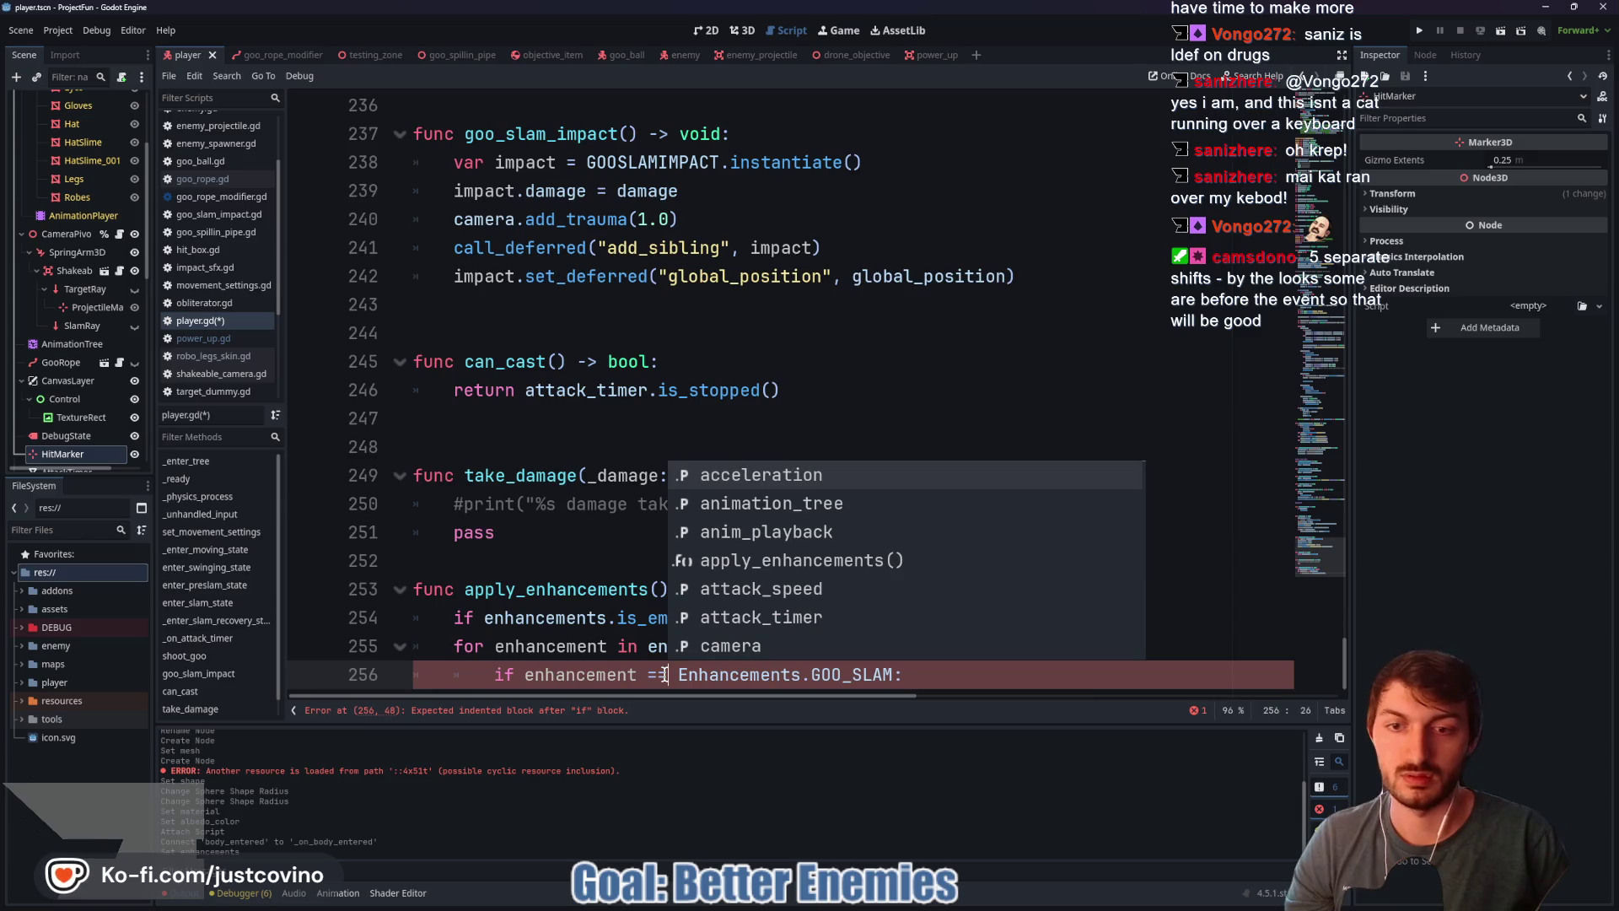
click(944, 666)
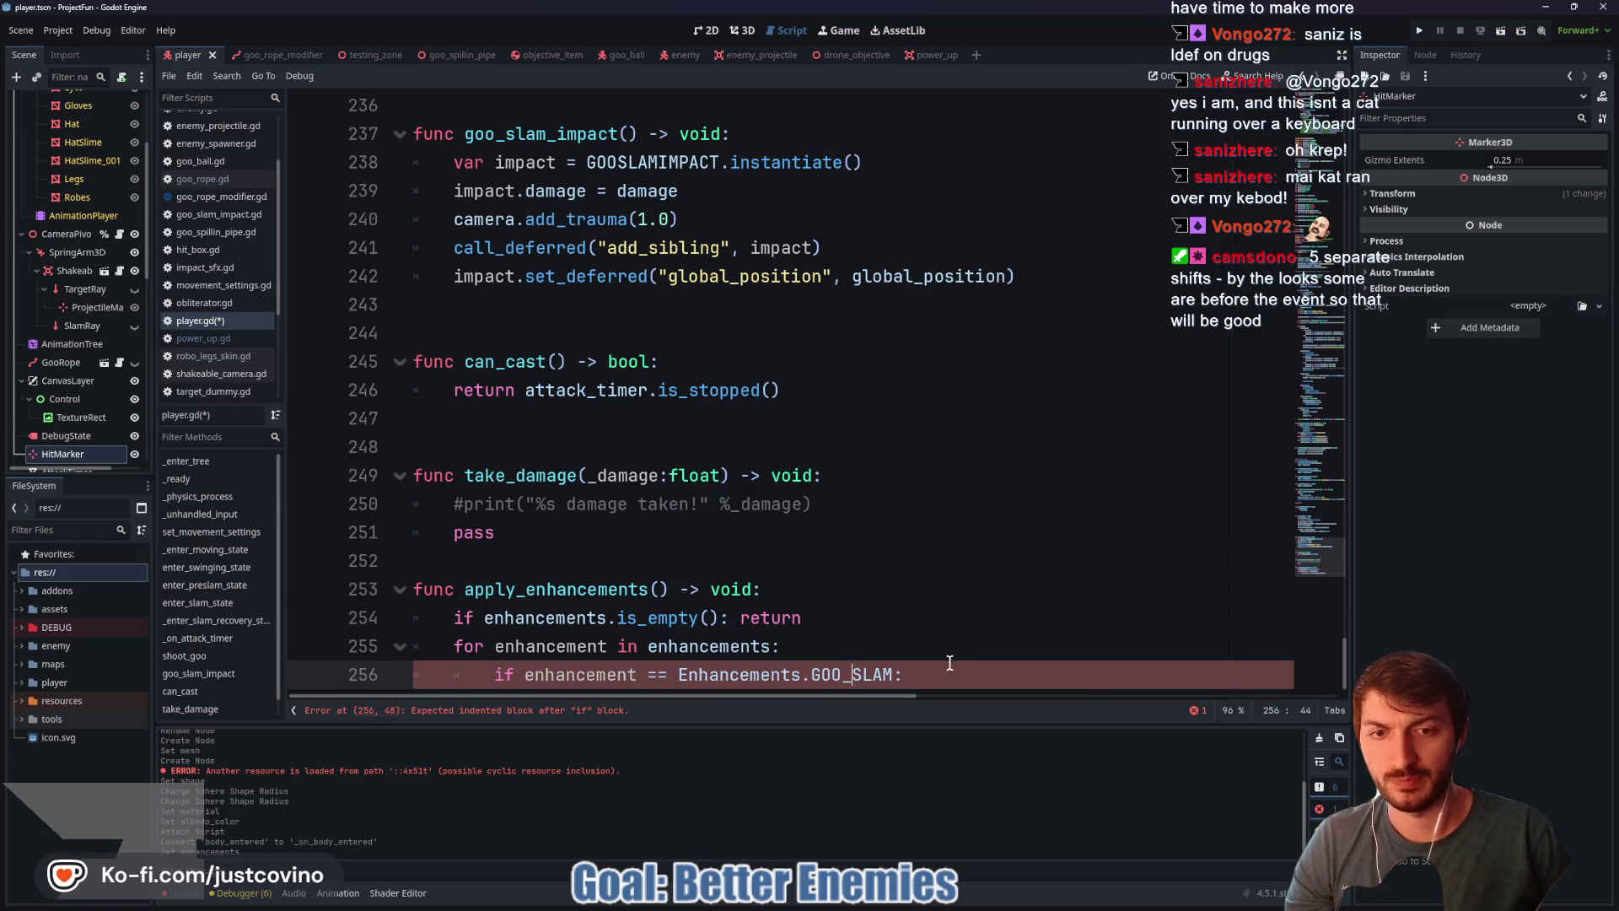
key(Return)
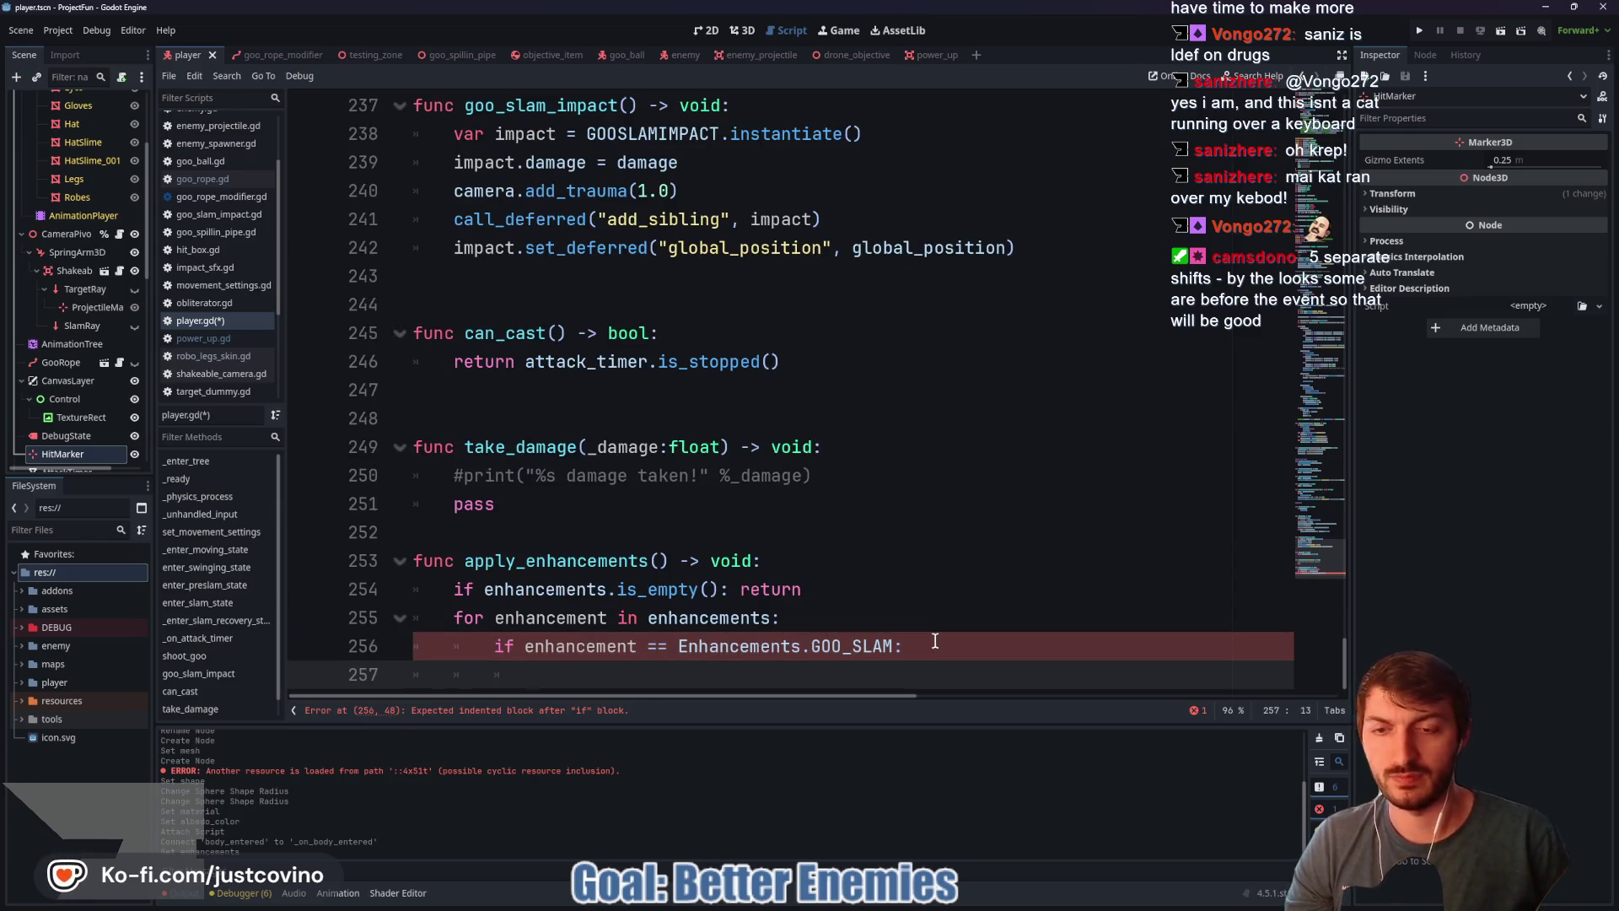
text(pass)
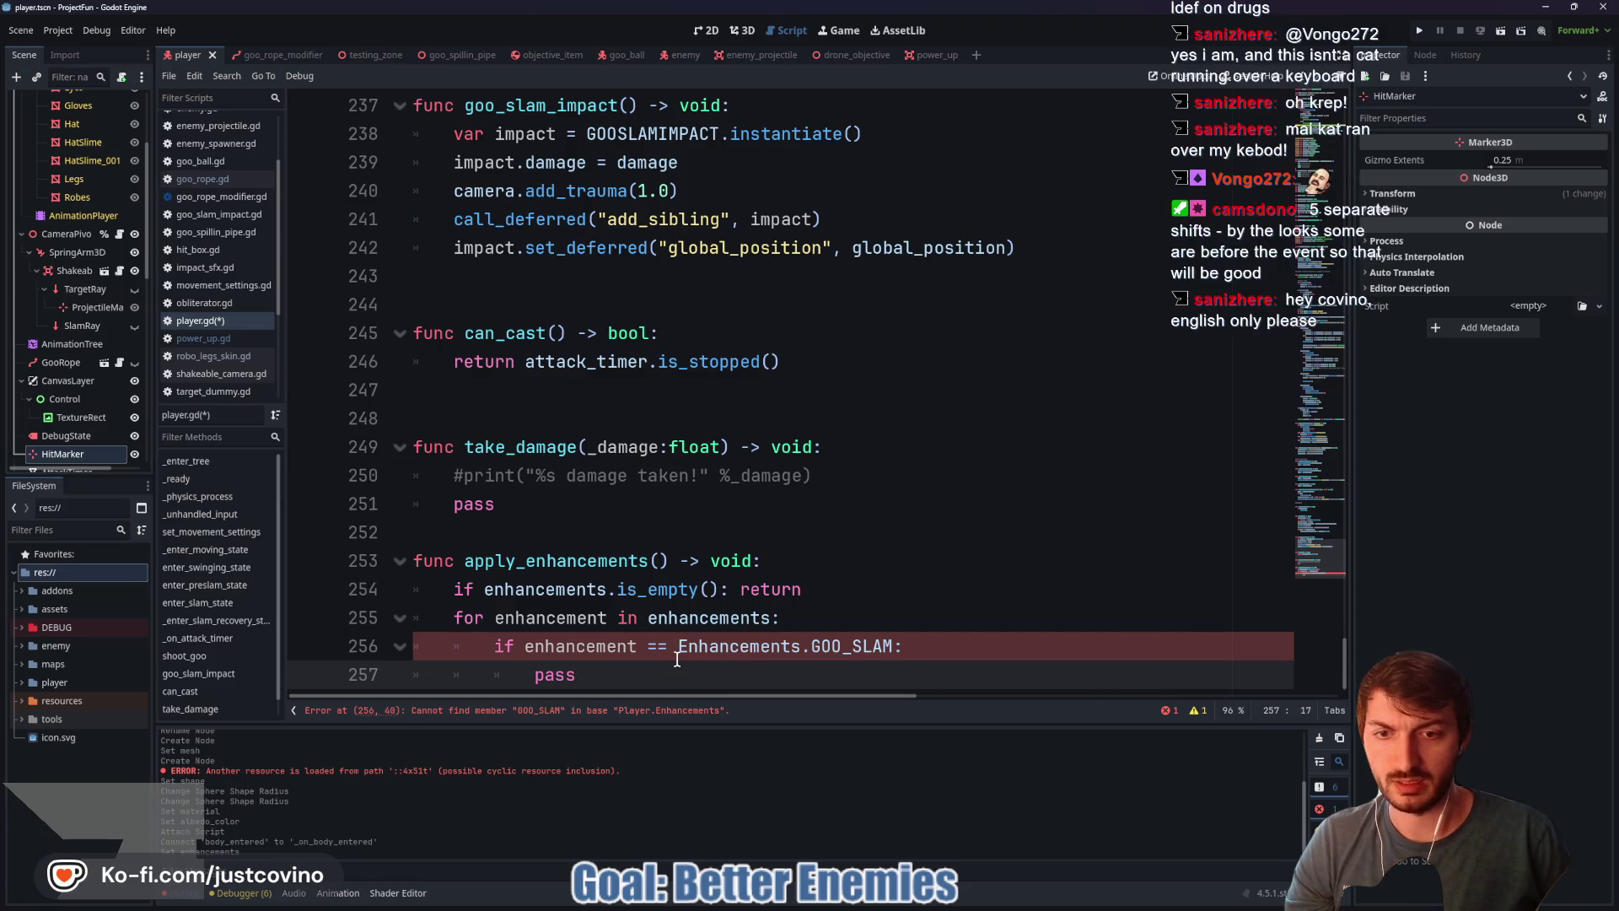
scroll(842, 604, up, 15)
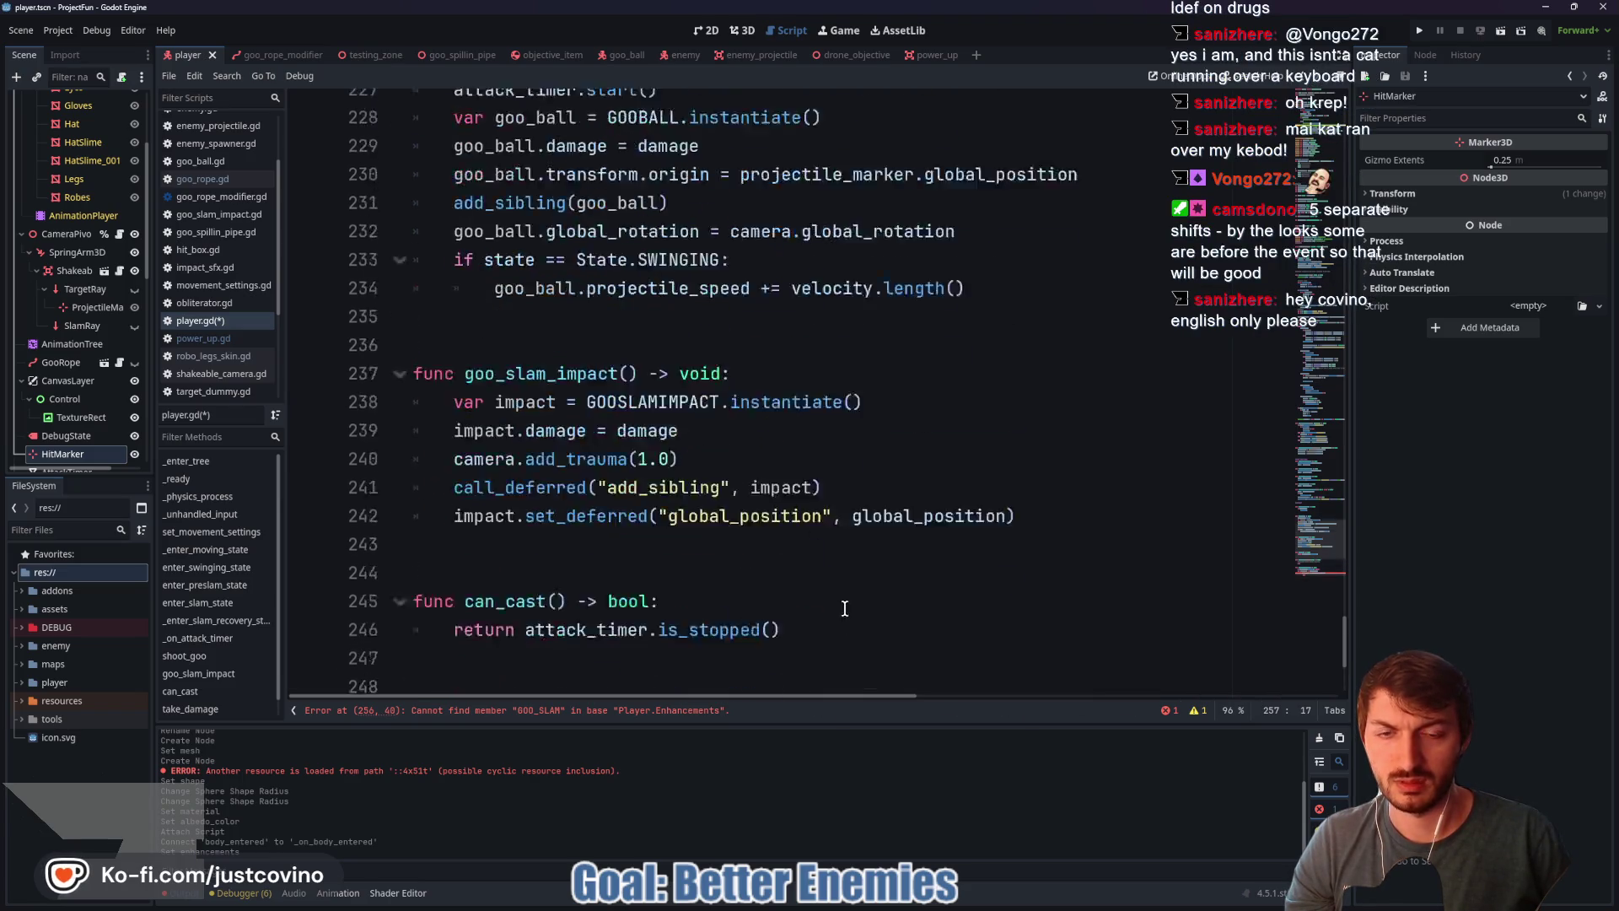
scroll(815, 438, up, 20)
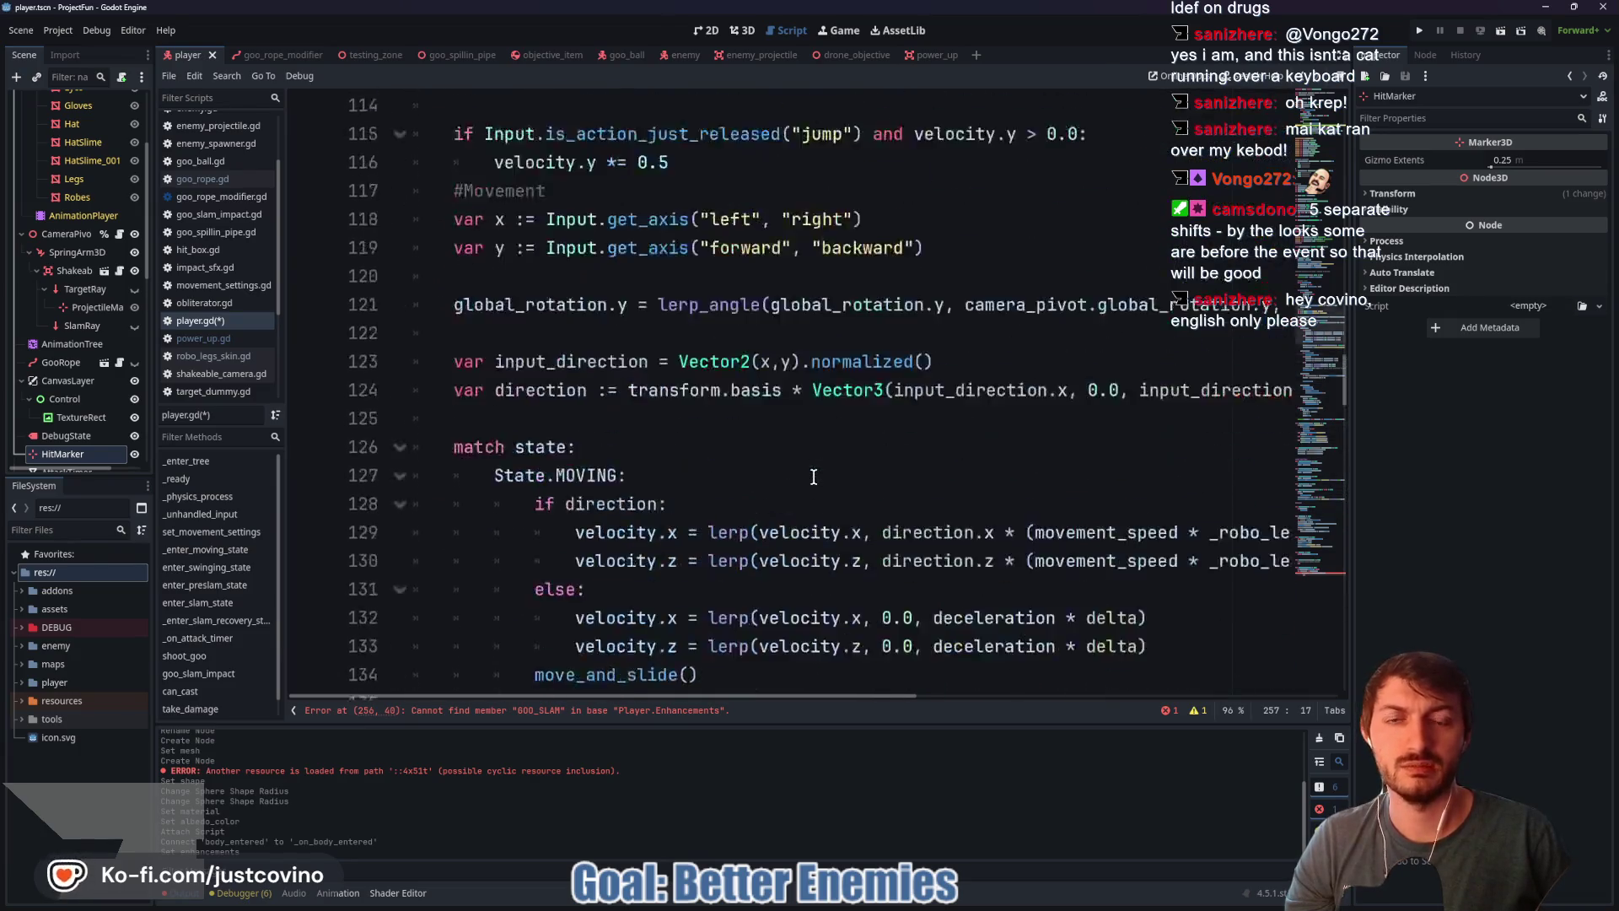
scroll(814, 477, up, 20)
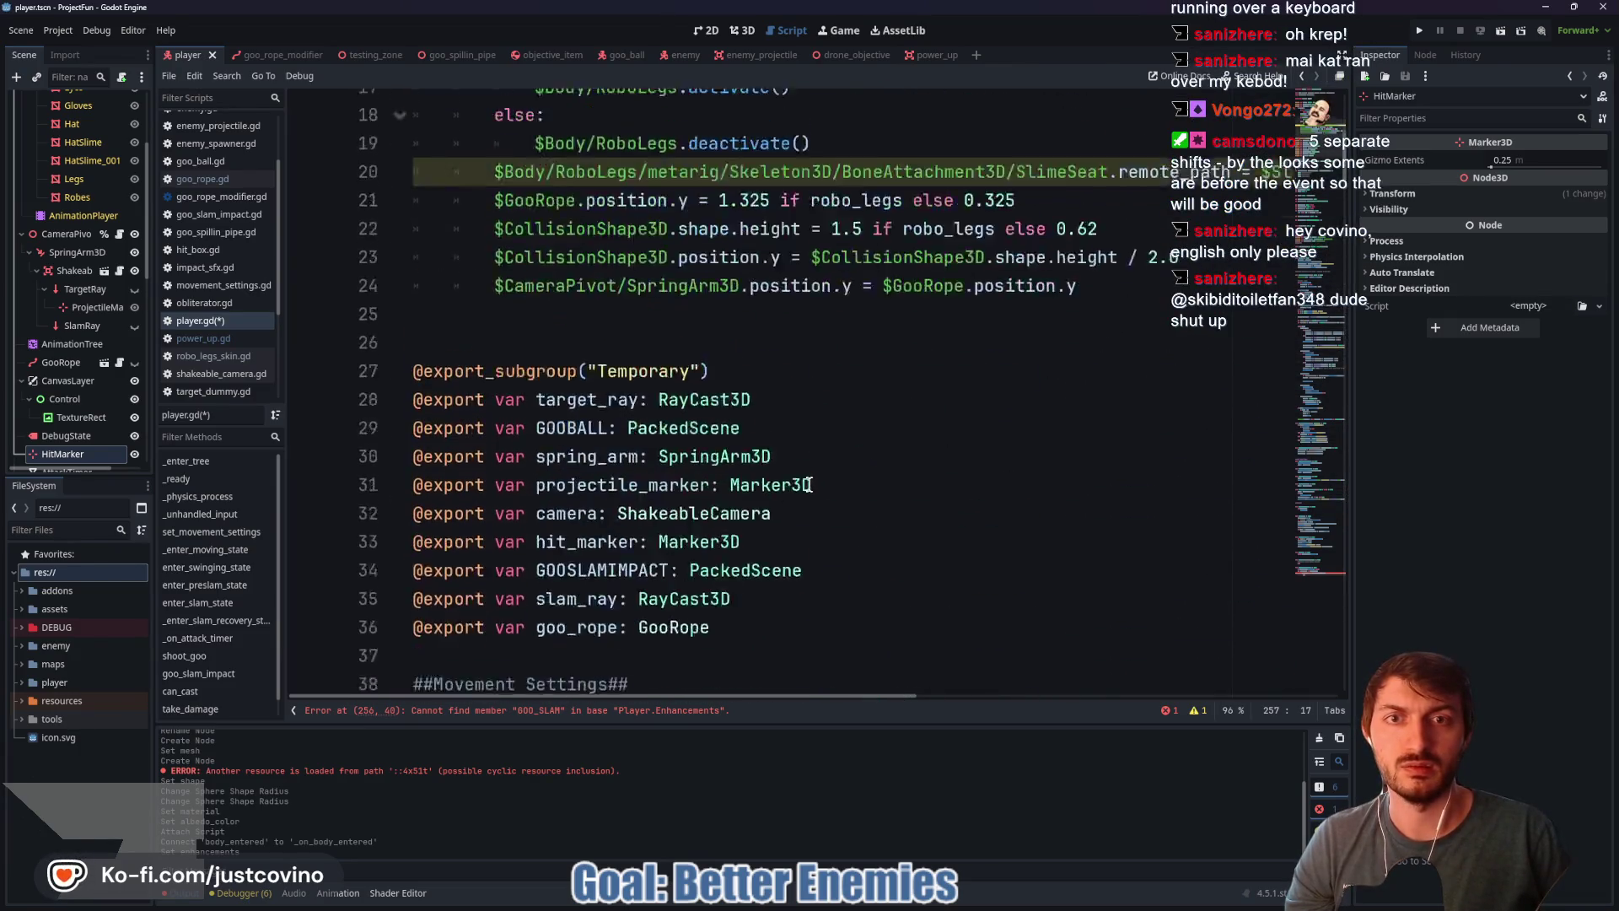
scroll(808, 485, down, 20)
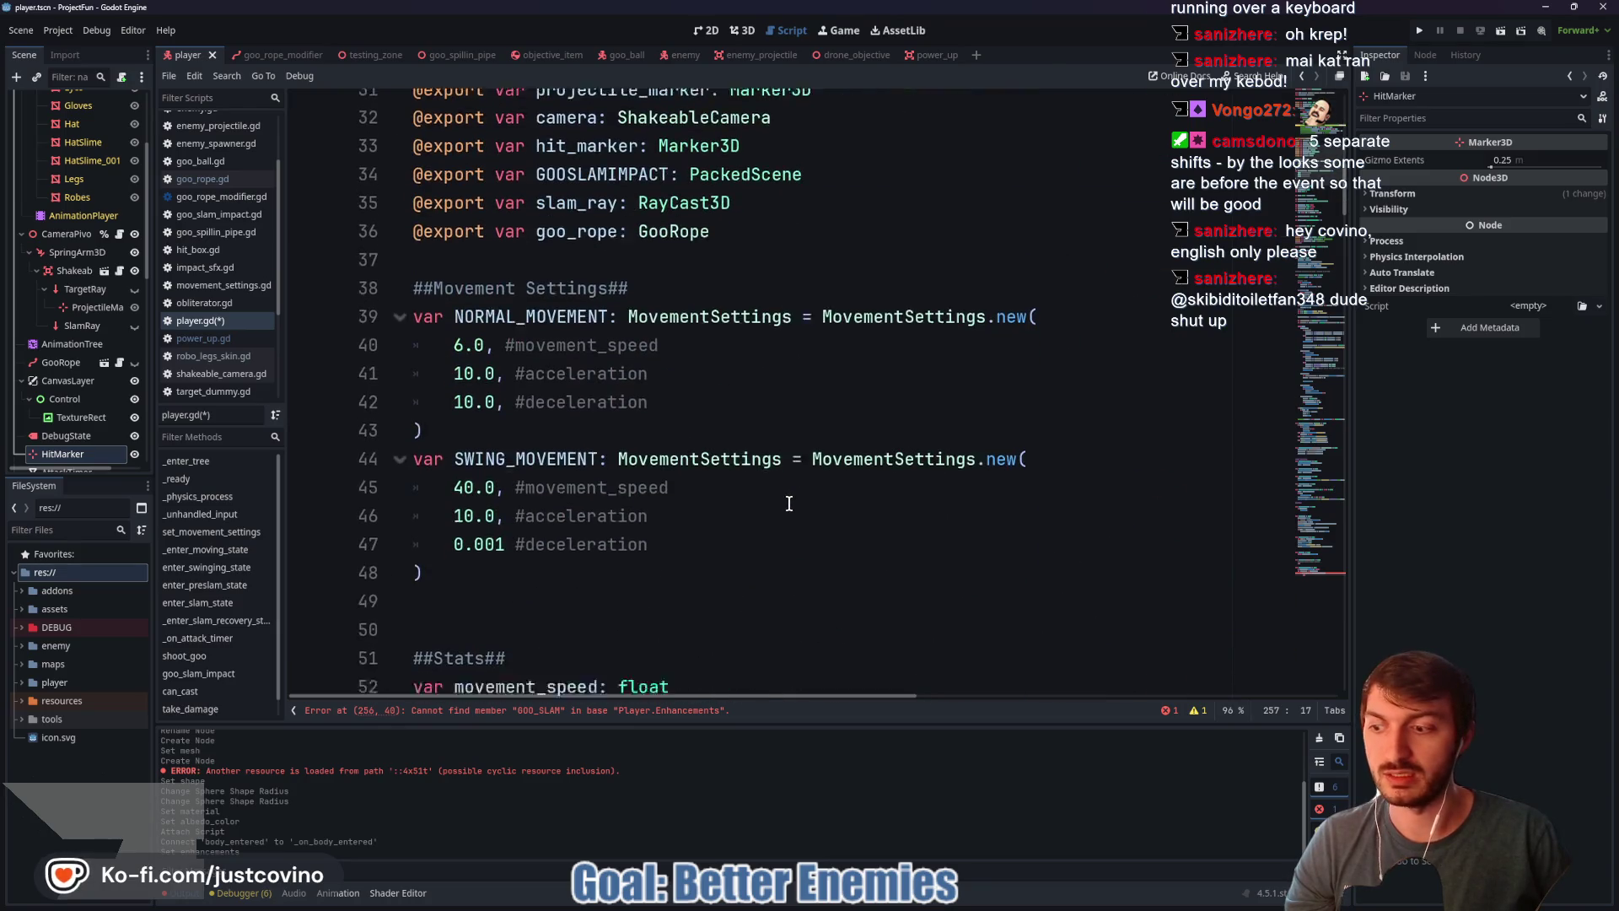
scroll(776, 521, down, 20)
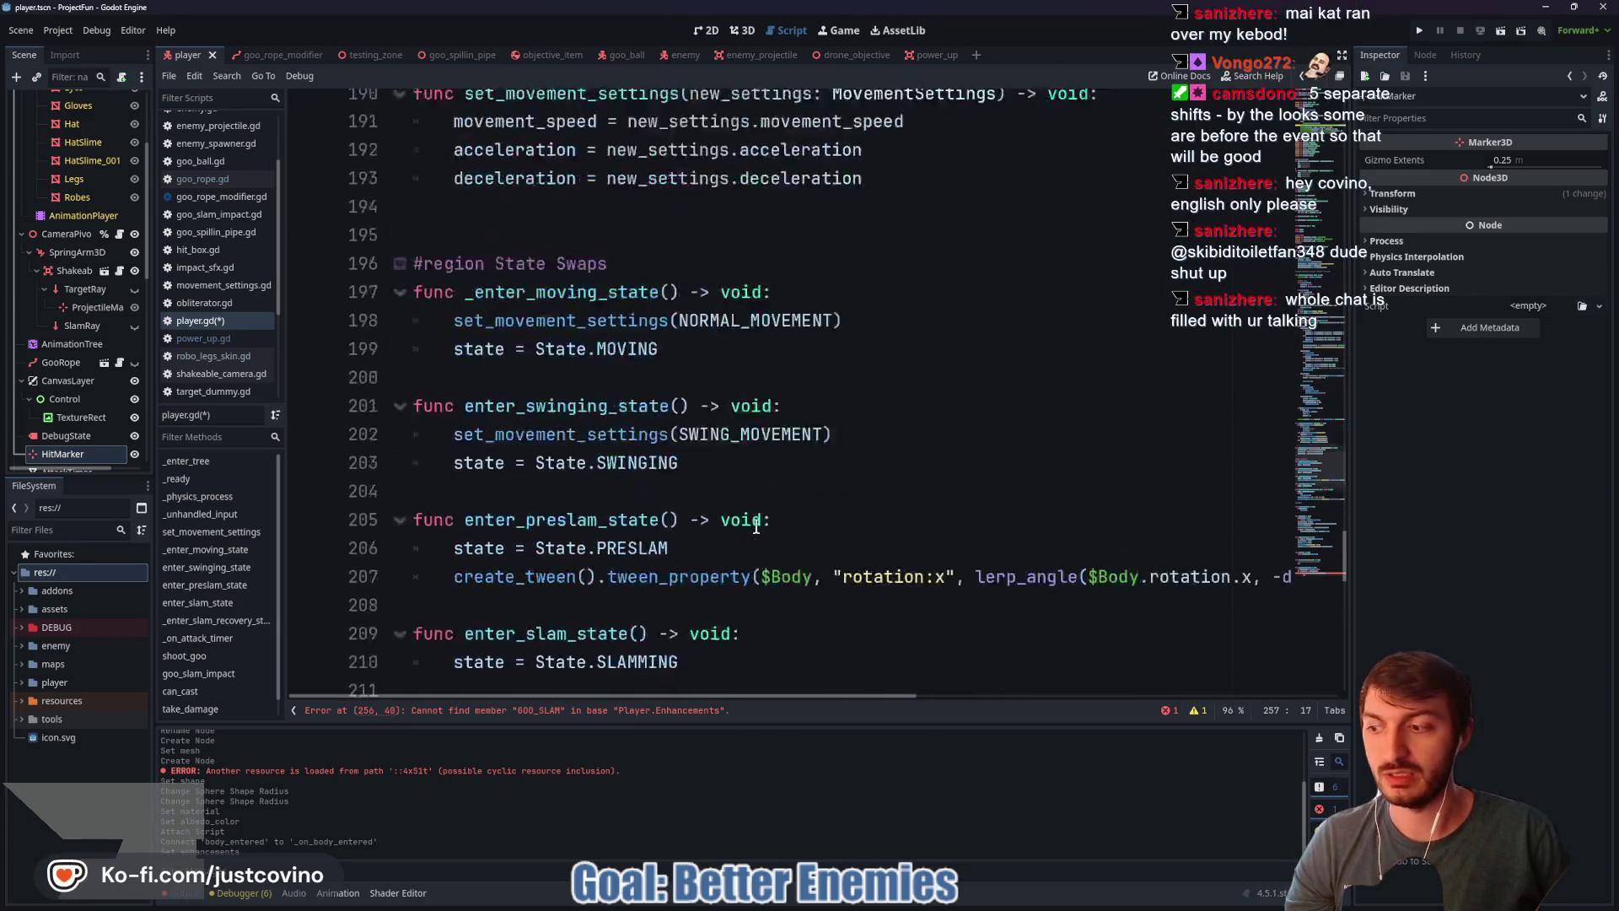
scroll(757, 526, down, 3)
click(892, 618)
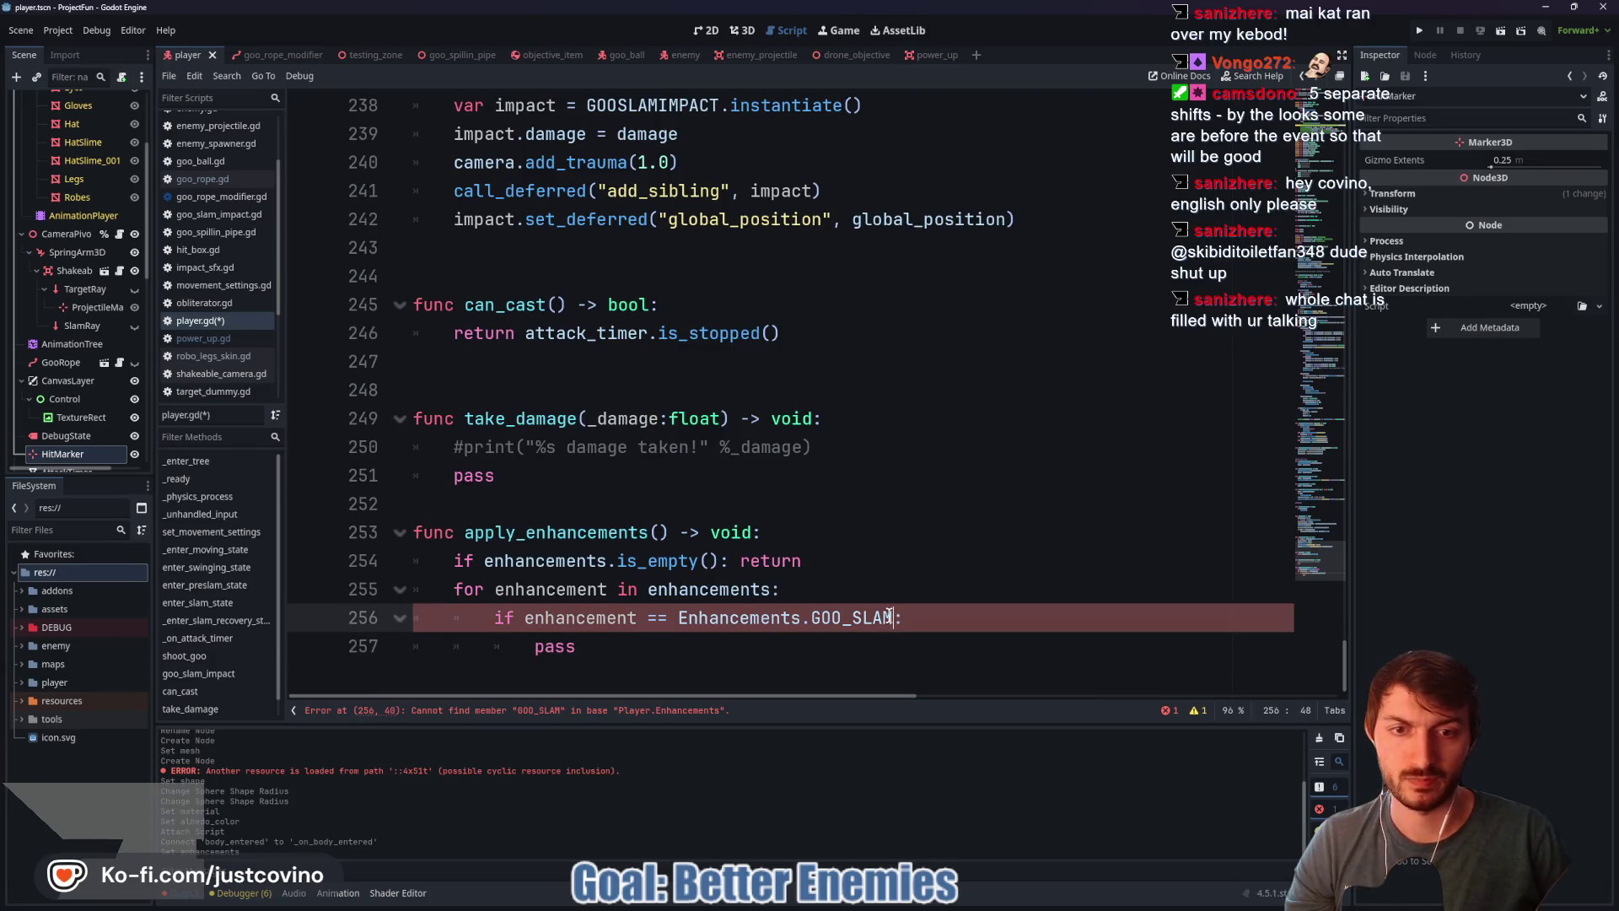
Change the condition to check Enhancements.GOO_IMPACT instead of GOO_SLAM
key(BackSpace)
text(im)
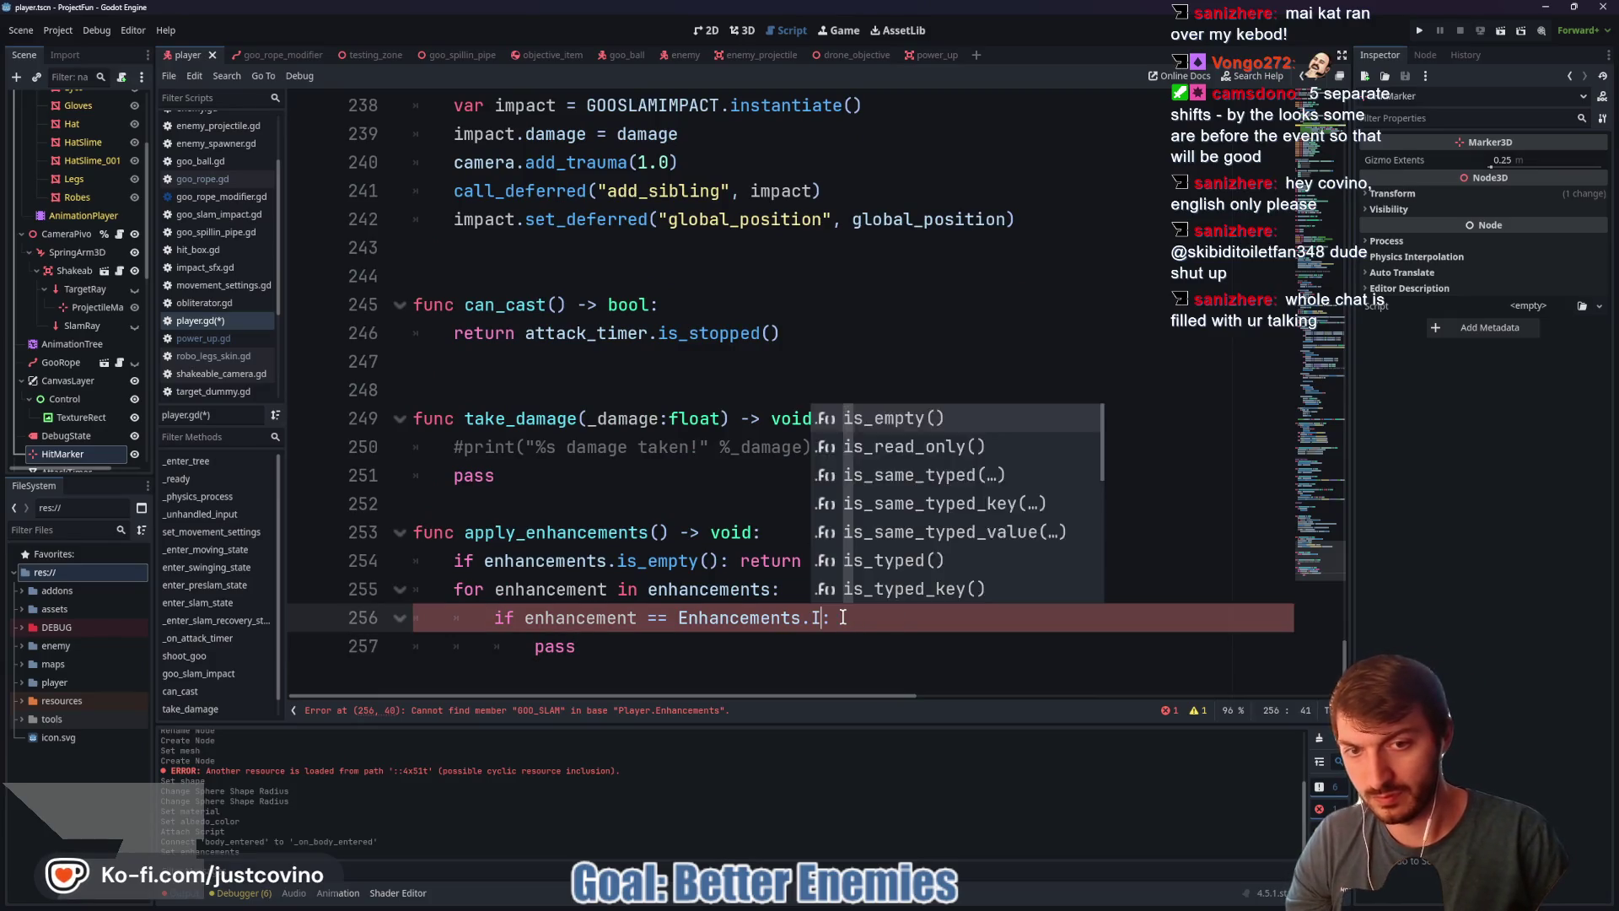
key(Return)
Replace 'pass' with 'impact_radius += 1' and 'impact_damage += 10'
click(702, 640)
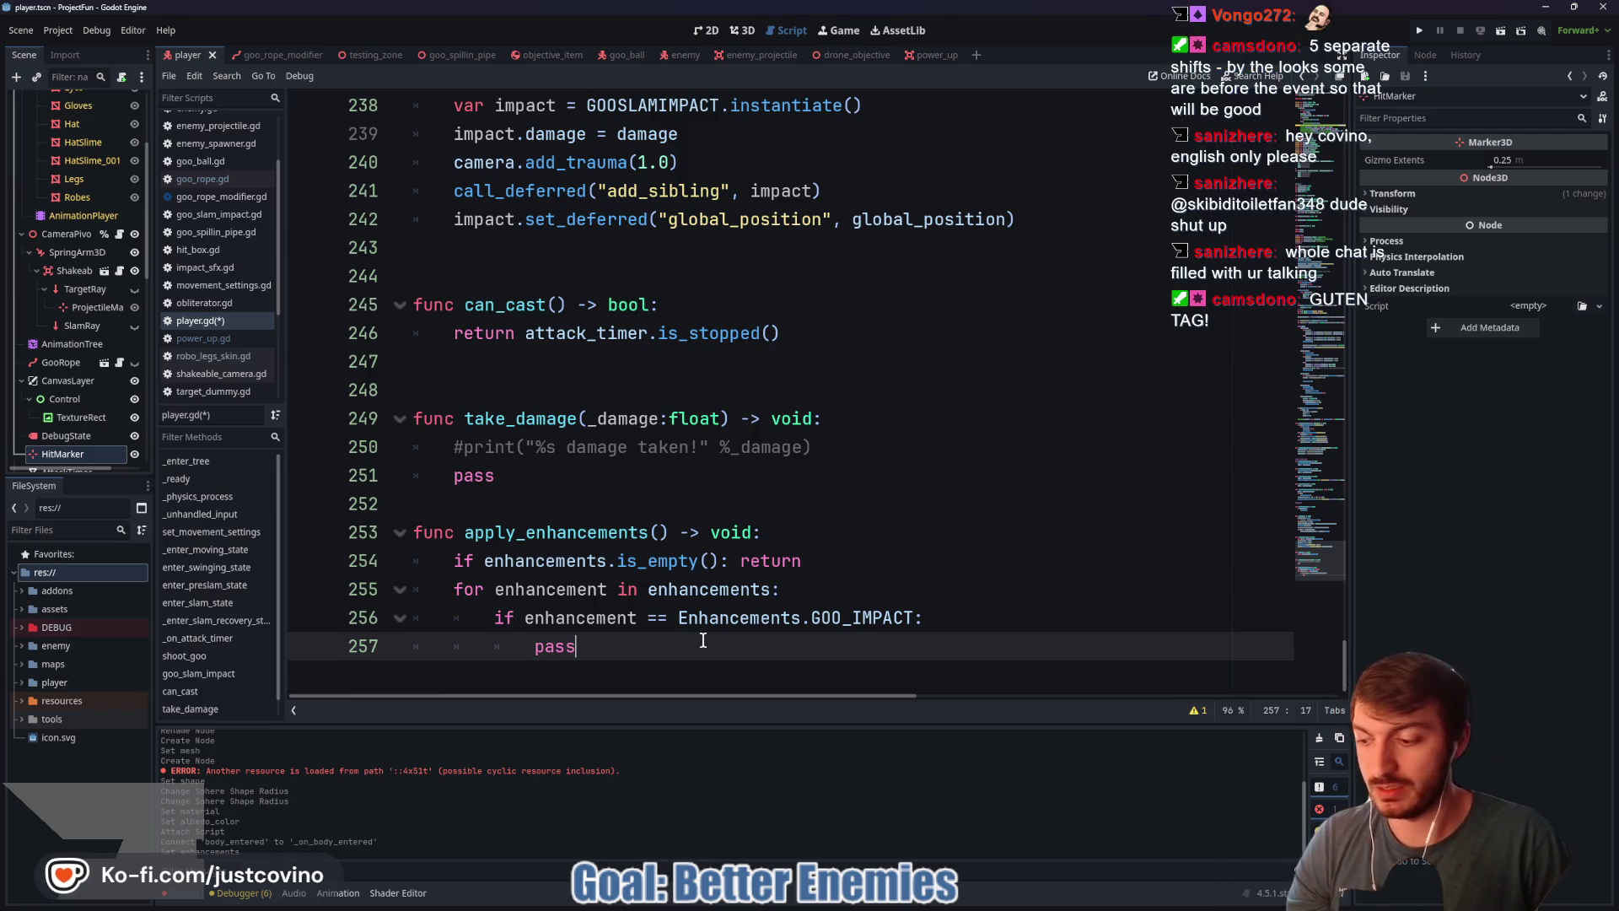
key(BackSpace)
key(BackSpace)
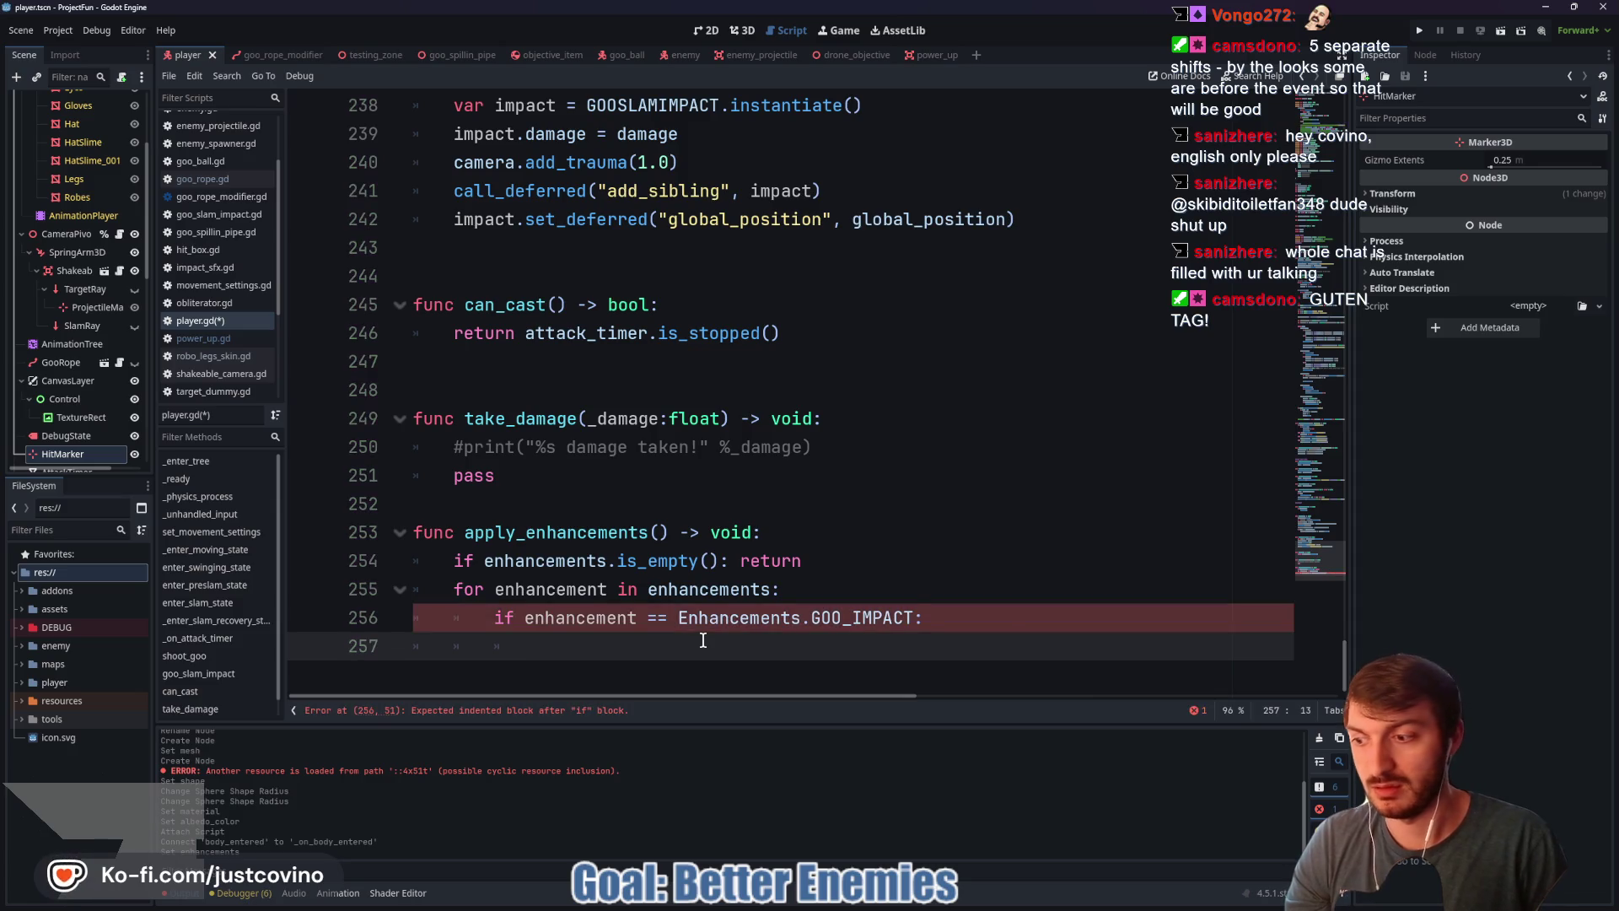
text(impact_radius)
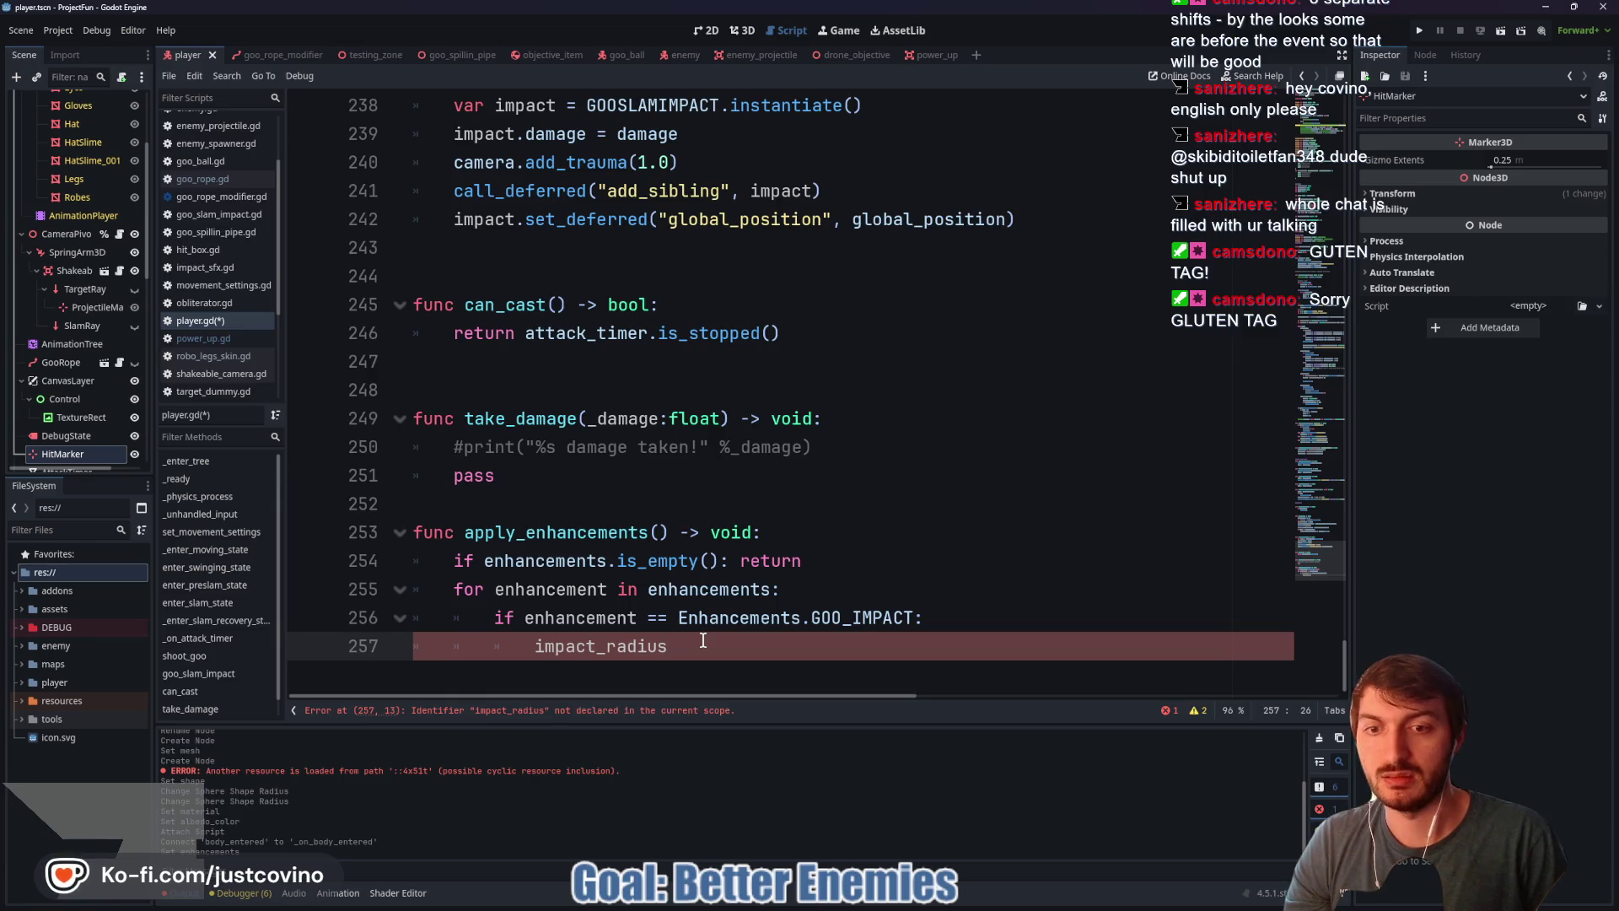
text( +=)
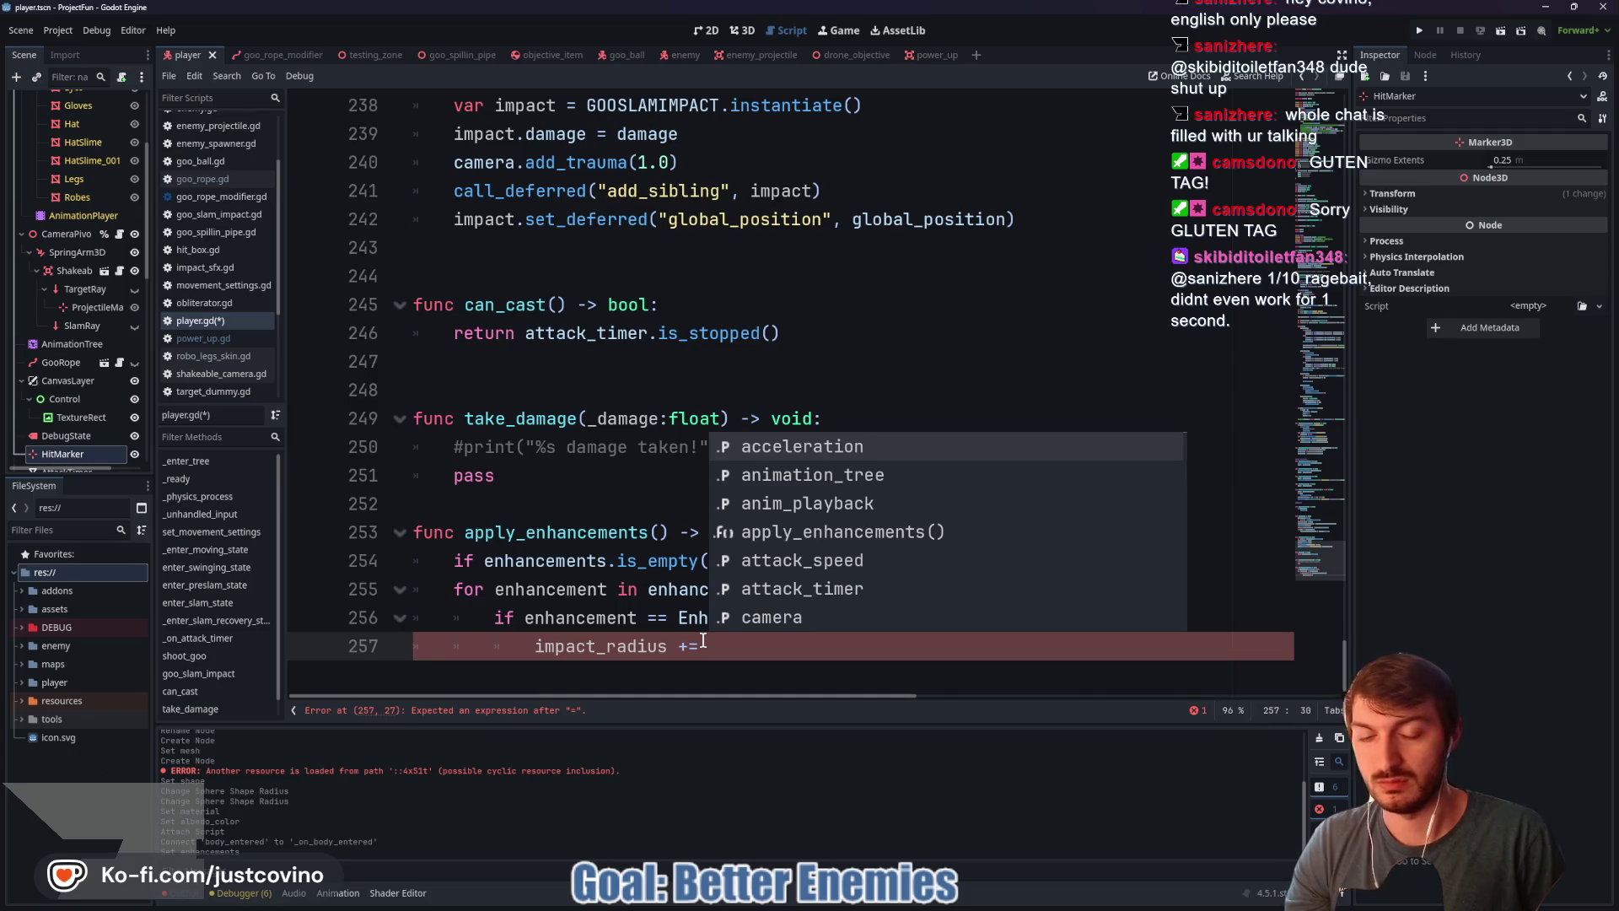
text(1)
key(Return)
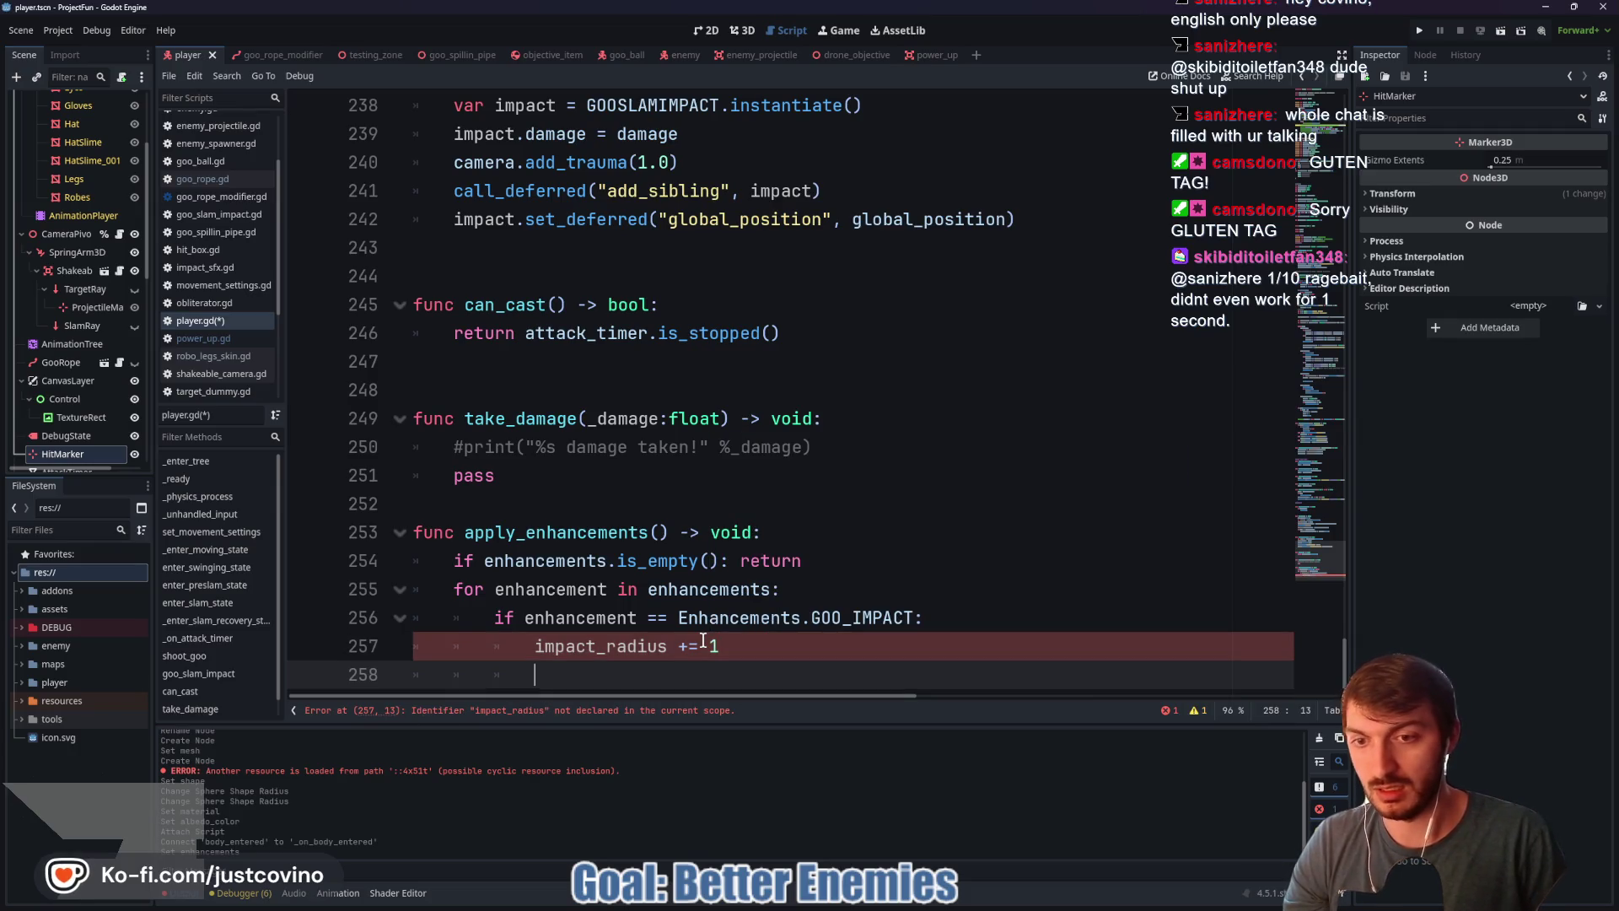
text(impact_damage)
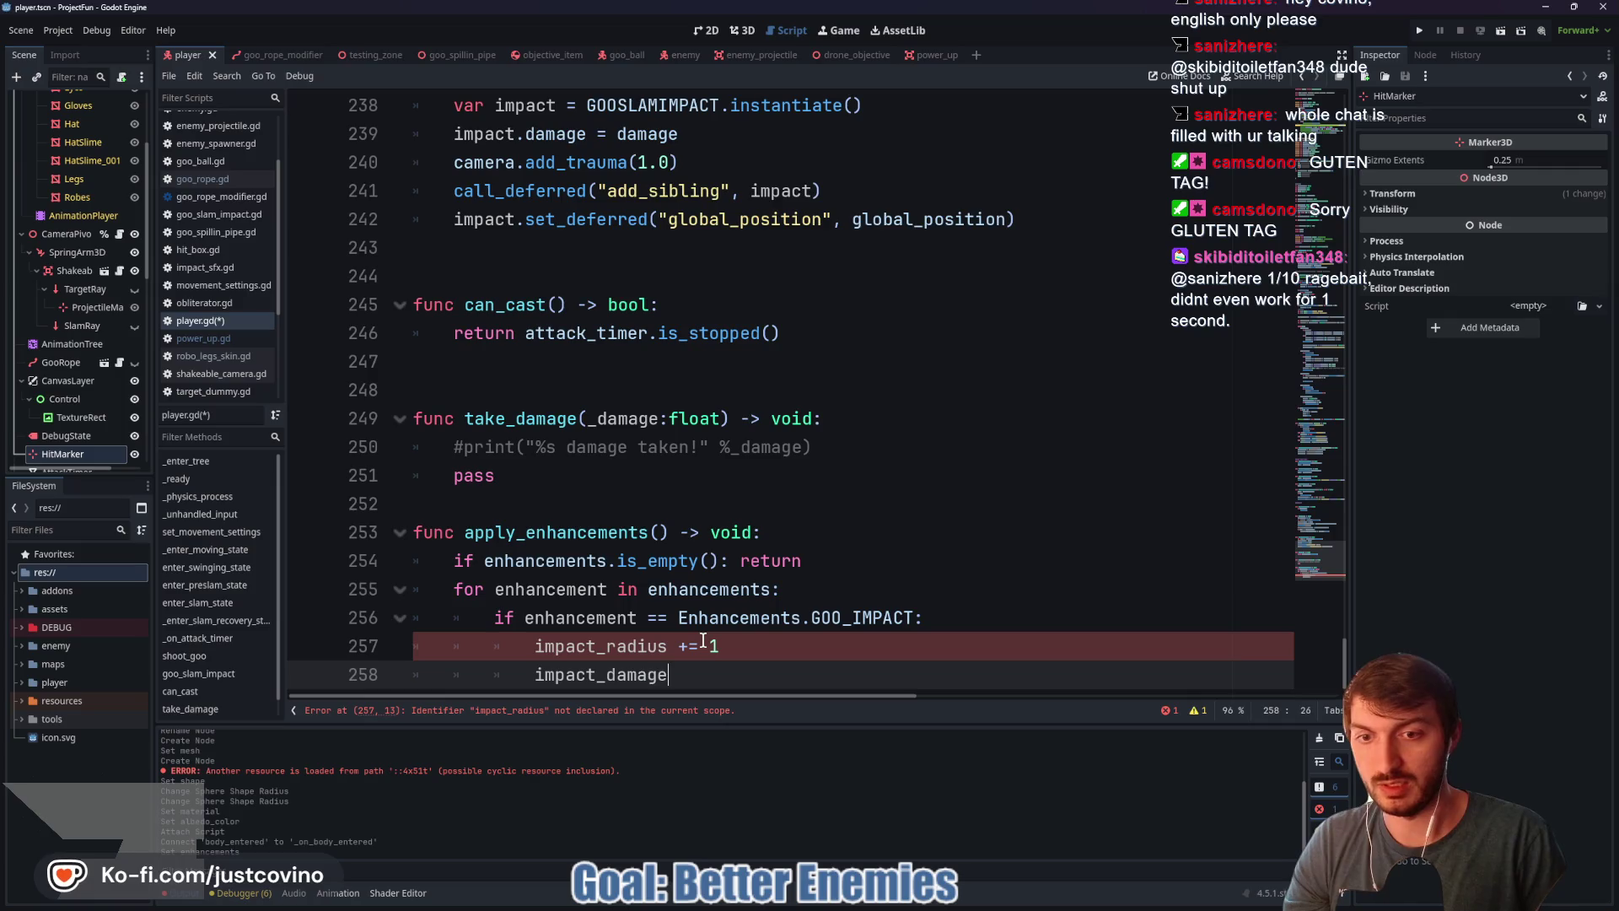
text( += )
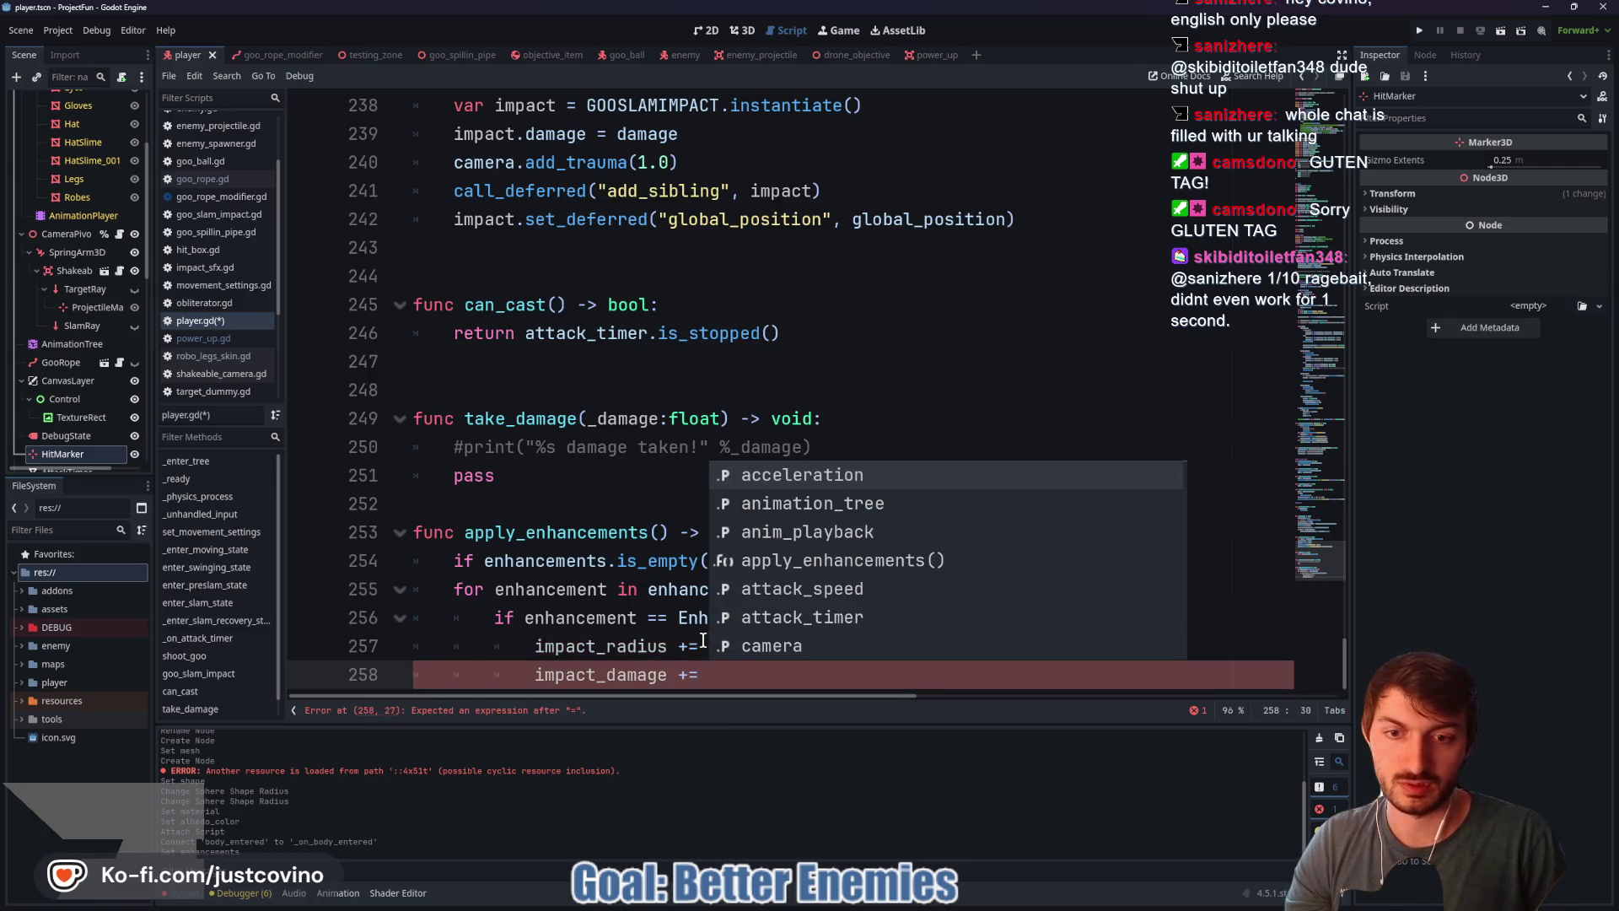
text(10)
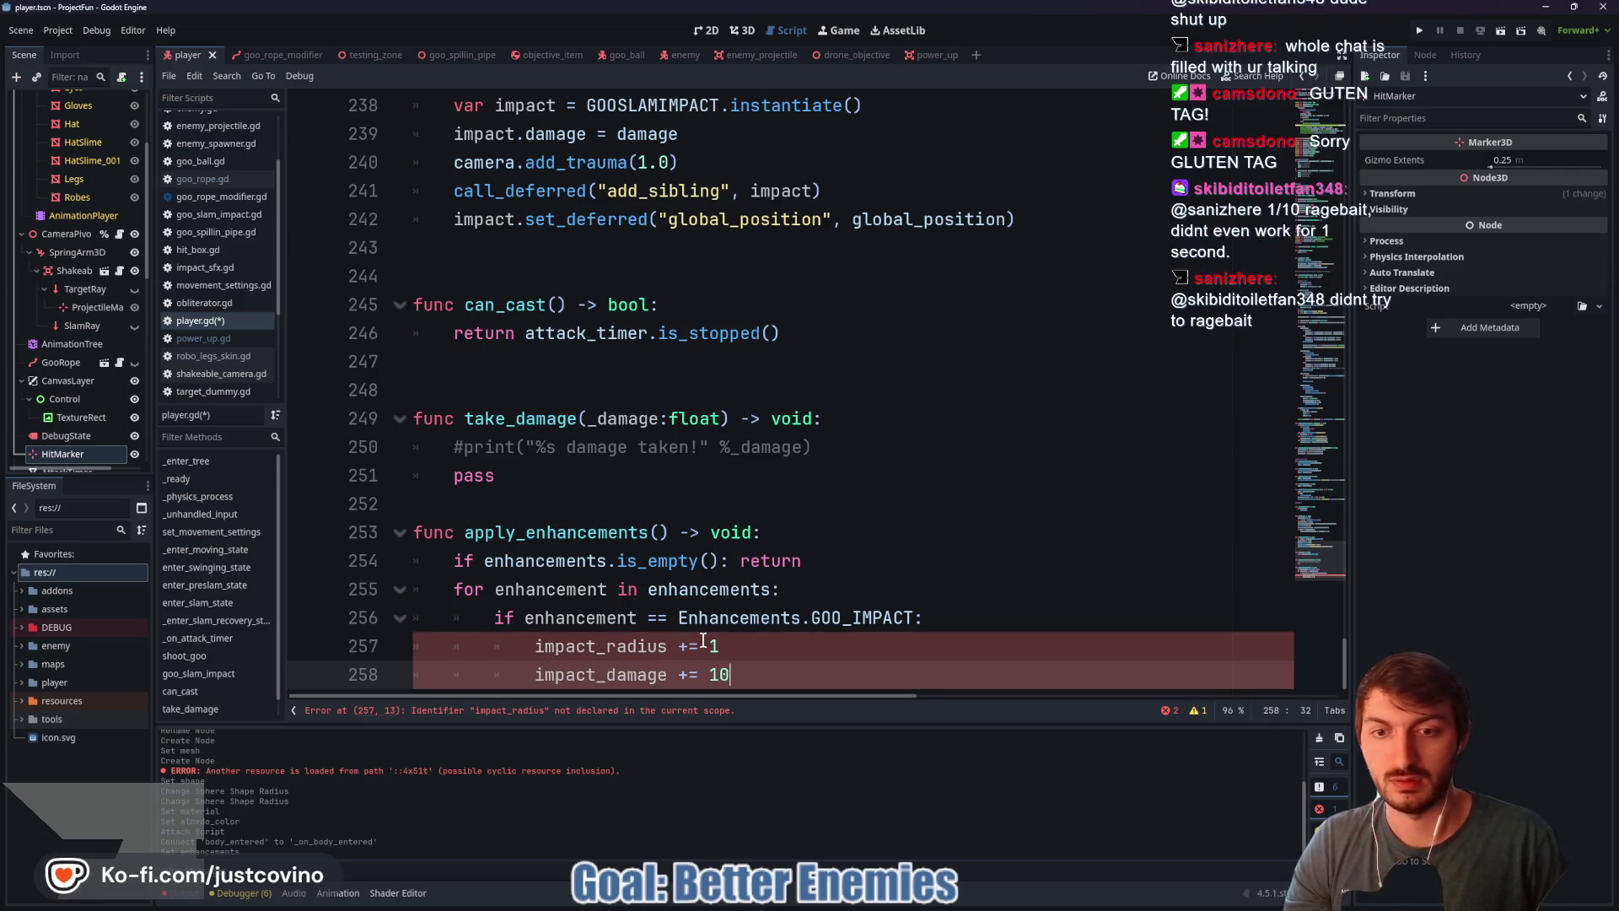
scroll(703, 641, up, 20)
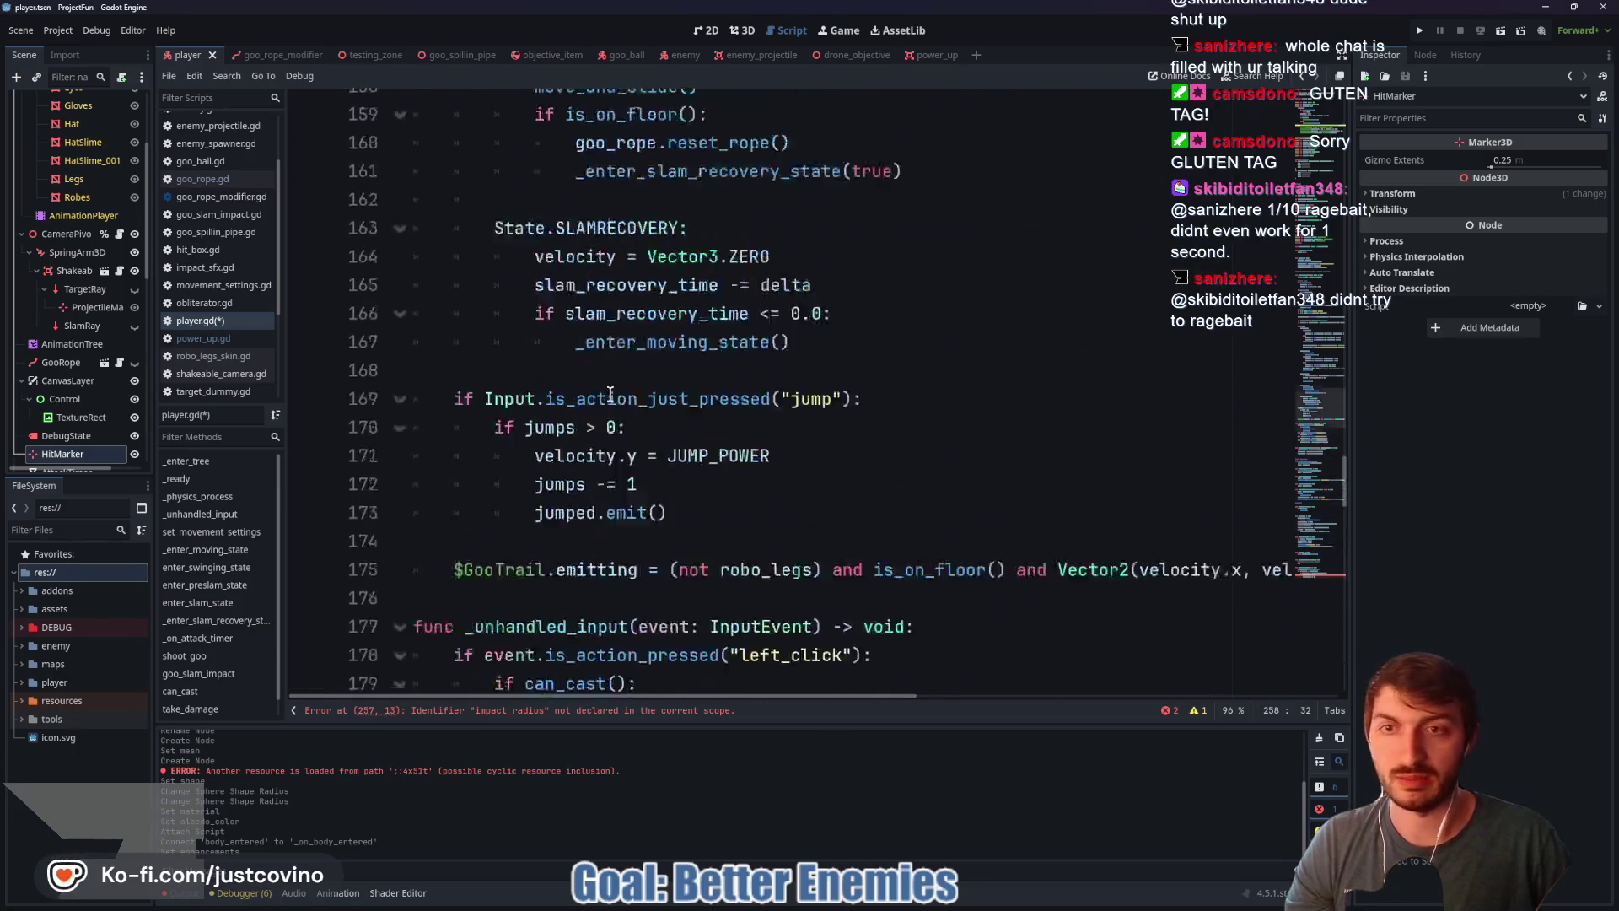
Declare 'var impact_damage: float = 30.0' below the enhancements variable
scroll(604, 408, up, 15)
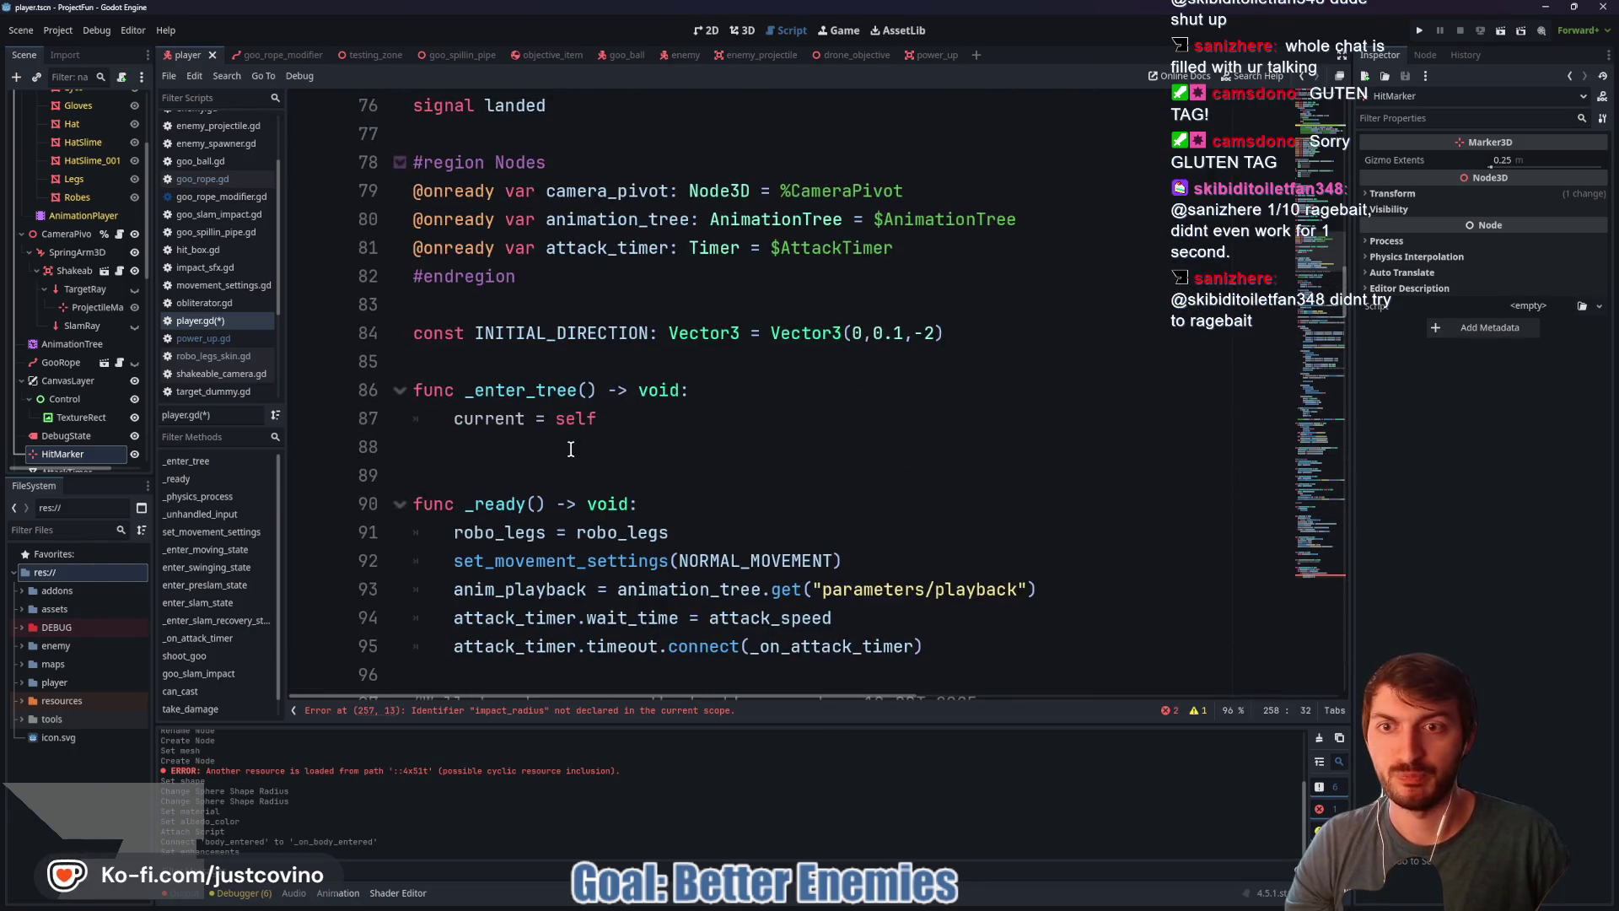
scroll(569, 452, down, 6)
scroll(570, 453, down, 5)
scroll(548, 444, up, 13)
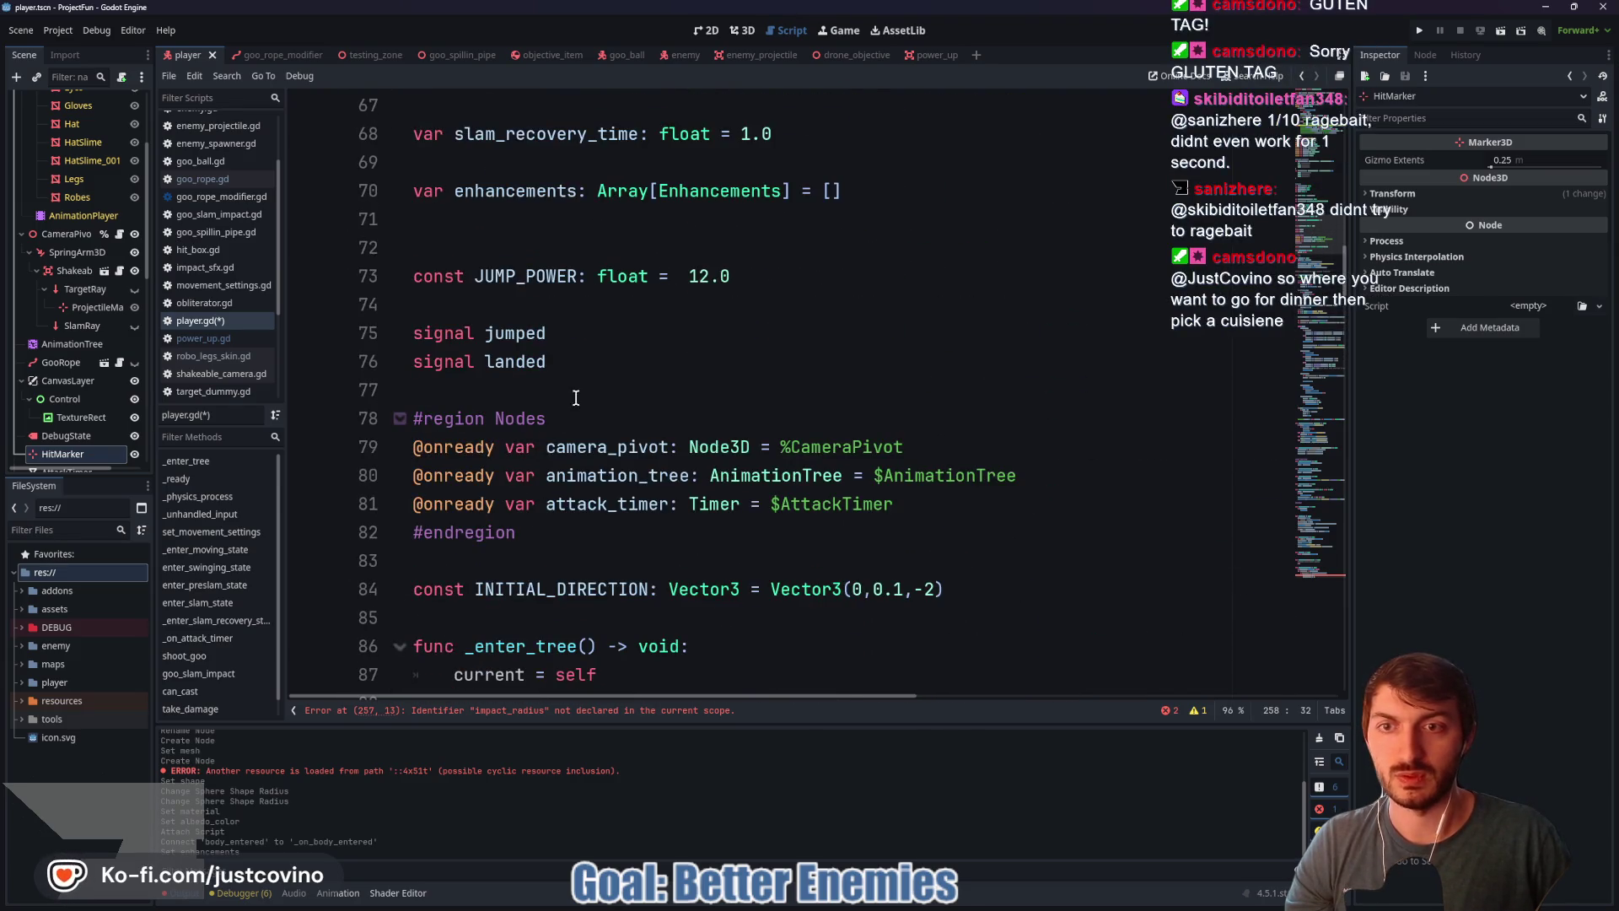
click(400, 419)
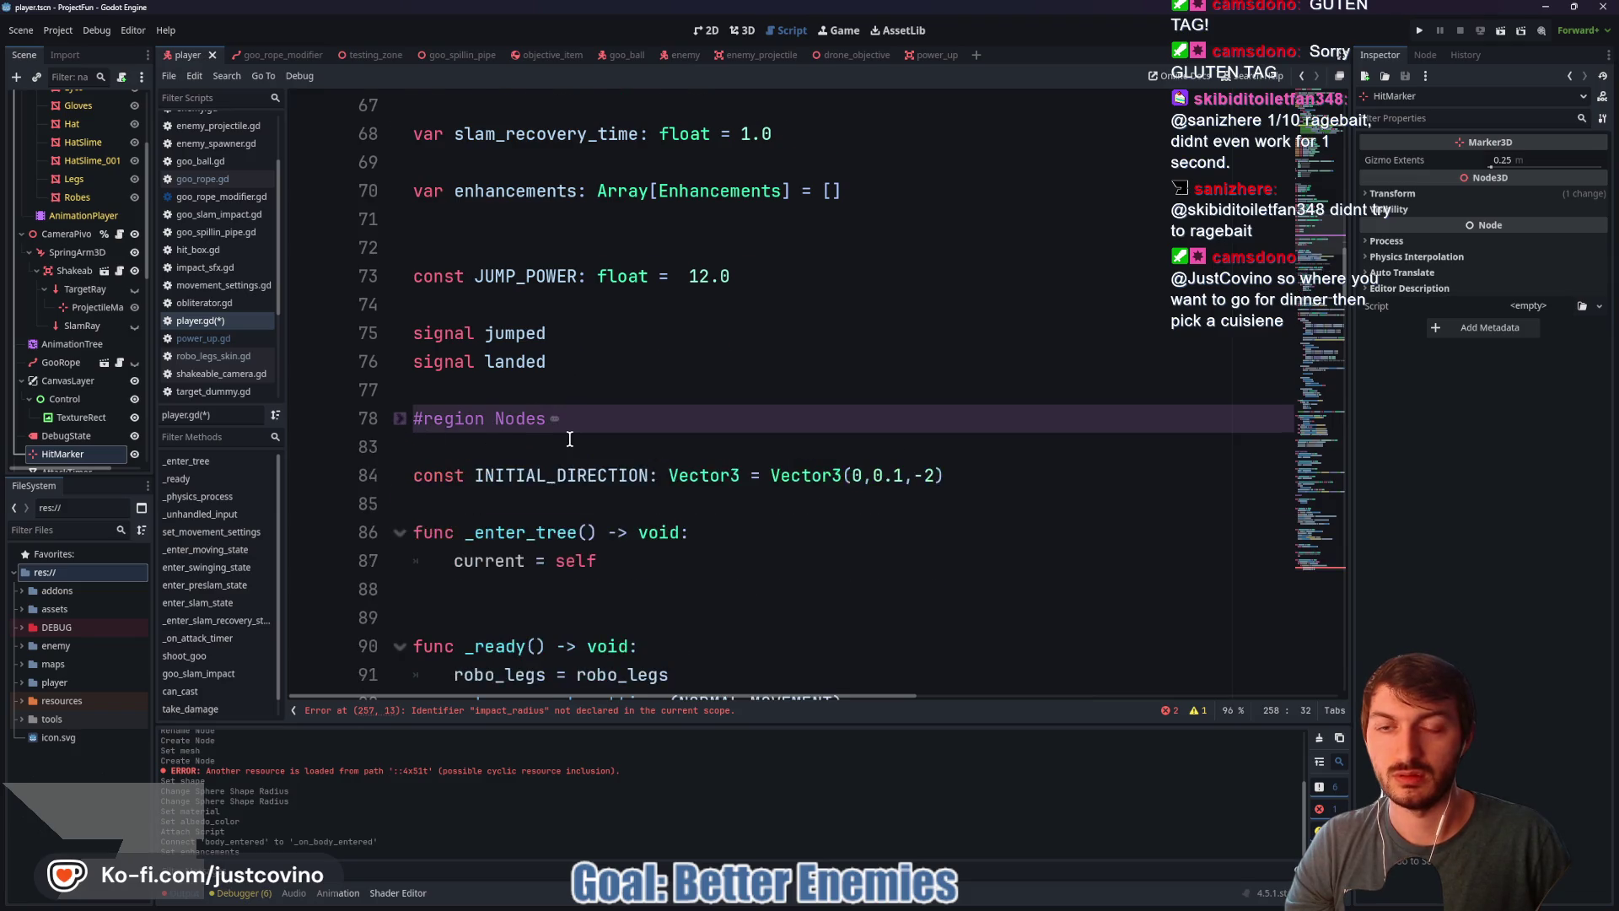
scroll(568, 433, up, 2)
click(898, 360)
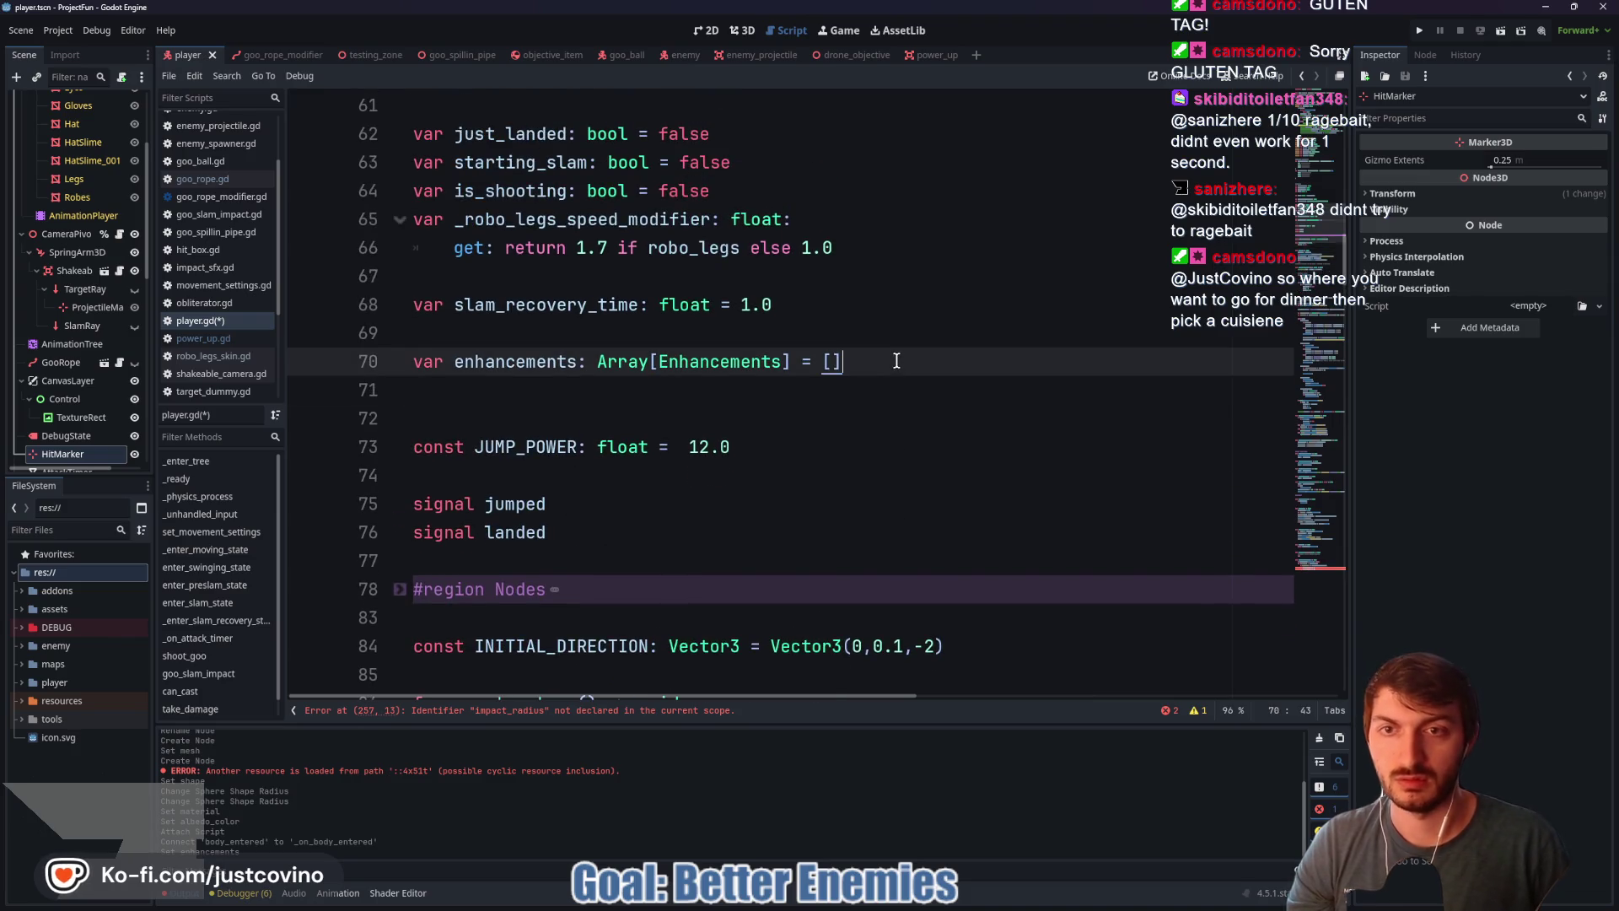
key(Return)
text(var impact_dama)
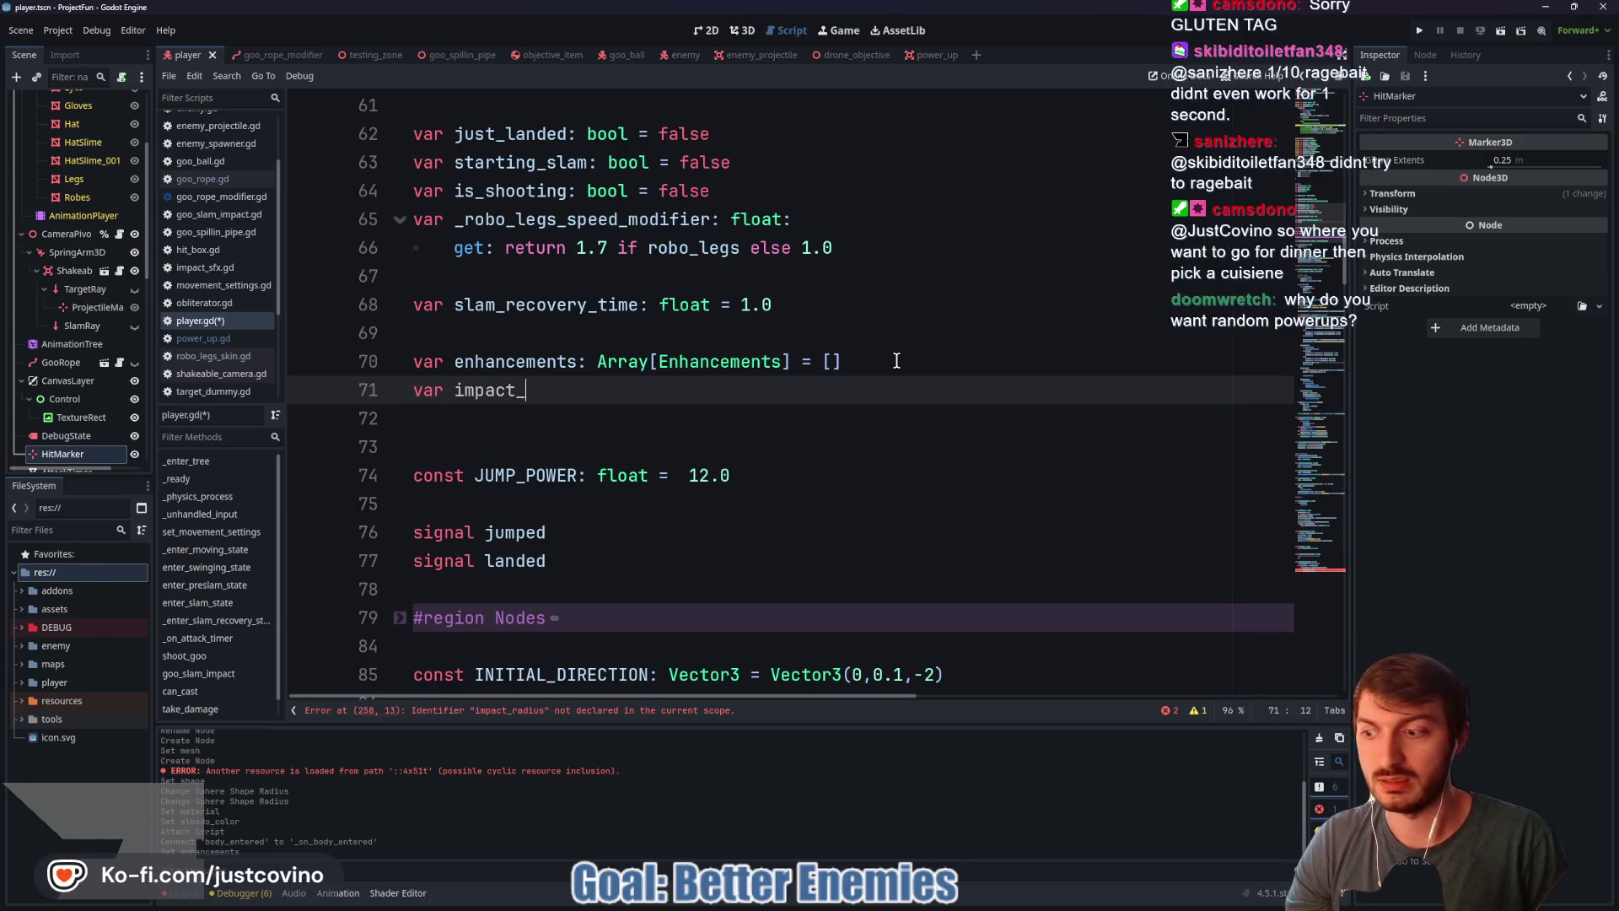
text(ge: float =)
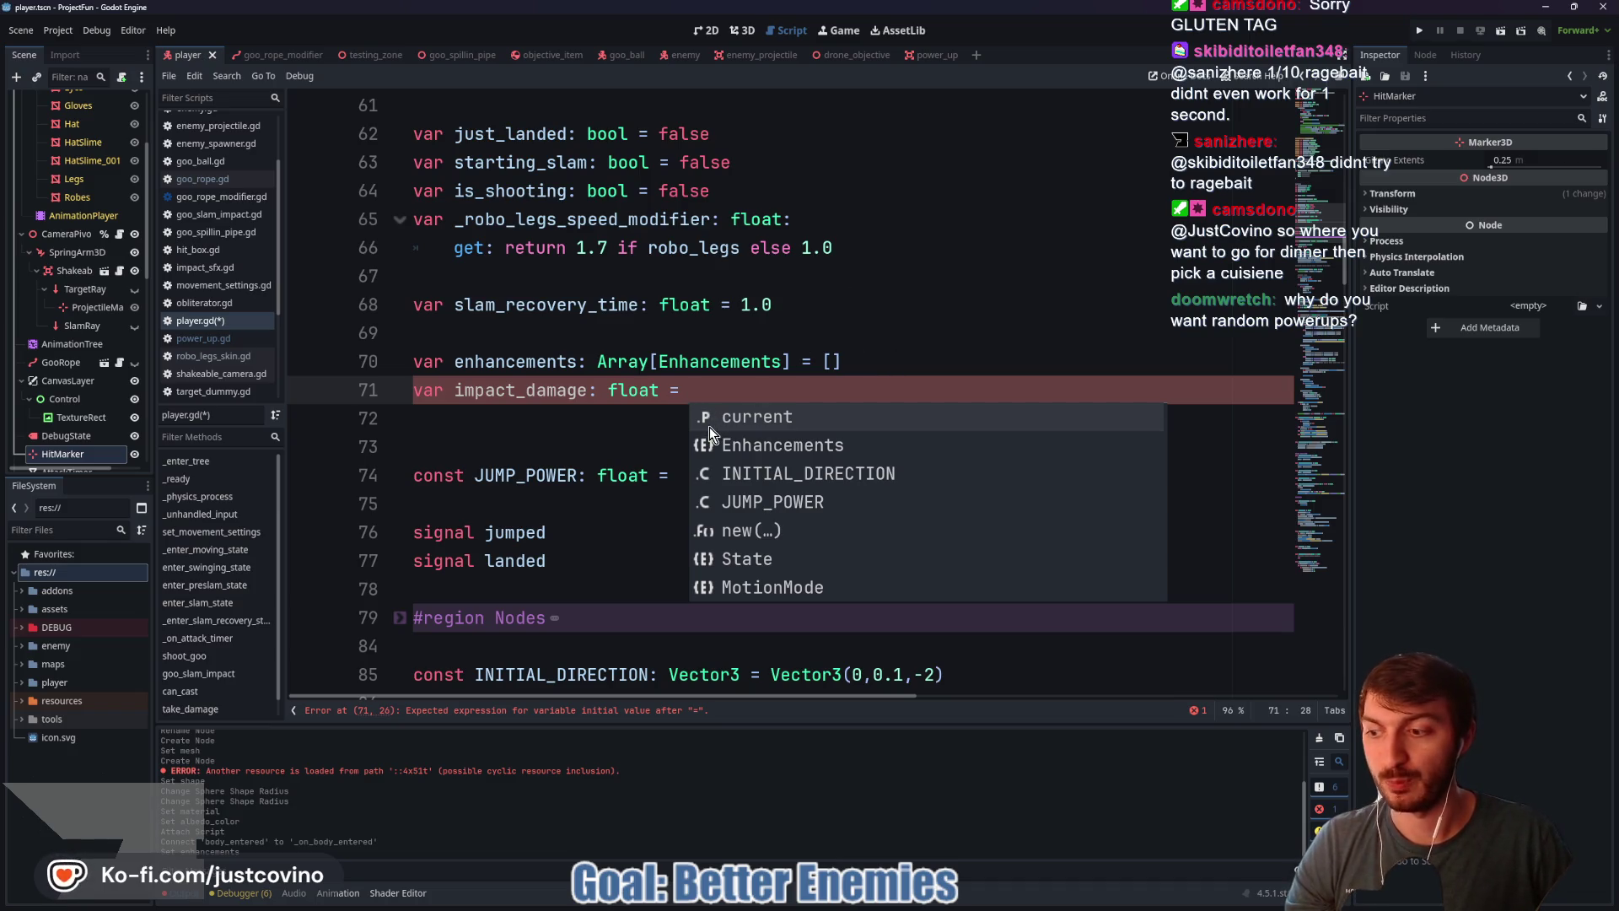
Start a 'var impact_radius: float =' declaration on the line below impact_damage
scroll(755, 400, up, 15)
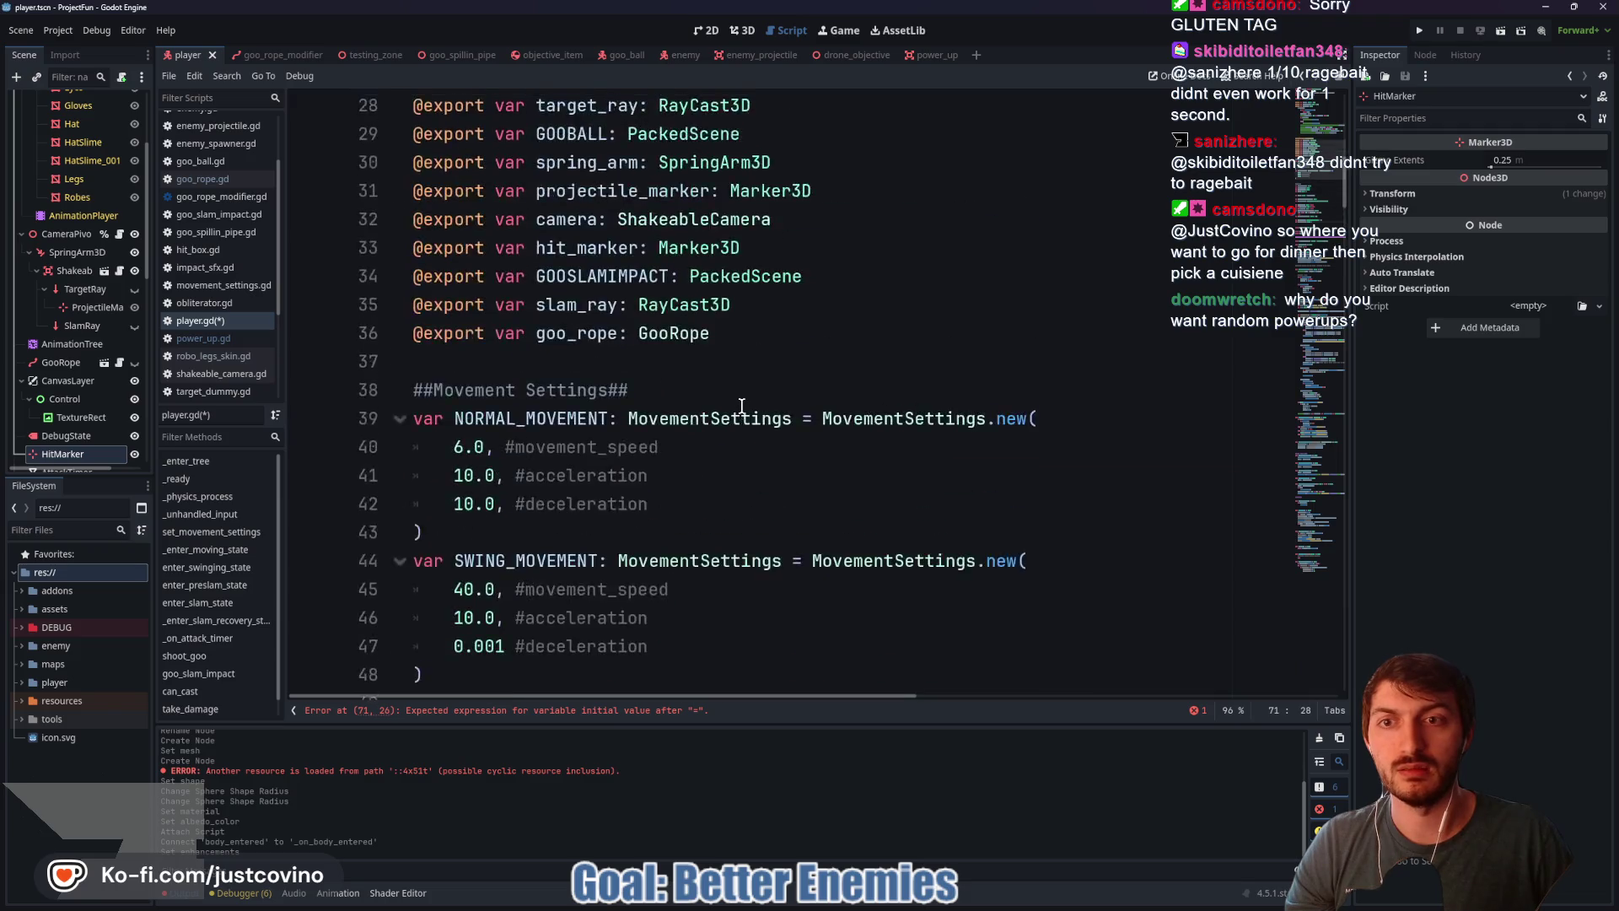
scroll(740, 407, up, 3)
scroll(740, 408, down, 18)
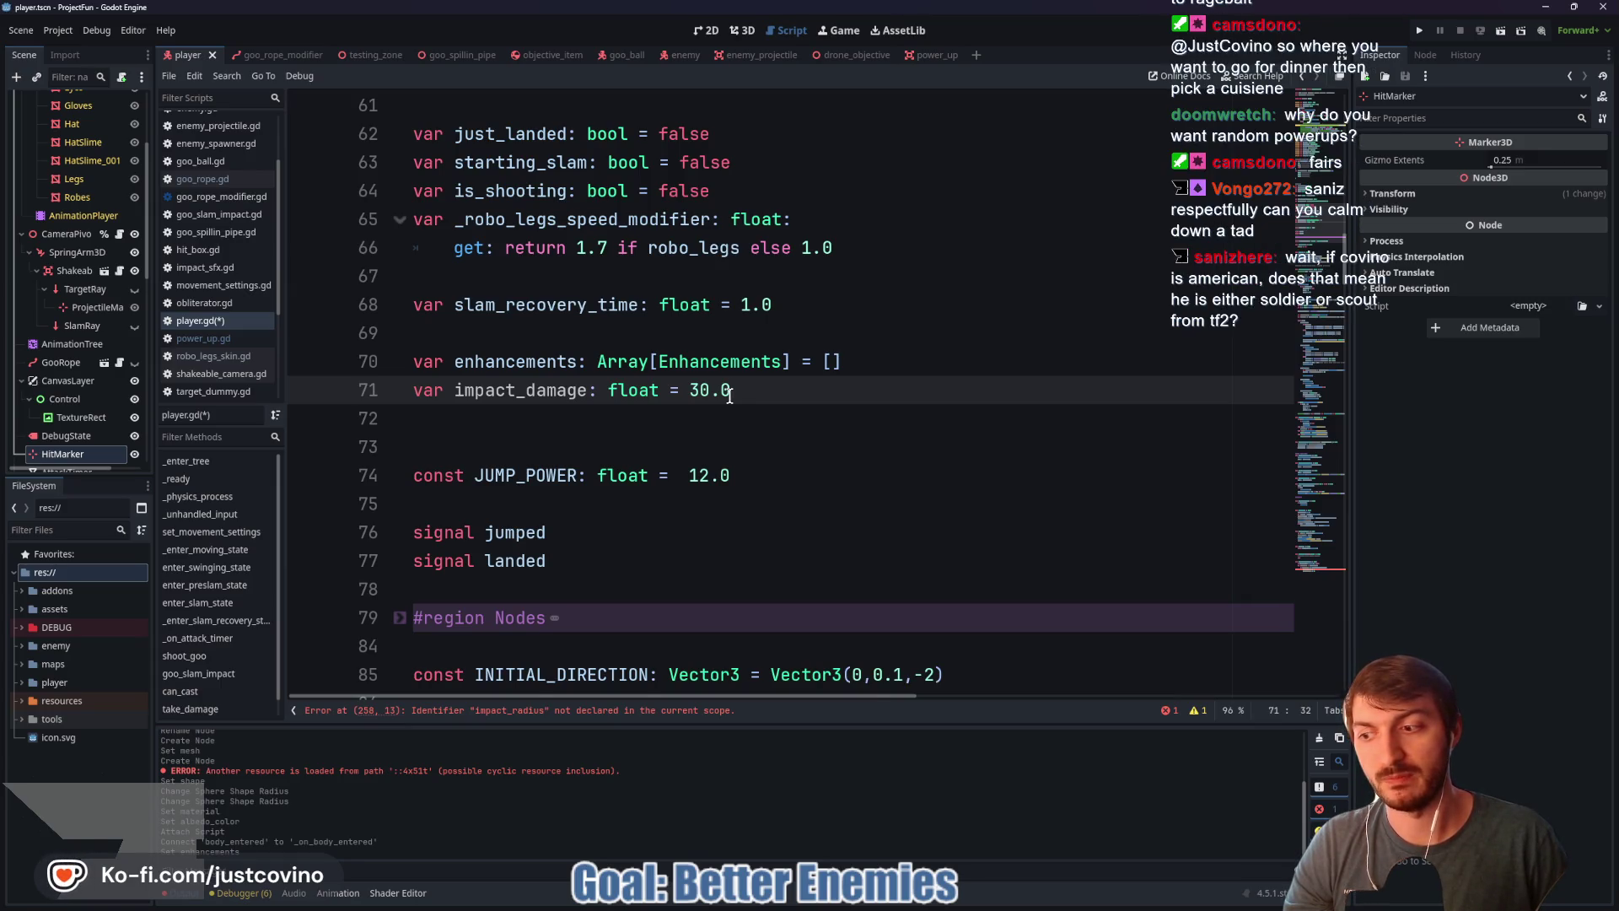
key(Return)
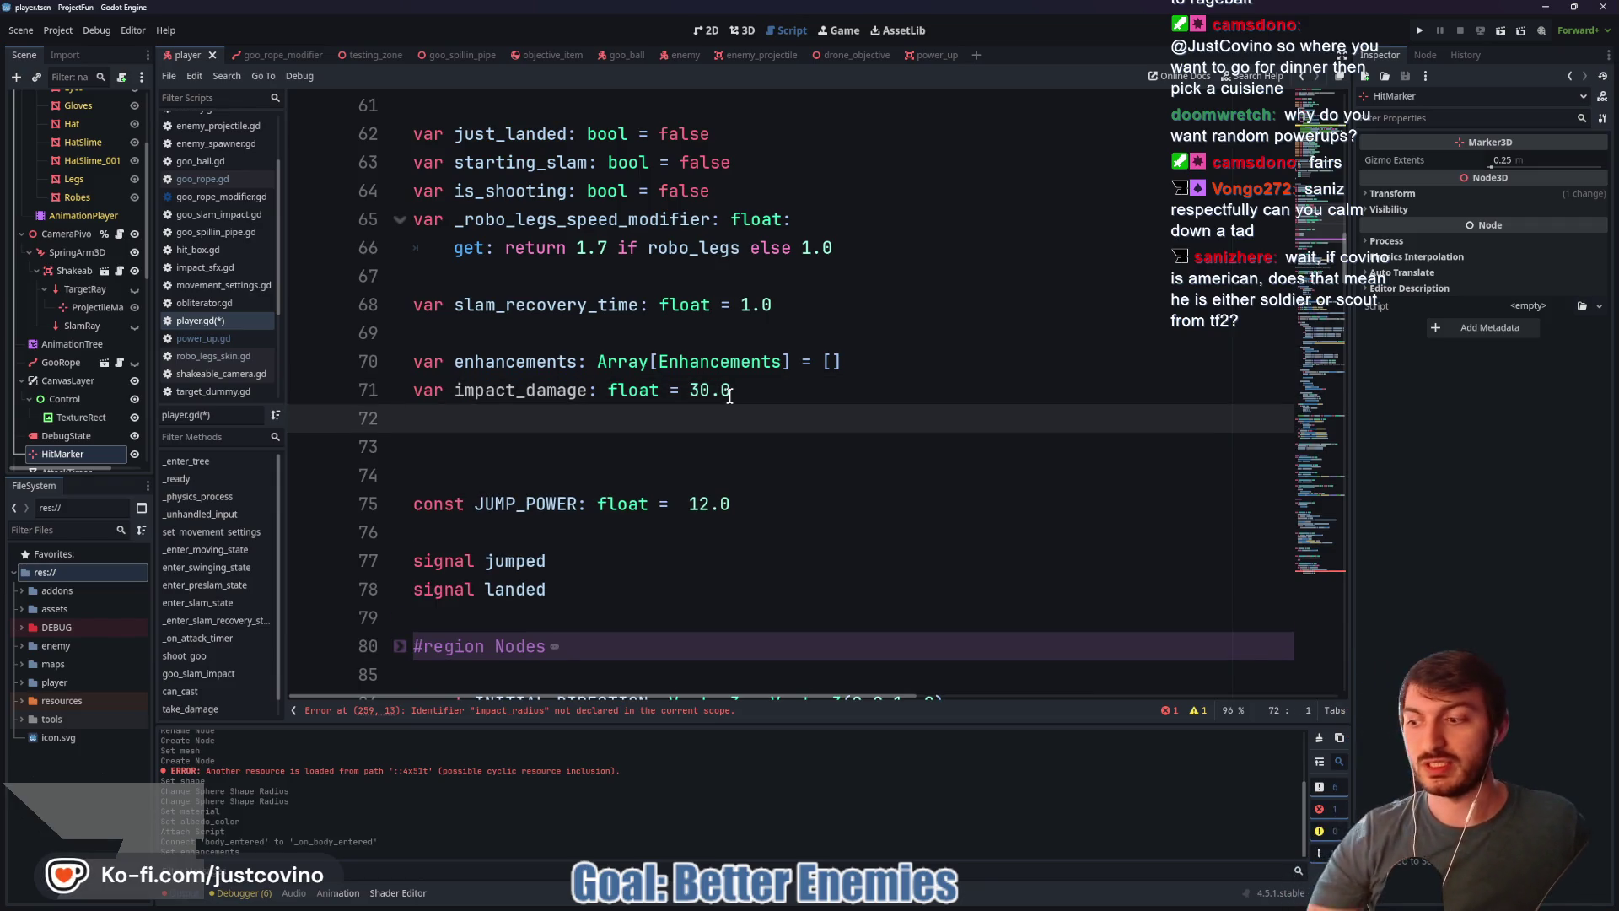
text(var im)
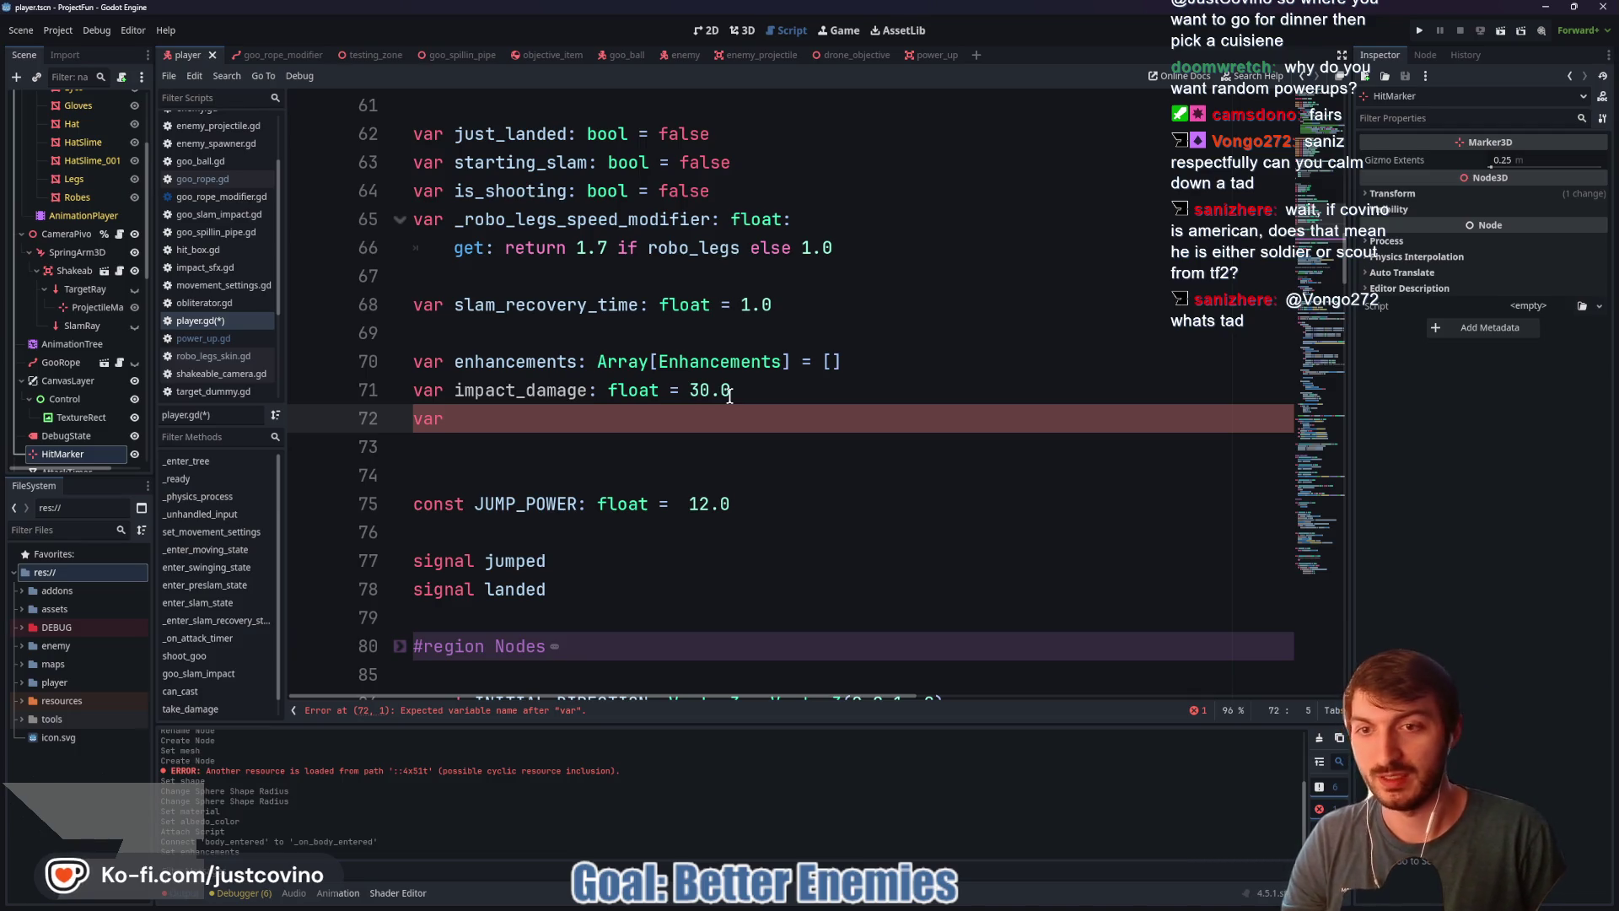
text(pact_radius)
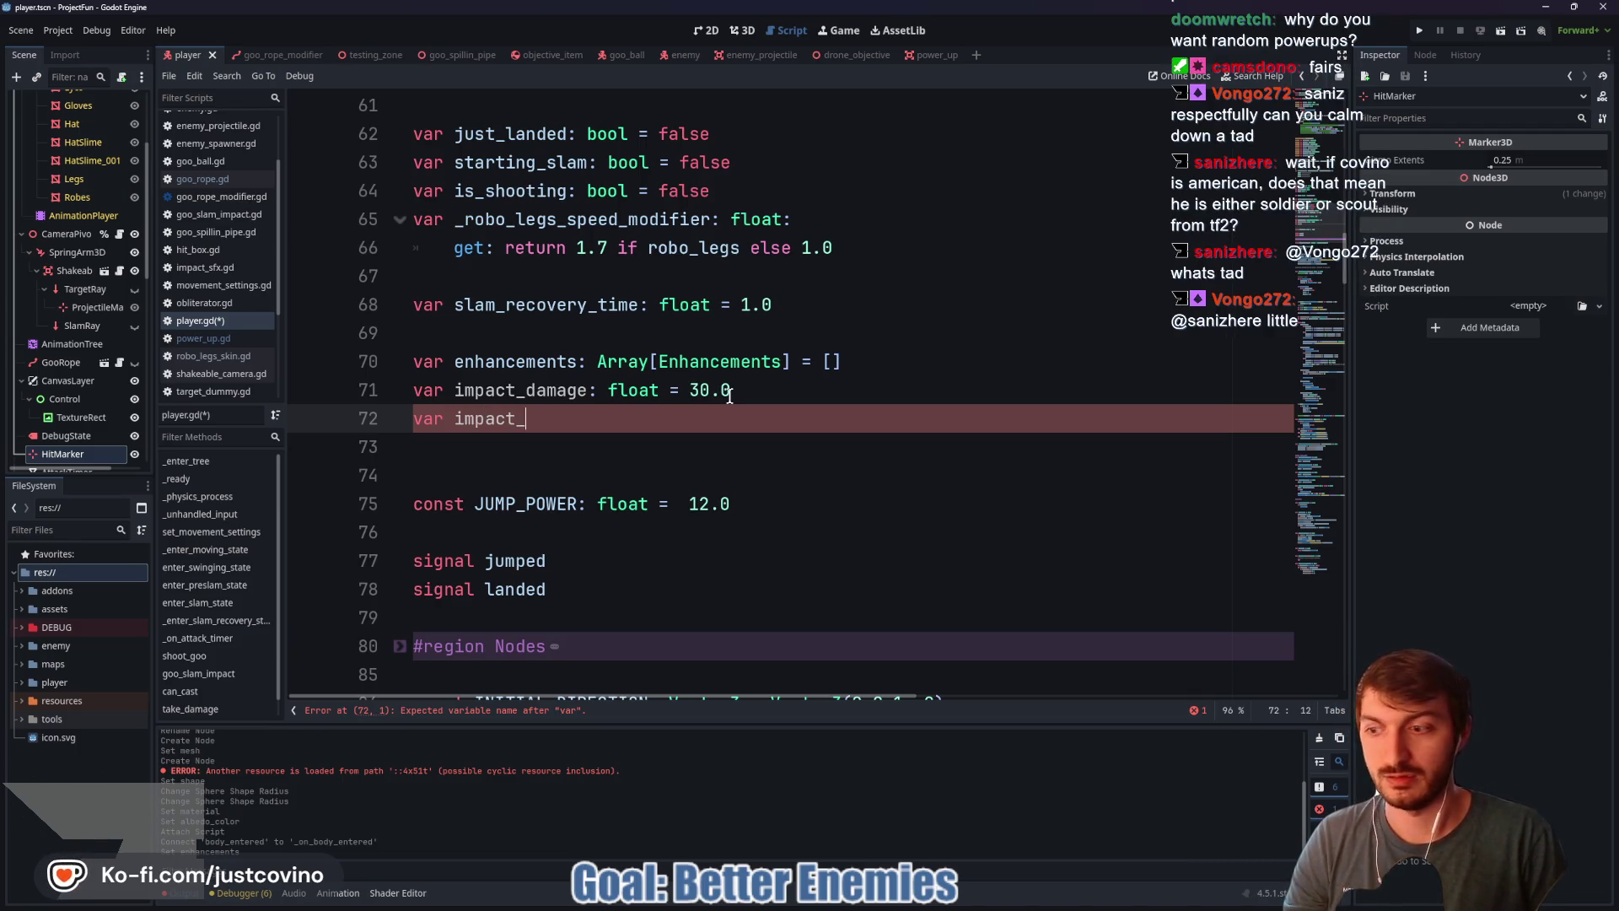
text(: float =)
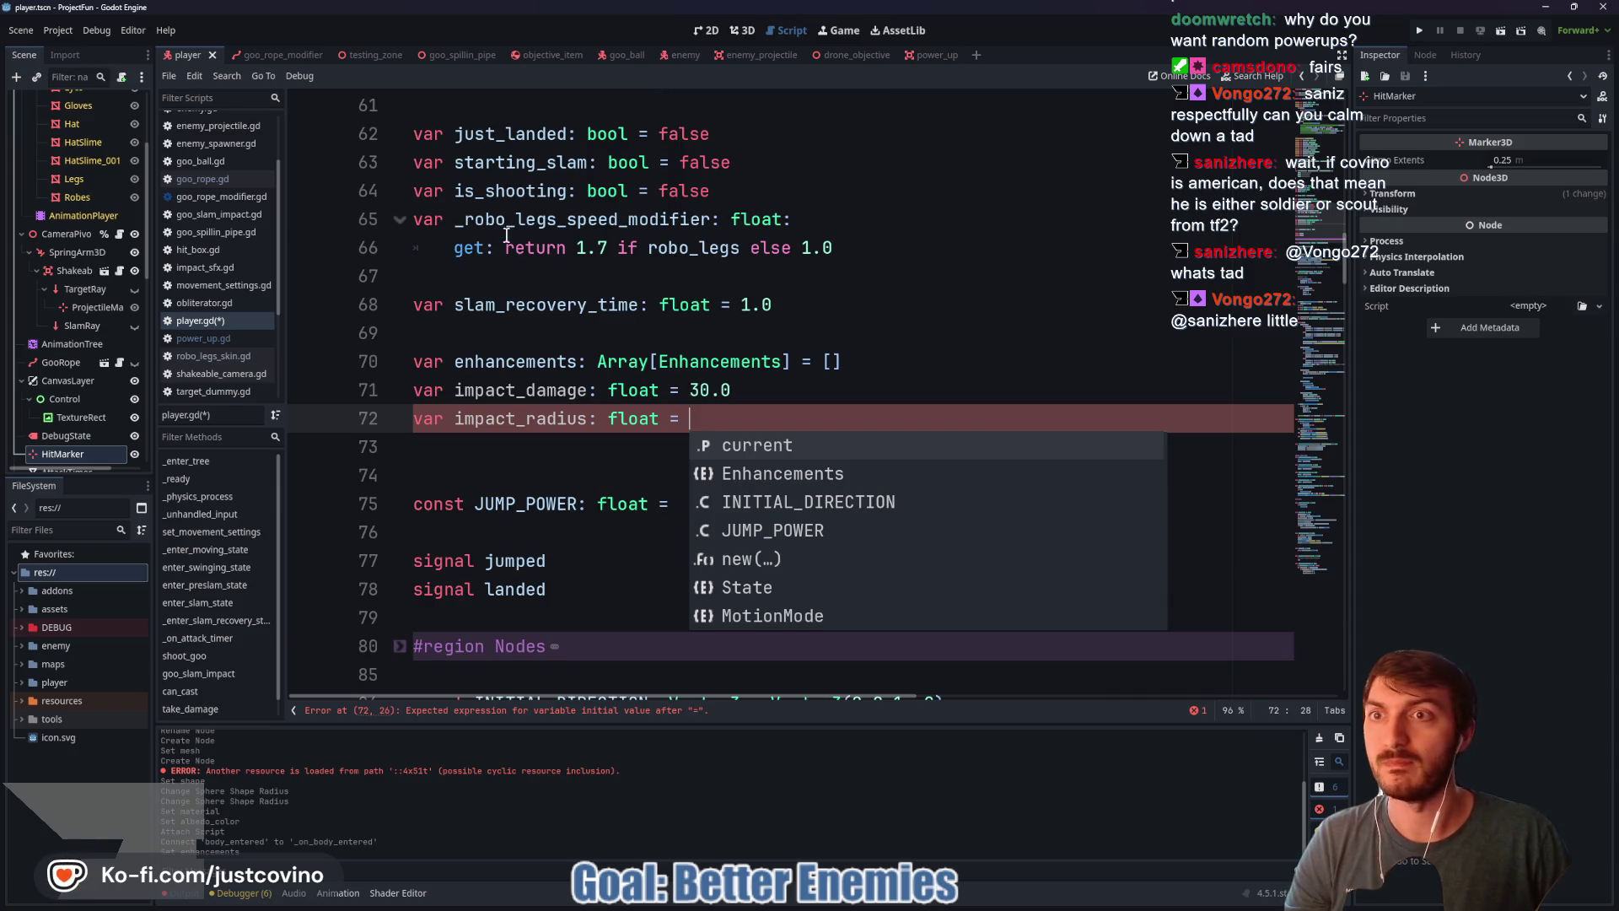
click(69, 530)
Filter the FileSystem for 'impact' and open goo_slam_impact.tscn in the 3D view
text(goo)
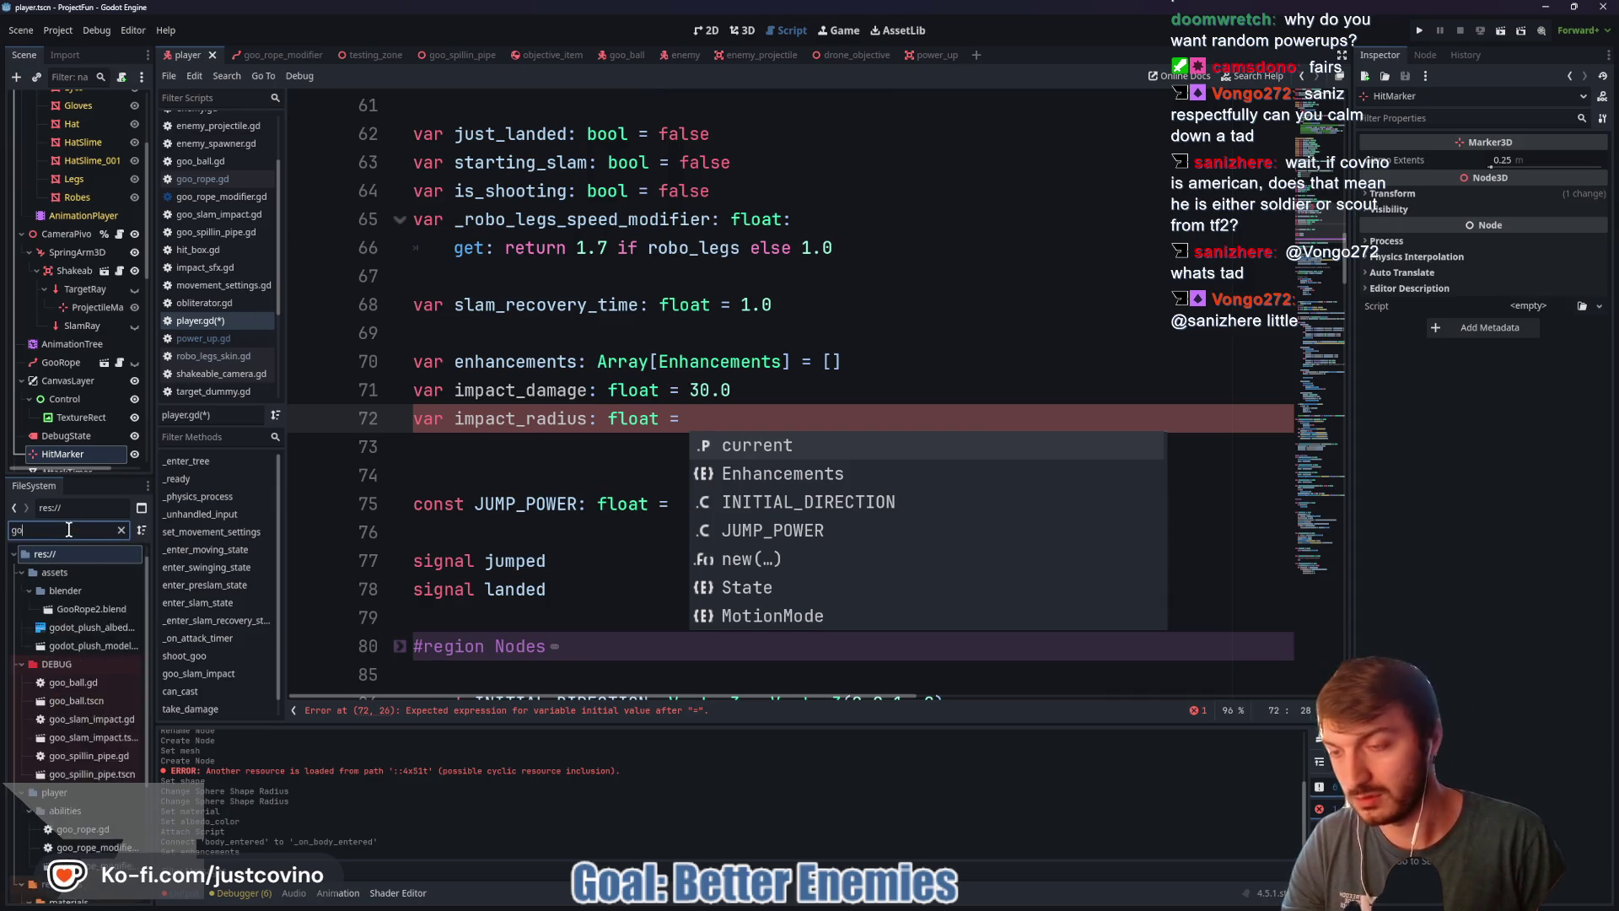
text(_i)
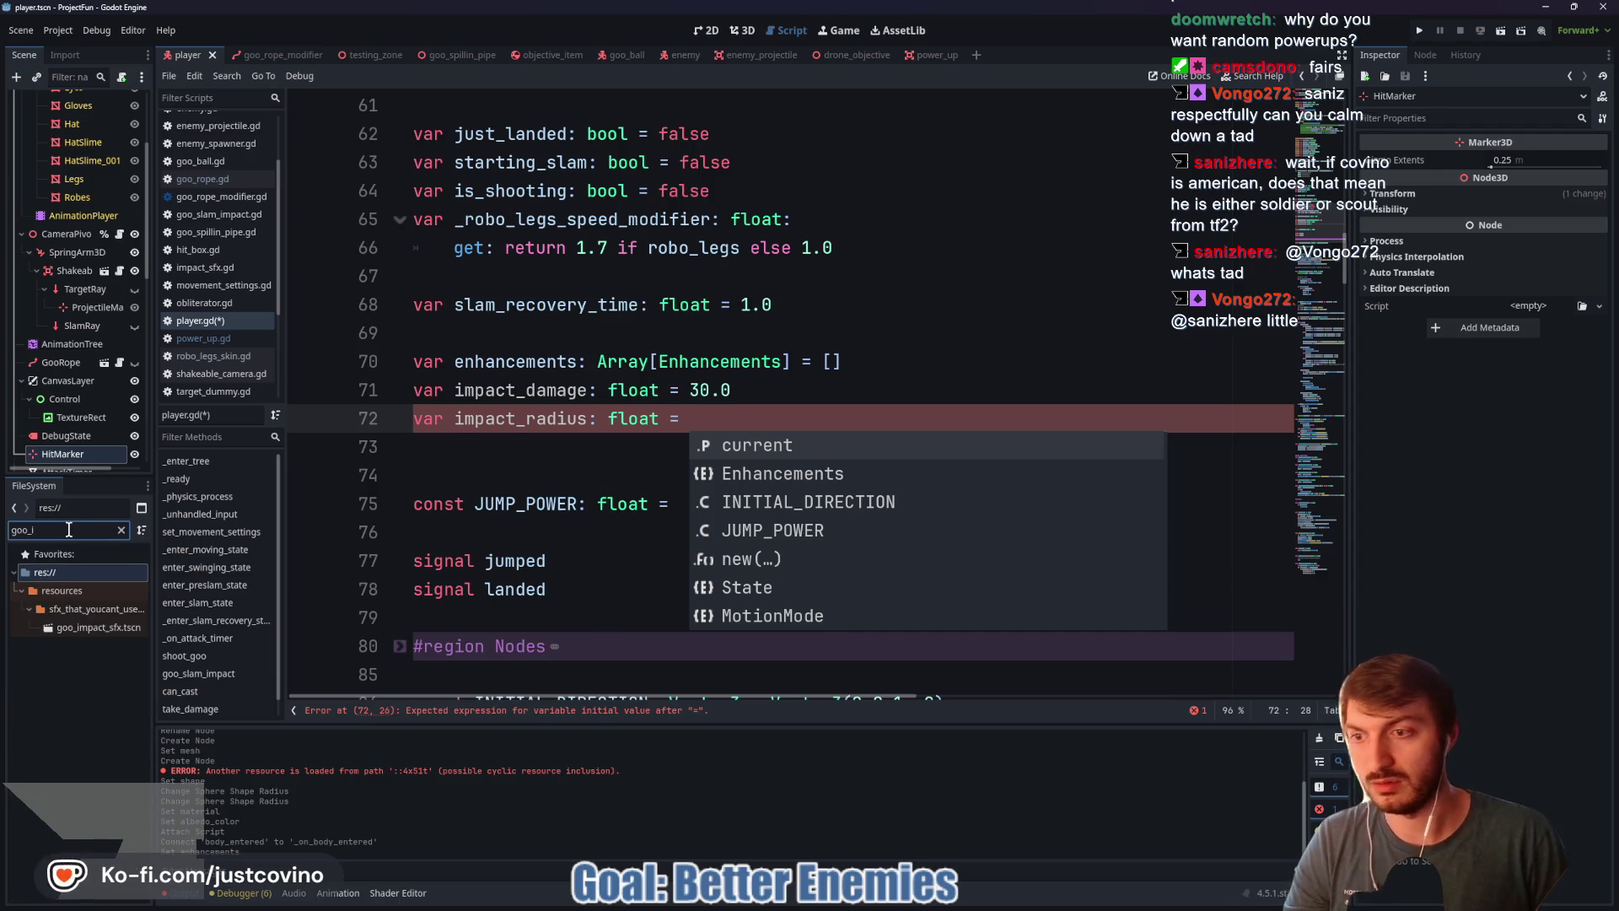
key(BackSpace)
key(BackSpace)
key(BackSpace)
text(impac)
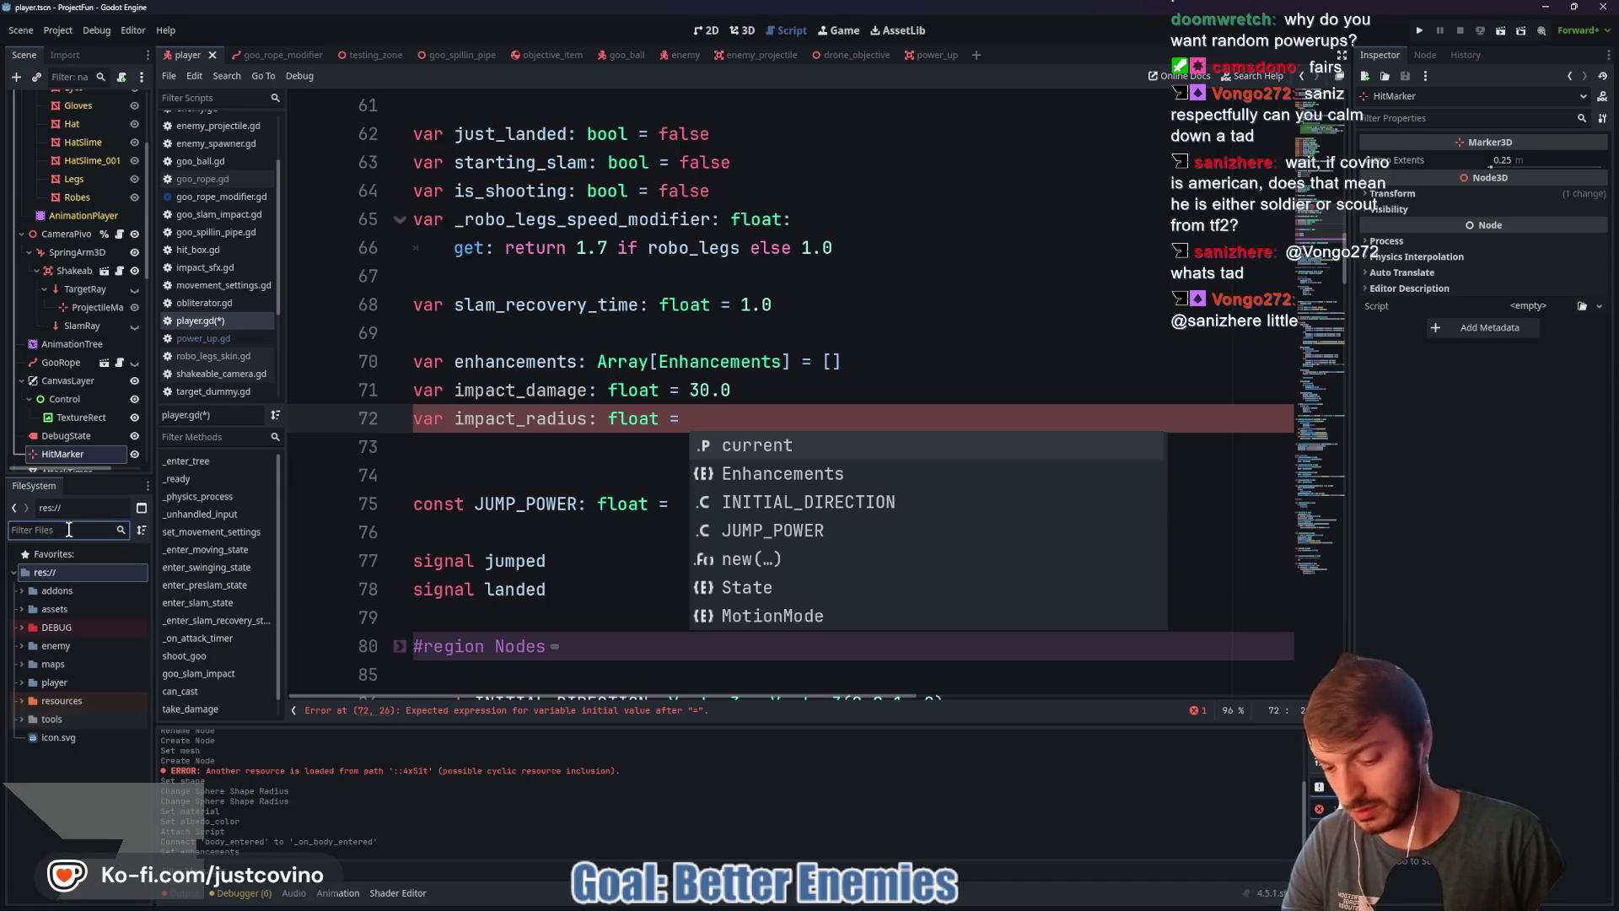
text(t)
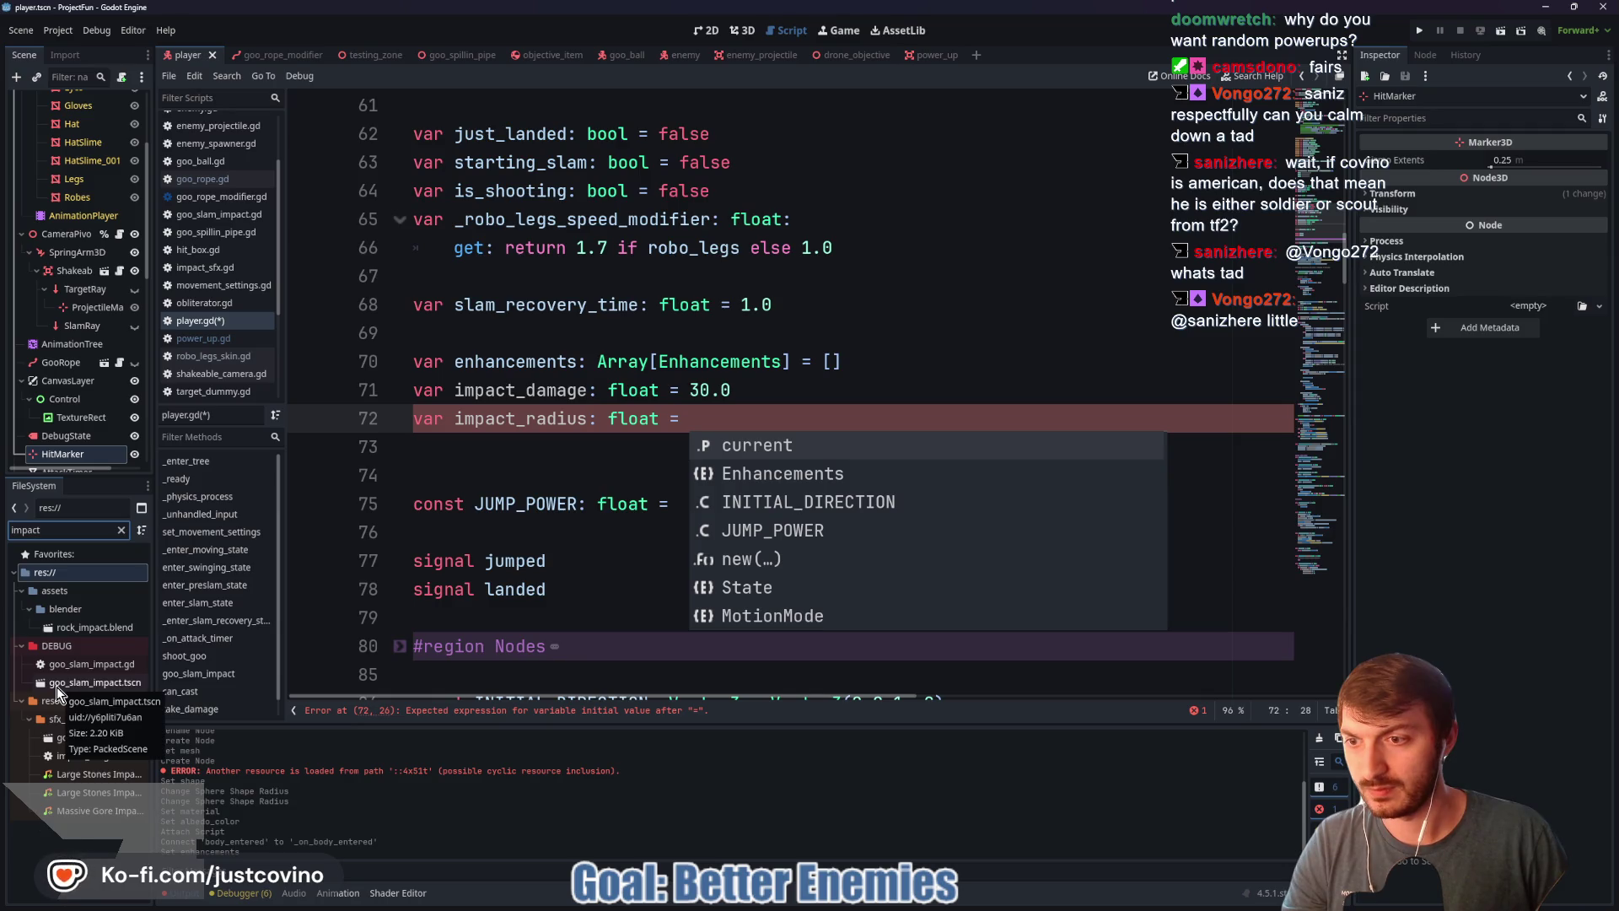
double_click(57, 685)
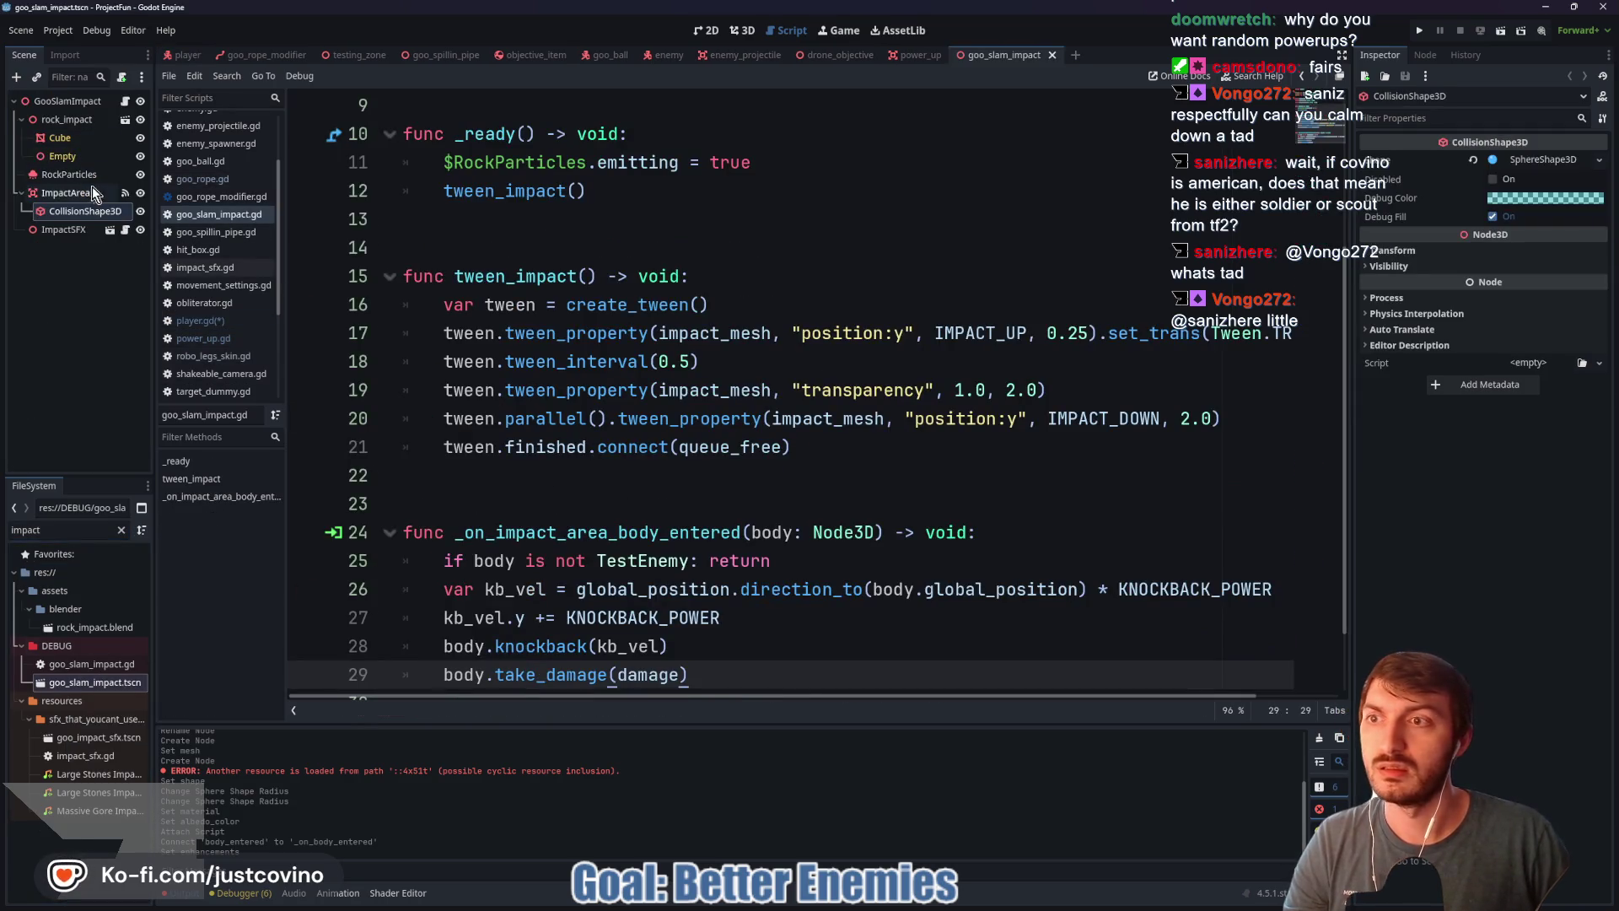
click(740, 33)
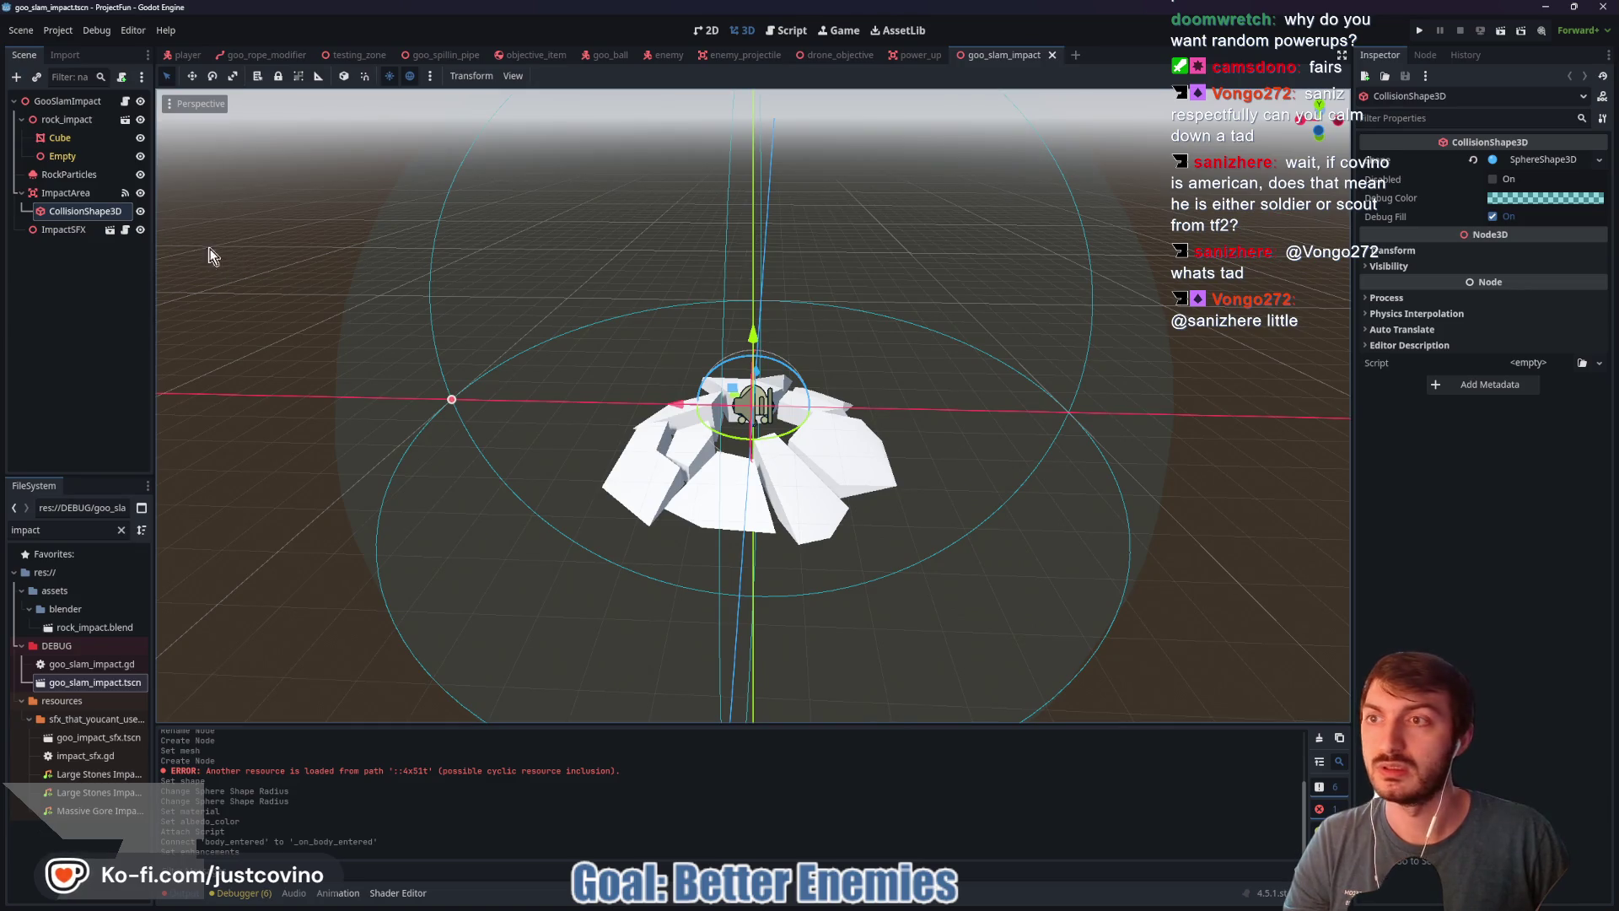
click(60, 137)
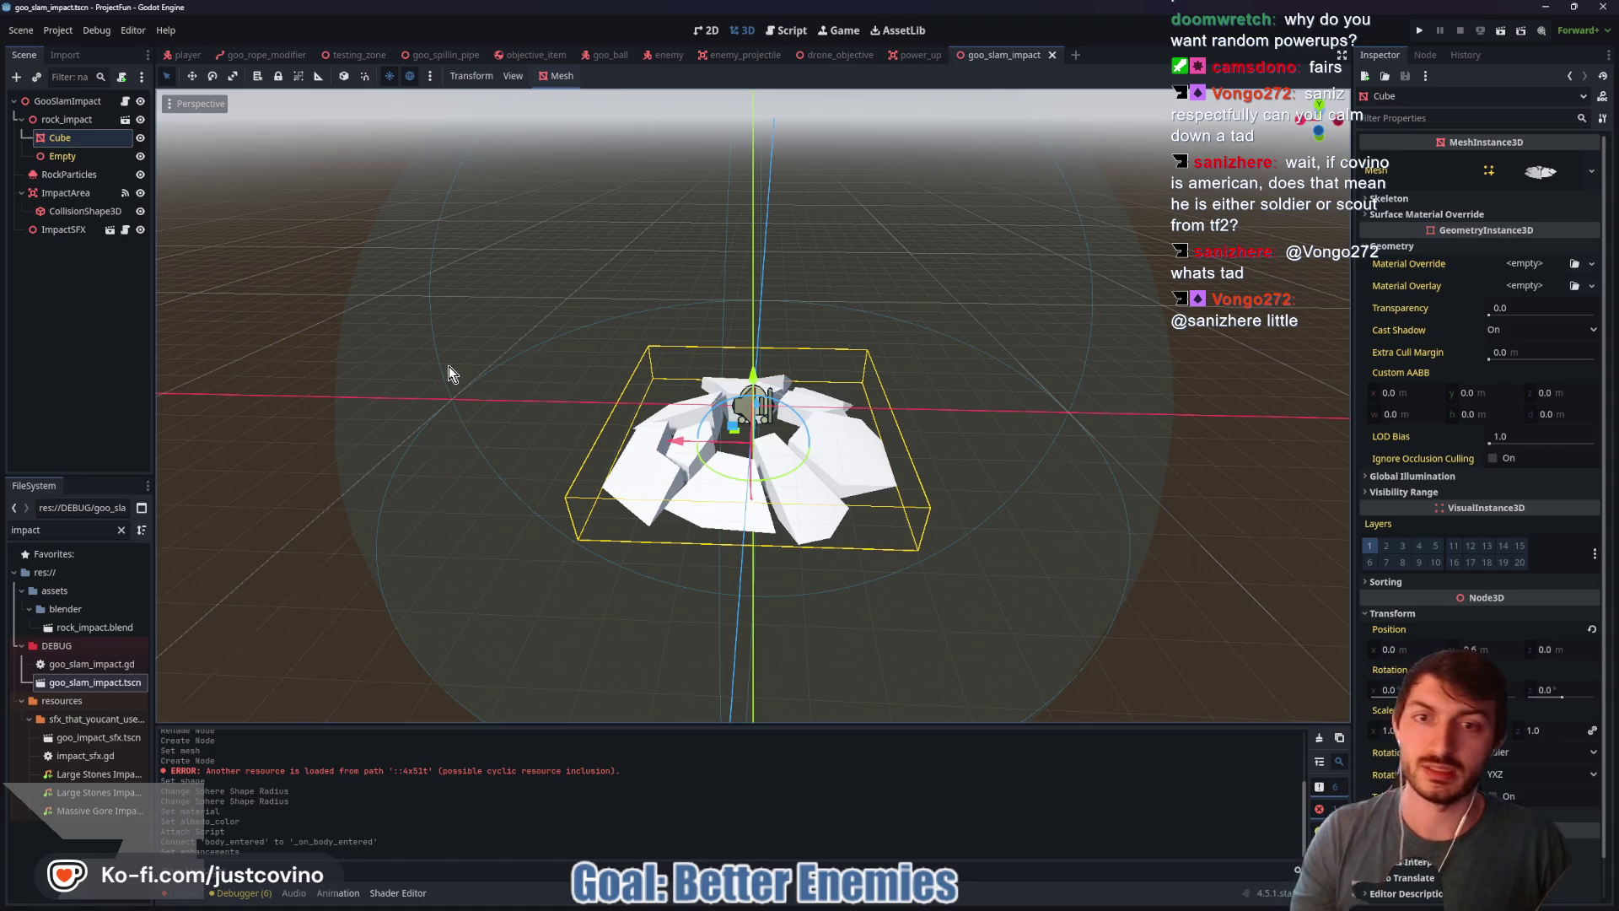
Open goo_slam_impact.gd and place the caret on empty line 23
click(124, 101)
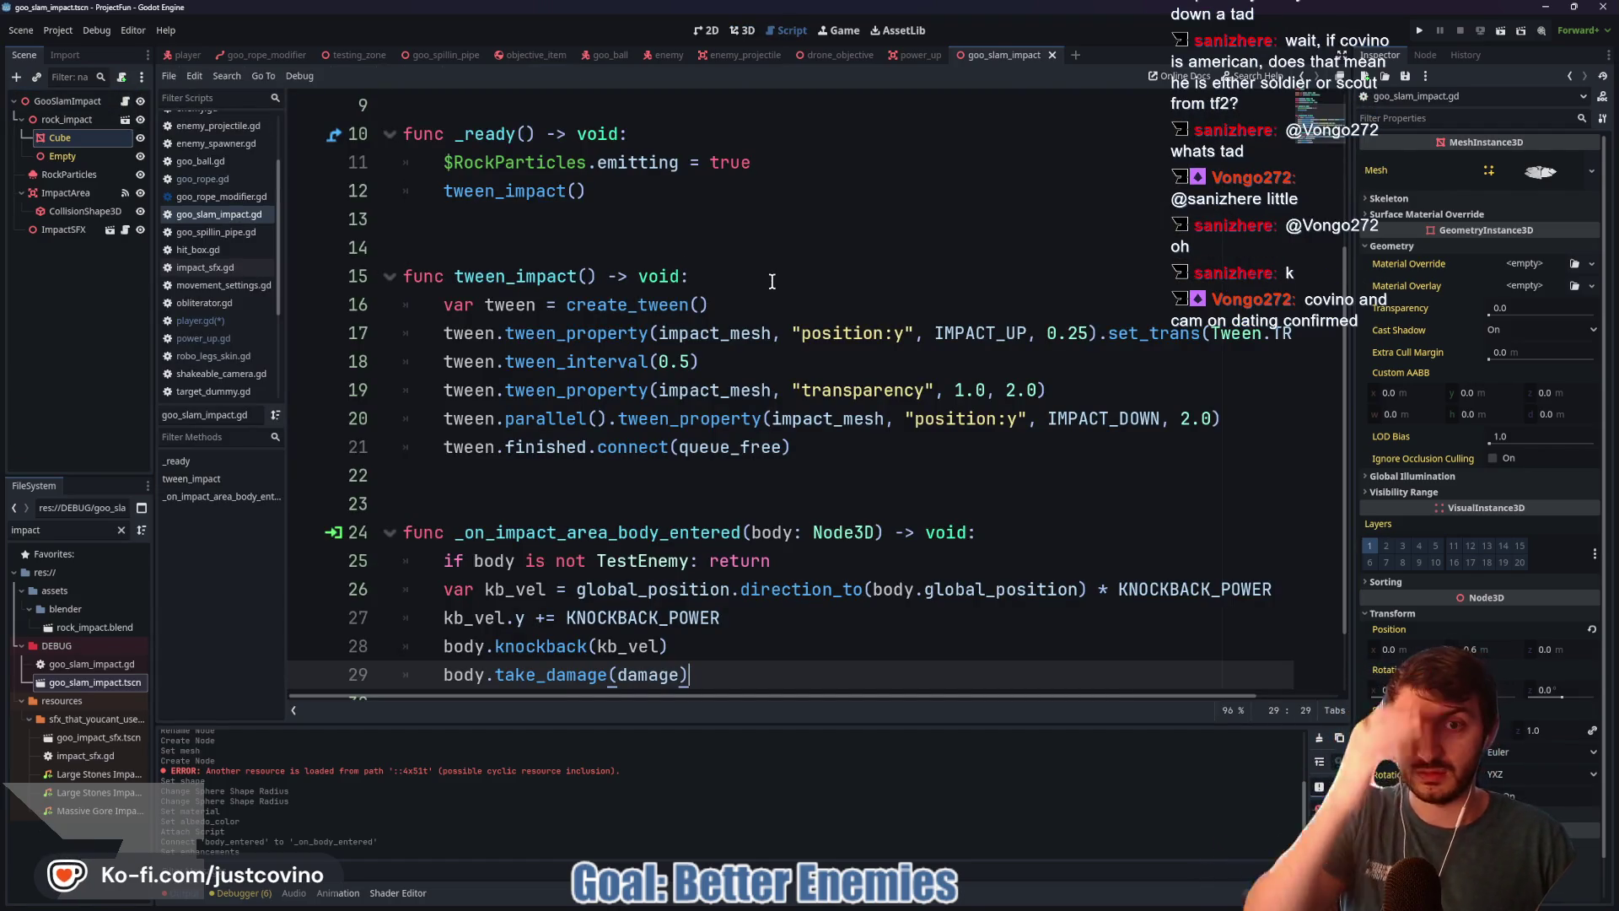
scroll(742, 295, up, 3)
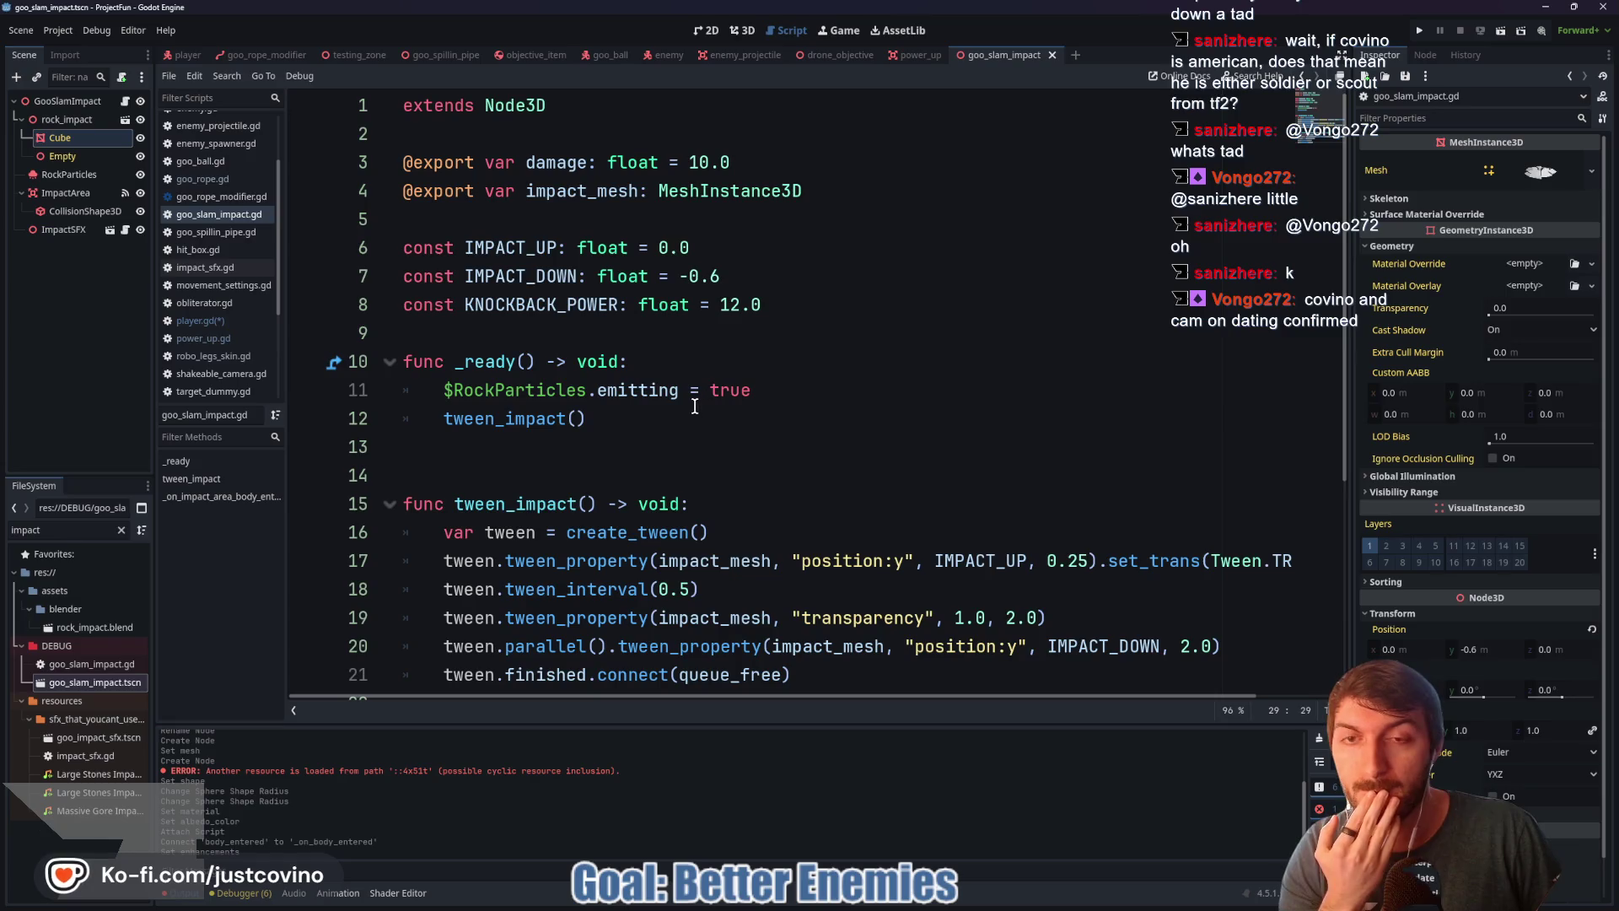
scroll(563, 468, down, 1)
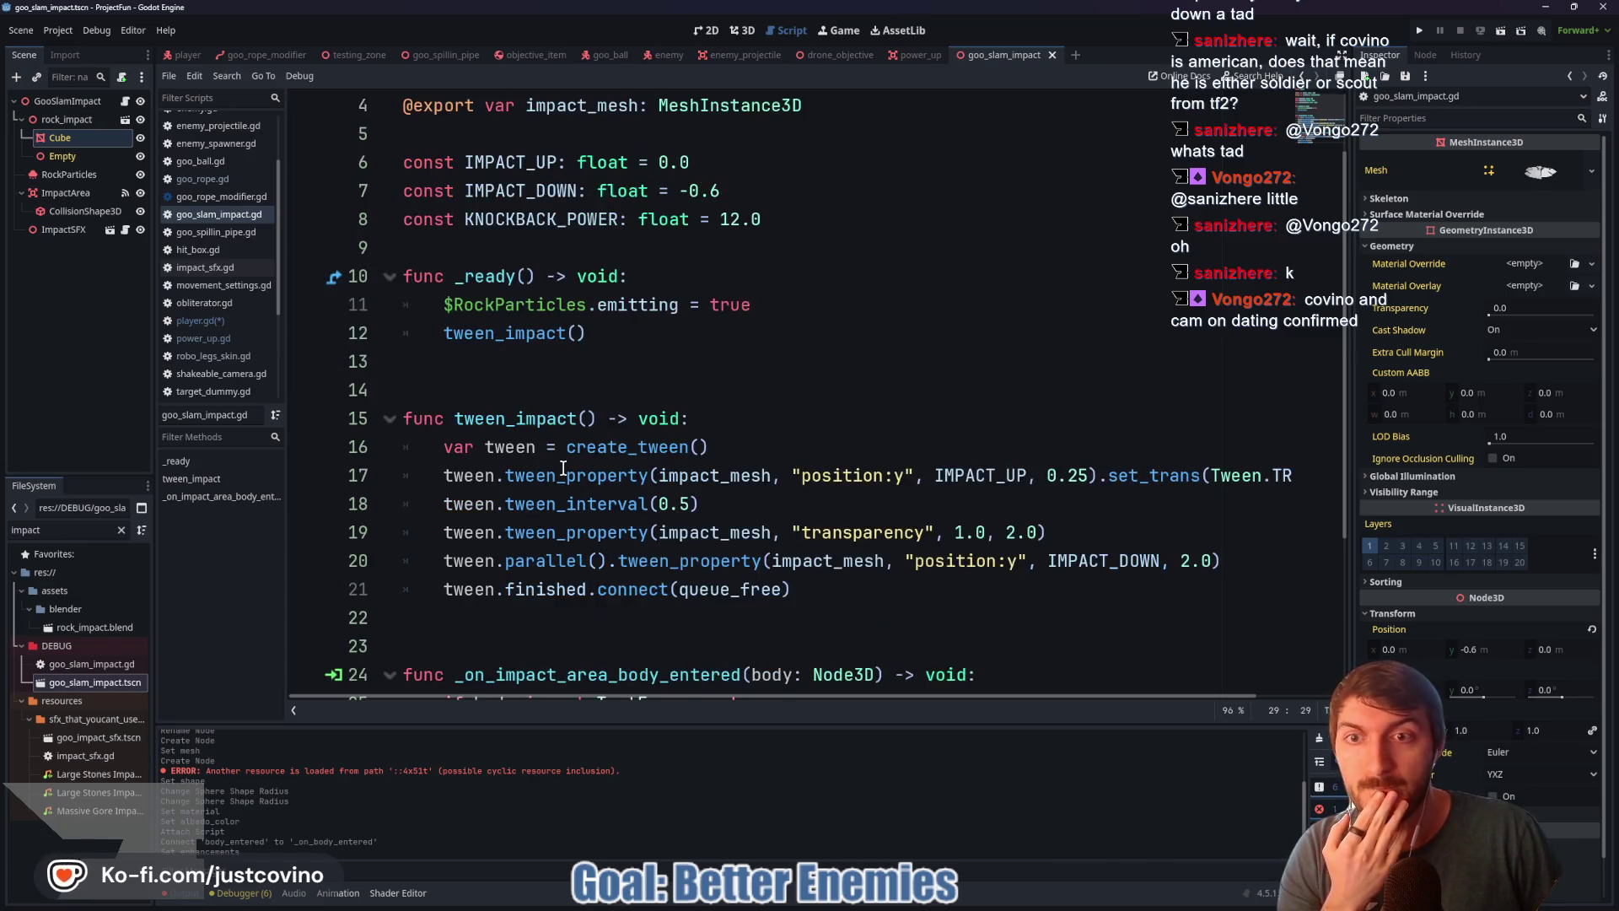
scroll(555, 462, down, 3)
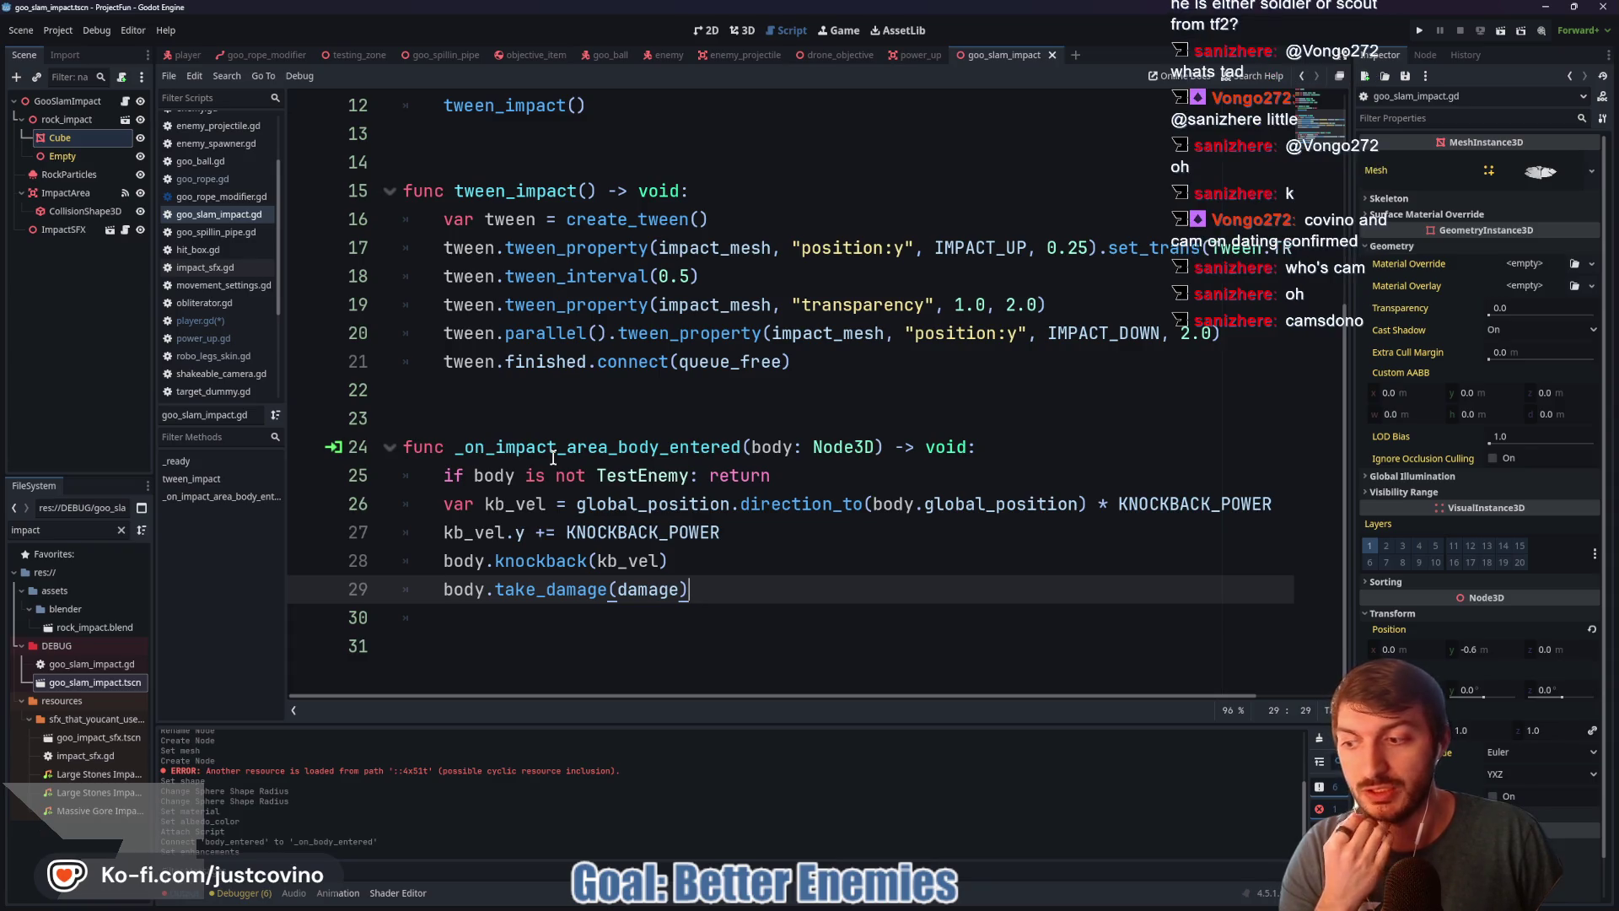
click(546, 415)
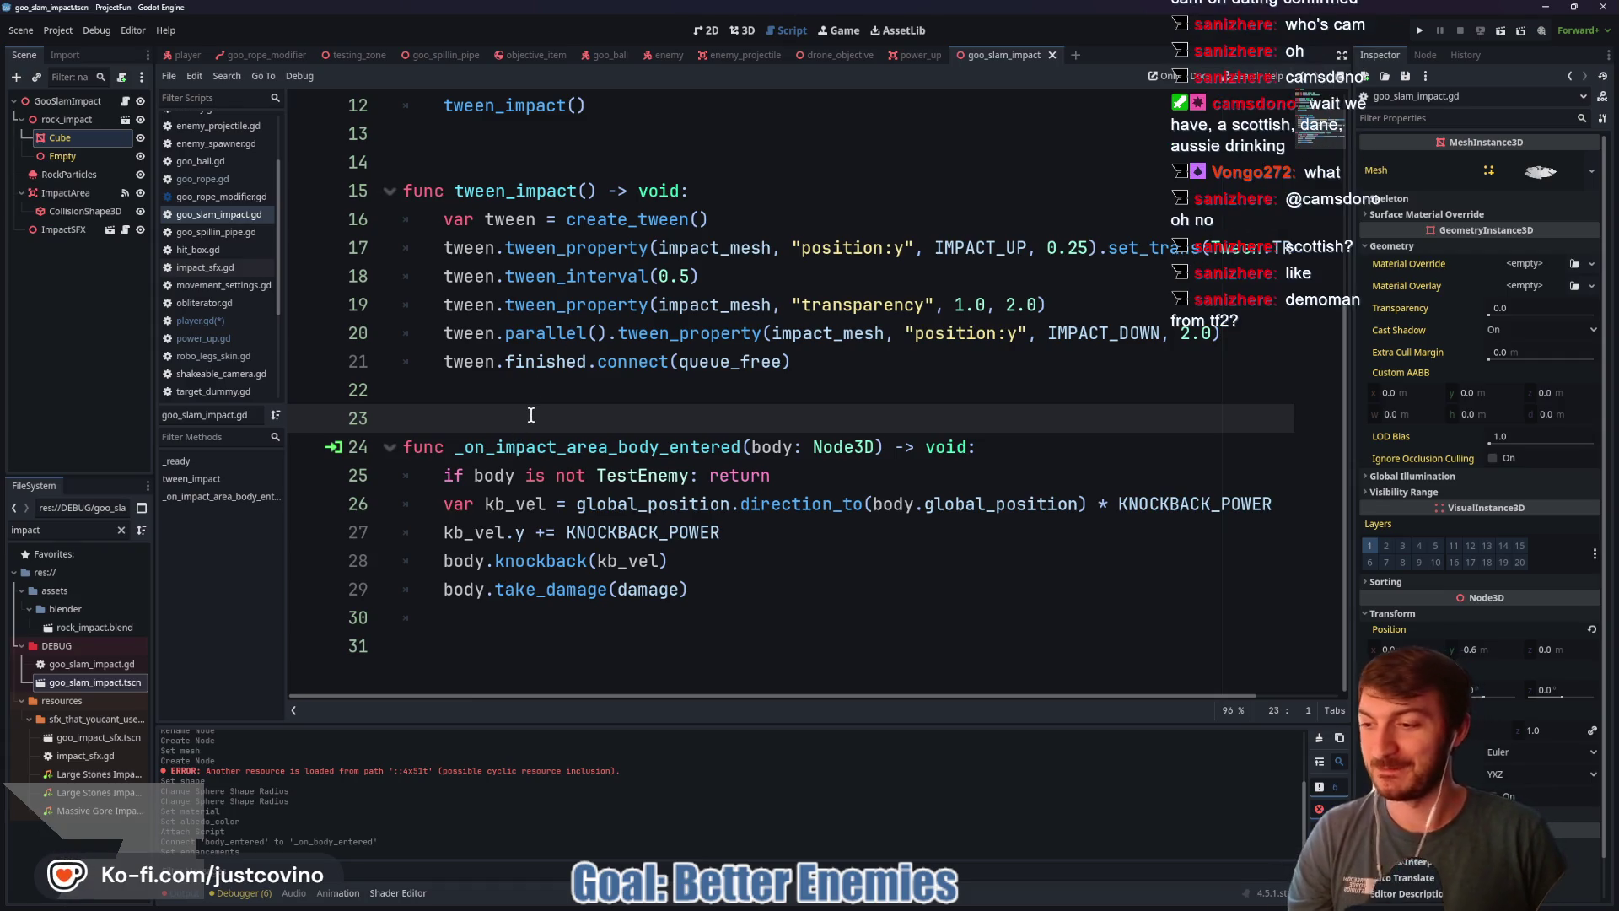
Add an empty 'adjust_size(_radius: float, _scale: Vector3) -> void' stub with pass, and save
key(Return)
key(Return)
key(Up)
key(Up)
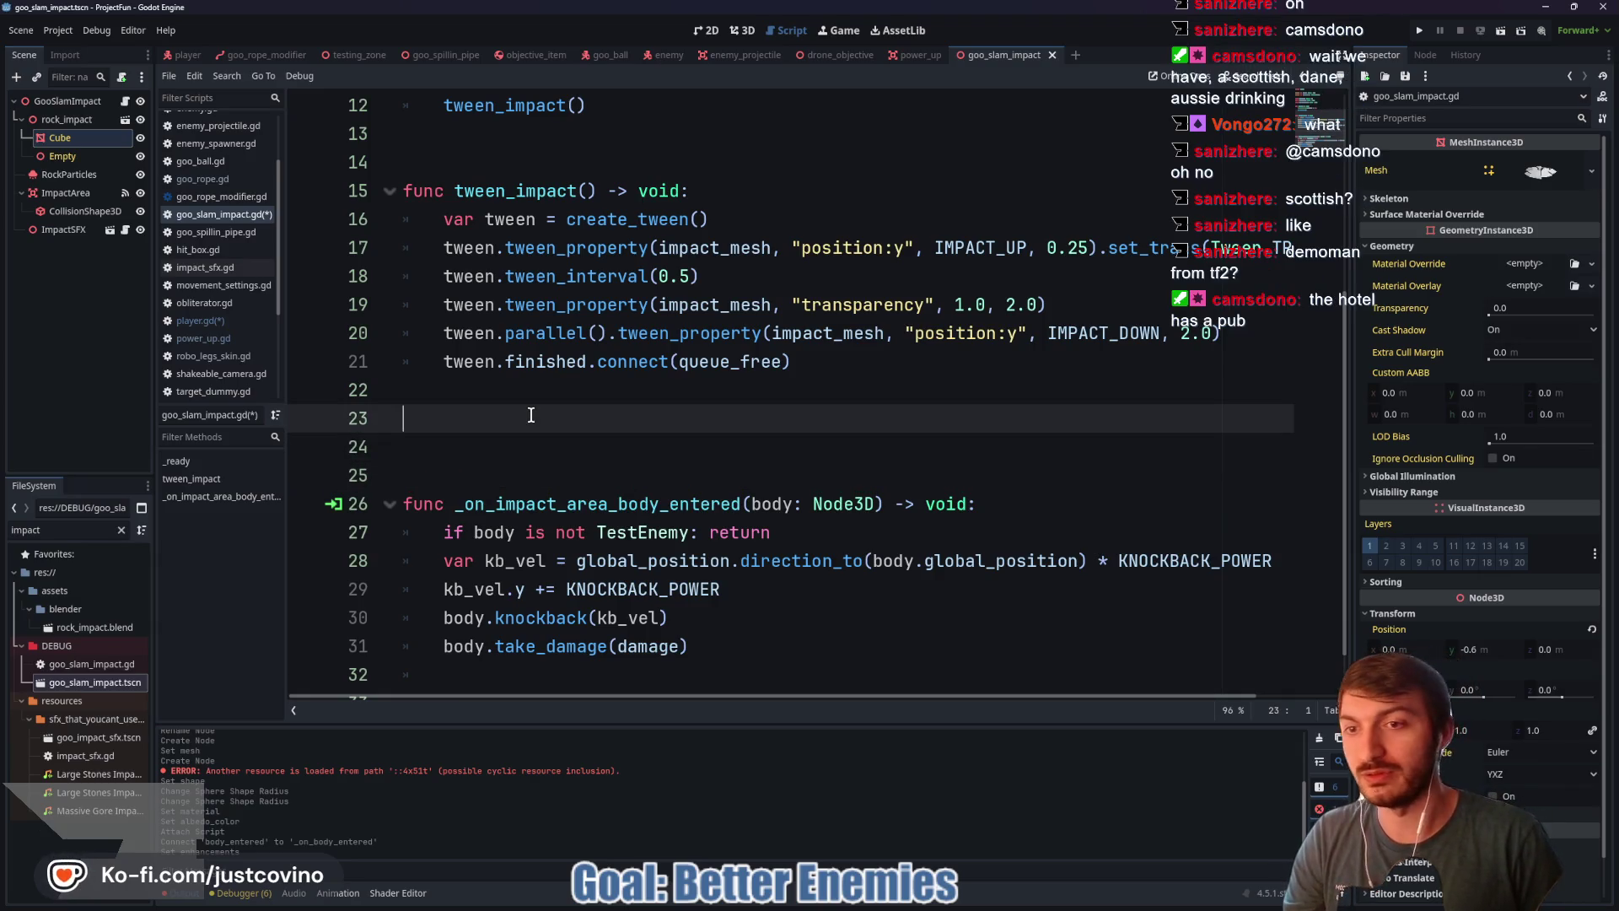
text(adjust_size(_ra)
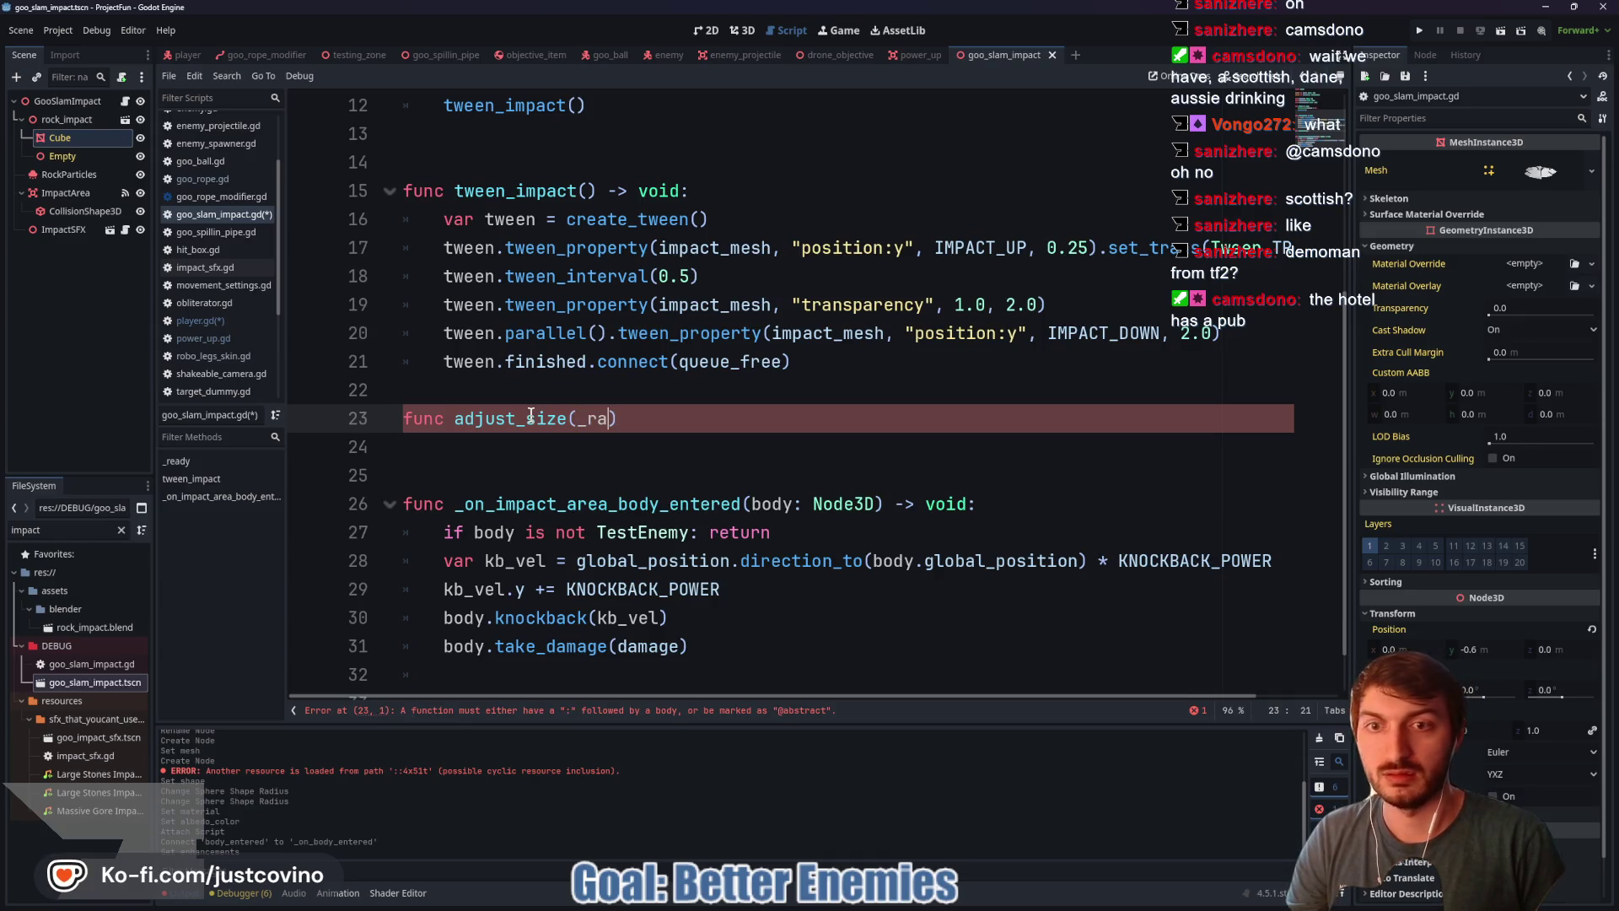
text(: float, )
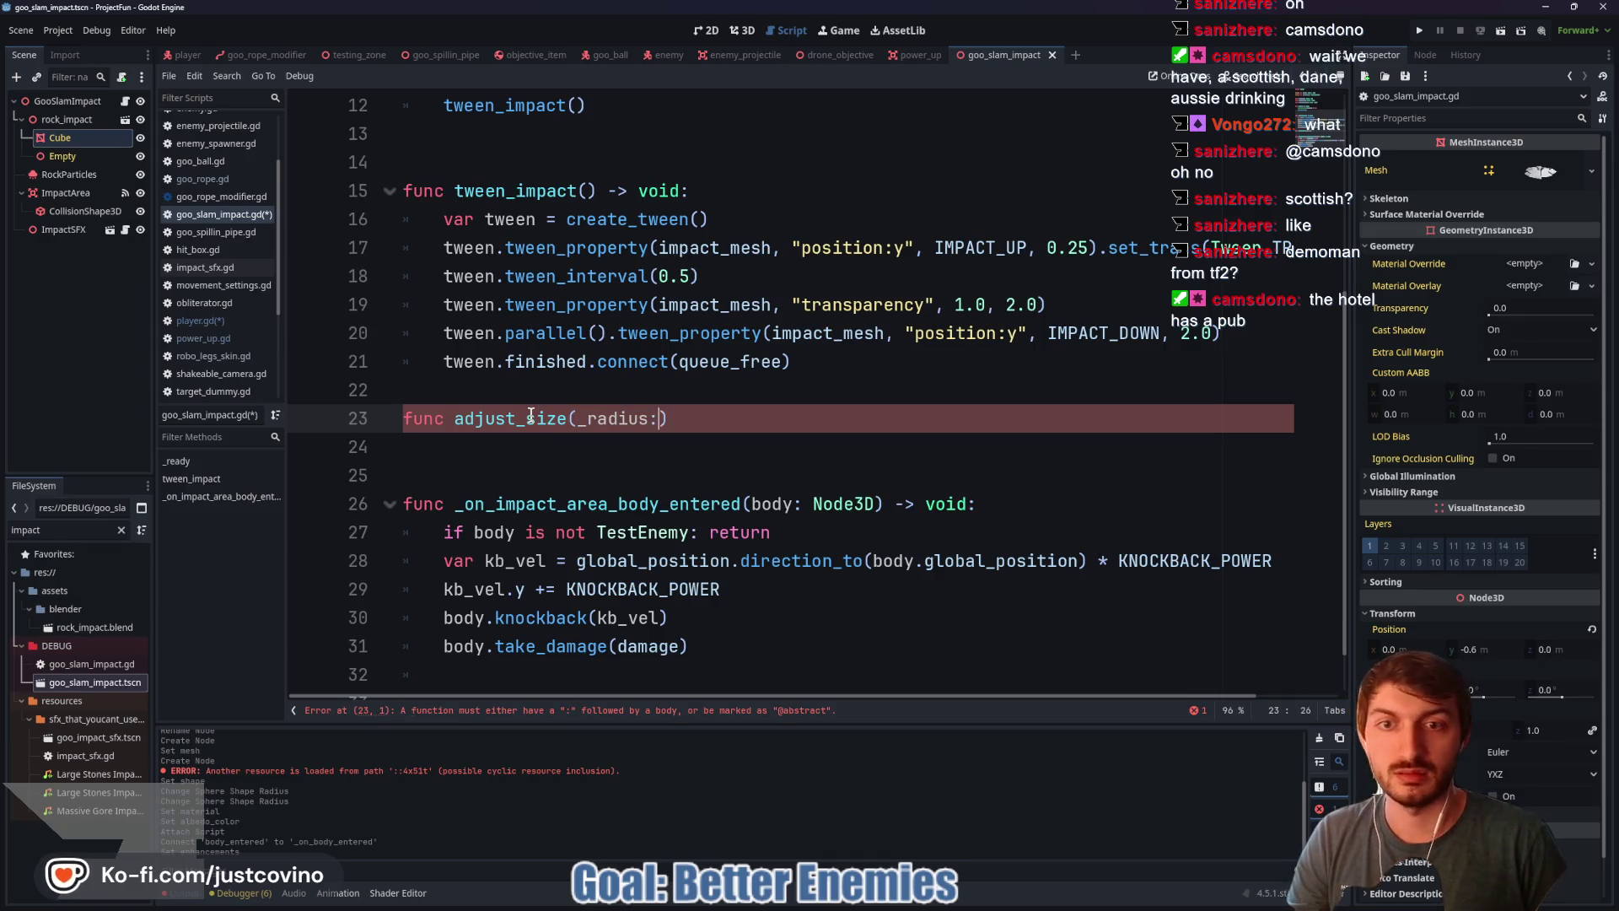
text(_scale)
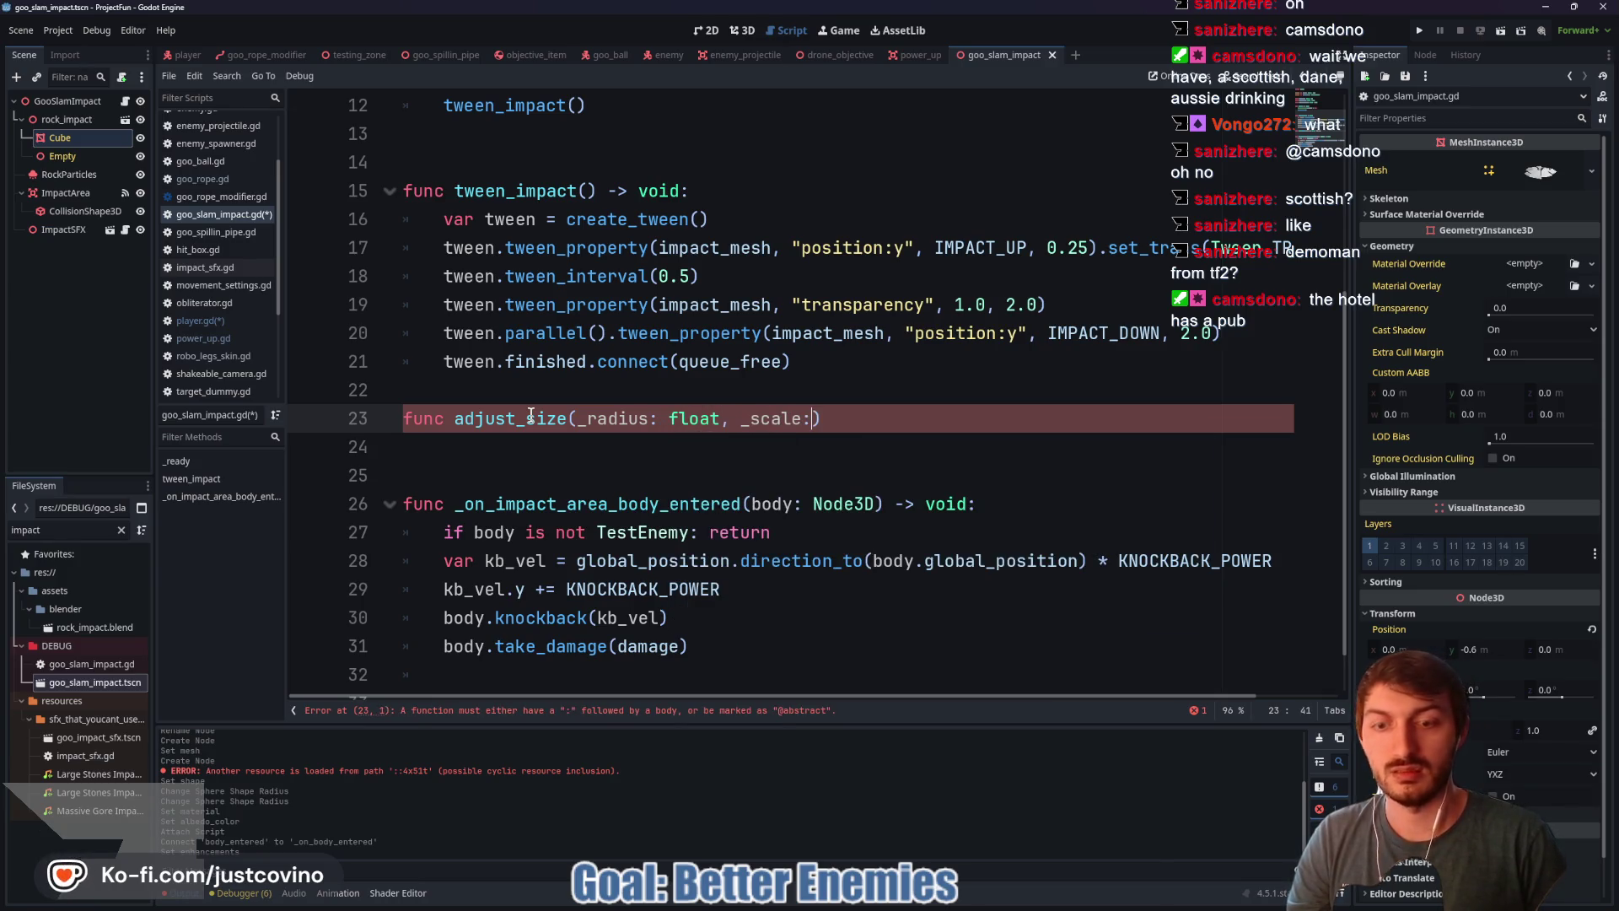
text(: Vector3)
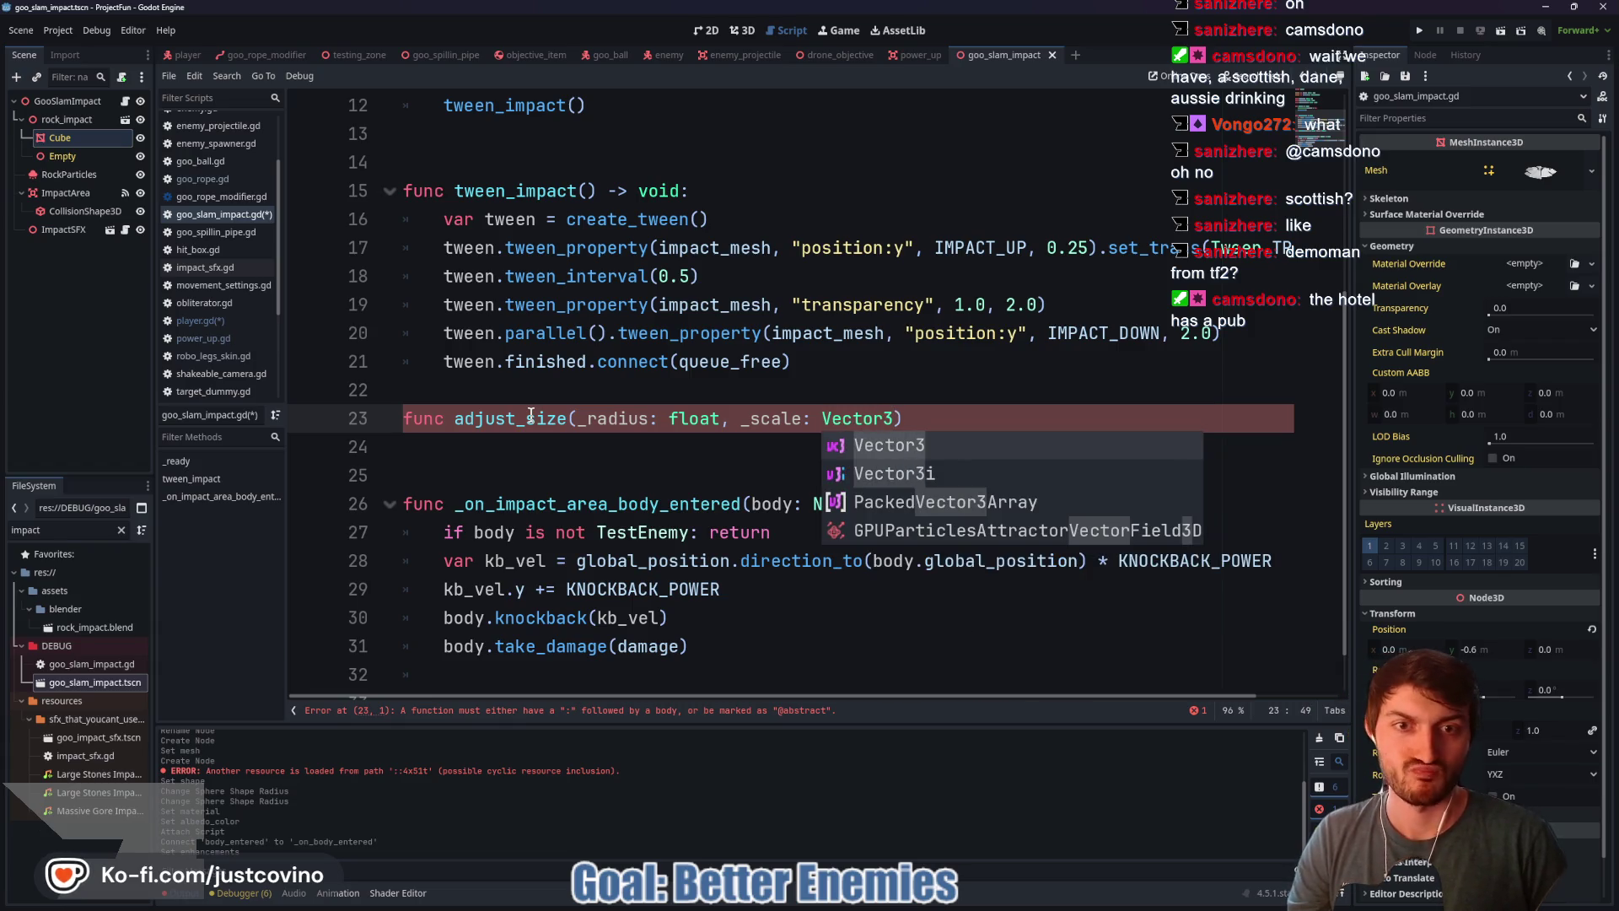
click(906, 404)
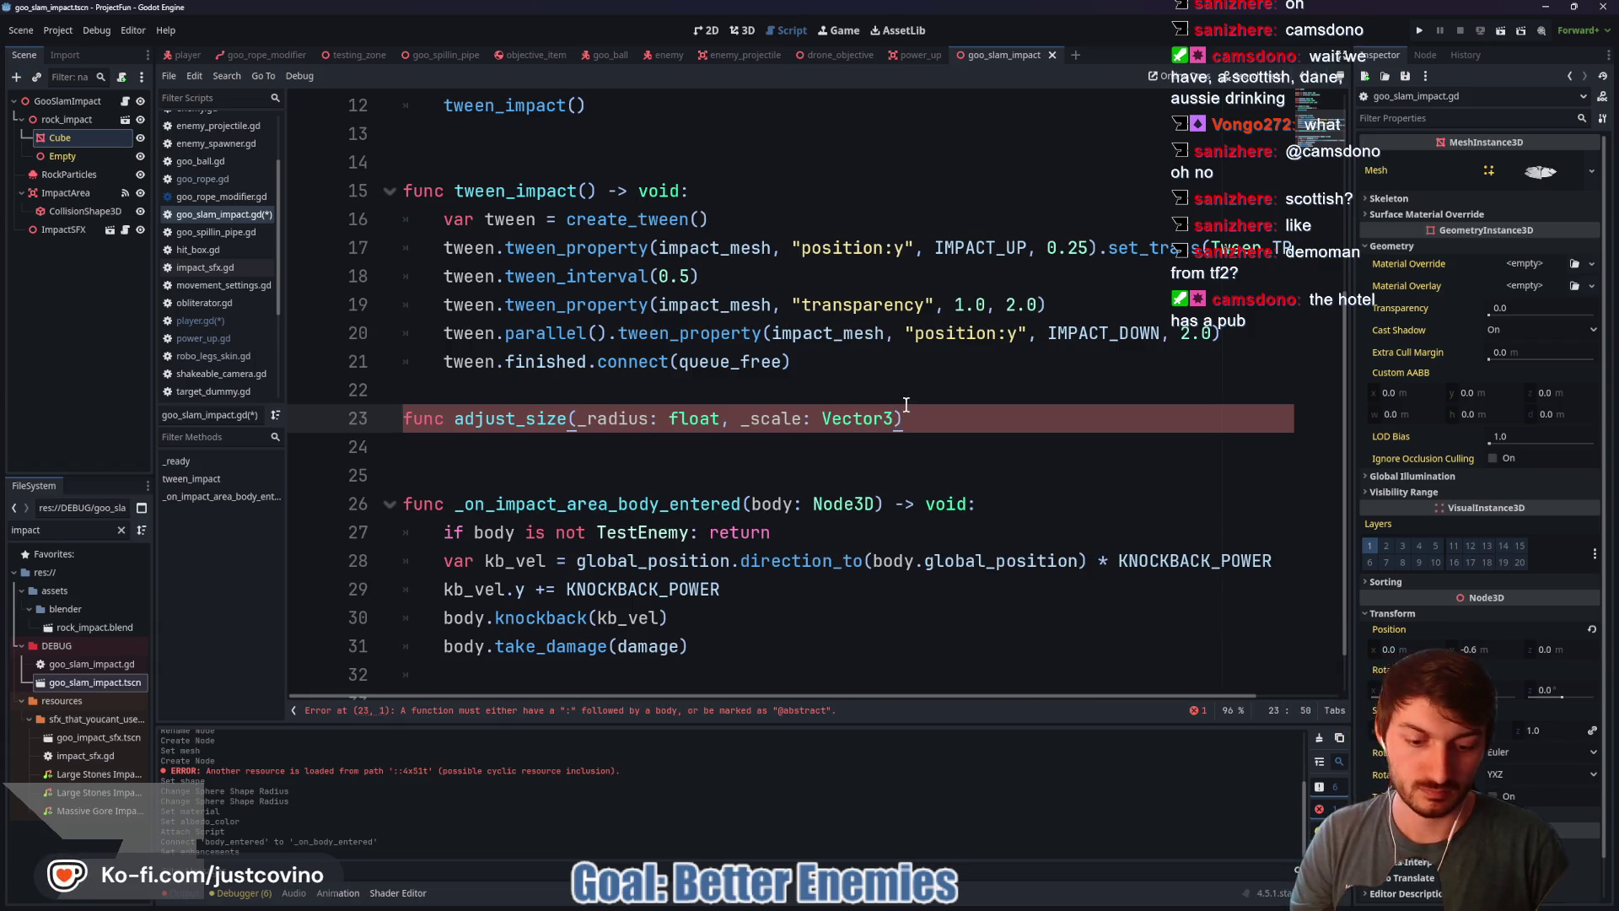
text(v)
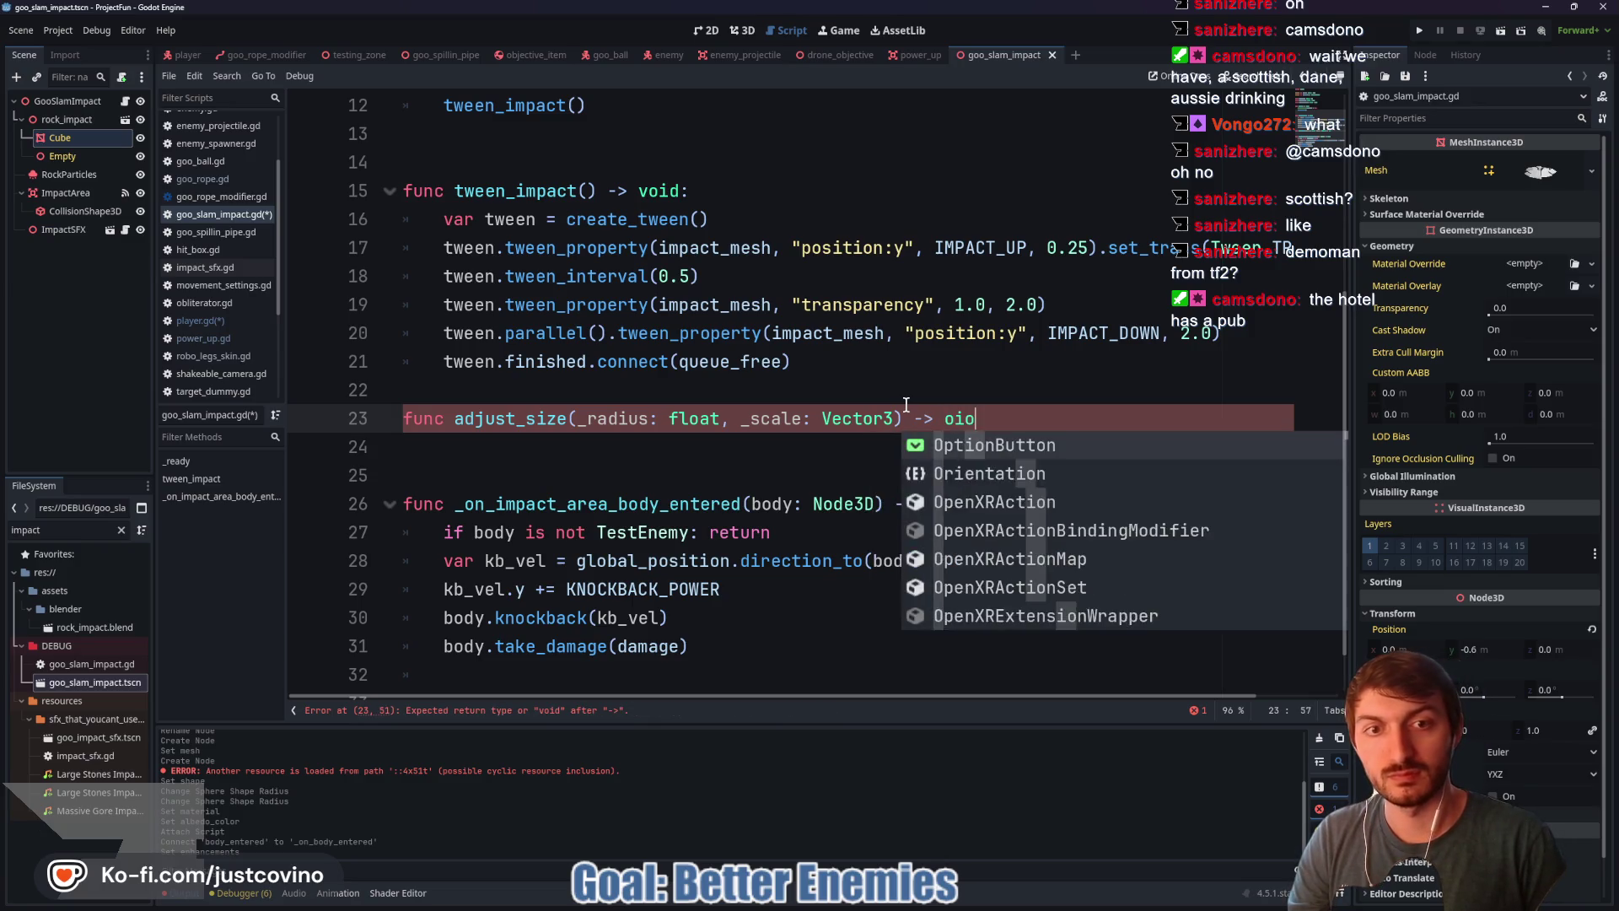
text(oid:)
key(Return)
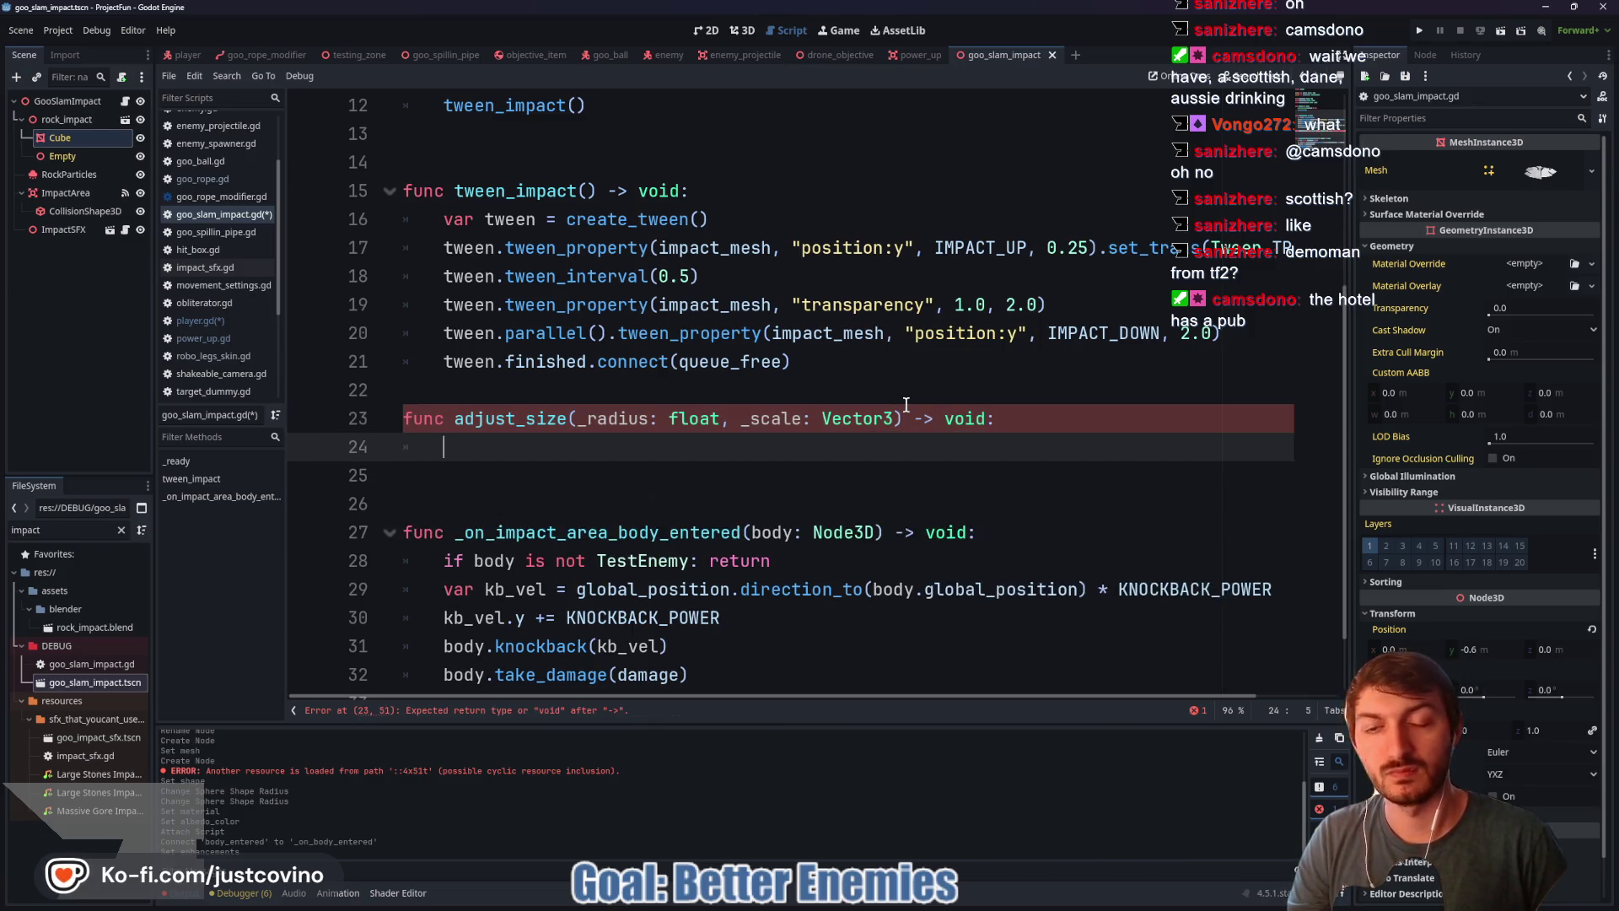
text(pass)
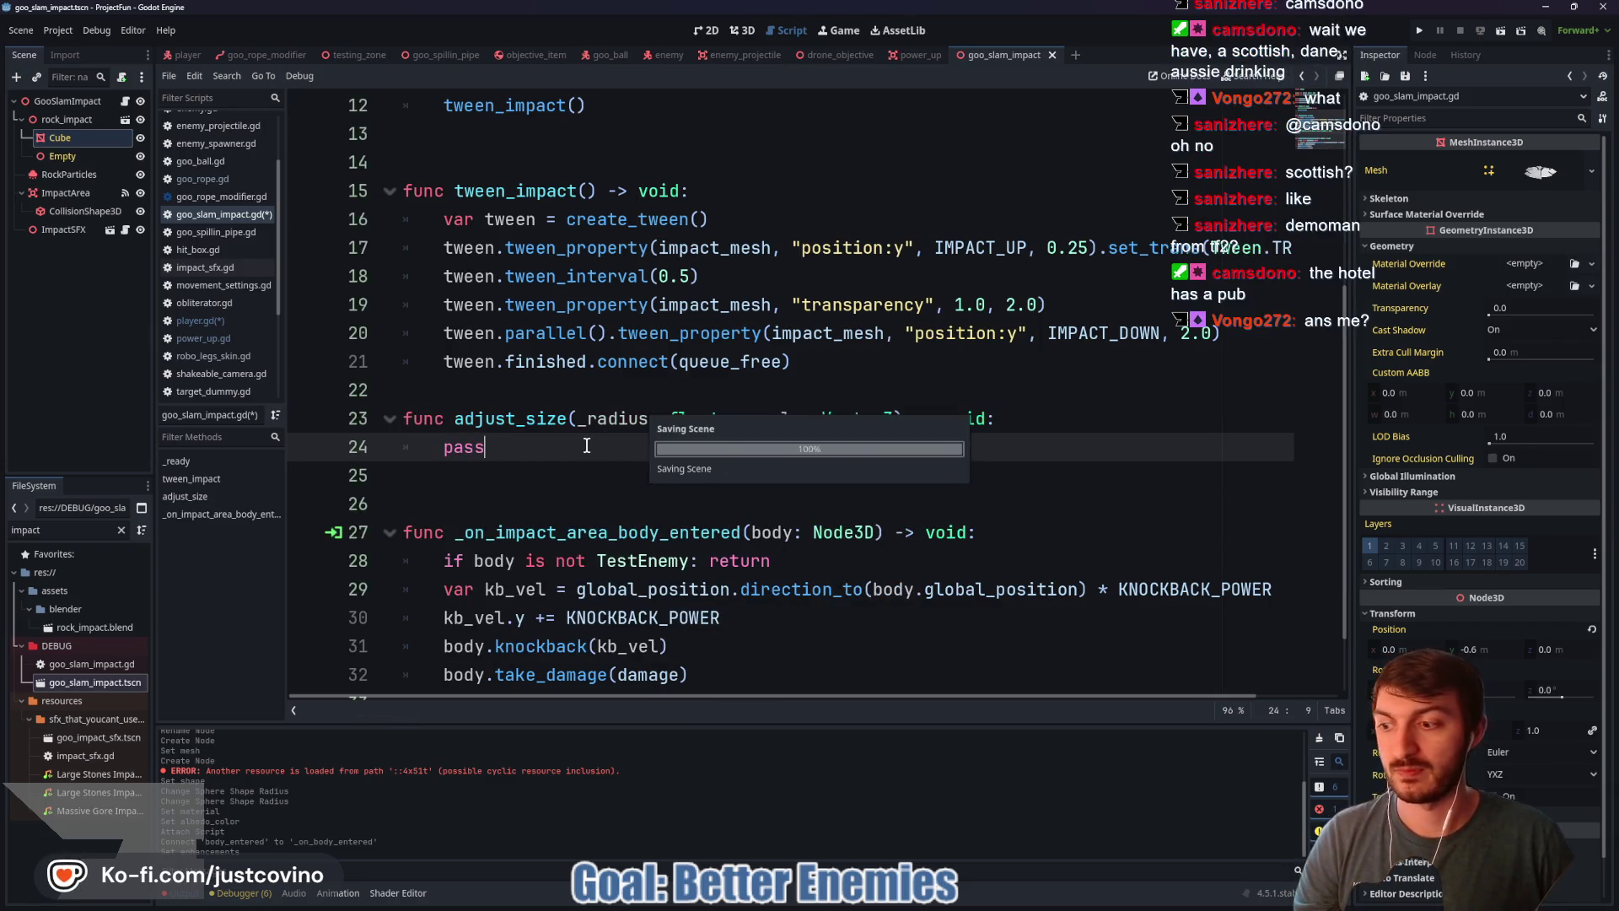
key(ctrl+s)
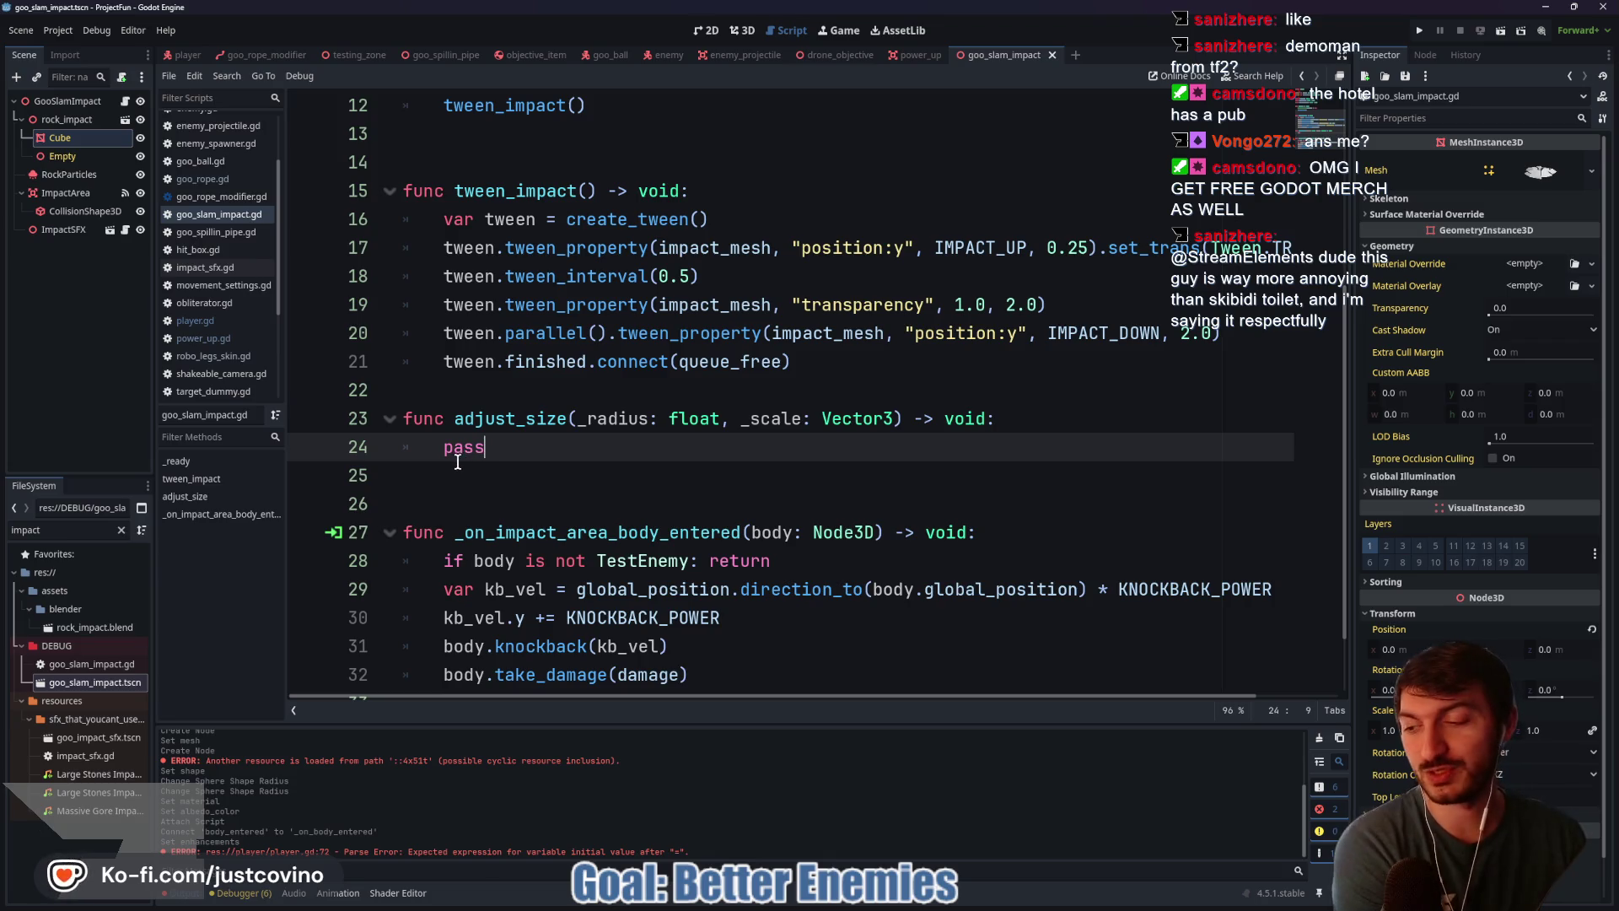
Insert an extra blank line between tween_impact and adjust_size
scroll(522, 459, up, 1)
click(528, 475)
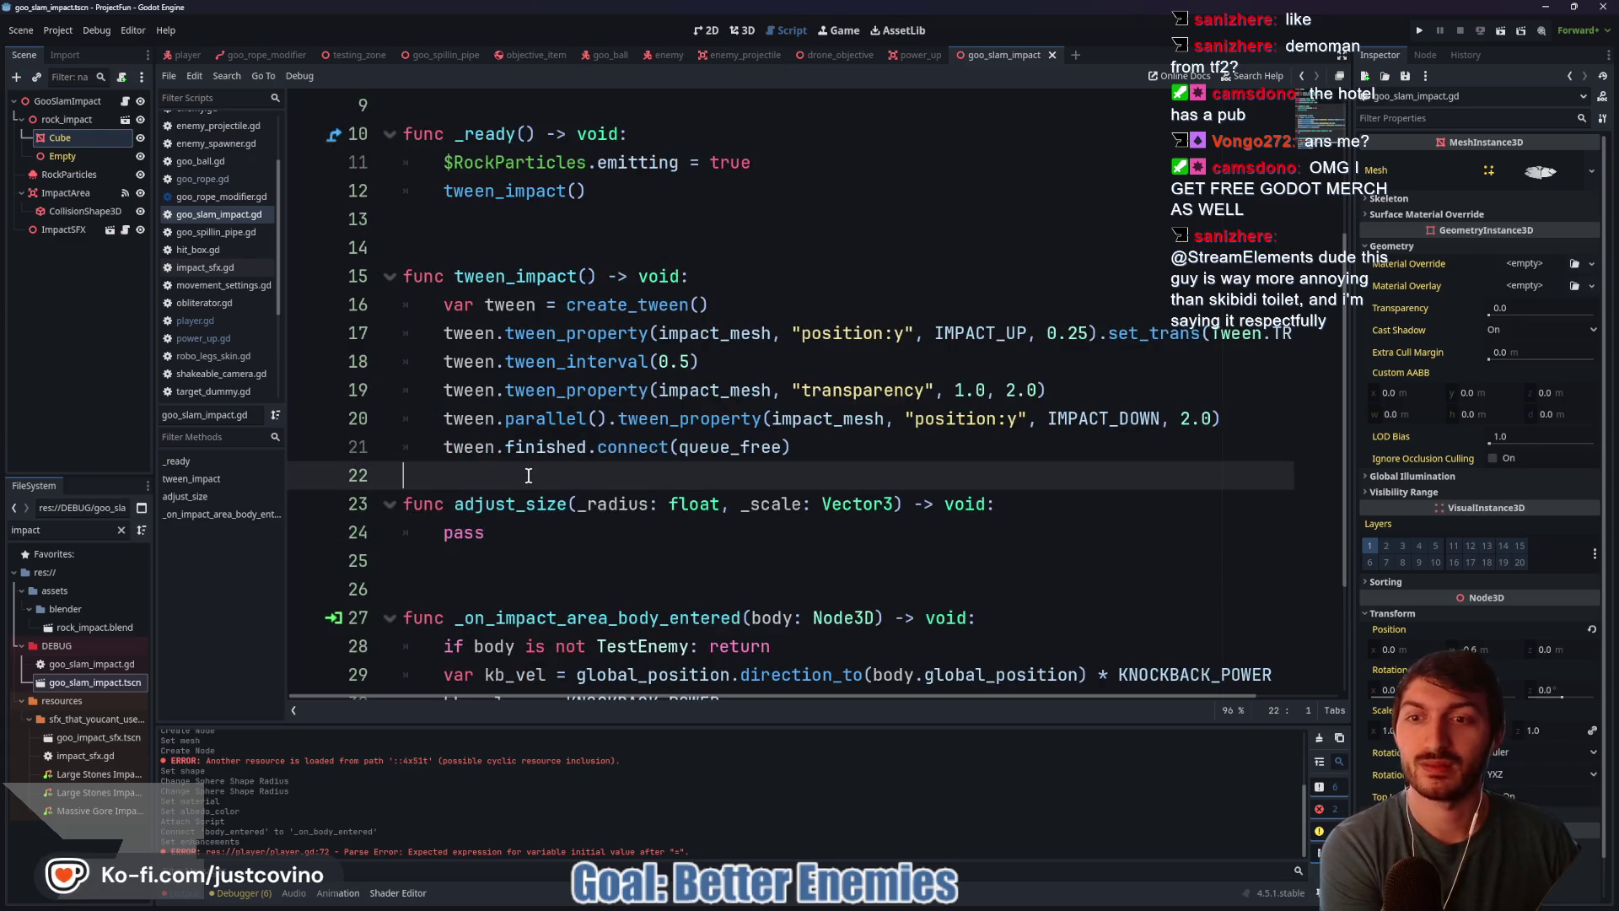
key(Return)
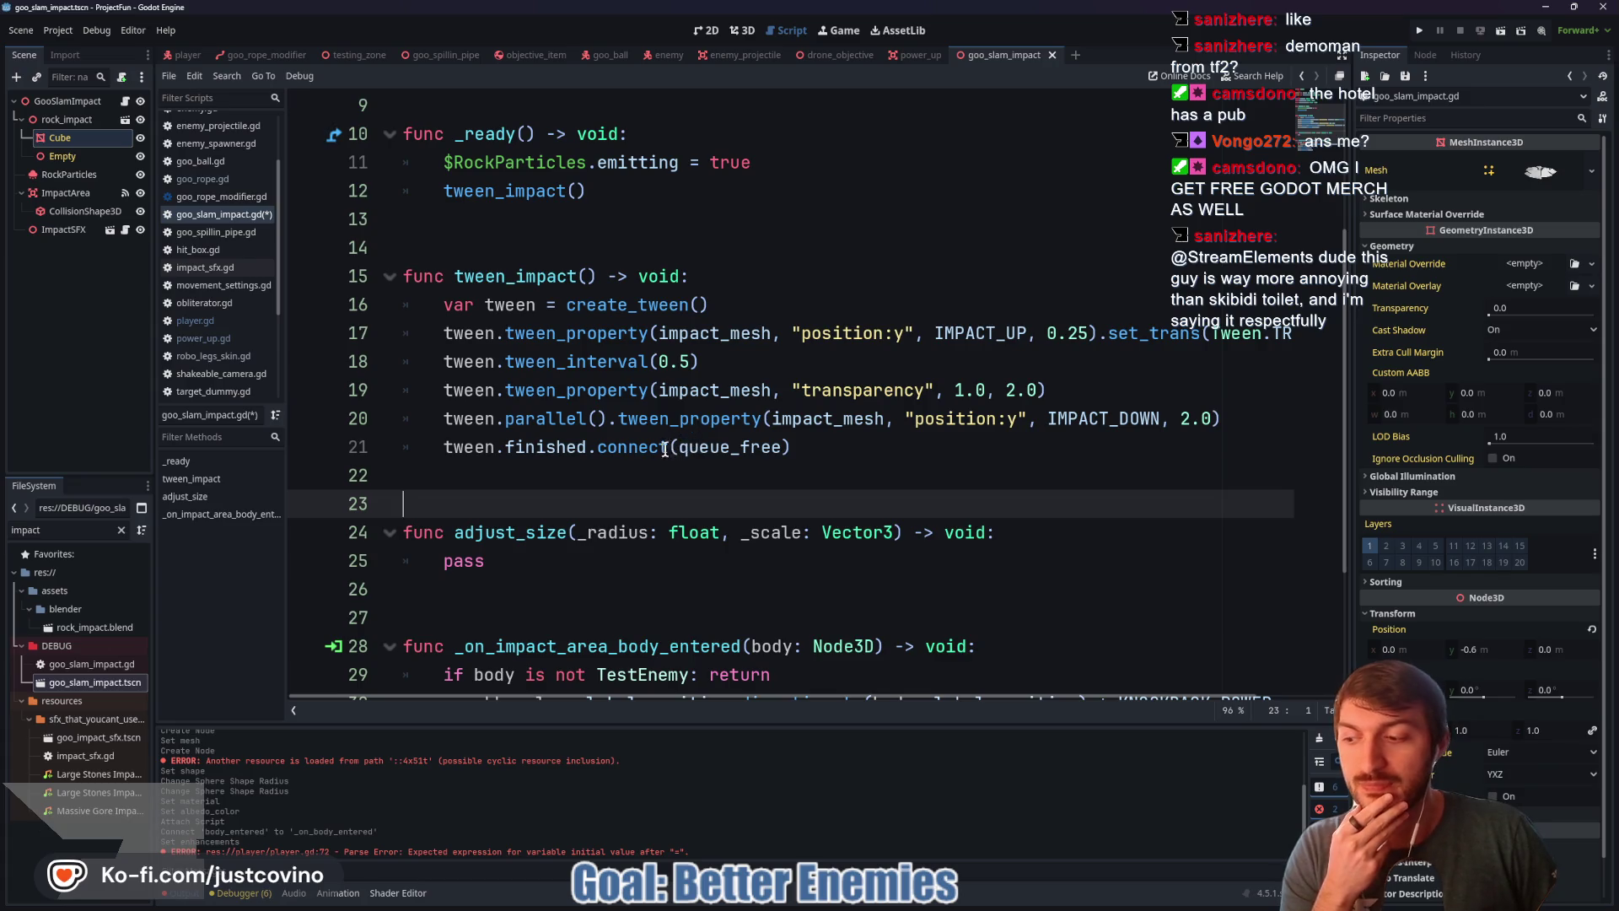
scroll(544, 502, down, 2)
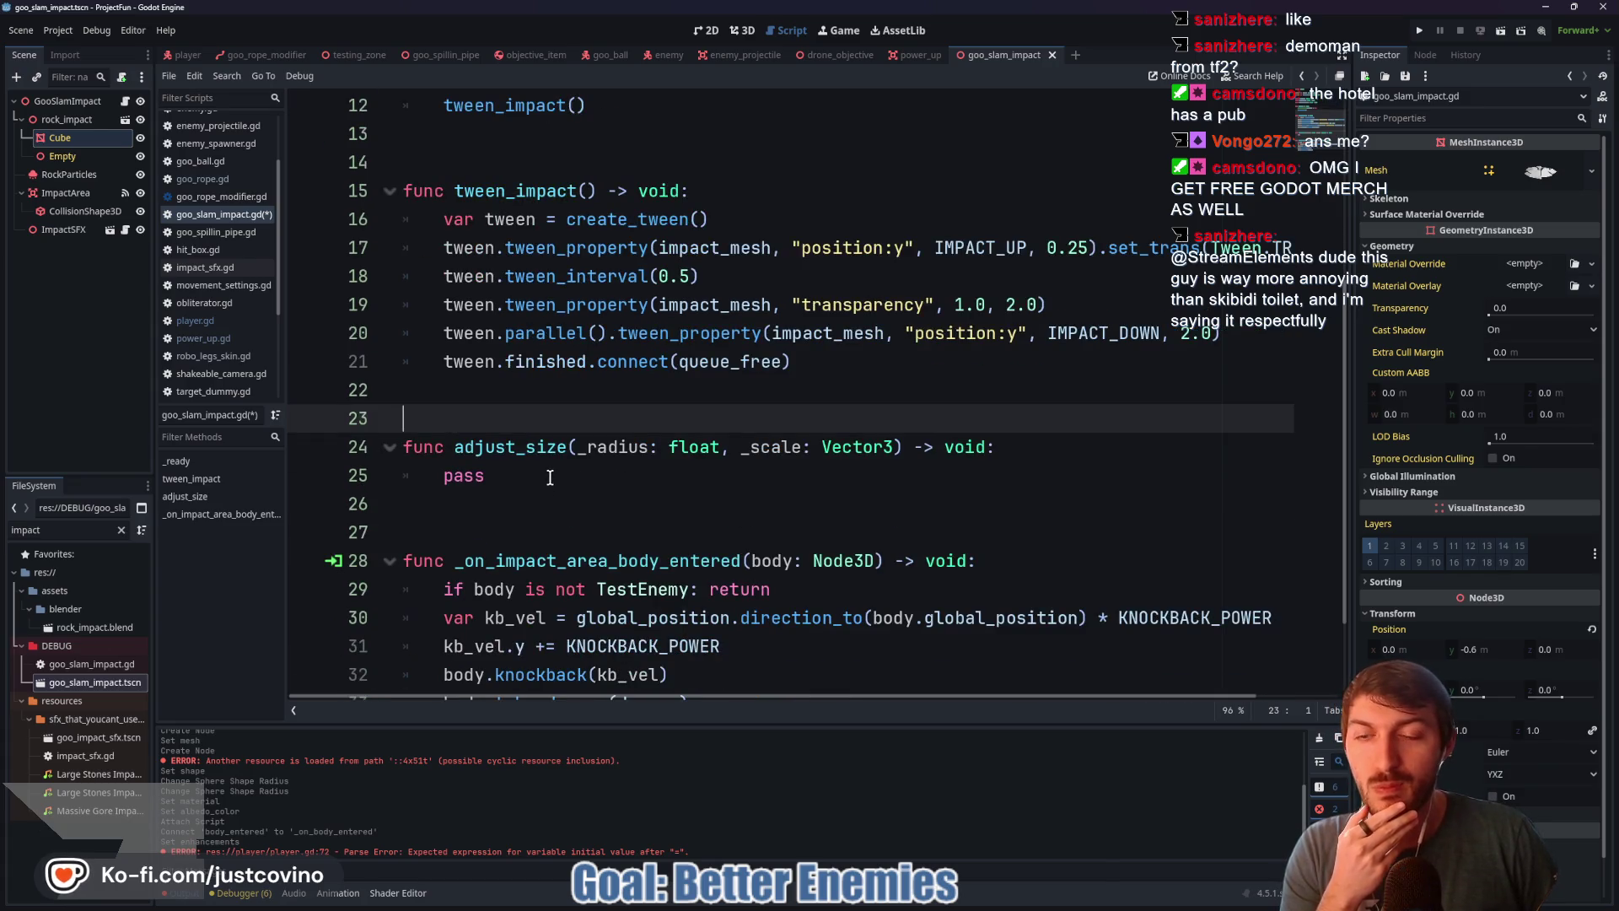
scroll(548, 481, up, 5)
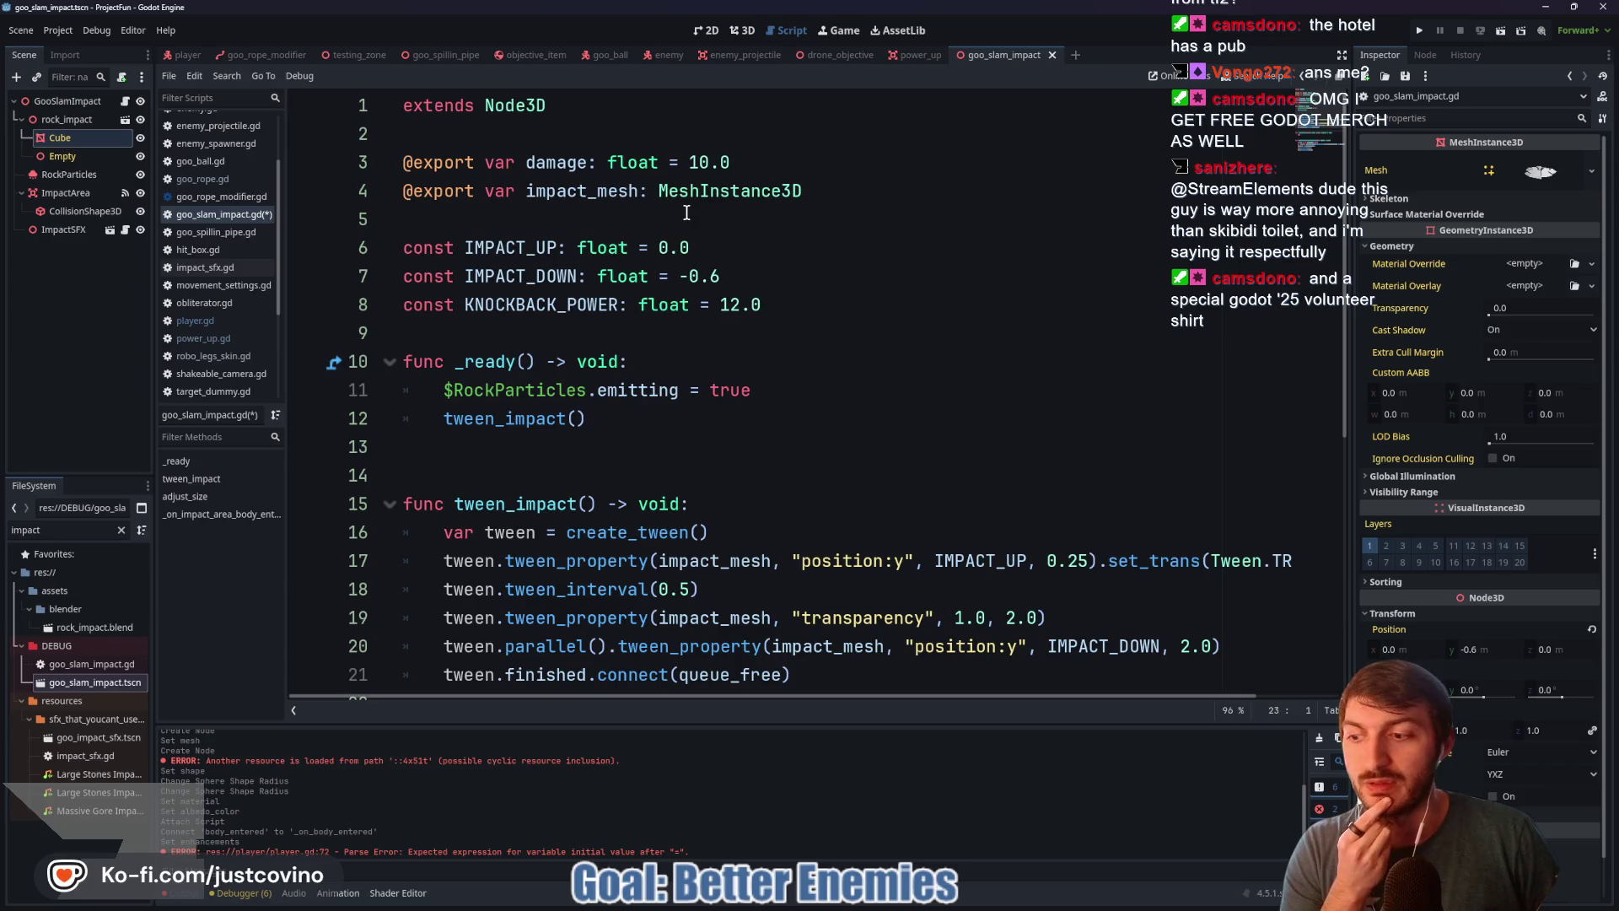
click(741, 32)
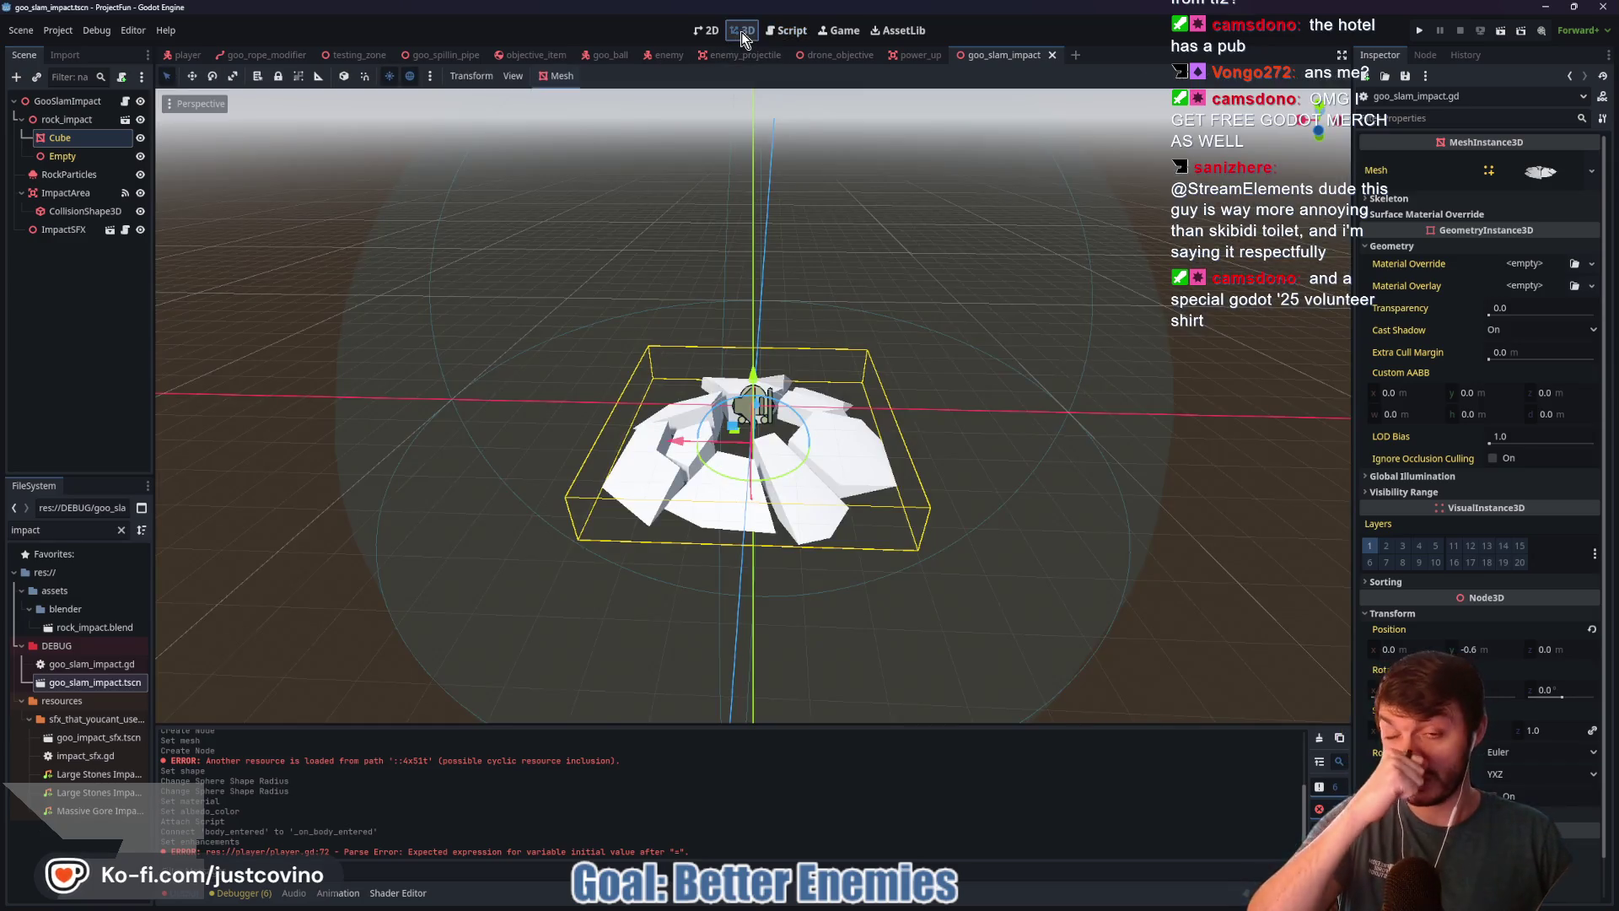
Confirm the CollisionShape3D sphere radius is 8.005, then return to goo_slam_impact.gd
click(68, 211)
scroll(548, 426, down, 2)
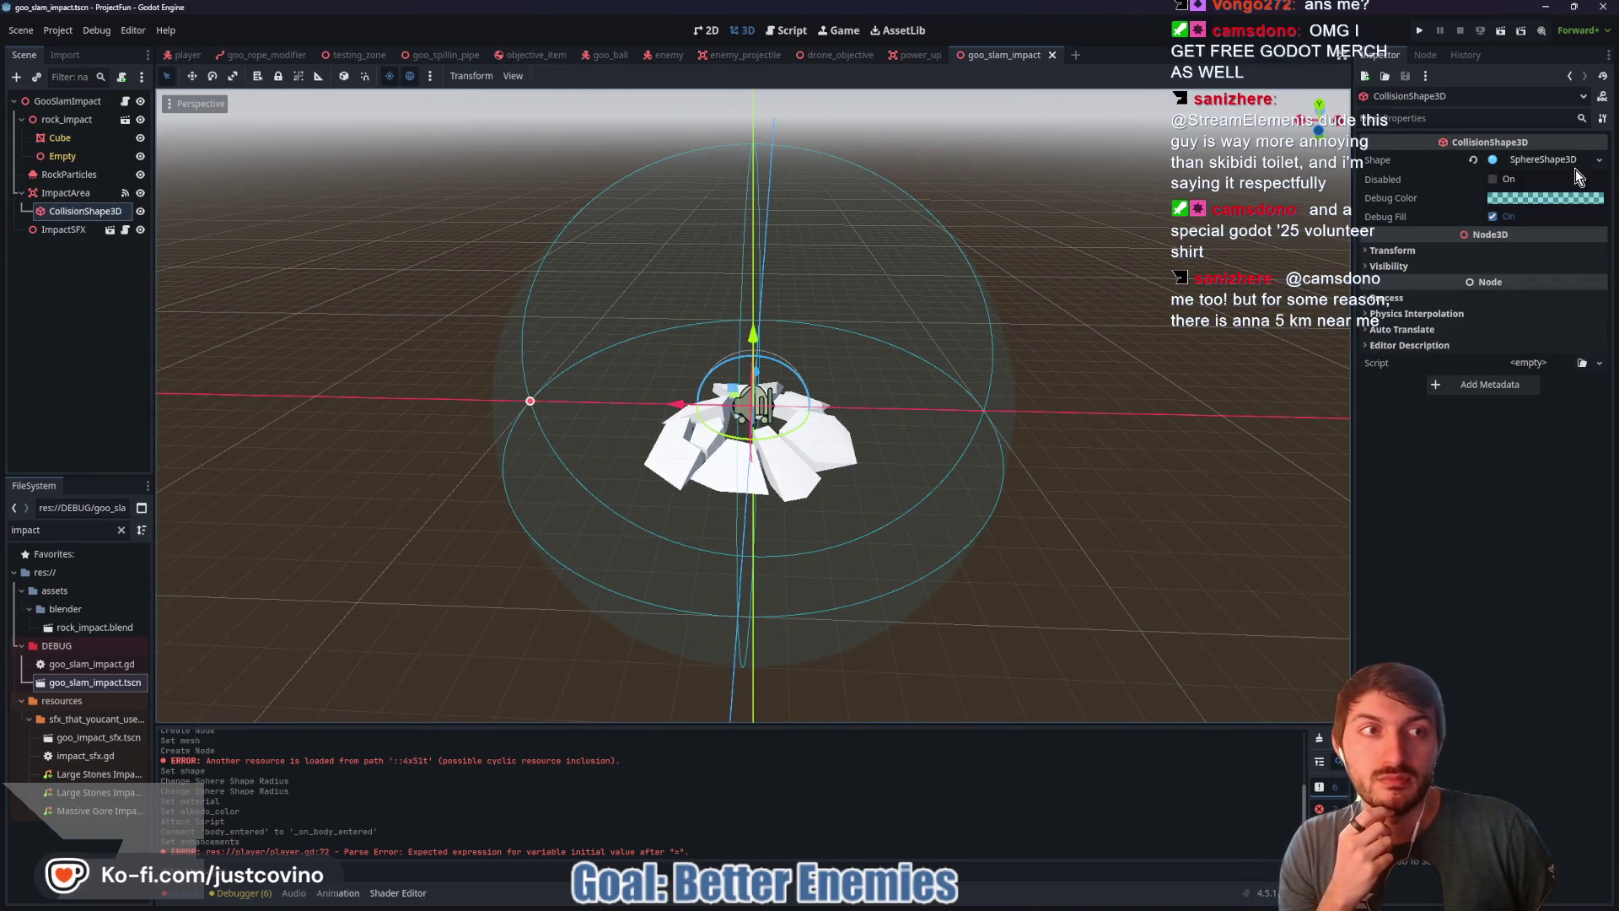
click(1541, 159)
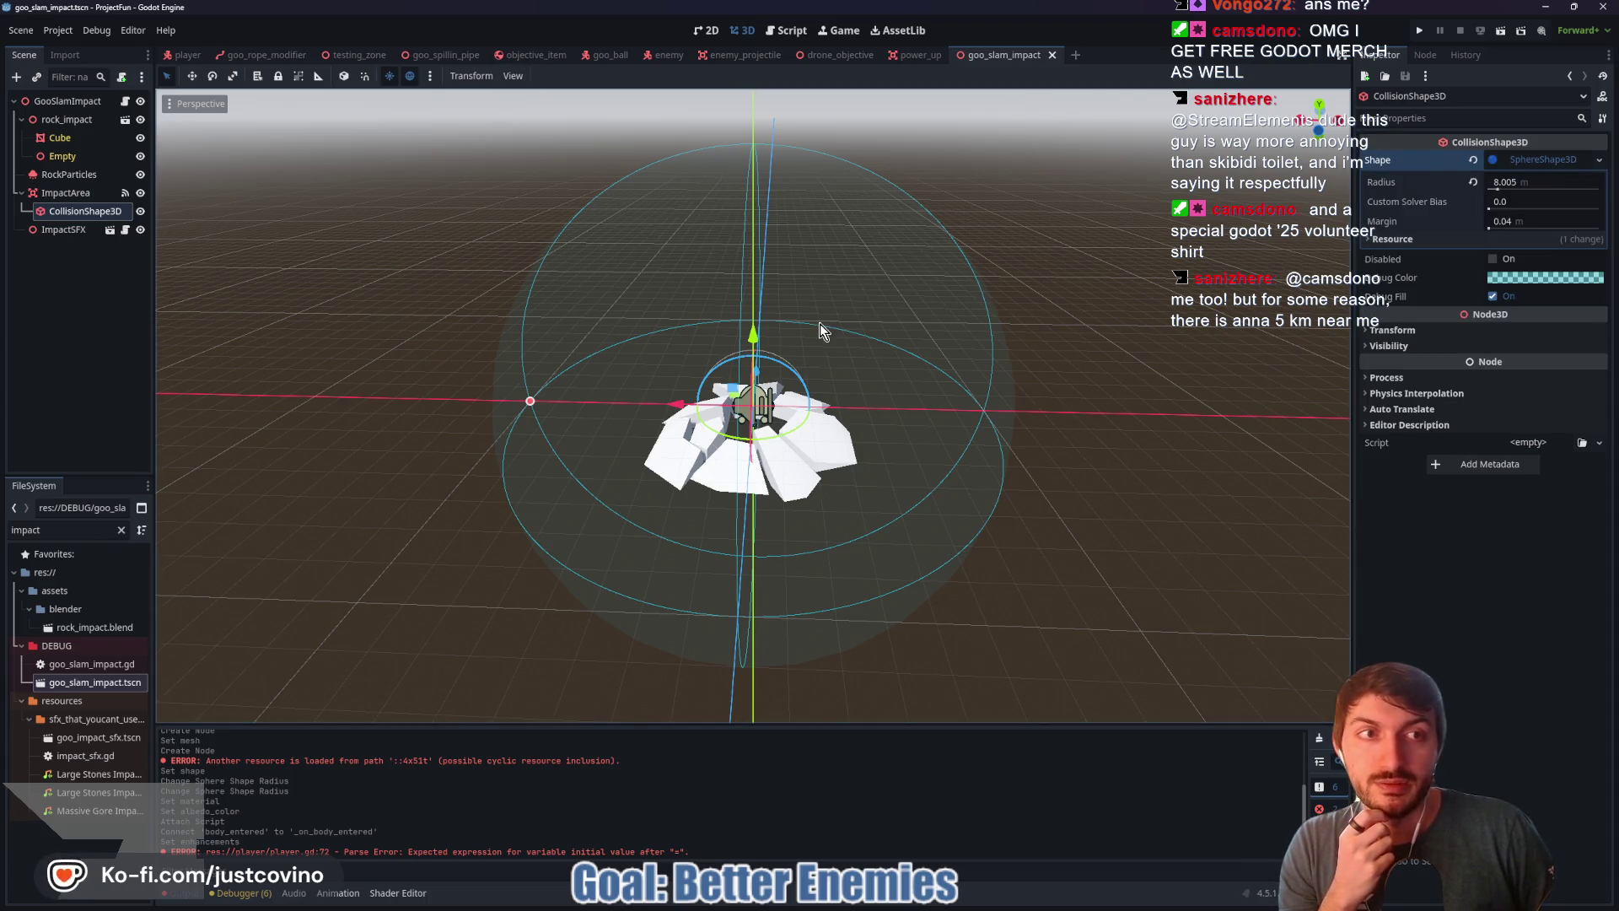
click(124, 101)
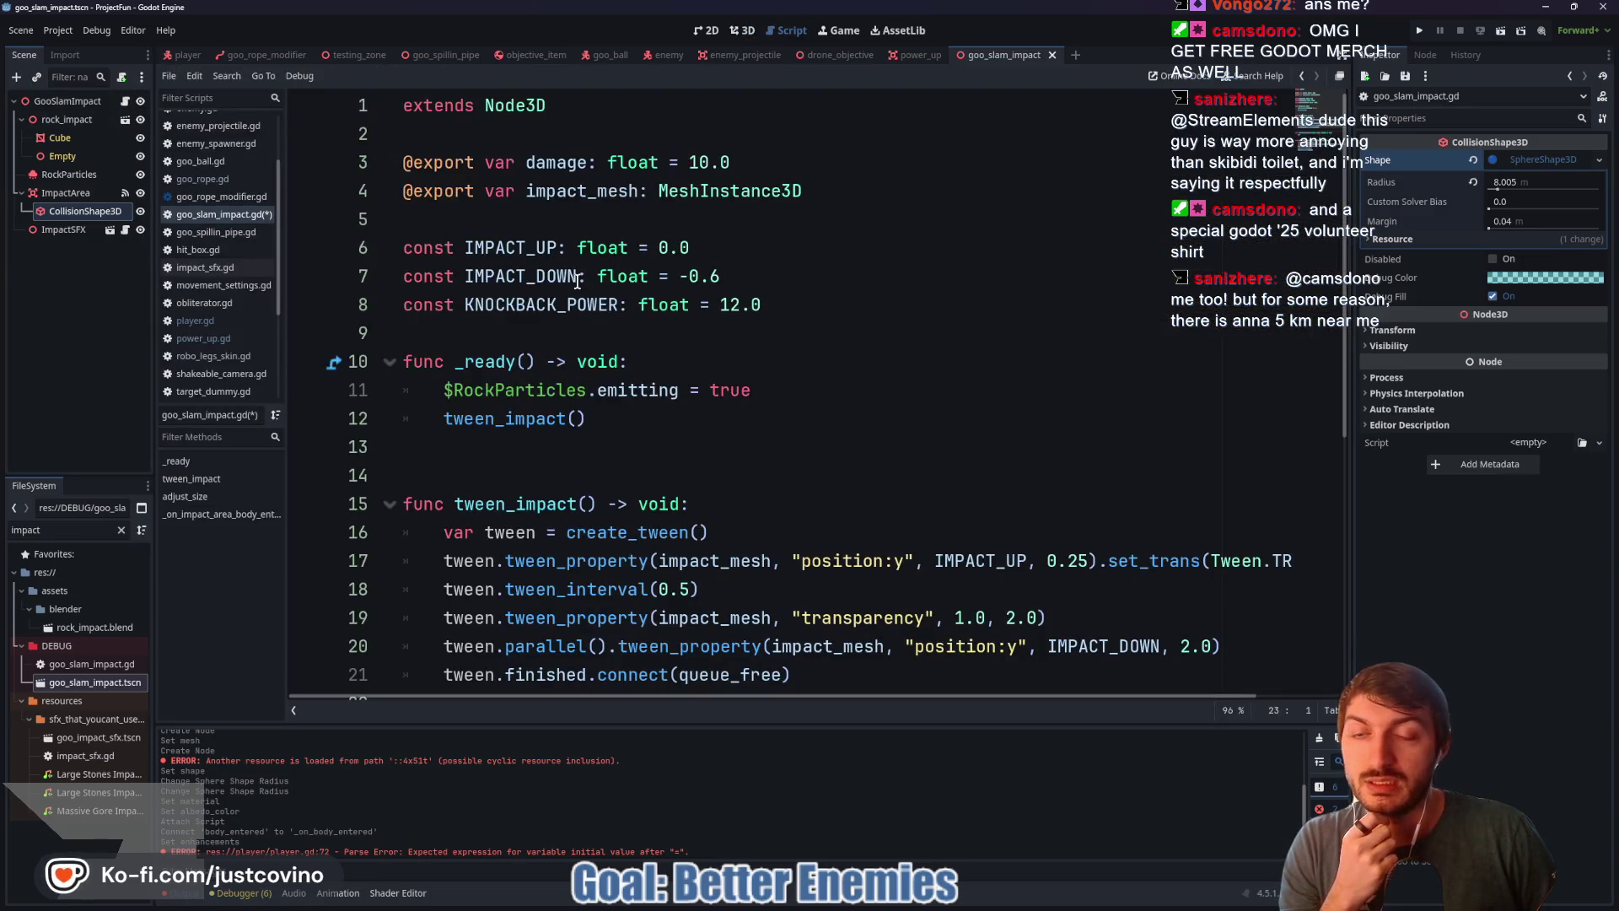
click(859, 198)
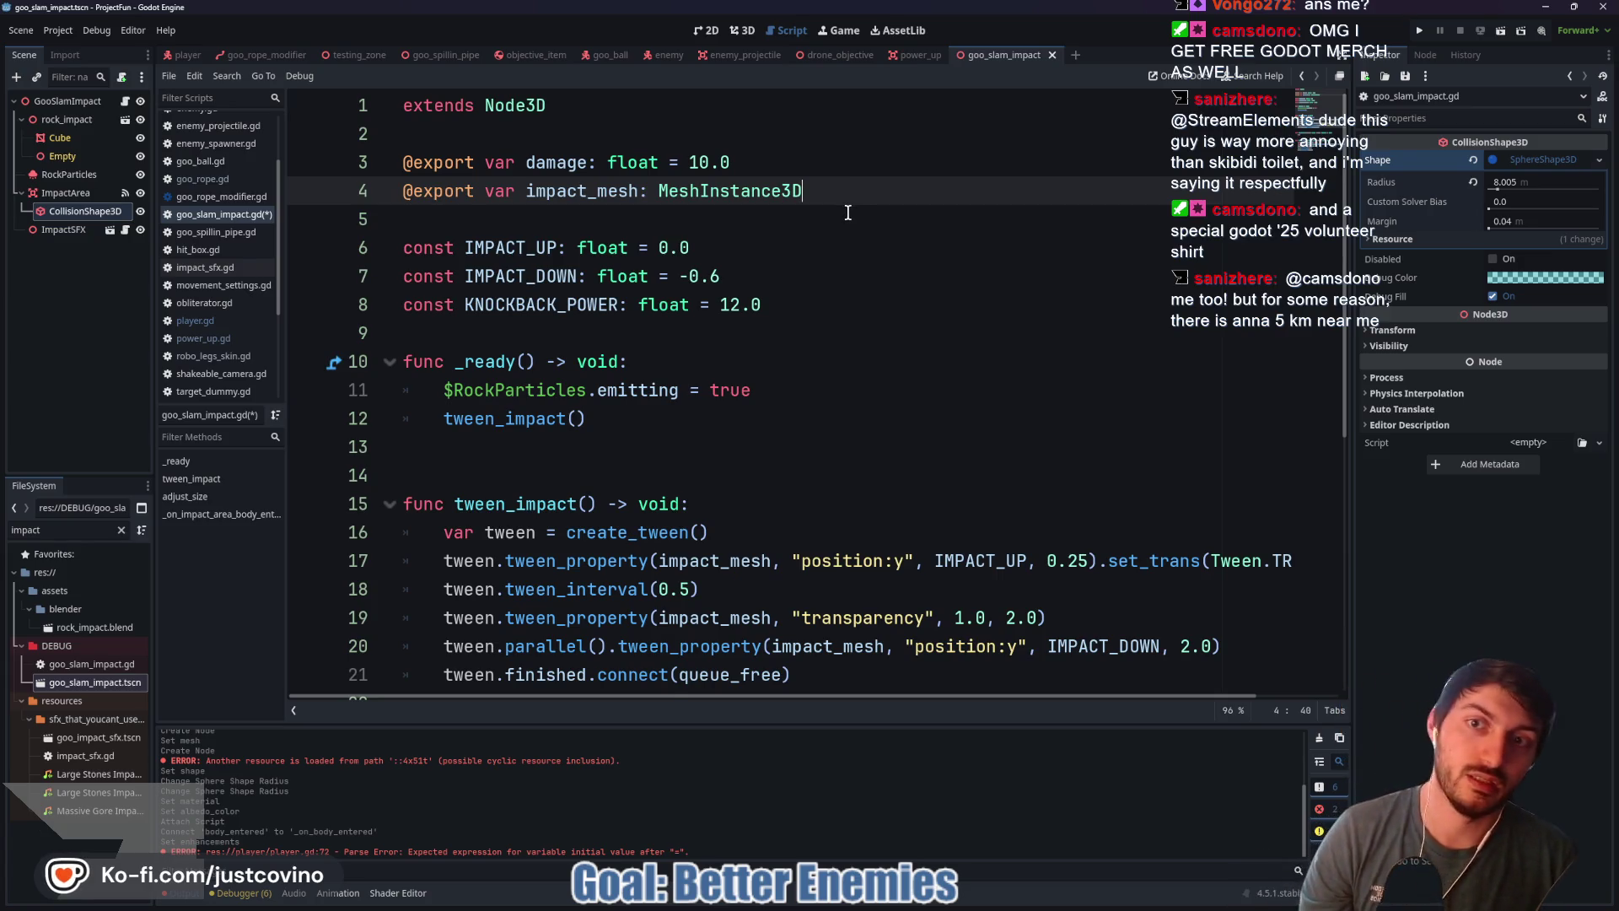
Add 'var collision_radius: float = 8.0' below impact_mesh and save the script
key(Return)
key(Return)
text(var collision_radius)
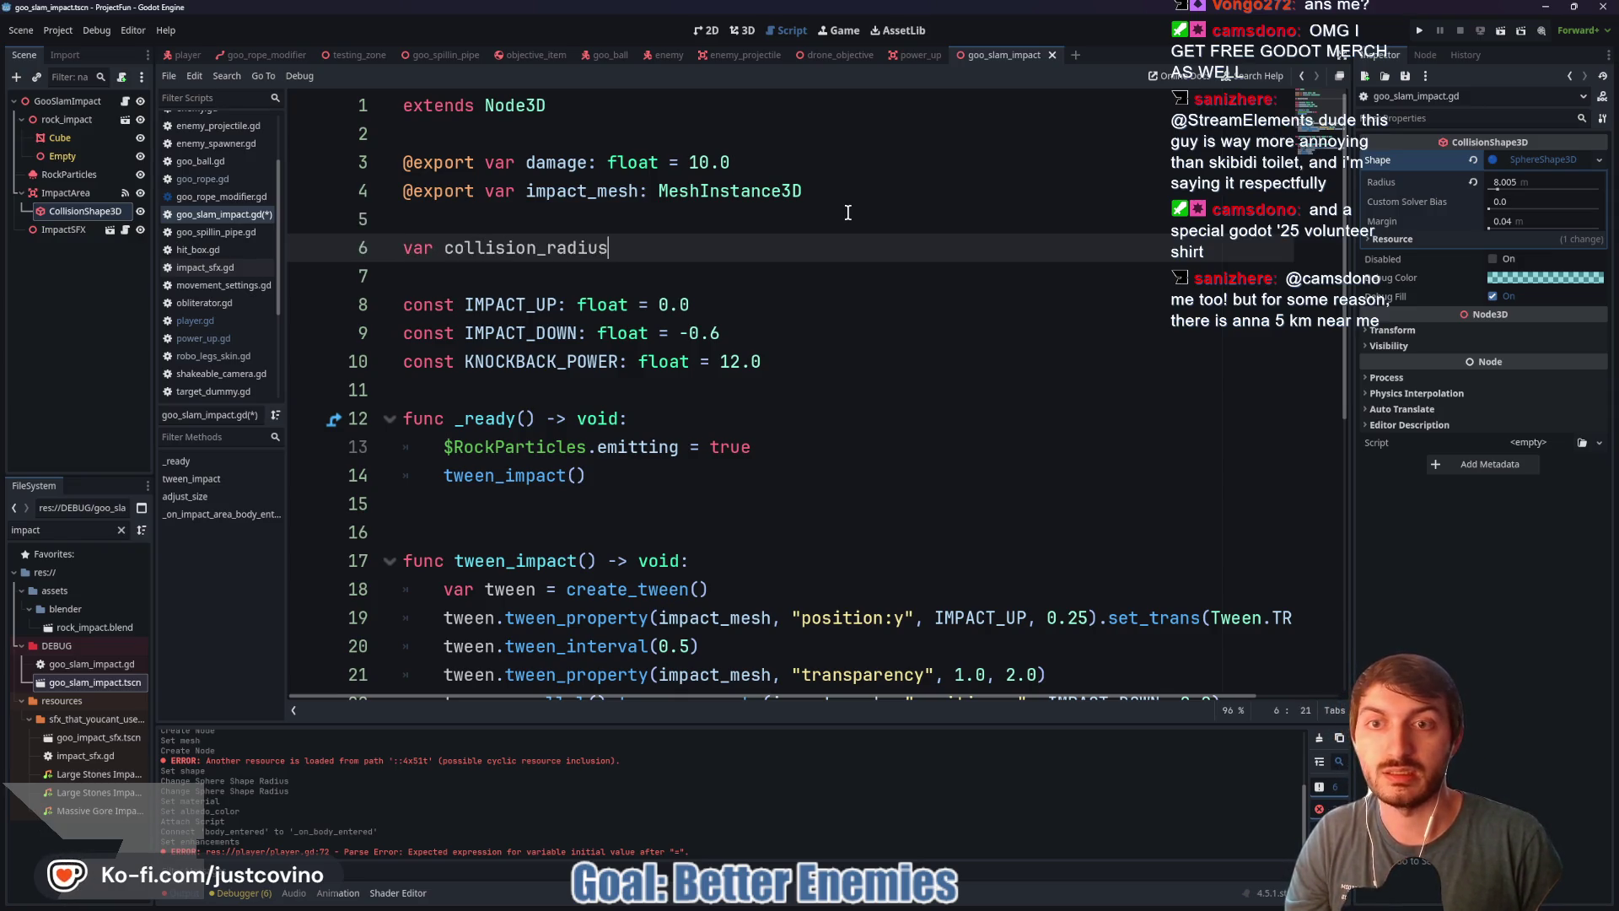
text(: float = )
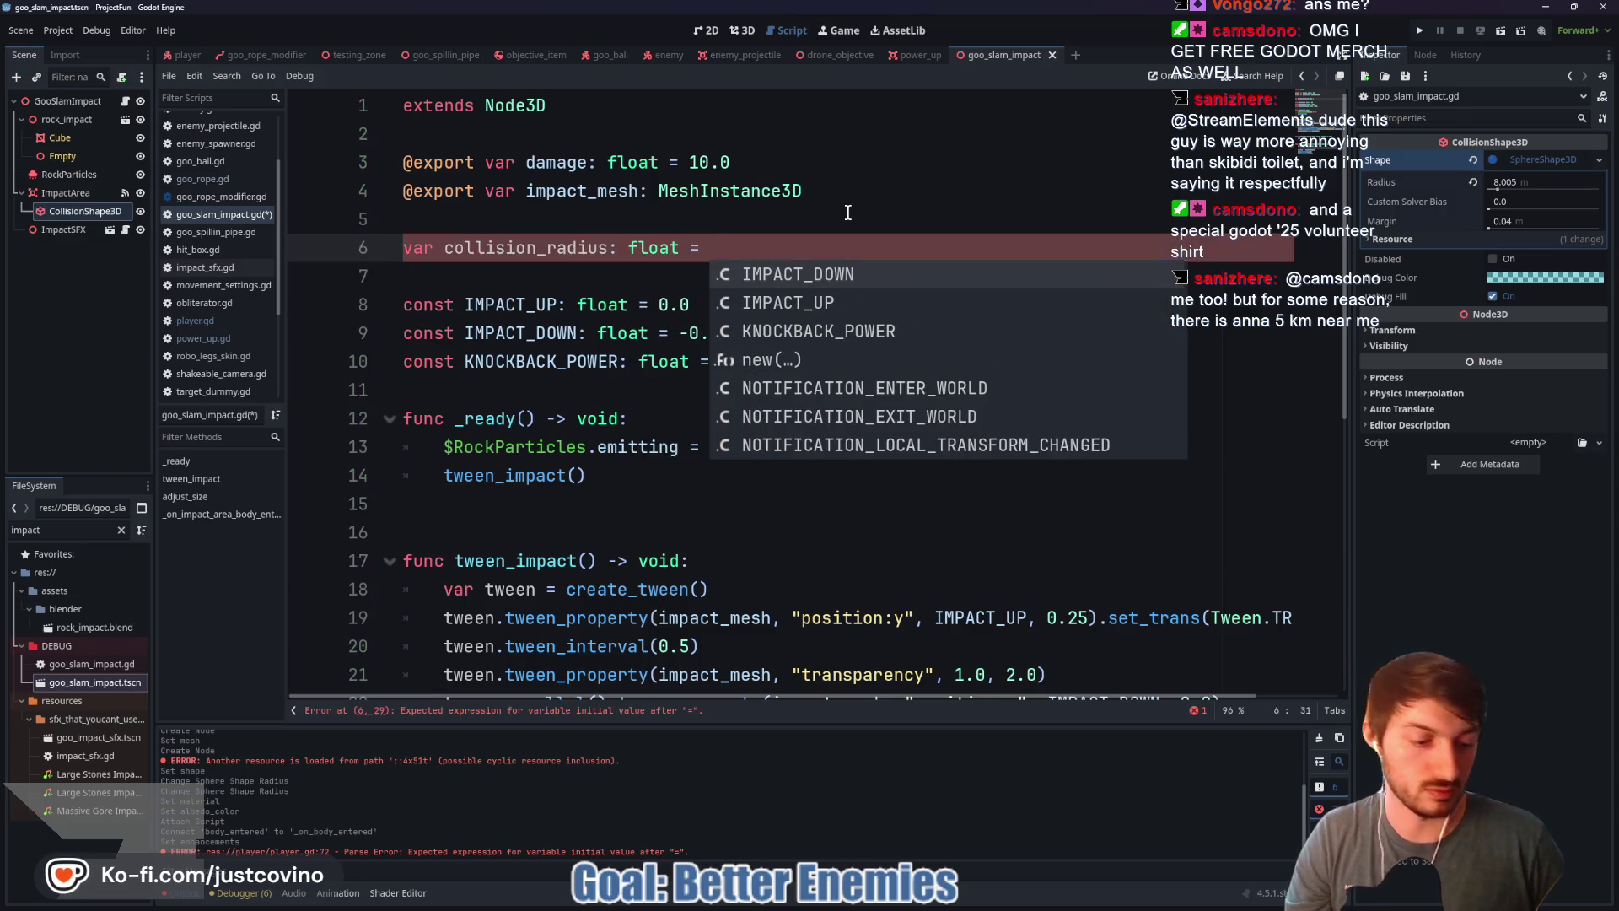
text(8.0)
key(ctrl+s)
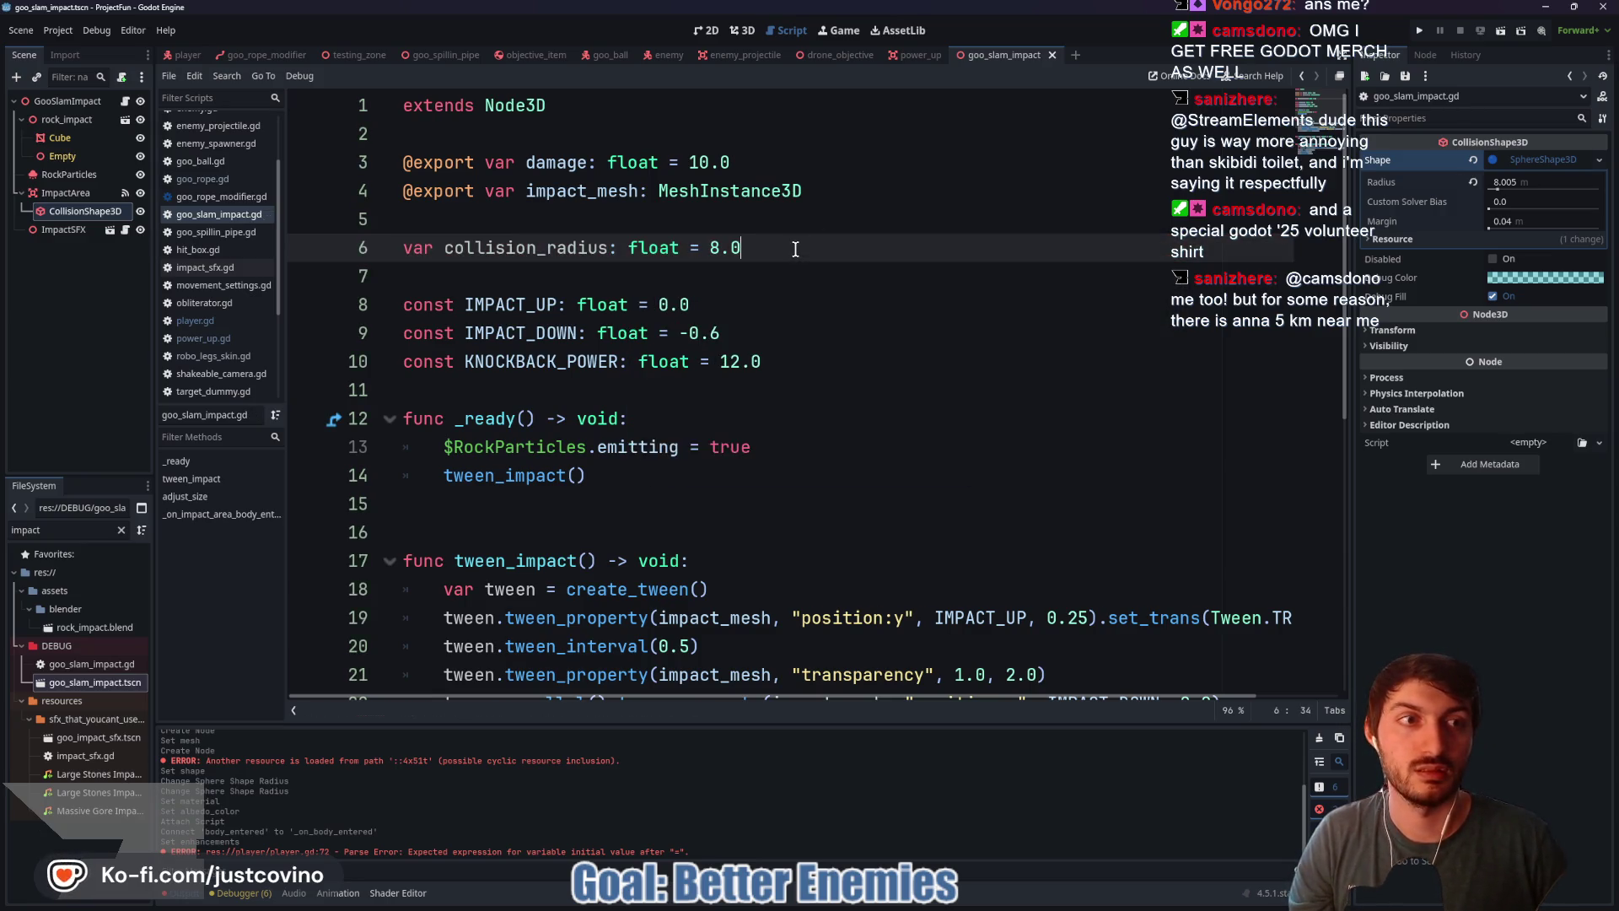
scroll(716, 290, down, 6)
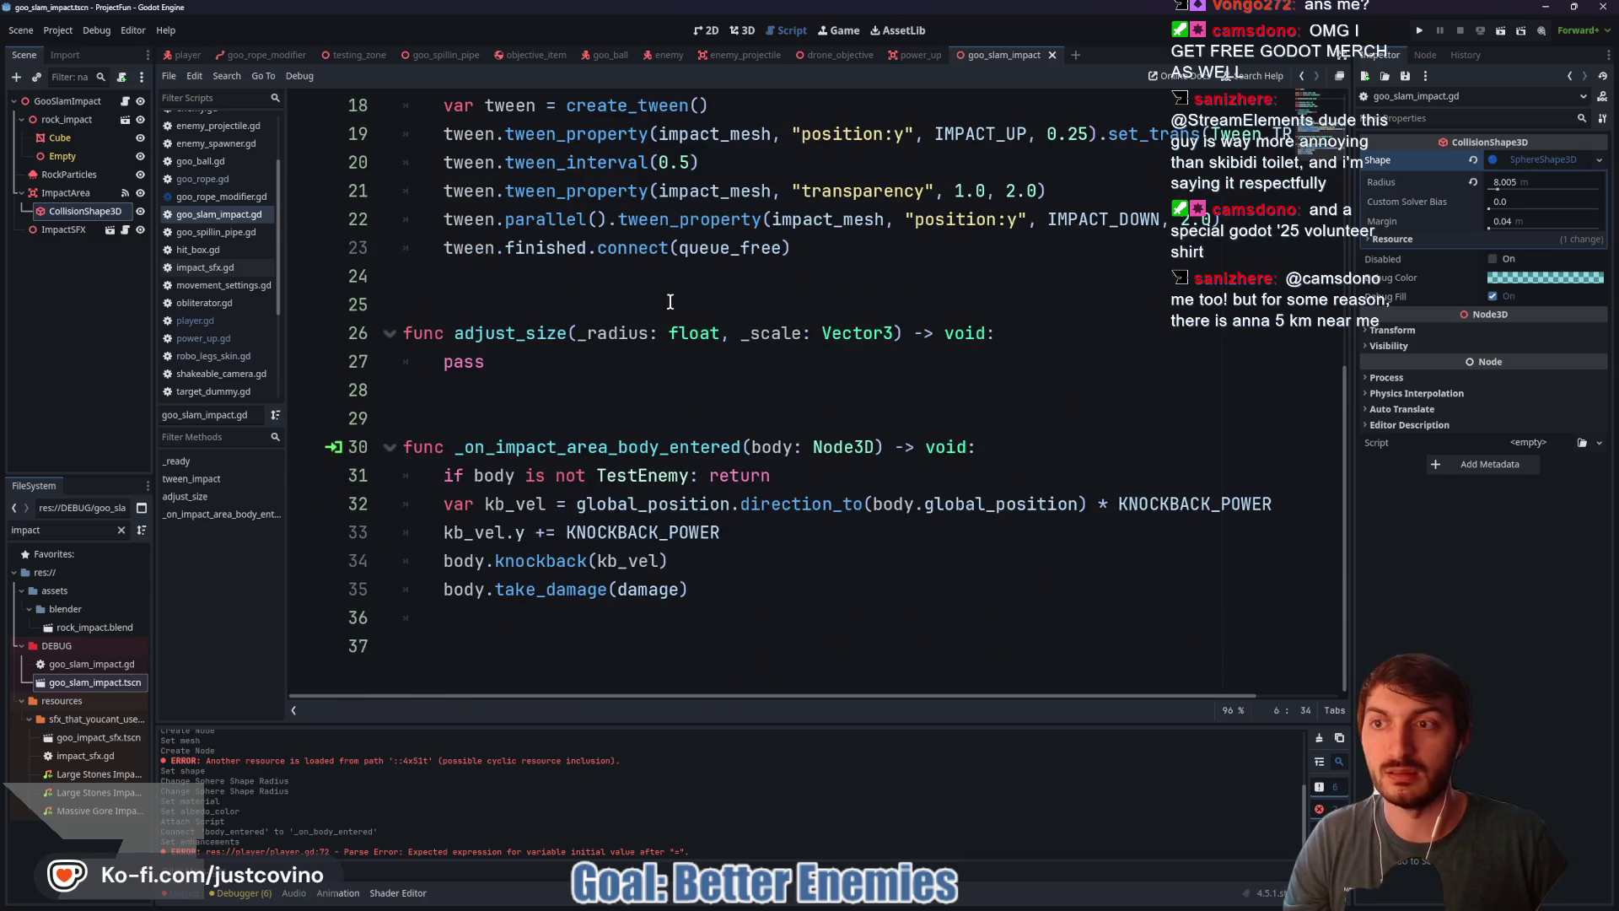
Make CollisionShape3D accessible as a unique name and replace adjust_size's pass with %CollisionShape3D
right_click(62, 213)
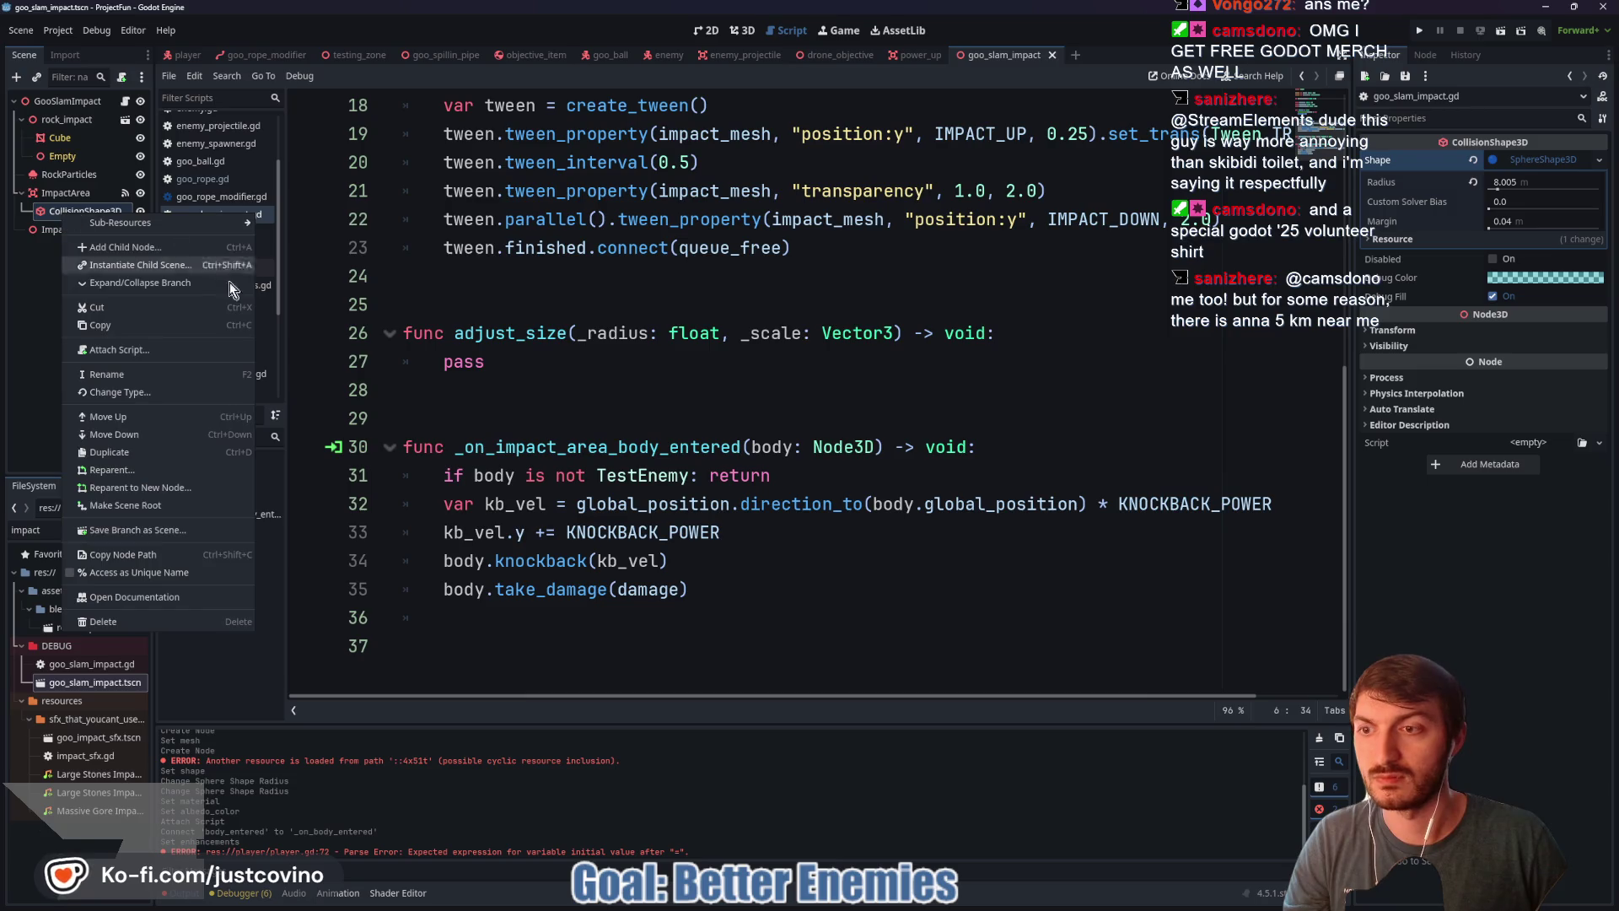
click(152, 584)
click(522, 360)
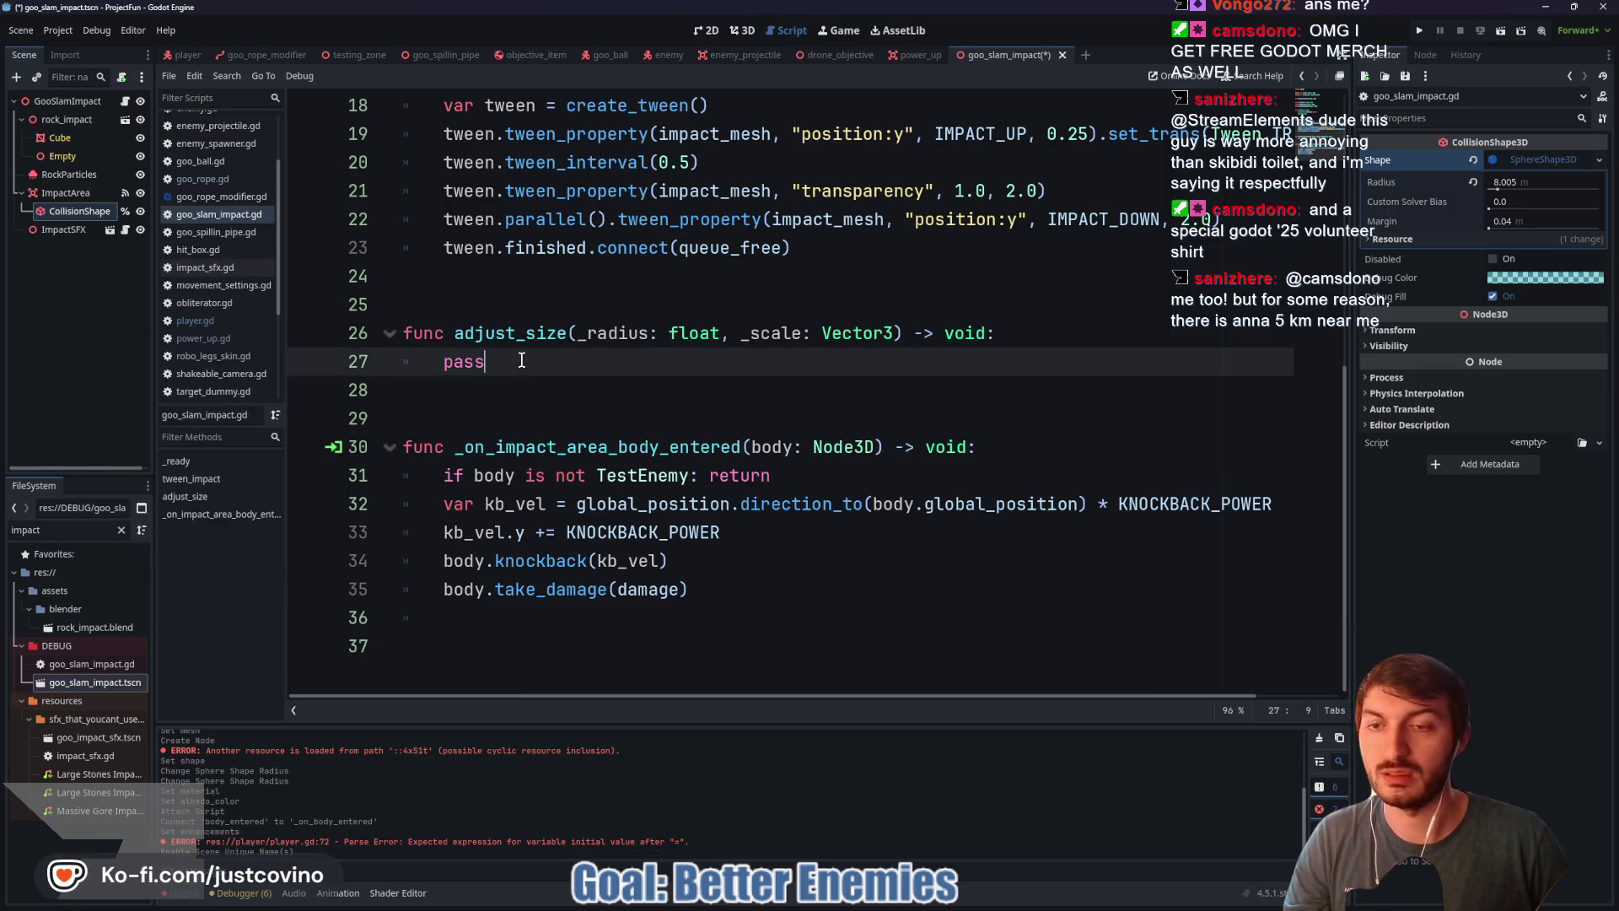
key(BackSpace)
key(BackSpace)
key(BackSpace)
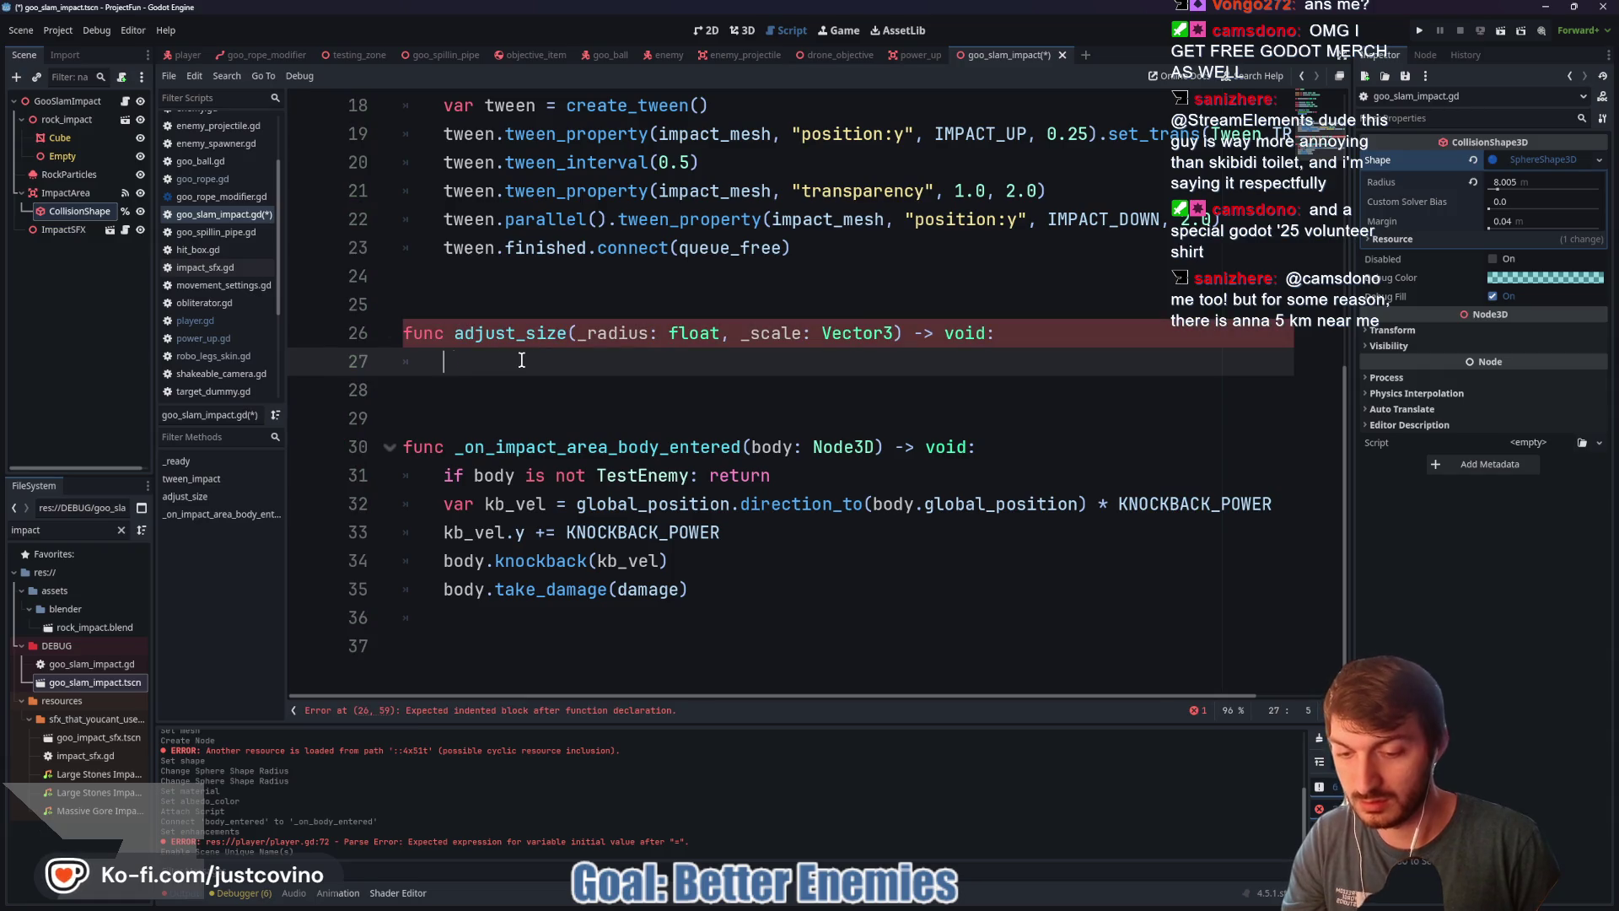
text(%co)
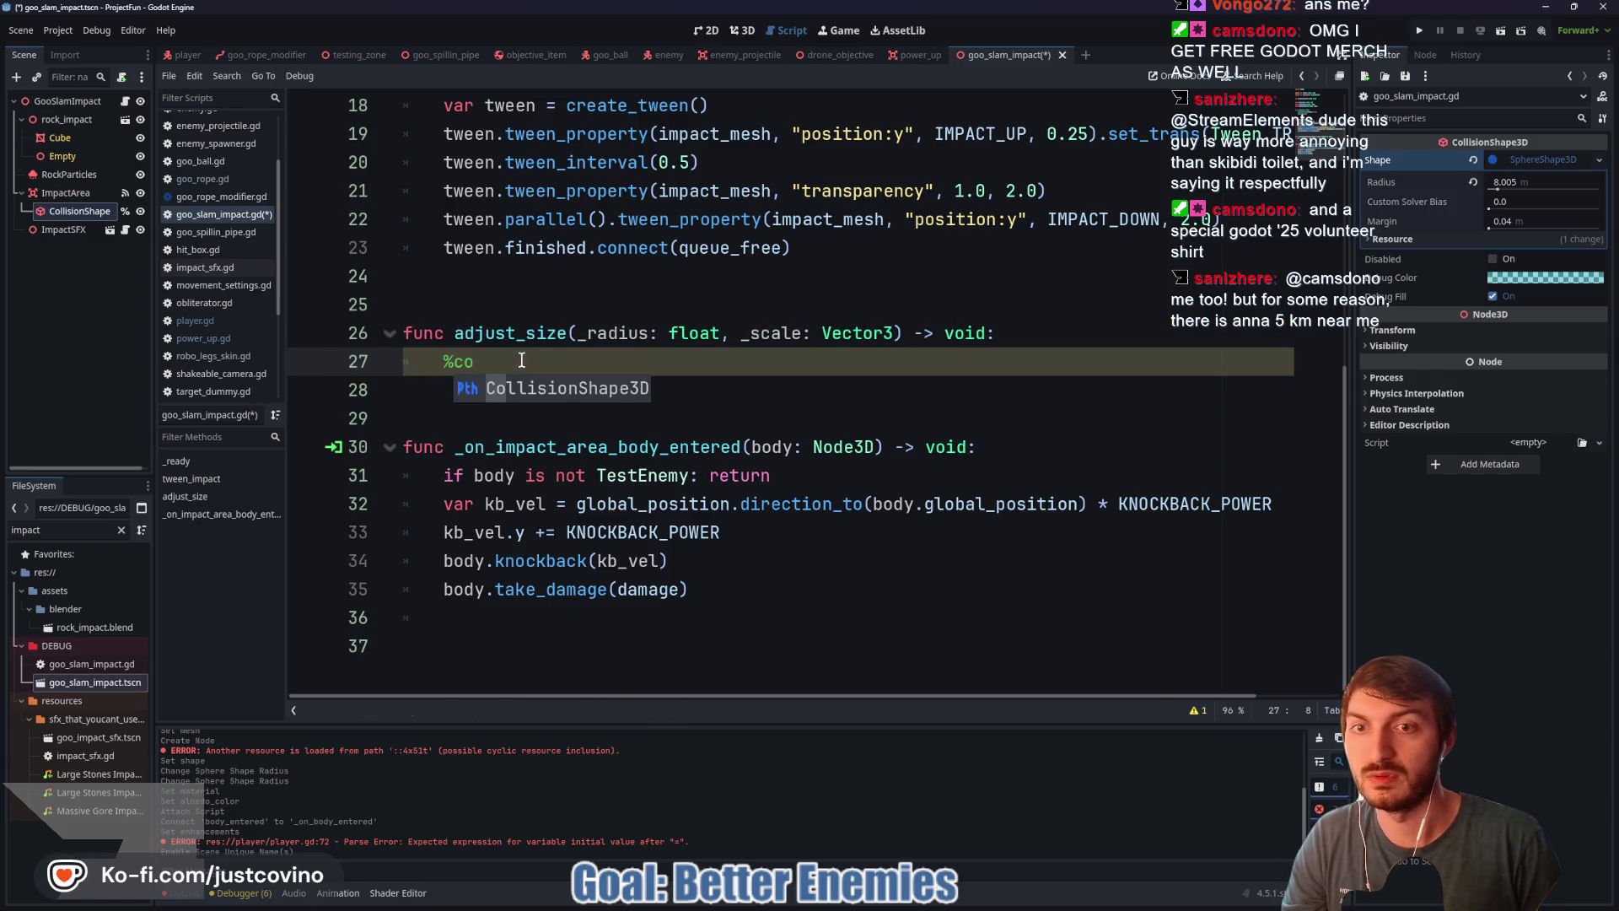
key(Return)
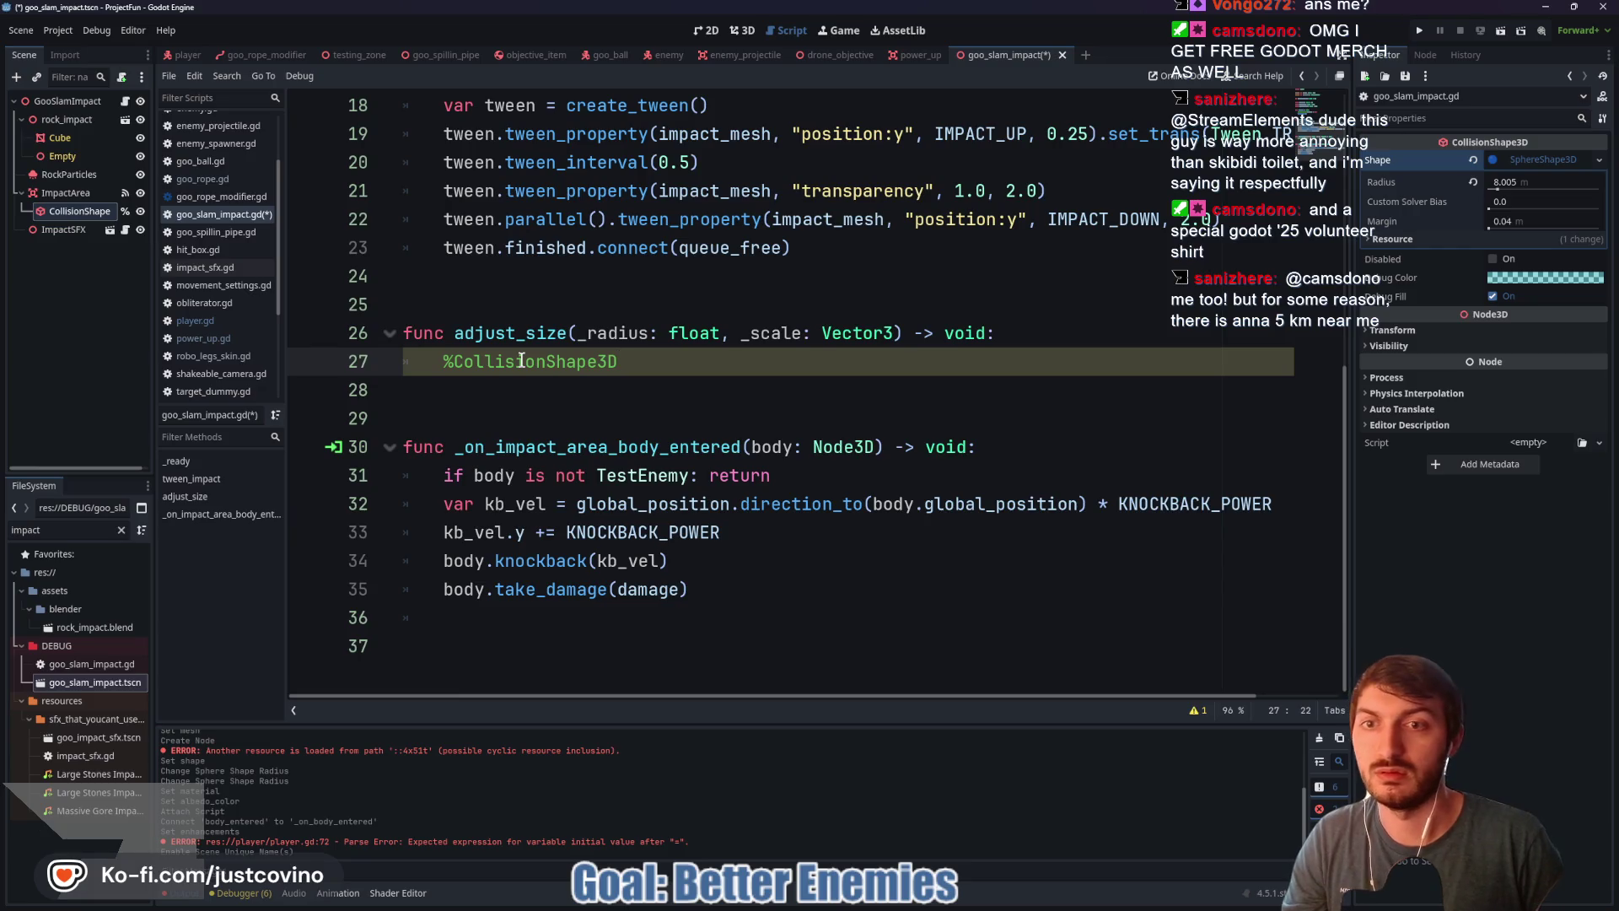
Complete the line as %CollisionShape3D.shape.radius = collision_radius and save
text(.set_tran)
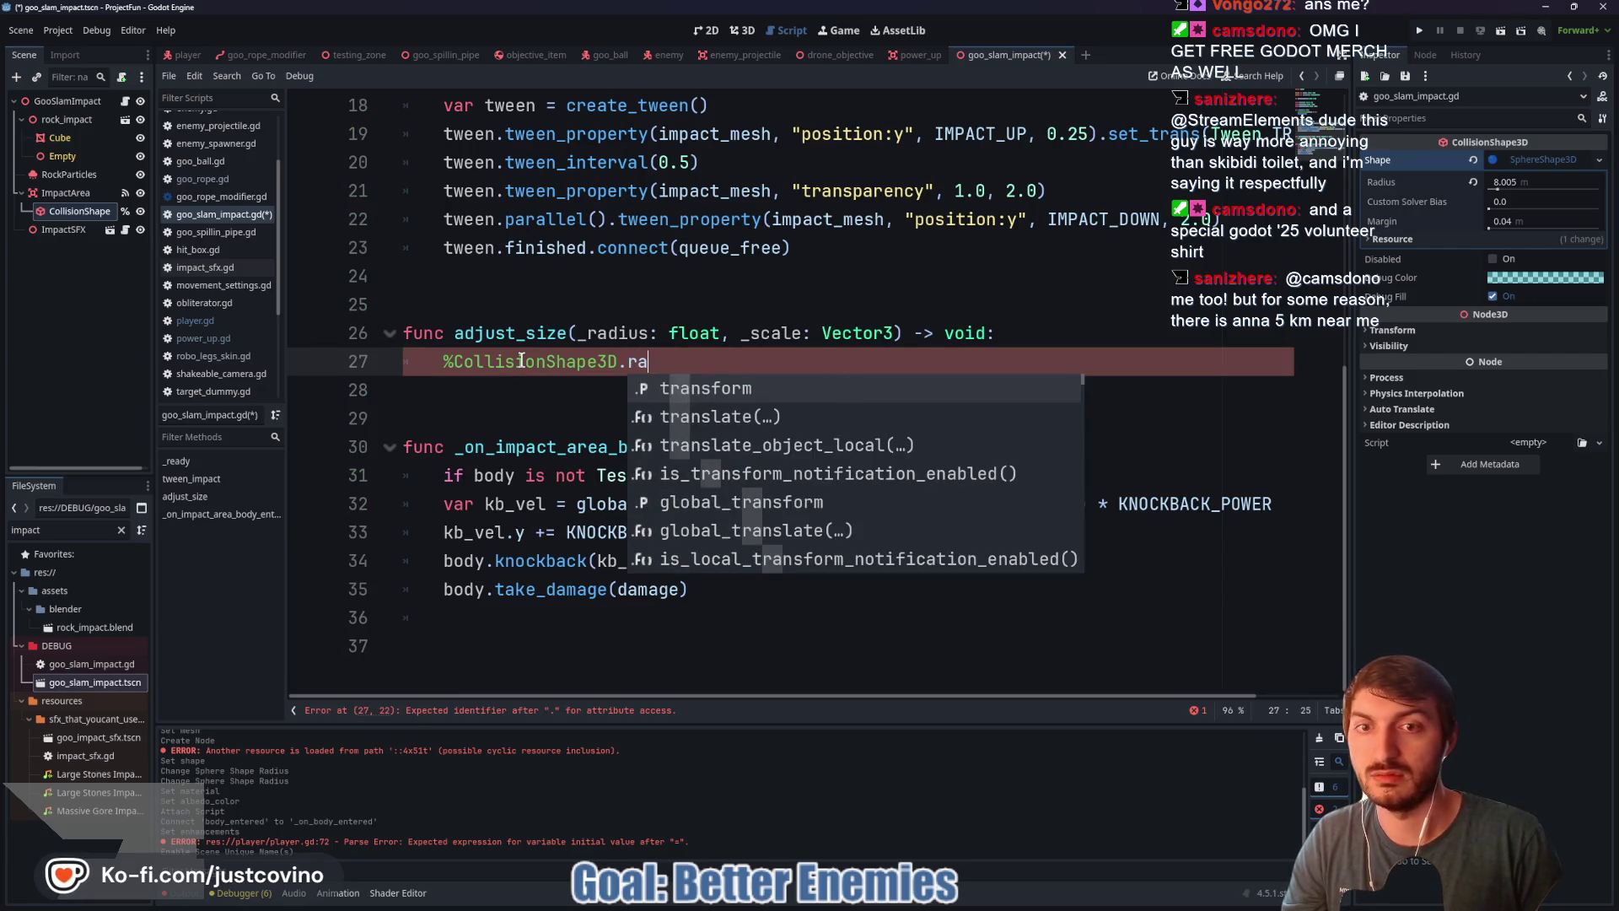
key(BackSpace)
key(BackSpace)
key(BackSpace)
text(mesh)
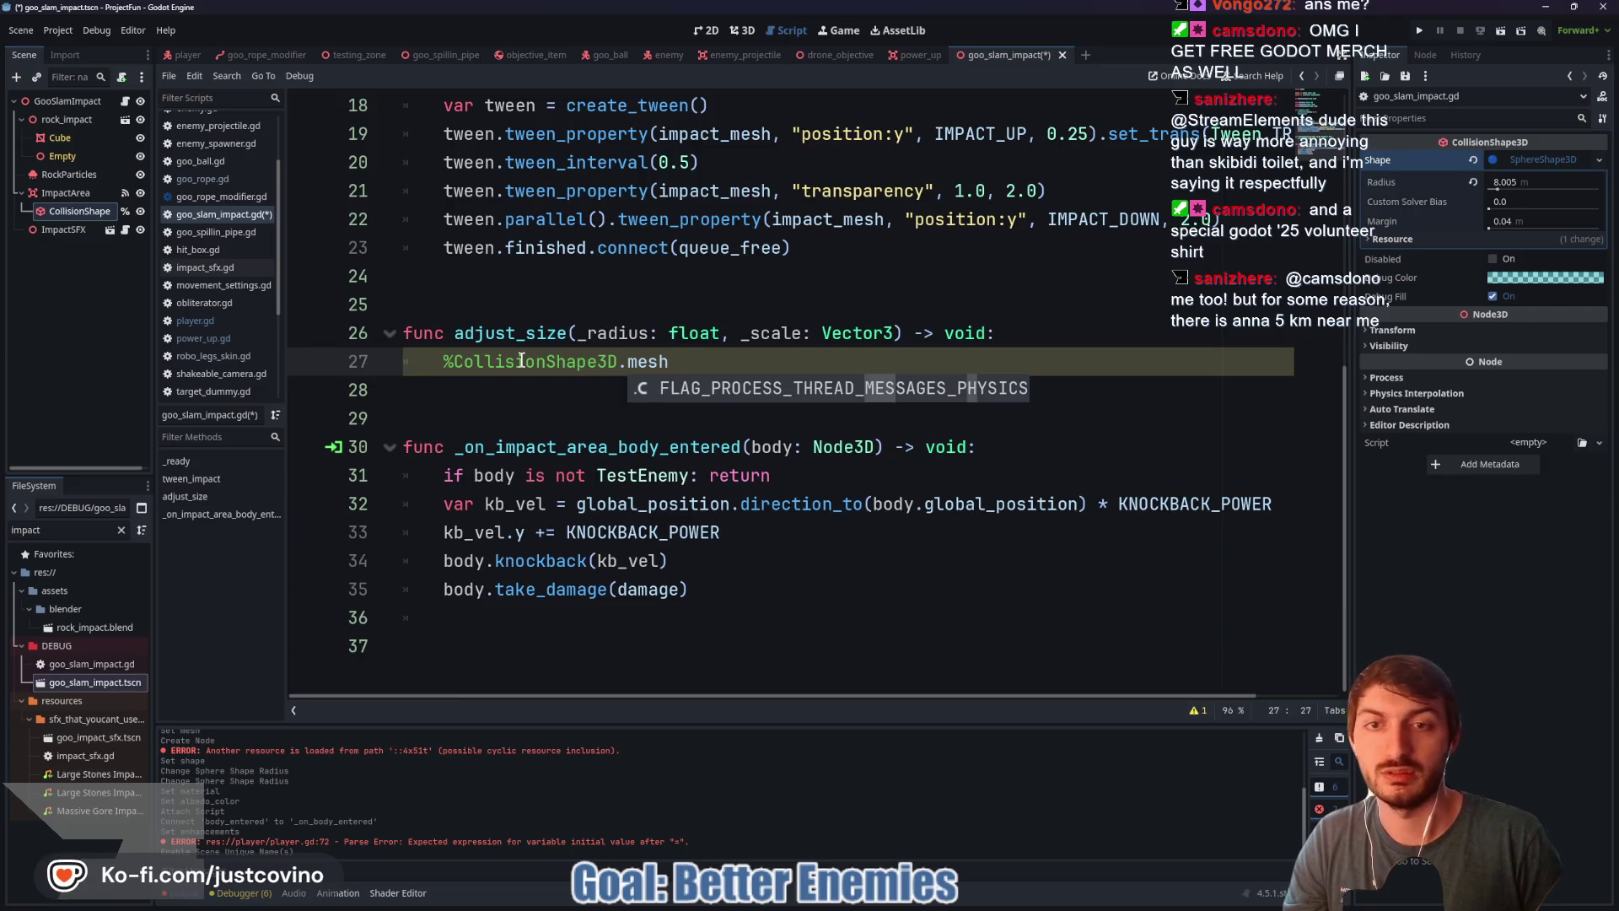
key(BackSpace)
key(BackSpace)
key(BackSpace)
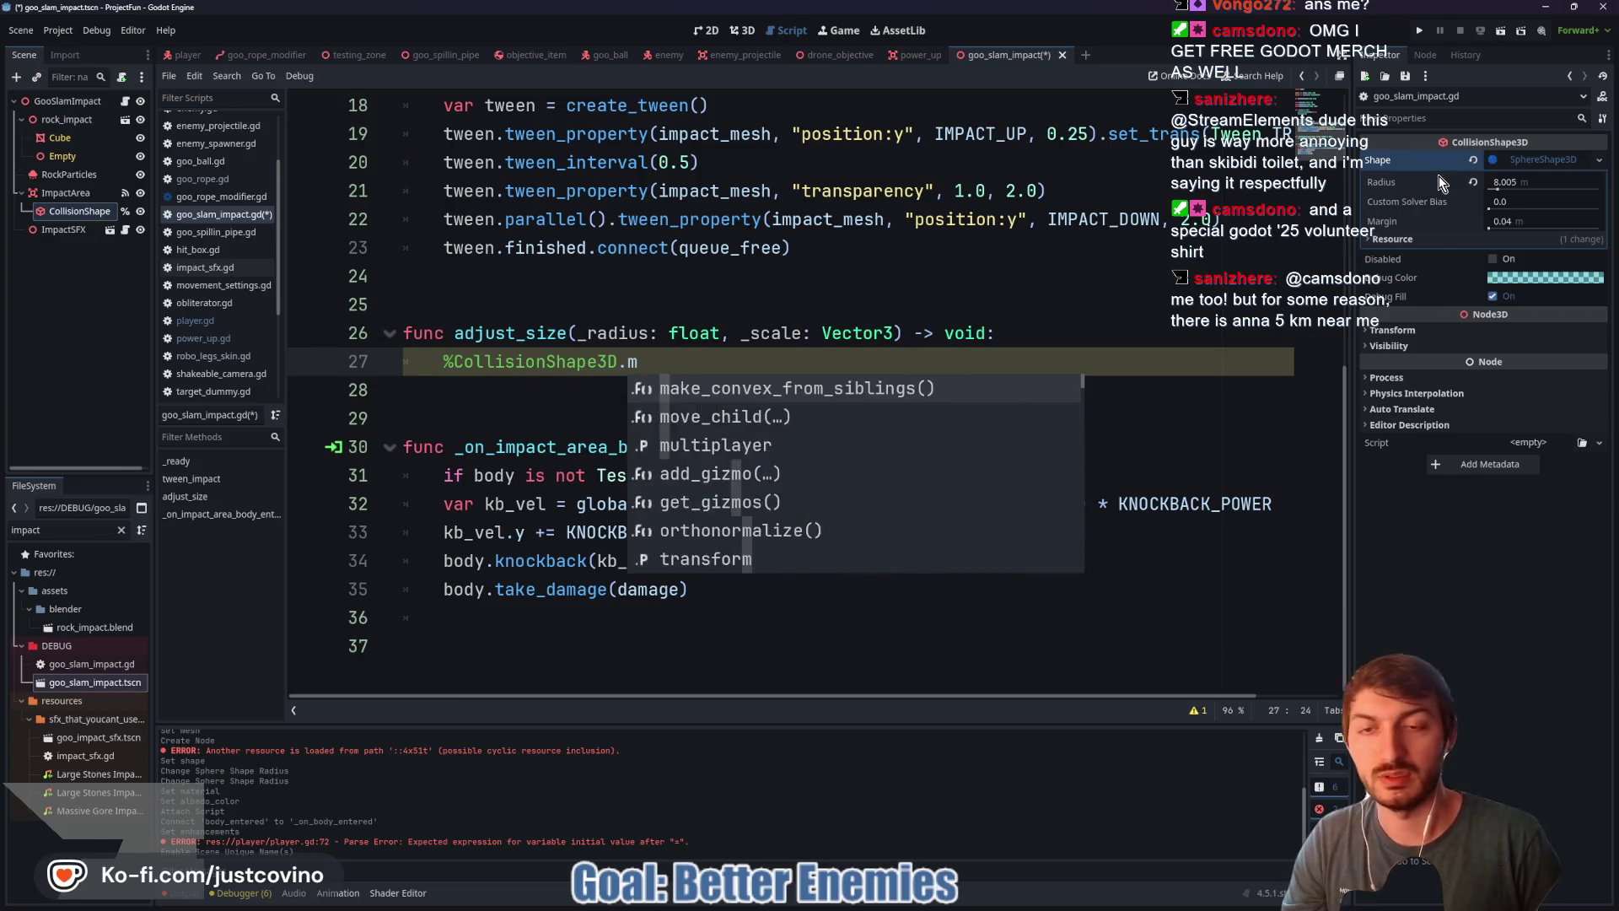
text(s)
key(Return)
text(dius )
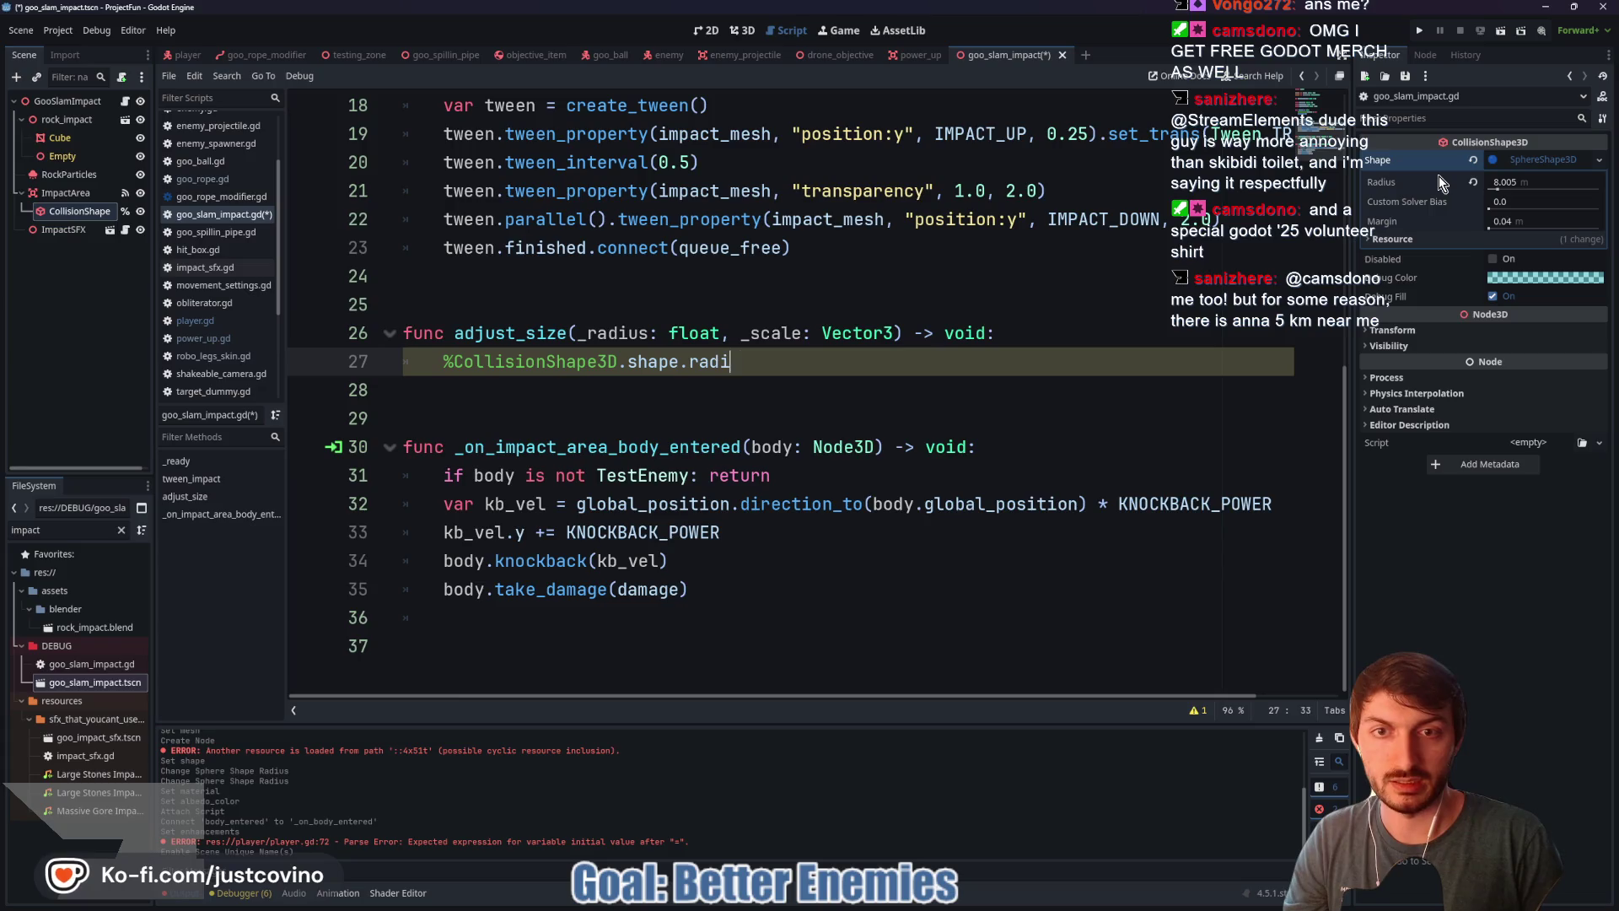
text(= co)
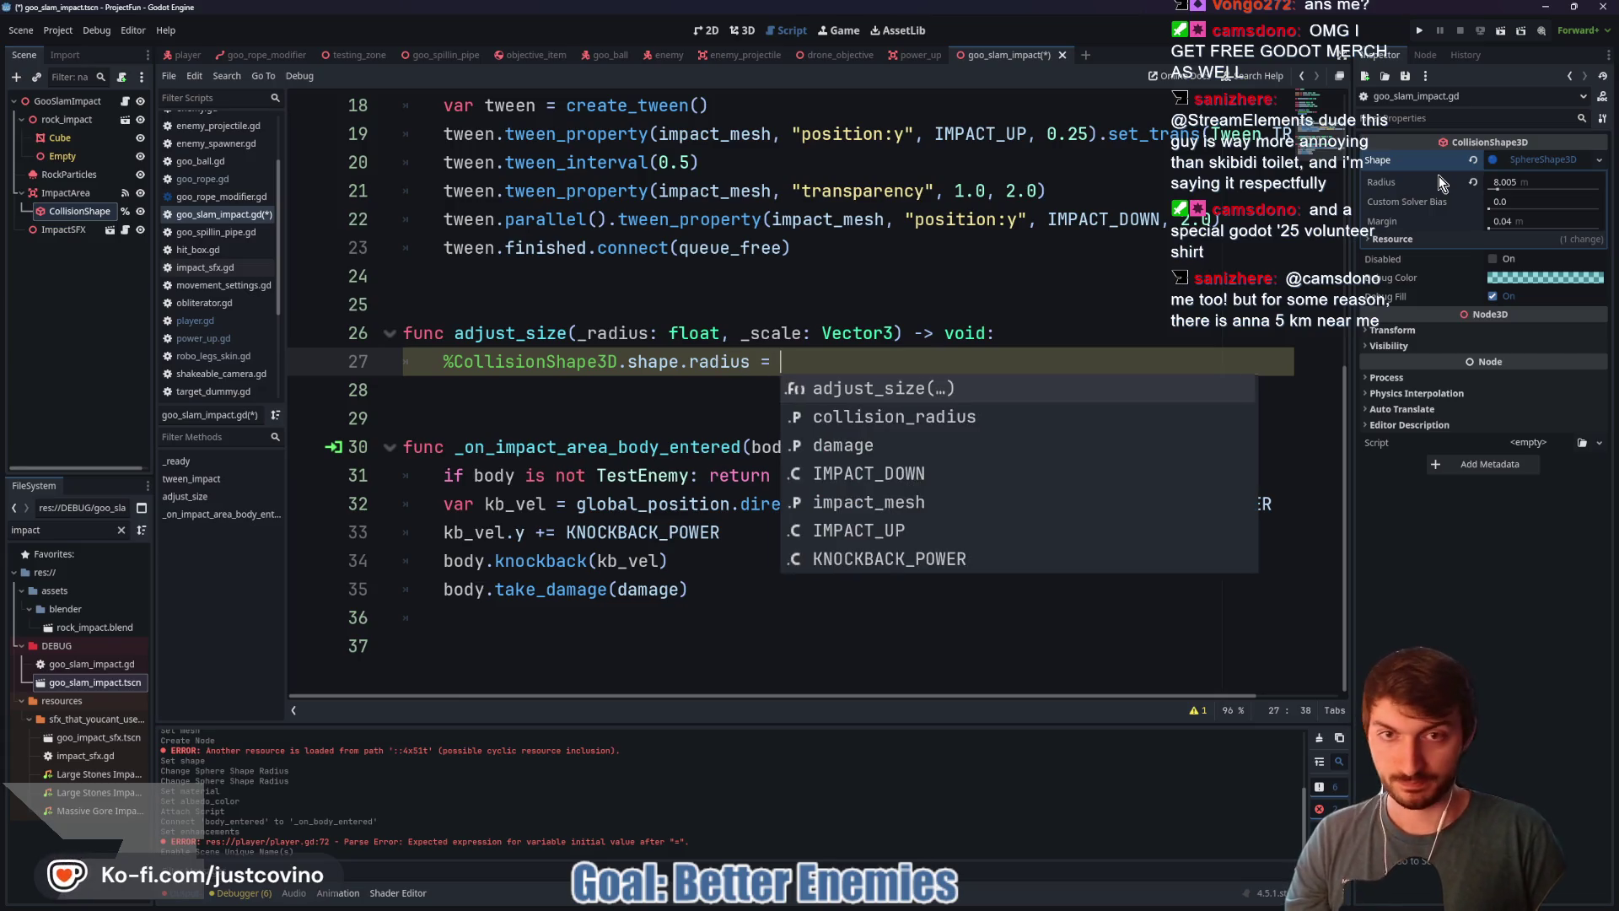
key(Return)
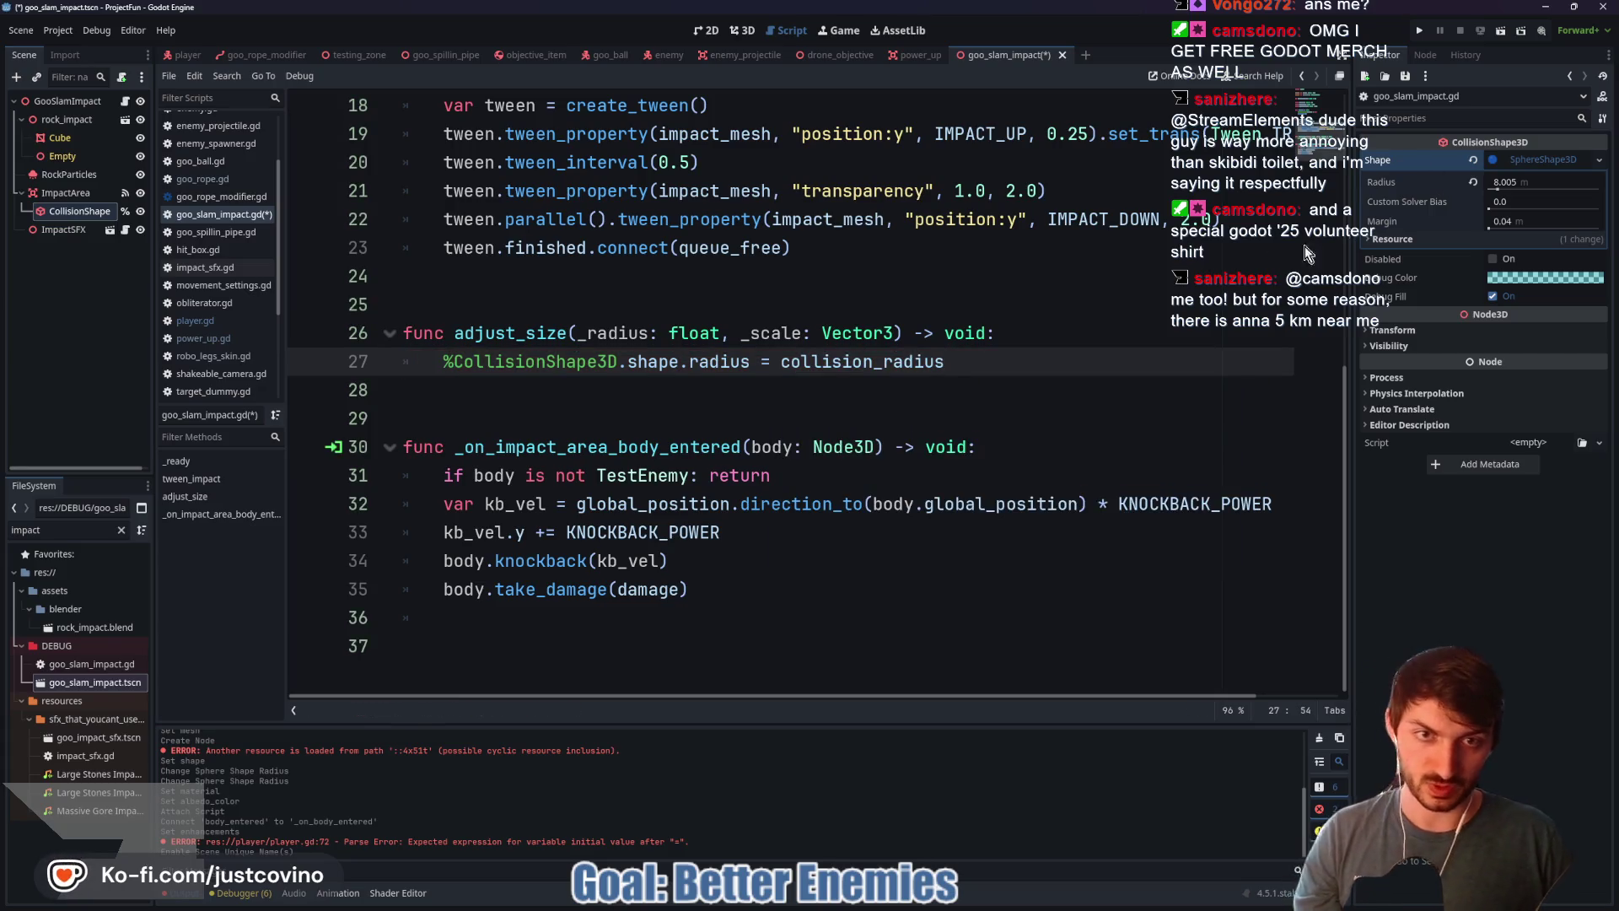
key(ctrl+s)
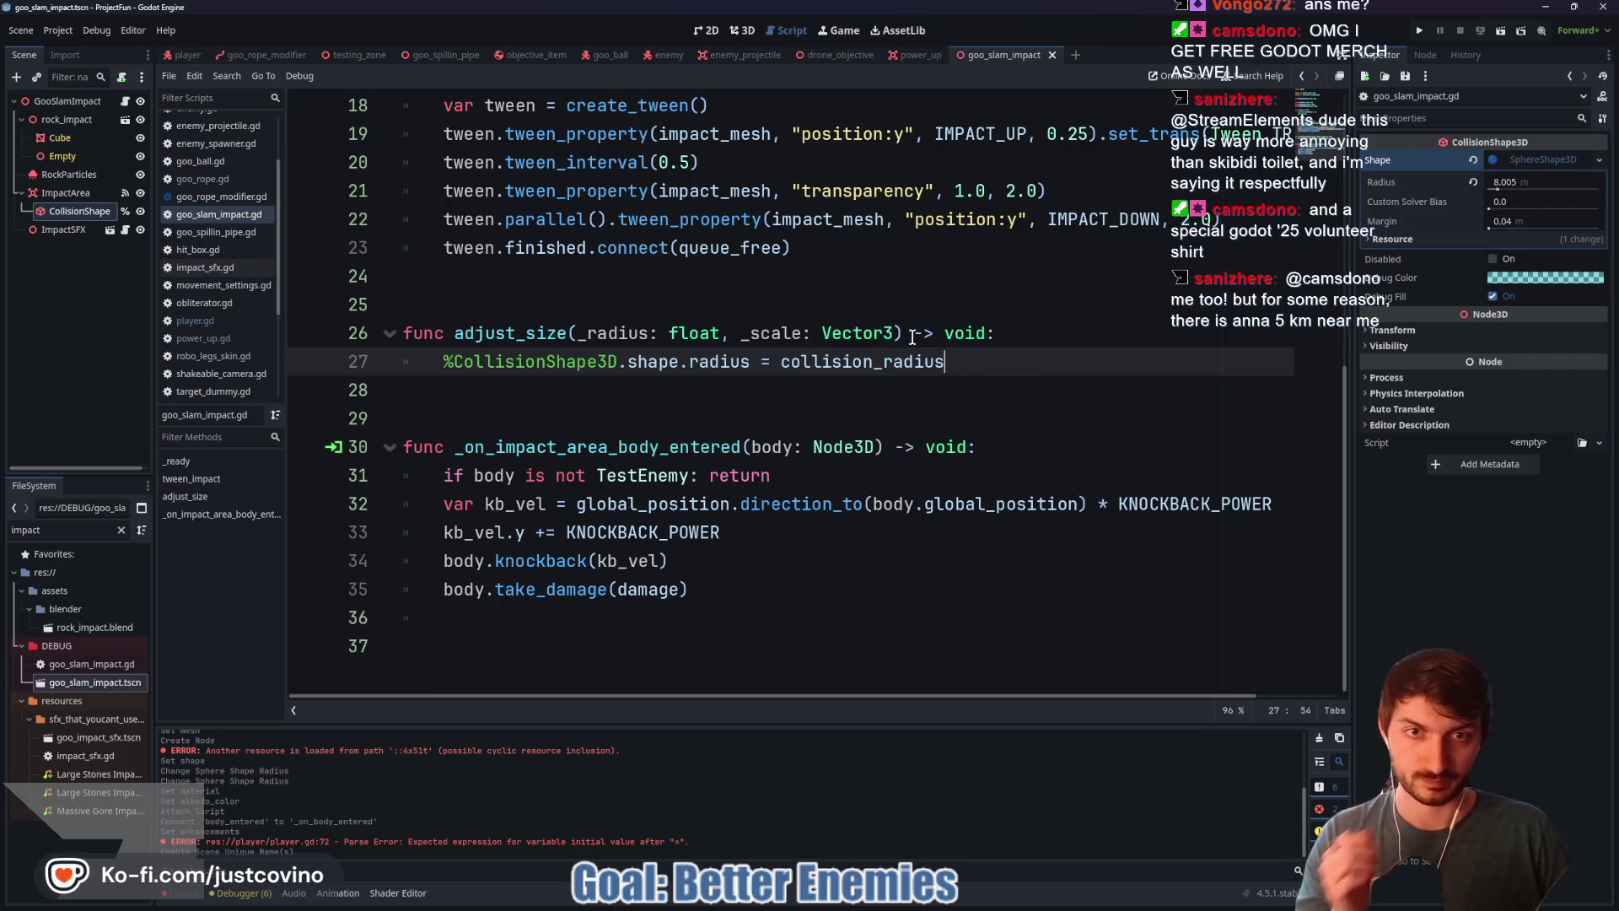
Remove adjust_size's parameters so it takes none
drag(899, 333, 569, 334)
text(()
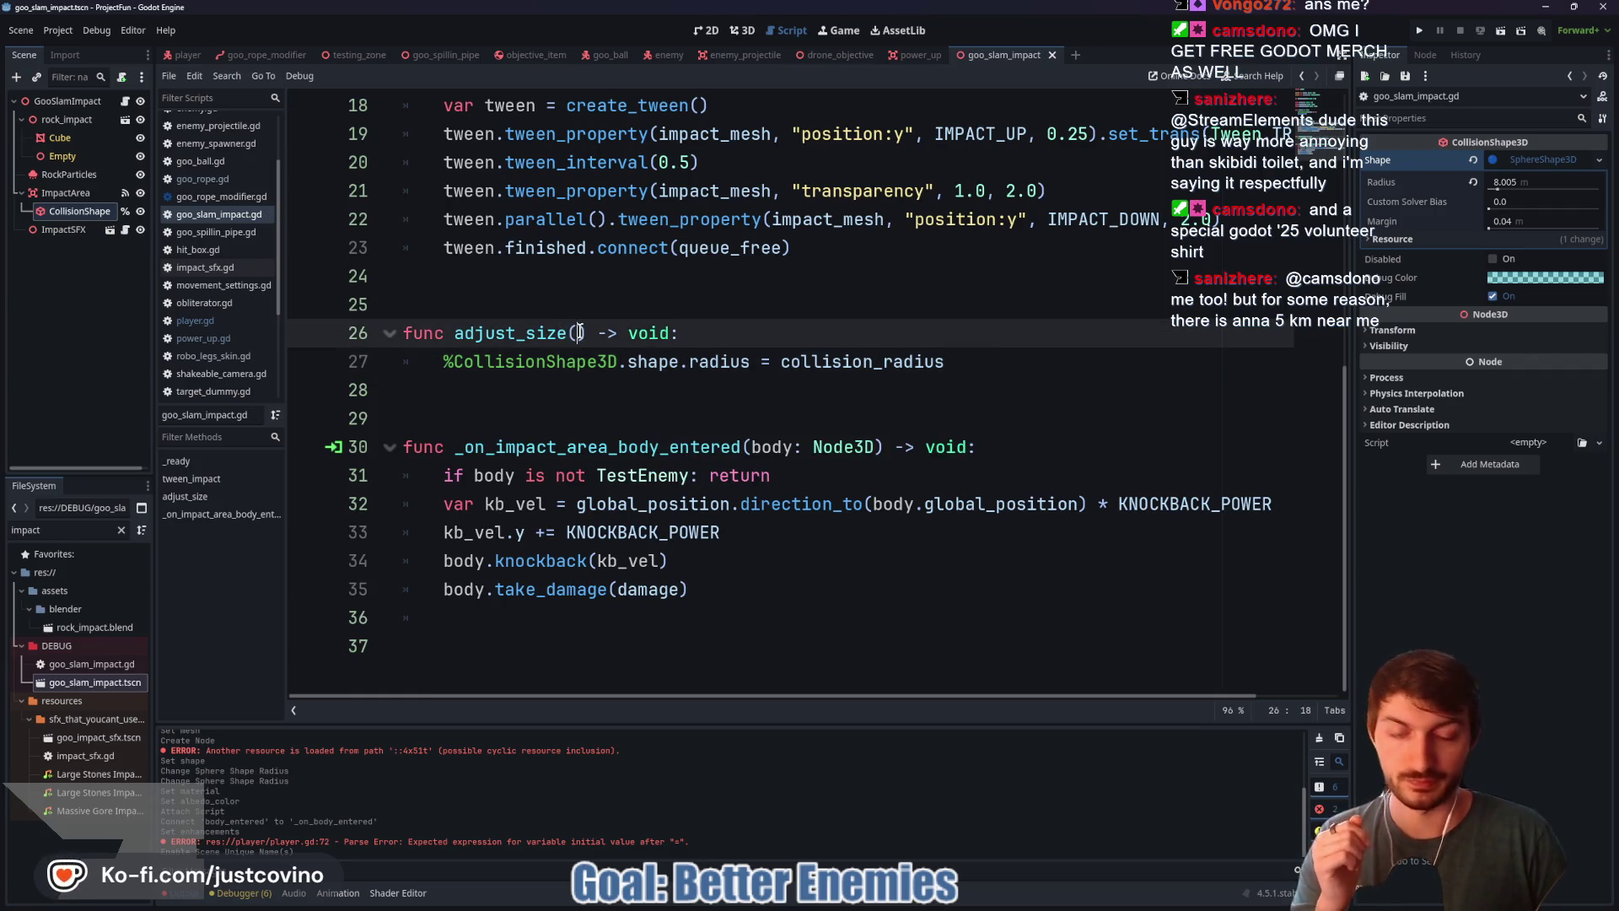
click(969, 360)
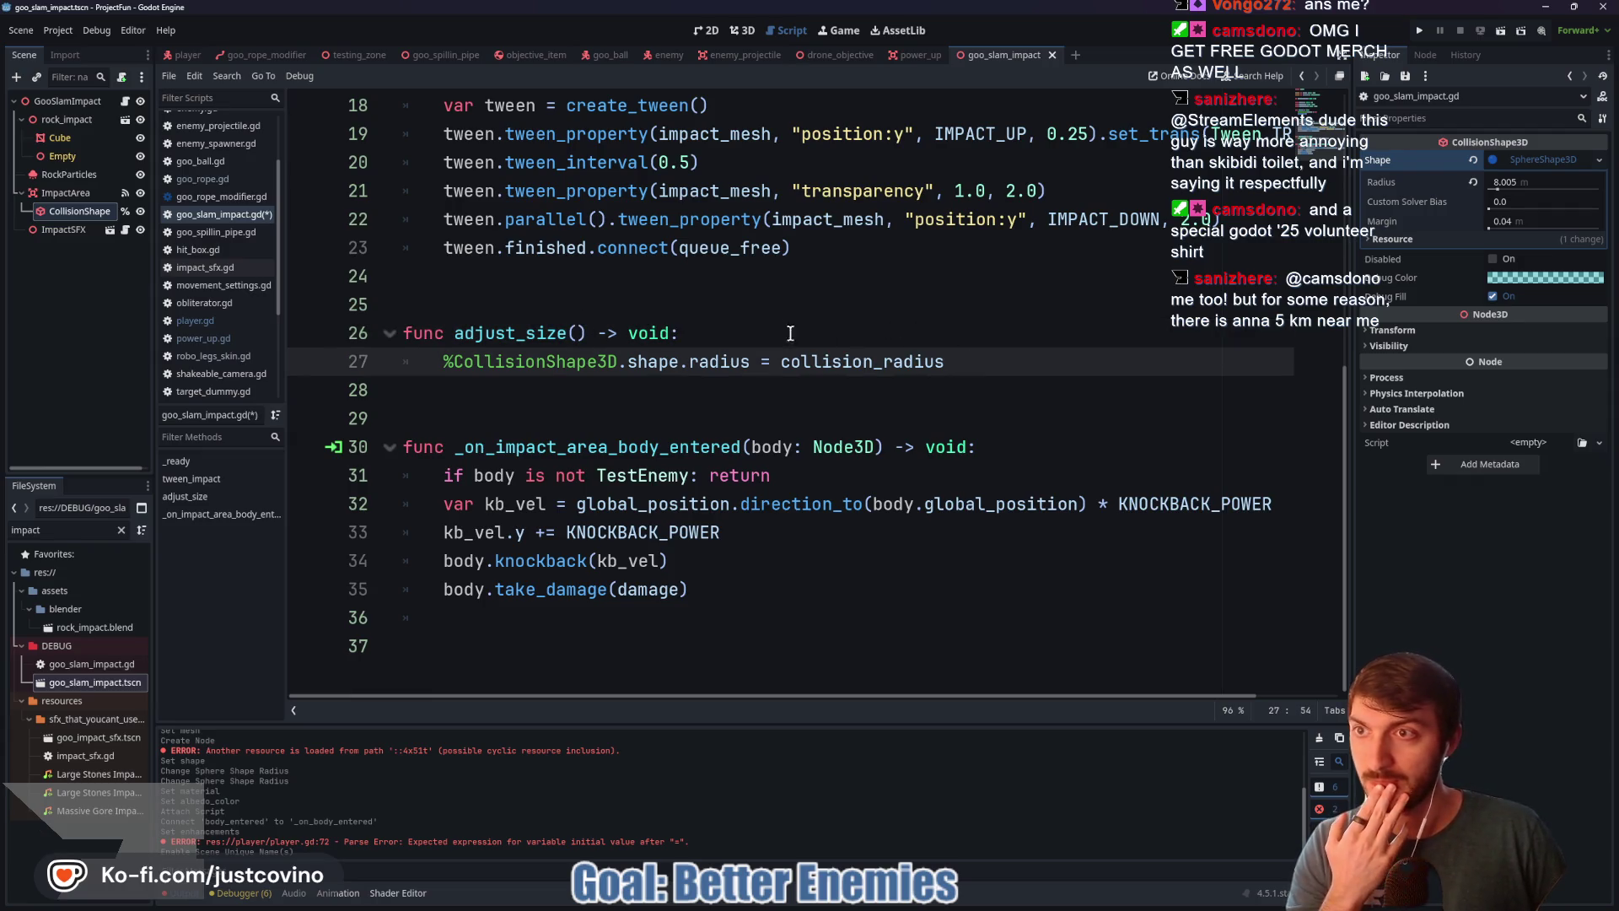
click(740, 31)
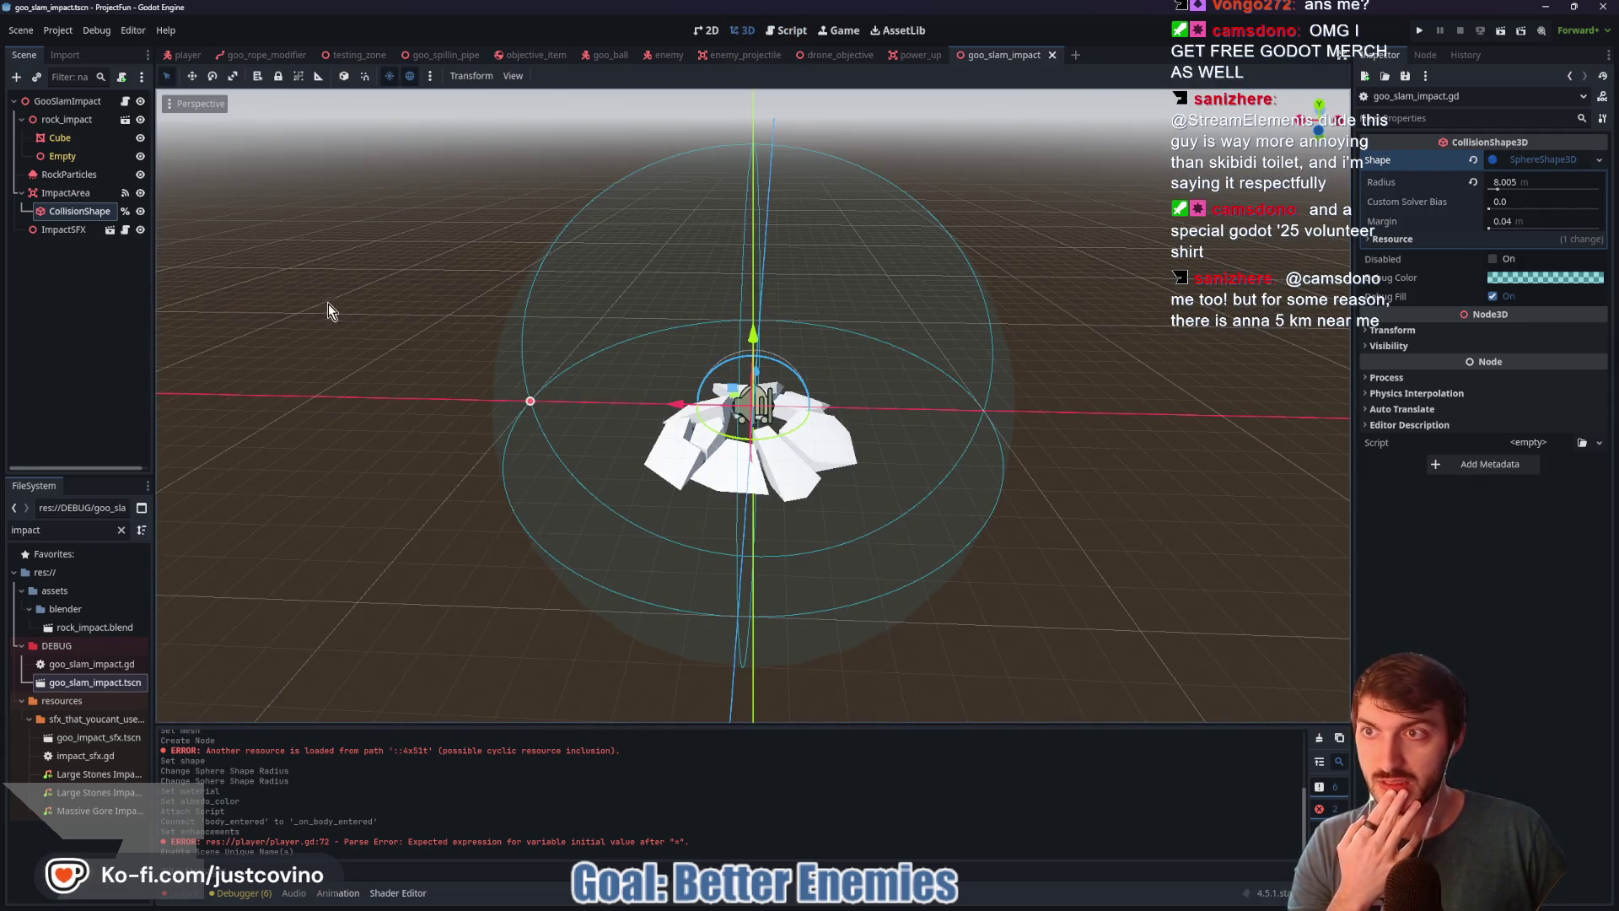
Select the Cube mesh and set one of its scale axes to 2.0
click(43, 138)
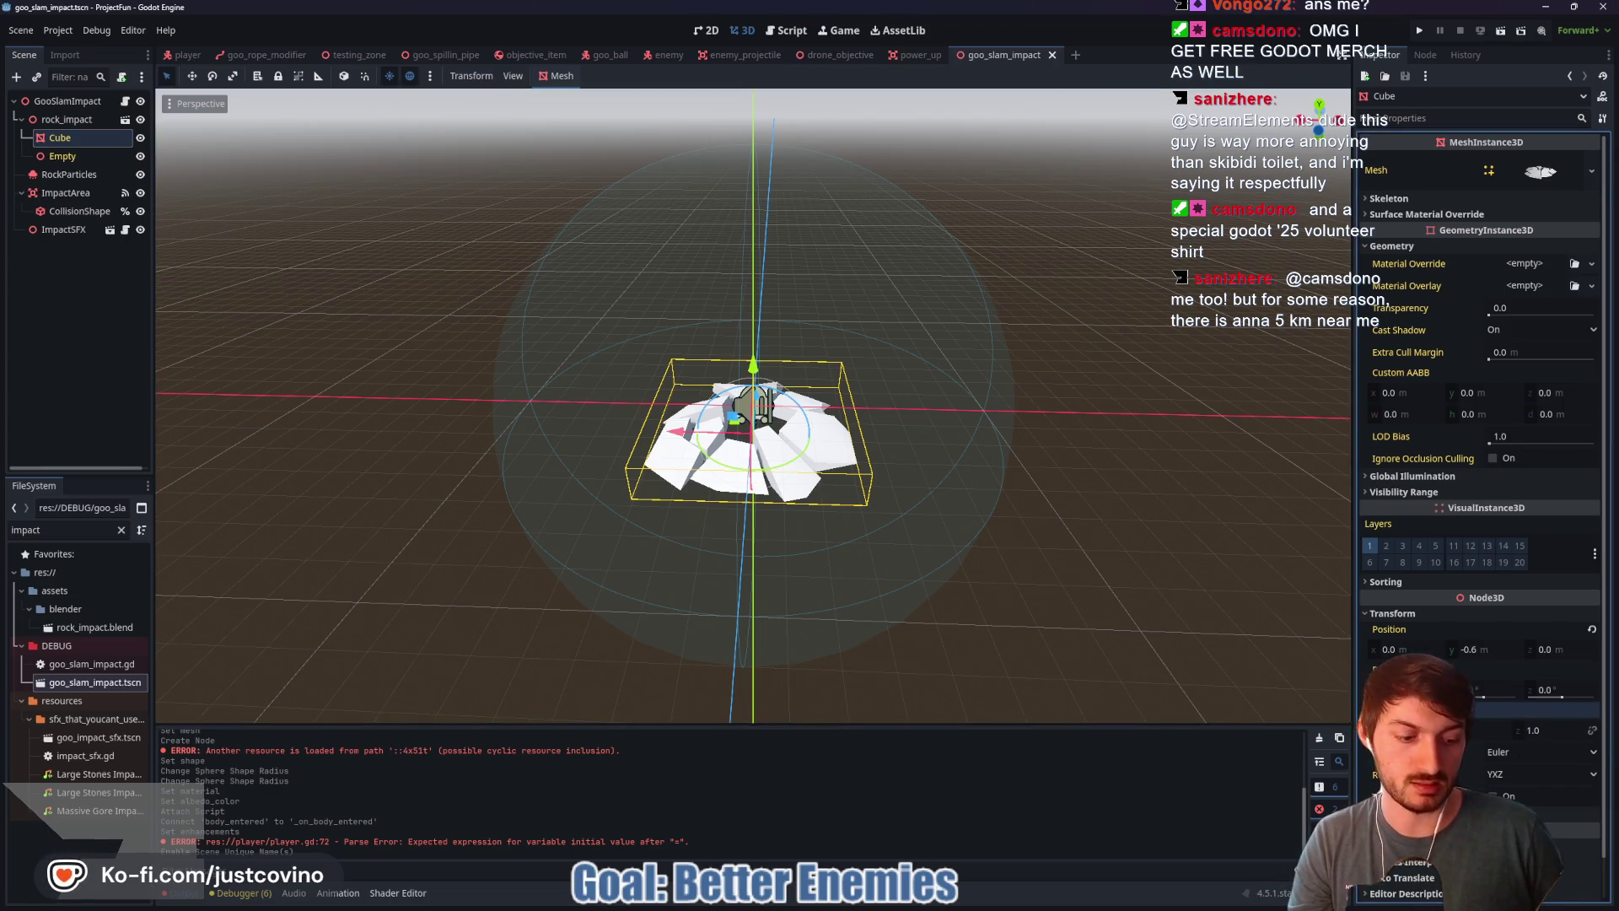
key(Return)
click(1547, 732)
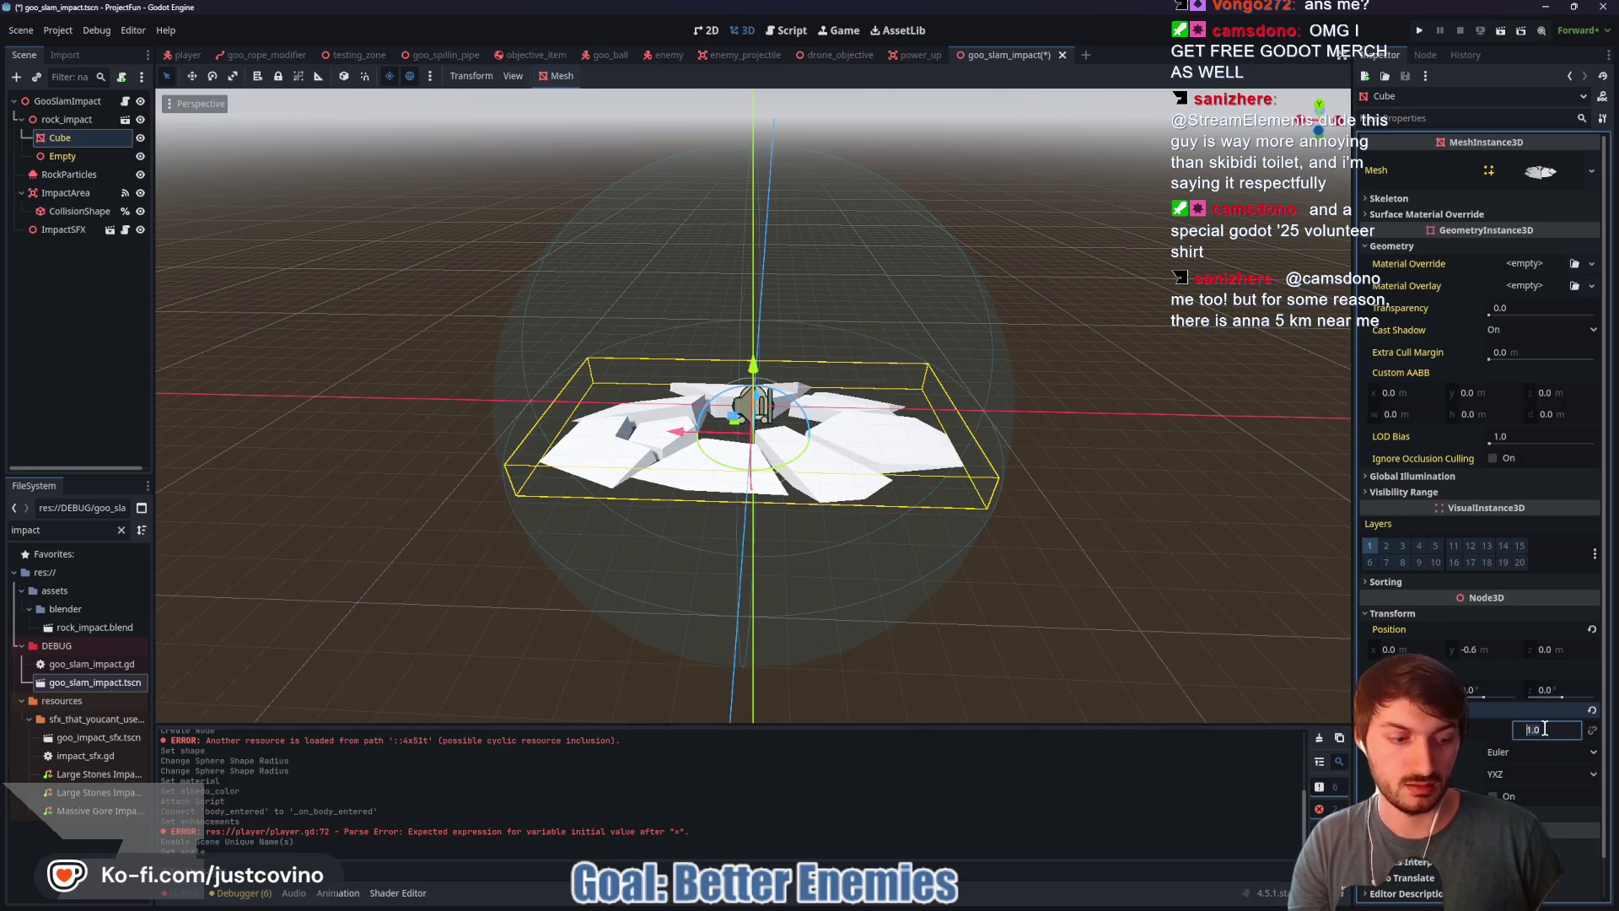
text(2)
key(Return)
mouse_move(1036, 593)
mouse_down()
mouse_move(1037, 564)
mouse_move(868, 589)
mouse_move(846, 574)
mouse_up()
Set a second Cube scale axis to 2, then revert the scale to 1.0
click(1477, 730)
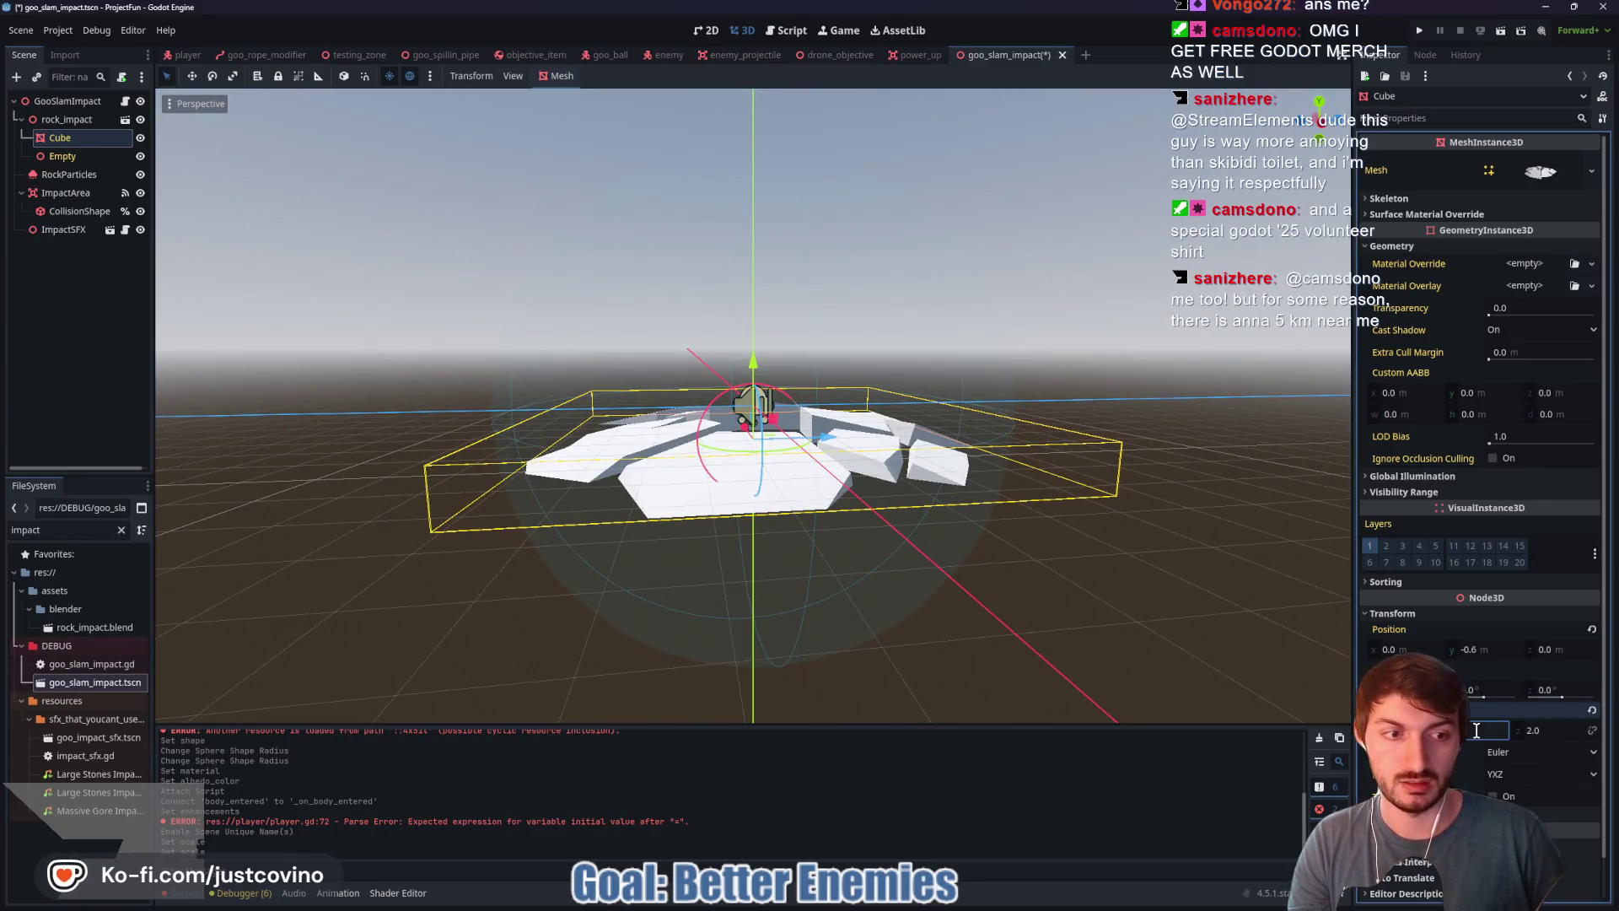
text(2)
key(Return)
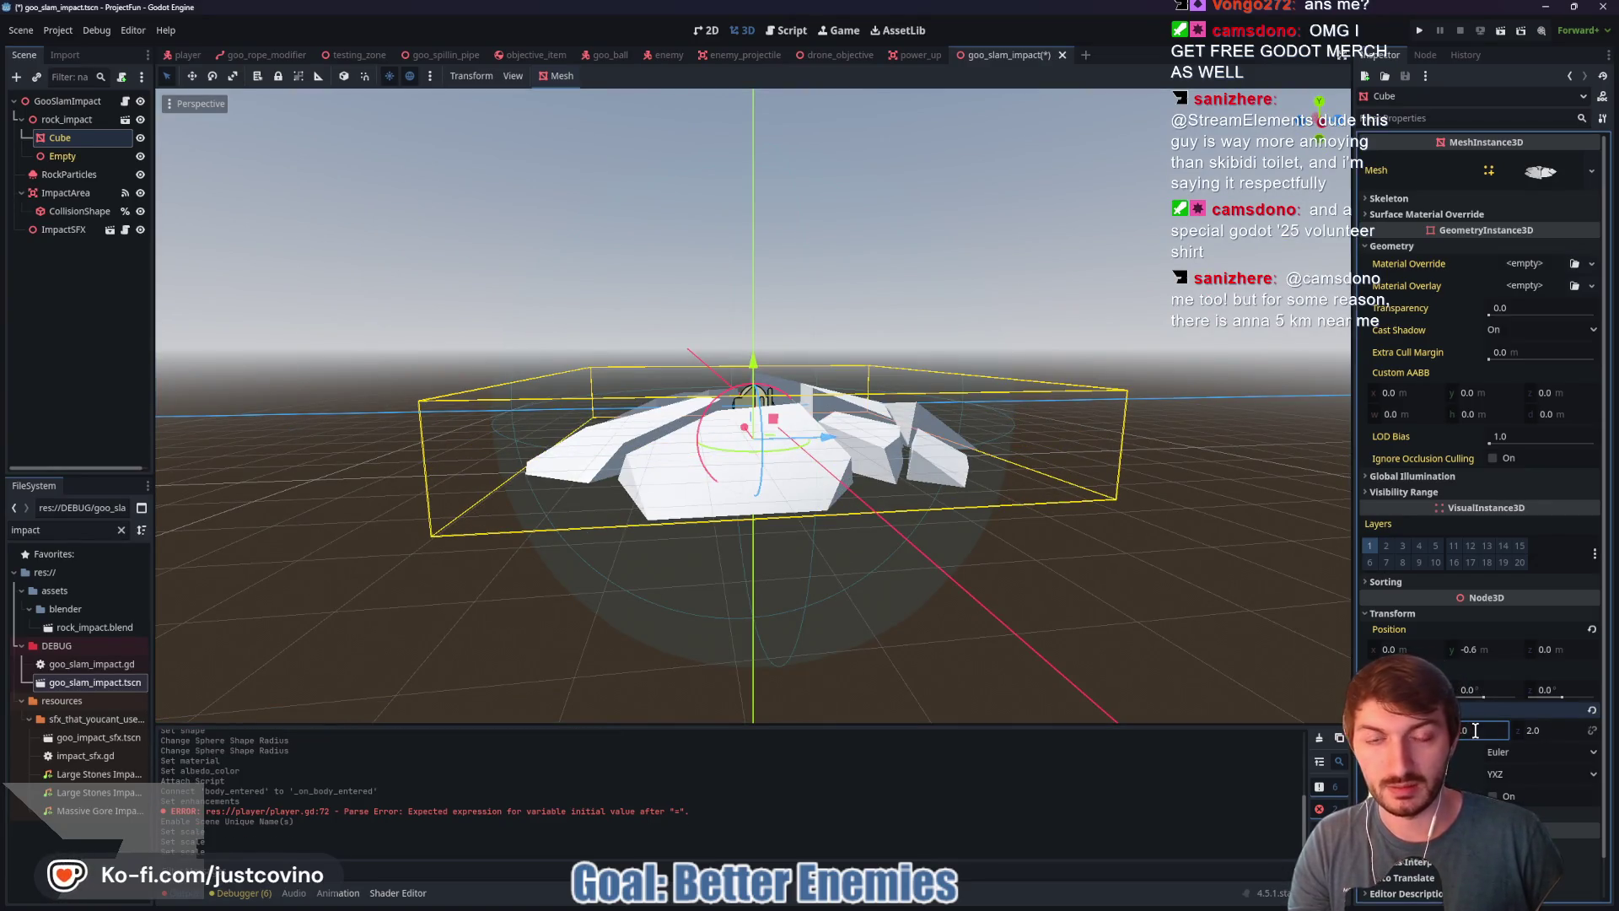
mouse_move(952, 590)
mouse_down()
mouse_move(1101, 602)
mouse_move(1182, 583)
mouse_move(1154, 583)
mouse_up()
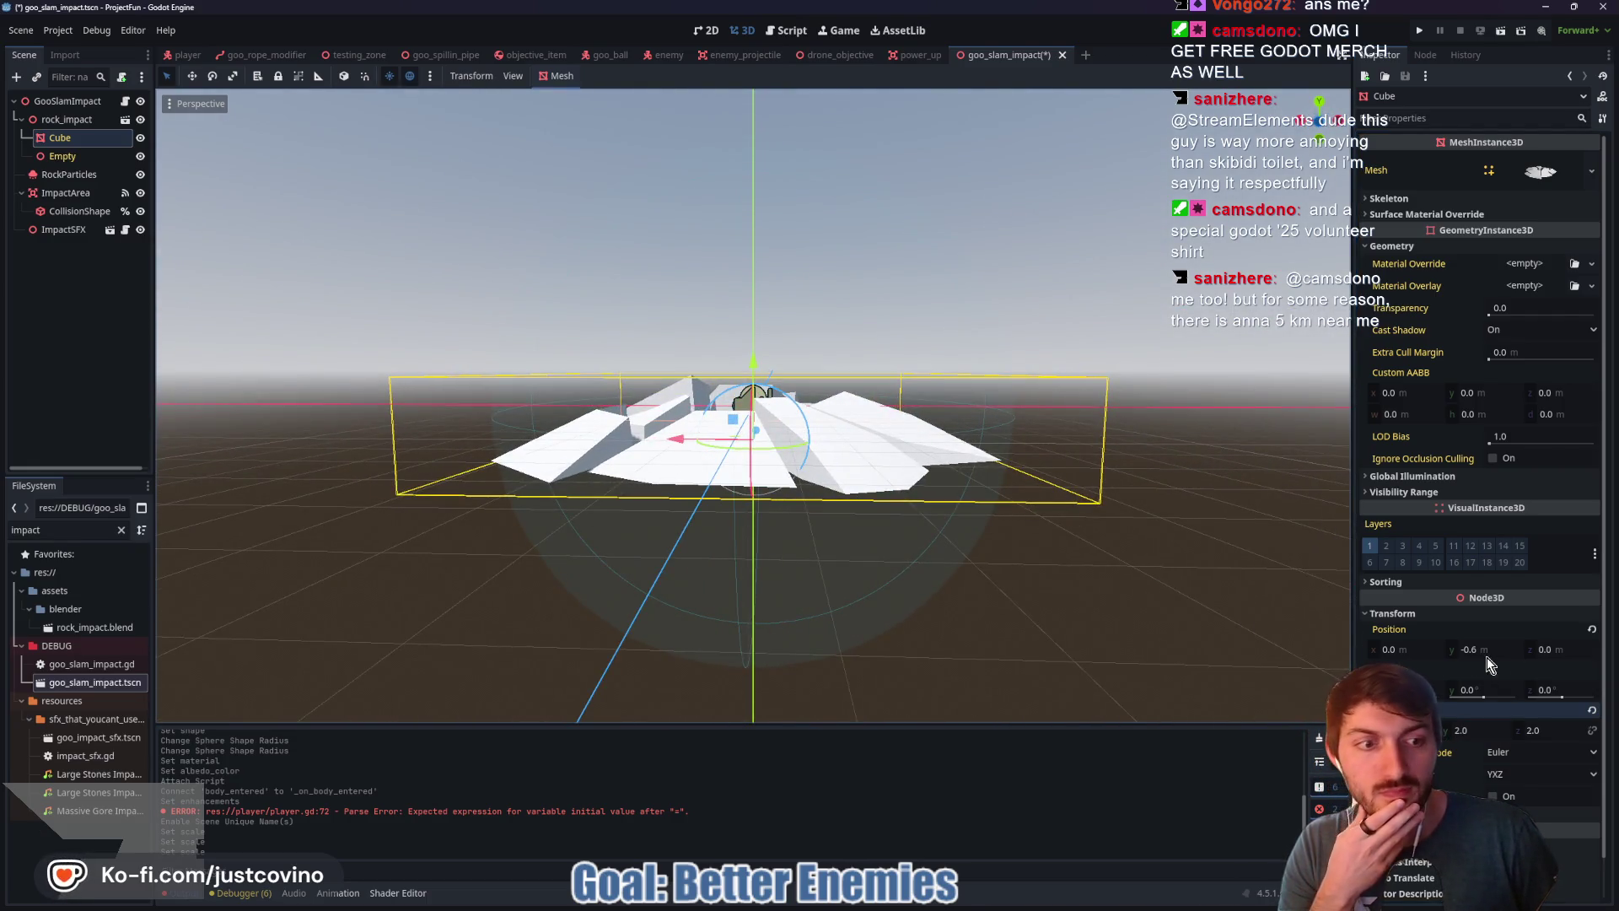
click(1593, 711)
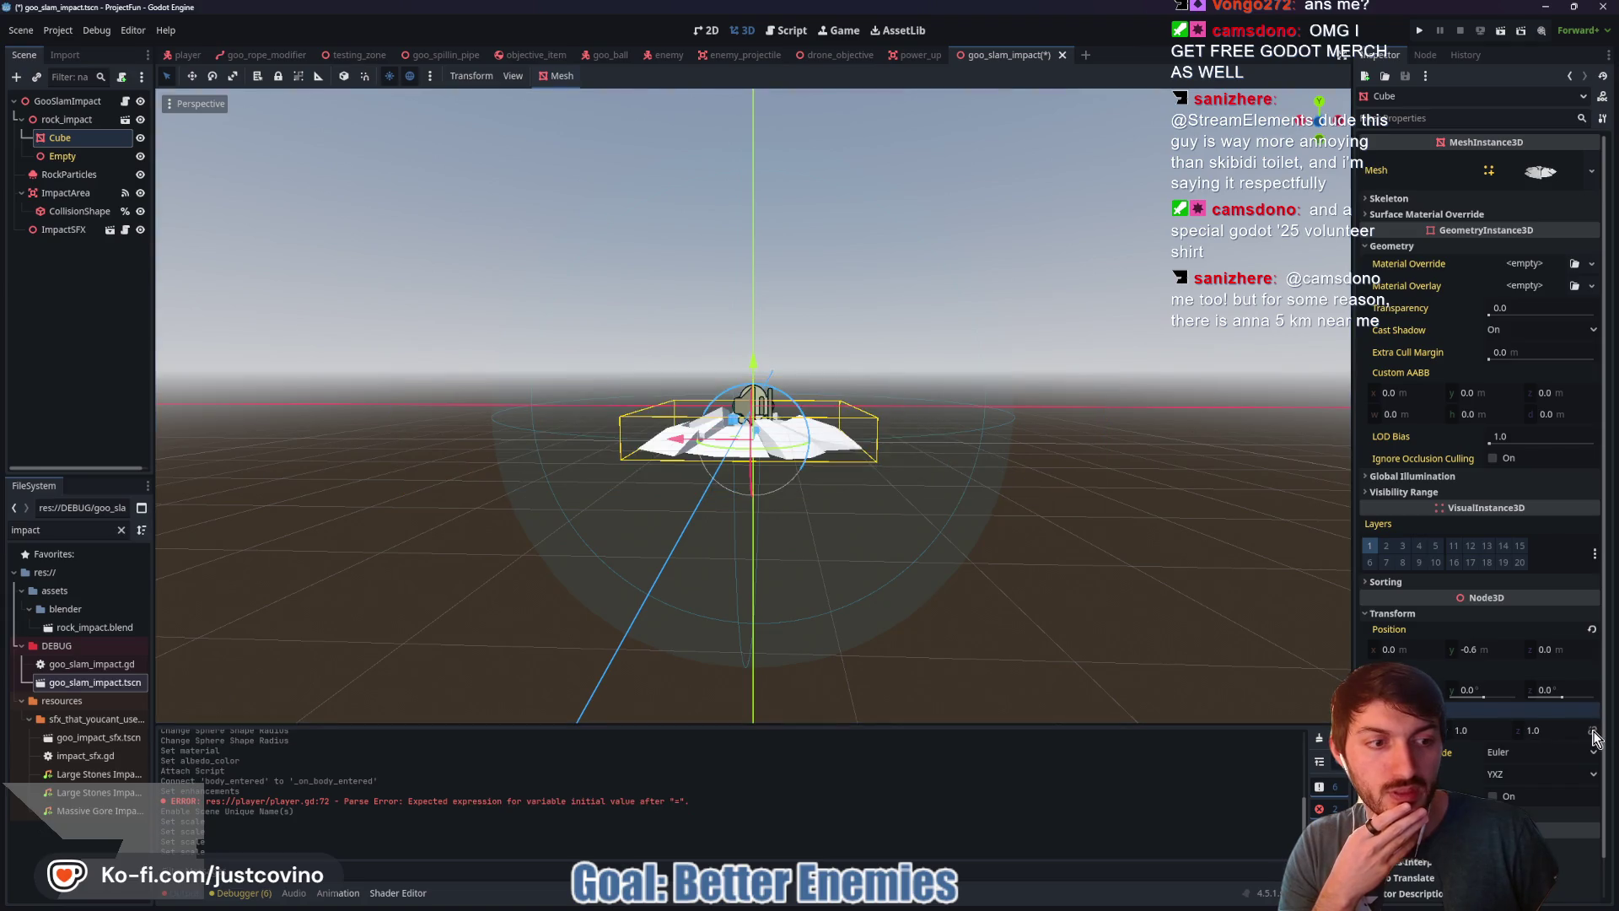
click(124, 101)
scroll(709, 417, up, 5)
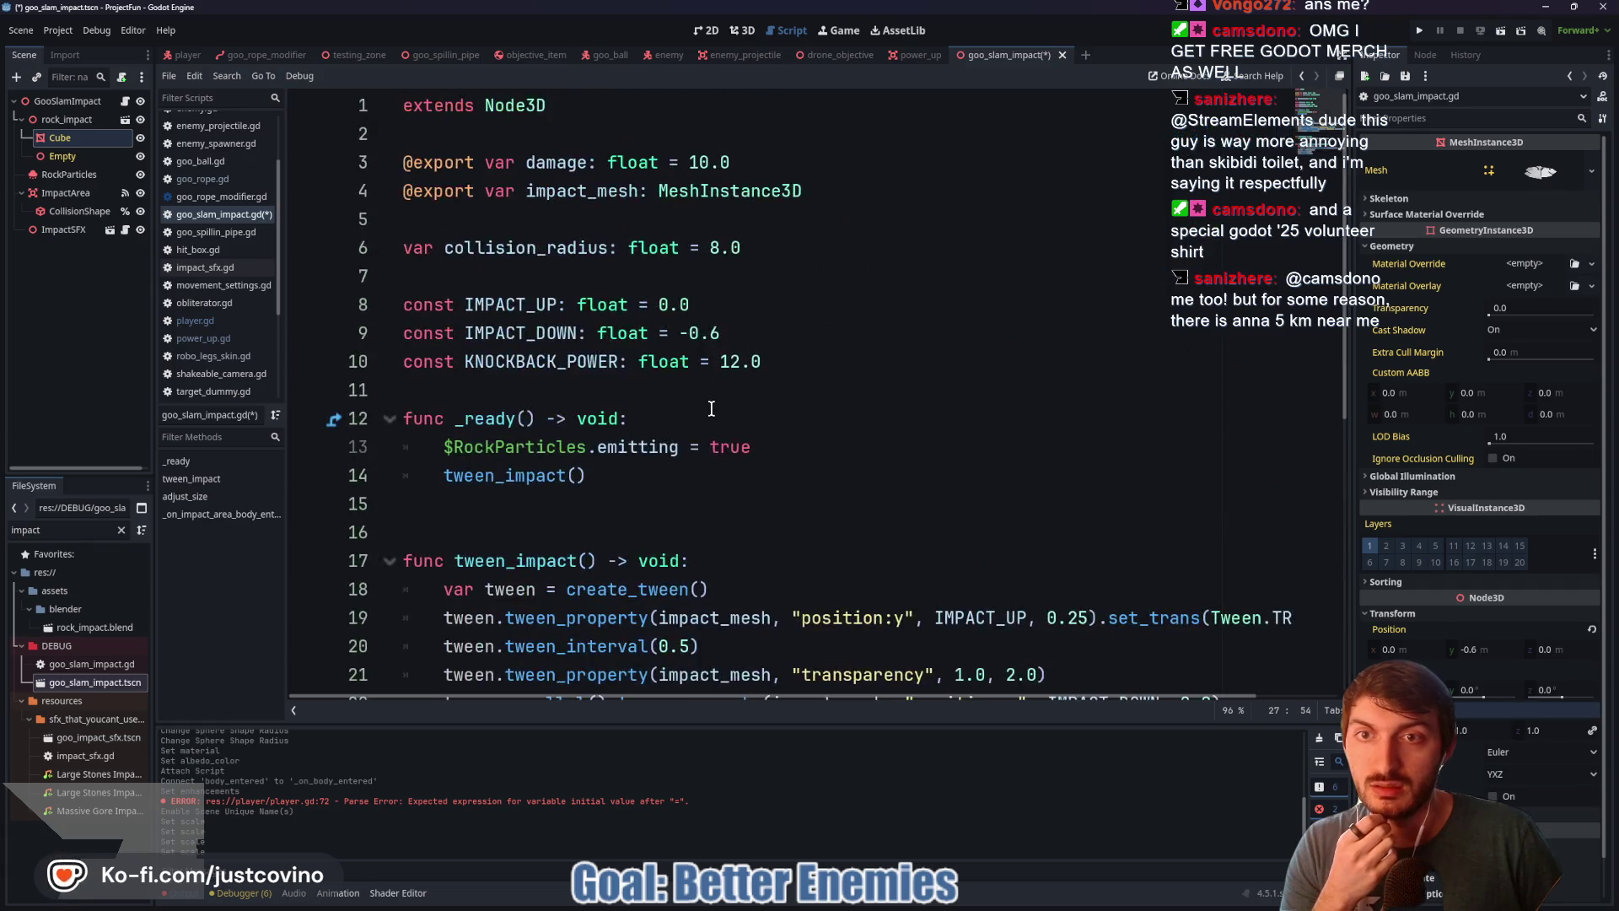
Start an impact_mesh.scale = line in adjust_size
scroll(711, 408, down, 5)
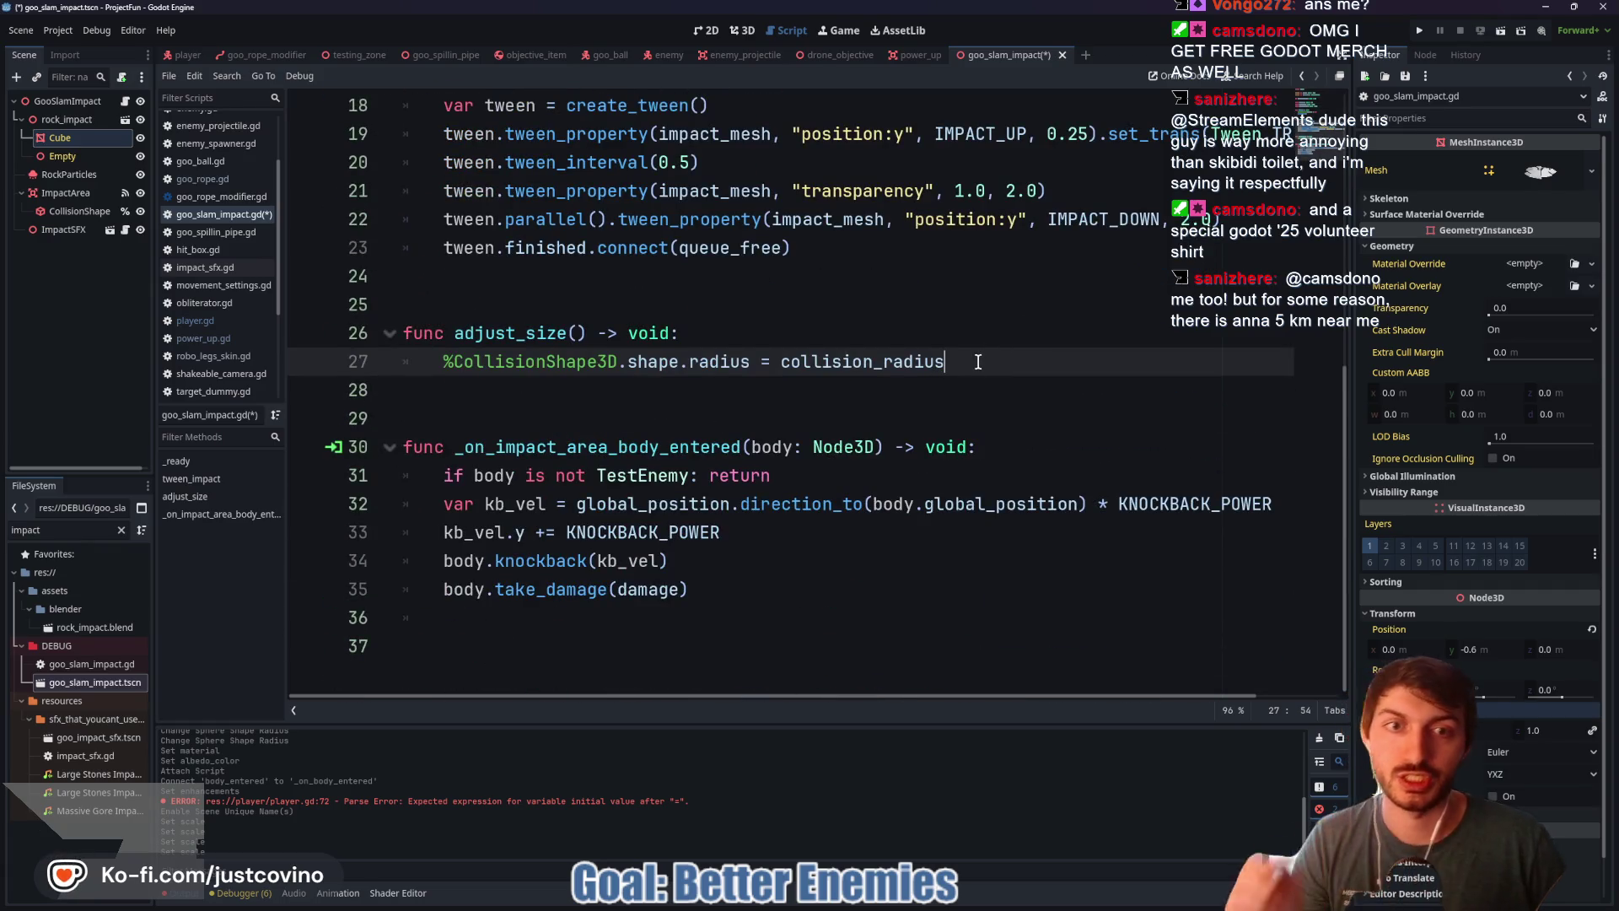
key(Return)
text(impact)
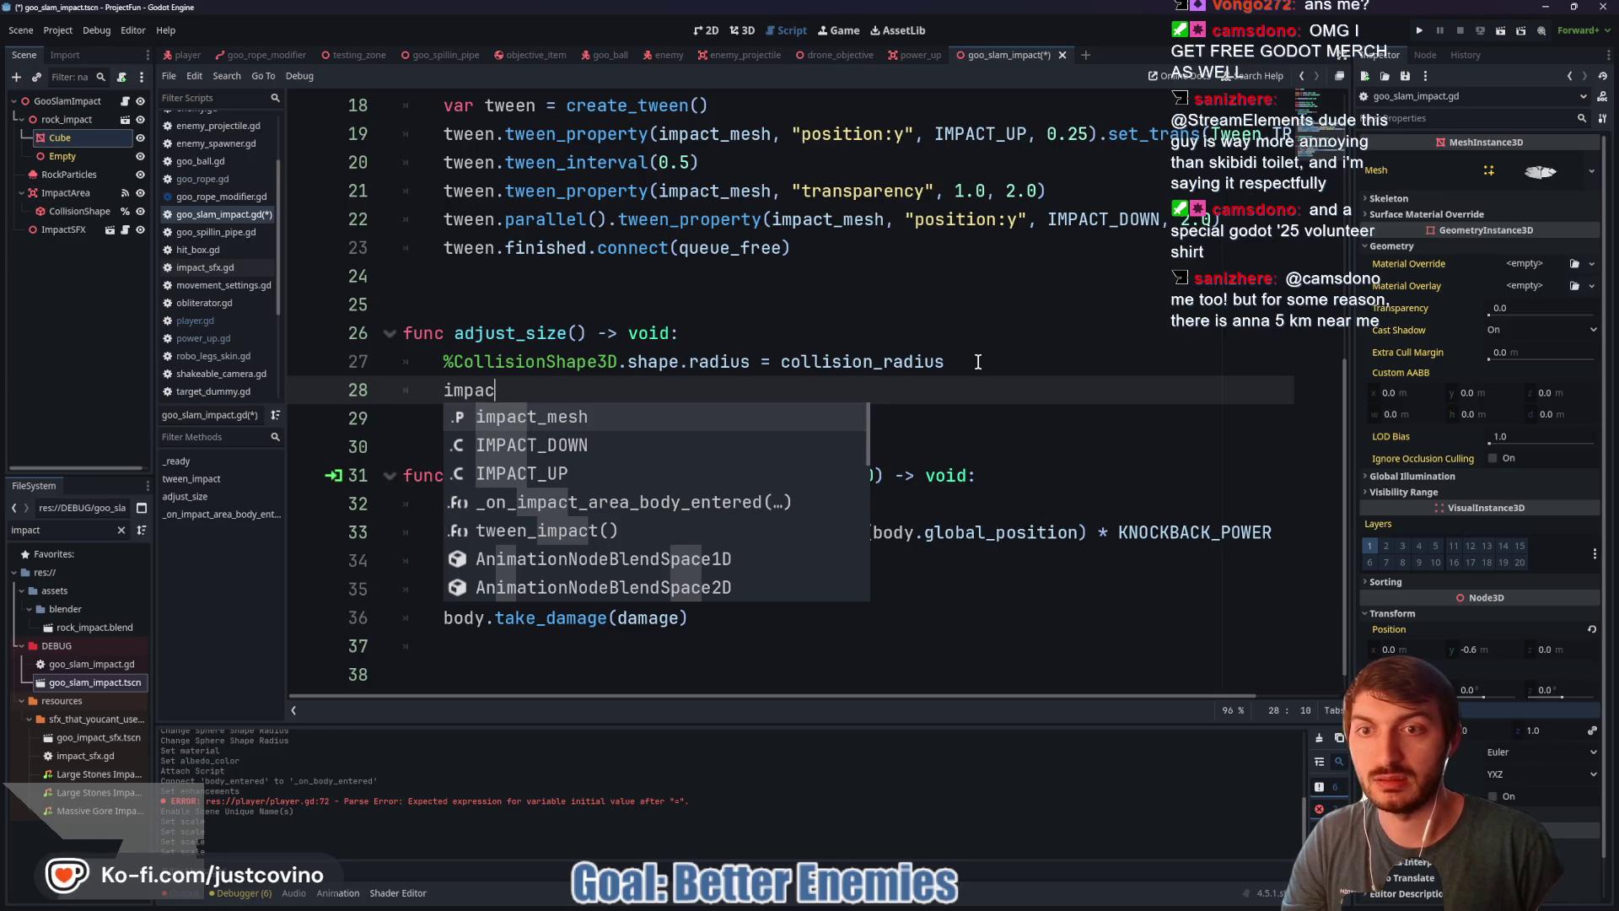
key(Return)
text(.scale =)
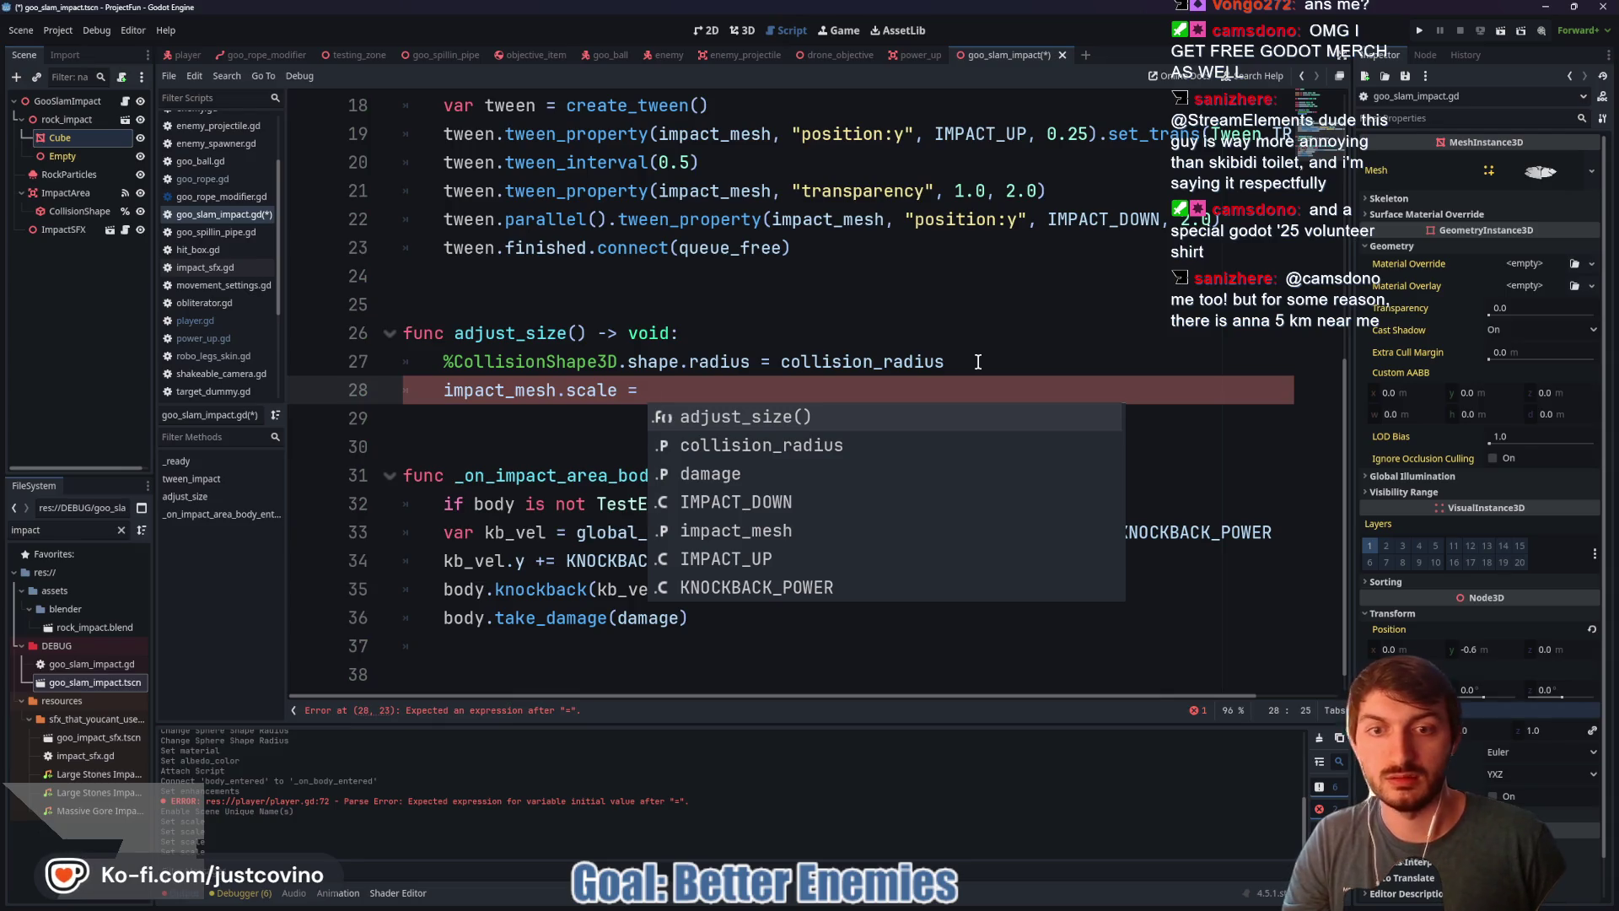
Declare var impact_scale: Vector3 = Vector3(1,1,1) below collision_radius and save
scroll(678, 371, up, 6)
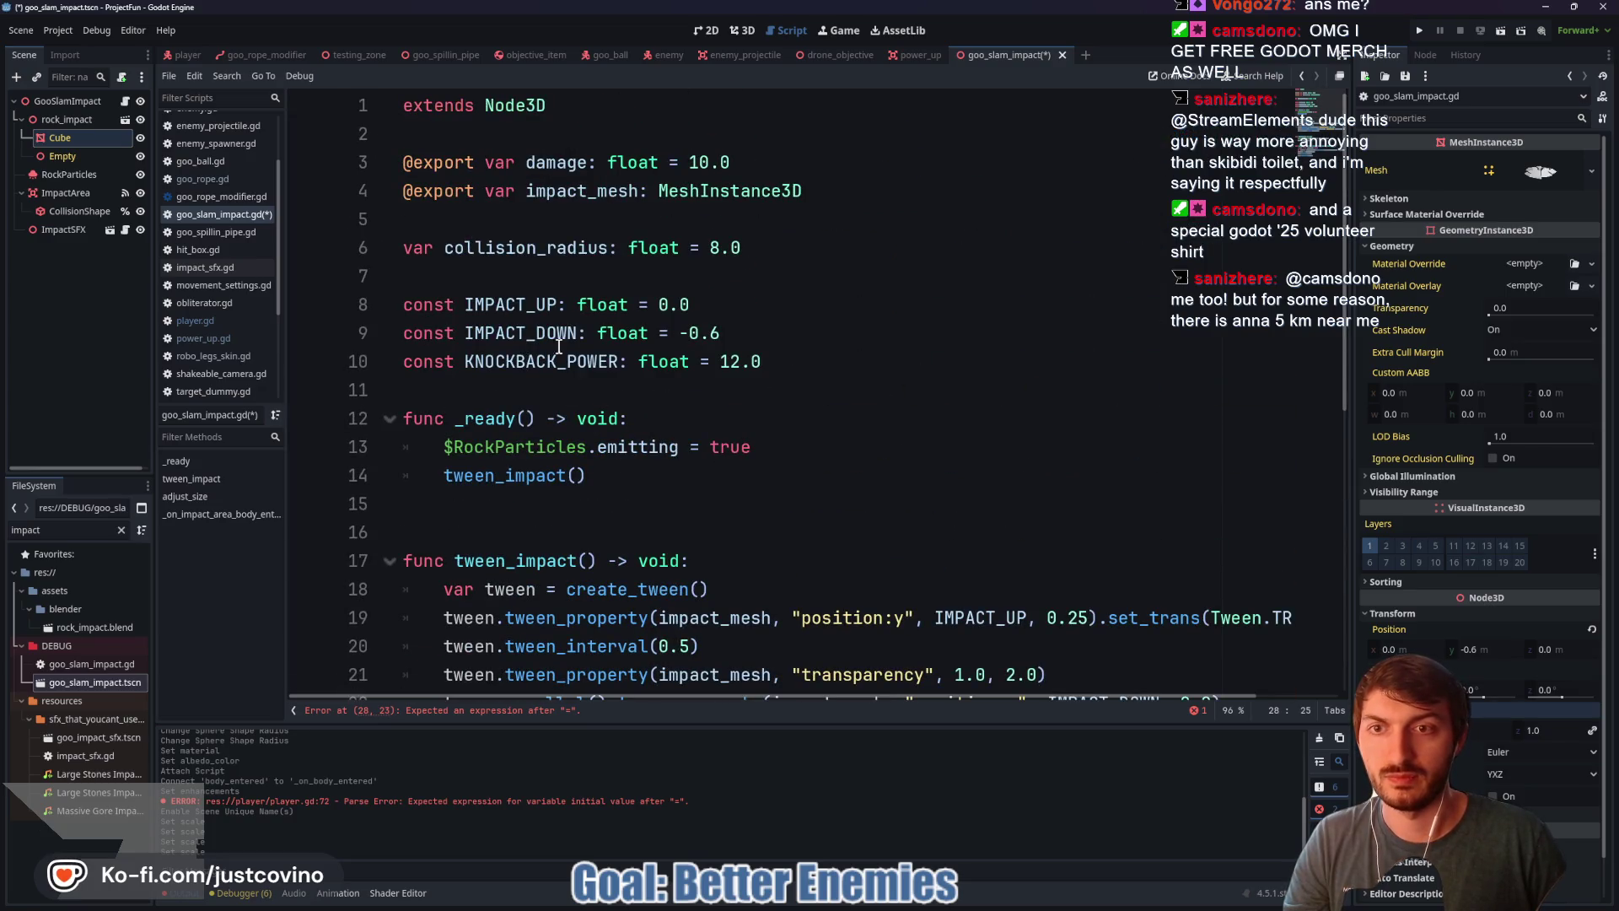
click(788, 253)
key(Return)
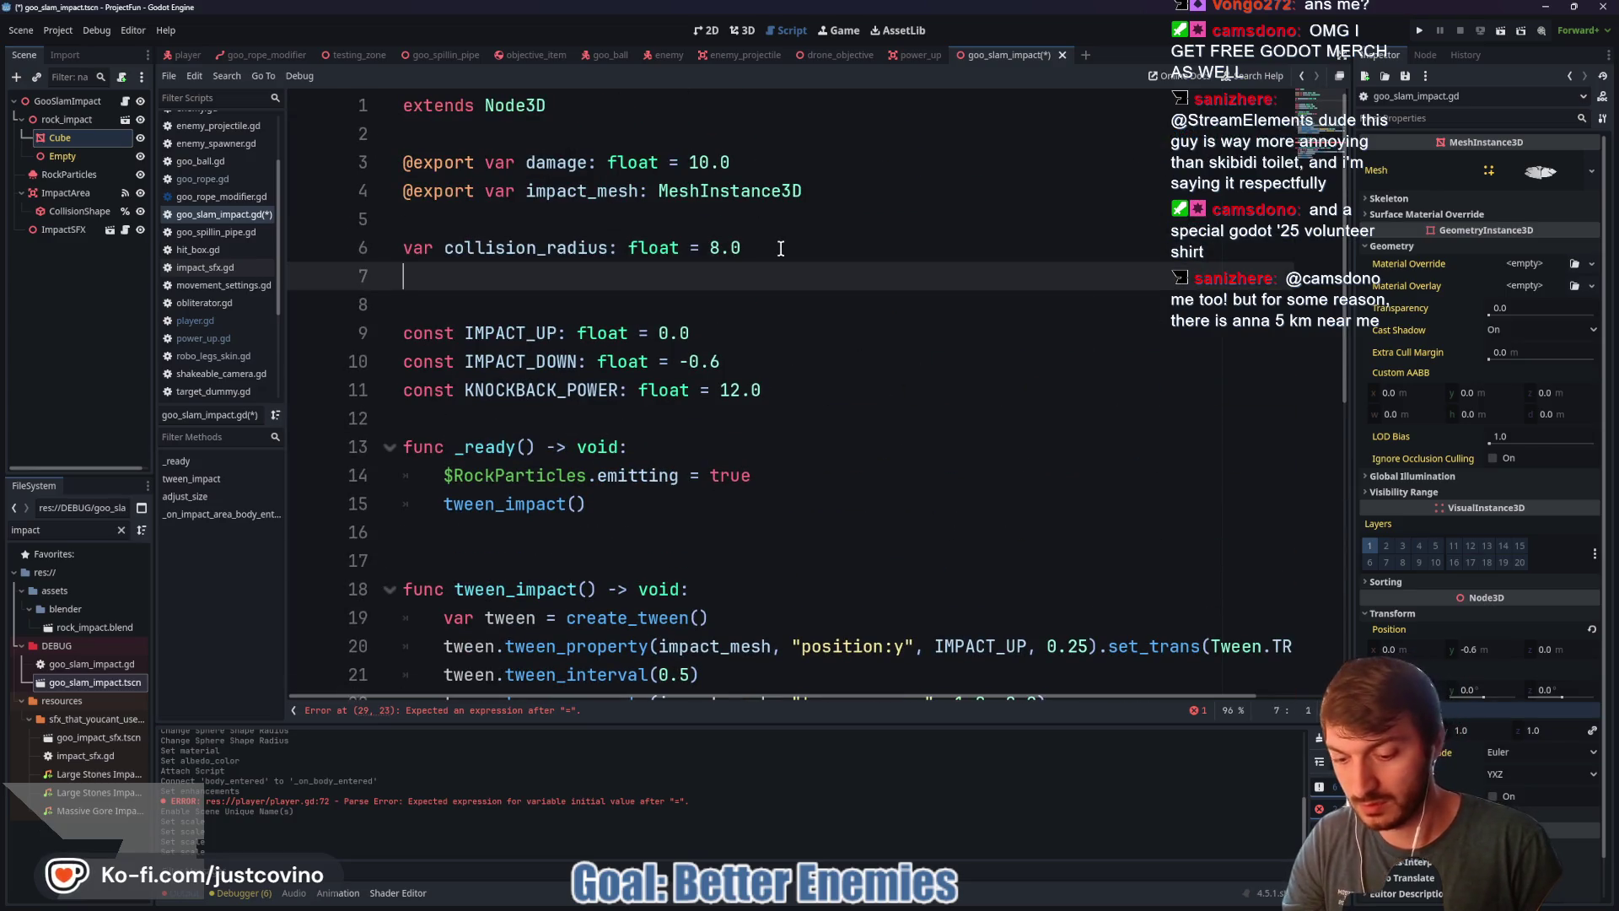
text(var impact)
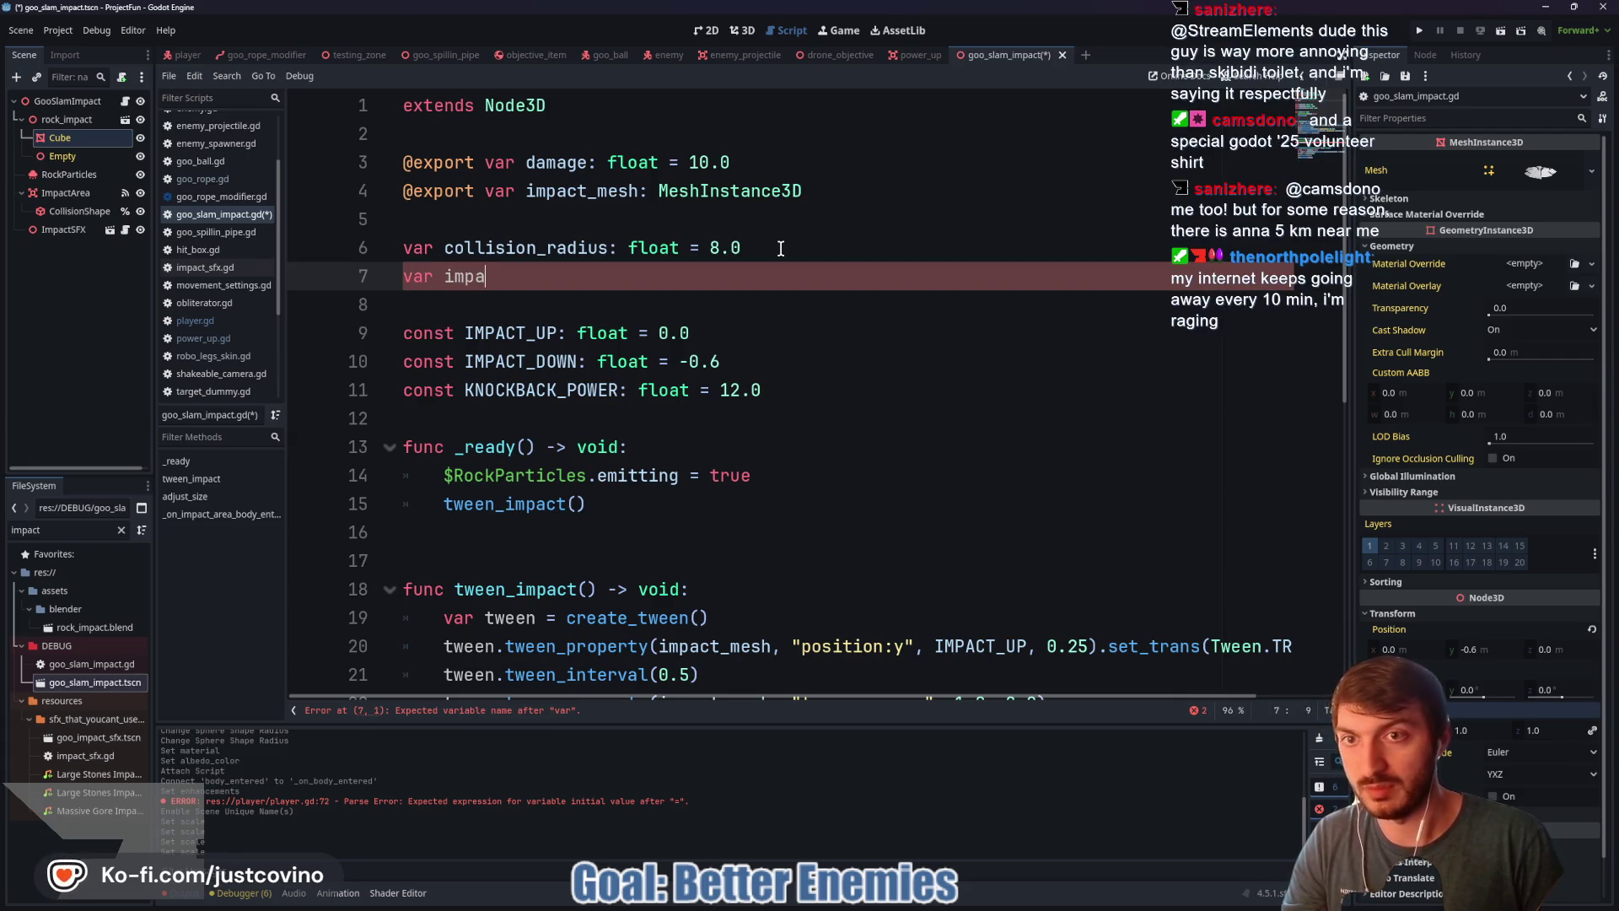
text(_scale)
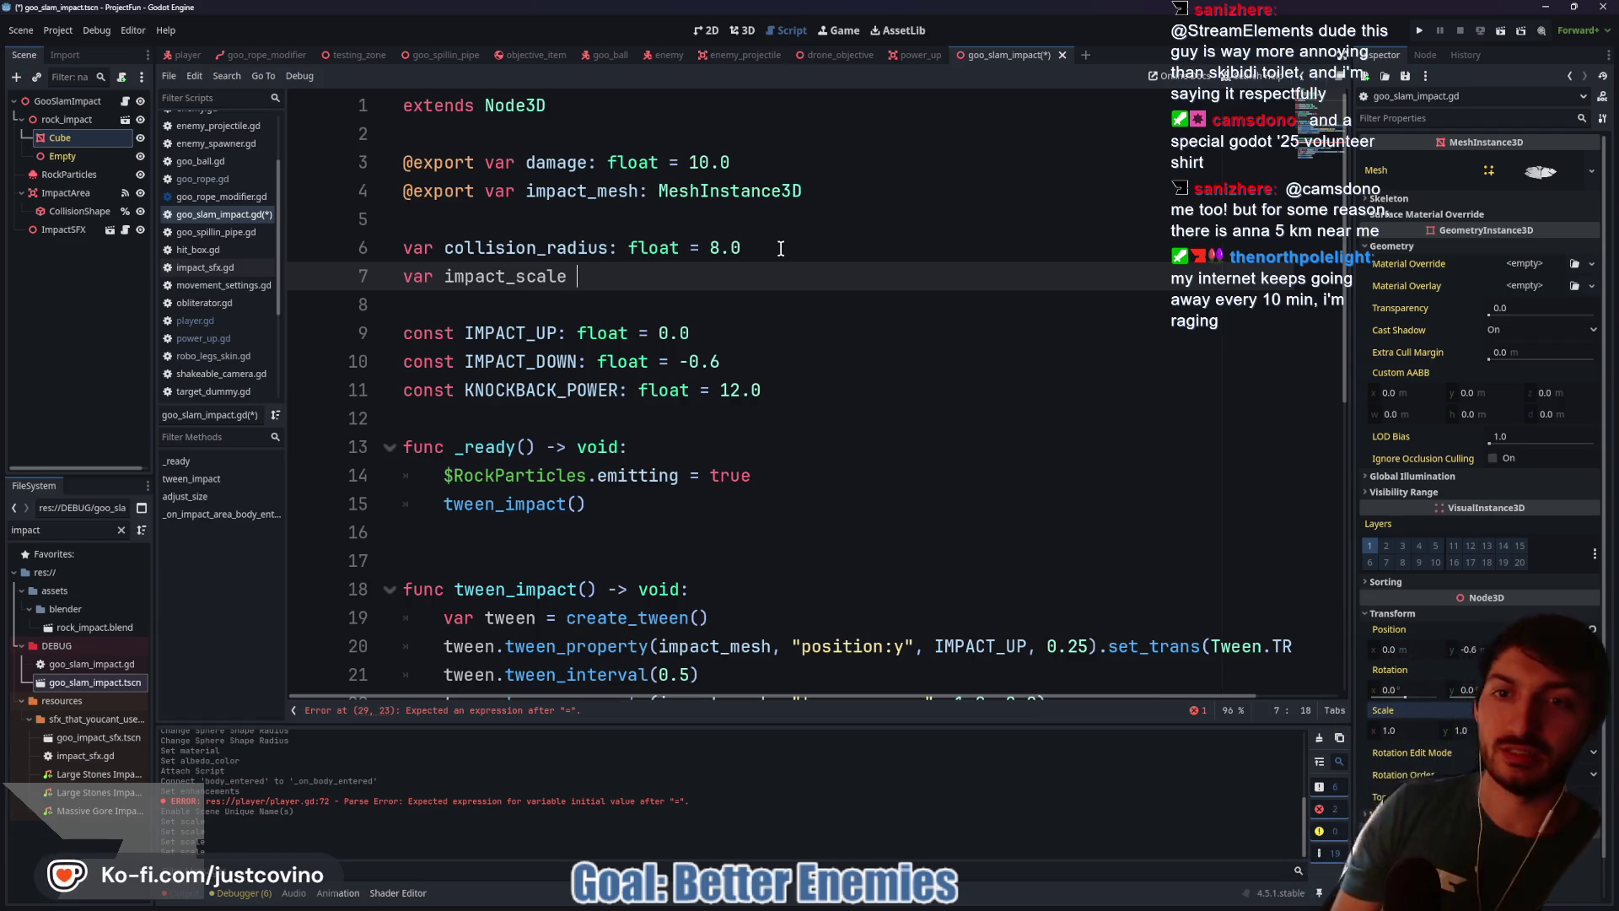
key(BackSpace)
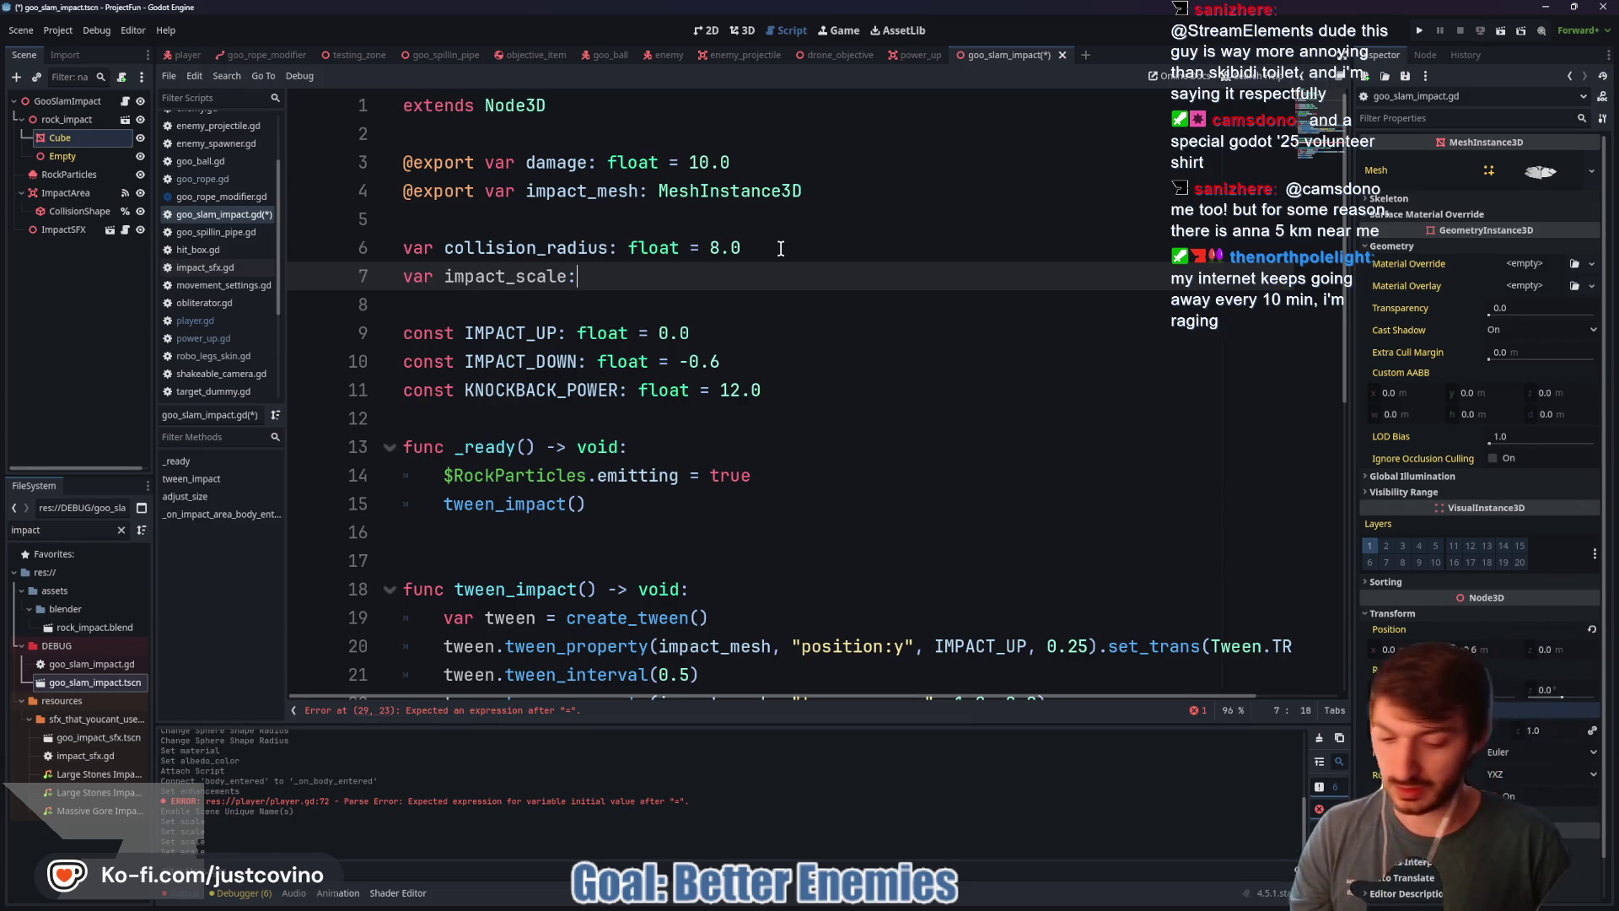
text(Vector3 = )
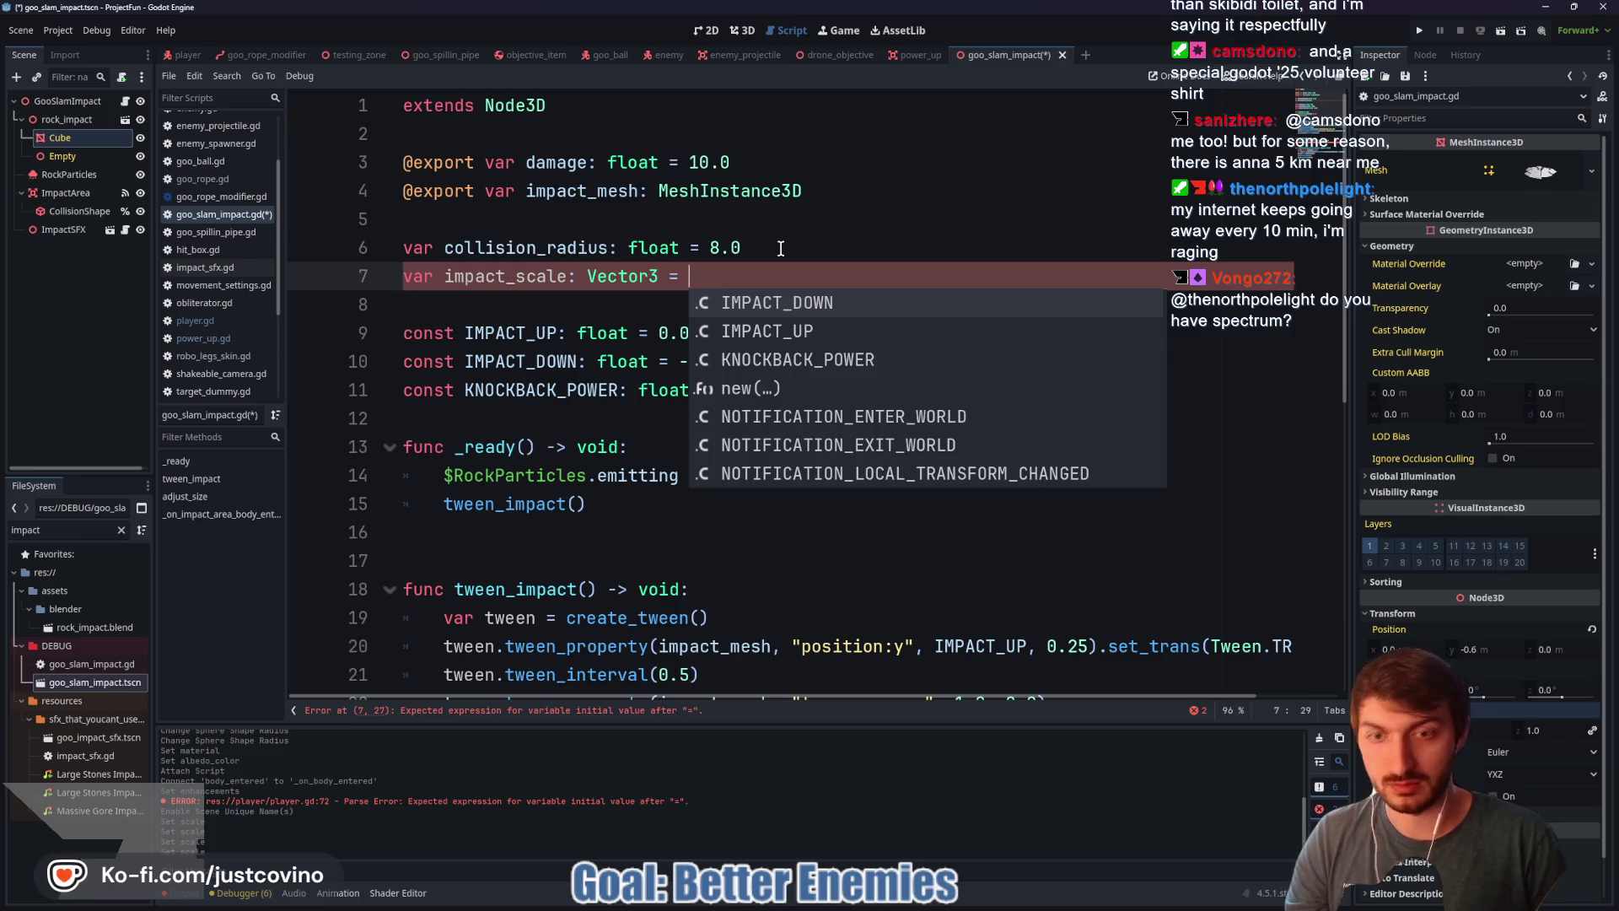
text((1,1,1)
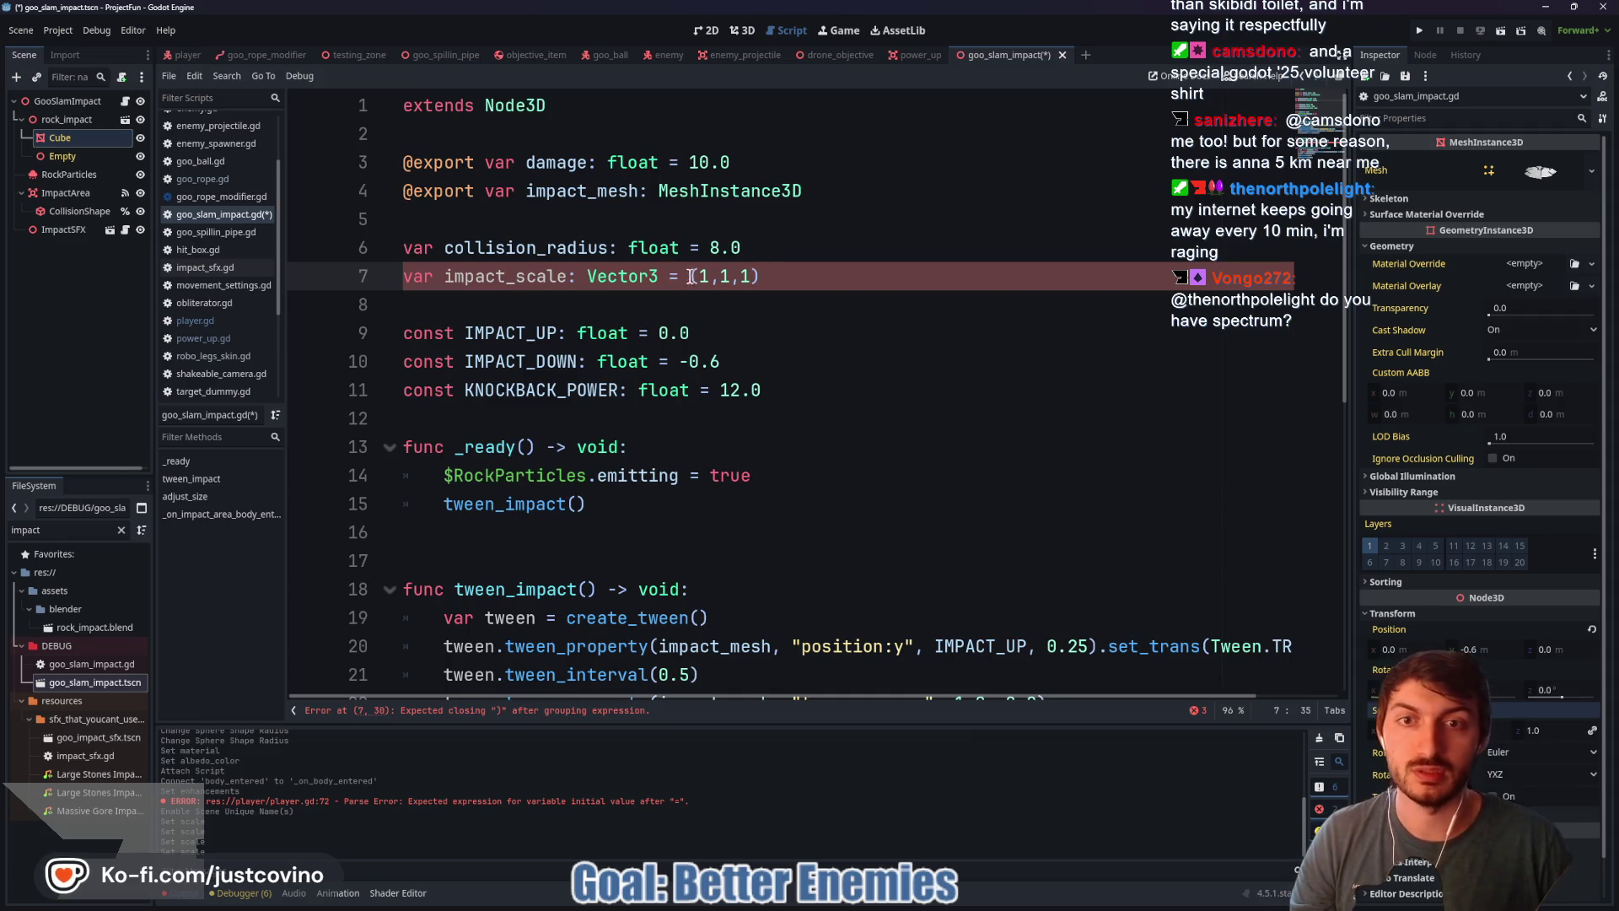
text(V)
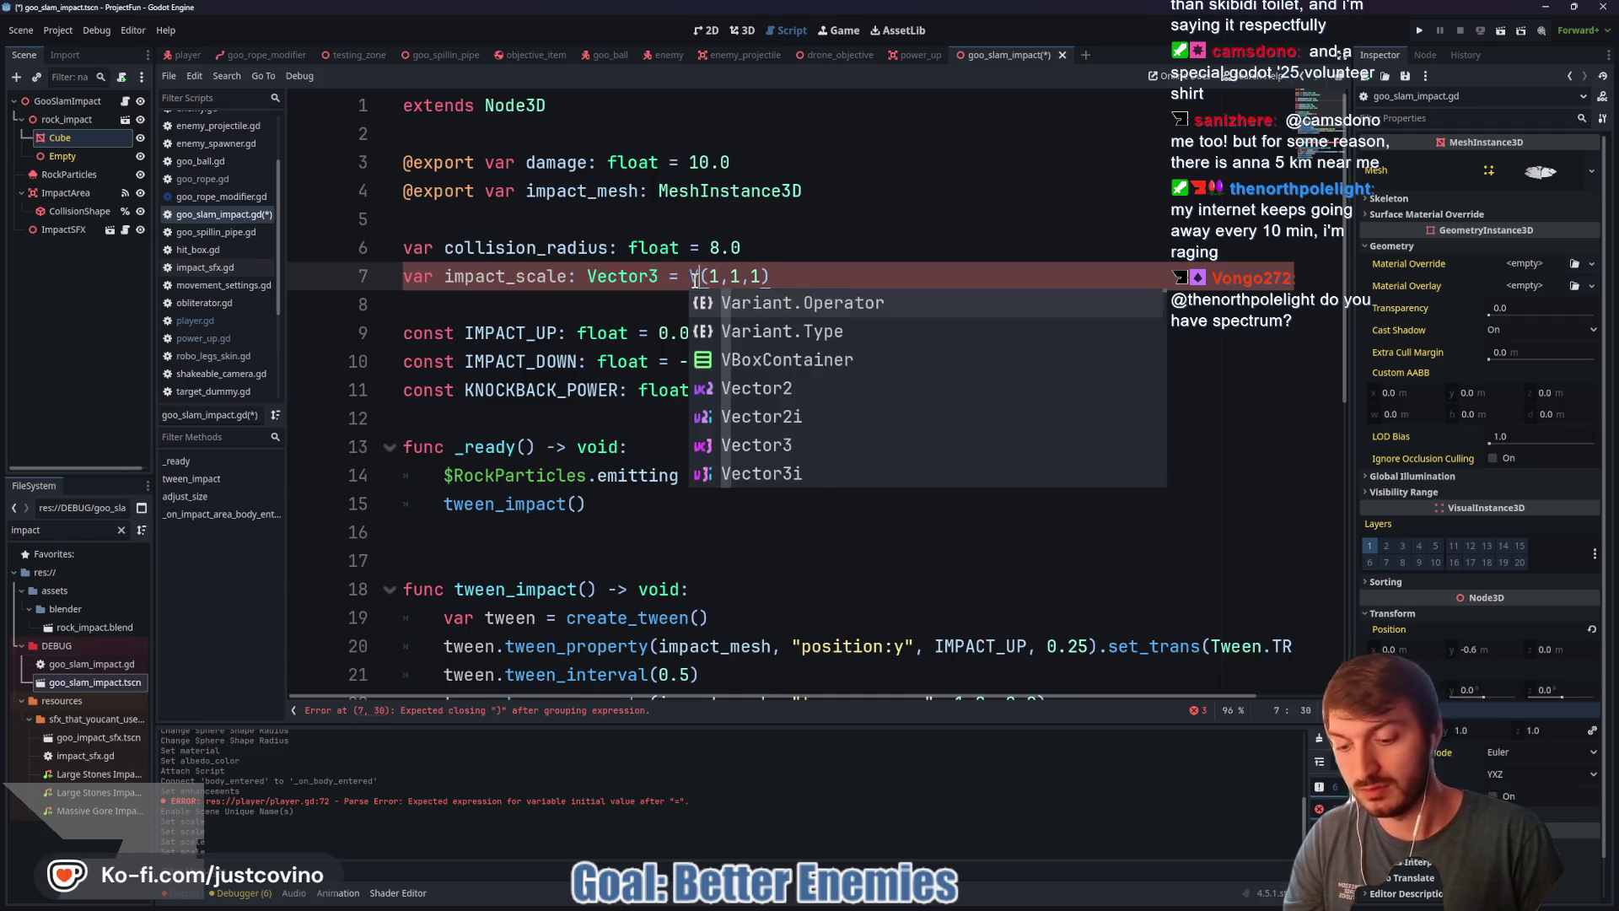
text(ctor3)
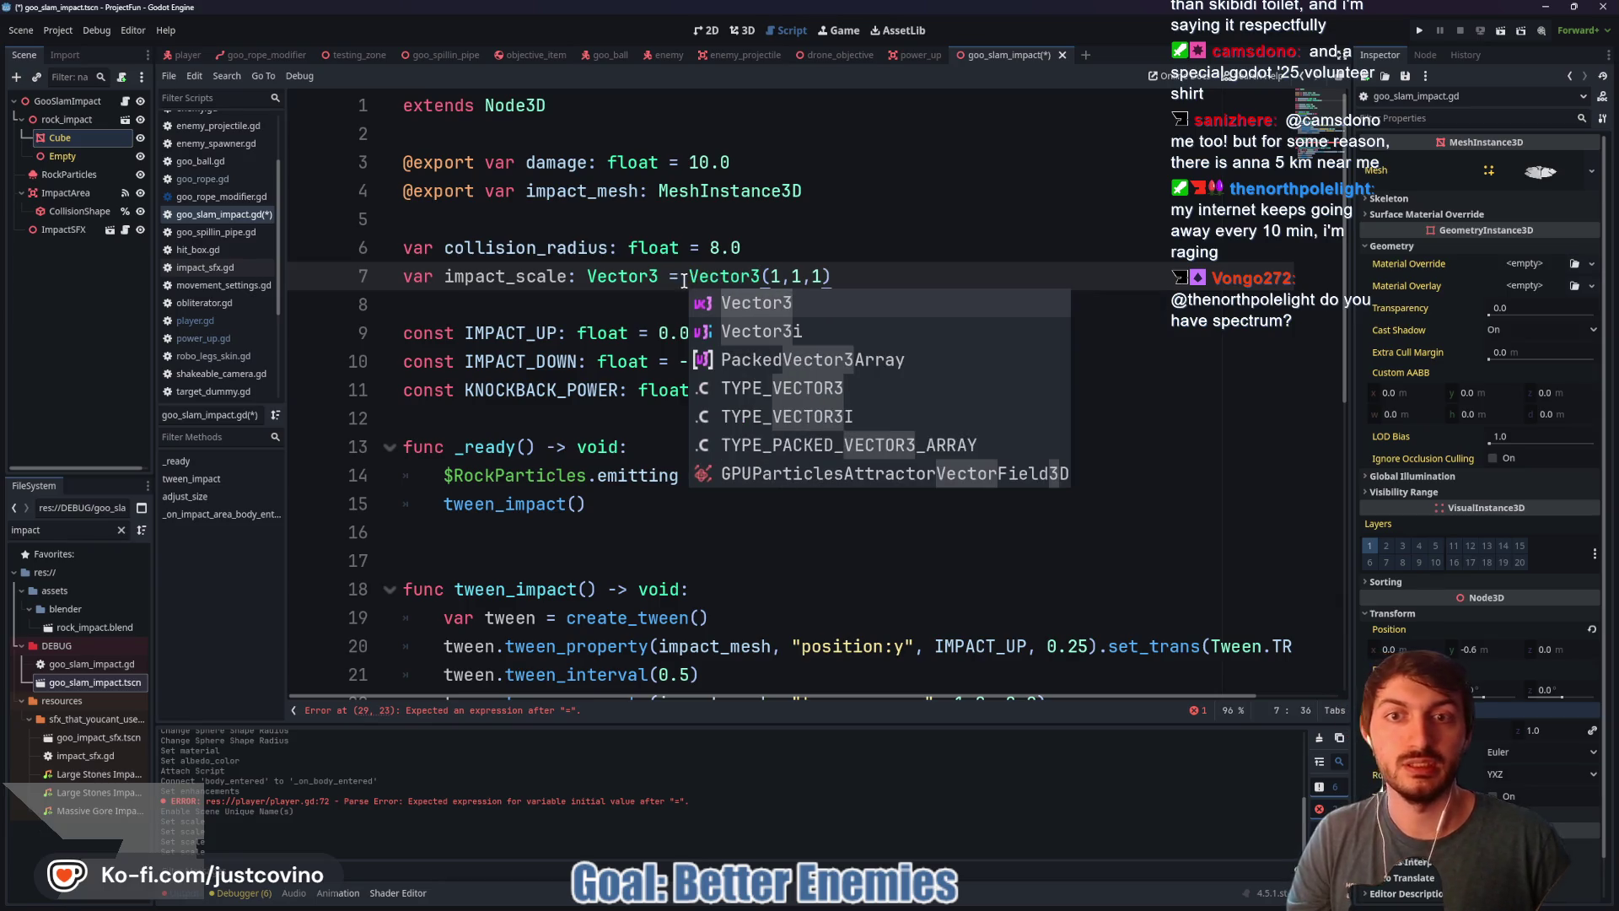
click(891, 285)
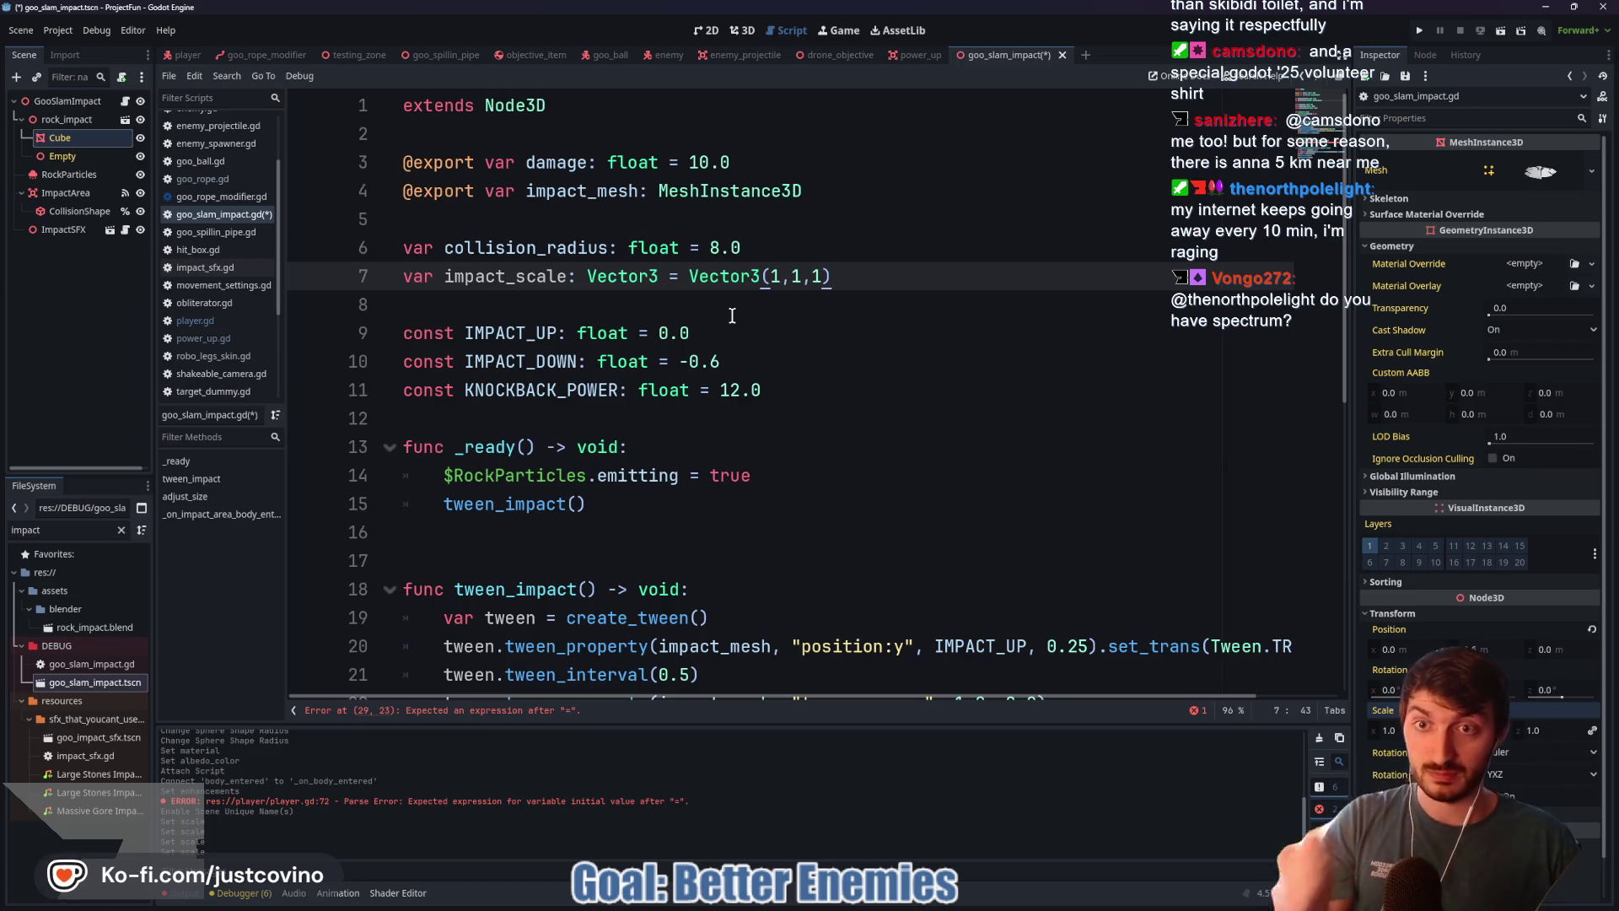
key(Return)
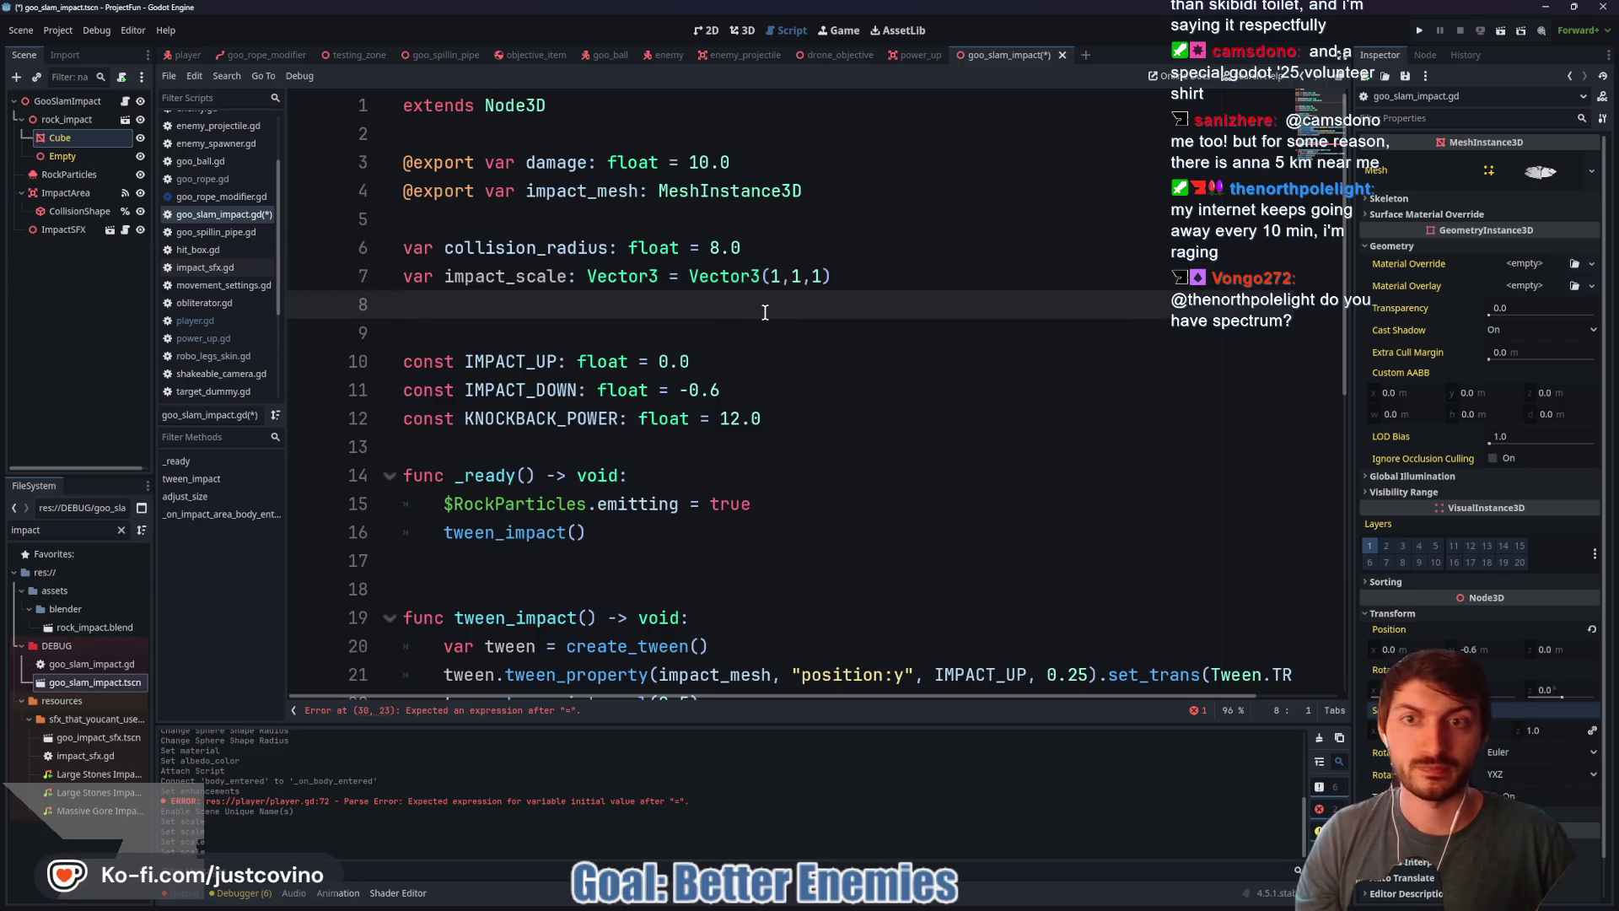
key(ctrl+s)
Finish the assignment as impact_mesh.scale = impact_scale
scroll(725, 337, down, 7)
click(680, 369)
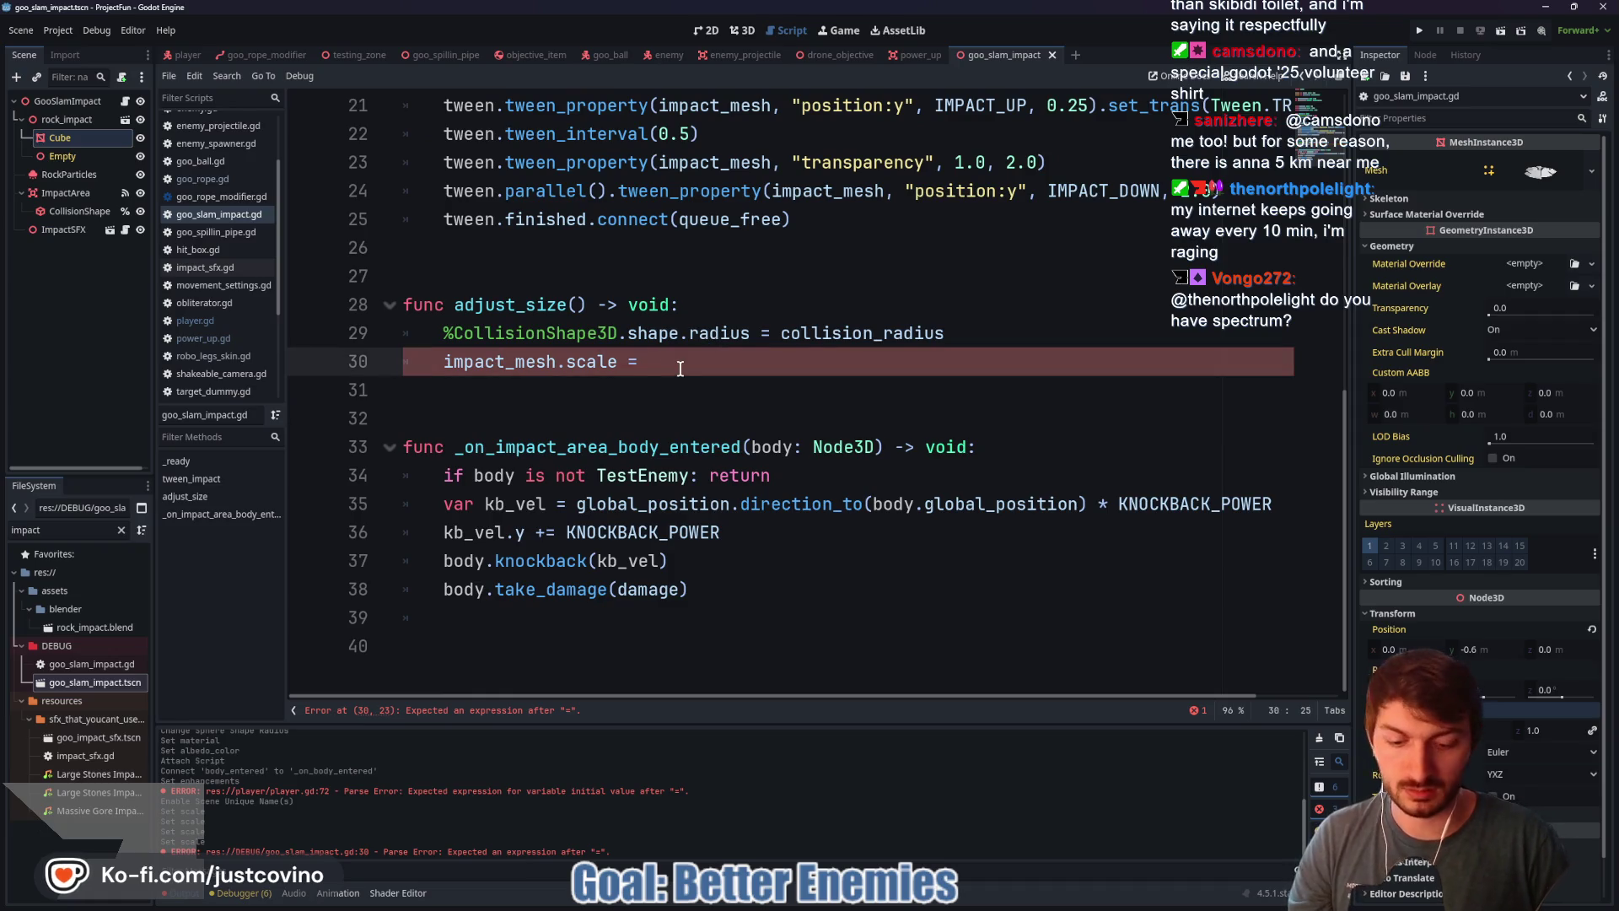
text(mpa)
key(Down)
key(Return)
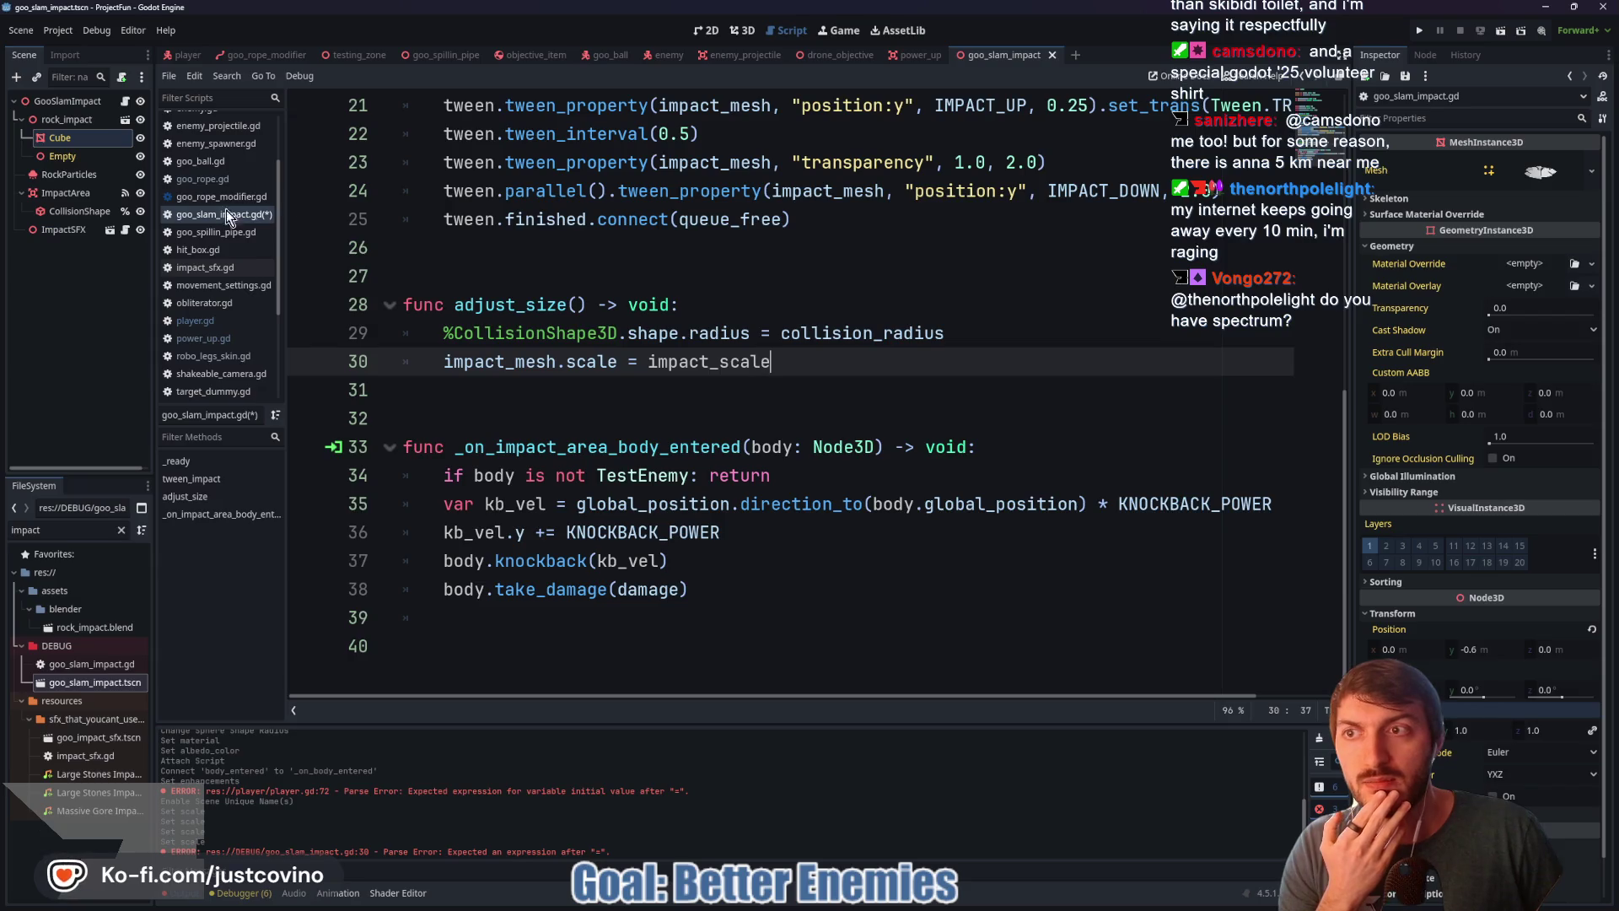
scroll(647, 324, up, 7)
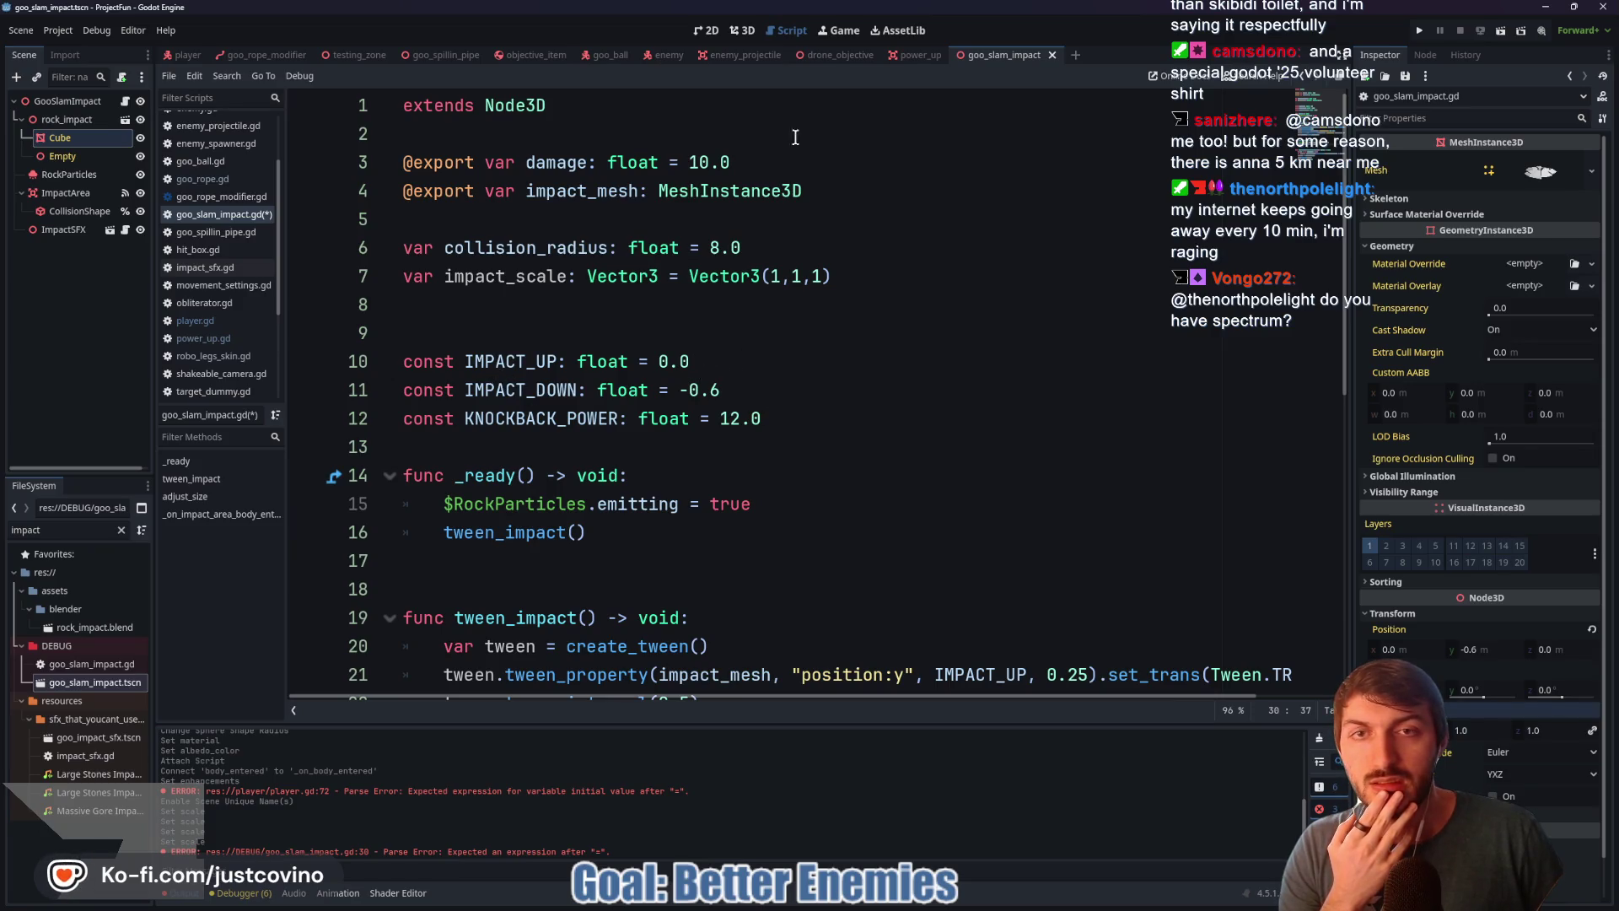
In the 3D view, try doubling the Cube's scale to 2
click(739, 30)
scroll(823, 296, up, 3)
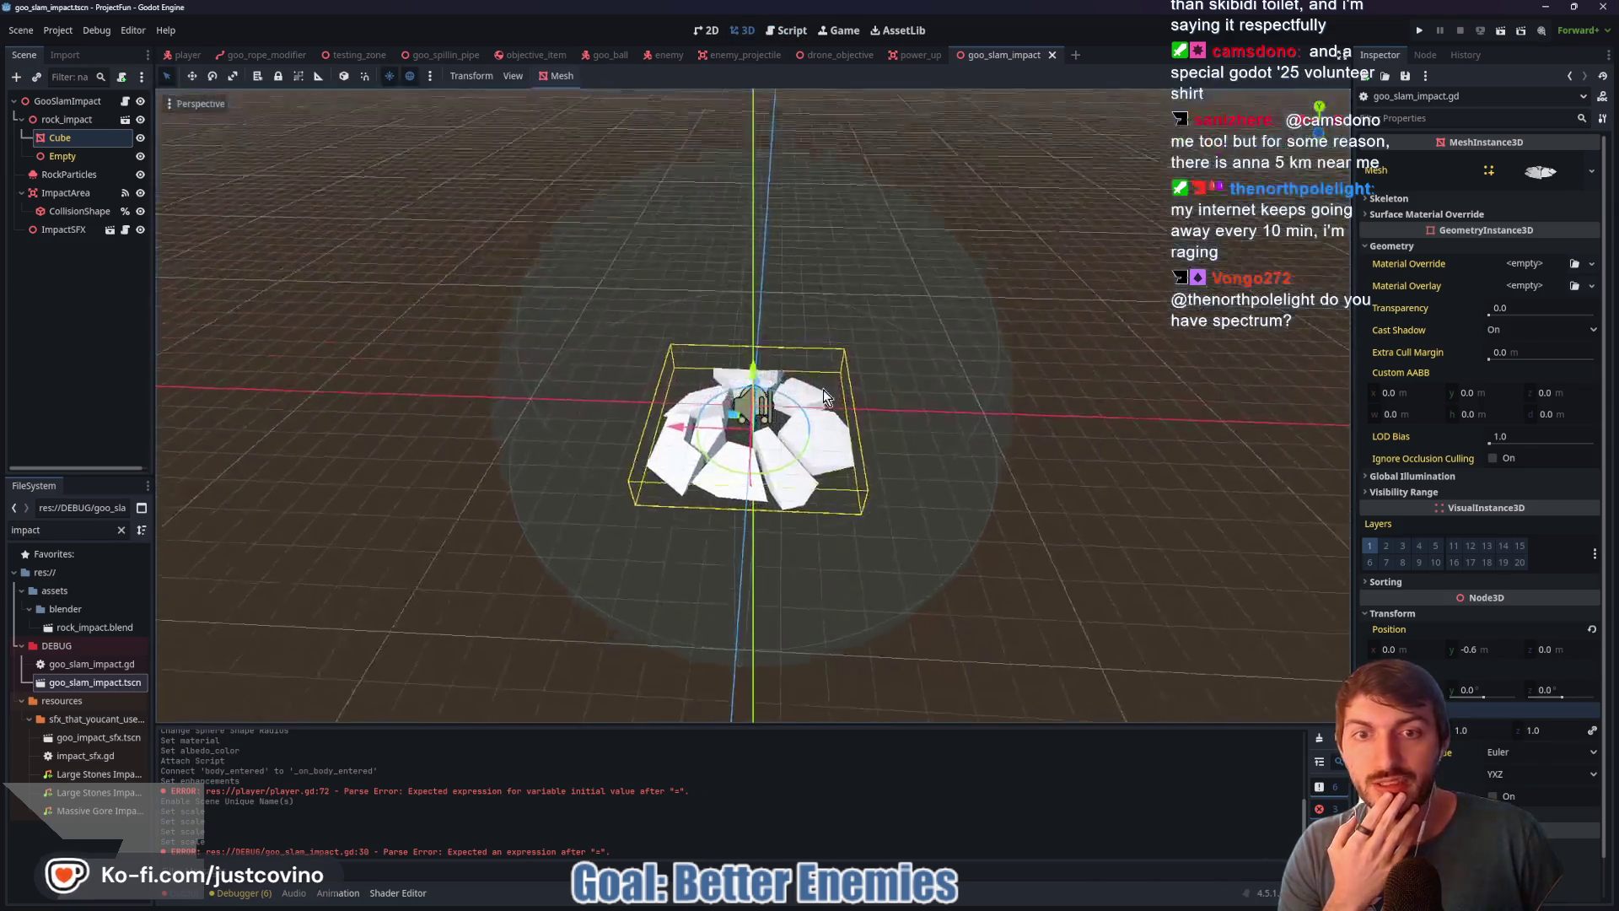
mouse_move(823, 390)
mouse_down()
mouse_move(847, 341)
mouse_move(810, 287)
mouse_move(836, 280)
mouse_up()
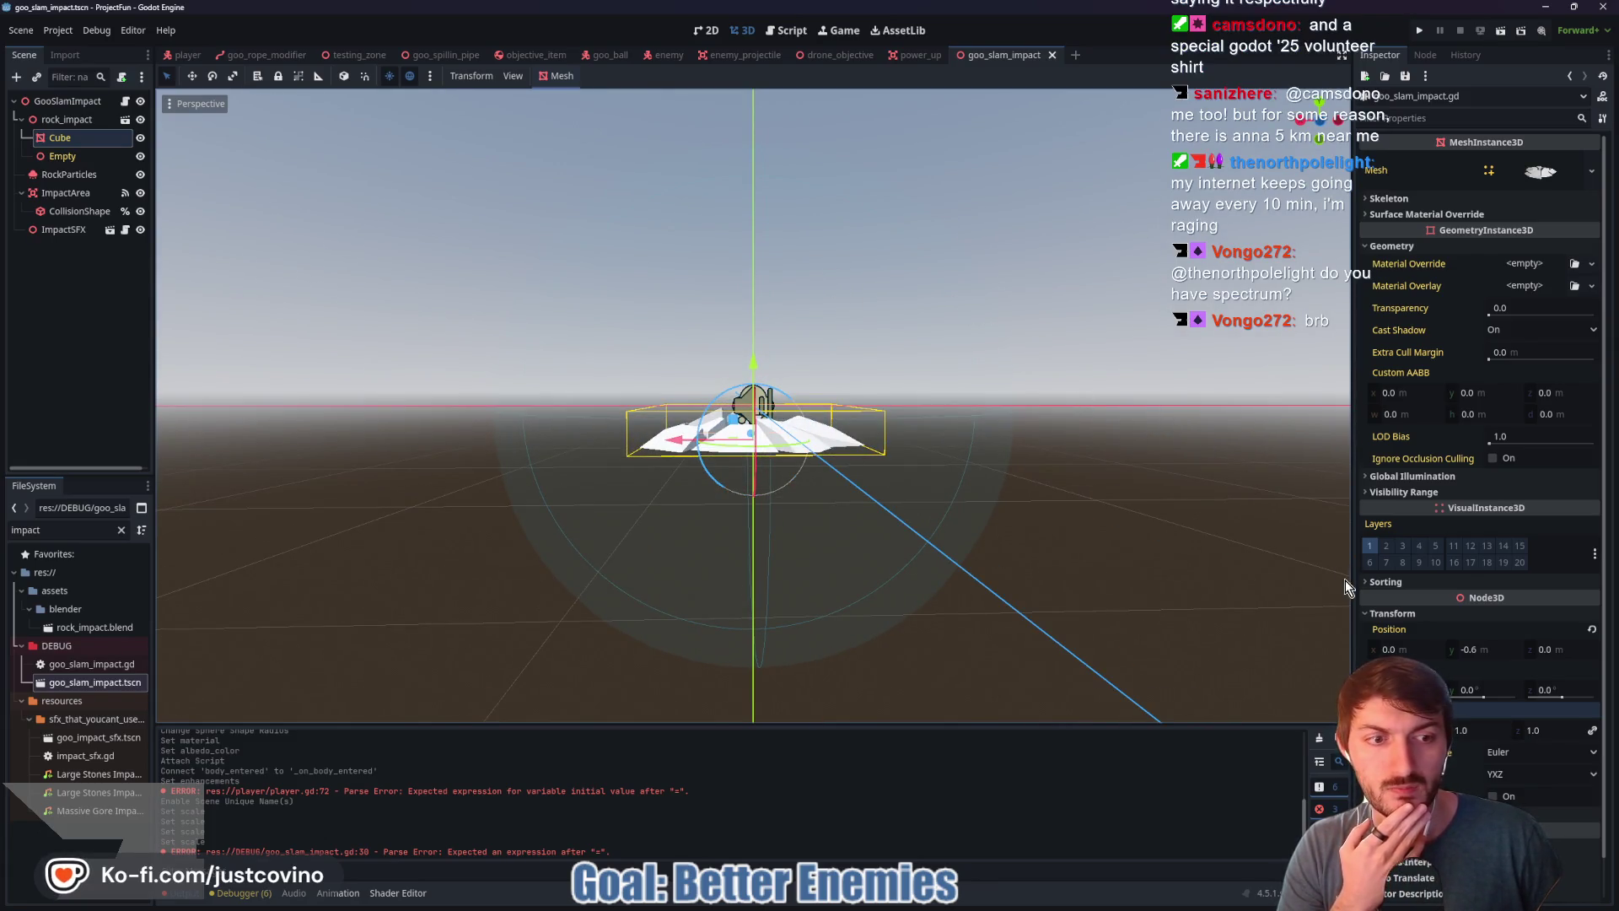
mouse_move(1015, 542)
mouse_down()
mouse_move(930, 546)
mouse_move(1021, 543)
mouse_move(1003, 543)
mouse_up()
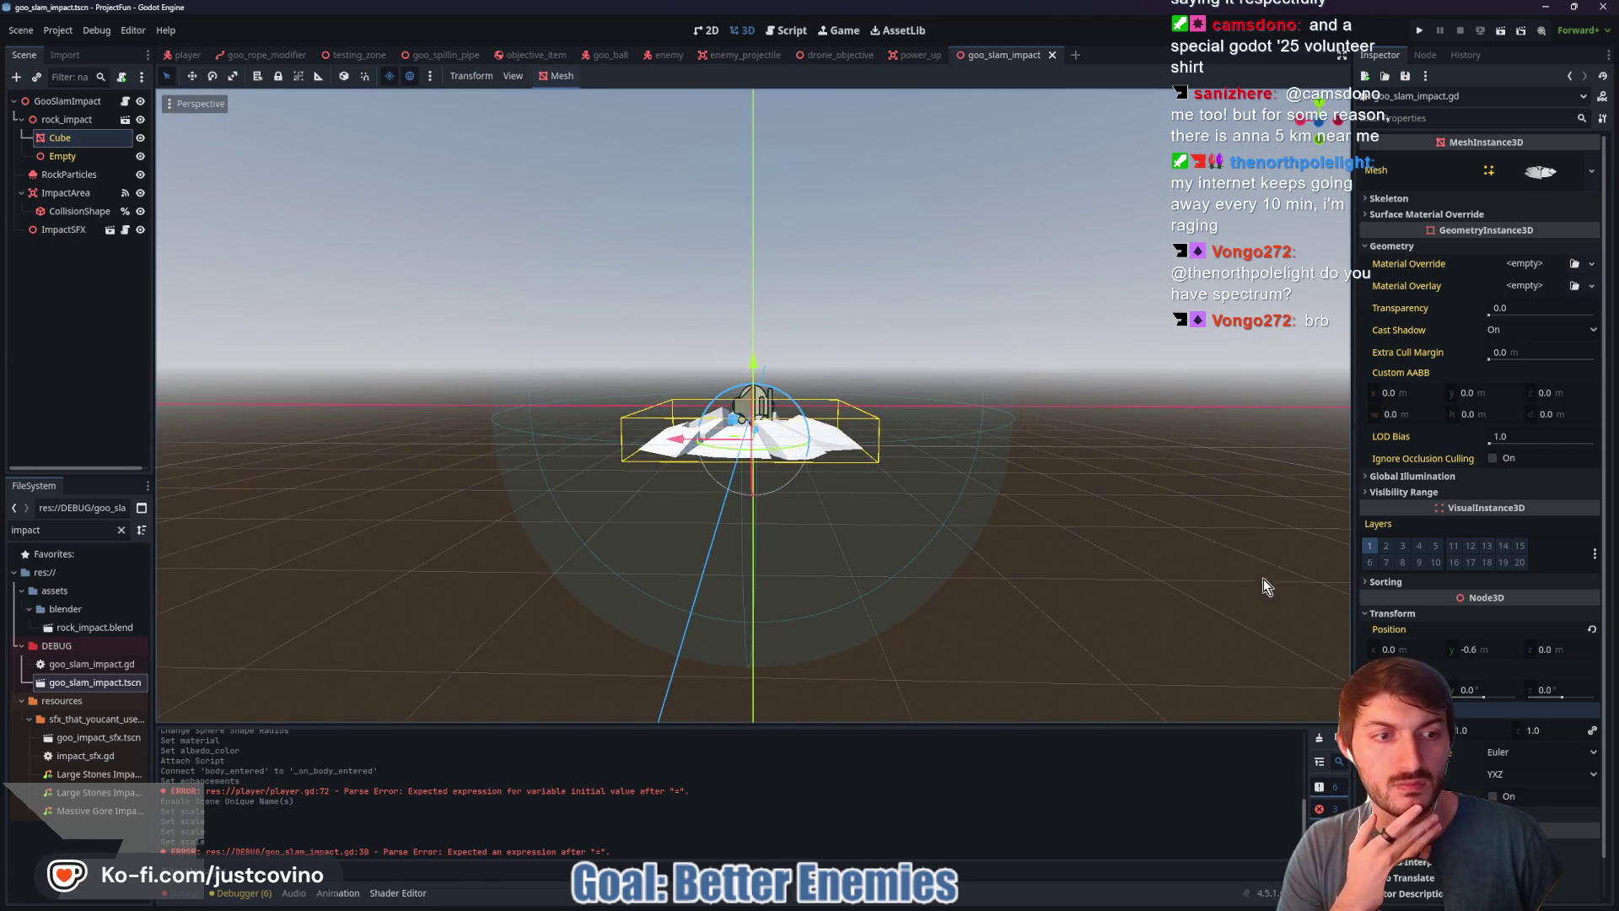
mouse_move(1484, 647)
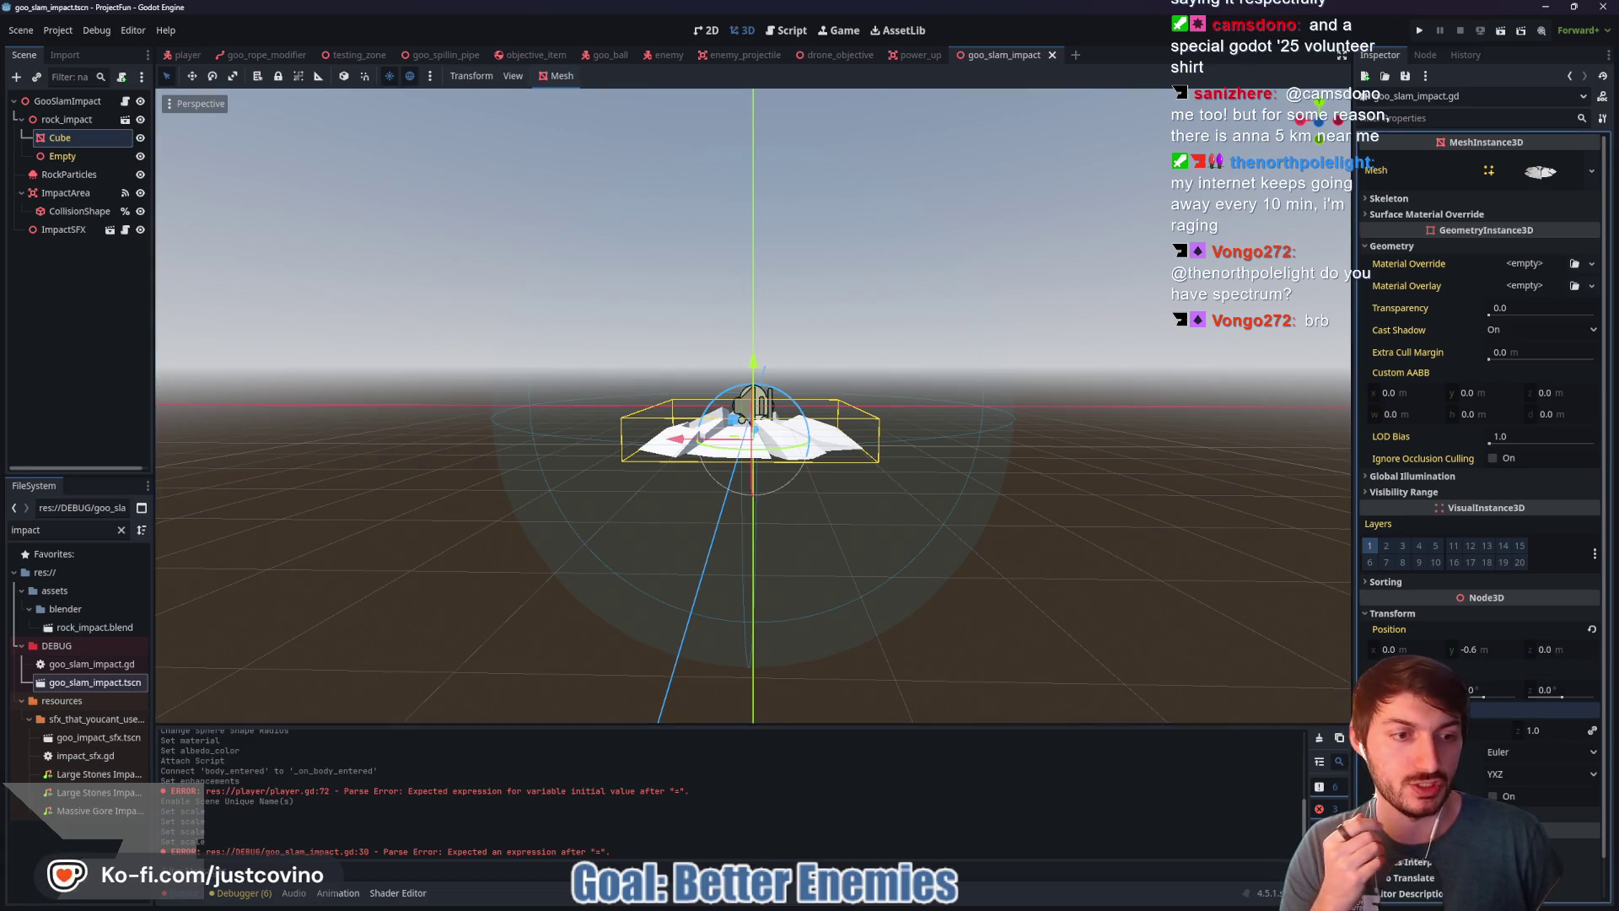
text(2)
key(Return)
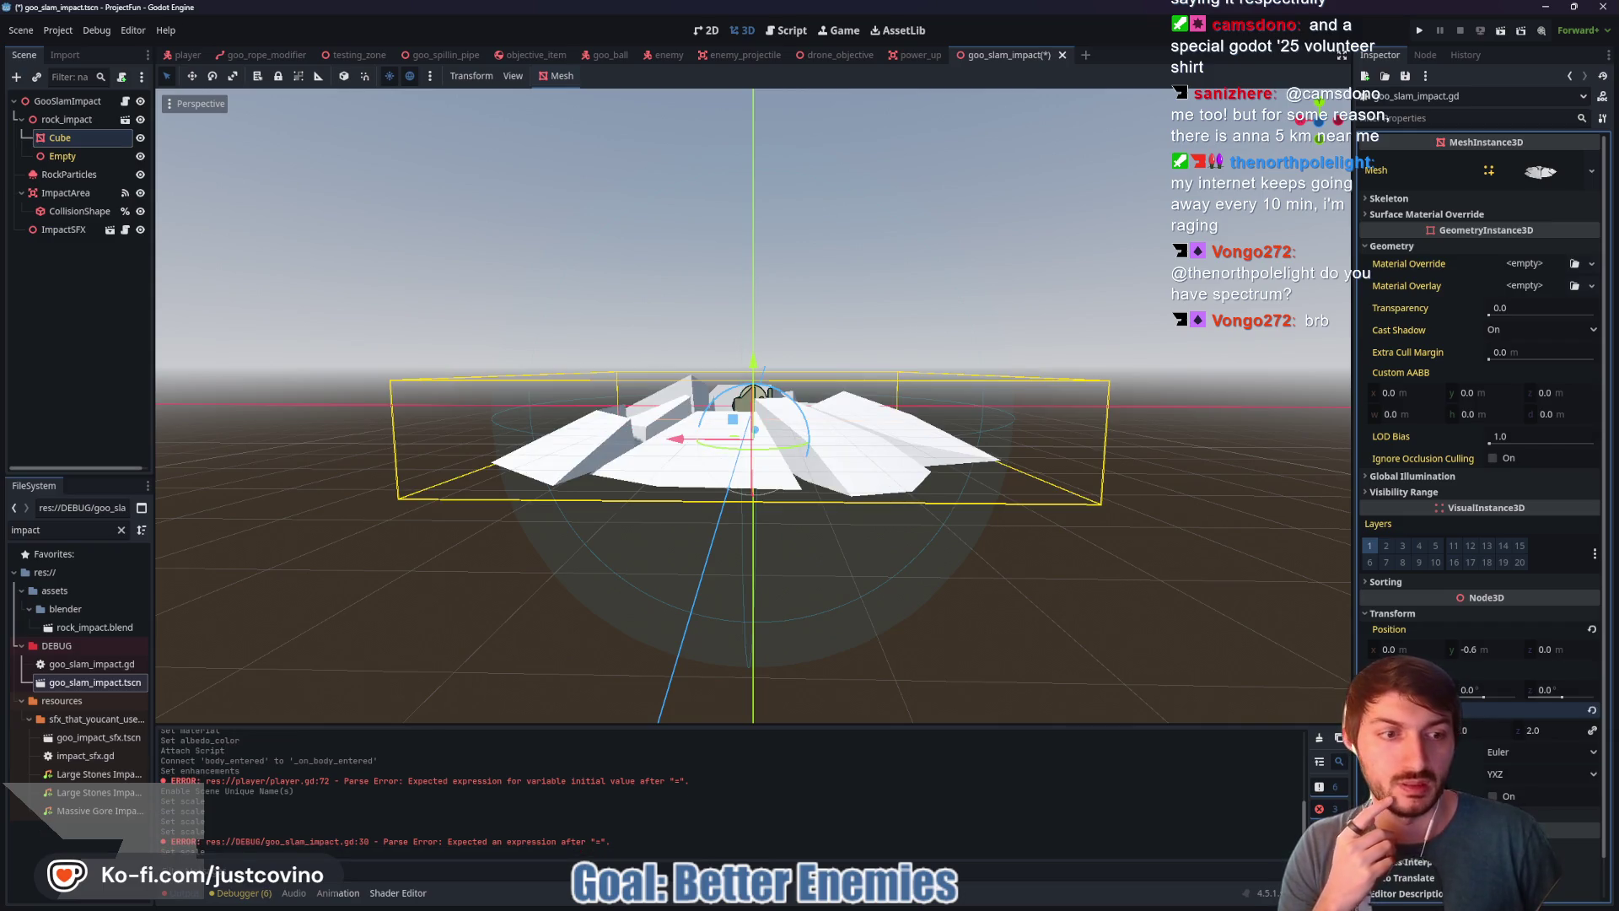
Move the Cube to Y 0.0 and set its Z scale back to 1.0
click(1477, 647)
text(0)
key(Return)
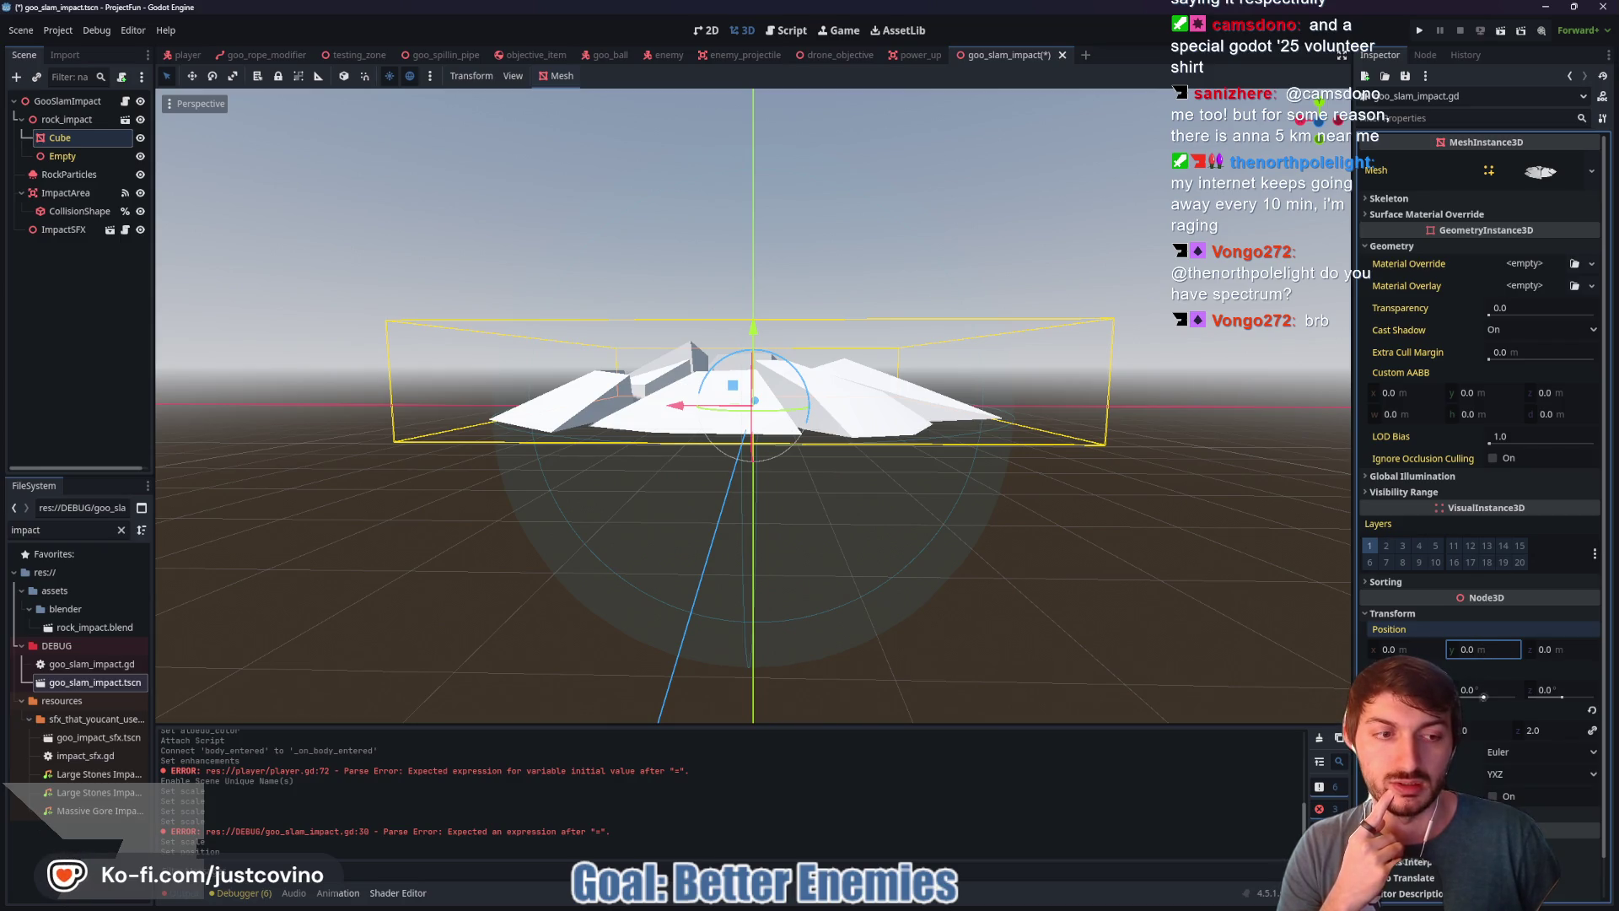
click(1517, 709)
click(1433, 730)
text(1)
key(Return)
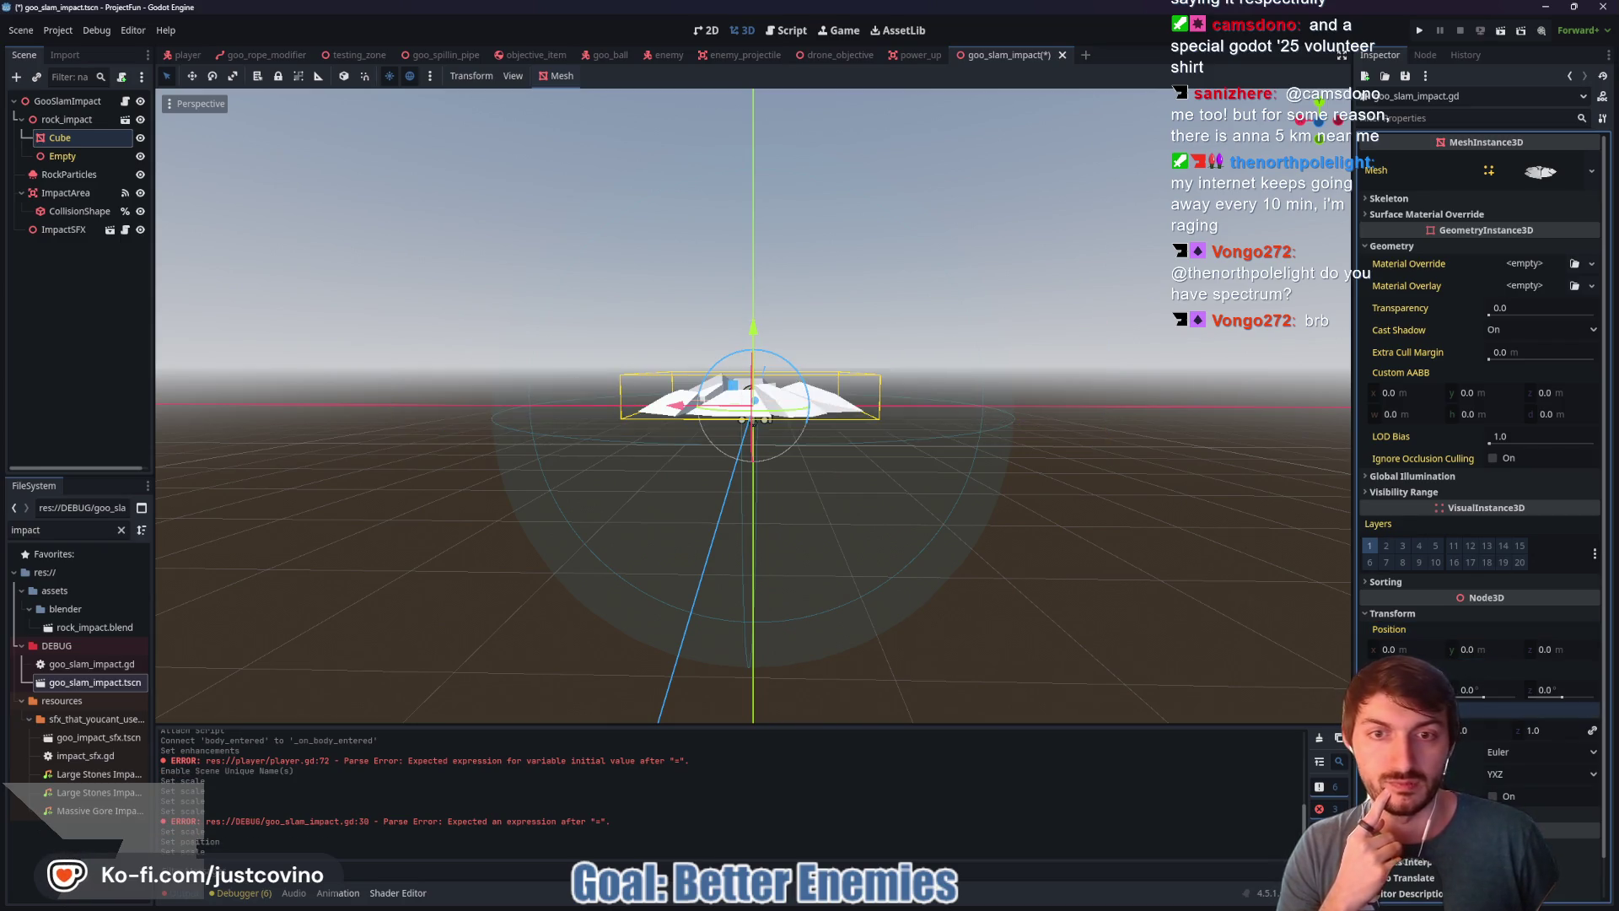
Lower the Cube to Y -0.6, double its Z scale, and test deeper positions
click(1479, 650)
text(-0.6)
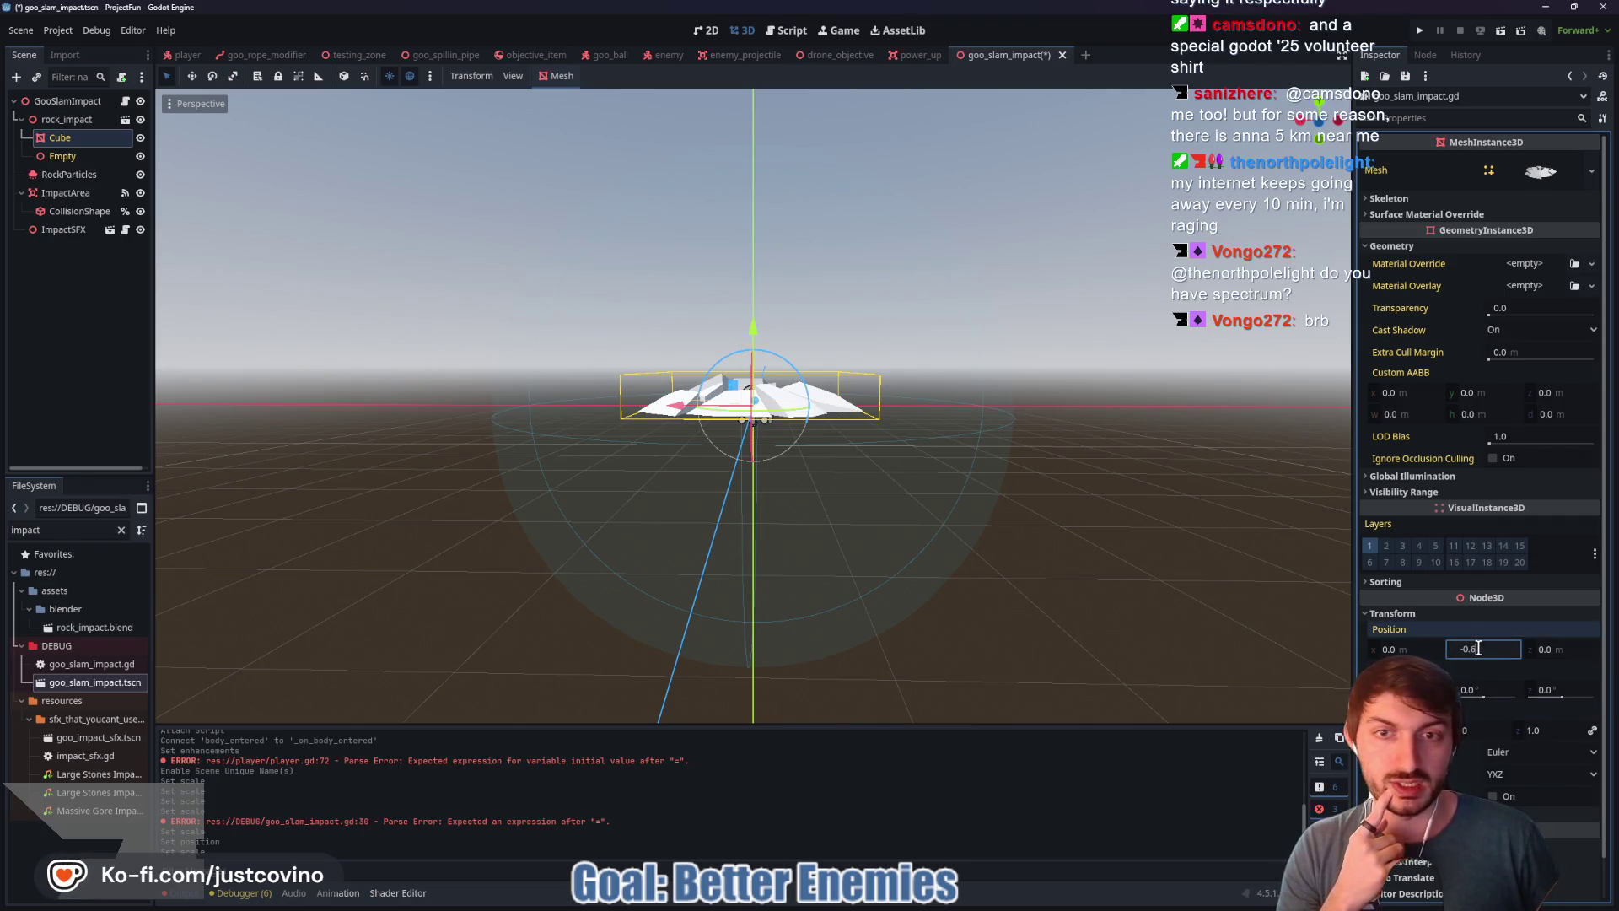
key(Return)
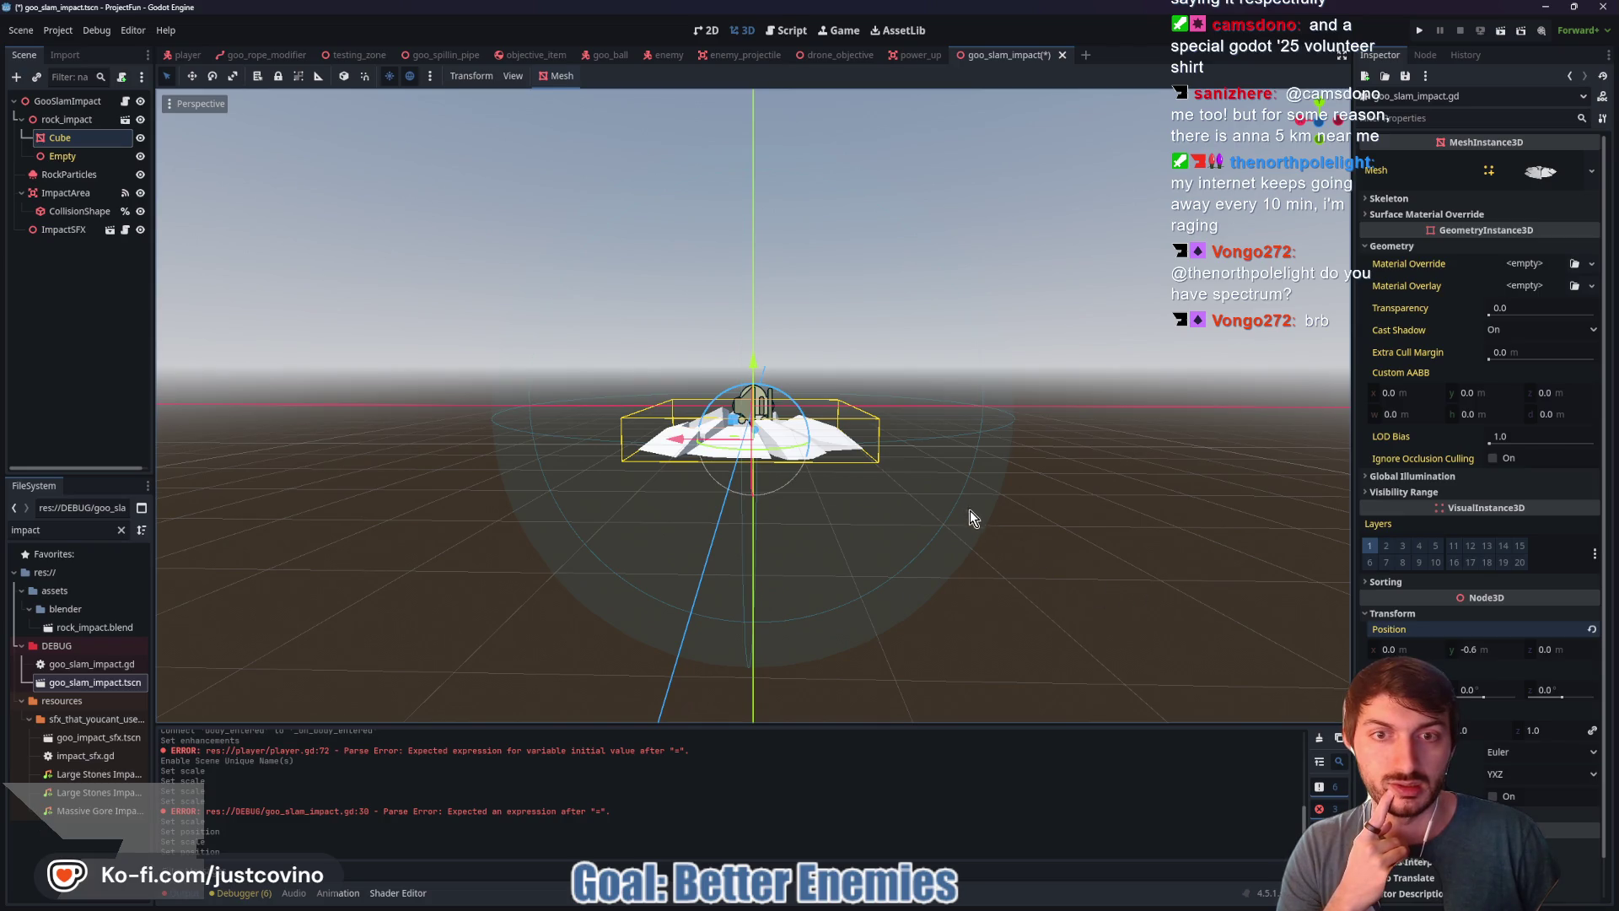
mouse_move(969, 509)
mouse_down()
mouse_move(978, 576)
mouse_move(969, 523)
mouse_up()
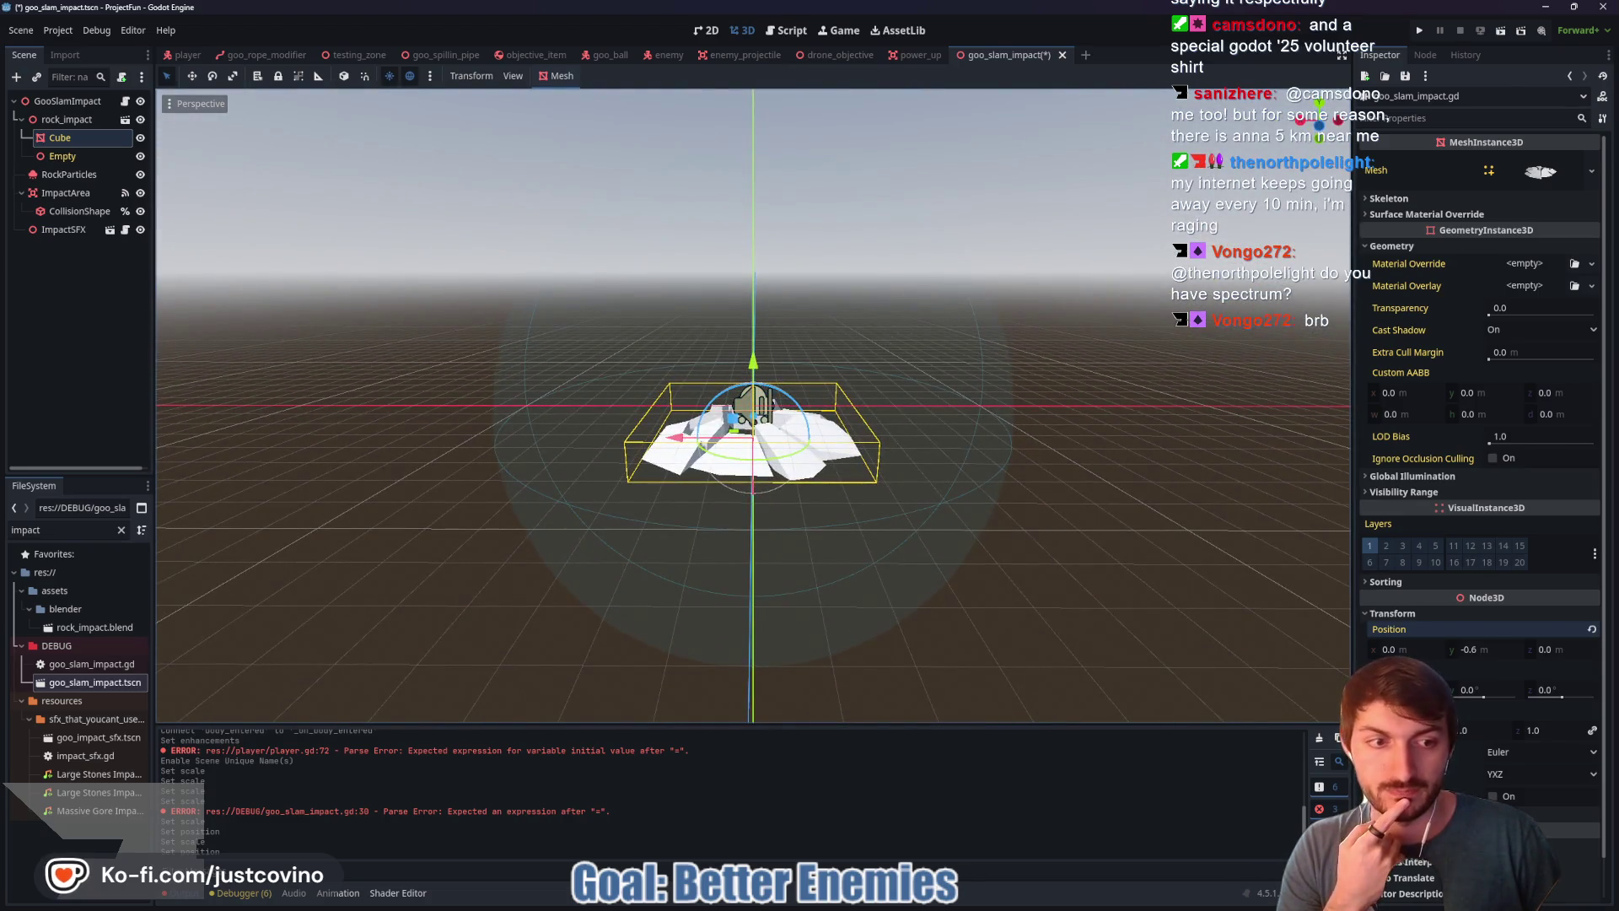
click(1391, 730)
text(2)
key(Return)
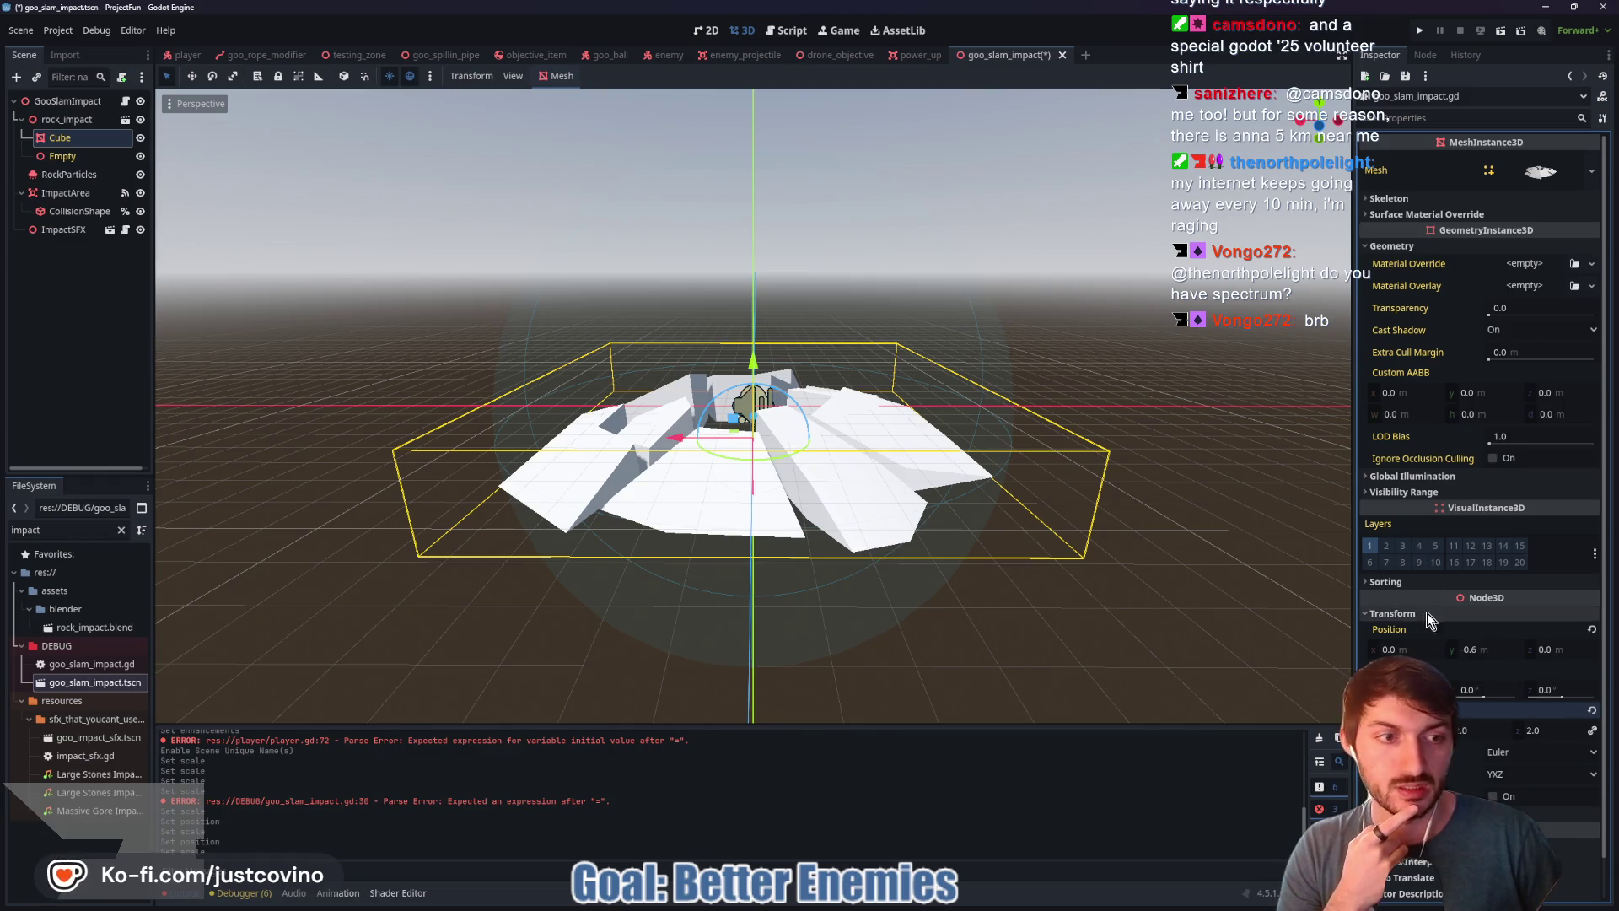
drag(1471, 650, 1454, 649)
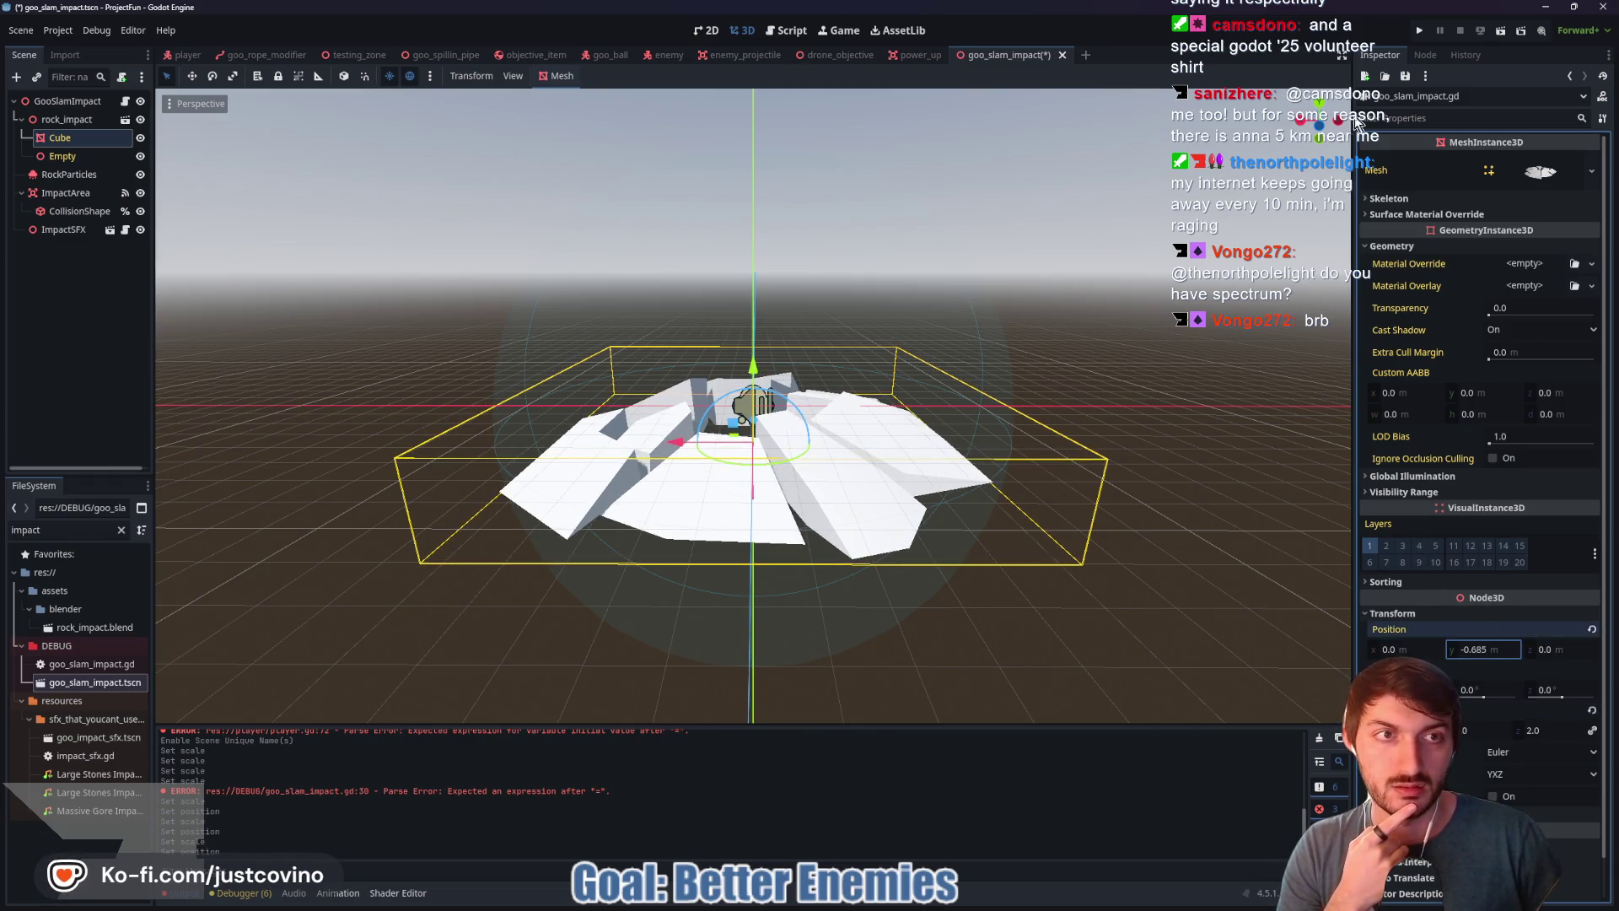
click(1318, 126)
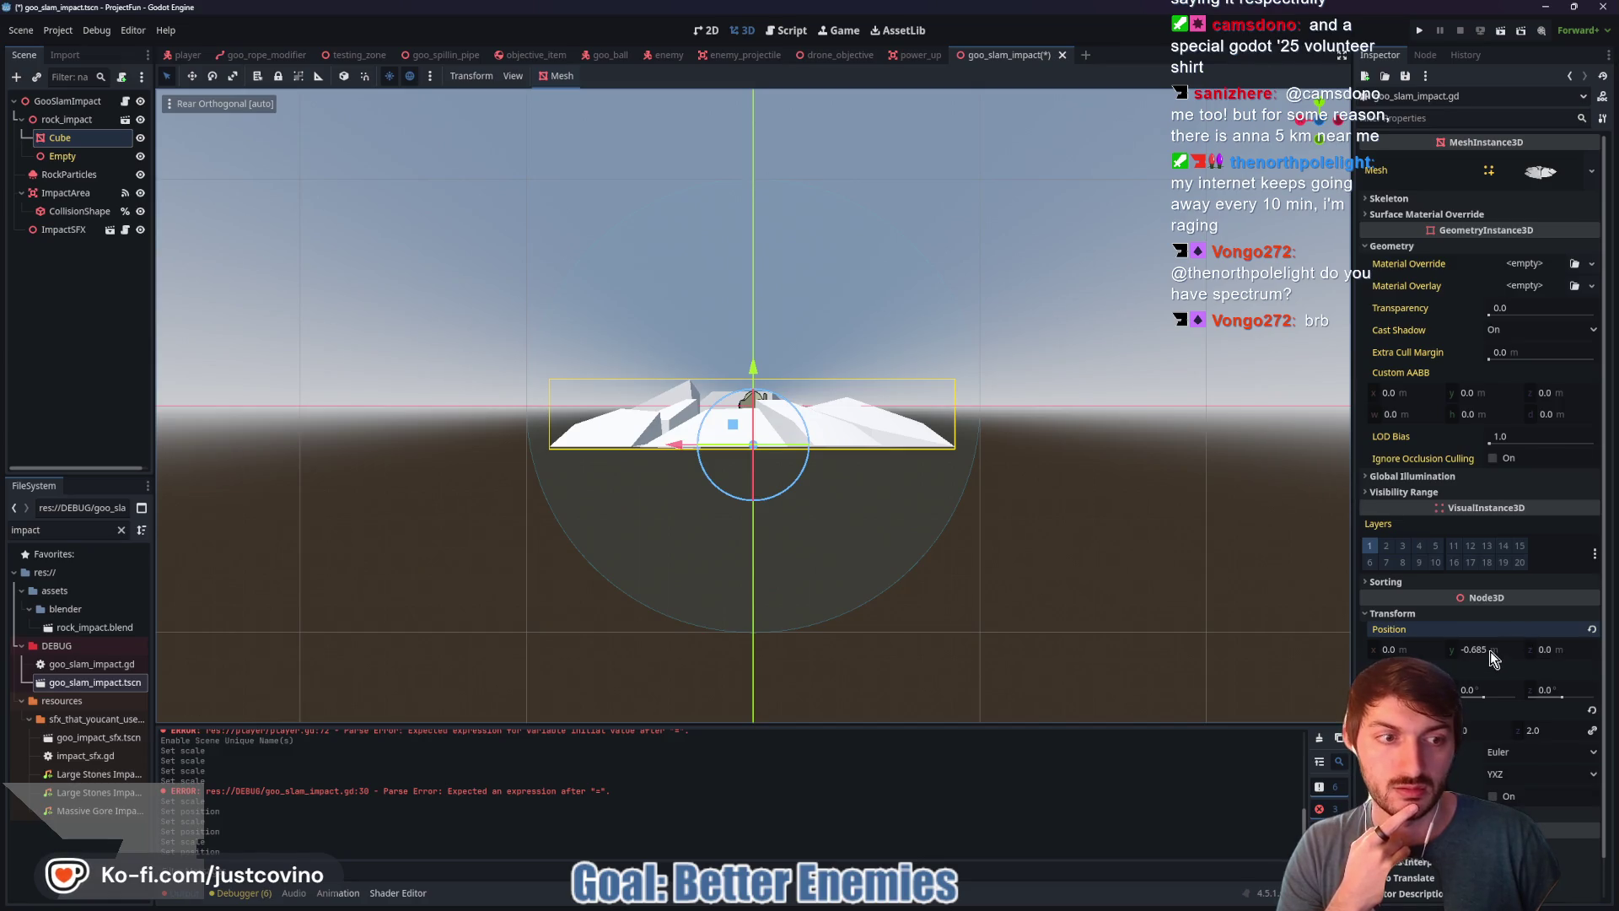
drag(1490, 651, 1459, 651)
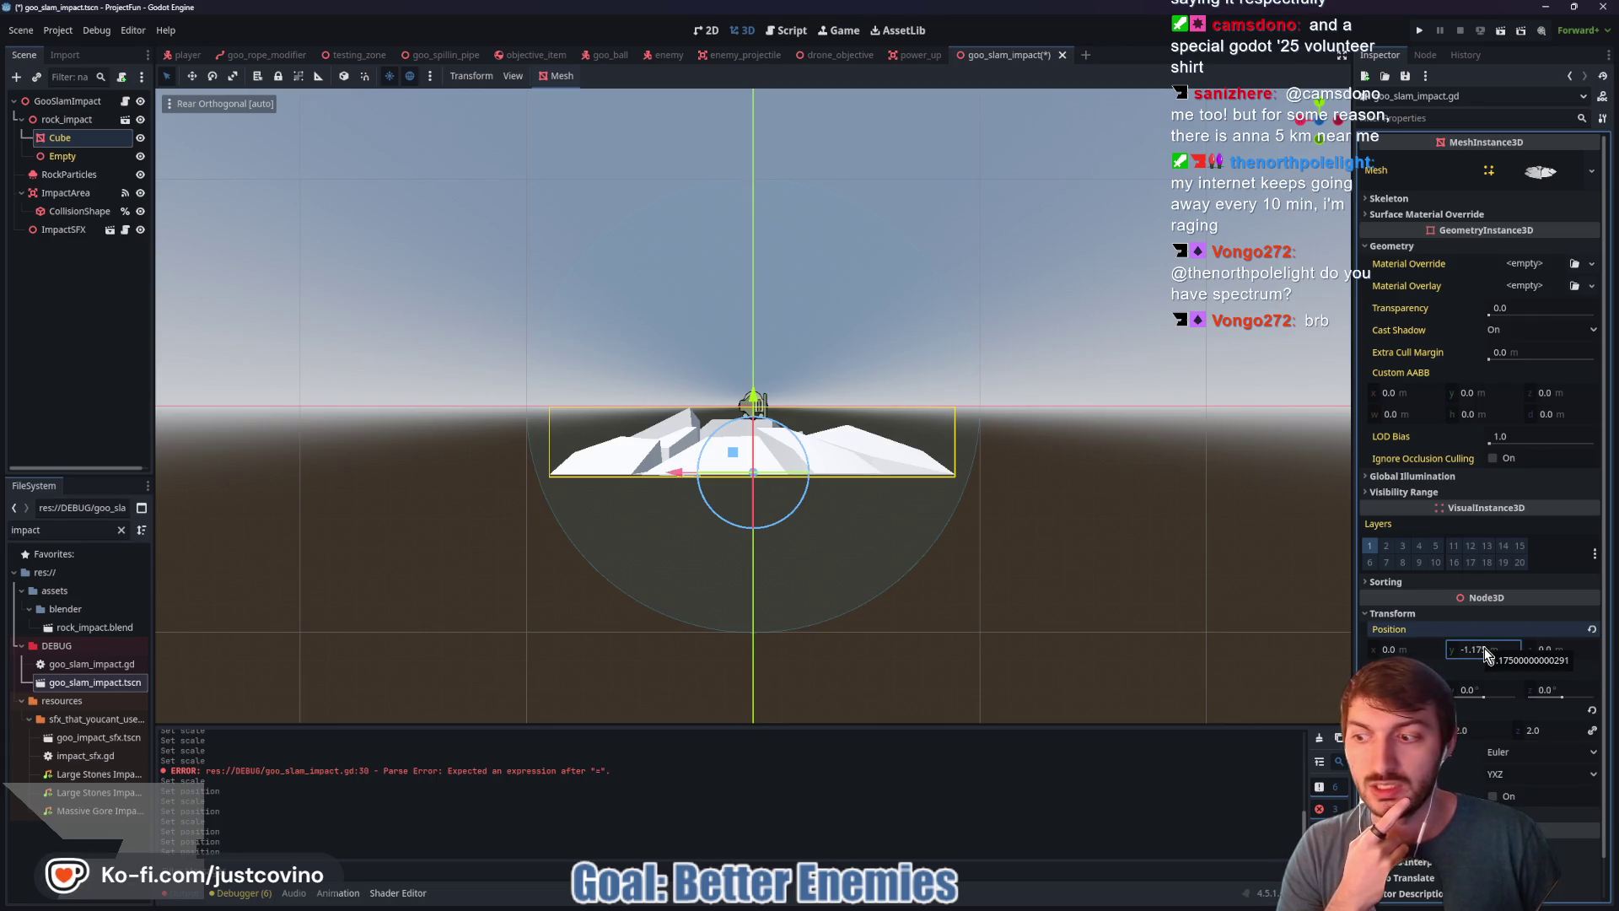
Reset the Cube's scale to 1 and settle its Y position at -0.6
click(1485, 650)
text(0.6)
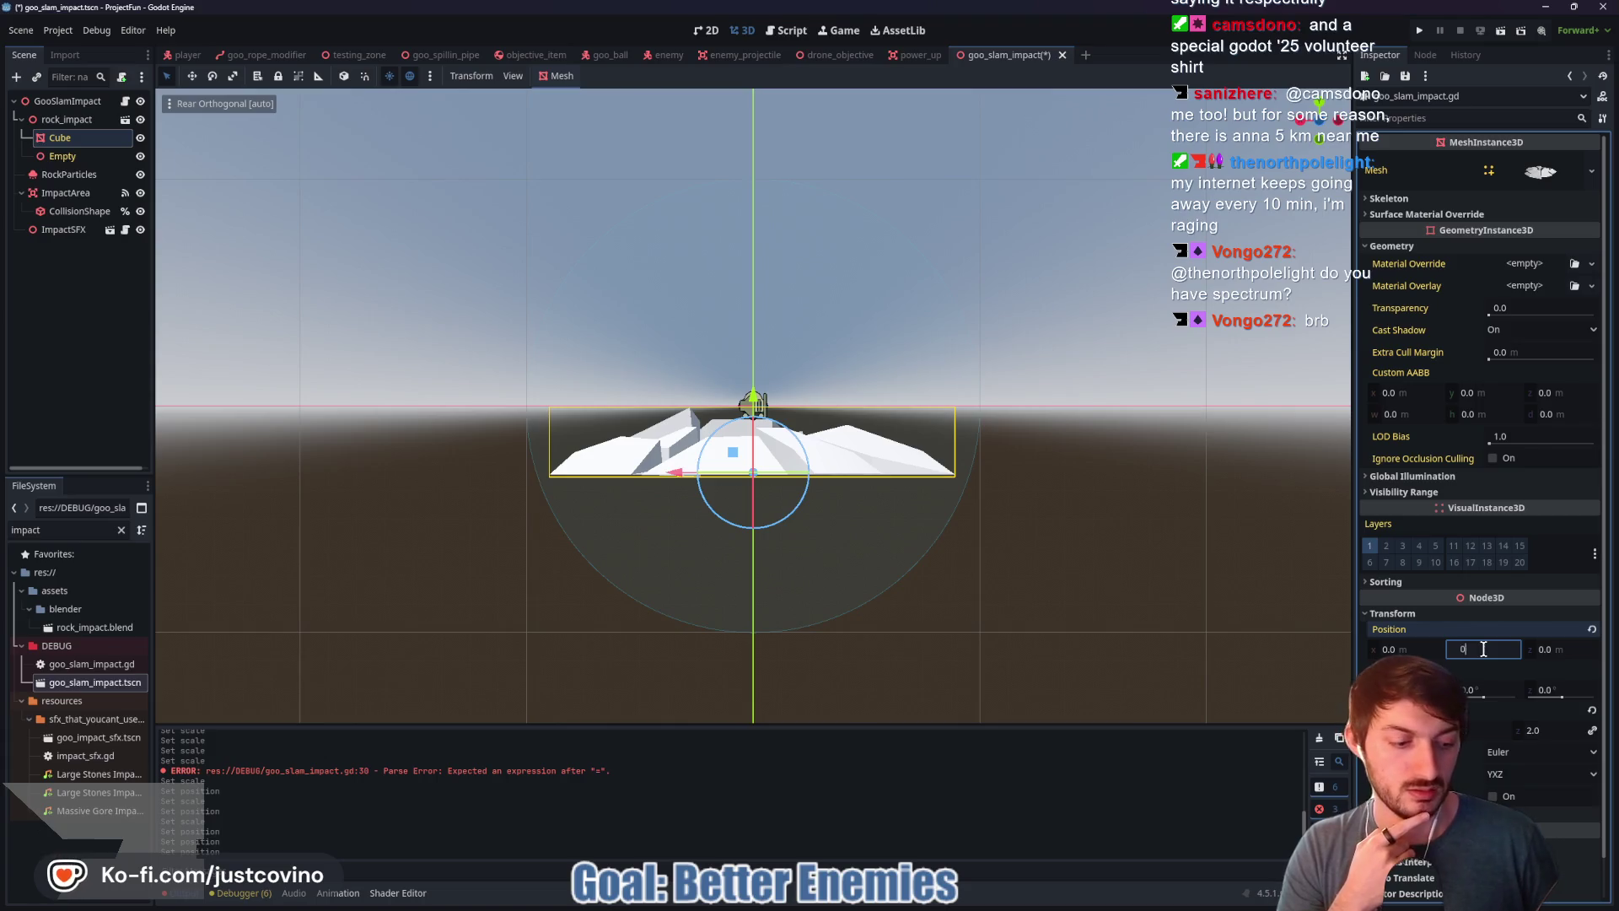
key(Return)
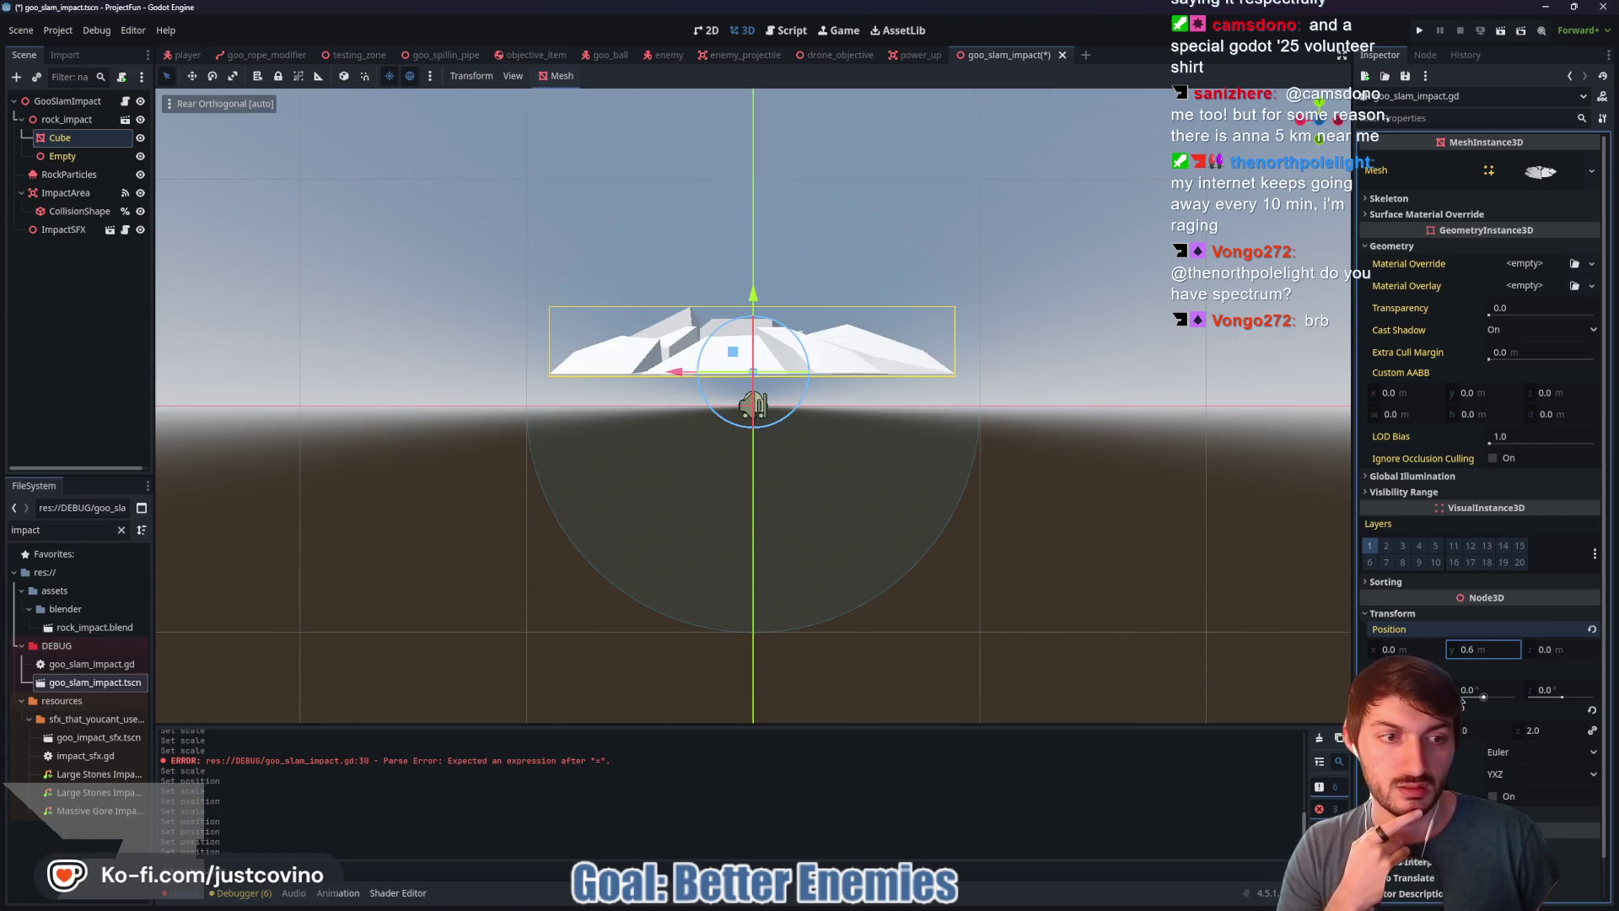
click(1592, 710)
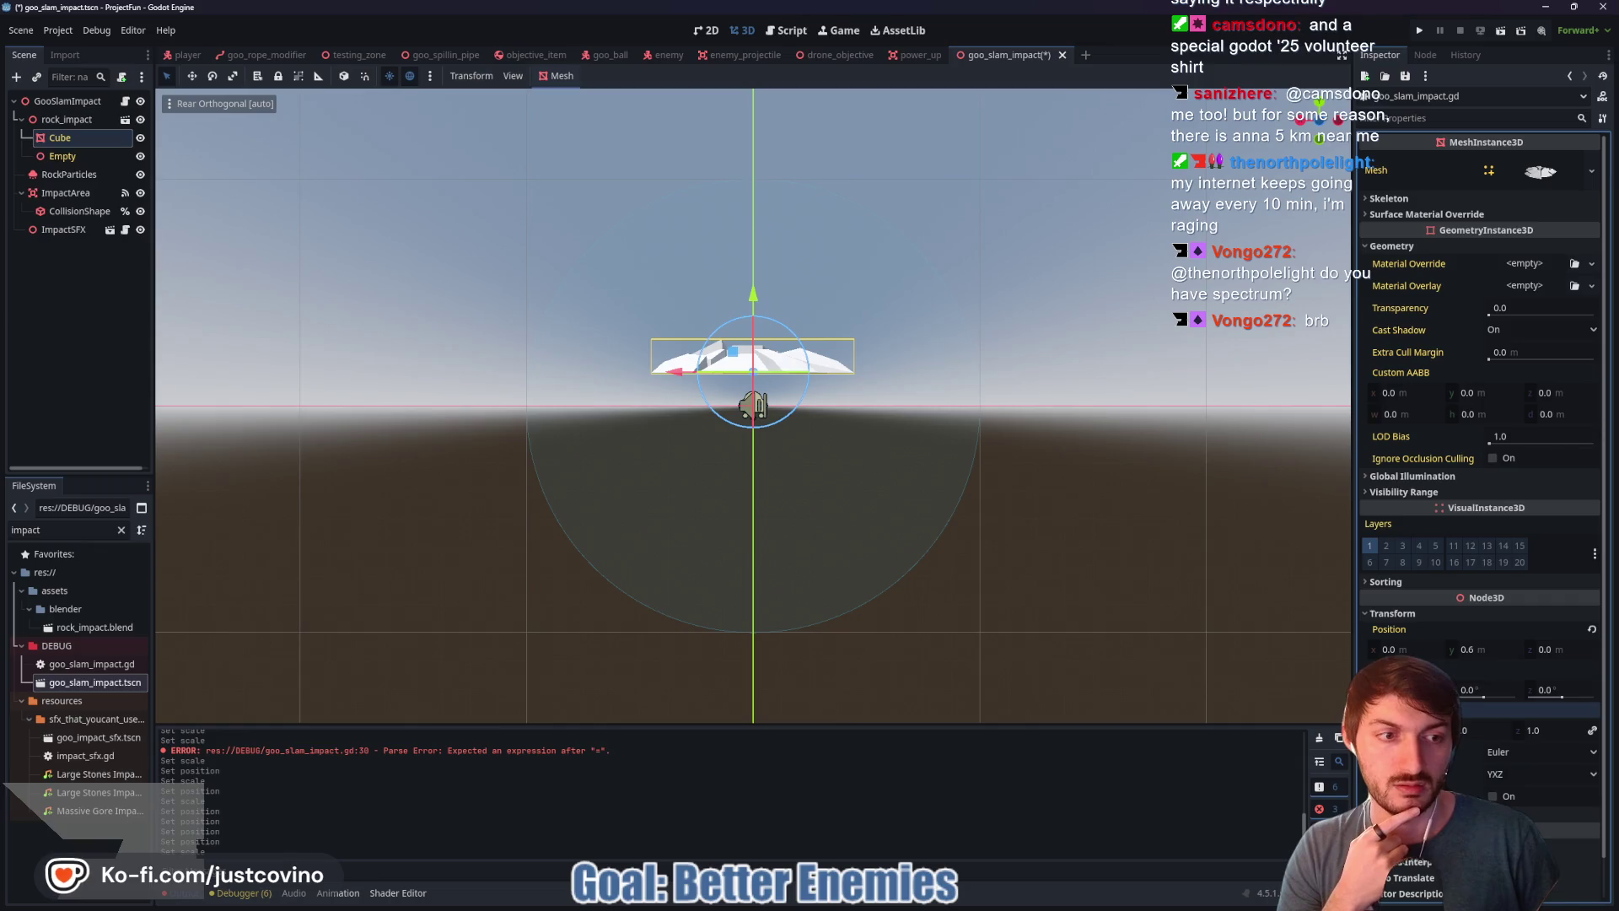
click(1484, 649)
text(-0.6)
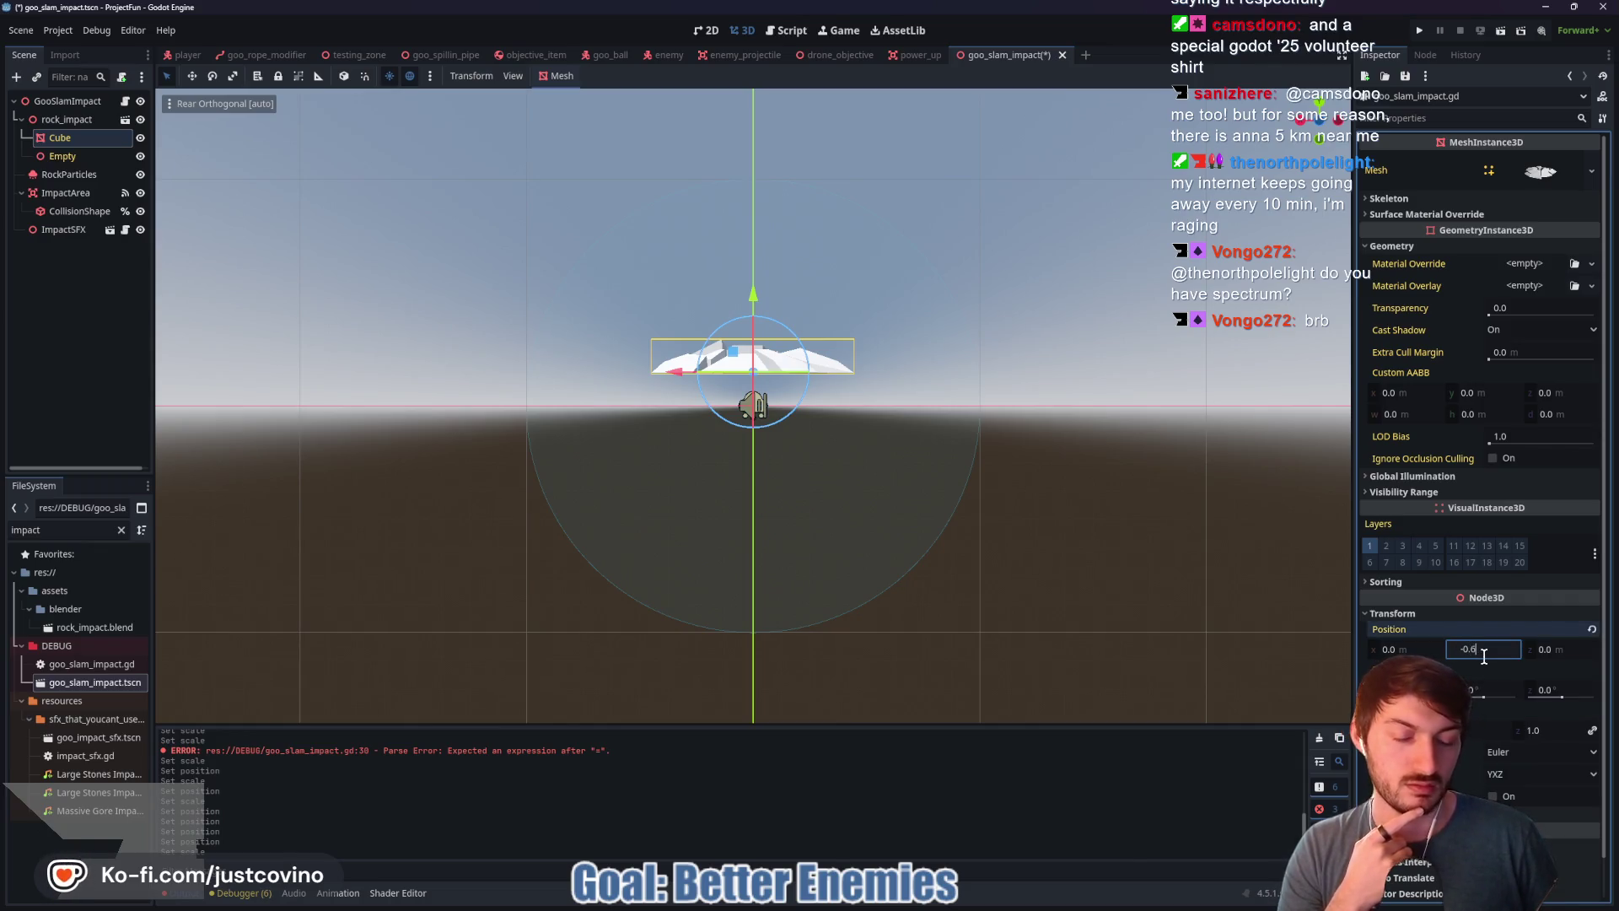
key(Return)
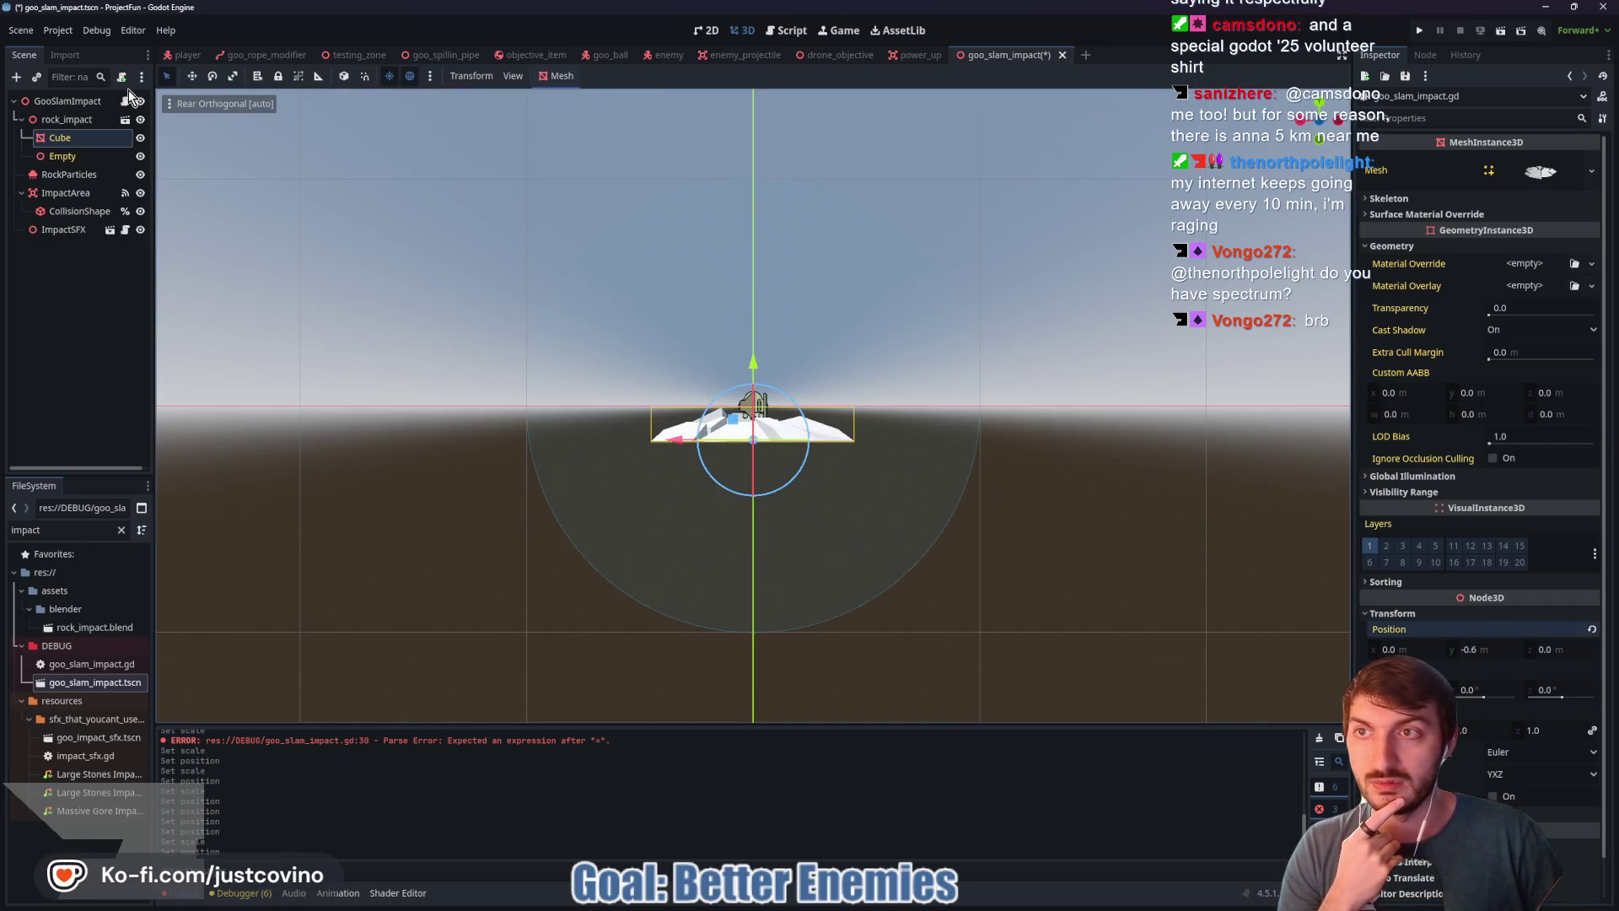
click(126, 100)
click(725, 389)
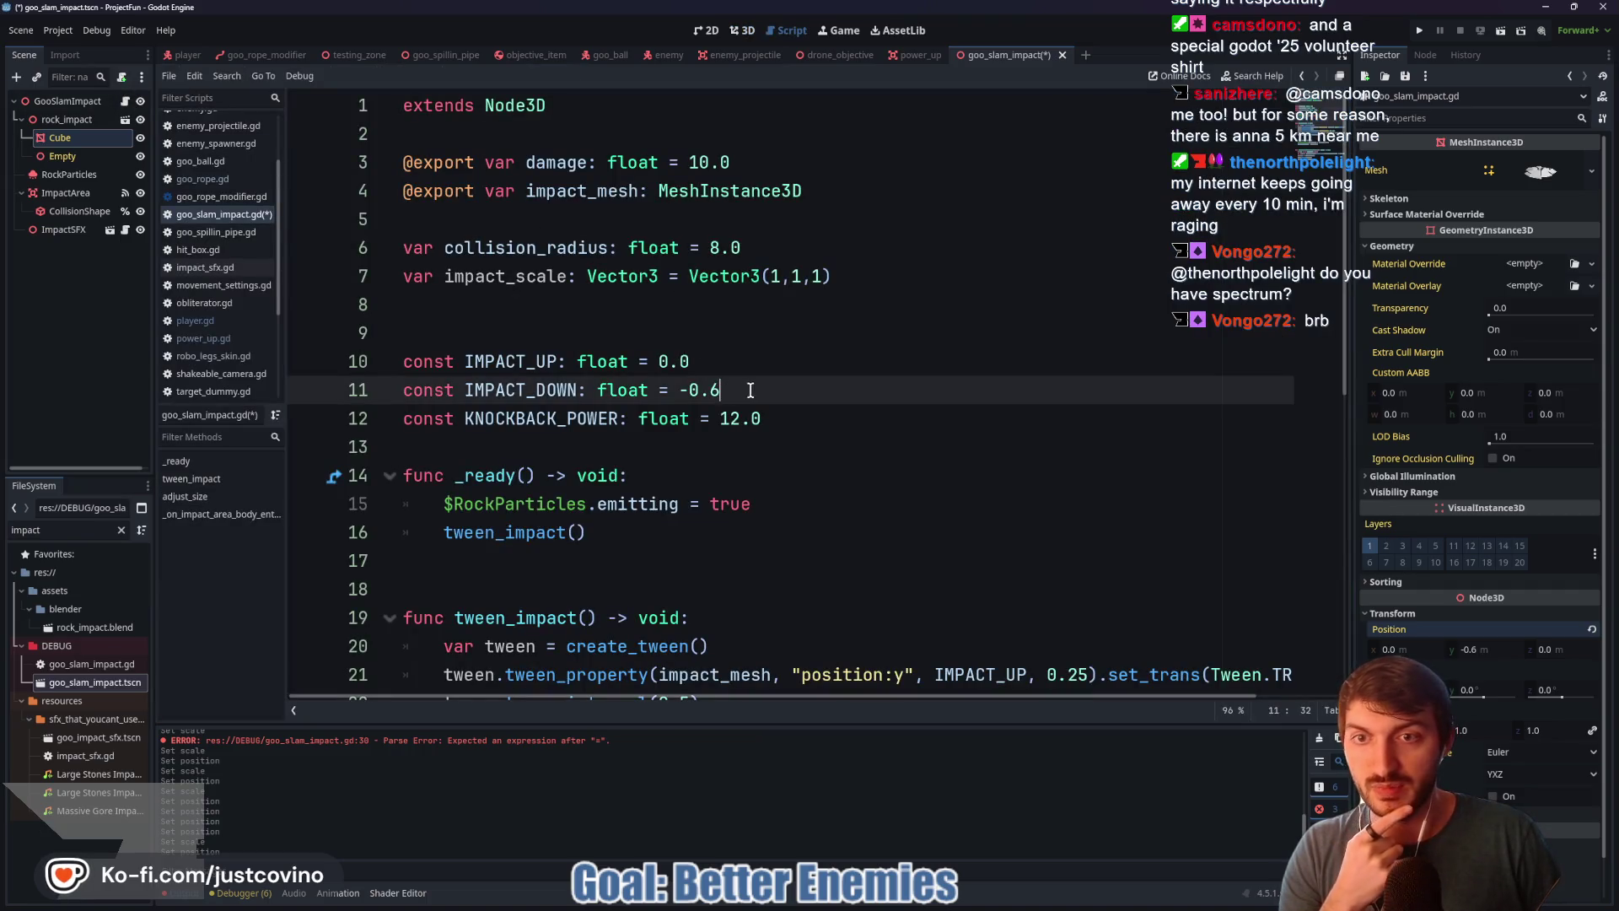
Replace the IMPACT_DOWN constant with a var impact_down: float declaration
drag(454, 389, 433, 390)
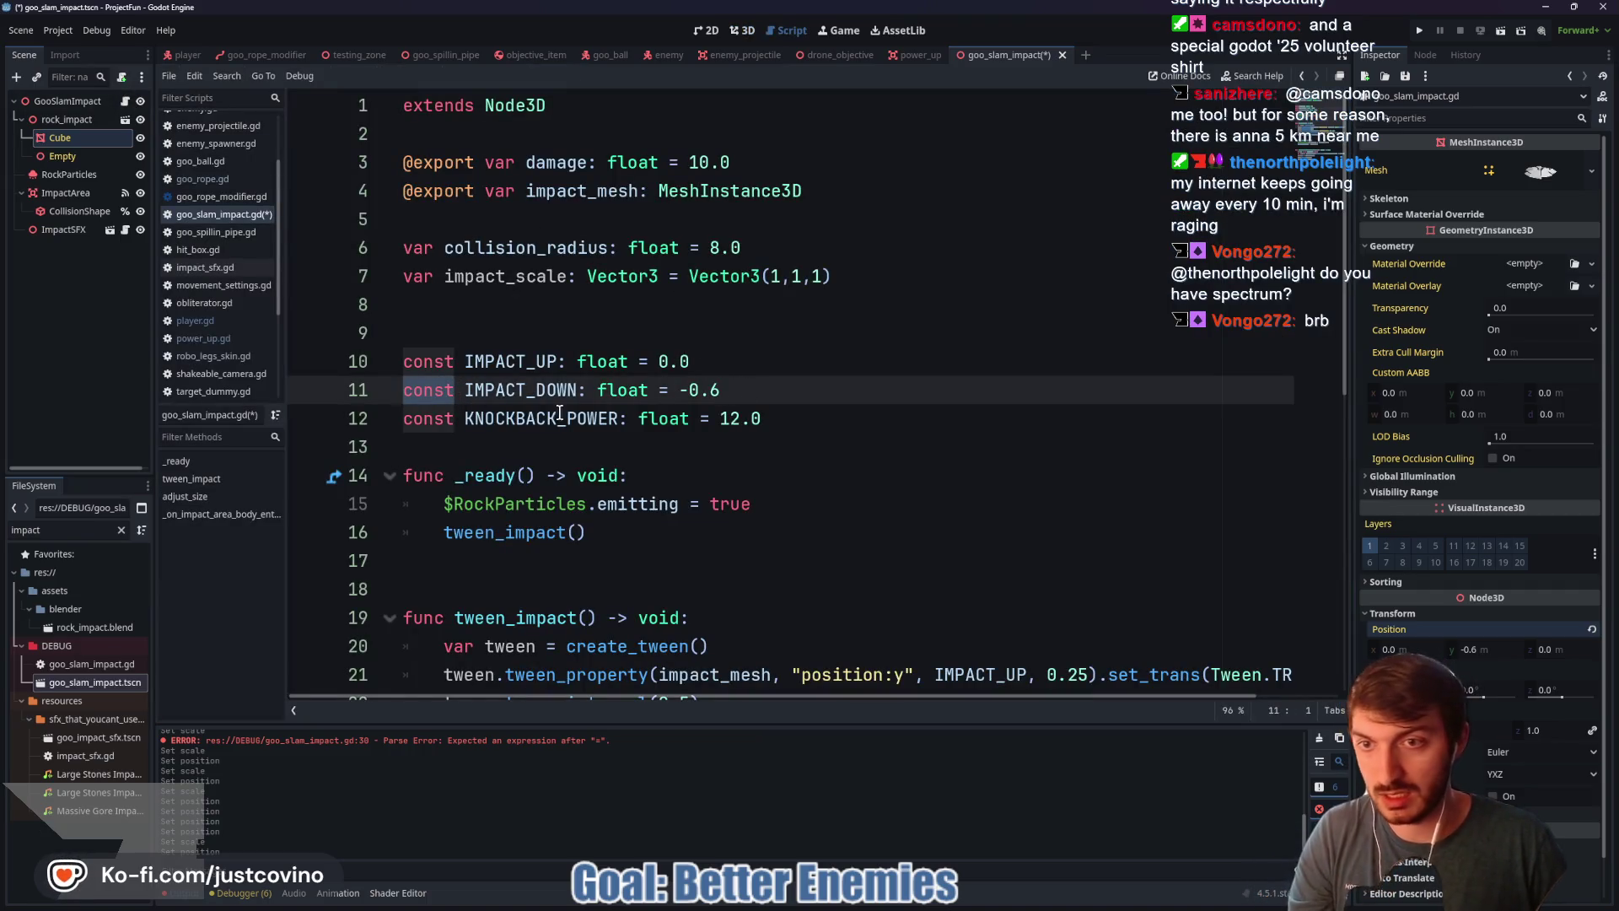
click(486, 303)
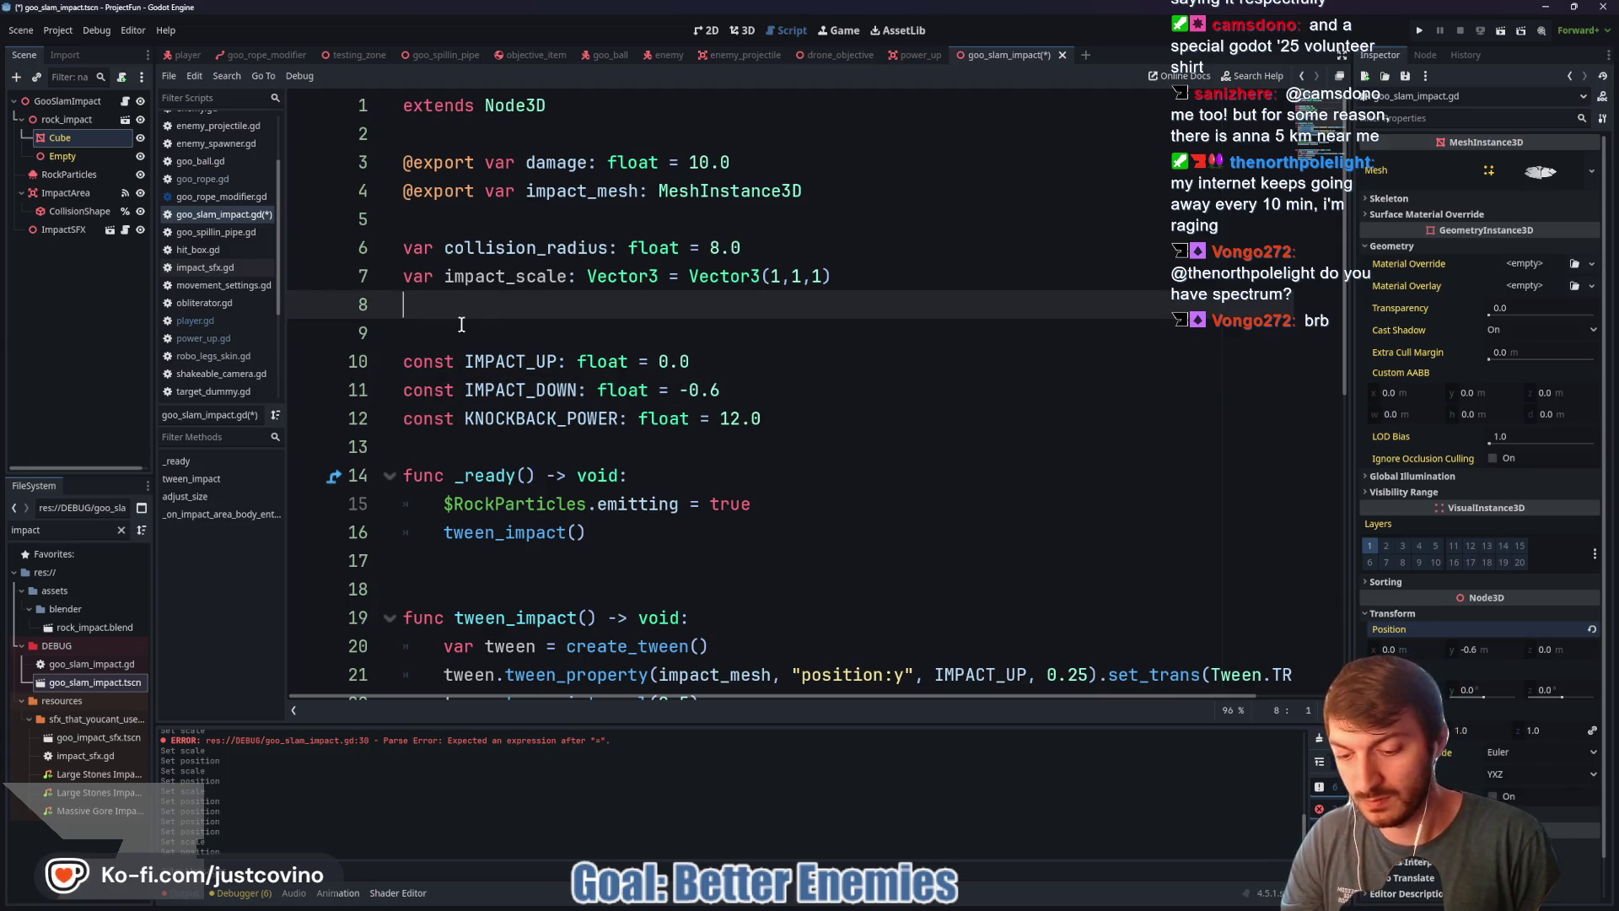
text(var impact_down: f)
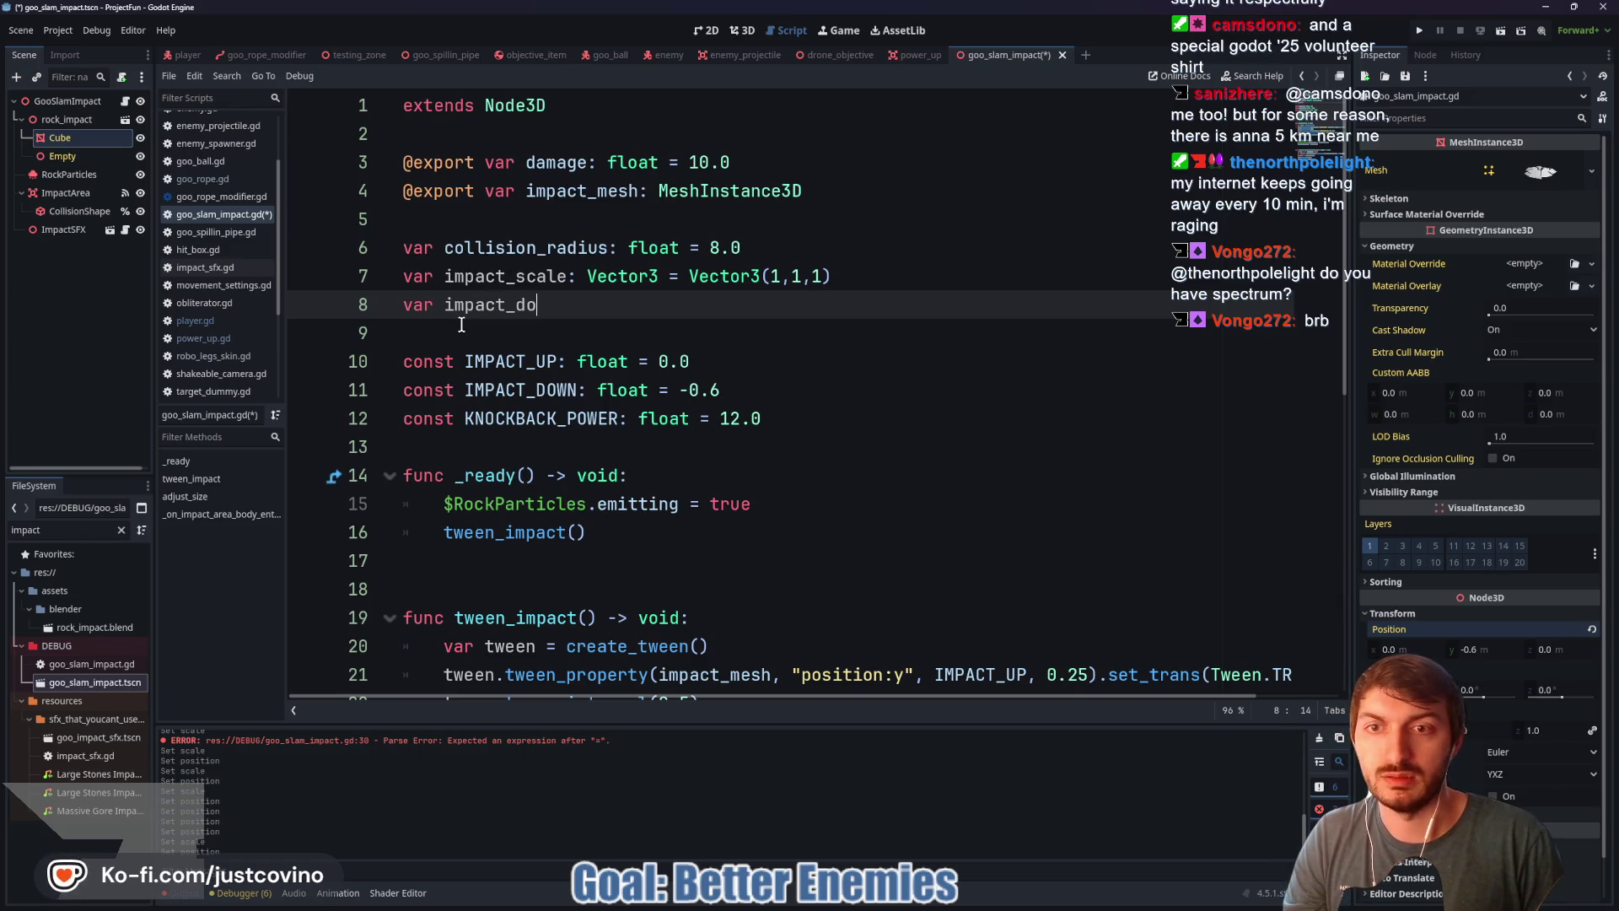
text(loat = -0.6)
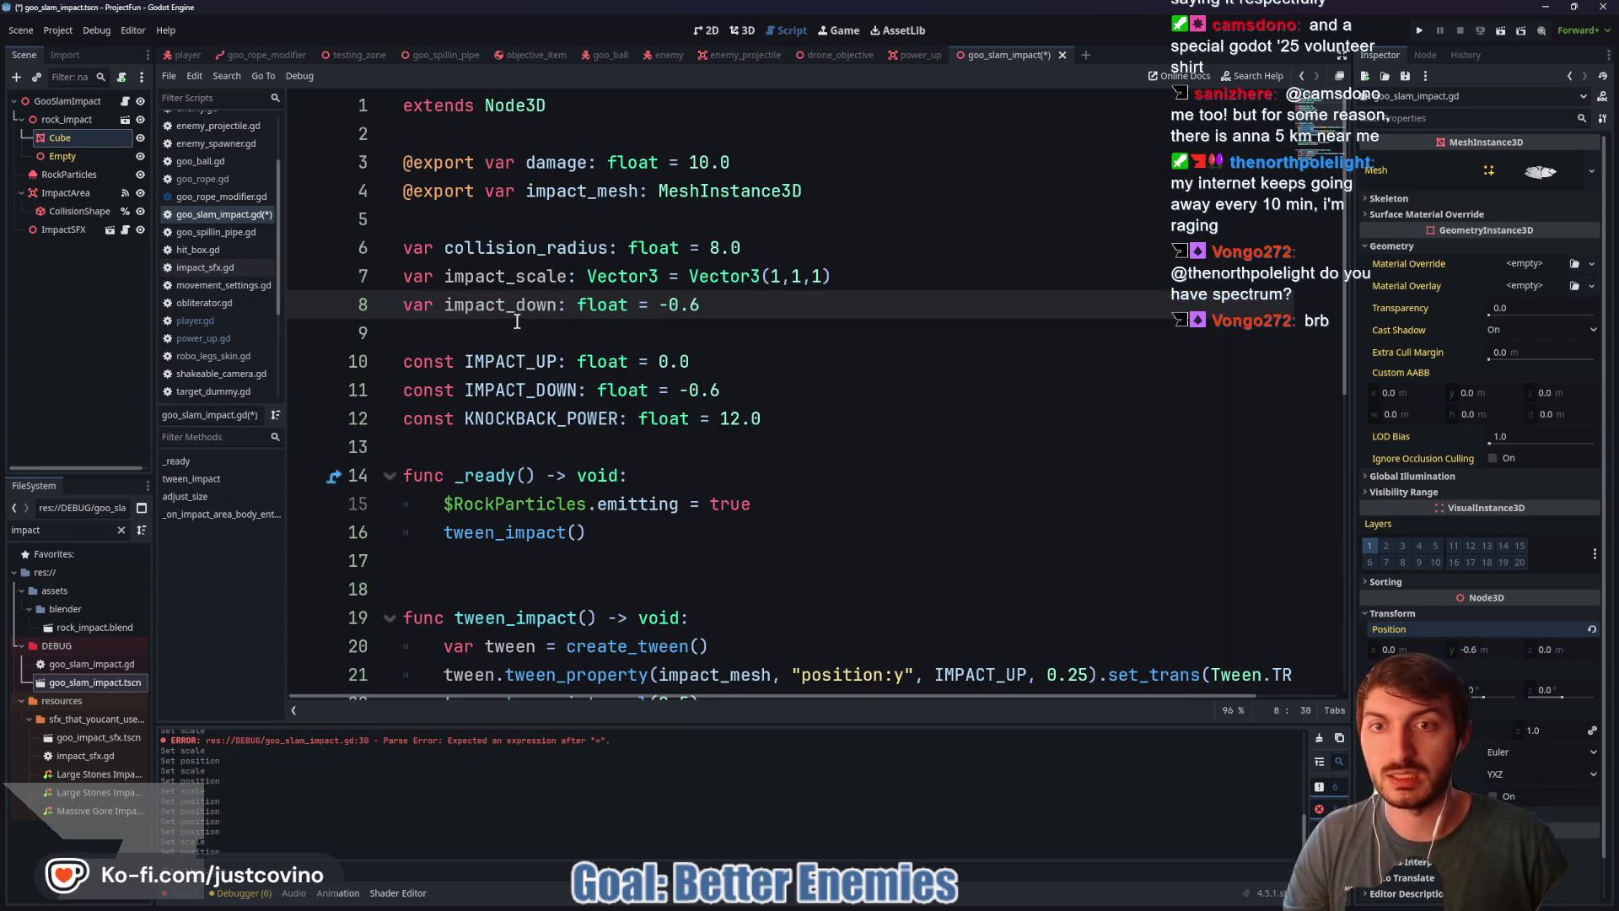
click(743, 396)
key(shift+Home)
key(BackSpace)
key(BackSpace)
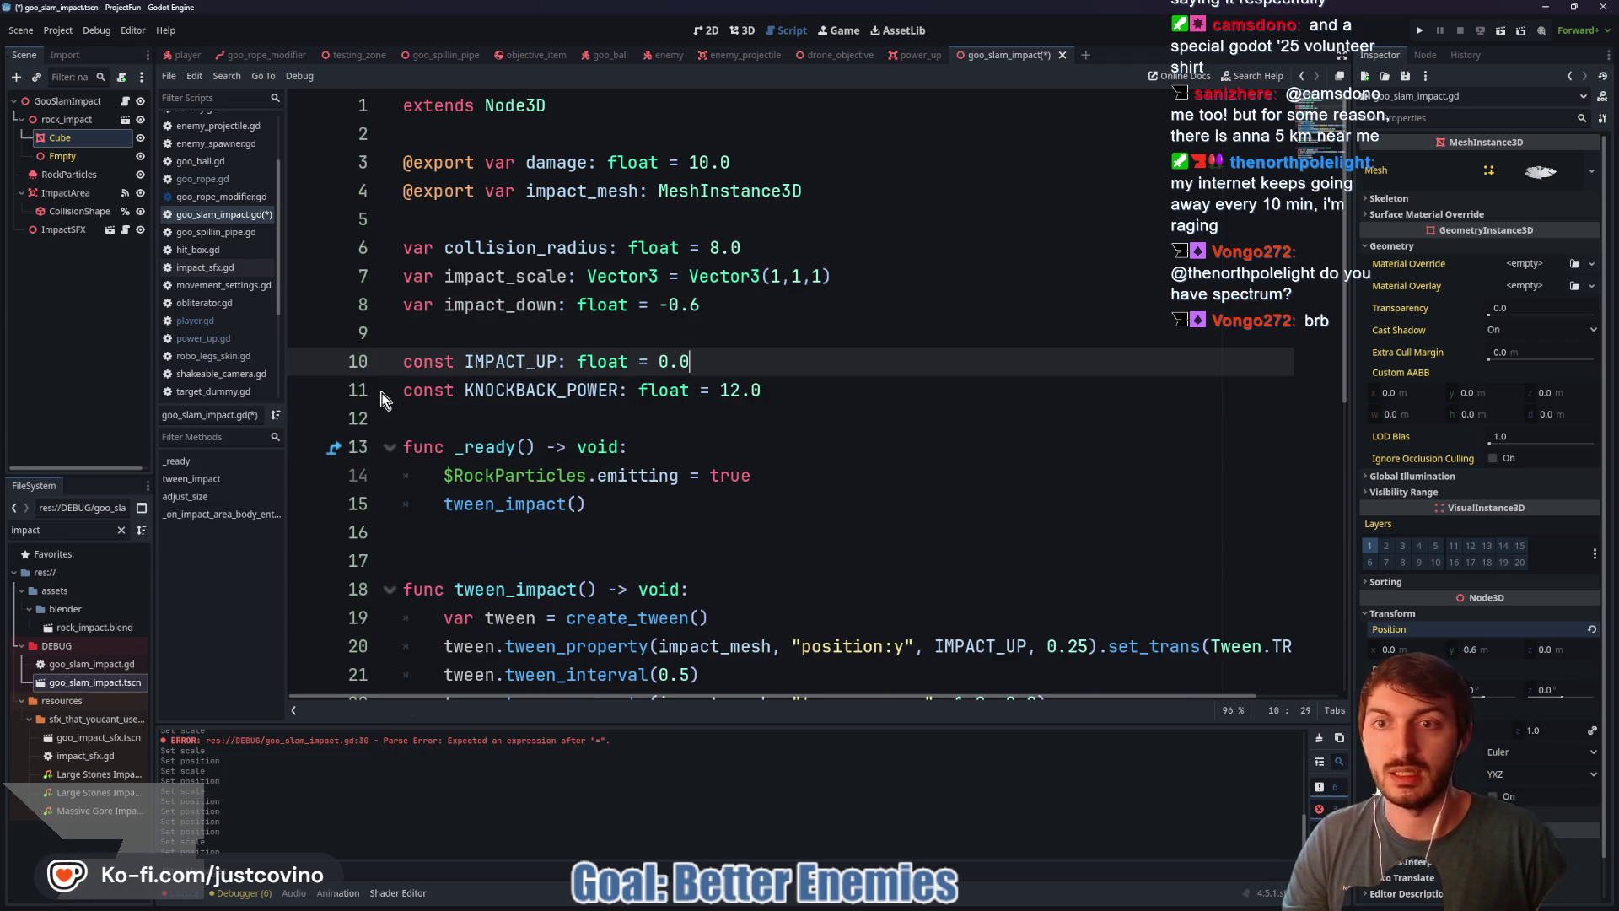
Use impact_down instead of IMPACT_DOWN in the downward tween call
scroll(944, 403, down, 5)
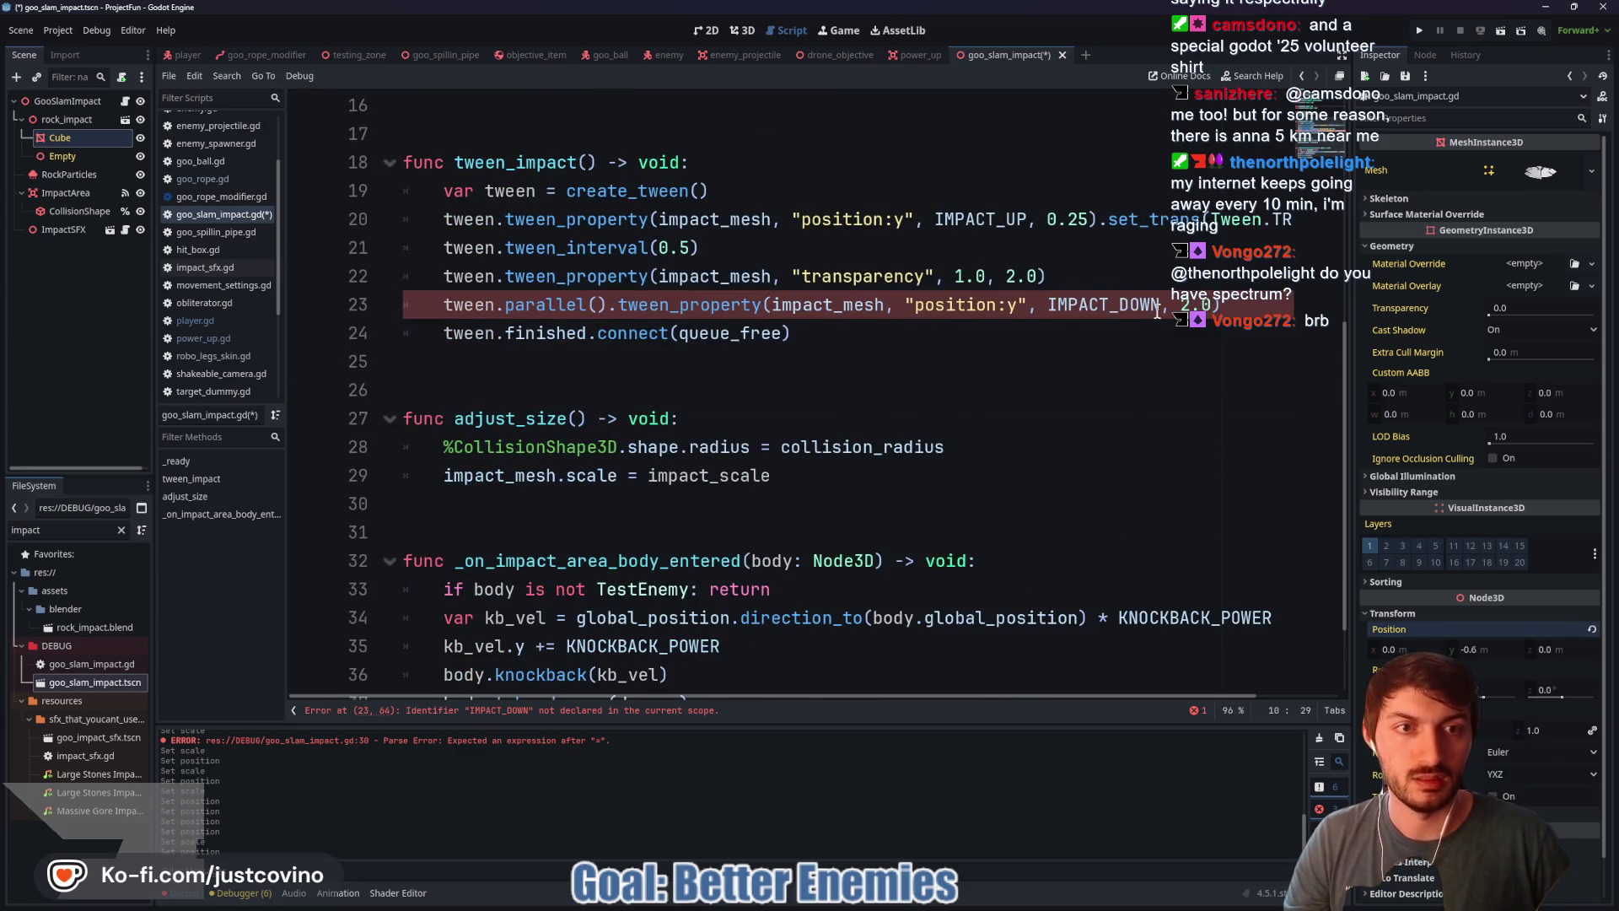
drag(1157, 313, 1048, 314)
text(impact_down)
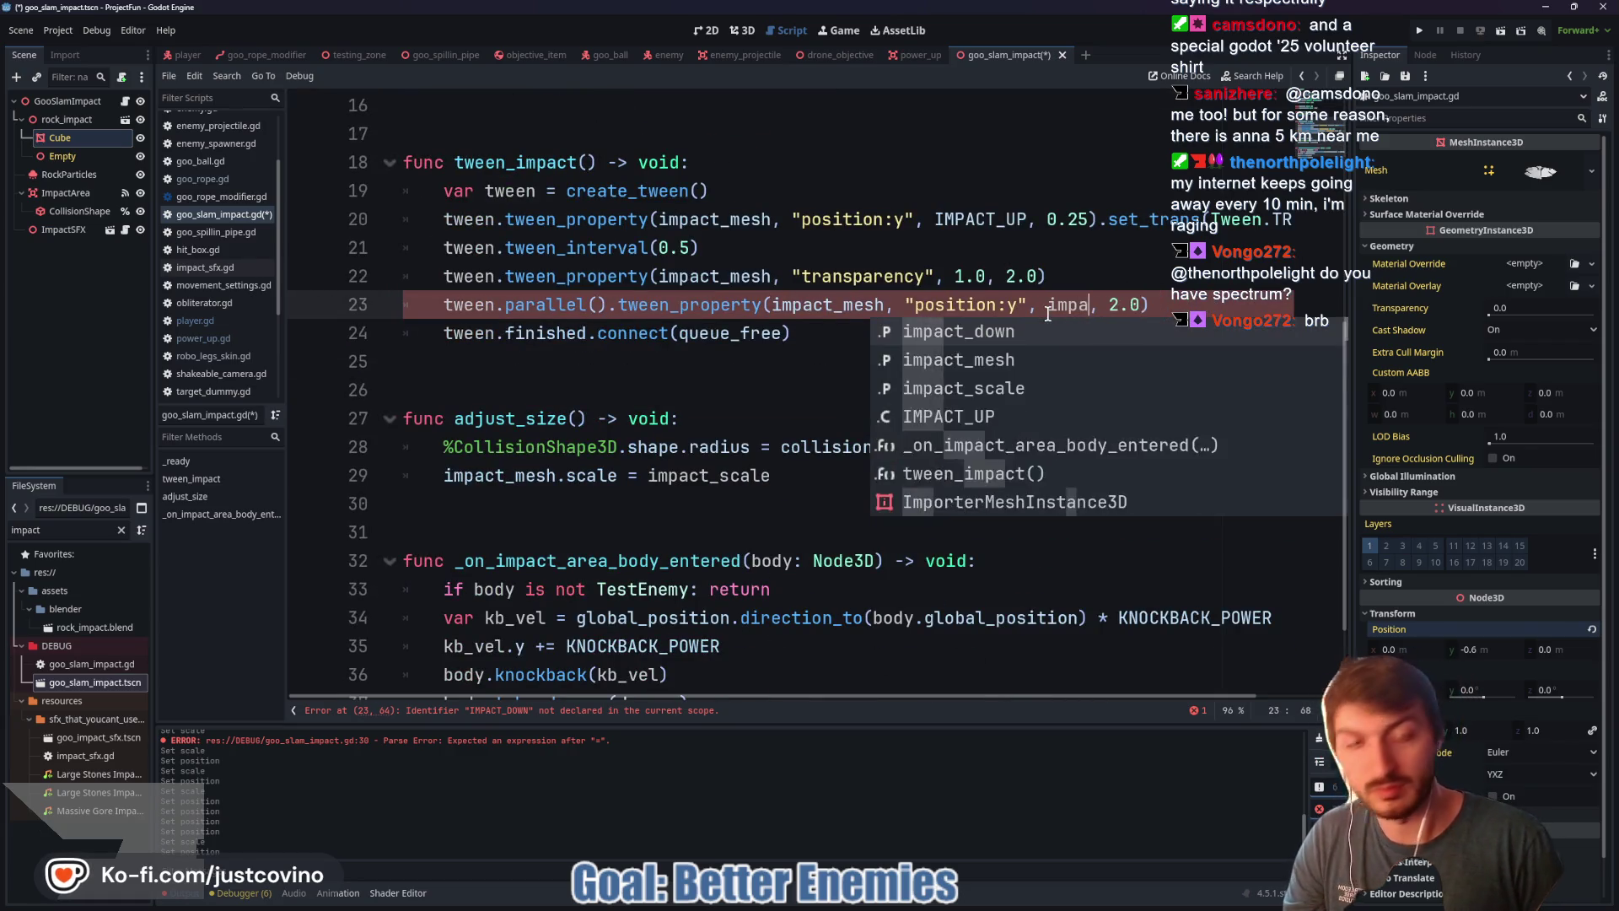
click(864, 369)
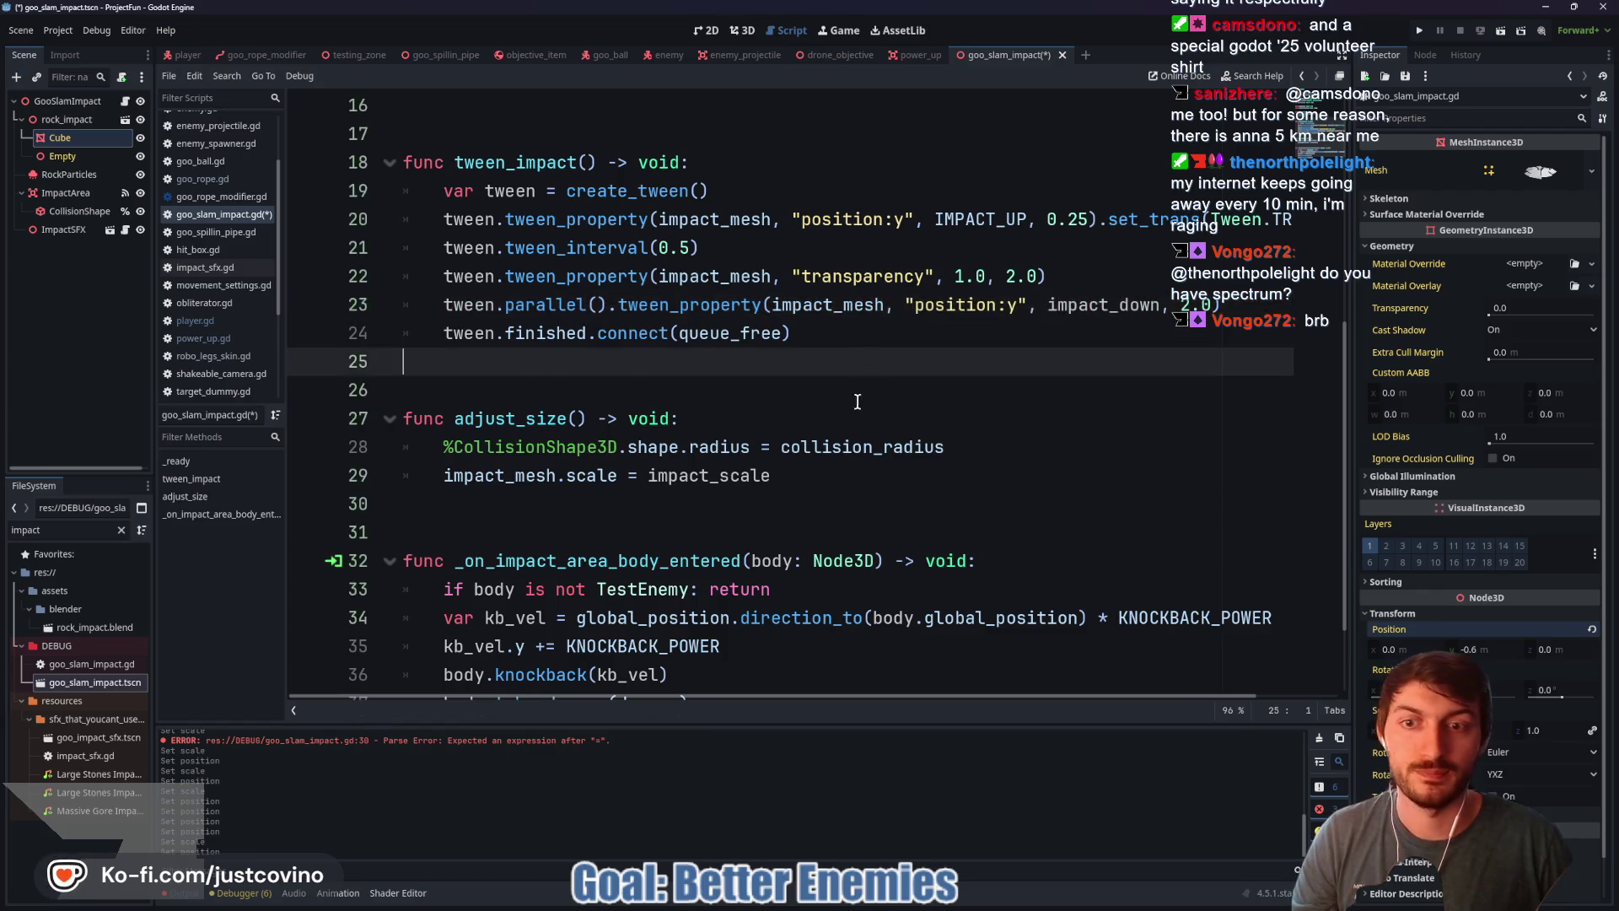
Try adding impact_down = 0.6 in adjust_size, then delete that line
scroll(843, 400, down, 1)
click(815, 362)
key(Return)
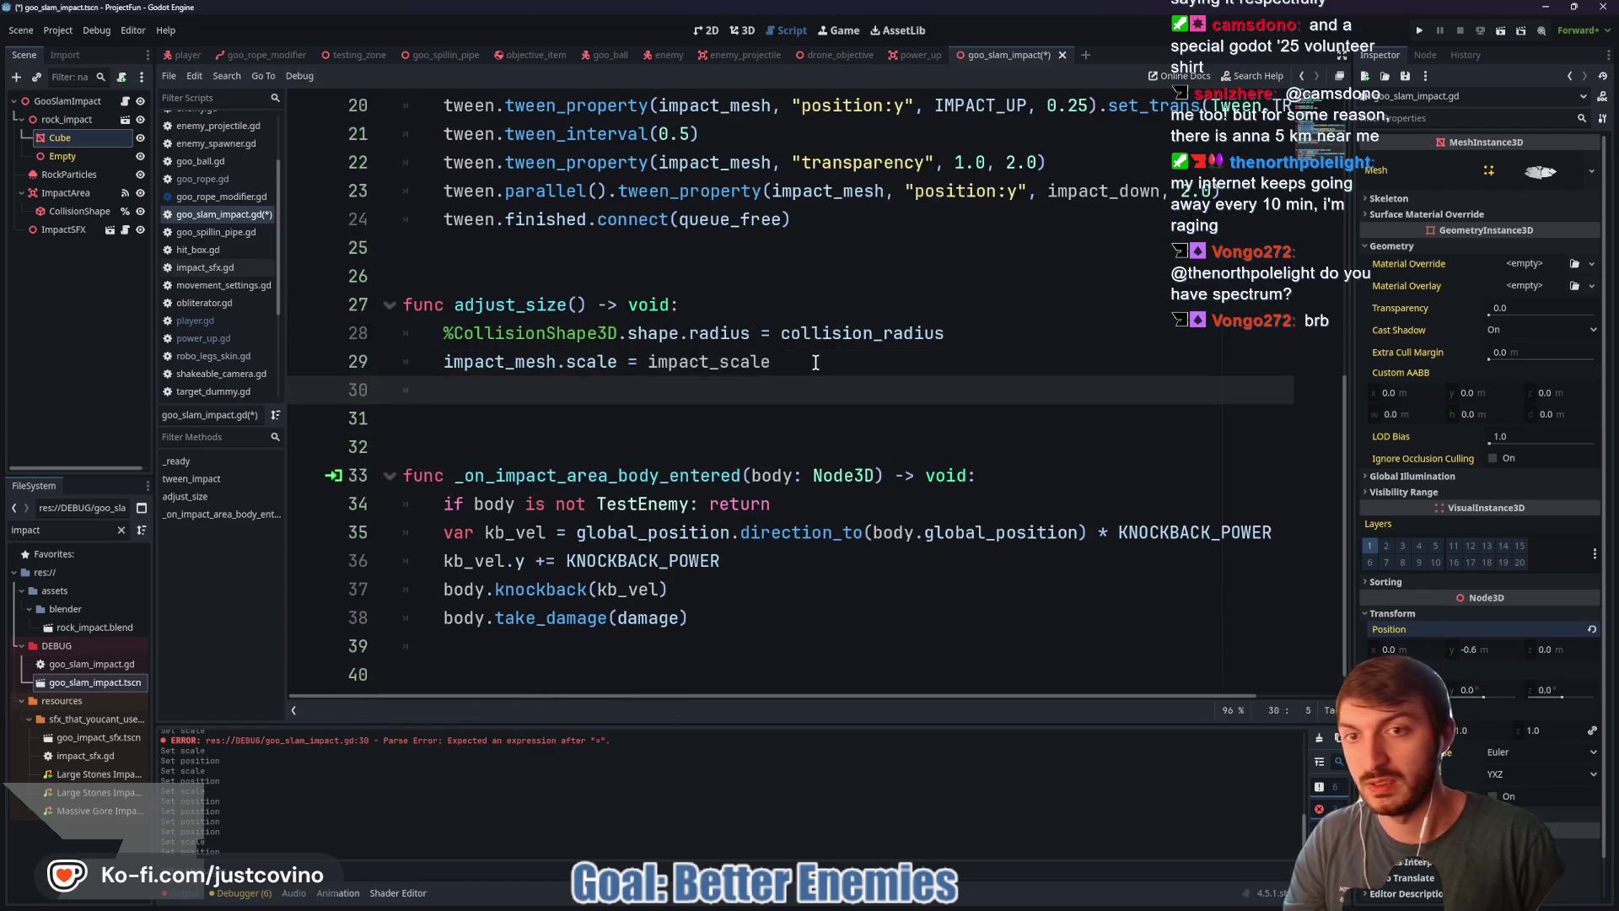
text(pa)
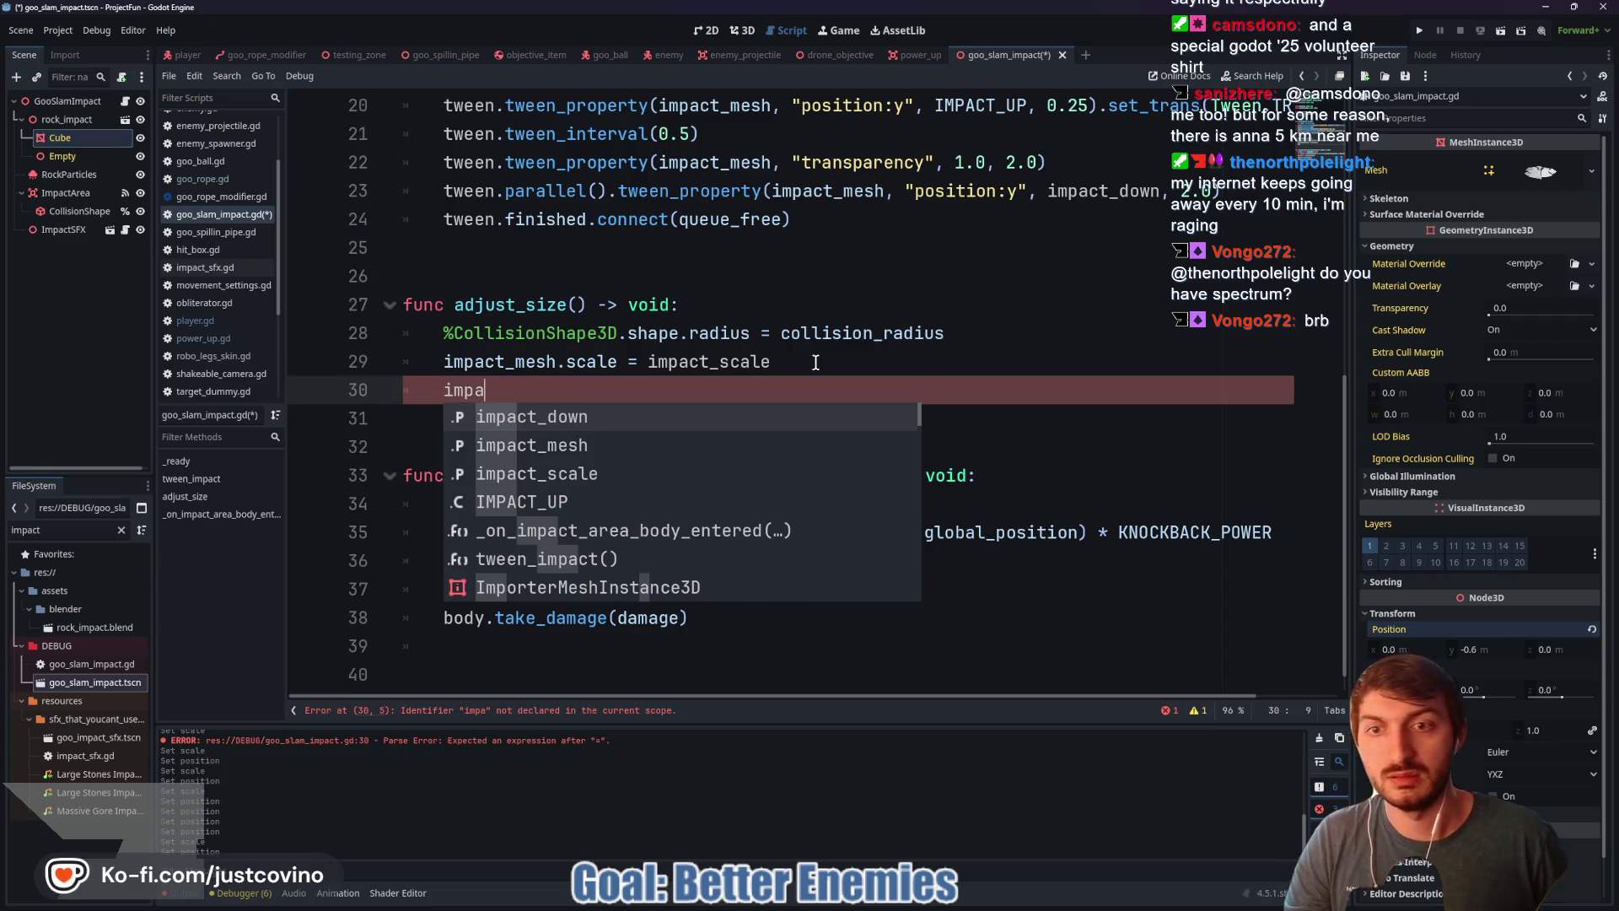
key(Return)
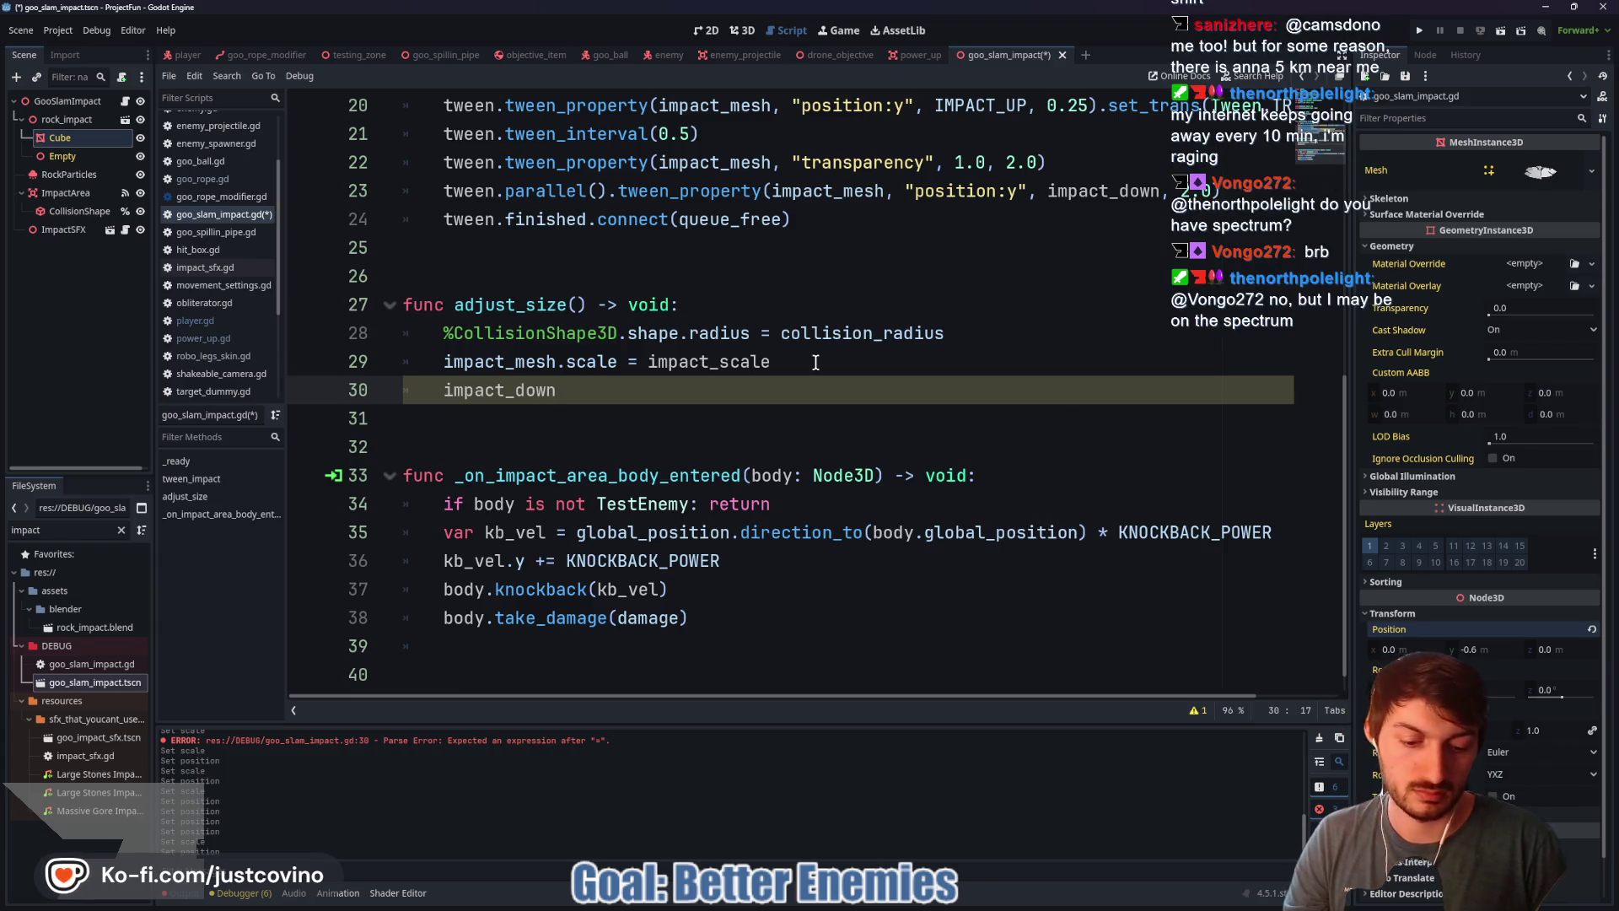
text(=)
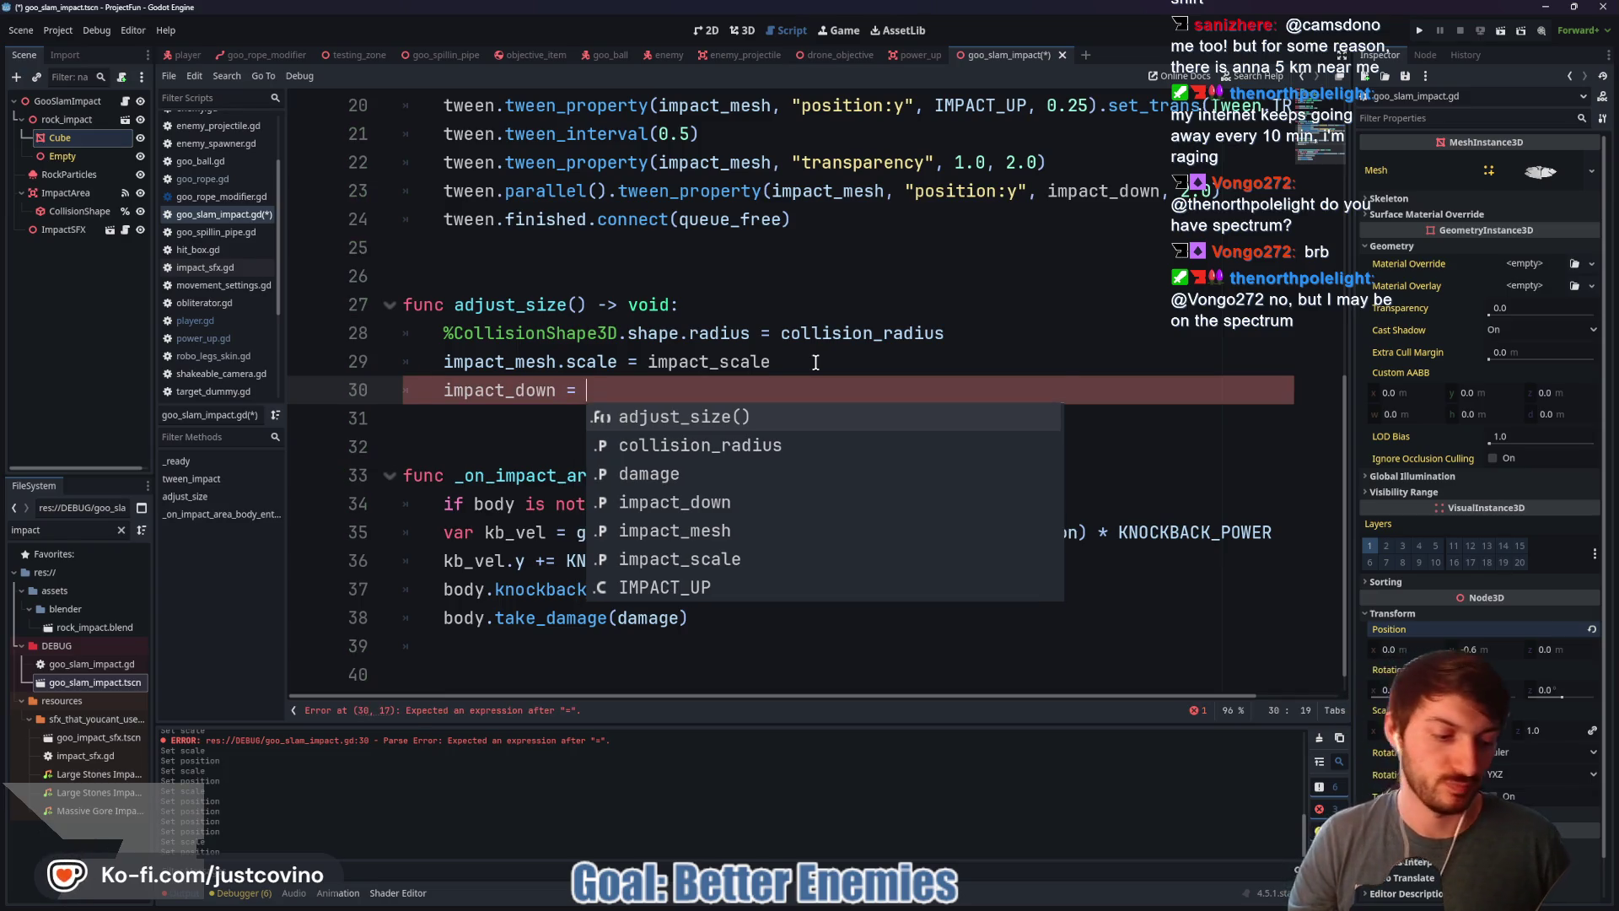
text( 0.6)
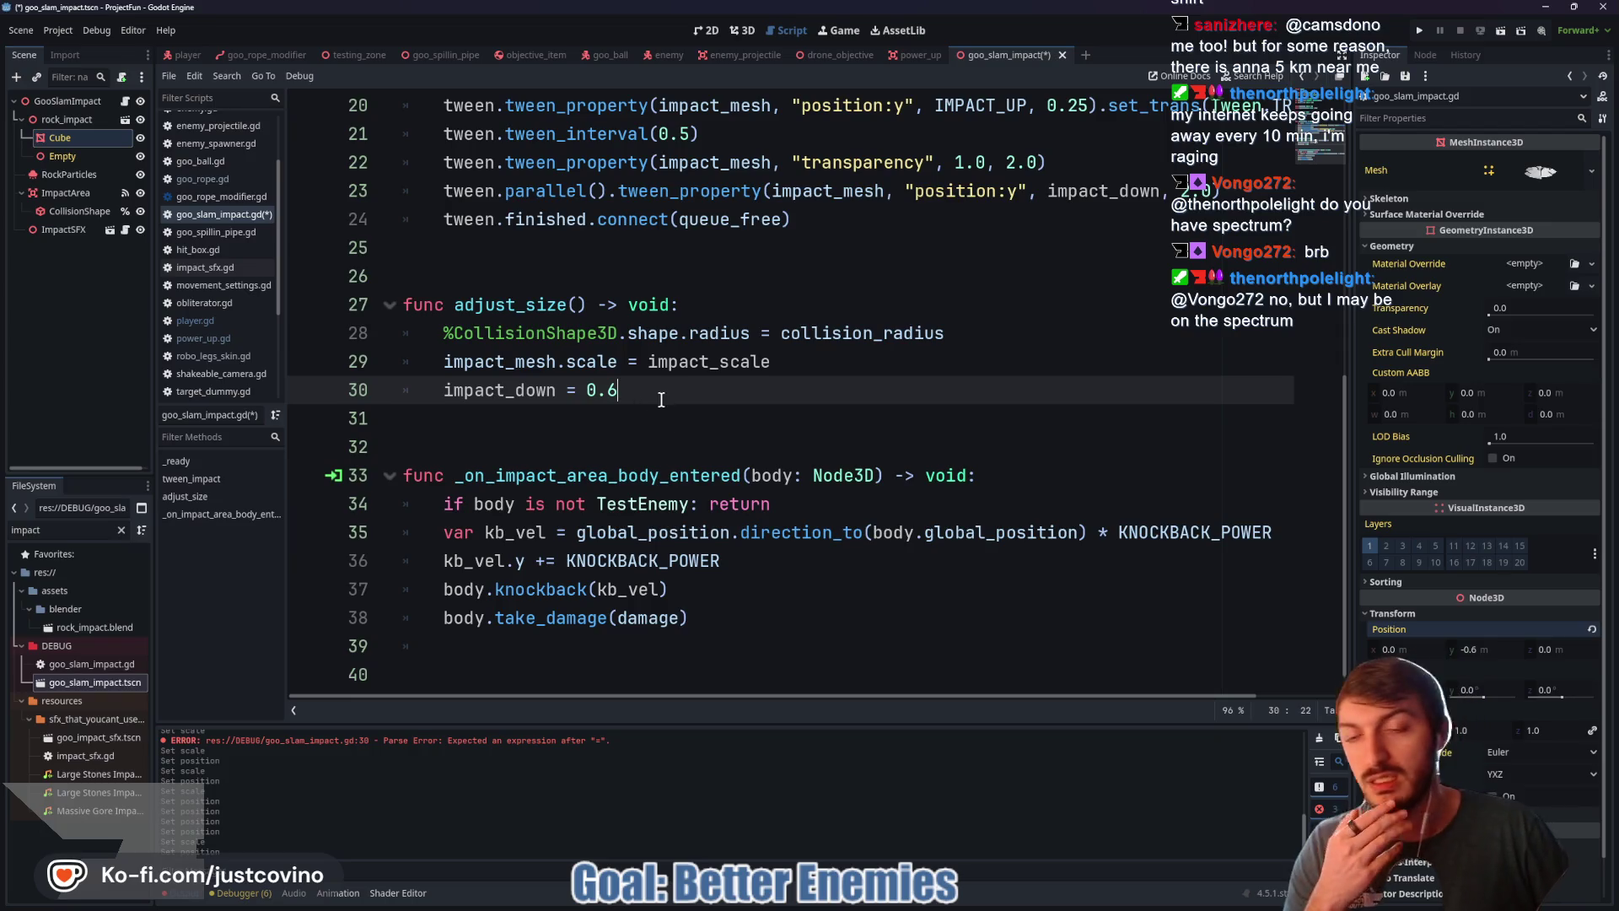
scroll(675, 409, up, 2)
drag(645, 563, 442, 561)
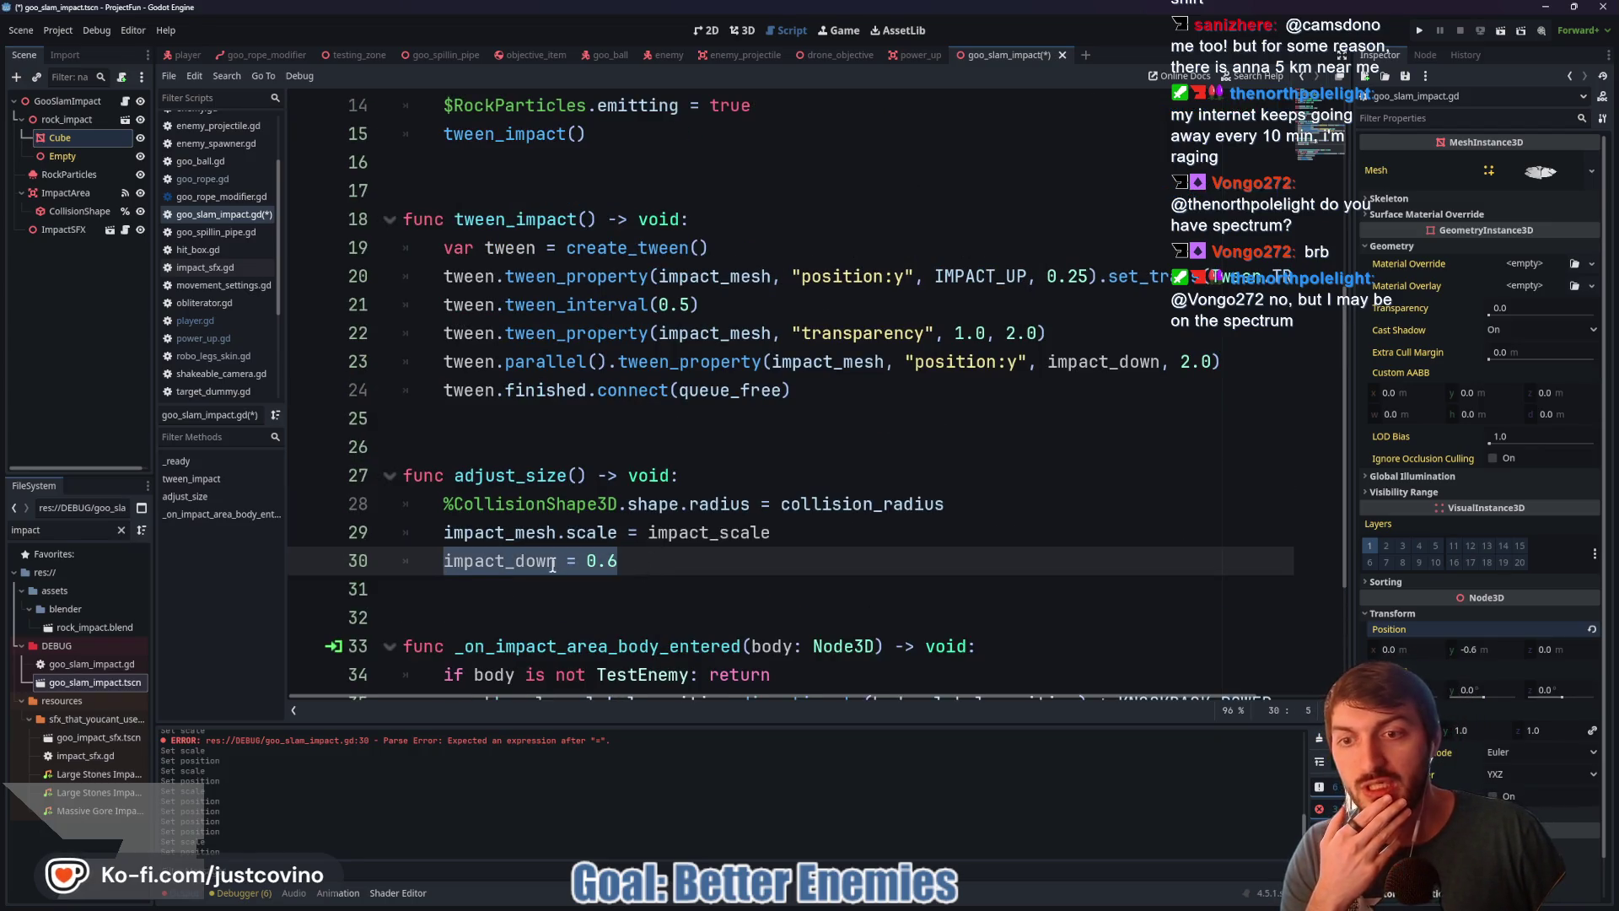
key(BackSpace)
key(BackSpace)
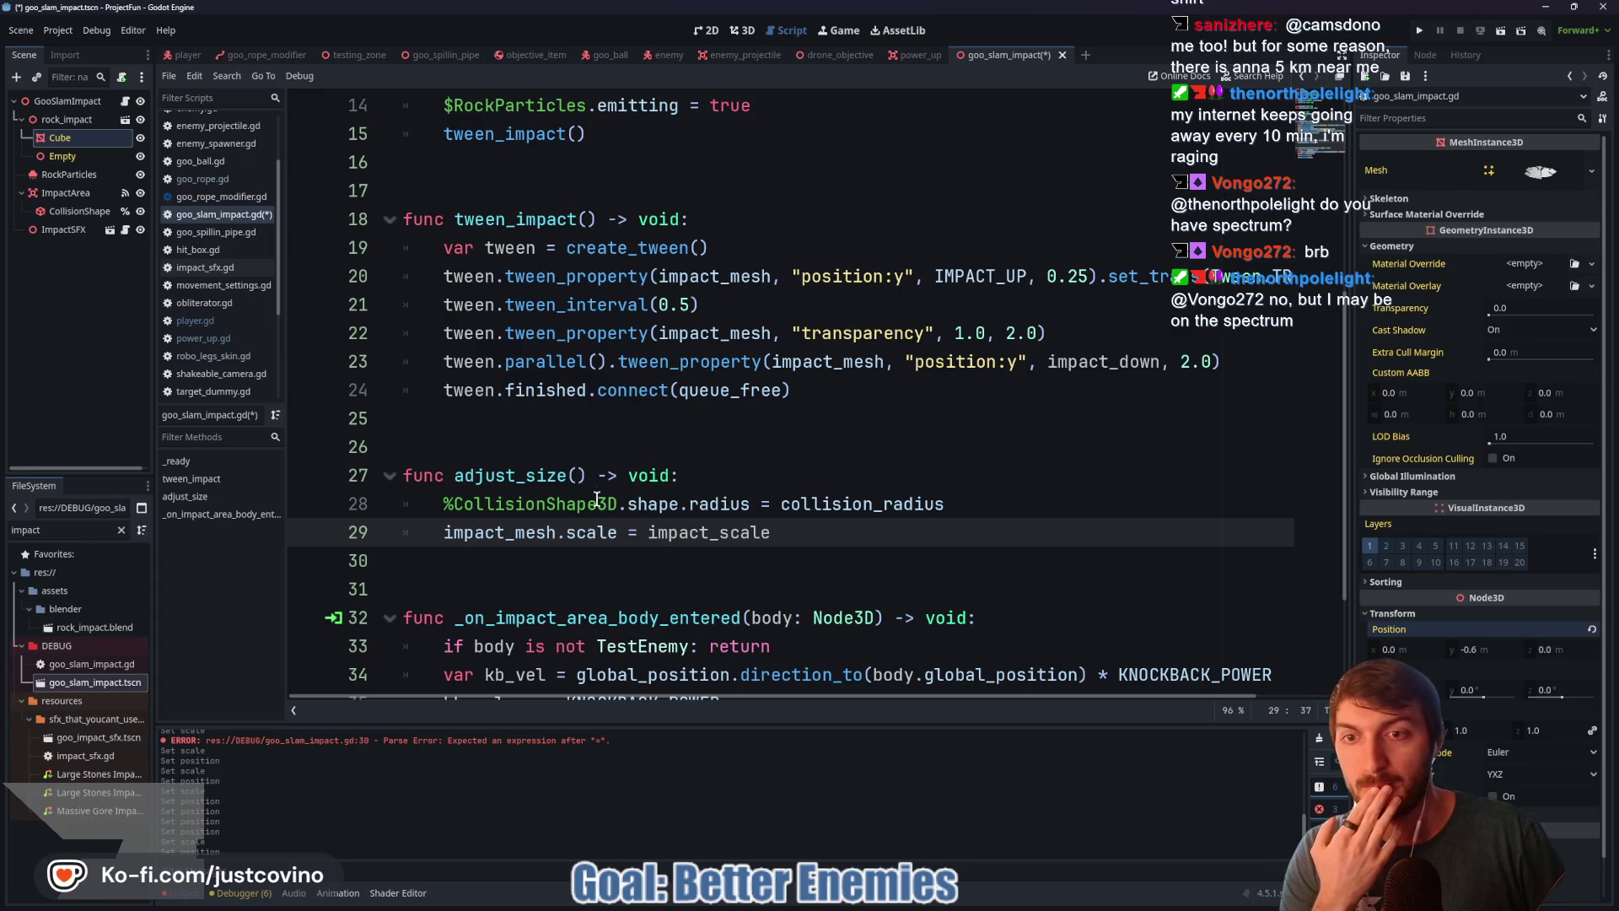
Call adjust_size() at the start of _ready() and save the script
scroll(718, 511, up, 4)
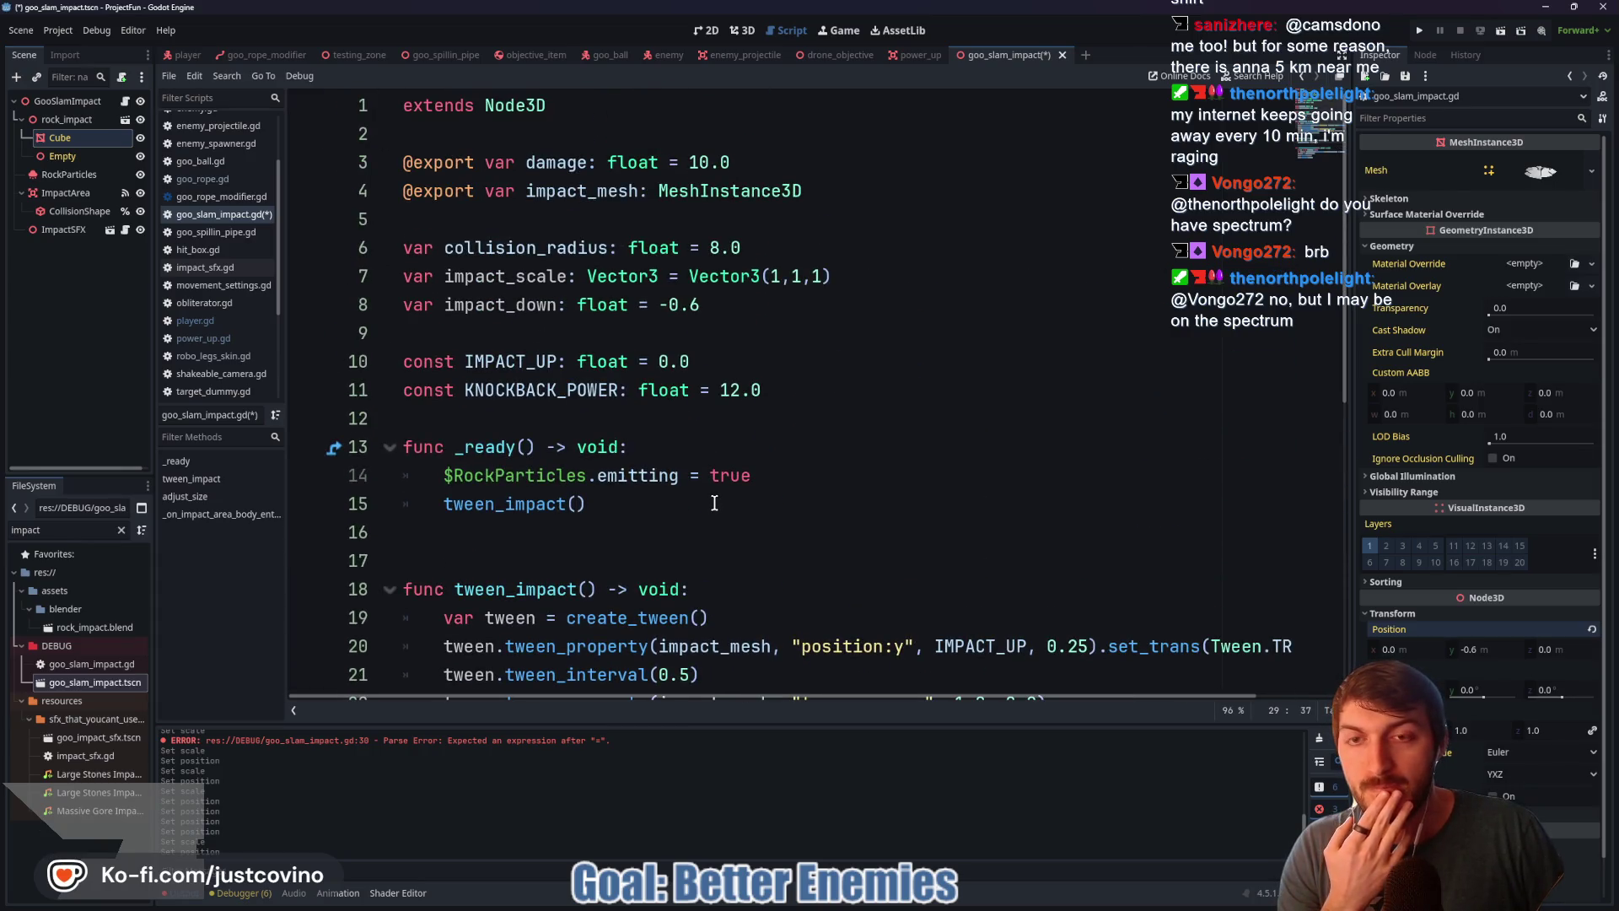
scroll(690, 345, down, 2)
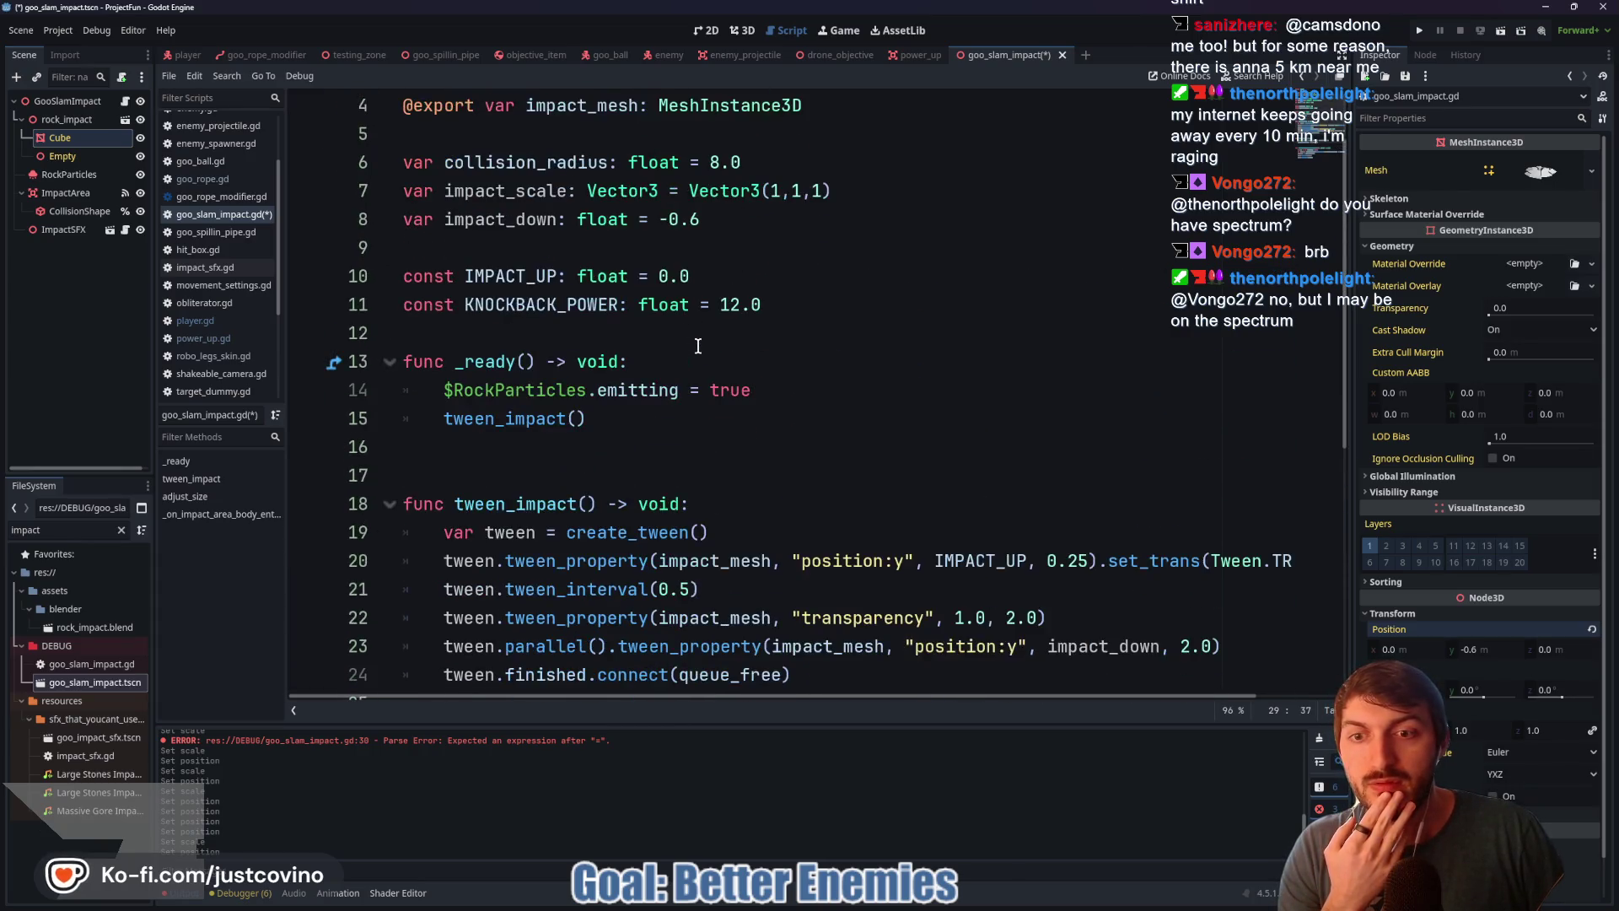
scroll(727, 306, down, 2)
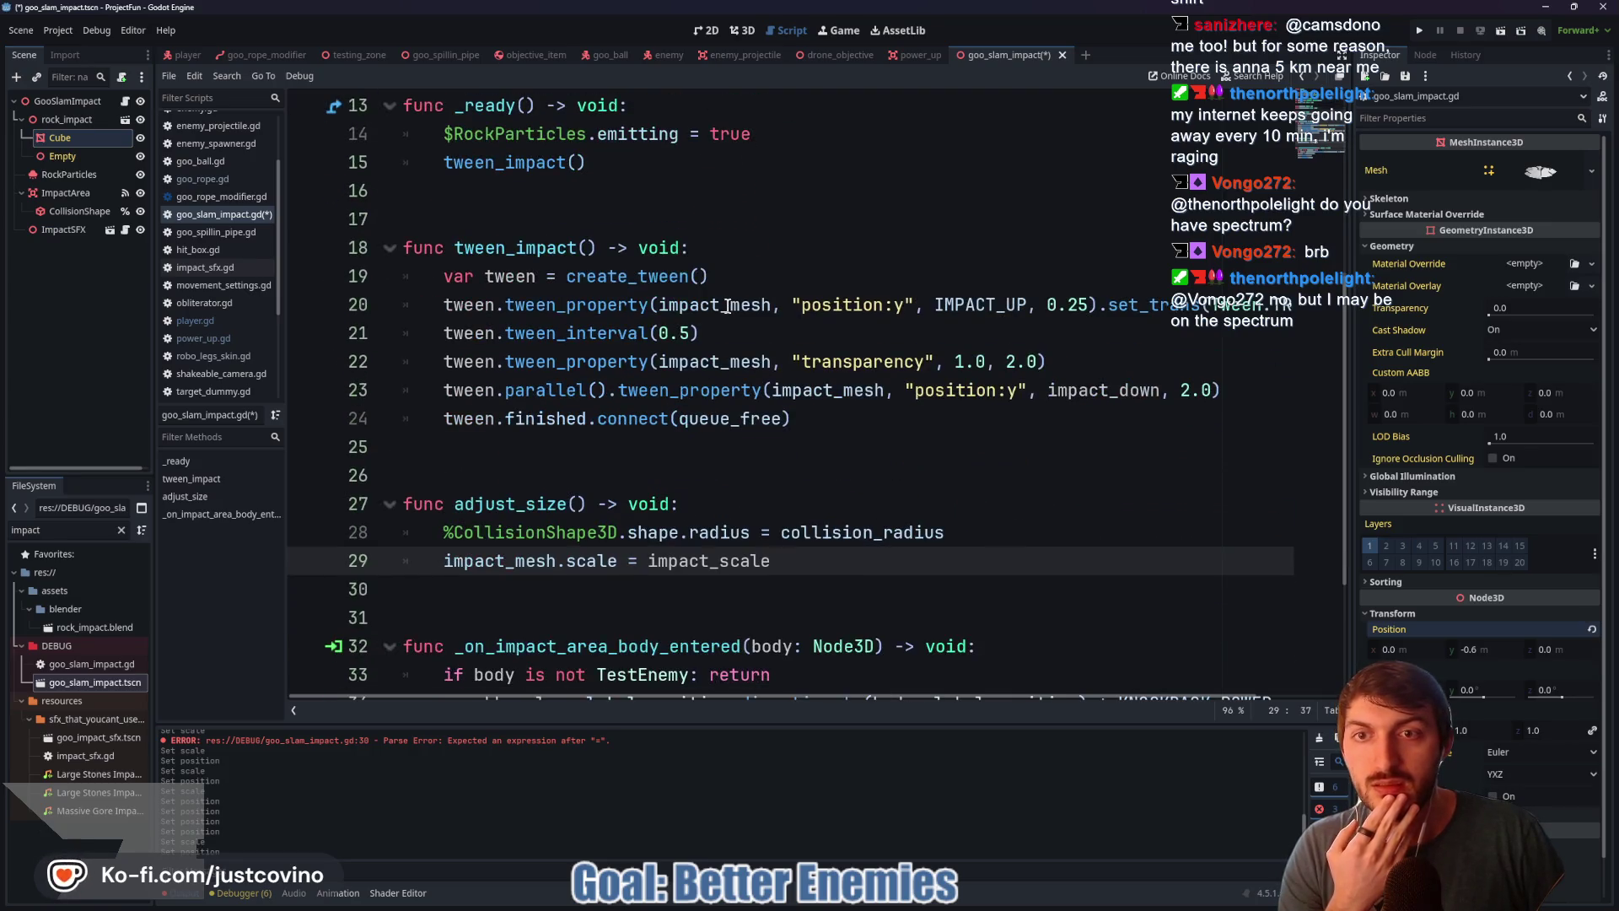
scroll(725, 314, up, 1)
click(671, 191)
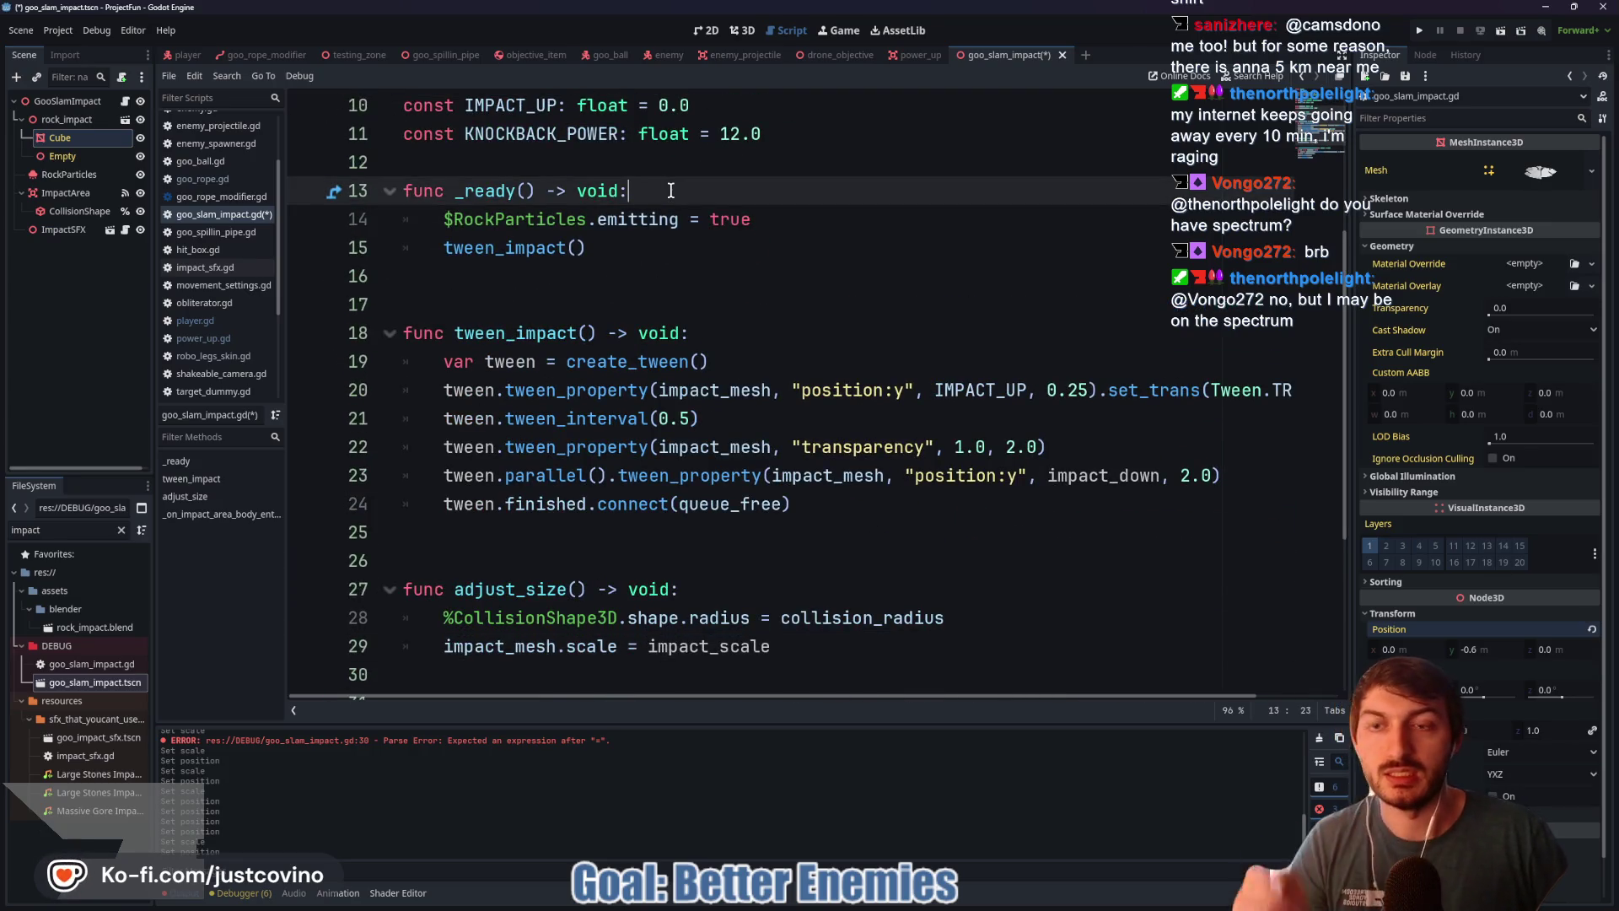
key(Return)
text(ad)
key(Return)
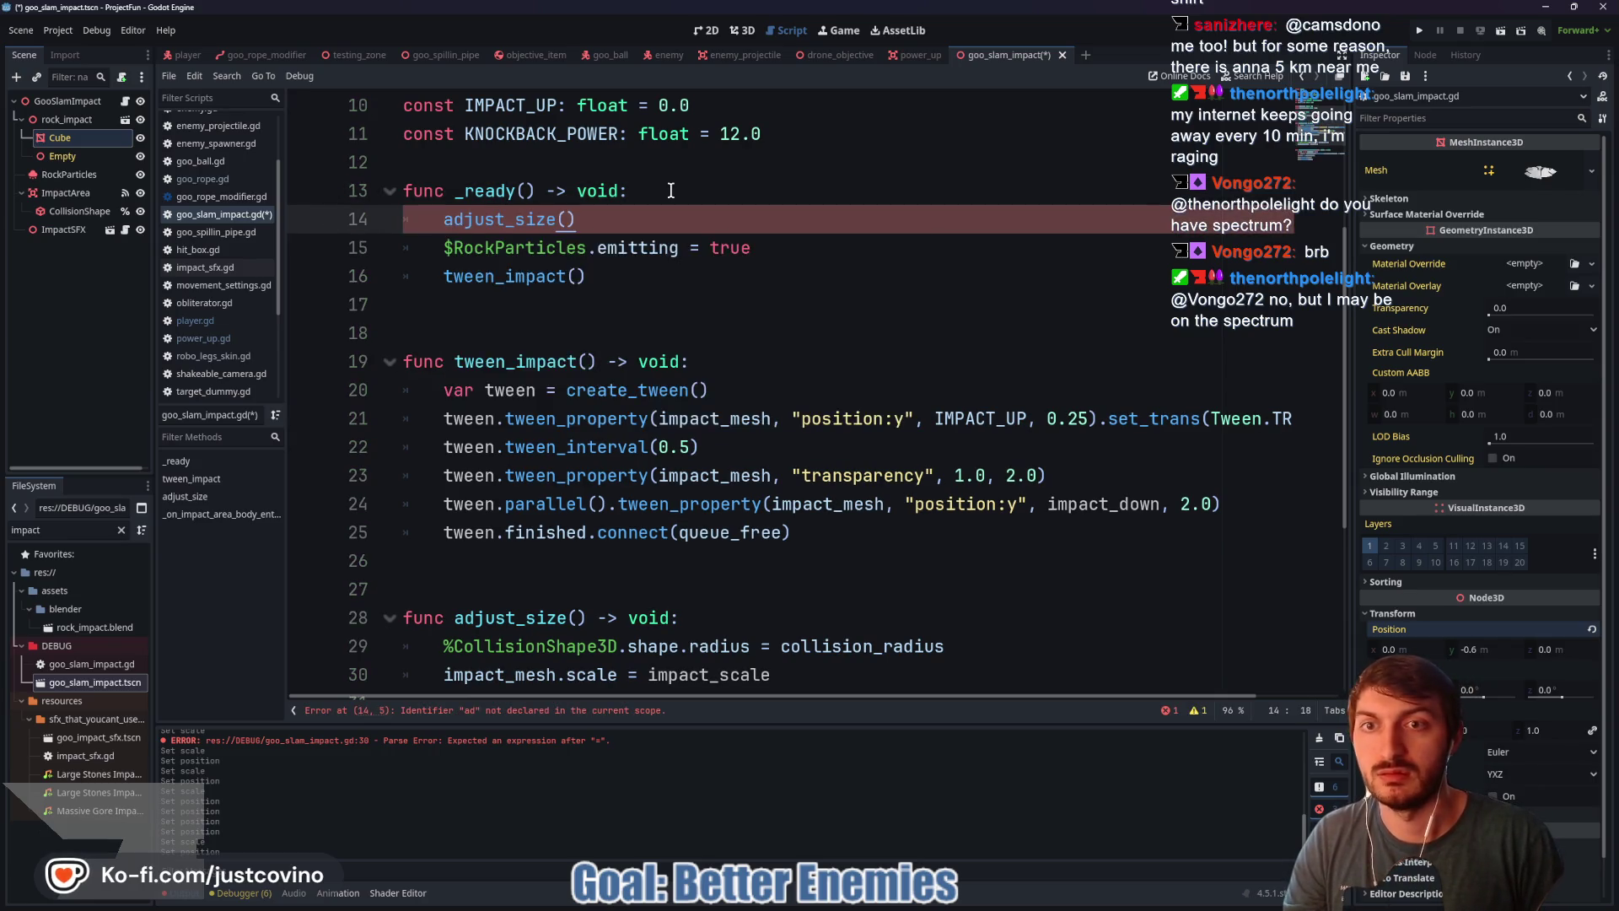
scroll(719, 304, down, 2)
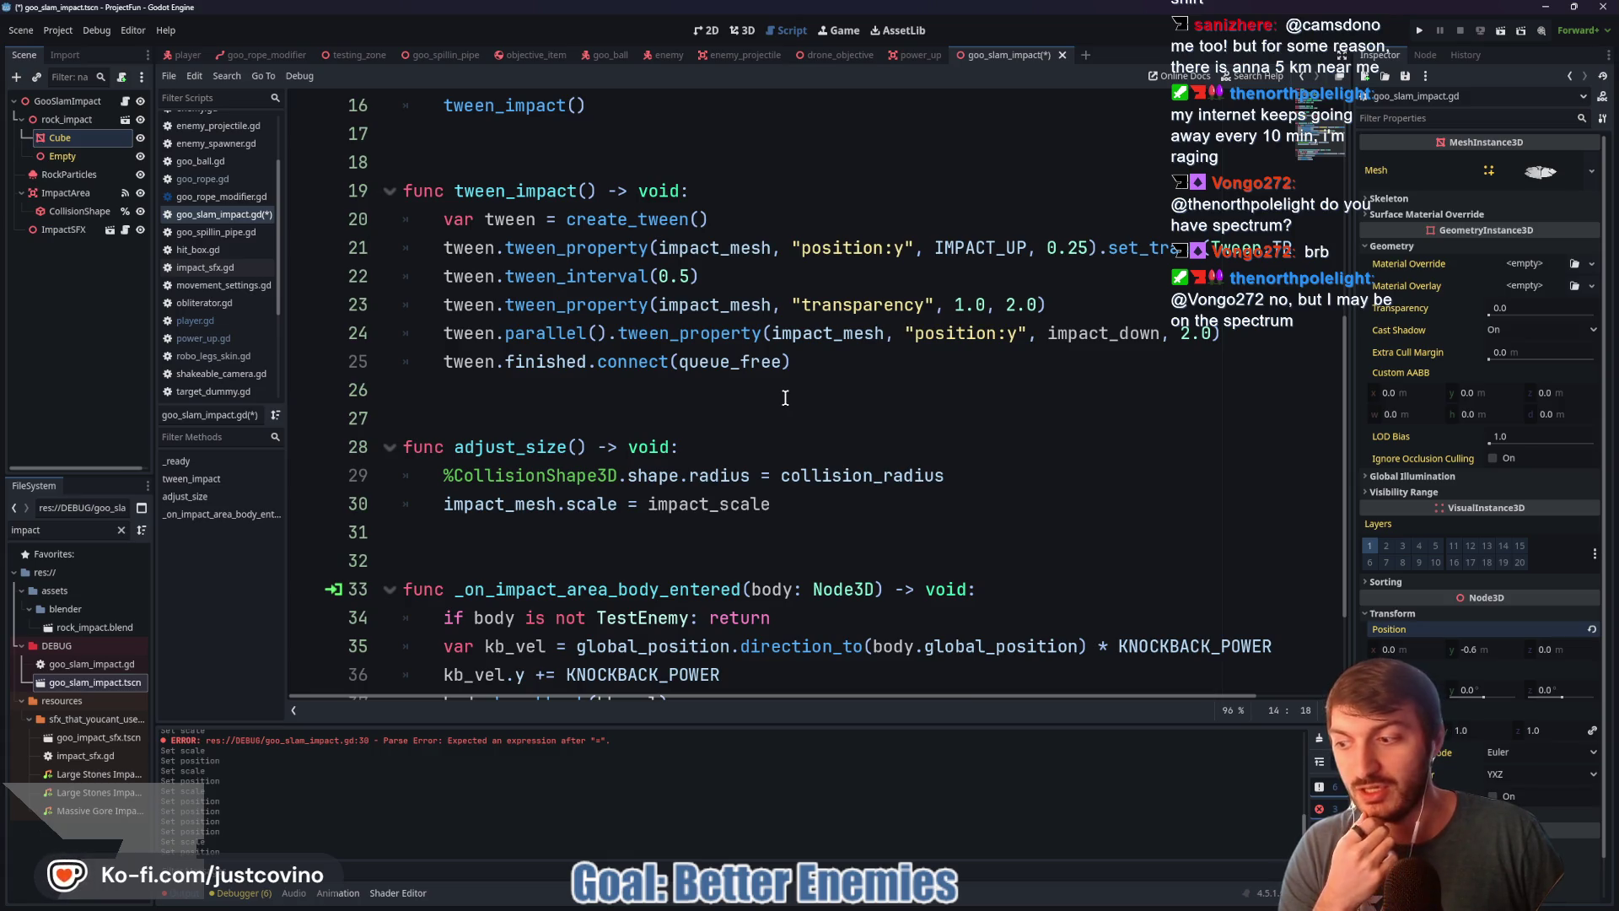
click(609, 409)
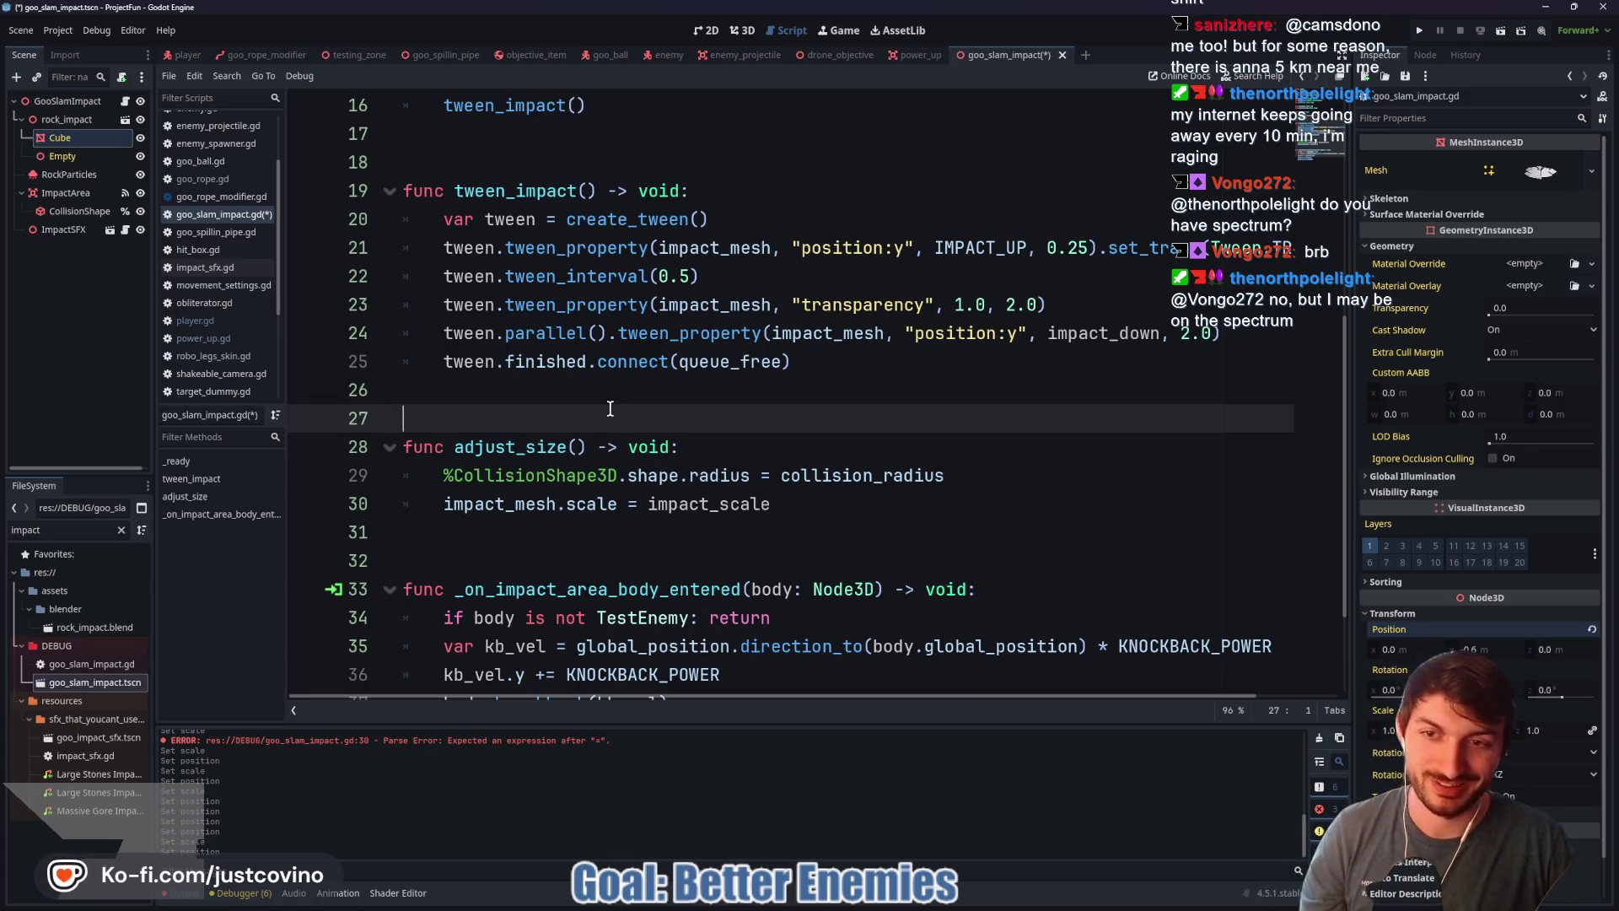
key(ctrl+s)
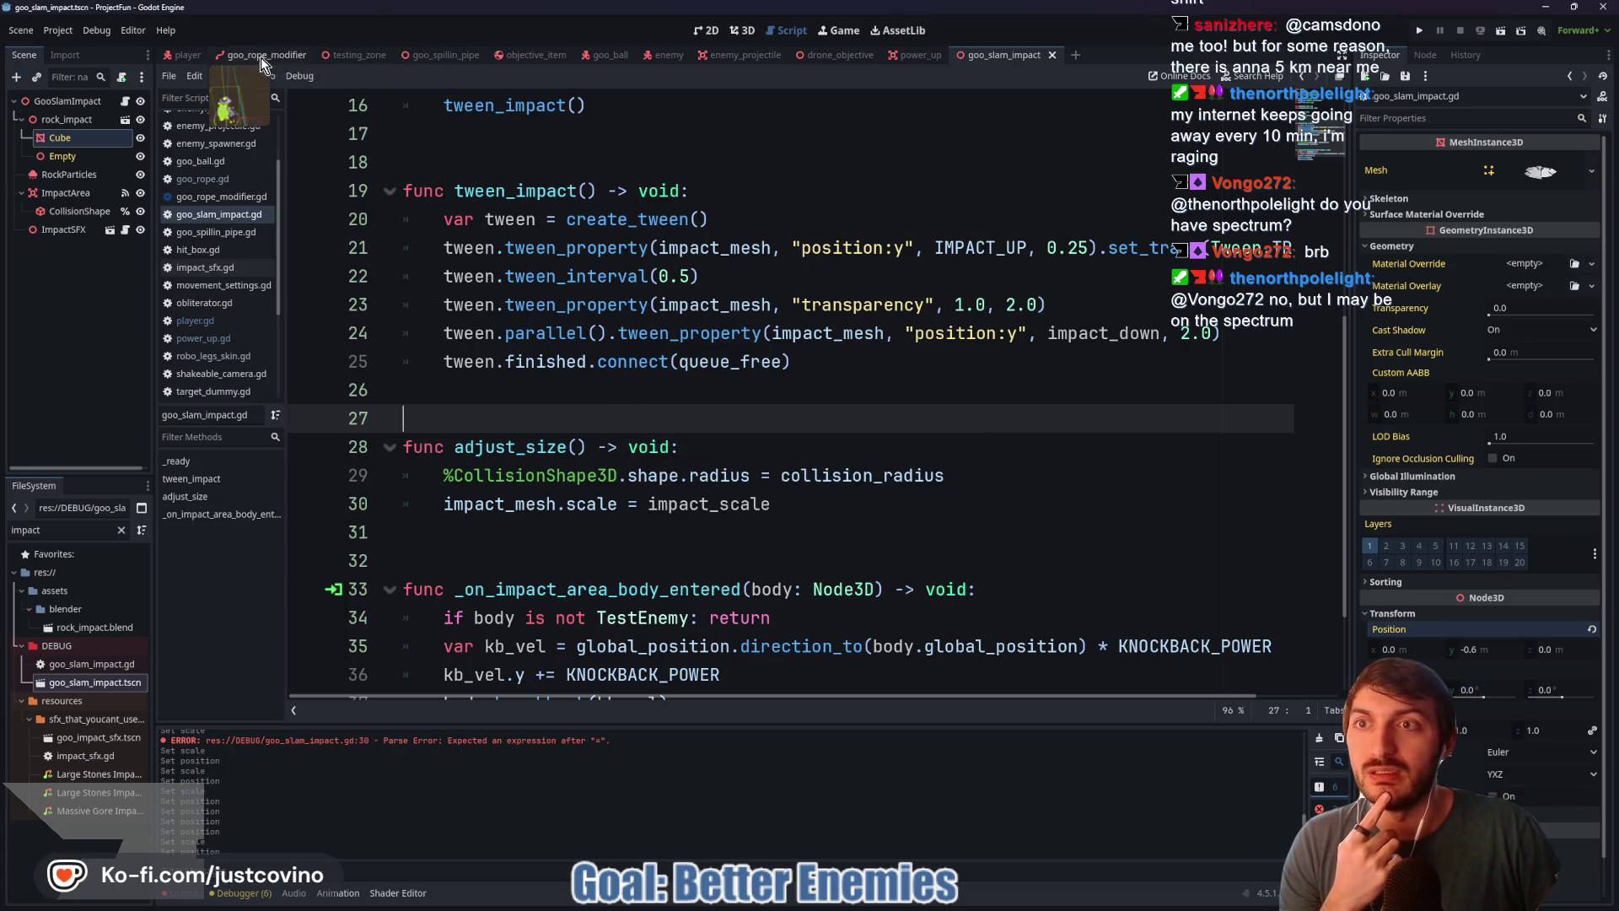
In player.gd, finish the impact_radius value as 8.0
click(185, 55)
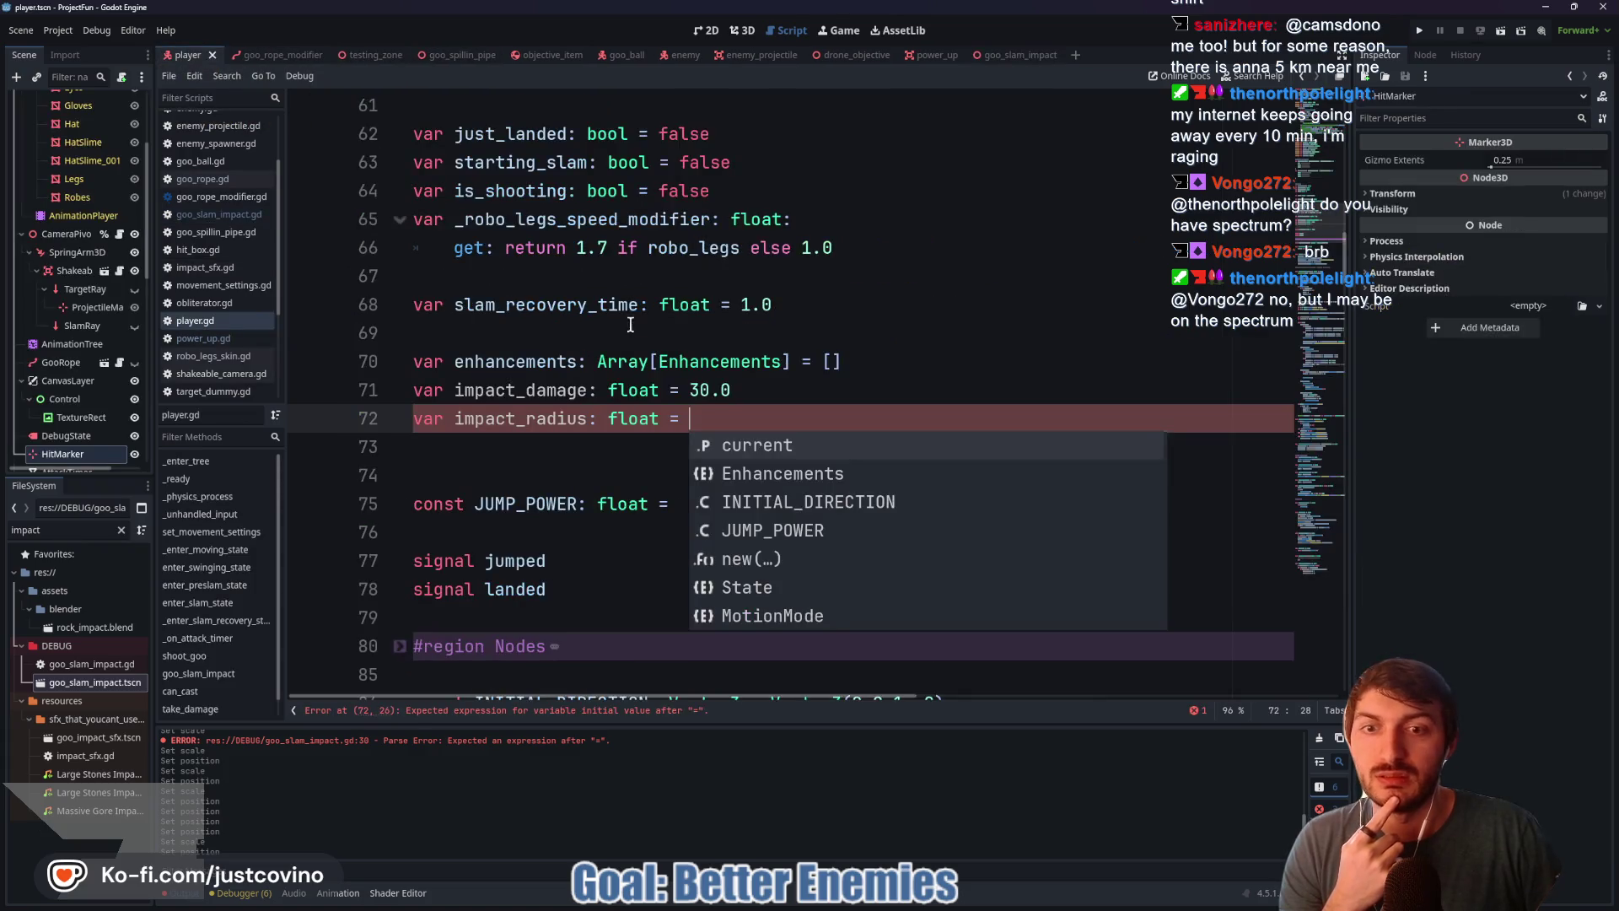
key(Escape)
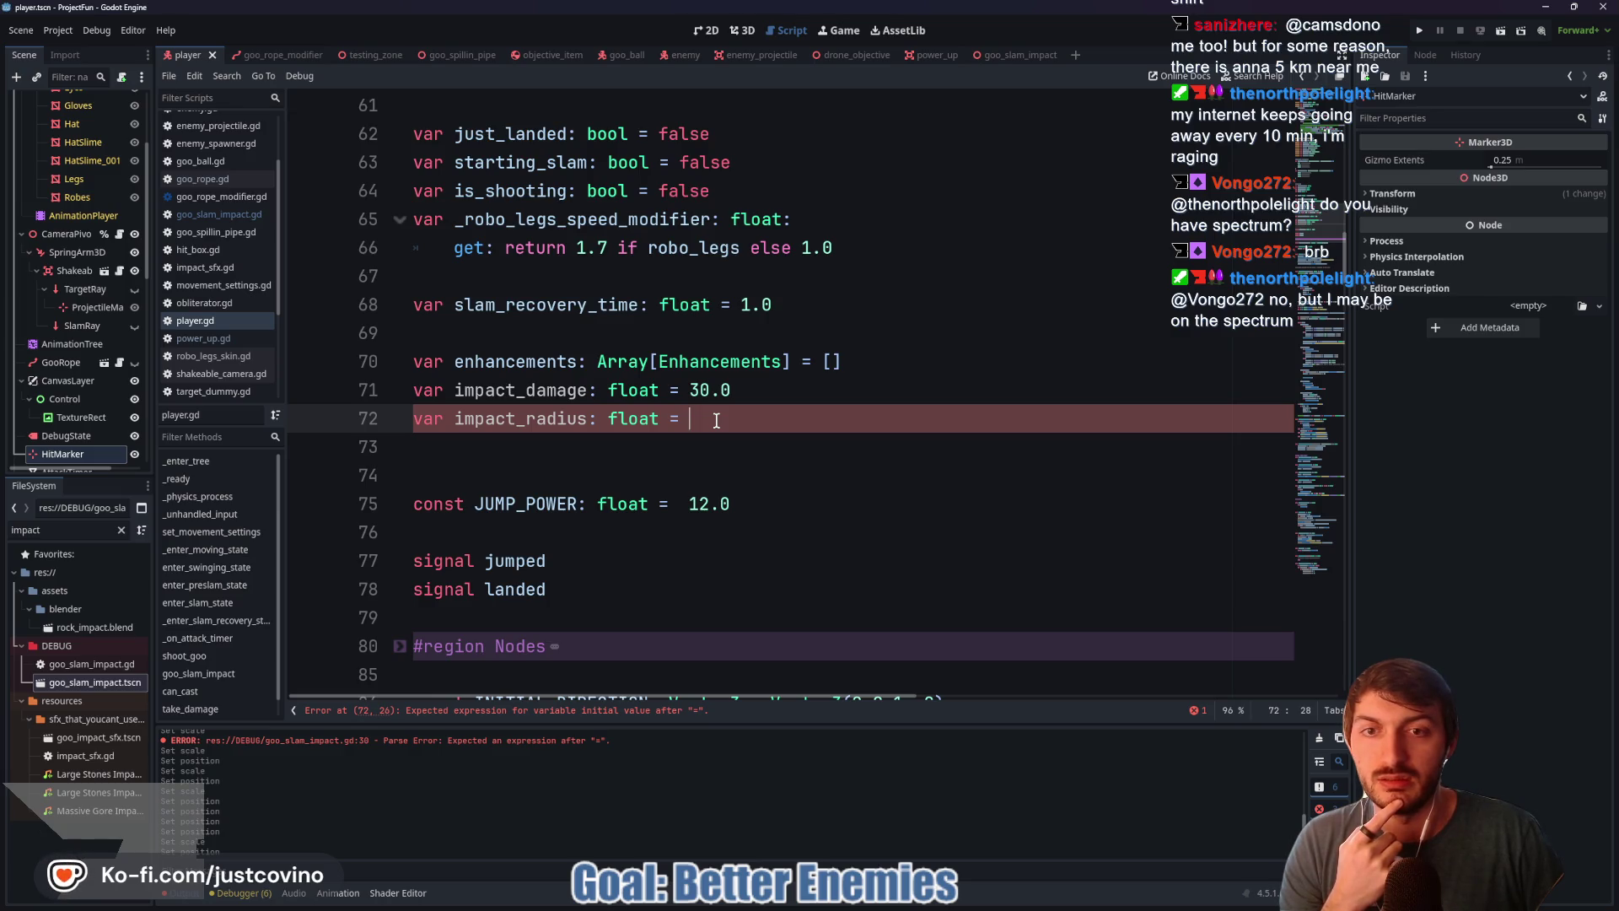
text(.0)
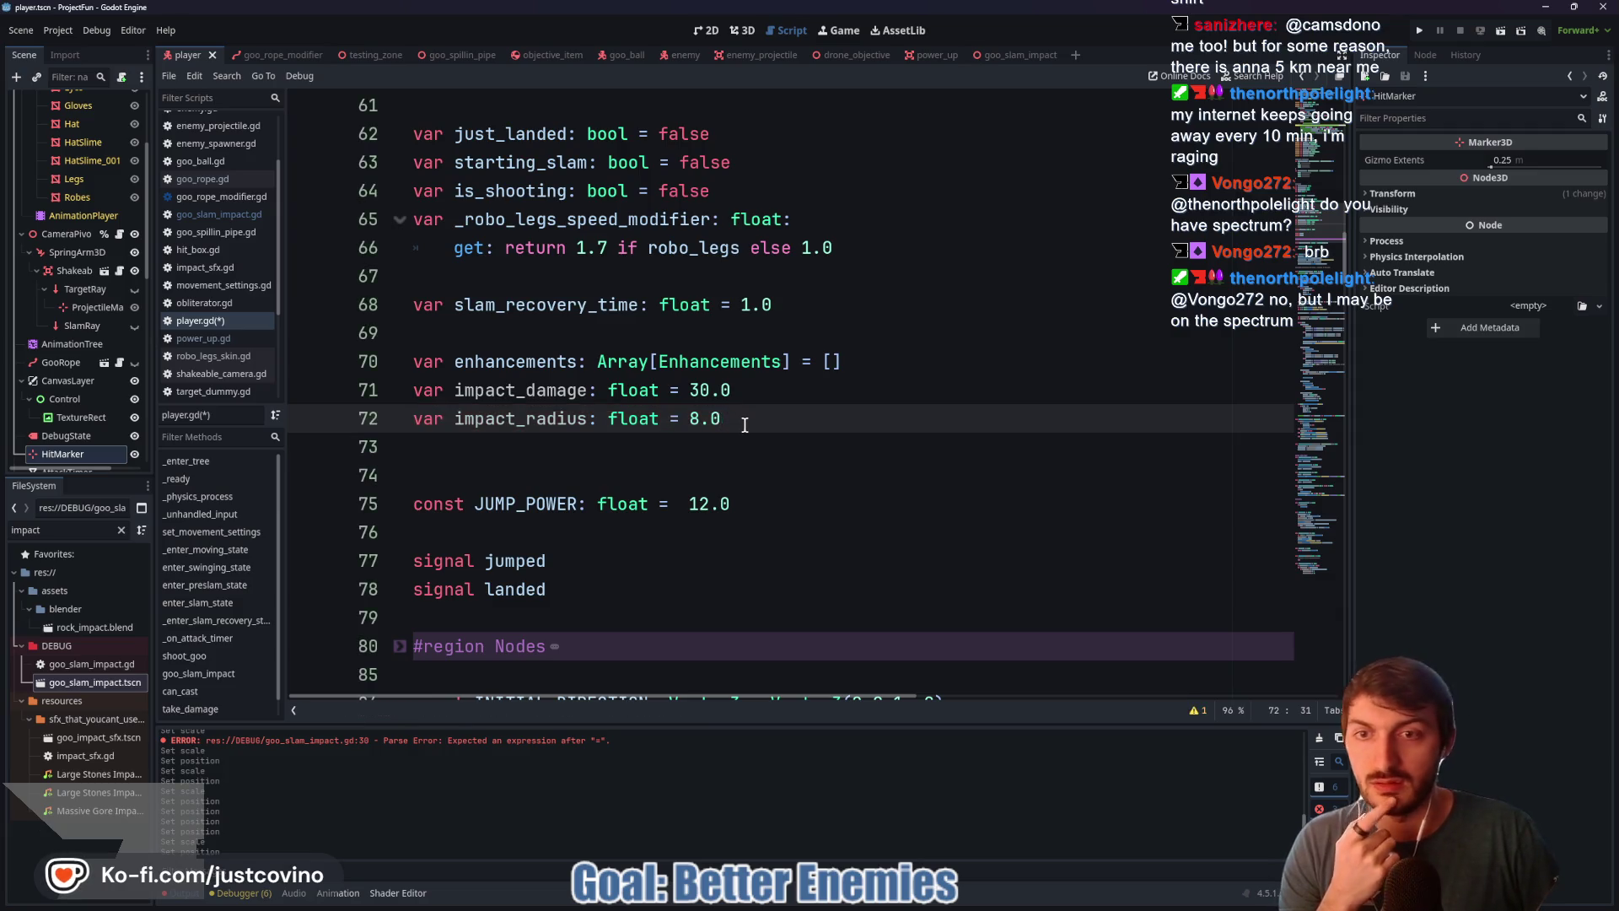
Cut the impact_damage and impact_radius declarations and move down to apply_enhancements
mouse_move(742, 419)
mouse_down()
mouse_move(436, 413)
mouse_move(401, 393)
mouse_up()
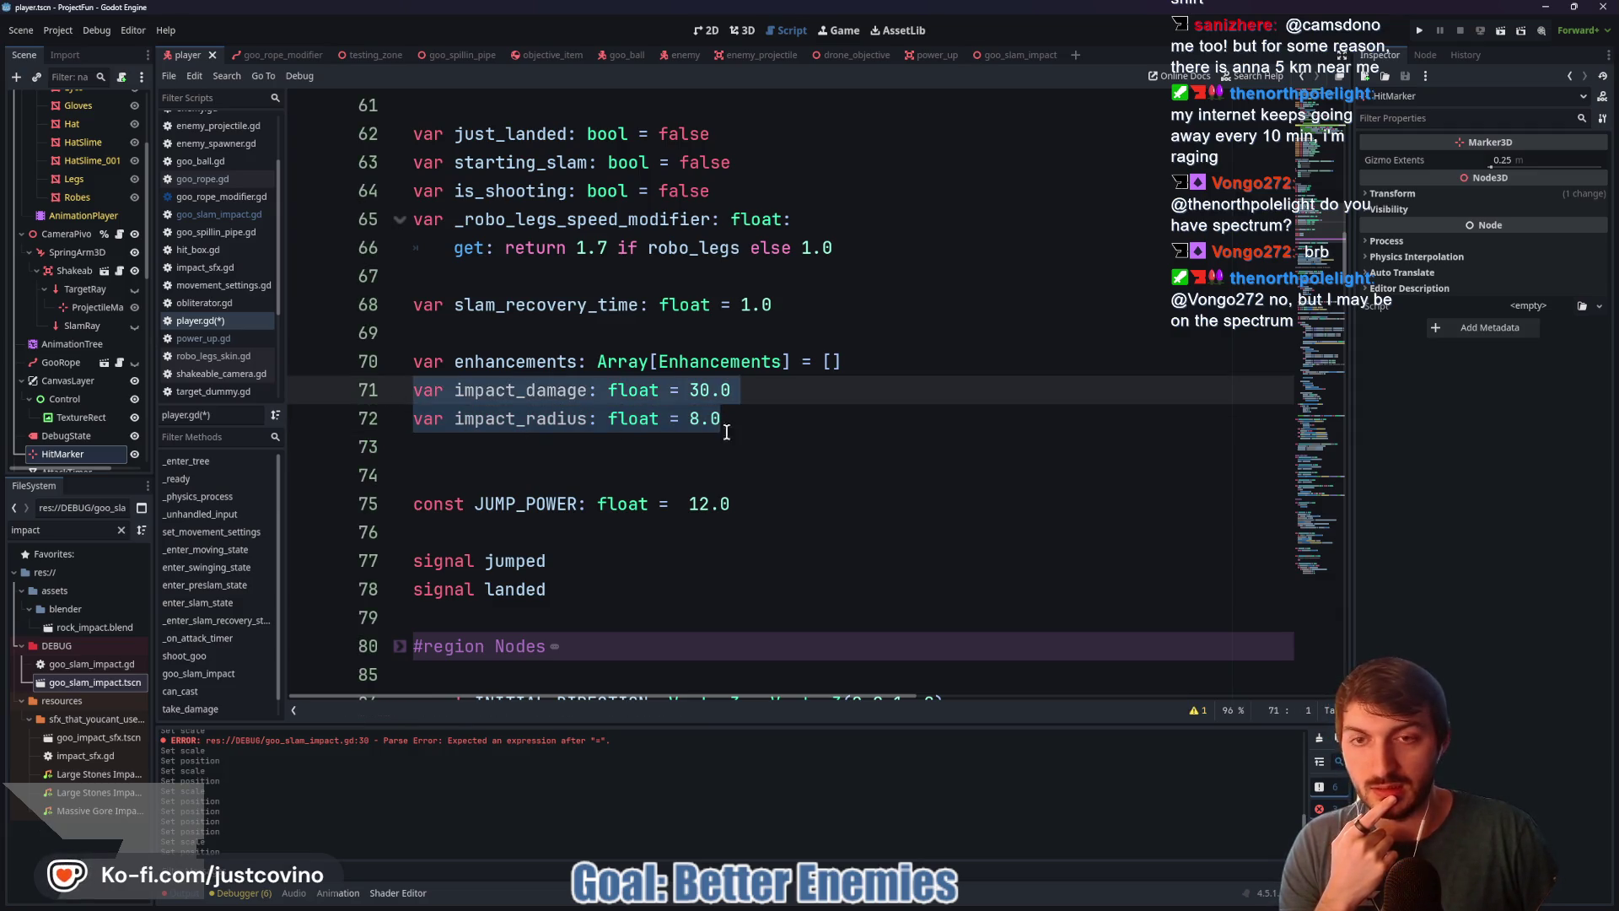
key(ctrl+x)
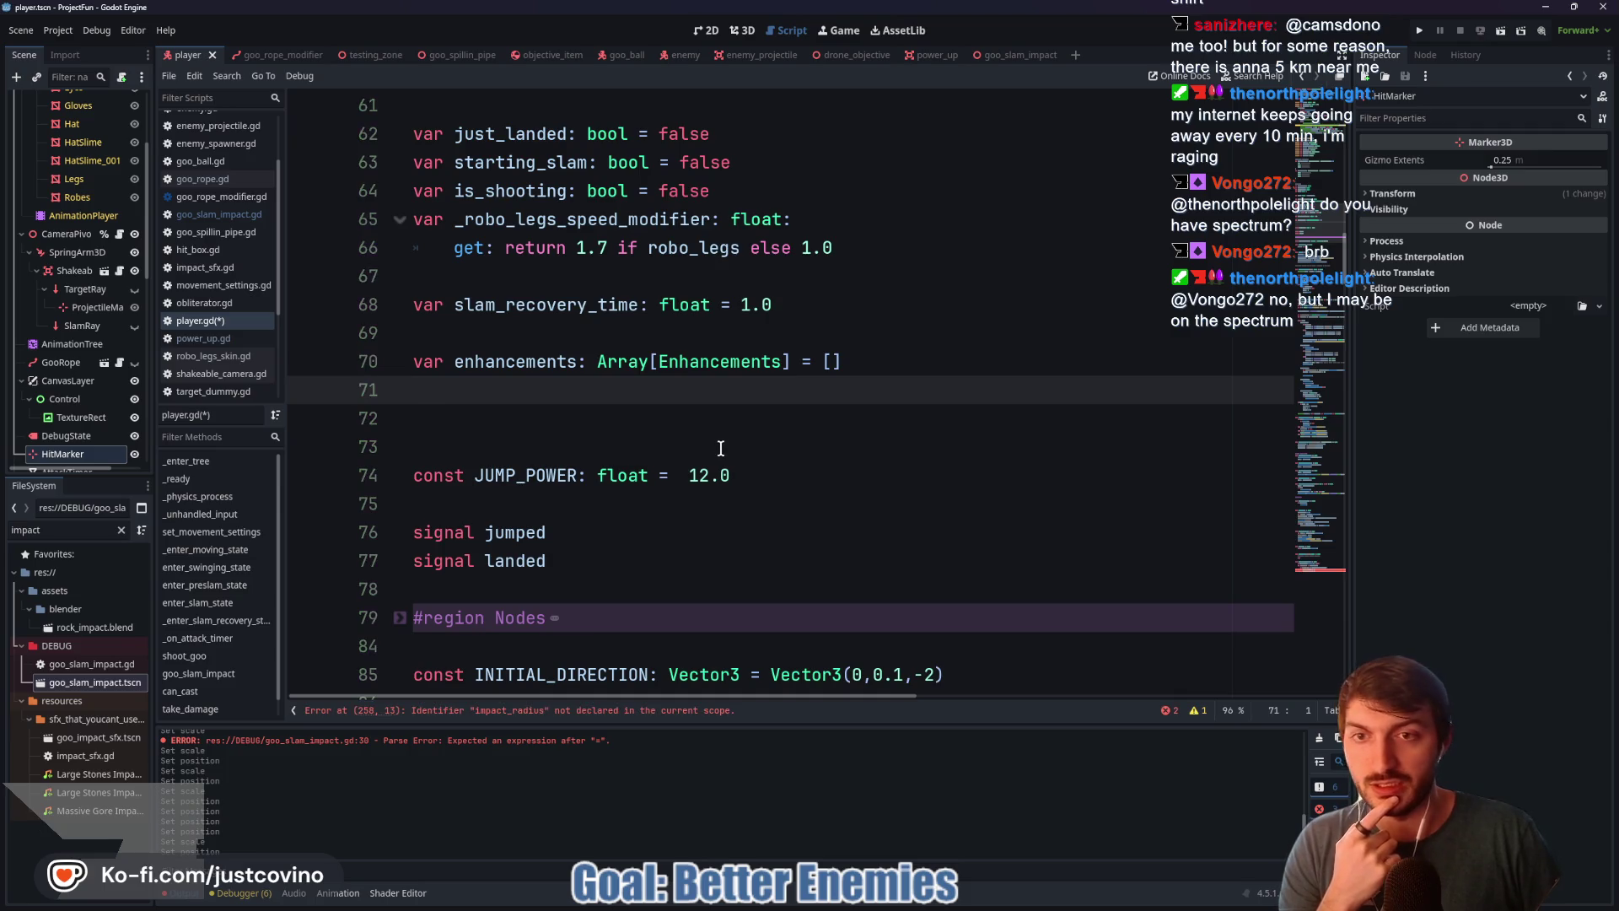
scroll(725, 438, down, 10)
scroll(718, 447, down, 20)
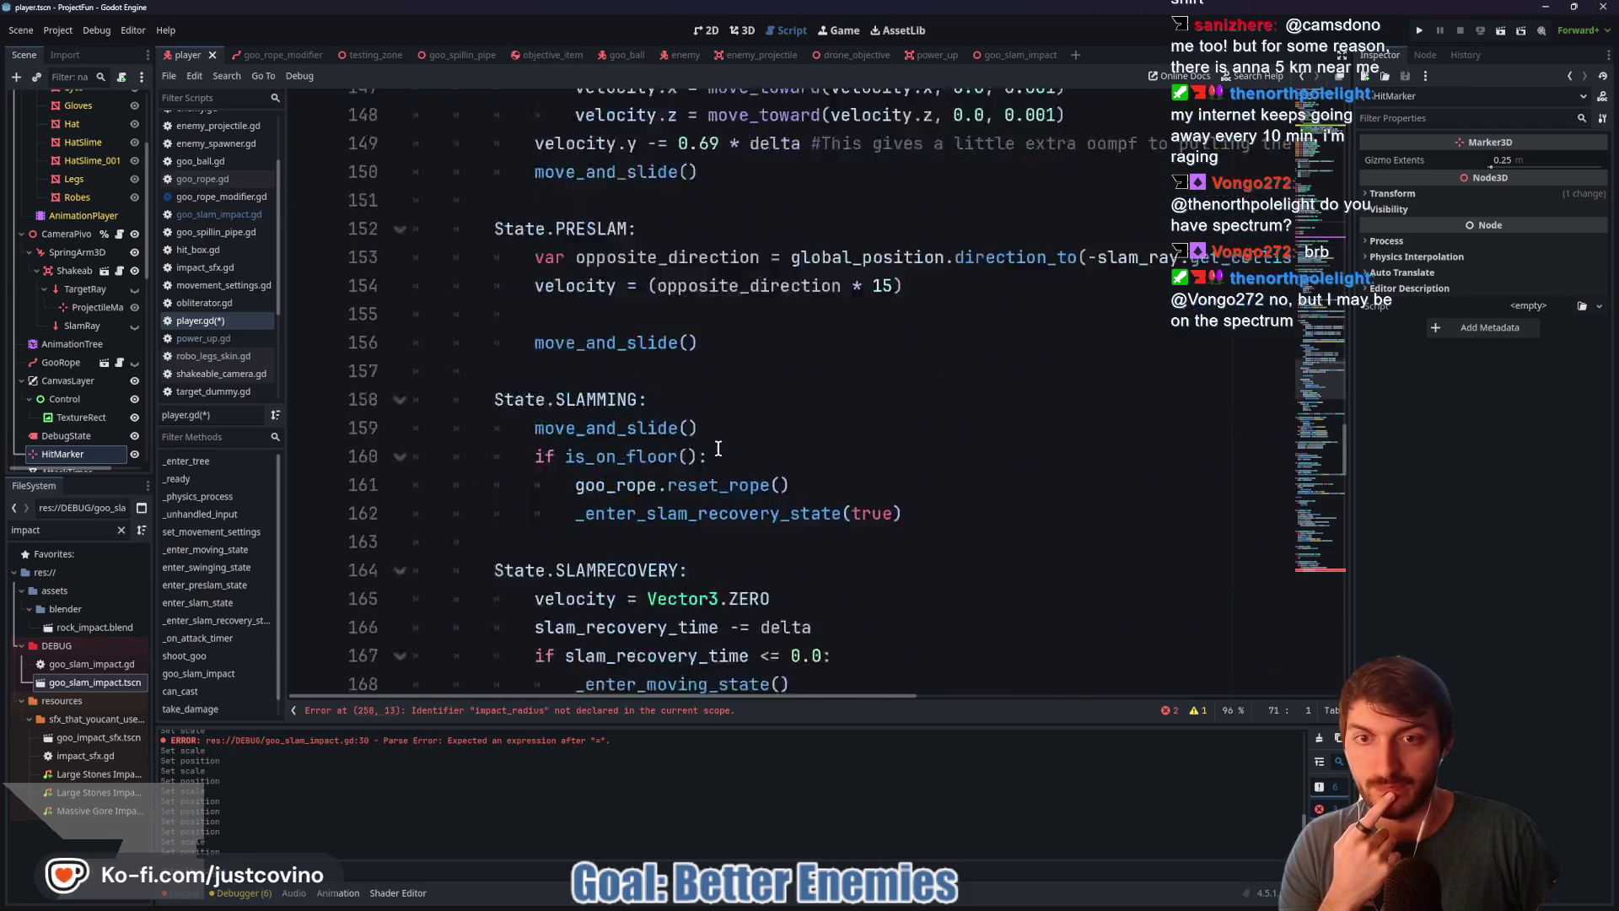
scroll(710, 453, down, 12)
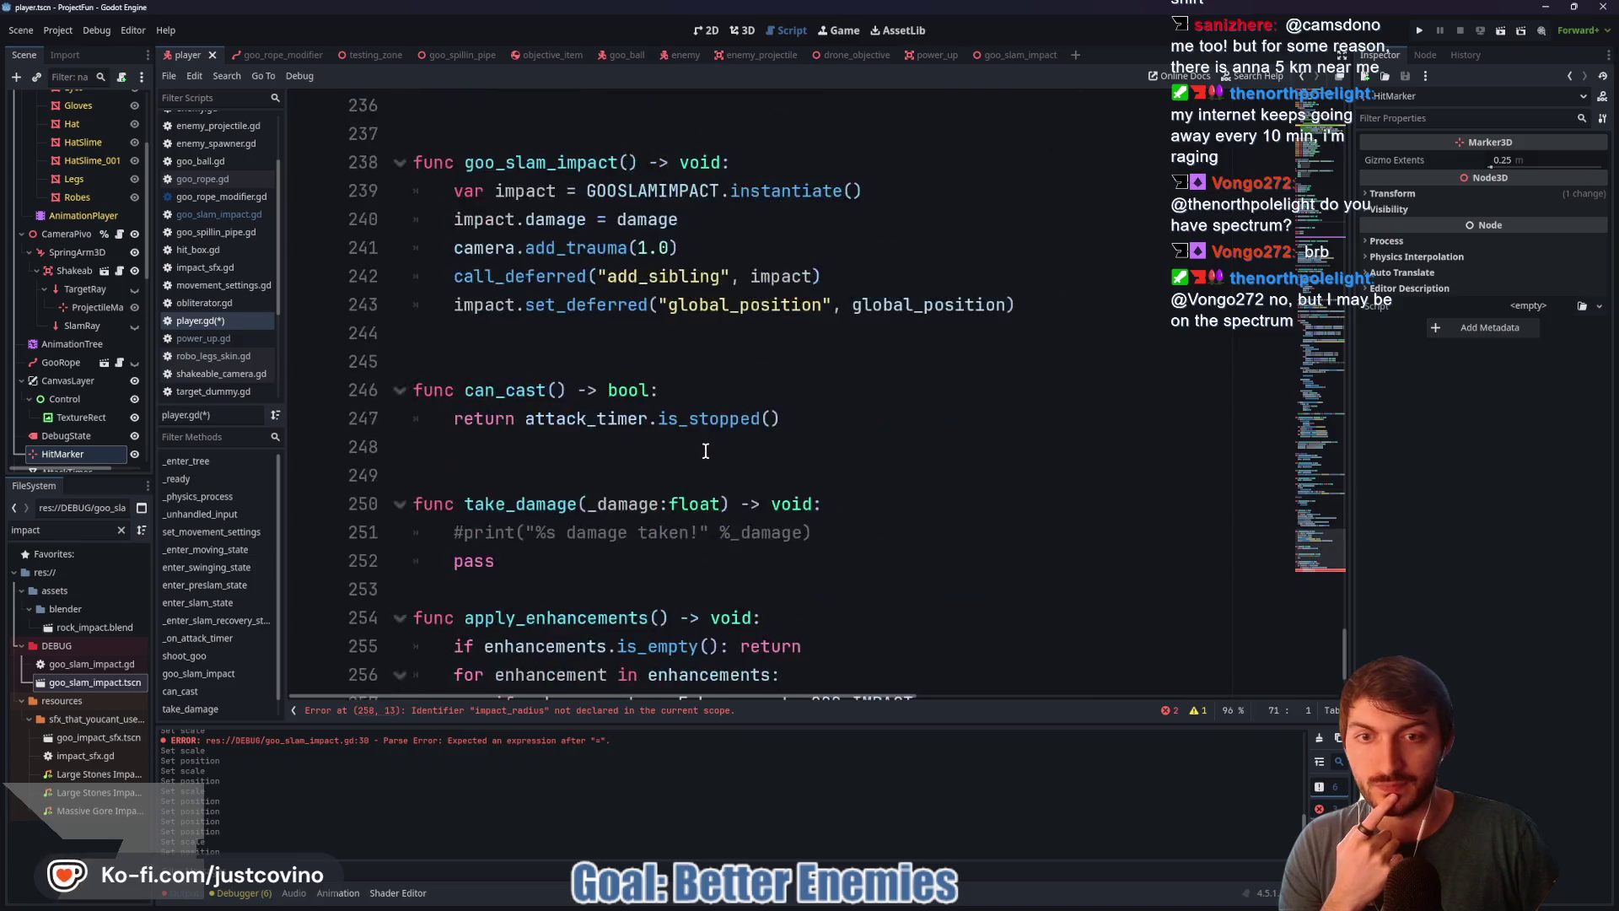
click(758, 619)
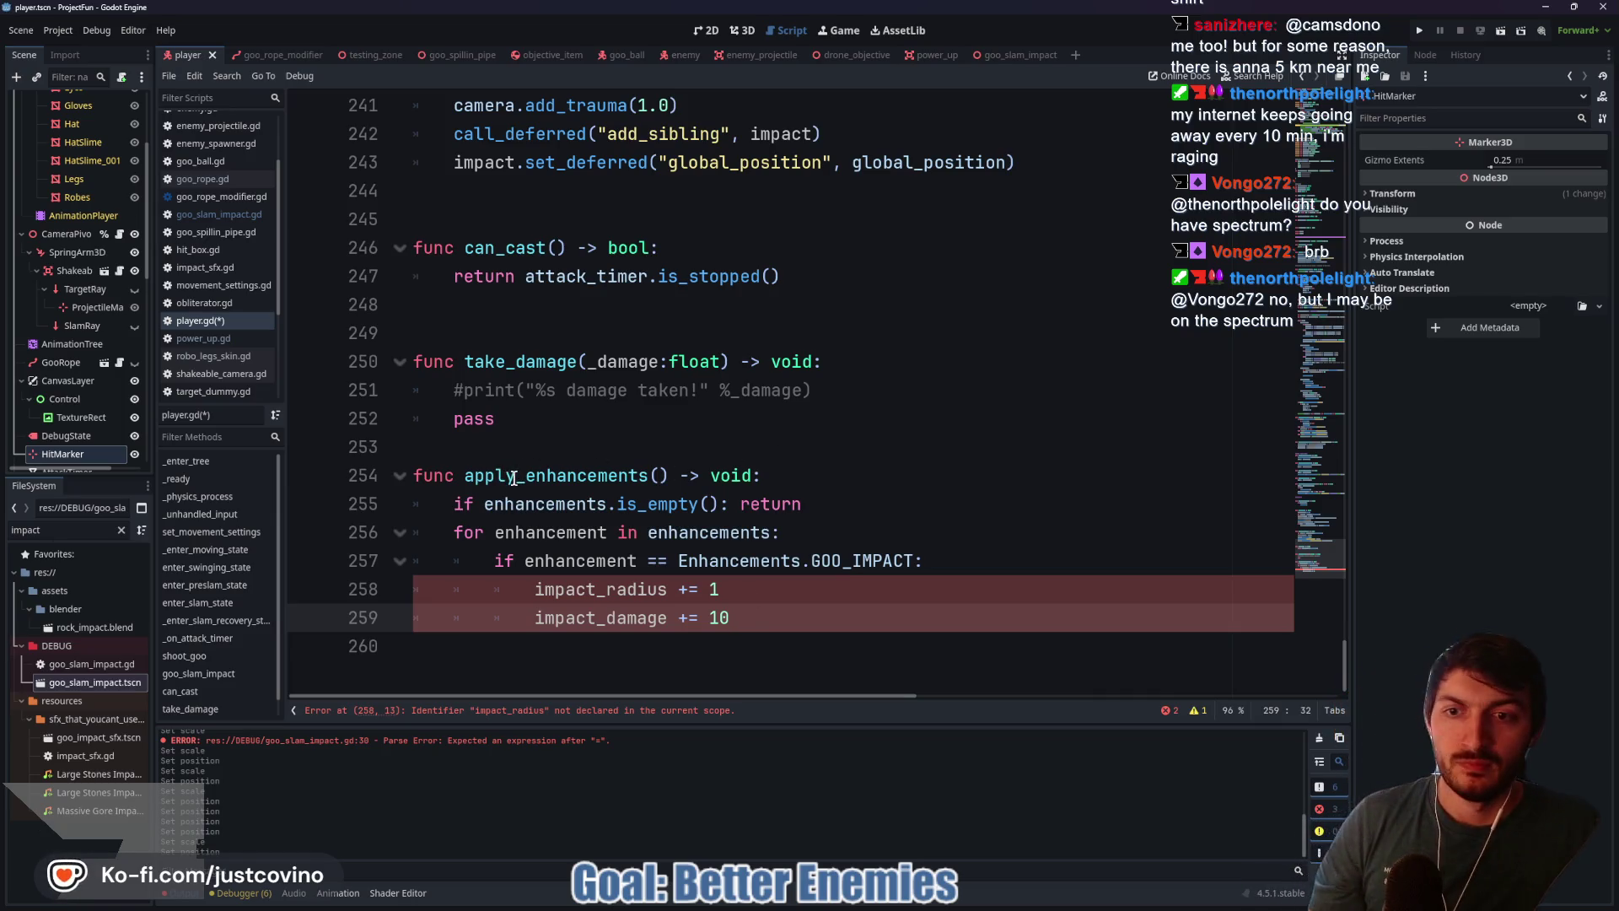
Rename apply_enhancements to has_enhancements and change its return type from void to bool
click(471, 476)
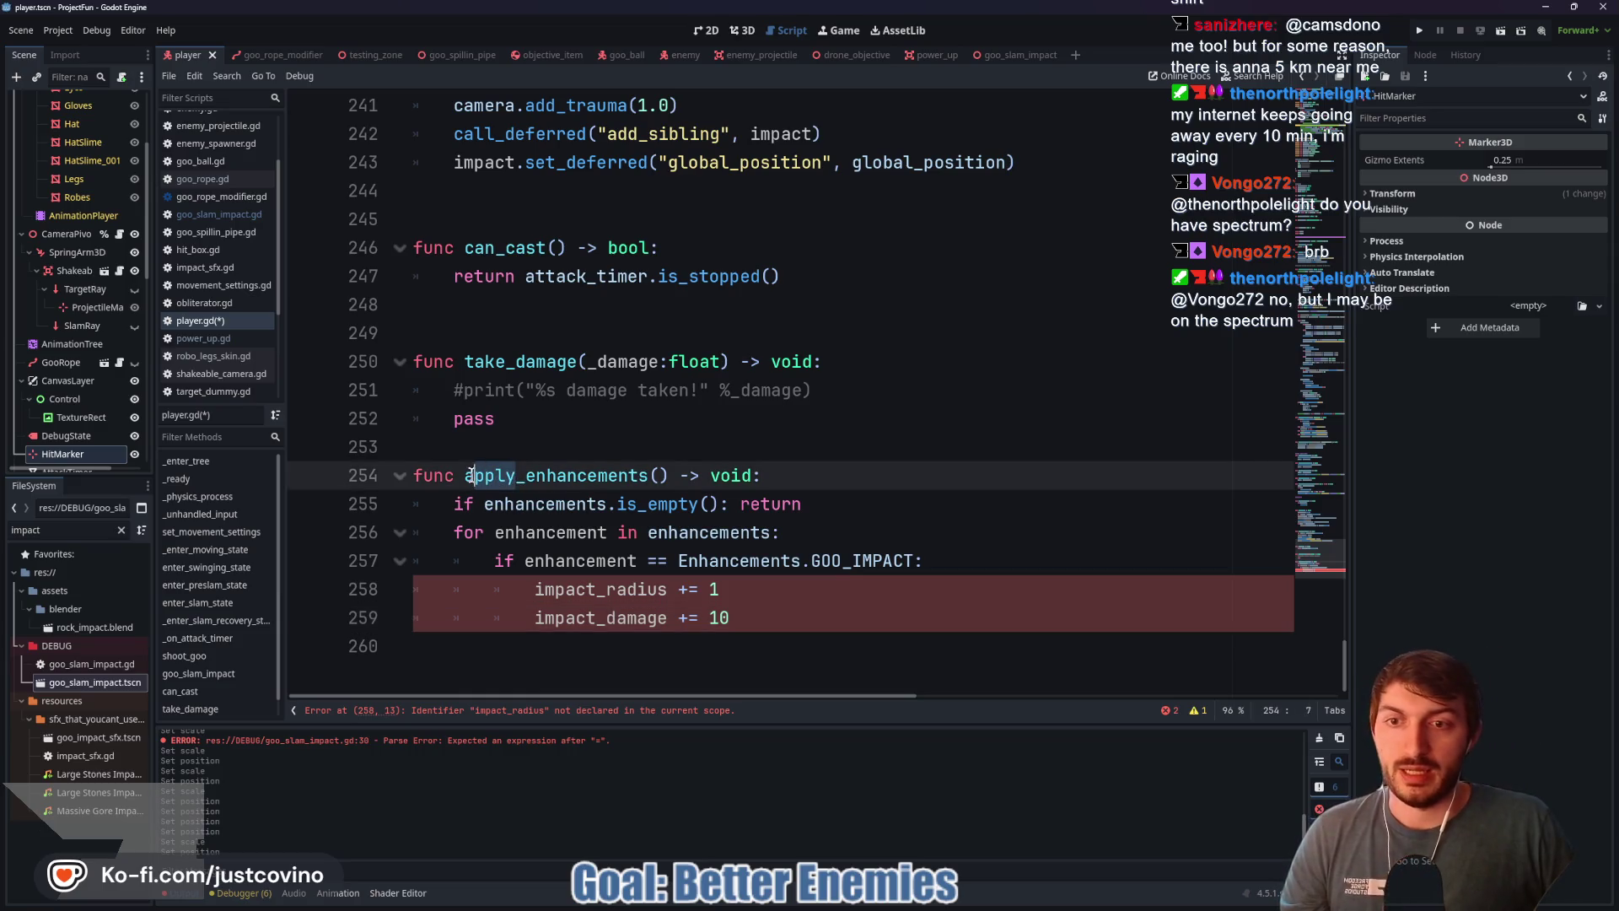
key(BackSpace)
key(Delete)
key(Delete)
key(Delete)
text(has)
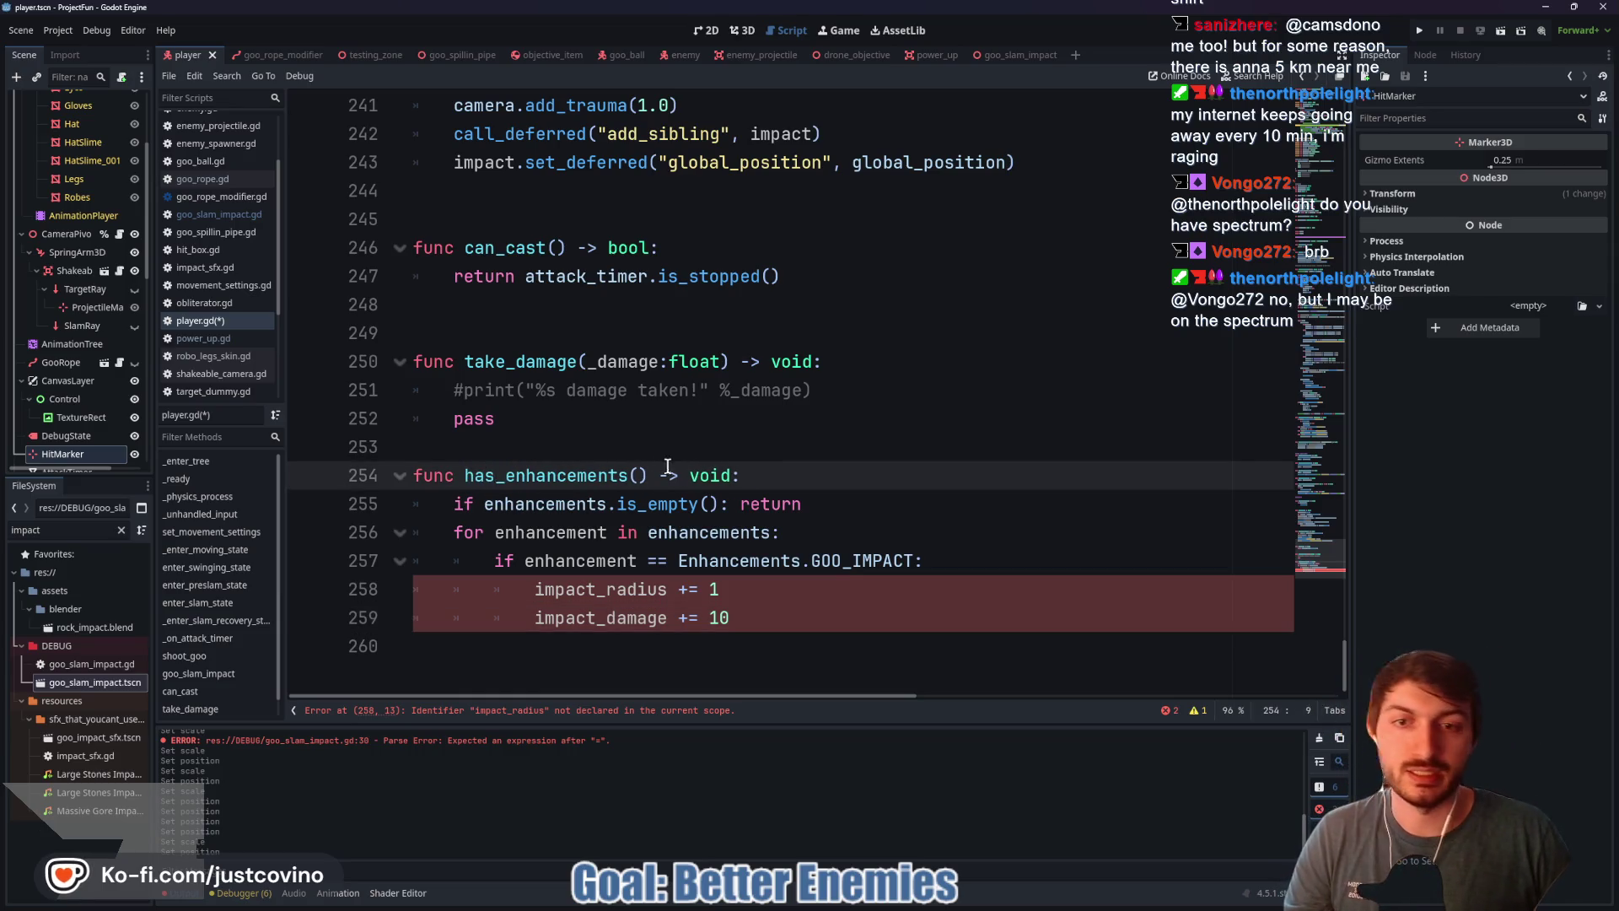
drag(690, 476, 726, 478)
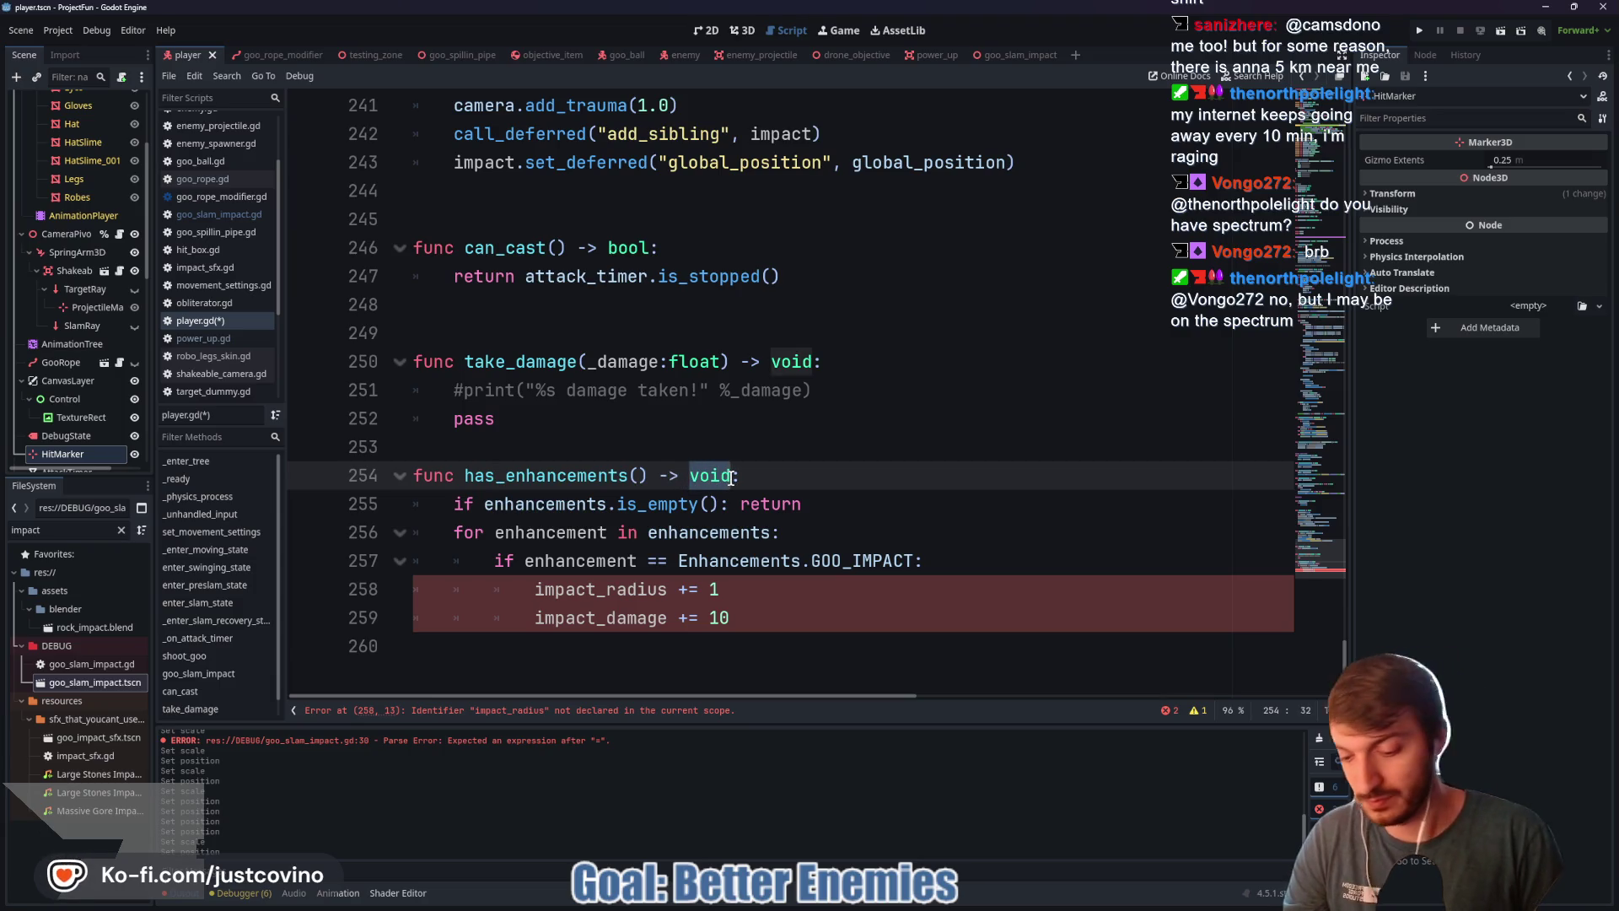
text(bool)
Return false when empty, true for GOO_IMPACT, false otherwise, and save player.gd
click(811, 505)
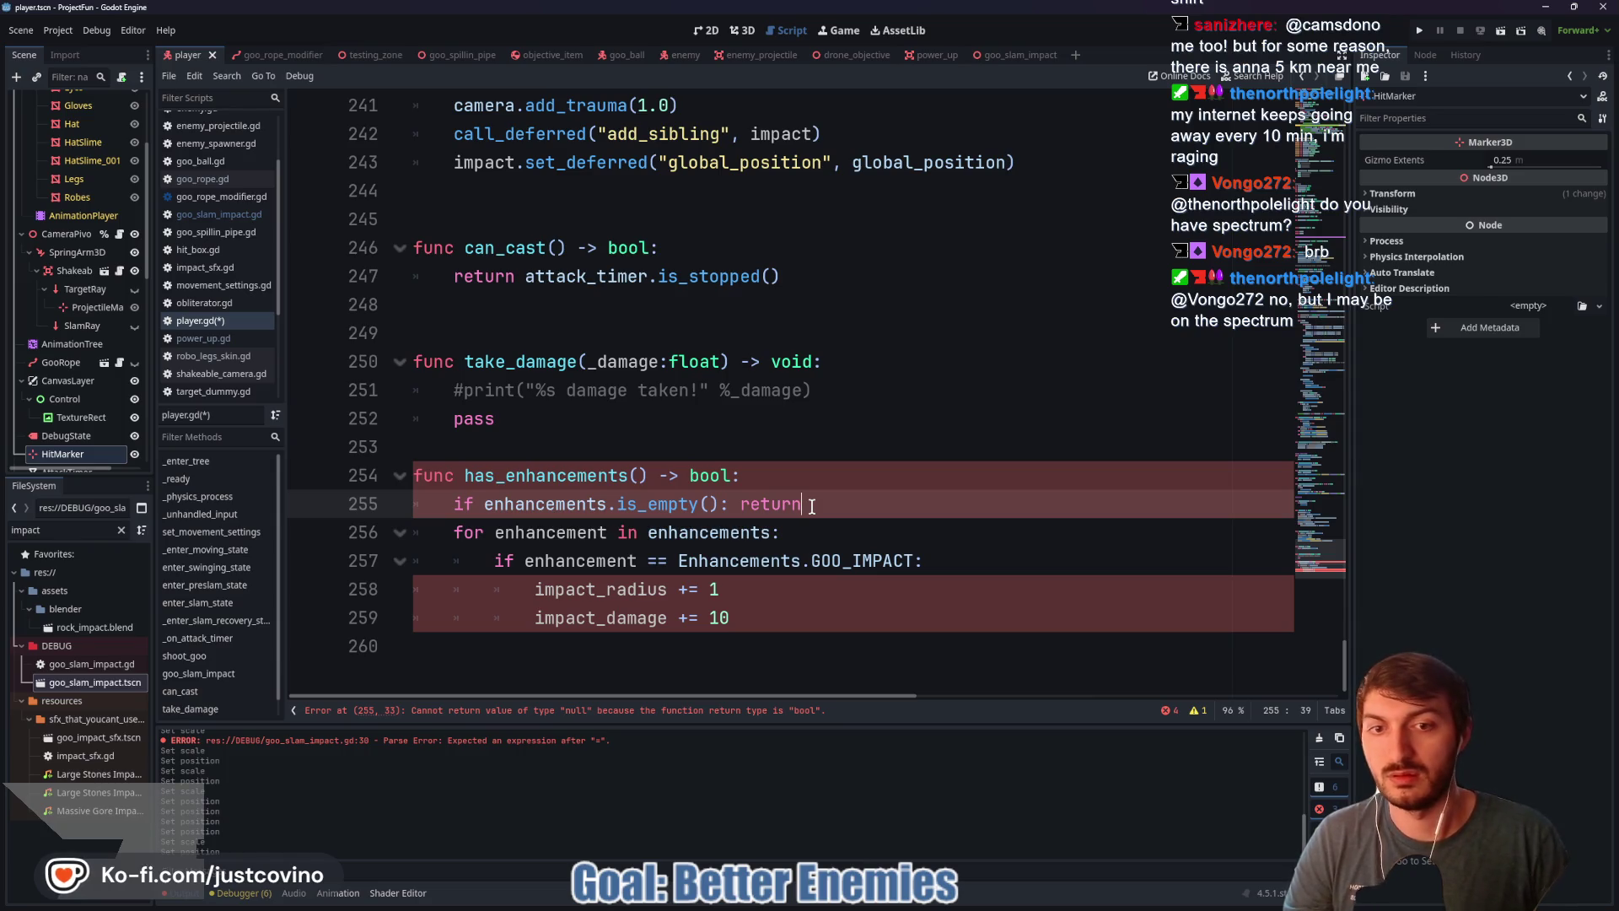
text(false)
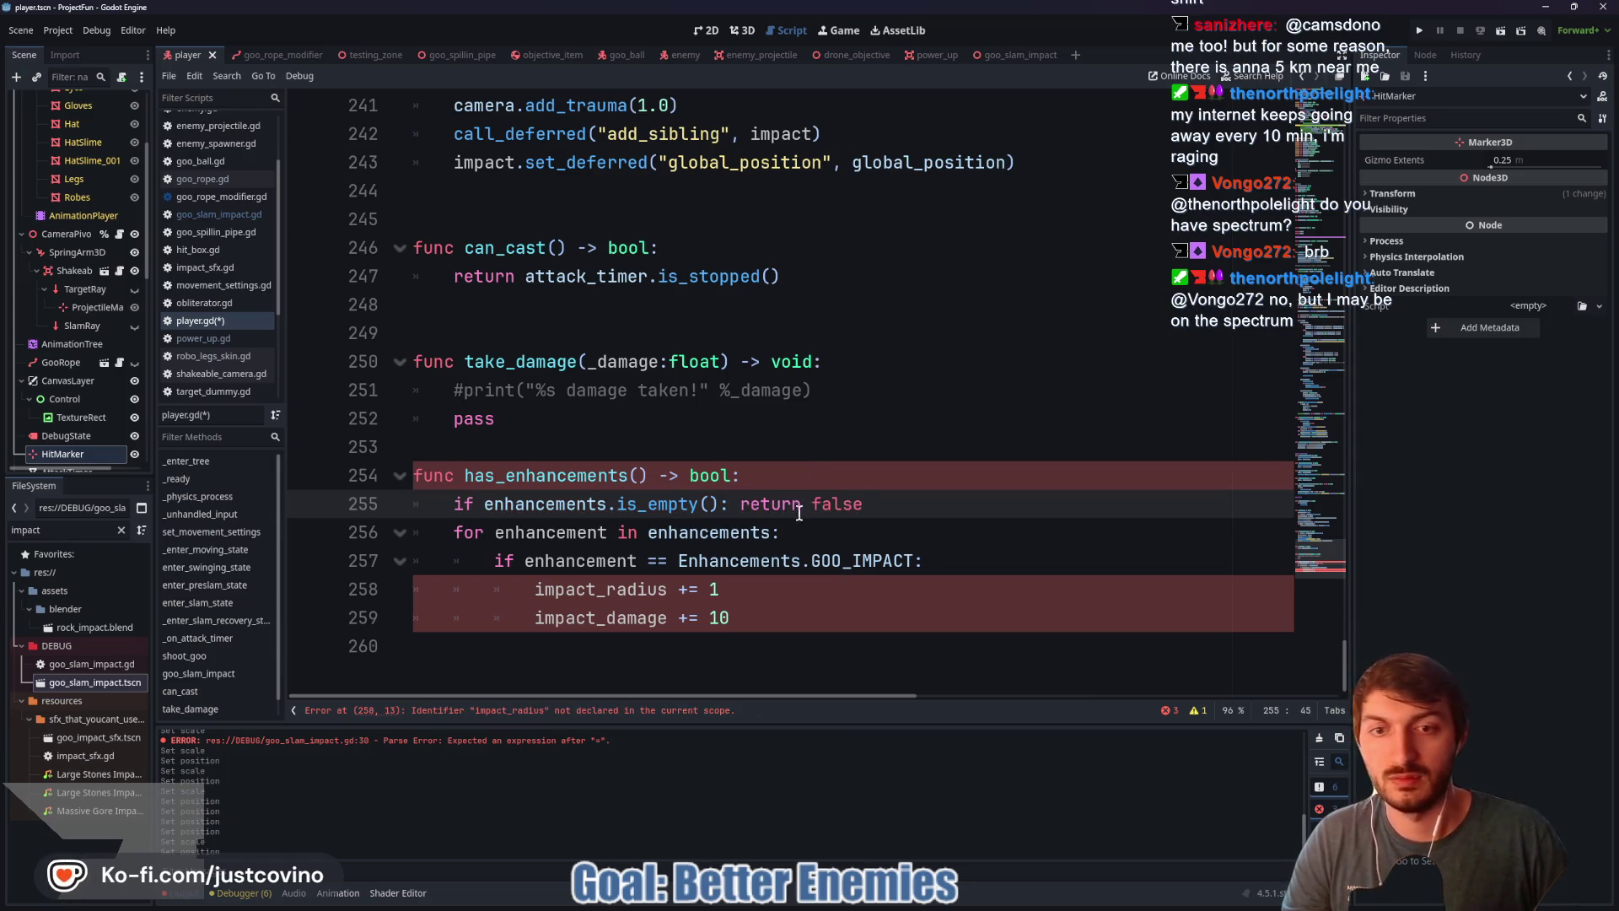
drag(731, 618, 534, 583)
key(BackSpace)
text(true)
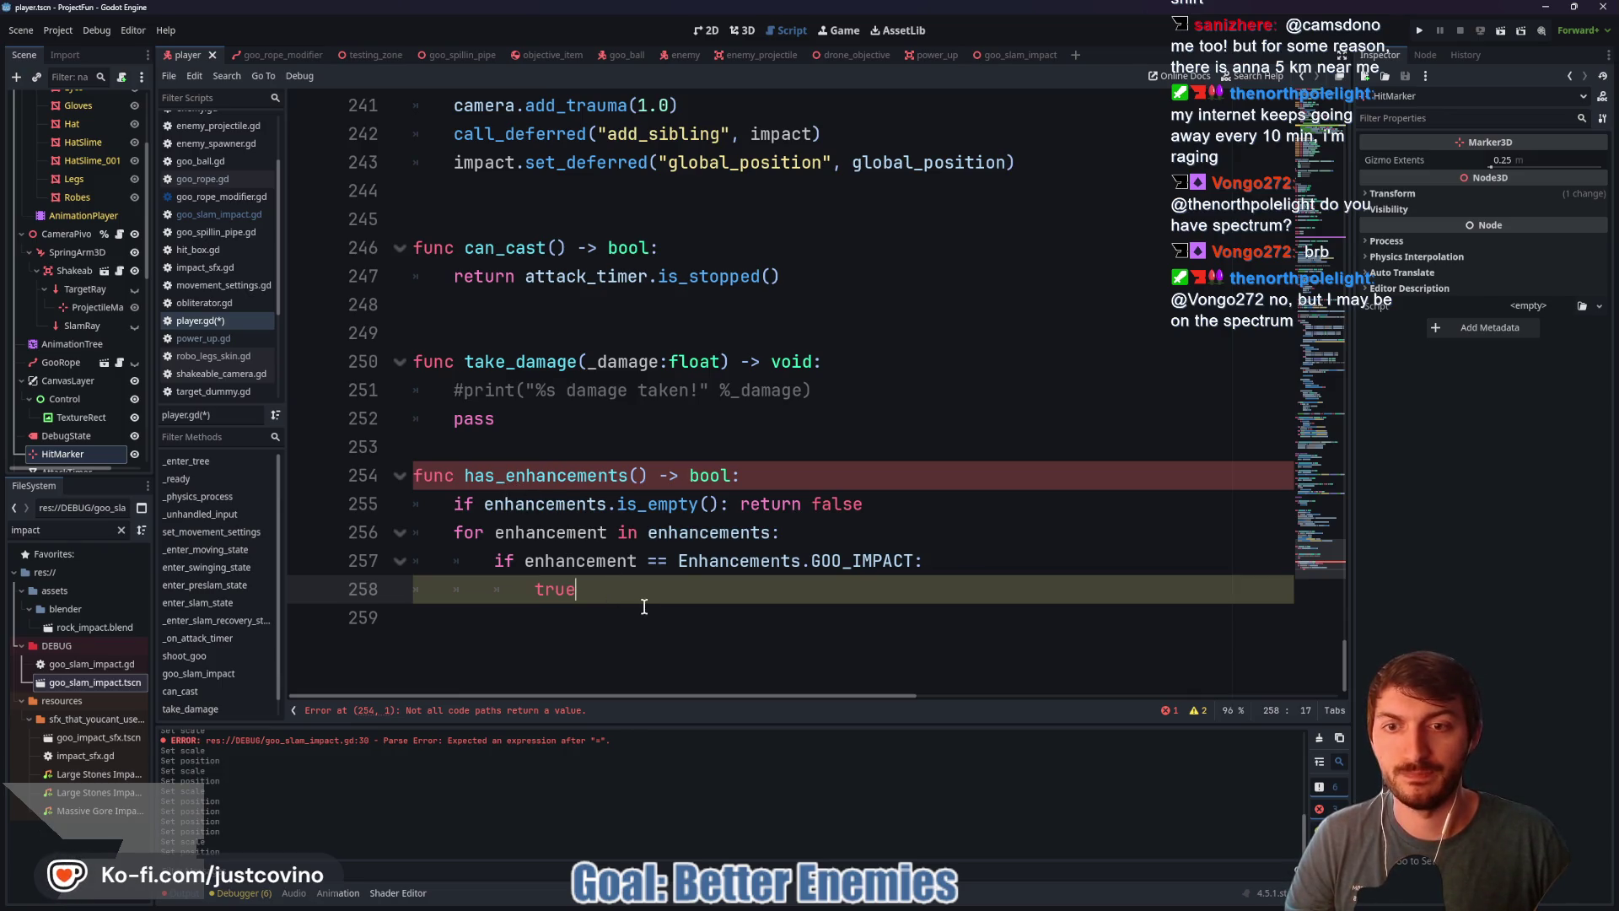
key(Return)
key(BackSpace)
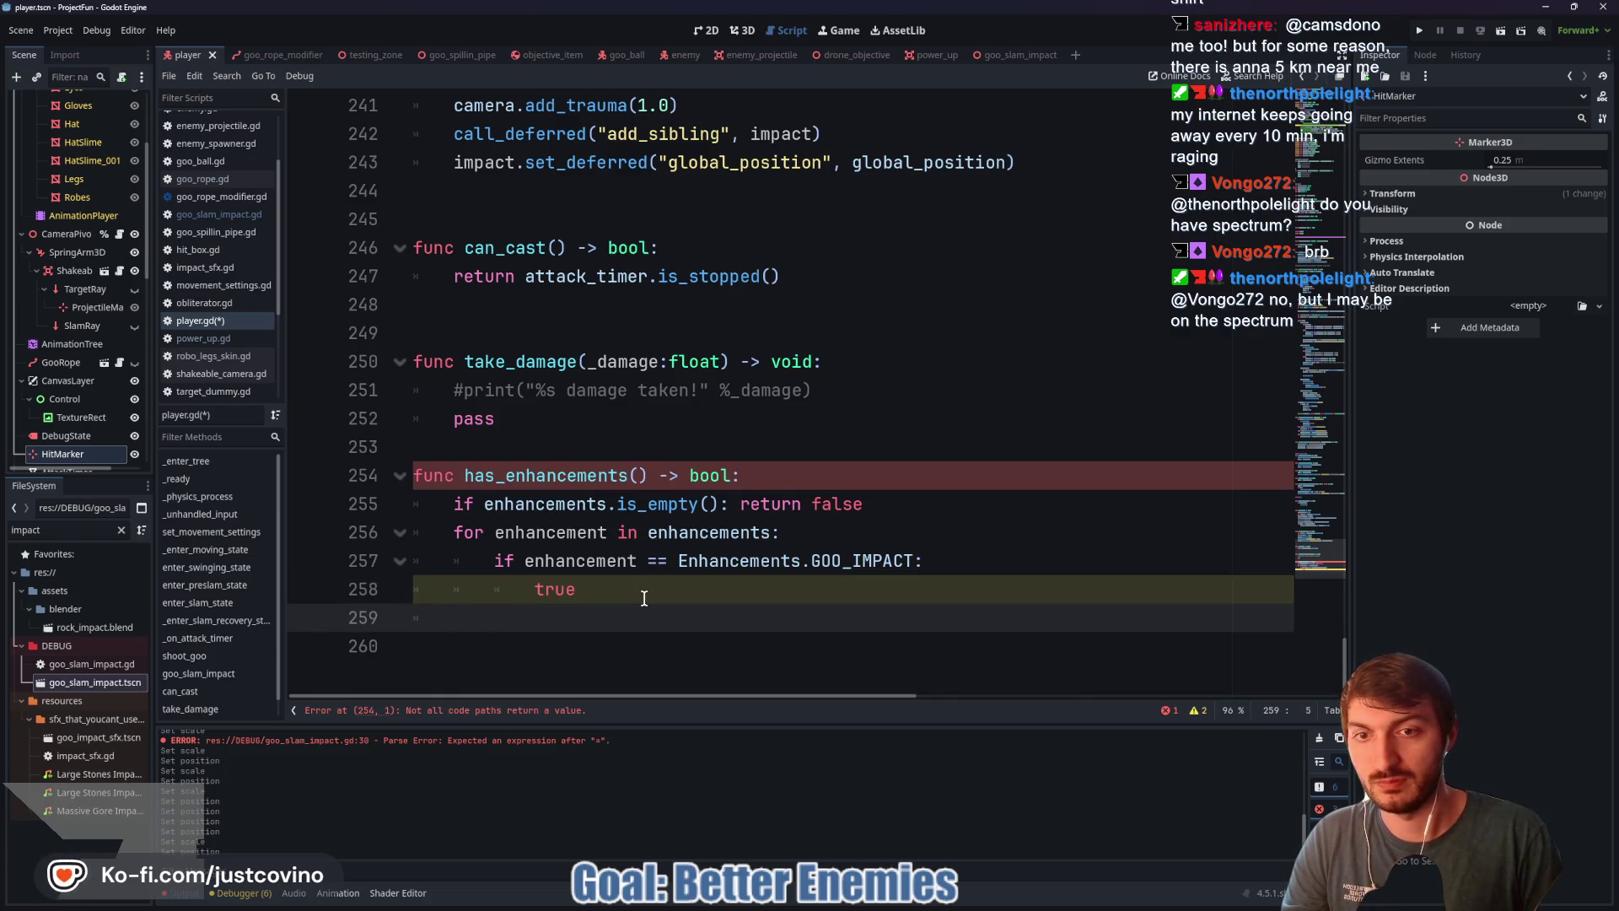
text(return false)
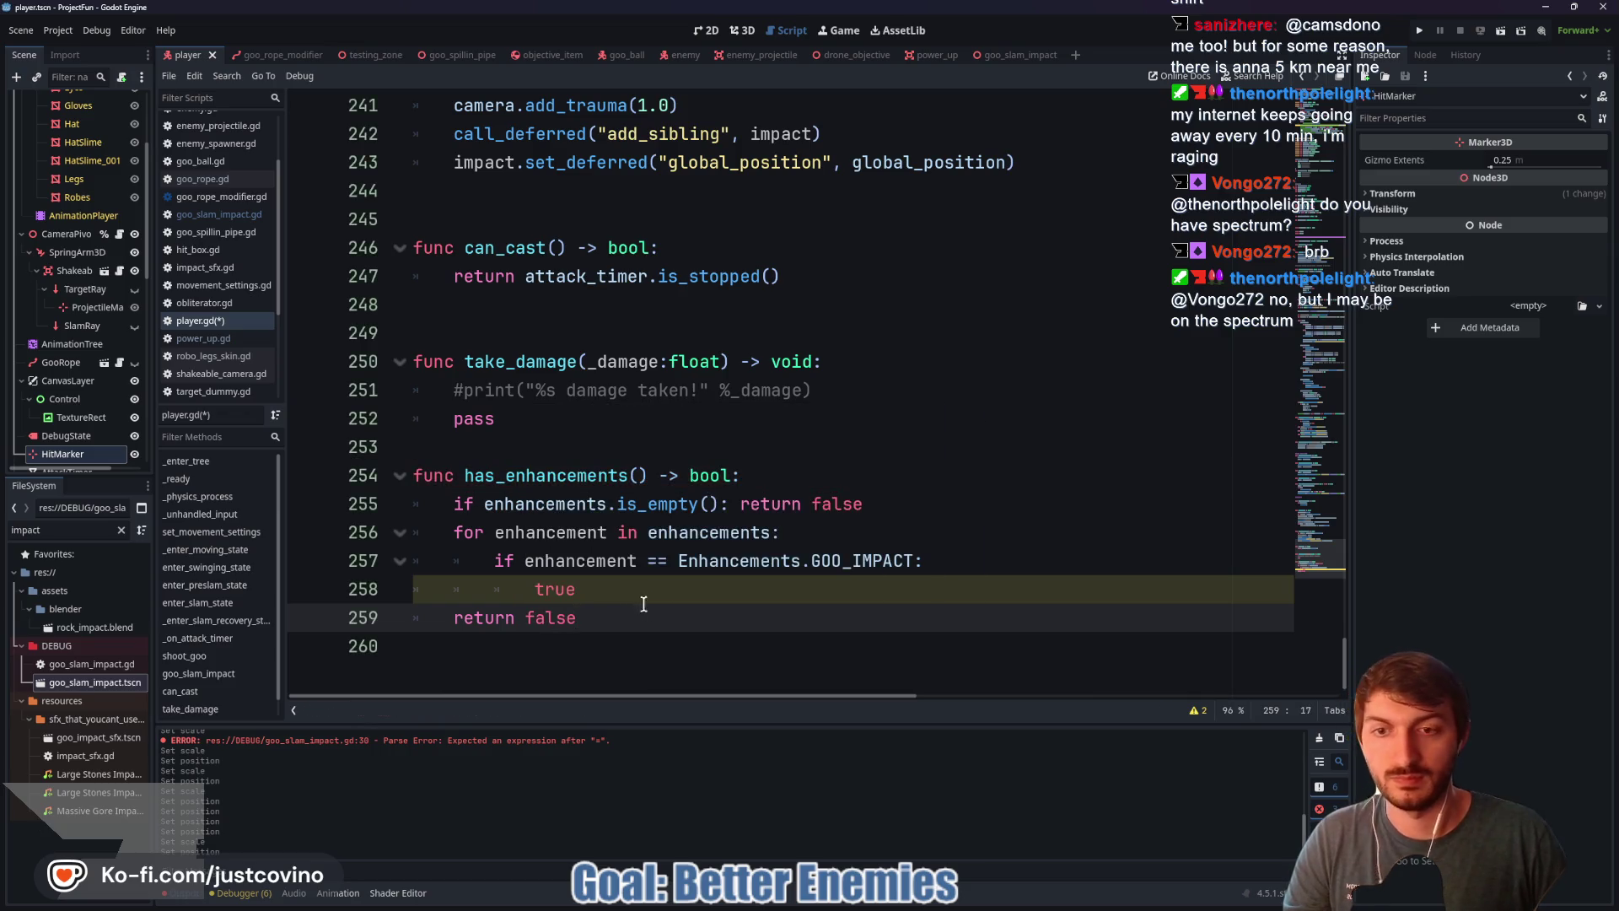
click(536, 589)
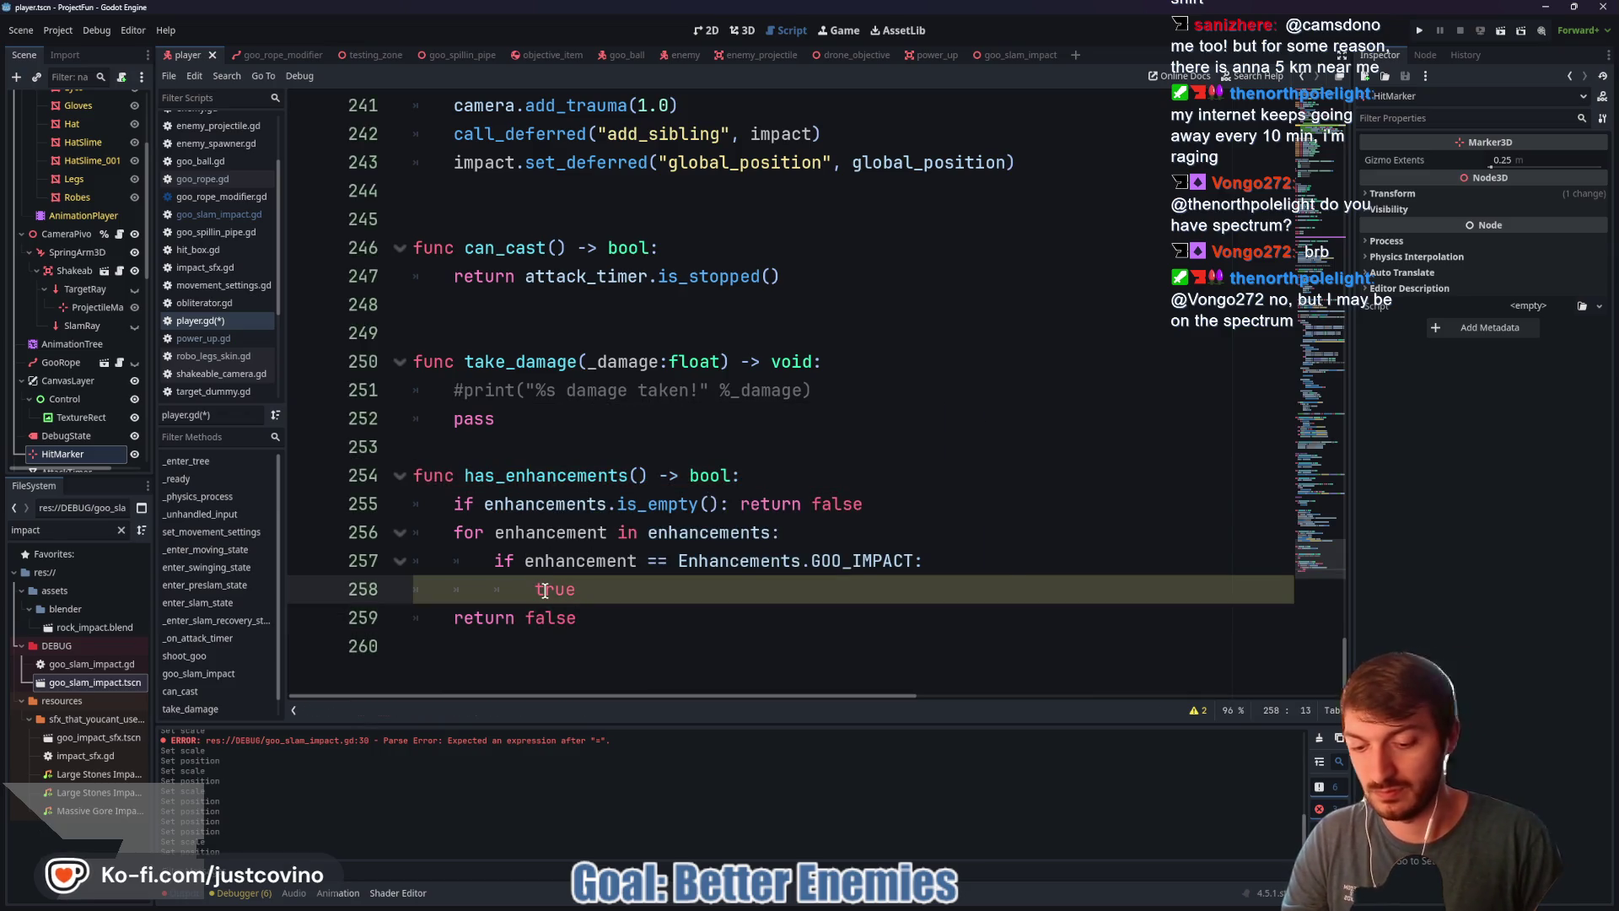
text(return)
click(693, 601)
key(ctrl+s)
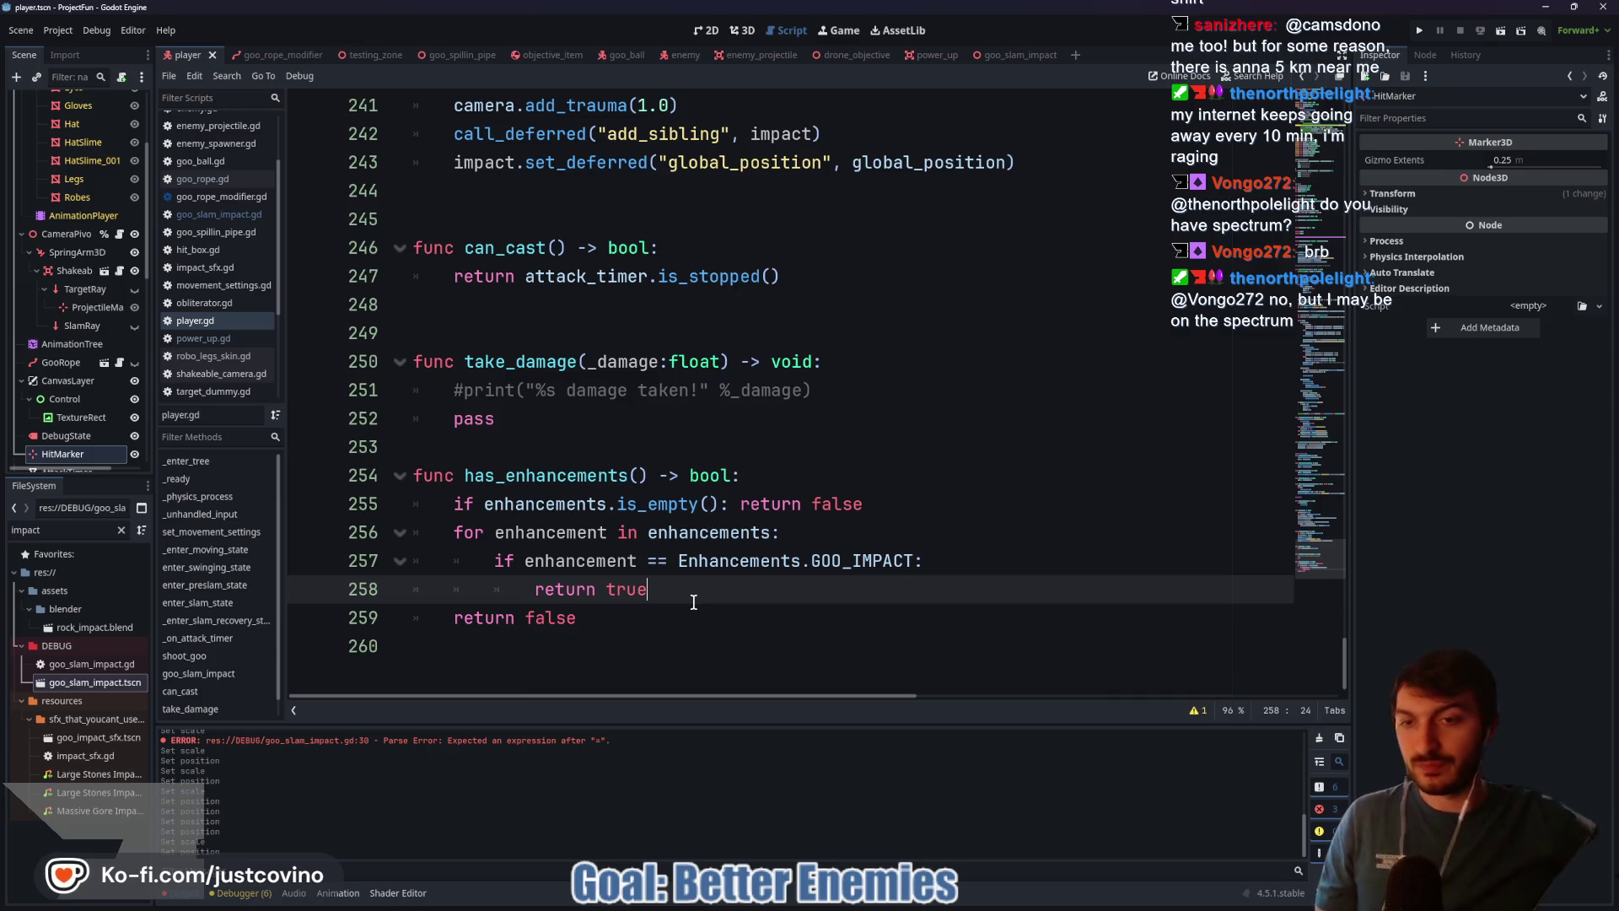
Add a blank line above the has_enhancements function
click(447, 463)
click(447, 453)
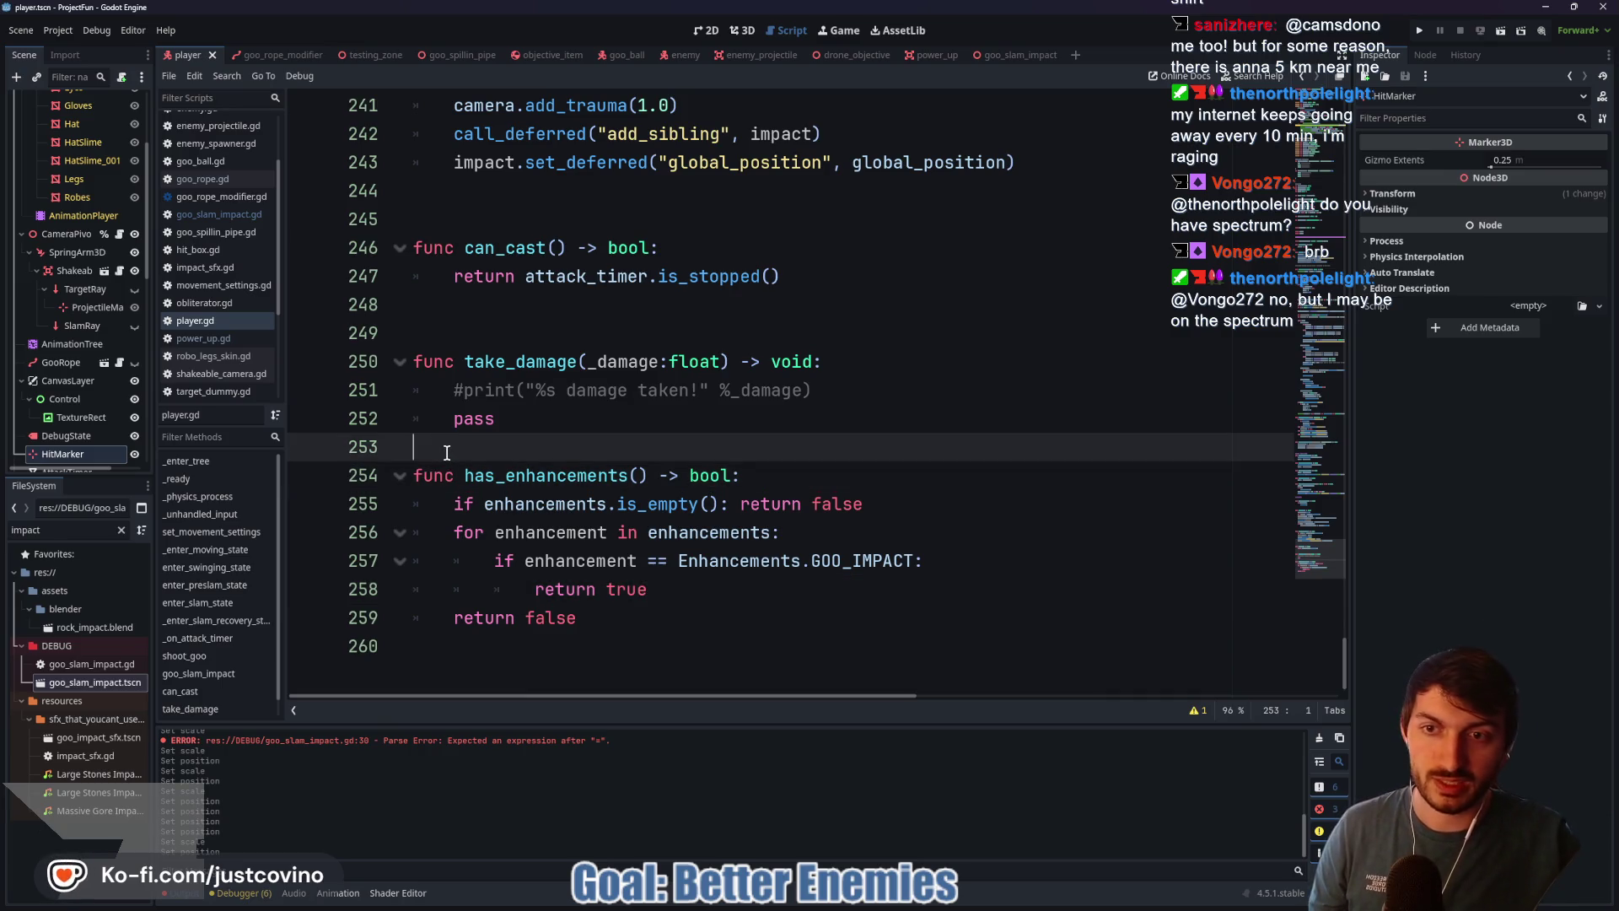
key(Return)
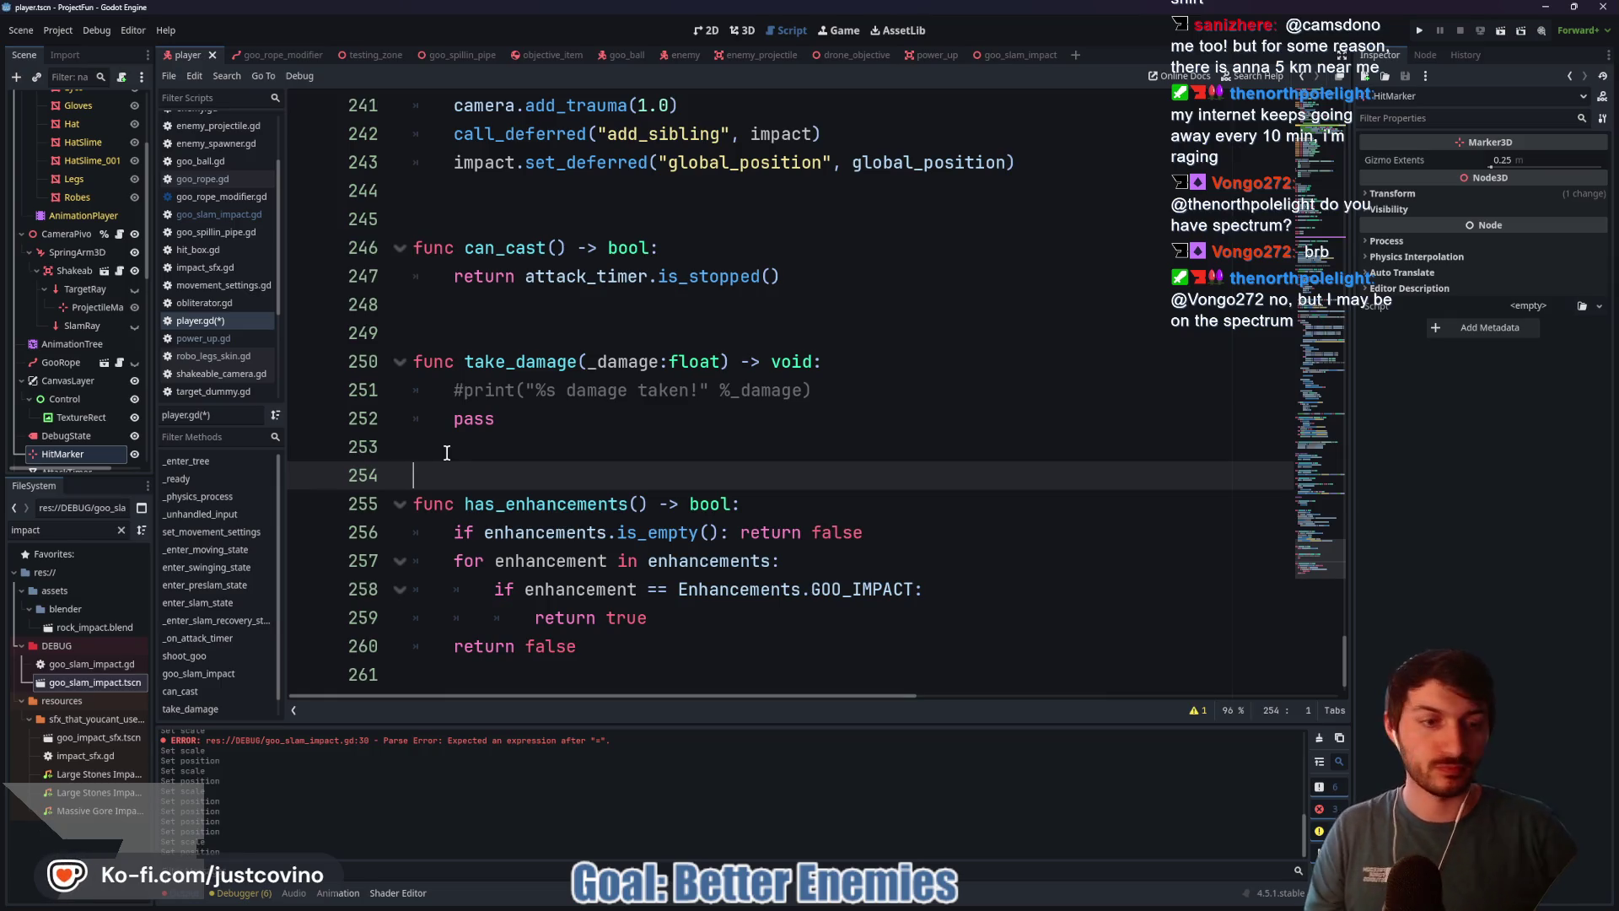
scroll(540, 464, up, 5)
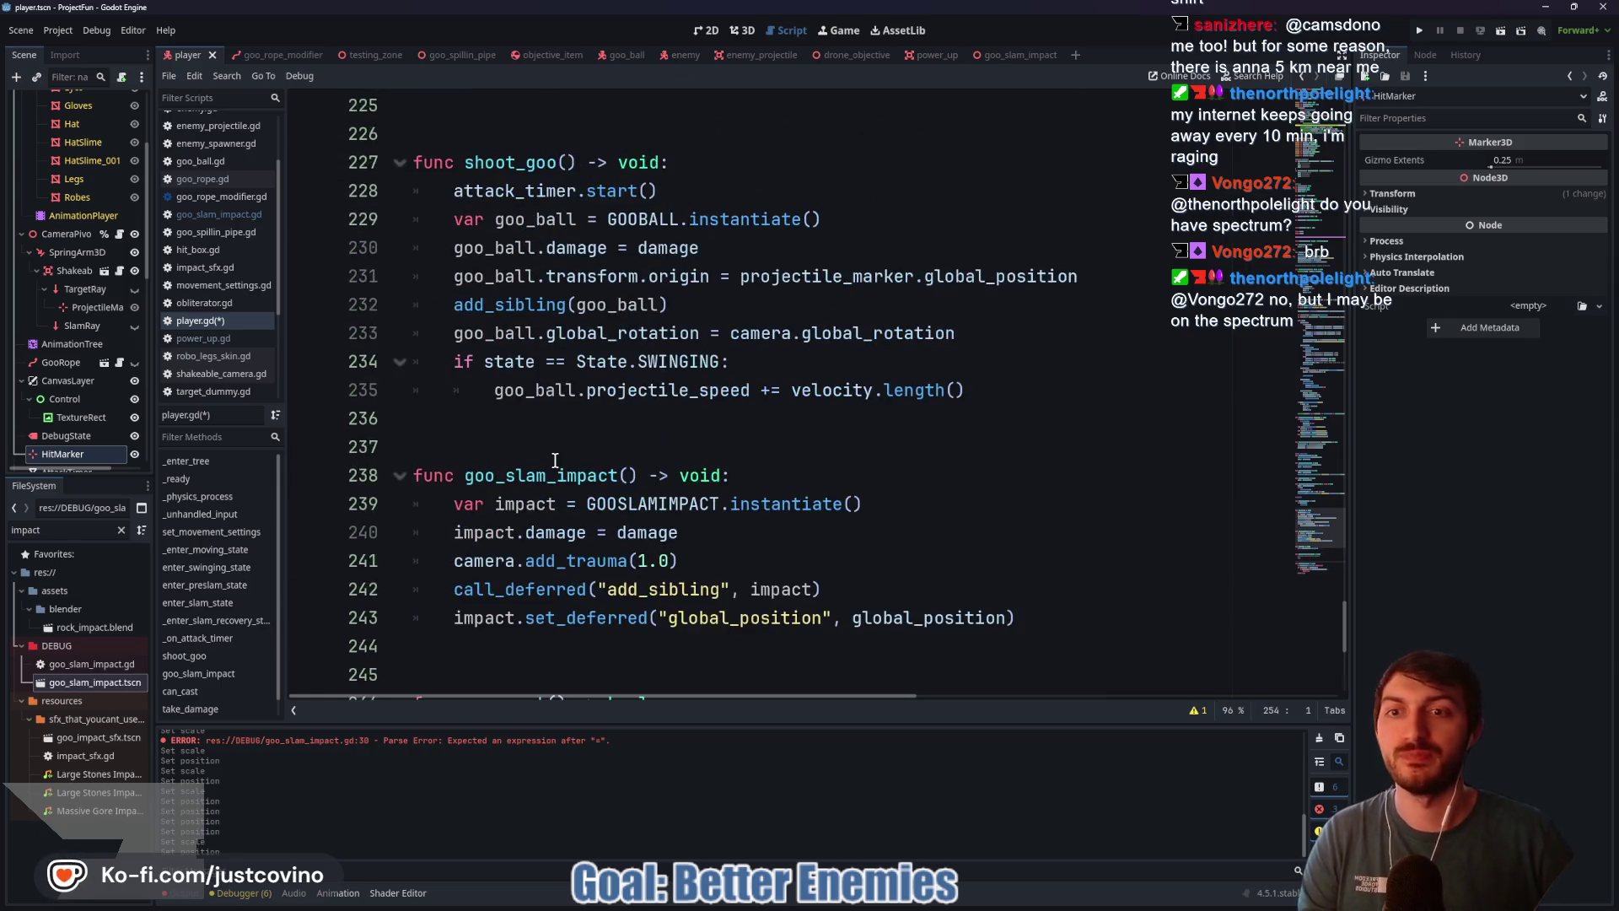
Add an 'if has_enhancements():' block right after the damage line in goo_slam_impact
scroll(579, 426, up, 5)
scroll(579, 438, down, 7)
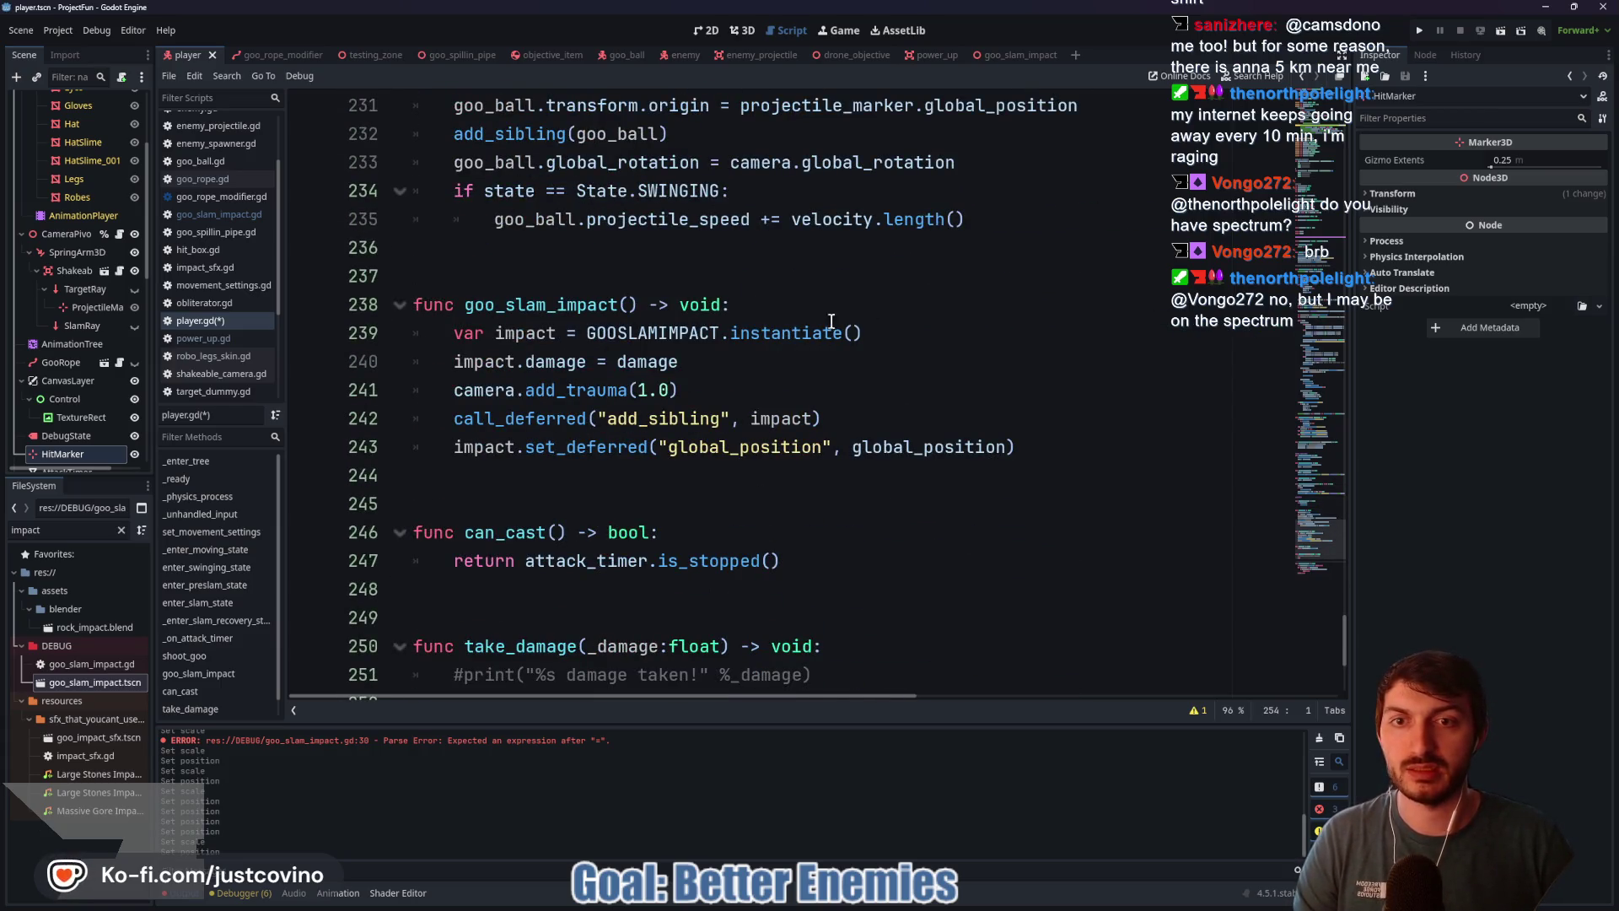
click(798, 308)
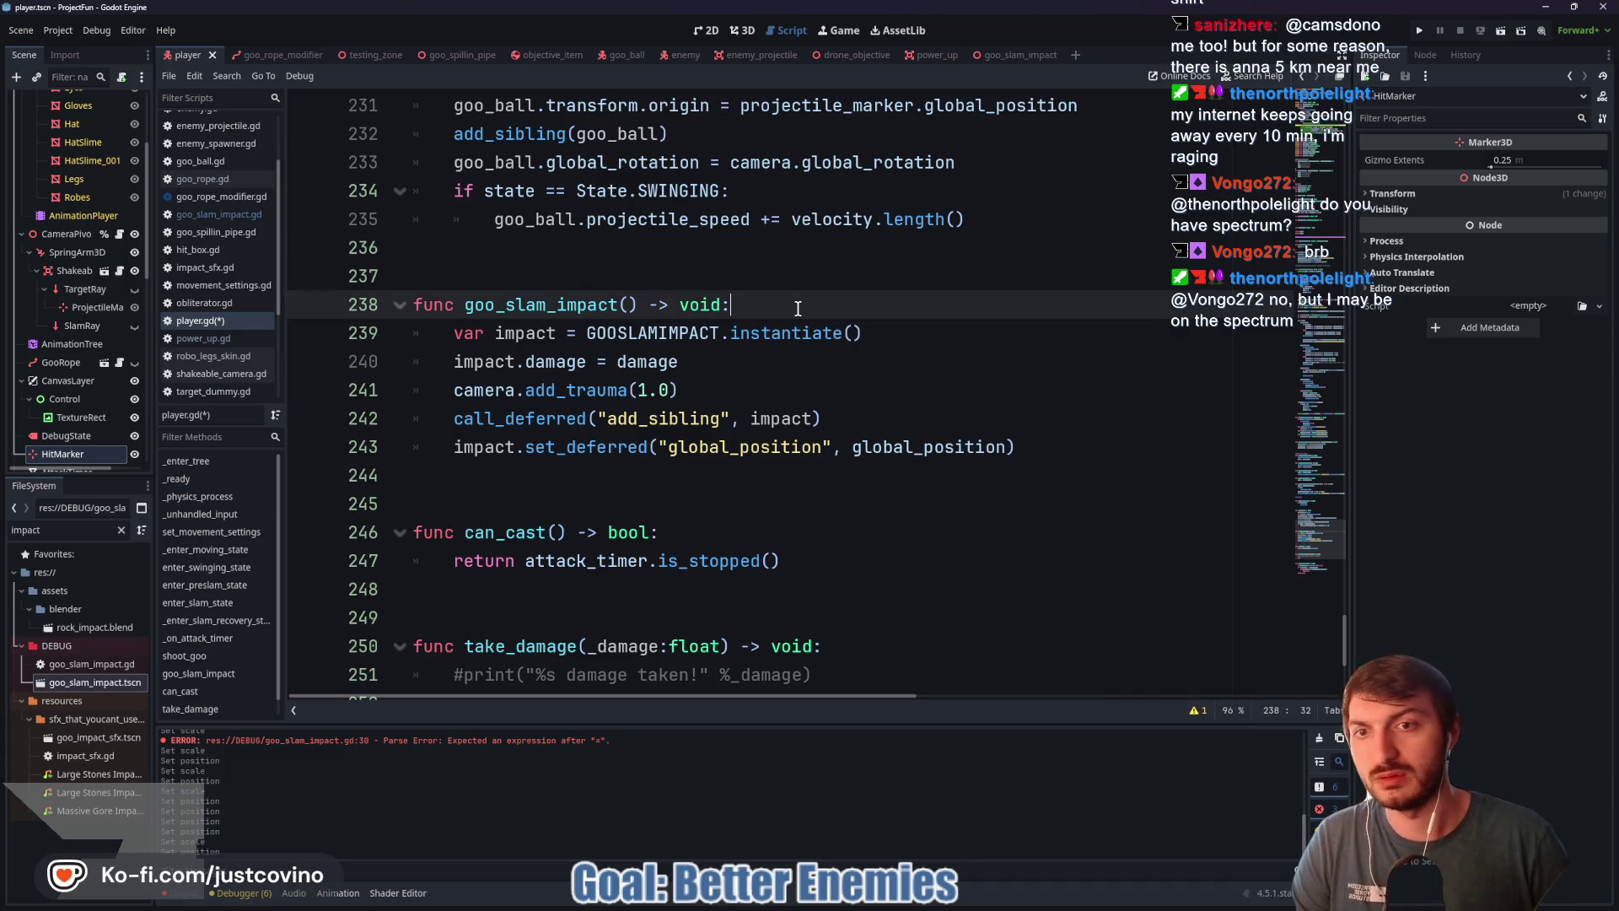
click(899, 336)
key(Return)
text(if has)
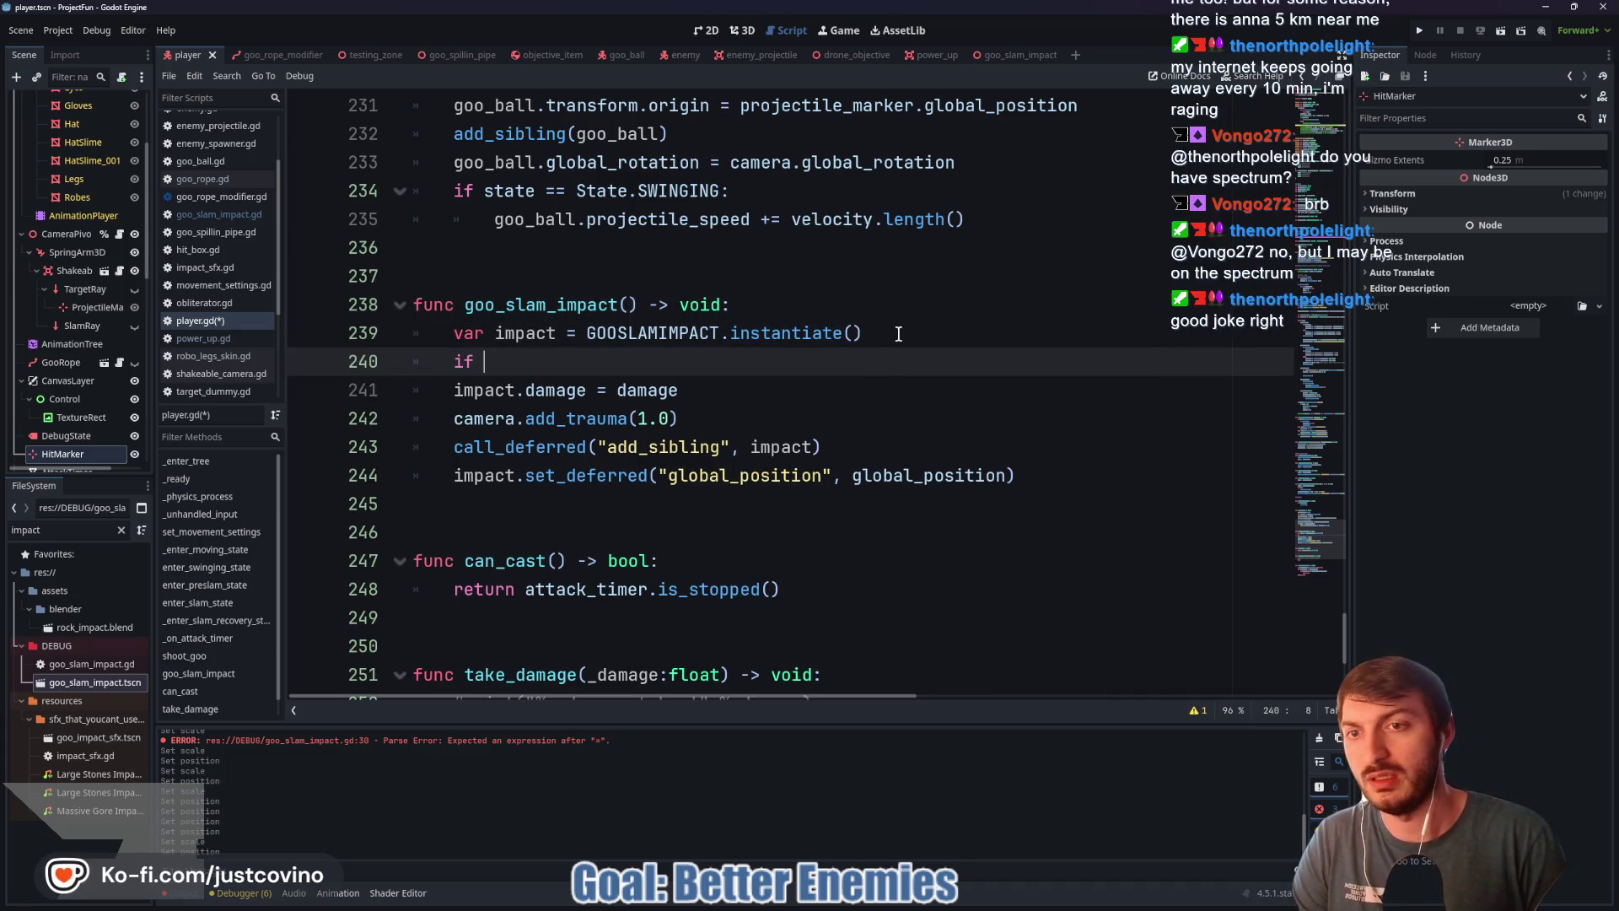
key(Return)
text(:)
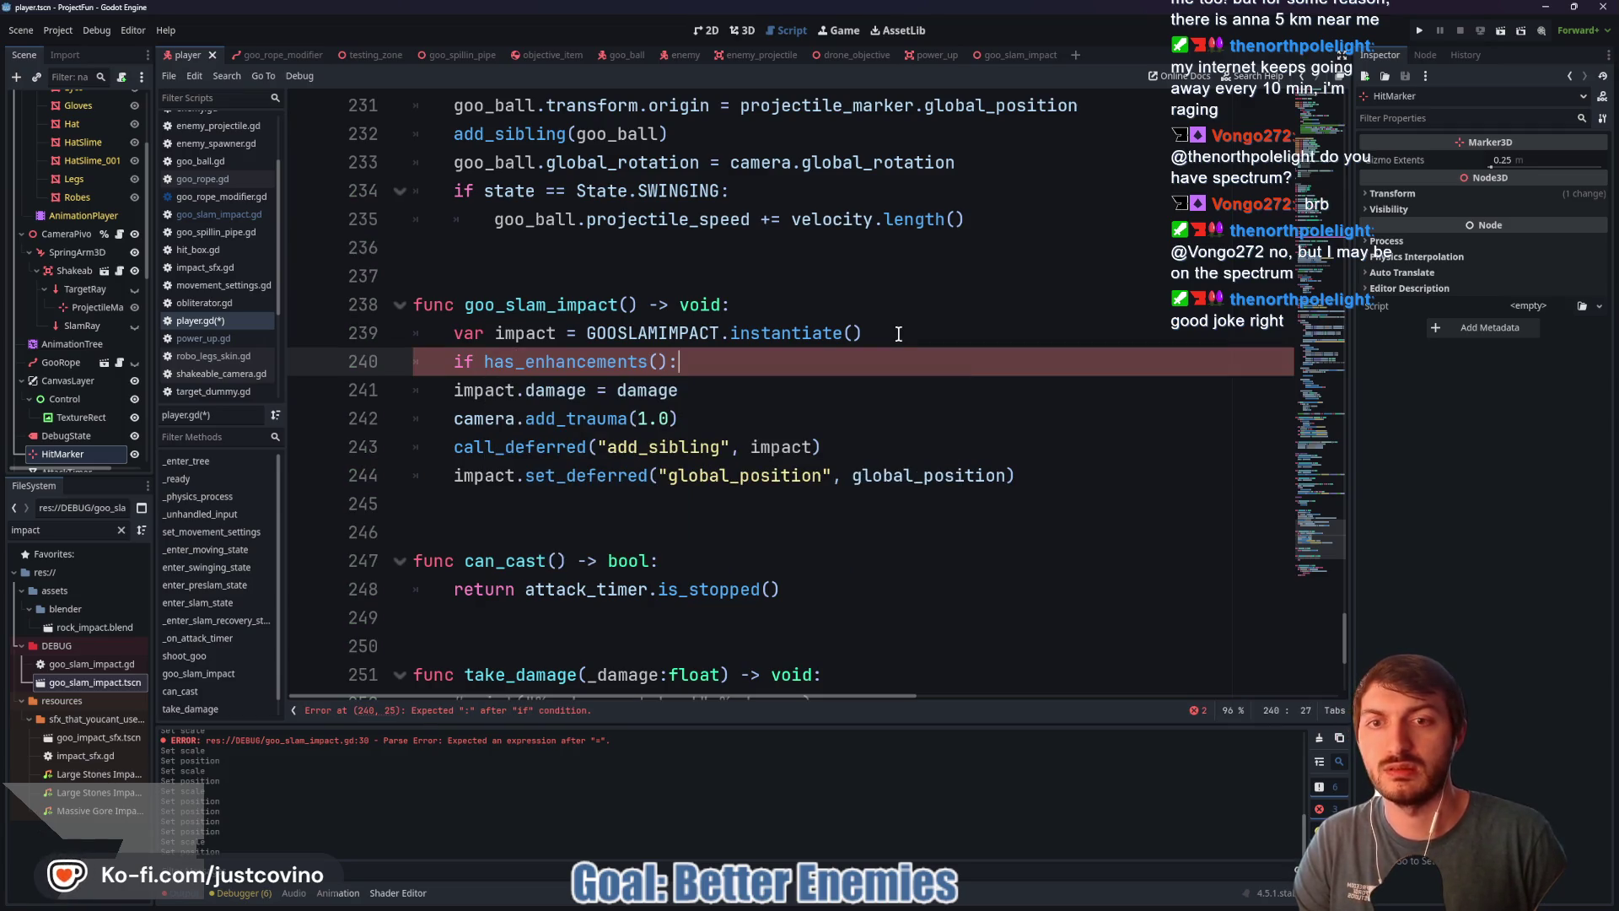
key(Return)
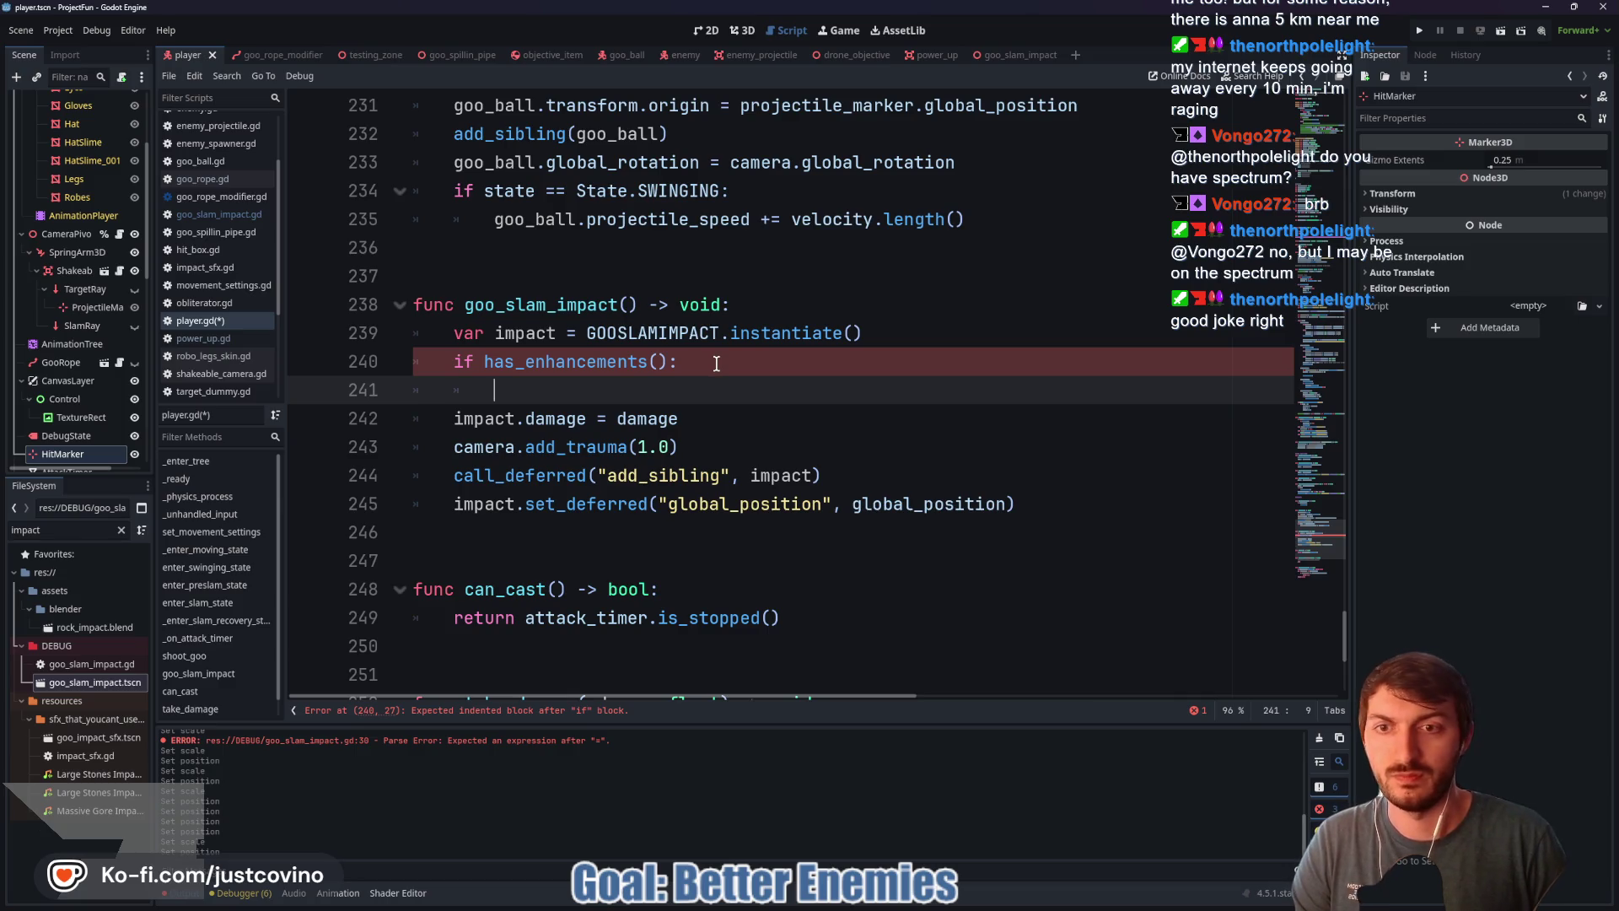
key(BackSpace)
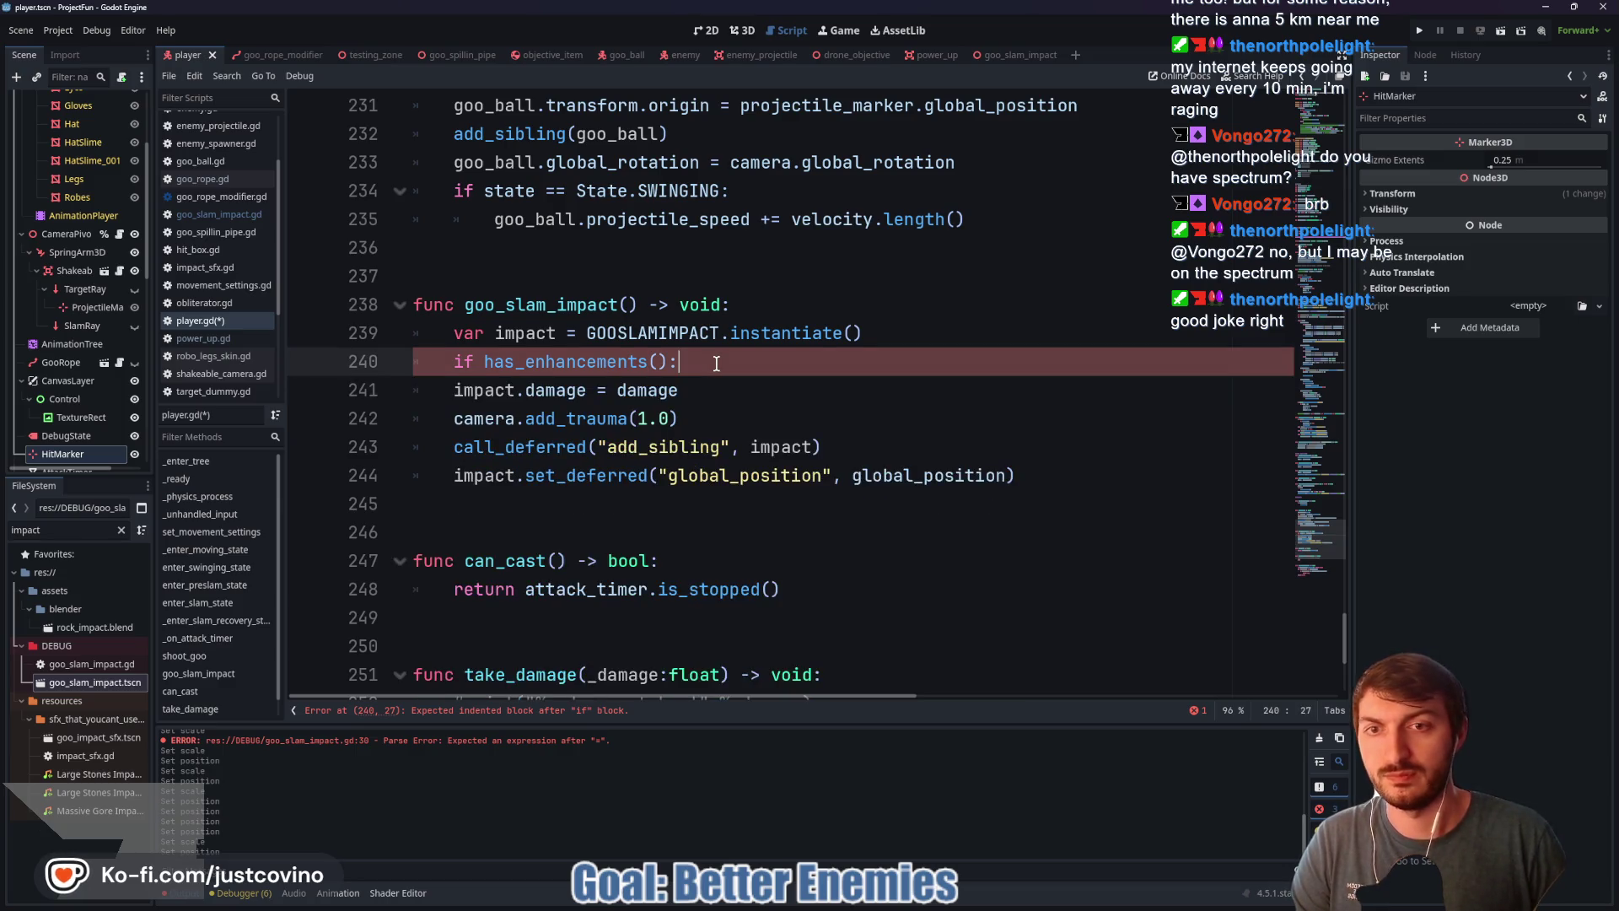
click(371, 362)
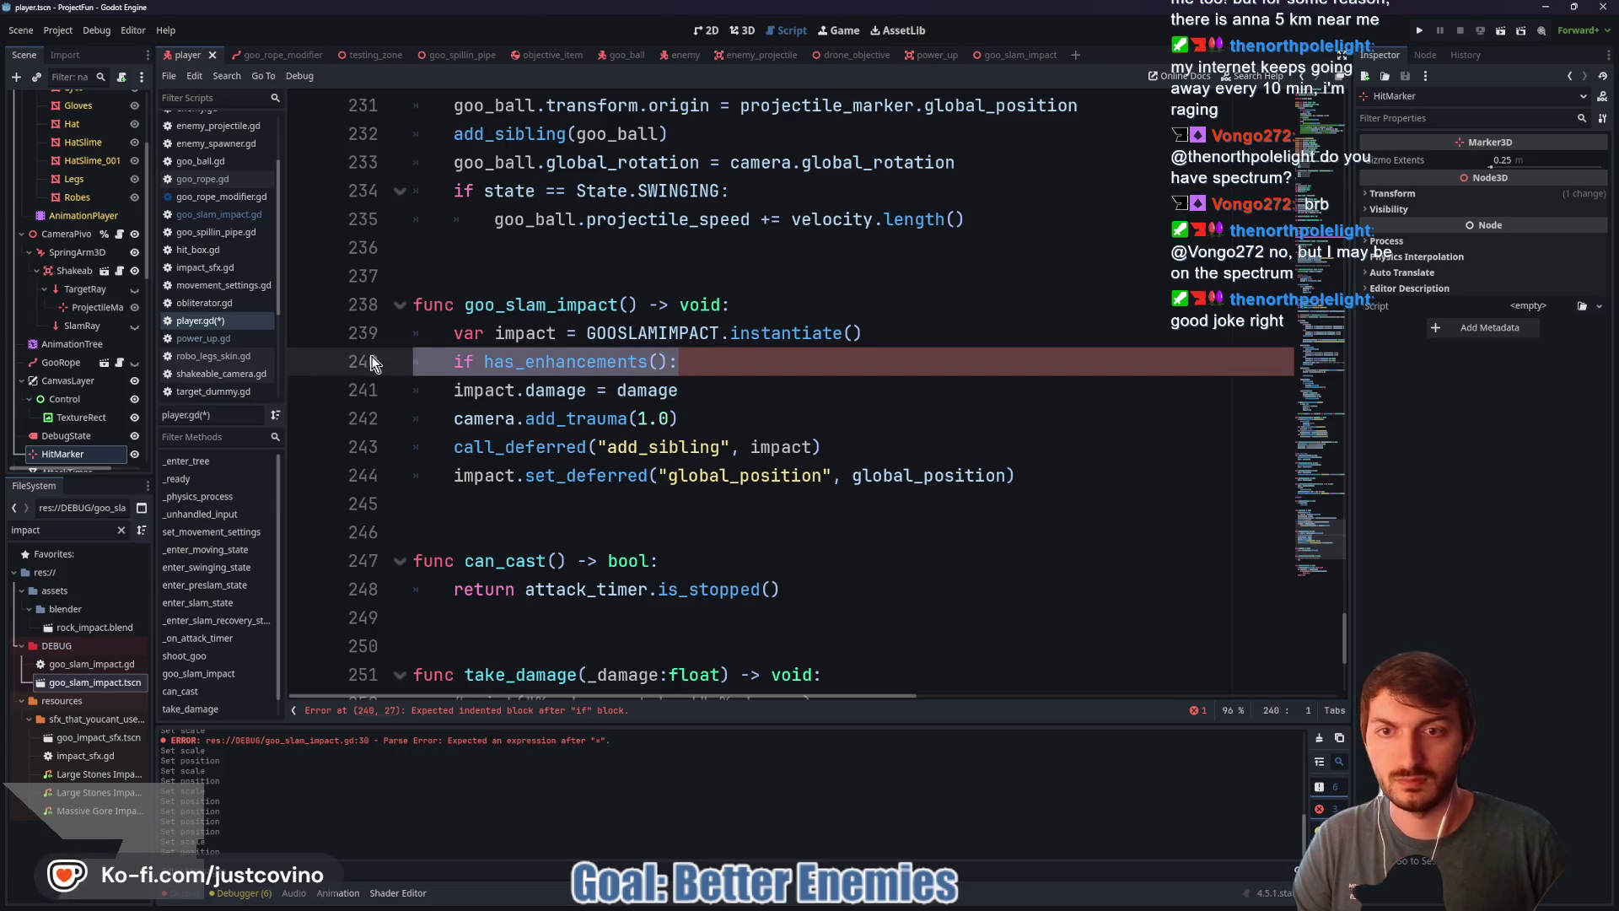
key(alt+Down)
click(727, 393)
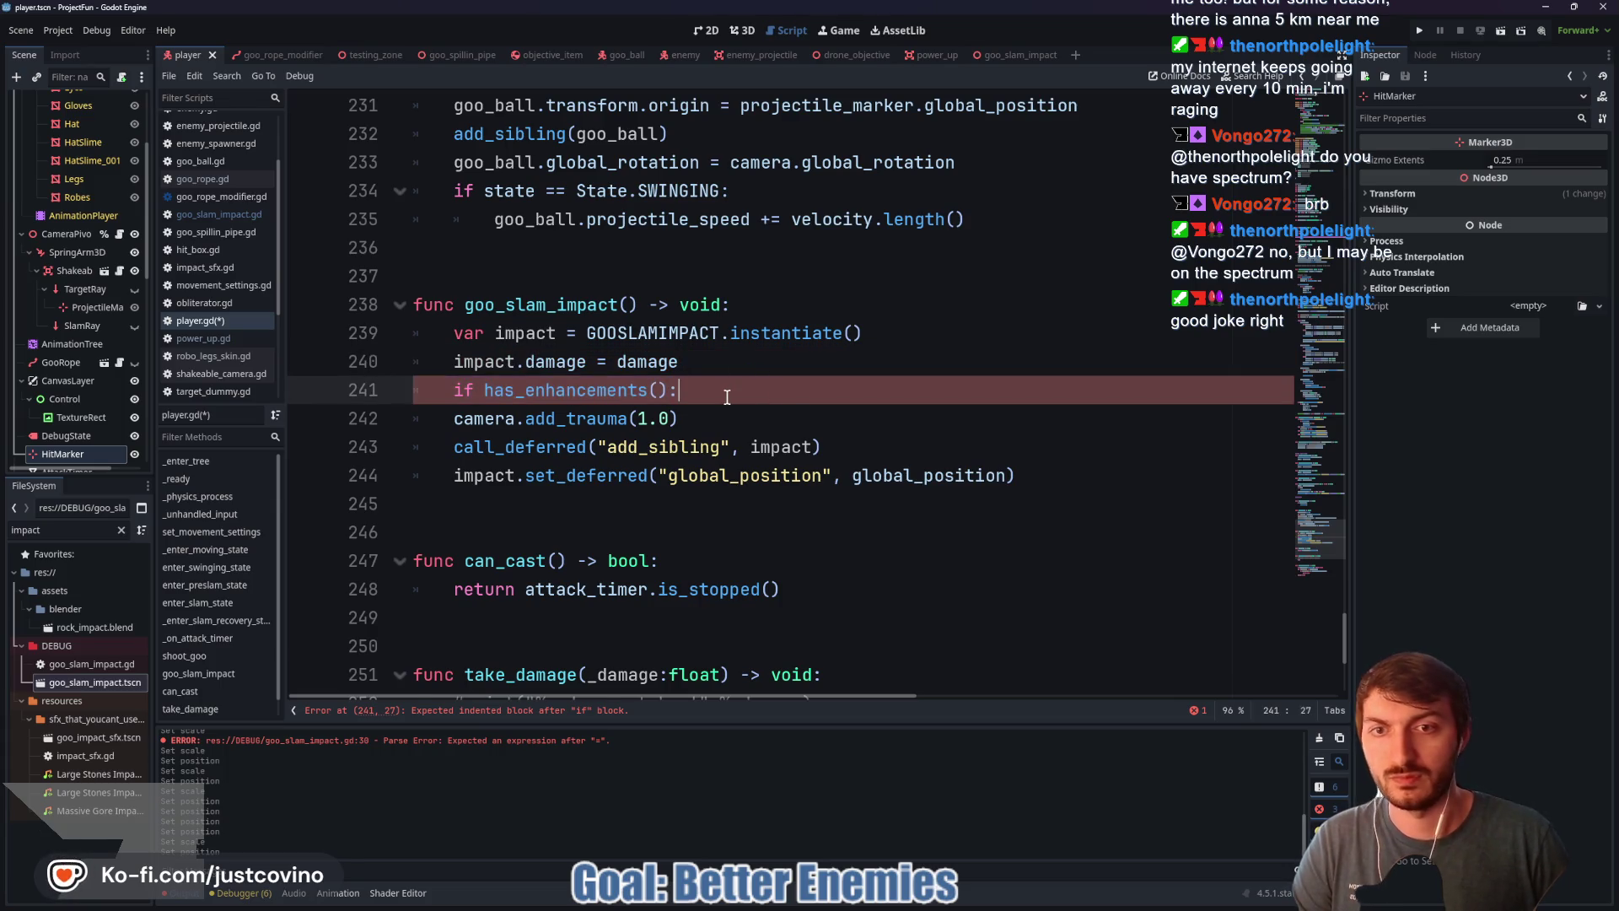
key(Return)
Double impact.damage and impact.collision_radius with '*= 2' inside the enhancement block
text(impact.dam)
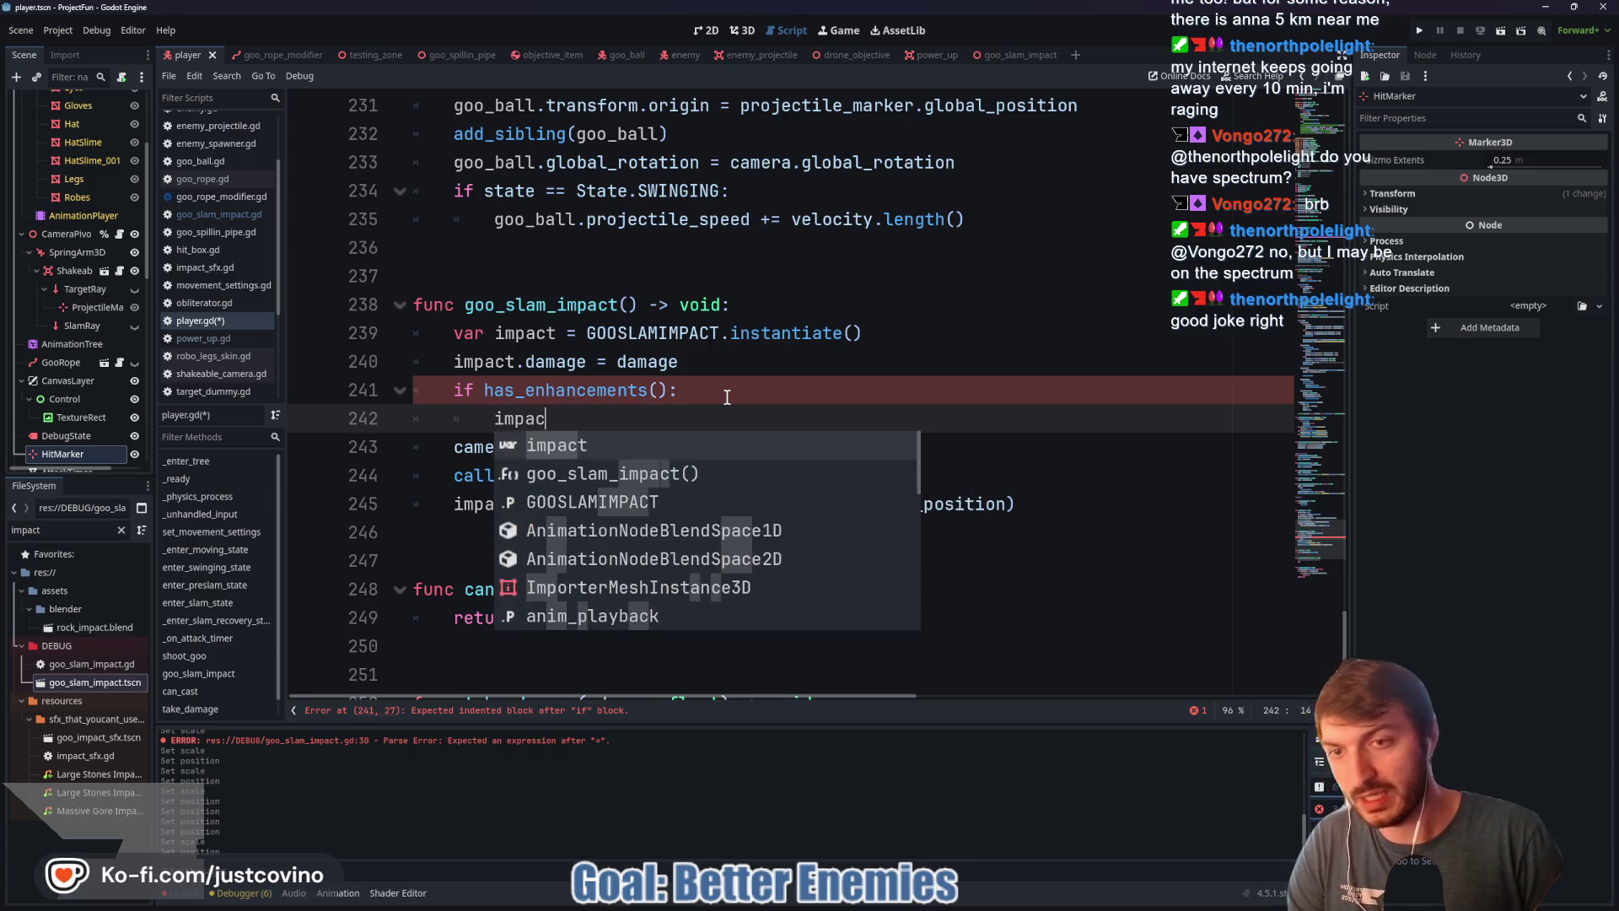
text(age)
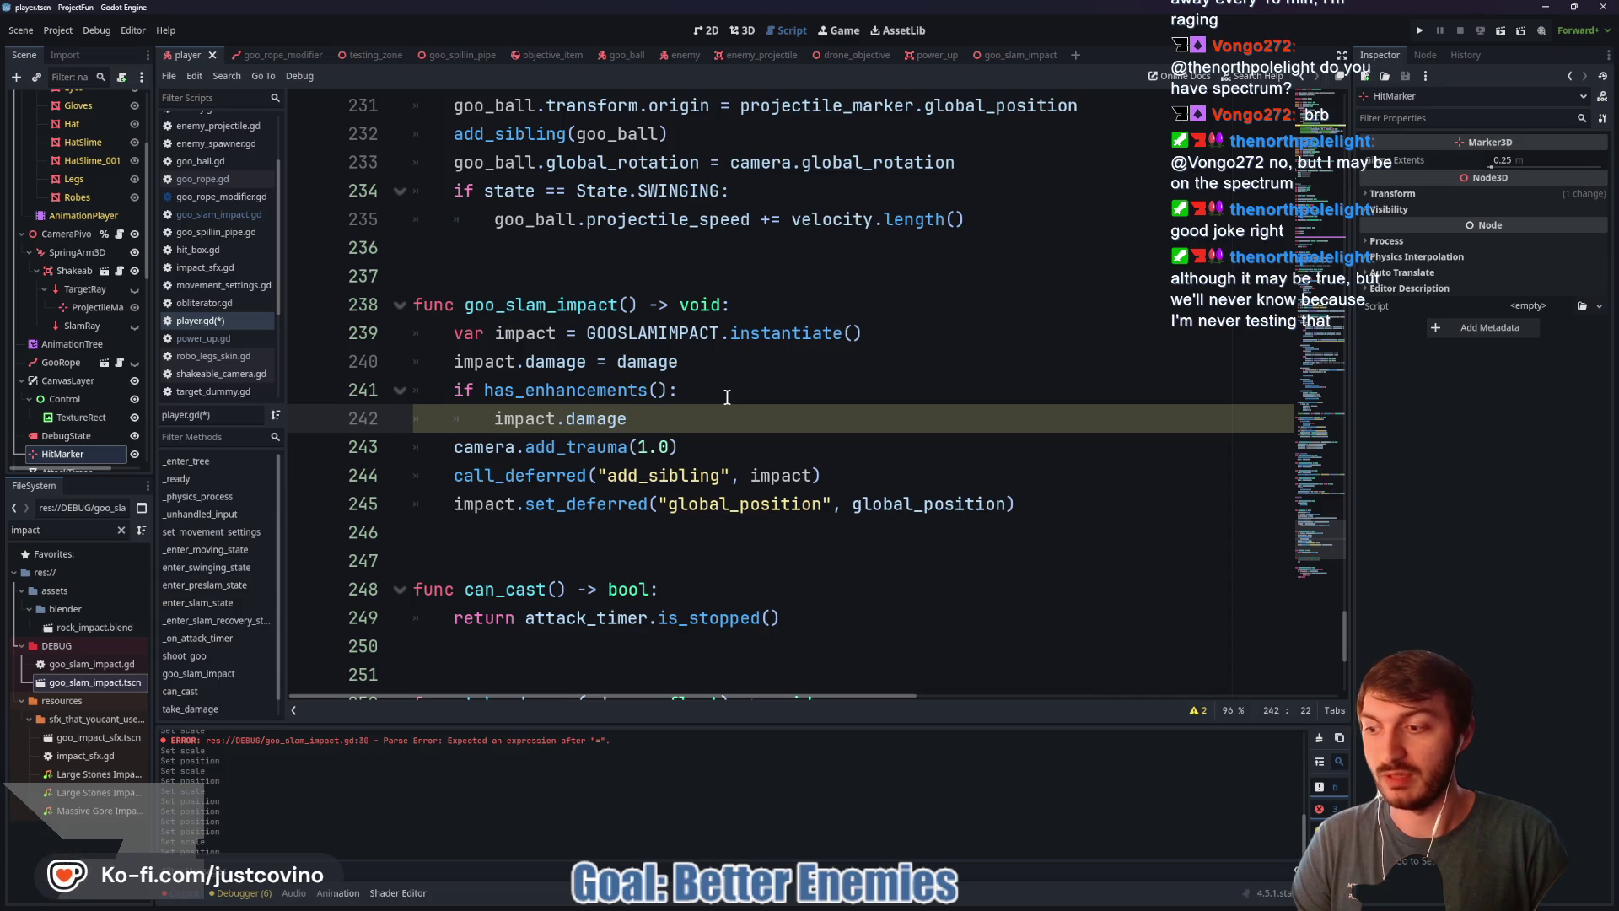
text(*= 2)
key(Return)
text(impact.sel)
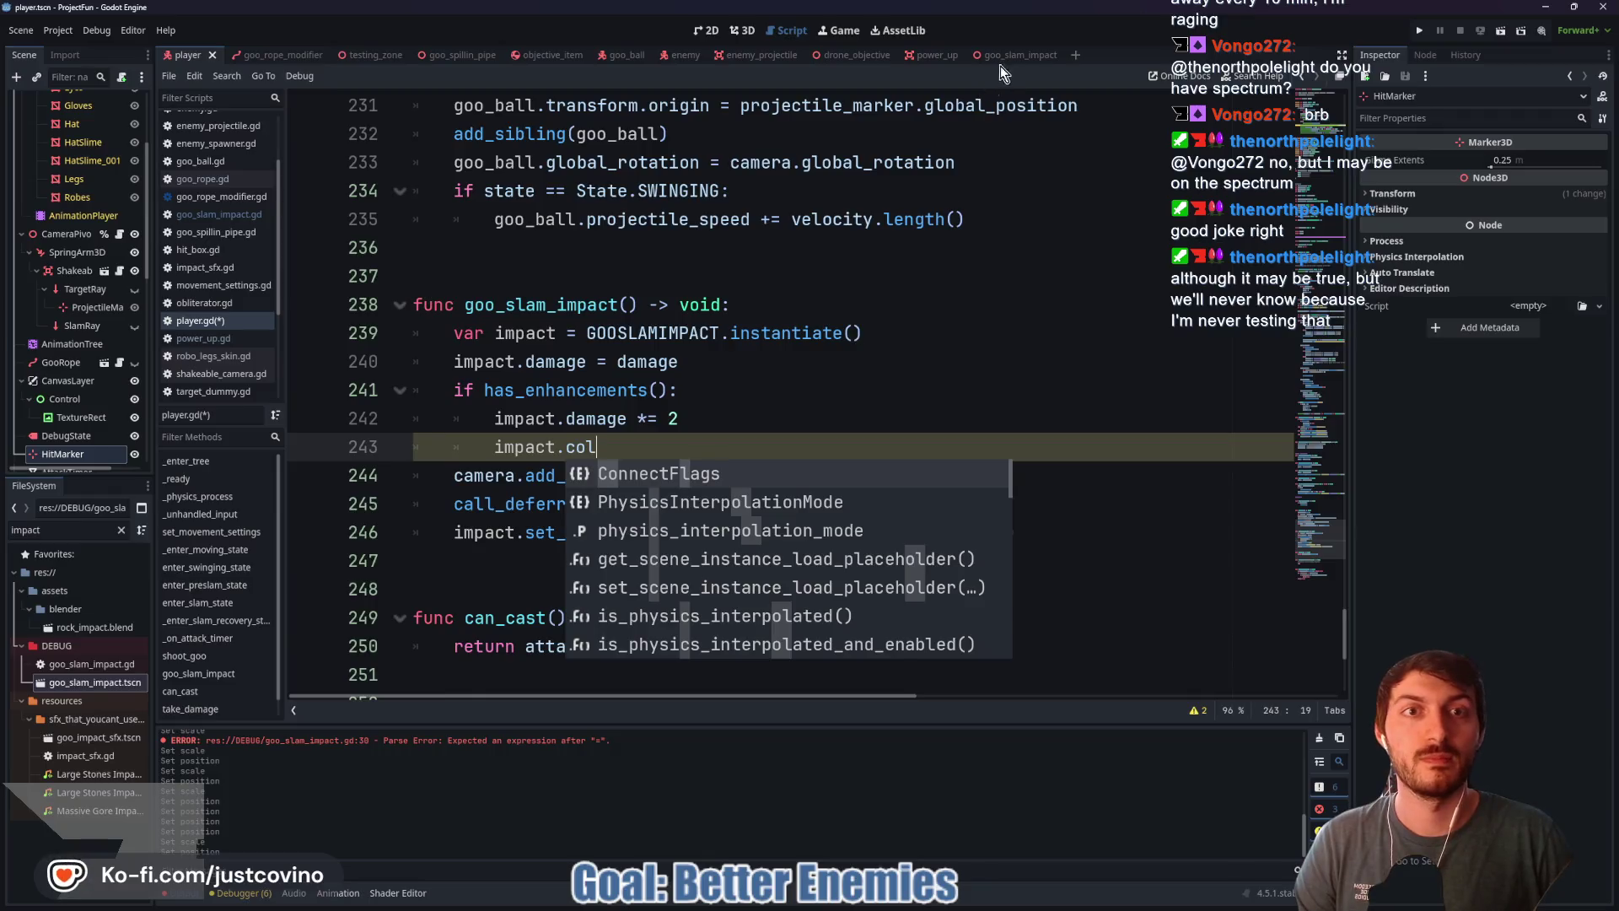
click(1005, 56)
scroll(673, 372, up, 5)
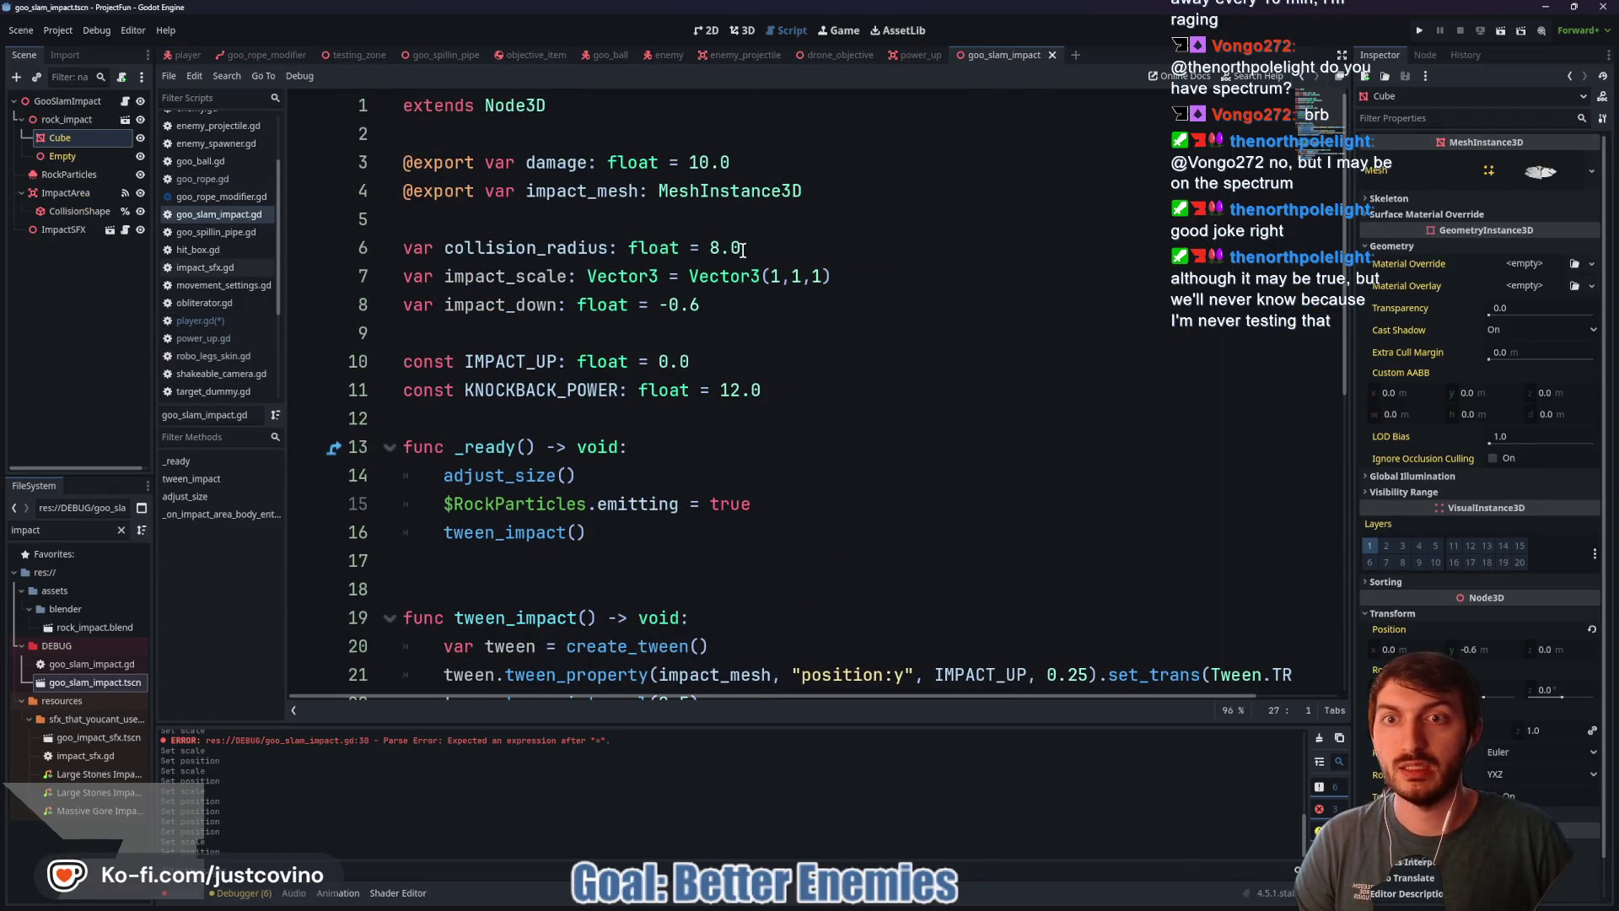
drag(606, 245, 450, 245)
key(ctrl+c)
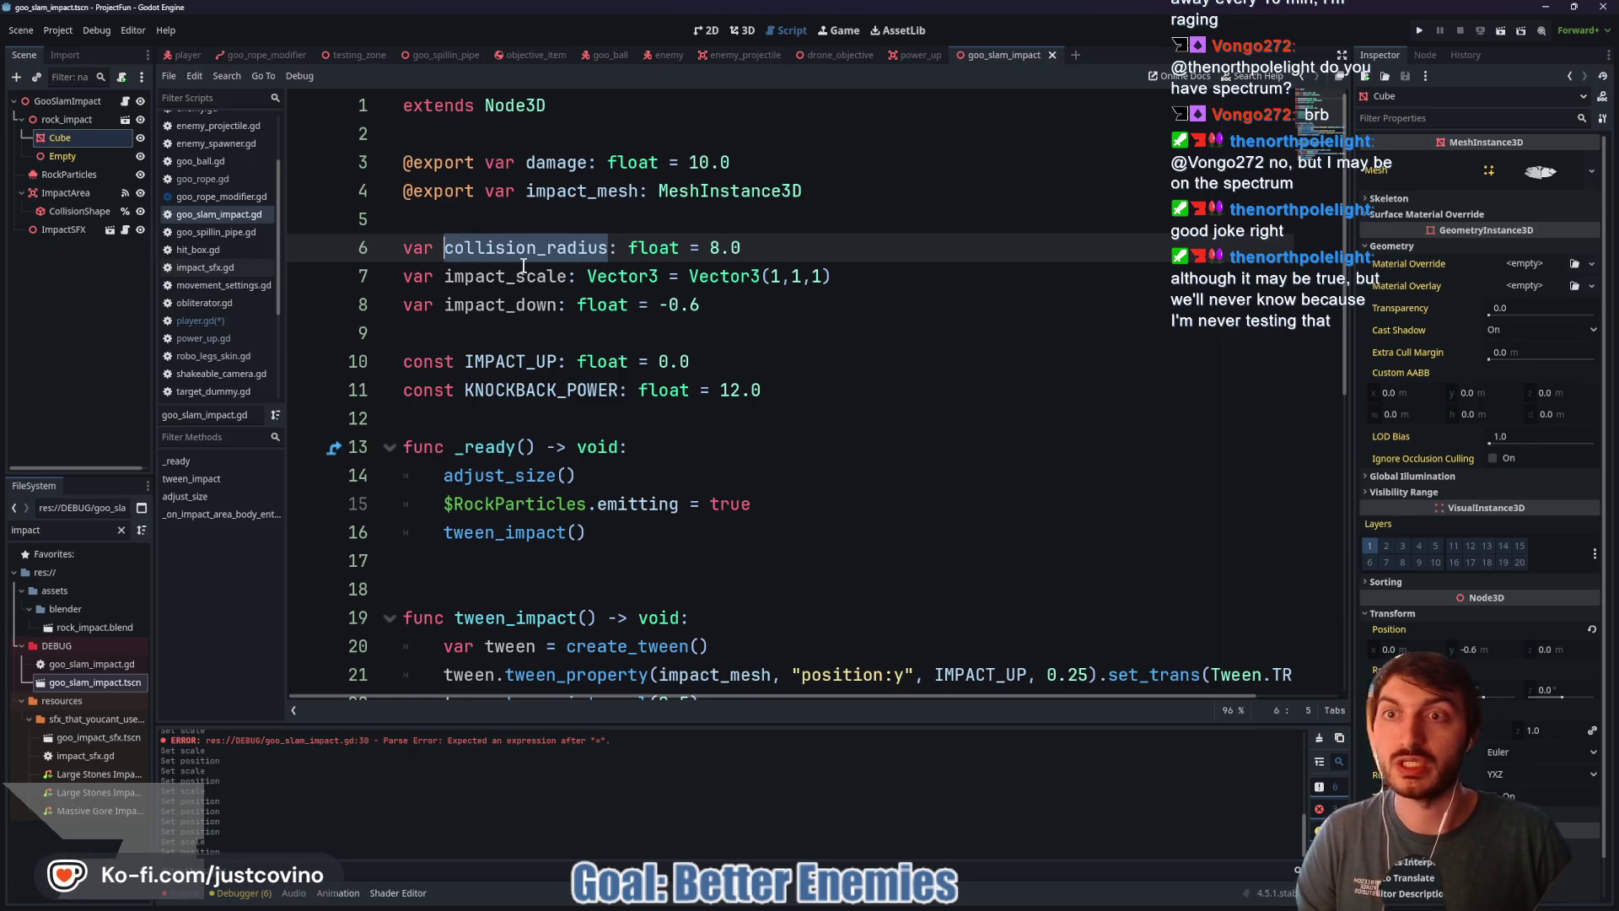
click(182, 55)
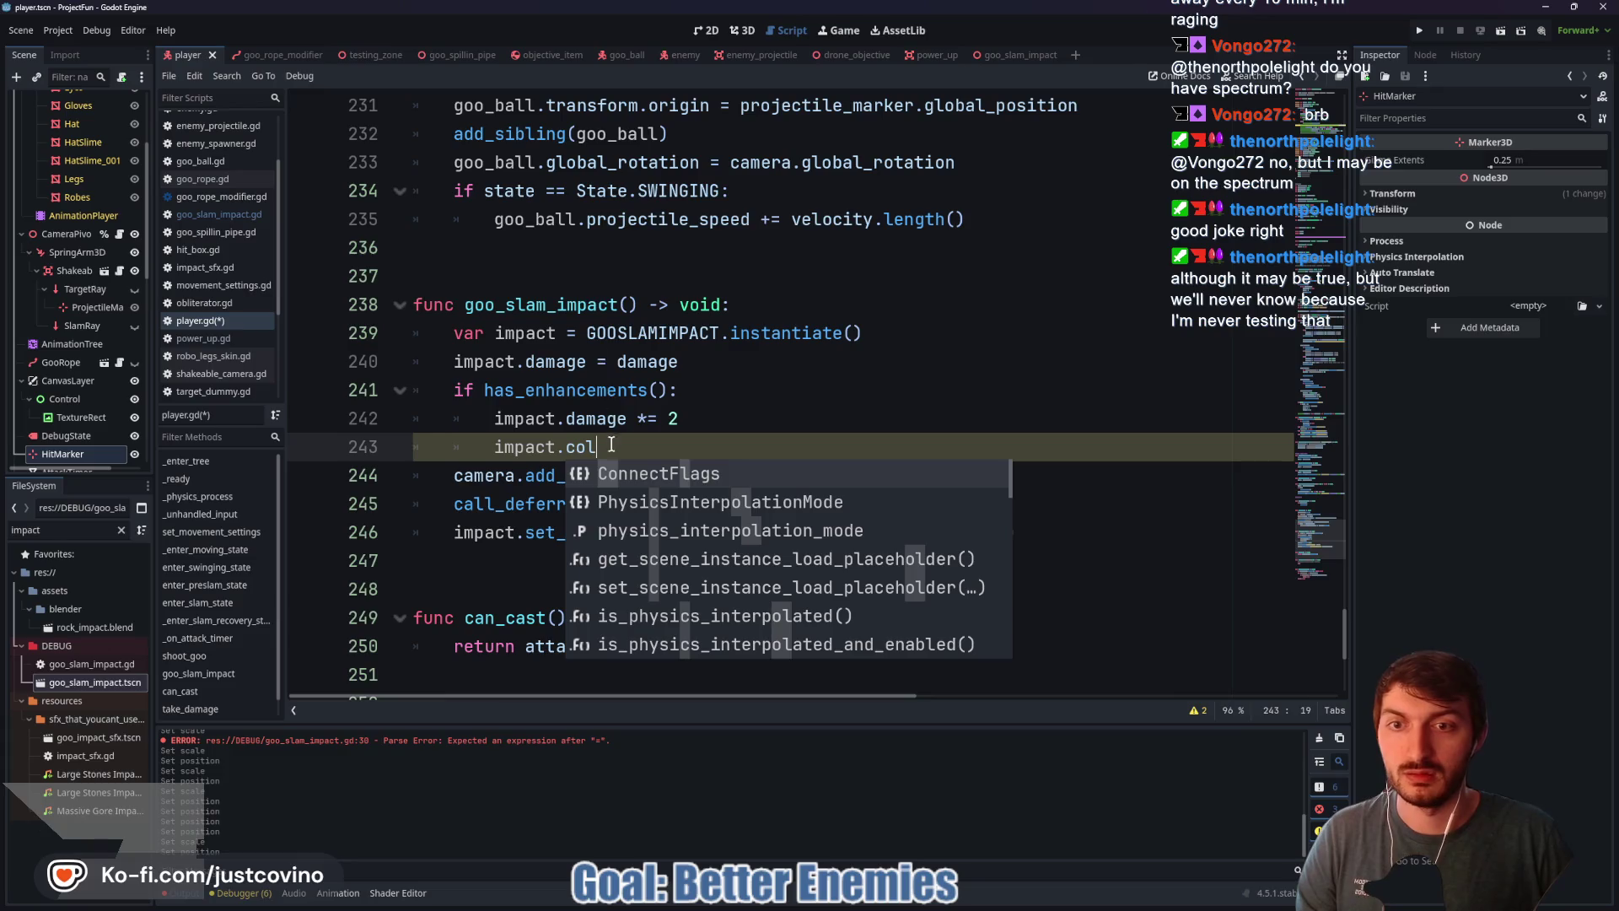
click(601, 447)
key(ctrl+v)
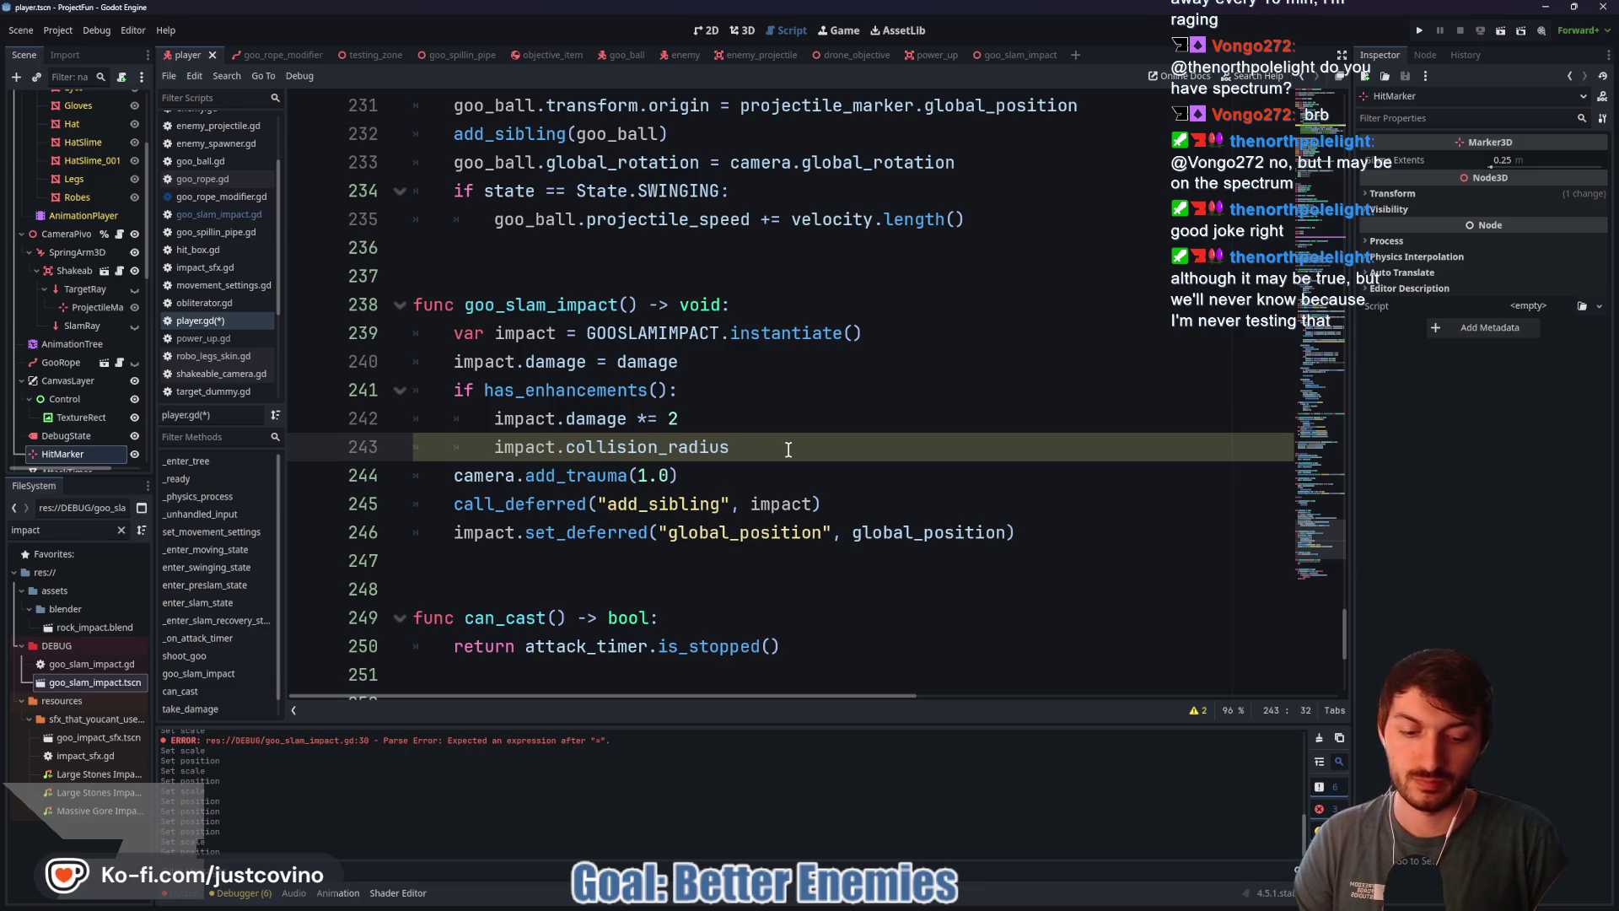
text(*)
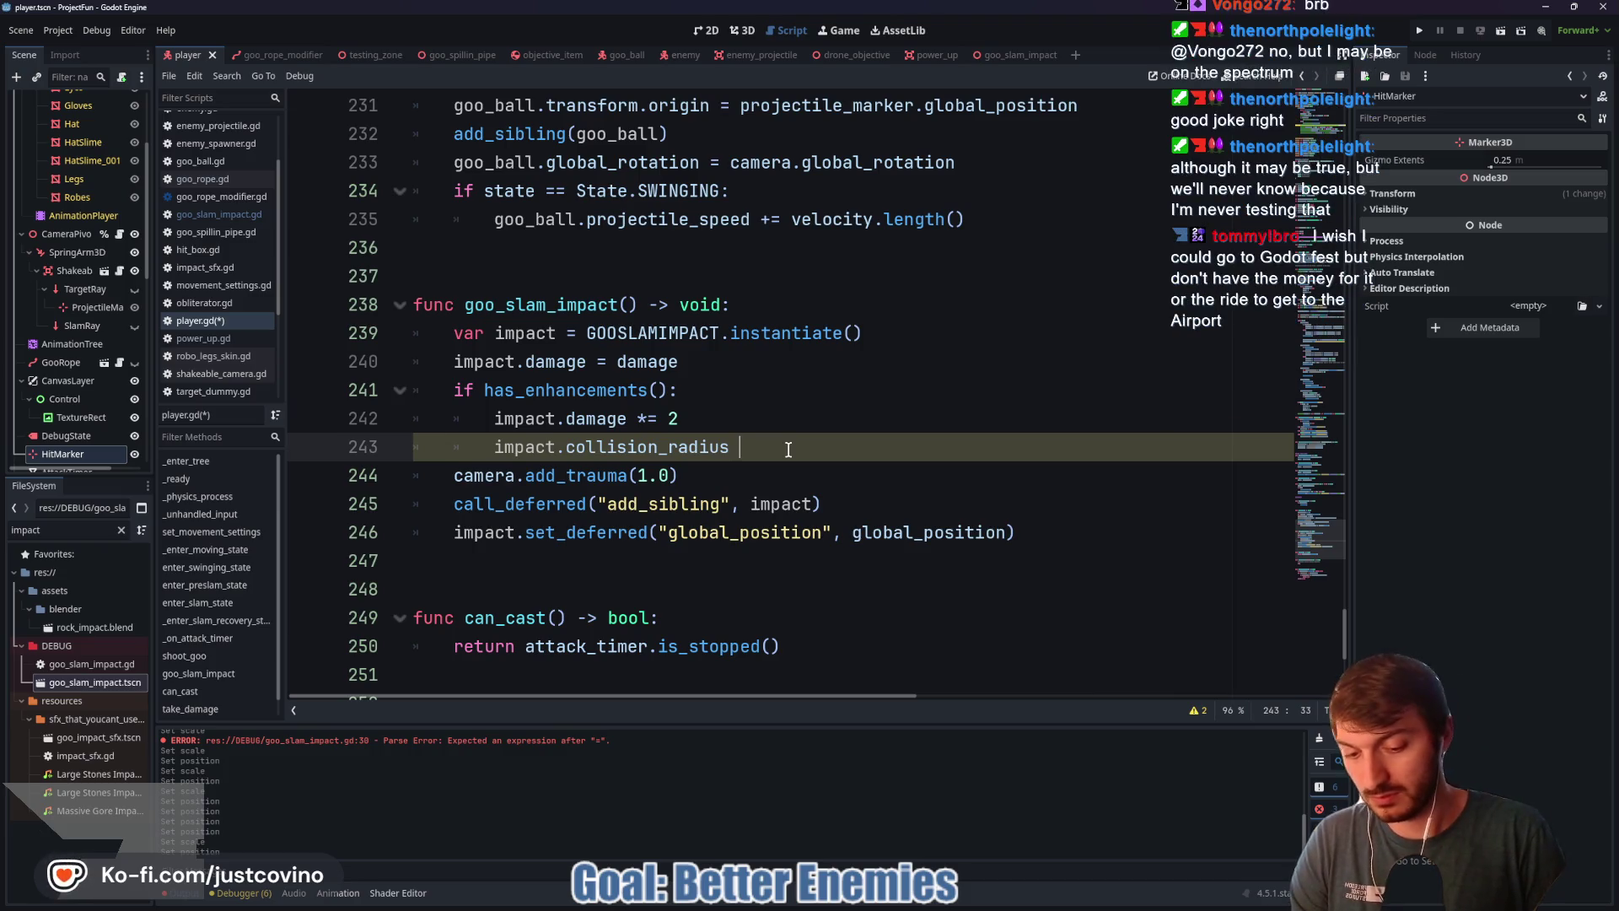
text(= 2)
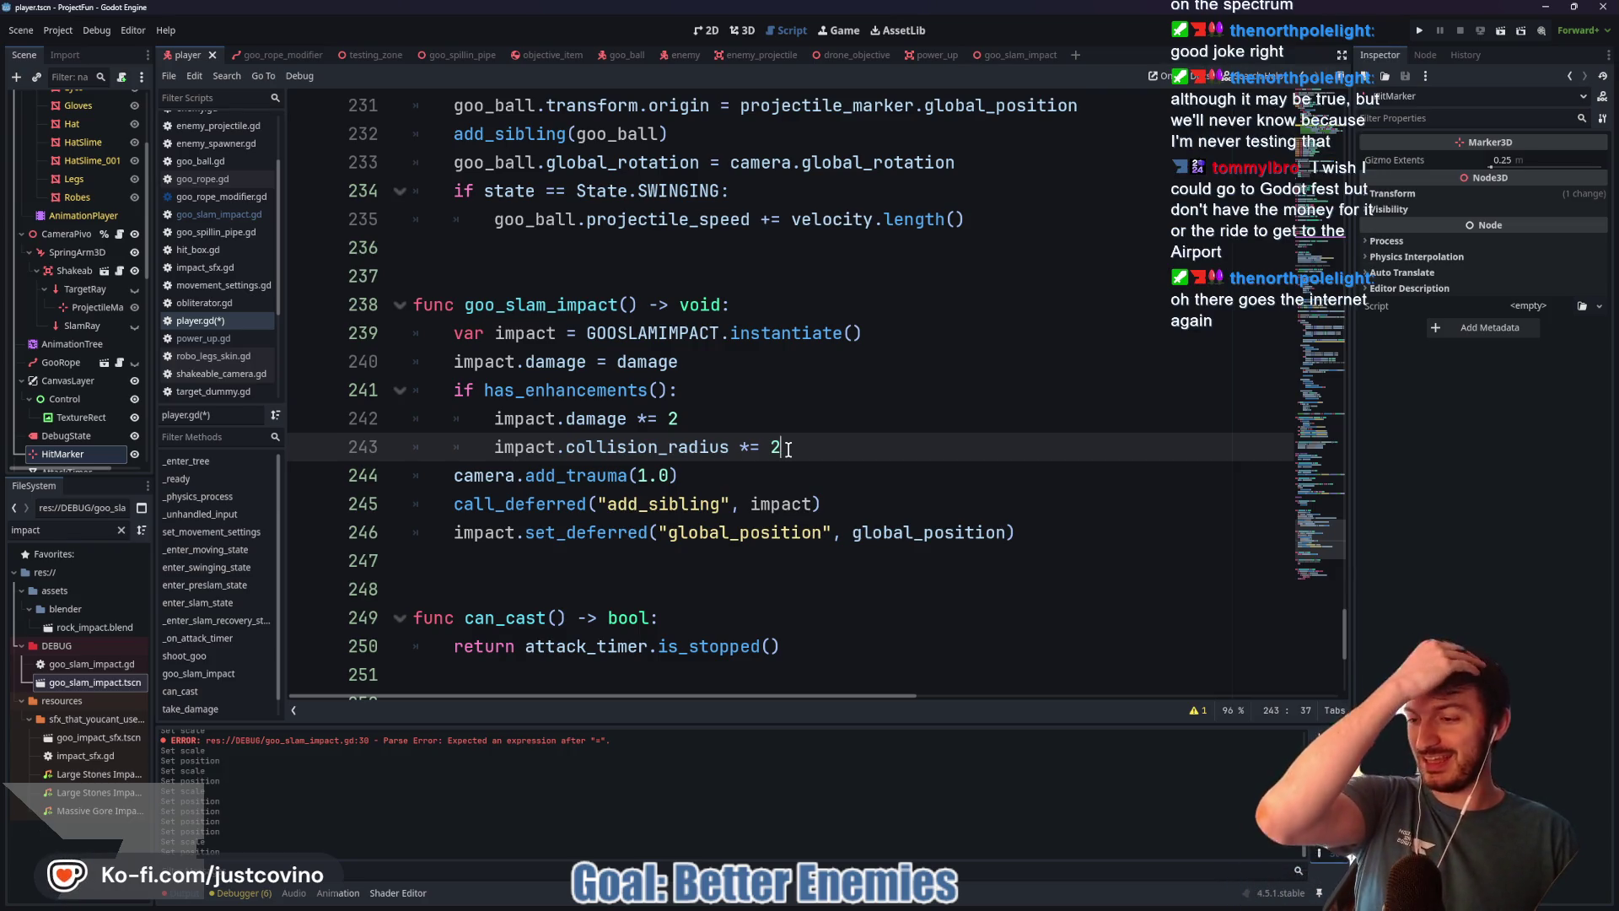
Double impact.impact_down with '*= 2' and save player.gd
key(Return)
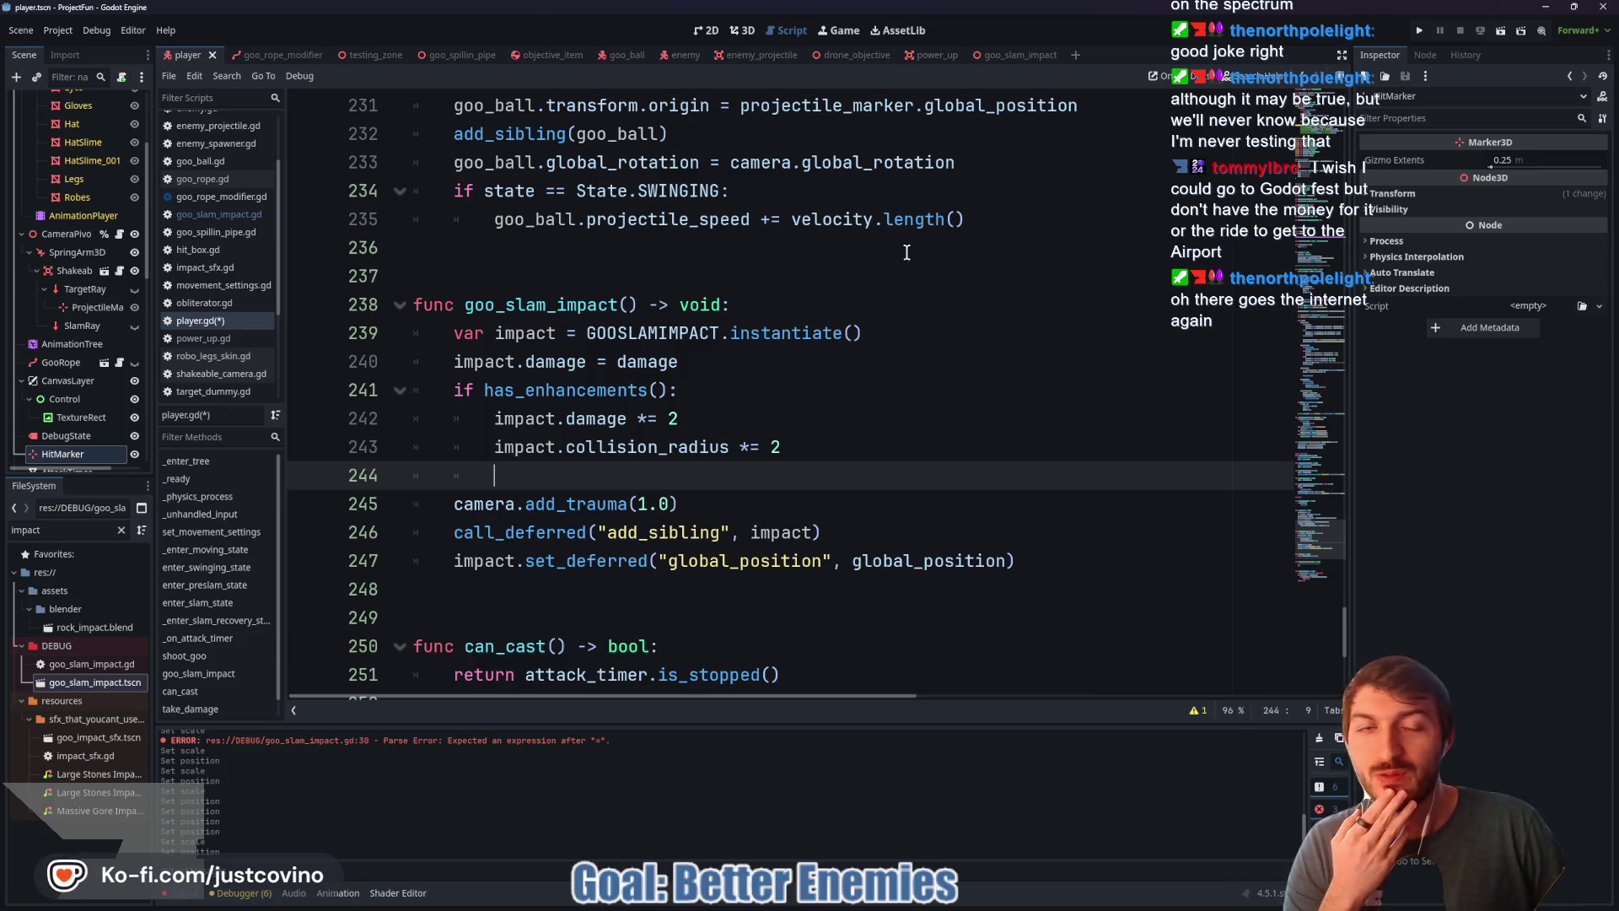
click(988, 57)
click(512, 305)
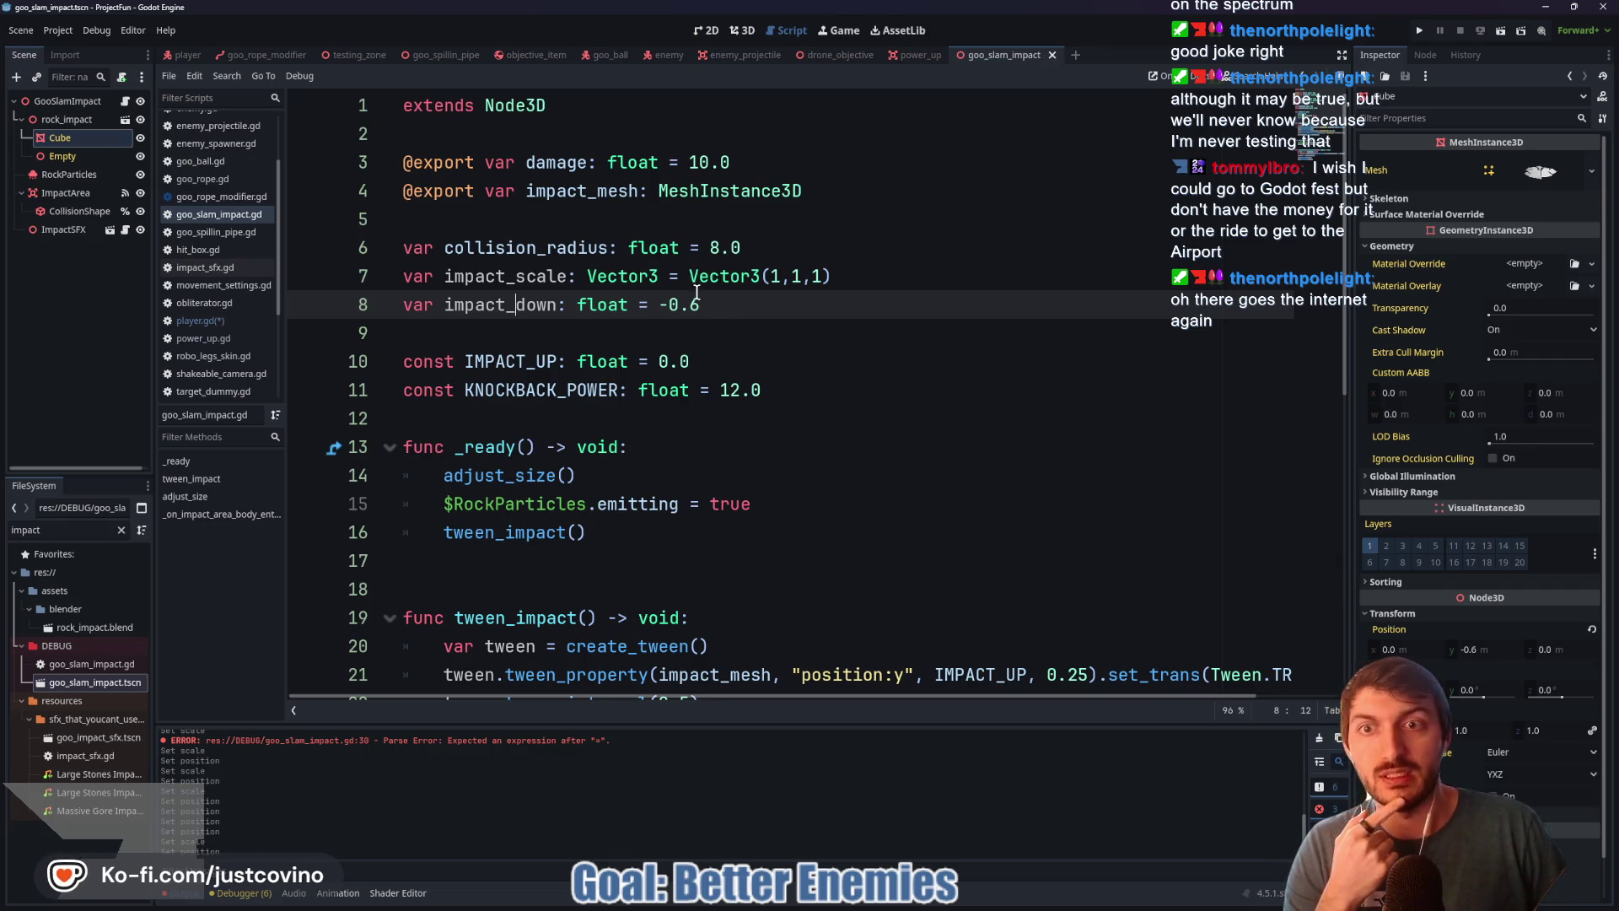
click(189, 56)
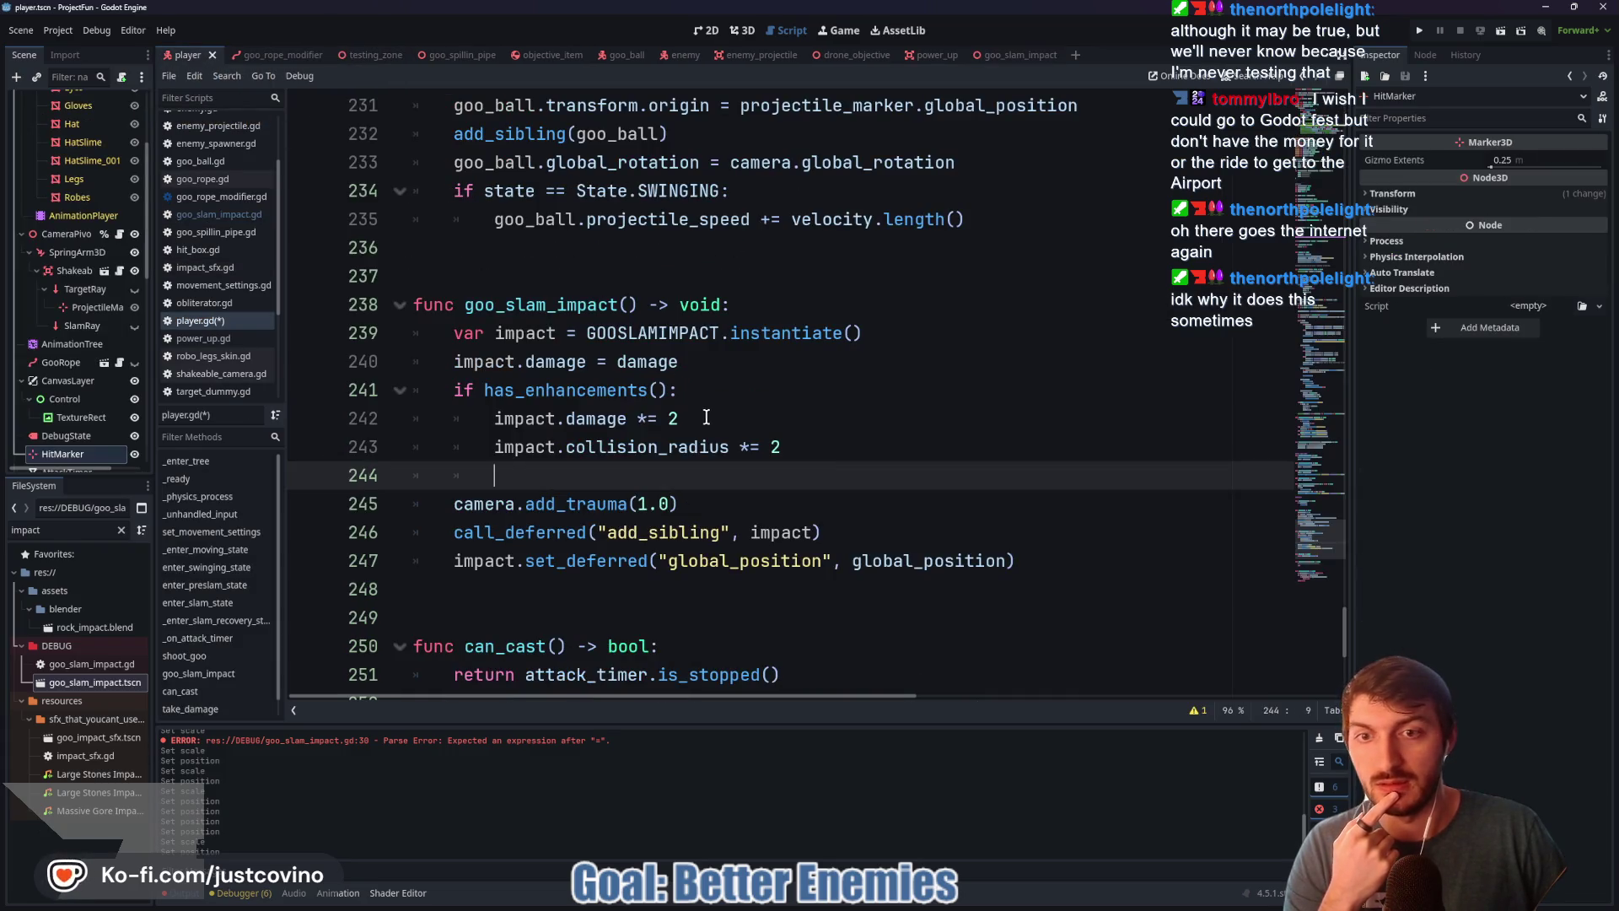
text(impact)
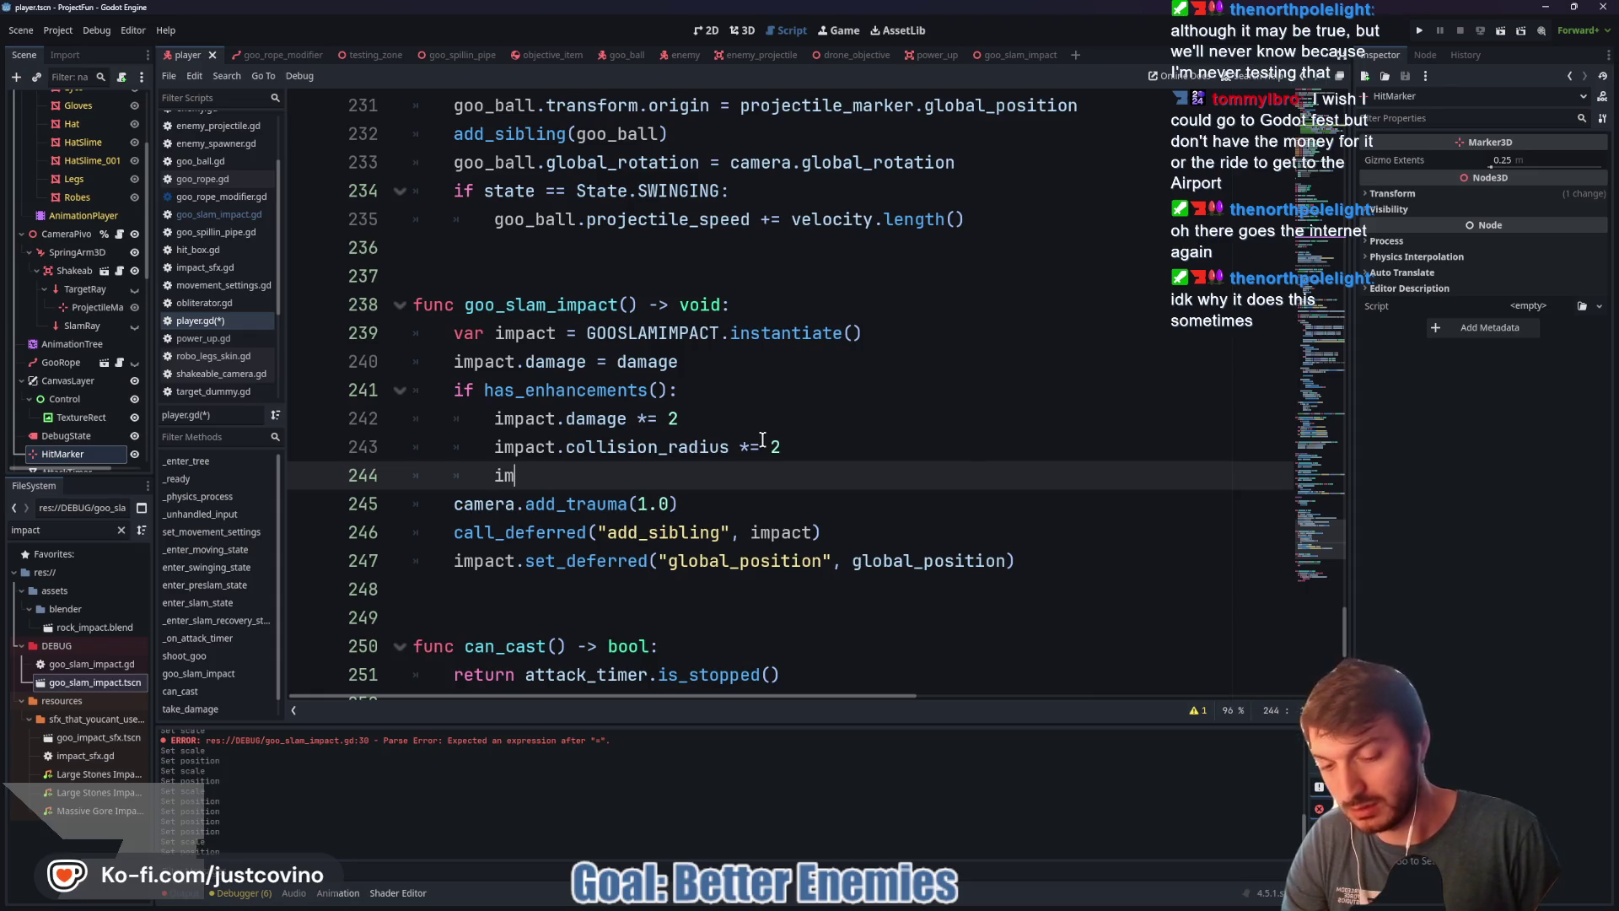
text(.down)
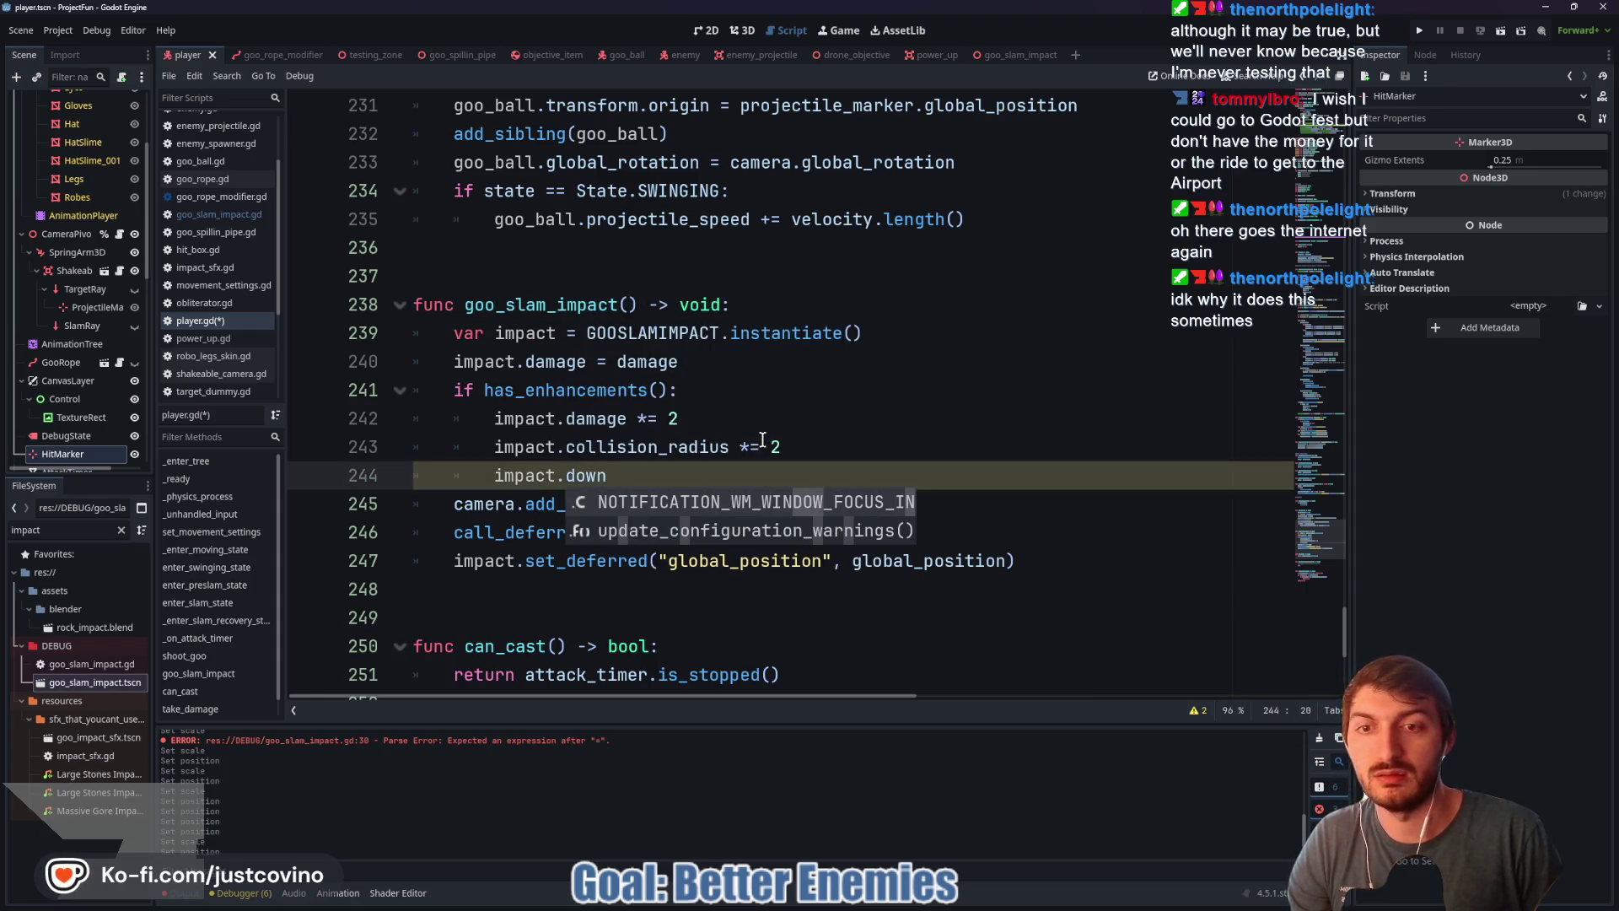
key(BackSpace)
key(BackSpace)
text(impact_)
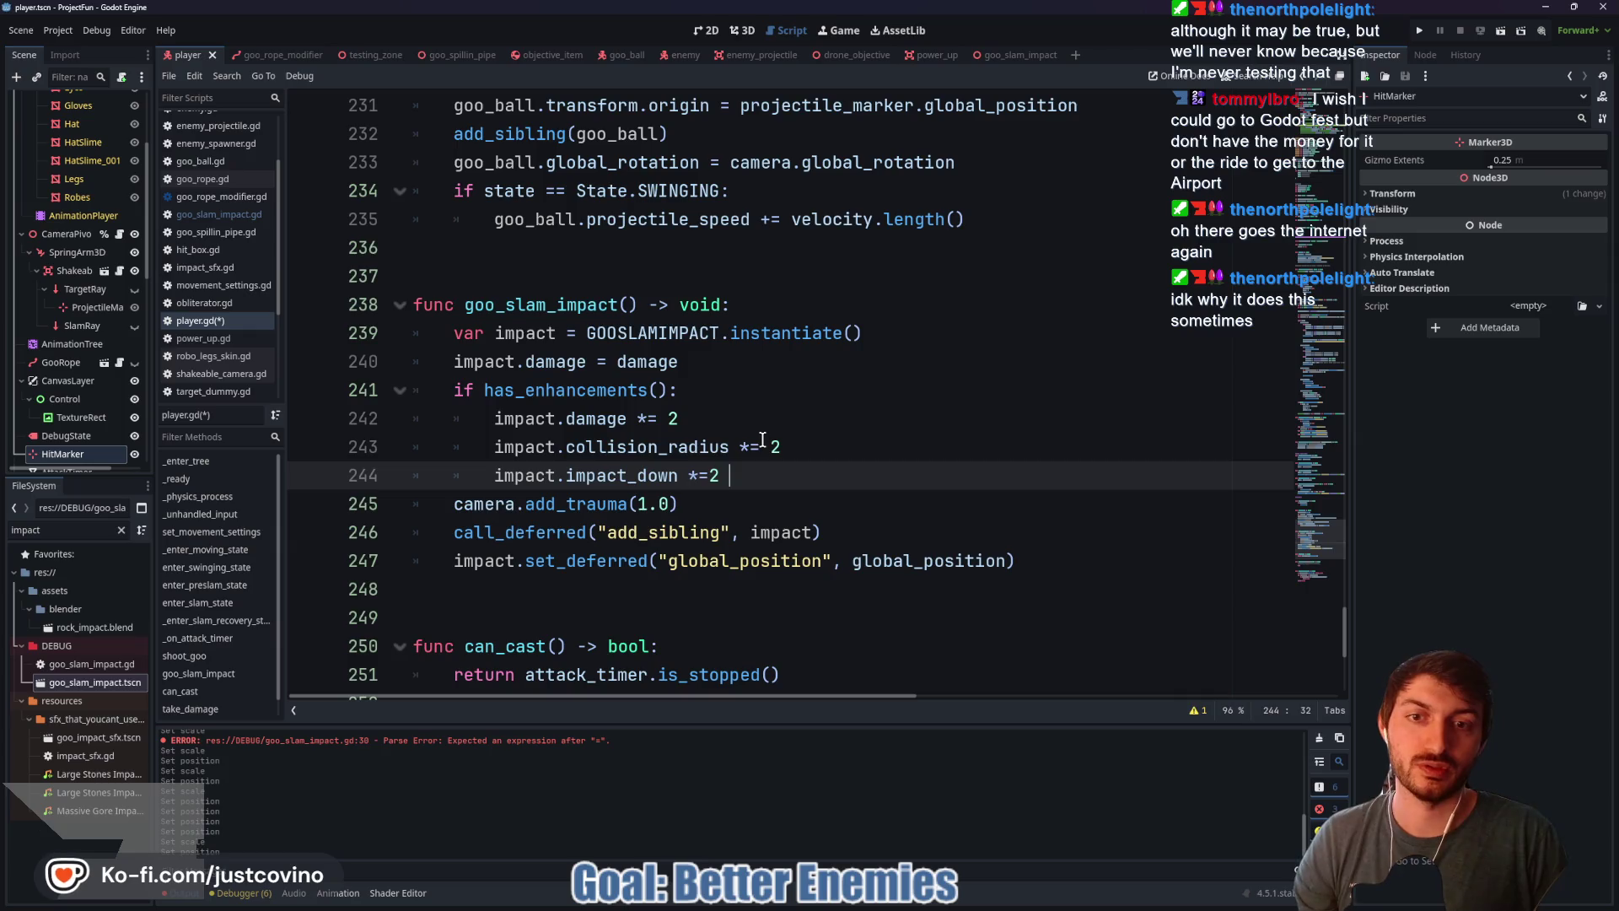
key(BackSpace)
text(2)
key(ctrl+s)
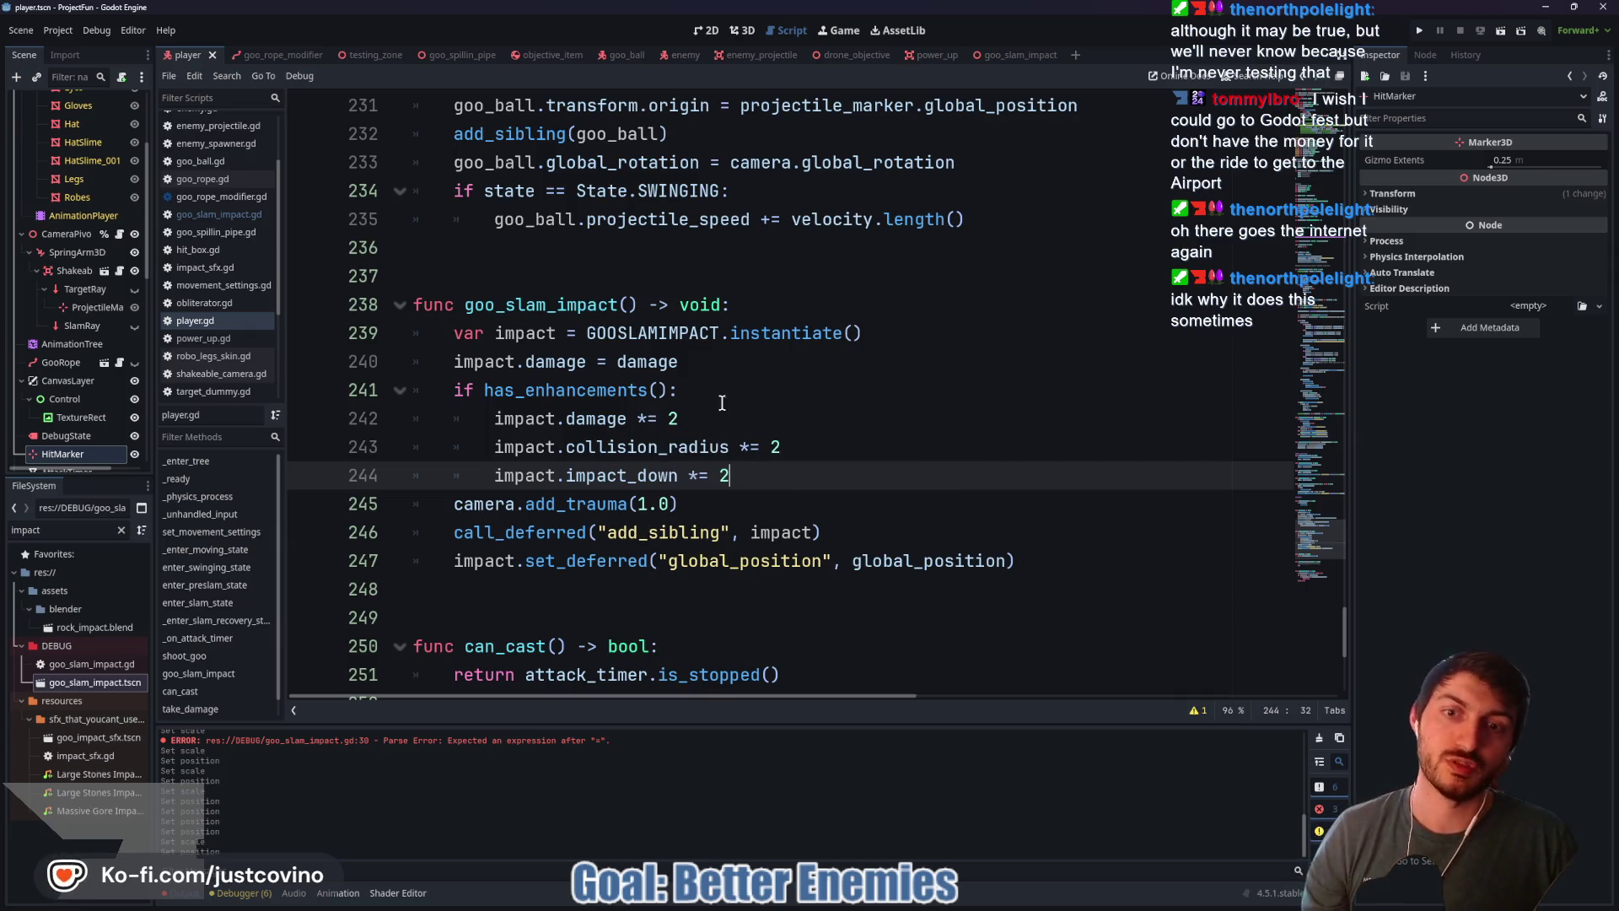
Double impact.impact_scale with '*= 2' and save player.gd
click(1015, 56)
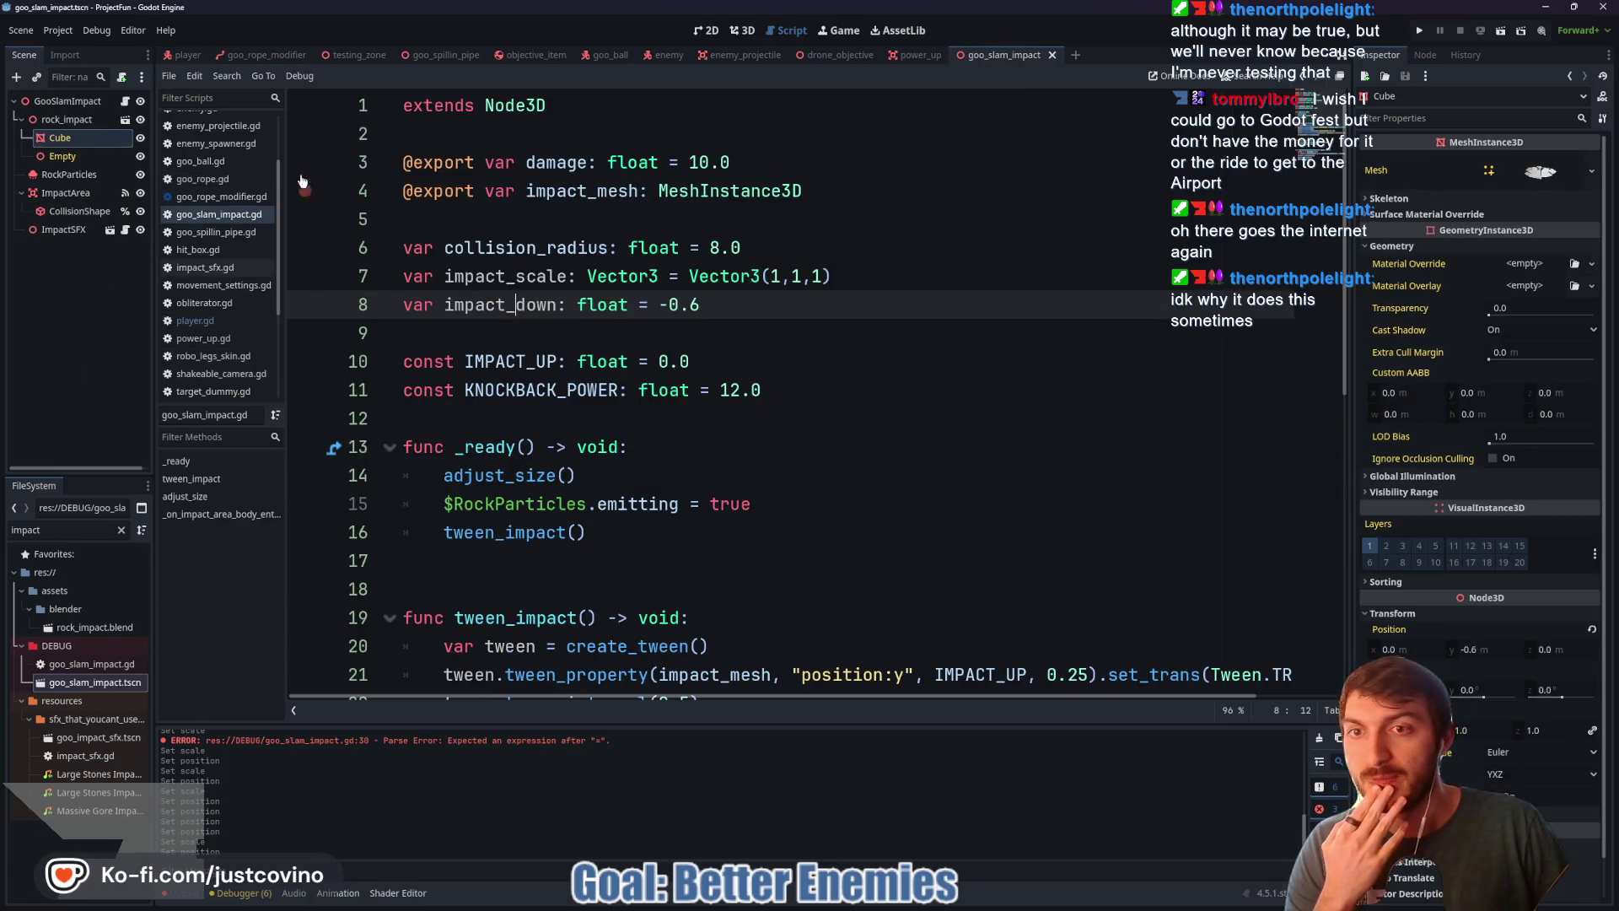
click(187, 55)
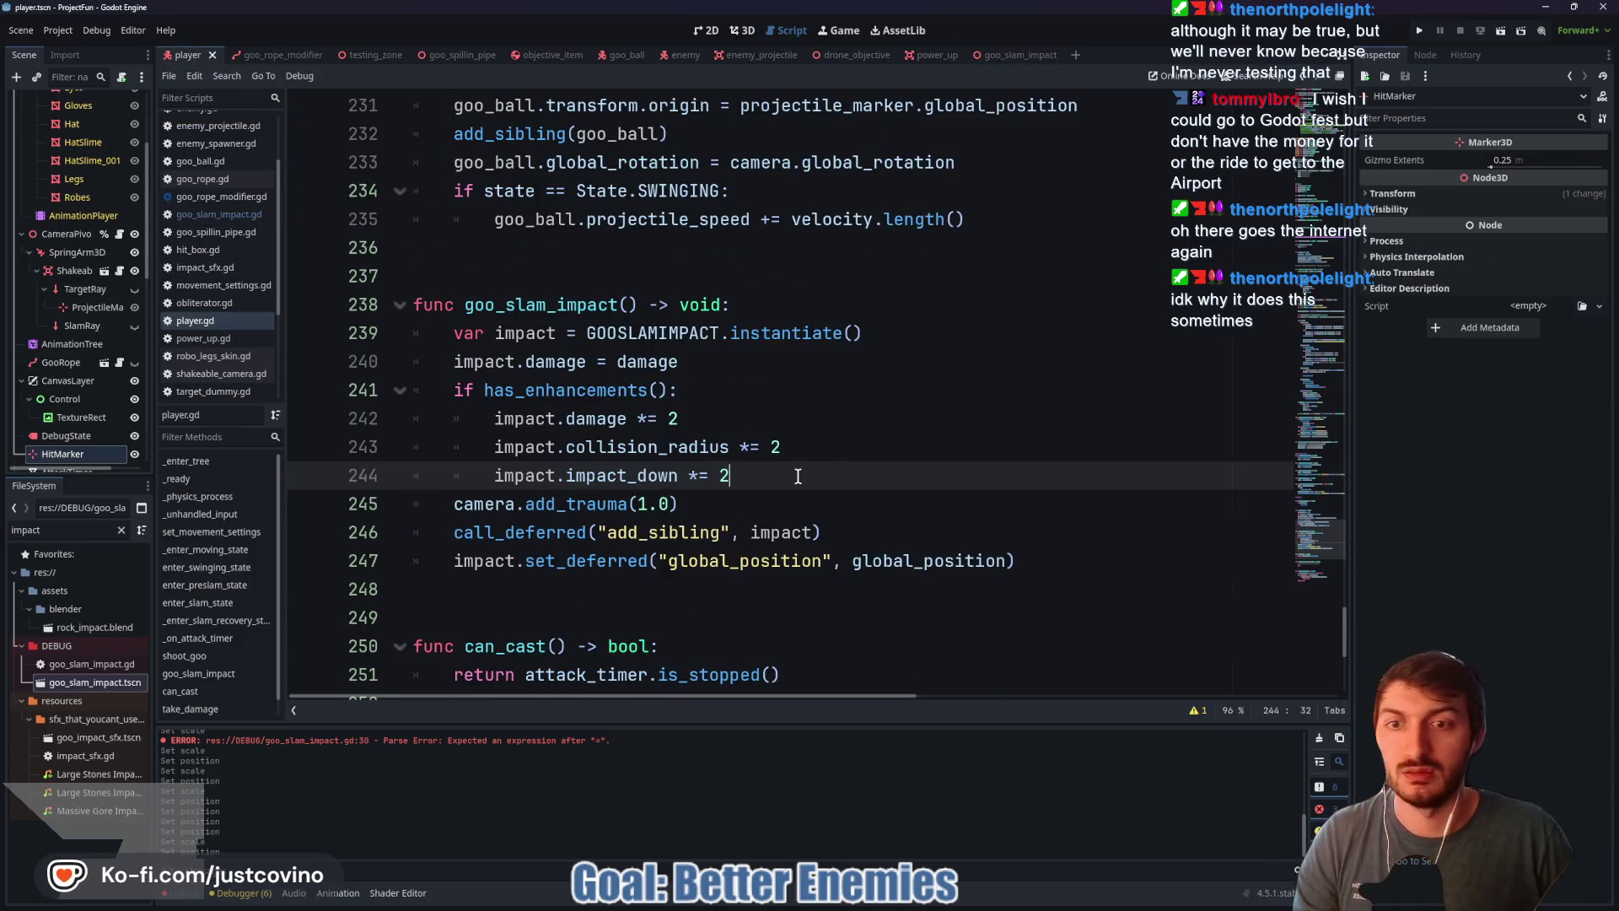
key(Return)
text(impact.impact_scal)
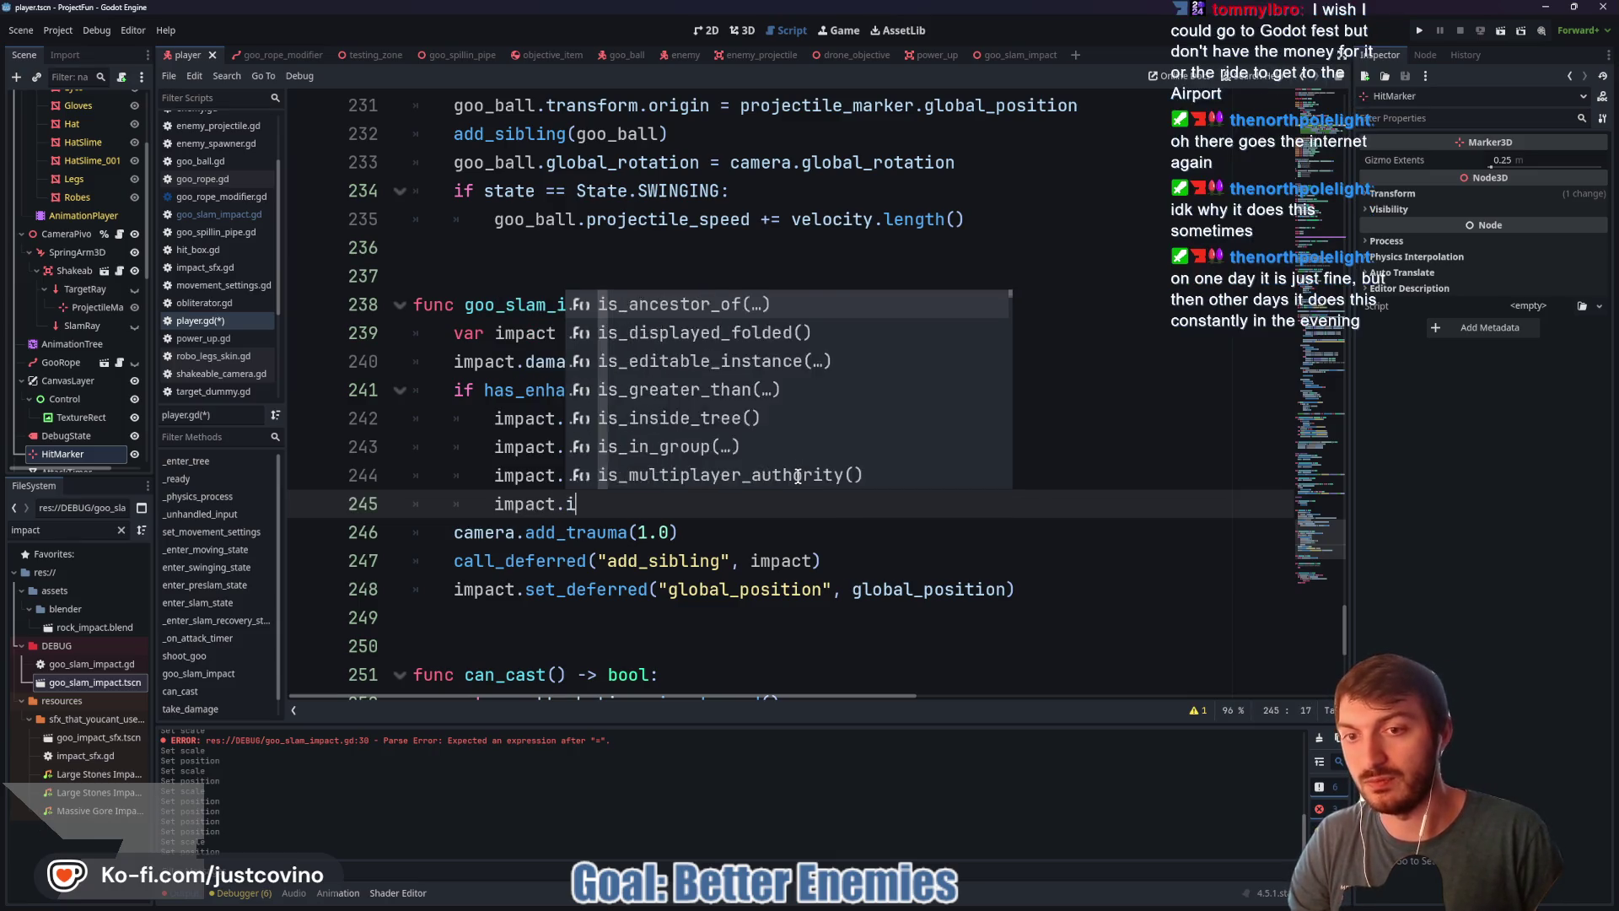
text(e *)
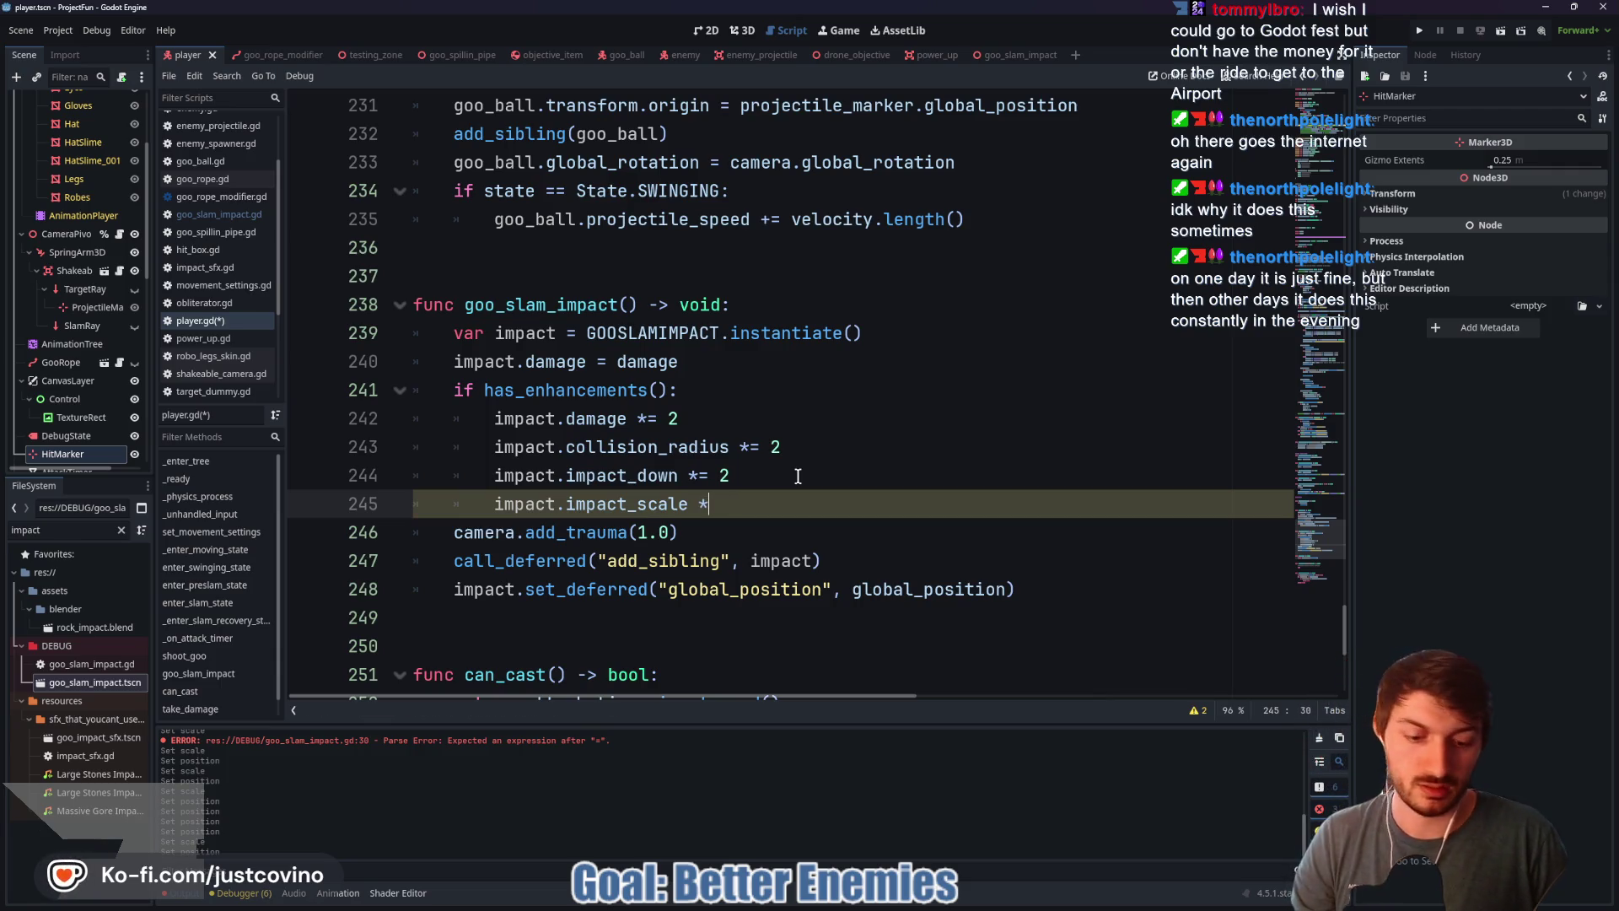
key(BackSpace)
text(= 2)
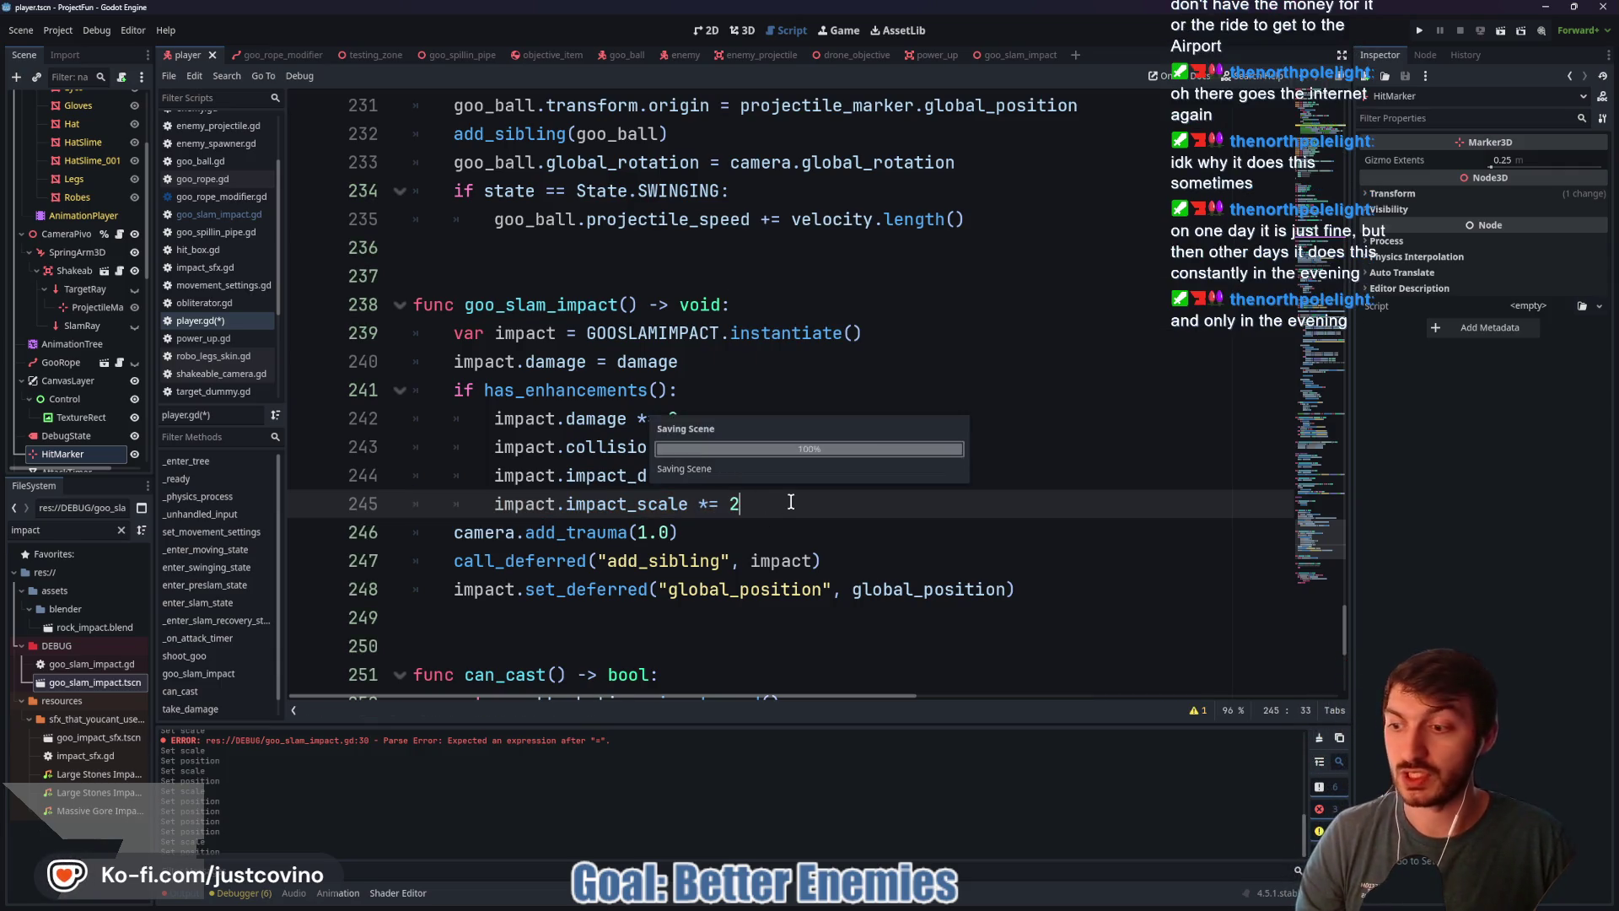
key(ctrl+s)
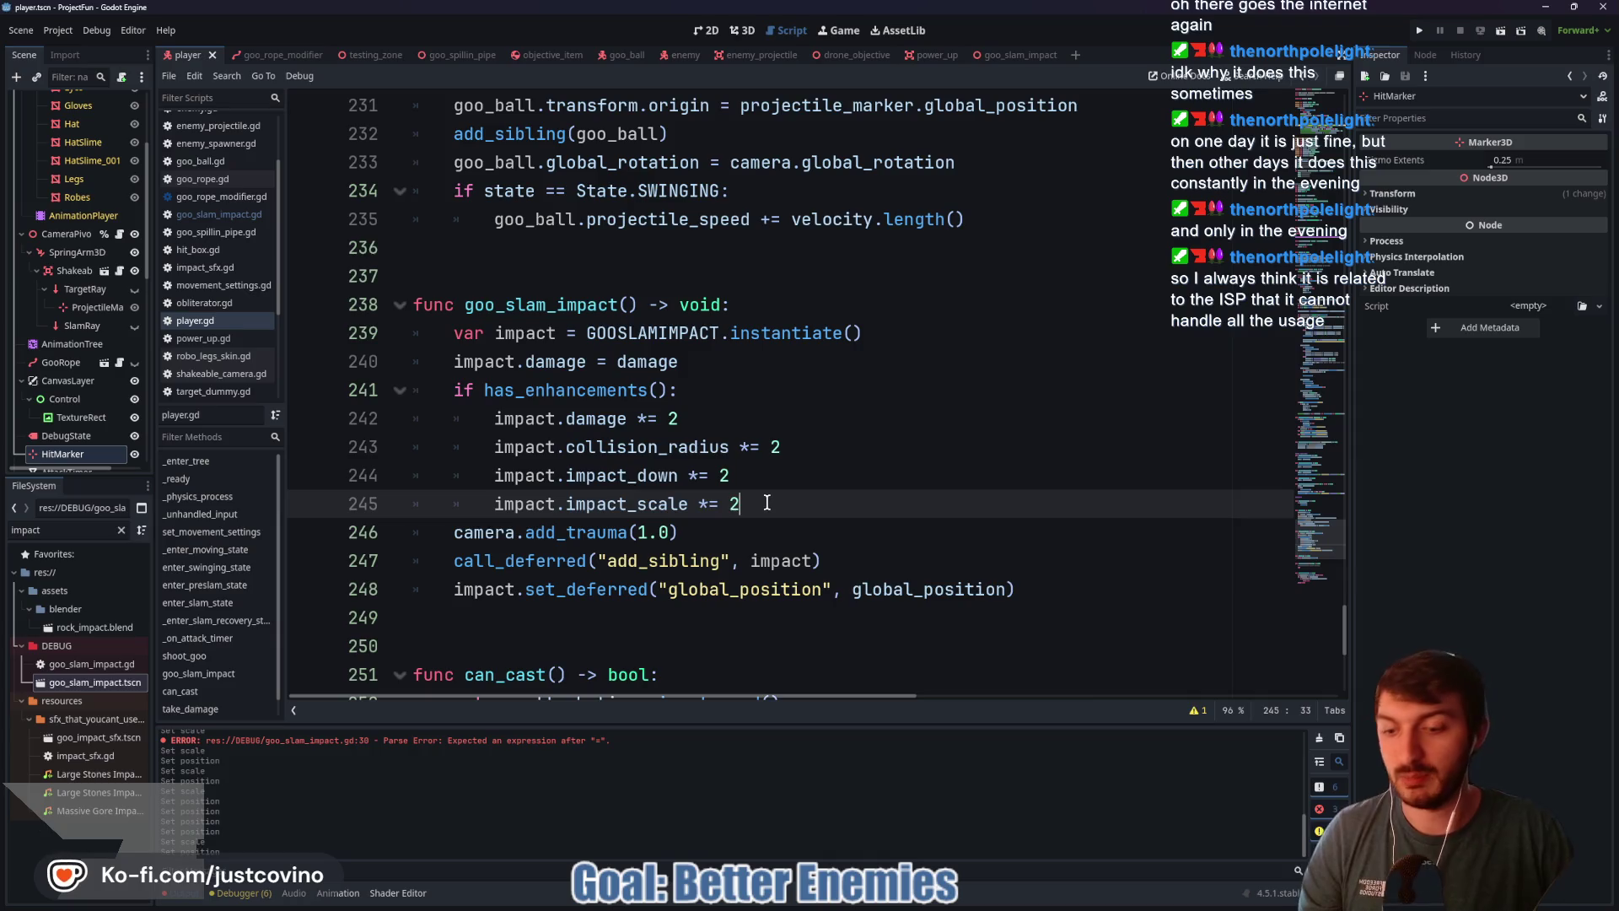
Read through the power_up.gd script
click(928, 52)
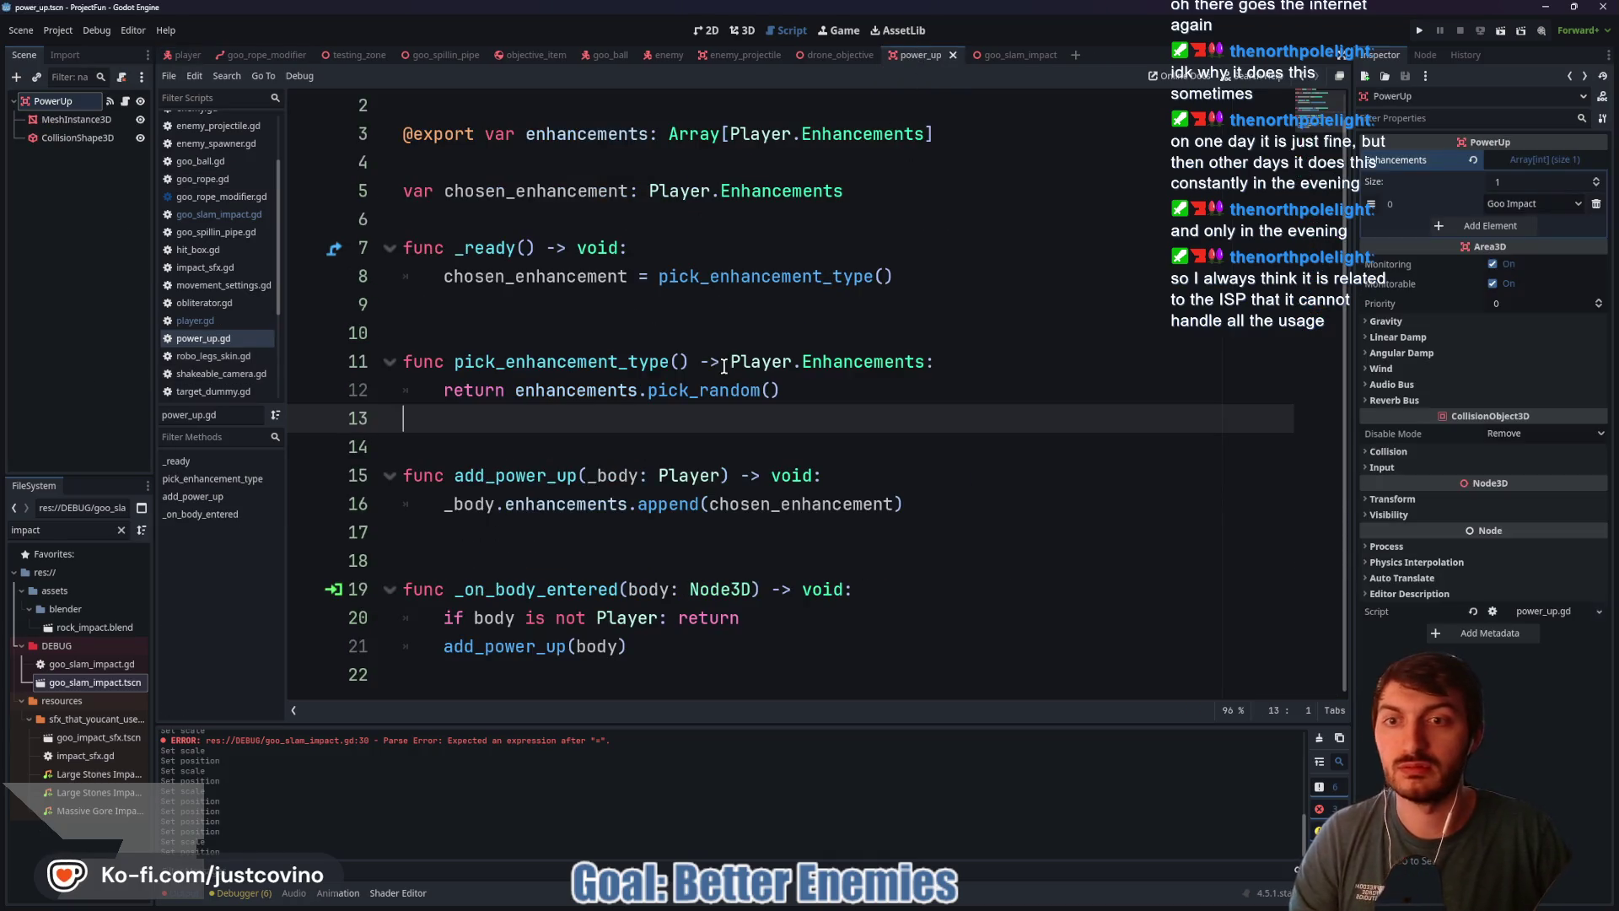
scroll(674, 395, up, 1)
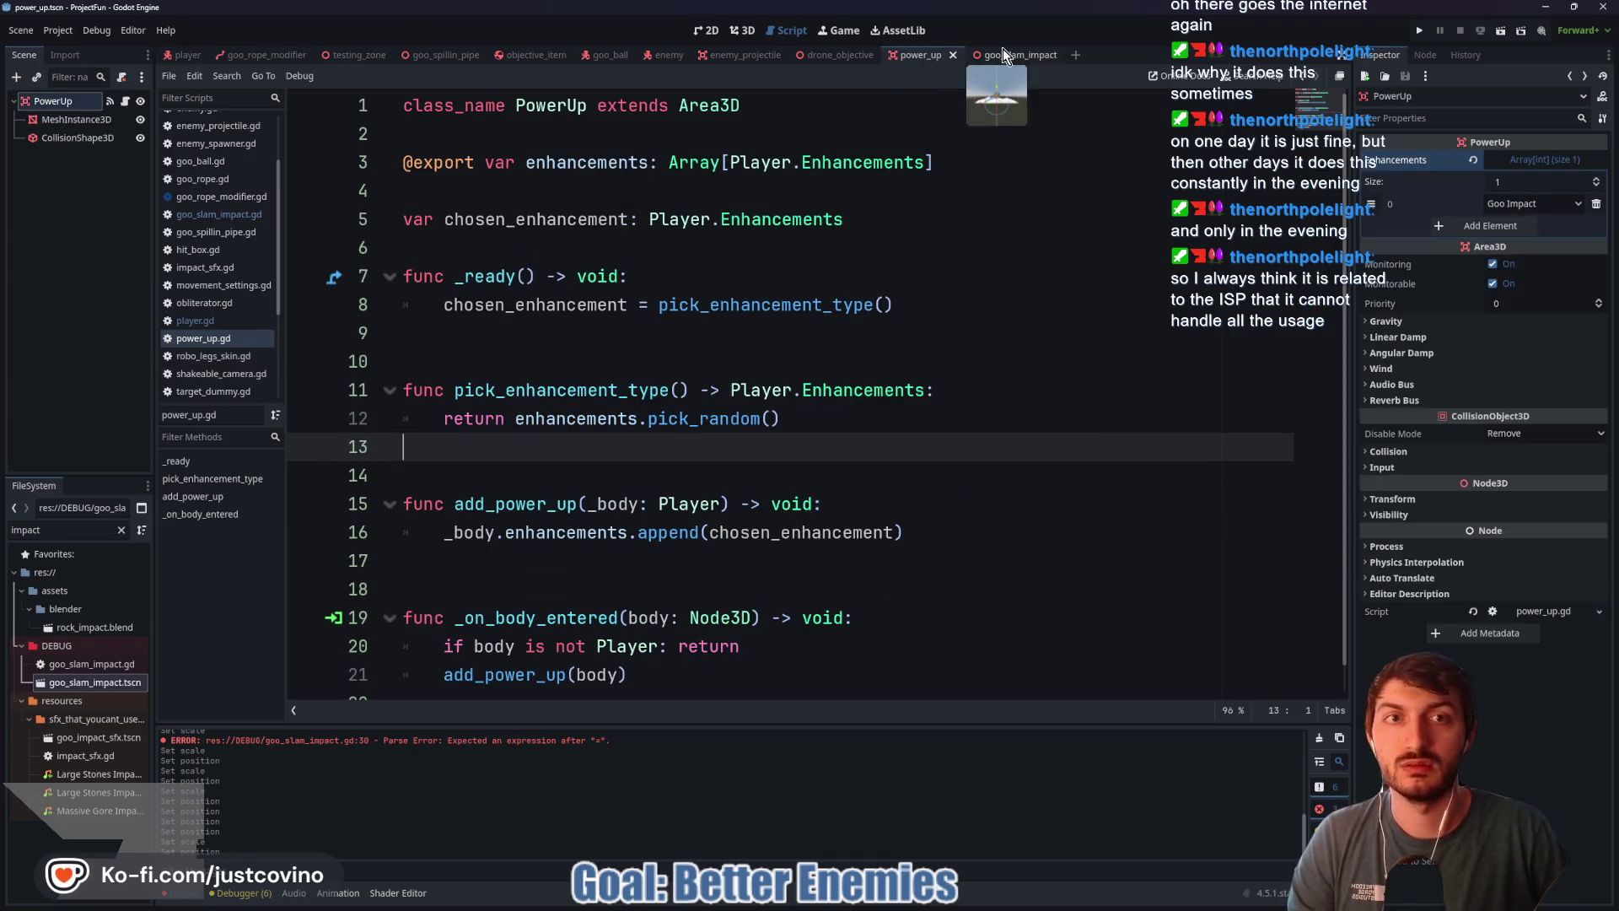
scroll(749, 396, down, 1)
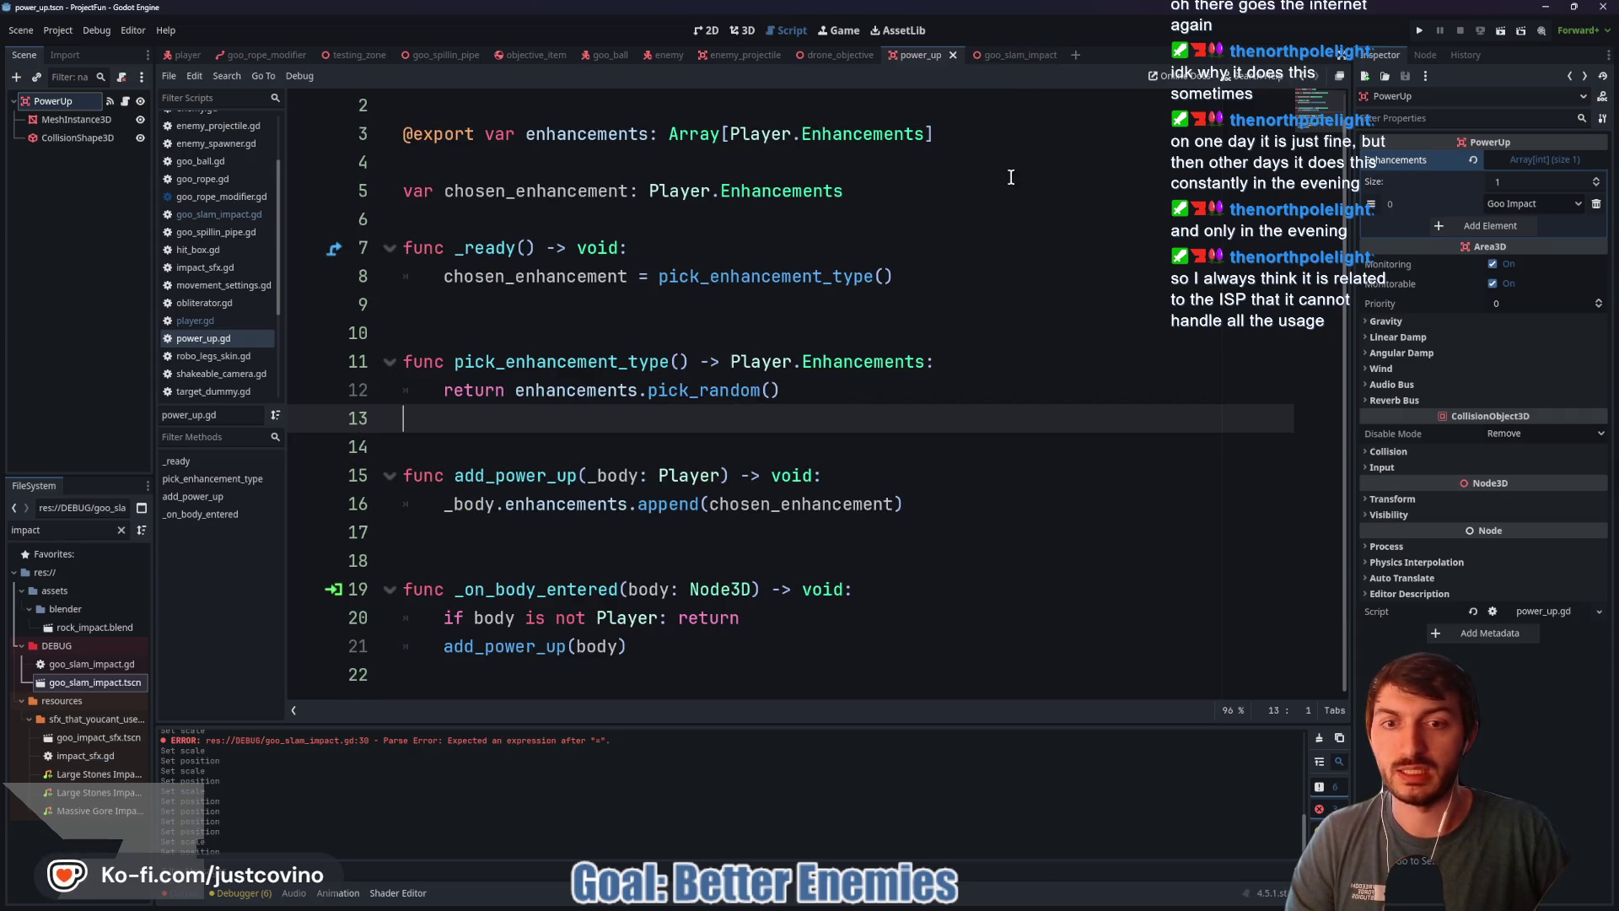
Review goo_slam_impact.gd's adjust_size function, then show the testing_zone scene in 3D
click(1005, 55)
scroll(640, 354, down, 2)
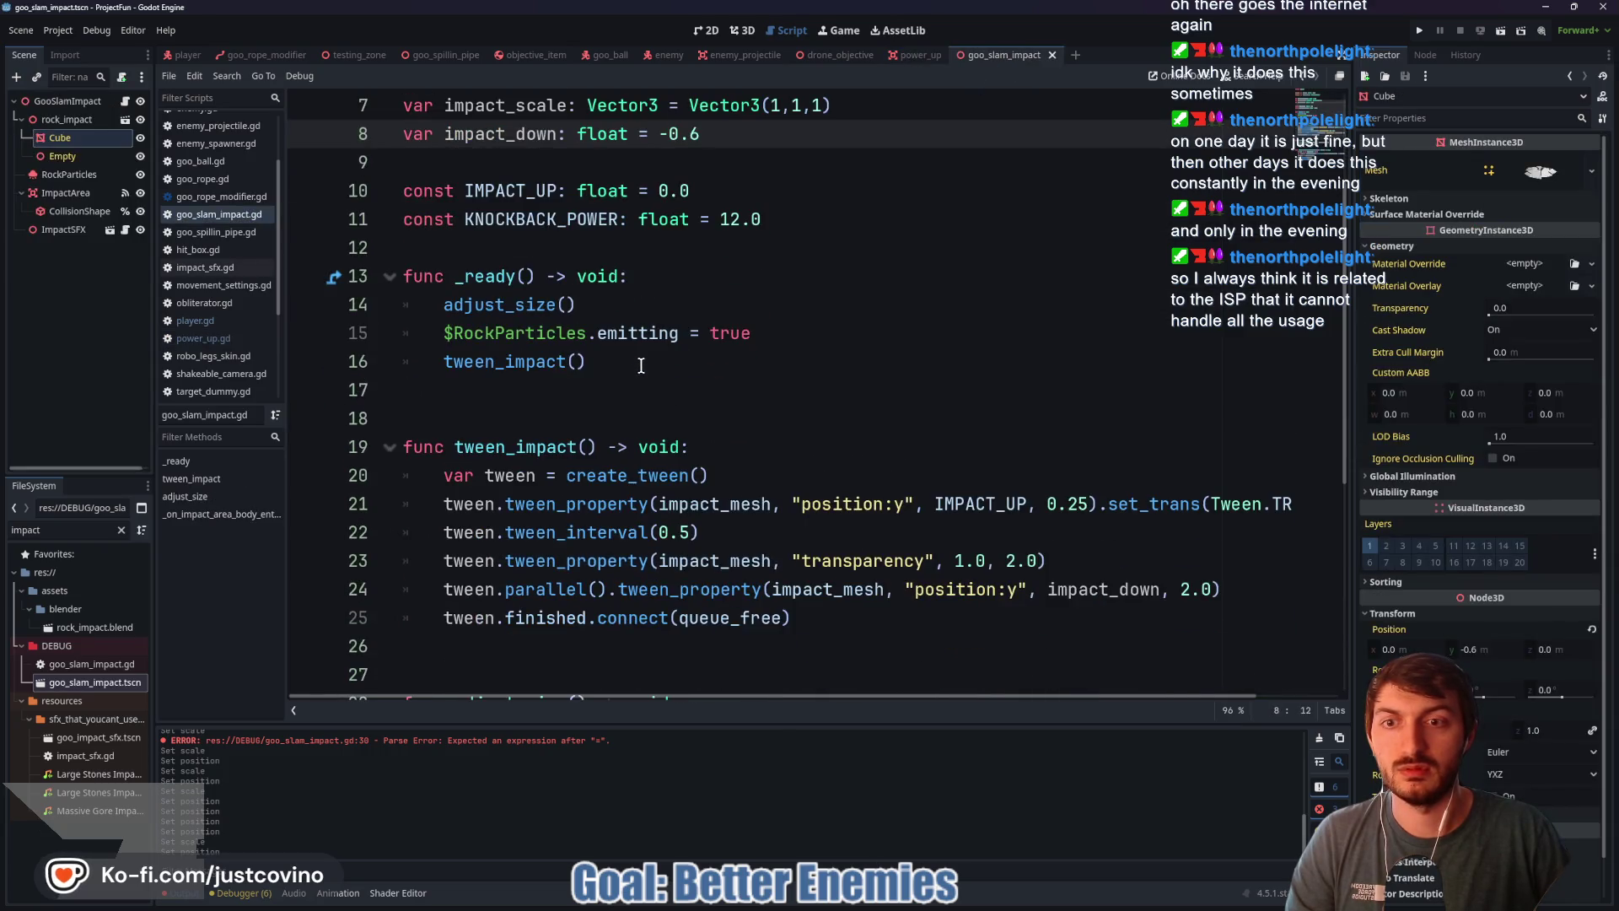
scroll(641, 366, down, 5)
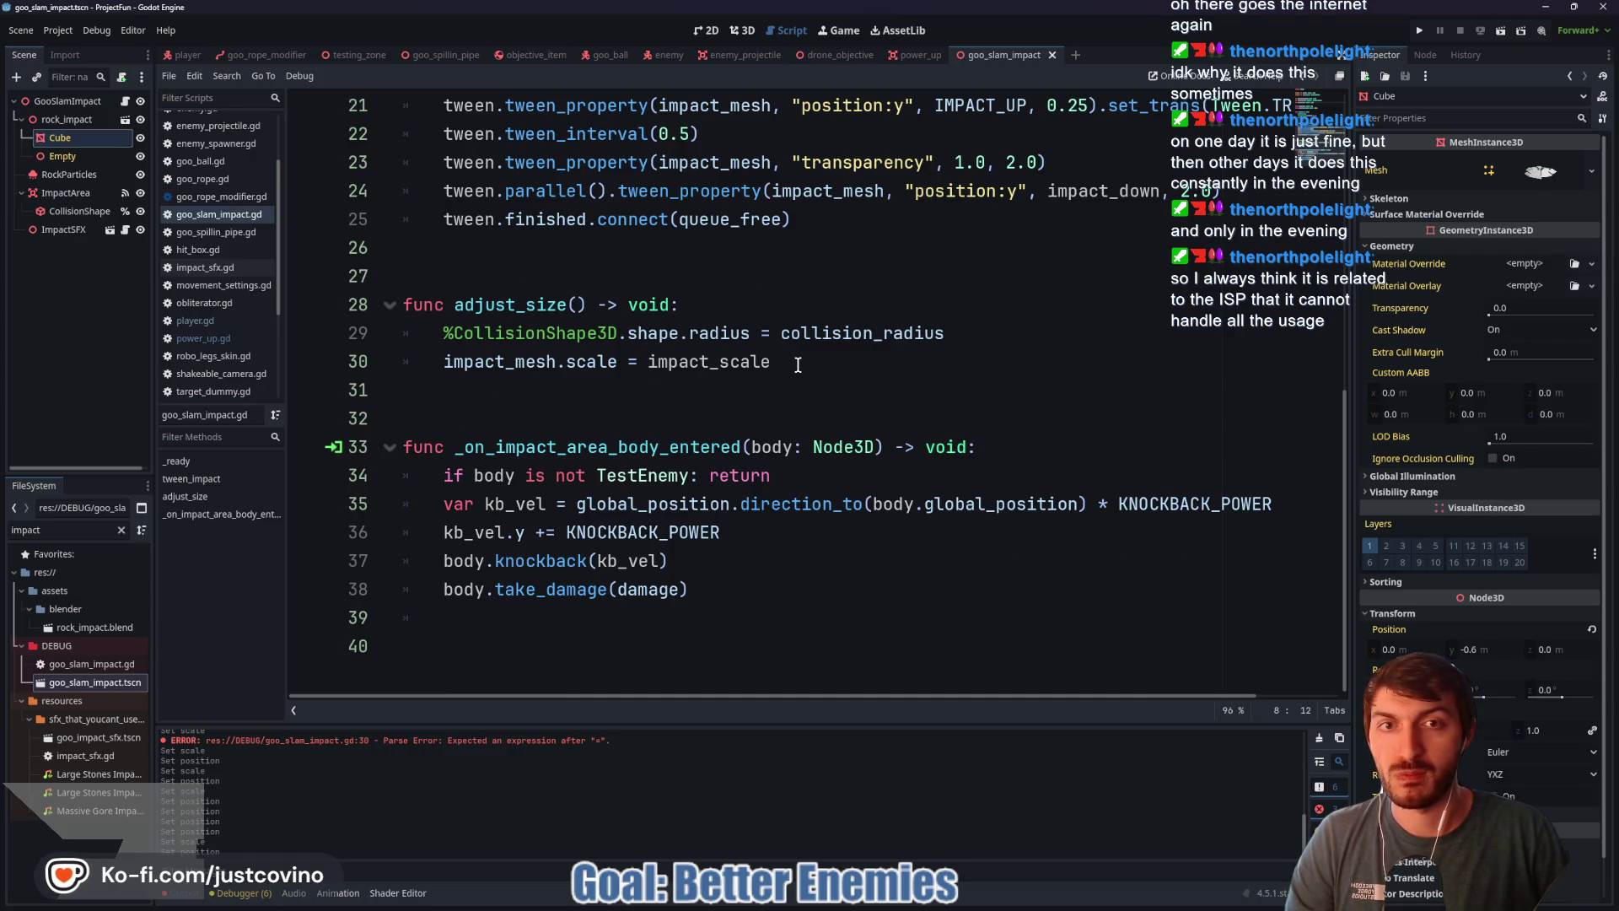
mouse_move(774, 362)
mouse_down()
mouse_move(413, 363)
mouse_move(403, 306)
mouse_up()
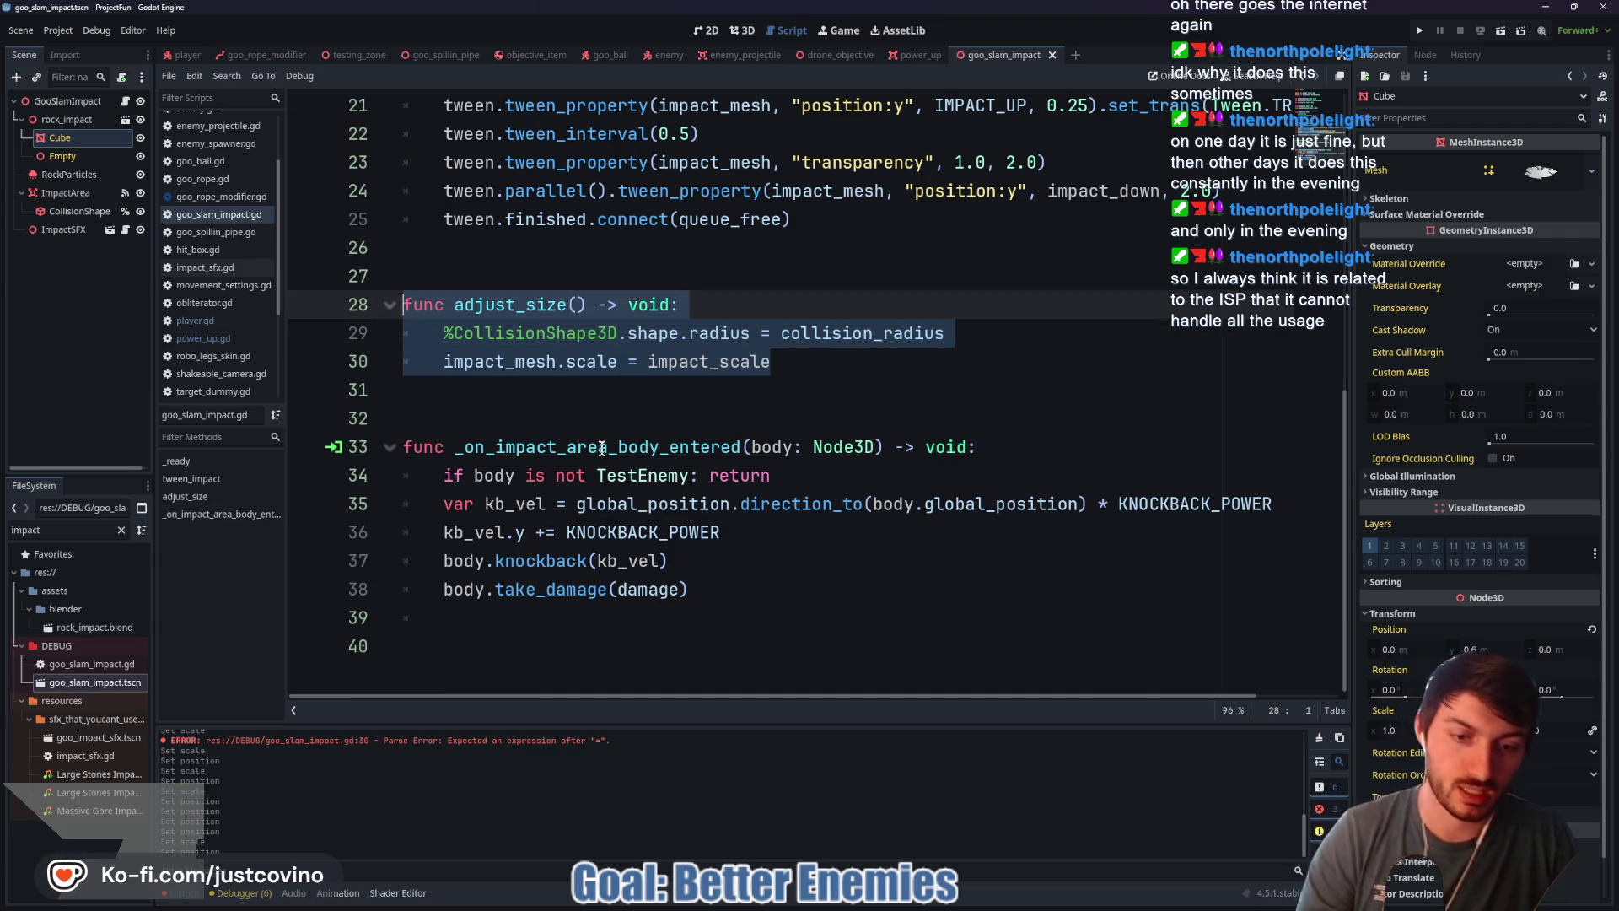
click(809, 368)
scroll(789, 388, up, 4)
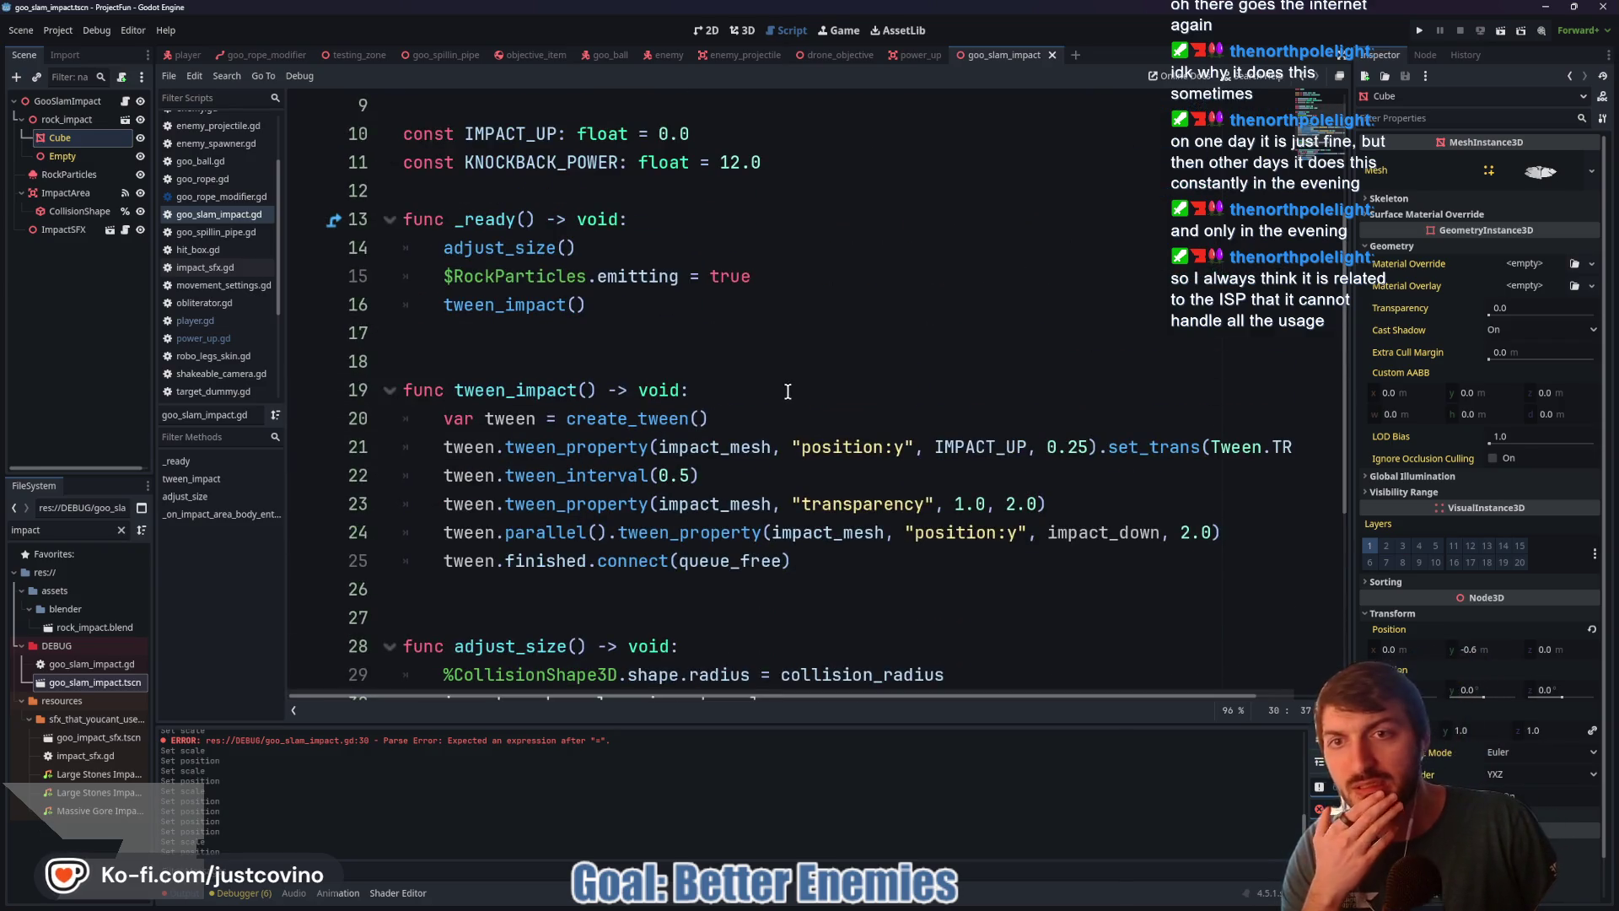
scroll(788, 391, down, 2)
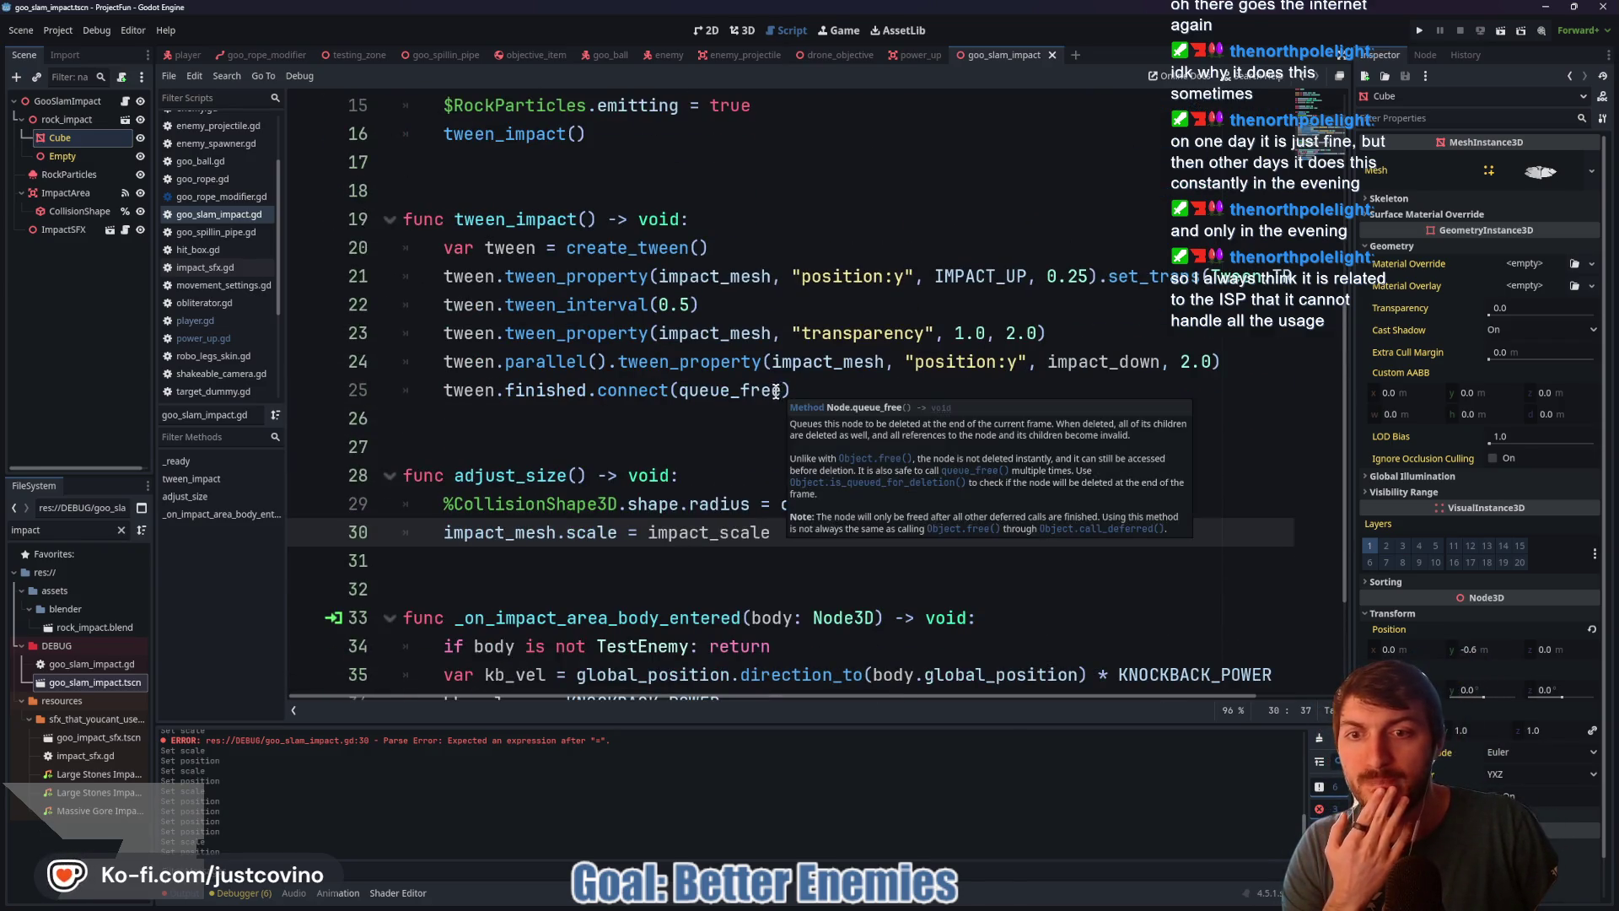
scroll(761, 513, up, 3)
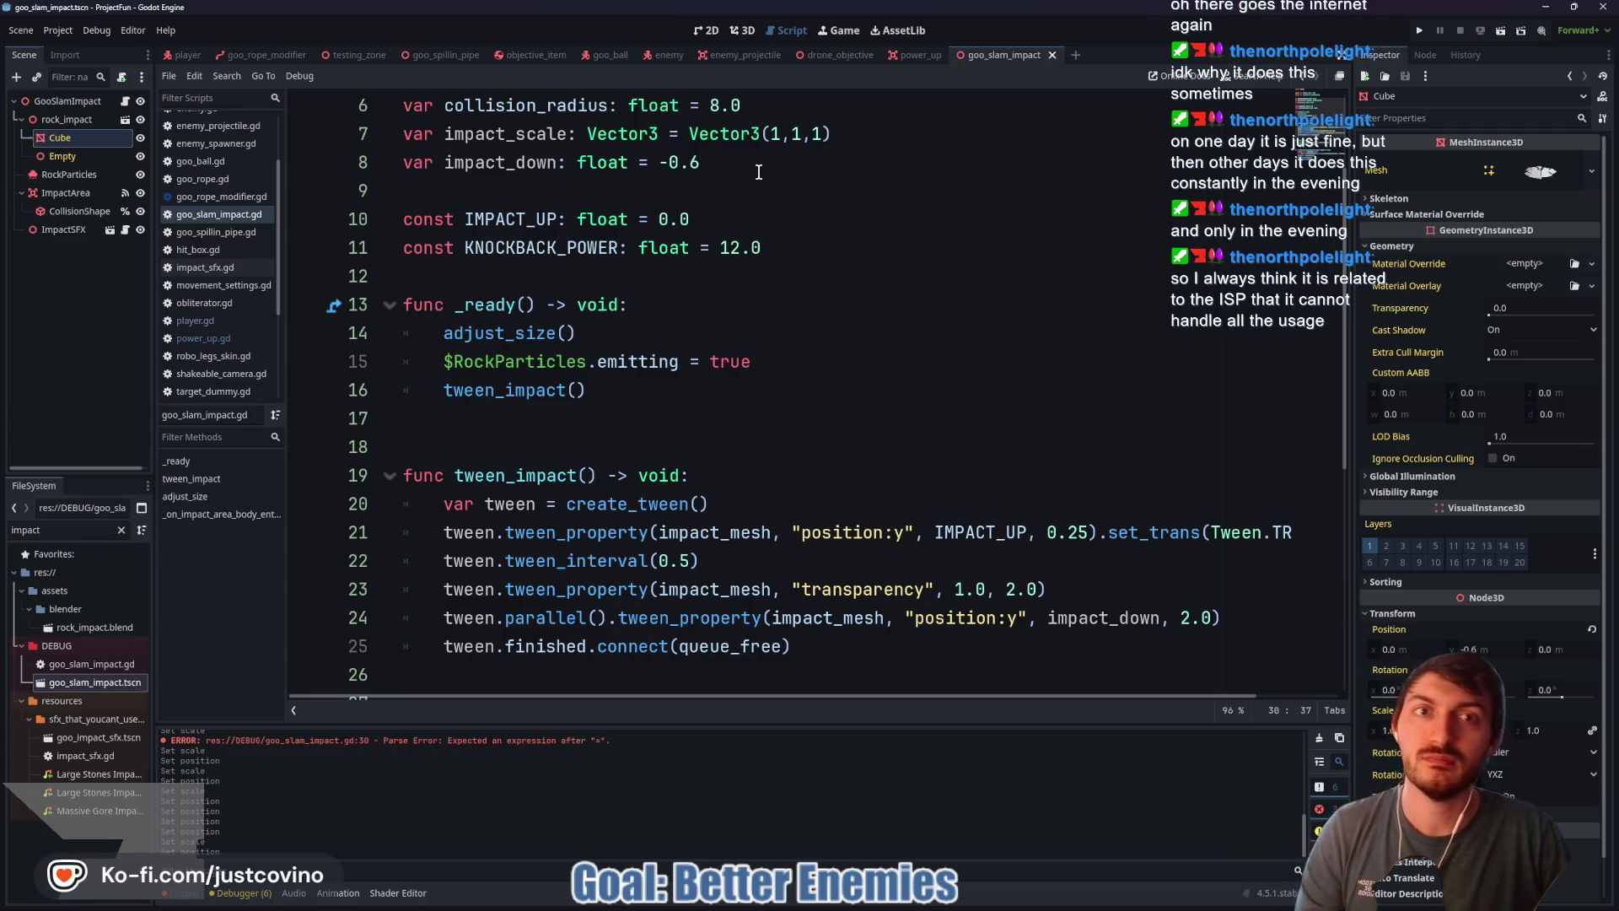
click(354, 54)
click(742, 31)
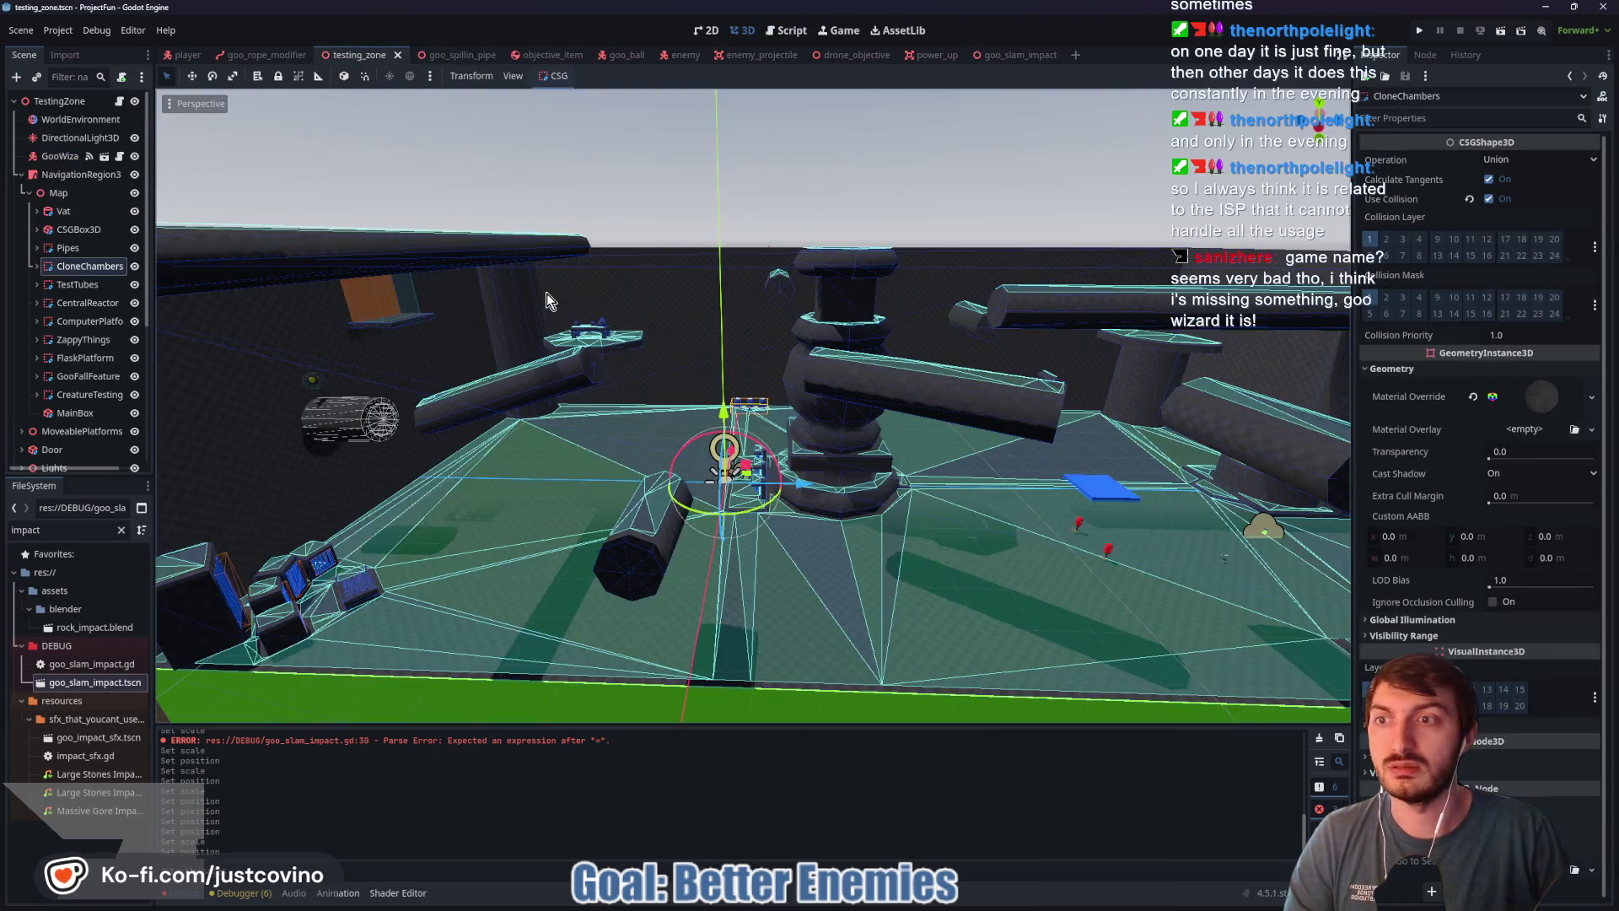
Instance power_up.tscn under the TestingZone root node
click(21, 174)
click(59, 100)
key(ctrl+shift+a)
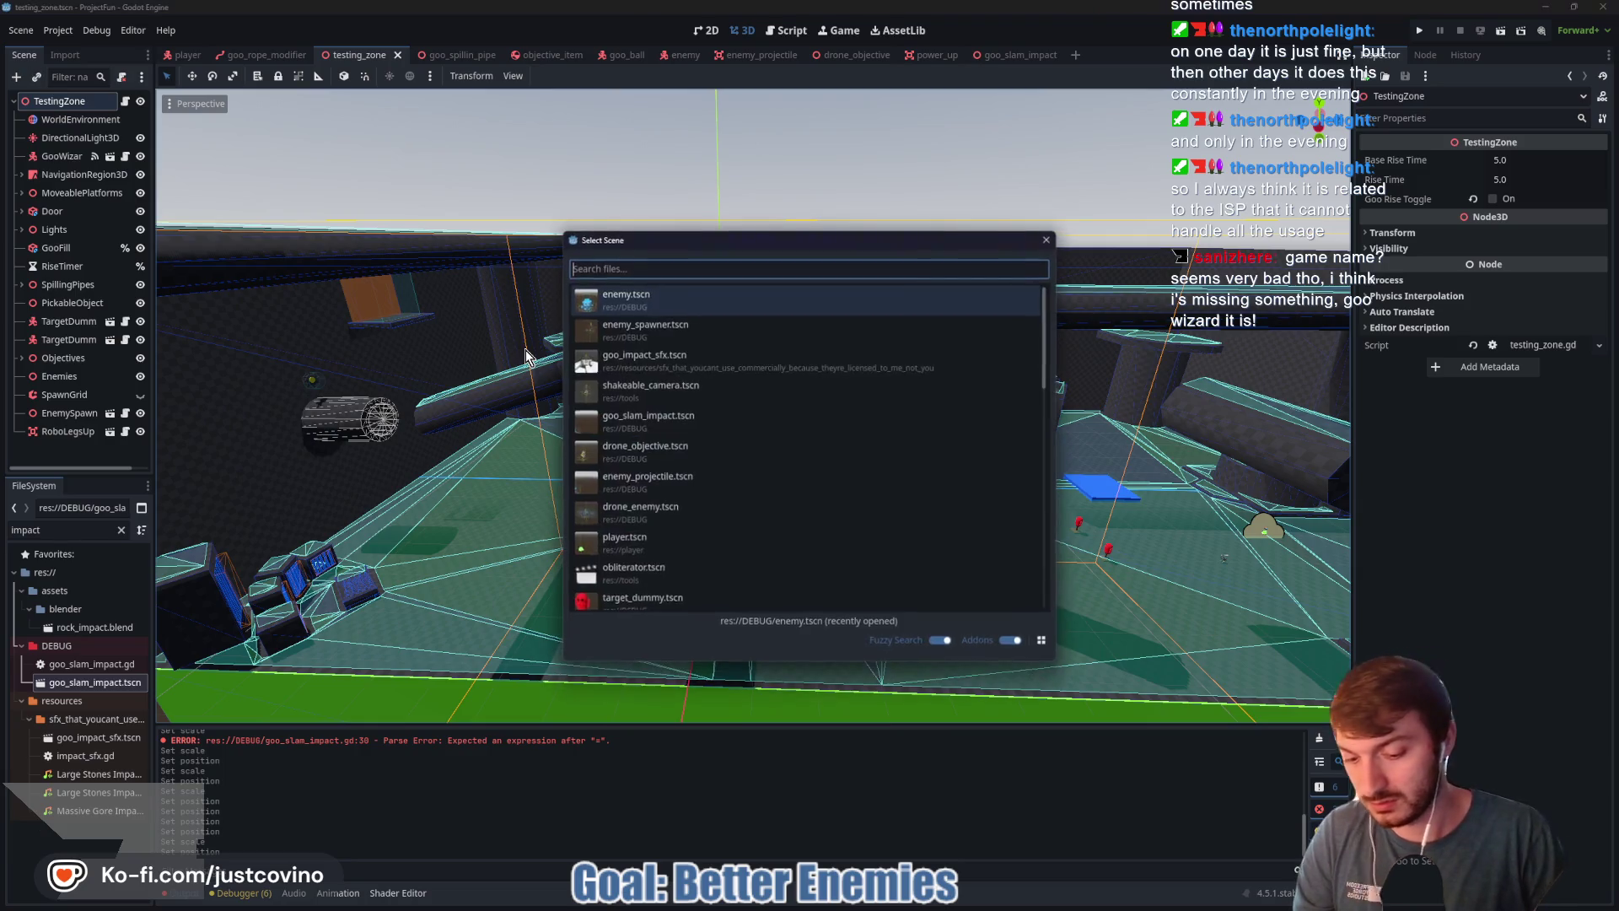
text(pick)
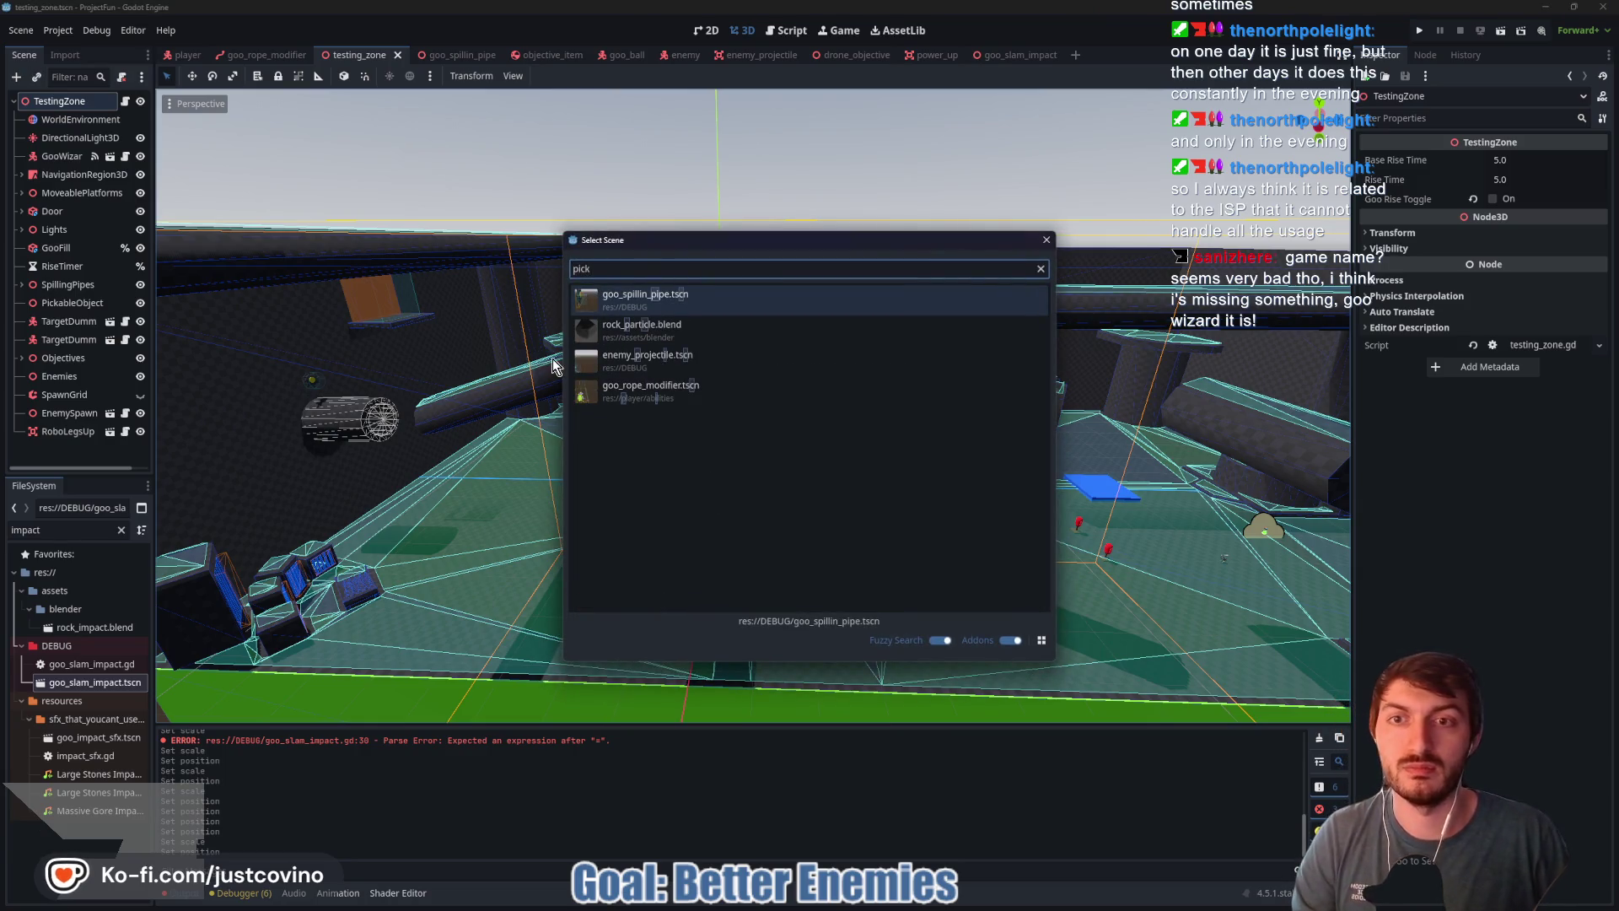
key(BackSpace)
key(BackSpace)
key(BackSpace)
text(pow)
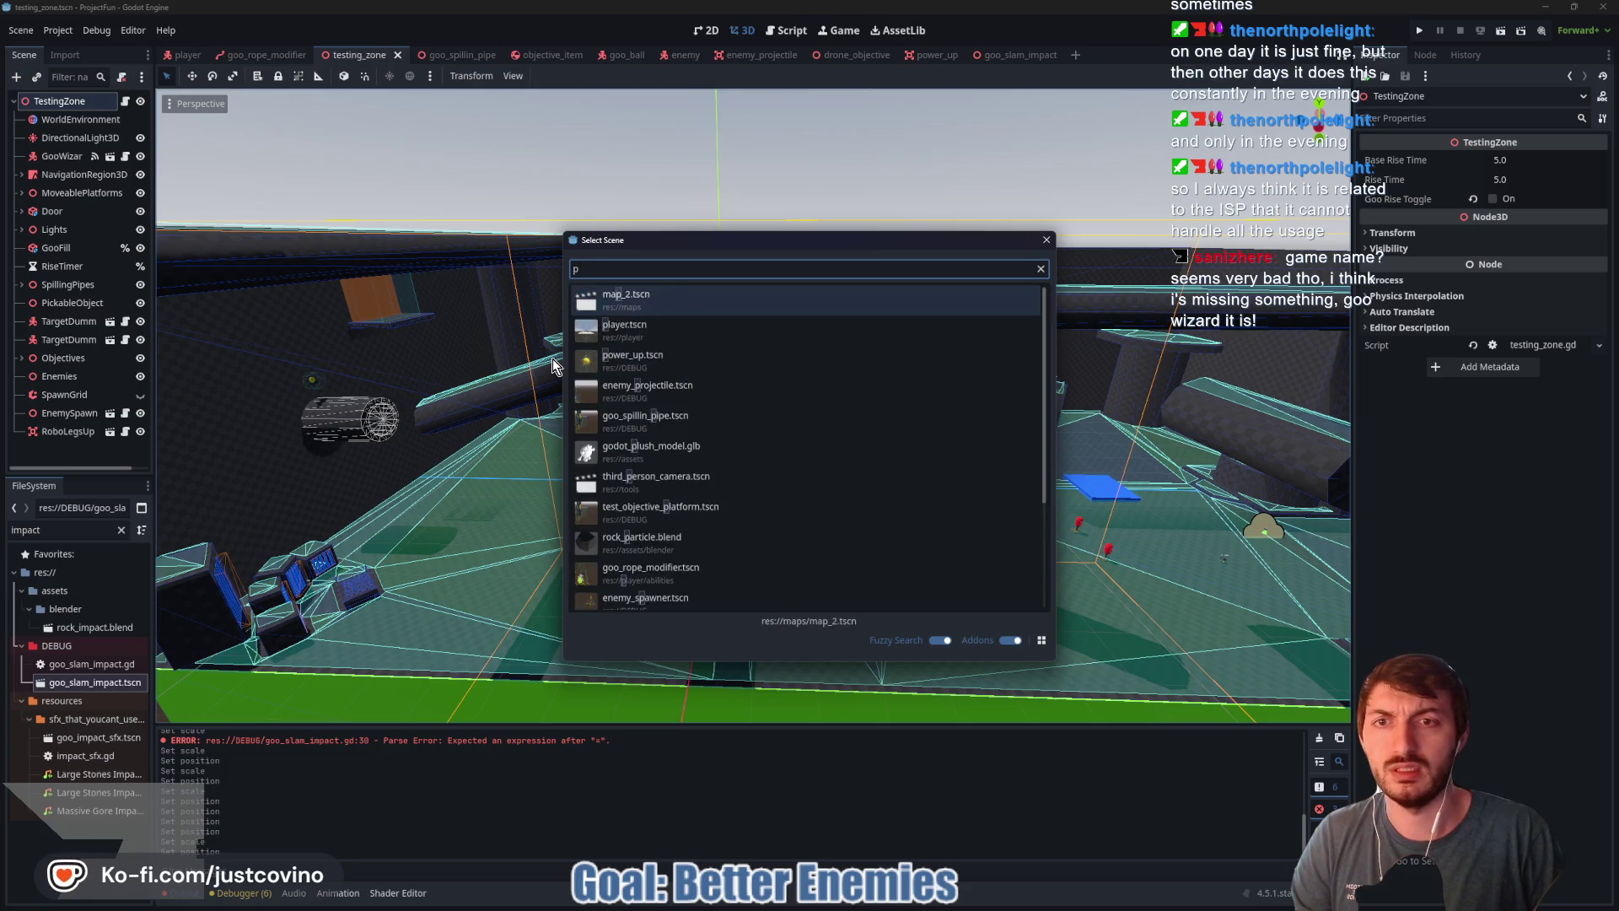
key(Return)
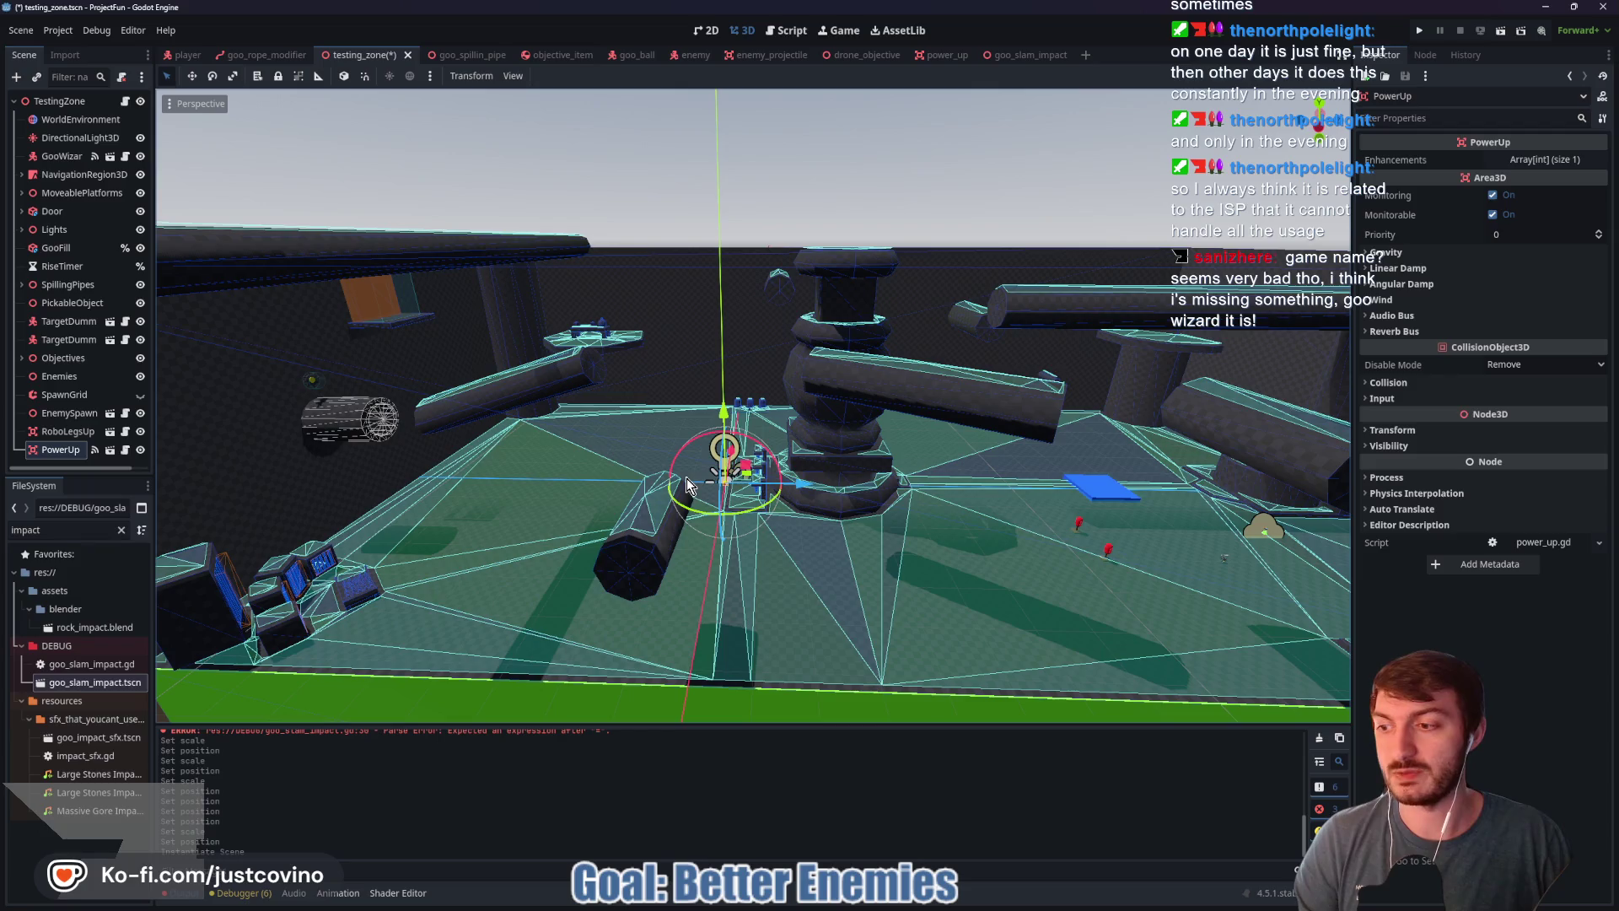
Move the PowerUp along the Z and X axes and save the testing zone scene
scroll(686, 482, down, 8)
scroll(752, 484, up, 12)
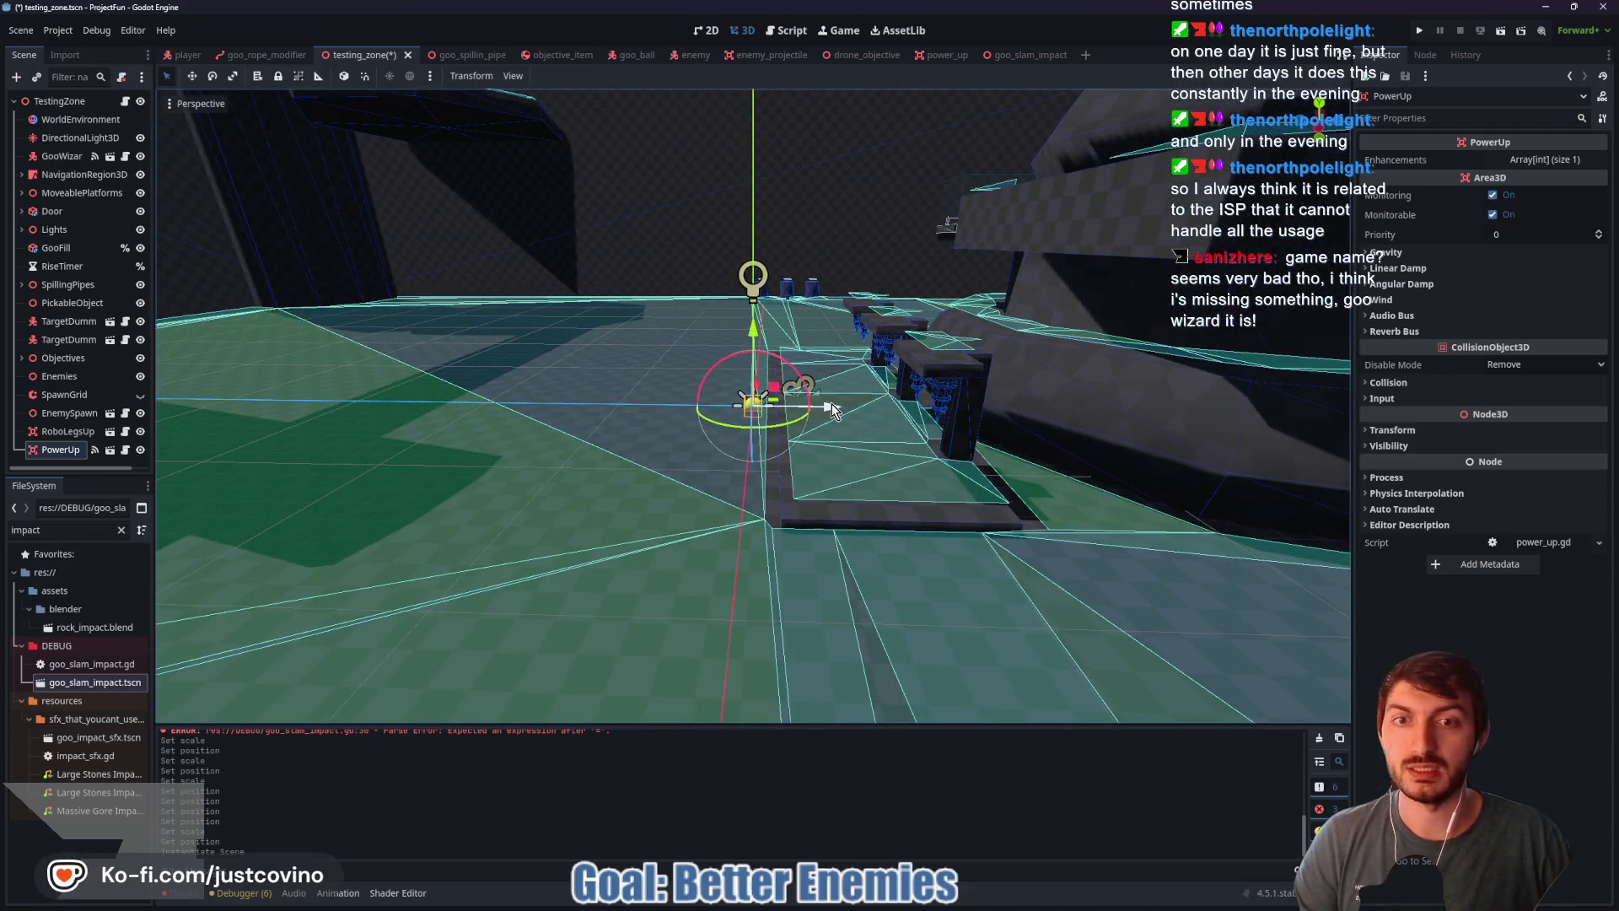
drag(833, 405, 1079, 409)
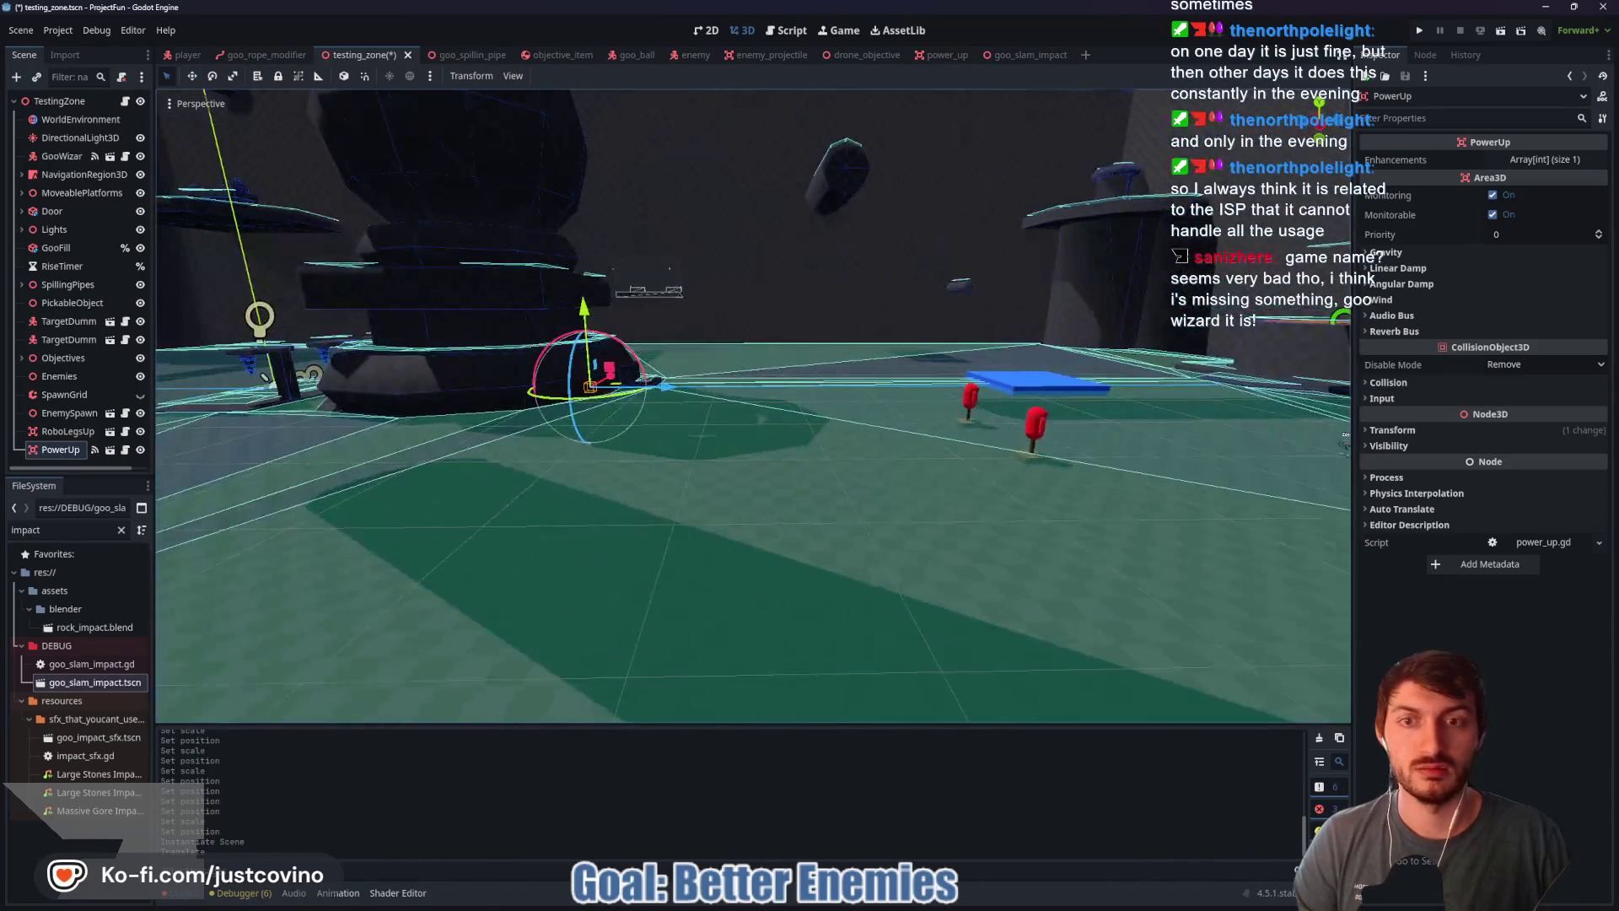
mouse_move(675, 390)
mouse_down()
mouse_move(852, 387)
mouse_move(931, 317)
mouse_up()
key(f)
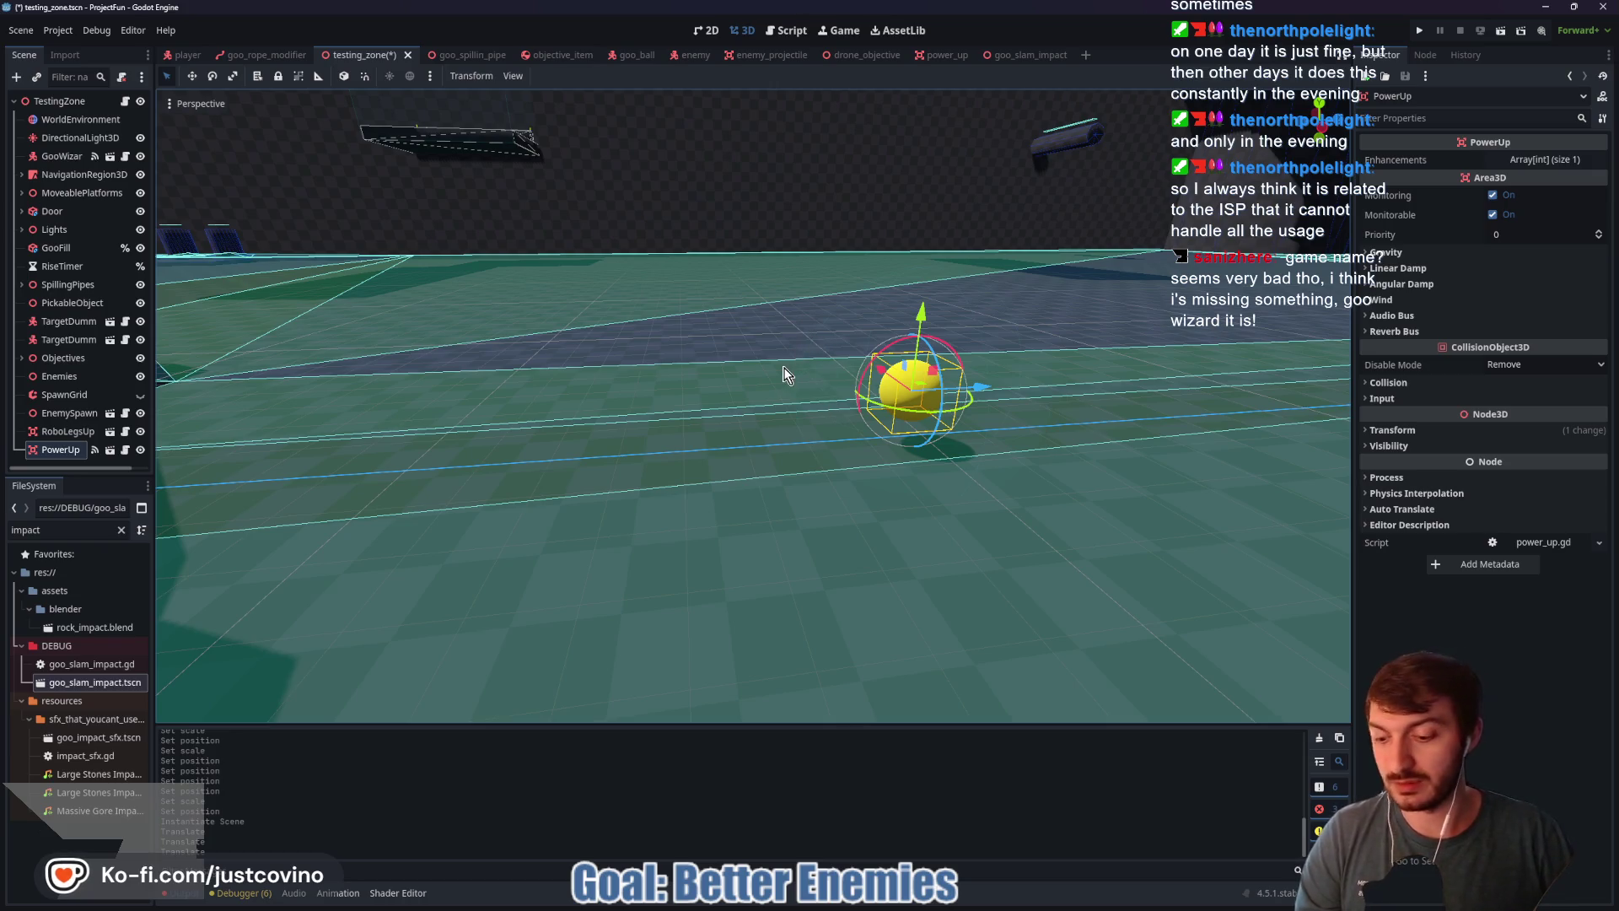
key(ctrl+s)
Open the PowerUp's power_up.gd script at the end of line 21
click(1004, 56)
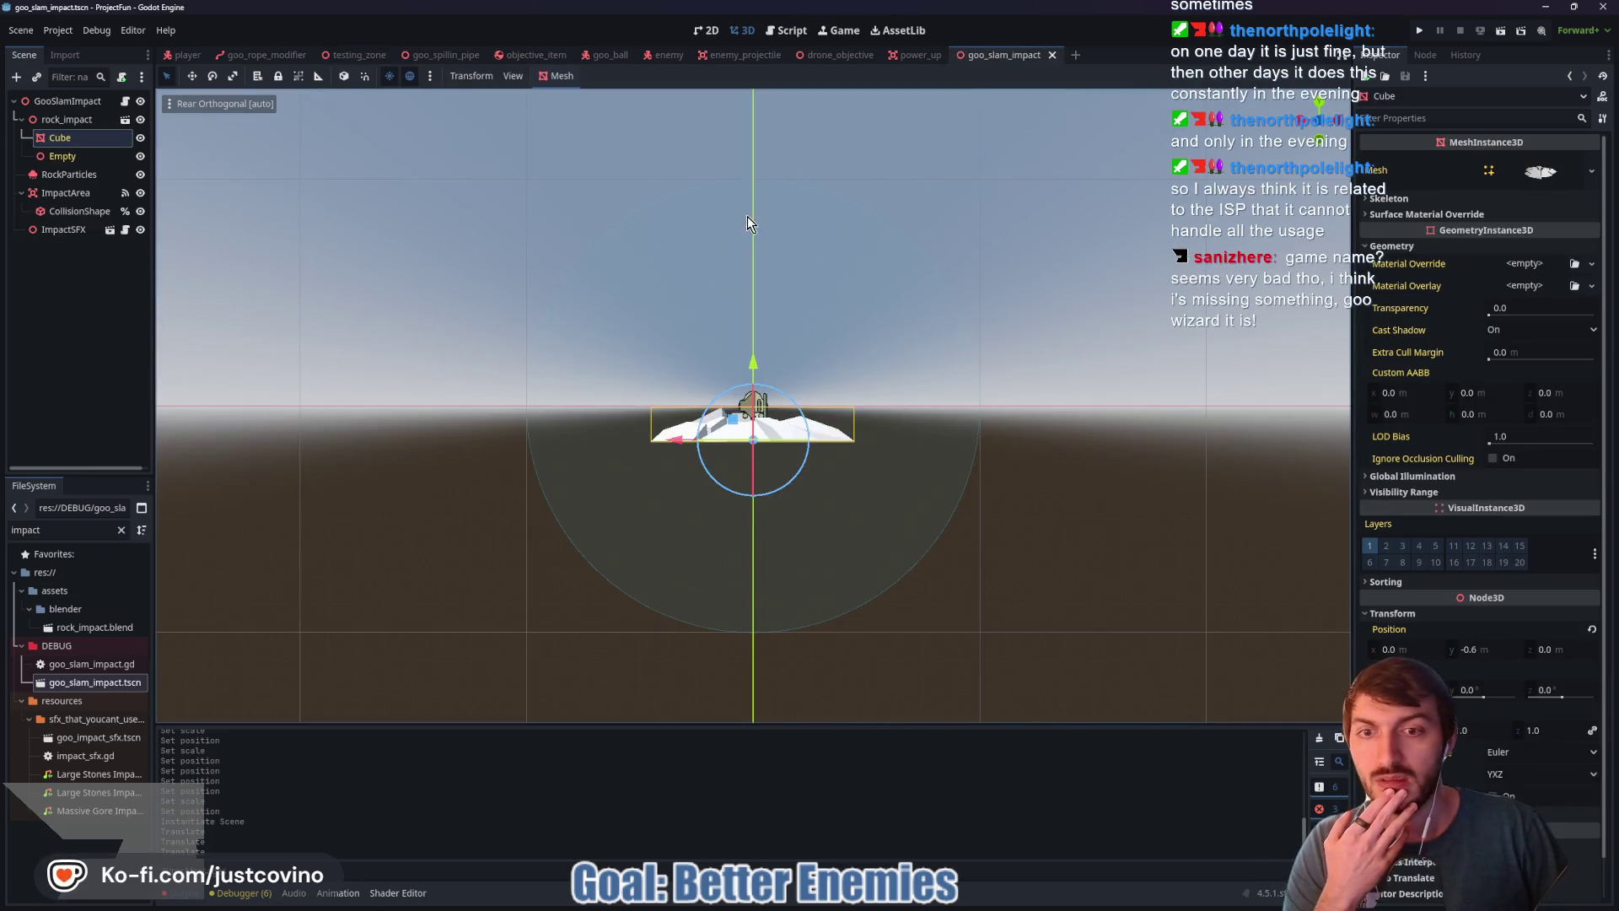
click(918, 55)
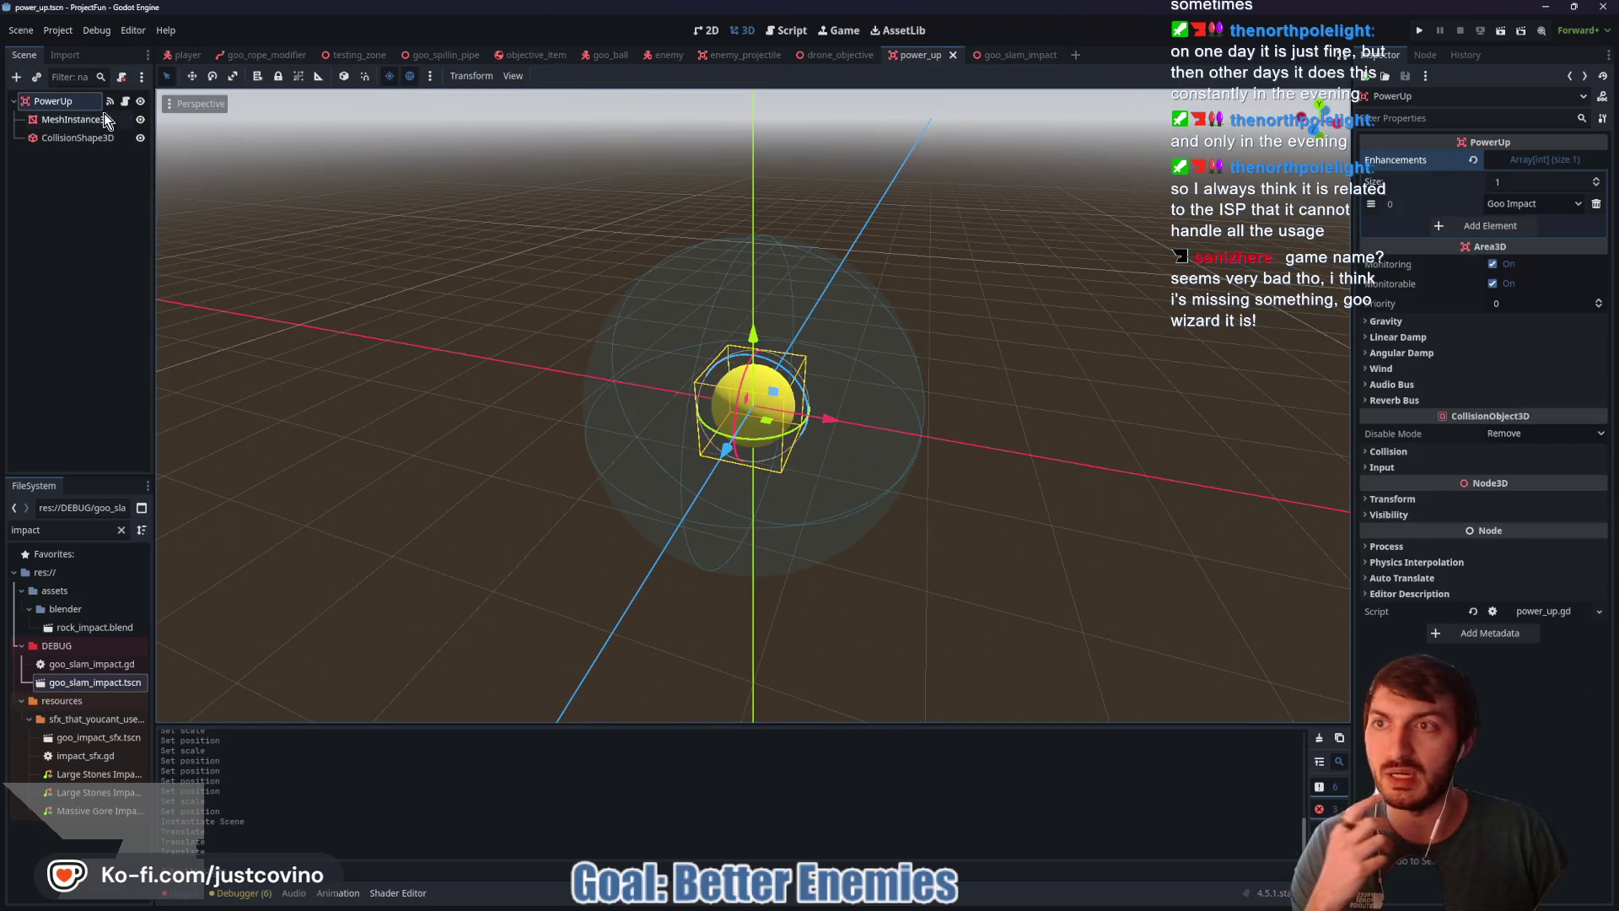
click(125, 102)
click(676, 643)
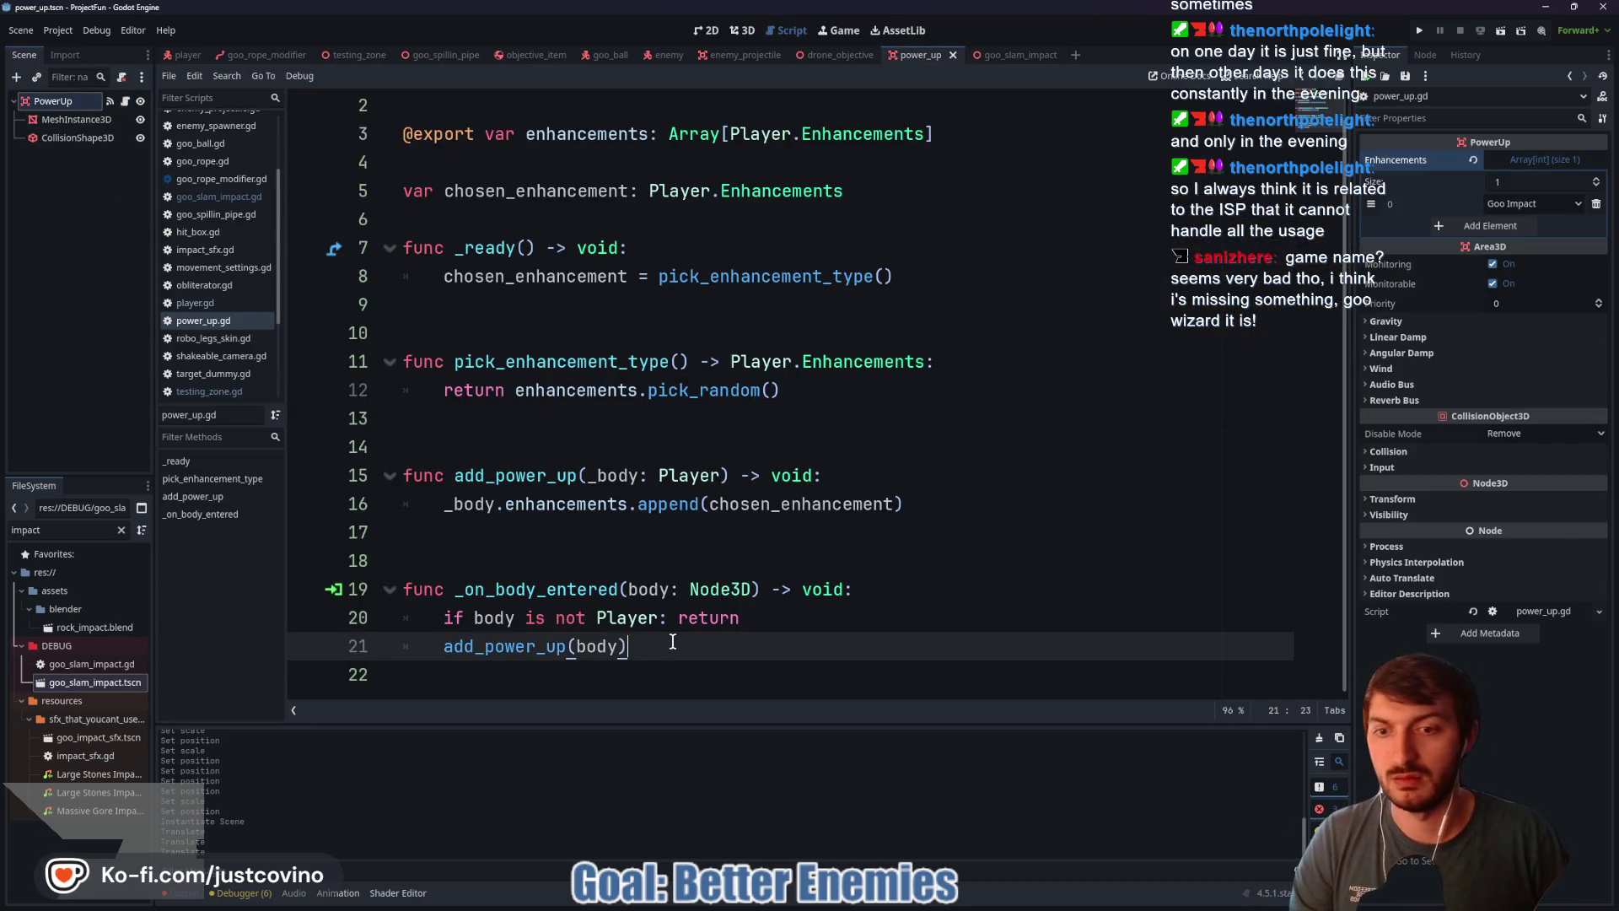
Add queue_free() after add_power_up(body) and save power_up.gd
key(Return)
text(queue)
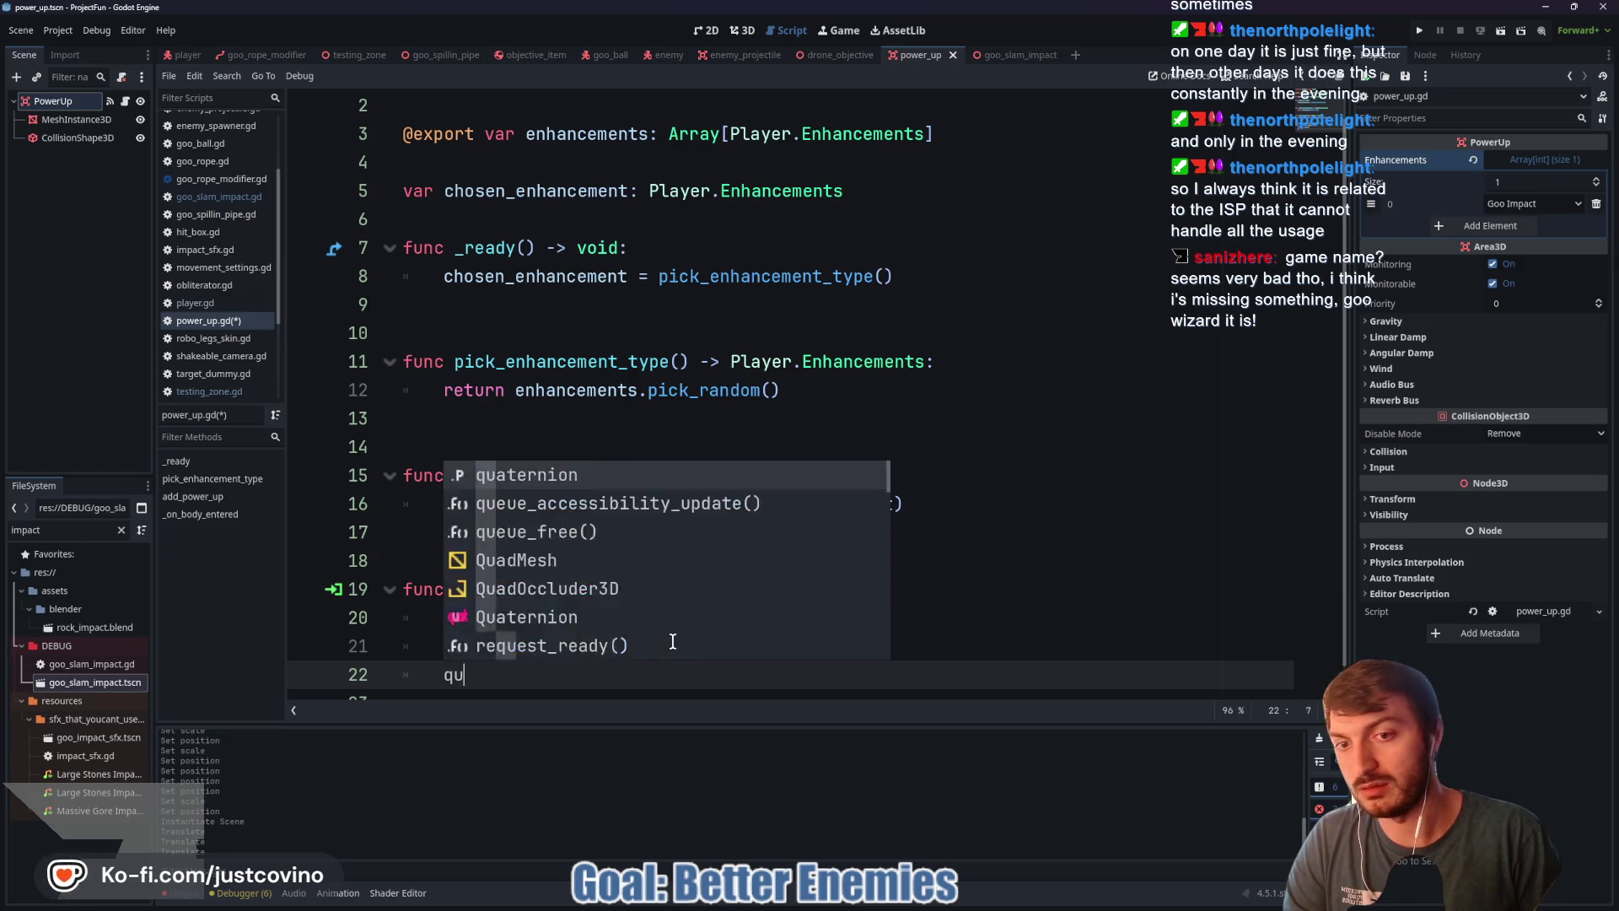
key(Down)
key(Return)
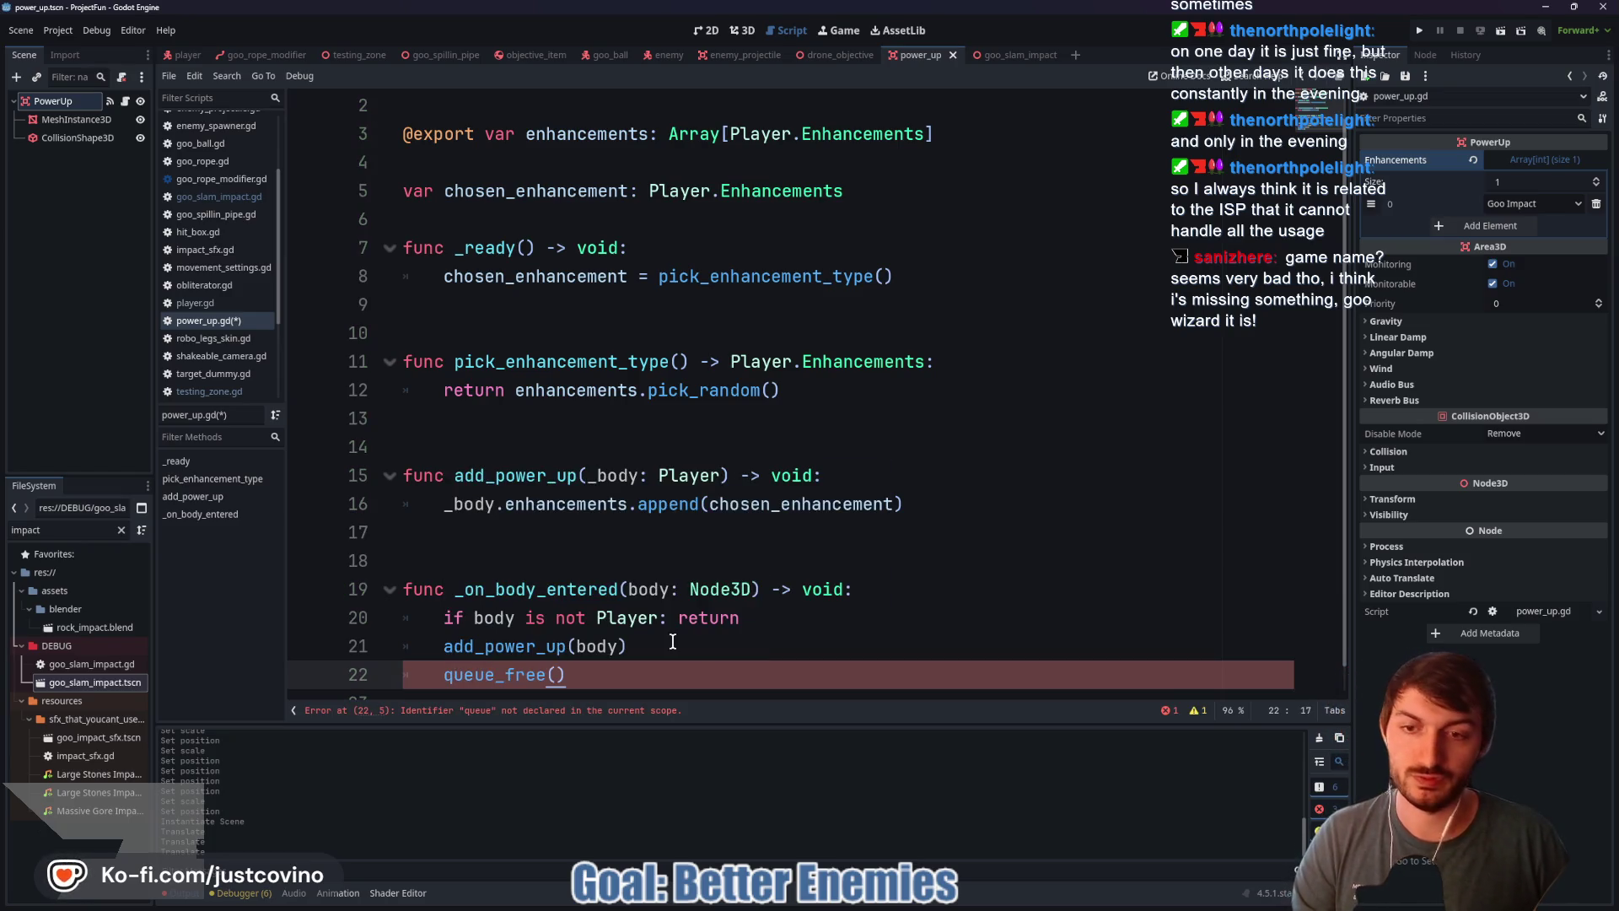
key(ctrl+s)
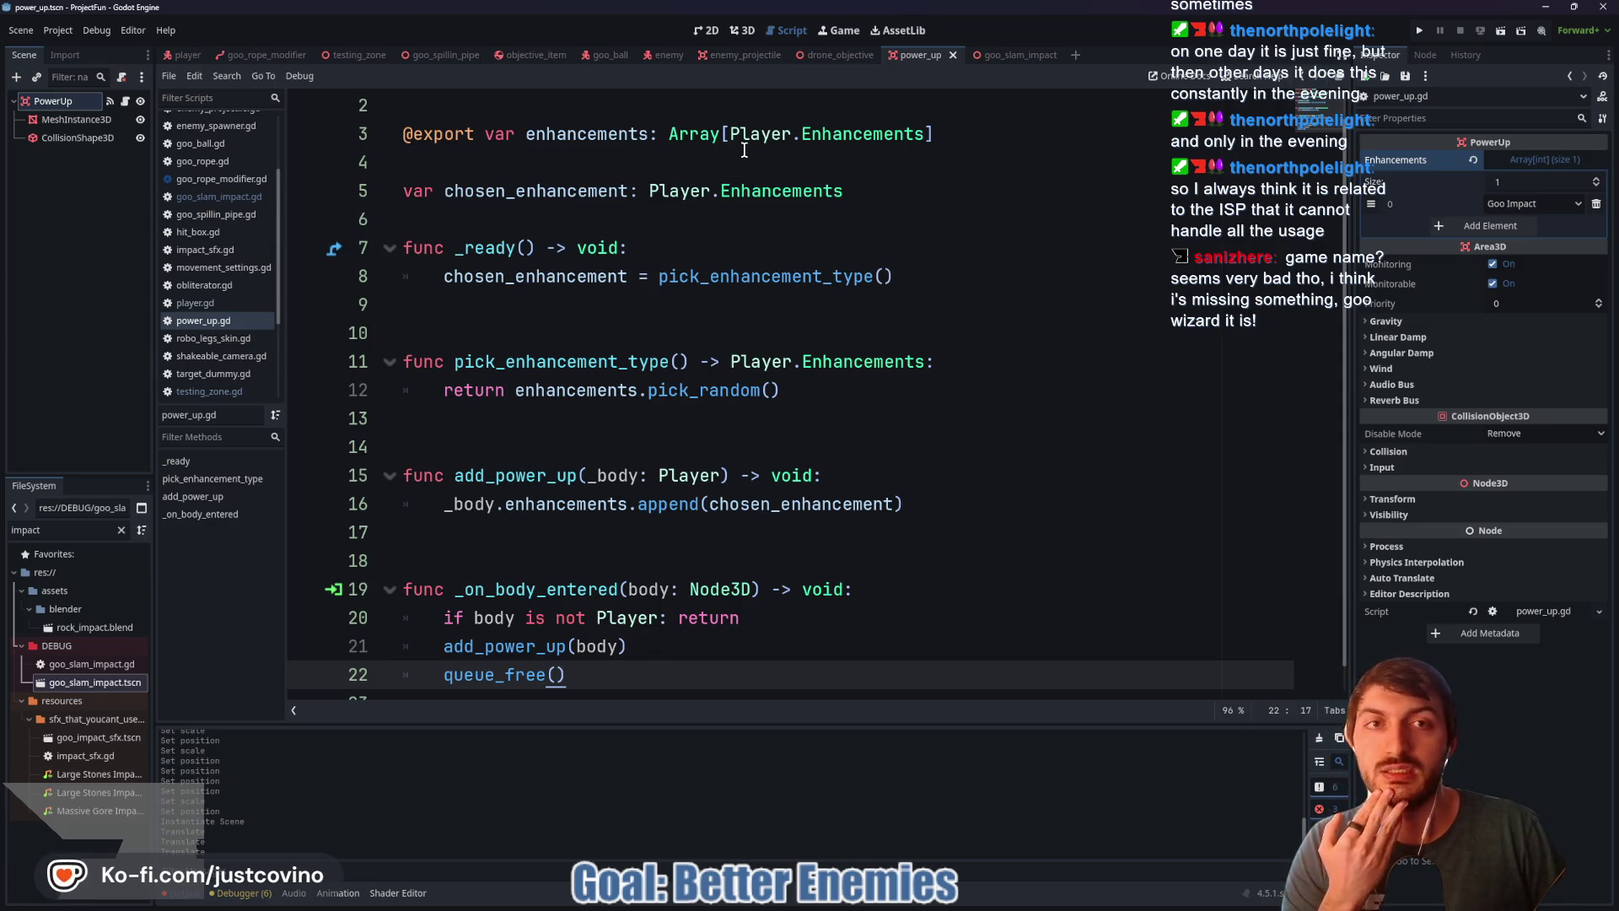
Run the testing zone to try the power-up, then stop the game
click(359, 54)
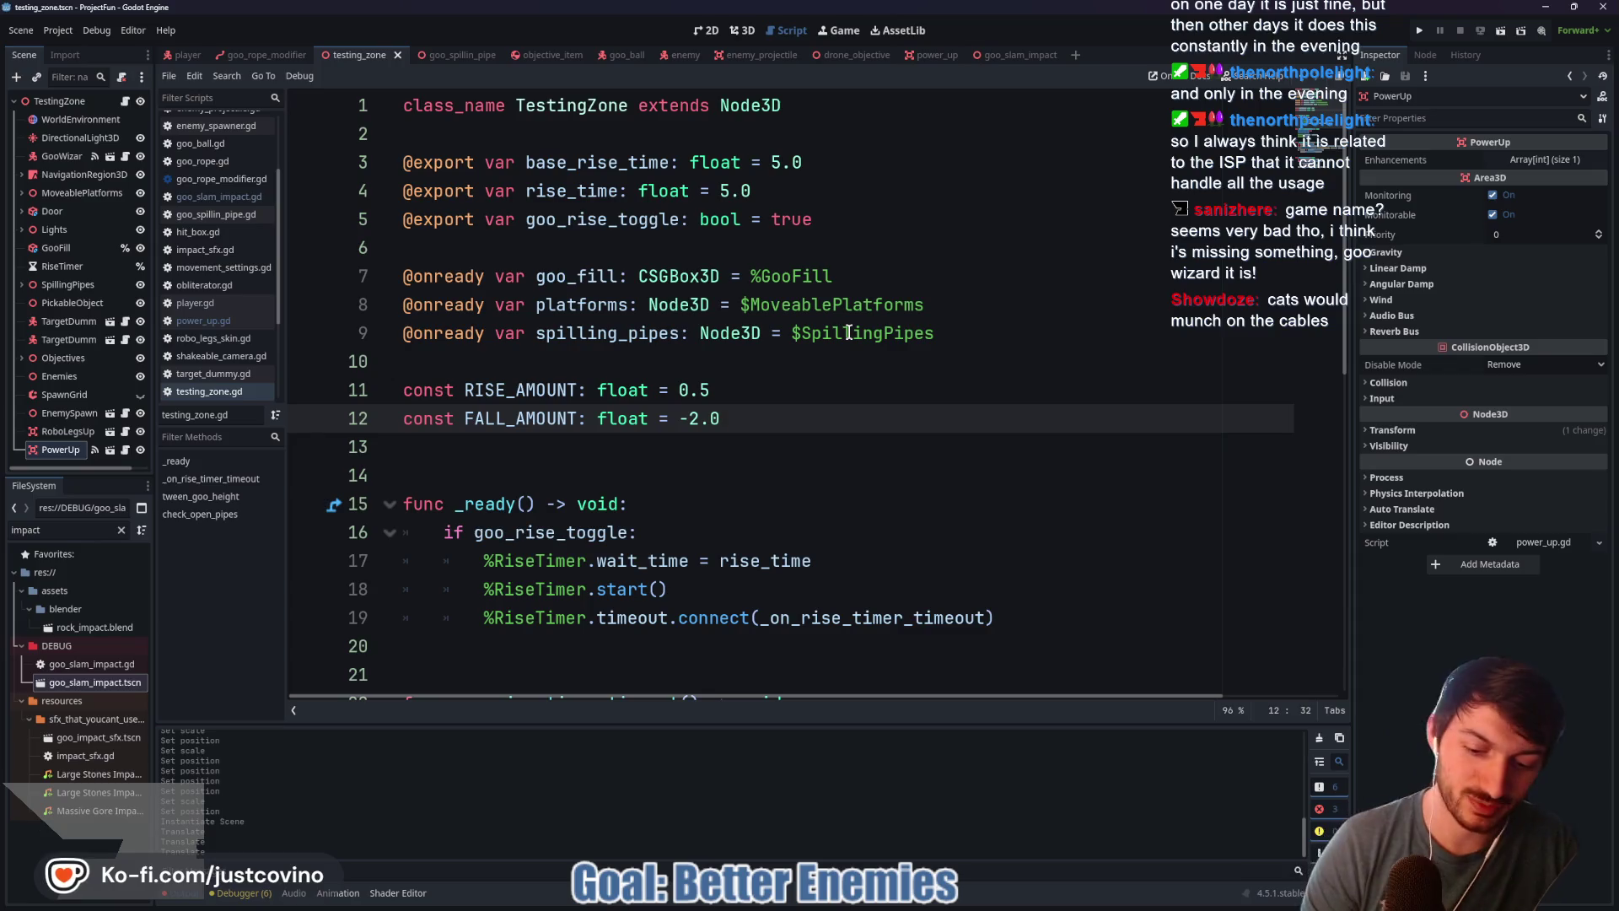
key(F6)
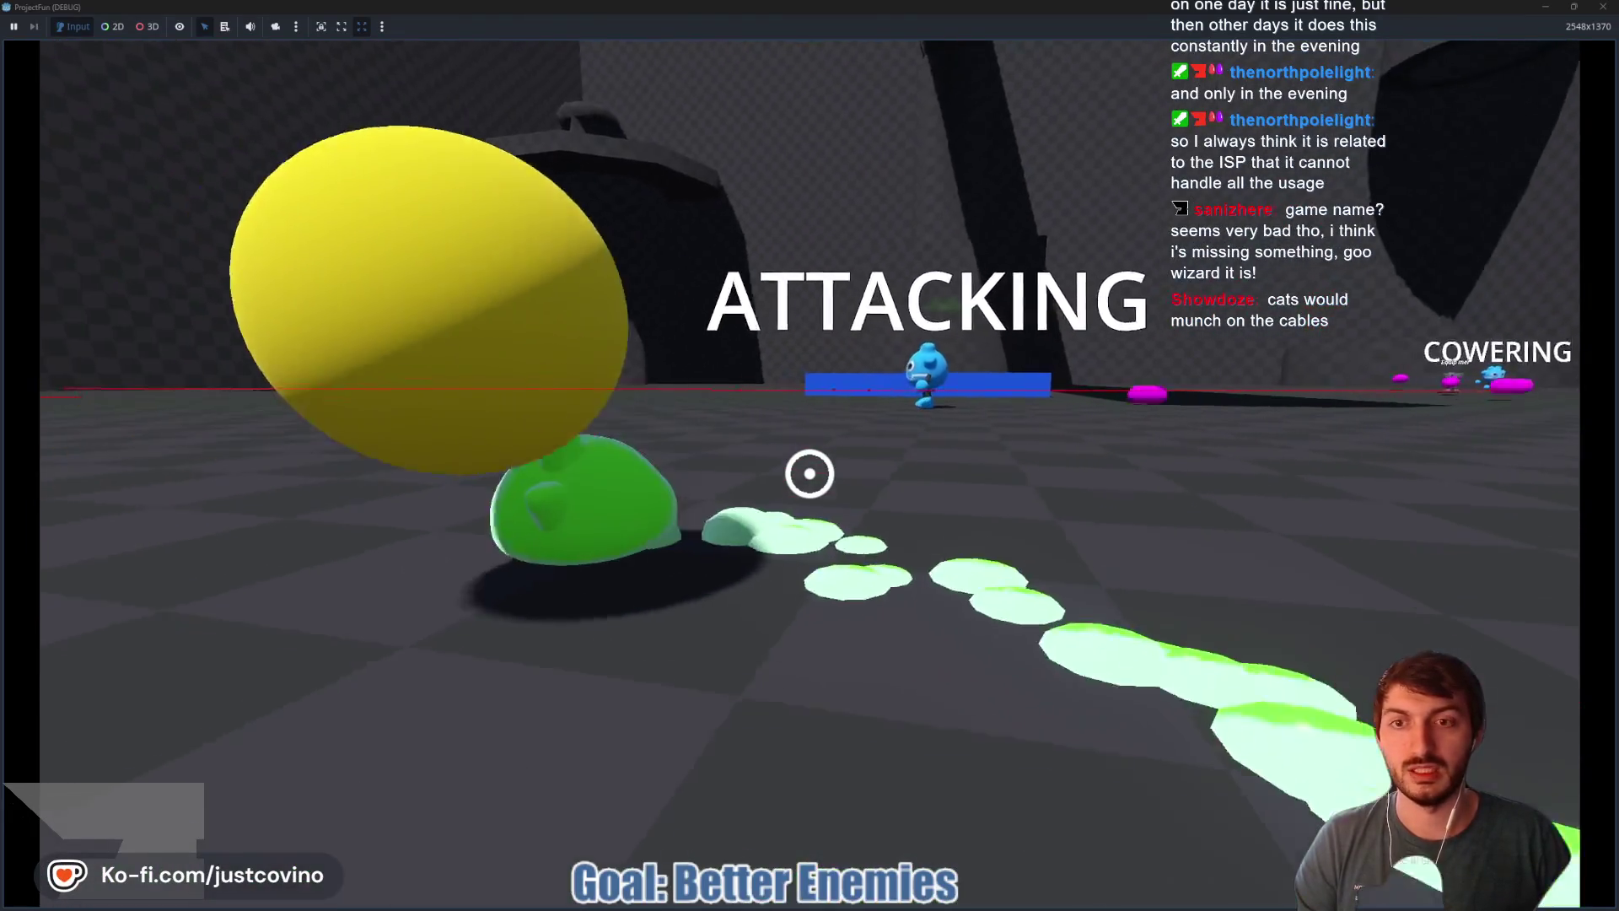
key(F8)
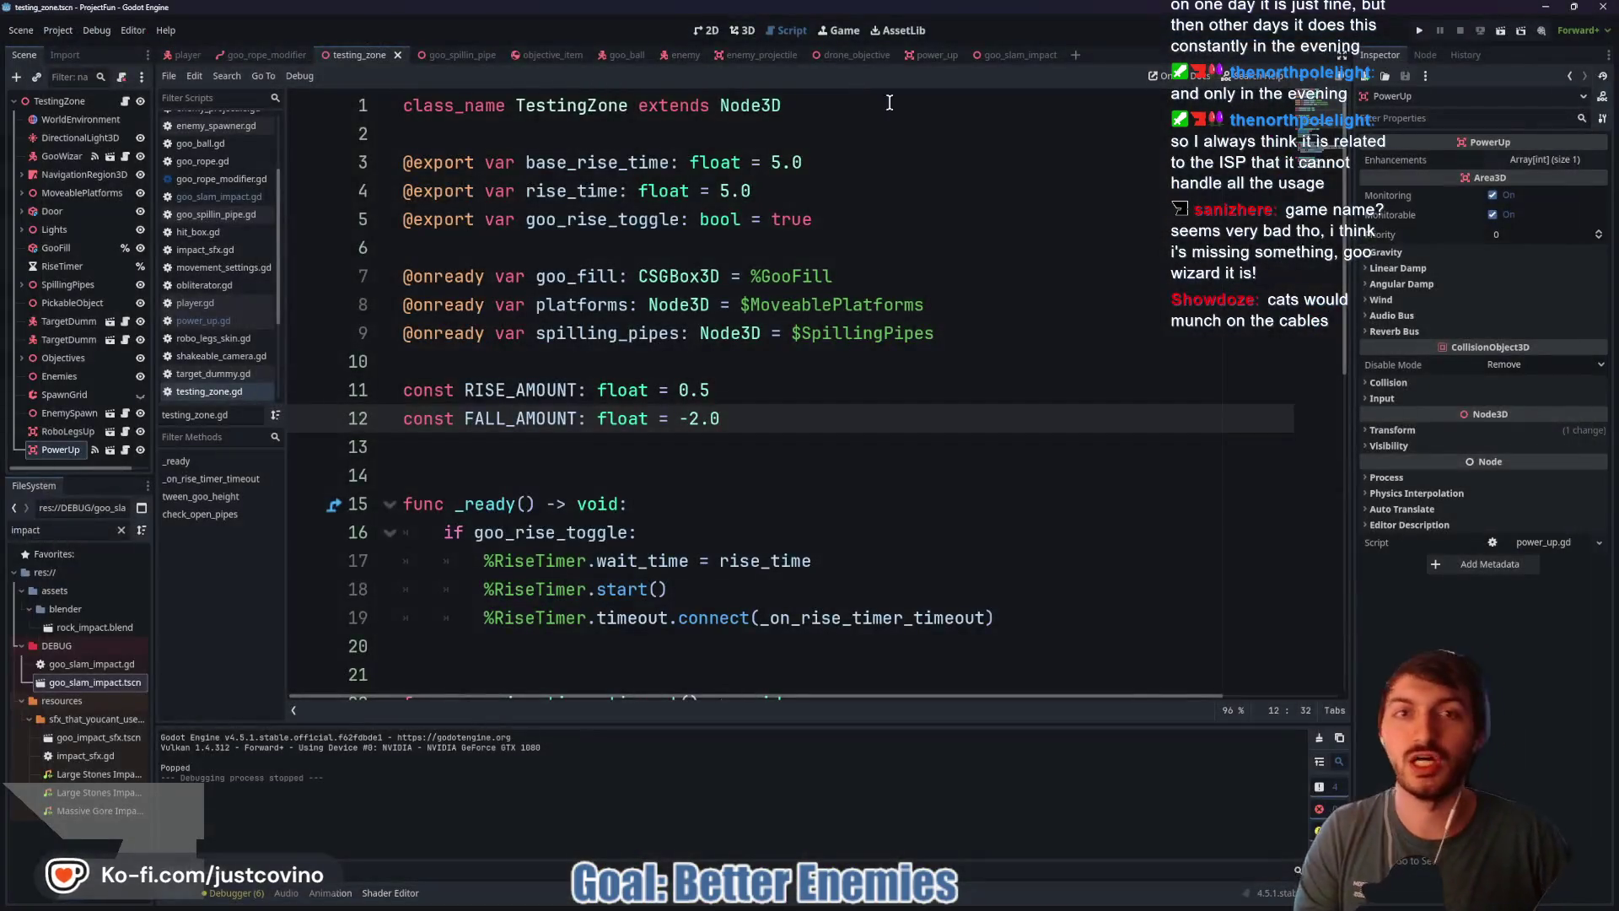
click(922, 54)
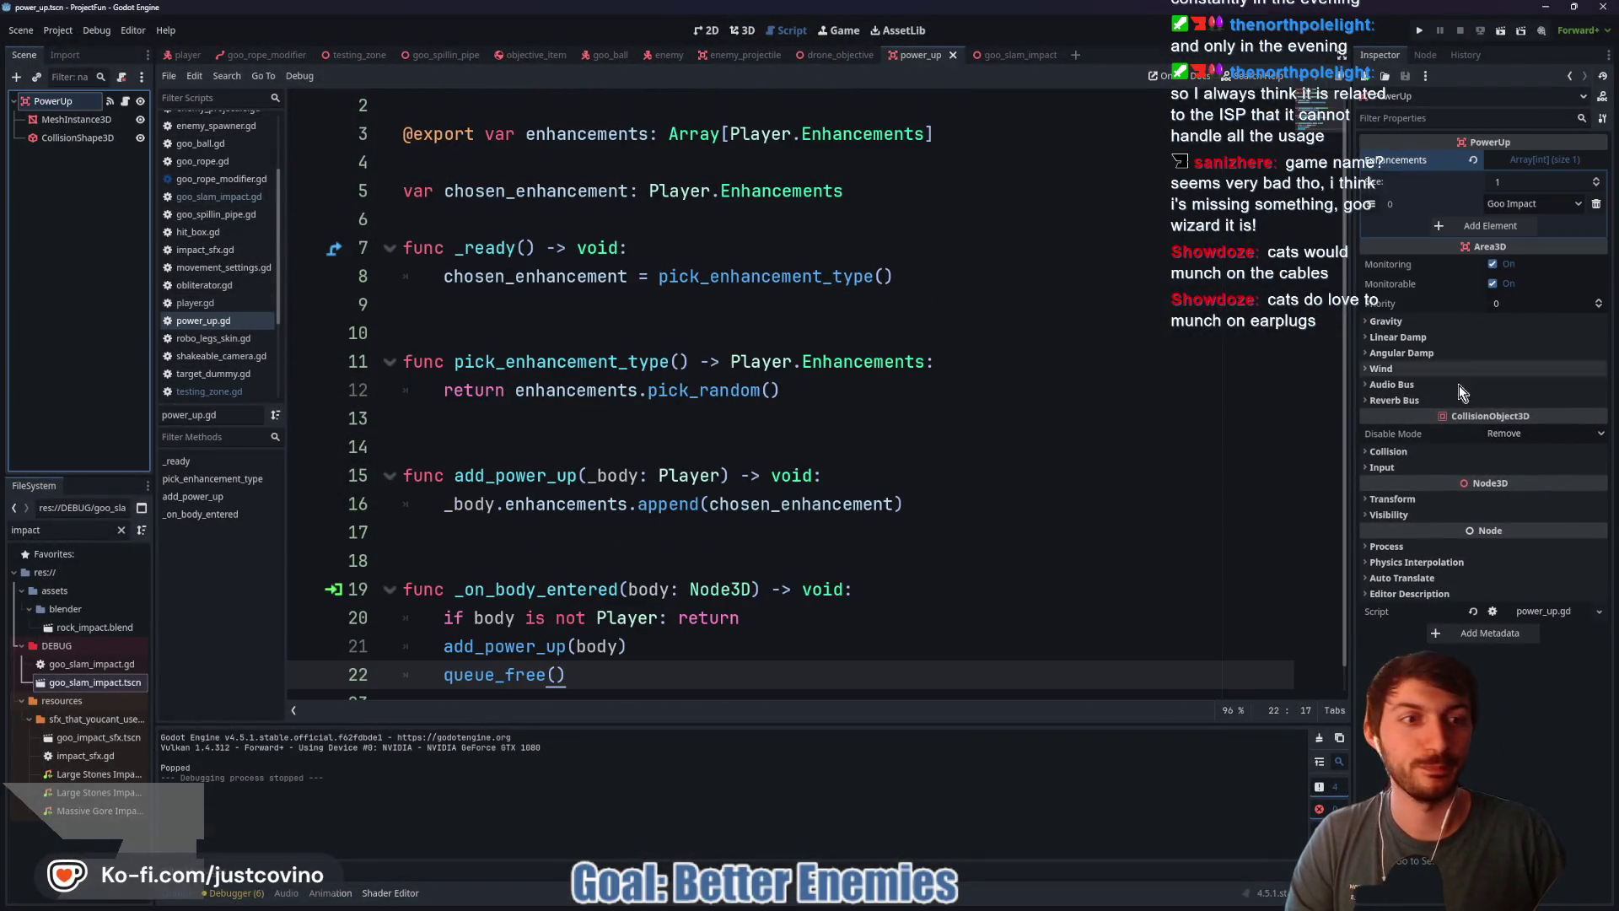
Enable collision mask layer 2 on the power-up and save
click(1389, 451)
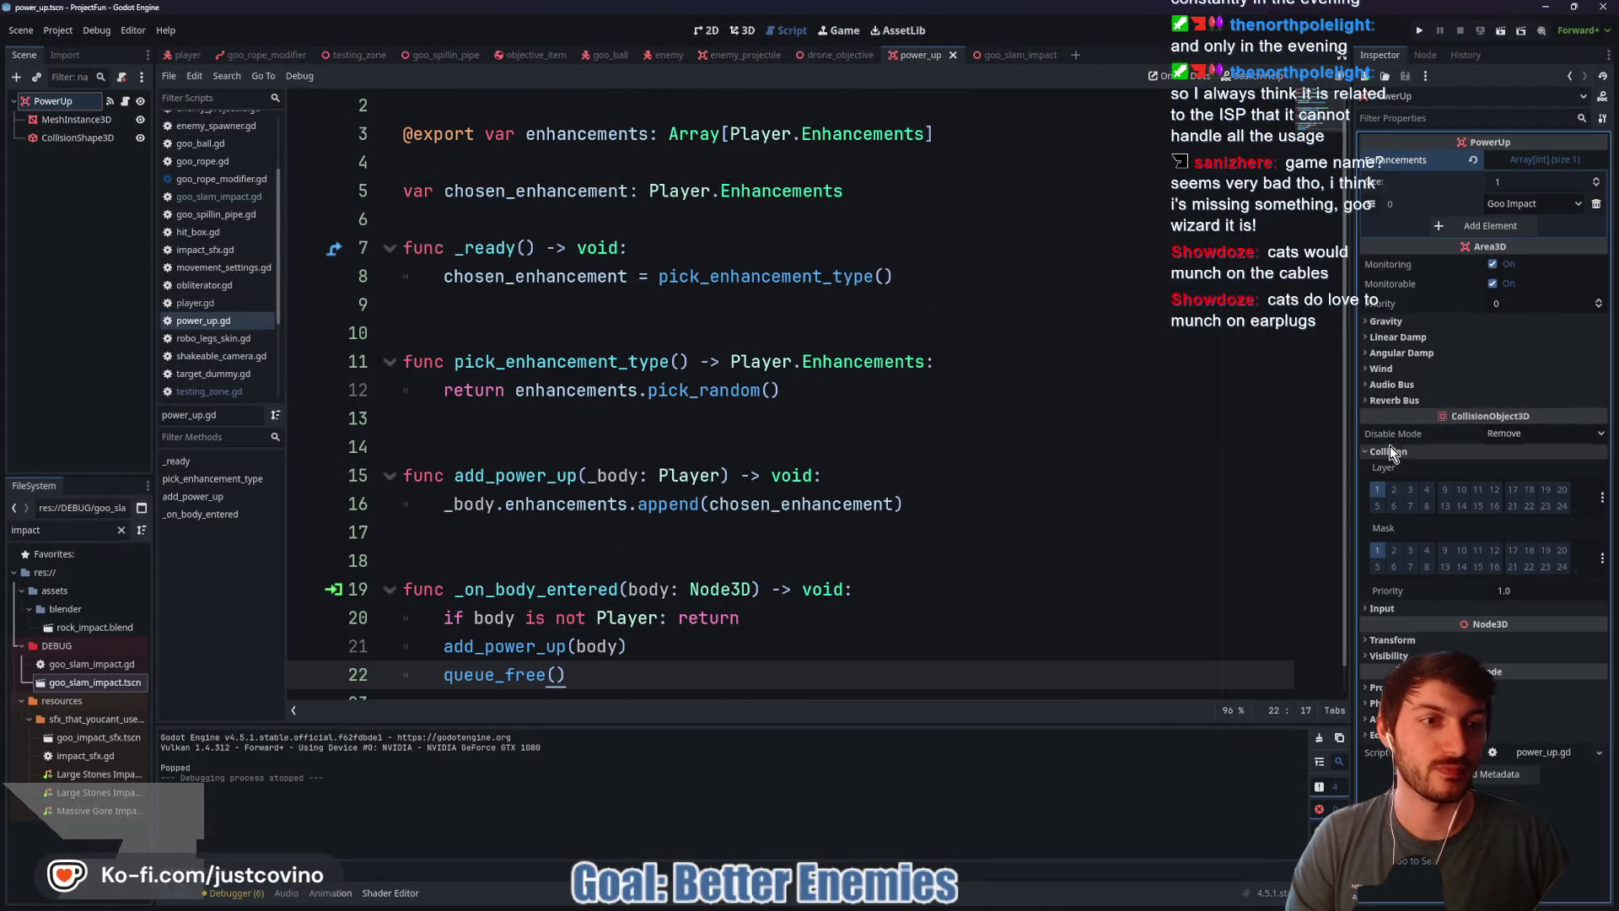
click(1395, 551)
click(906, 478)
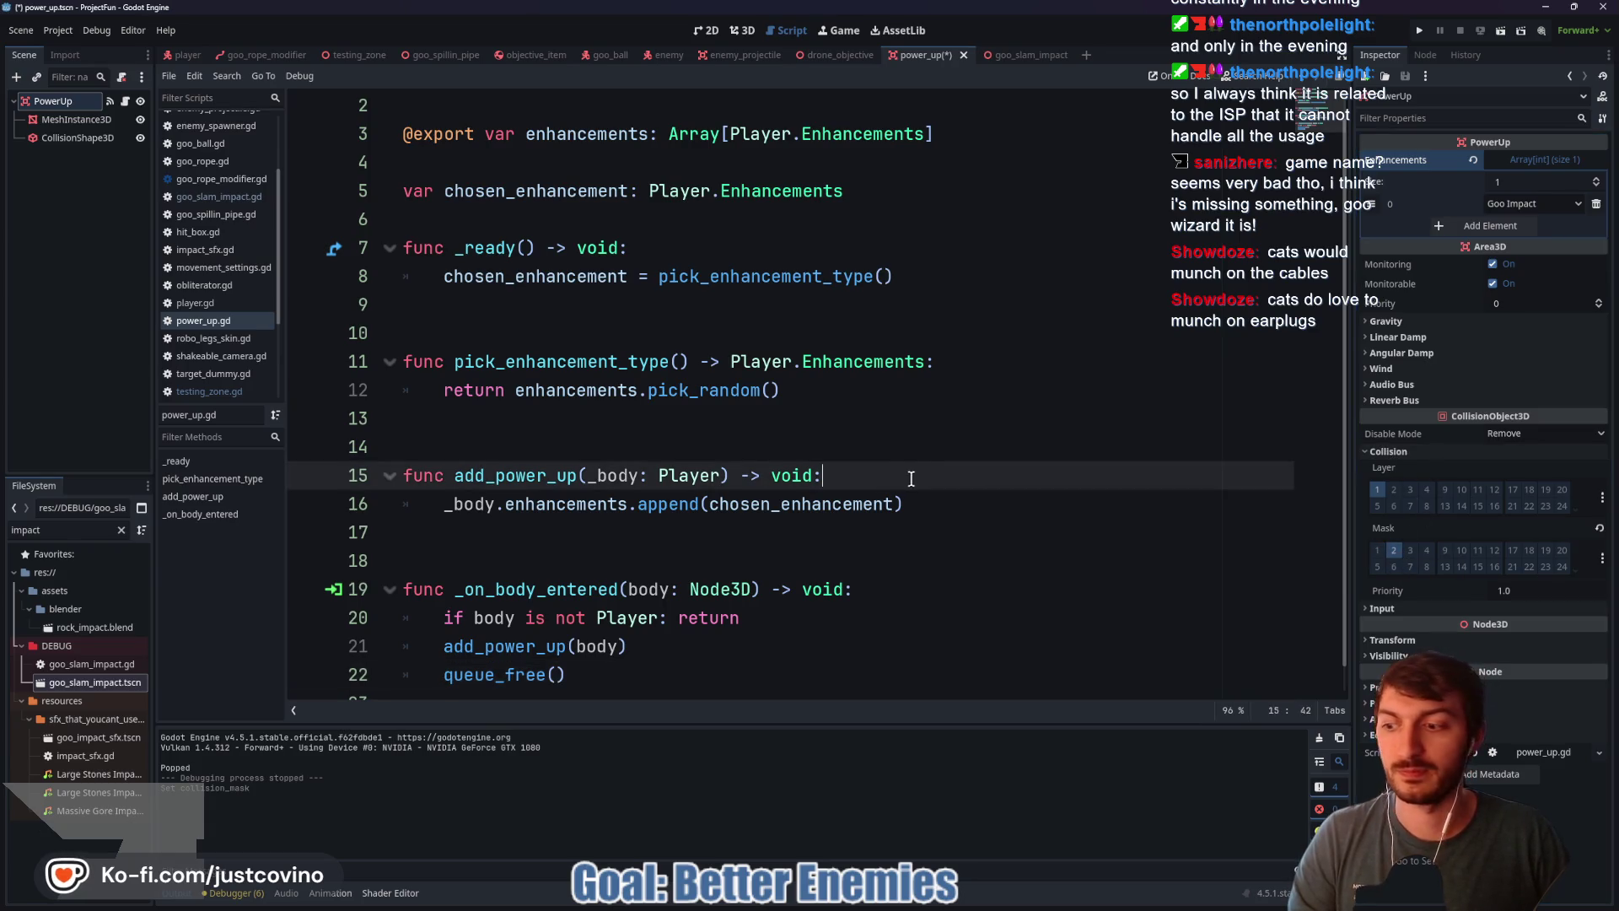
key(ctrl+s)
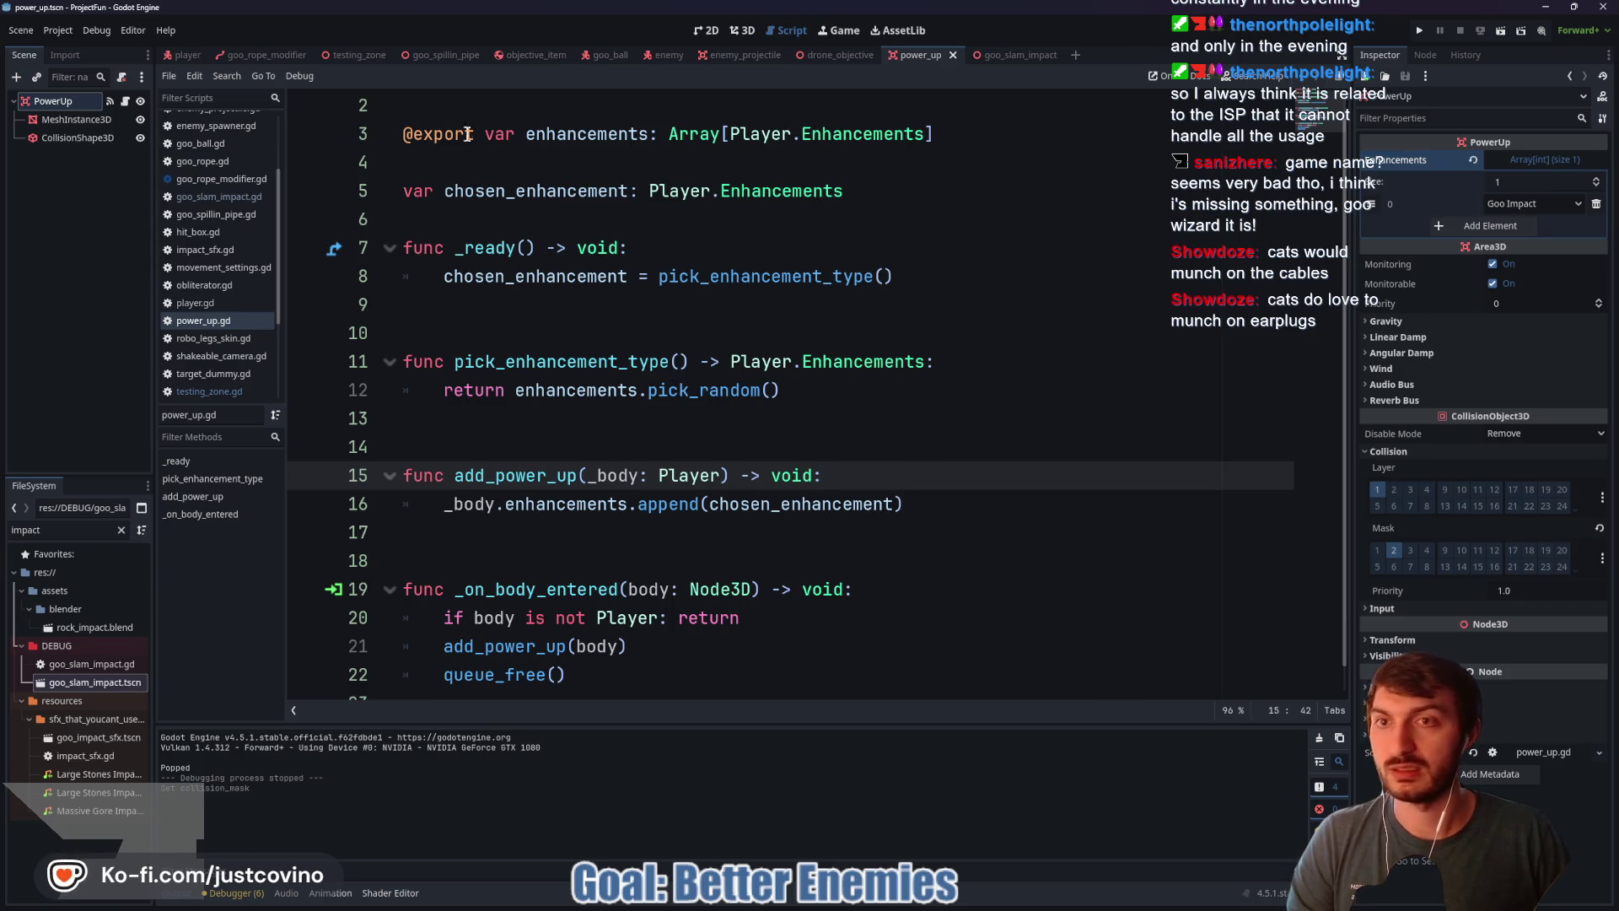
Run the testing zone, swing on ropes and goo-slam the enemies, then stop the game
click(359, 55)
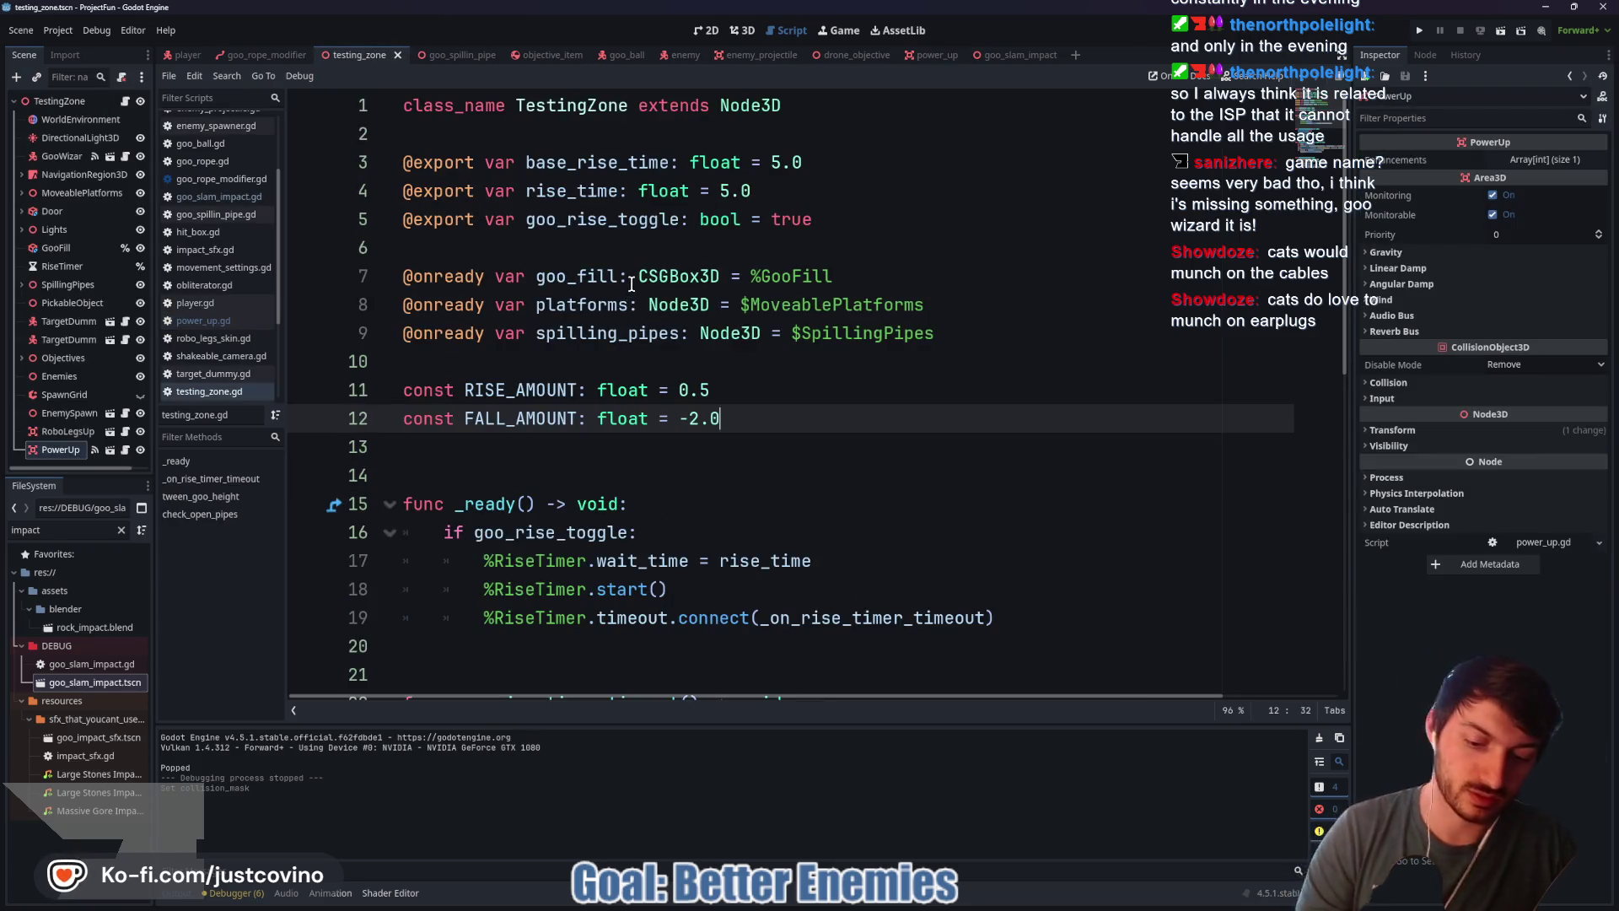
key(F5)
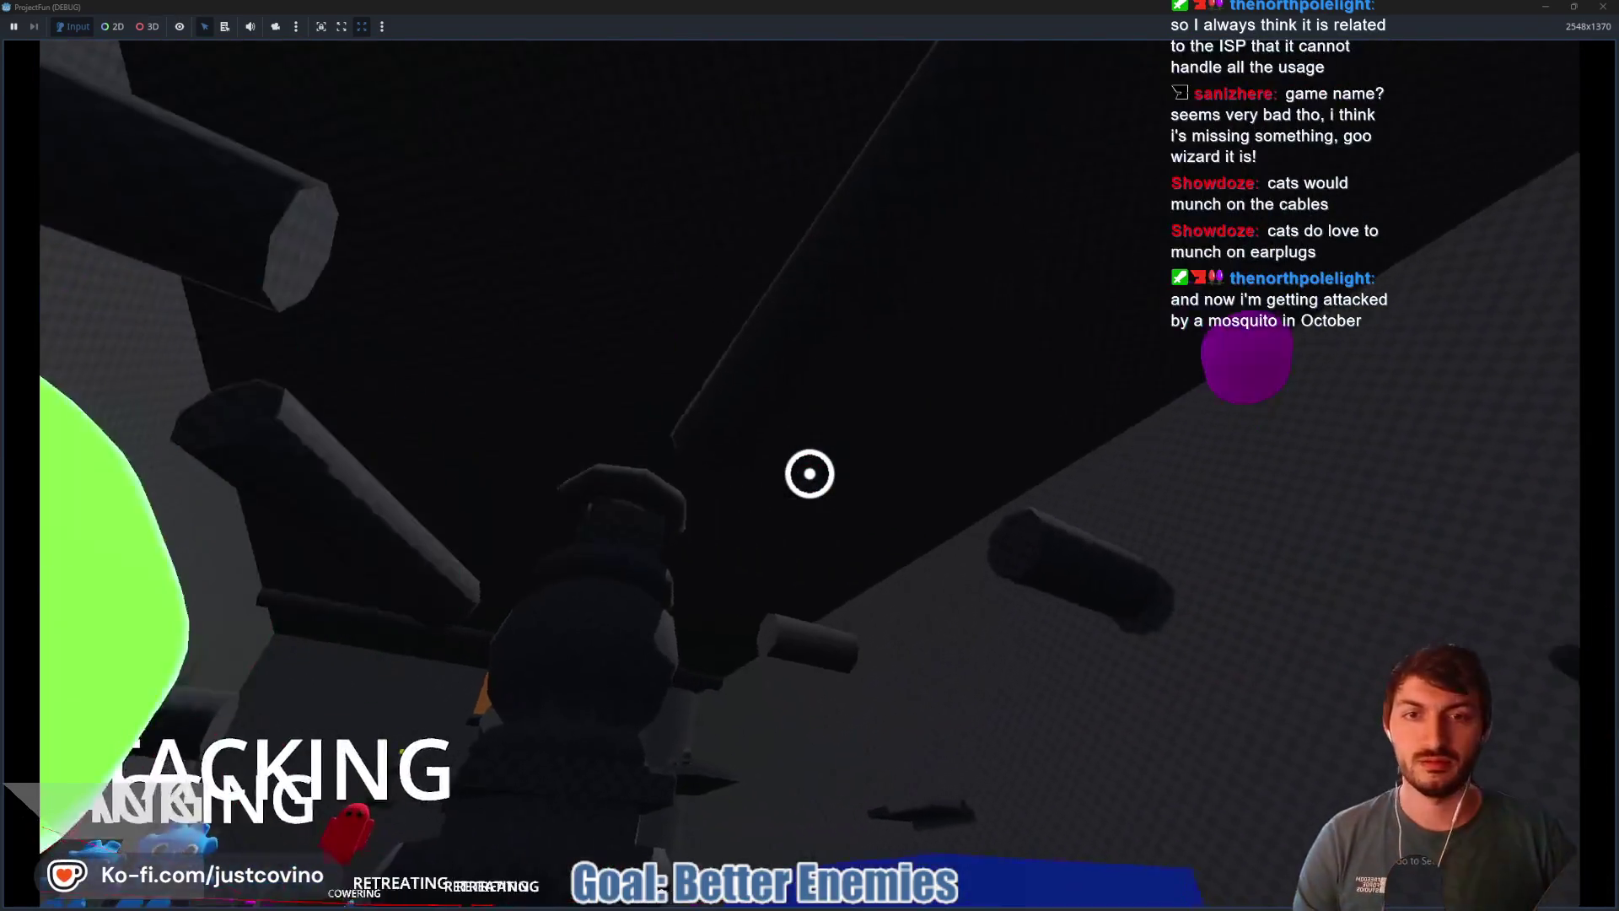
click(809, 473)
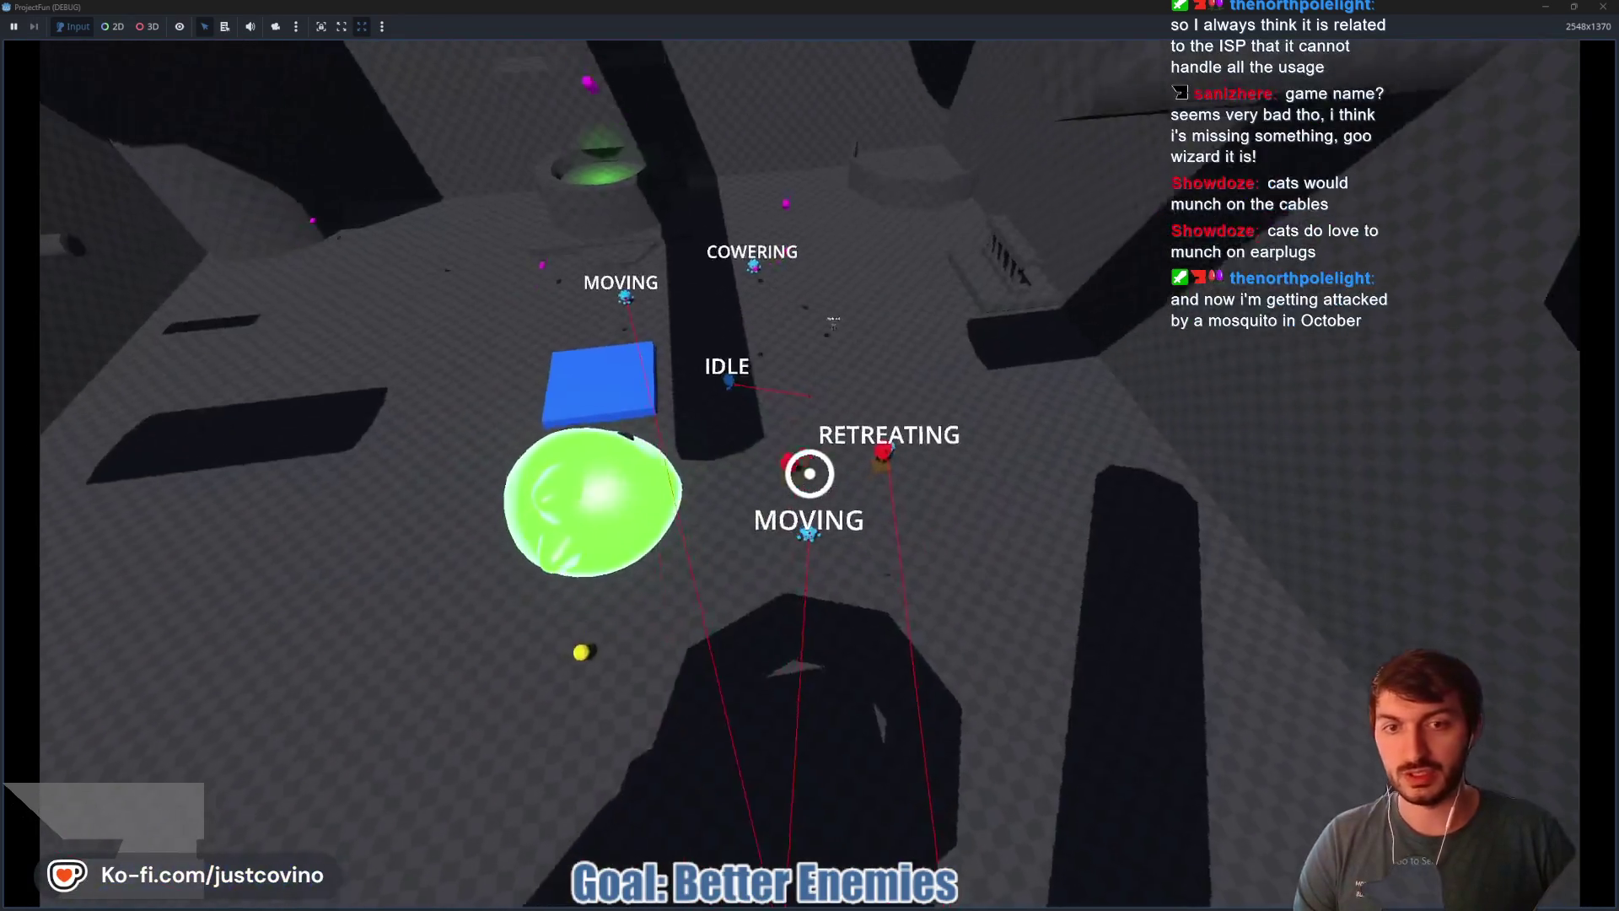
click(810, 473)
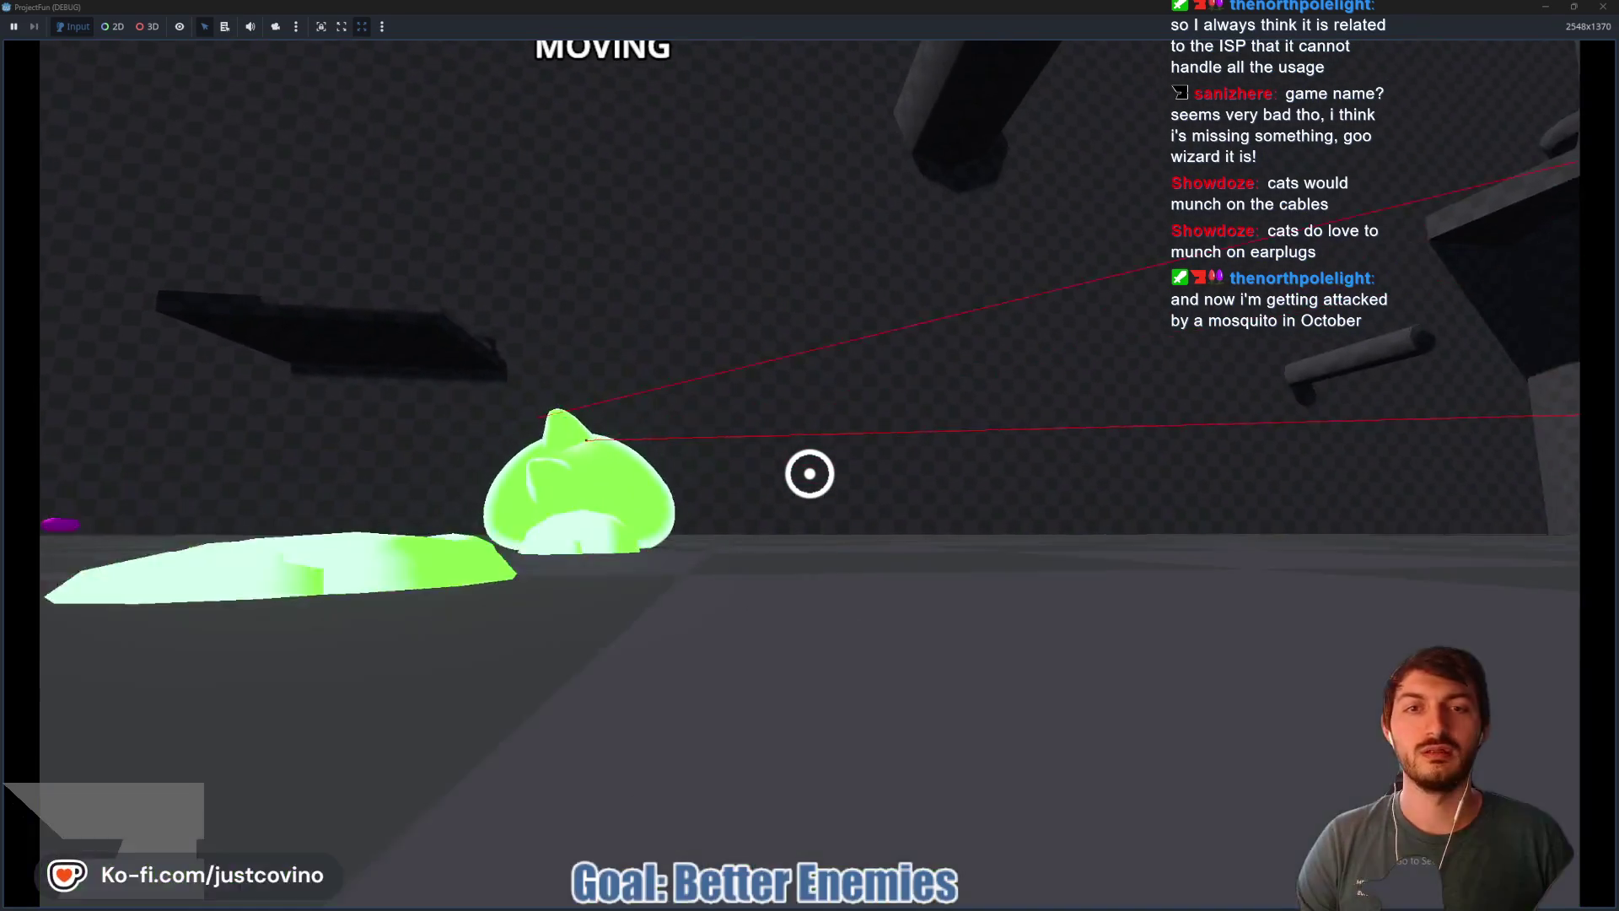
click(810, 473)
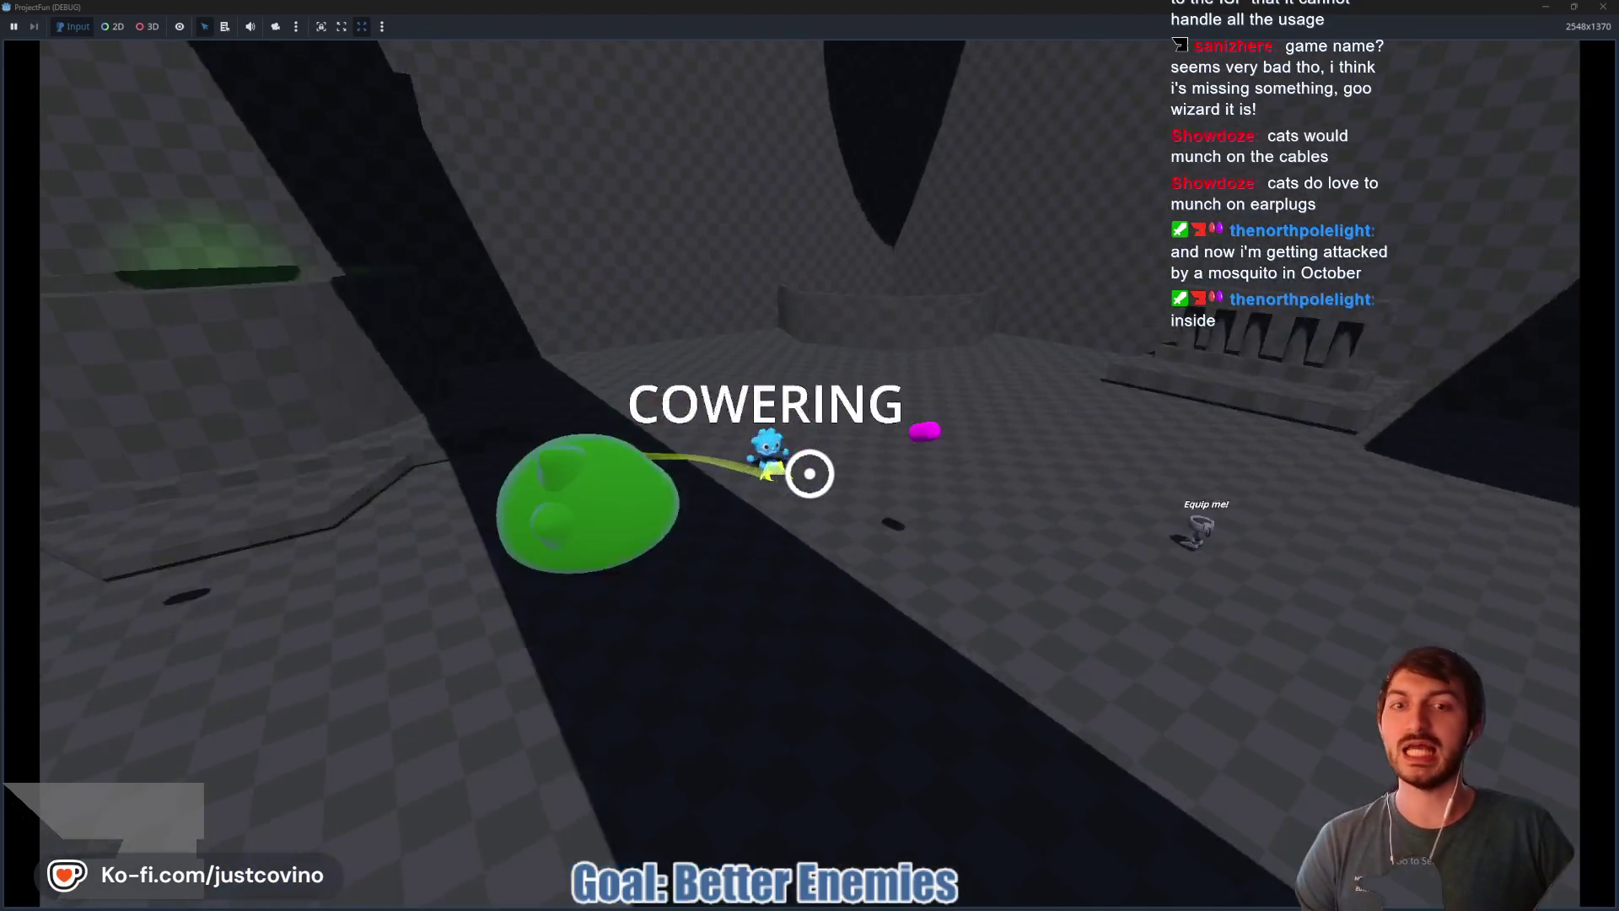
key(F8)
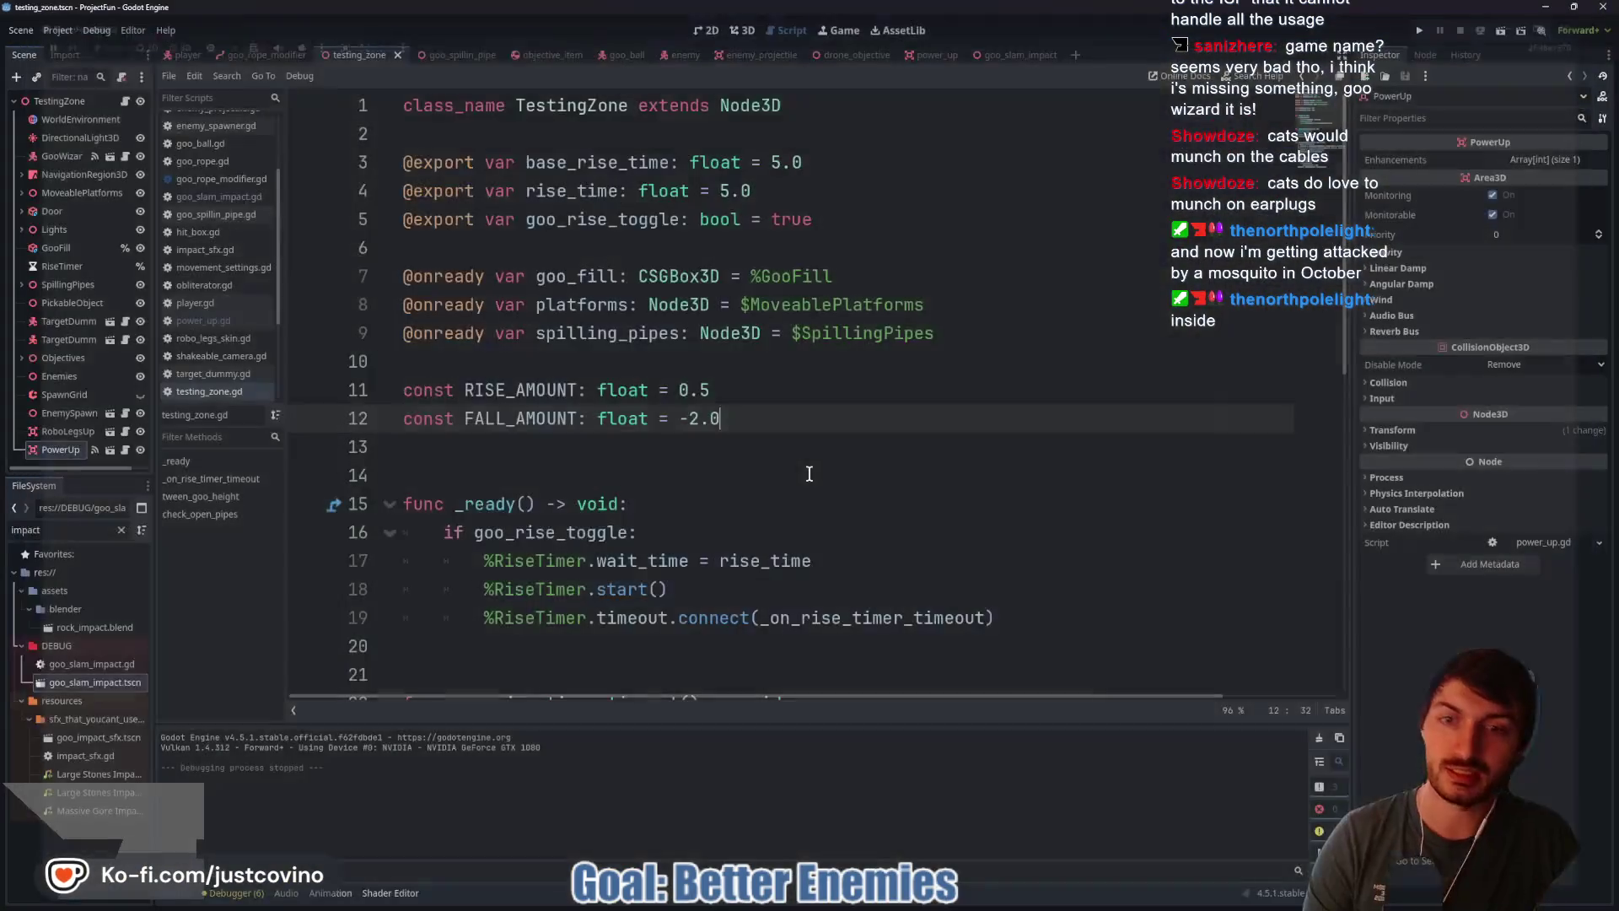
Replace the KNOCKBACK_POWER constant with 'var knockback_power: float = 12.0' in goo_slam_impact.gd
click(979, 56)
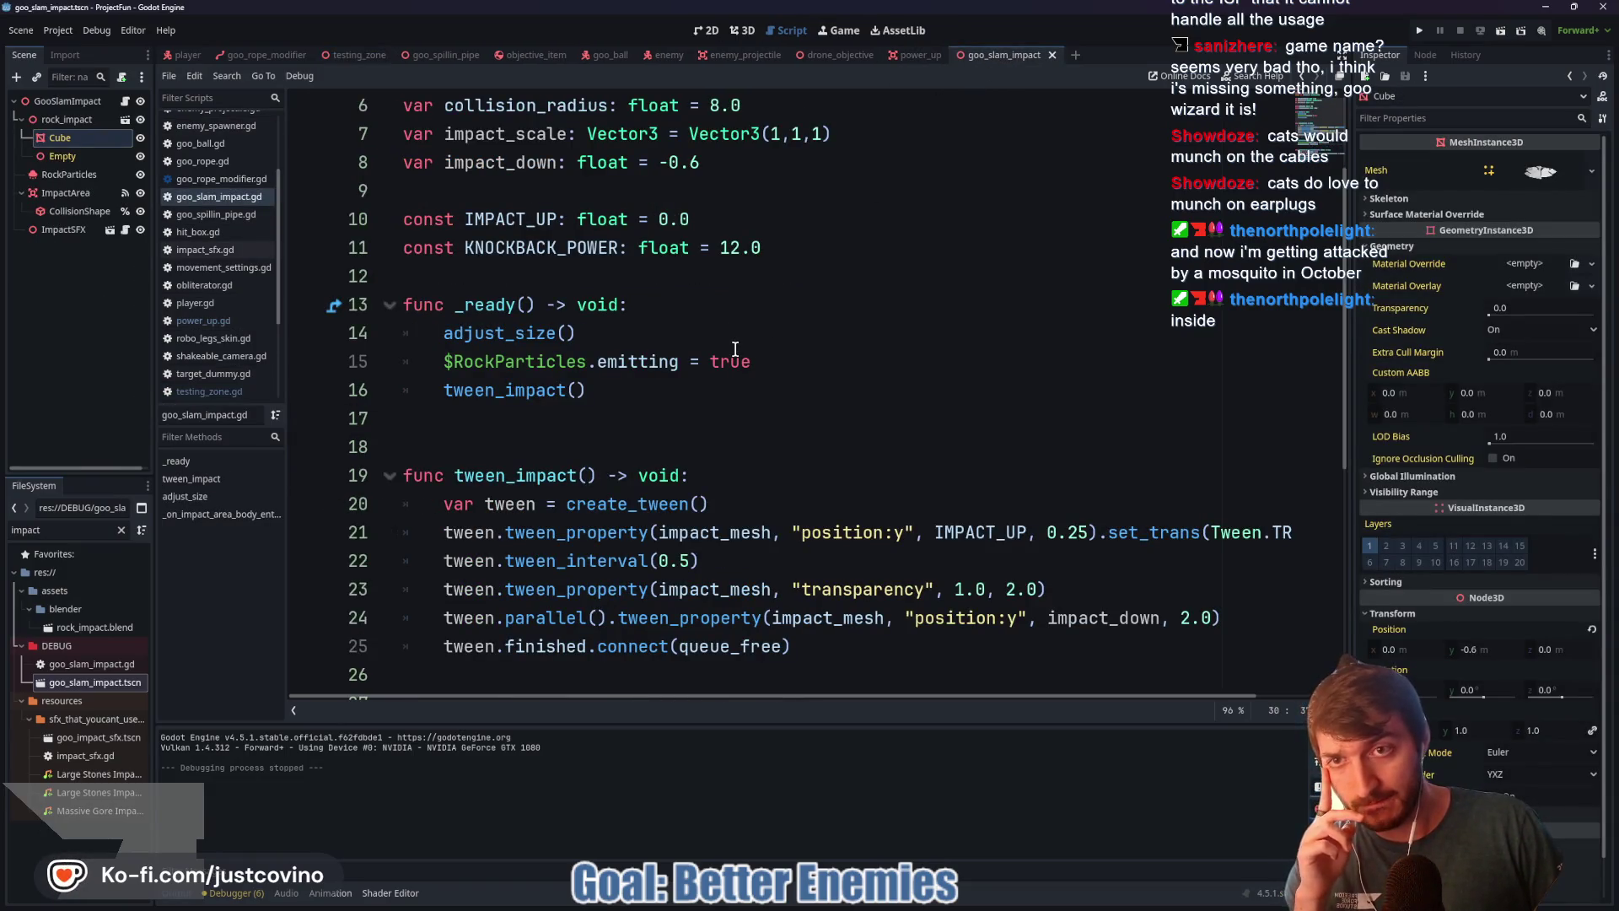
click(748, 251)
key(shift+Home)
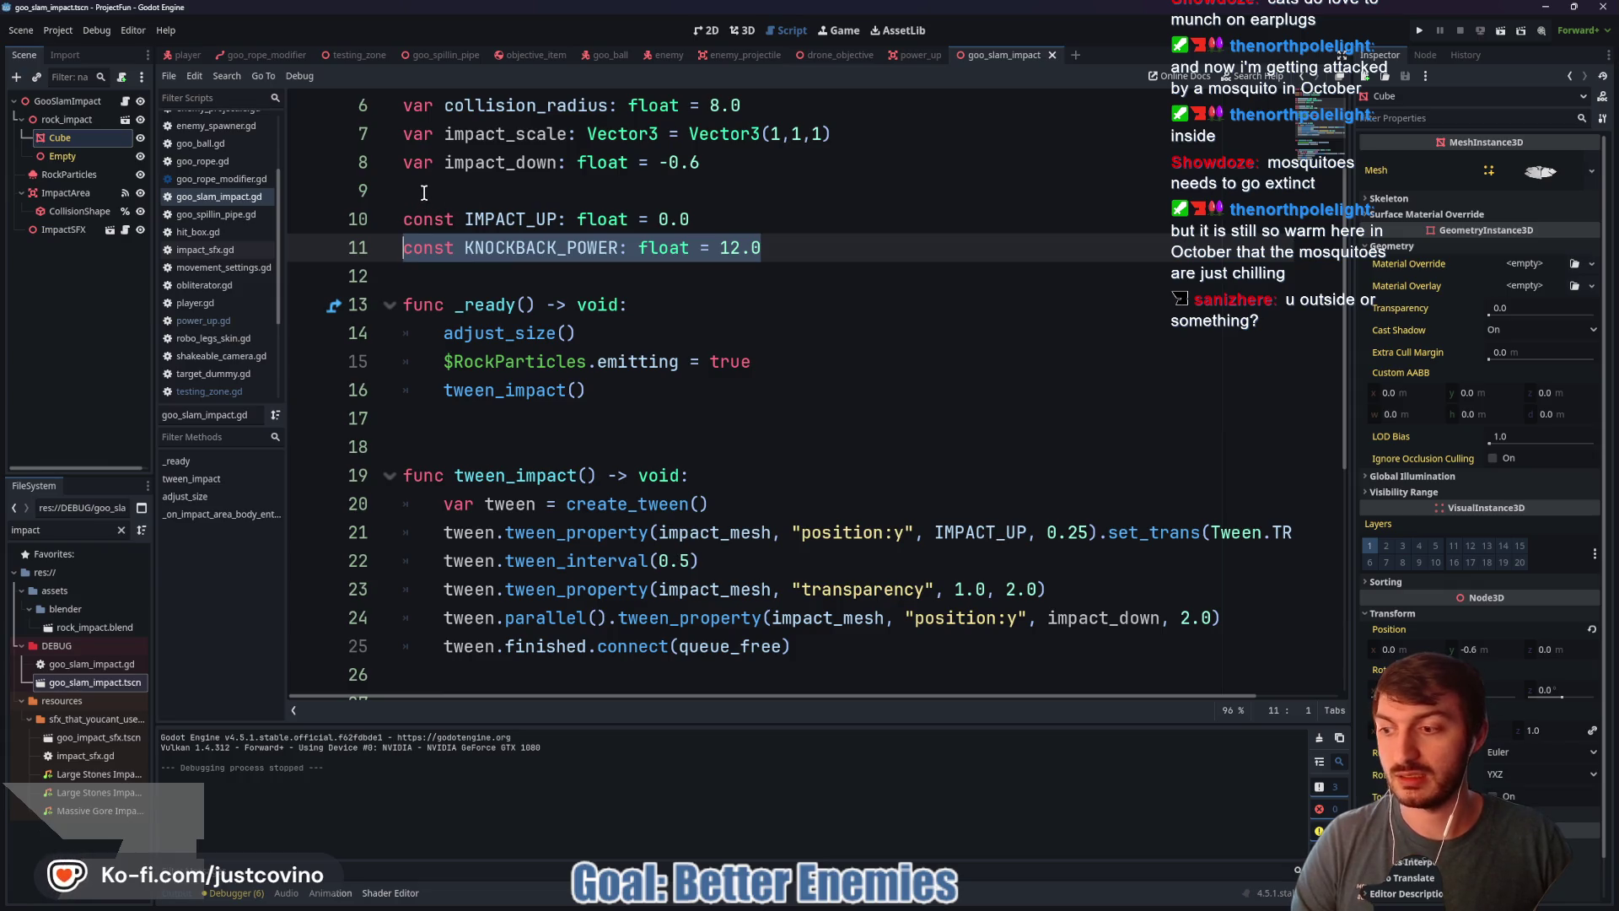
click(453, 195)
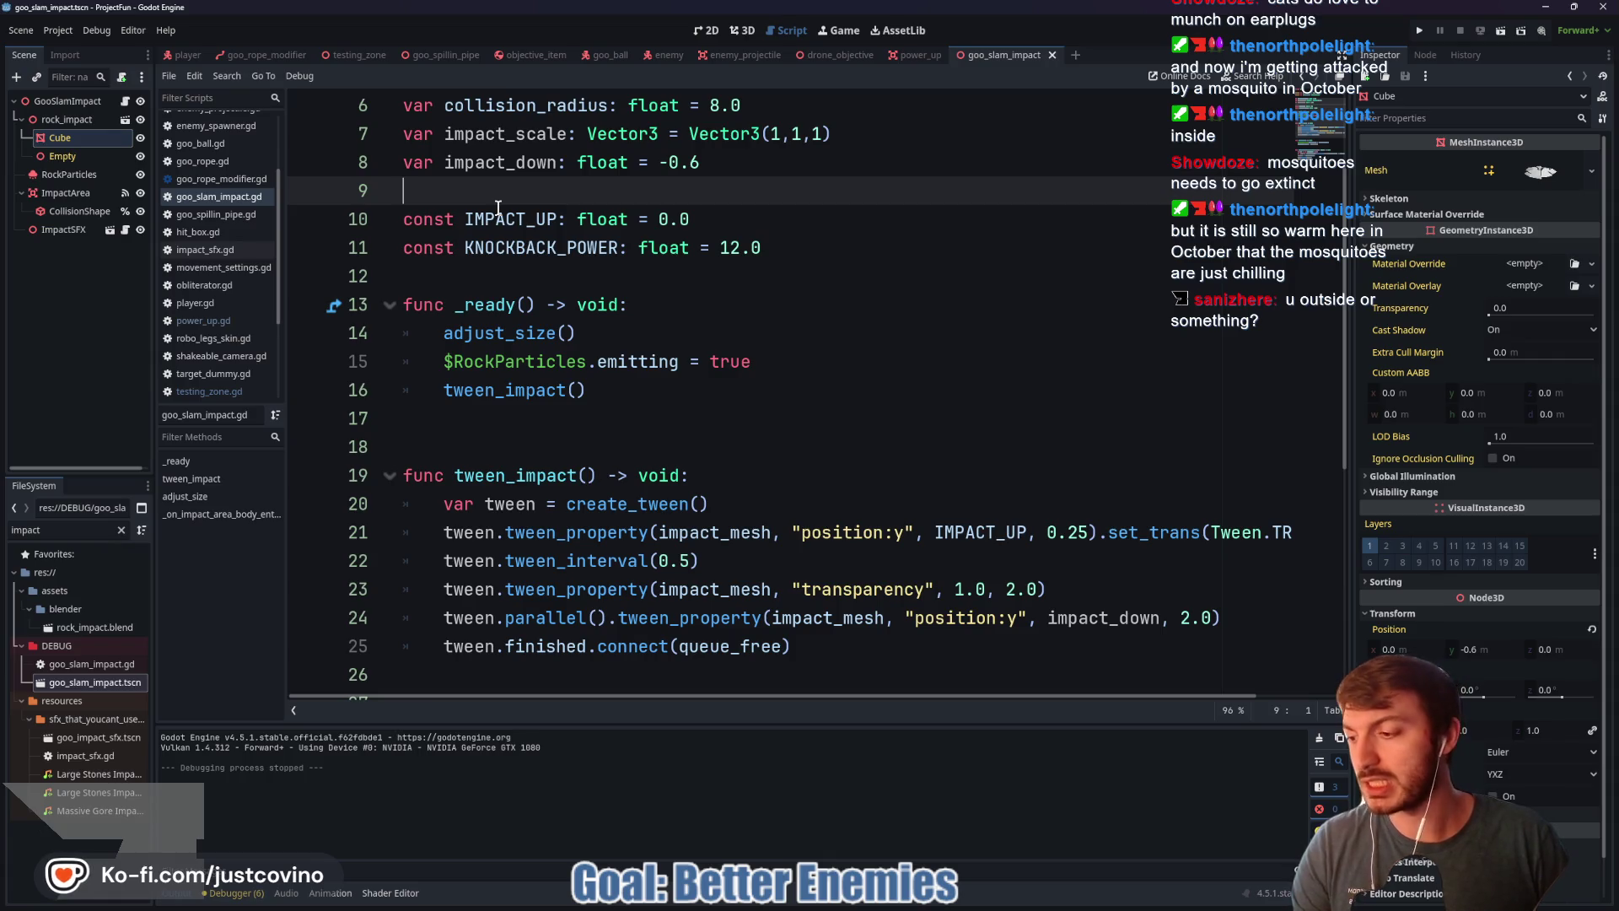
key(Return)
key(Return)
key(Up)
key(Up)
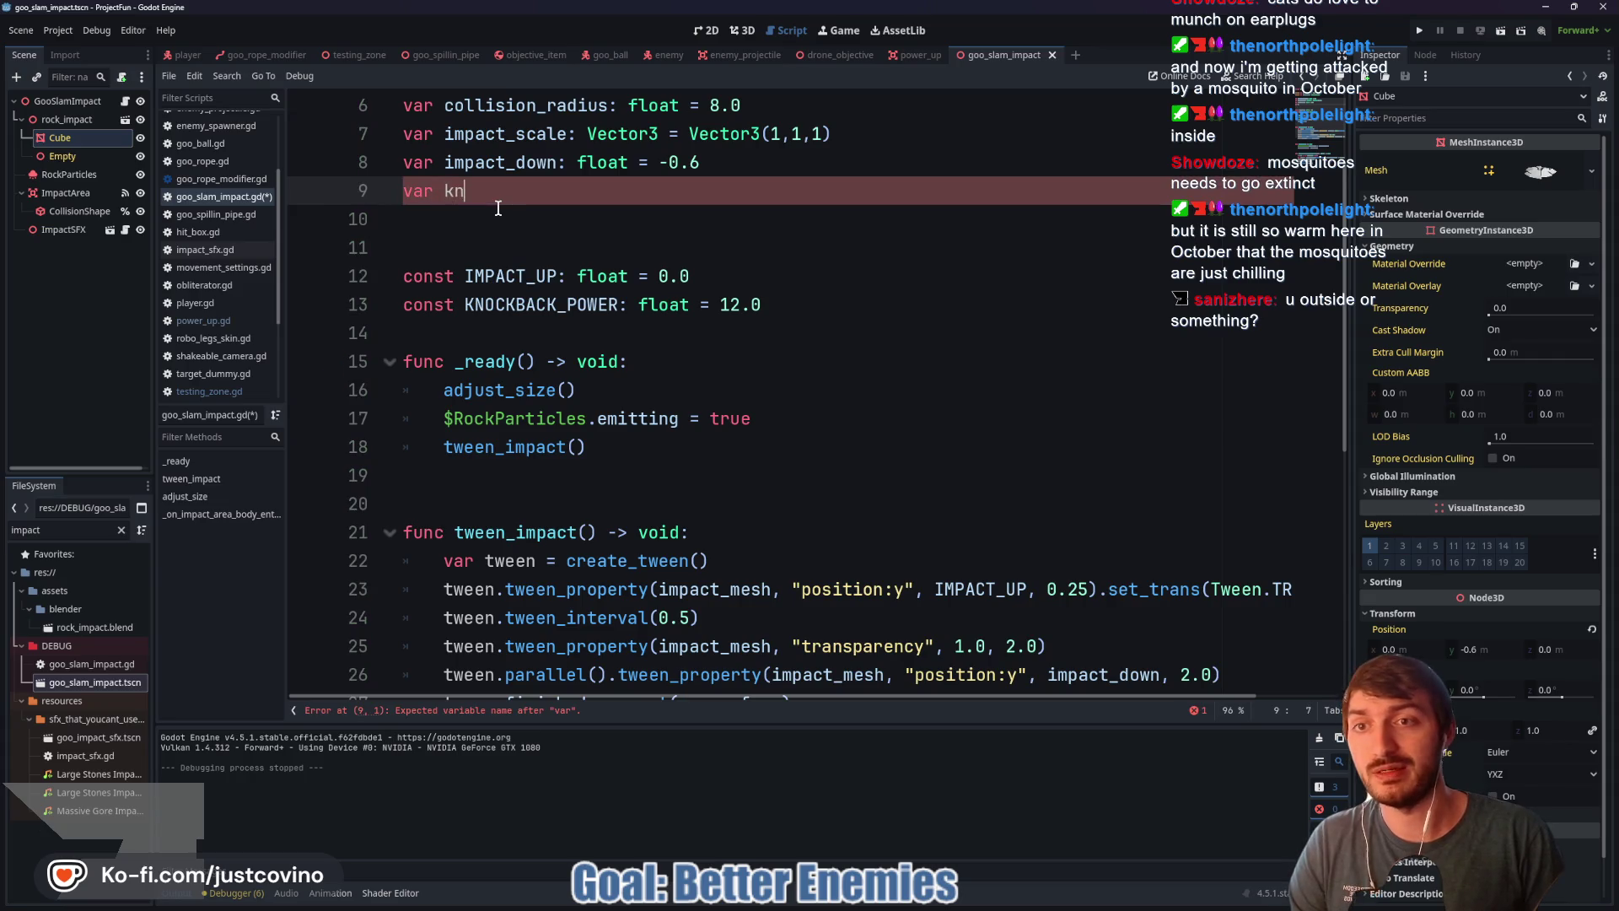
text(ockback_)
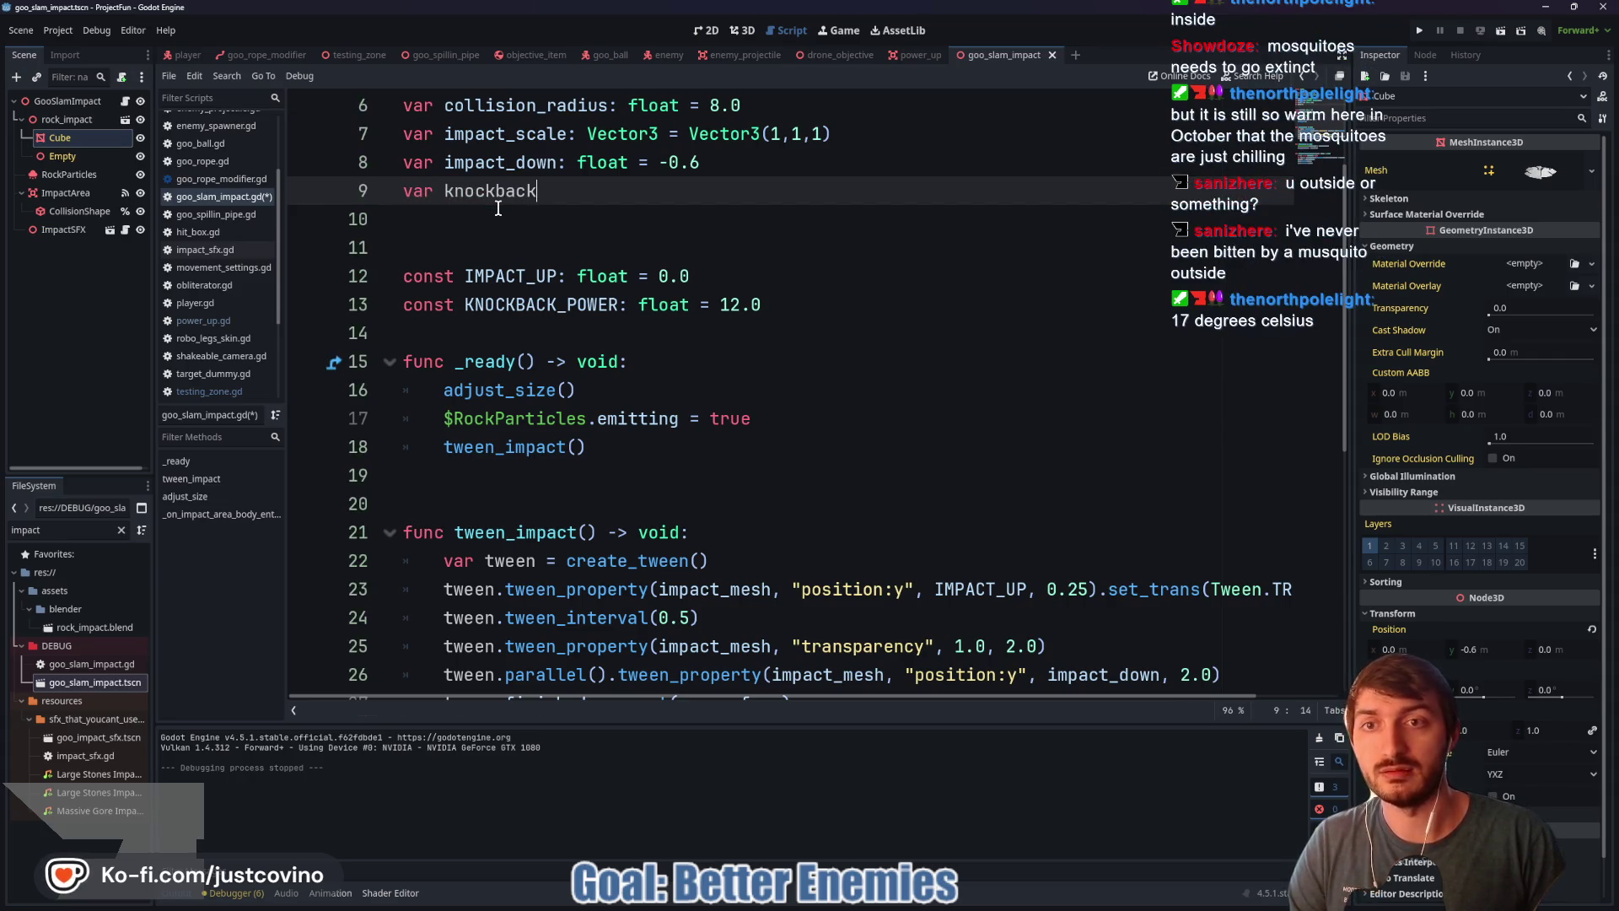
text(power: fl)
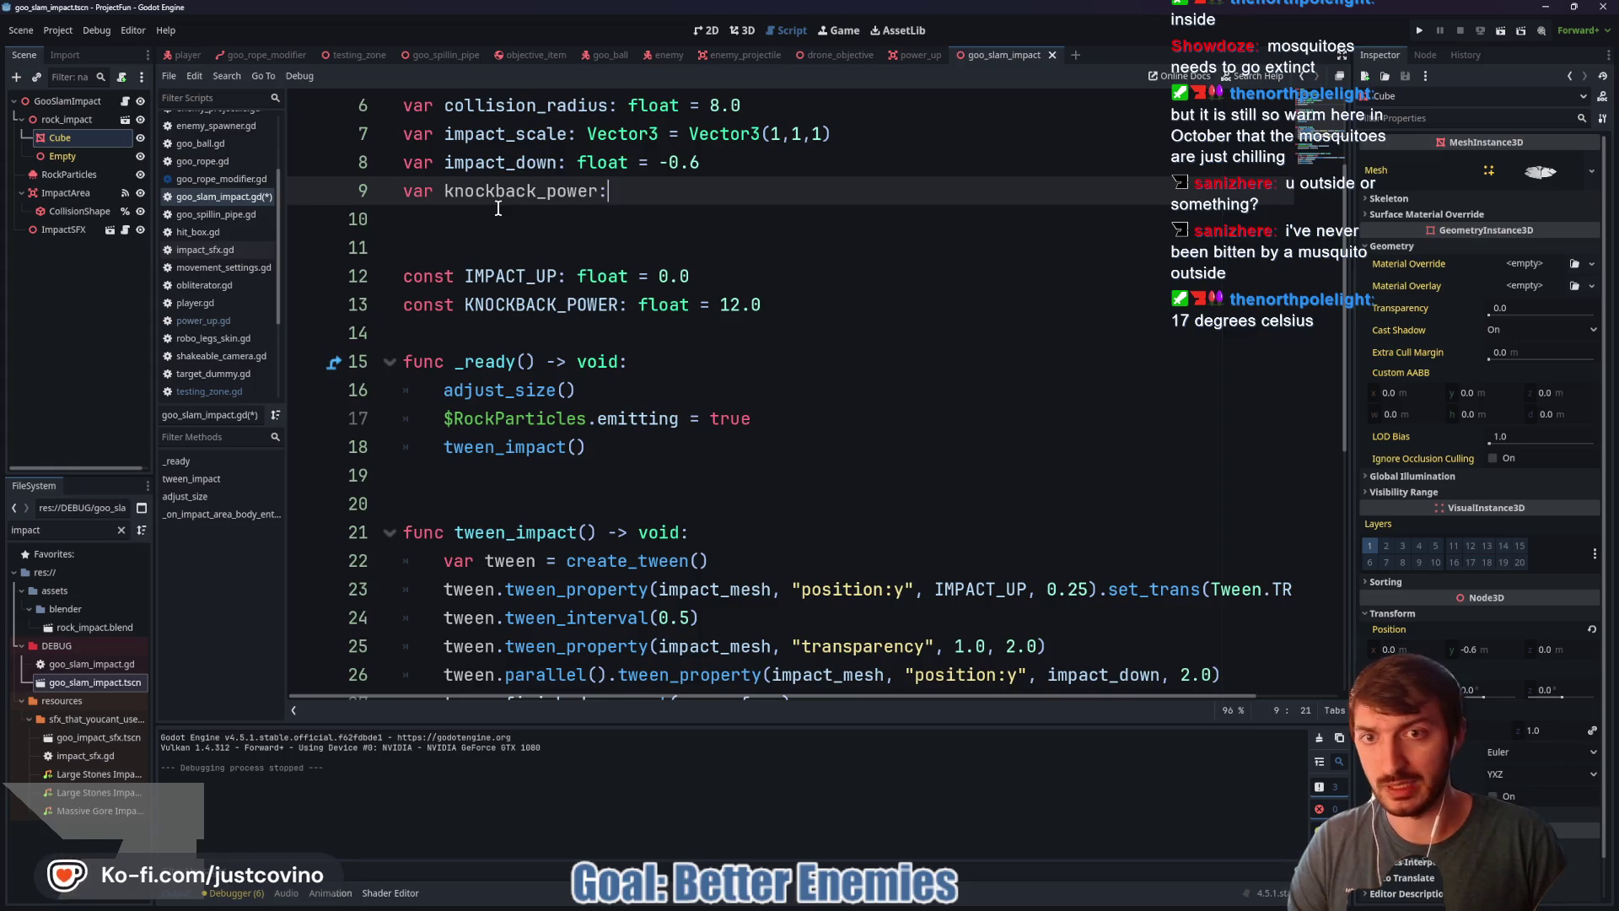
text(oat = 12.0)
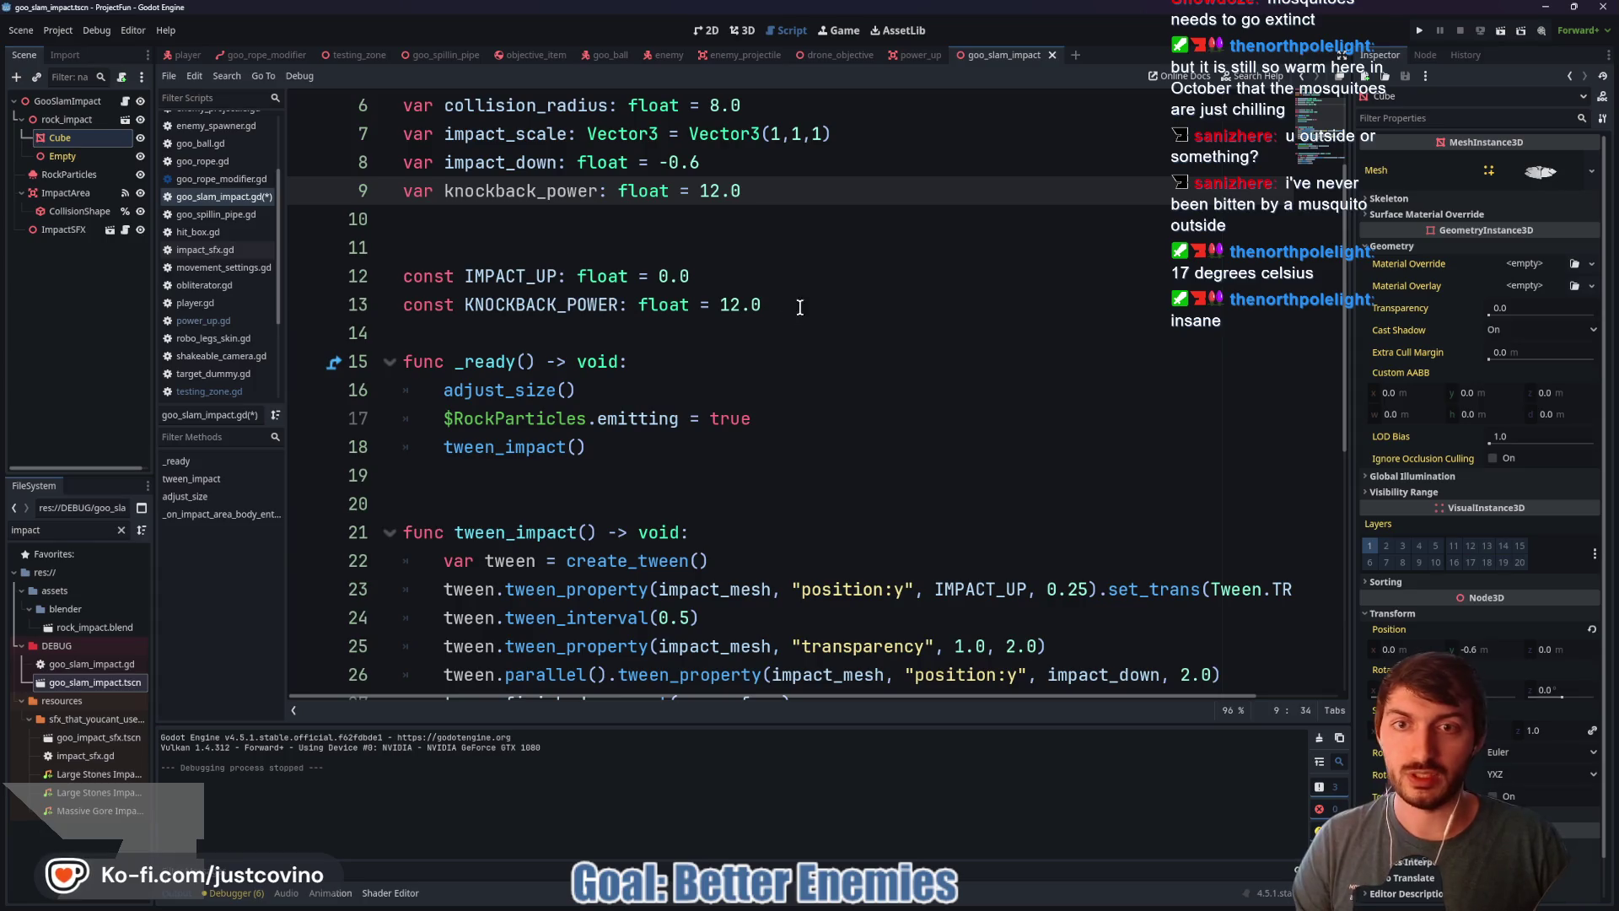
drag(763, 304, 375, 304)
key(BackSpace)
key(BackSpace)
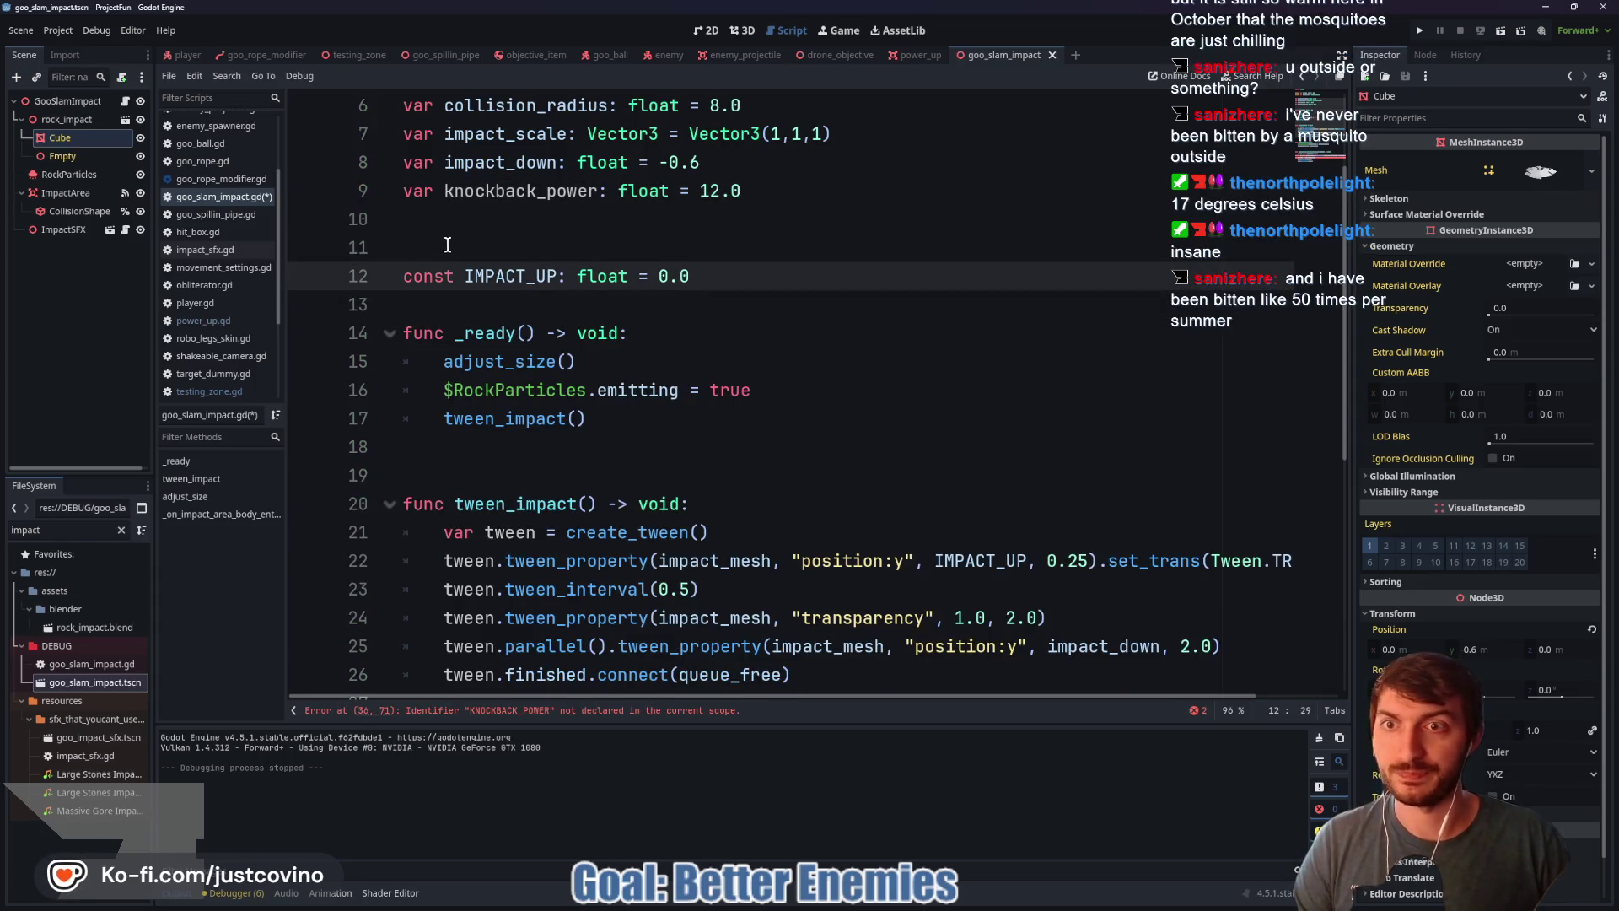
click(452, 247)
key(BackSpace)
Change both KNOCKBACK_POWER uses on lines 35-36 to knockback_power and save
scroll(646, 315, down, 5)
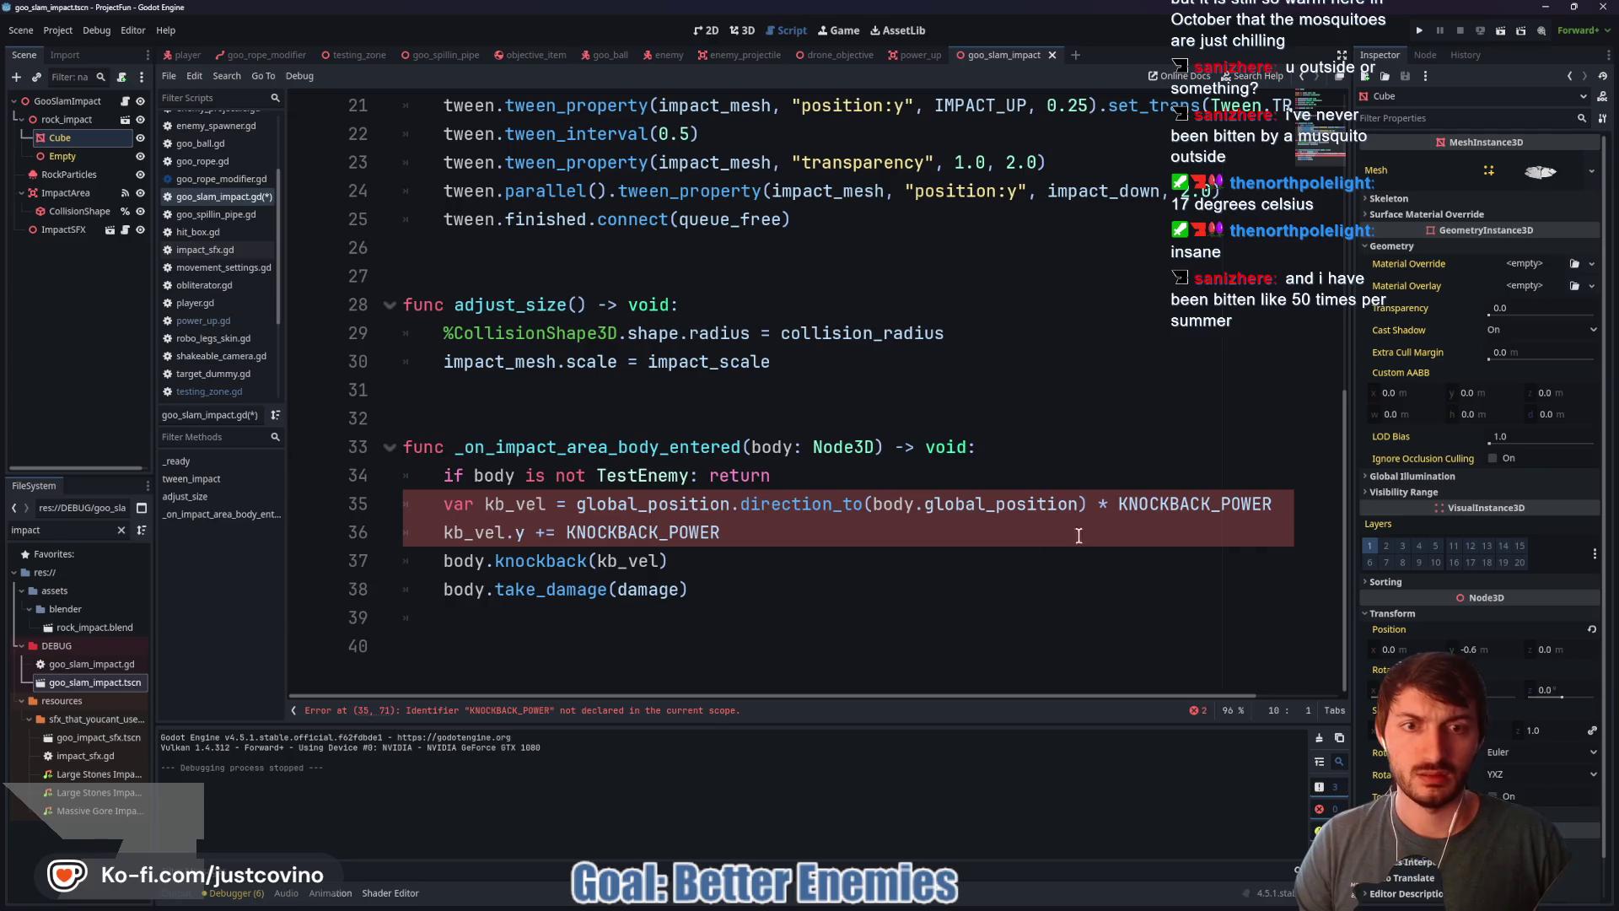
drag(720, 534, 566, 531)
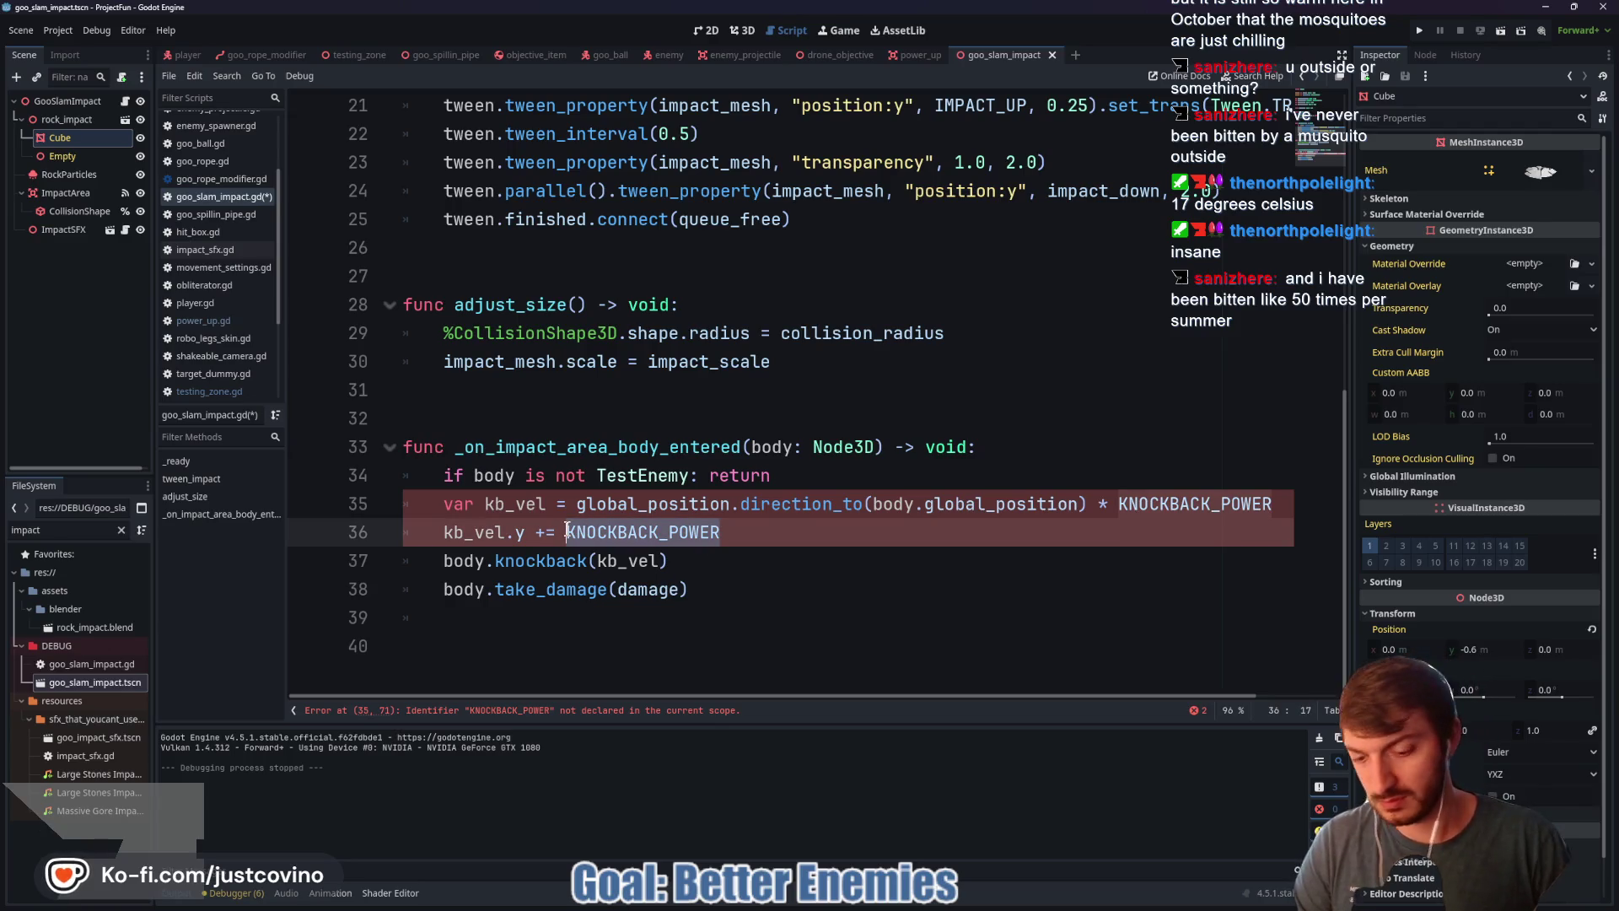
text(knock)
key(Return)
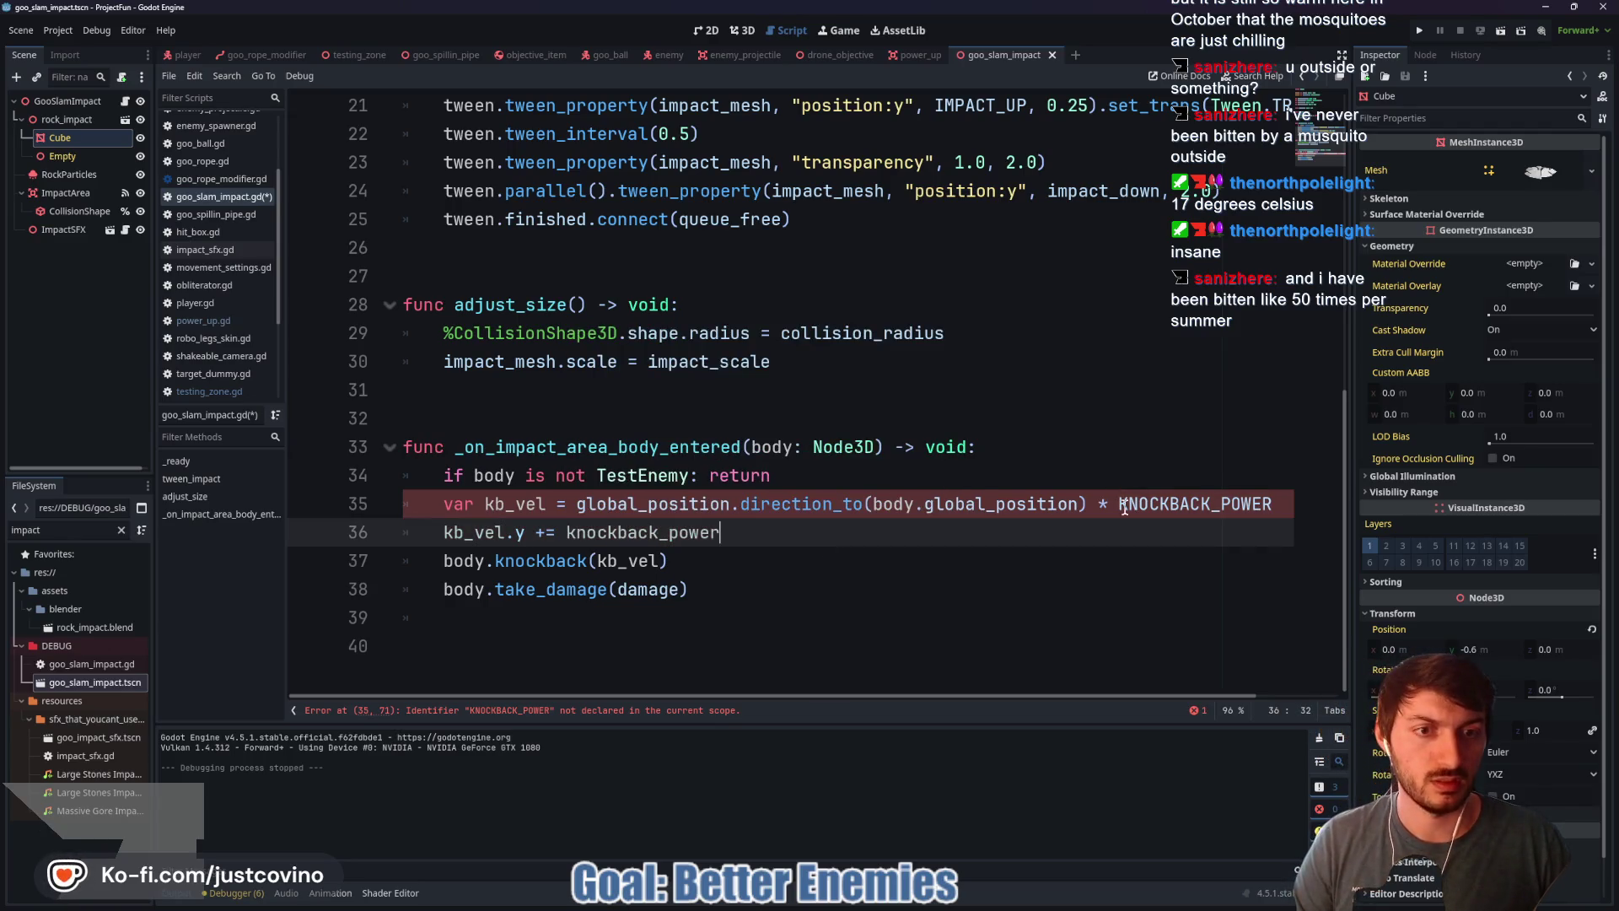
double_click(1243, 503)
drag(1243, 503, 1275, 505)
text(kno)
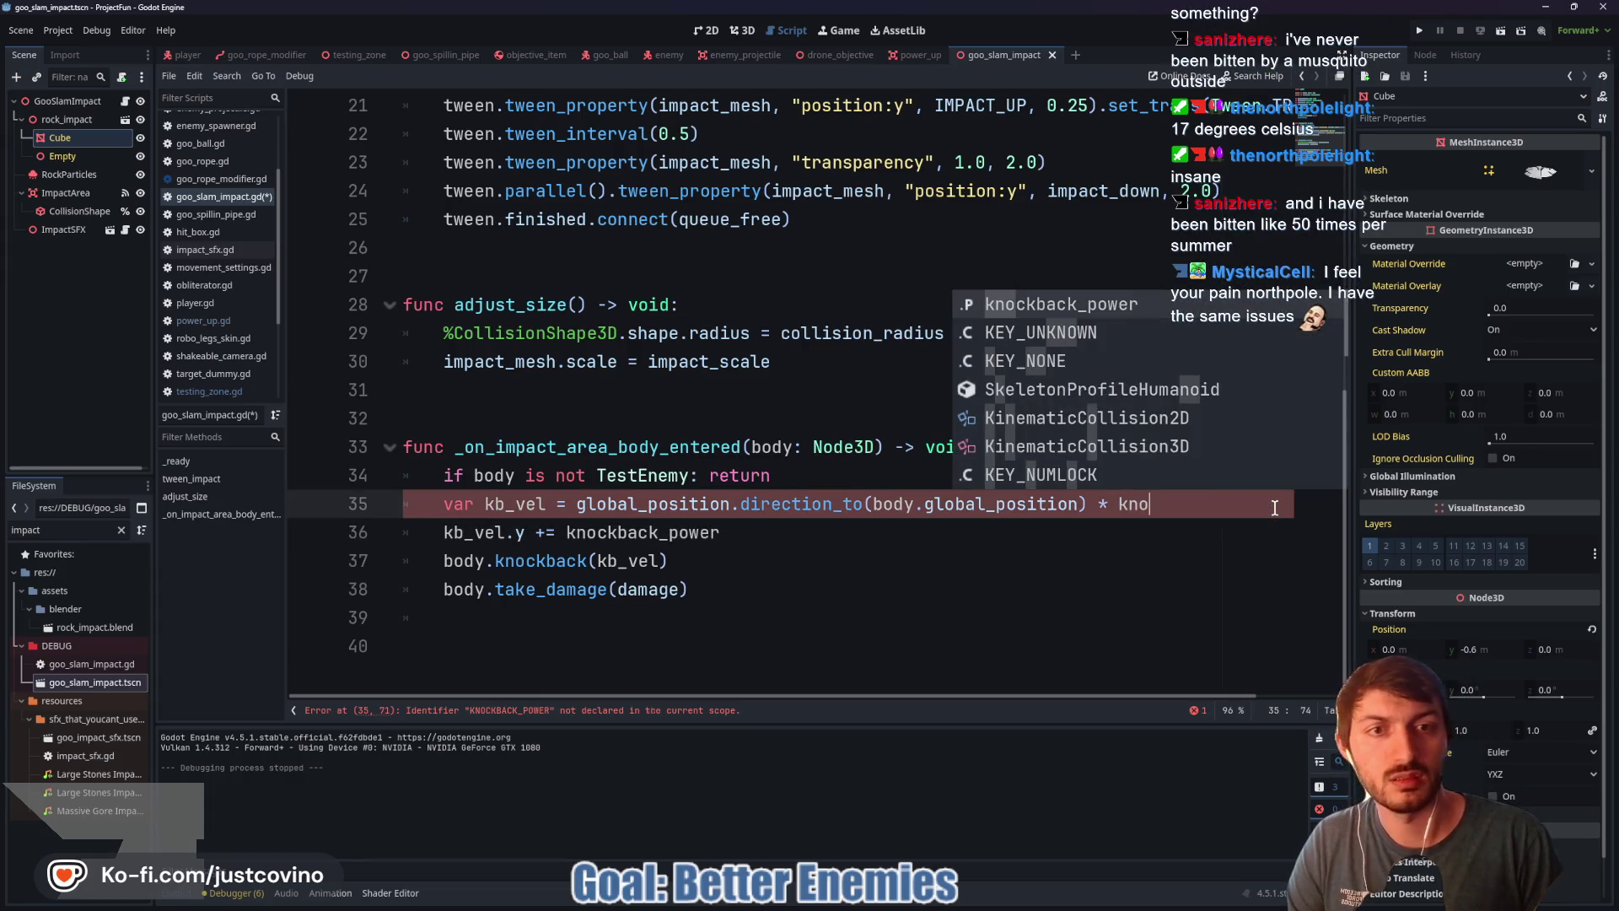
key(Return)
key(Down)
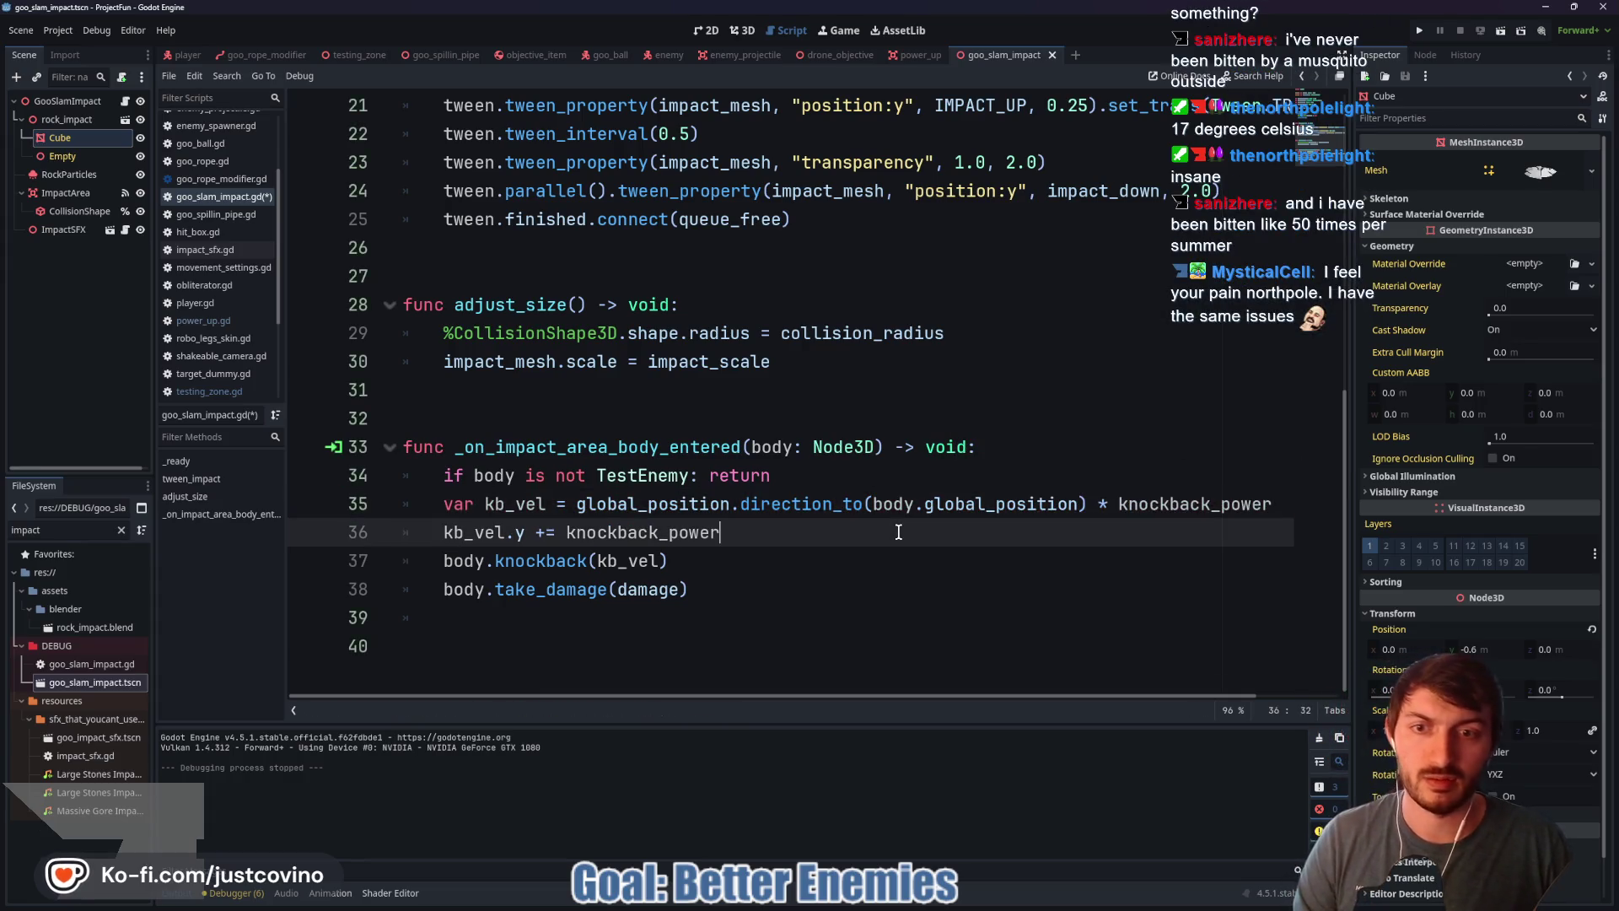
key(ctrl+s)
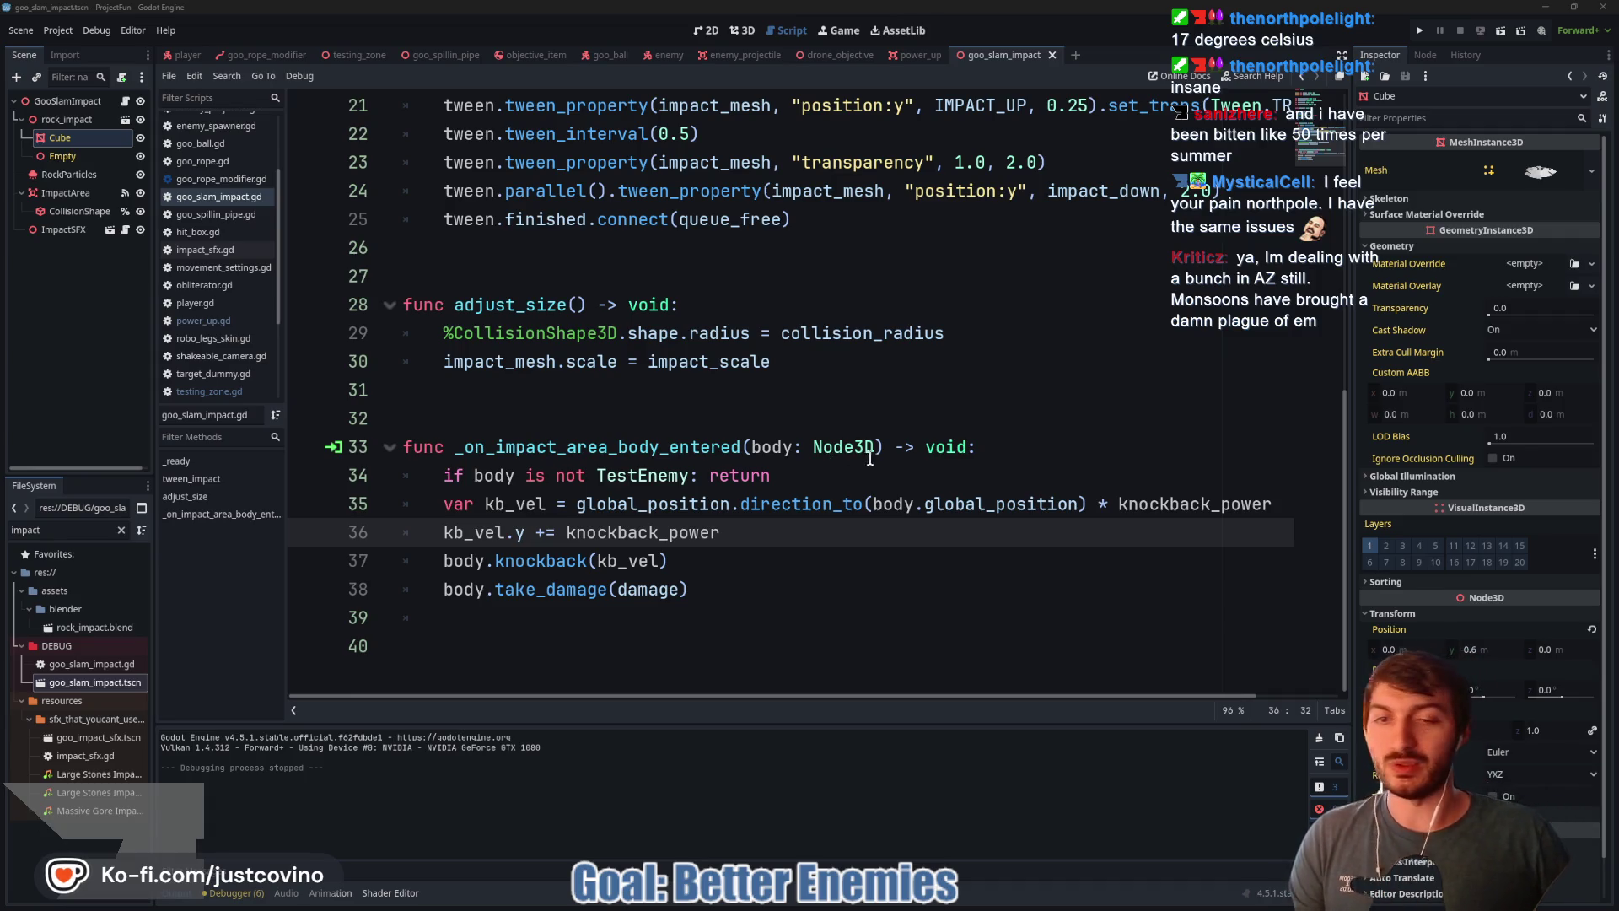
Open the player.gd script
click(713, 419)
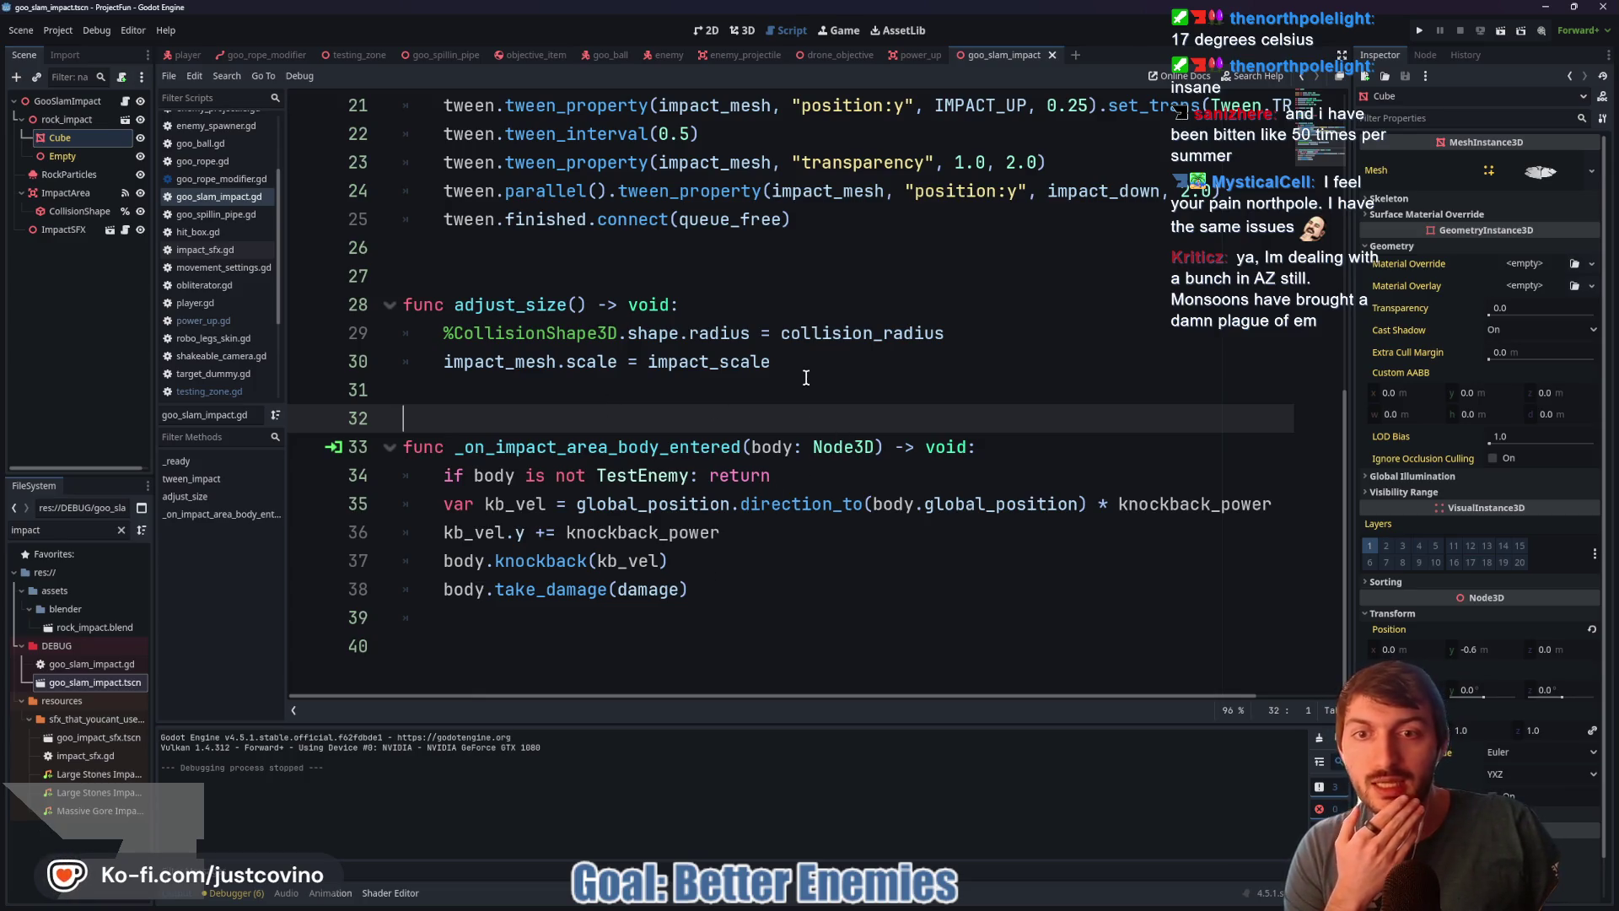
scroll(707, 419, up, 2)
click(185, 54)
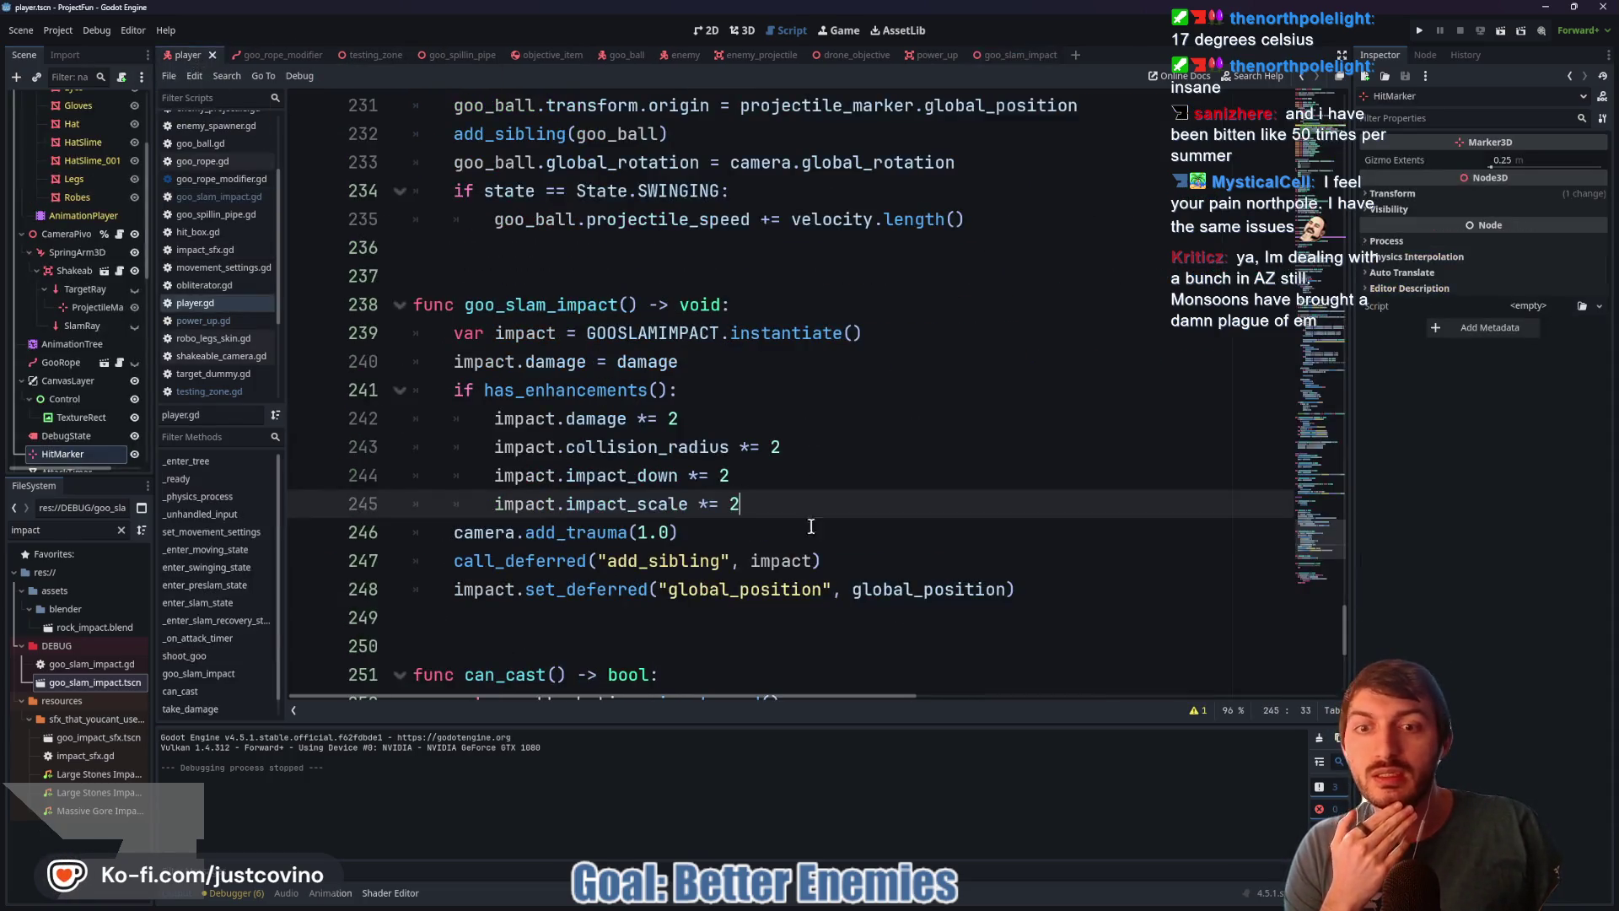
Add 'impact.knockback_power *= 2' to goo_slam_impact()'s has_enhancements block and save player.gd
key(Return)
text(impact.knoc)
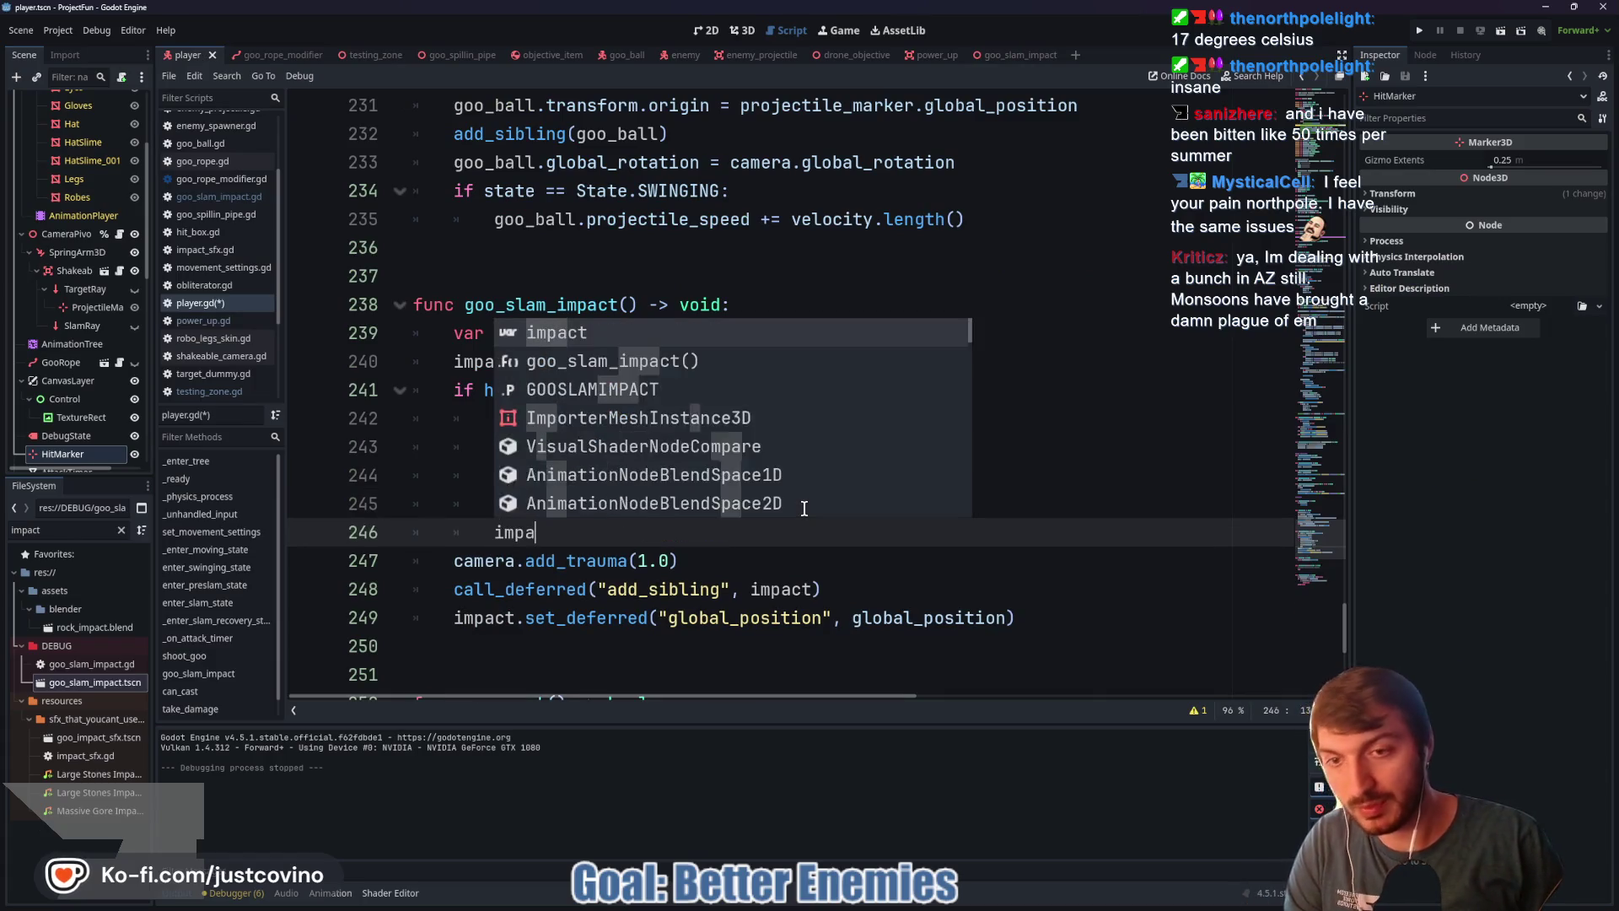
text(kback_power *)
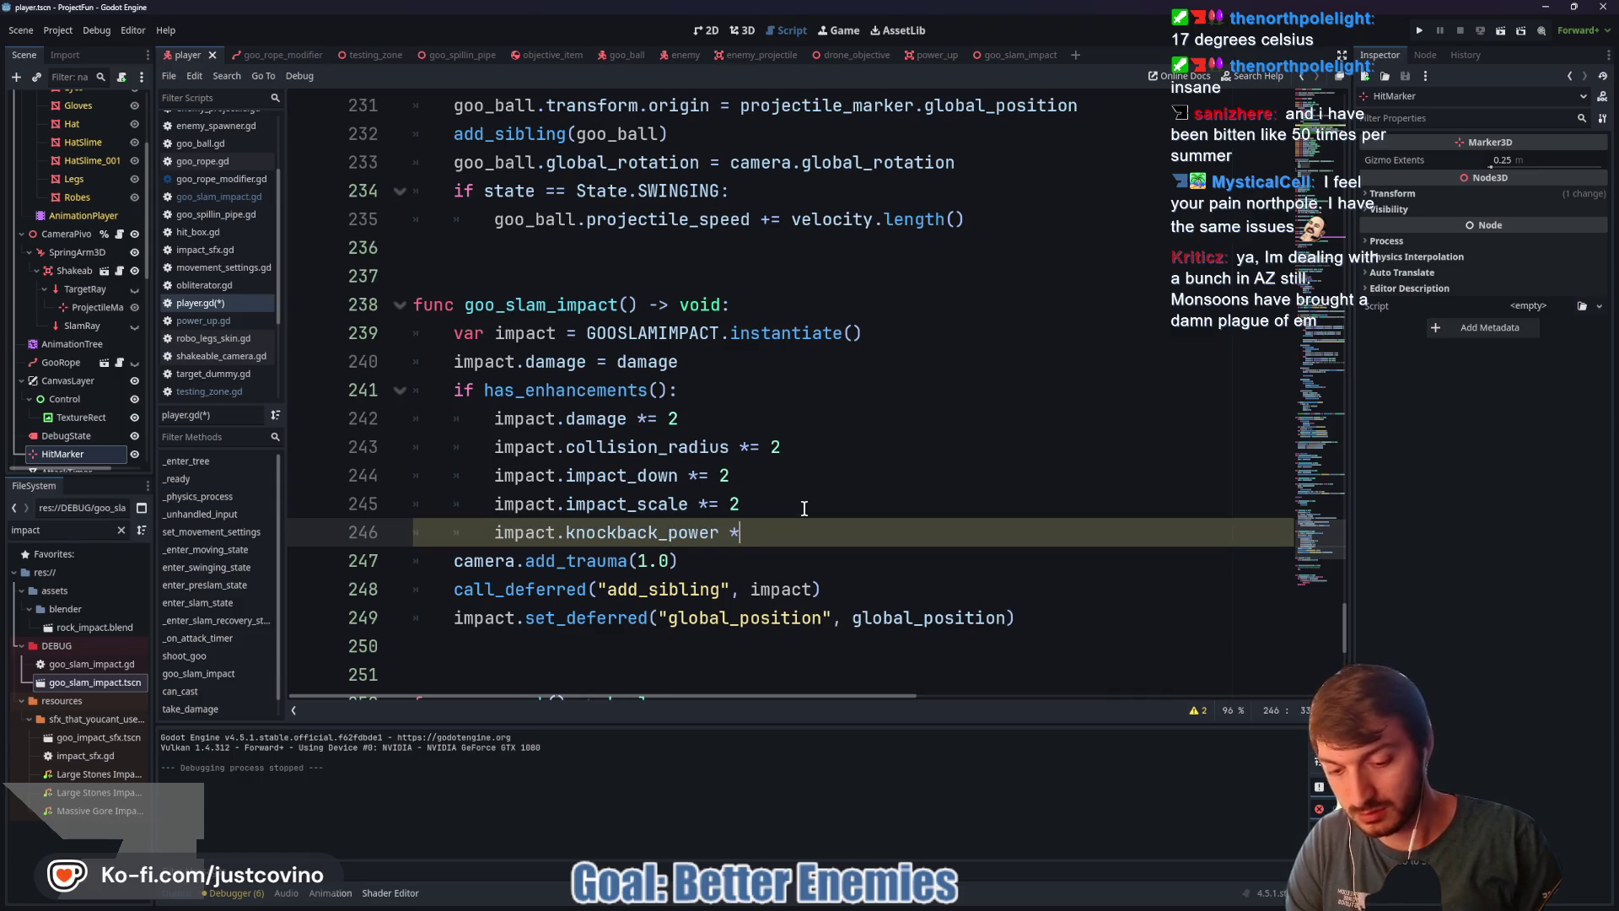
key(BackSpace)
text(=2)
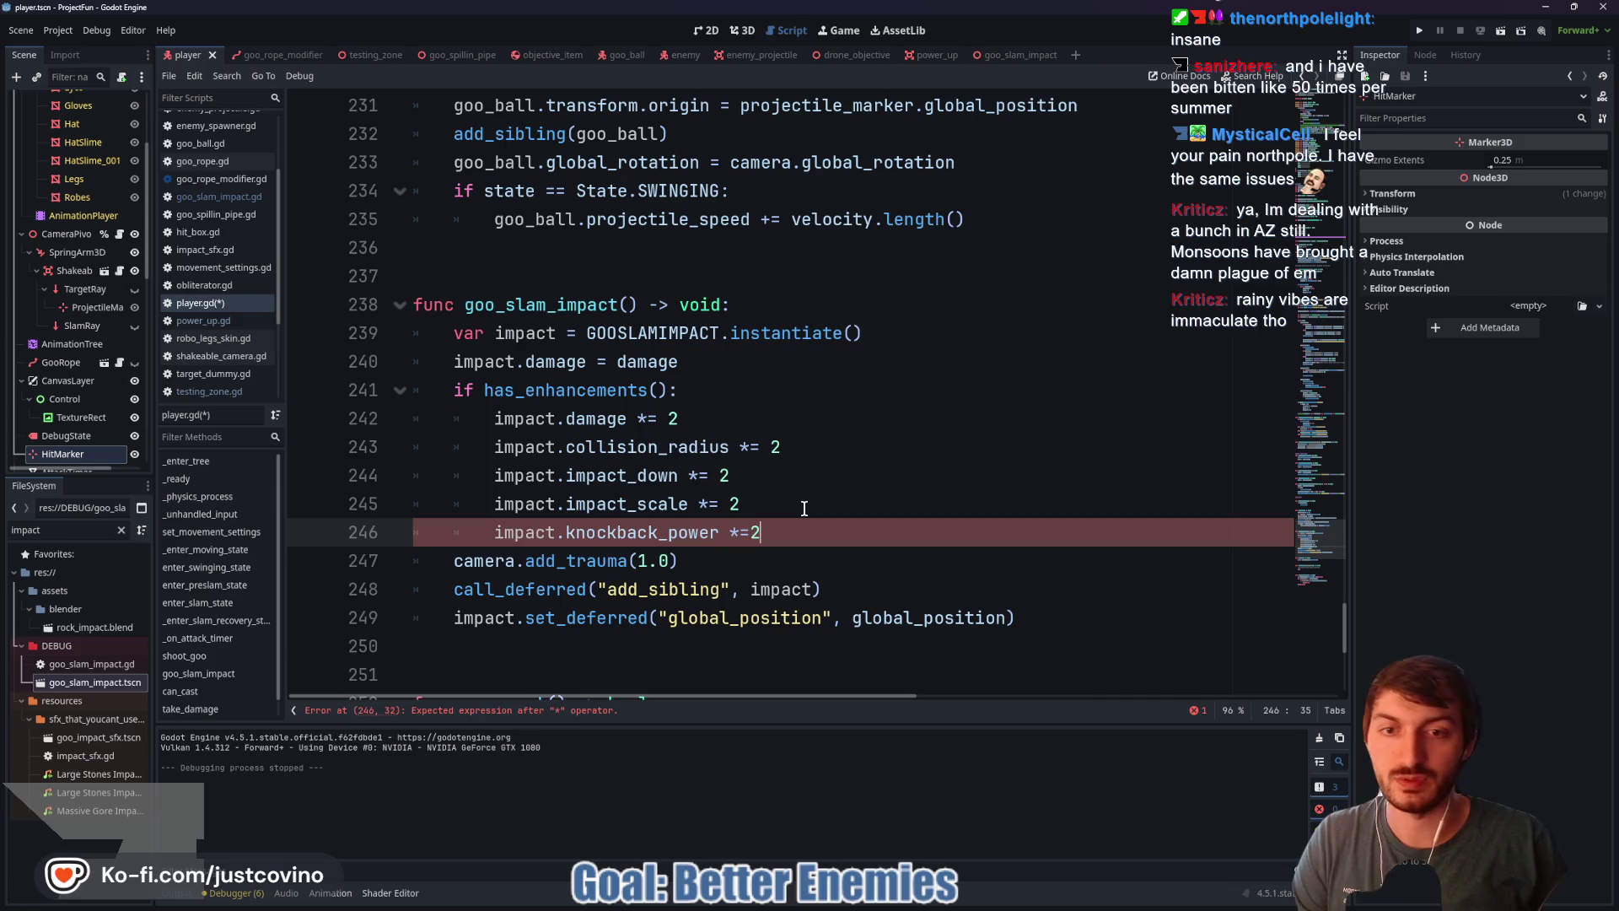
key(ctrl+s)
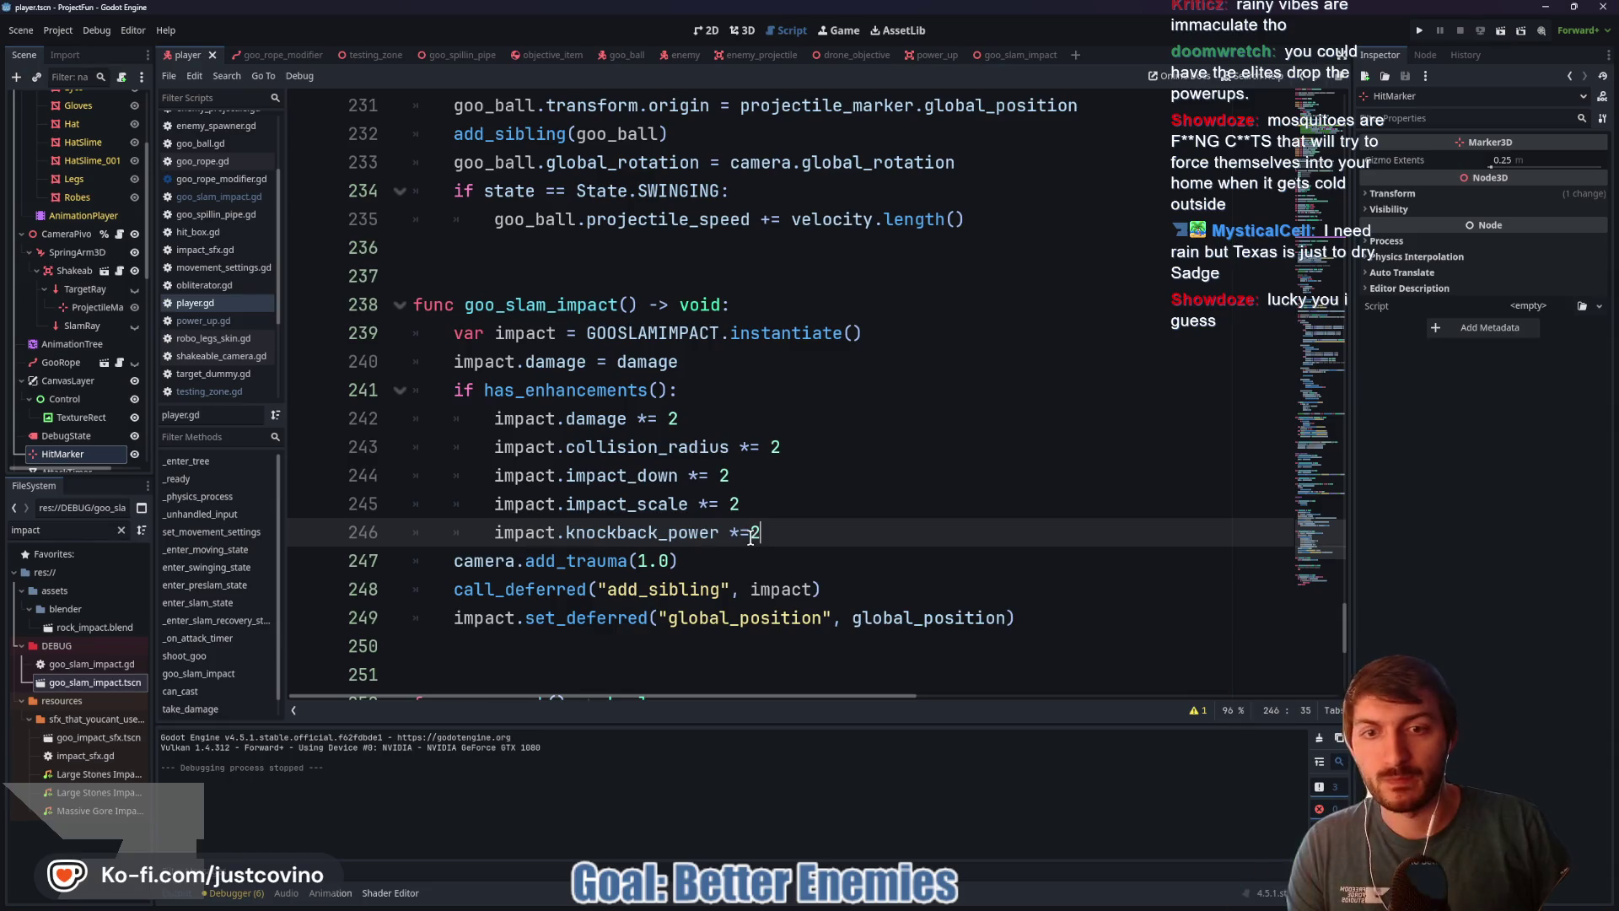
text(2)
key(ctrl+s)
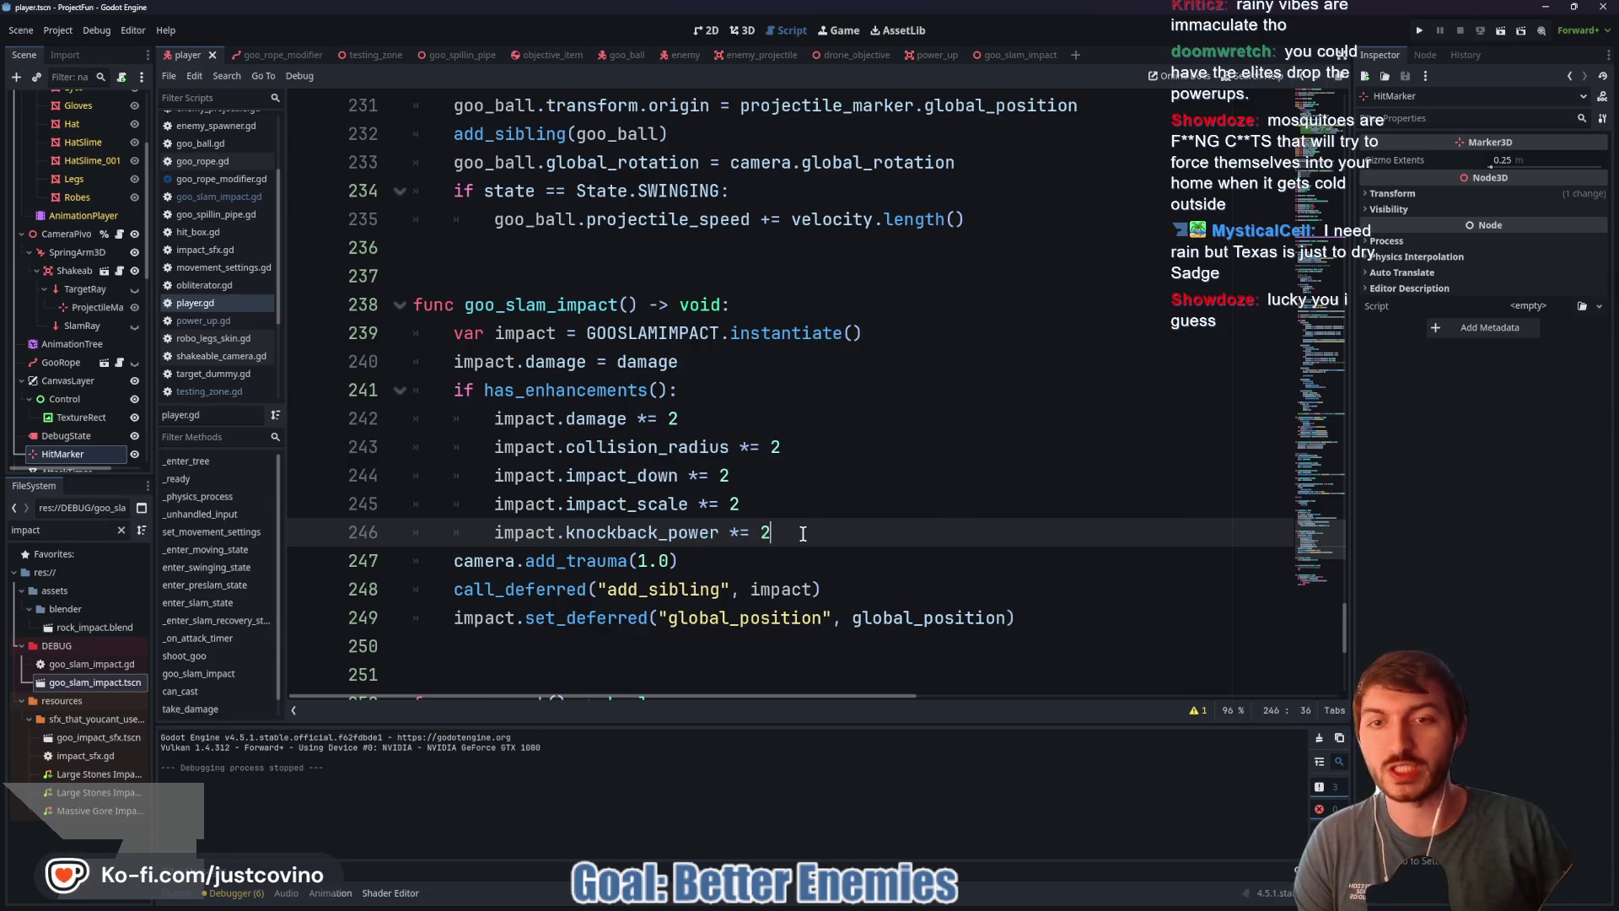
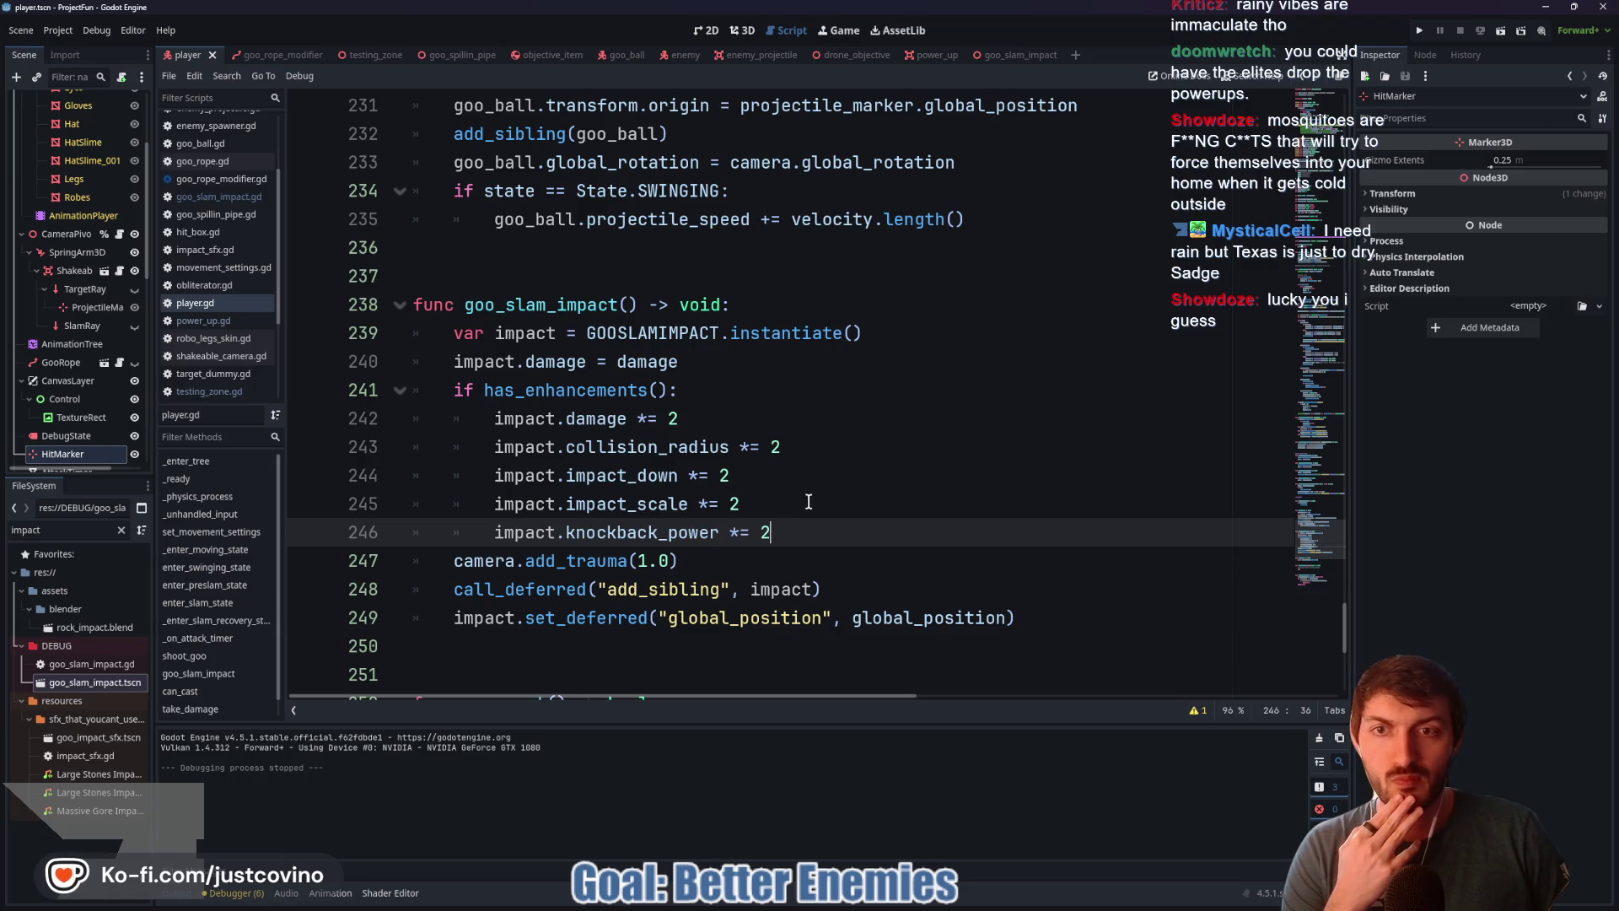
Review the goo slam impact, power-up and goo ball scripts, then return to player.gd
click(1016, 55)
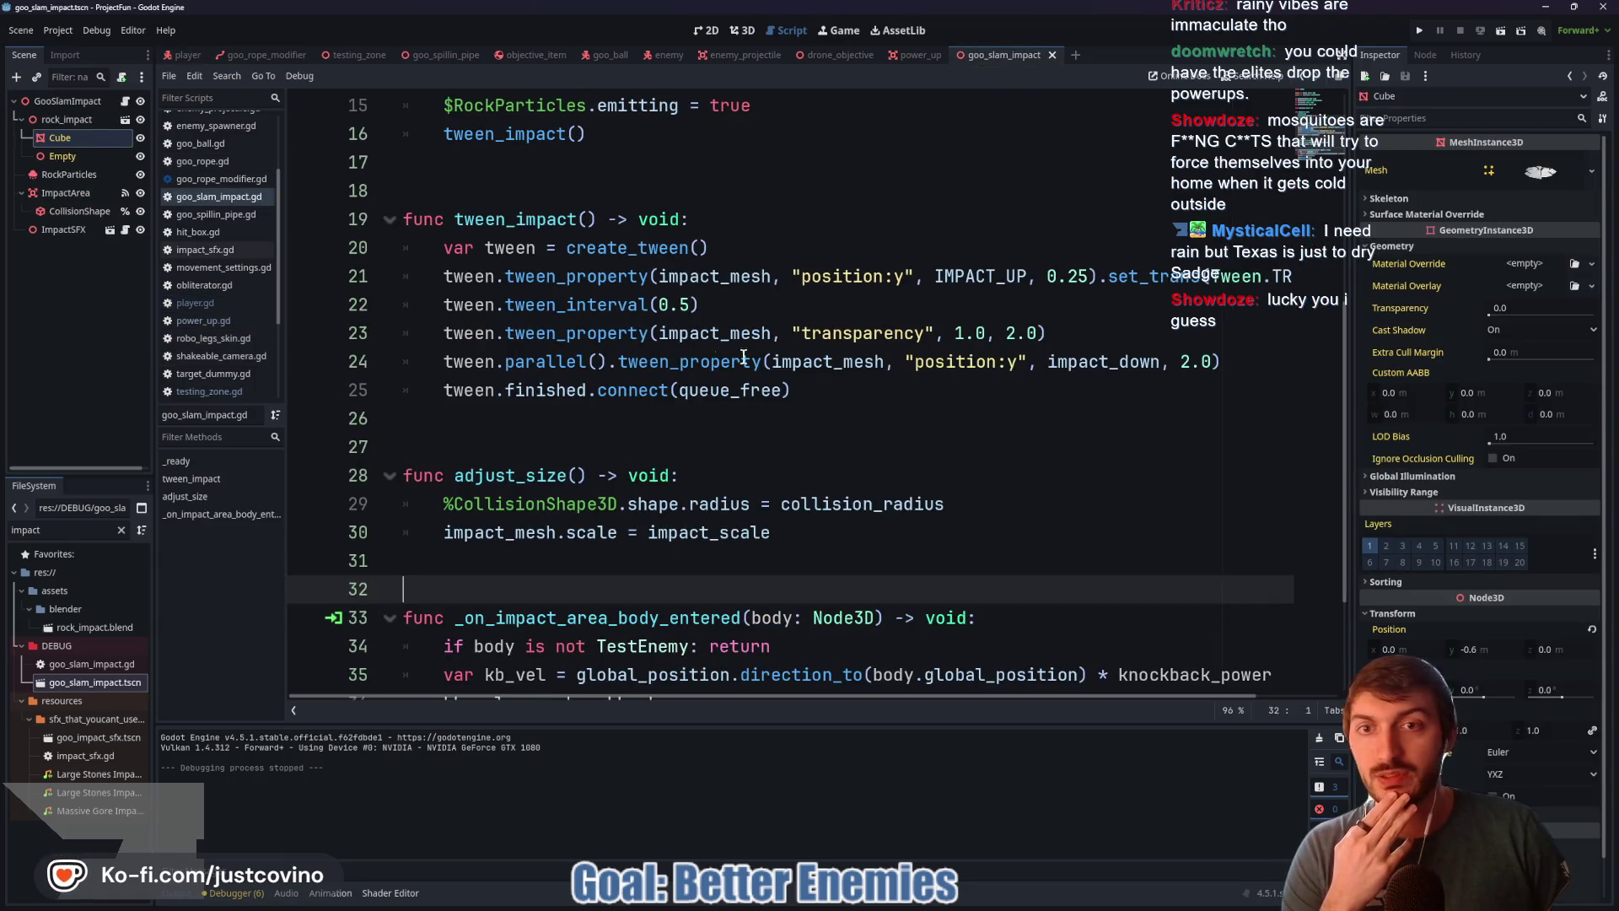
click(918, 56)
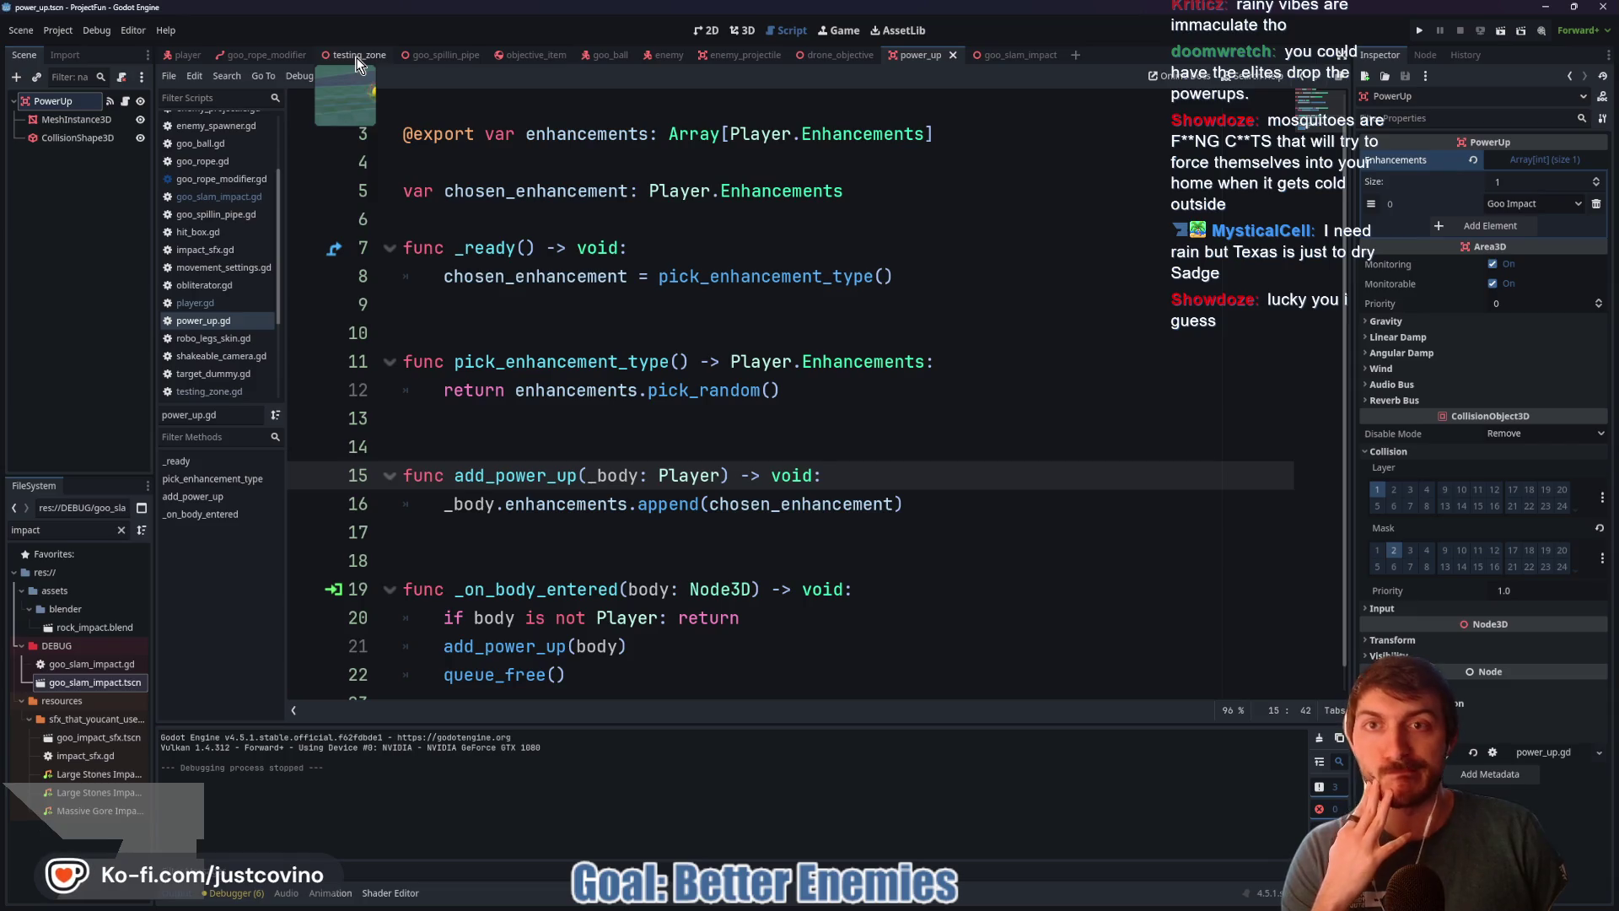
click(600, 55)
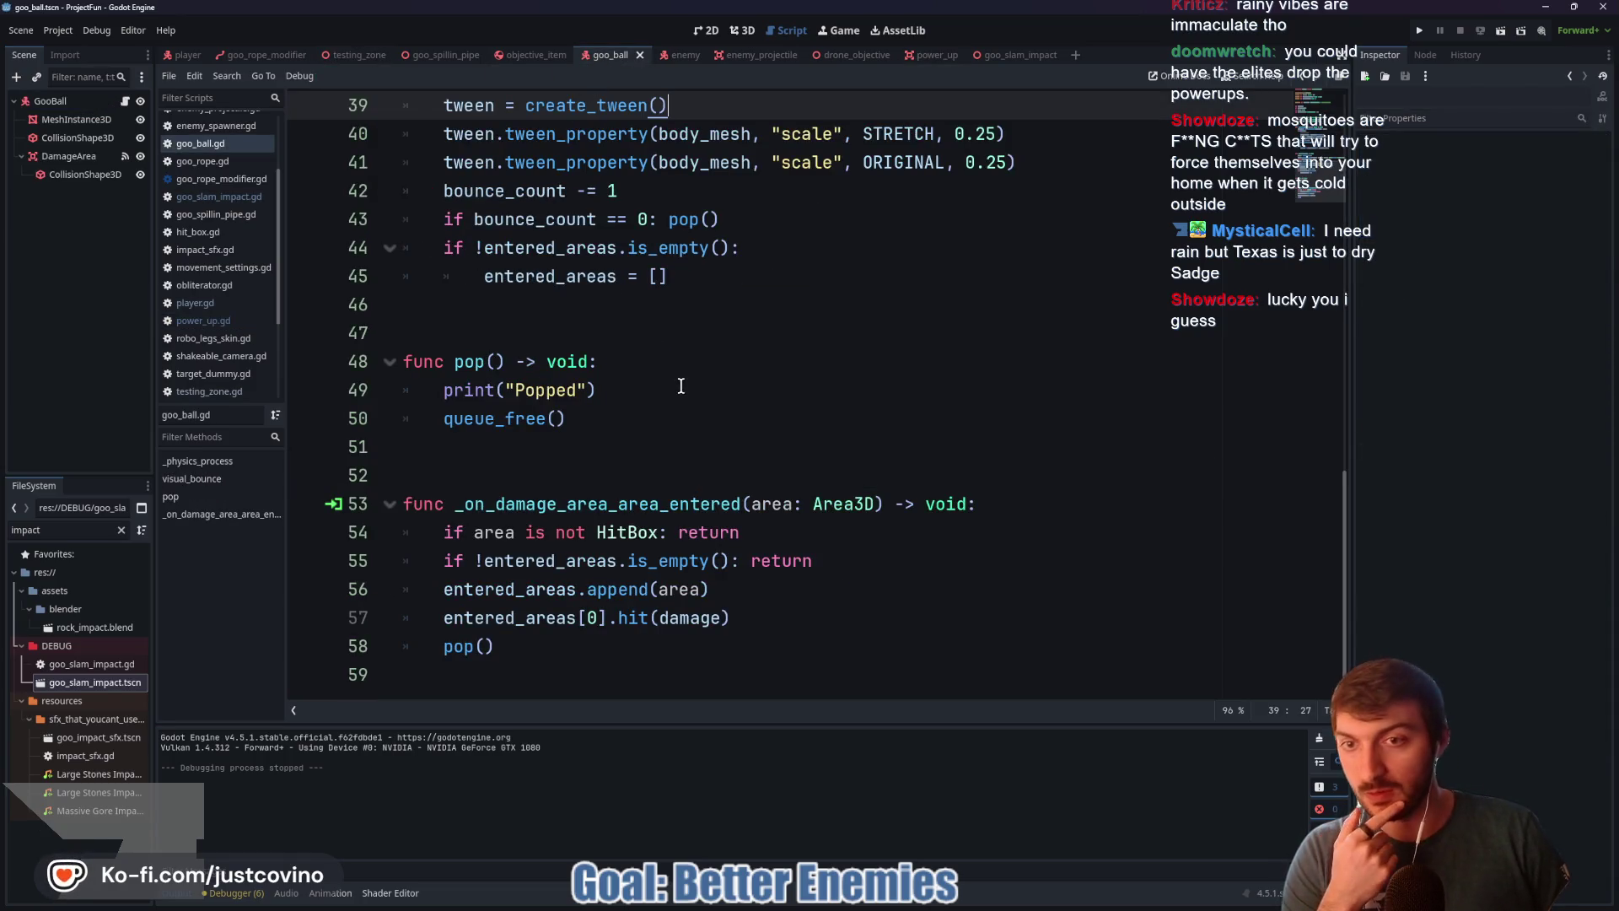
scroll(683, 460, up, 5)
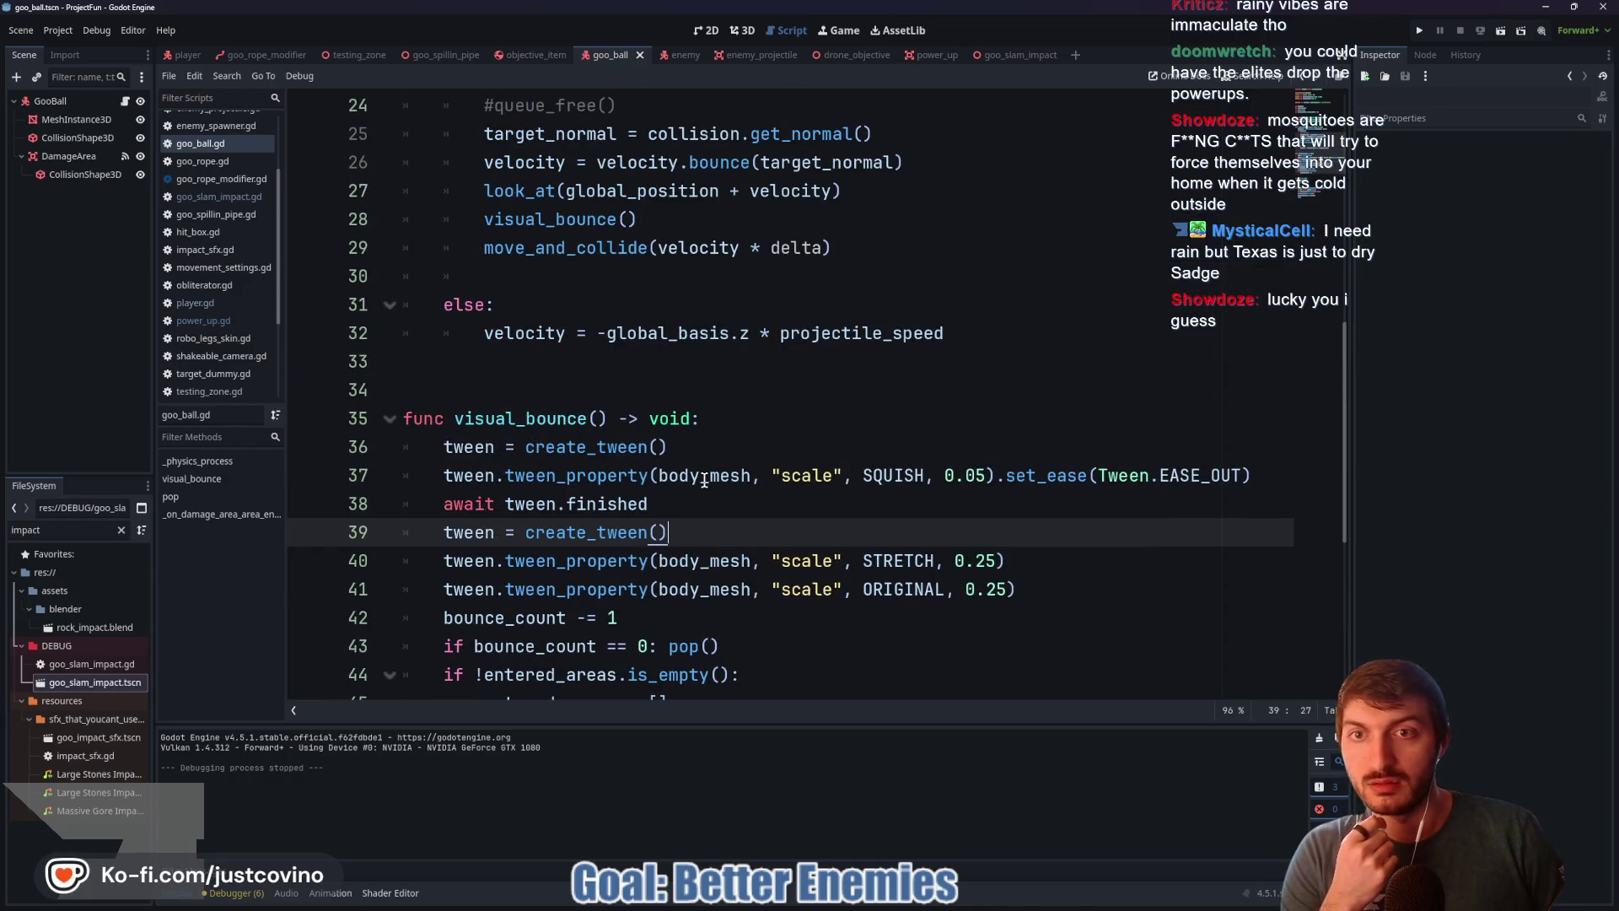
scroll(618, 365, up, 7)
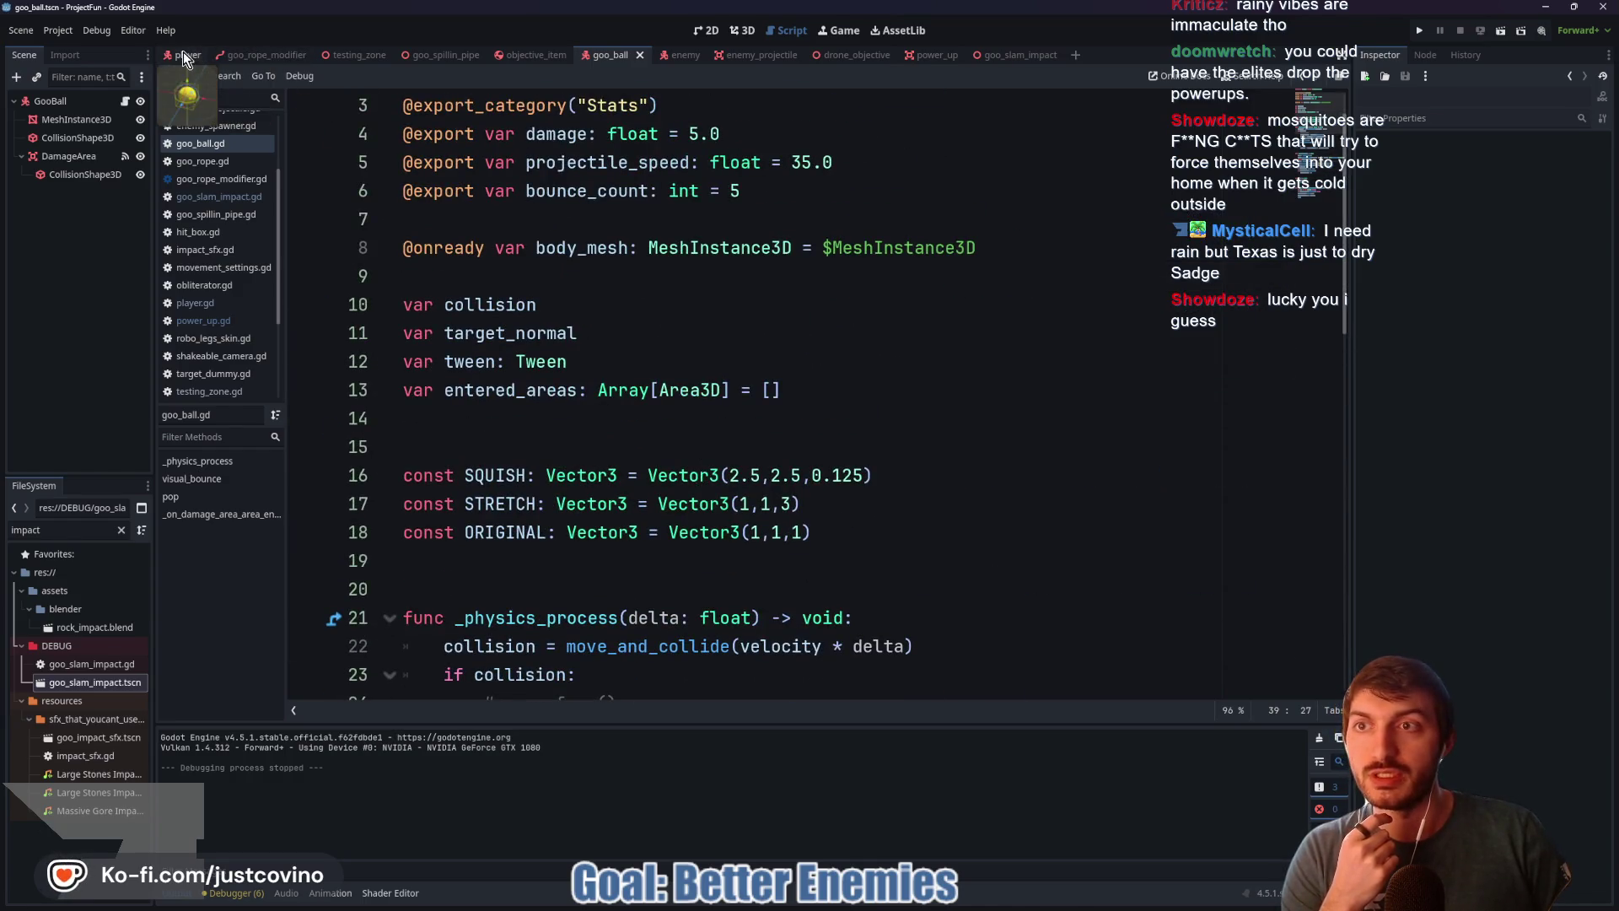
click(183, 54)
scroll(728, 395, down, 5)
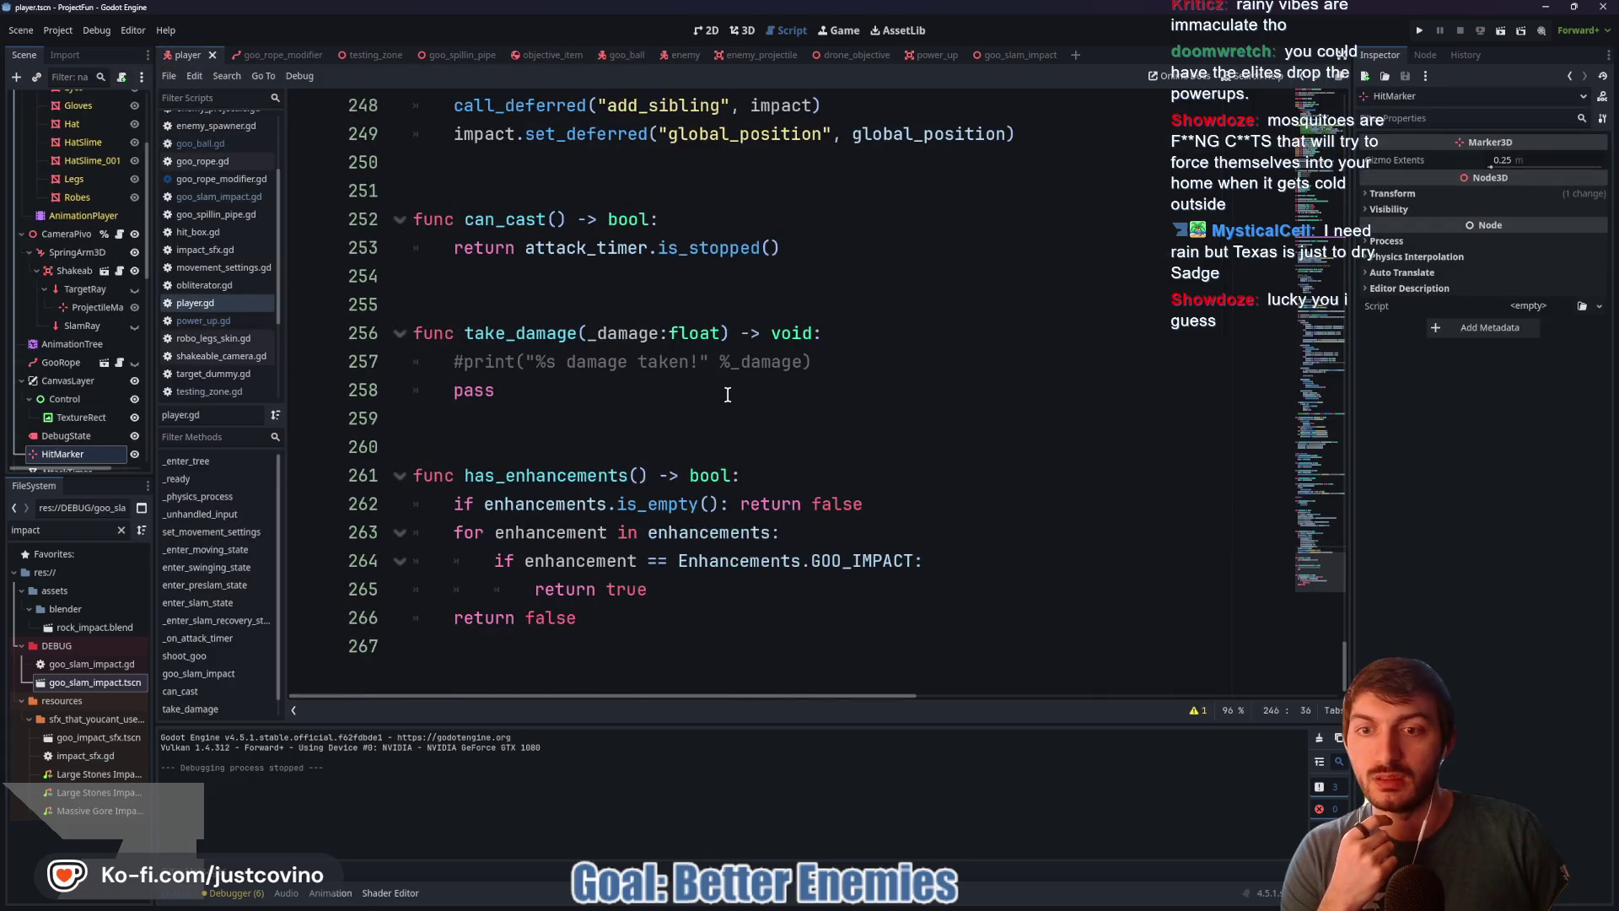
Add a 'type: Enhancements' parameter to has_enhancements() and compare against type instead of GOO_IMPACT
click(640, 478)
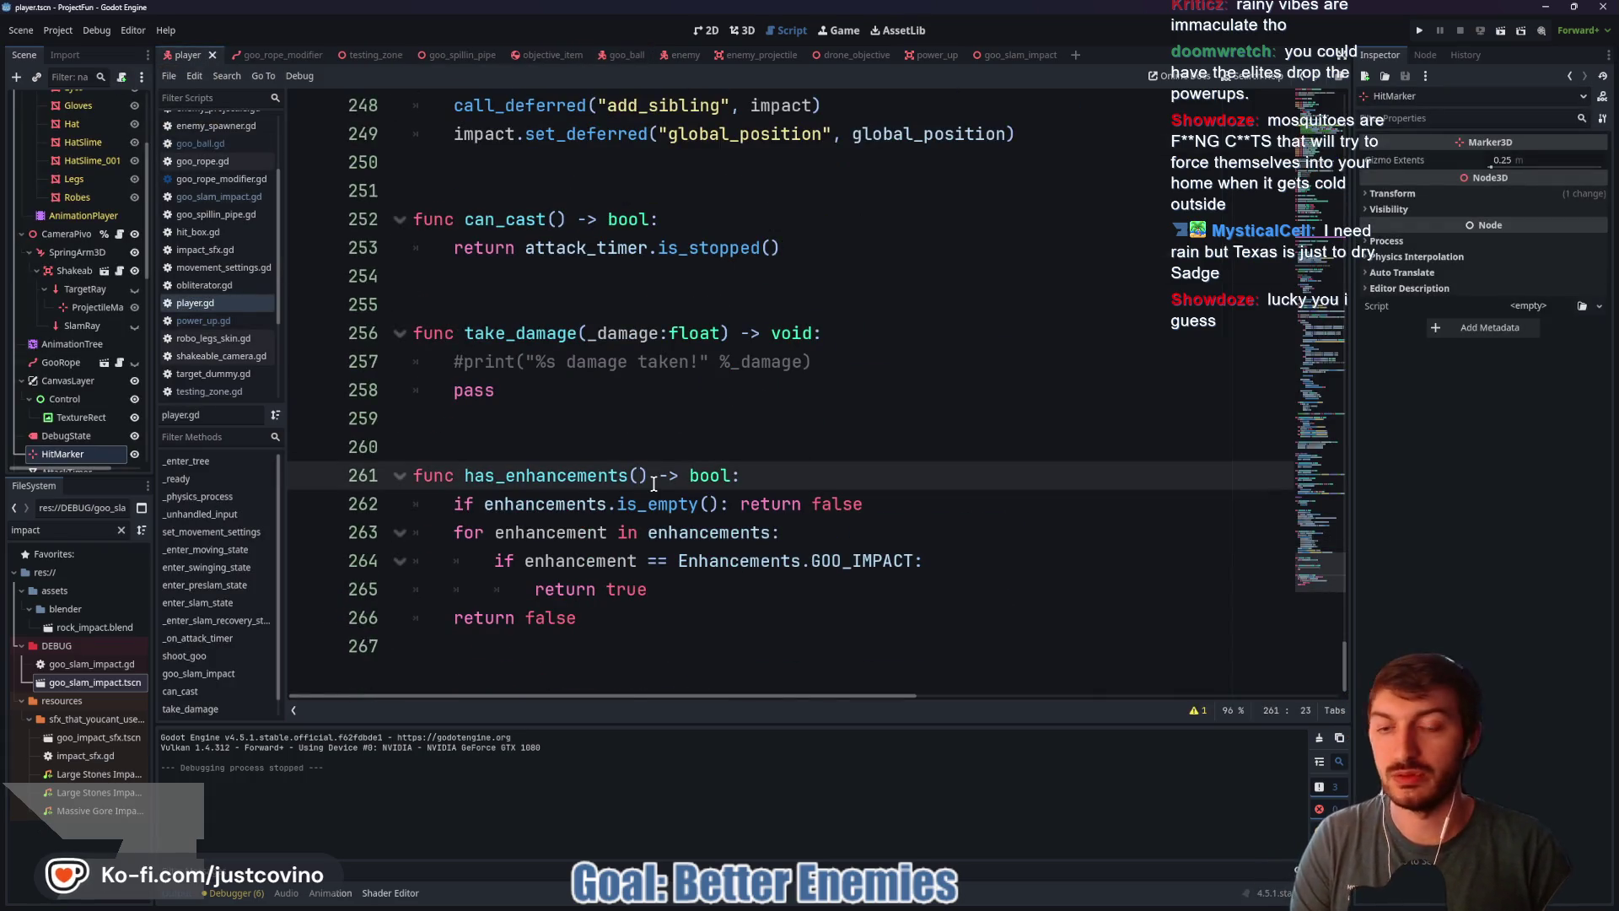
text(ty)
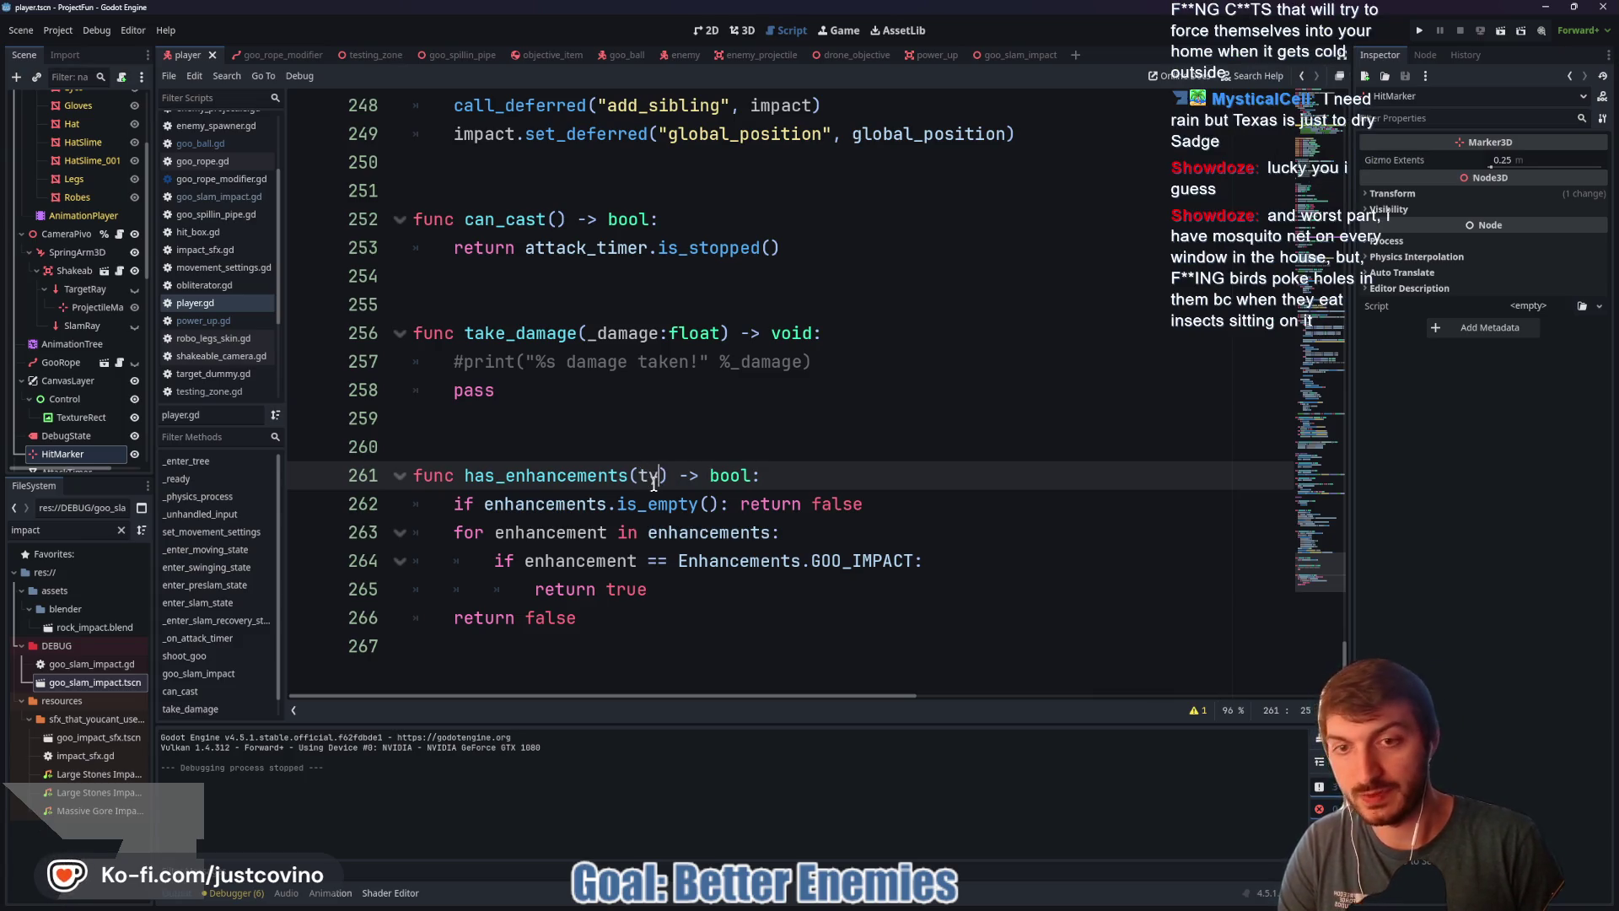
text(pe: )
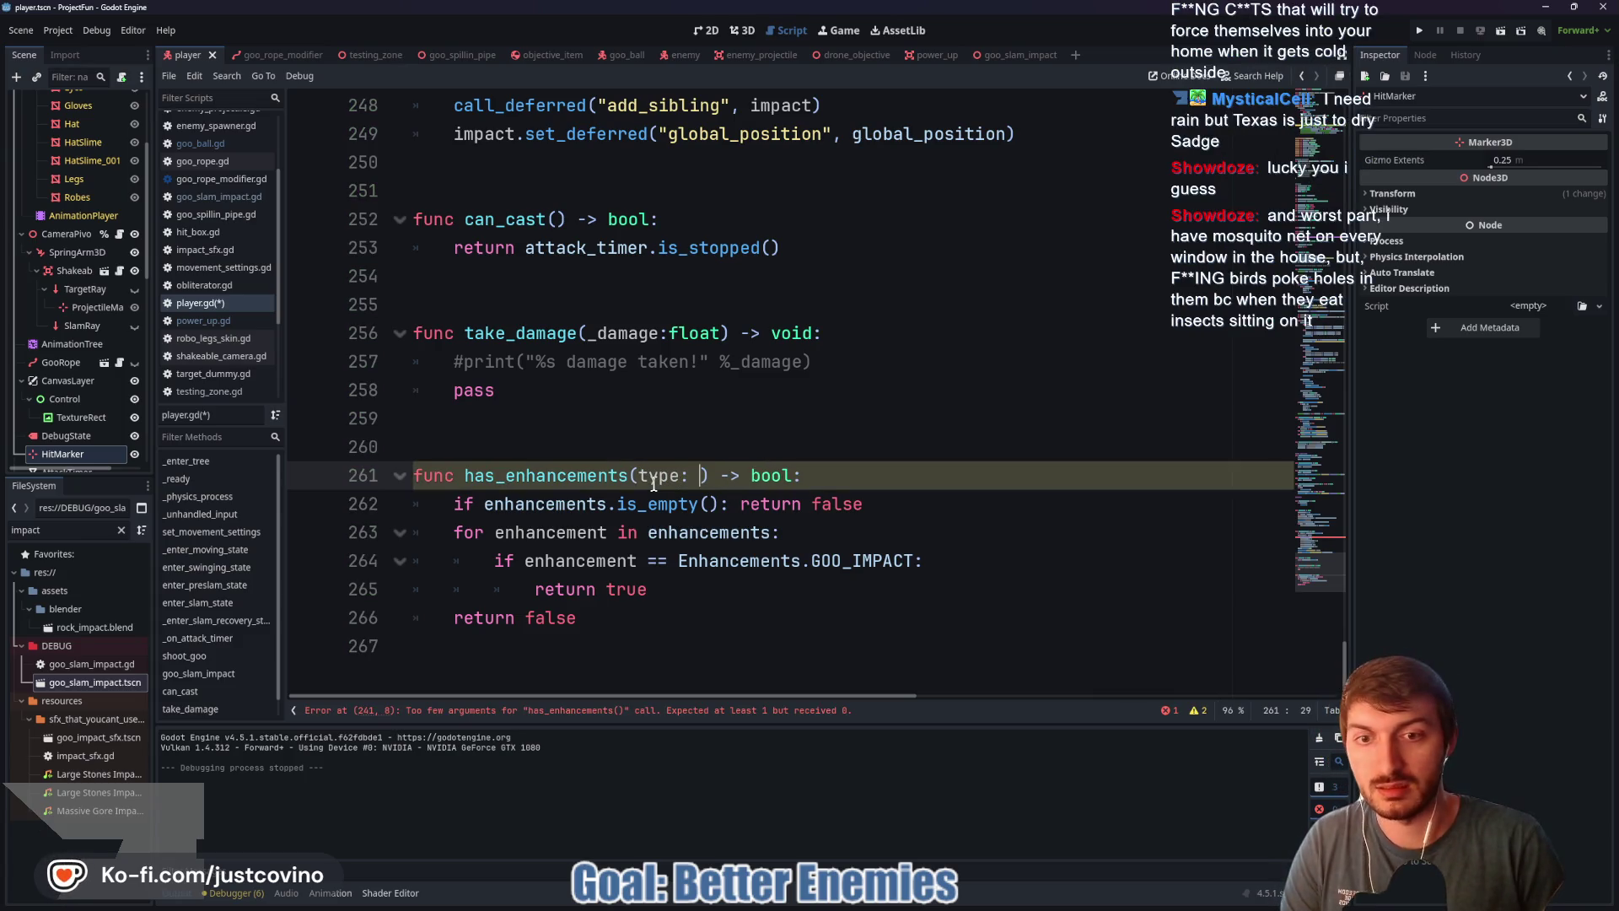
text(Enhancements)
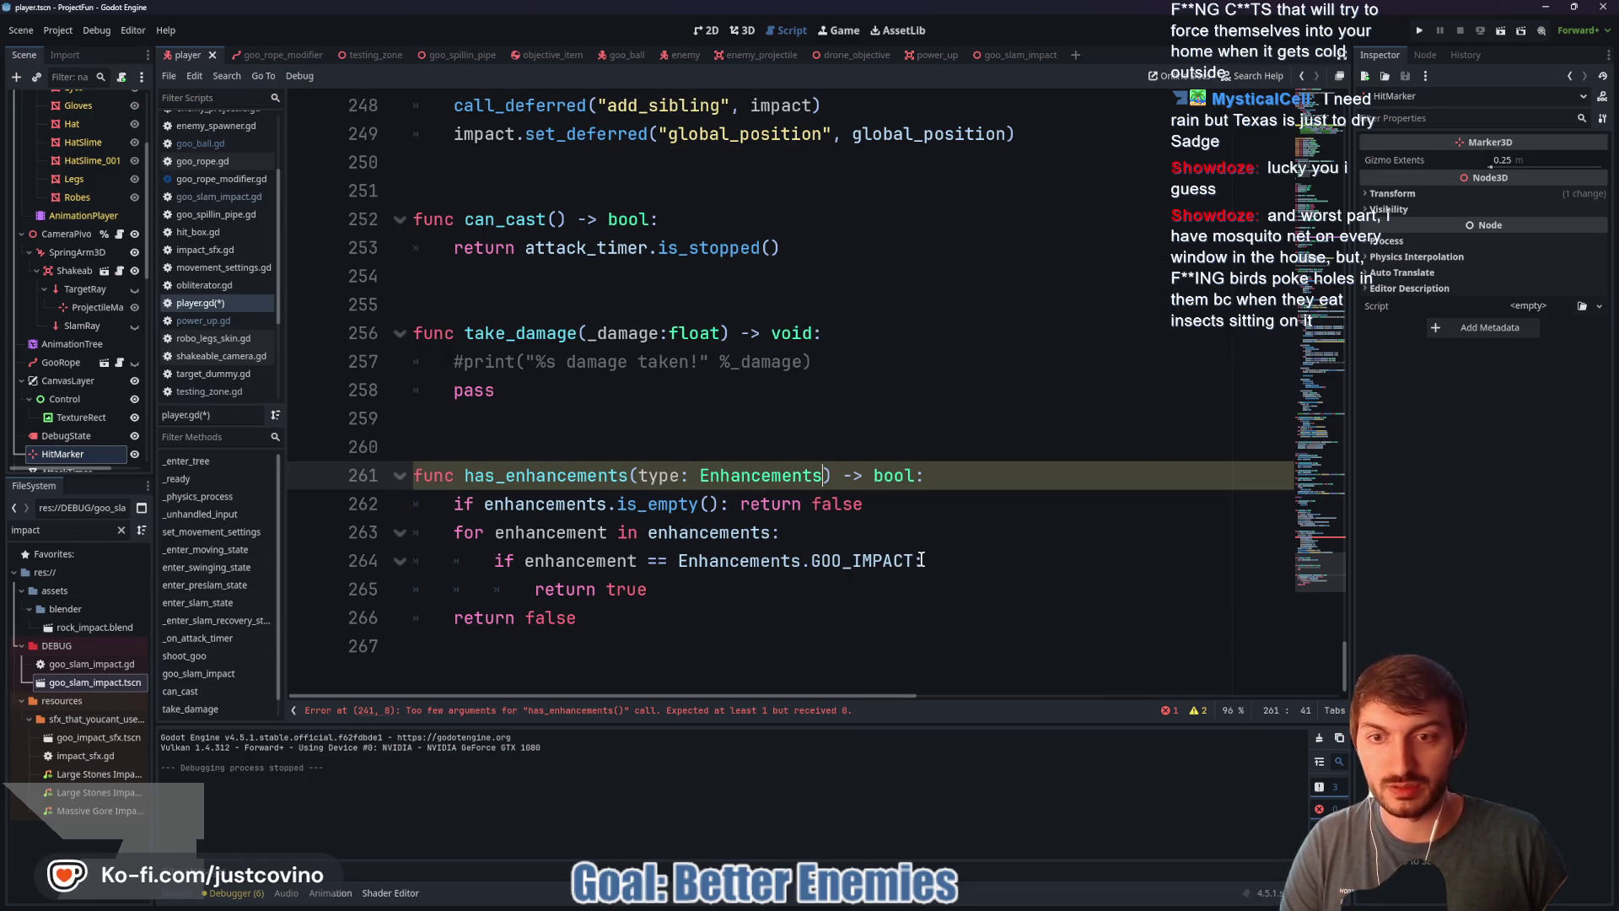
drag(918, 560, 681, 563)
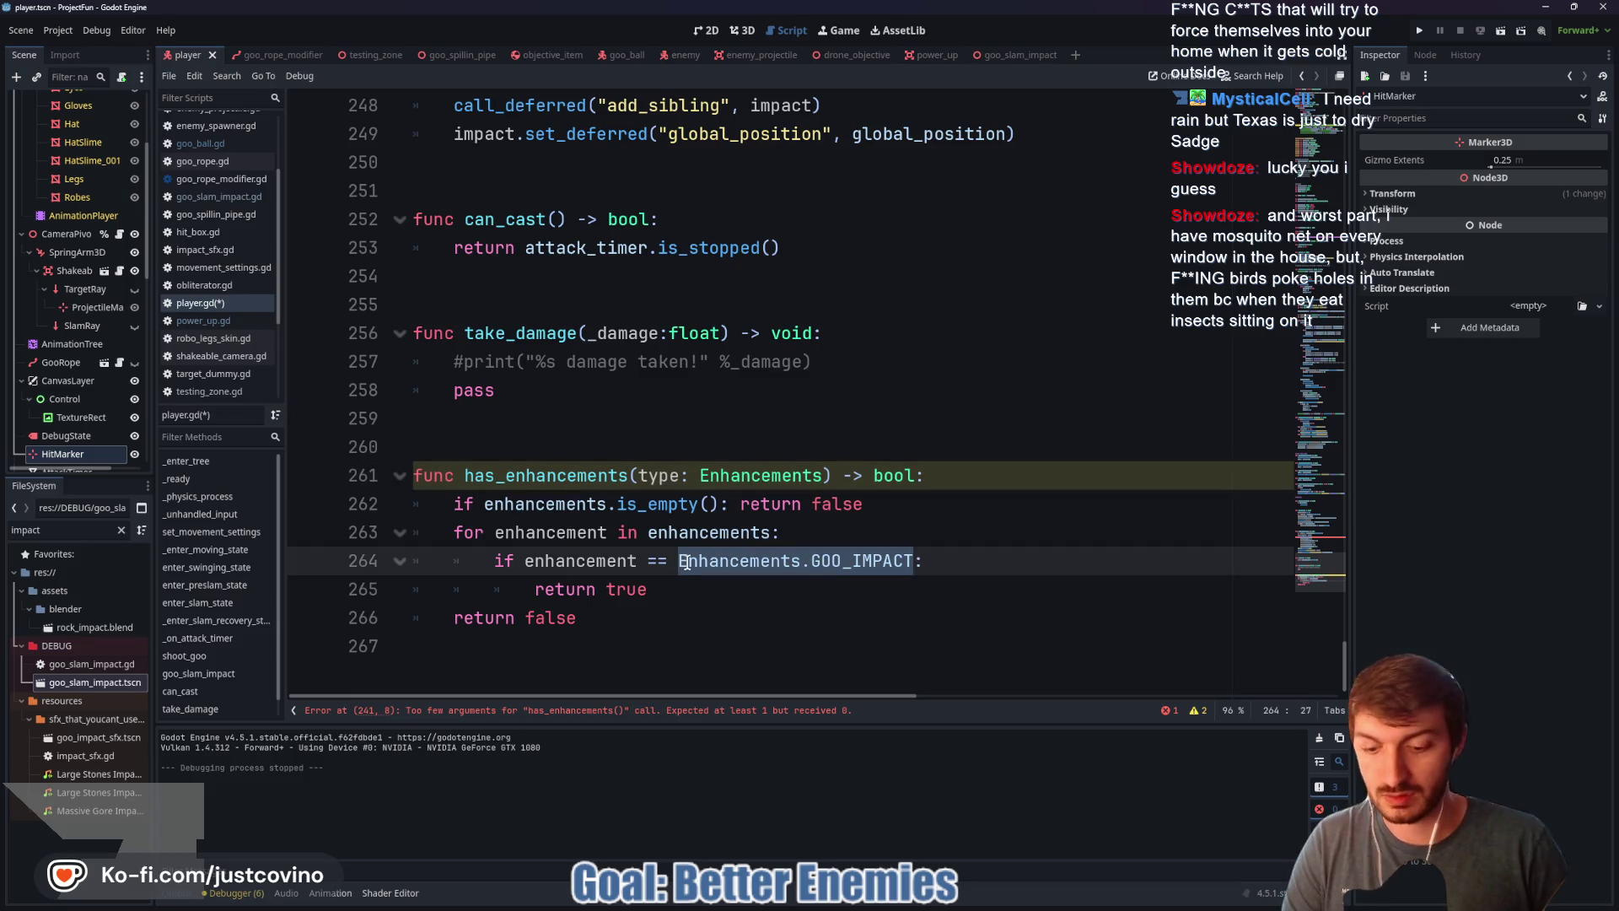
text(type:)
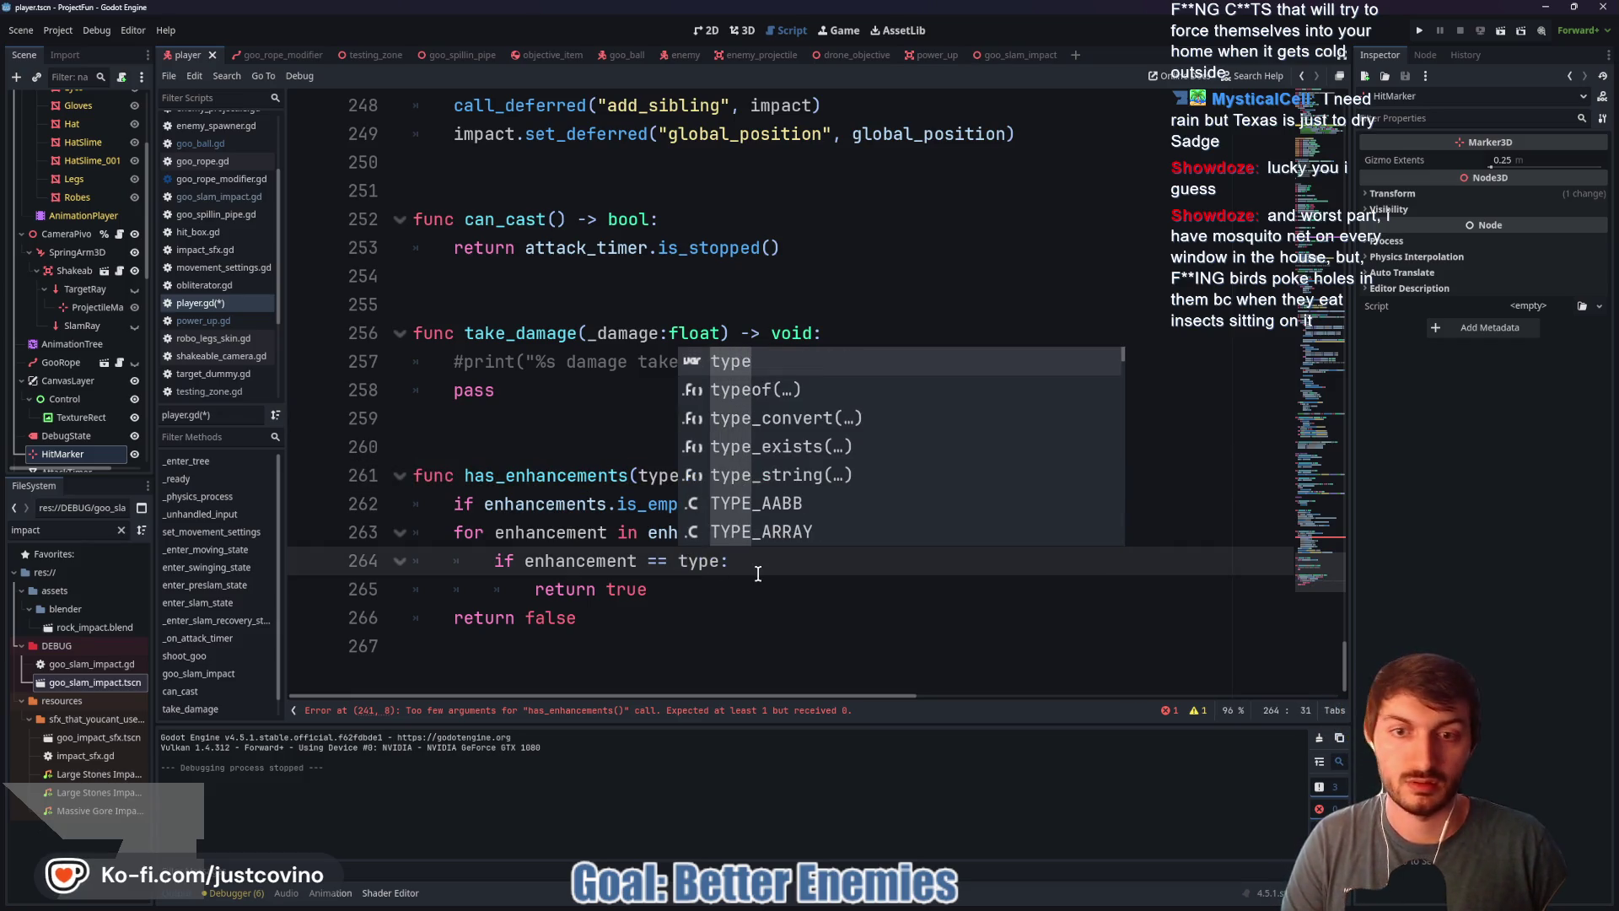
click(758, 574)
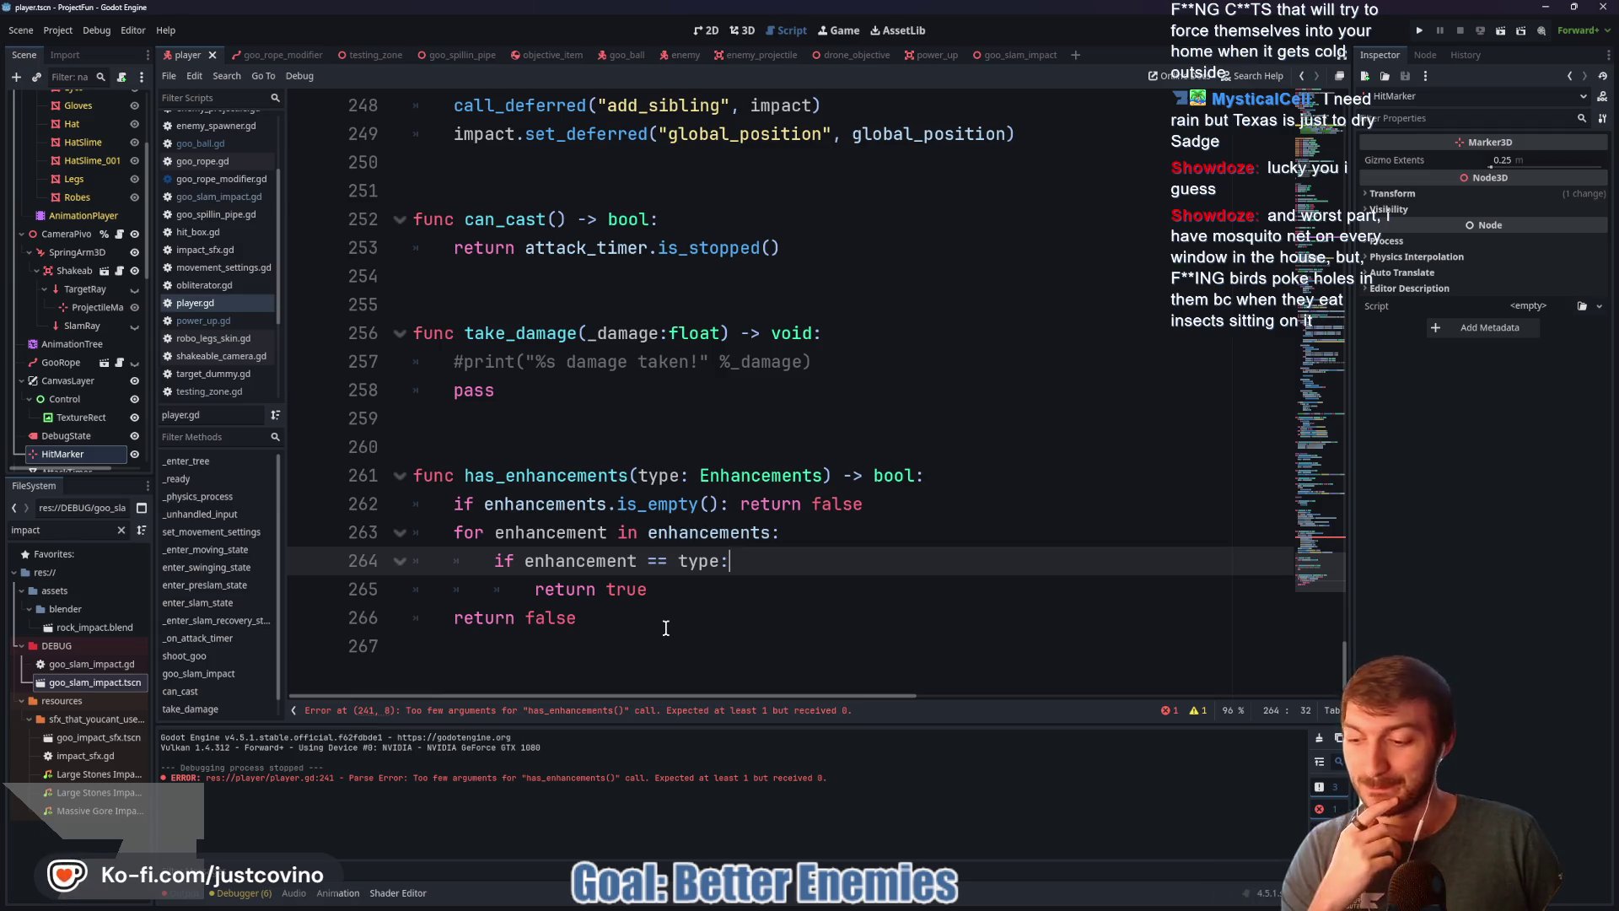
Restore the has_enhancements(Enhancements.GOOBALL) check at the top of shoot_goo()
click(646, 416)
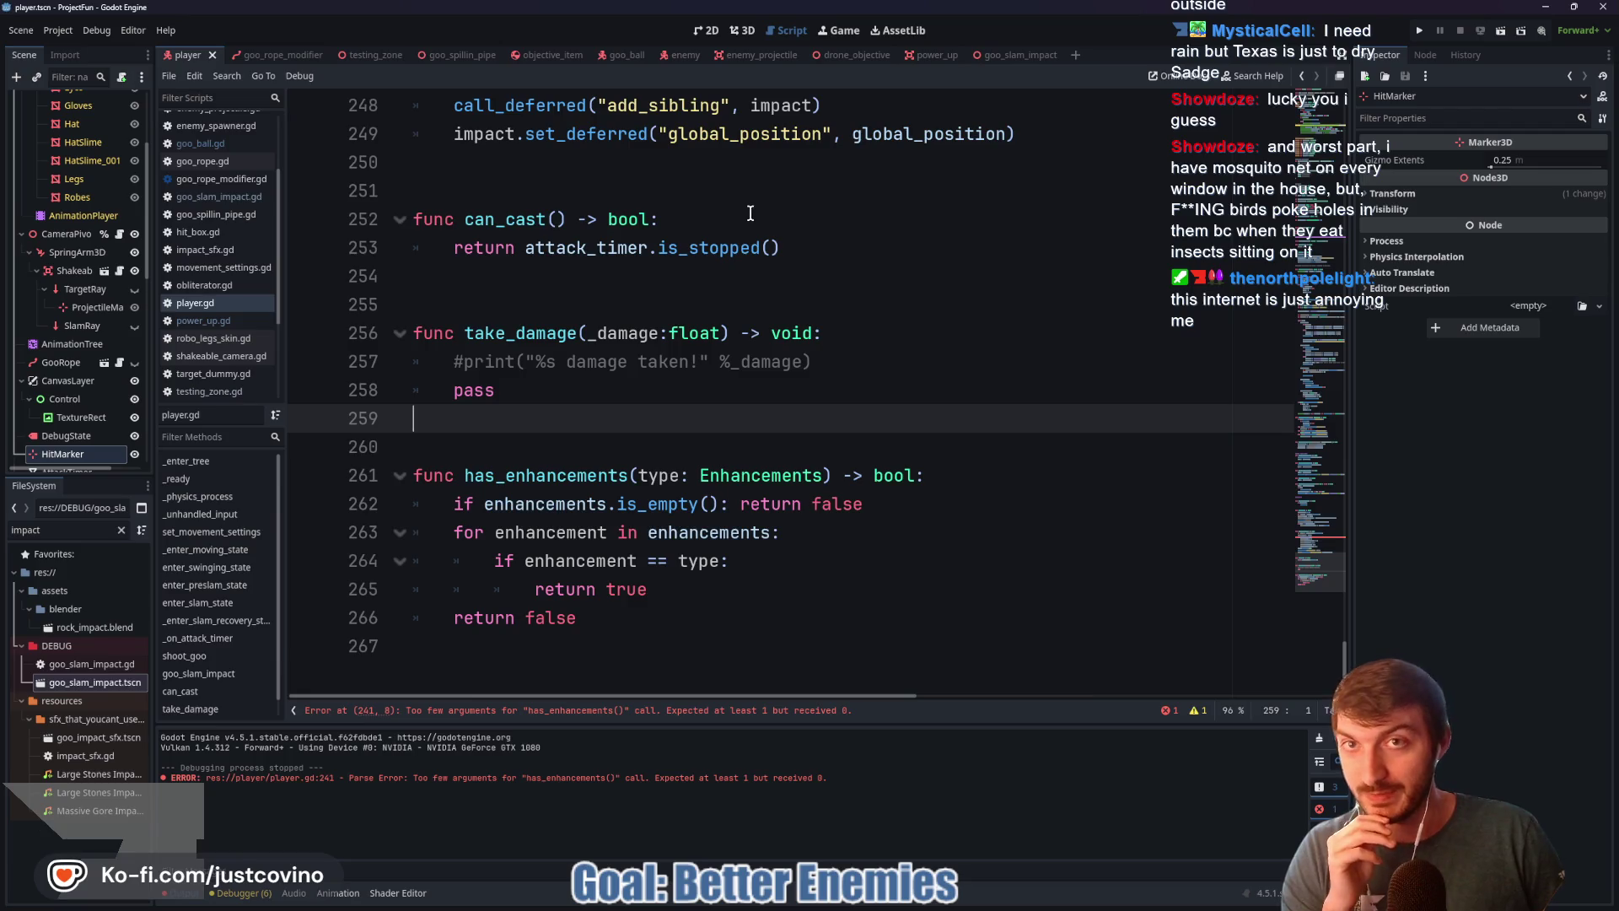
click(705, 200)
click(544, 307)
click(510, 276)
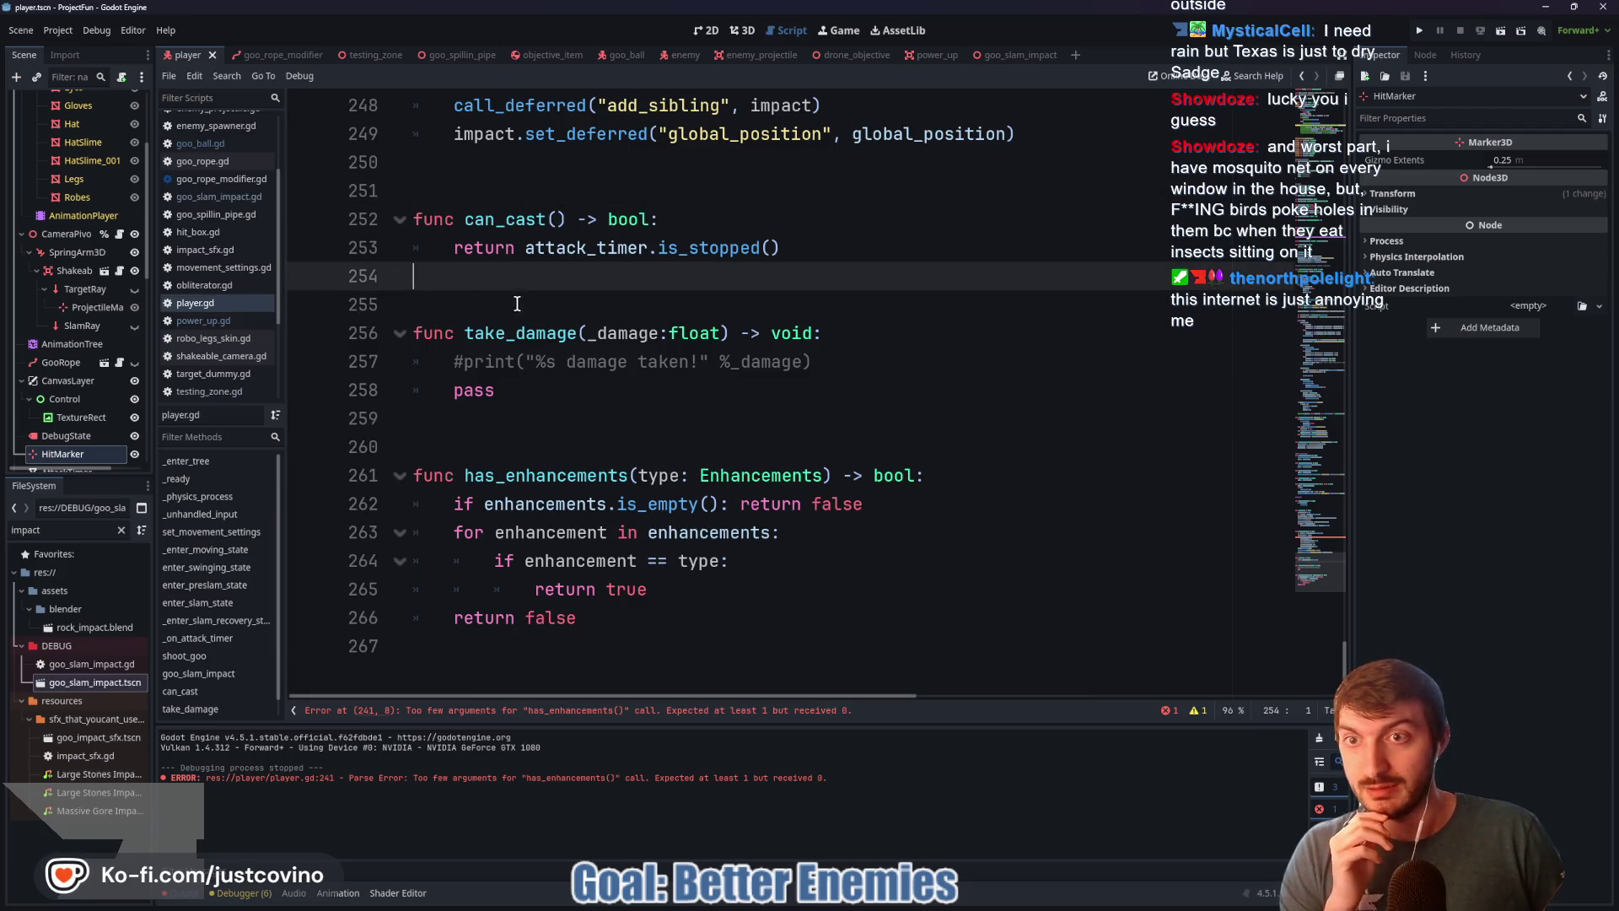
click(498, 418)
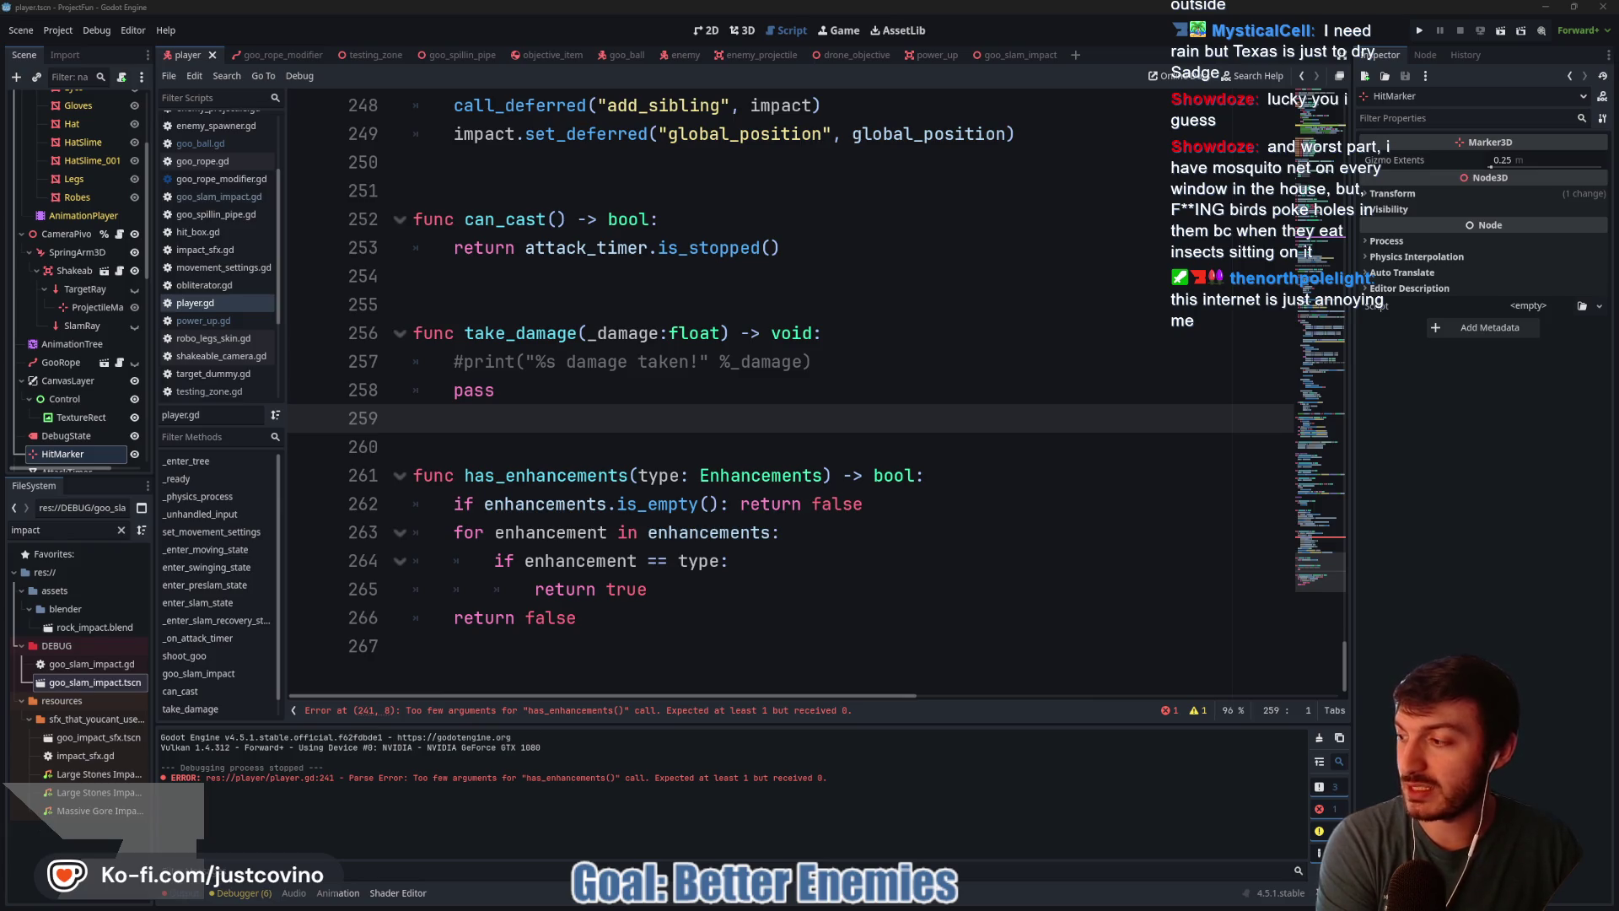
key(ctrl+z)
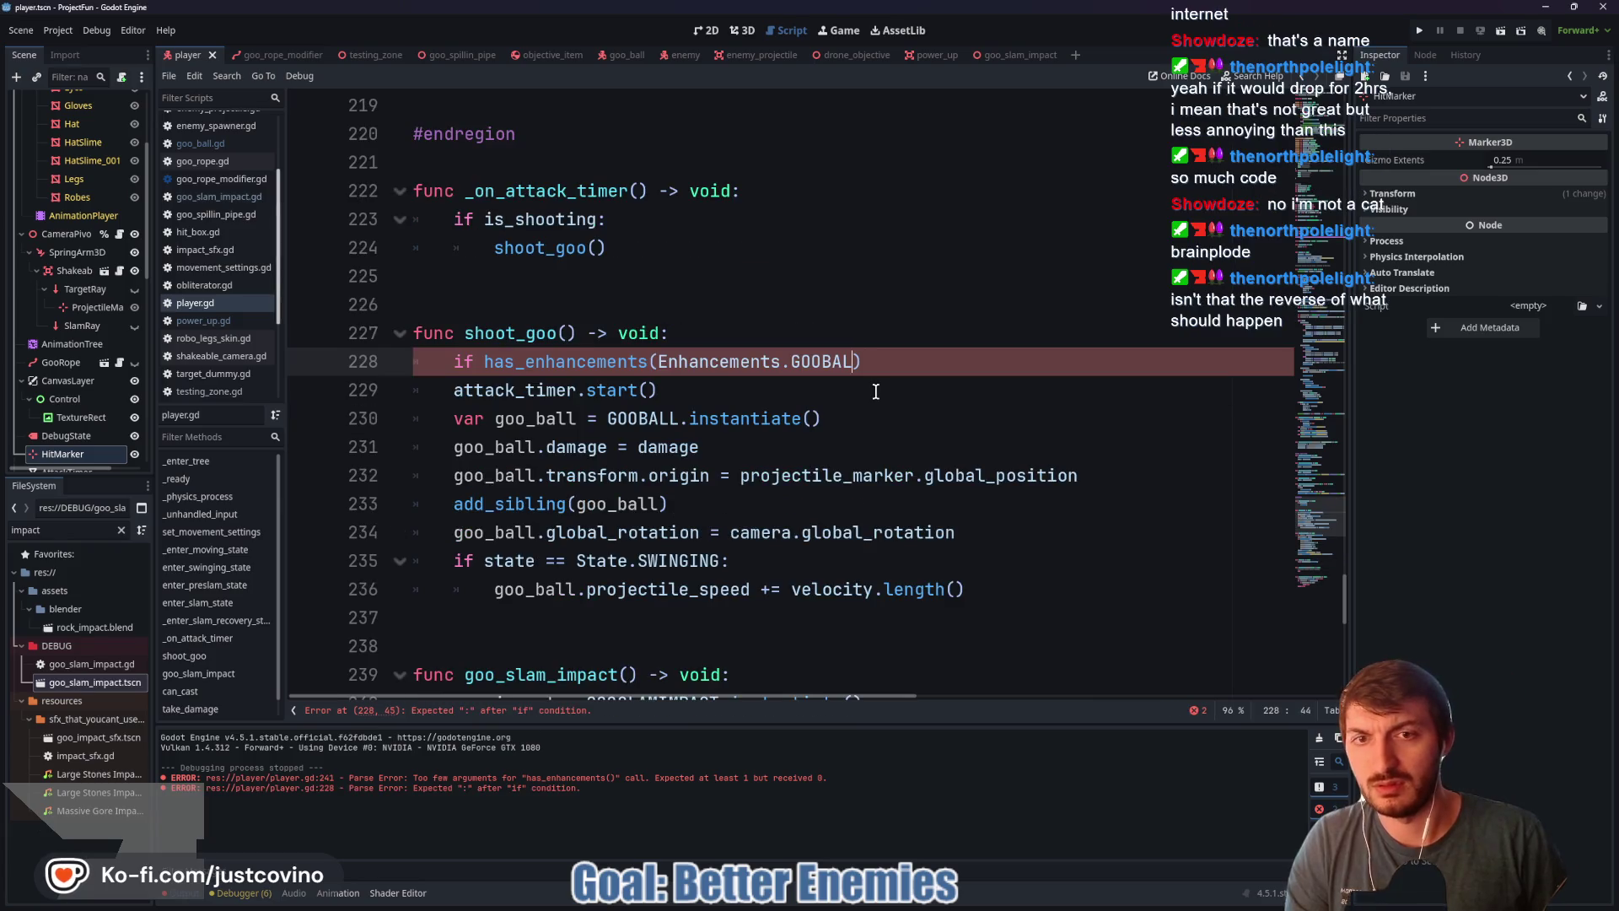
Correct GOOBAL to GOOBALL in the enhancement condition and discard a trial attack_speed body line
text(L)
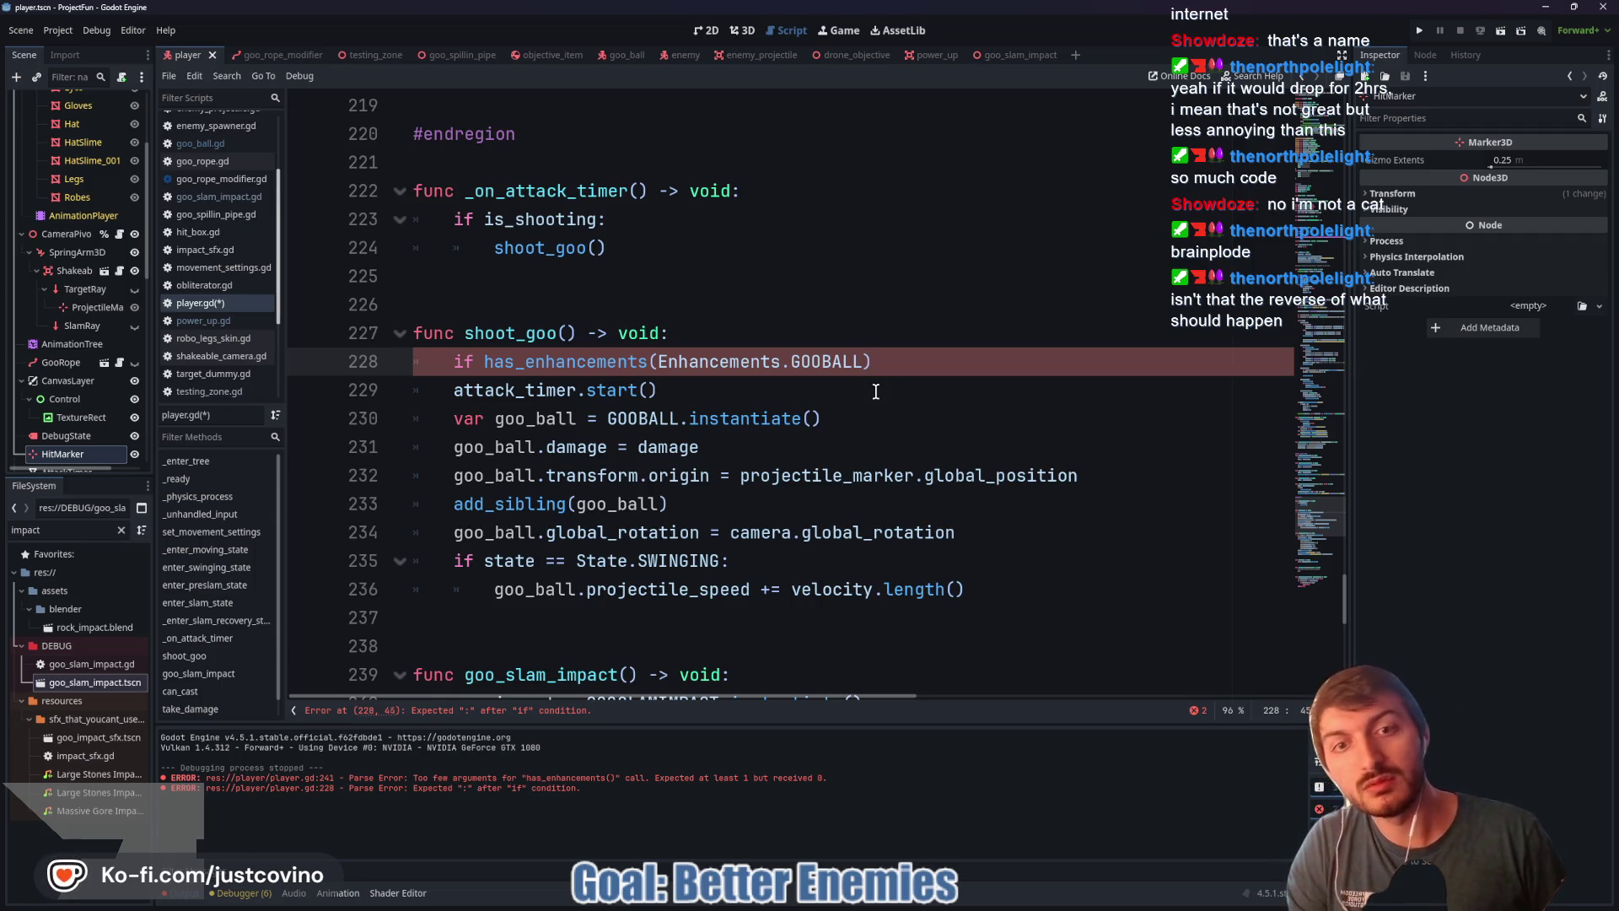
click(898, 377)
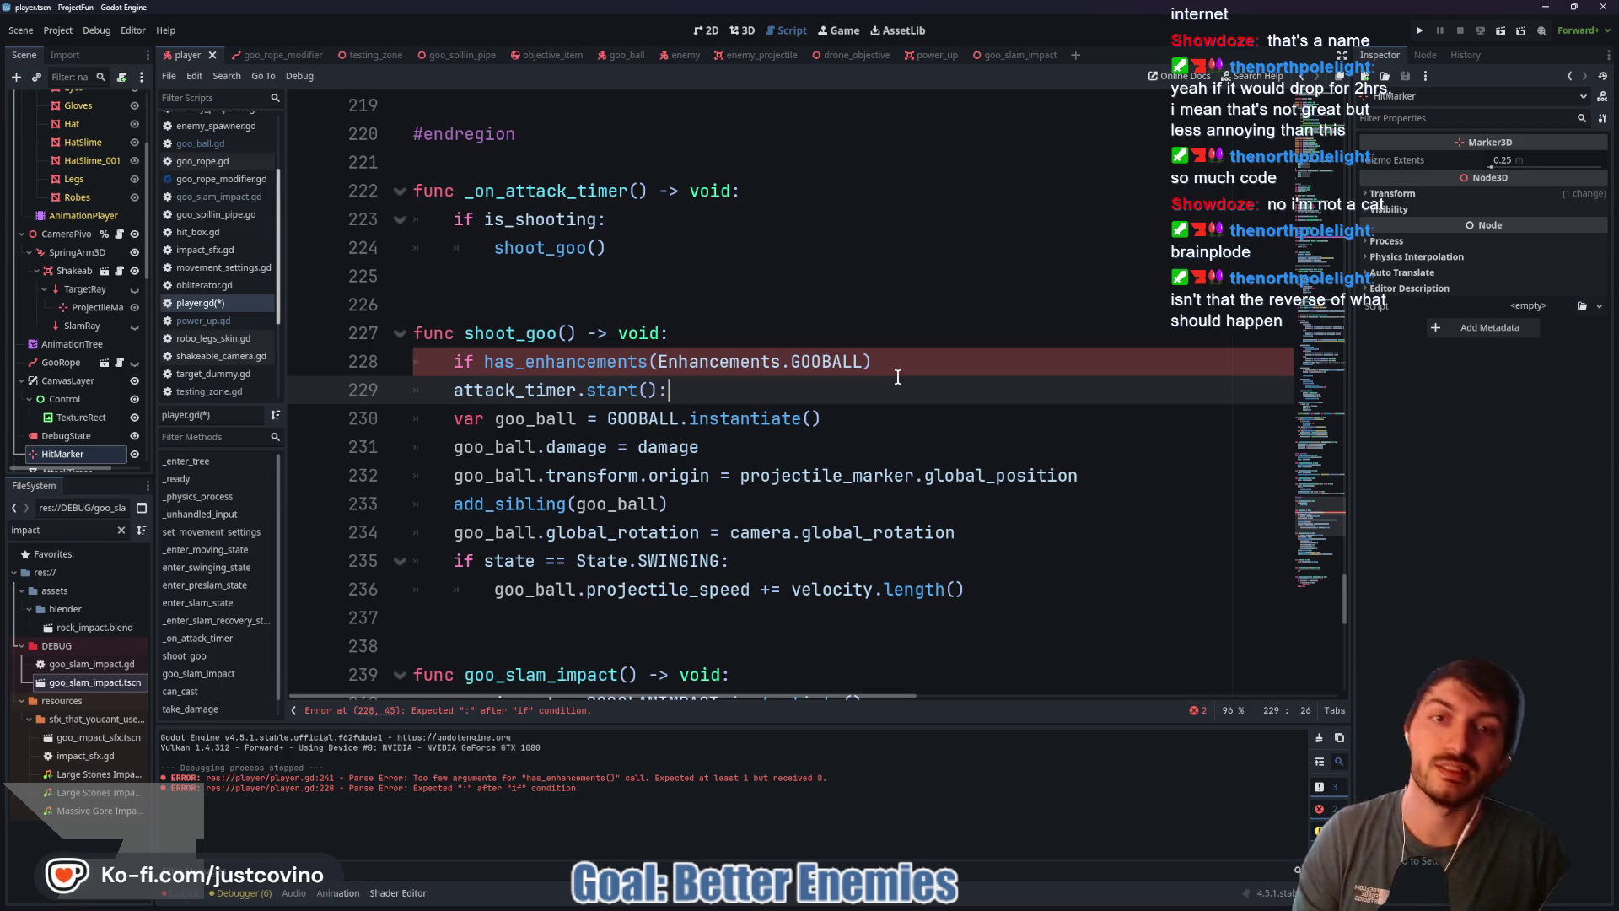
click(887, 361)
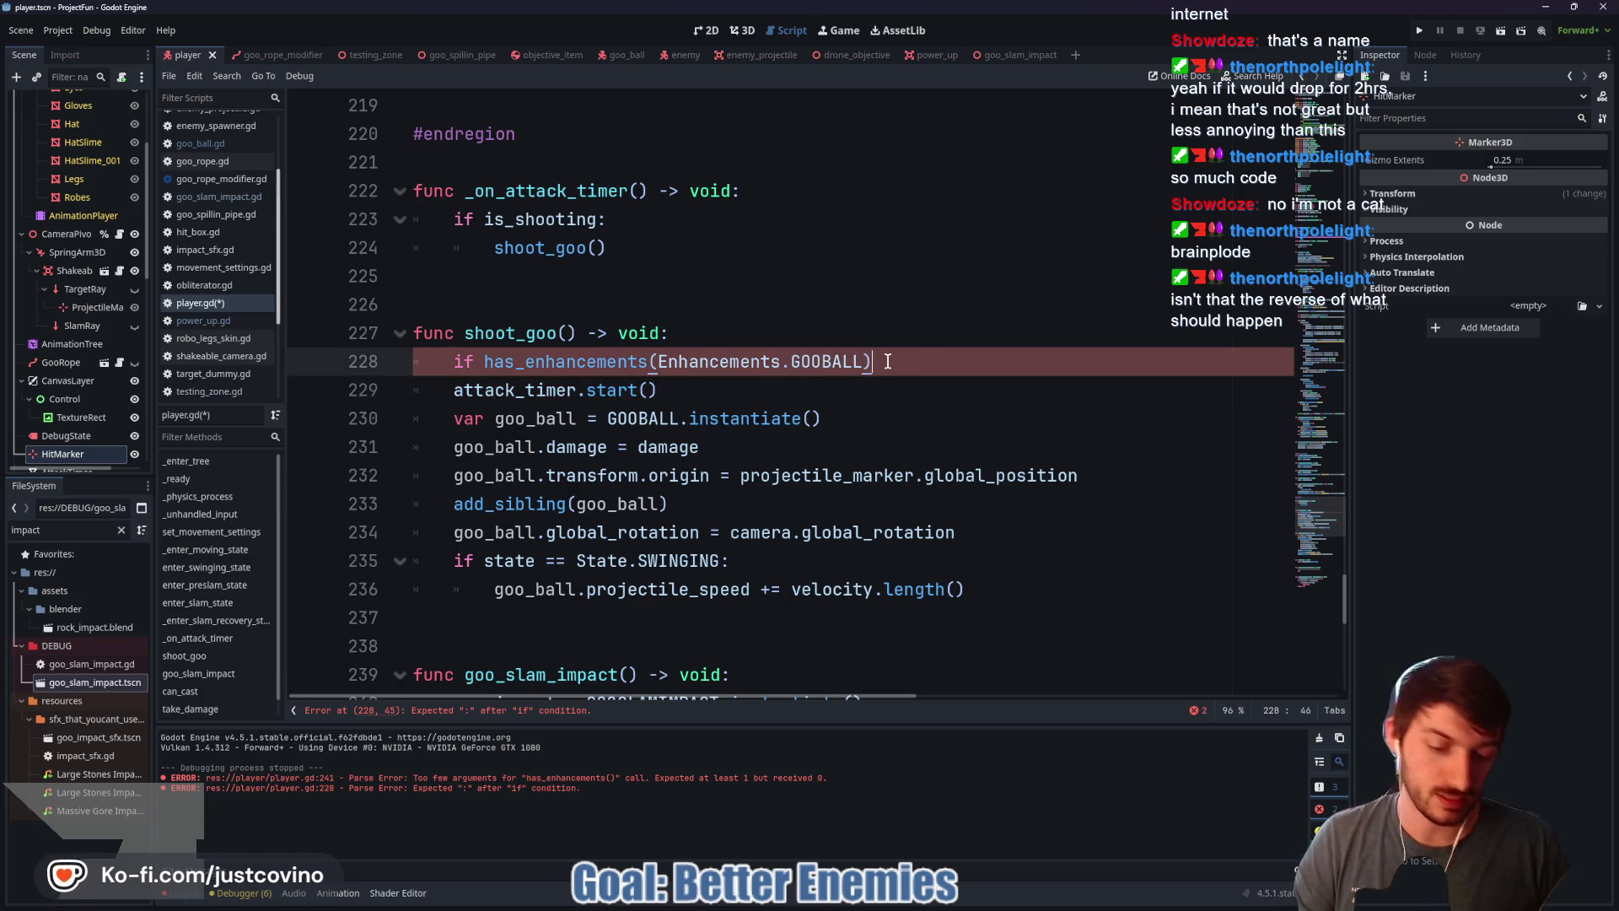
key(Return)
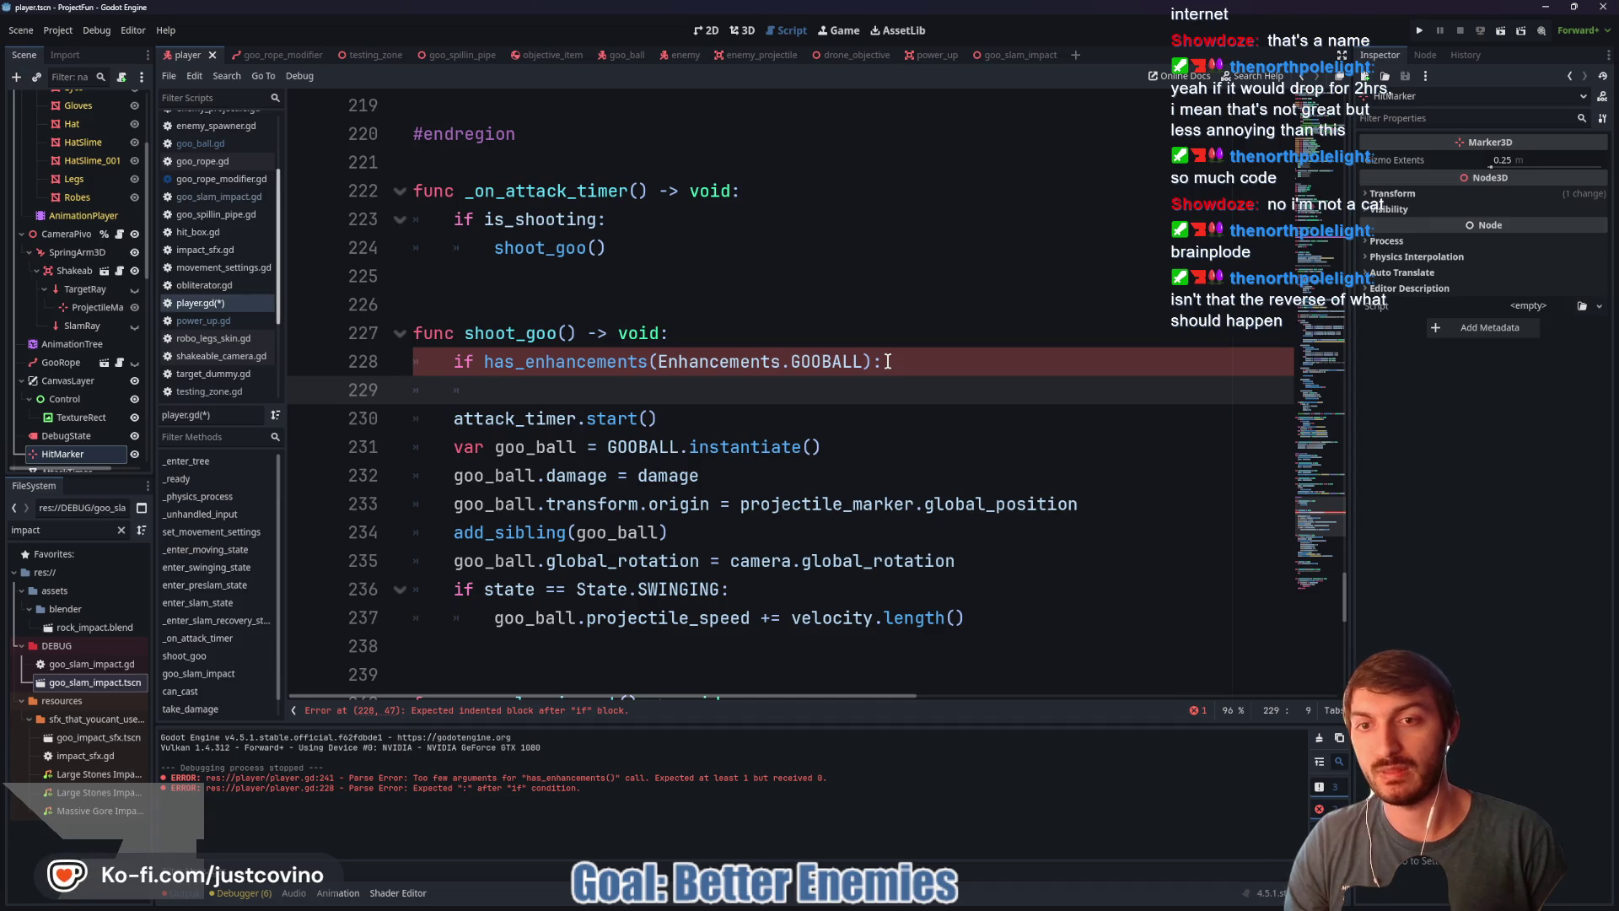
text(att)
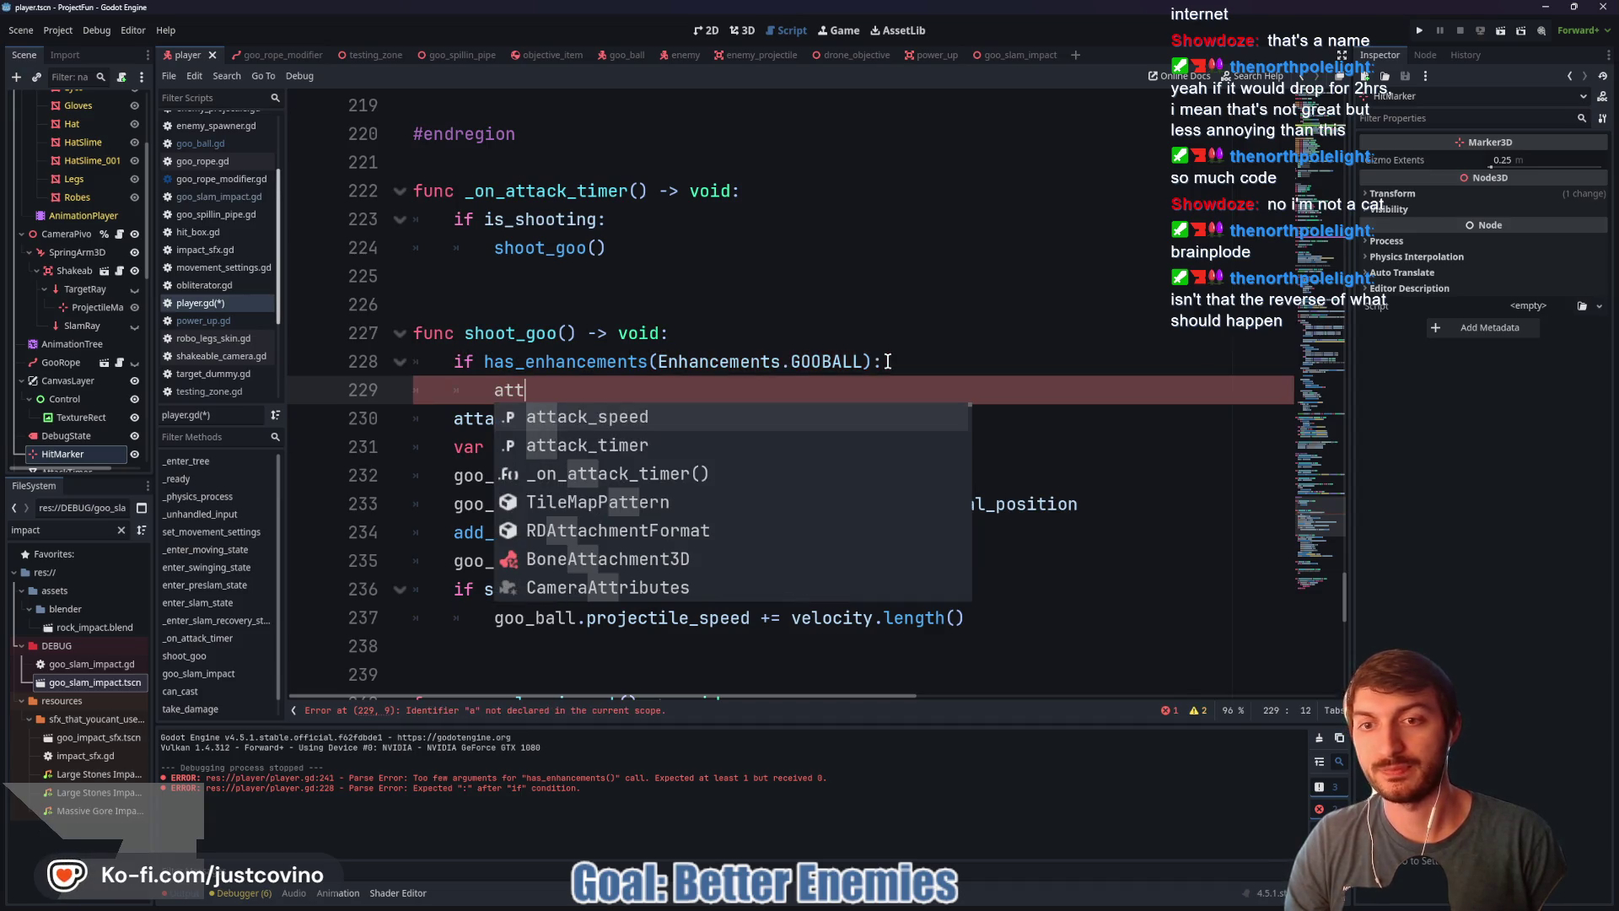
key(Return)
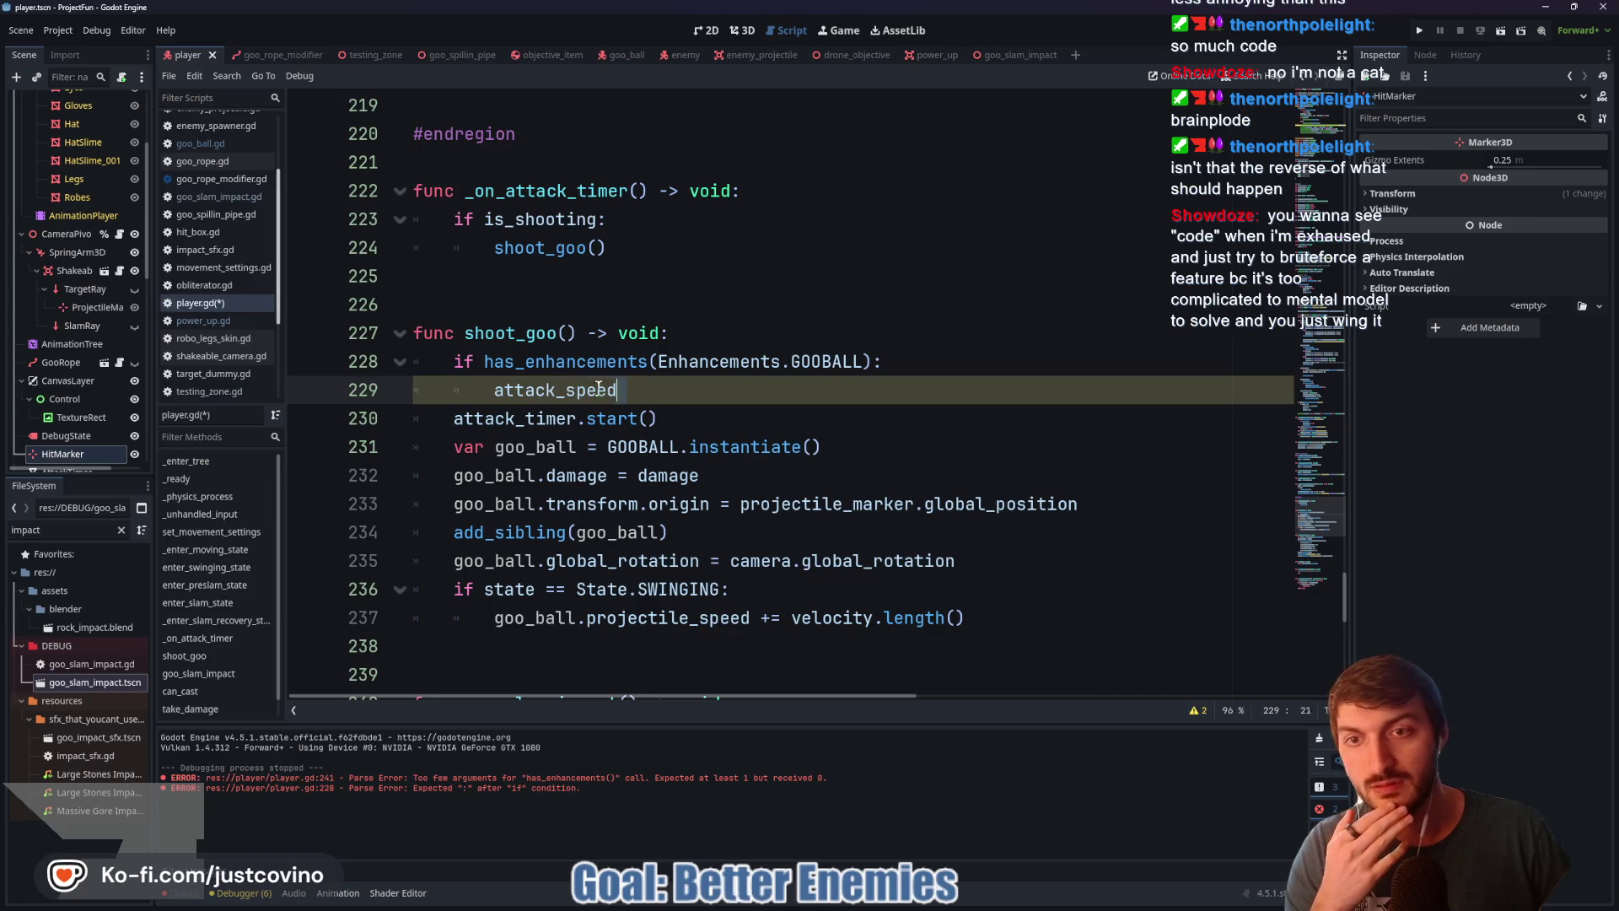
drag(618, 389, 495, 388)
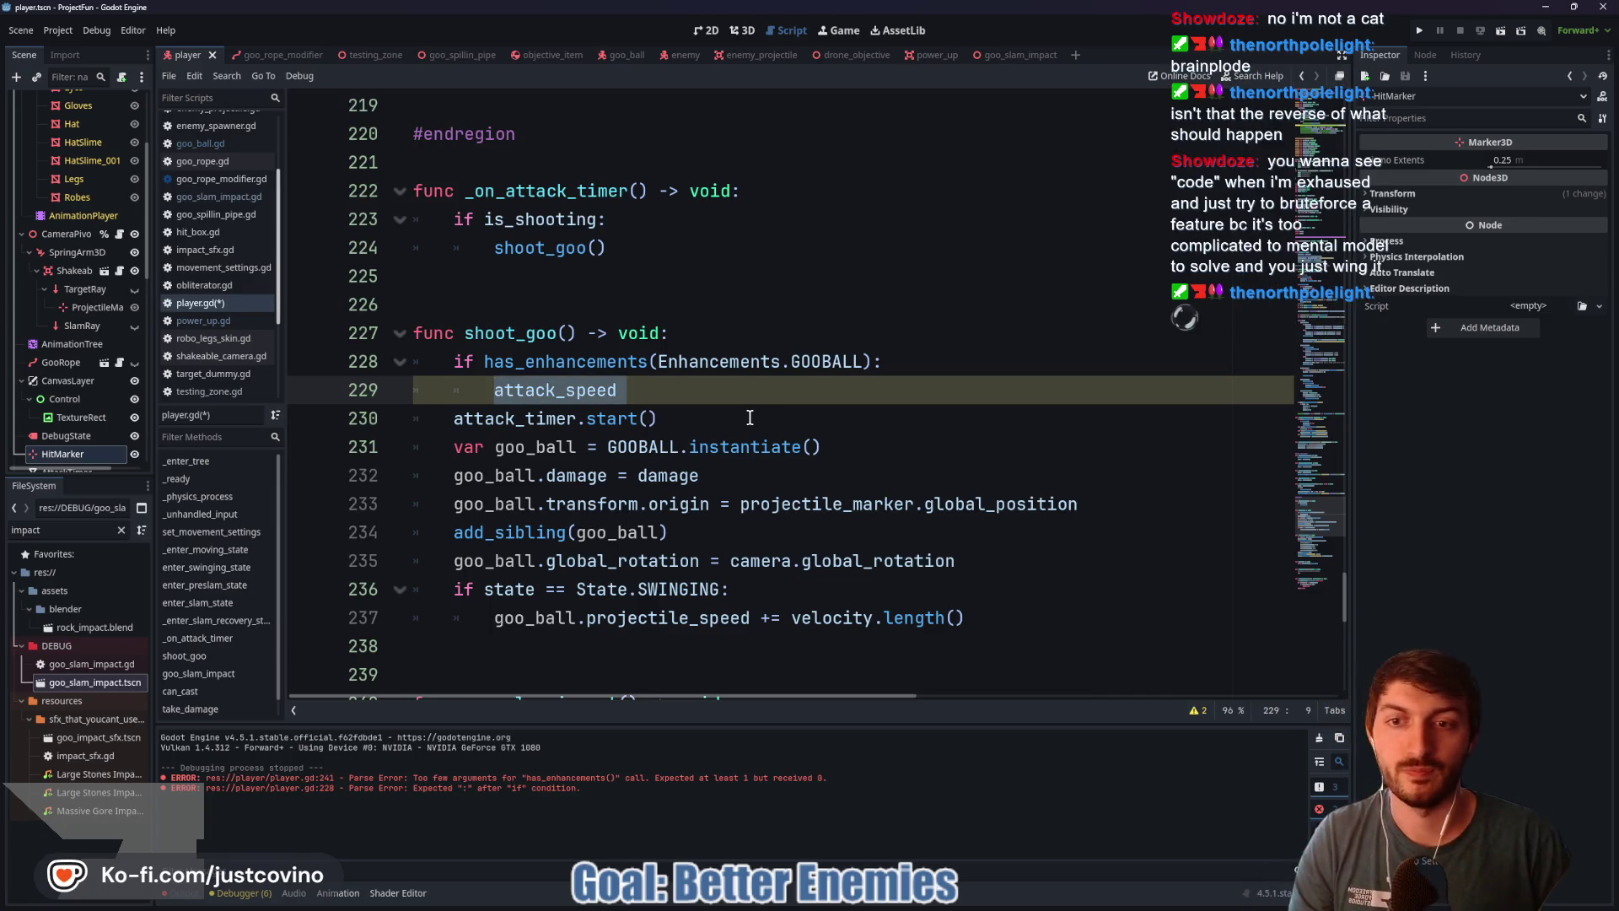
key(BackSpace)
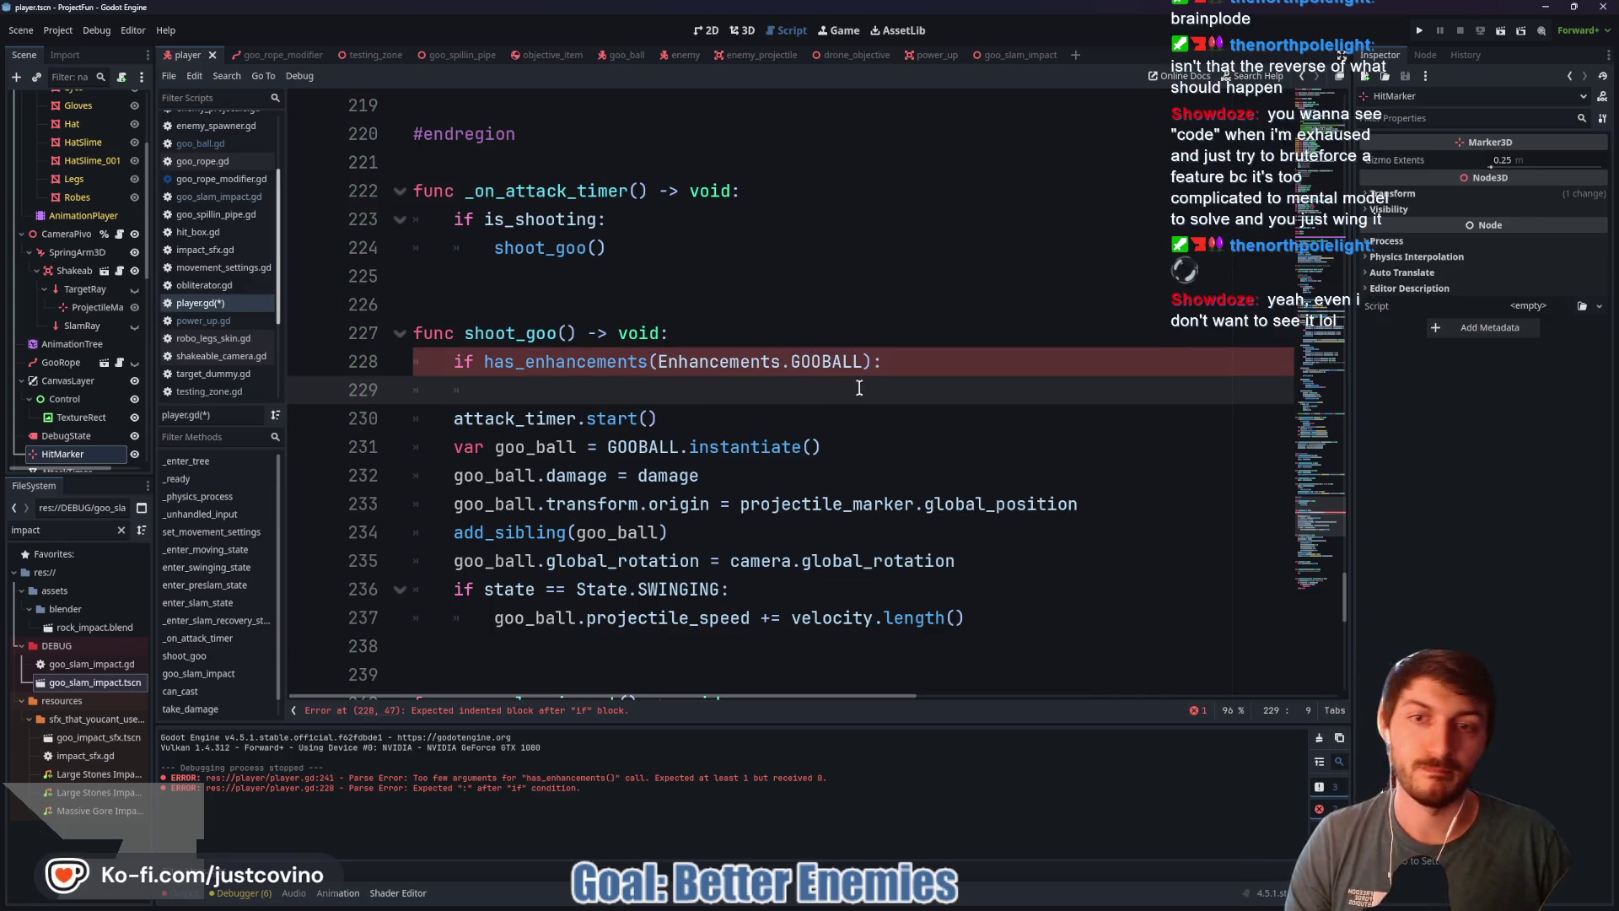
Move the condition line below the goo_ball instantiation, removing the leftover empty line
drag(885, 362, 392, 362)
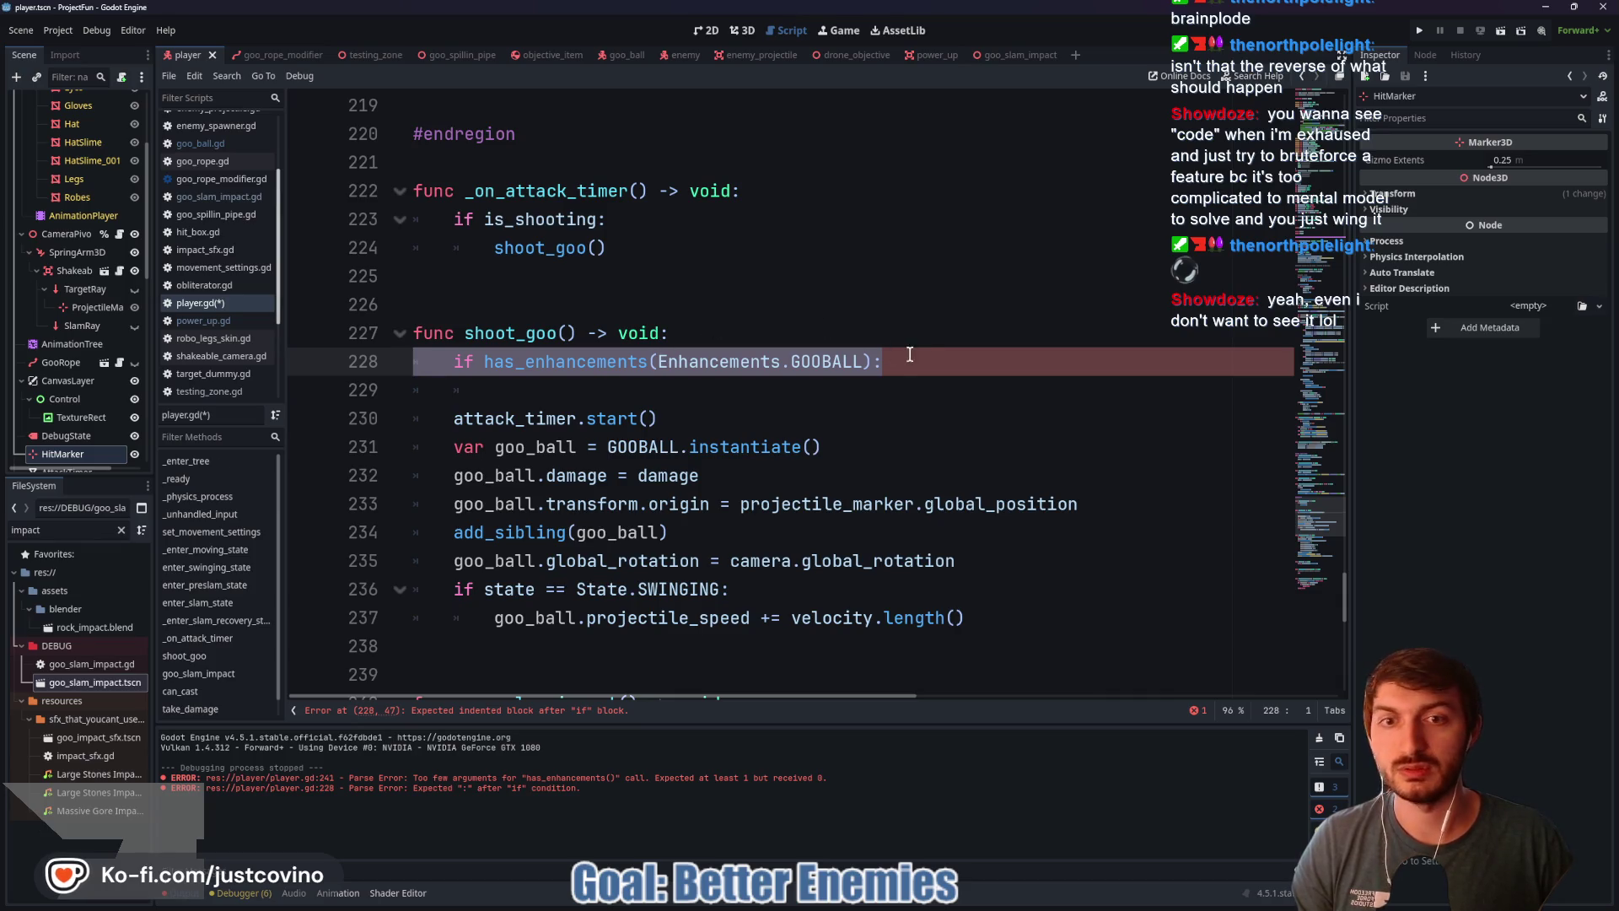
key(alt+Down)
key(alt+Down)
key(alt+Down)
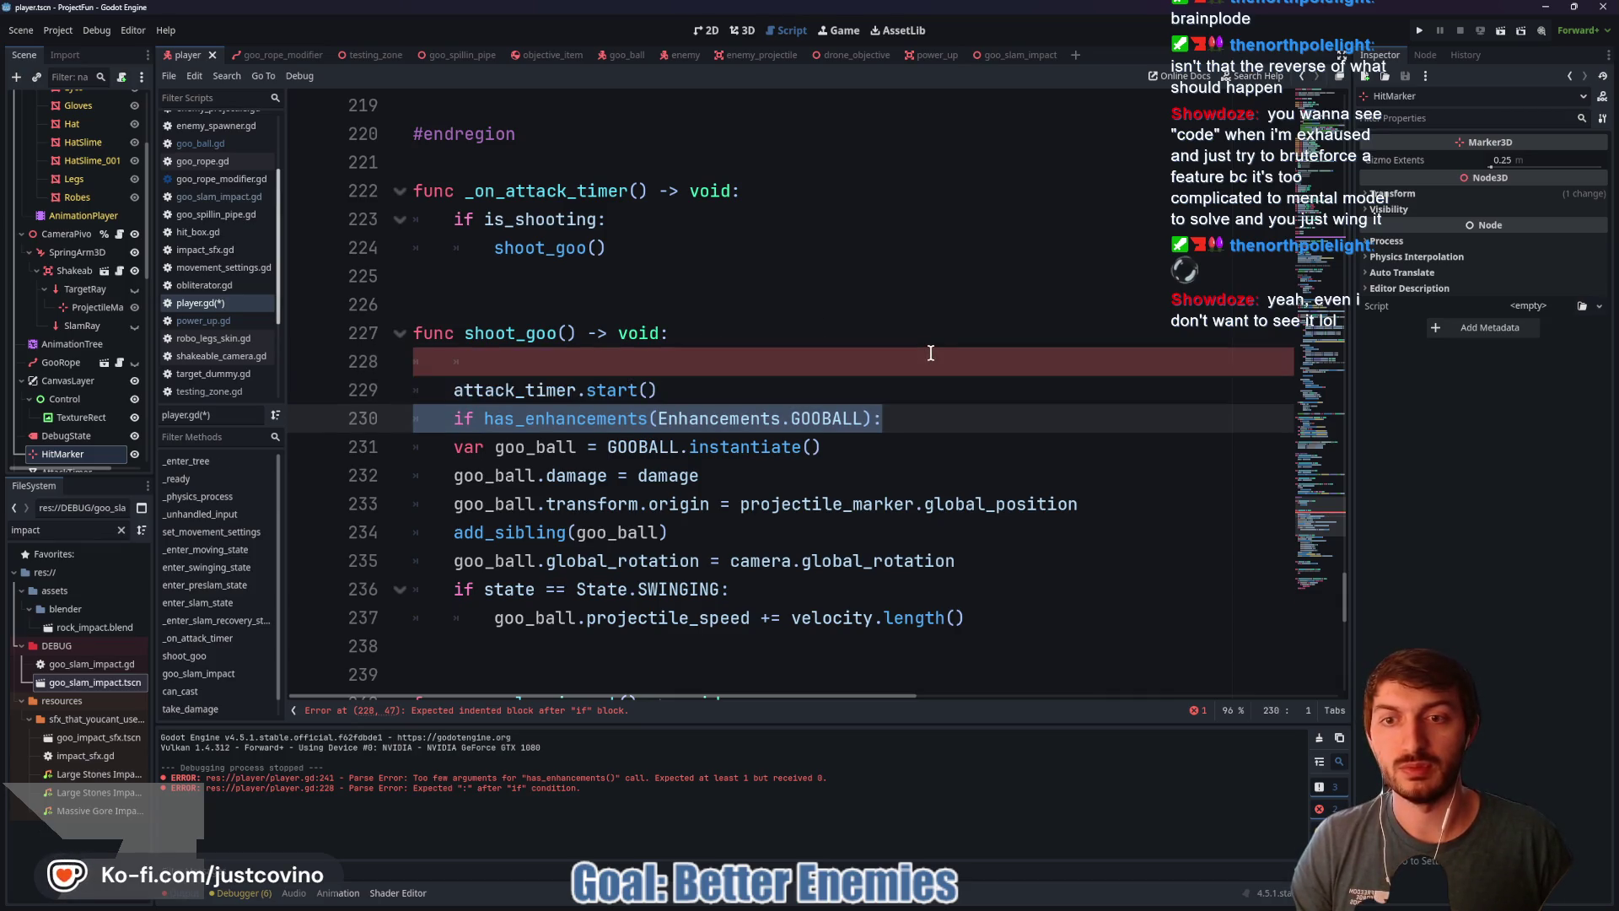
click(615, 364)
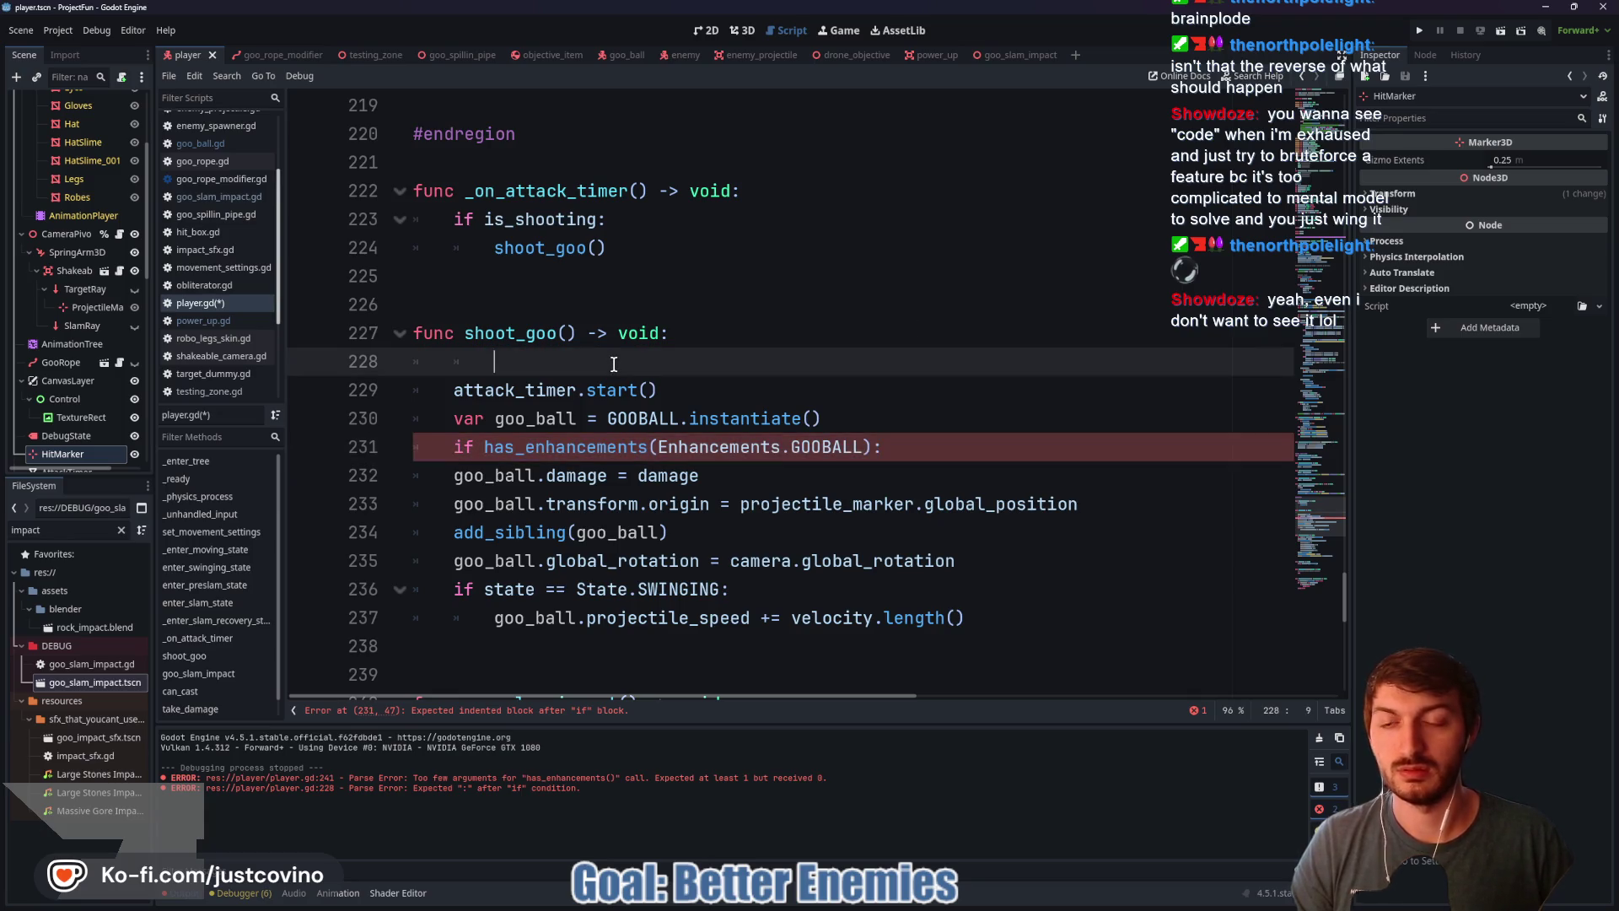
key(BackSpace)
key(BackSpace)
drag(894, 419, 371, 419)
key(alt+Down)
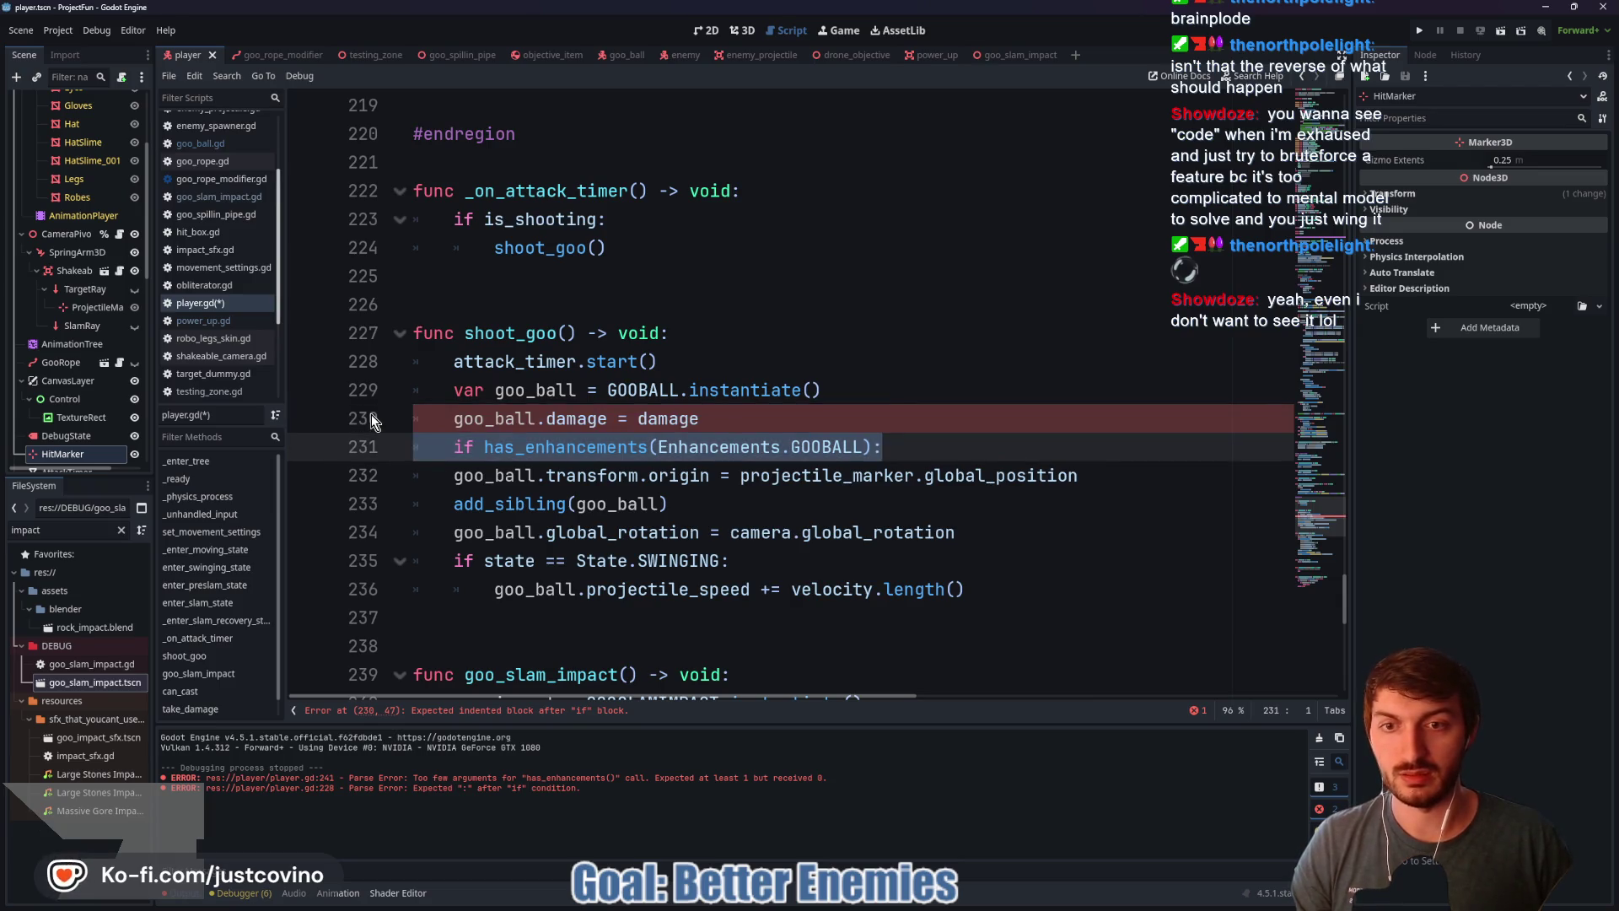
Add 'goo_ball.damage *= 2' under the GOOBALL check, then switch to the Notion Progression page
click(912, 447)
key(Return)
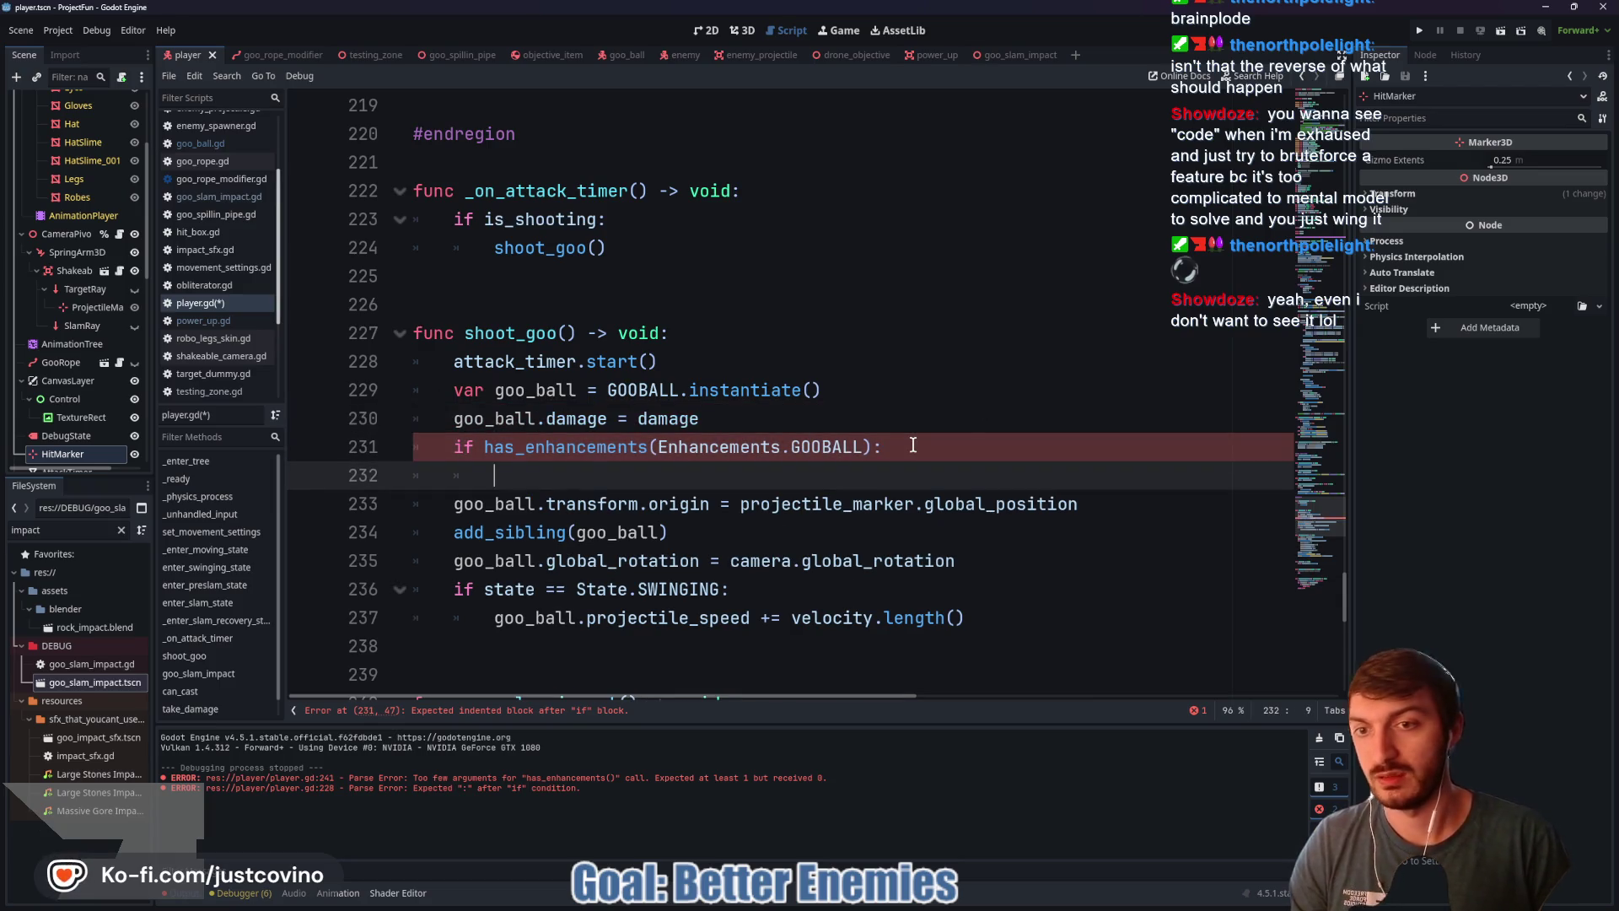
text(ba)
key(BackSpace)
key(BackSpace)
text(goo)
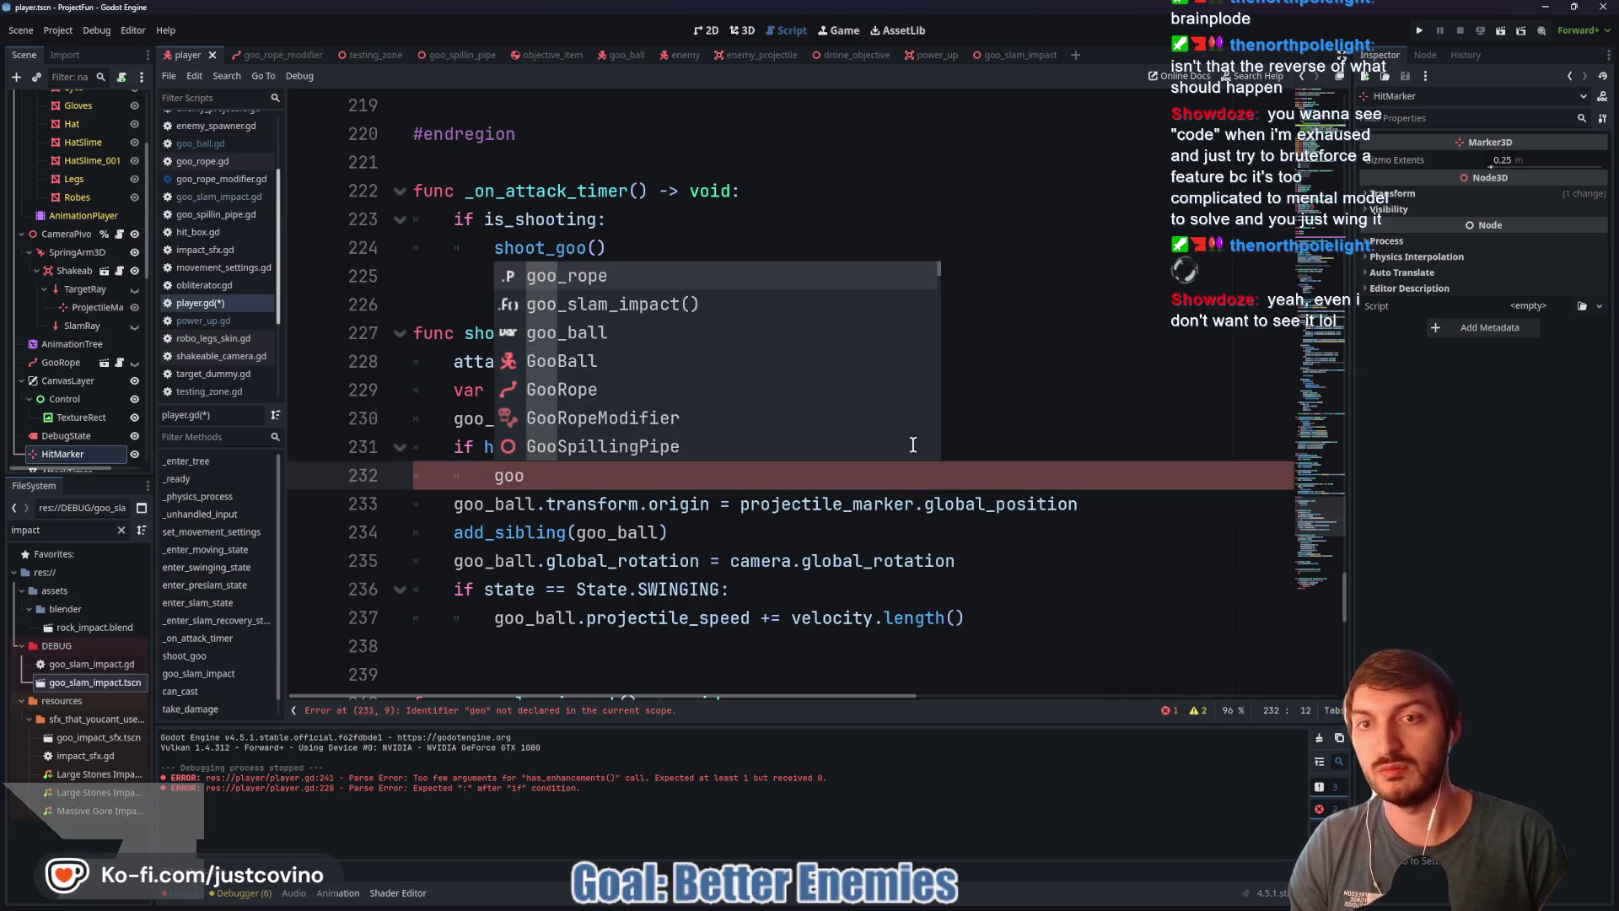
key(Down)
key(Down)
key(Return)
text(.)
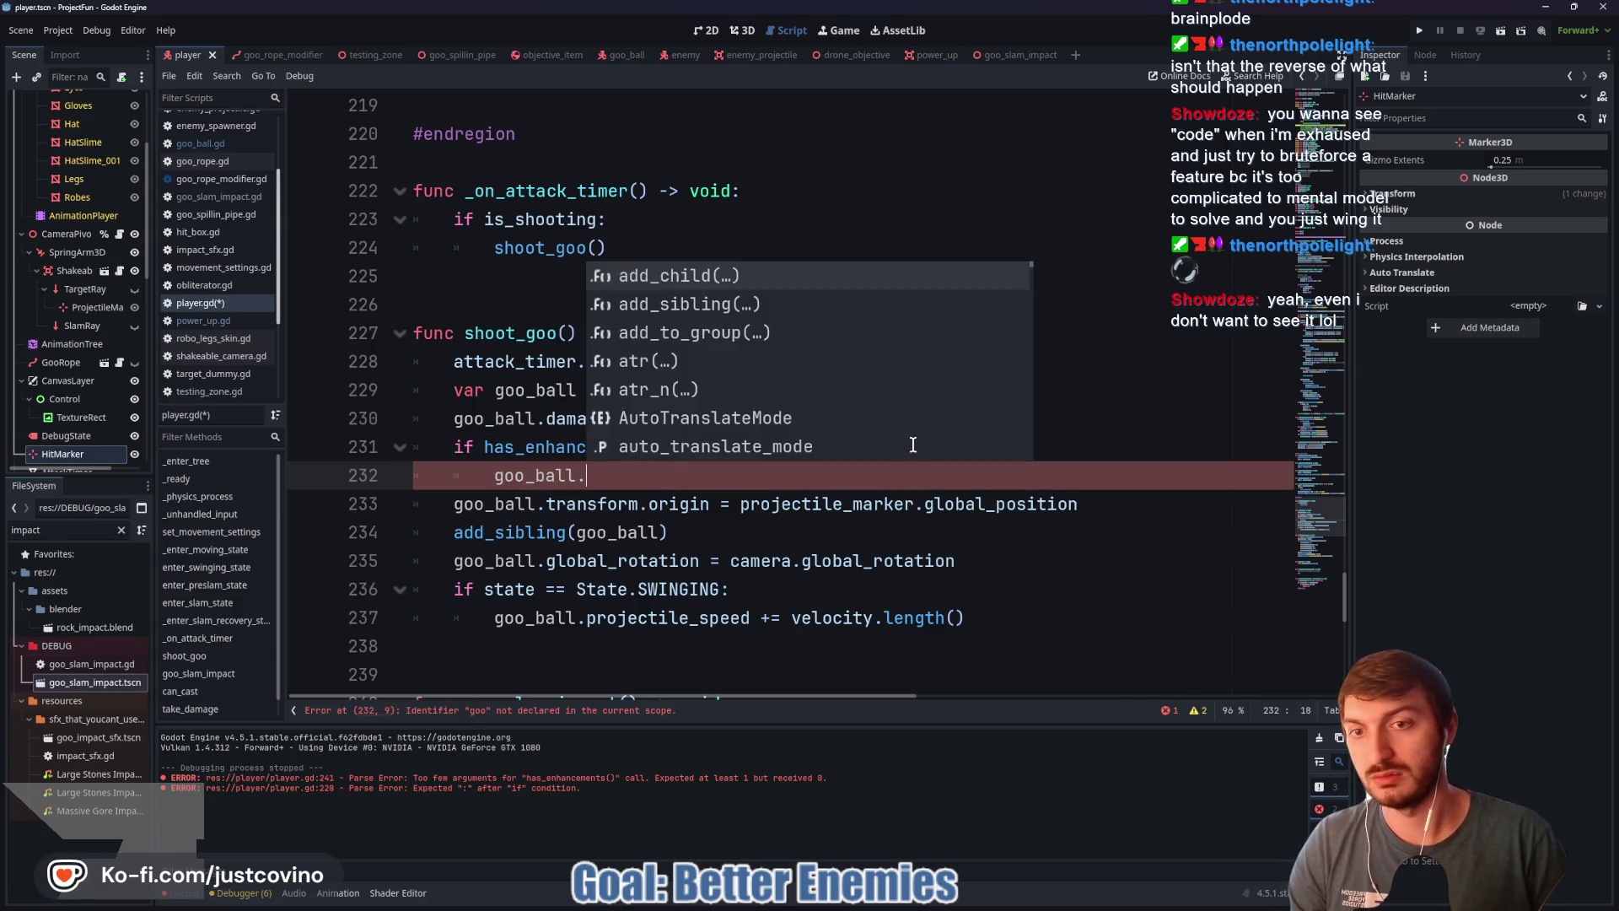
text(damage *2=)
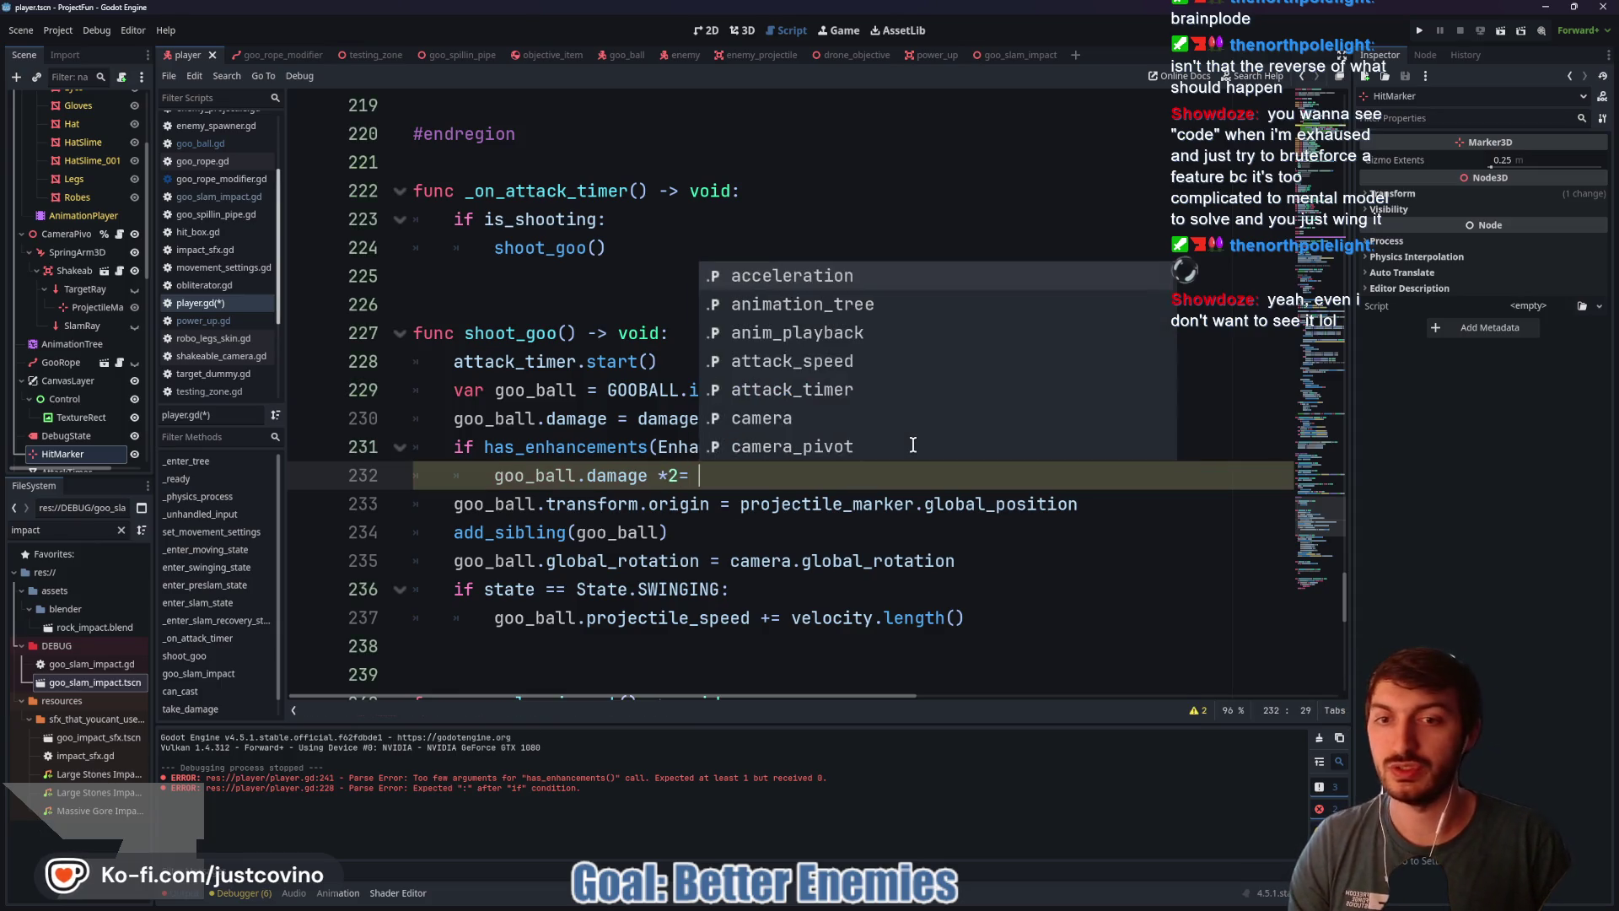
key(BackSpace)
text(-)
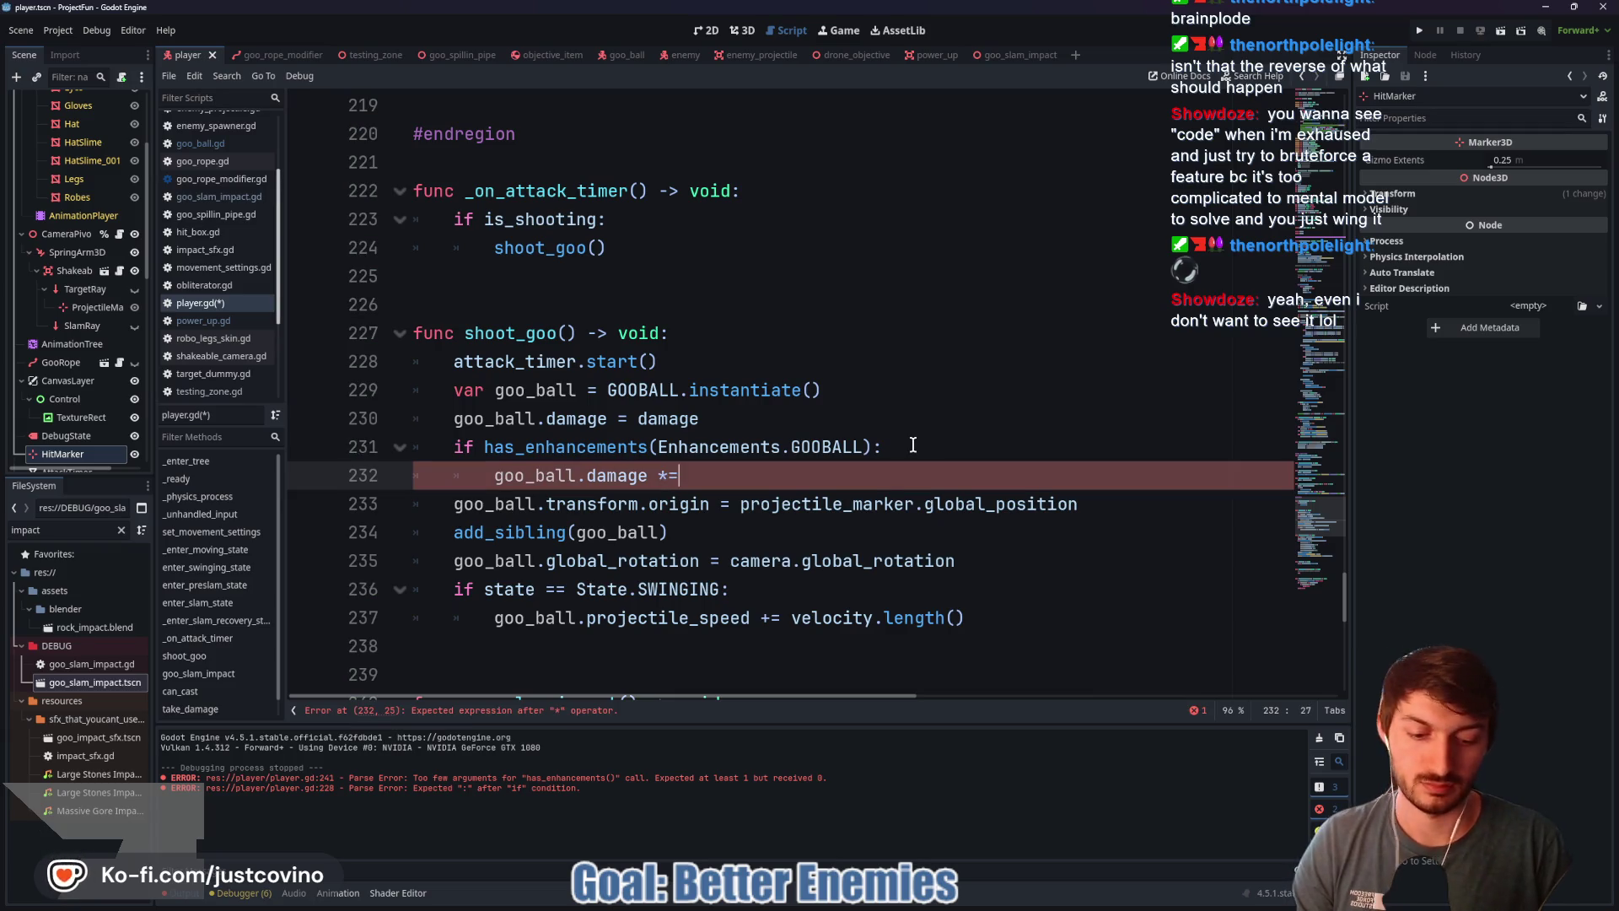
key(BackSpace)
text(= 2)
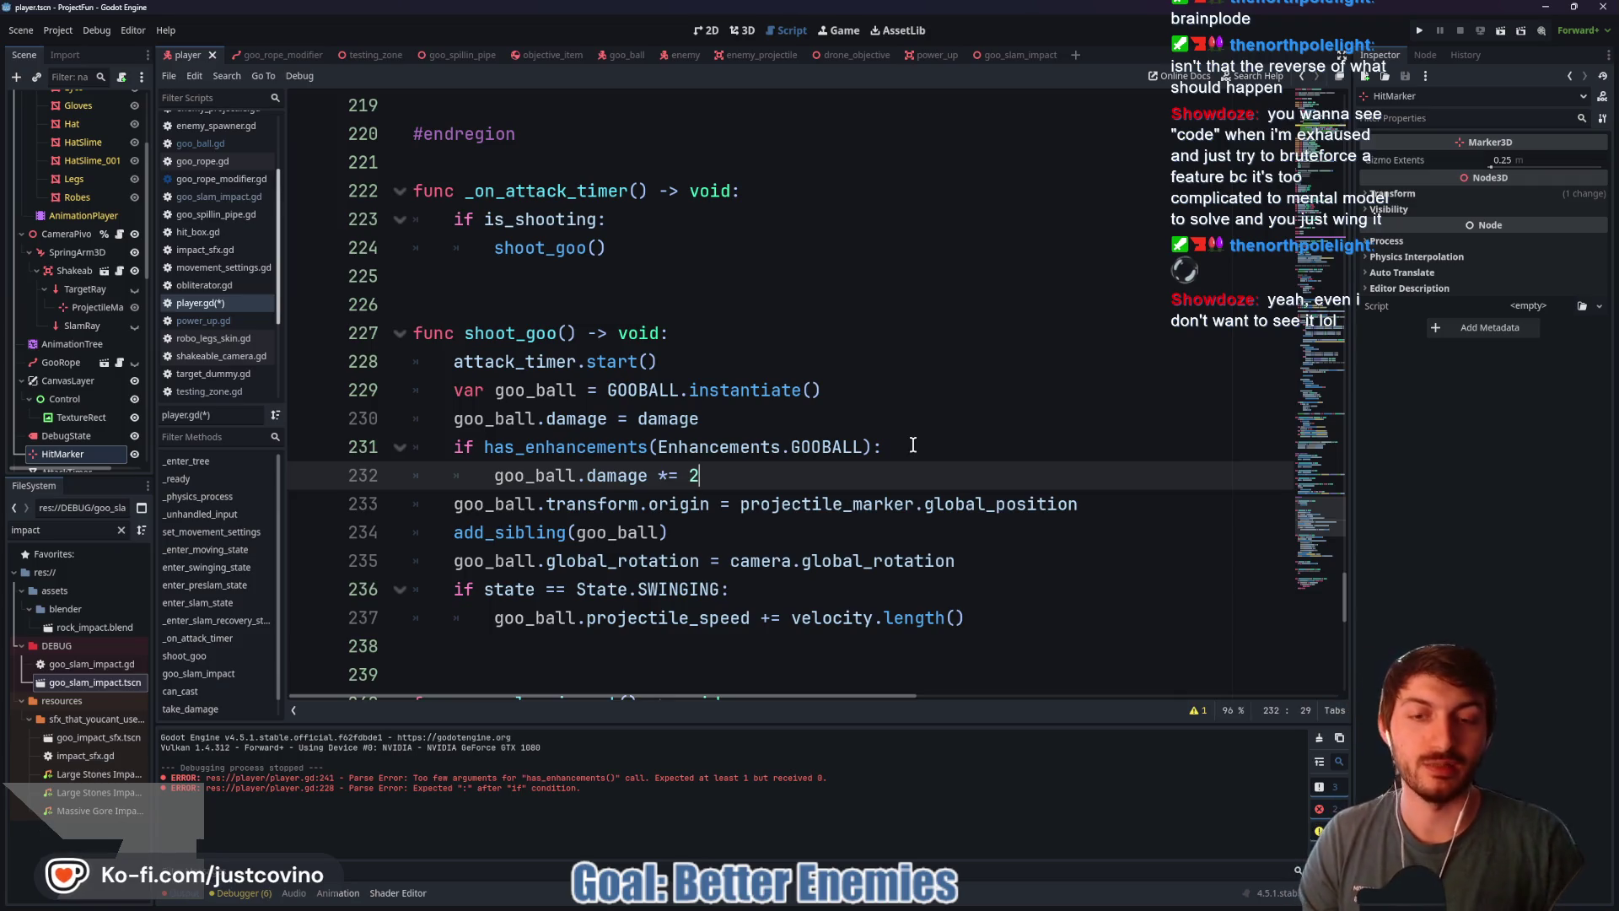
mouse_move(736, 381)
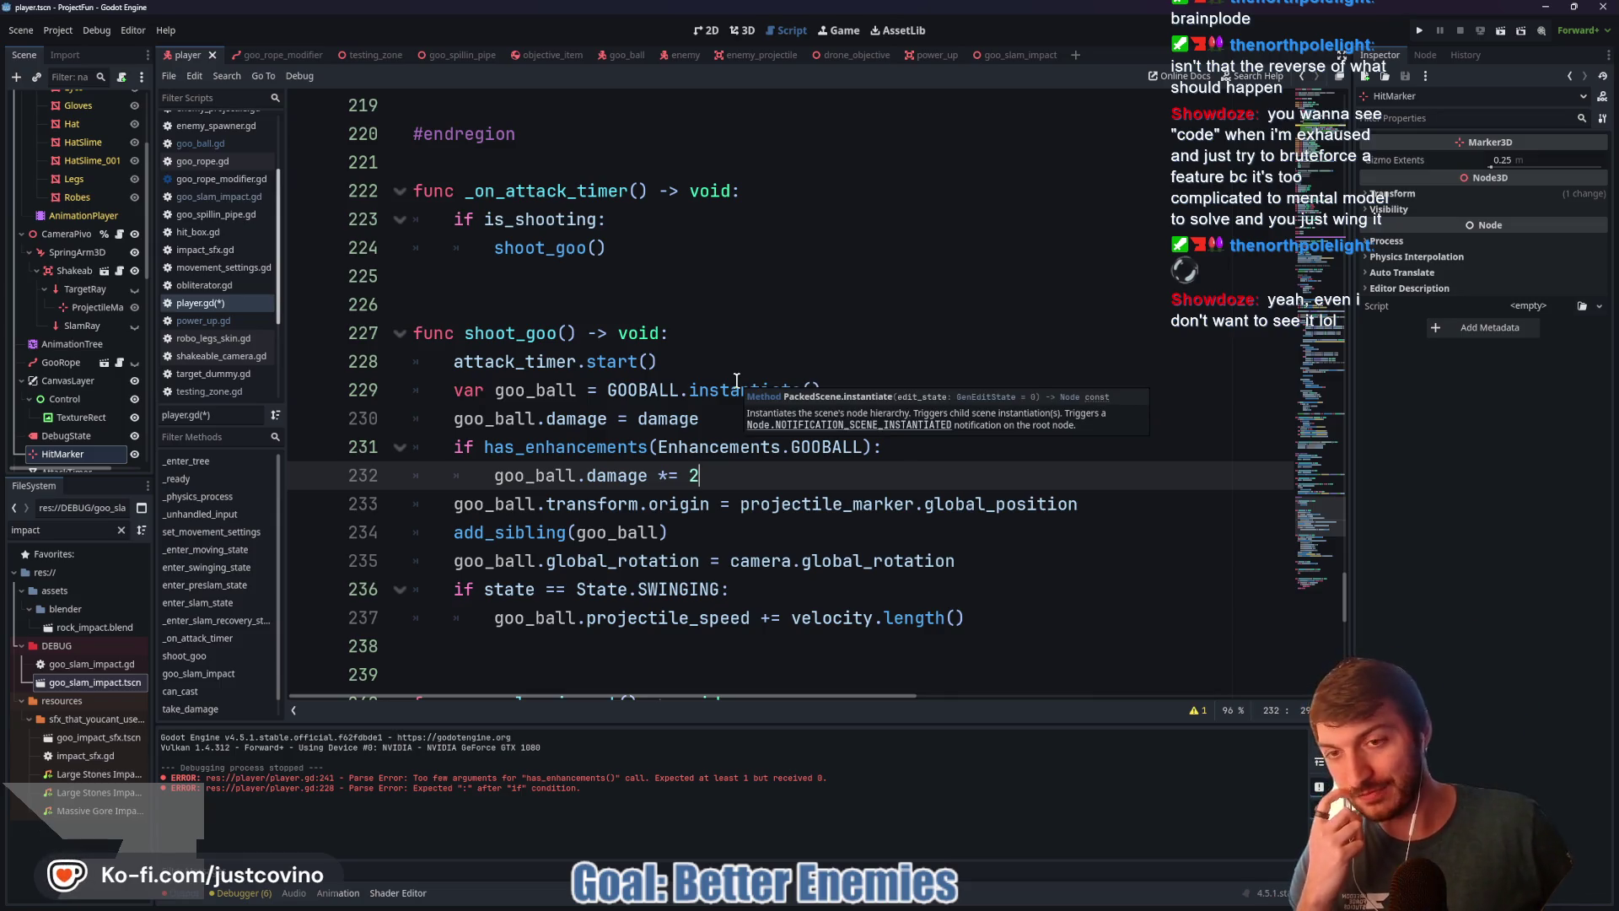
key(alt+Tab)
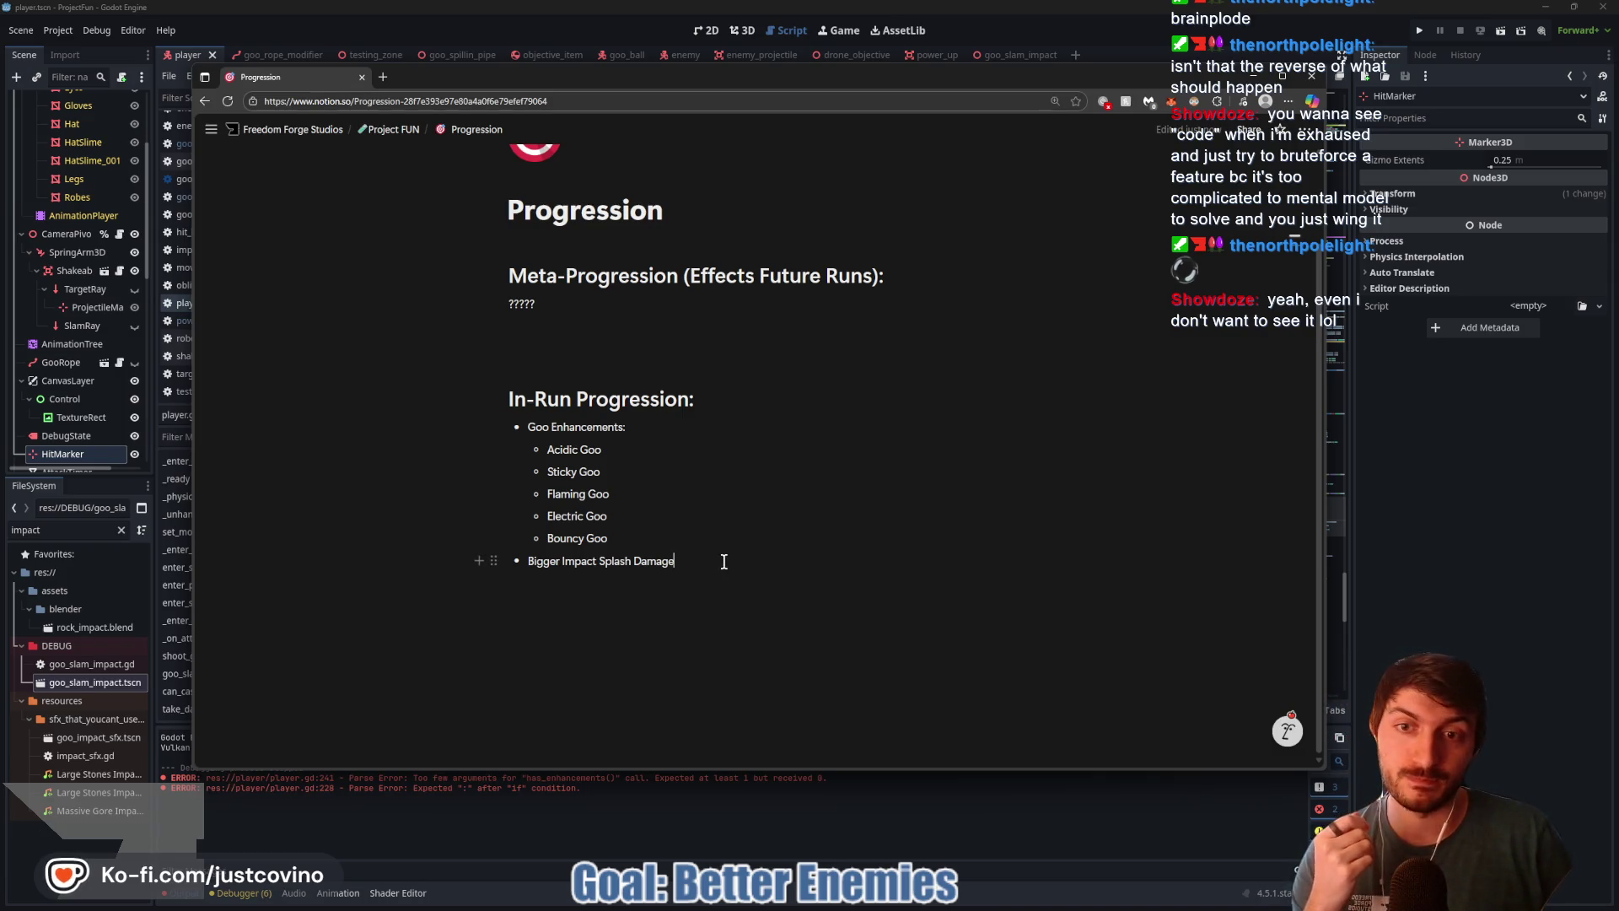
Add an 'Enhancements:' heading with an underlined 'Goo Slam:' subheading
key(Return)
key(Return)
key(Return)
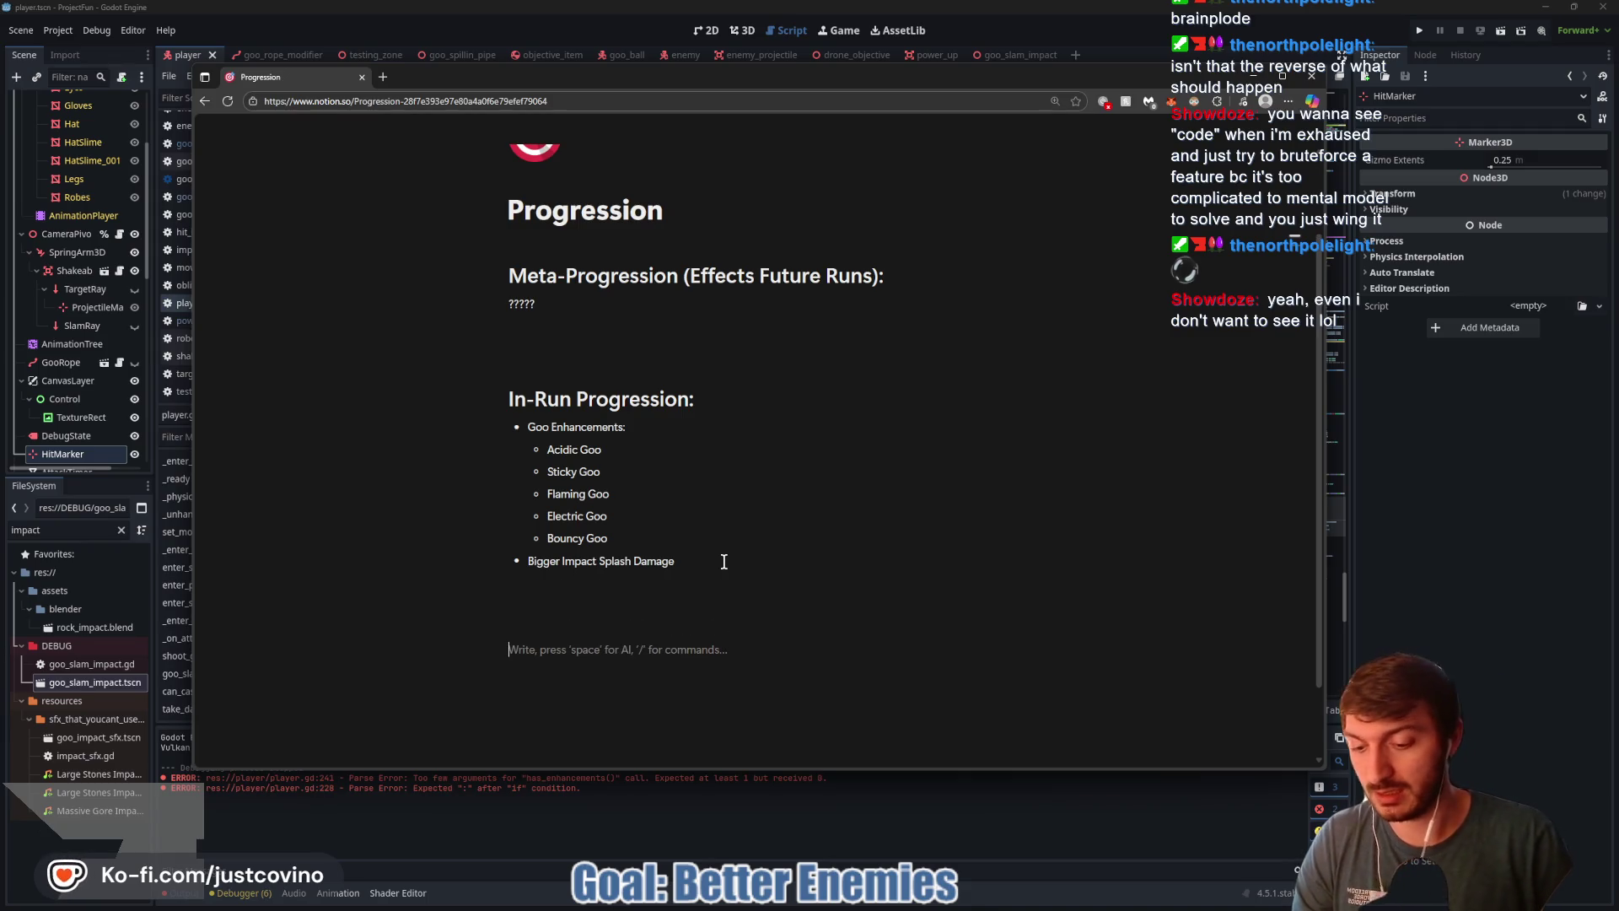
text(#)
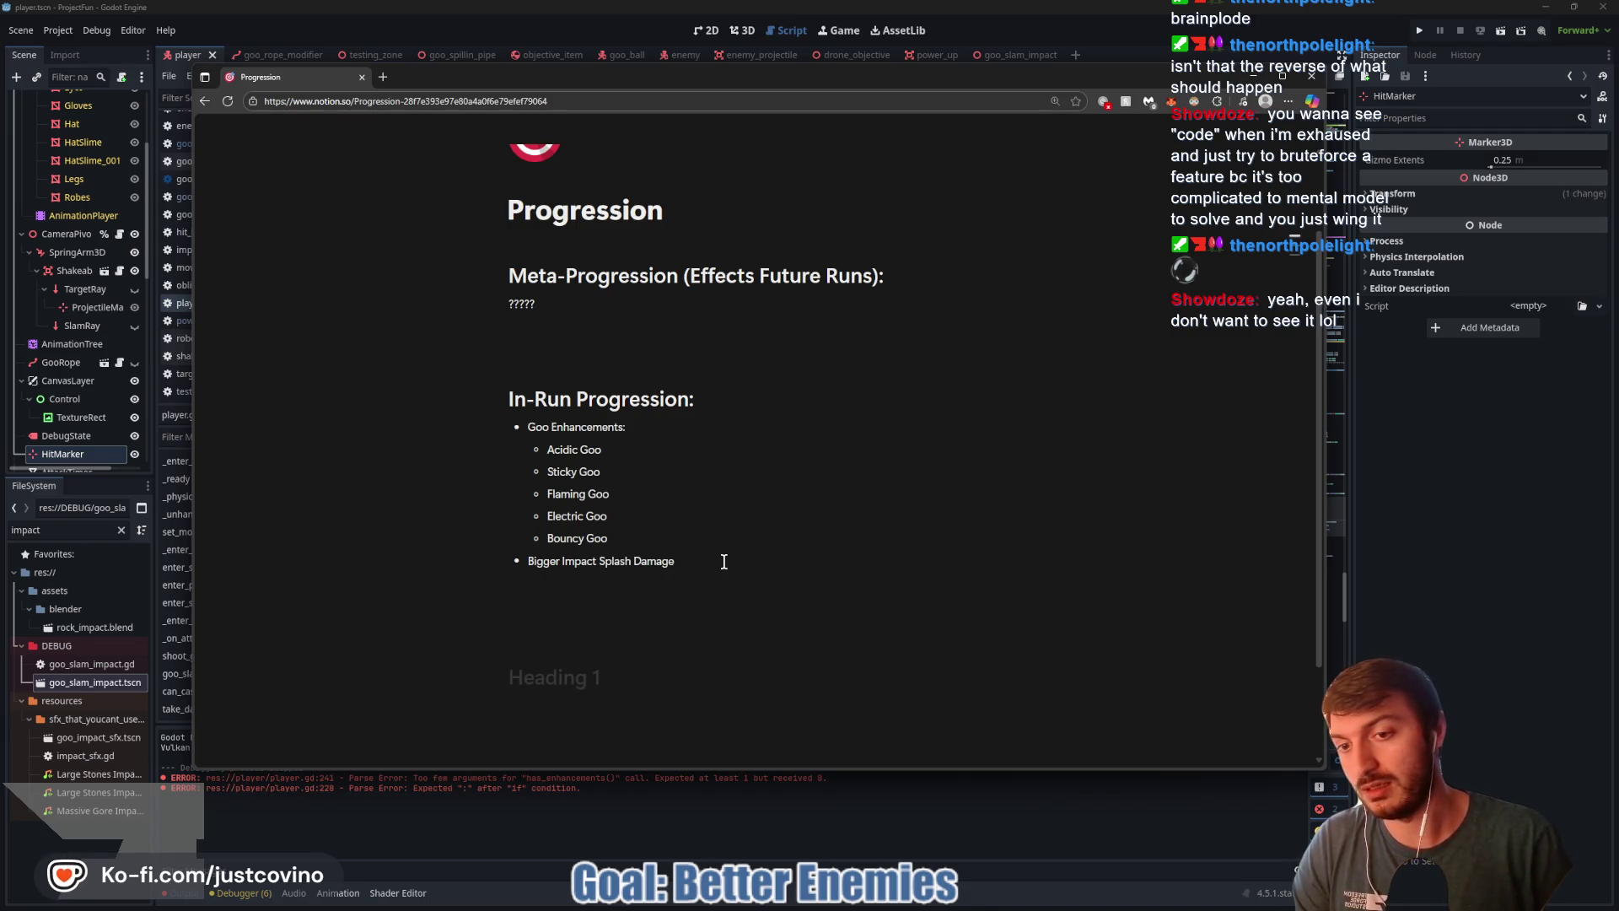
text( Enhancements)
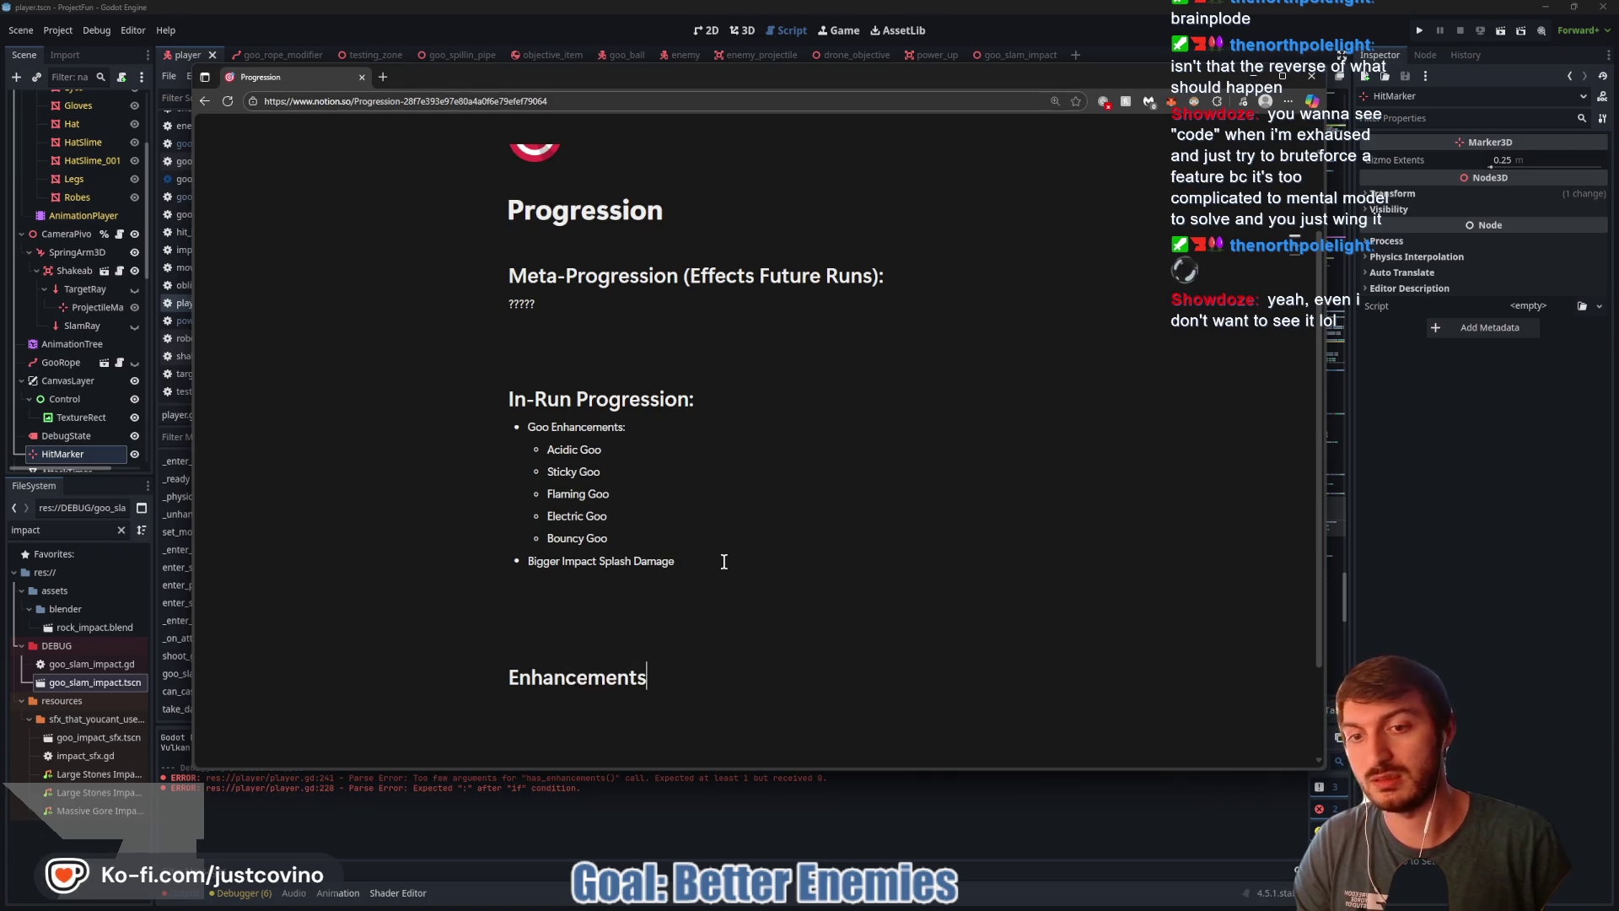
text(:)
key(Return)
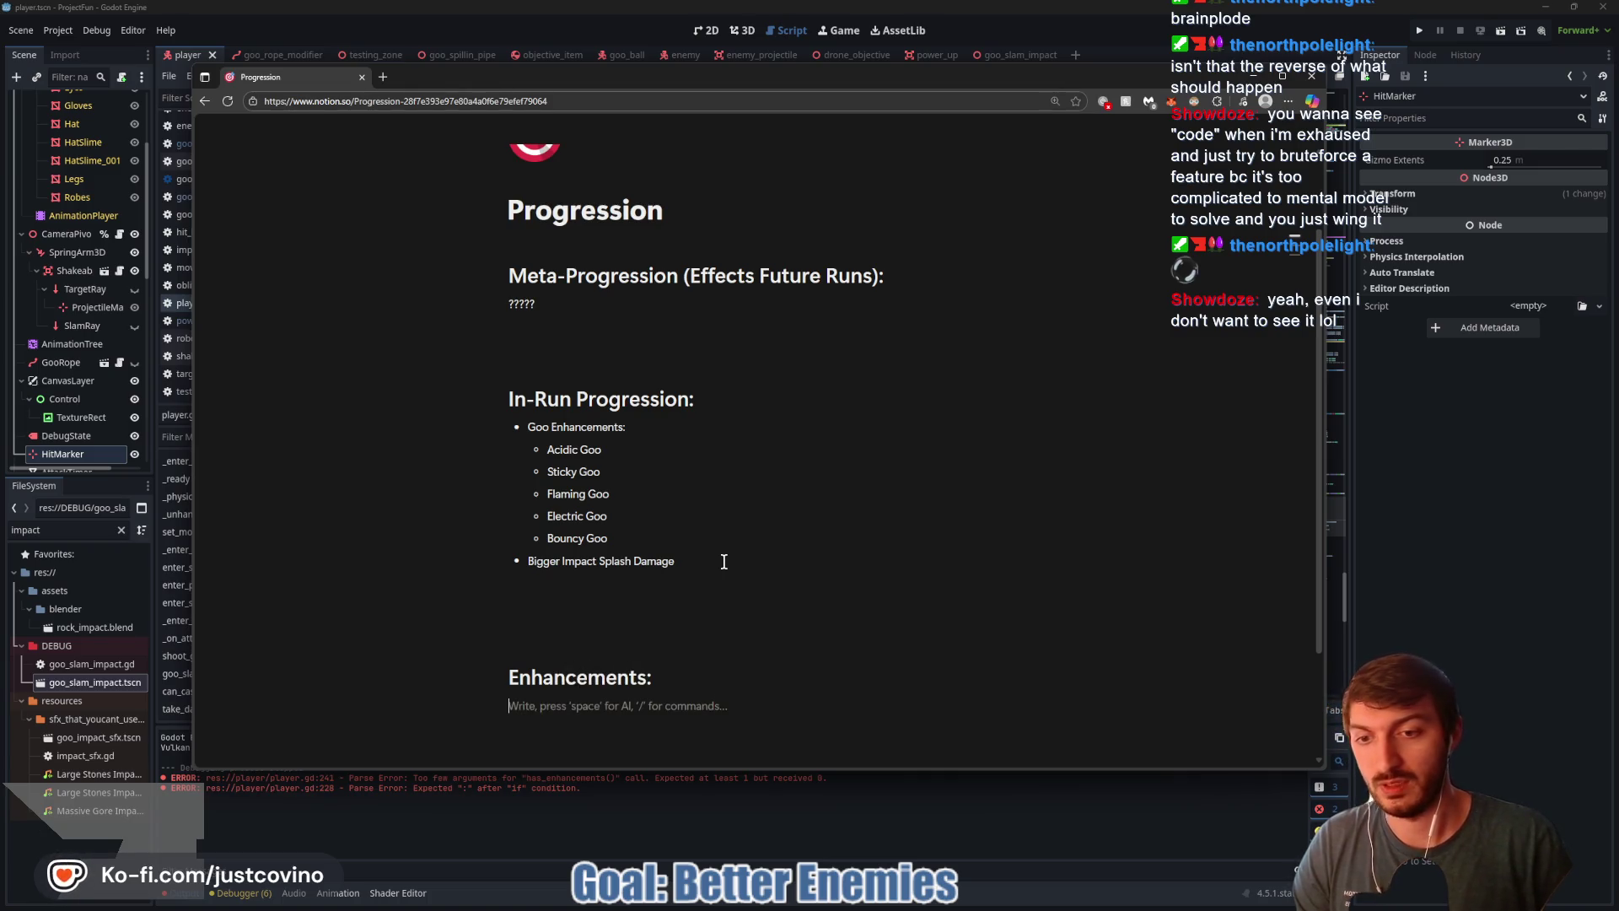
text(##)
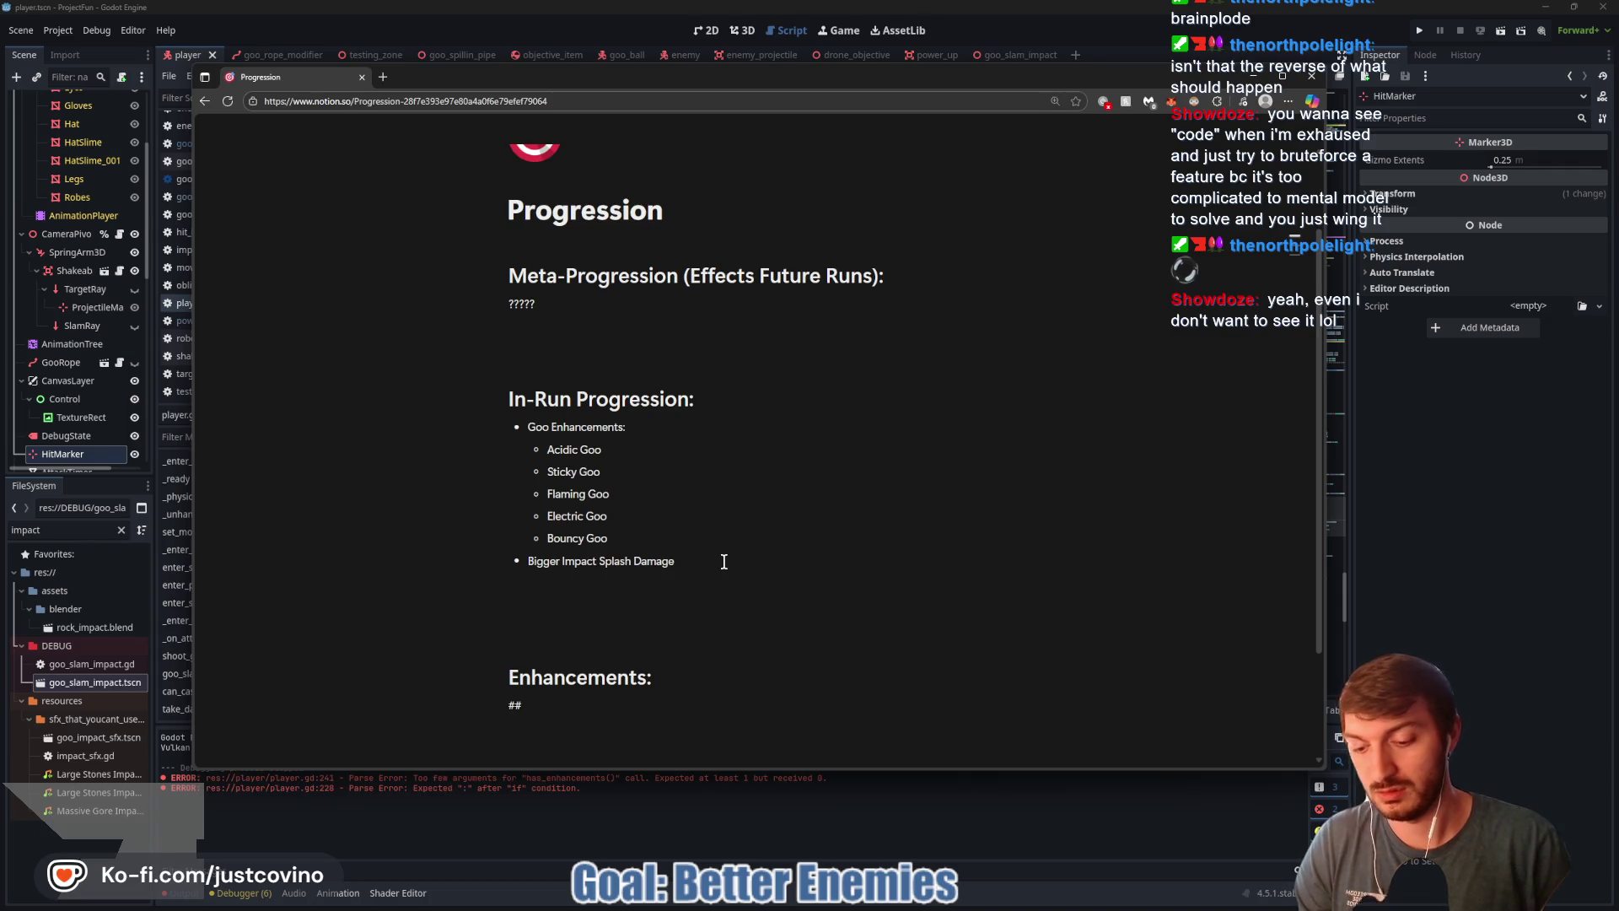
key(space)
text(Goo Slam:)
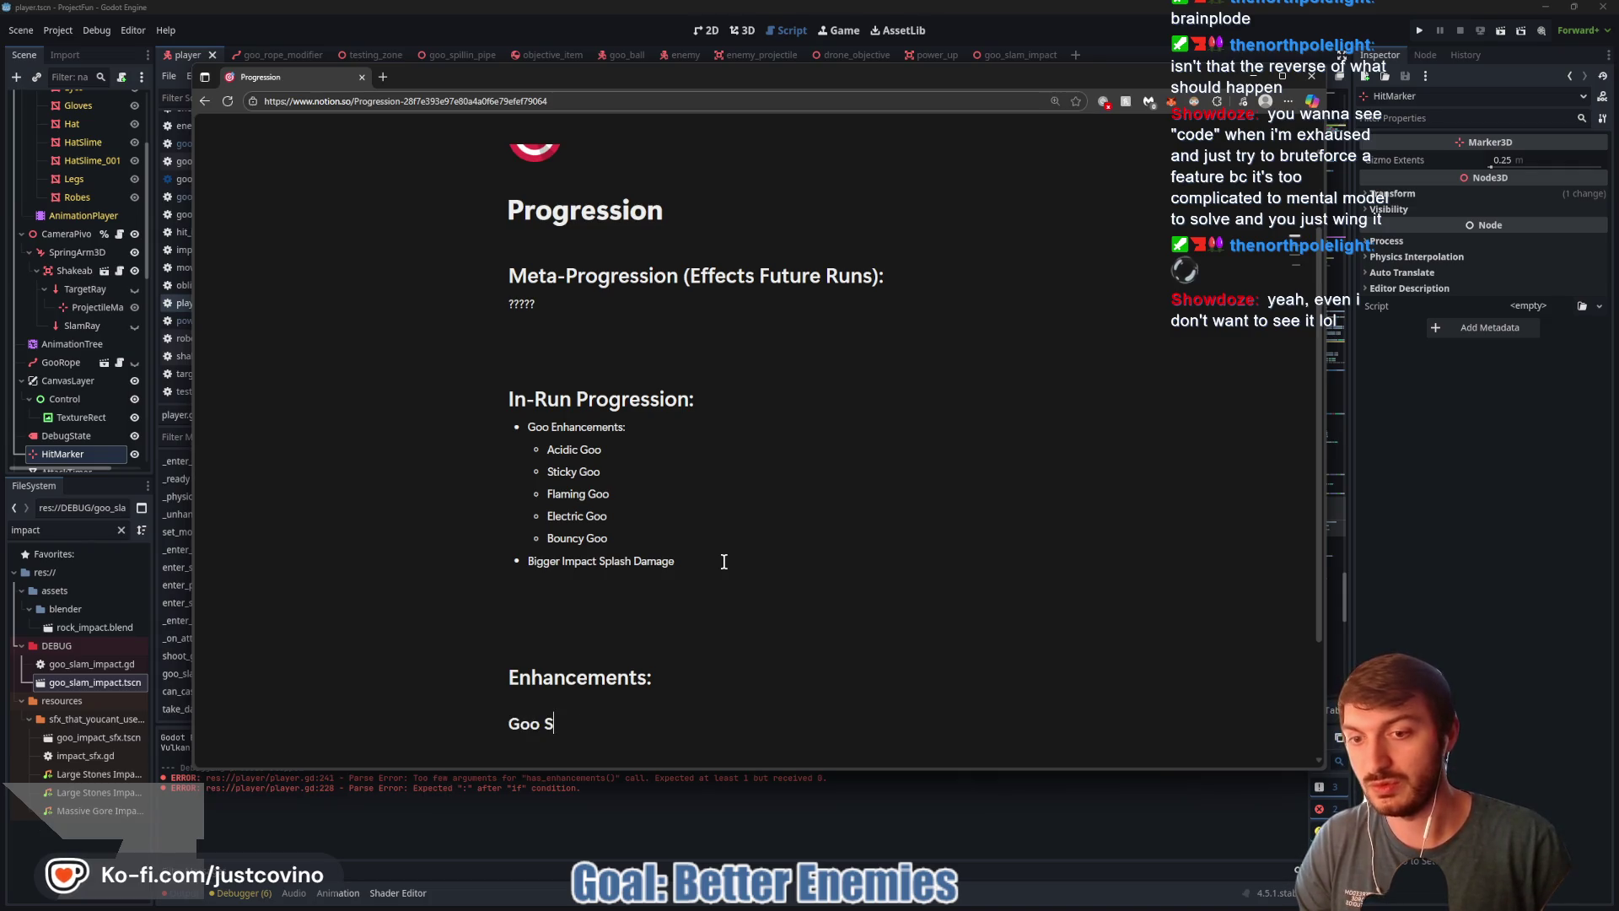
key(Return)
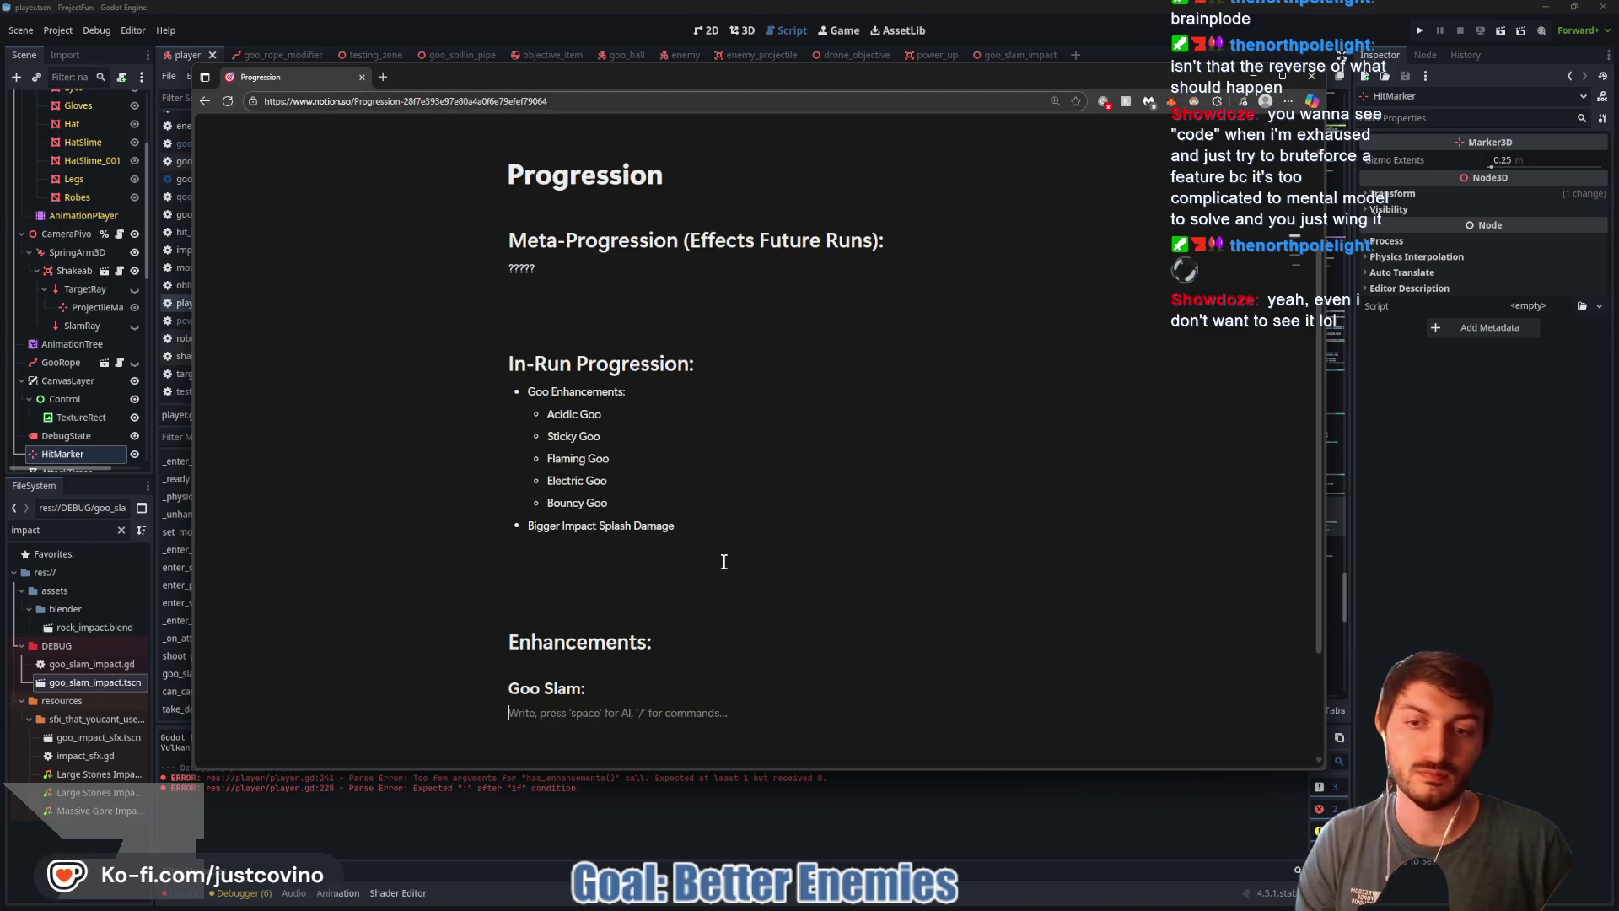
scroll(719, 556, down, 2)
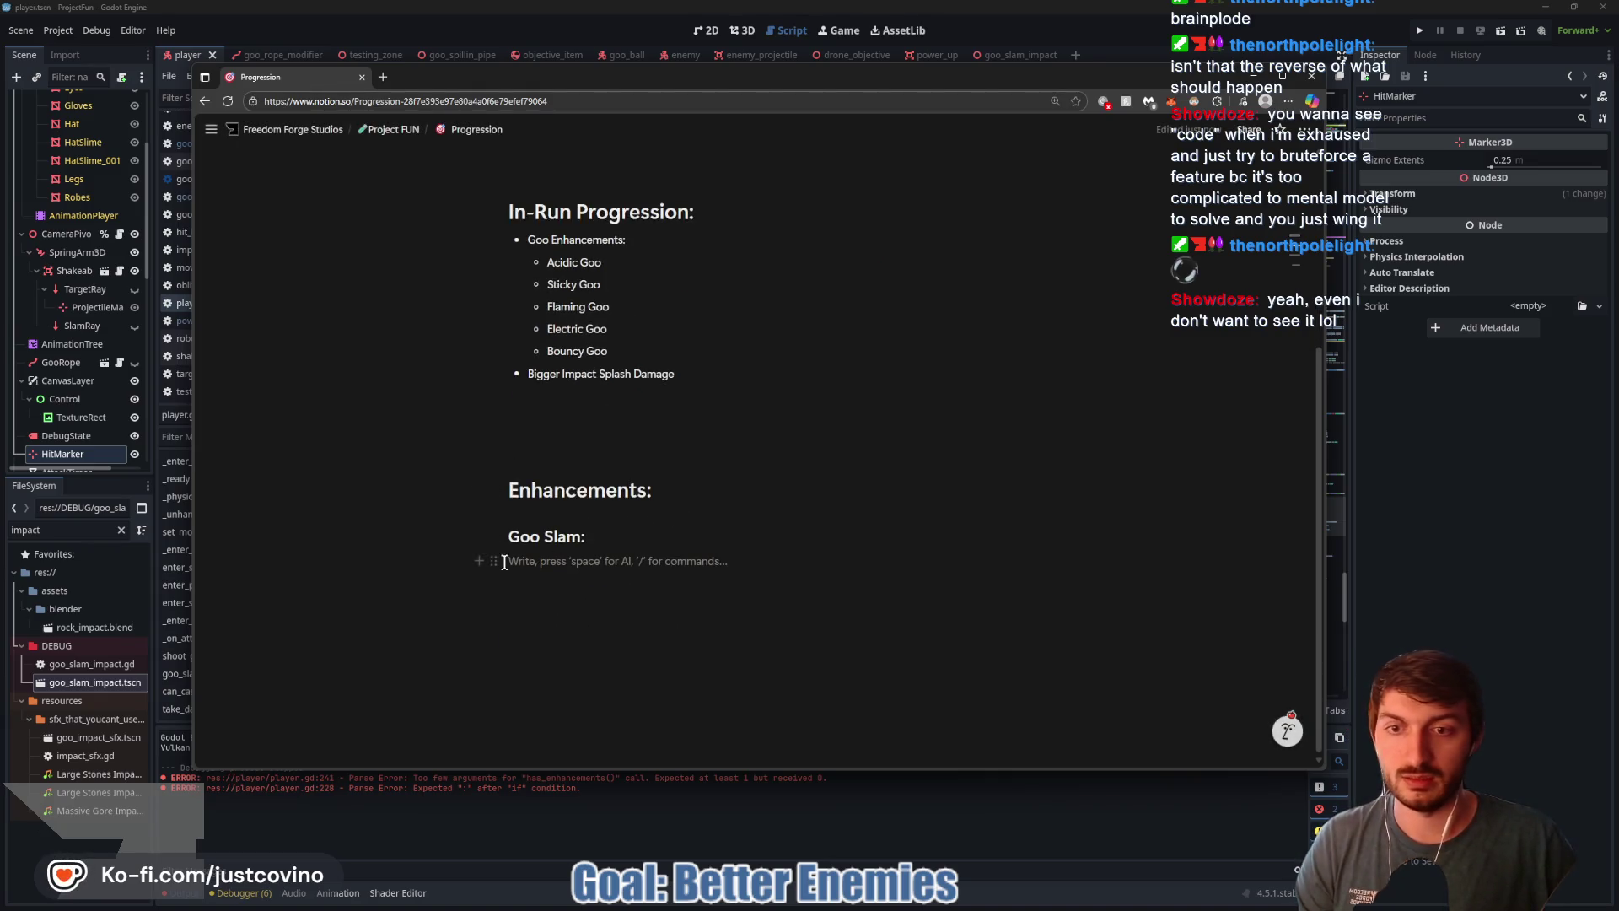
drag(513, 529, 589, 536)
key(ctrl+u)
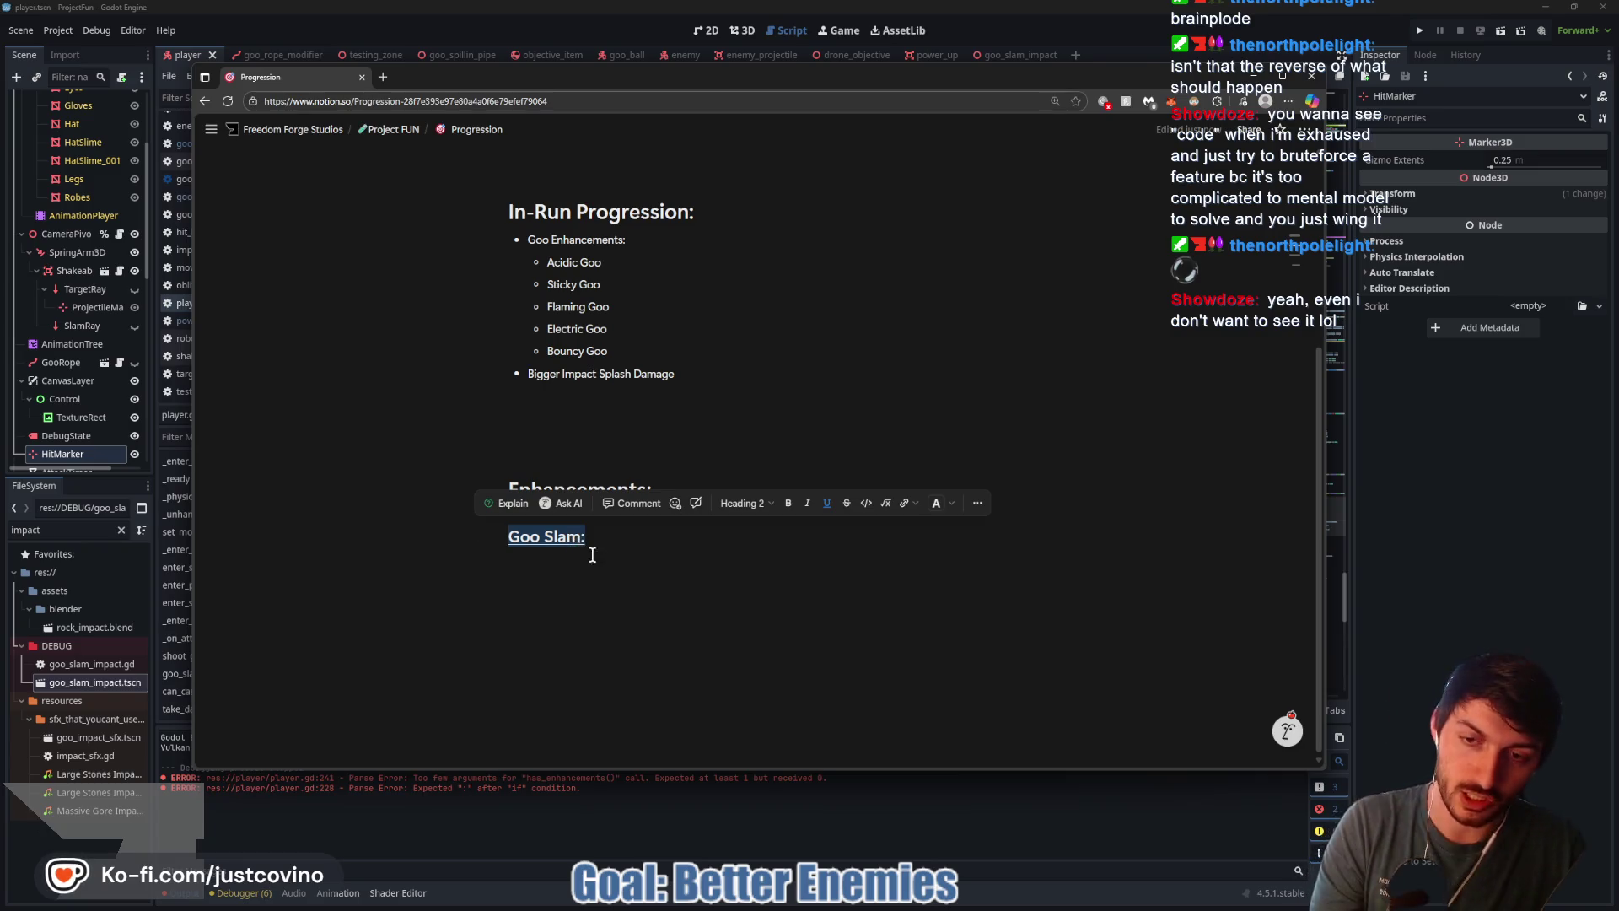
Add the to-do 'Slam Size (Size + Knockback Power)' under Goo Slam and start a new block
click(593, 562)
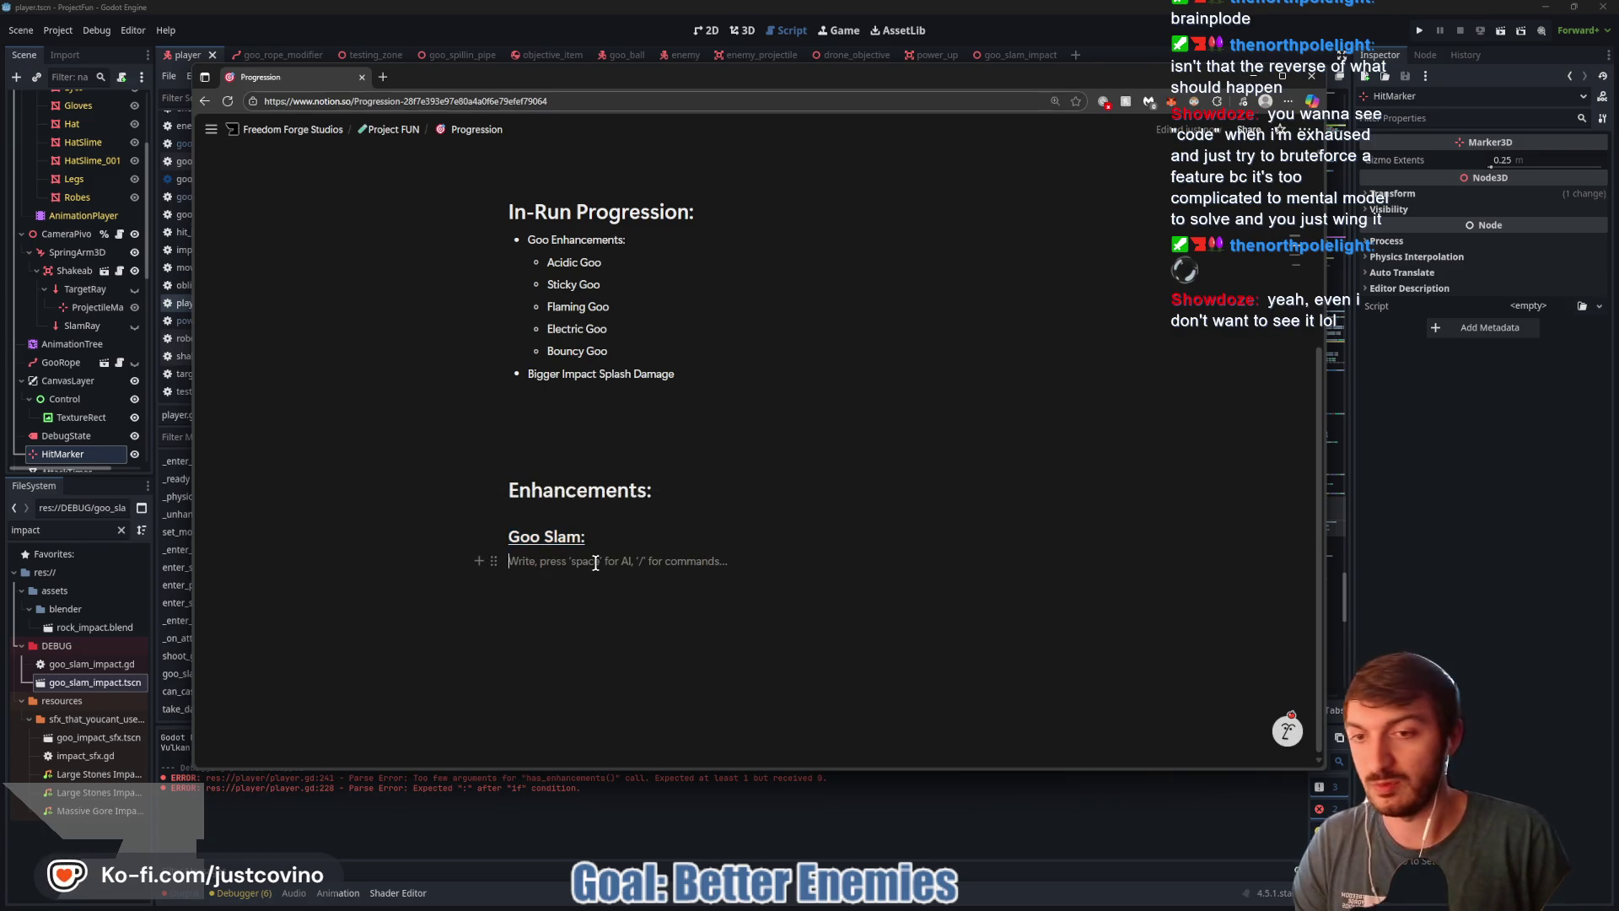
text(-] )
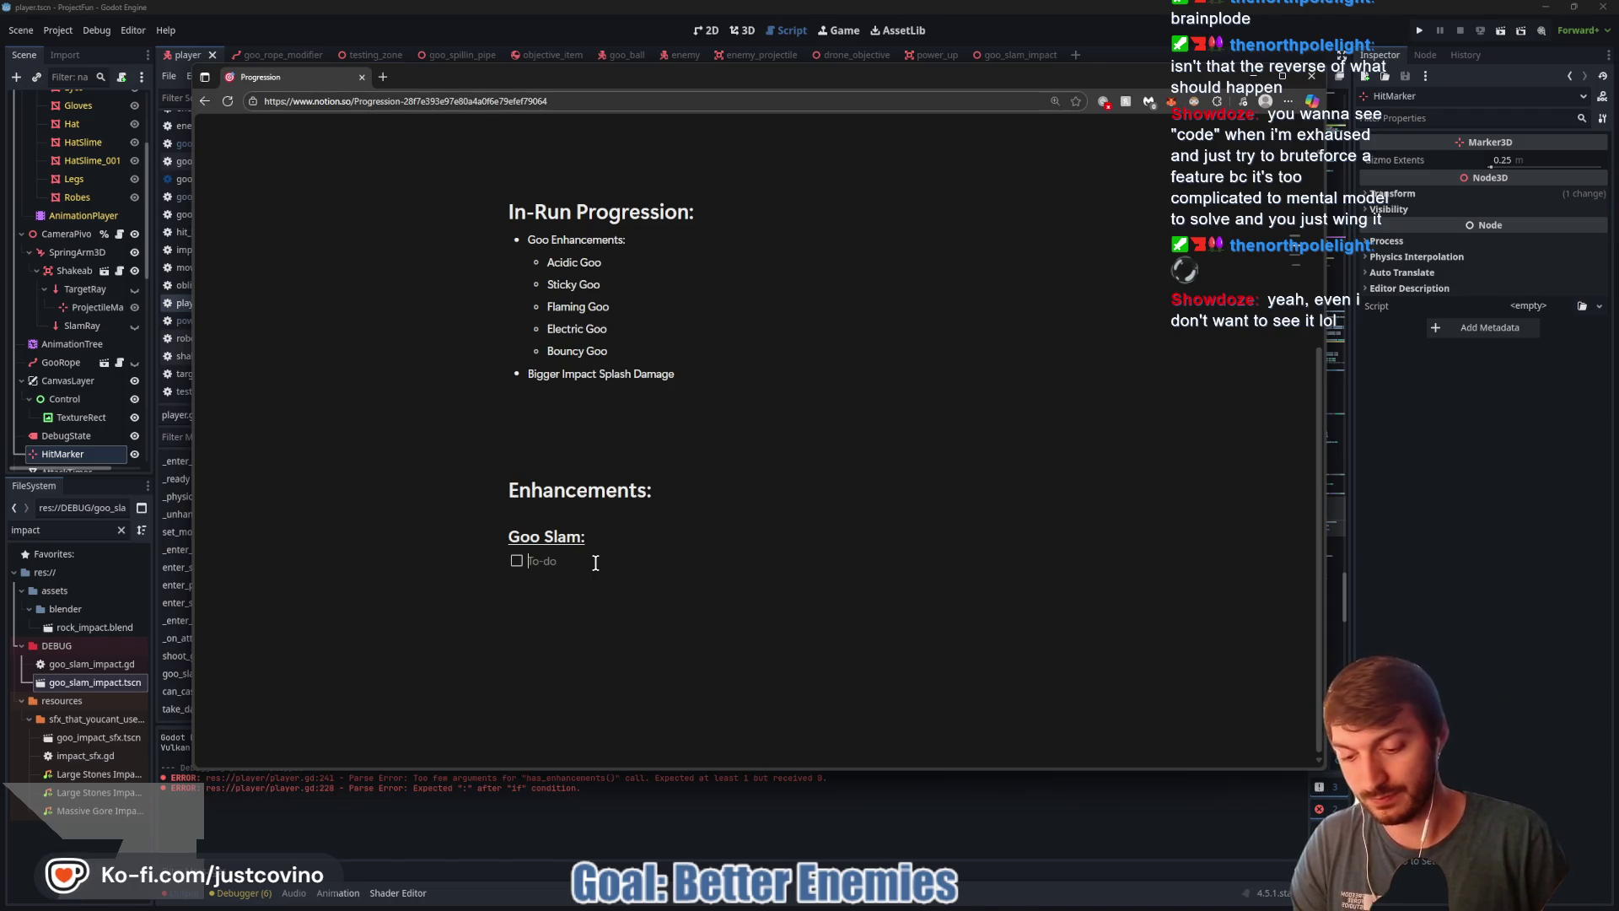
text(Slam Size)
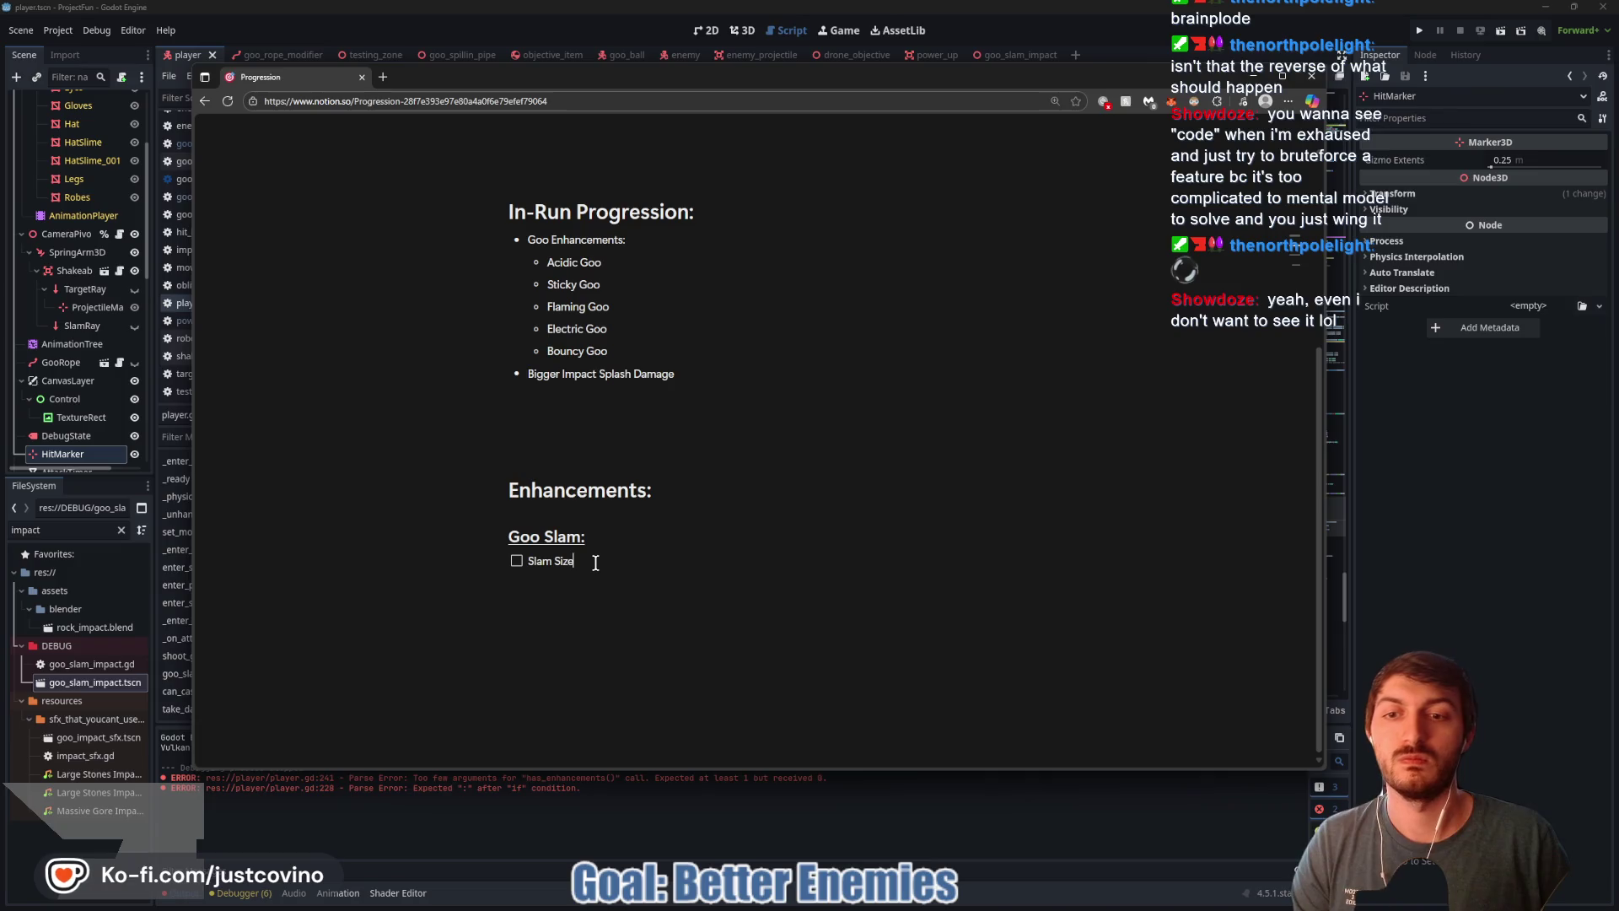
text((Size +)
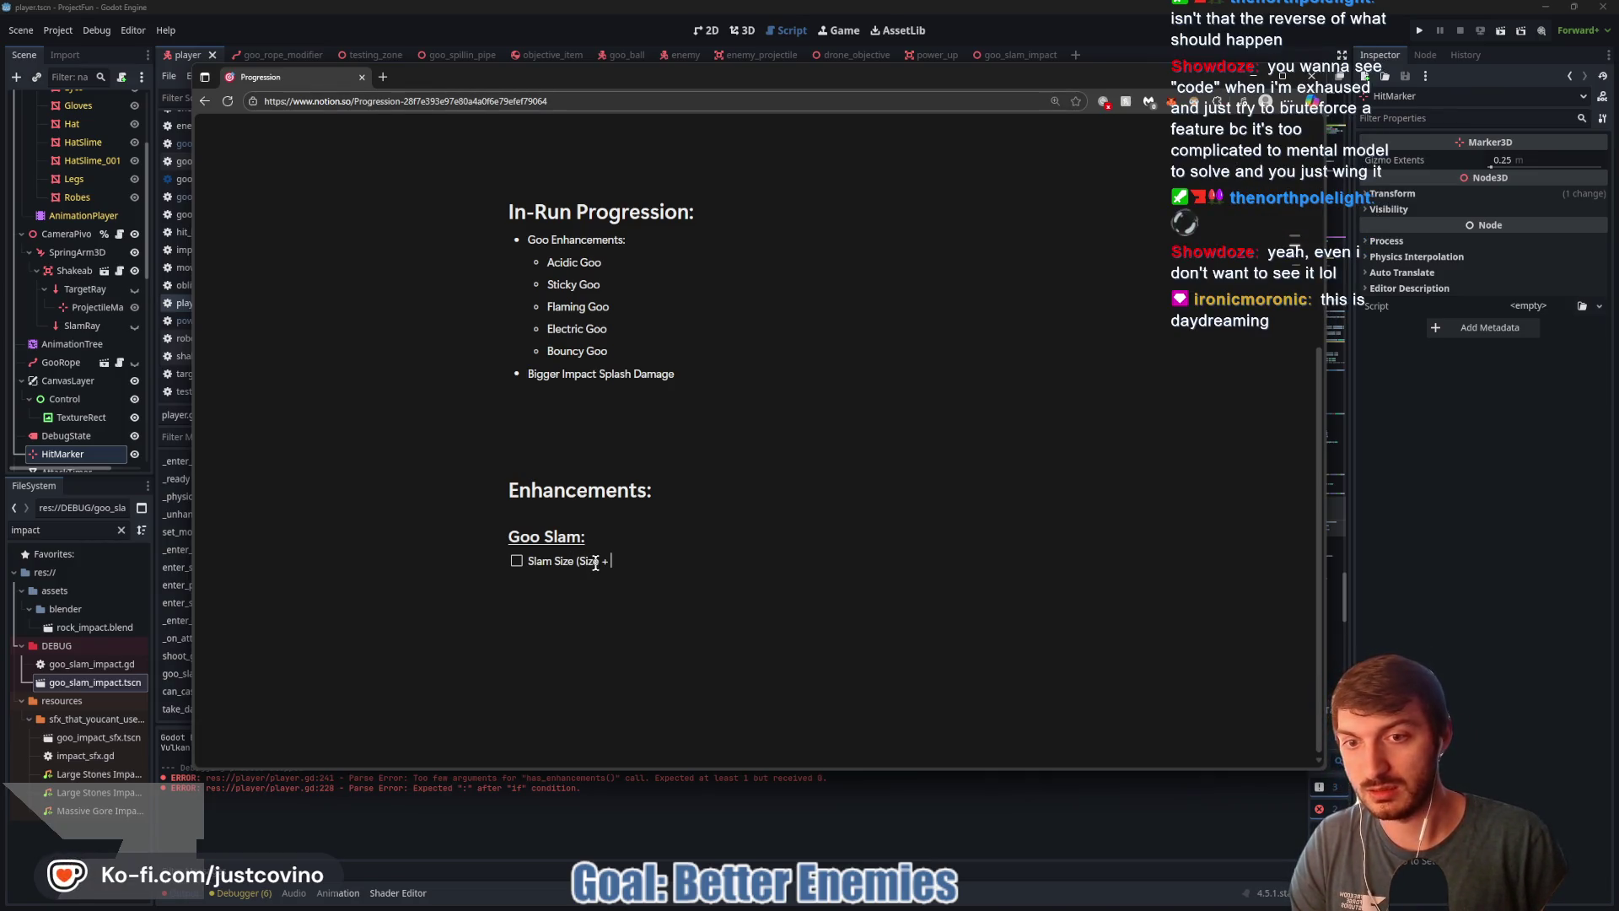
text(ower)
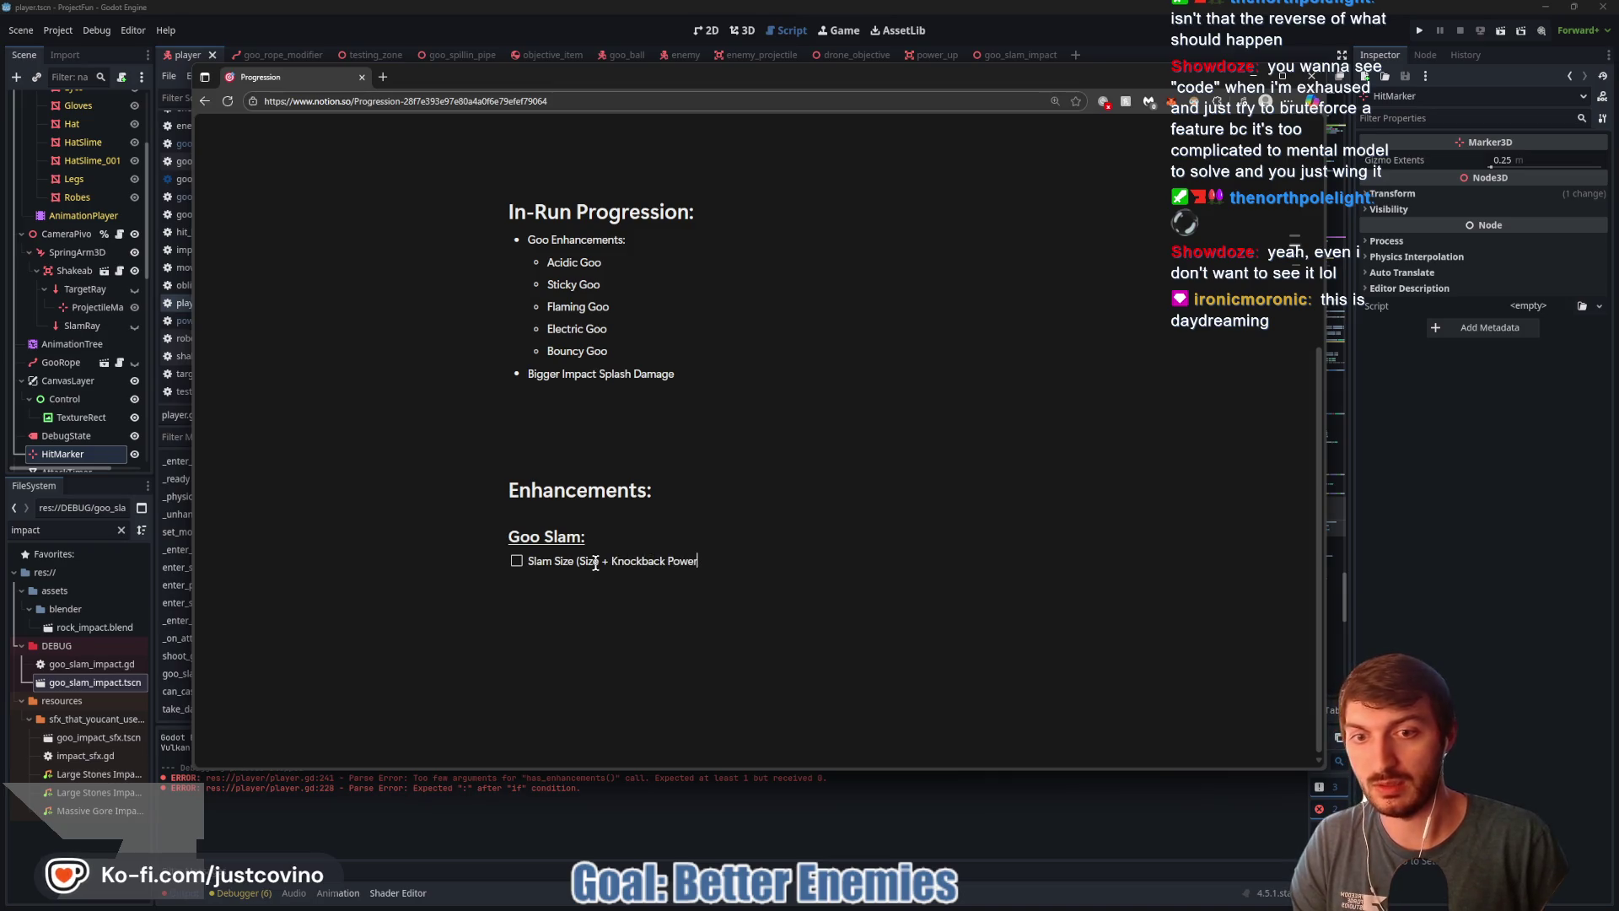
text())
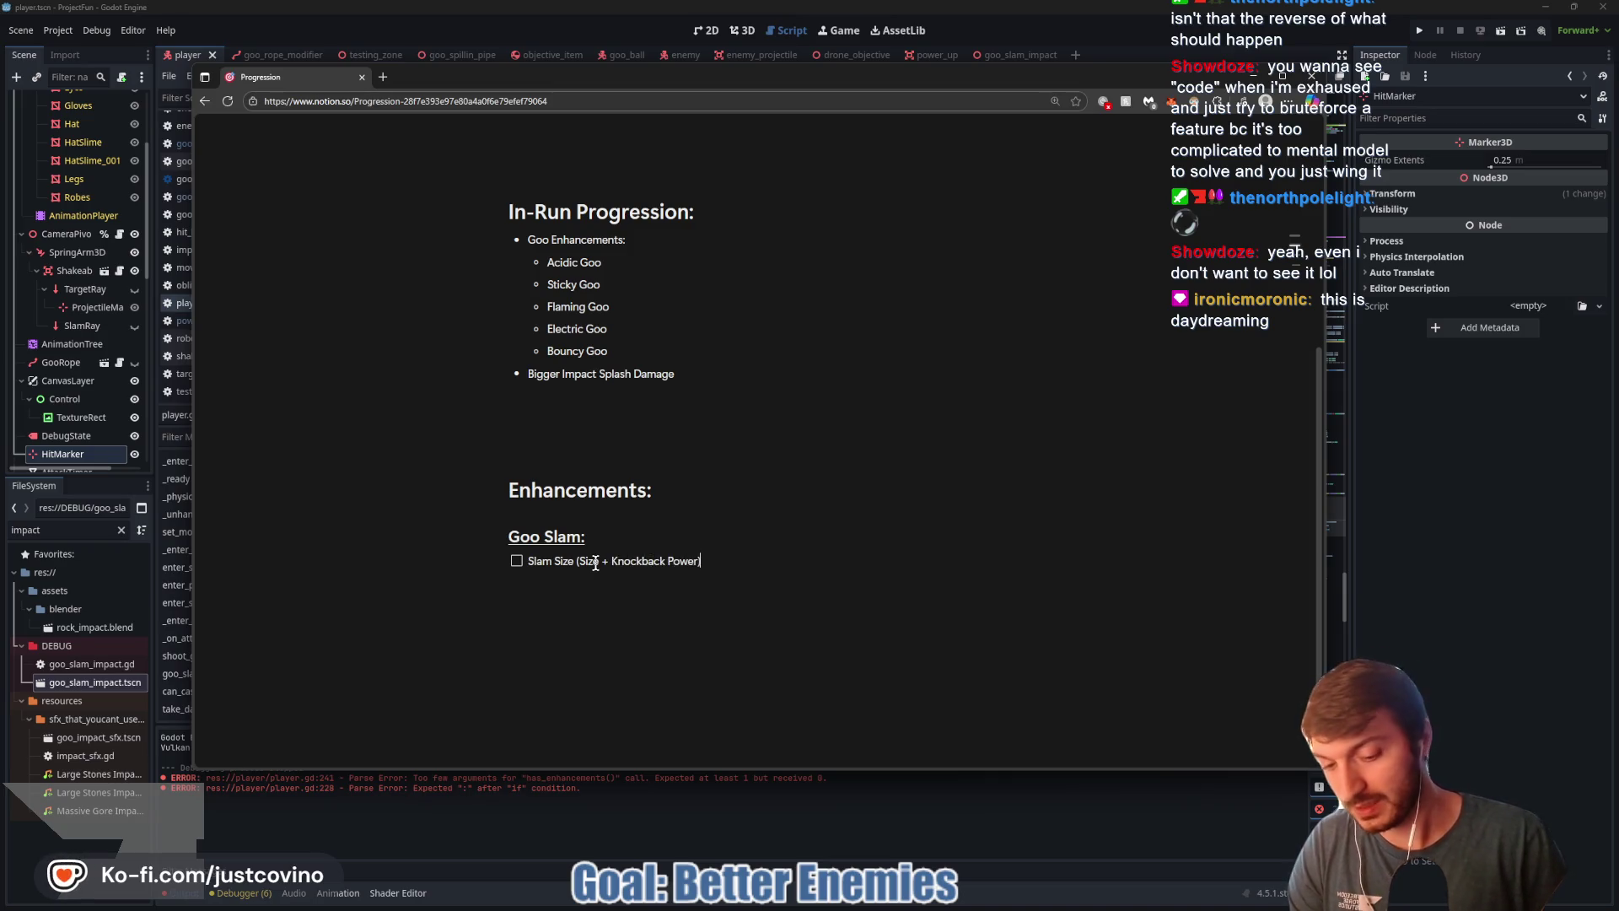
key(Return)
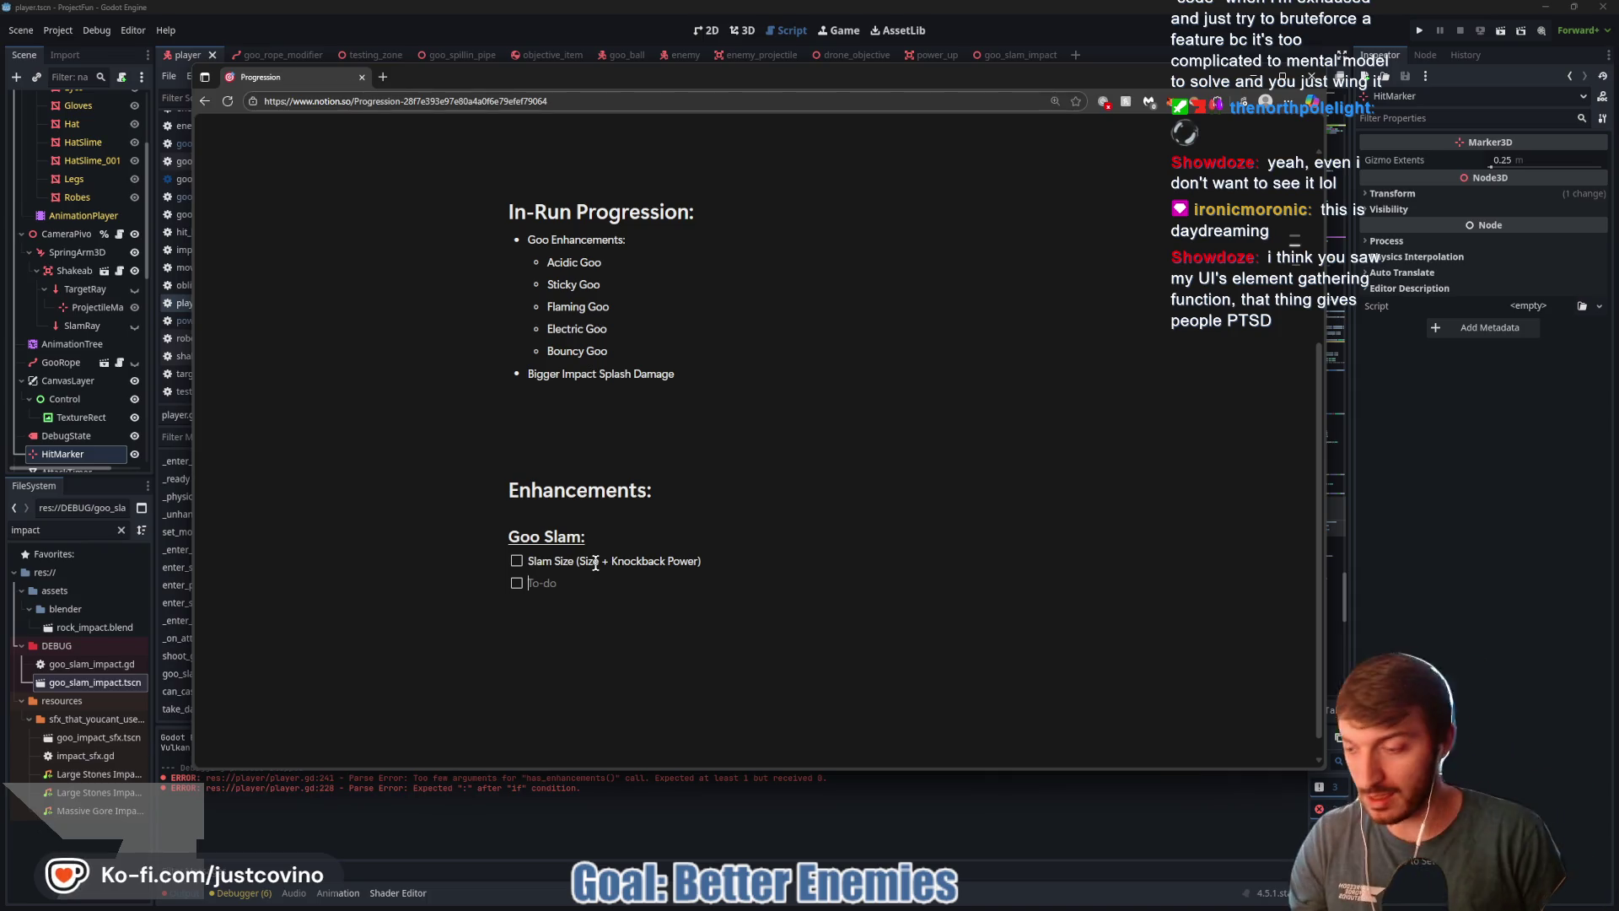
text(E)
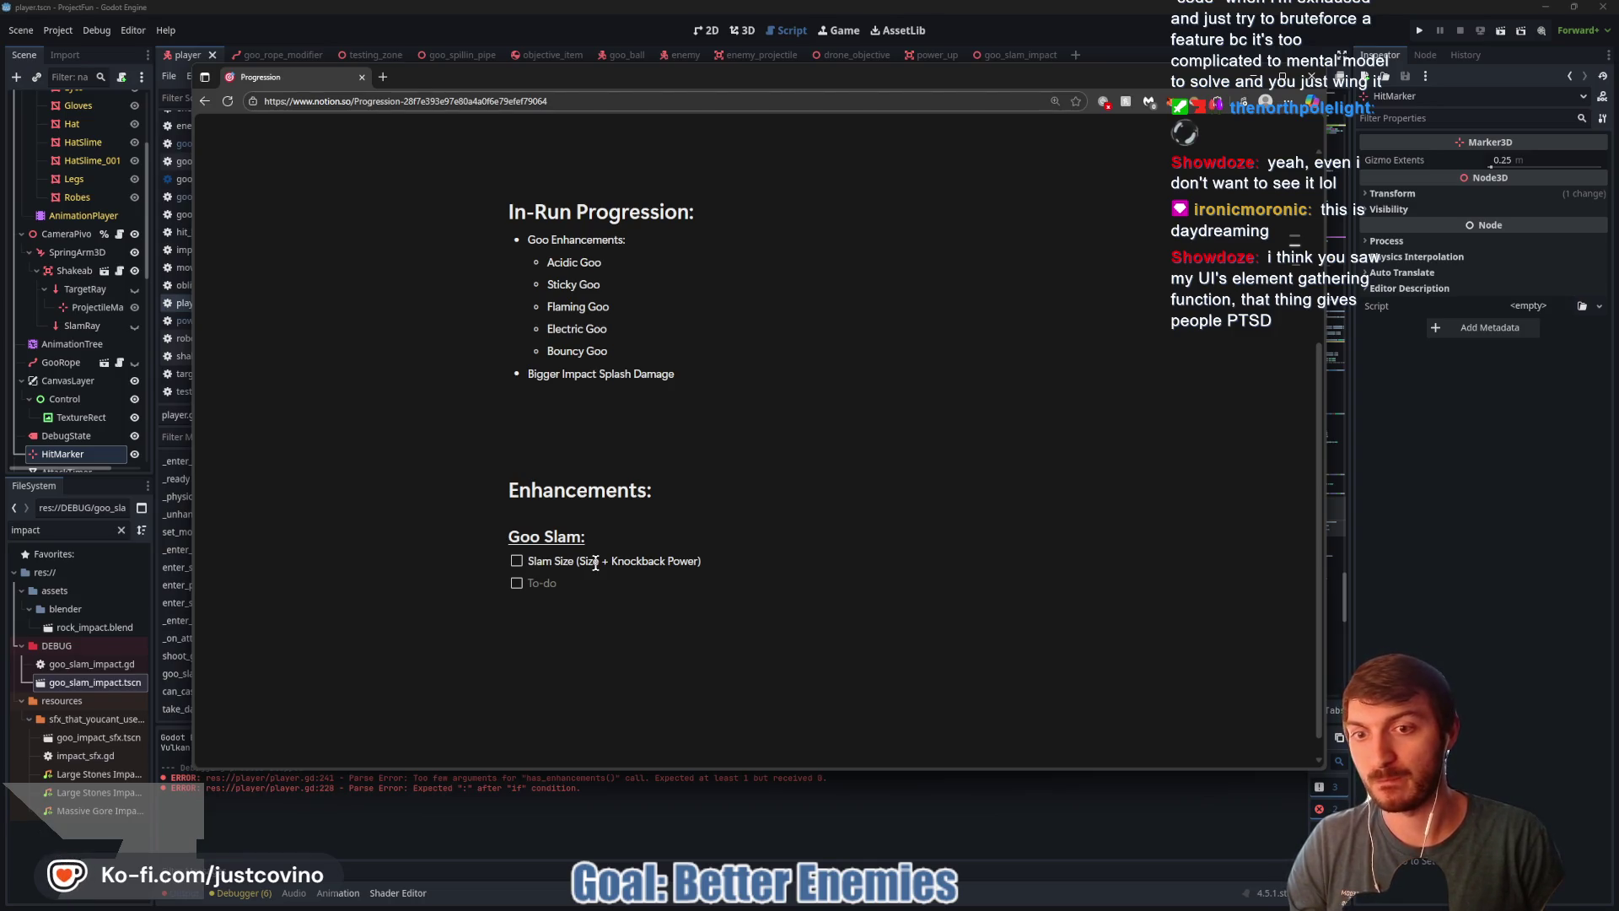
click(596, 520)
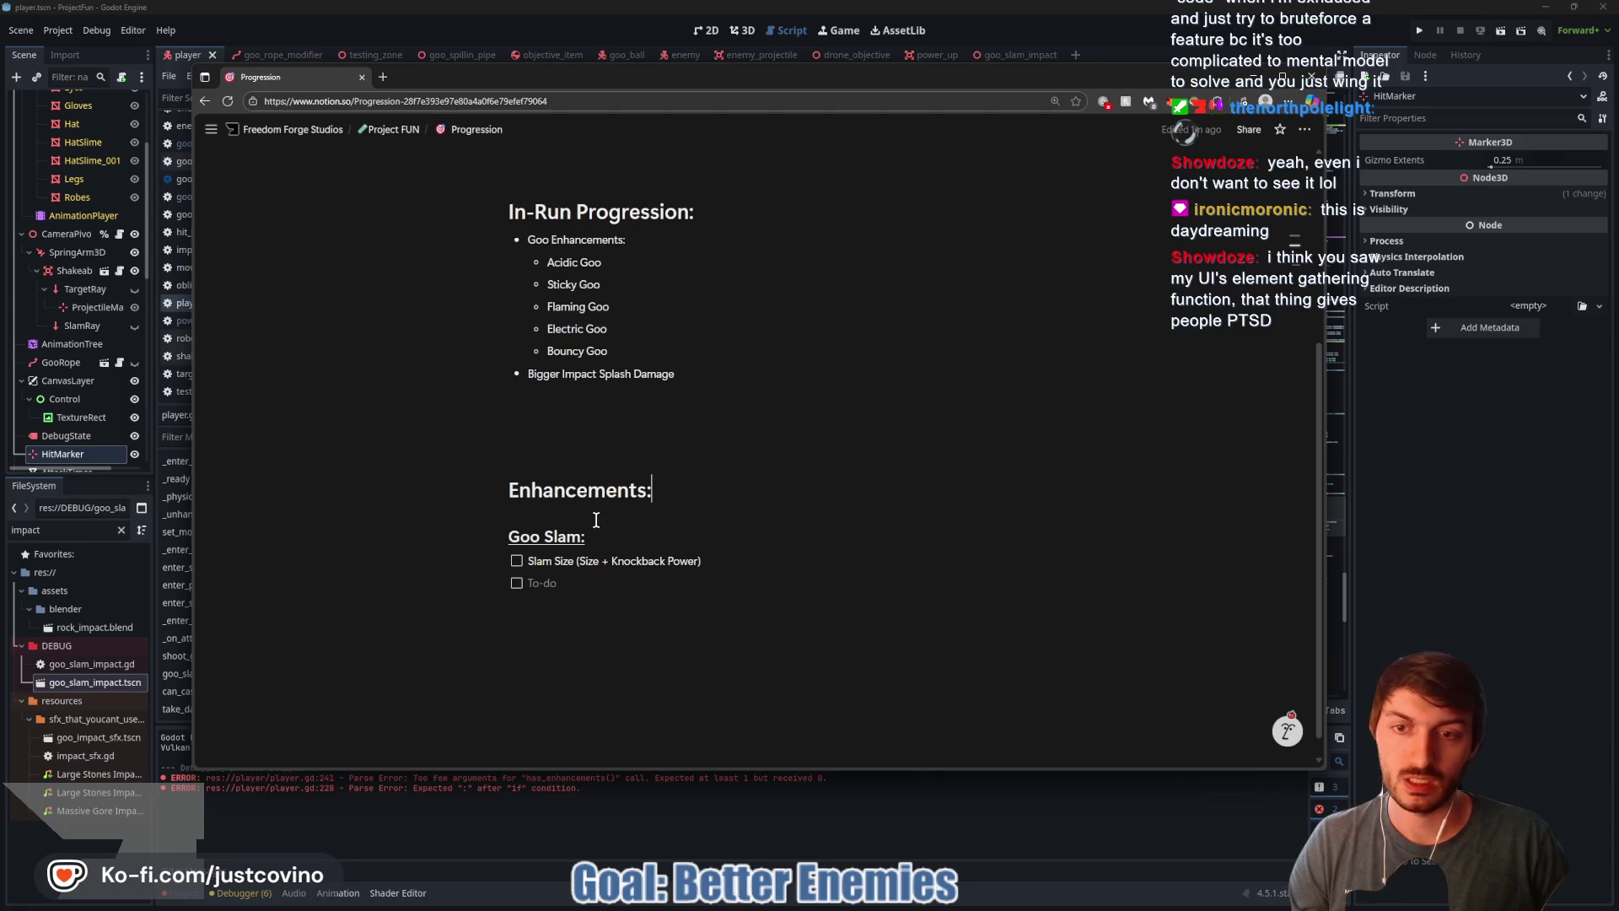
click(555, 601)
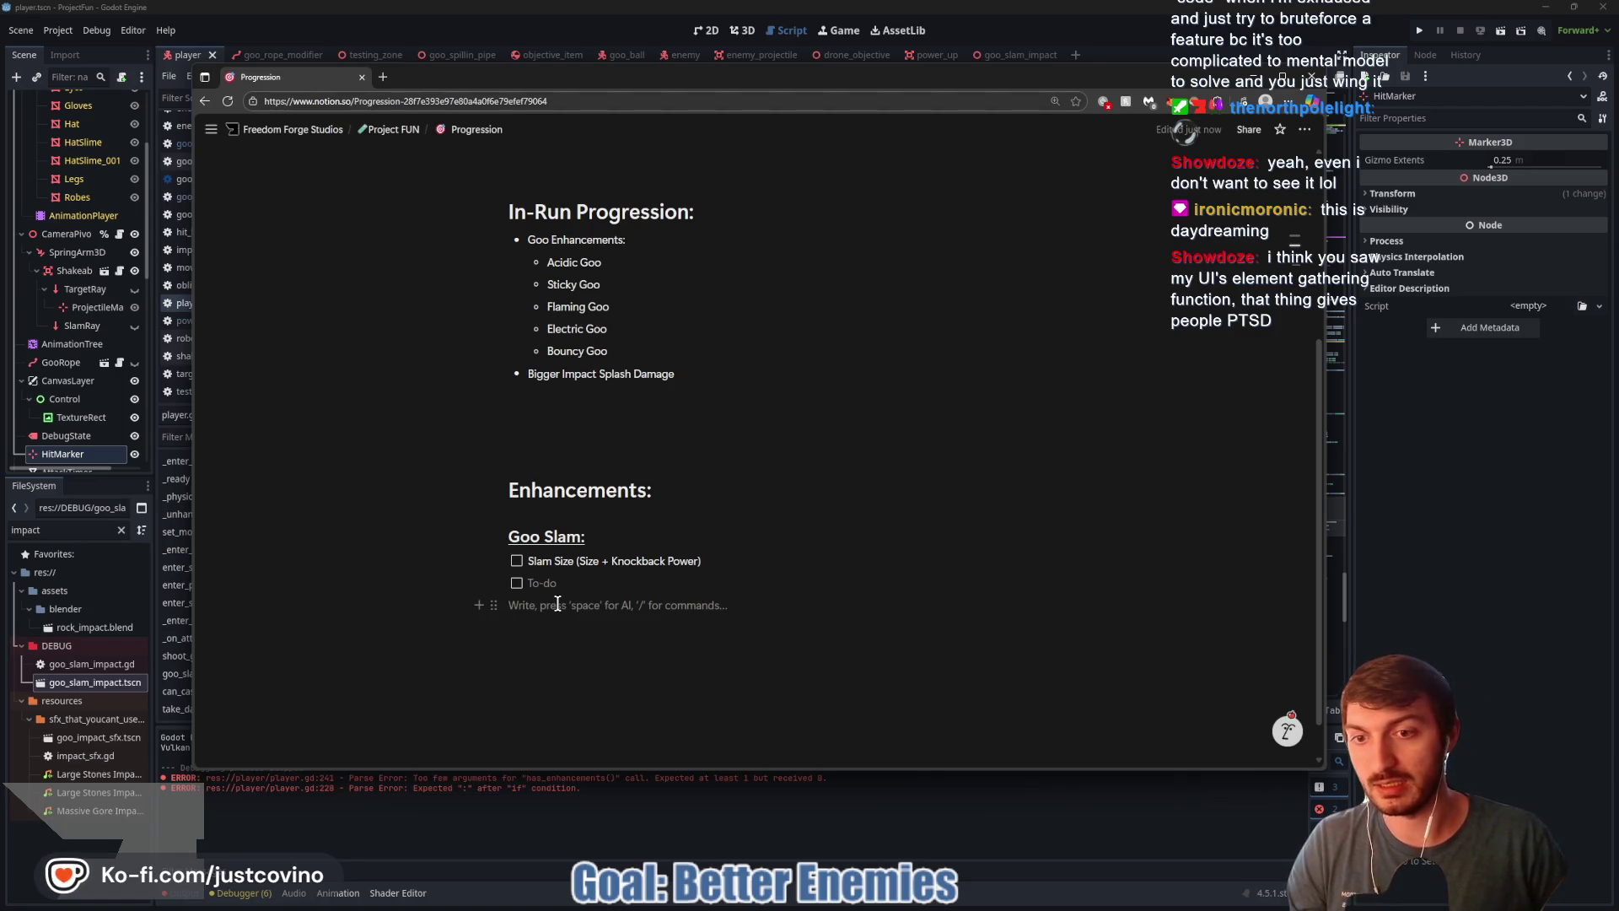
Add a 'Goo Type' heading with to-dos Acidic Goo (abilities deal DoT) and Sticky Goo (abilities slow enemies)
text(### Goo)
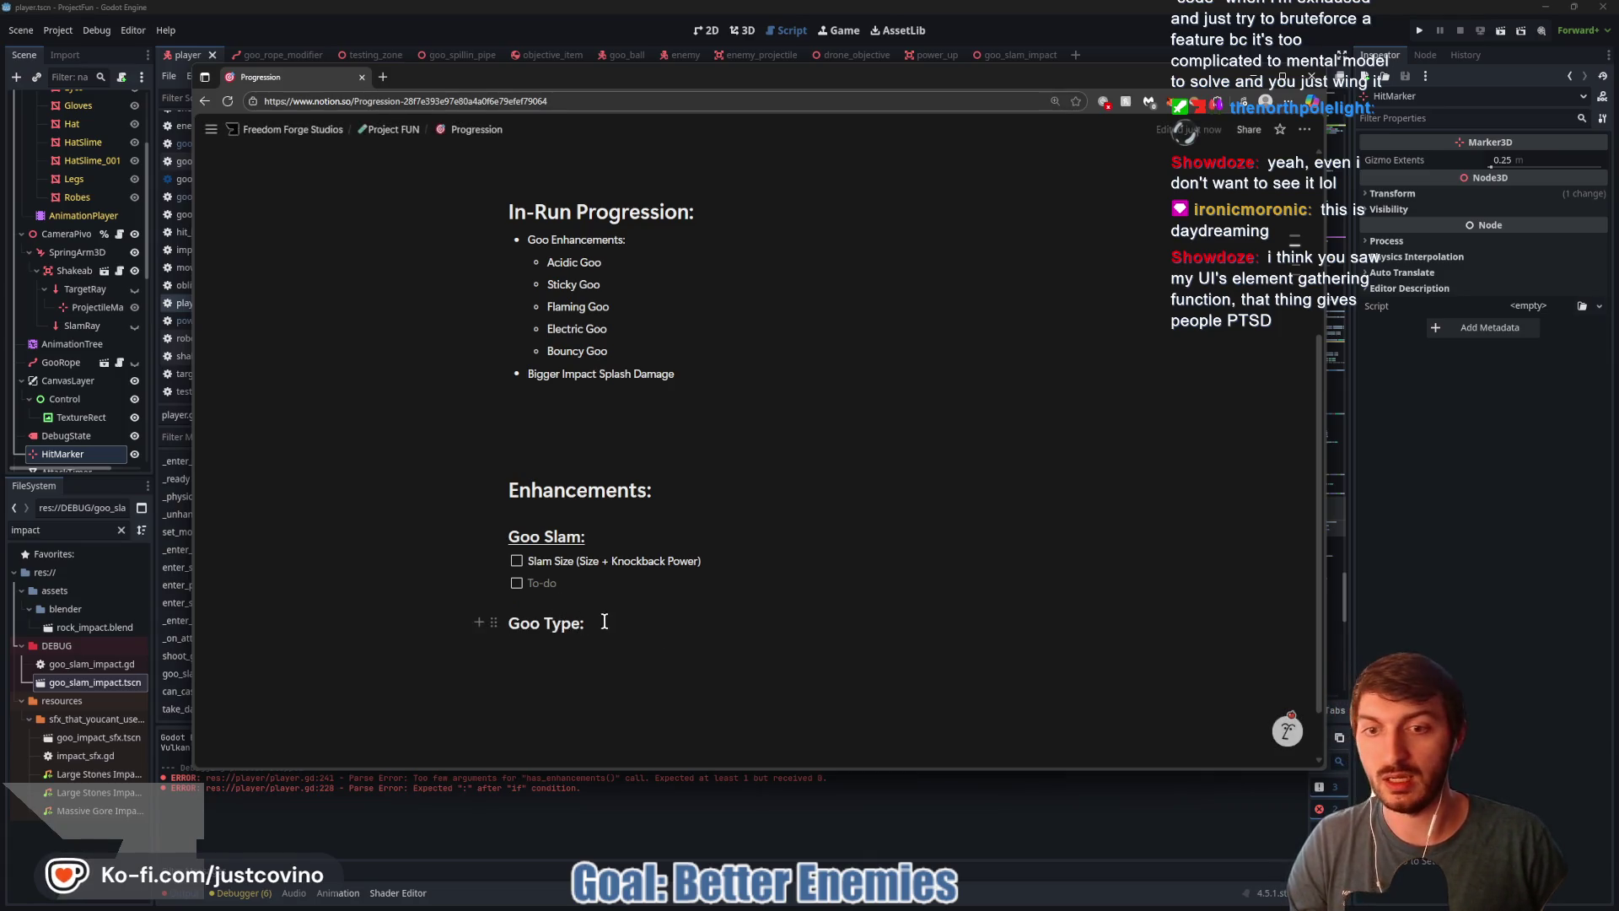
drag(601, 623, 448, 622)
click(697, 631)
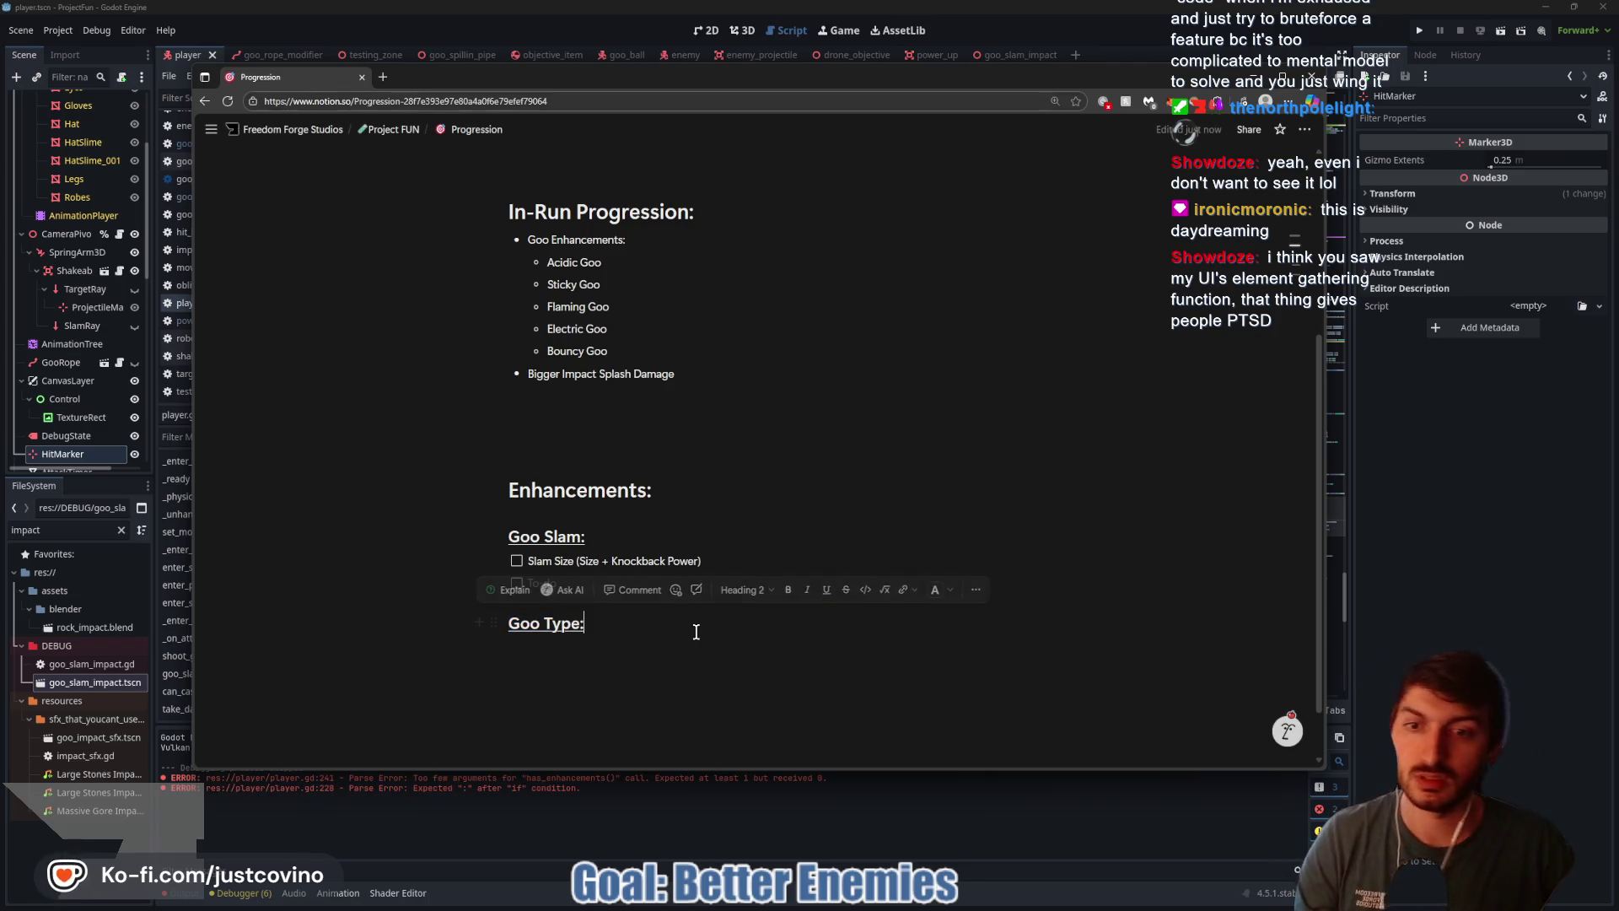
key(Return)
text(-)
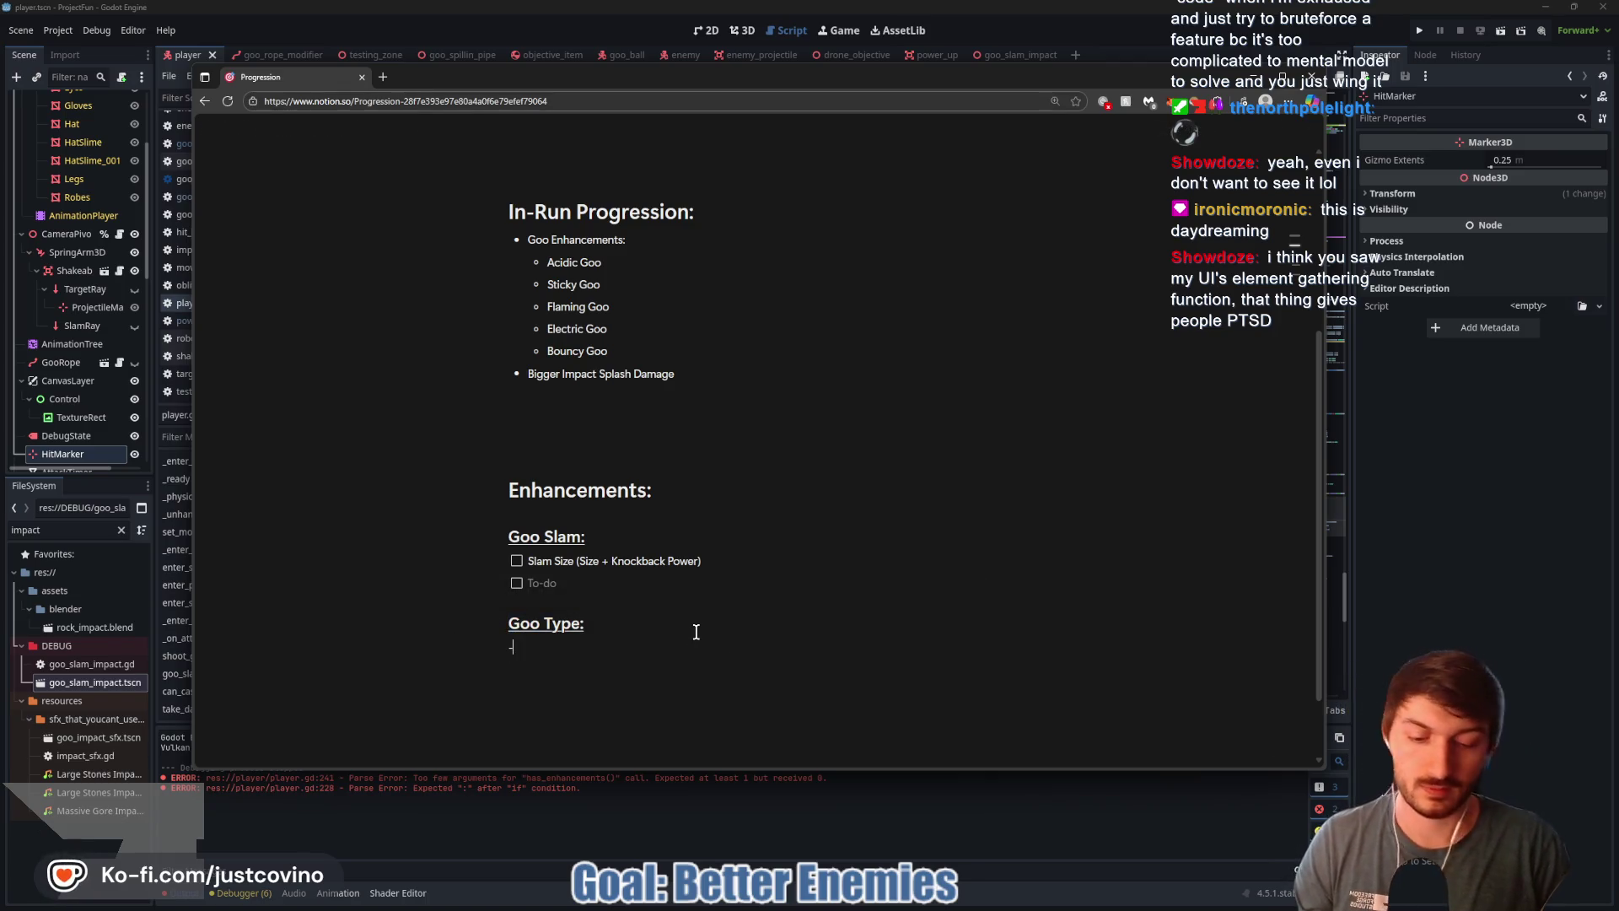
text([]Acidic Go)
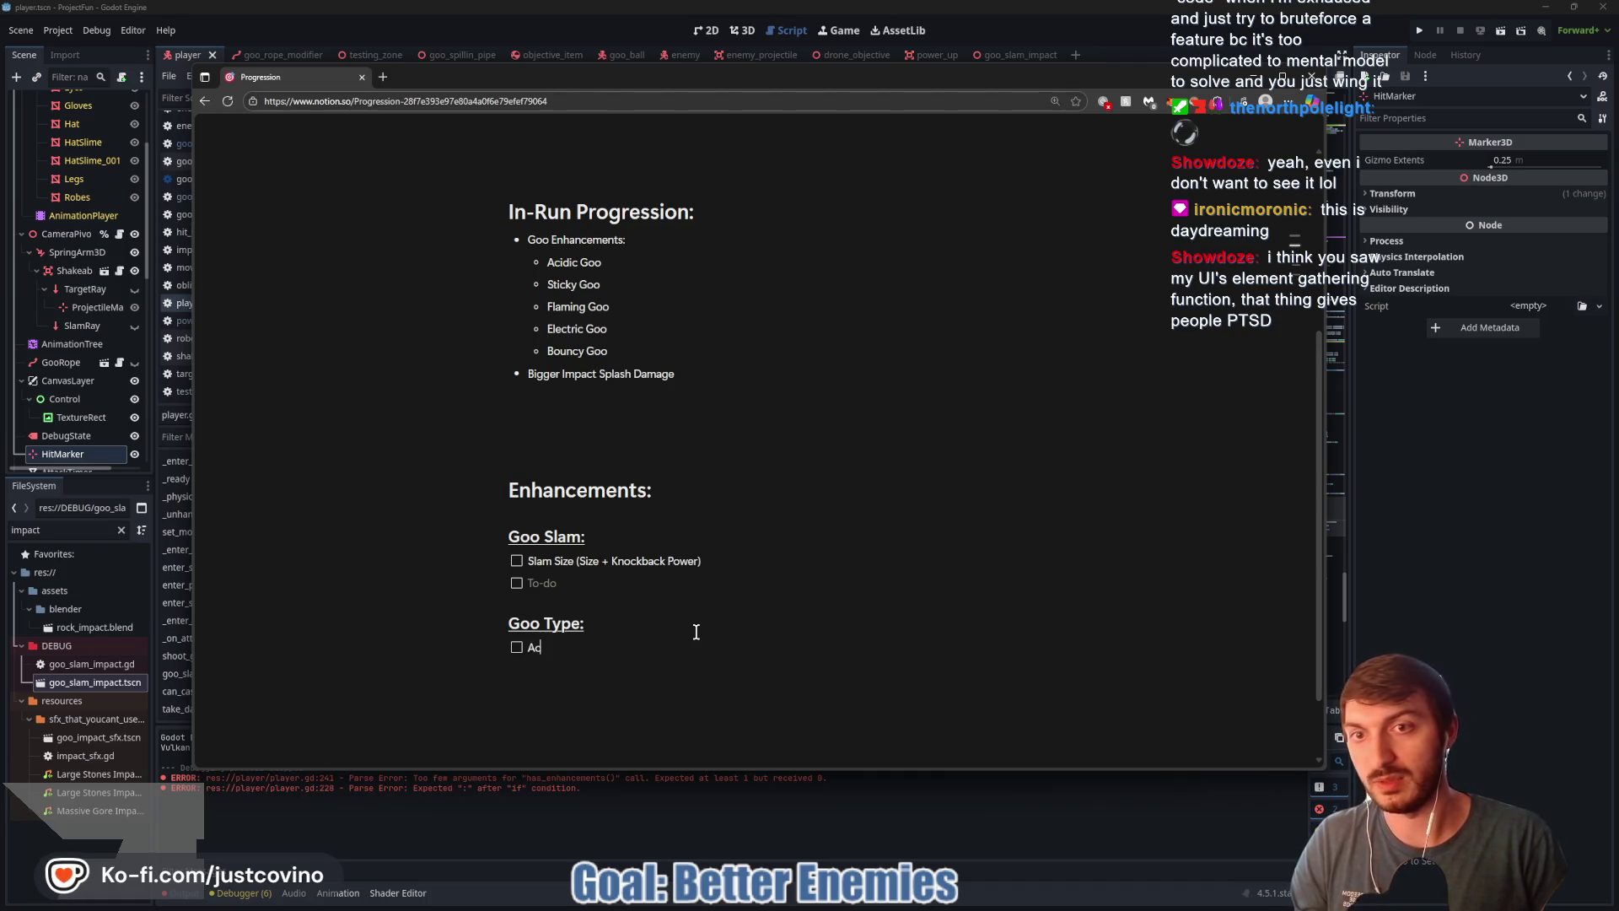
text(o)
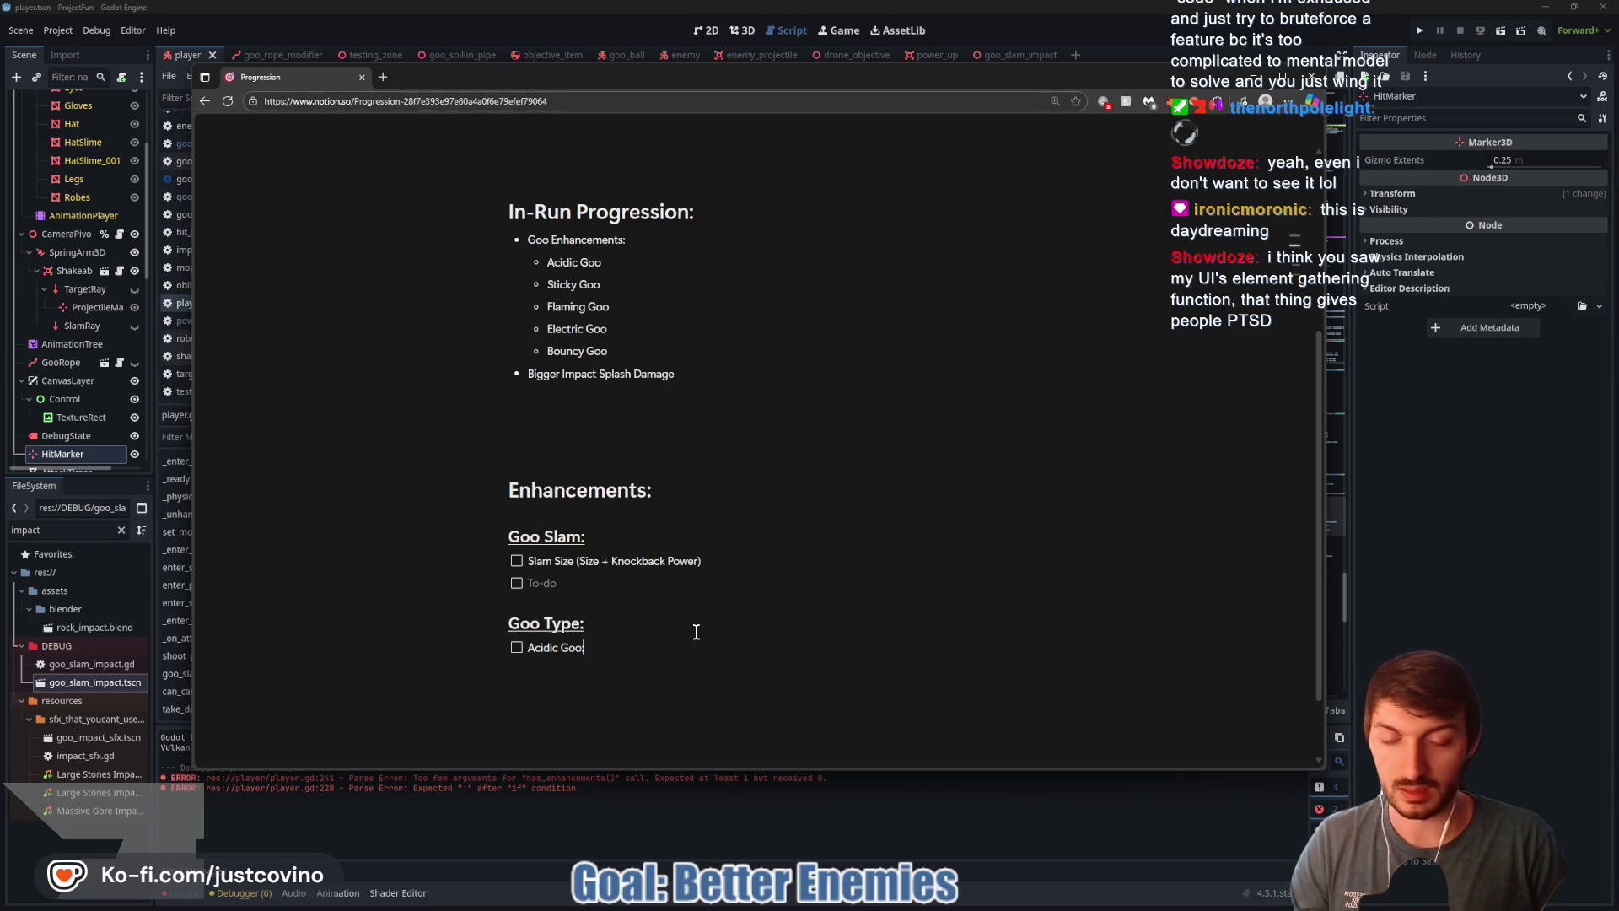
text( Goo Abilities)
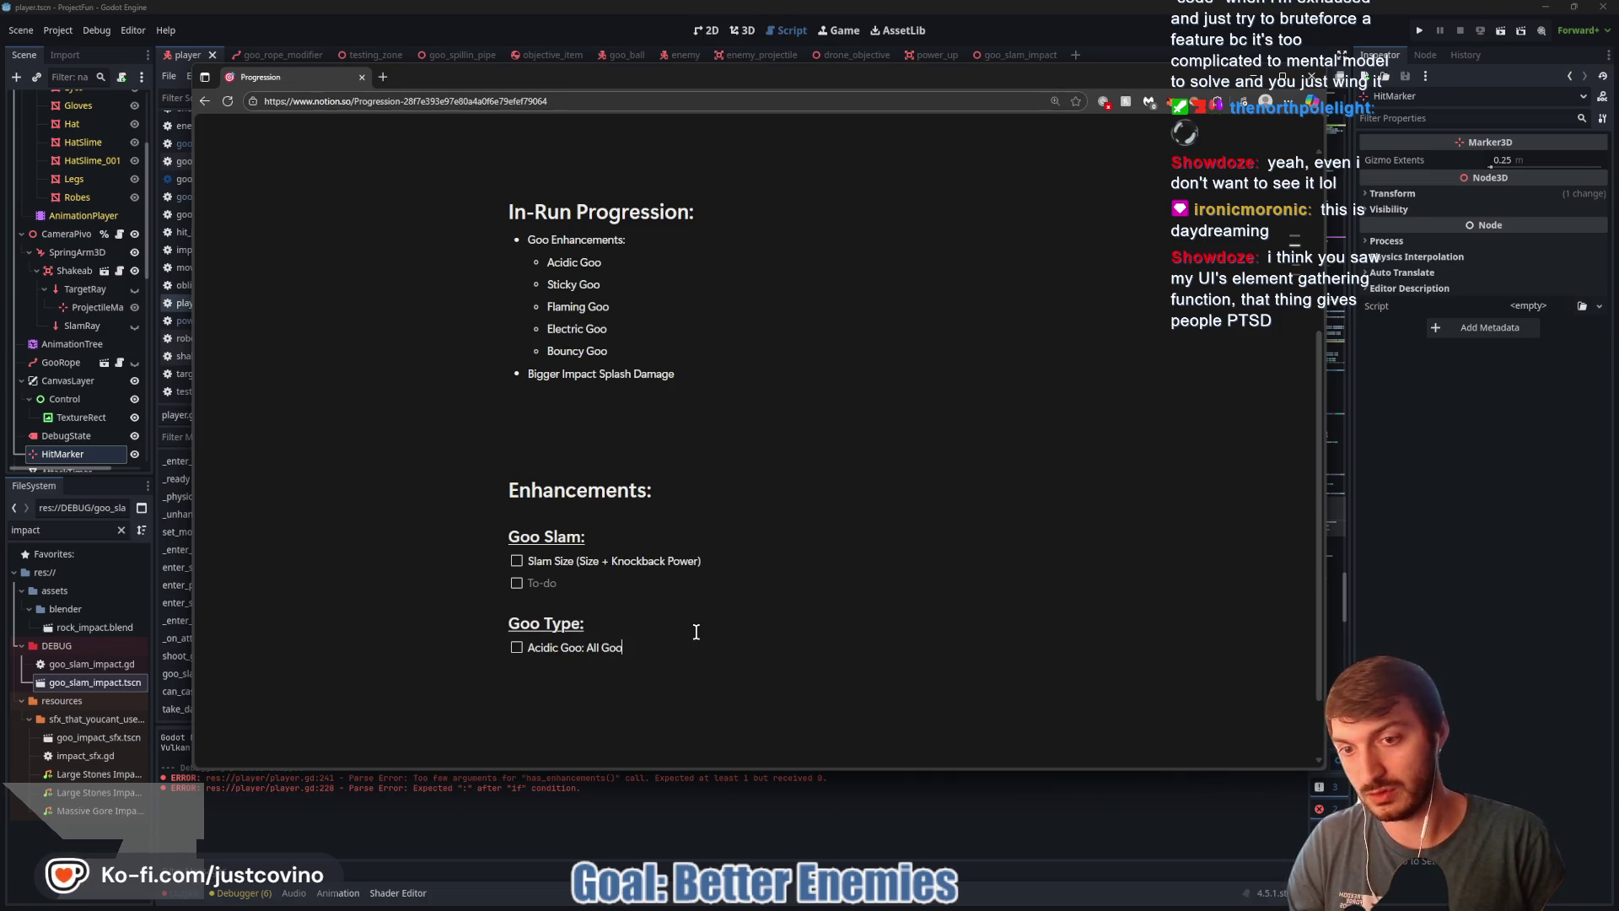
text( deal DoT)
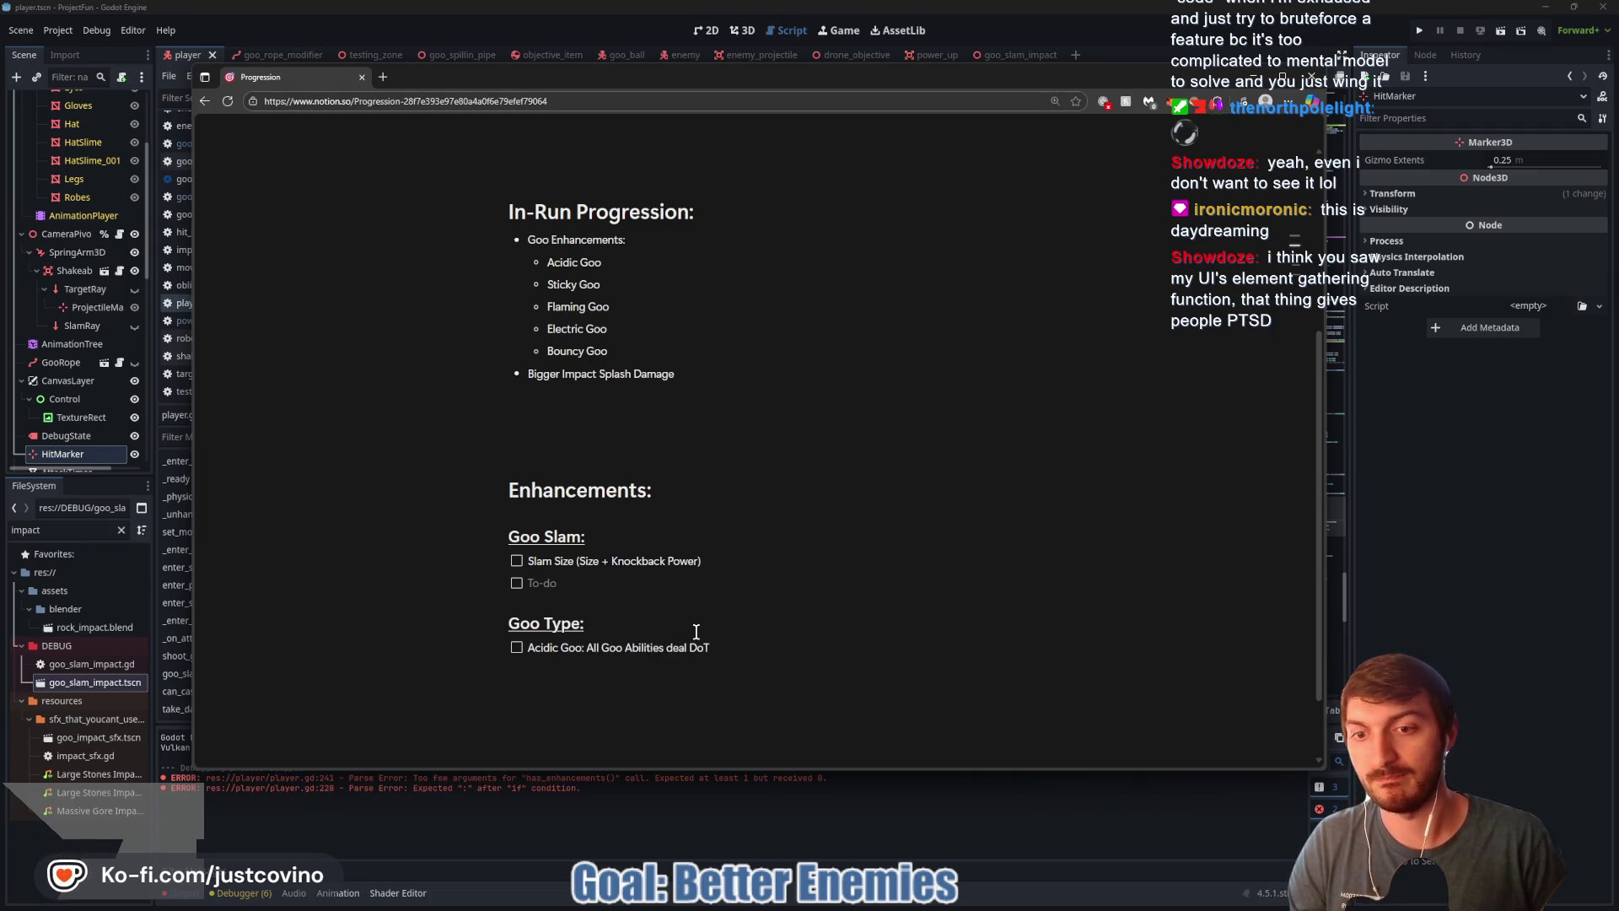
key(Return)
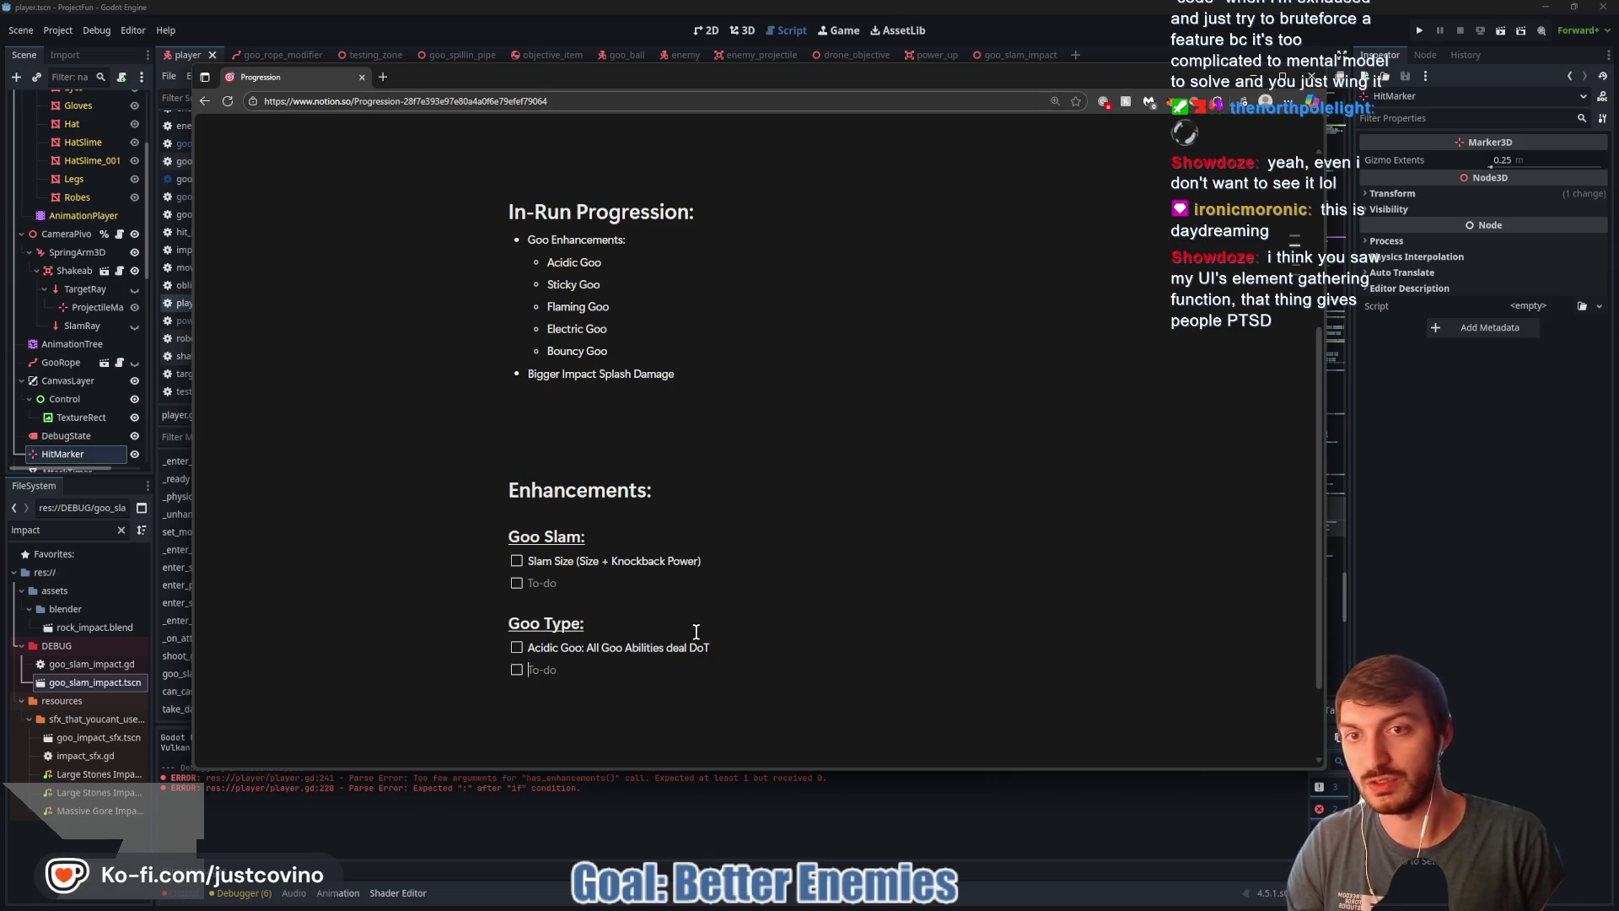
text(St)
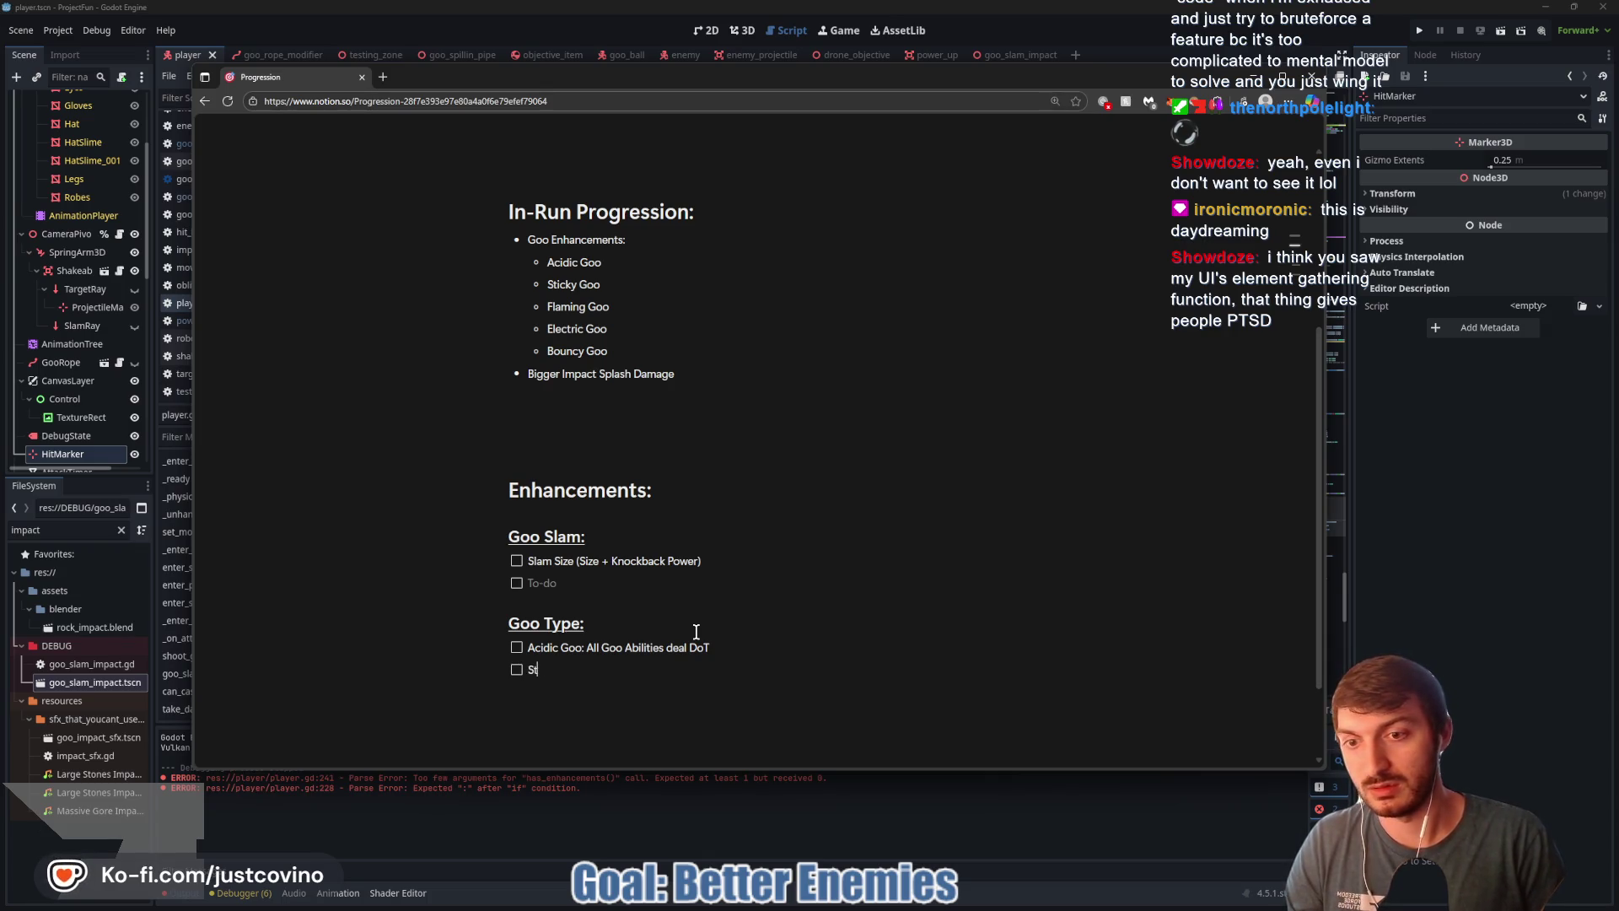
text(icky Goo: A)
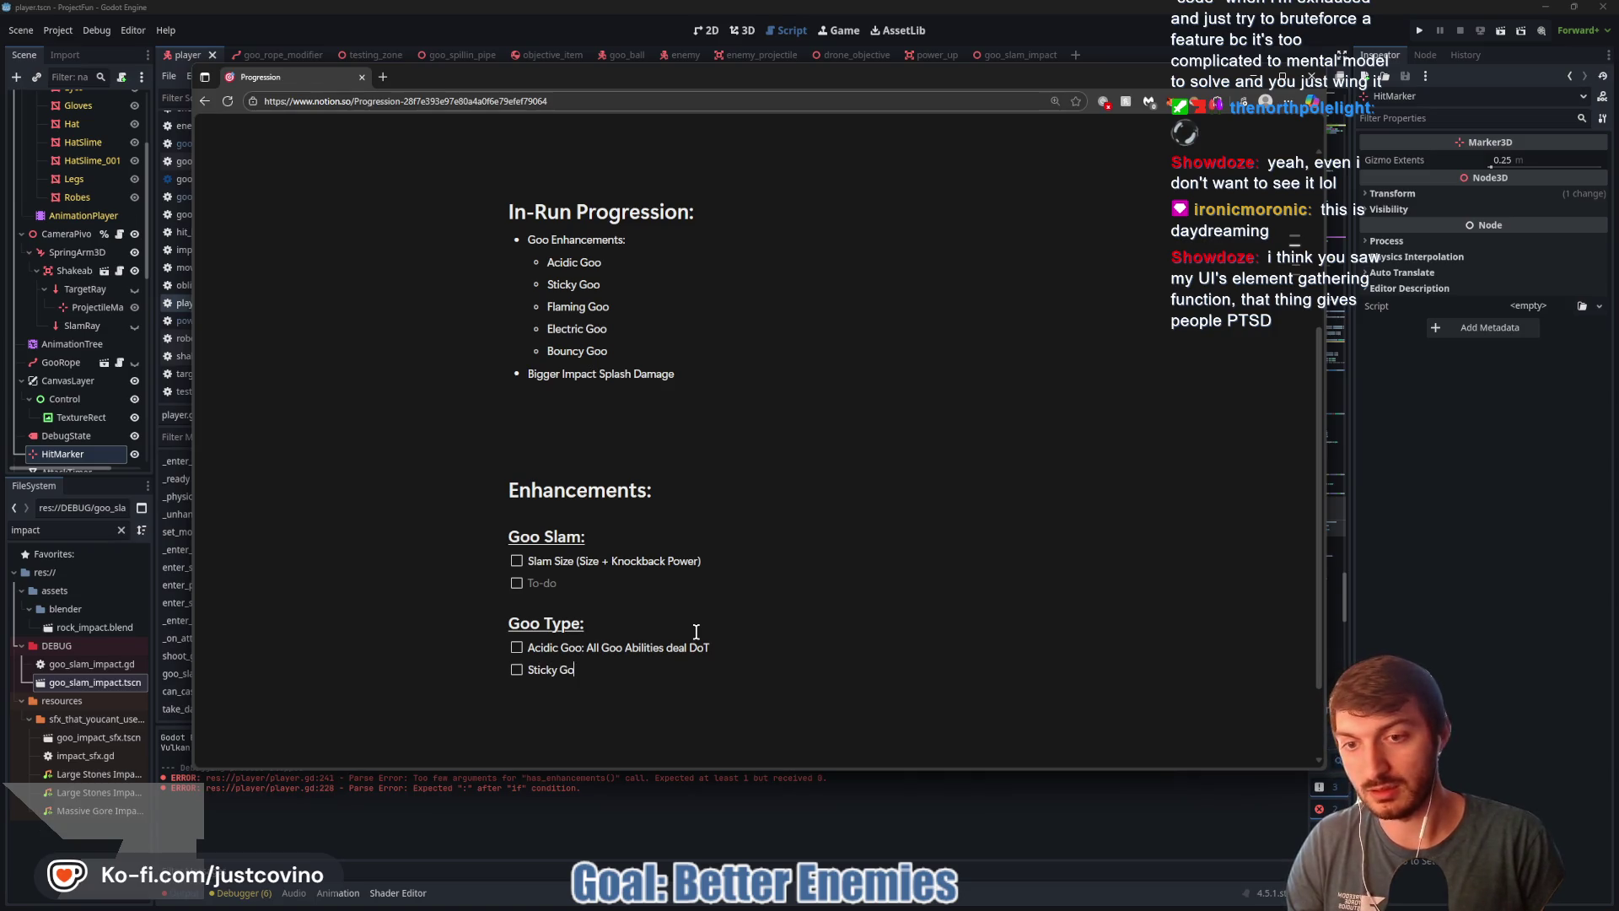
text(ll Goo Abilitie)
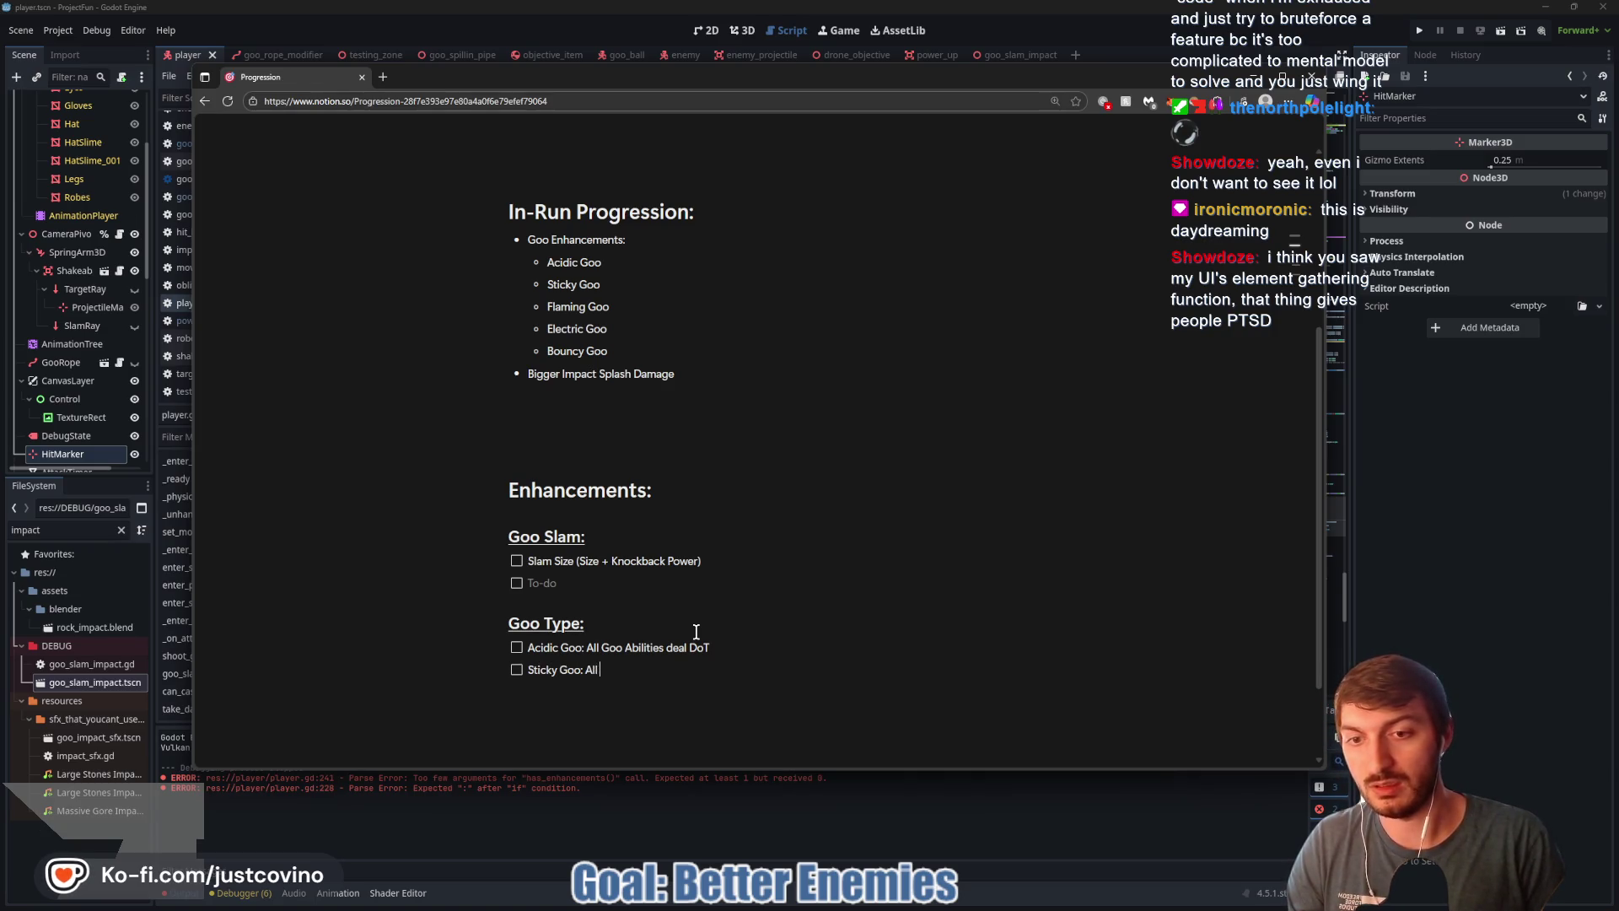
text(s Slow Enemies)
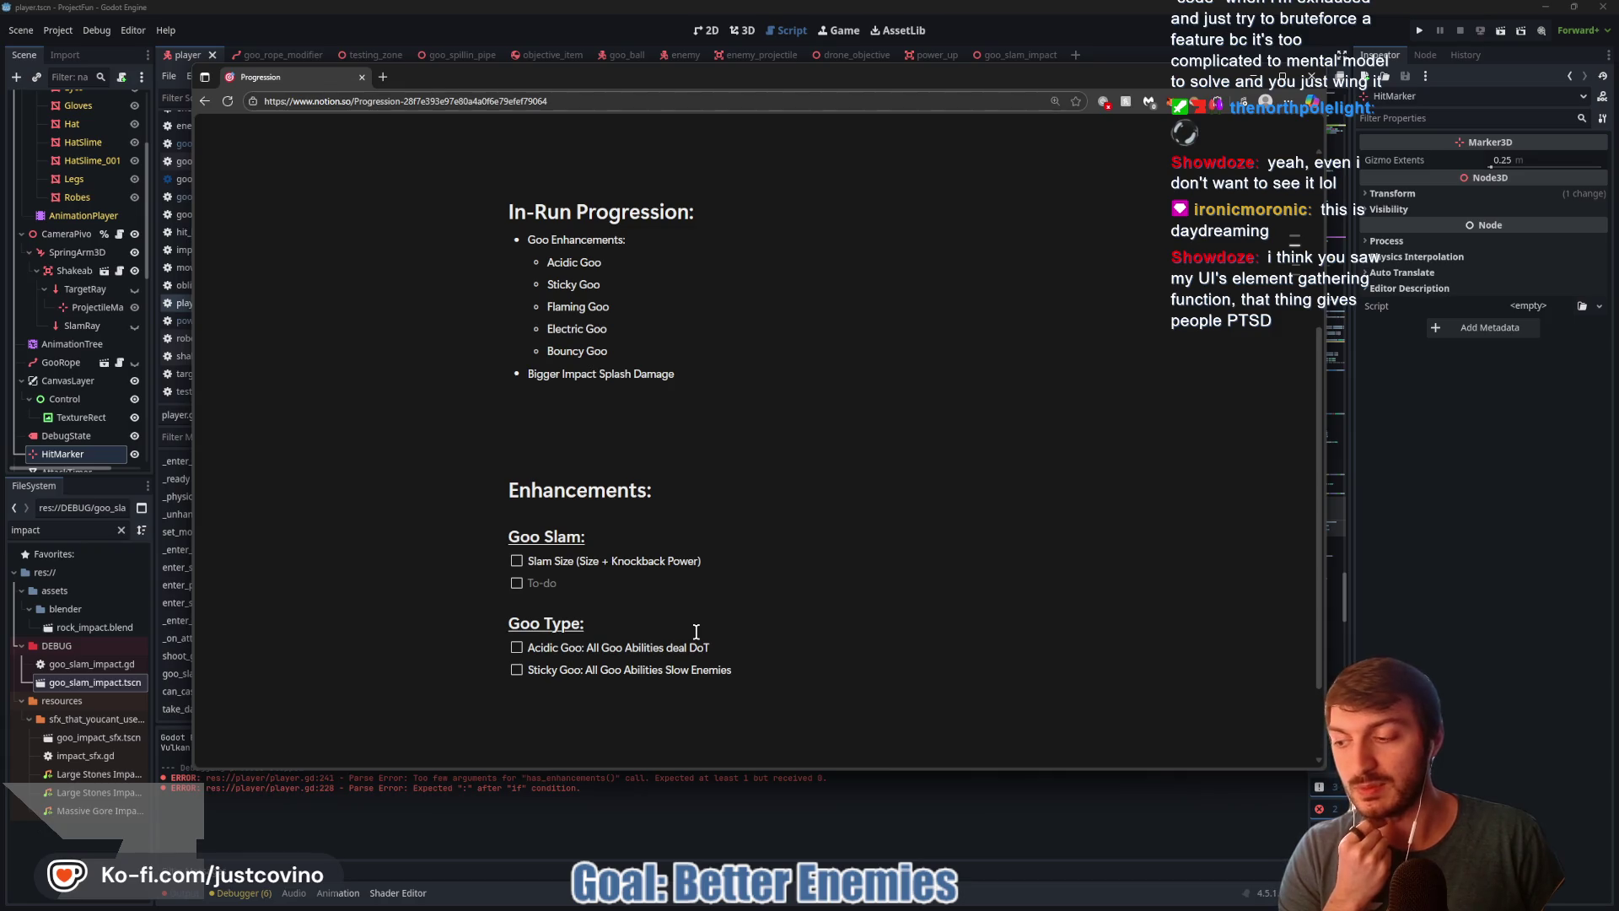
scroll(716, 629, down, 3)
key(Return)
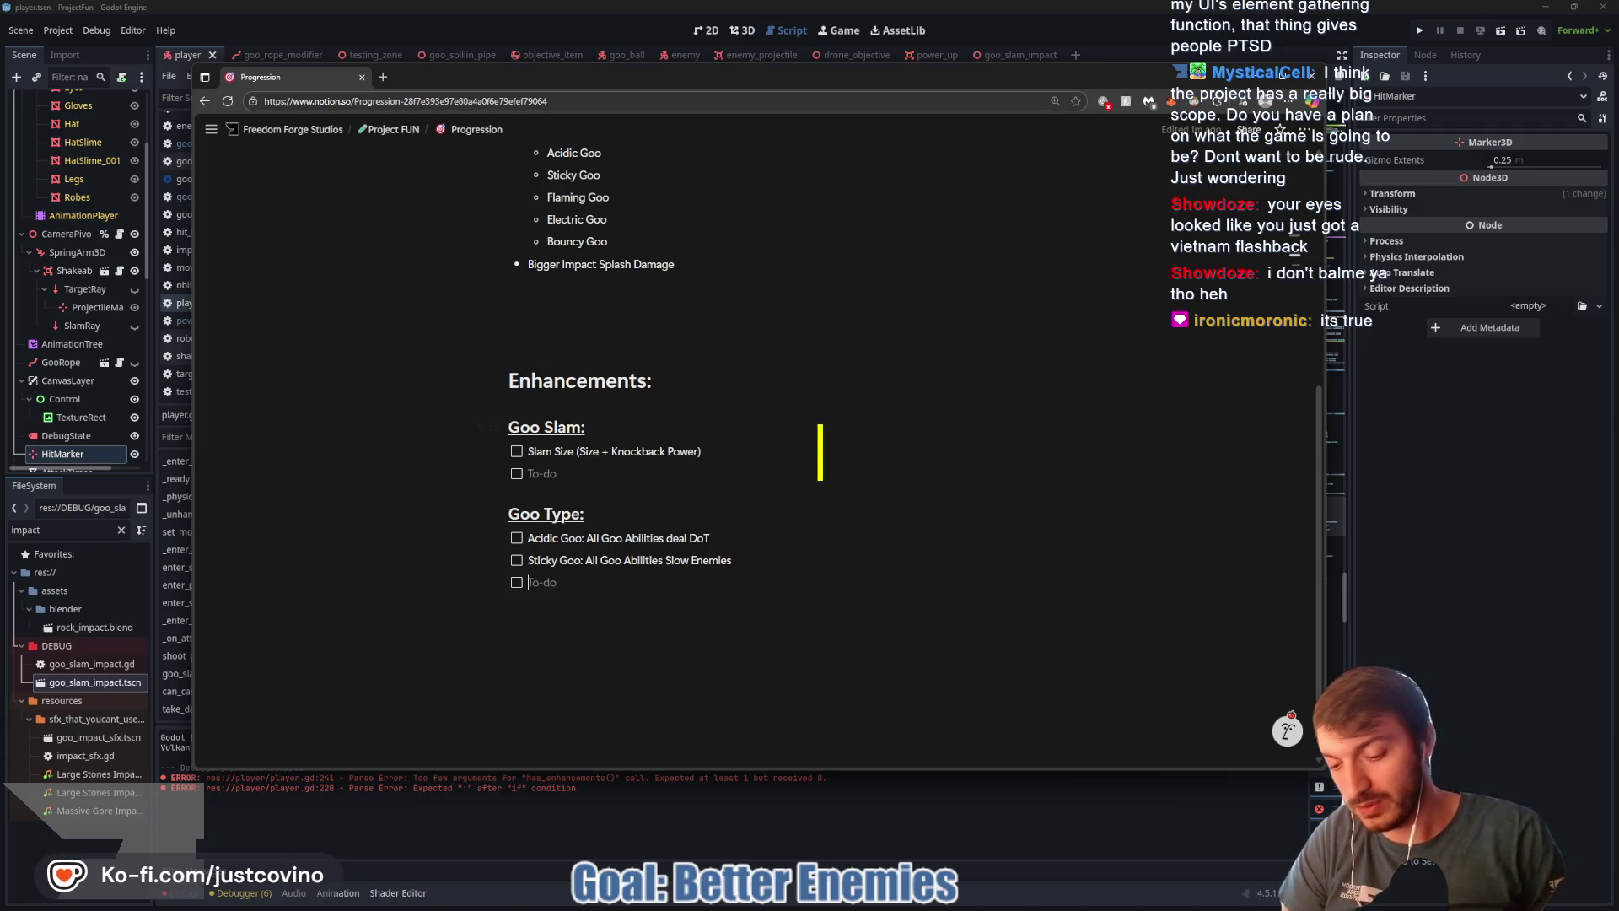
Write the annotation list Movement, 3 Enemies, 1 Boss, Powerups, Objectives on separate lines
text(Movement)
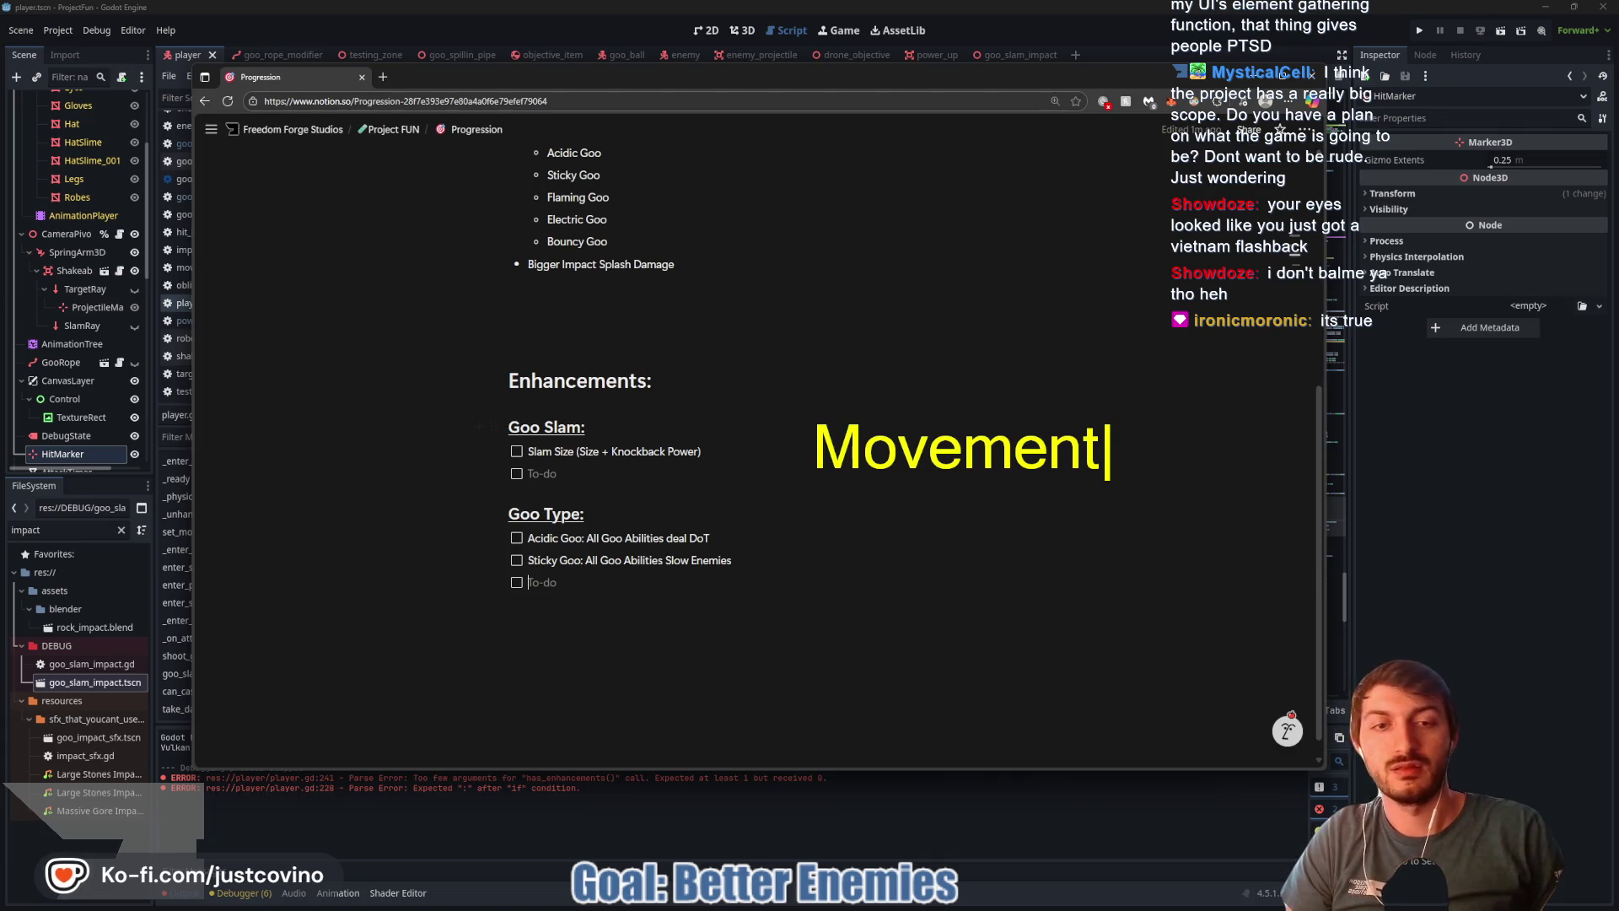
key(Return)
text(3 Enemies)
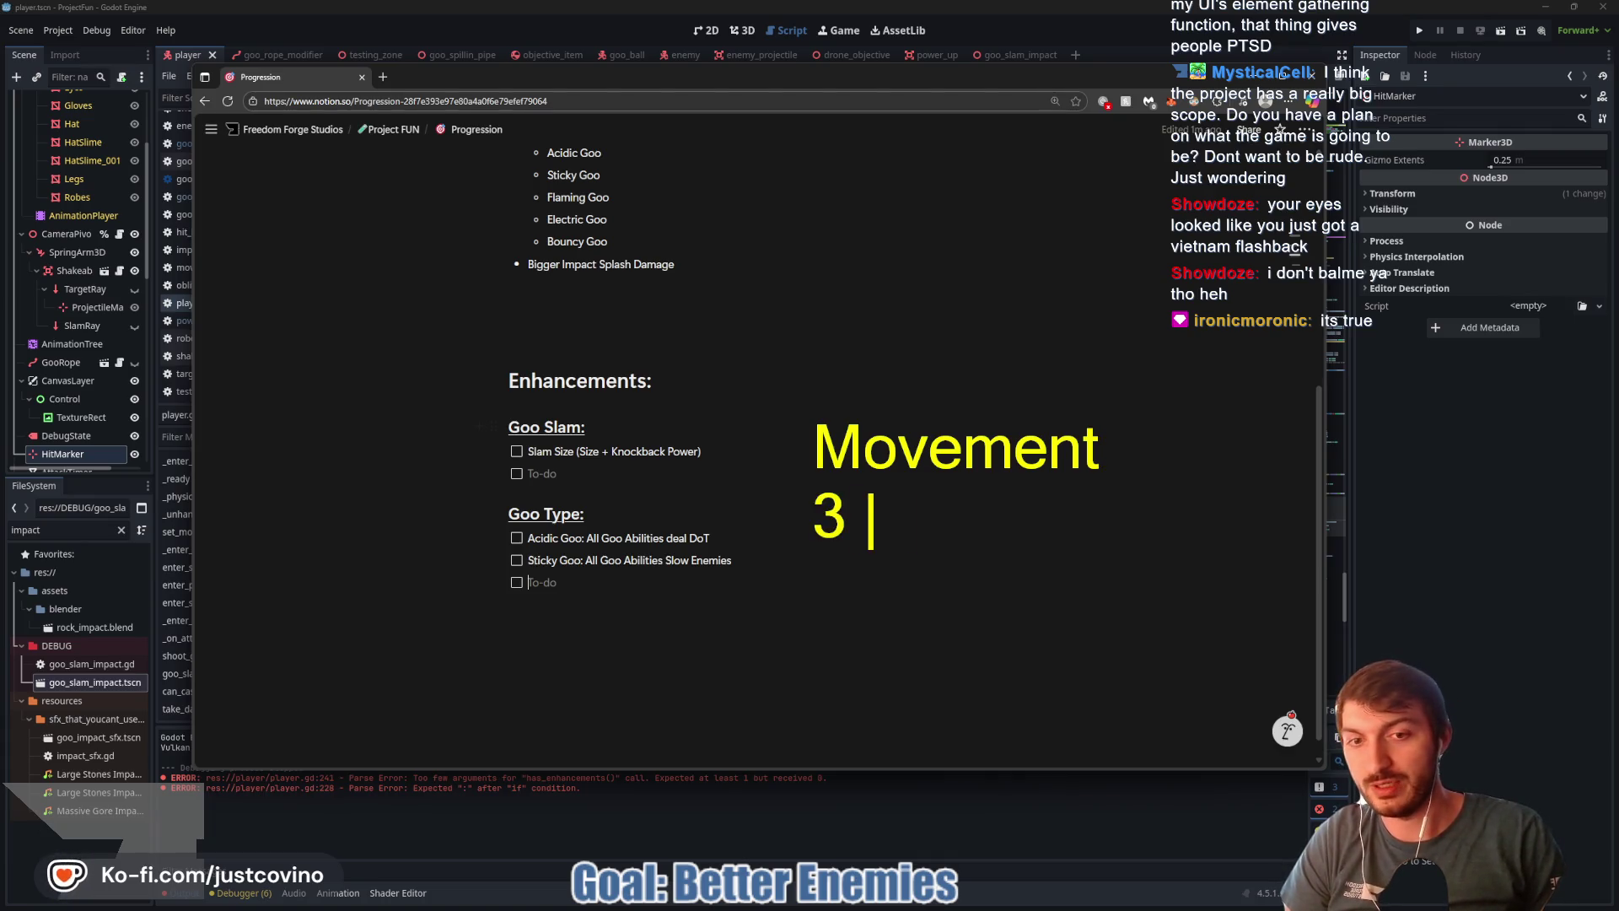
key(Return)
text(1 Boss)
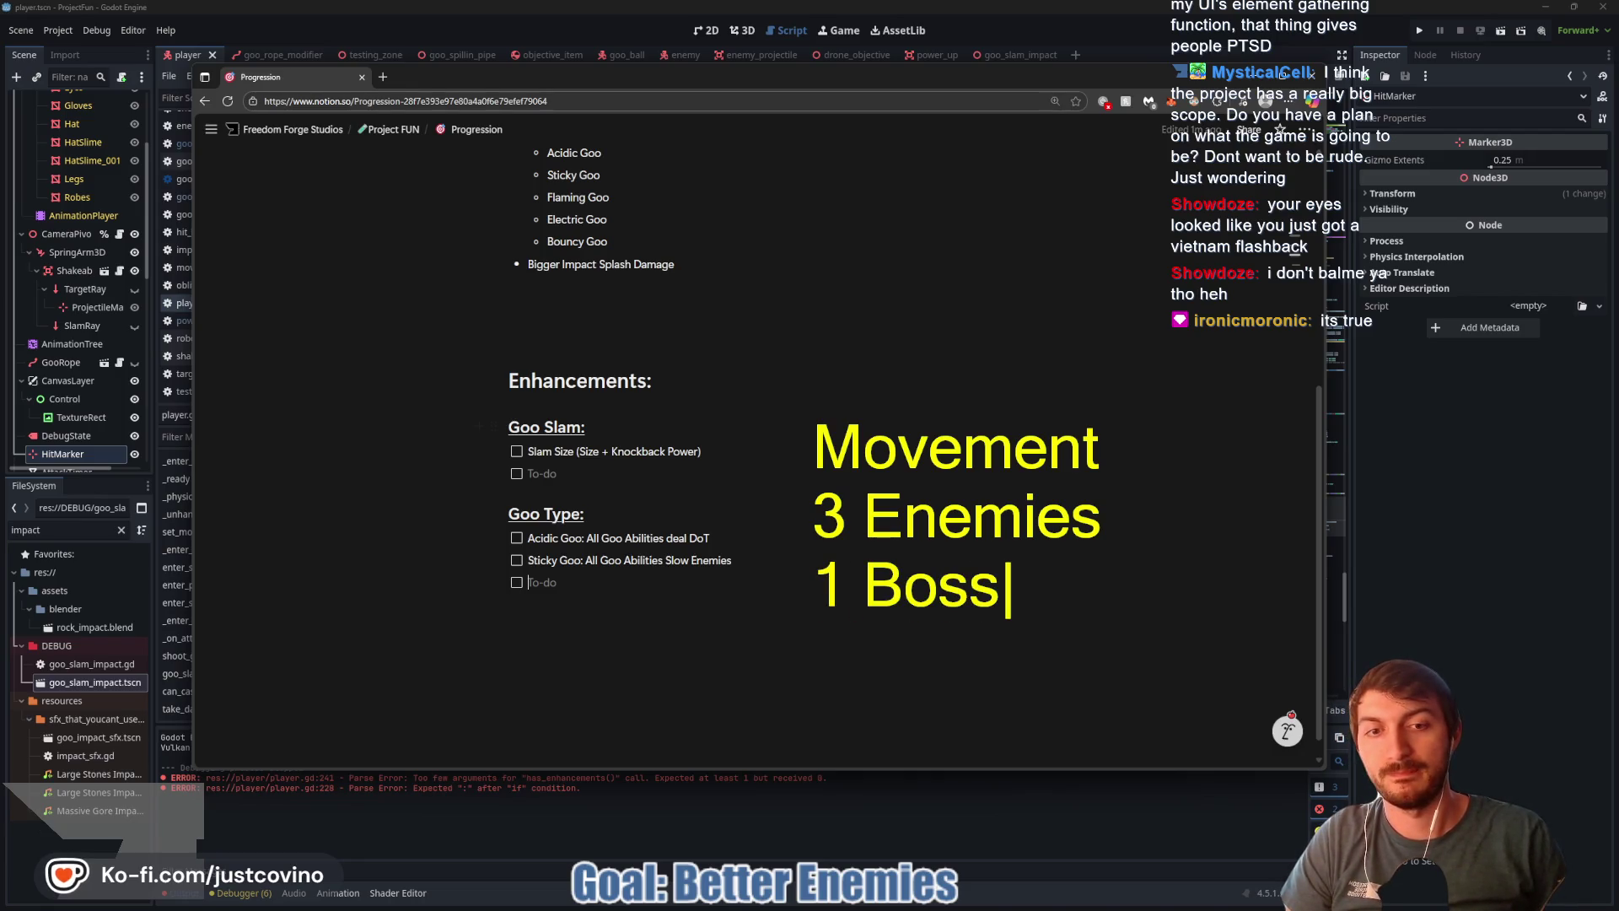
key(Return)
text(Enhancements)
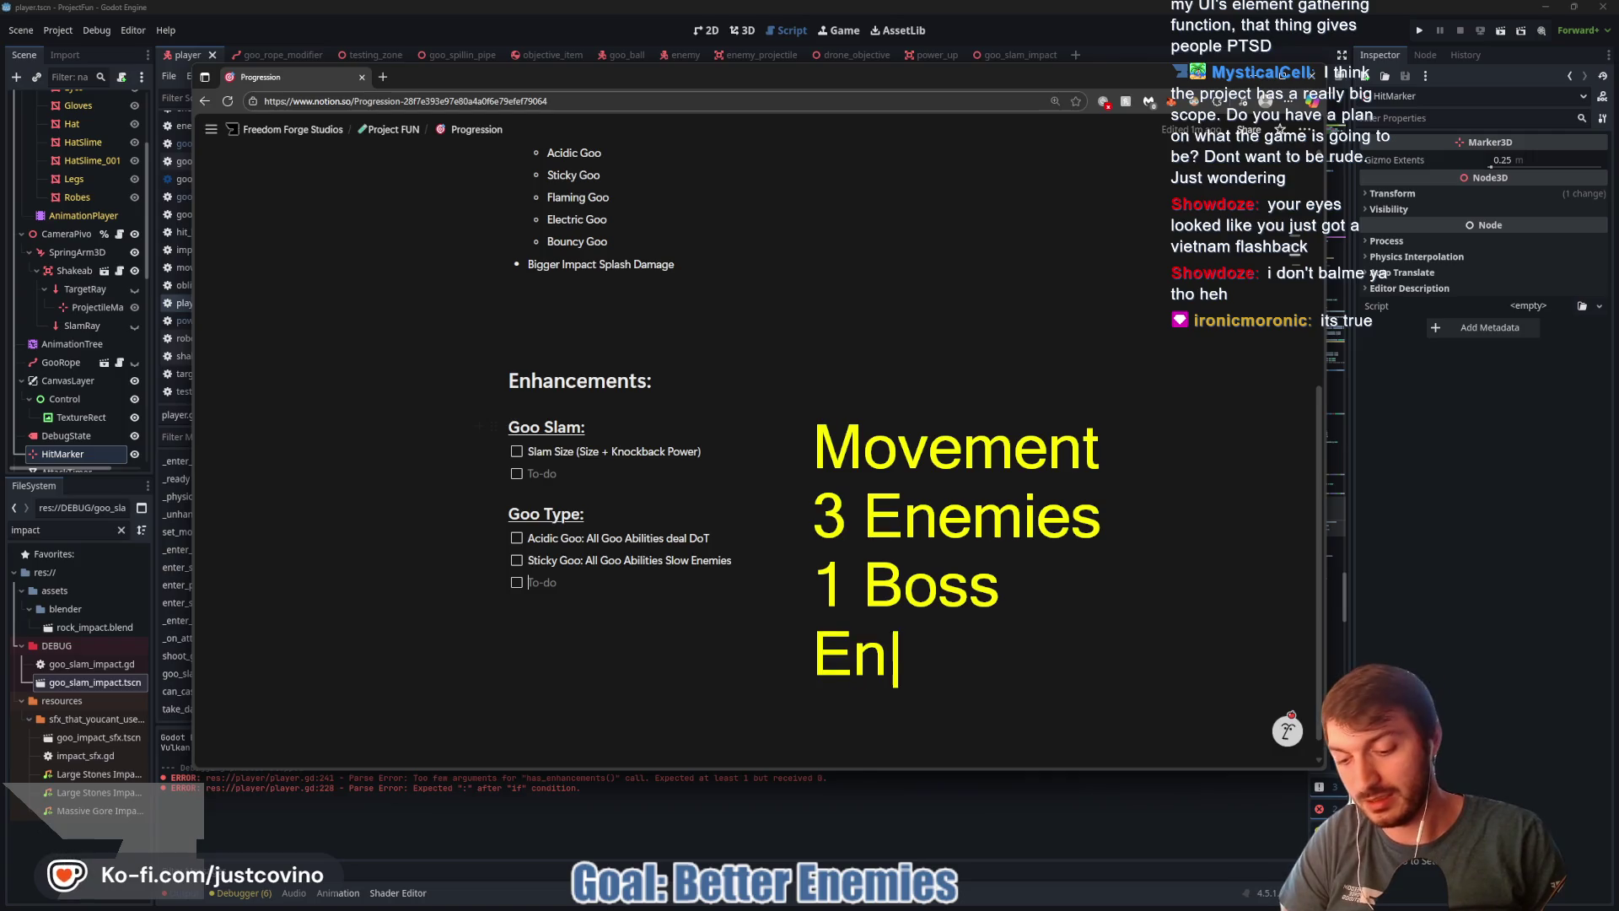
key(BackSpace)
key(BackSpace)
key(BackSpace)
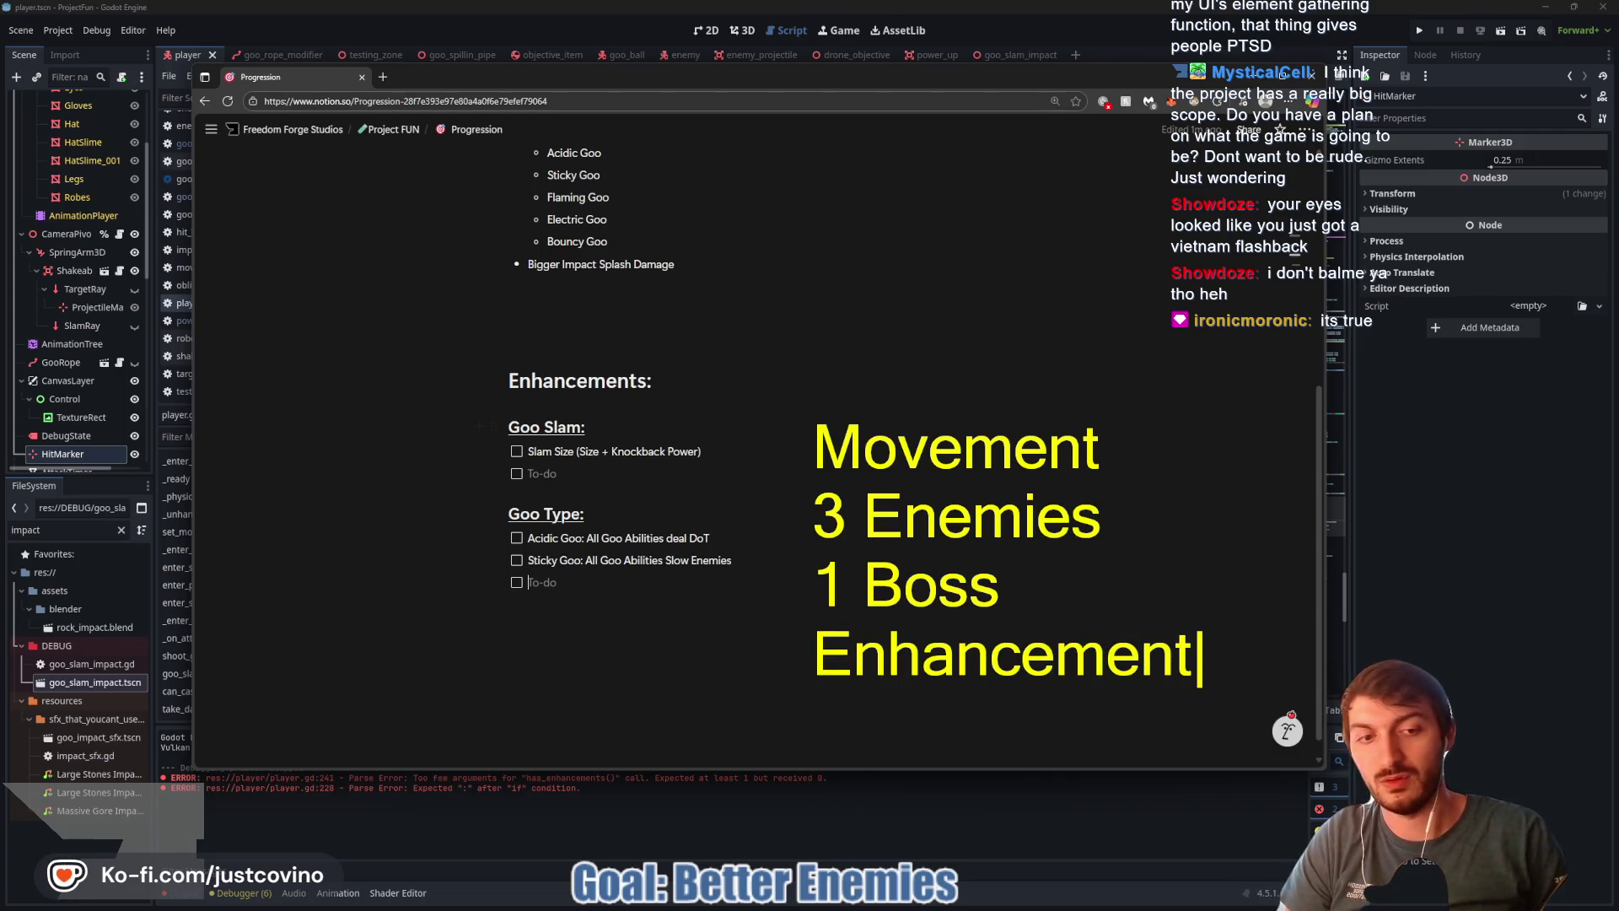
text(Powerups)
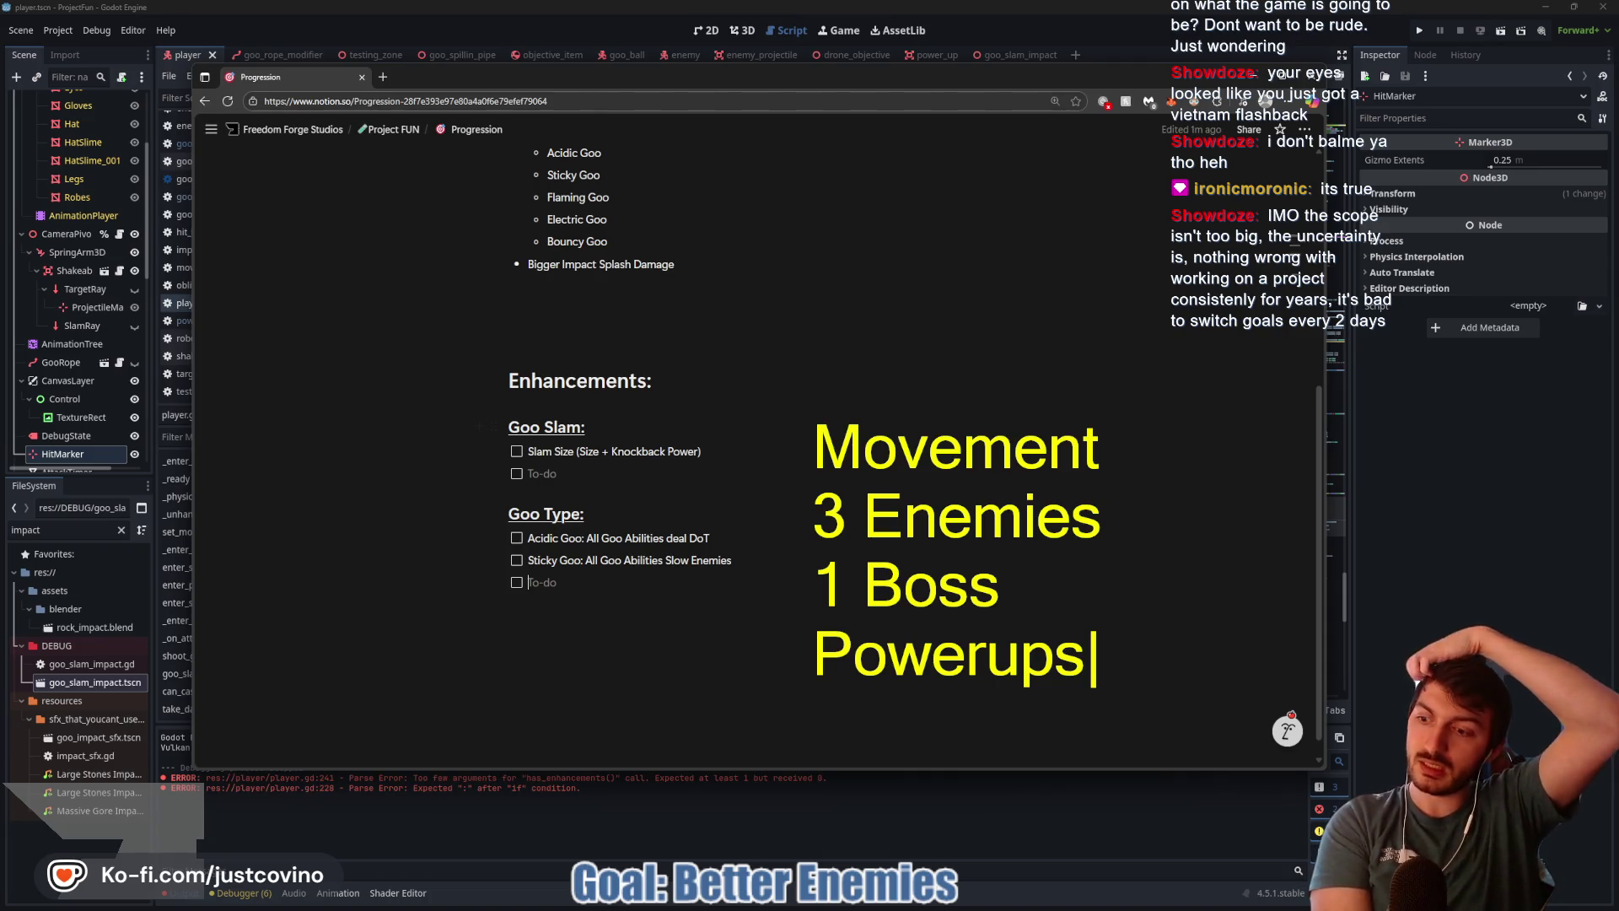
key(Return)
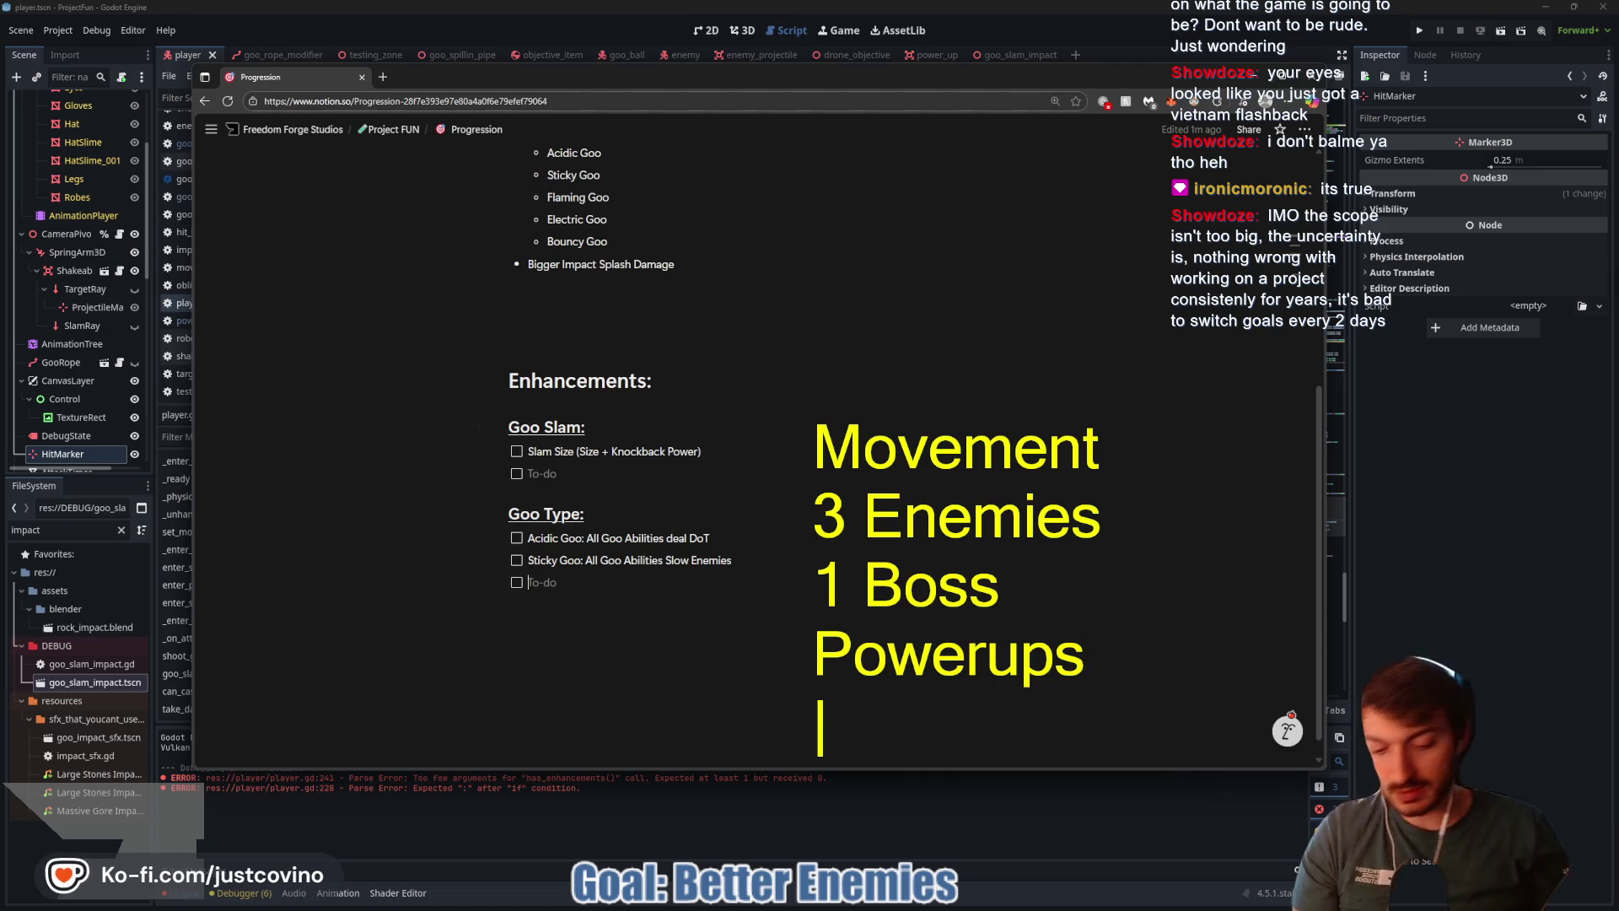
text(Objectives)
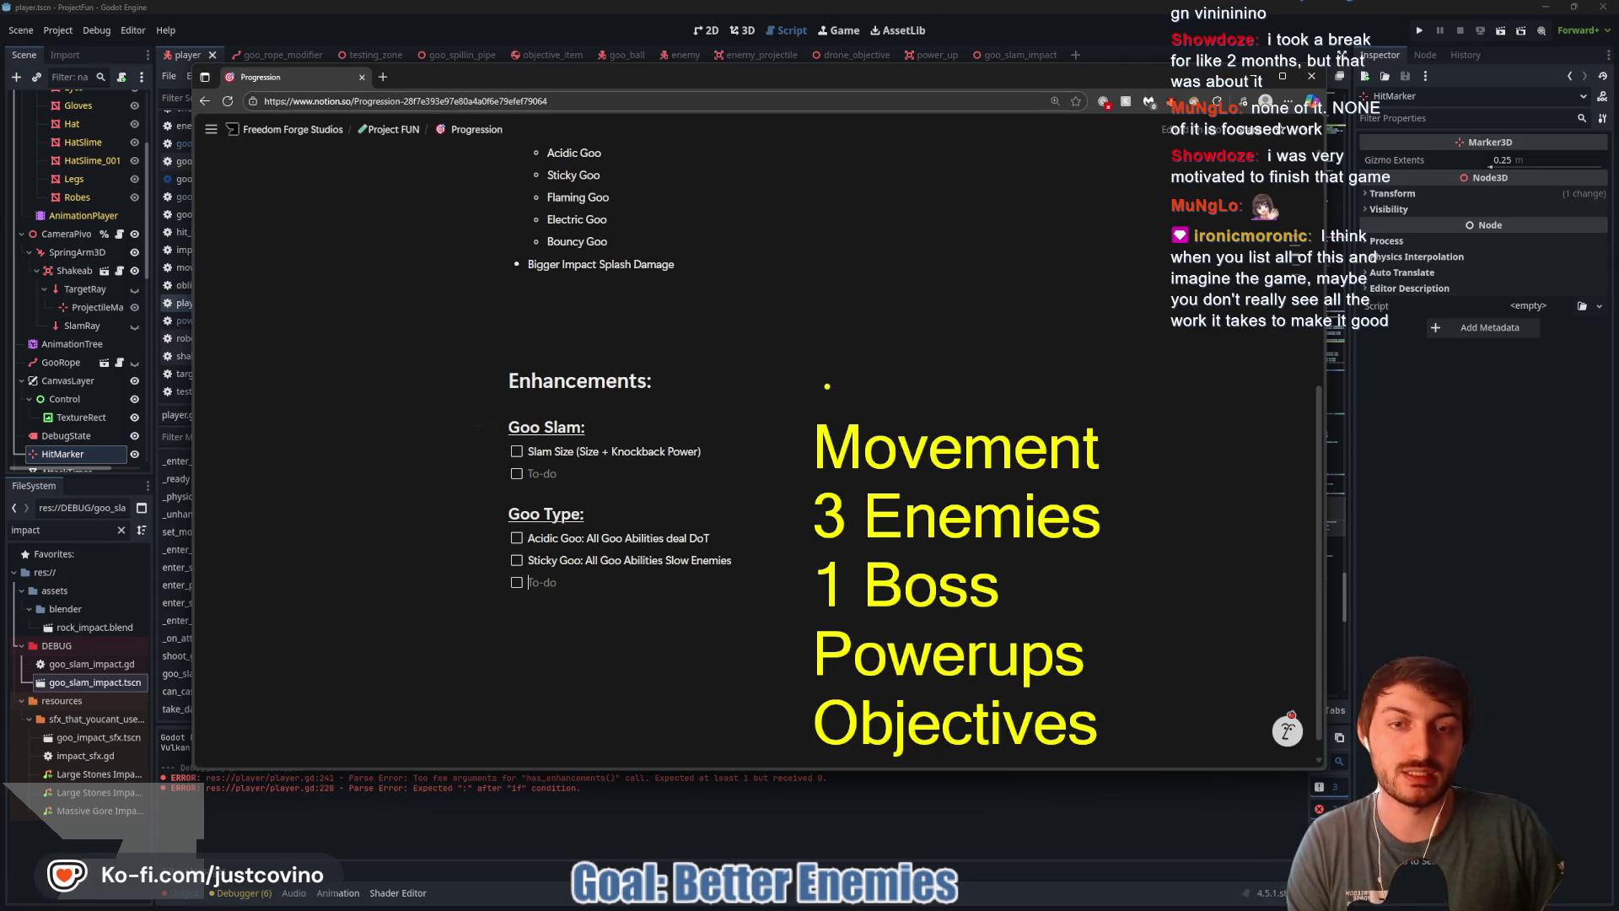
Draw an upward arrow, handwrite '1 Week Tweaks', and underline Movement in the annotation
drag(846, 411, 824, 284)
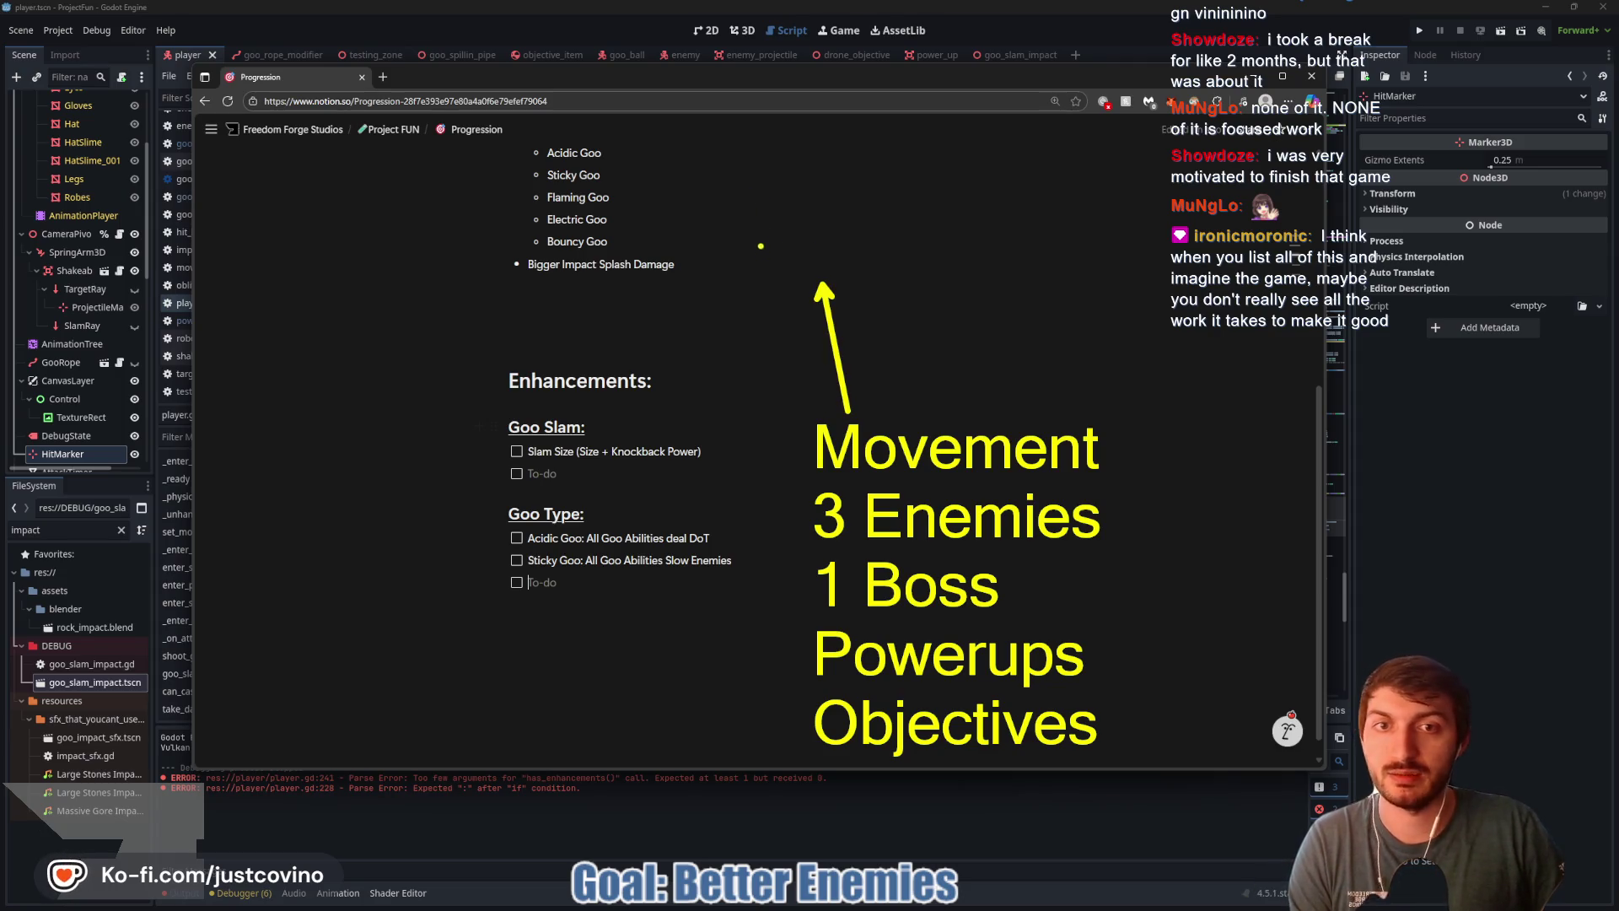
mouse_move(789, 225)
mouse_down()
mouse_move(790, 261)
mouse_move(848, 229)
mouse_move(875, 268)
mouse_move(909, 270)
mouse_up()
click(907, 247)
mouse_move(924, 237)
mouse_down()
mouse_move(927, 271)
mouse_move(887, 300)
mouse_move(886, 322)
mouse_up()
drag(859, 295, 902, 285)
mouse_move(901, 301)
mouse_down()
mouse_move(911, 319)
mouse_move(932, 304)
mouse_move(993, 329)
mouse_up()
mouse_move(1008, 304)
mouse_down()
mouse_move(995, 319)
mouse_move(1014, 326)
mouse_move(1041, 307)
mouse_move(1028, 330)
mouse_up()
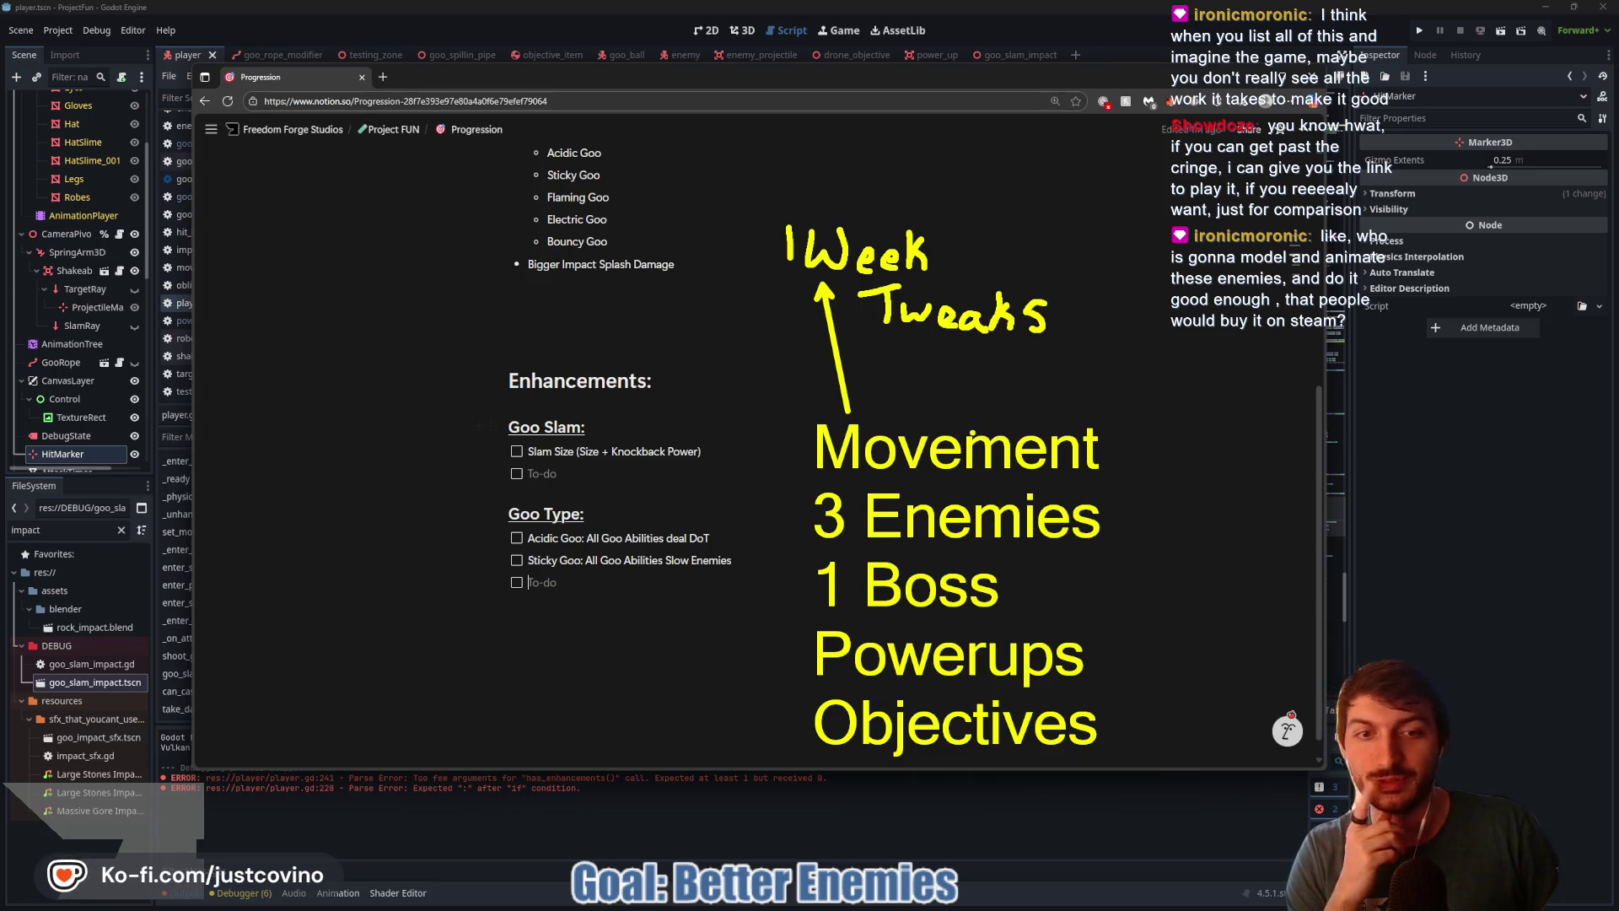
drag(1065, 477, 808, 484)
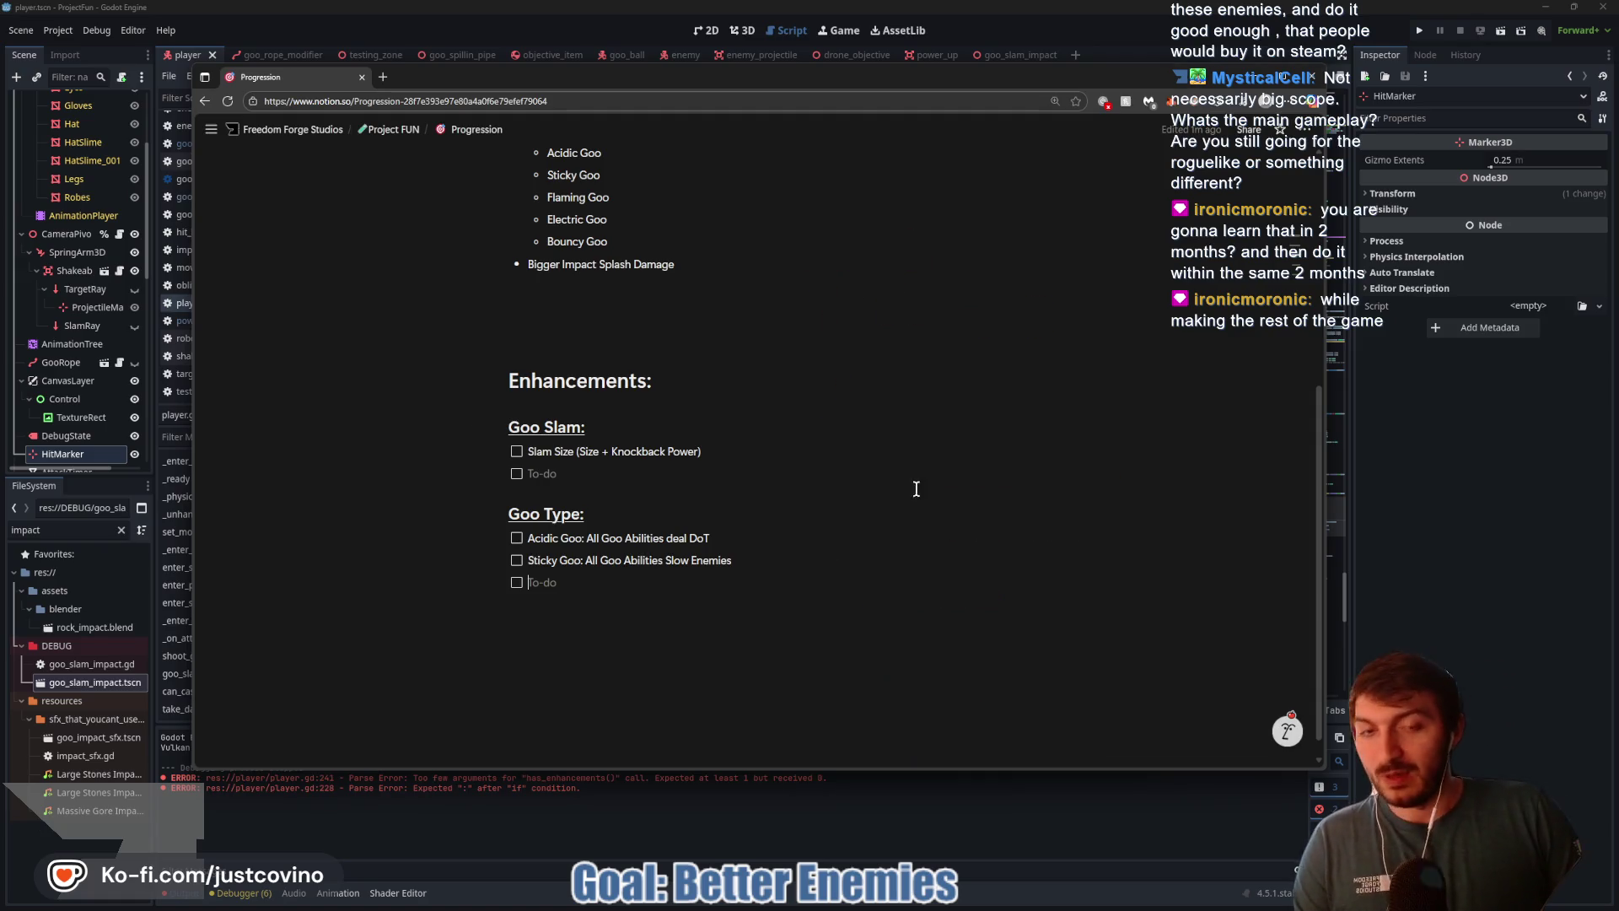
Leave the empty Goo Slam to-do and bring up the player scene in Godot's 3D workspace
click(719, 473)
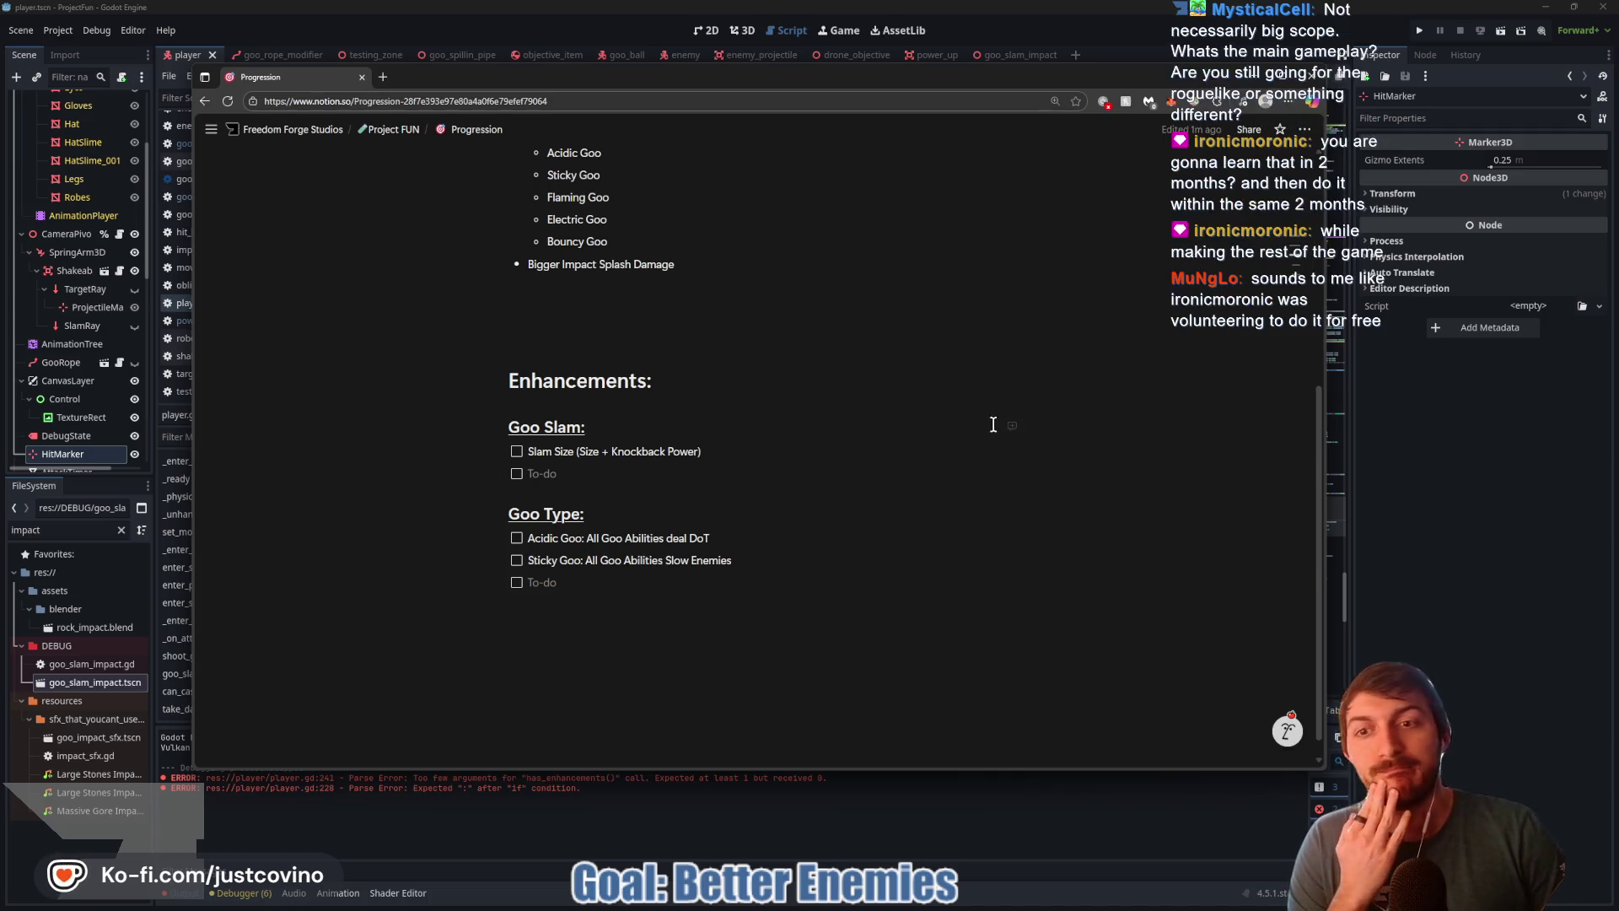
click(830, 470)
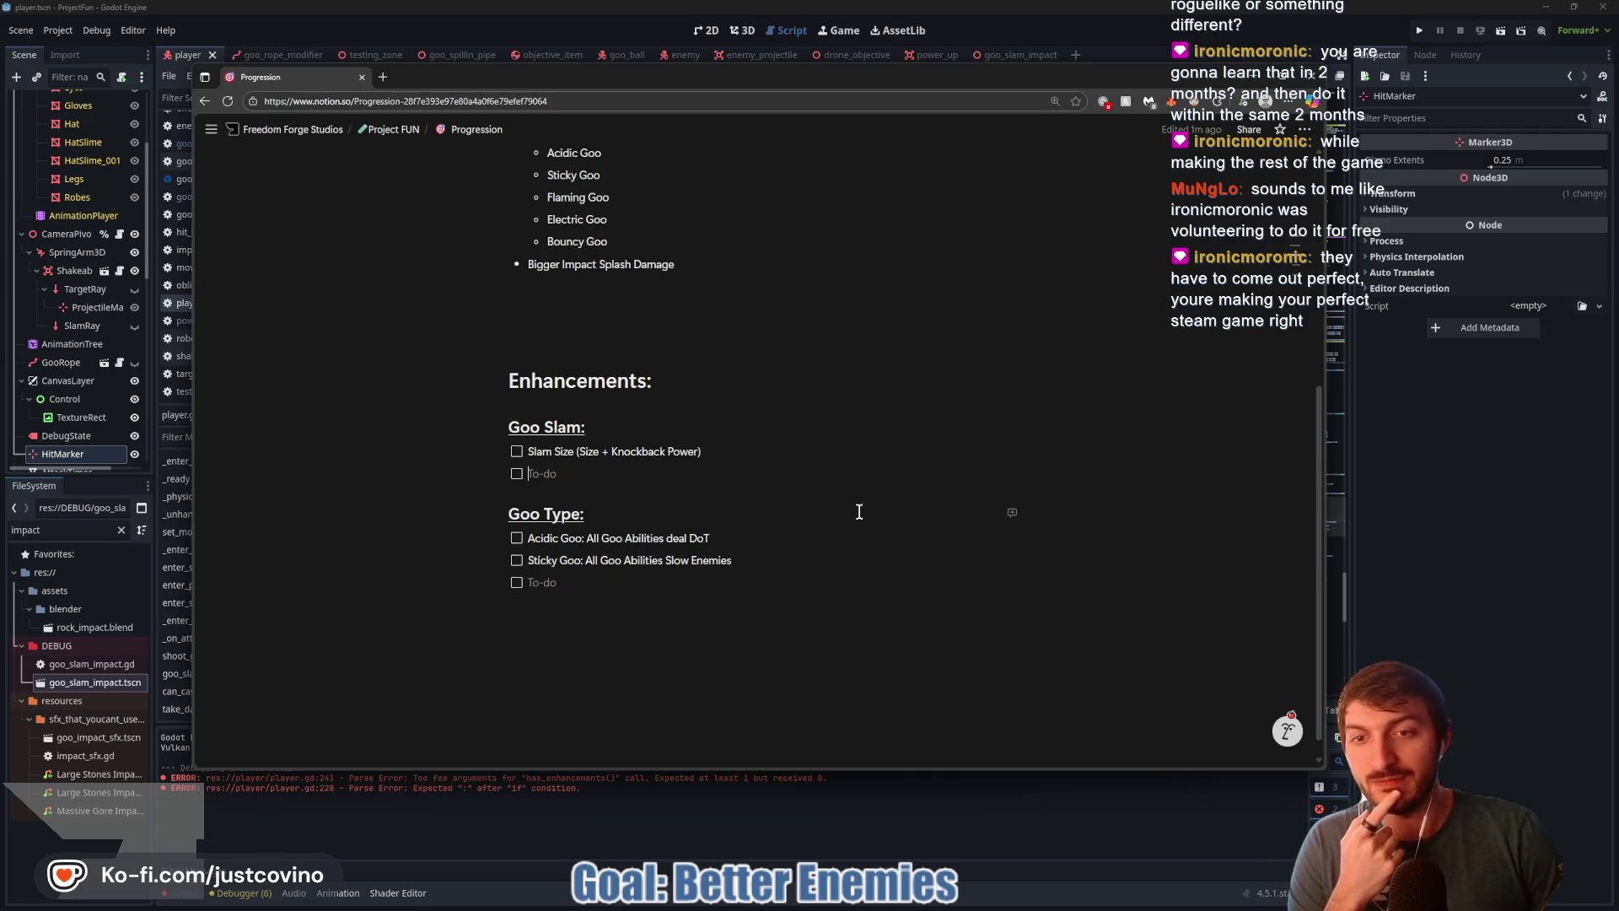
click(1425, 508)
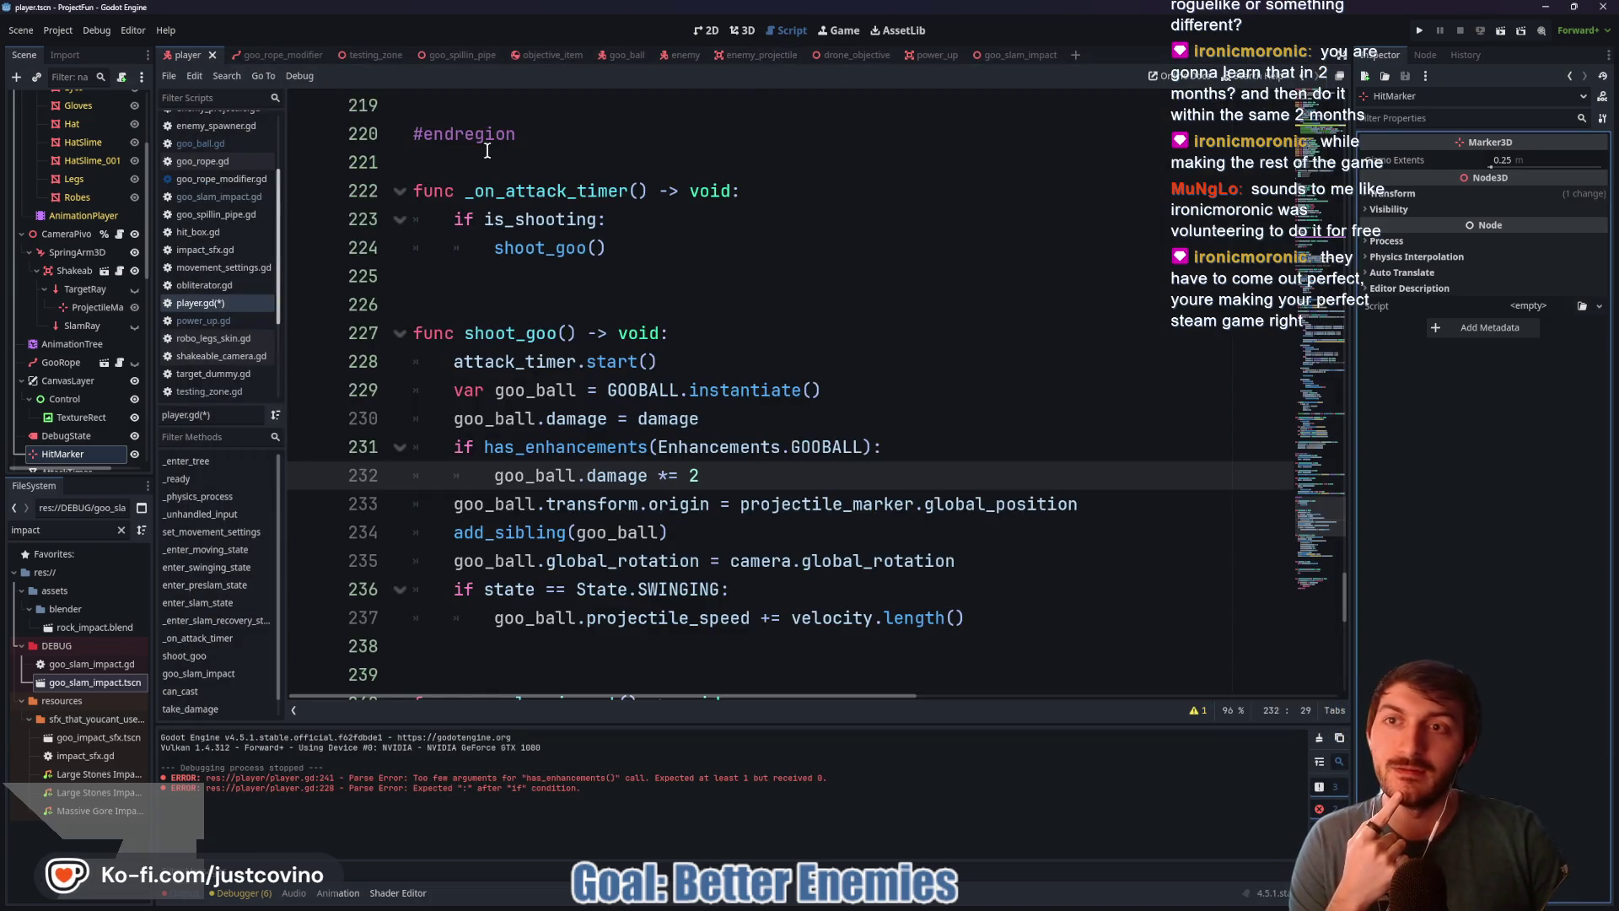
click(356, 52)
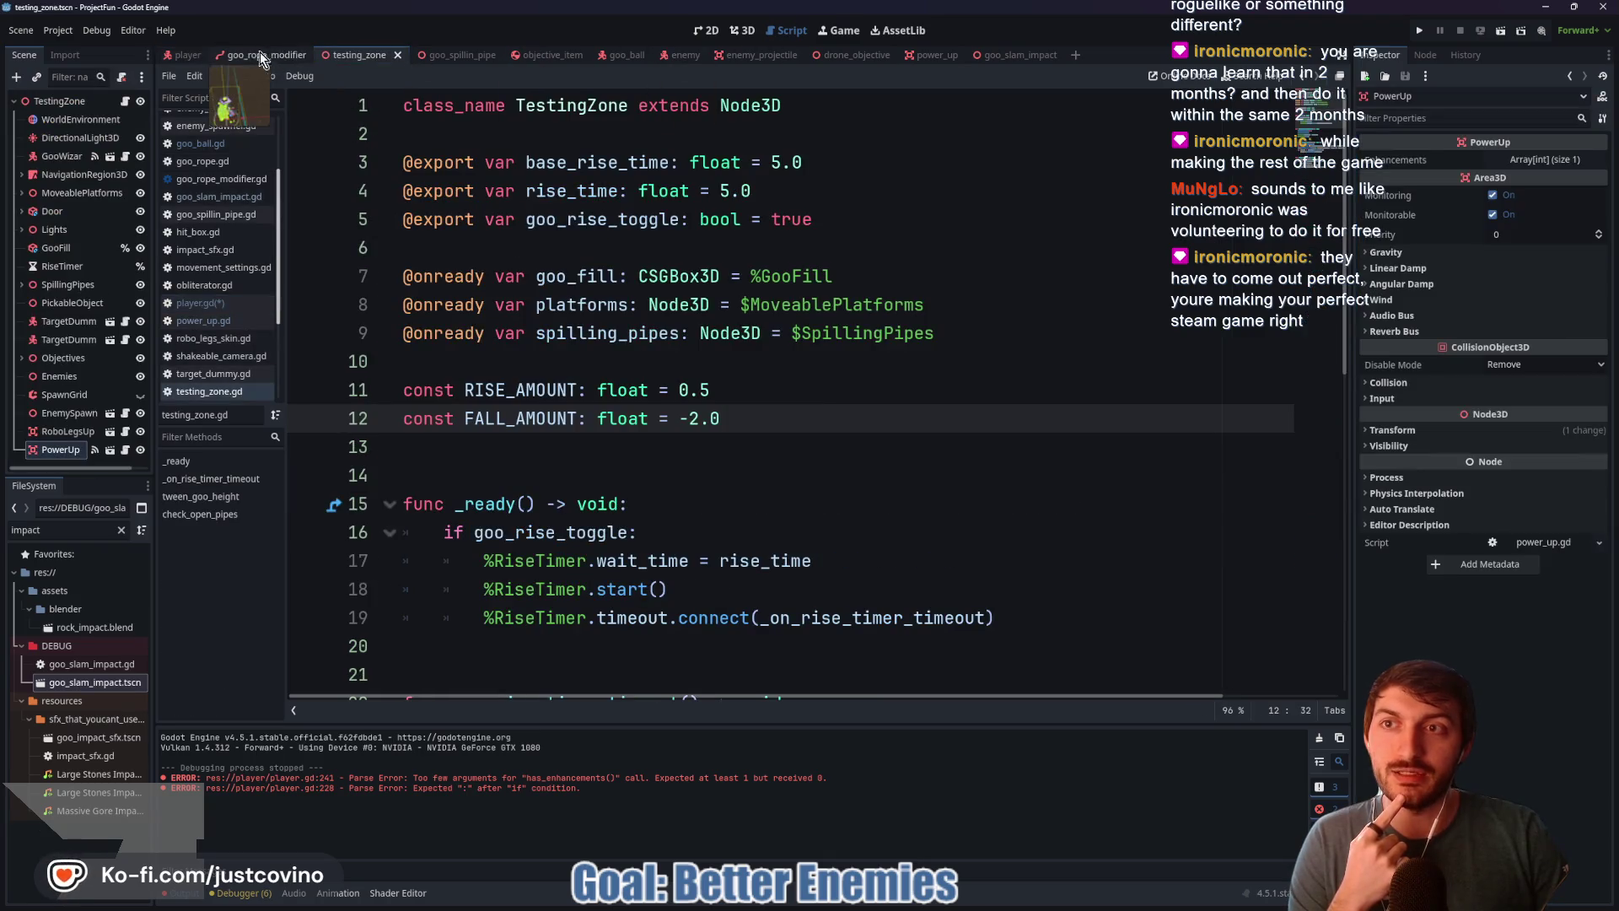
click(187, 53)
click(741, 32)
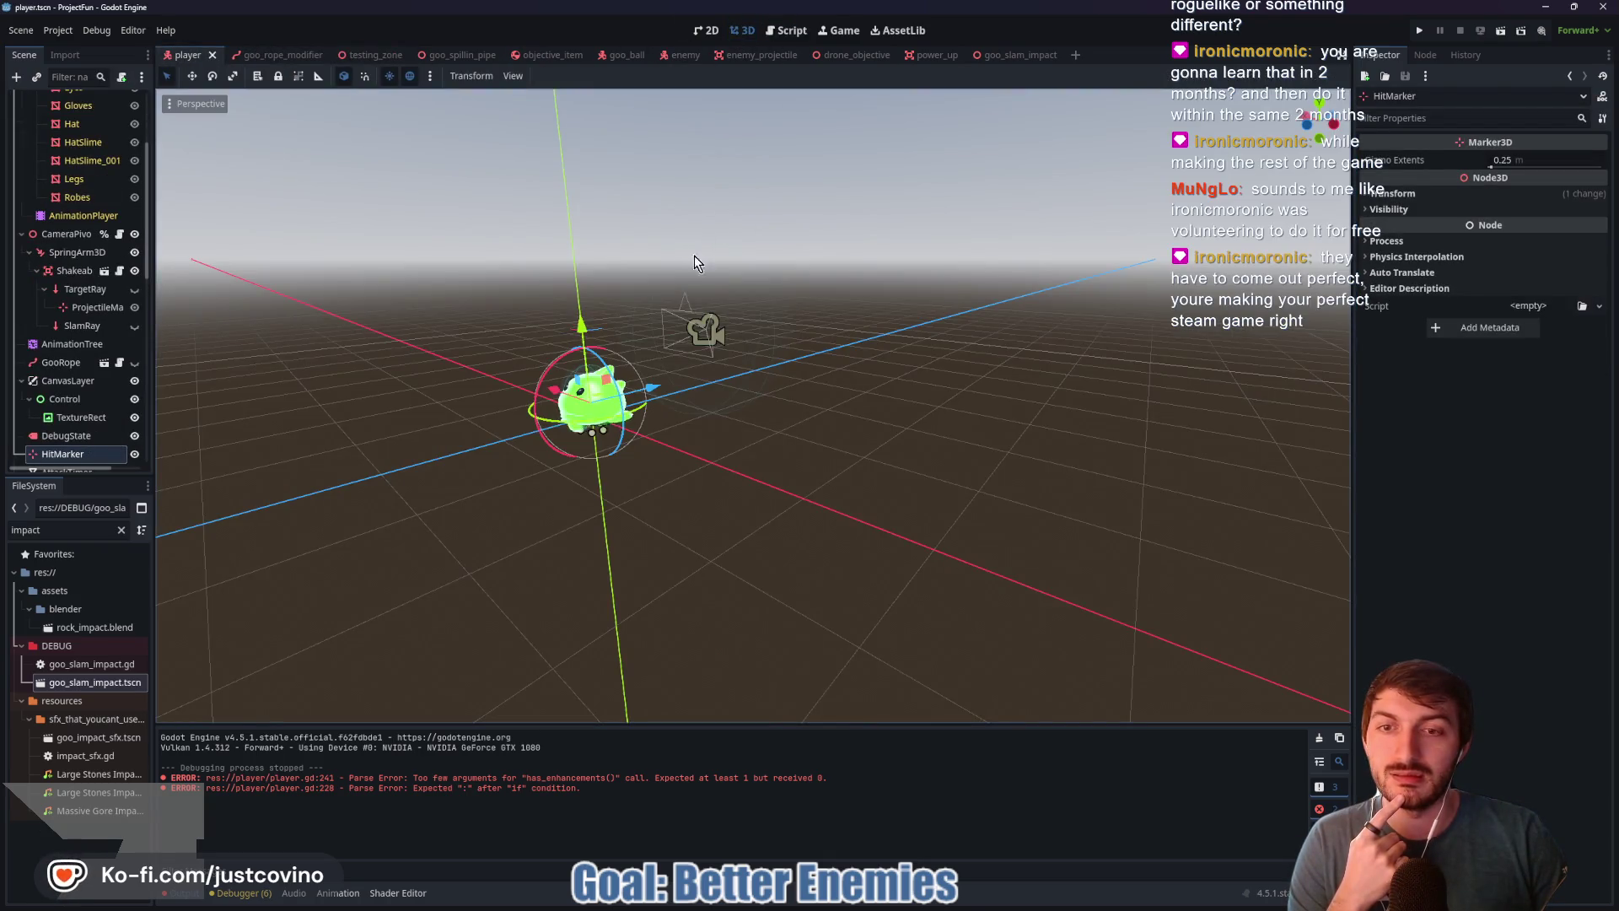
Focus the 3D view on the player slime, orbit and zoom out, then handwrite an '80%' note
key(f)
scroll(808, 443, up, 5)
scroll(818, 447, down, 5)
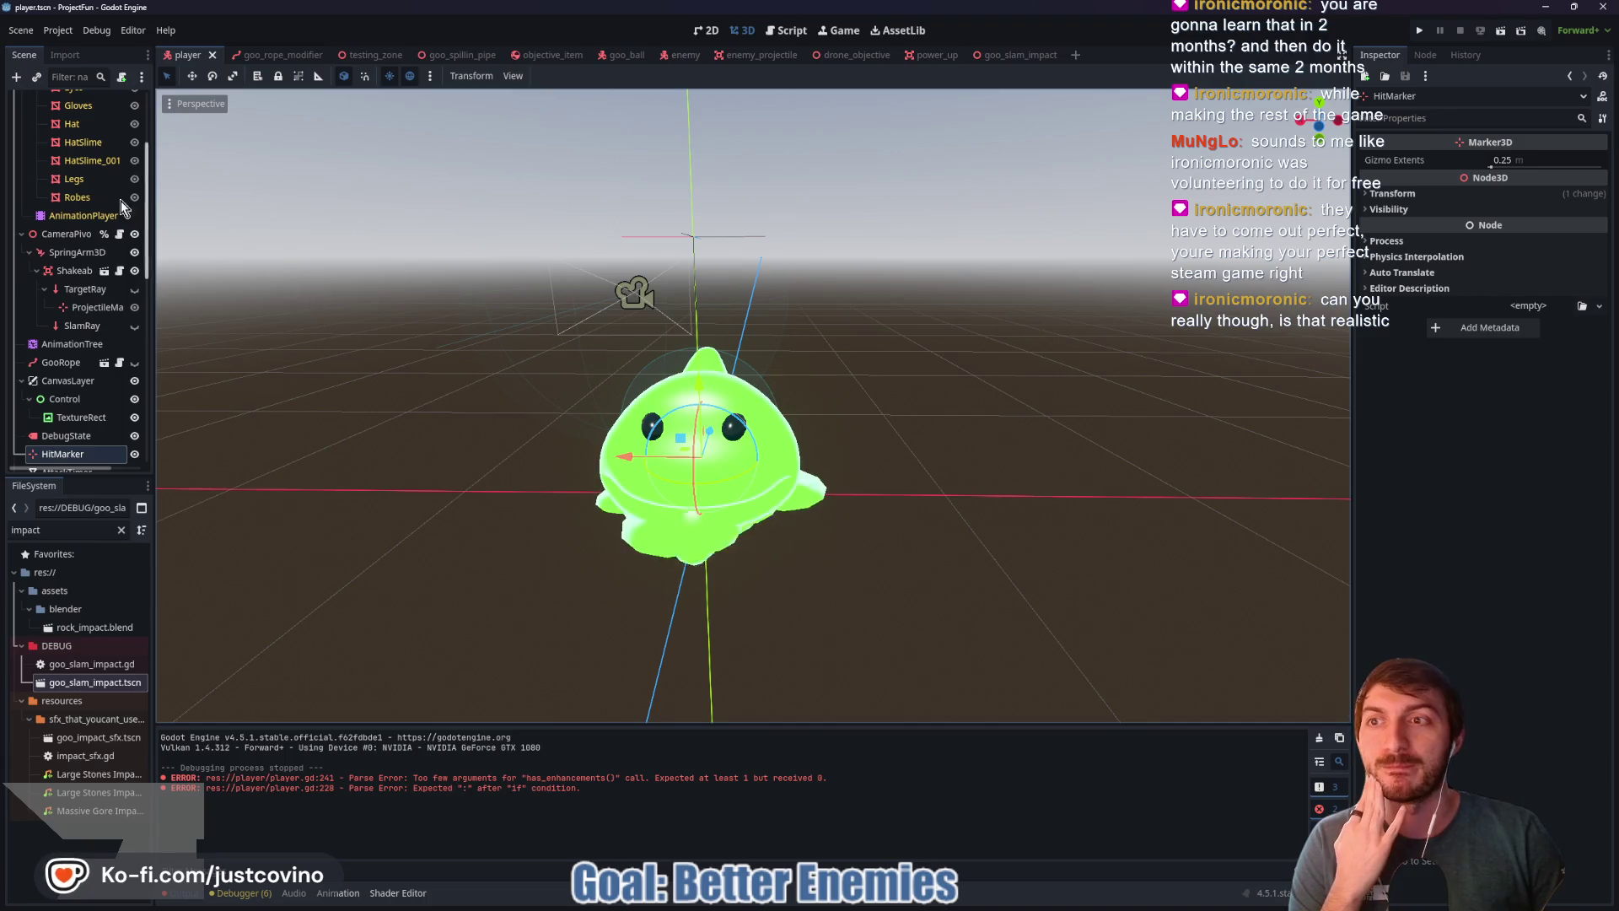
scroll(98, 283, up, 3)
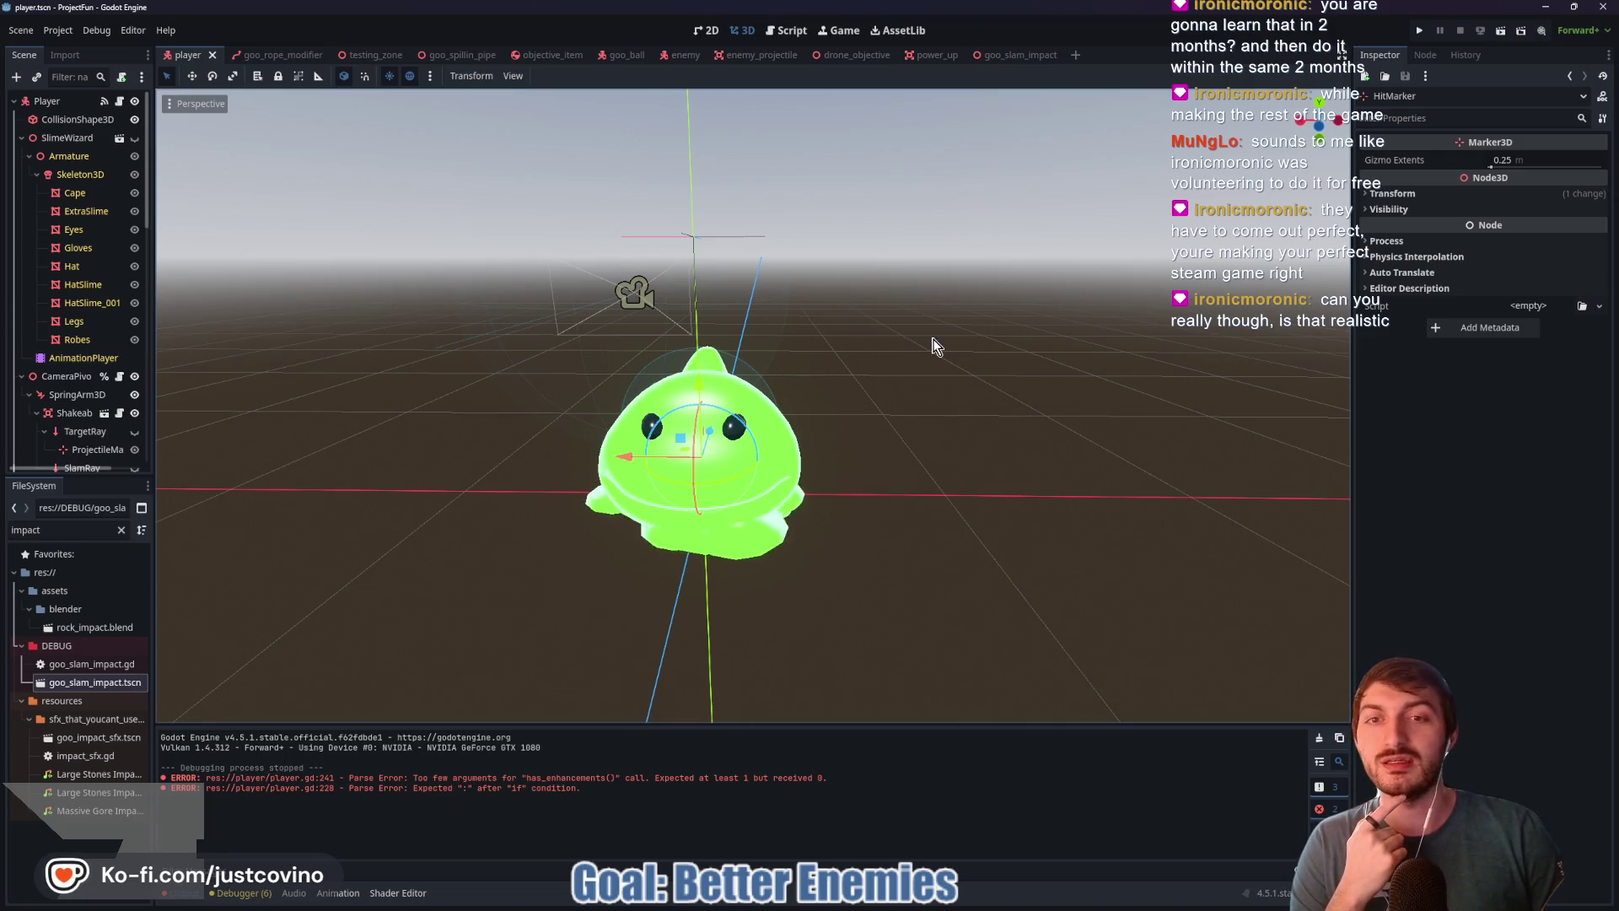
mouse_move(932, 343)
mouse_down()
mouse_move(904, 376)
mouse_move(747, 391)
mouse_move(878, 378)
mouse_up()
scroll(900, 370, down, 3)
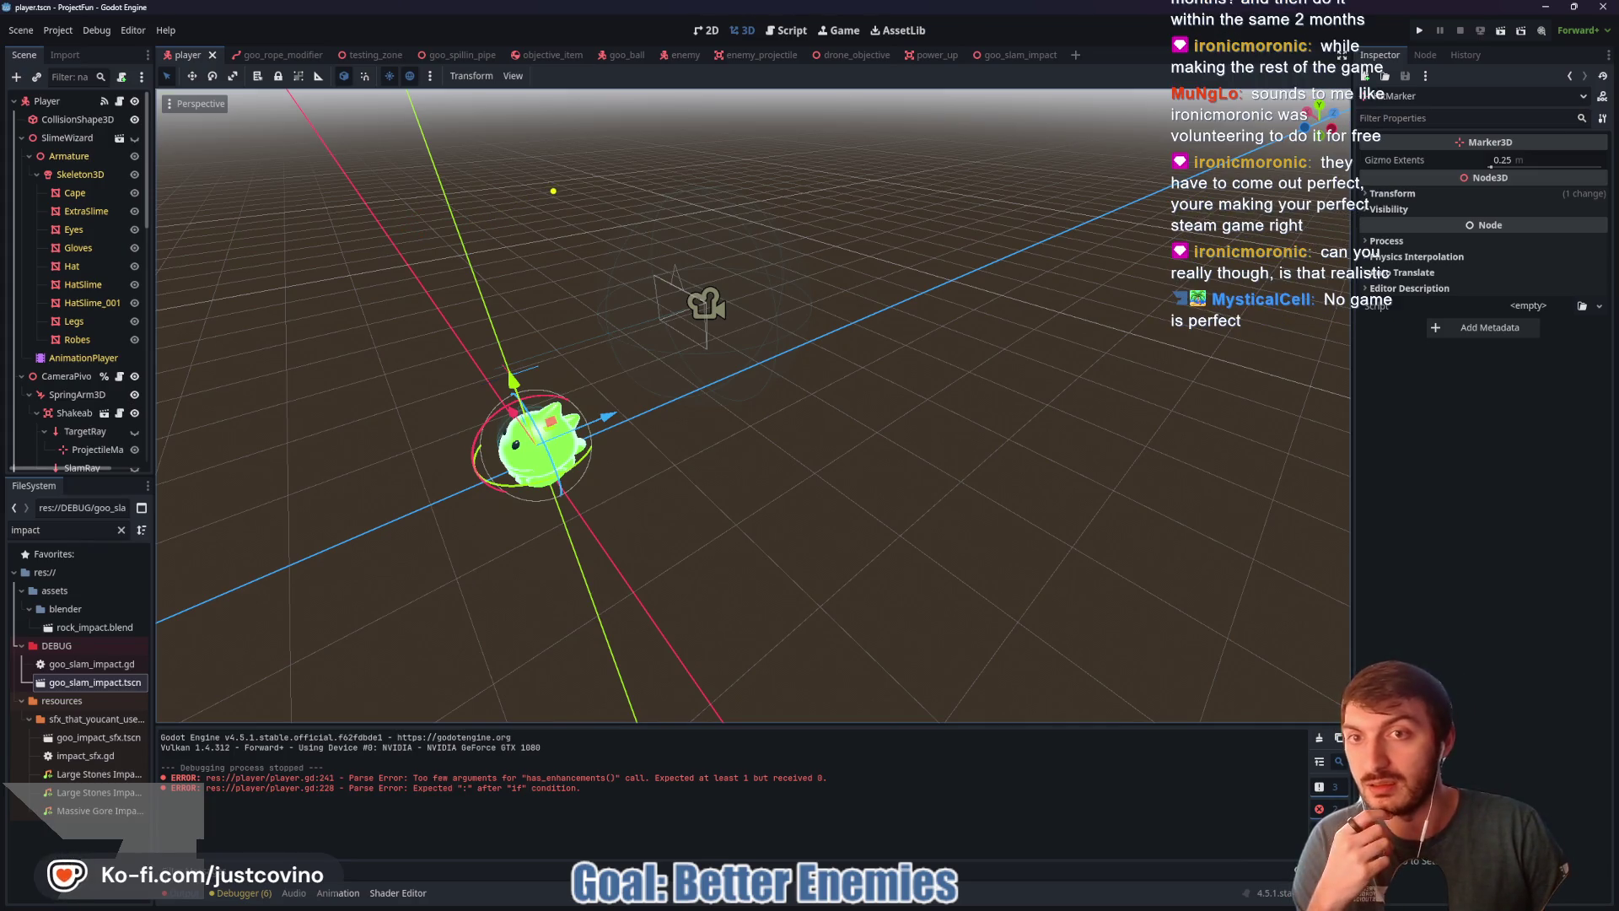
mouse_move(529, 234)
mouse_down()
mouse_move(500, 296)
mouse_move(530, 233)
mouse_move(607, 300)
mouse_up()
mouse_move(635, 239)
mouse_down()
mouse_move(642, 295)
mouse_move(666, 287)
mouse_up()
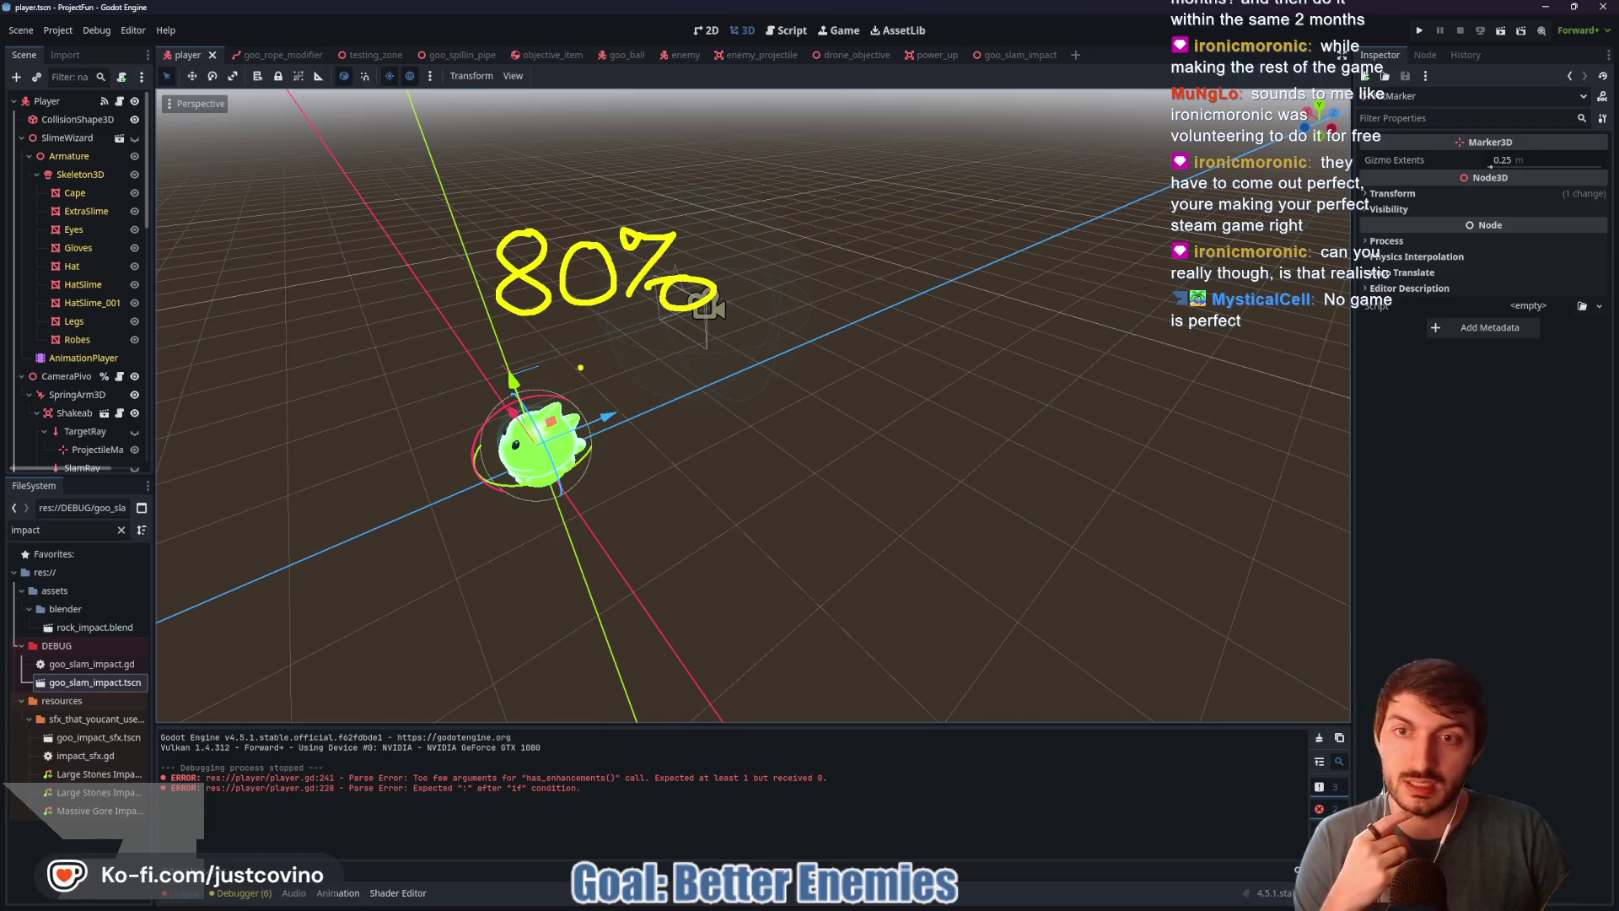
mouse_move(289, 358)
mouse_down()
mouse_move(268, 524)
mouse_move(890, 505)
mouse_move(446, 354)
mouse_move(280, 353)
mouse_up()
drag(707, 357, 700, 503)
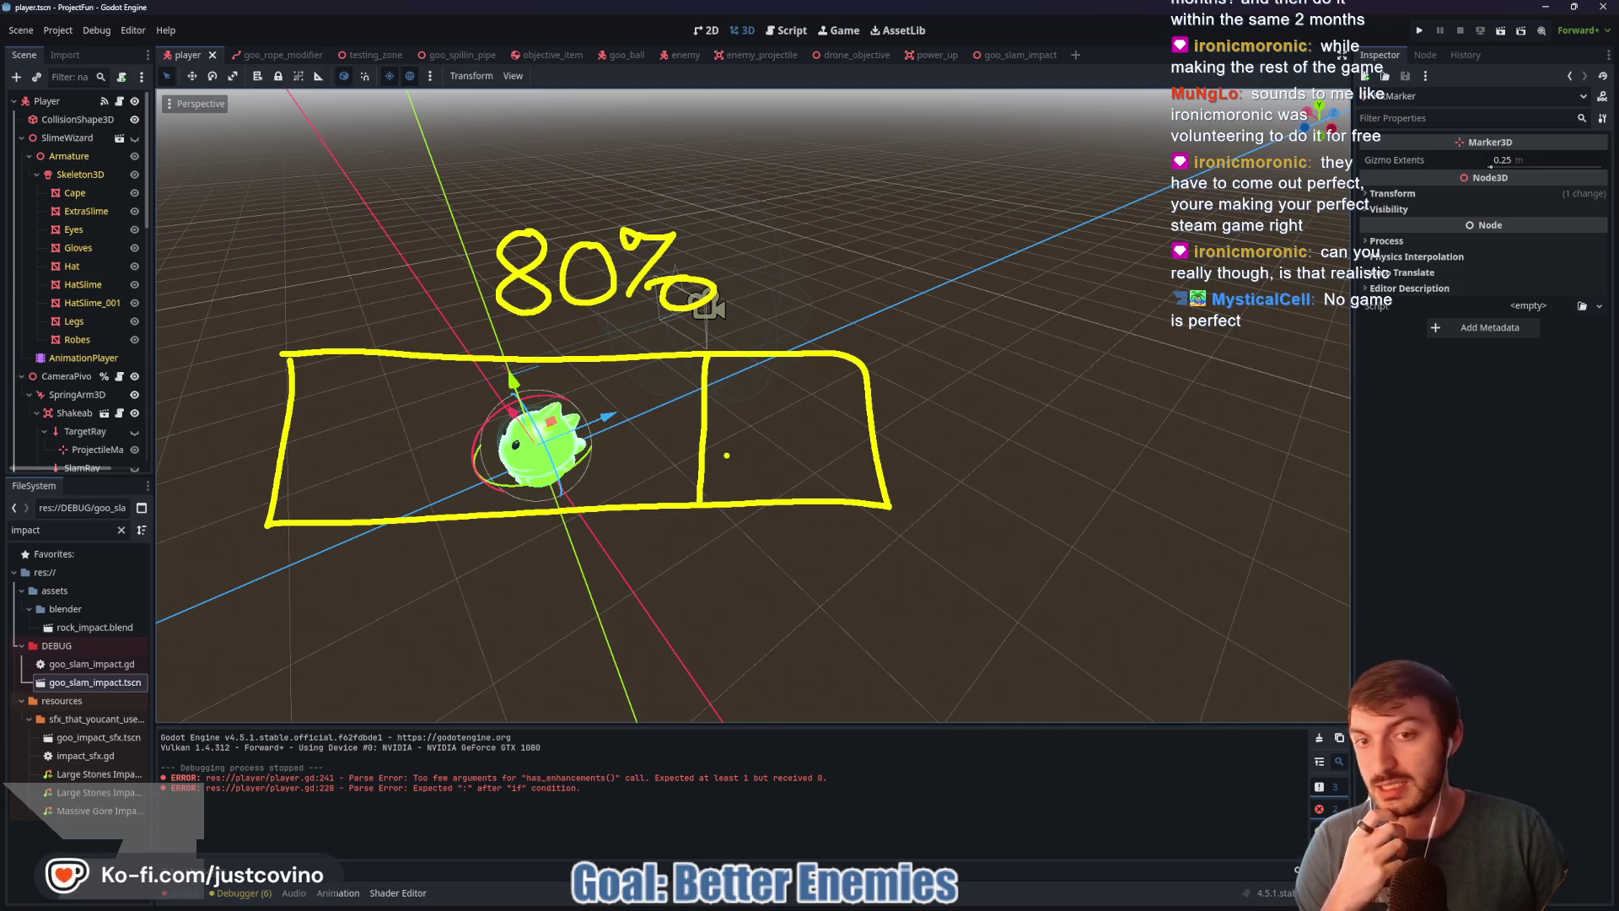
mouse_move(737, 416)
mouse_down()
mouse_move(752, 454)
mouse_move(821, 425)
mouse_up()
click(859, 411)
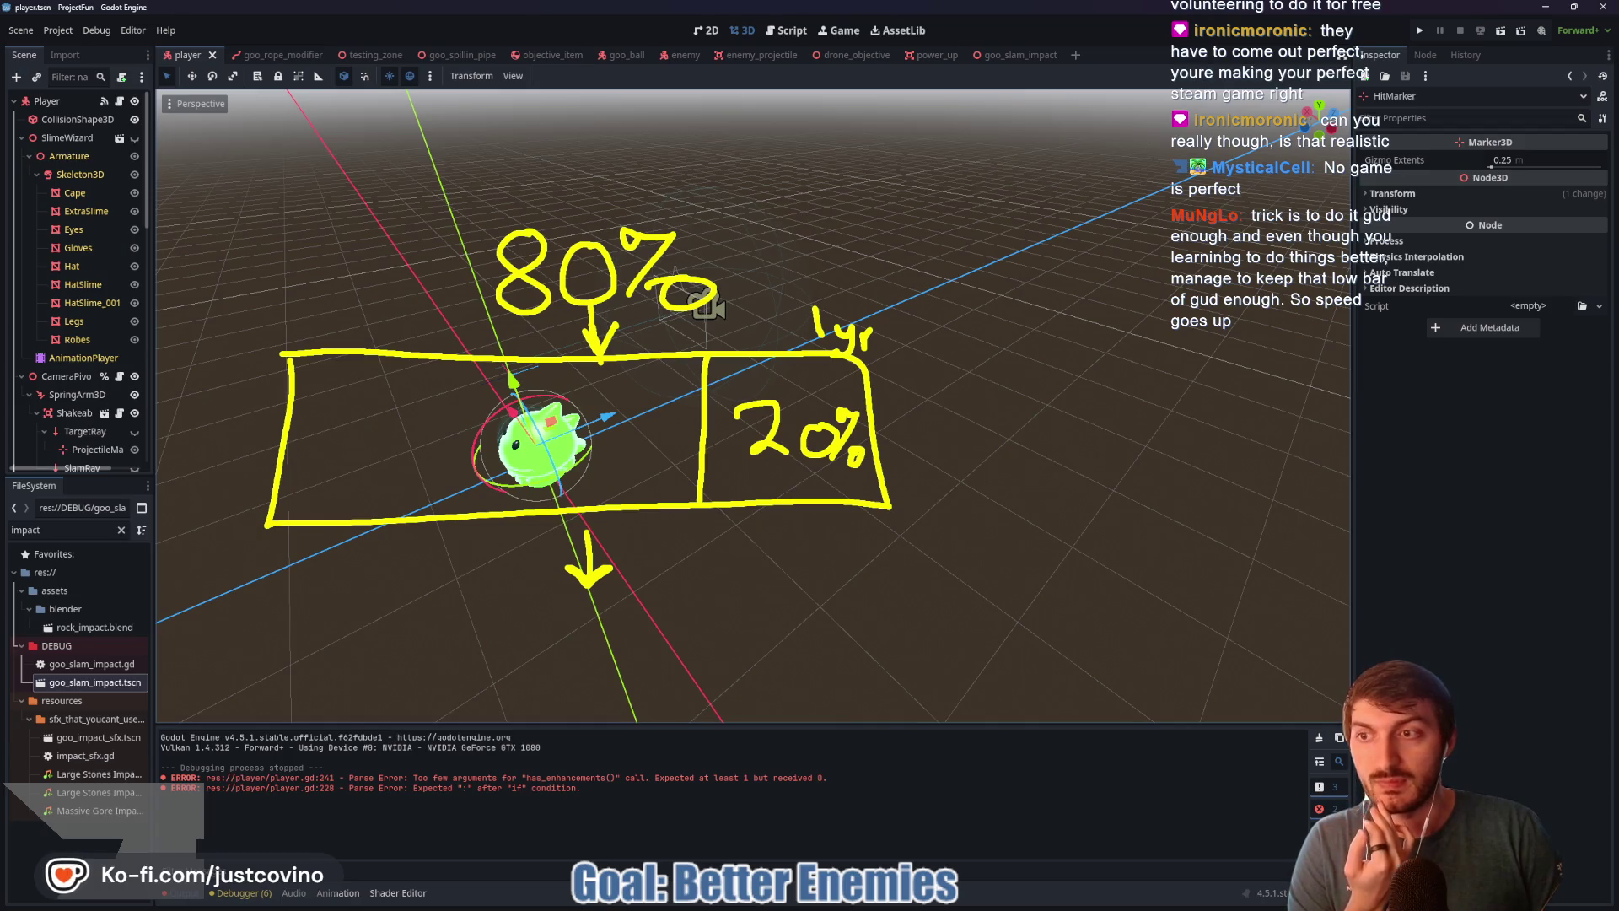
click(593, 366)
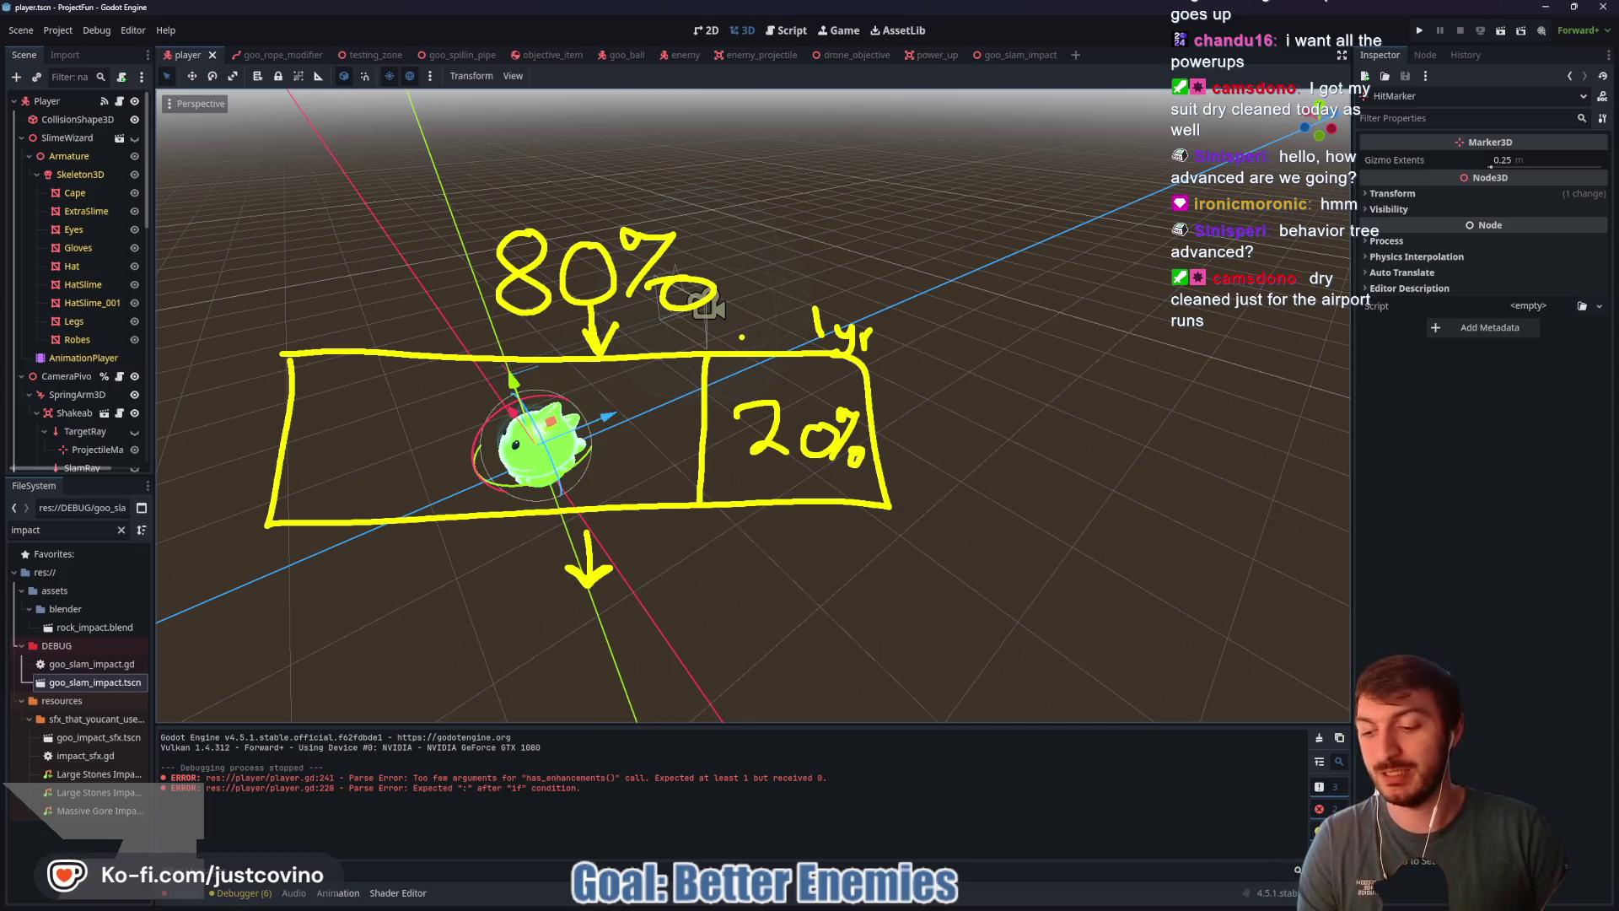
key(Escape)
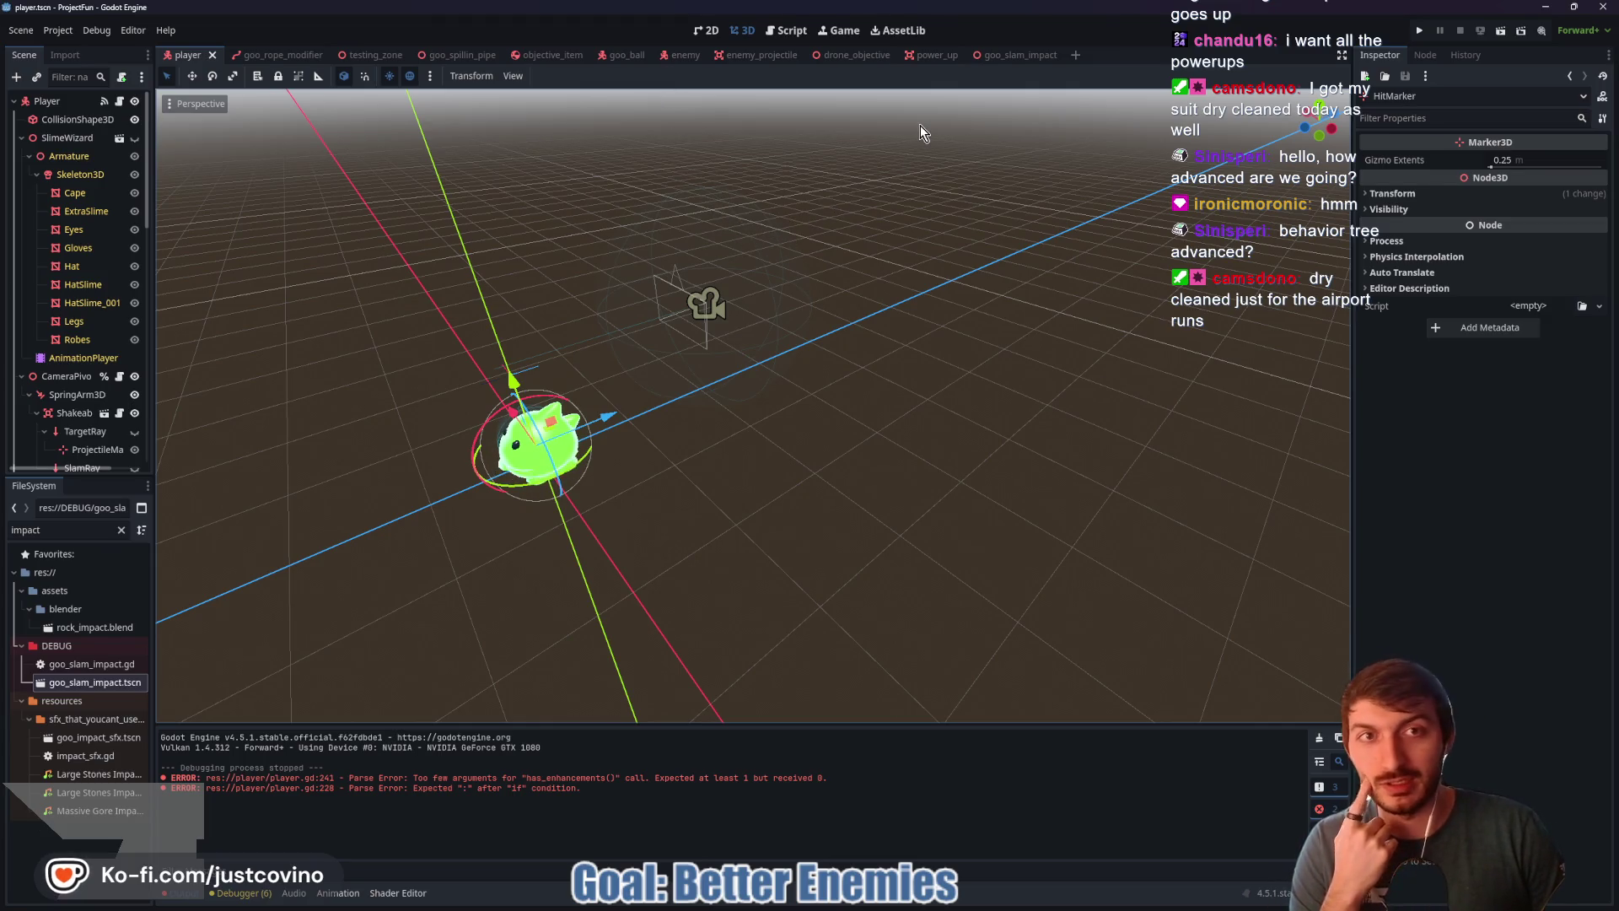
Look over power_up.gd from the PowerUp node, then return to the player.gd script
click(932, 55)
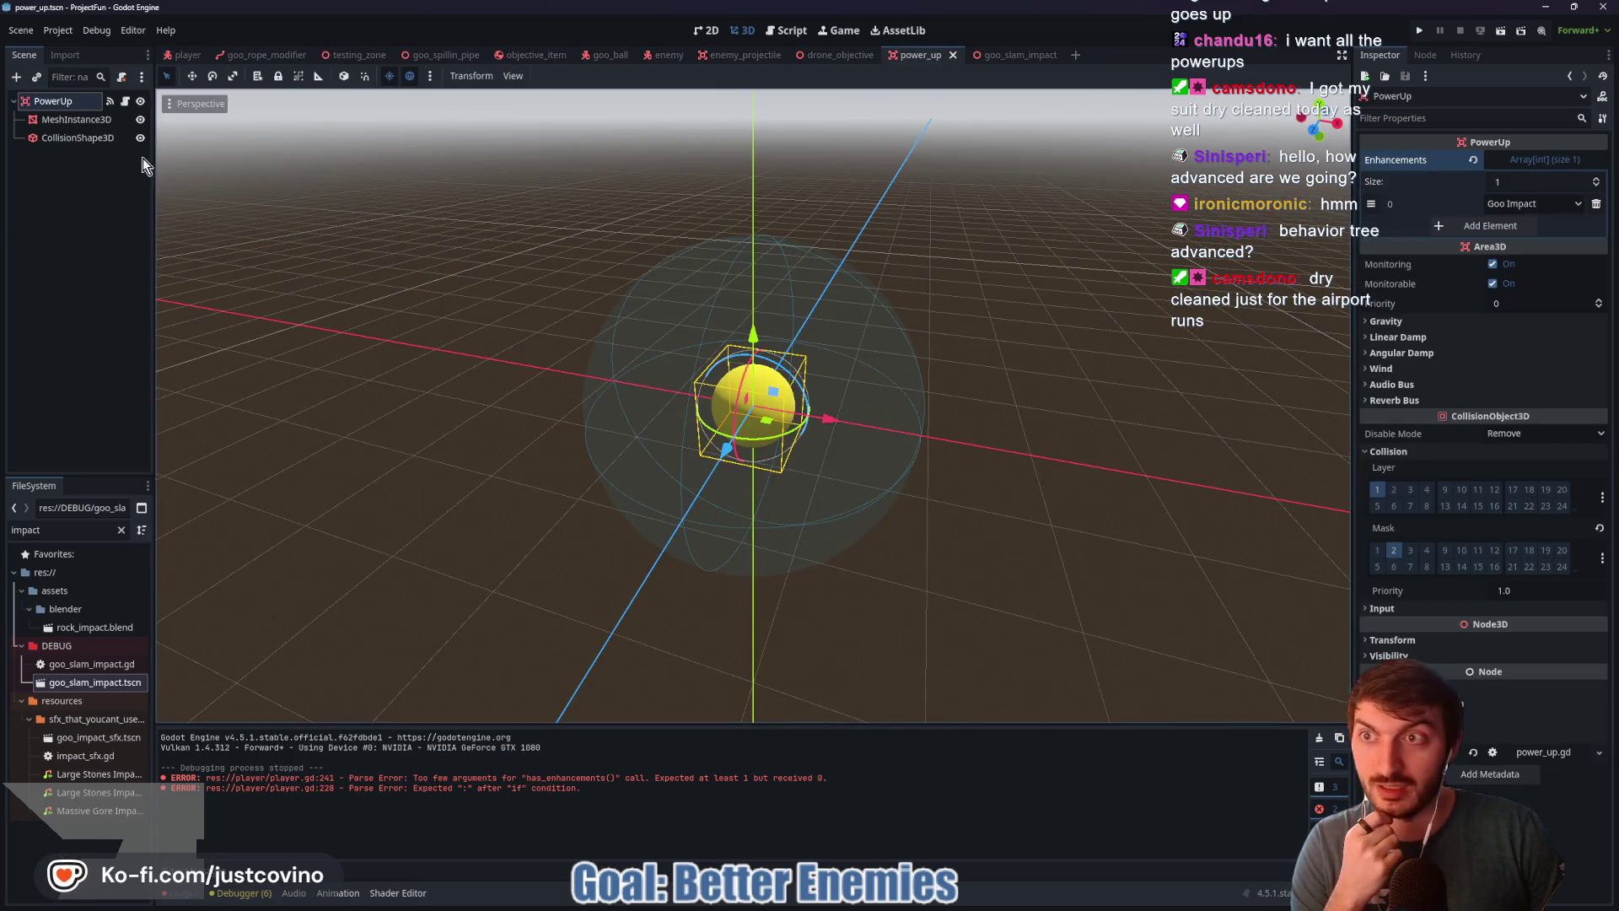
click(125, 101)
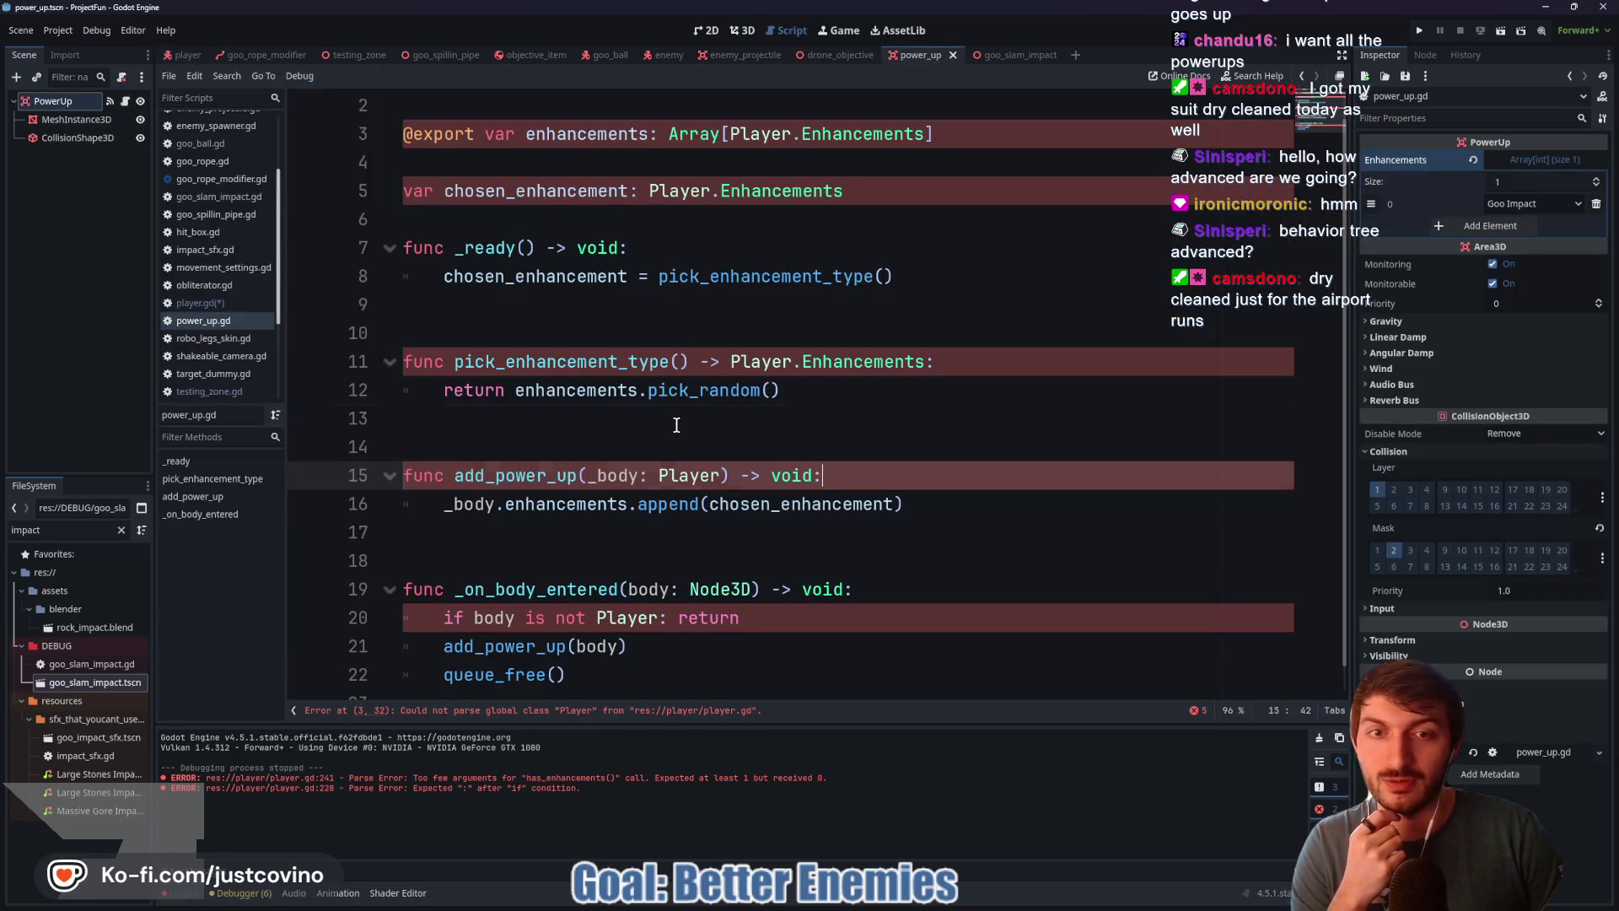
click(676, 425)
scroll(707, 419, up, 1)
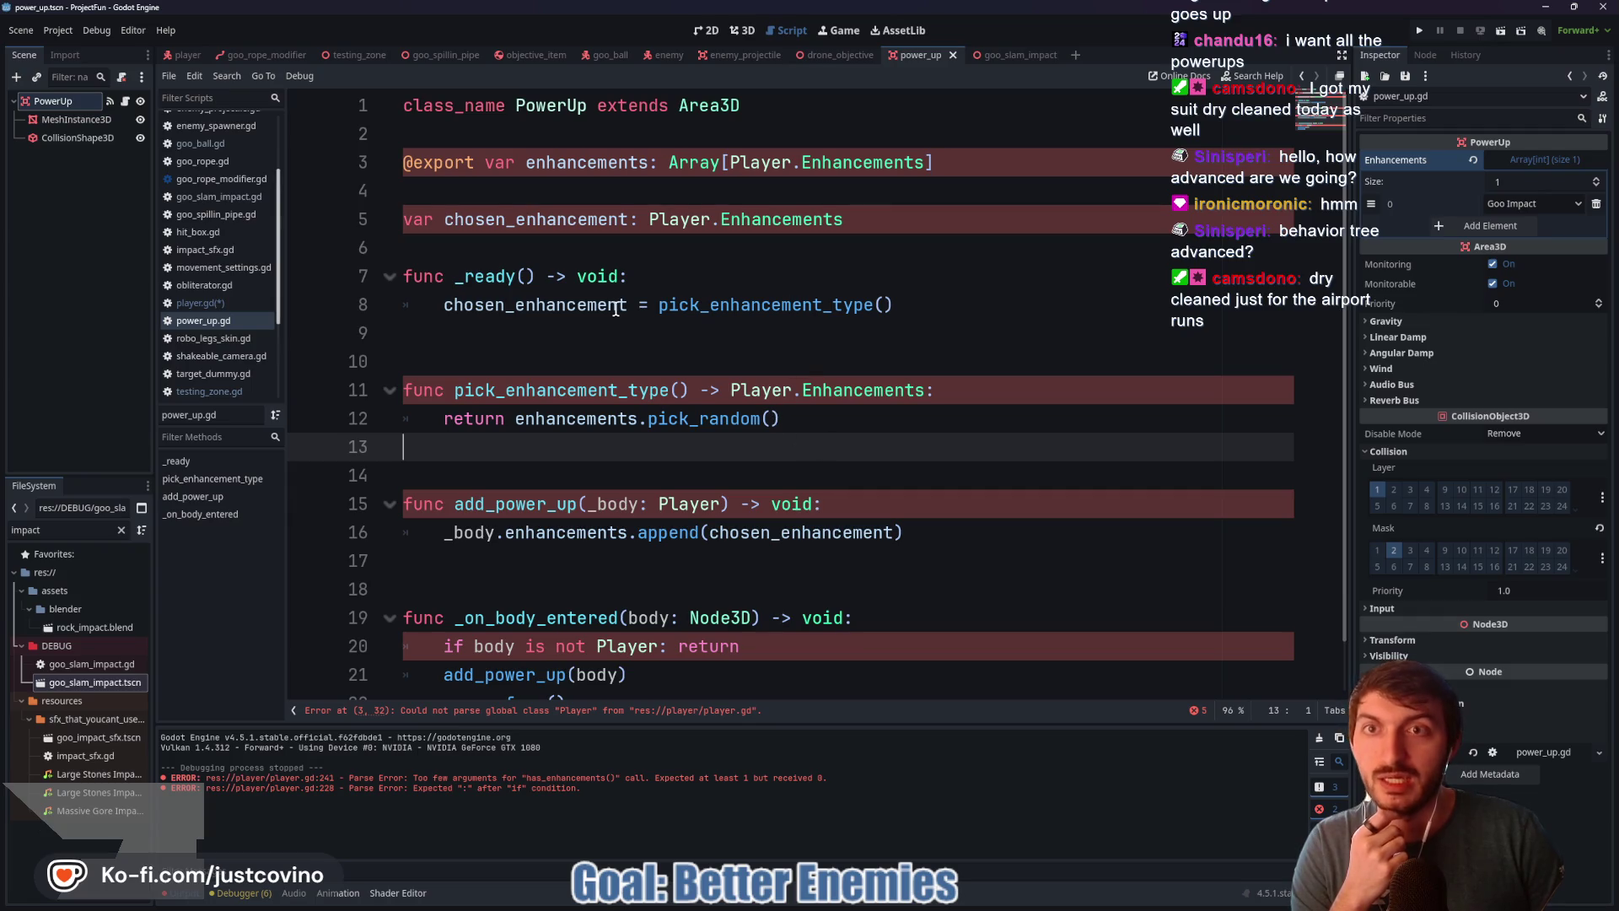
click(184, 53)
scroll(739, 324, up, 10)
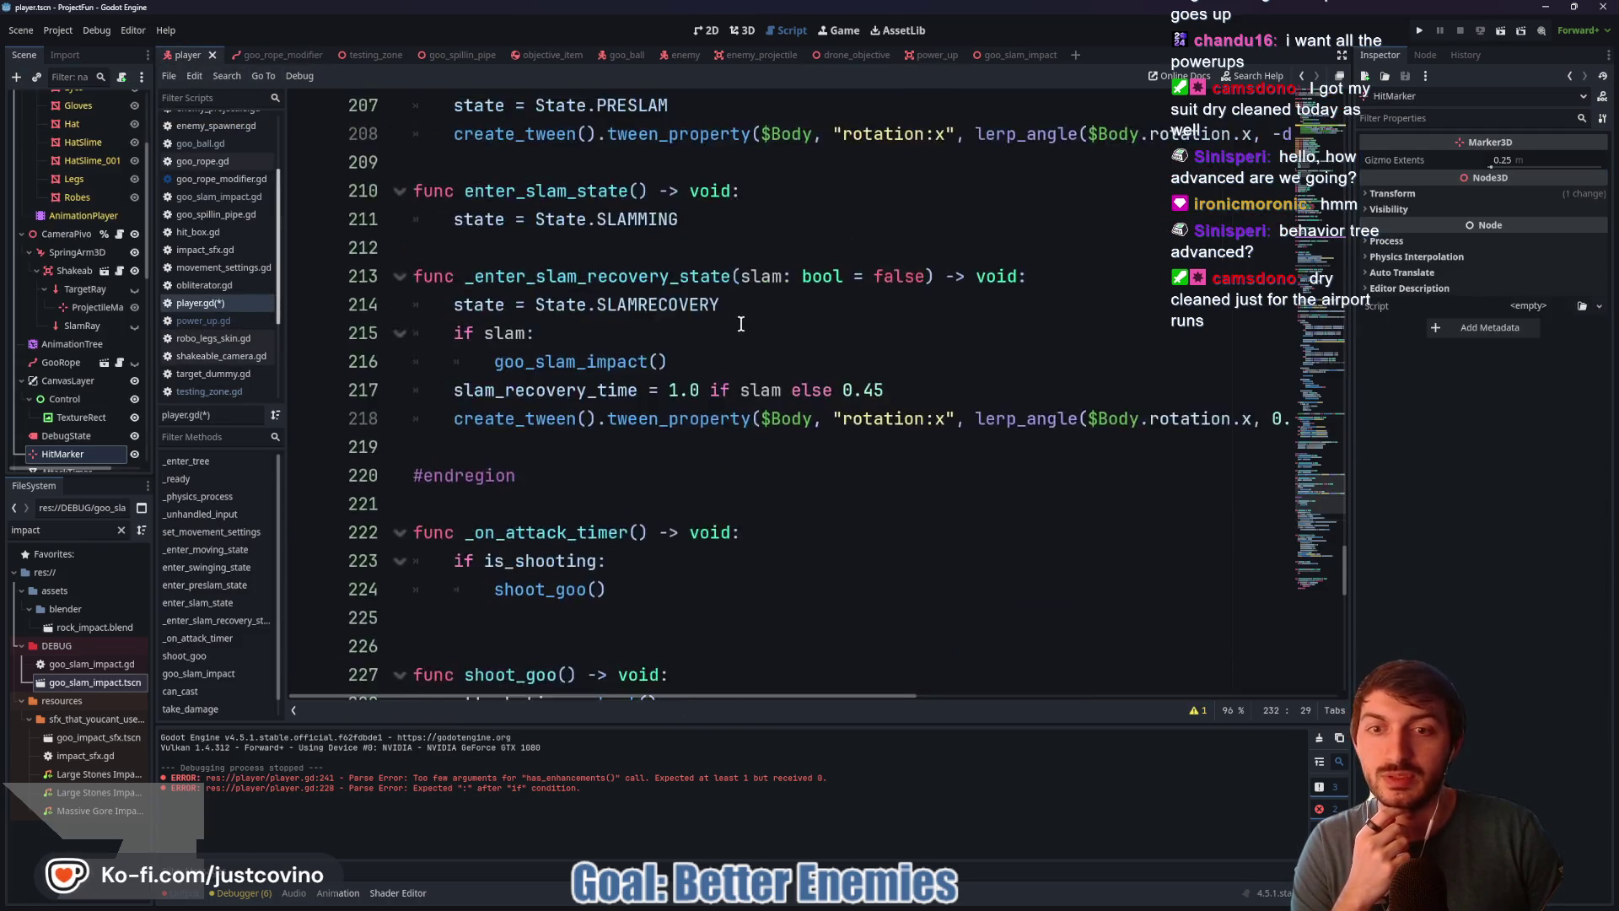
Review the shoot_goo enhancement code in player.gd and save the script
scroll(740, 324, up, 4)
scroll(739, 323, down, 16)
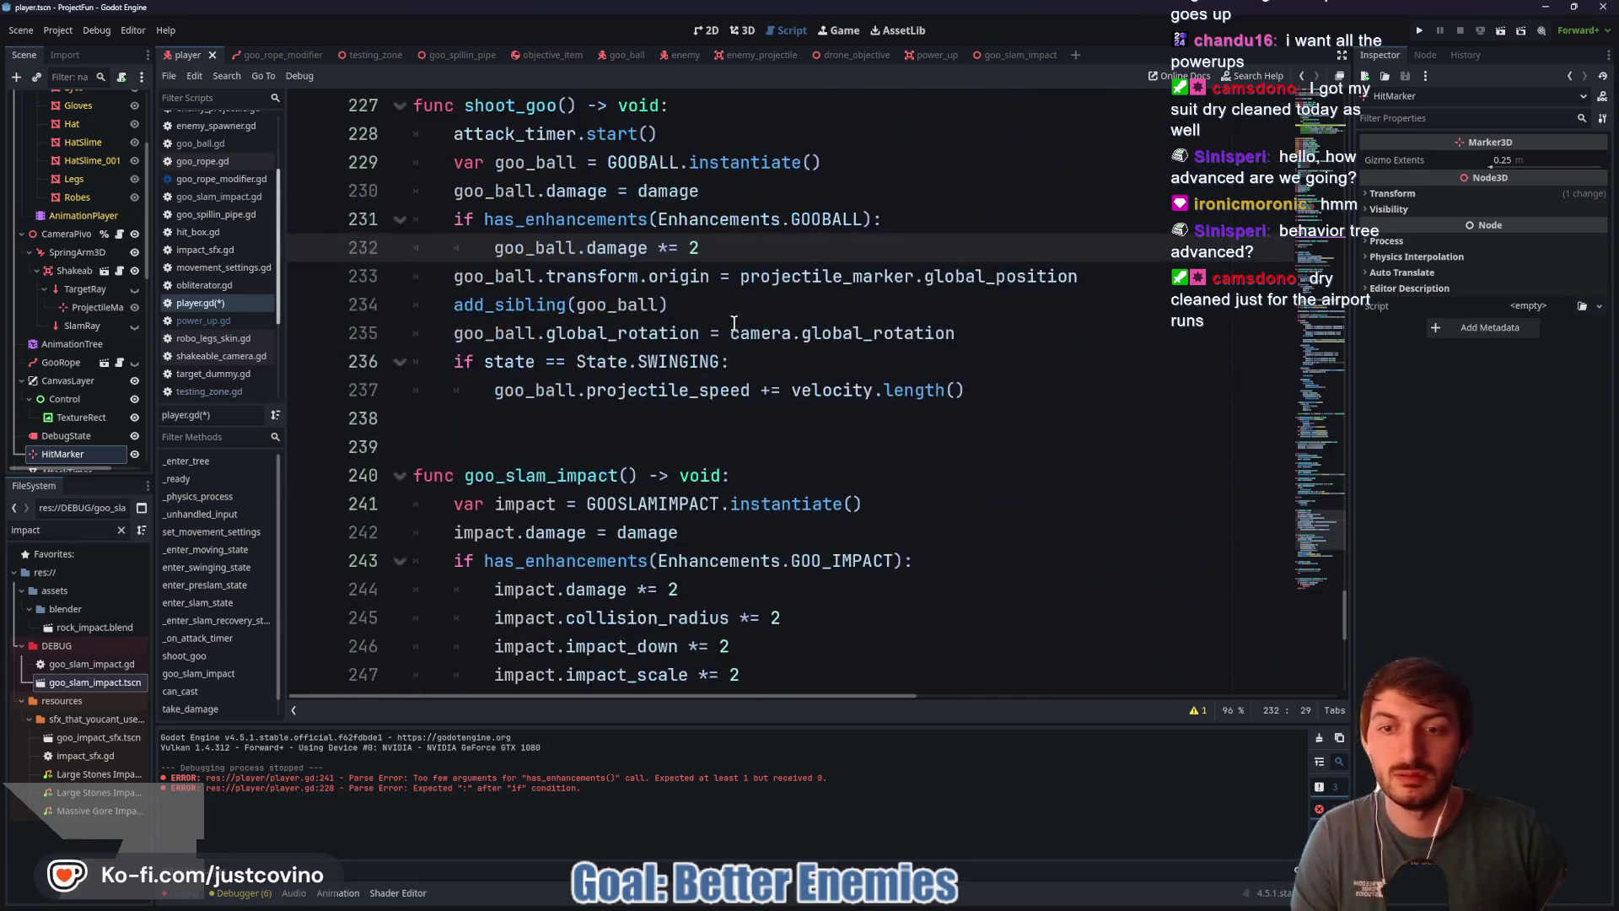
click(741, 317)
key(ctrl+s)
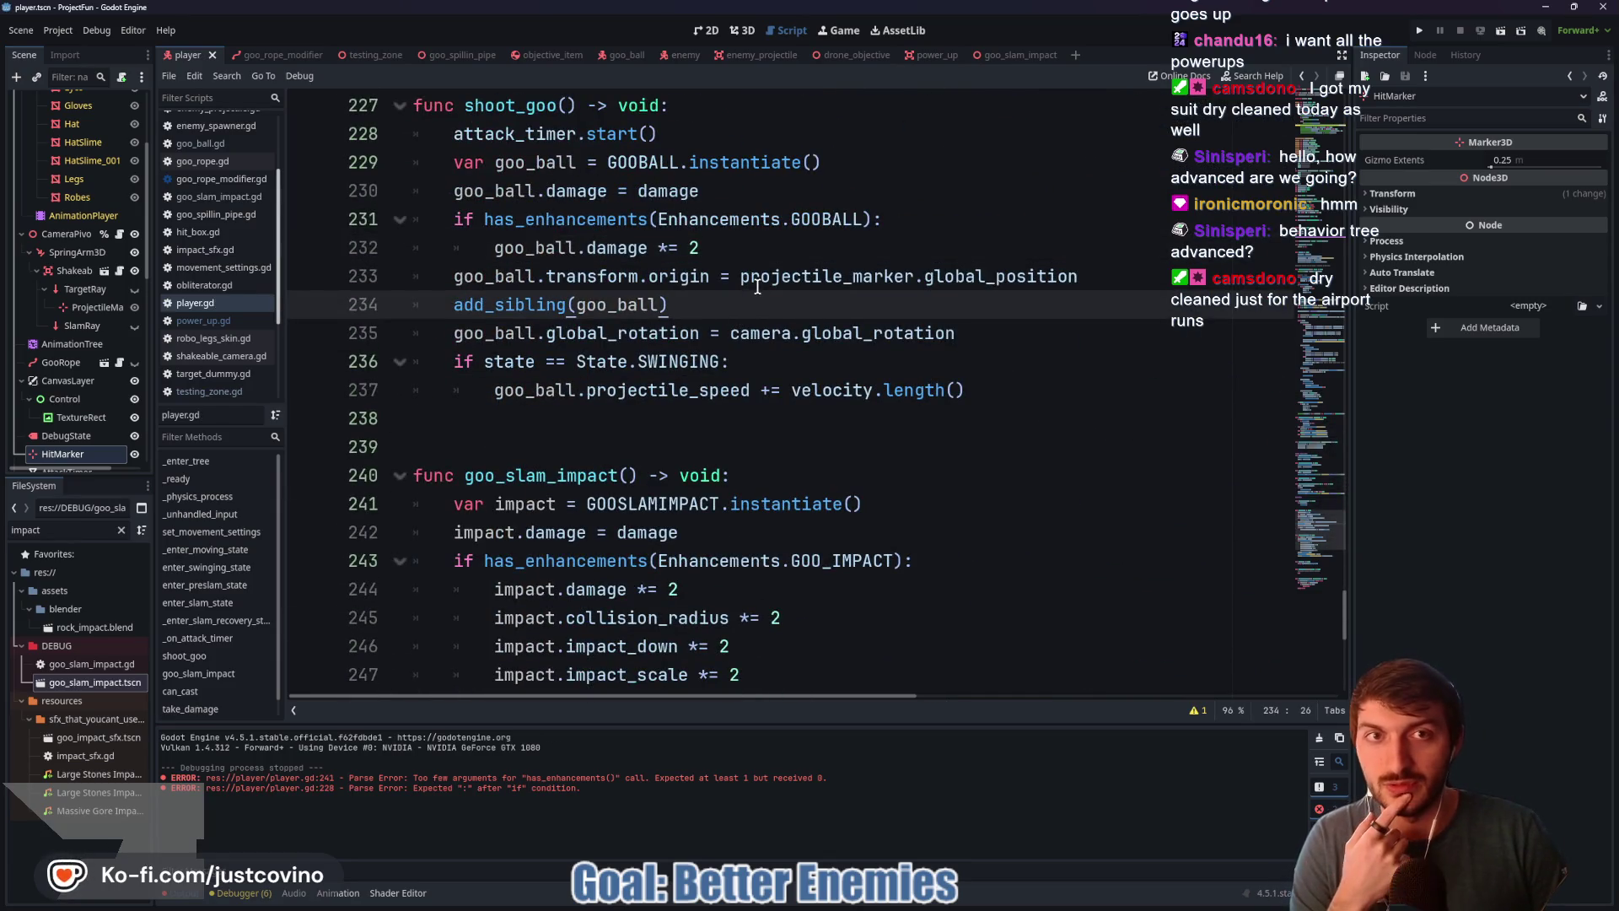
scroll(756, 286, up, 20)
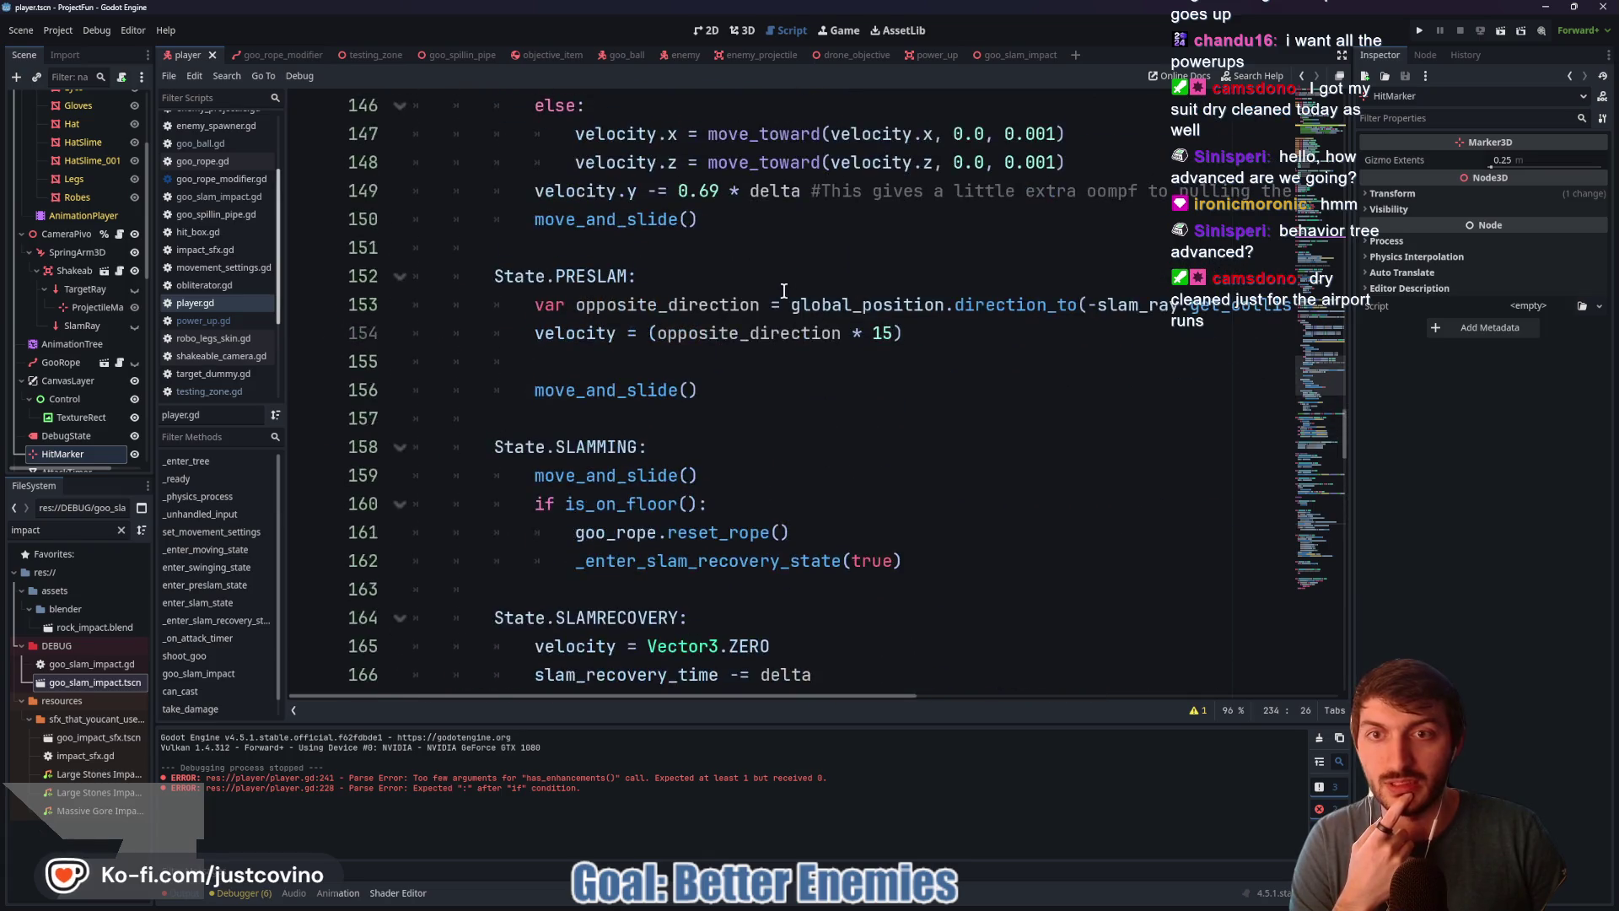
scroll(783, 290, down, 8)
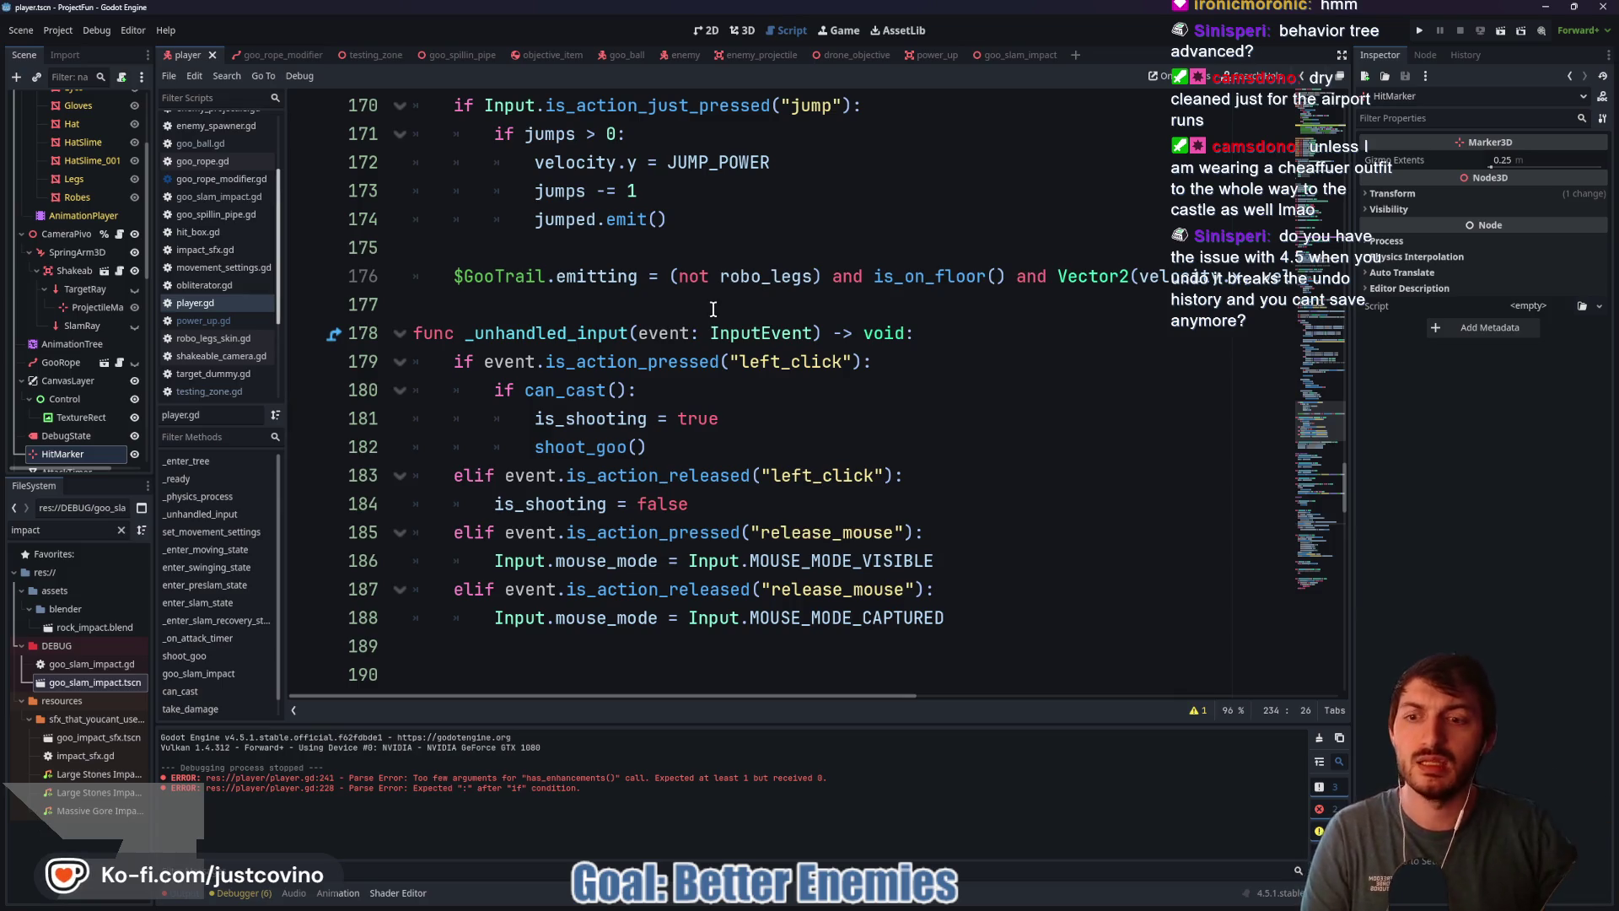
Open the Godot install folder in File Explorer, then return to the Godot editor
mouse_move(843, 907)
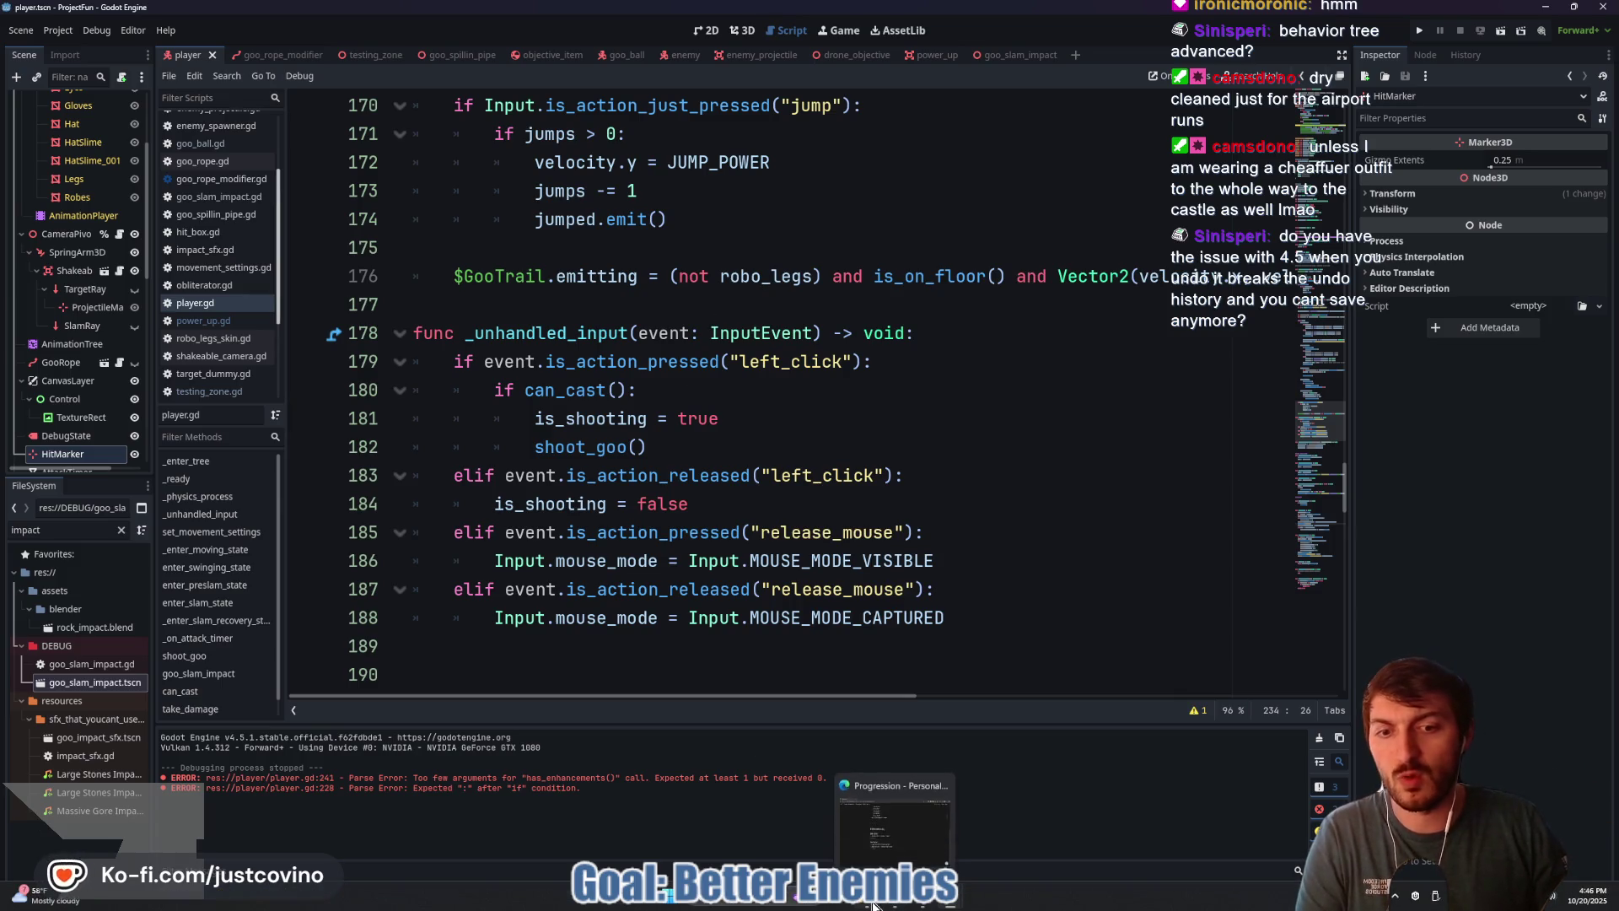
click(904, 902)
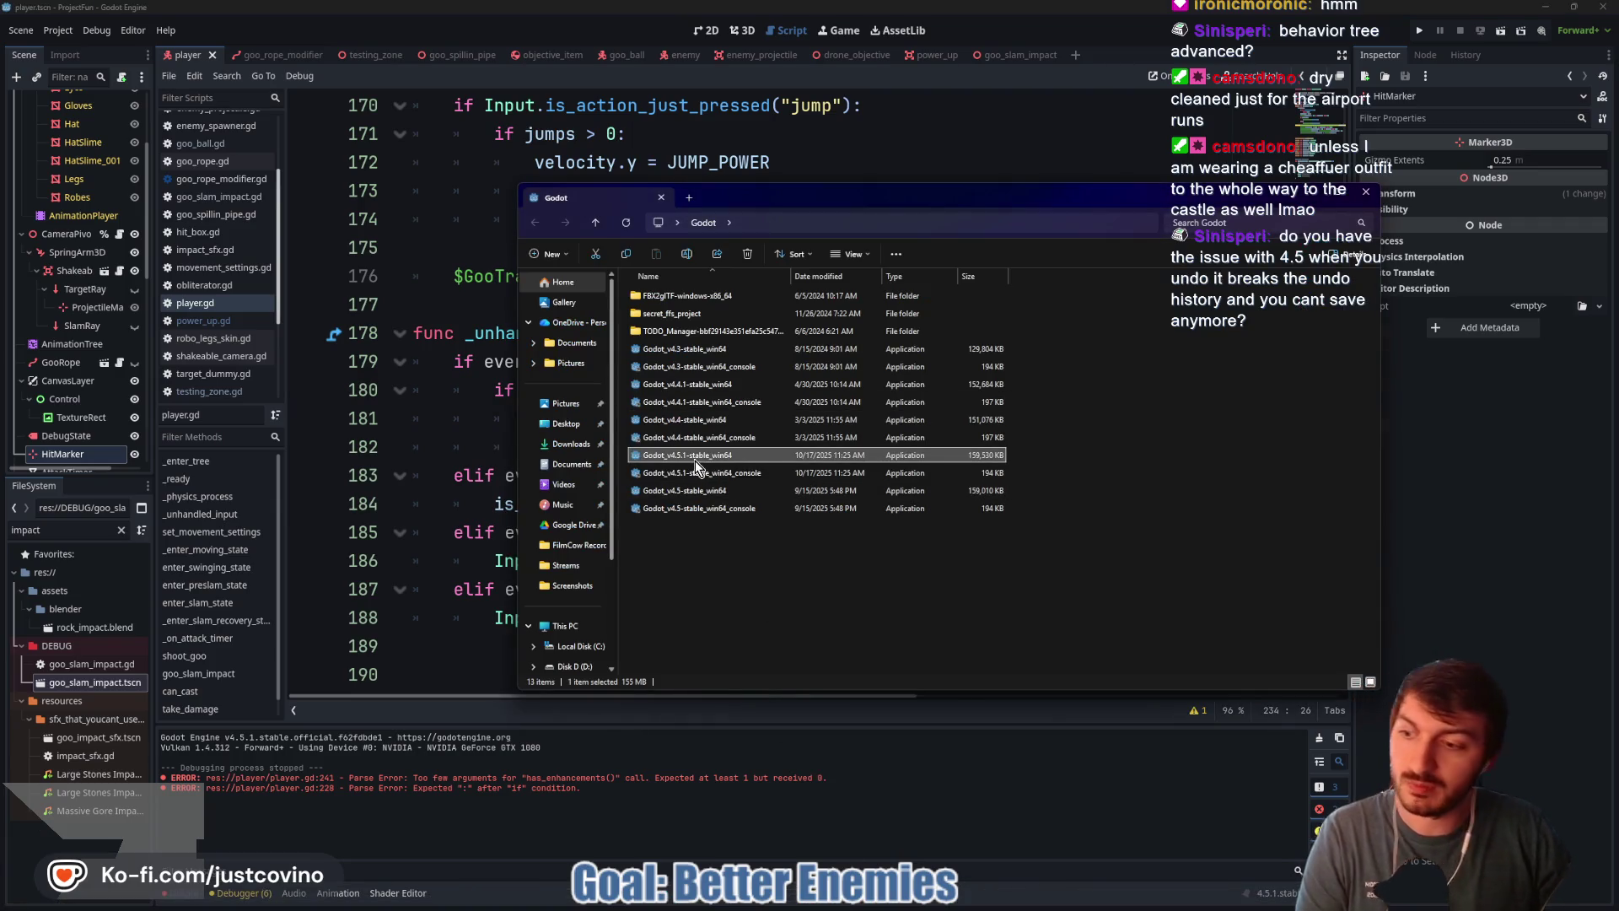
click(456, 618)
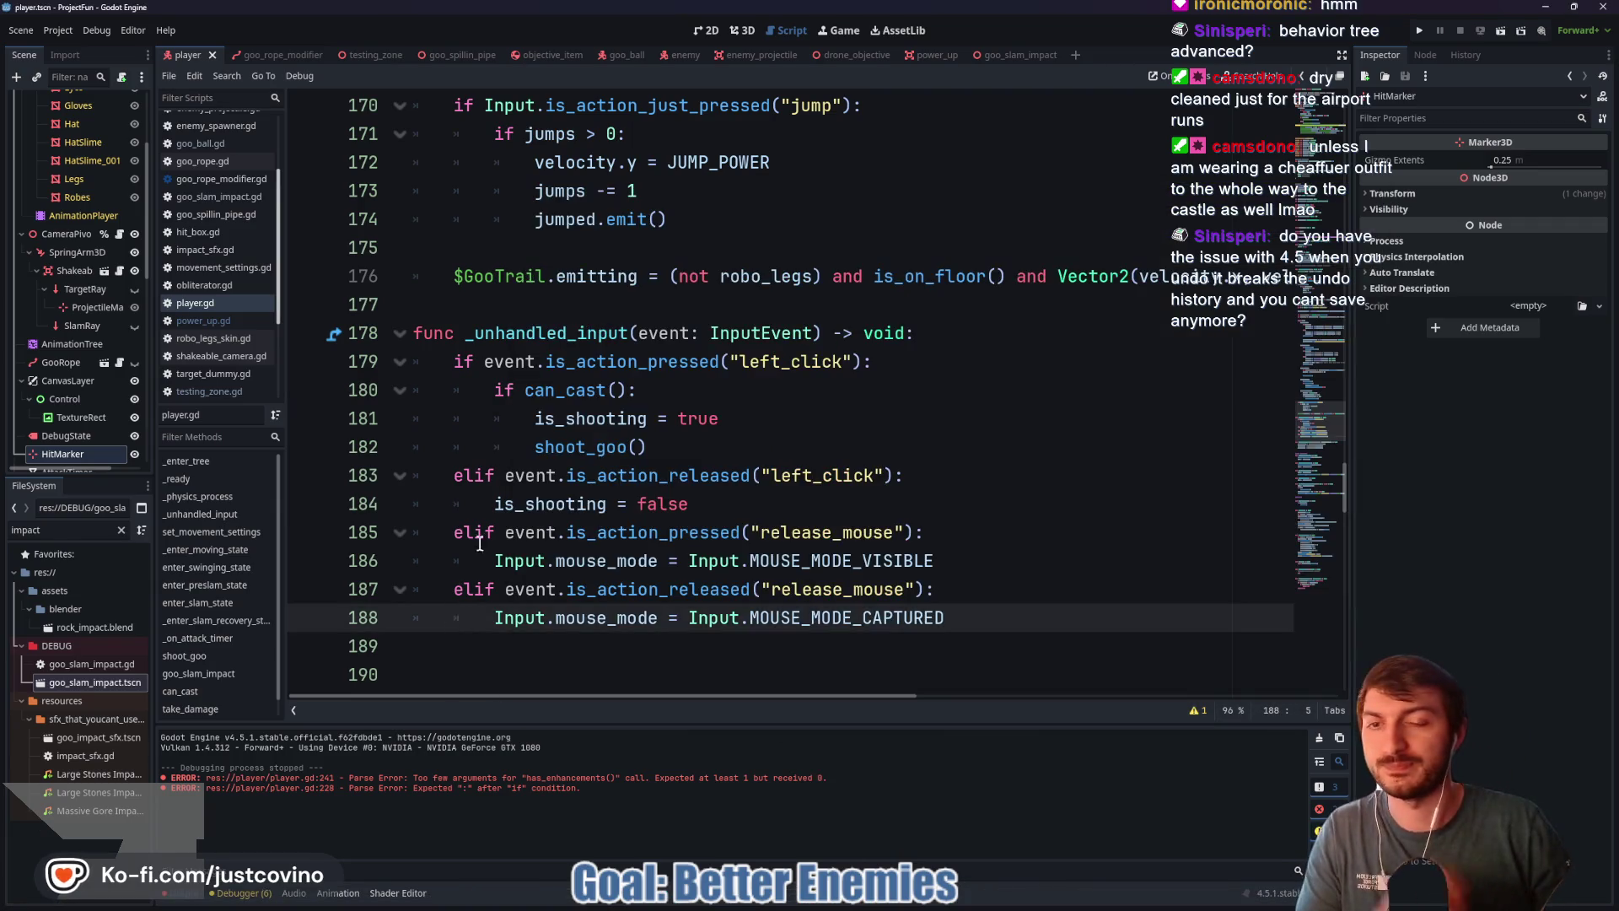
In the power_up scene's Inspector, add a second Enhancements entry set to Goo Impact
click(1011, 55)
click(927, 56)
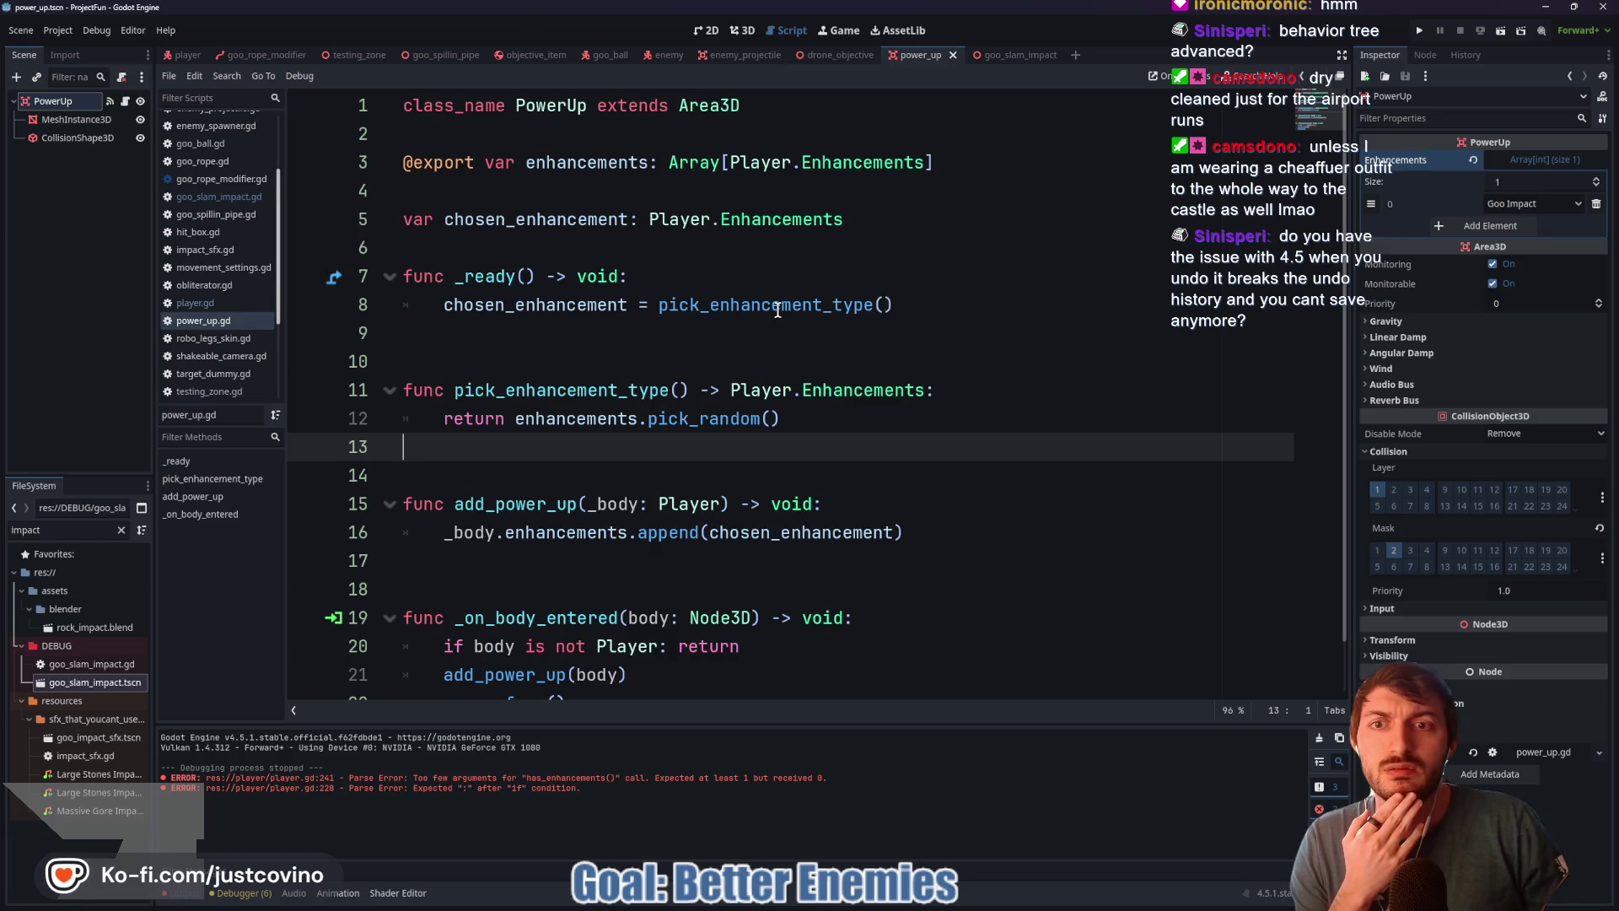
scroll(783, 323, down, 1)
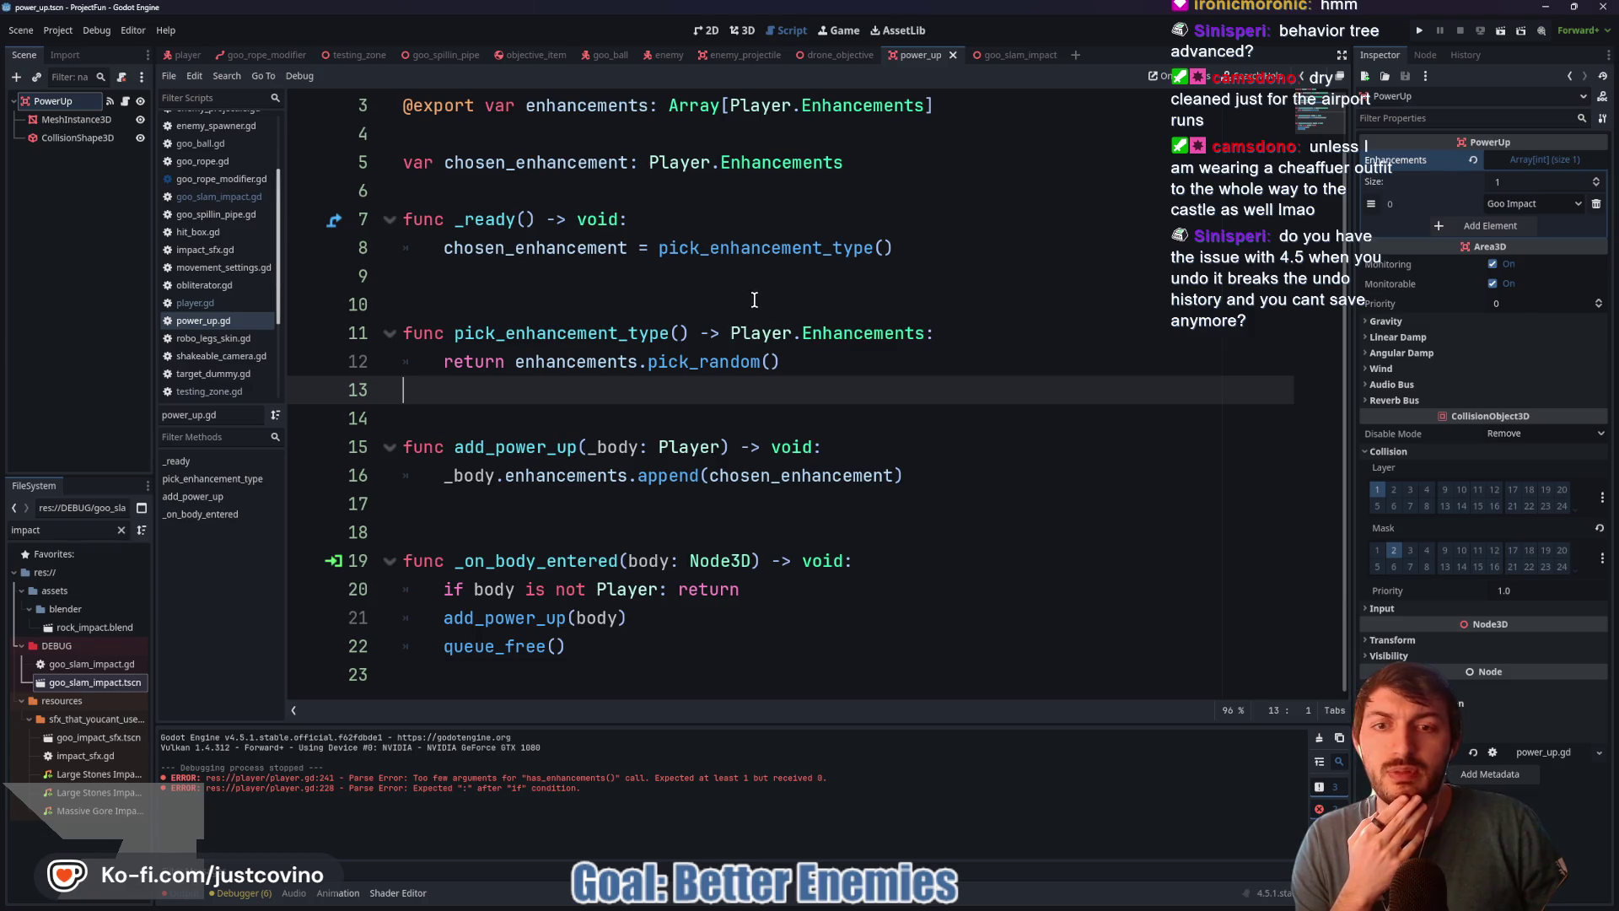
scroll(755, 299, up, 1)
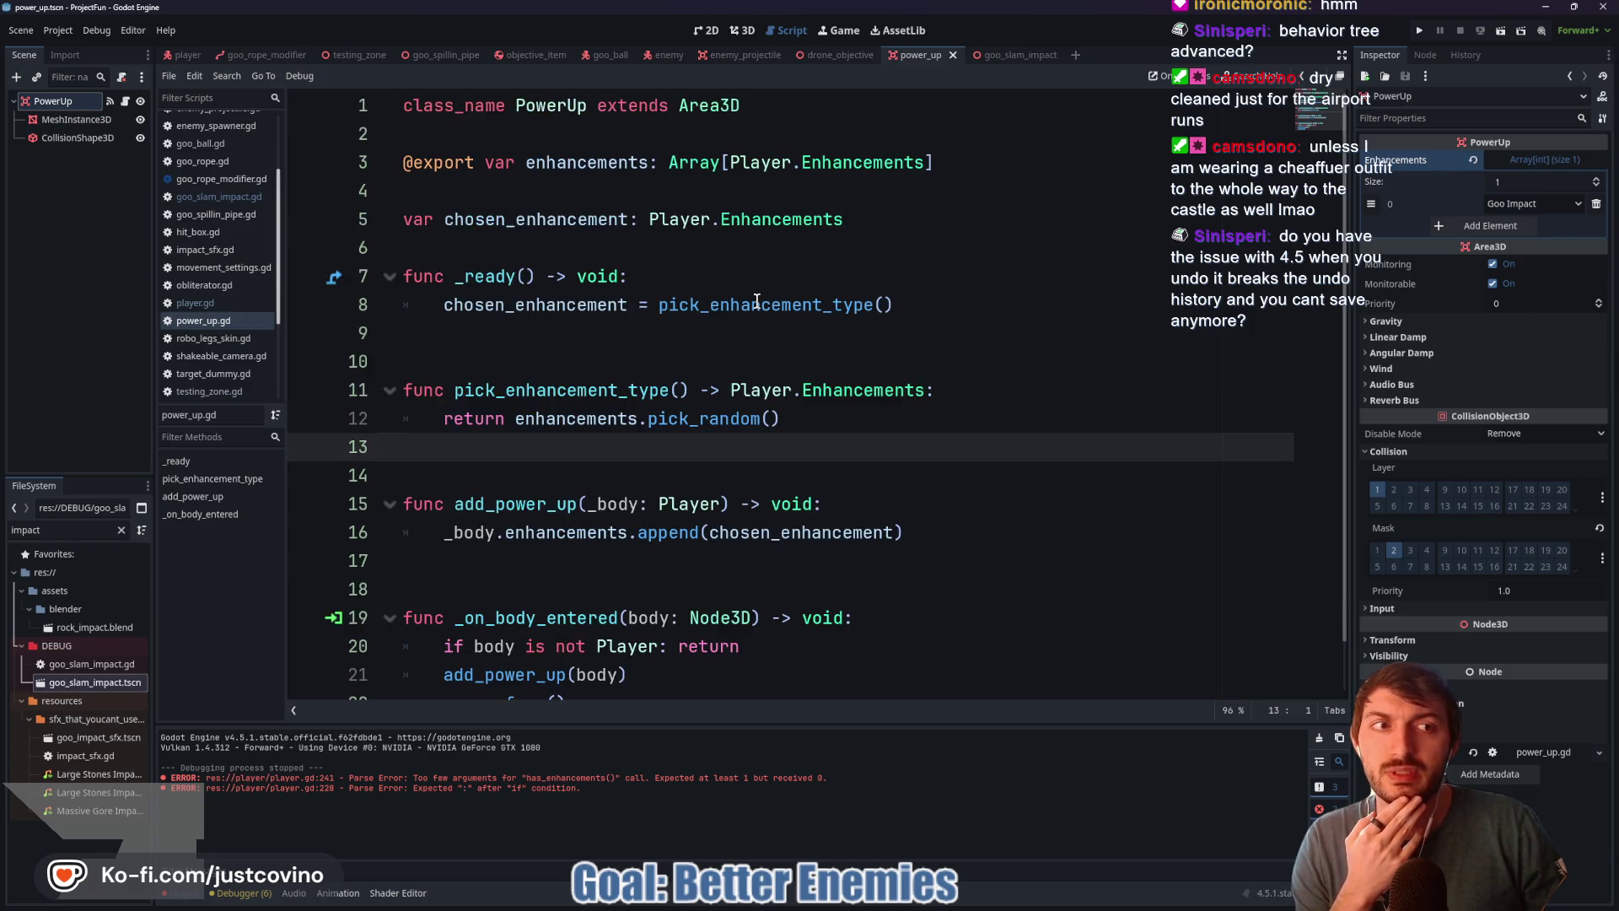
click(1518, 226)
click(1525, 226)
click(1533, 246)
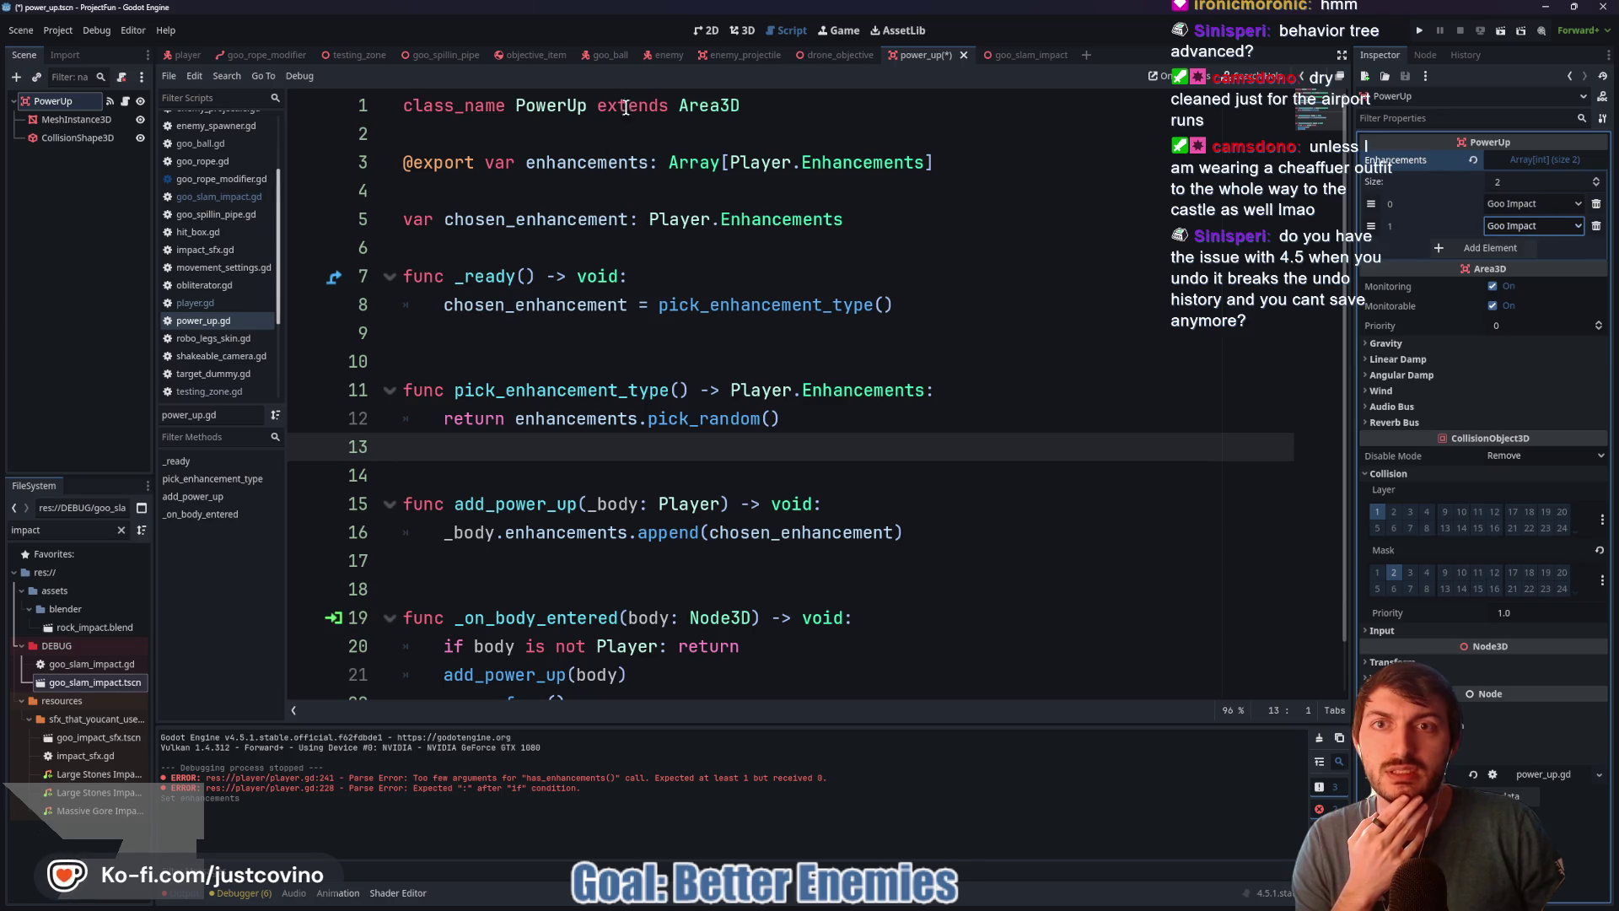
click(187, 54)
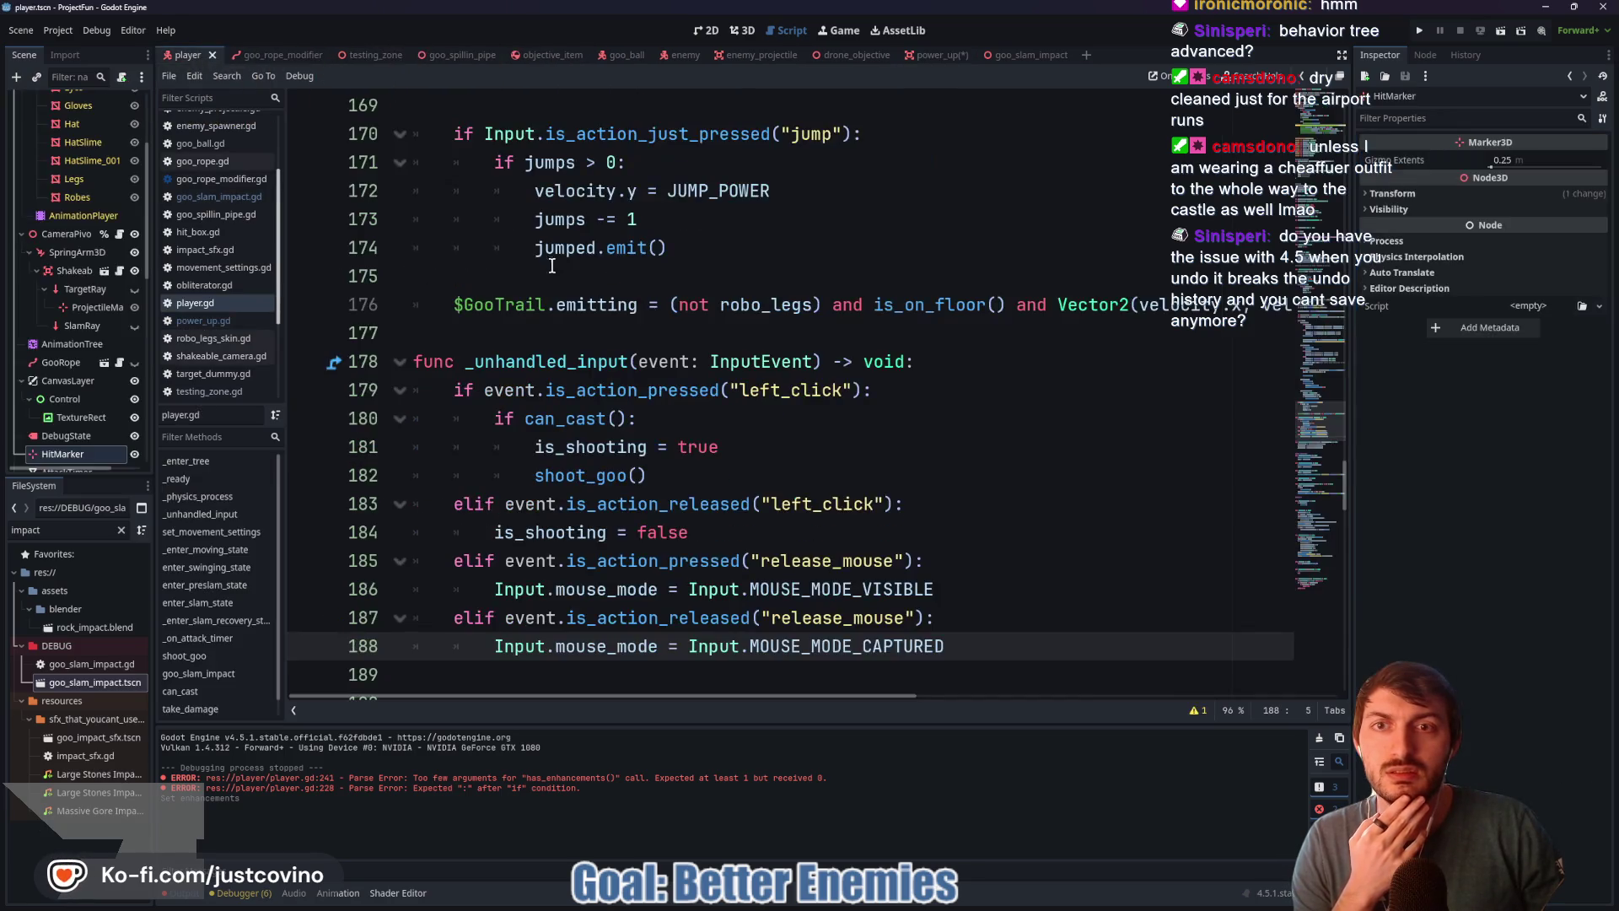
Rename the GOOBALL enum value to GOOBALL_DAMAGE in player.gd and save
scroll(679, 319, up, 15)
scroll(679, 319, up, 20)
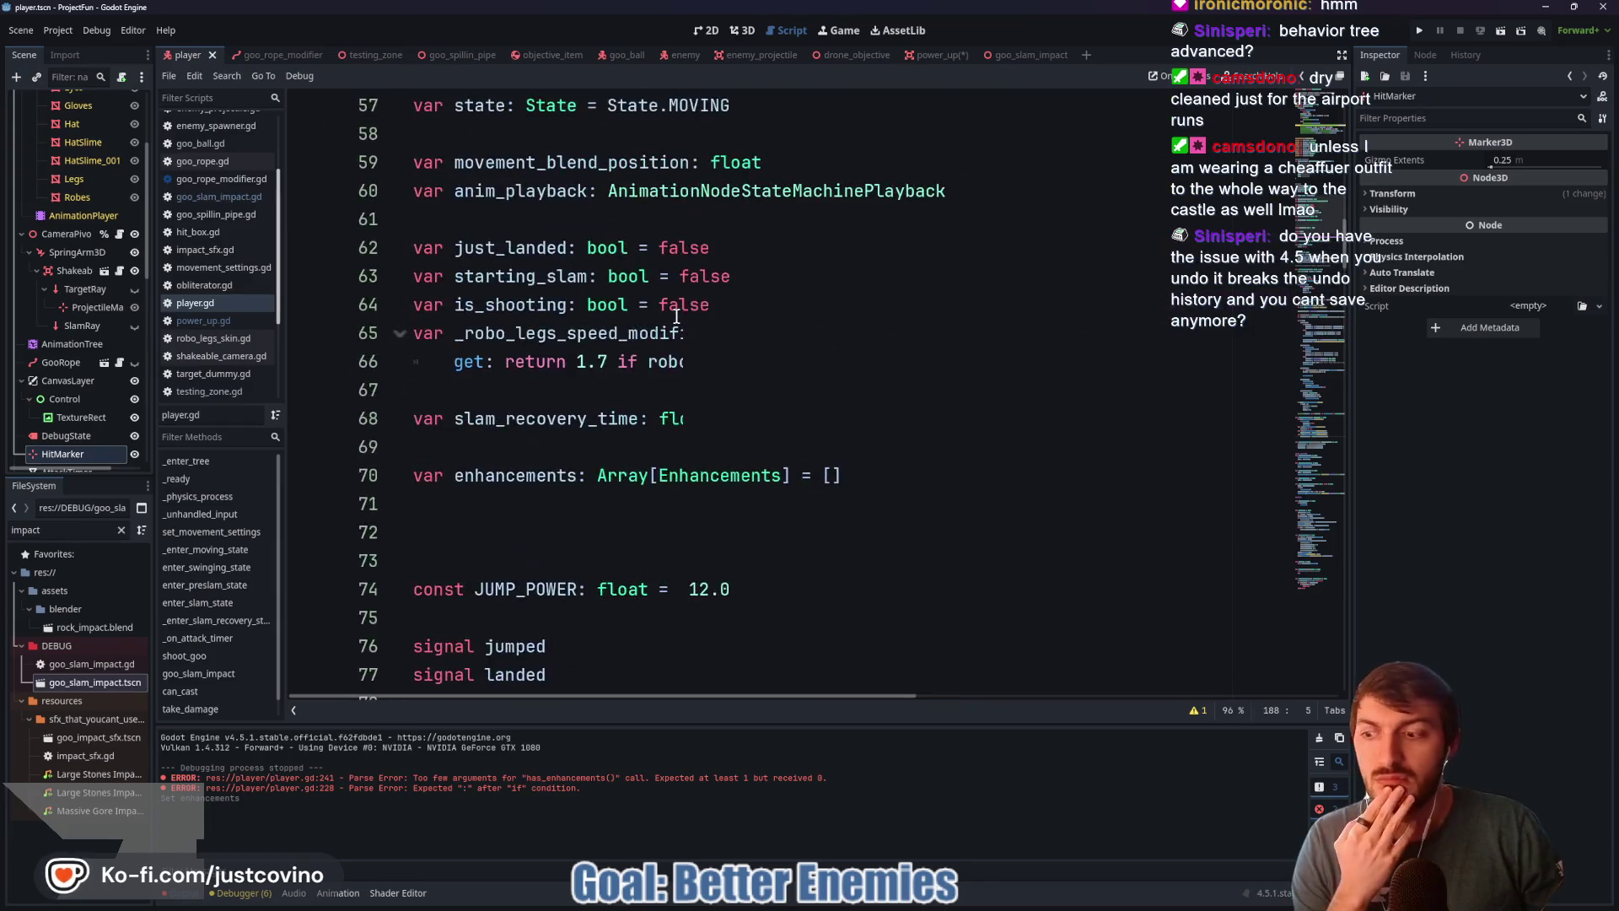
scroll(759, 333, up, 10)
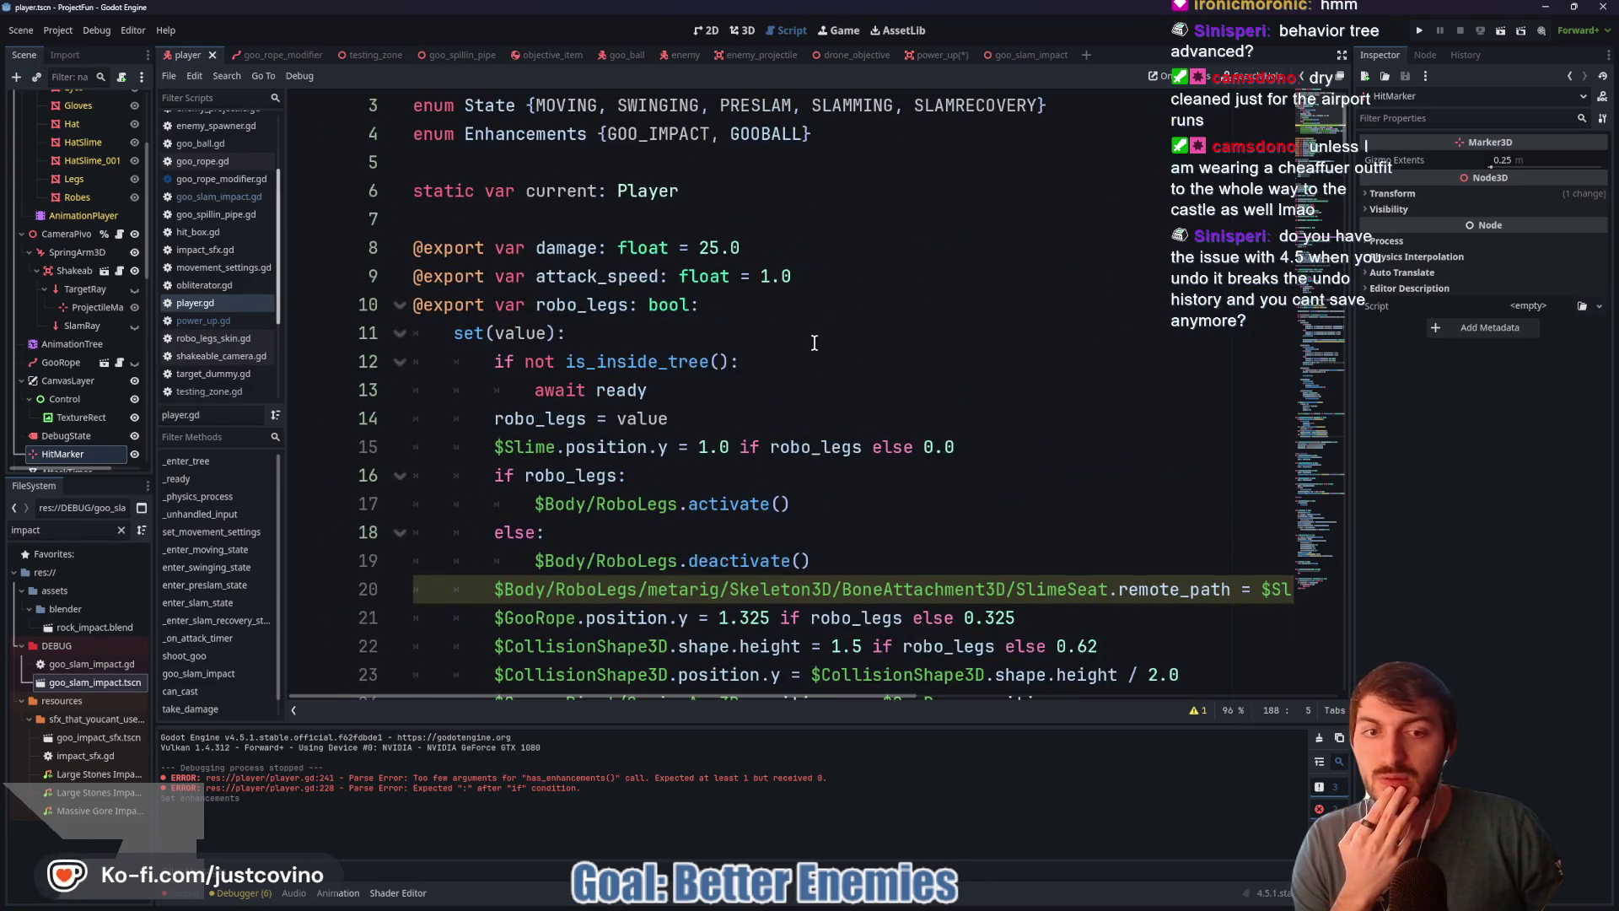
scroll(998, 394, up, 1)
click(794, 196)
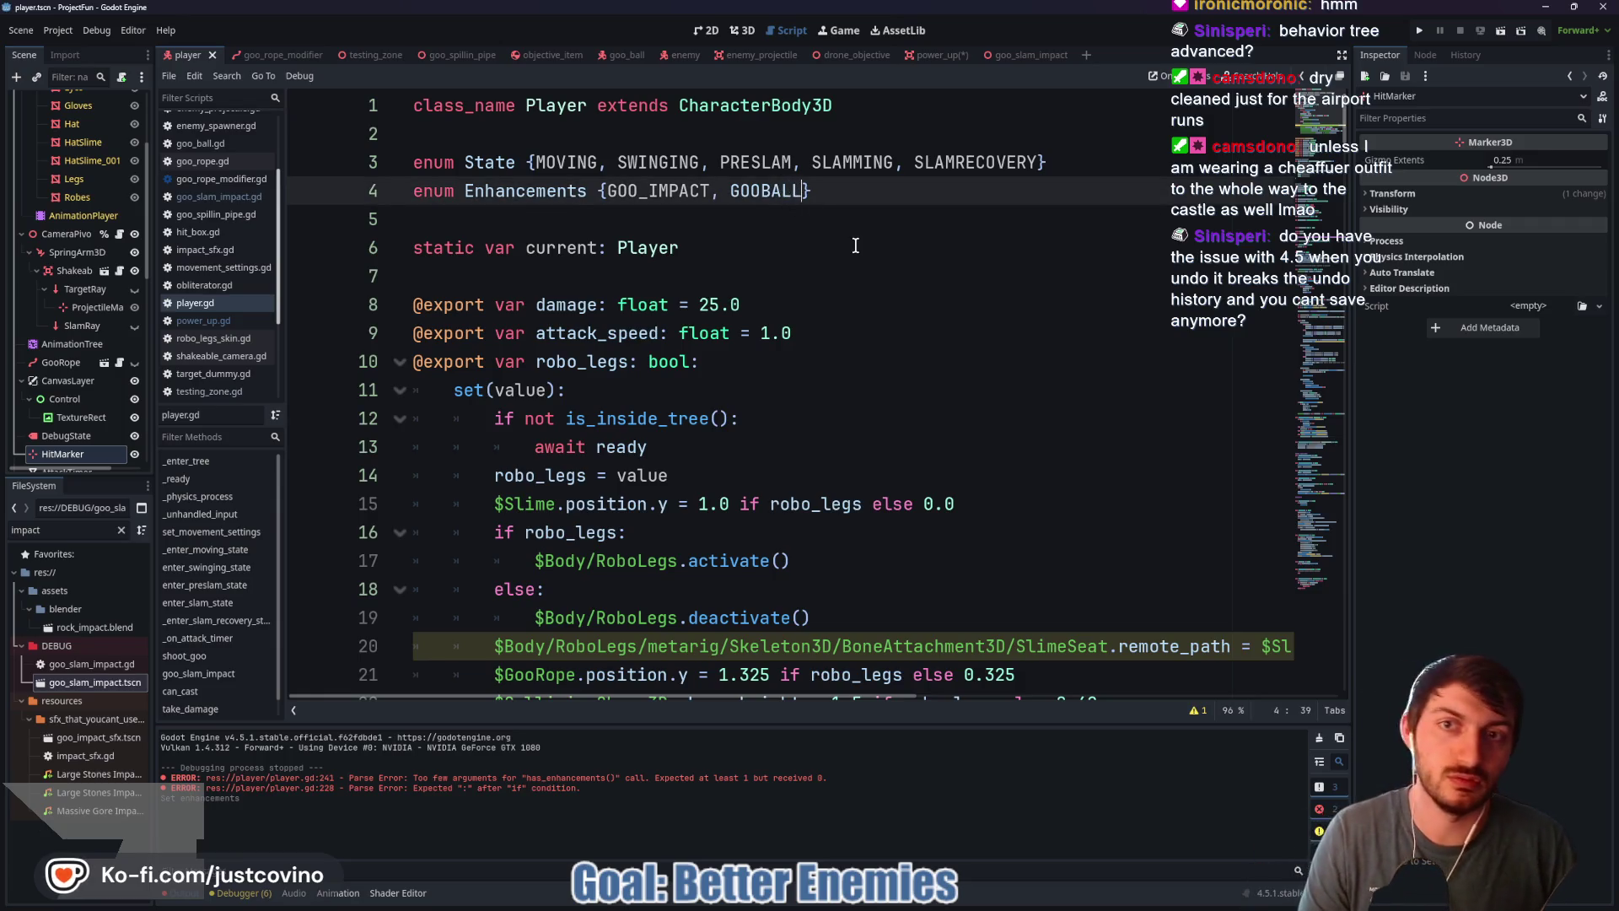
text(_D)
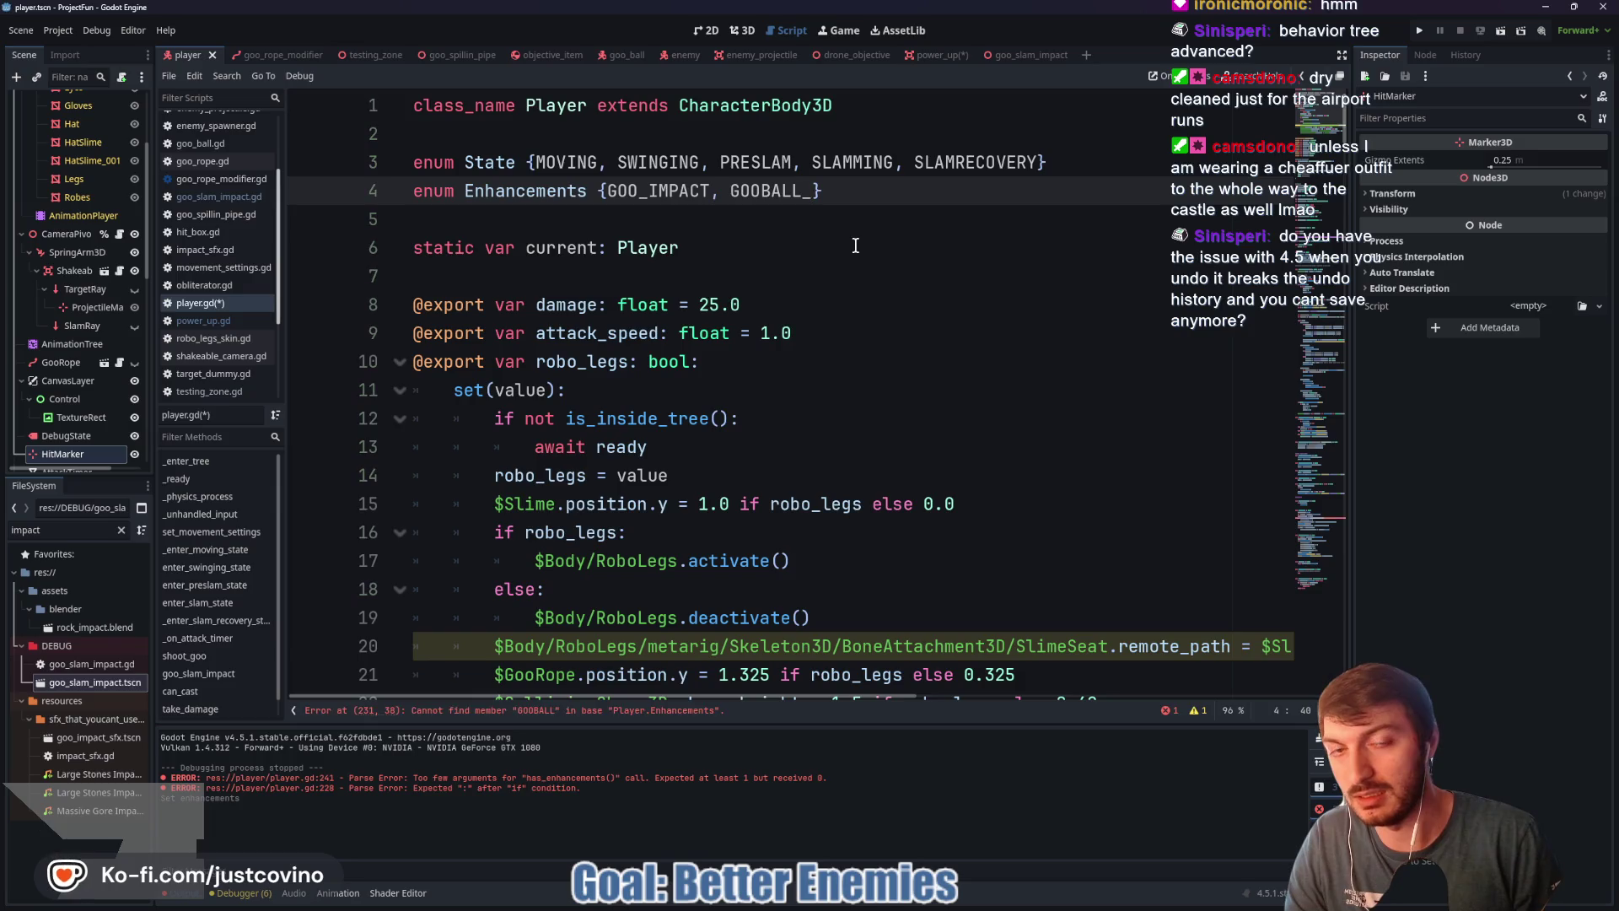
text(AMAGE)
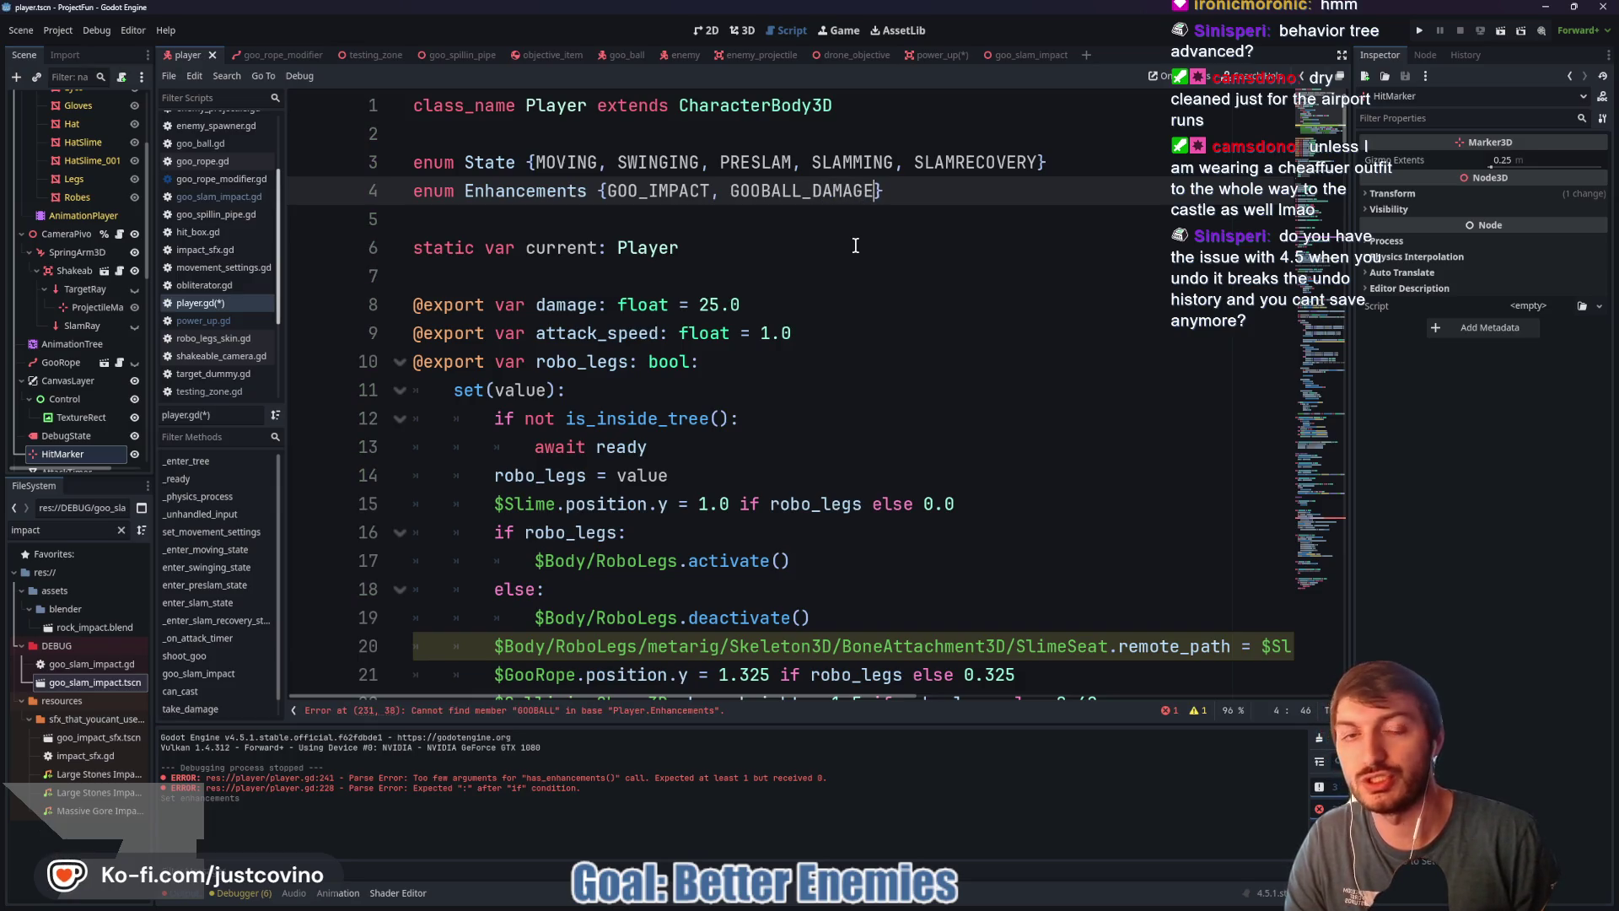
click(854, 244)
key(ctrl+s)
Change the has_enhancements check on line 231 to use GOOBALL_DAMAGE
scroll(853, 243, down, 20)
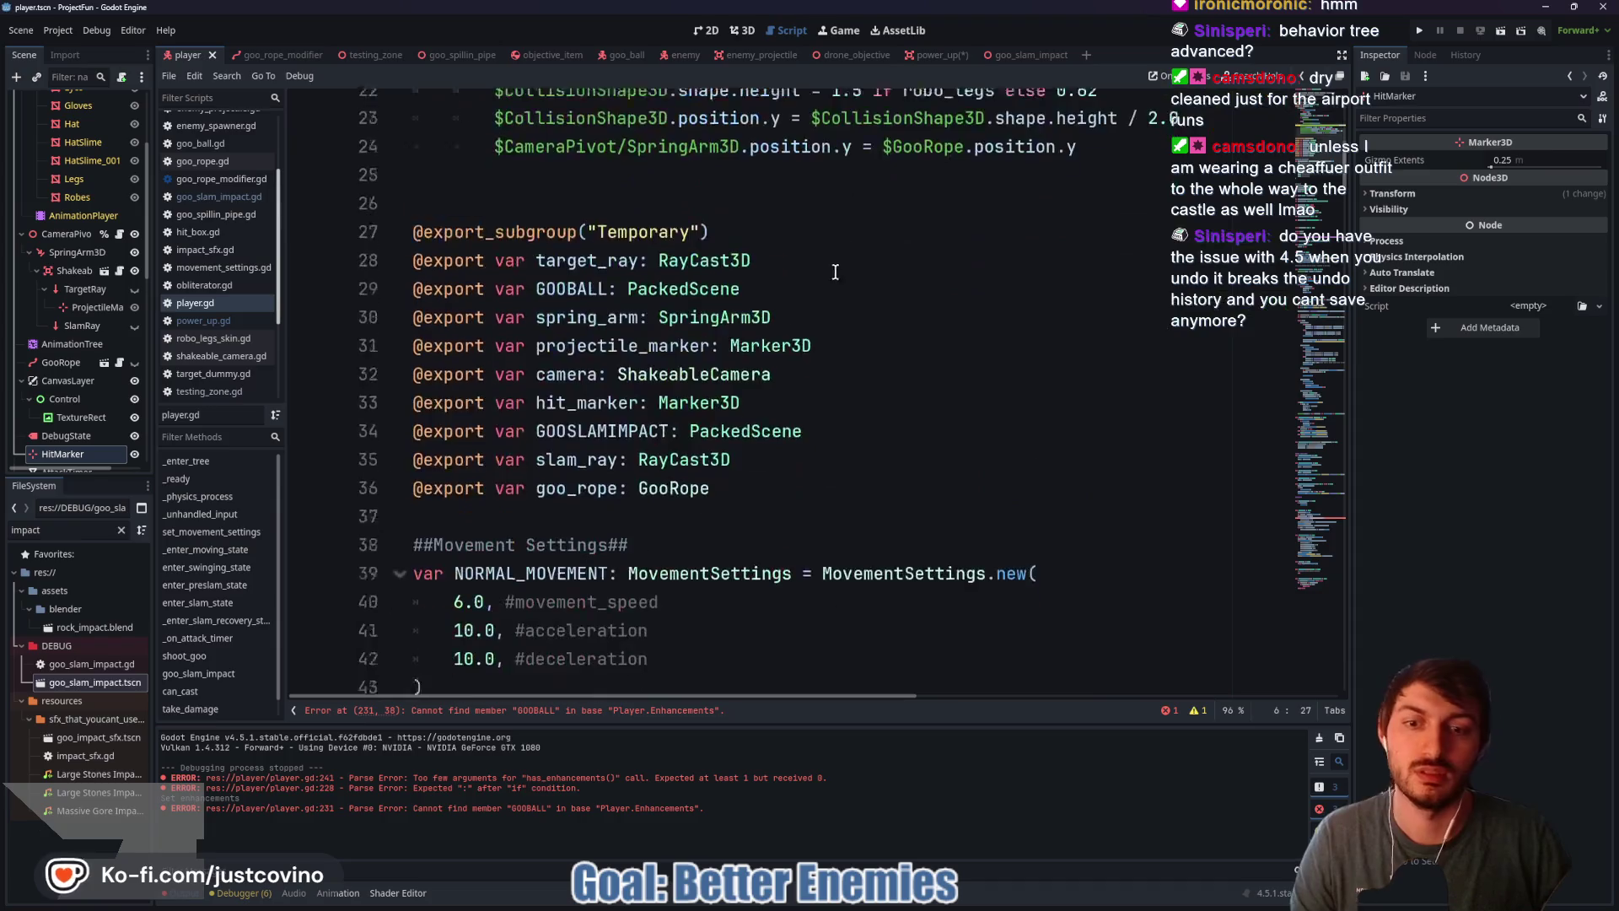
scroll(766, 336, down, 20)
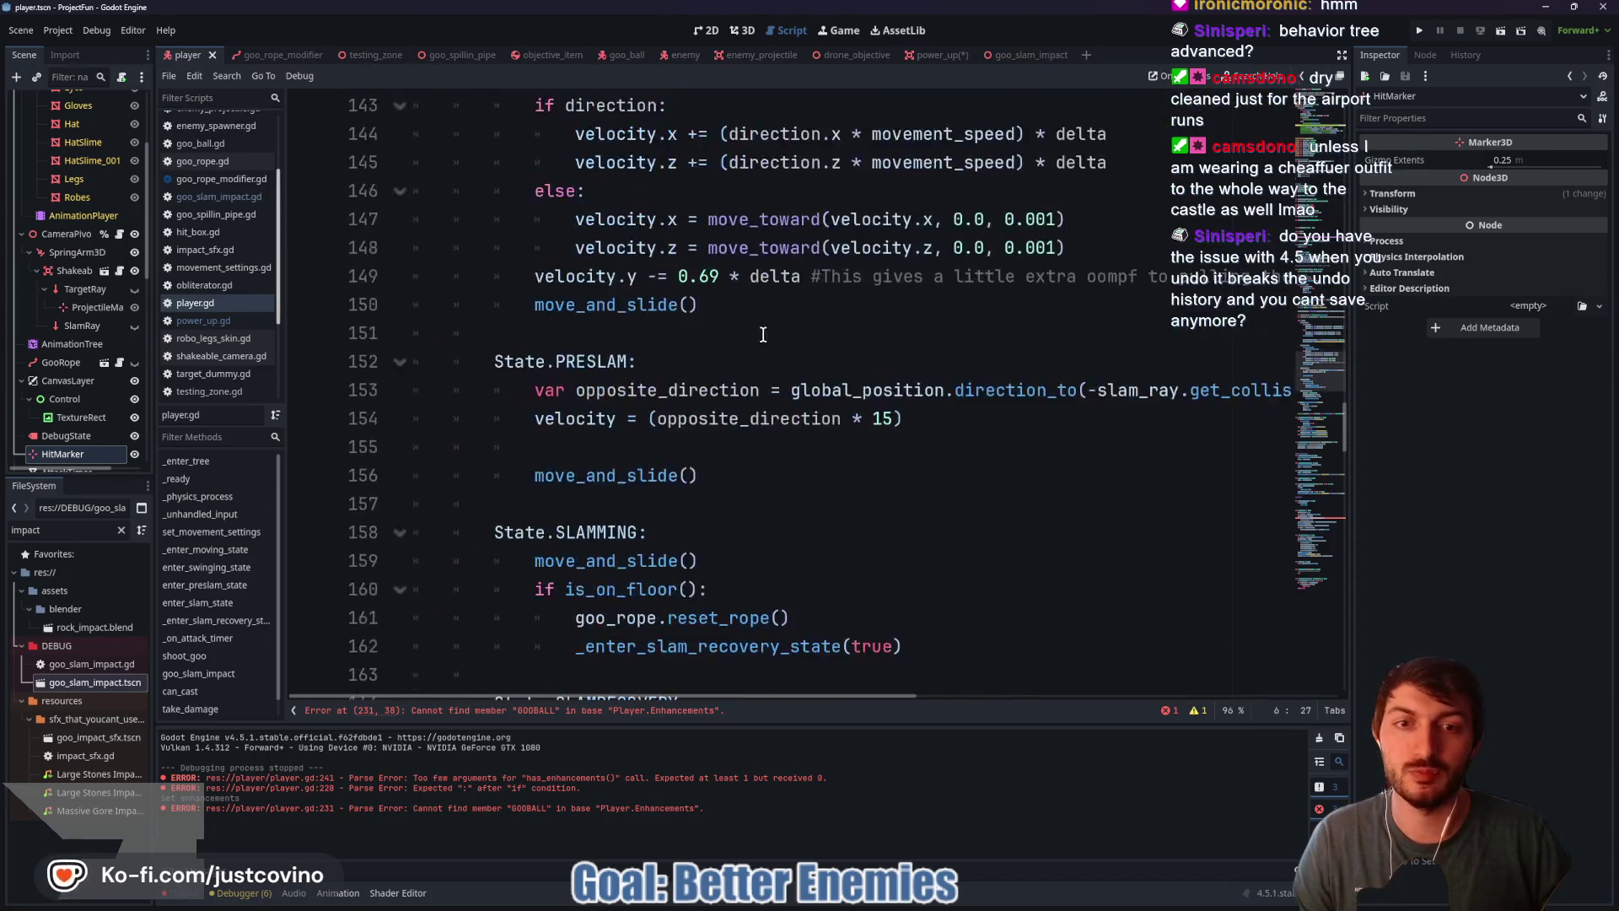
scroll(759, 333, down, 5)
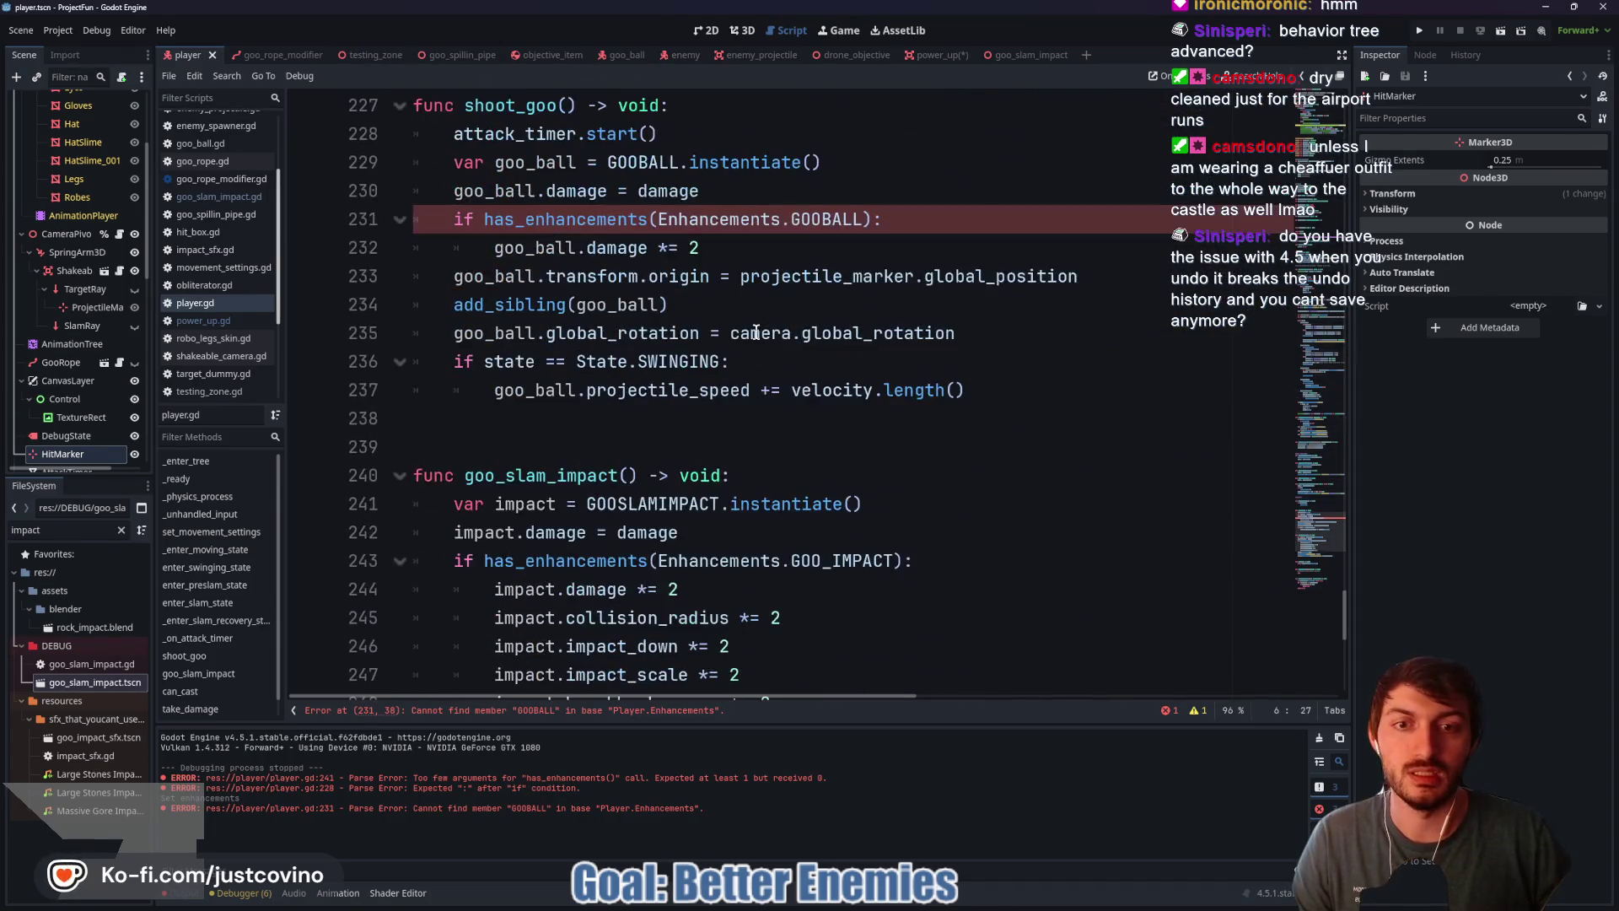
click(861, 219)
text(_DAMAGE)
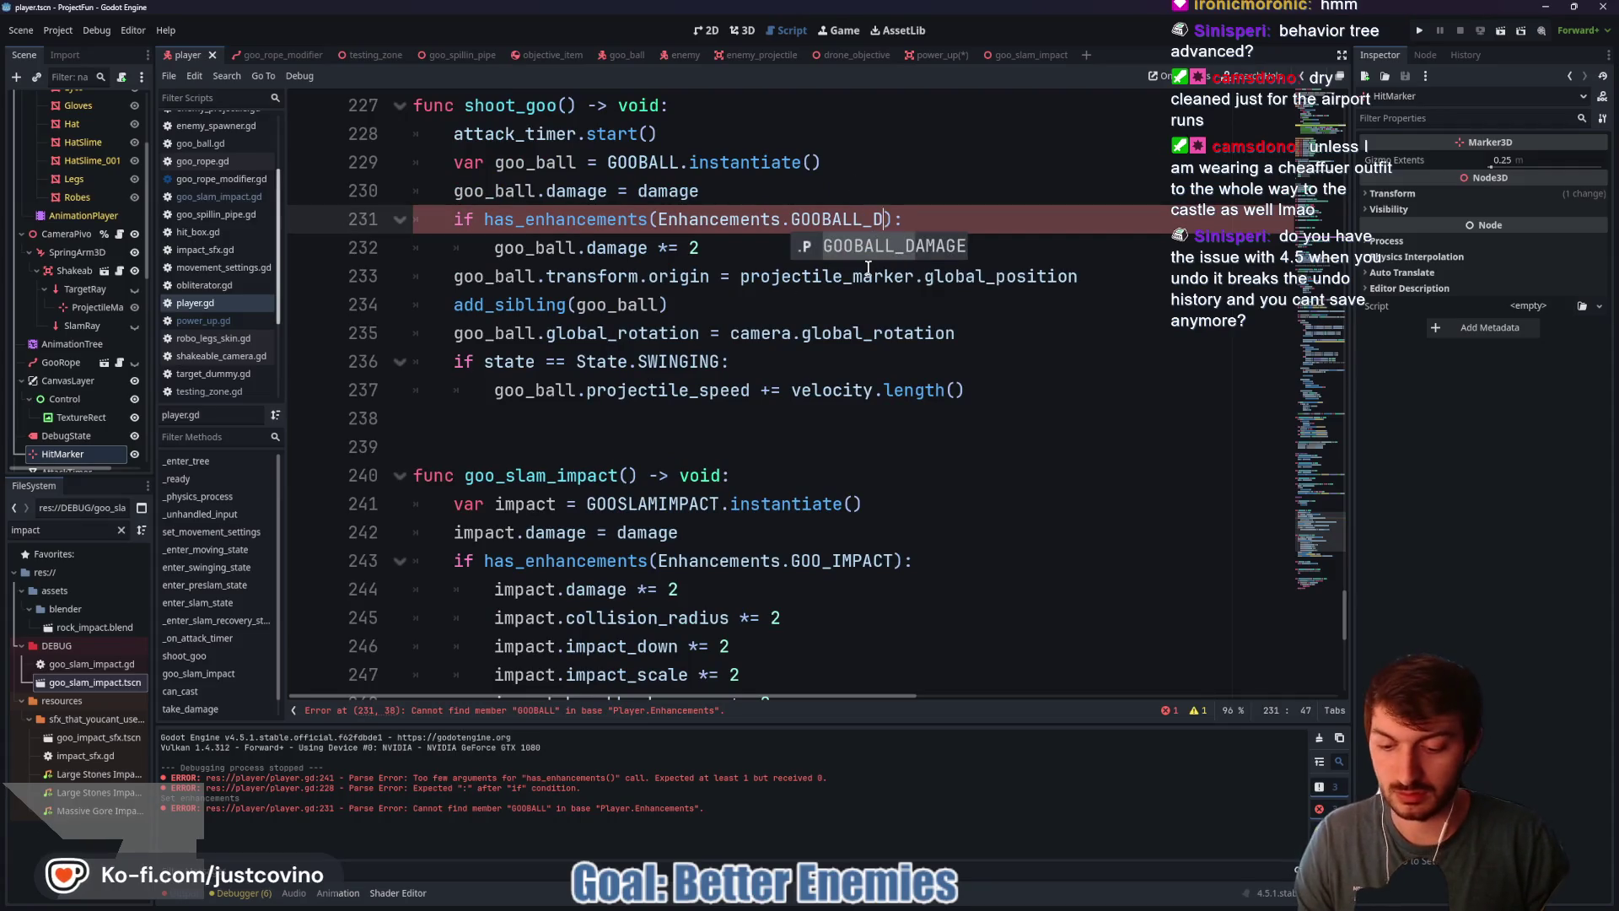
click(845, 236)
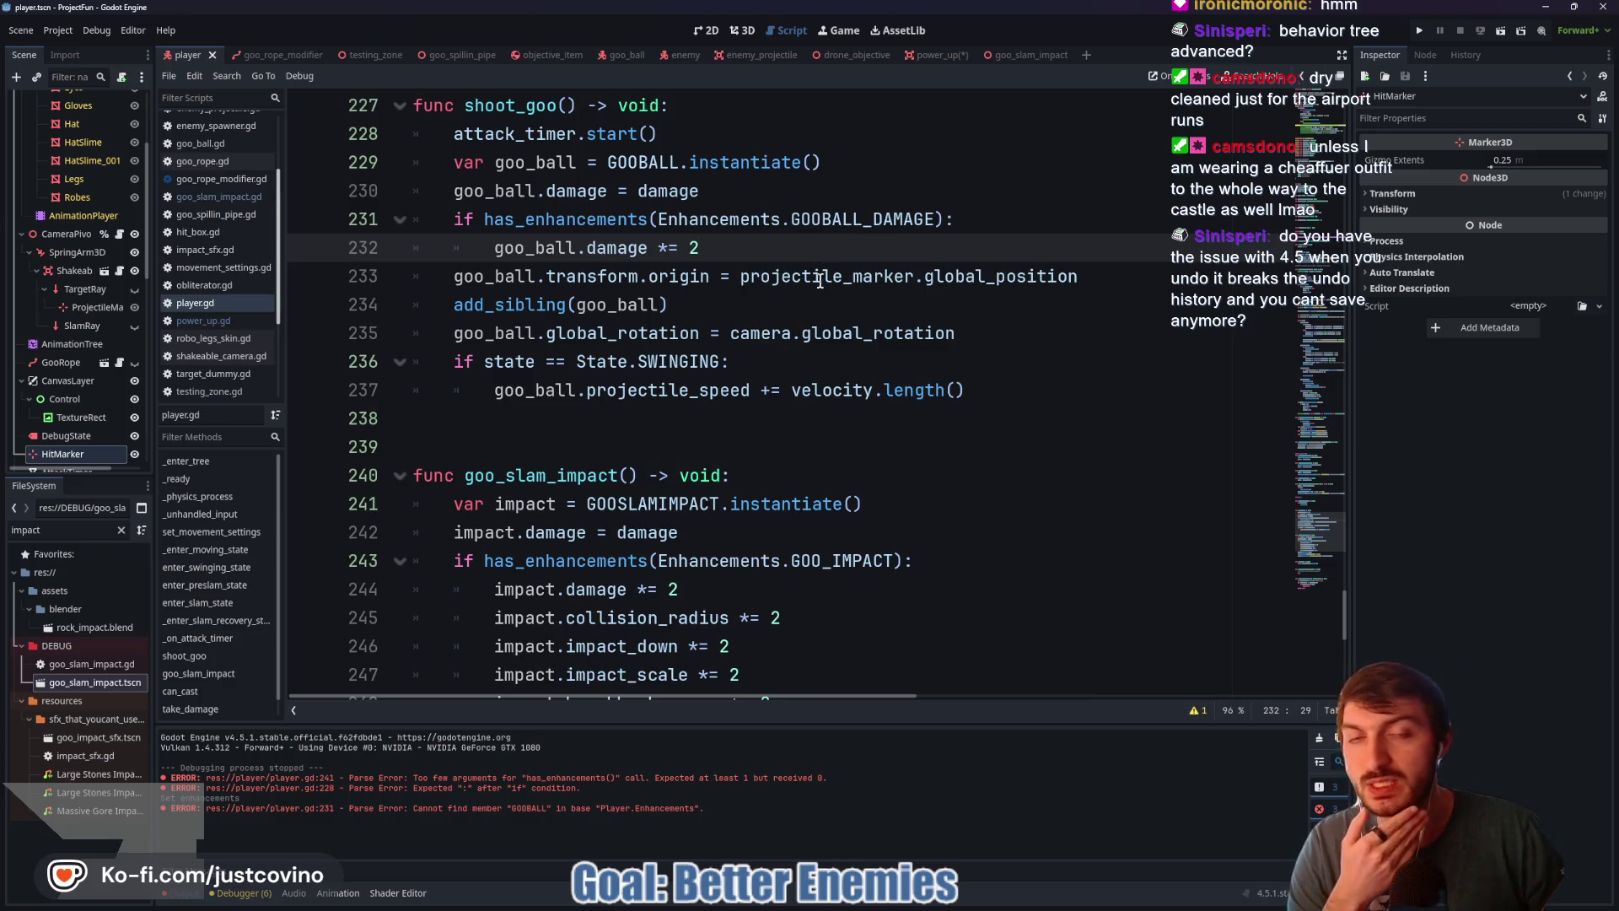
click(925, 55)
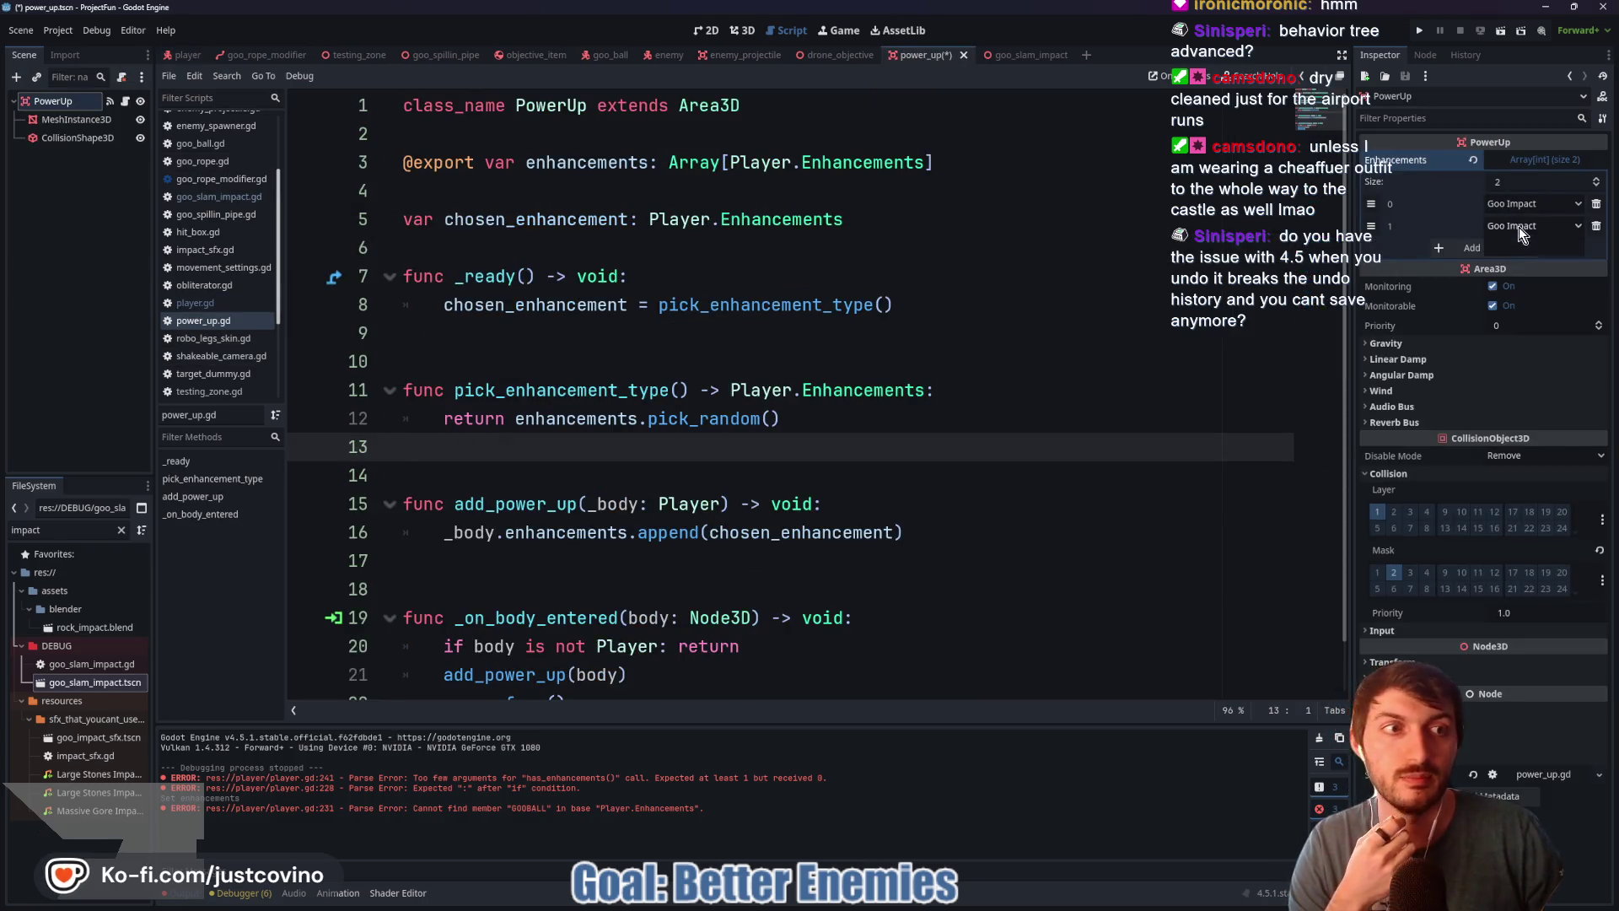
Save the PowerUp scene, keeping its second Enhancements entry as Goo Impact
shift+click(975, 226)
click(933, 243)
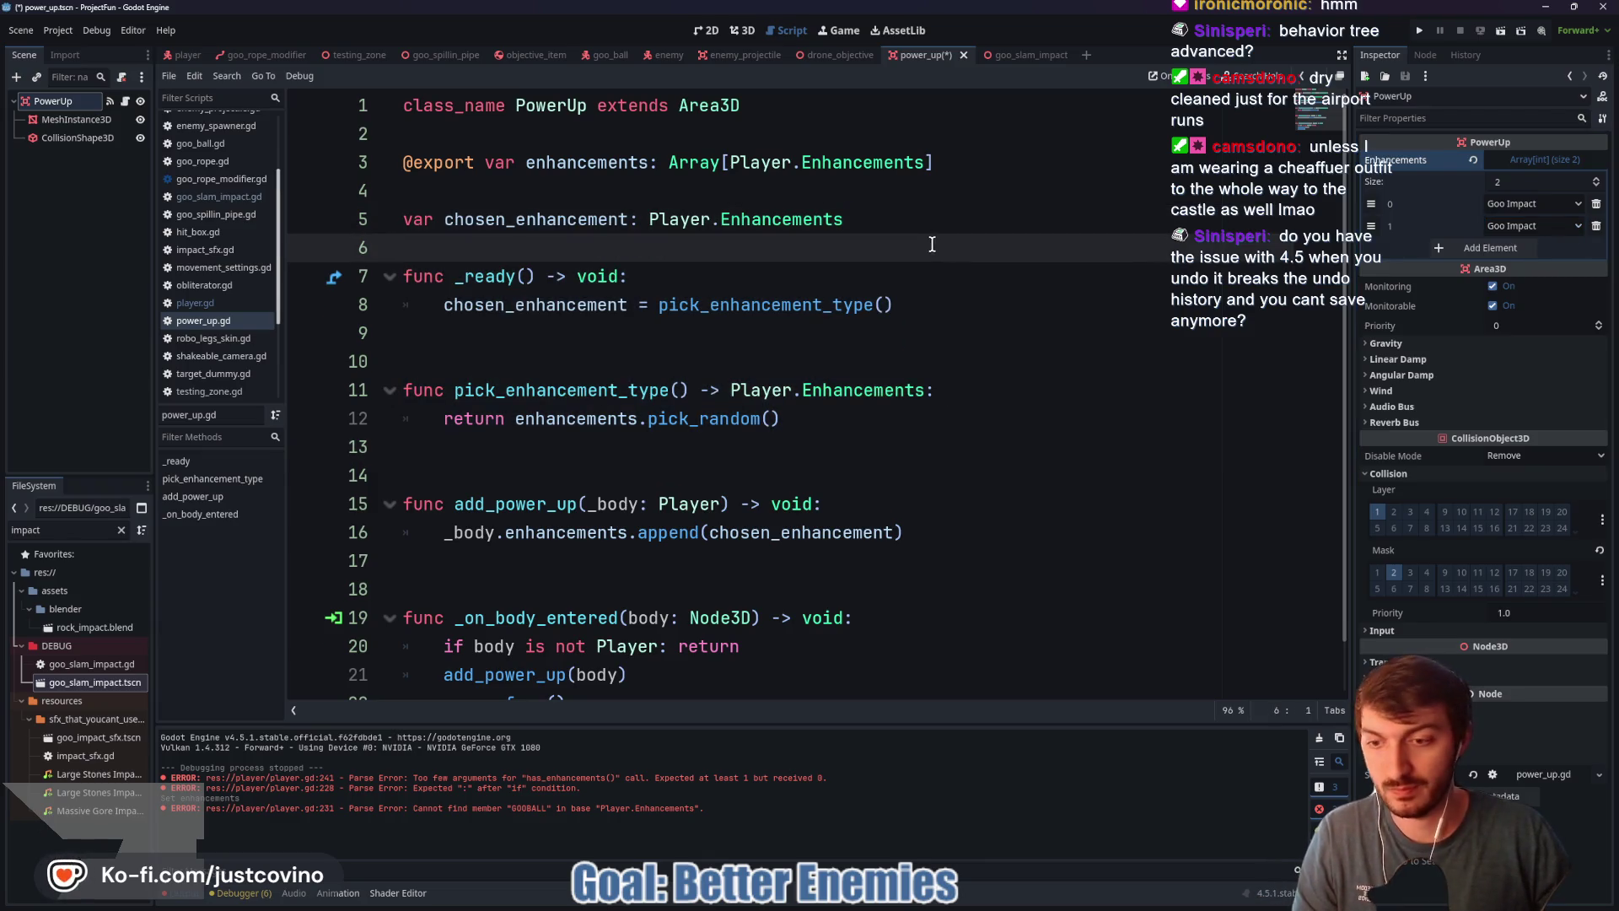
key(ctrl+s)
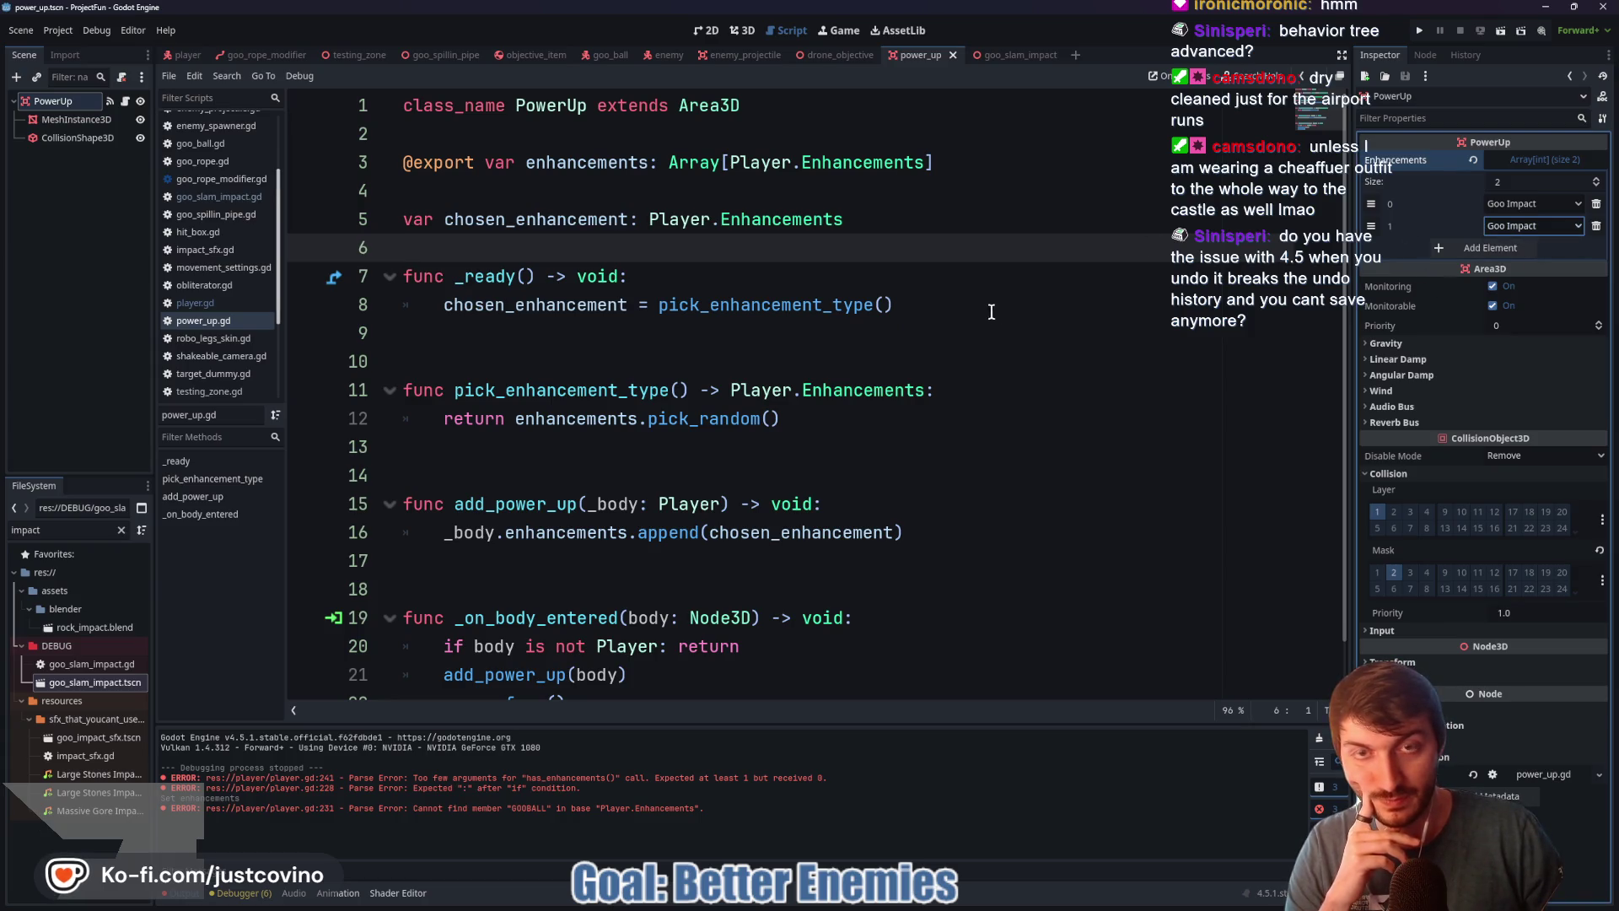
click(1579, 239)
click(1536, 246)
click(1536, 231)
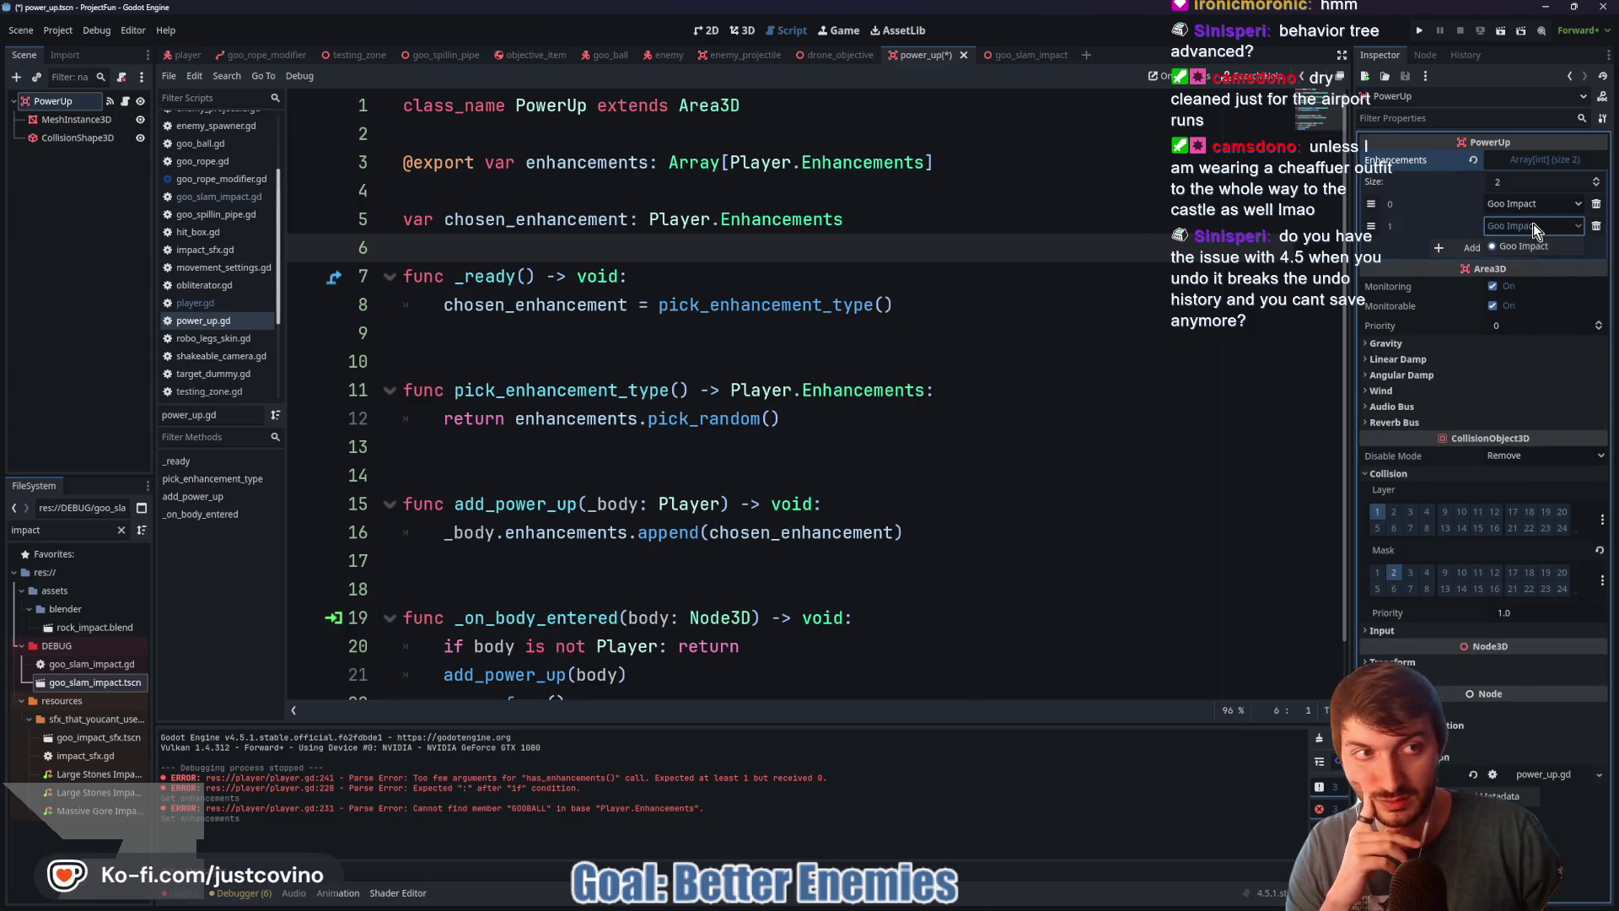
click(1555, 233)
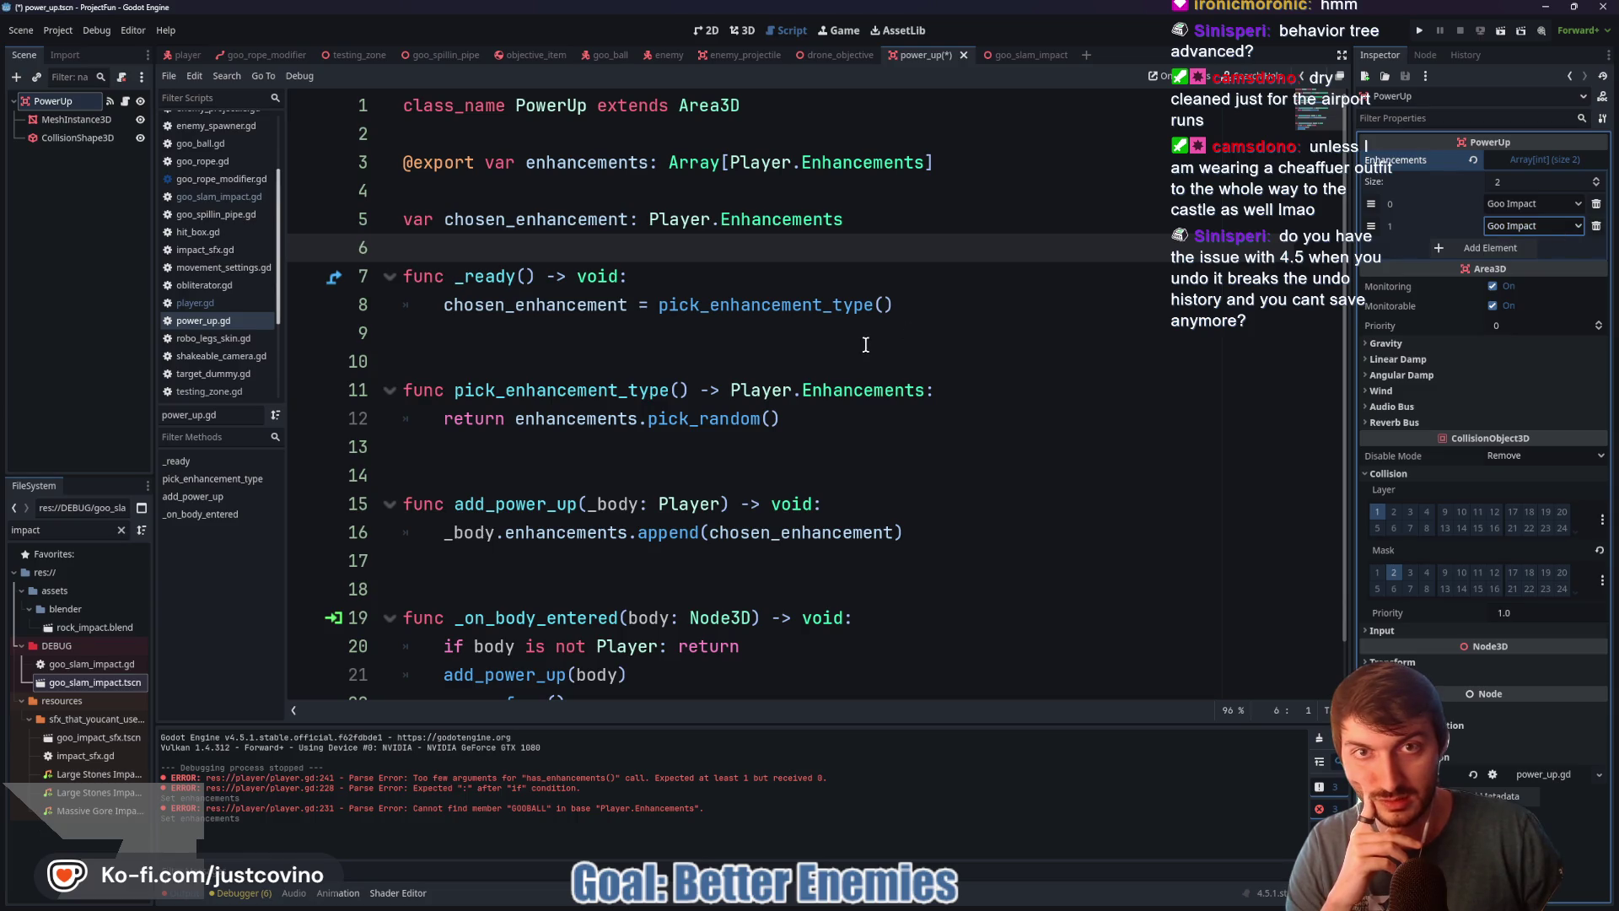
Save the power_up script and go back to player.gd
click(860, 279)
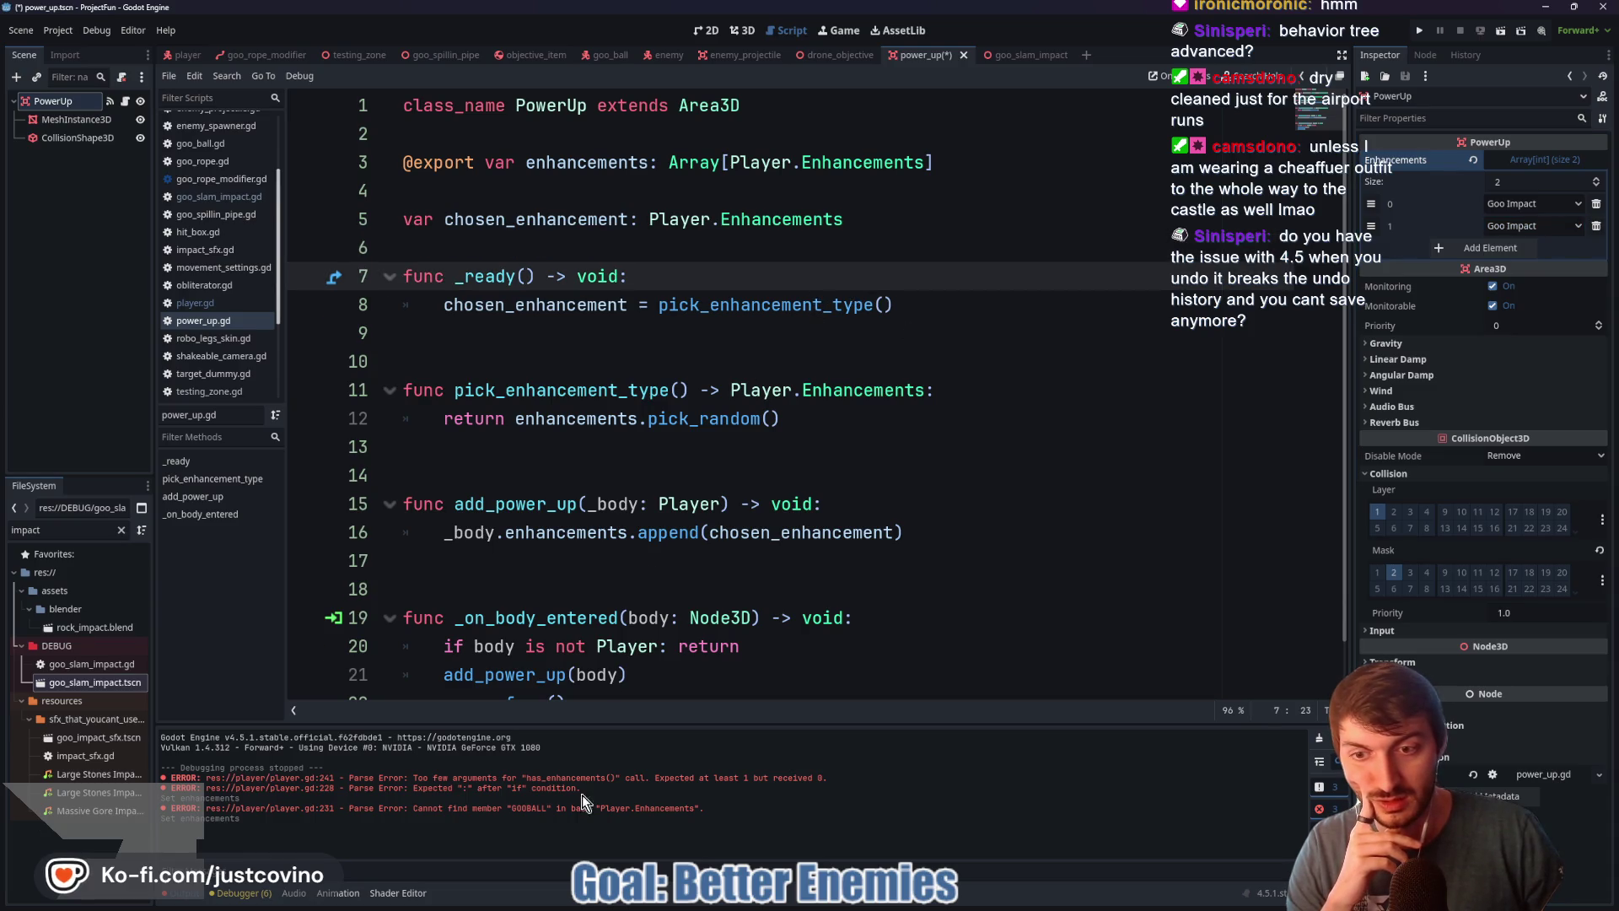
click(675, 333)
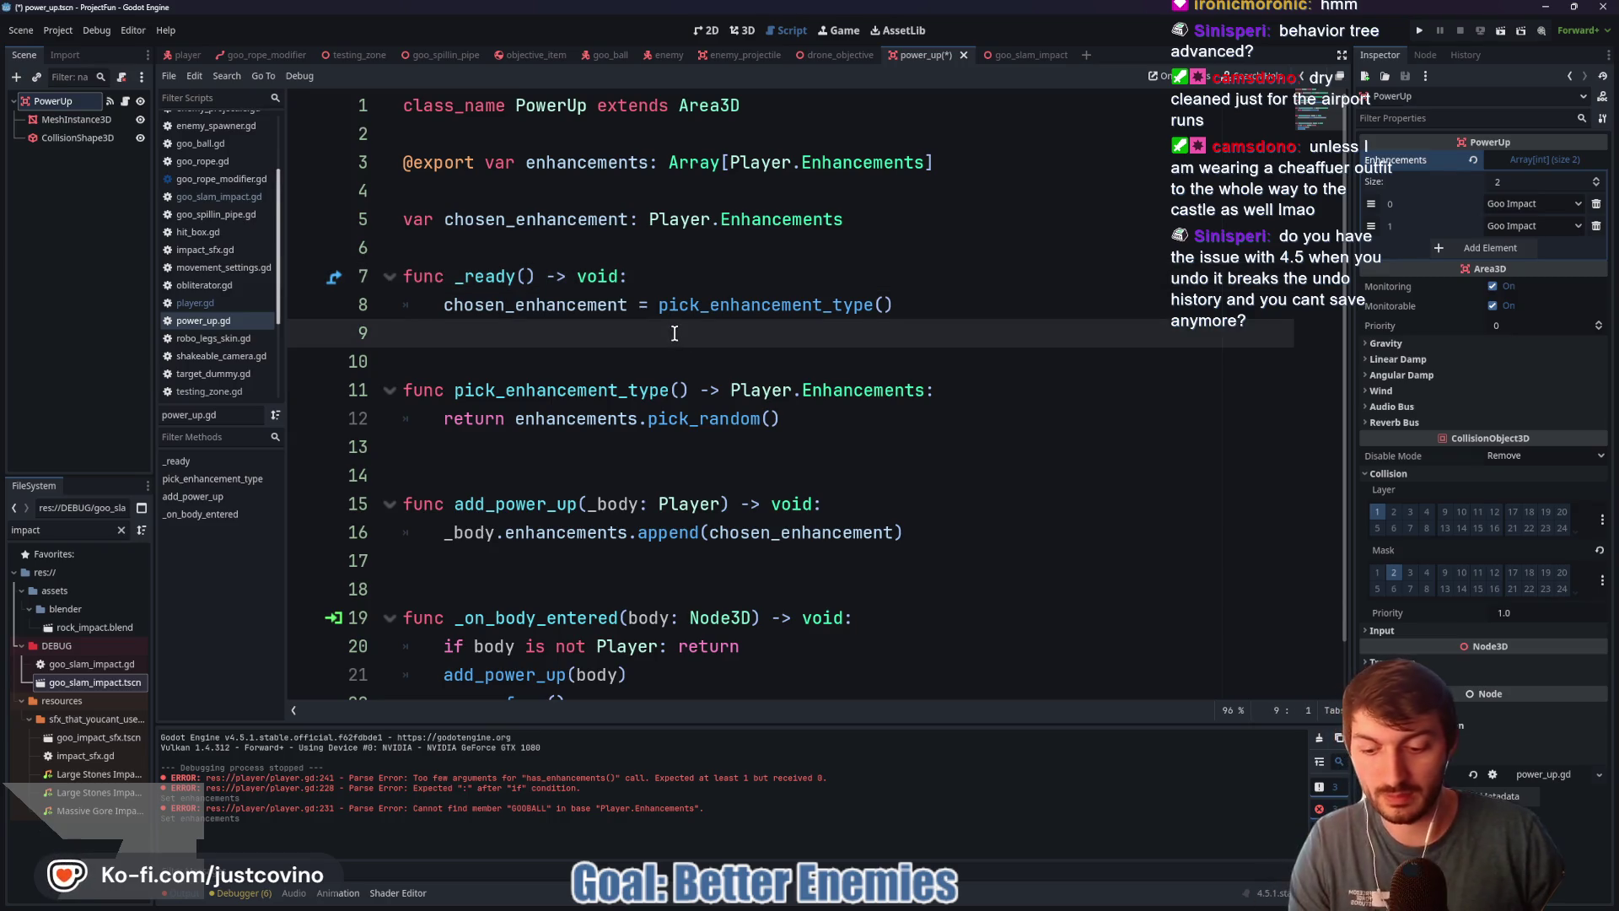
key(ctrl+s)
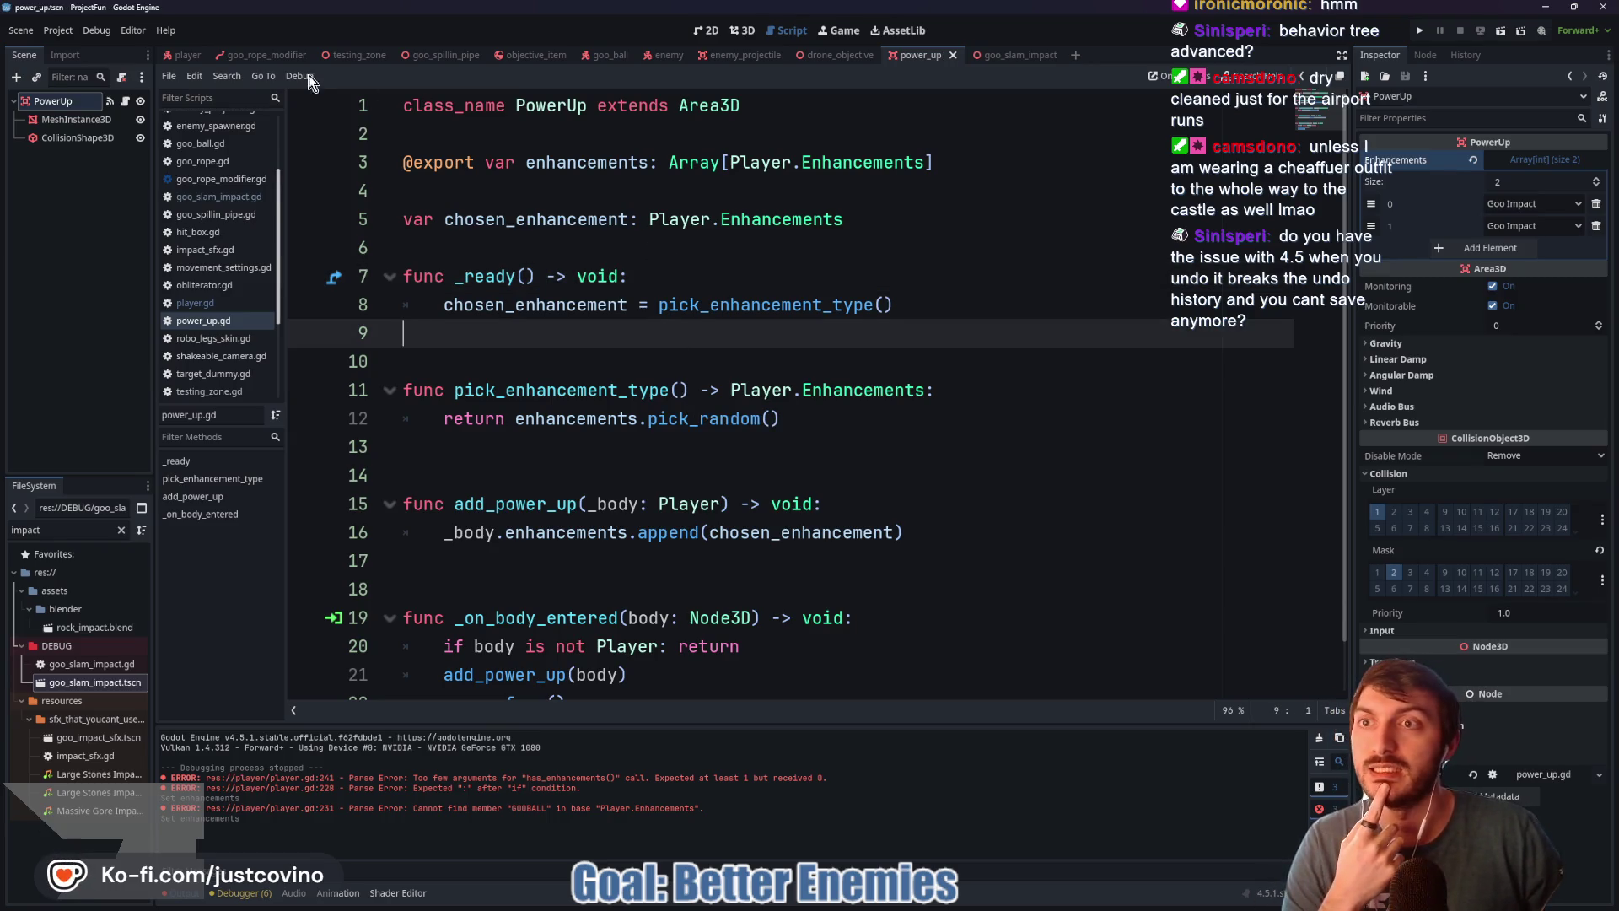
click(184, 54)
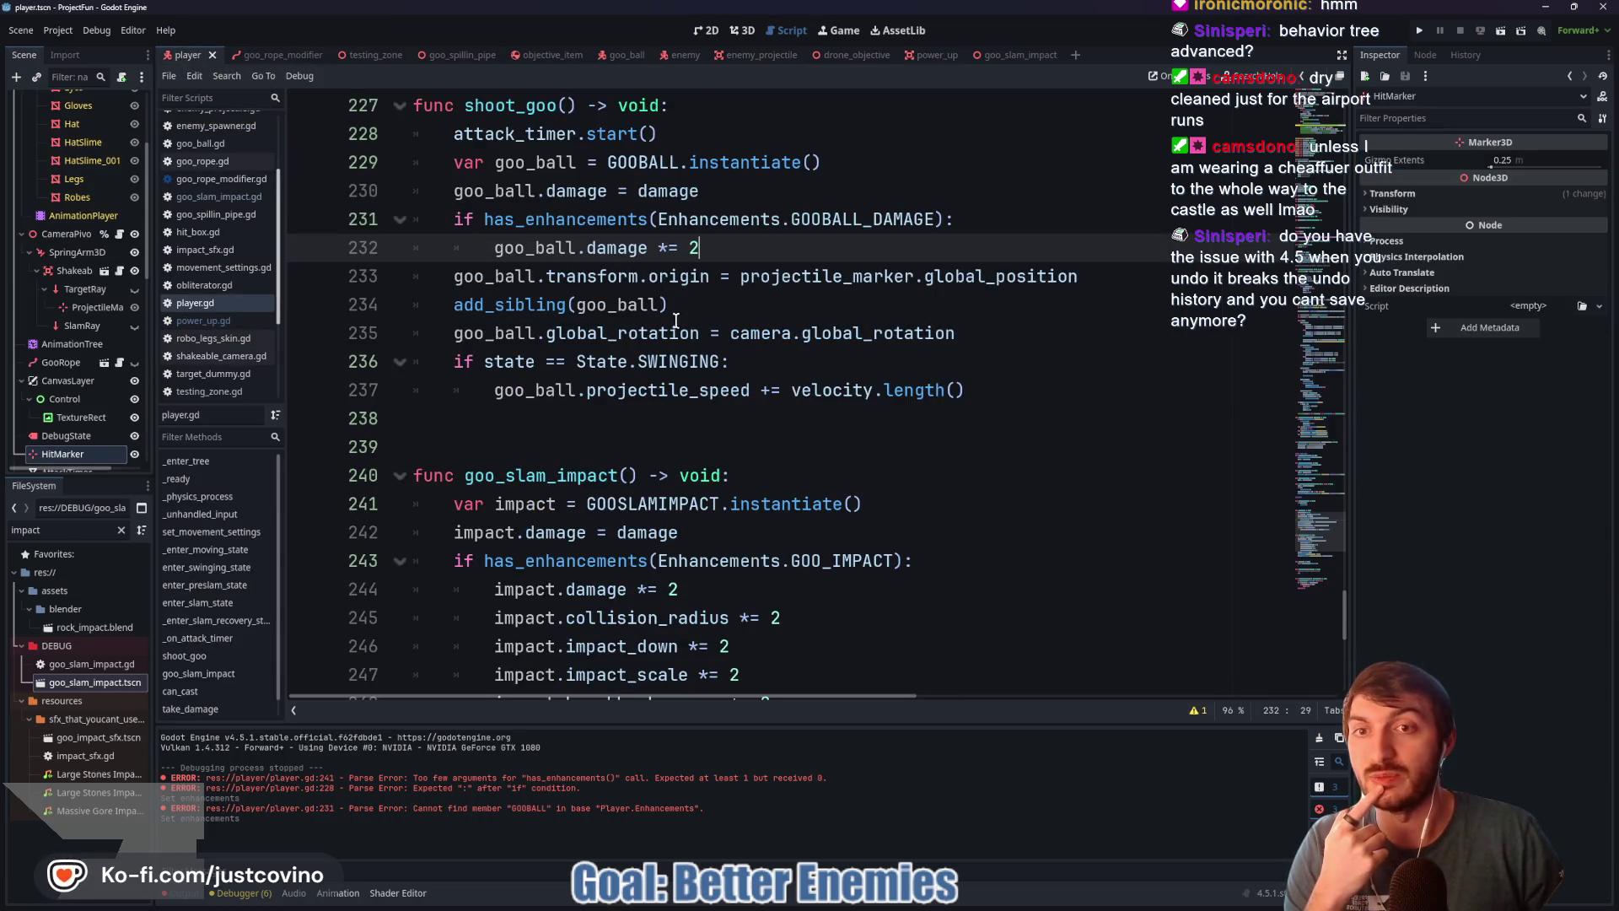
scroll(841, 313, up, 1)
mouse_move(961, 305)
mouse_down()
mouse_move(455, 276)
mouse_move(455, 191)
mouse_up()
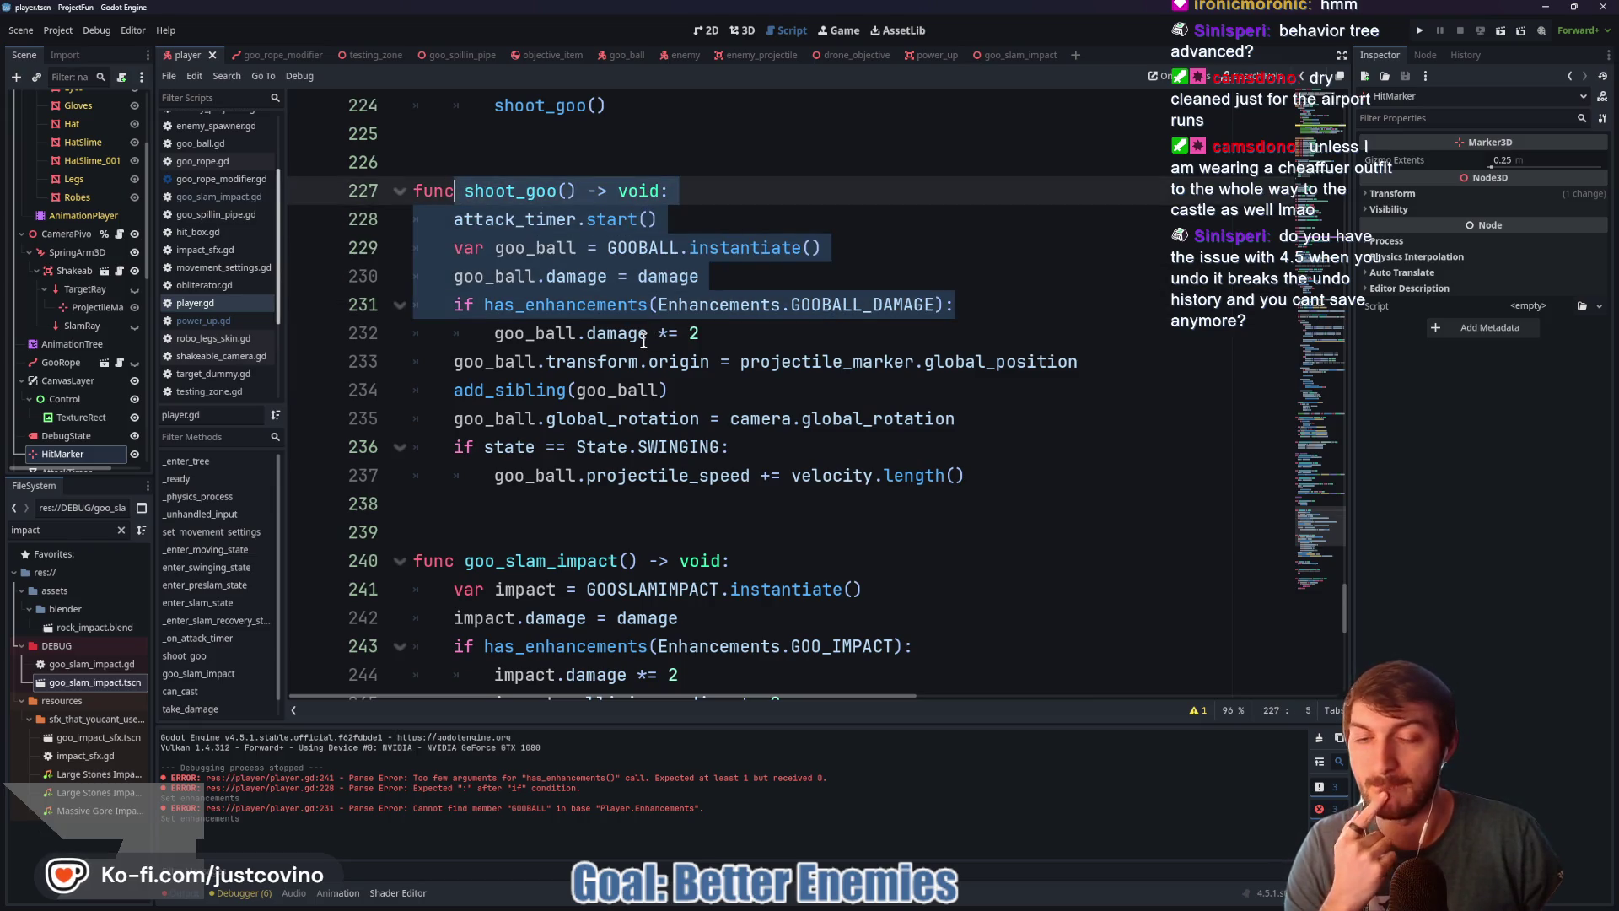
scroll(644, 340, down, 1)
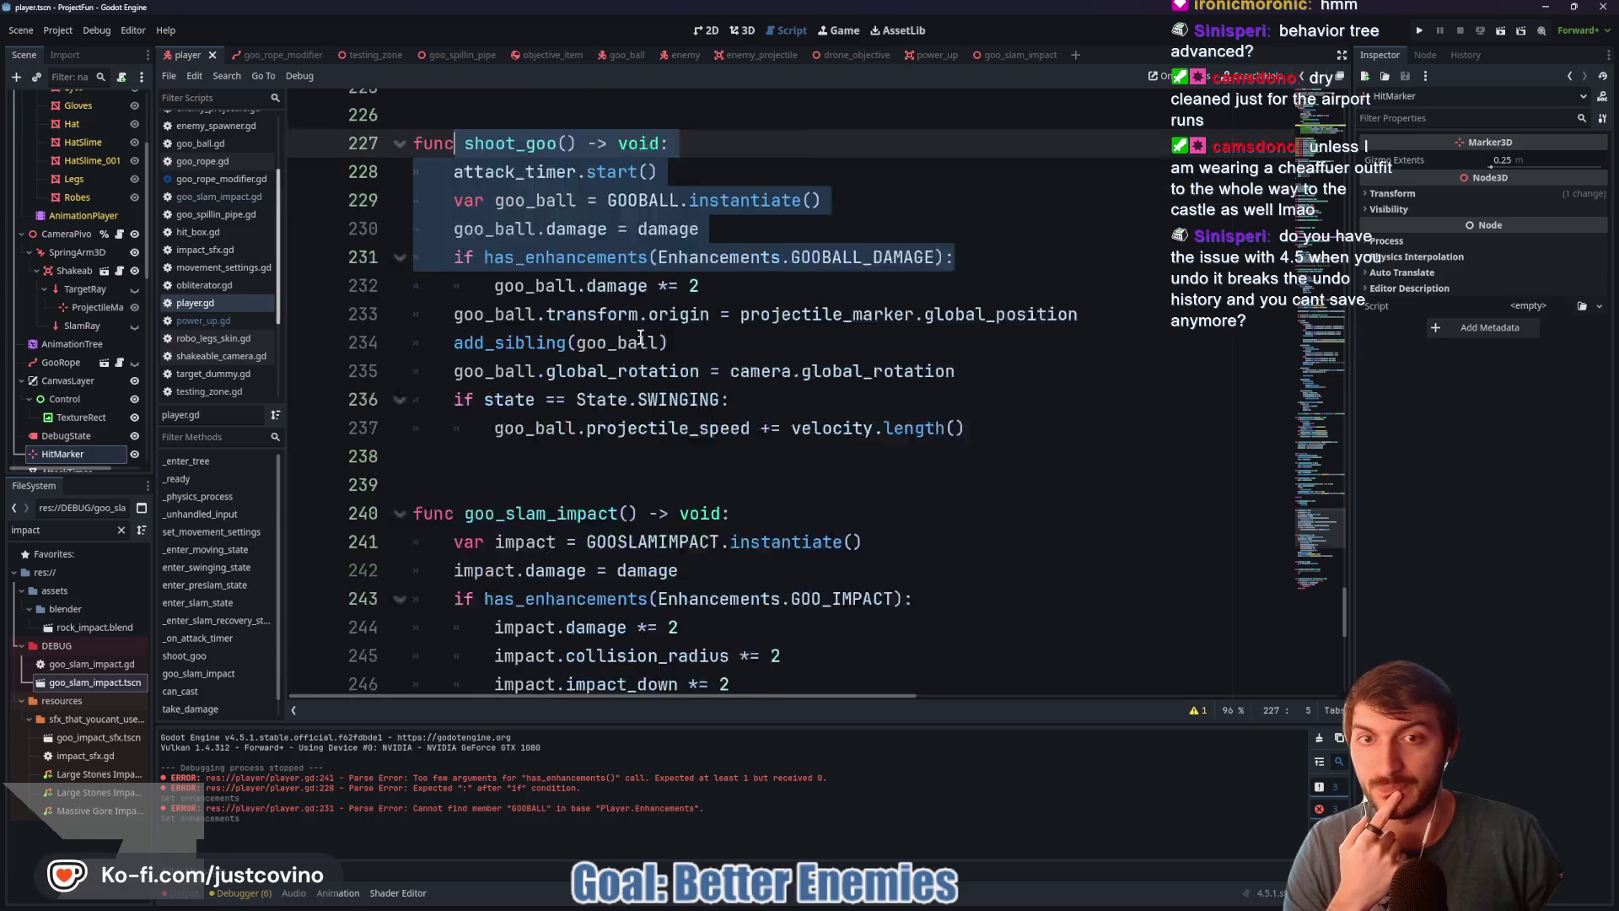
scroll(641, 337, down, 3)
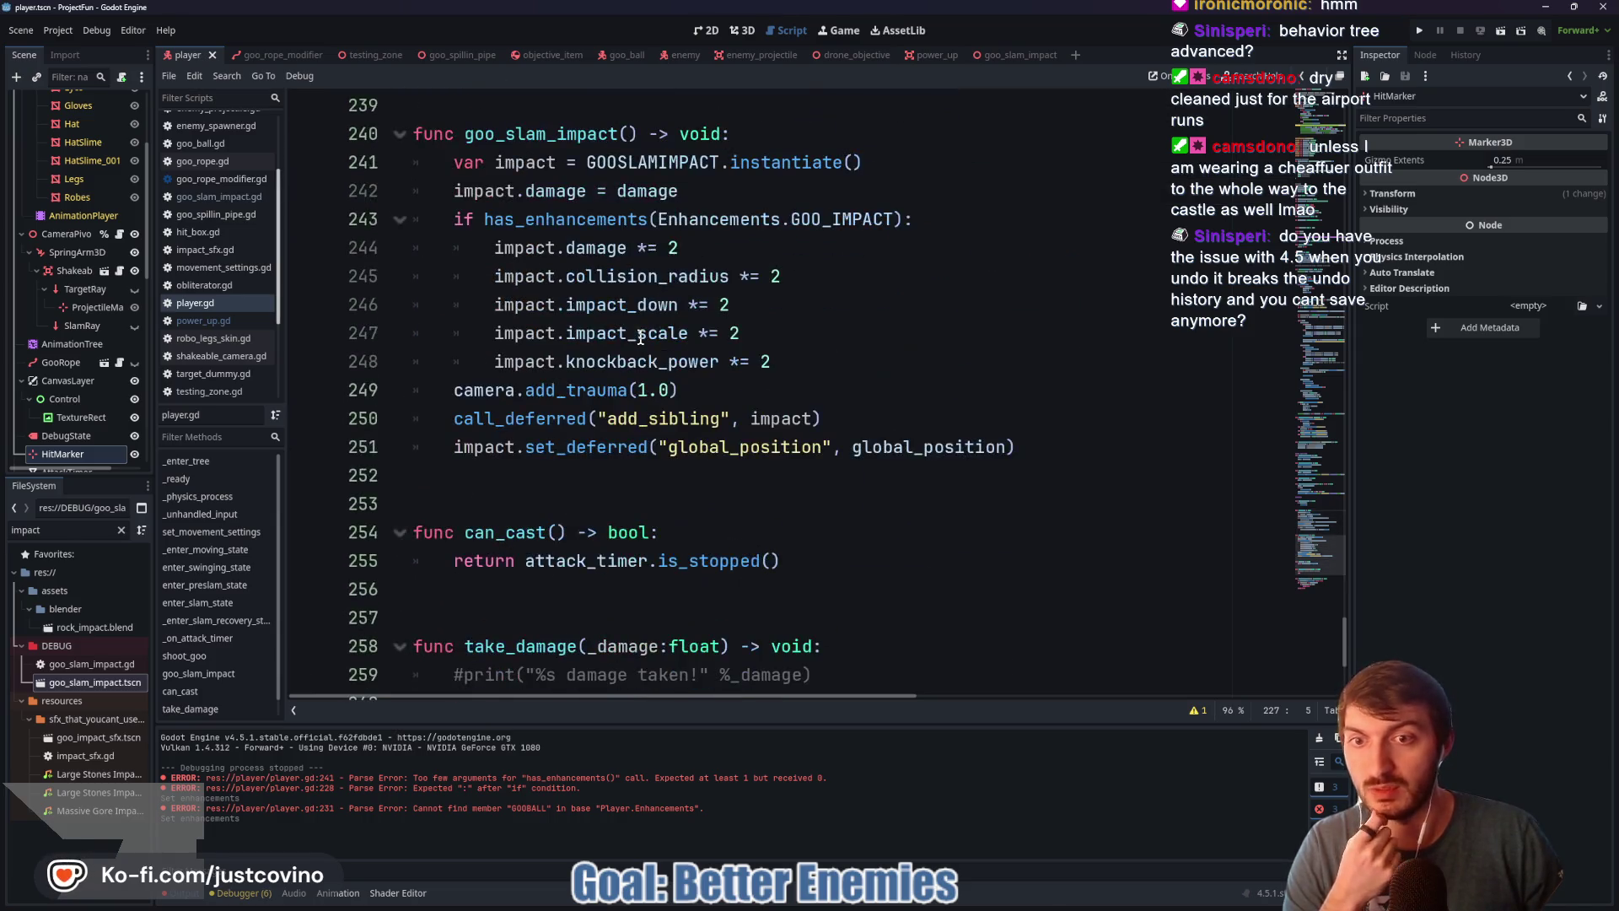
scroll(742, 384, up, 6)
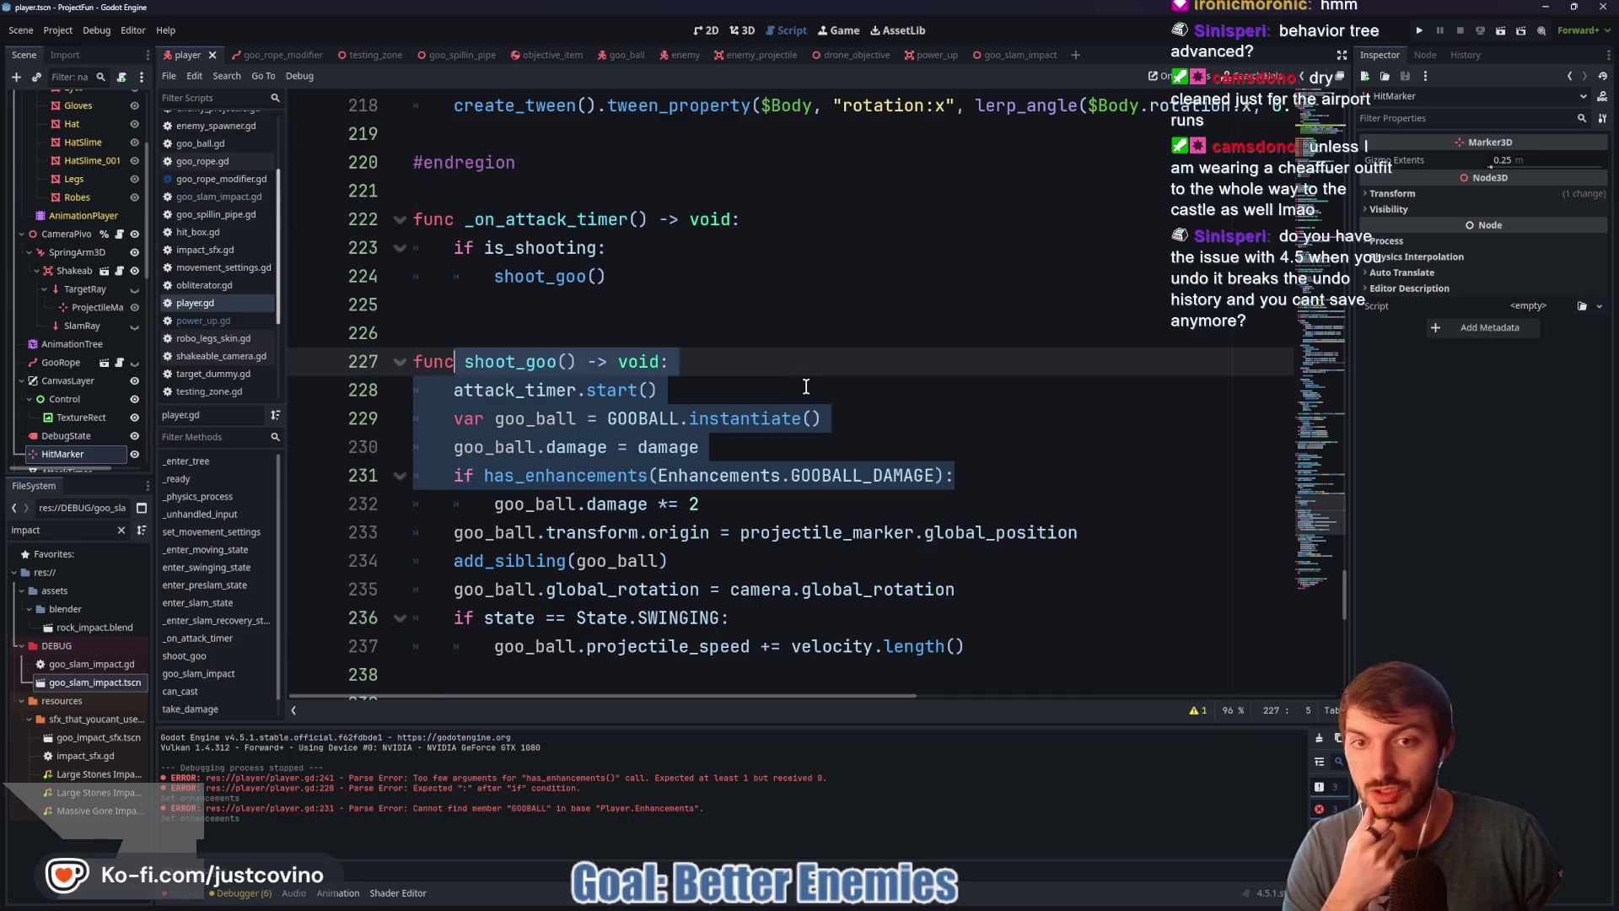
scroll(835, 479, down, 1)
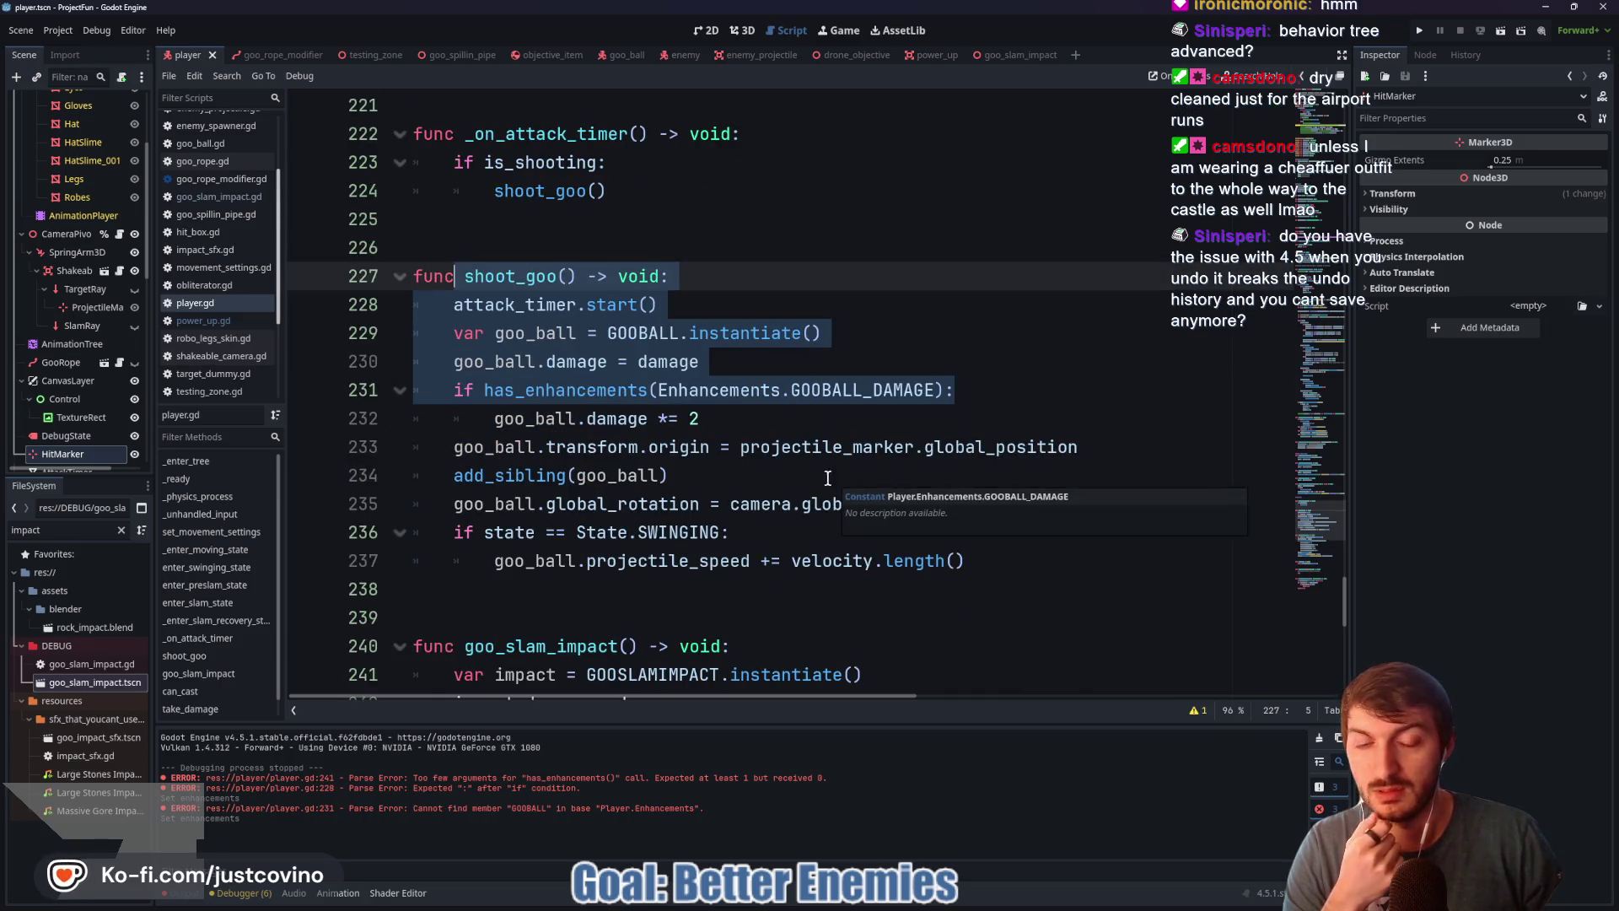
click(773, 414)
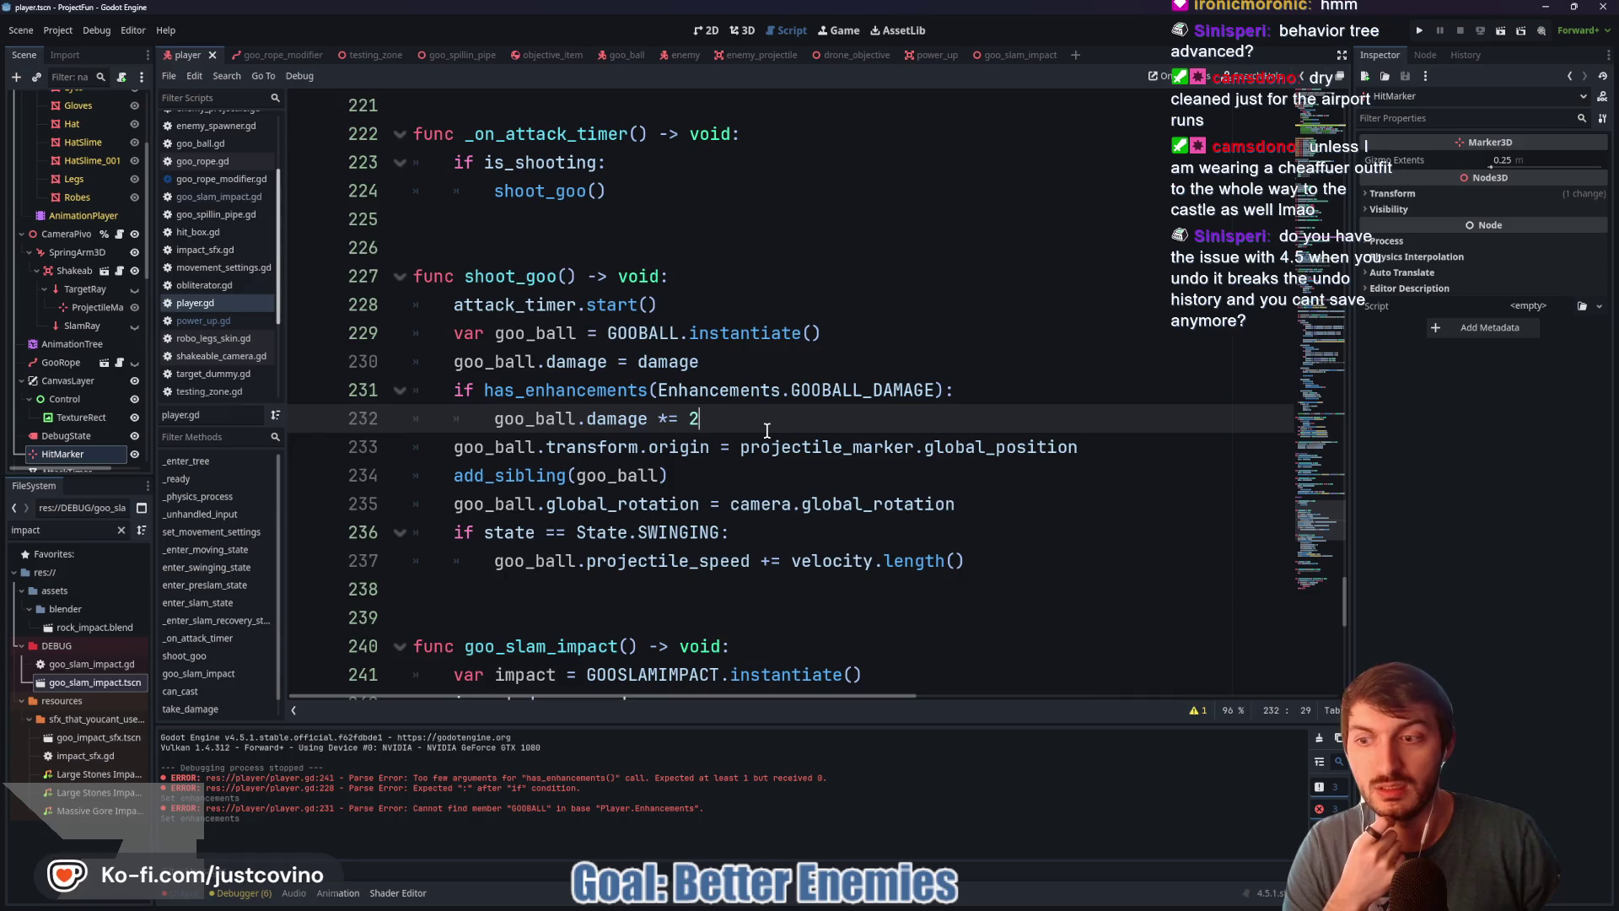
click(916, 391)
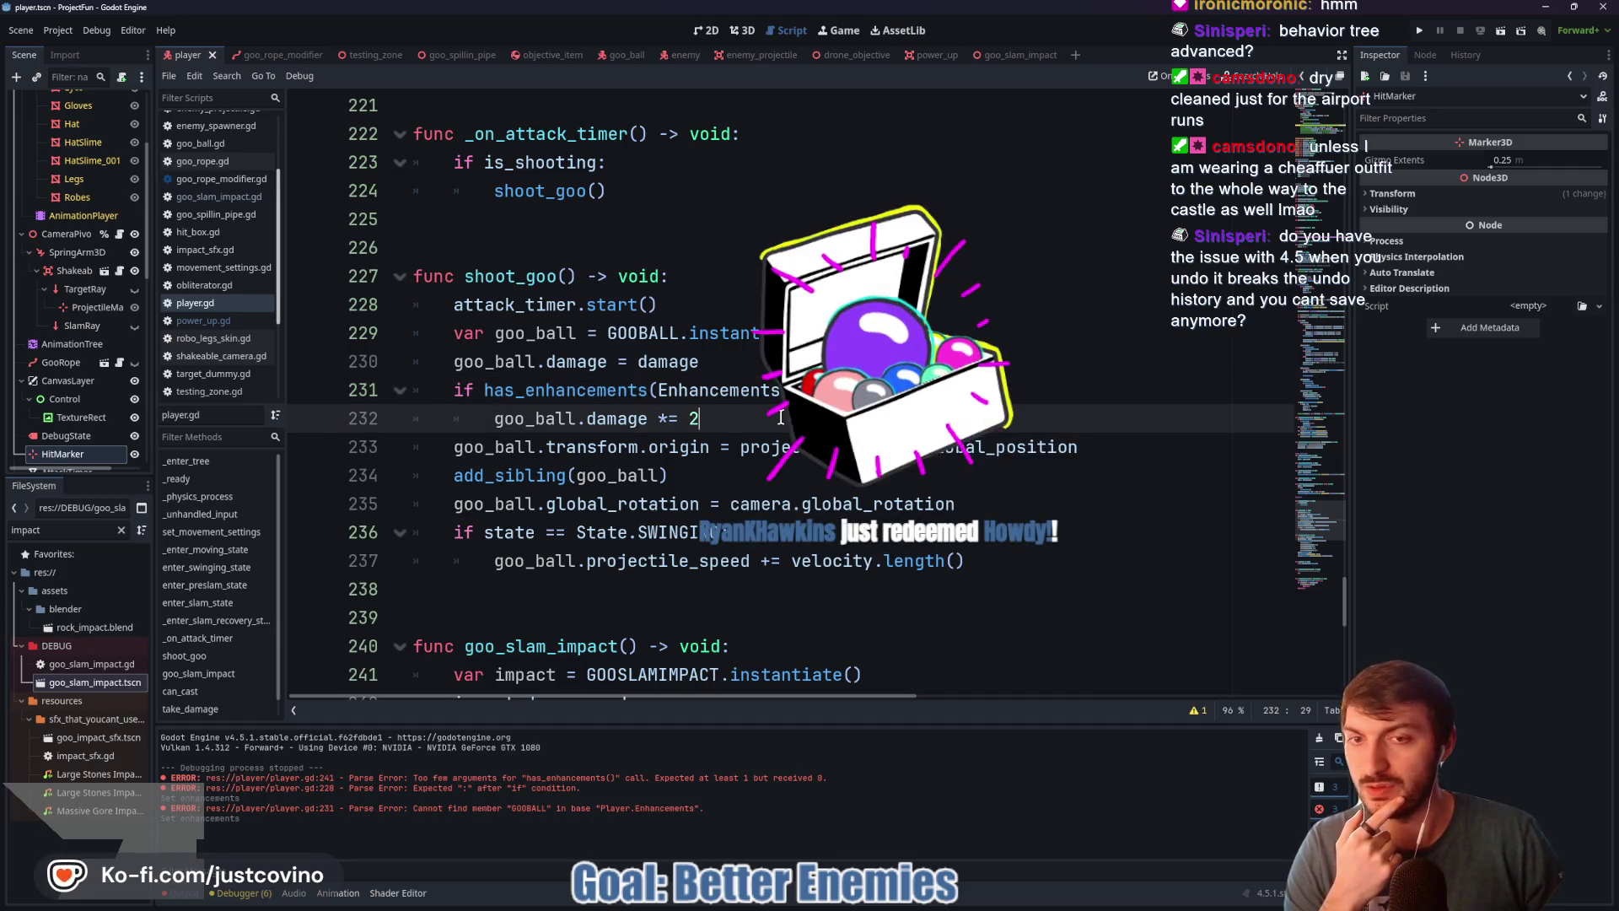
Add 'goo_ball.bounce_count *= 2' below the damage doubling line and save player.gd
click(781, 417)
key(Return)
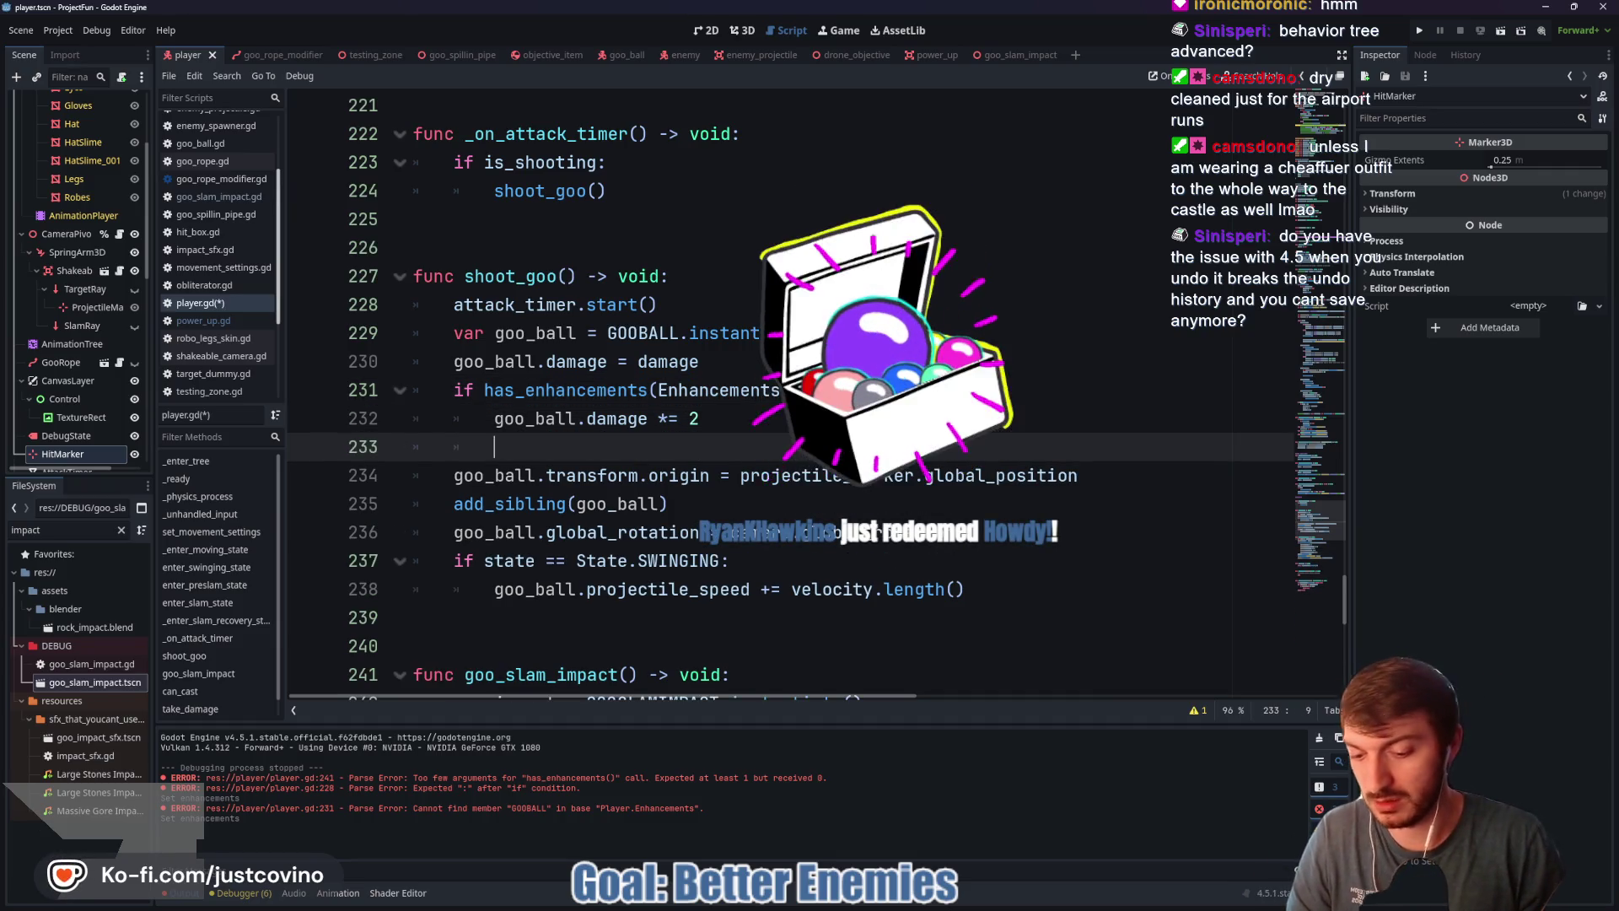
text(goo_ball.bo)
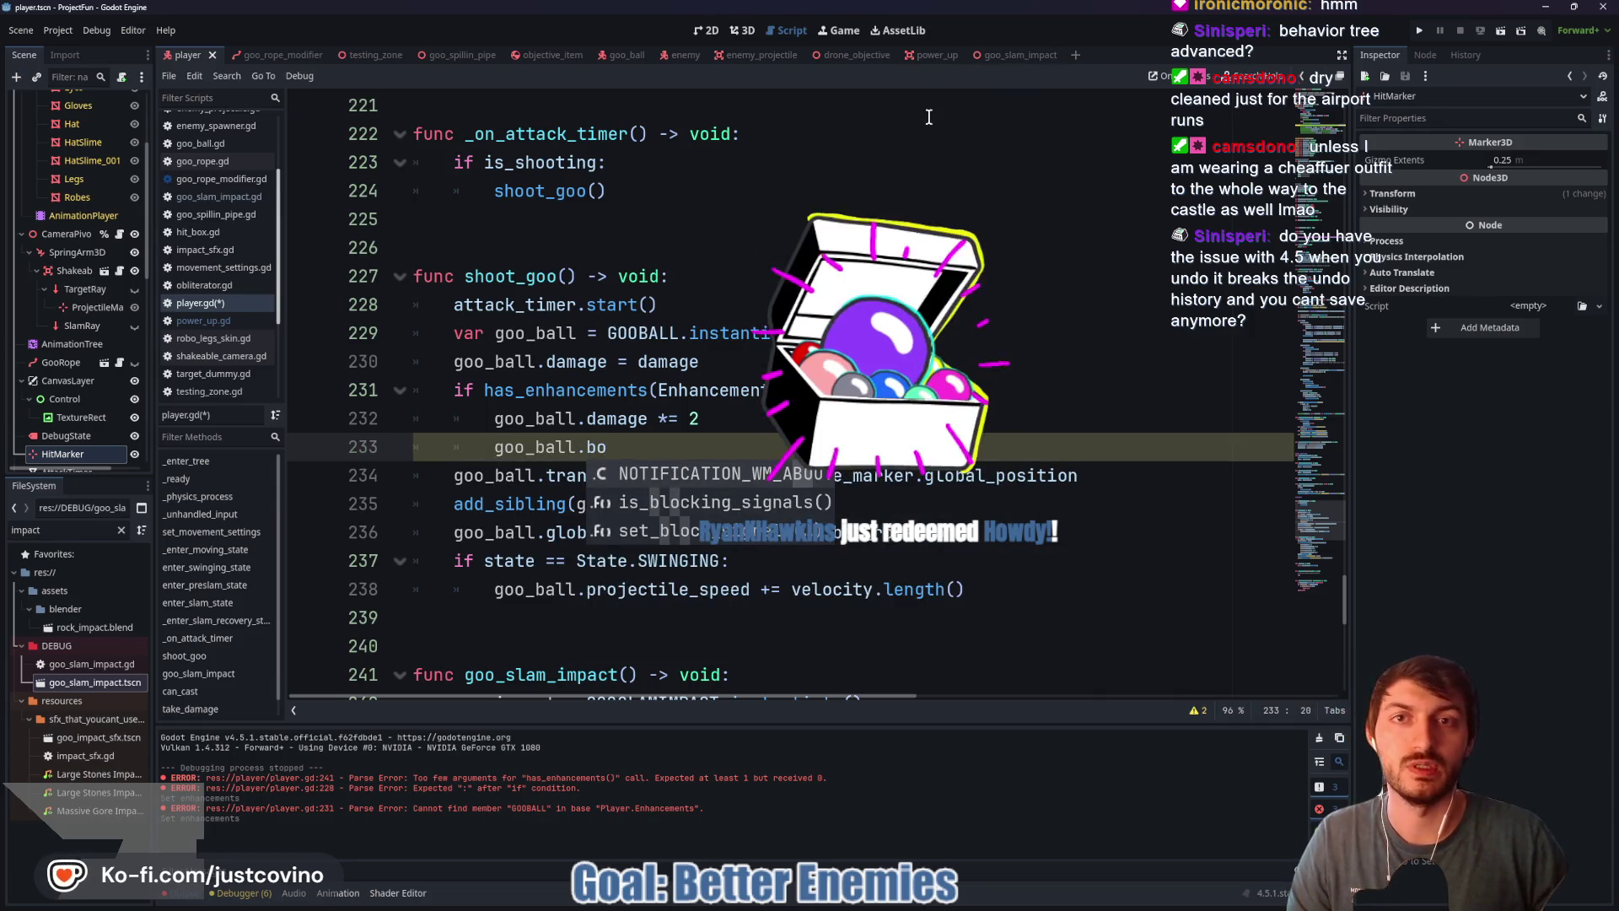
click(621, 55)
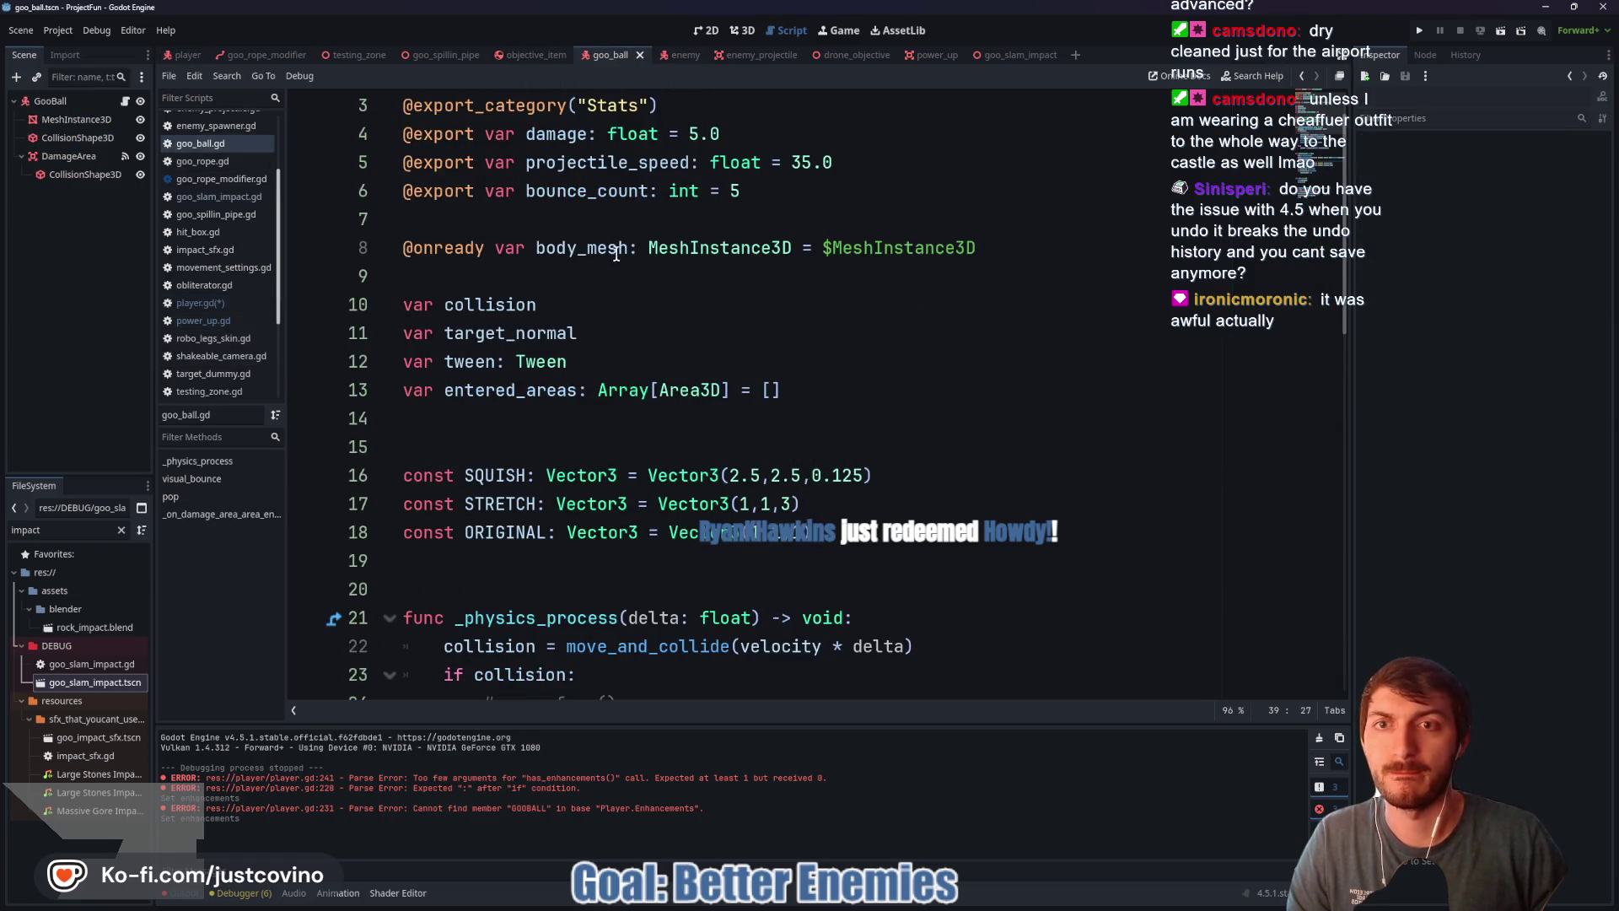
key(alt+Left)
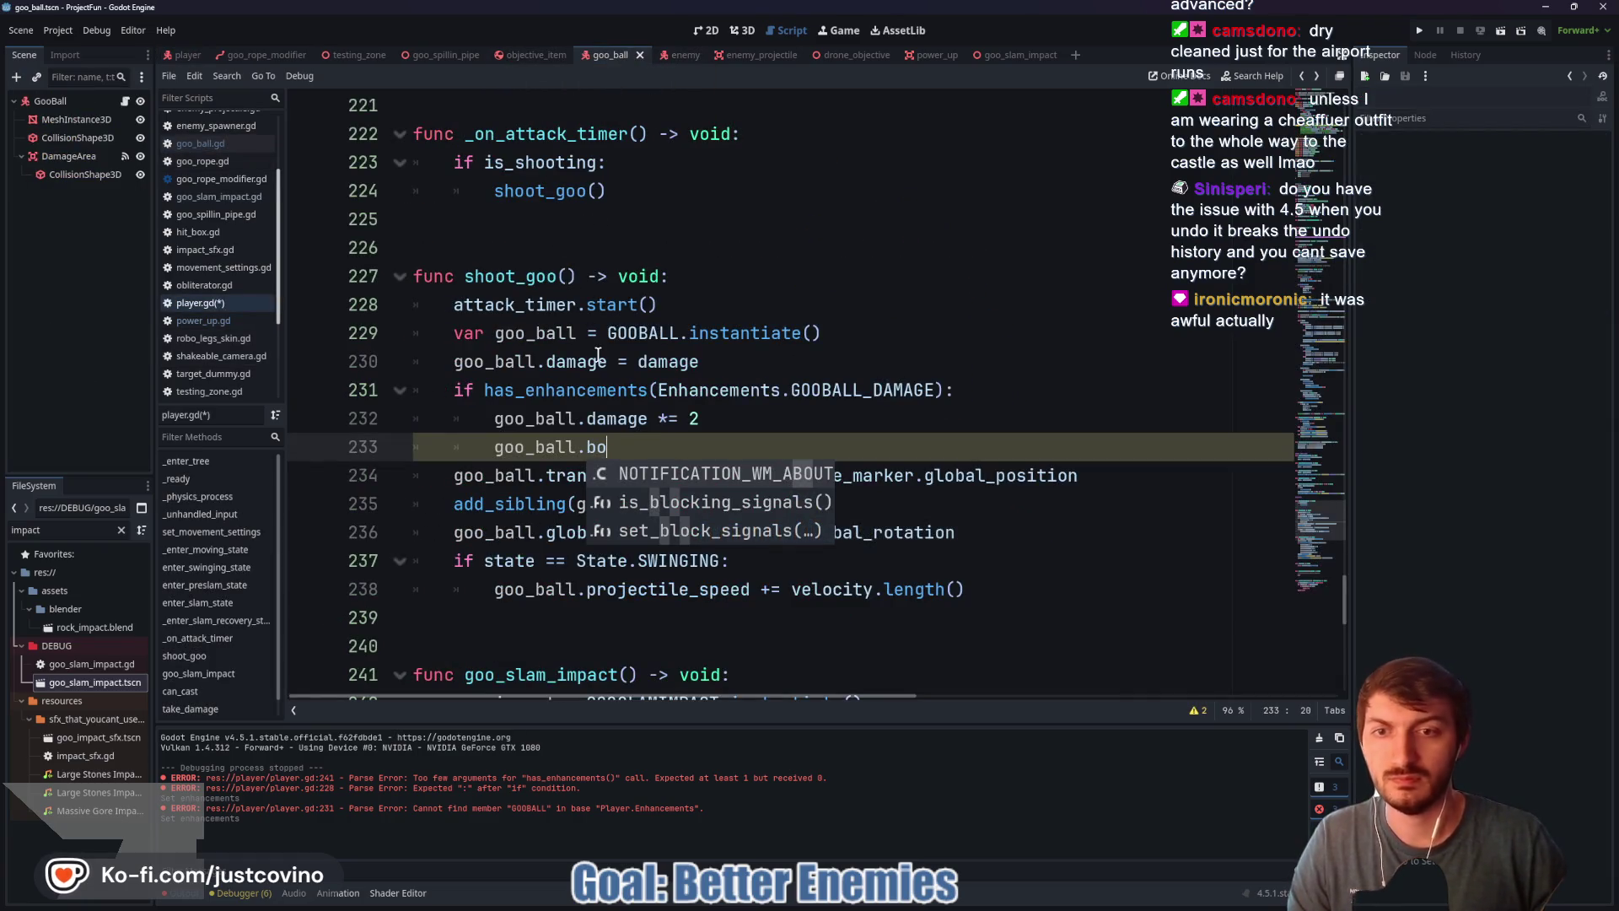
text(unce_count )
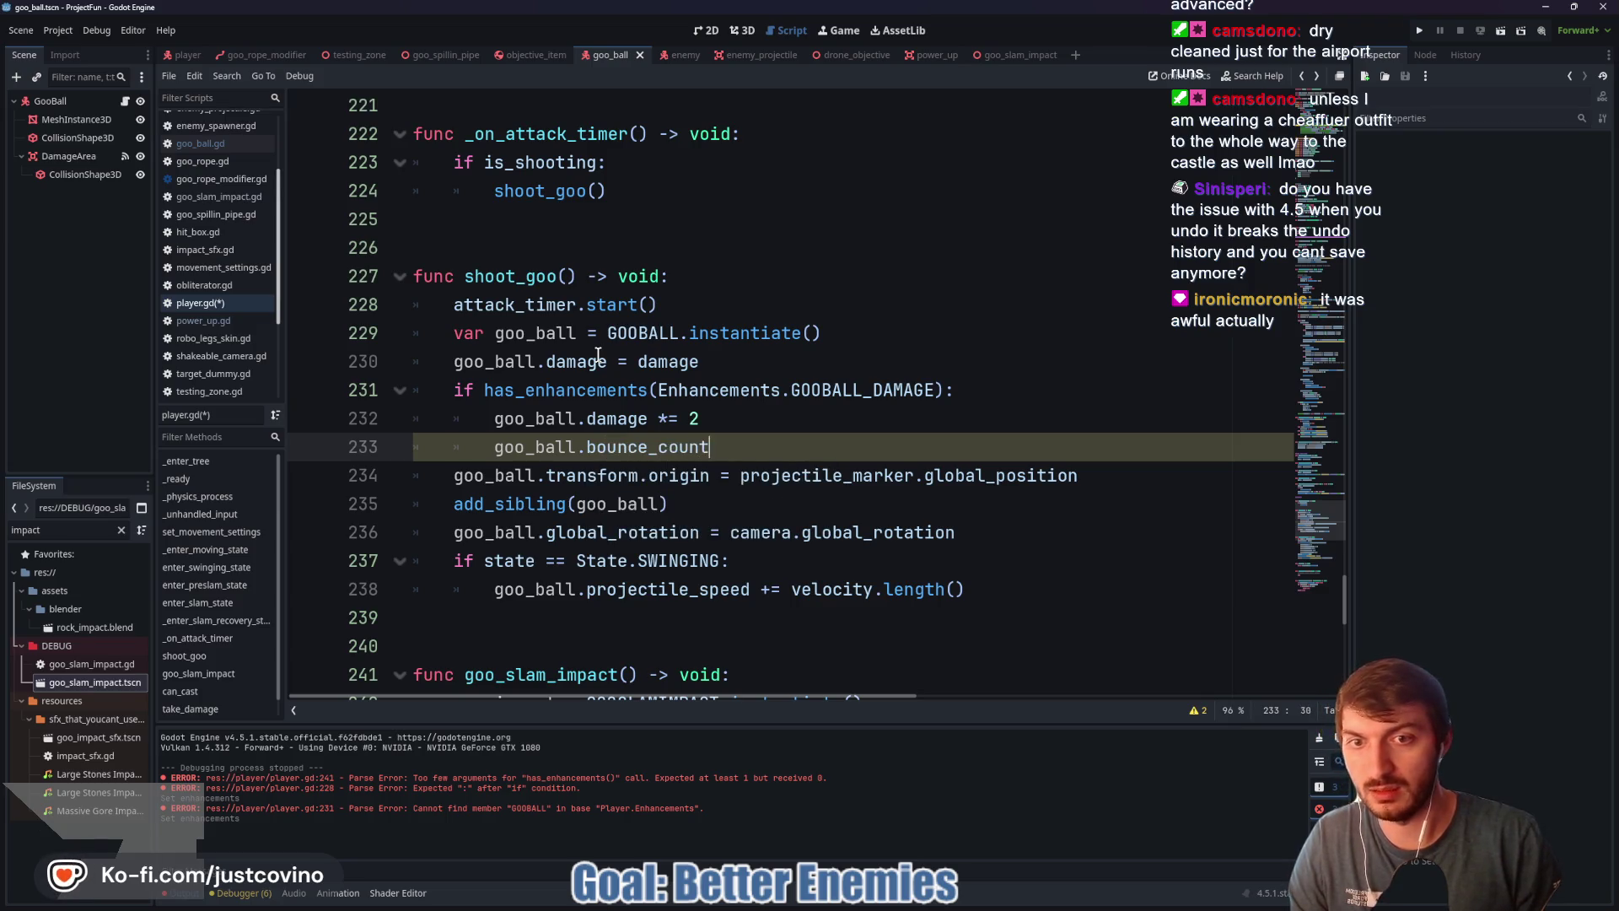
text(*= 2)
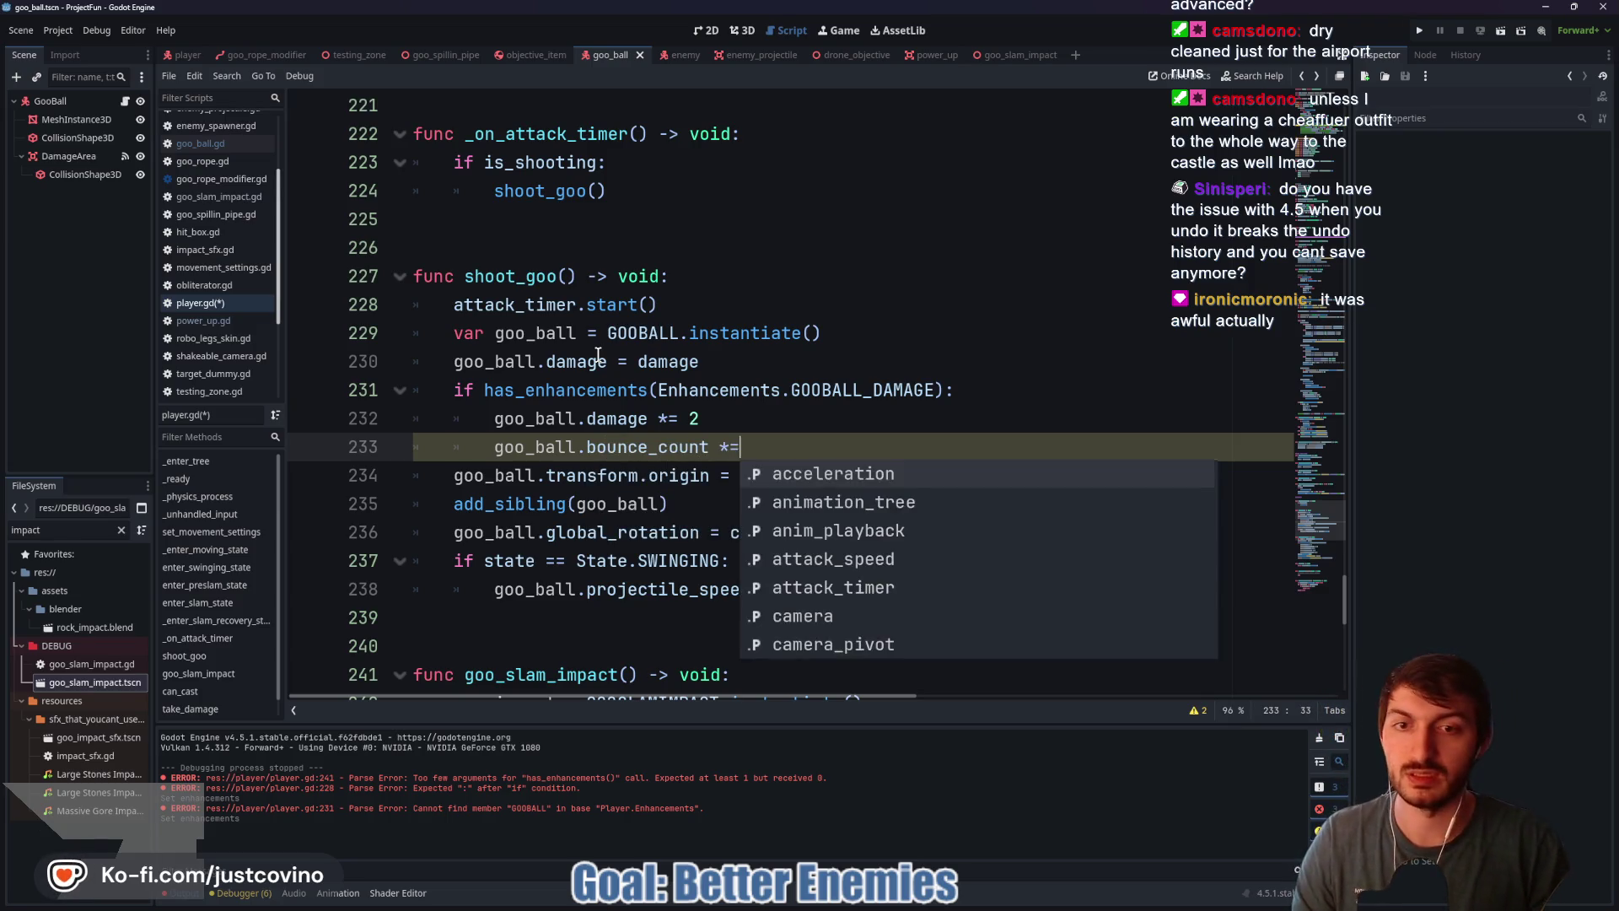
key(ctrl+s)
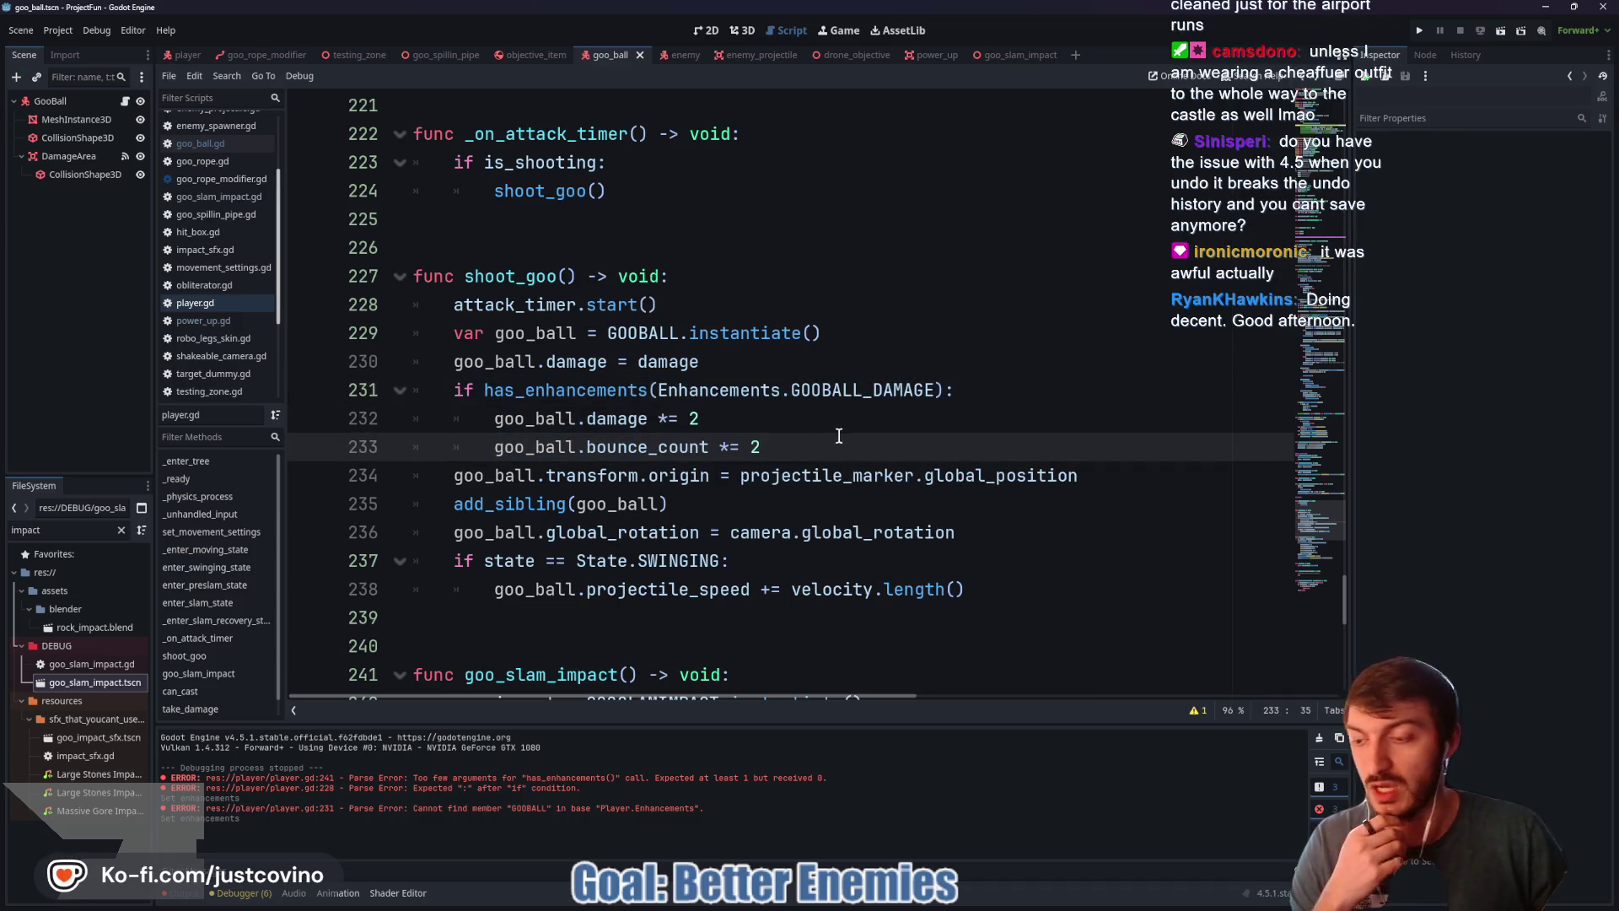
Check the Enhancement parent class of DamageEnhancement, then open goo_wizard_special_attack.gd
mouse_move(843, 904)
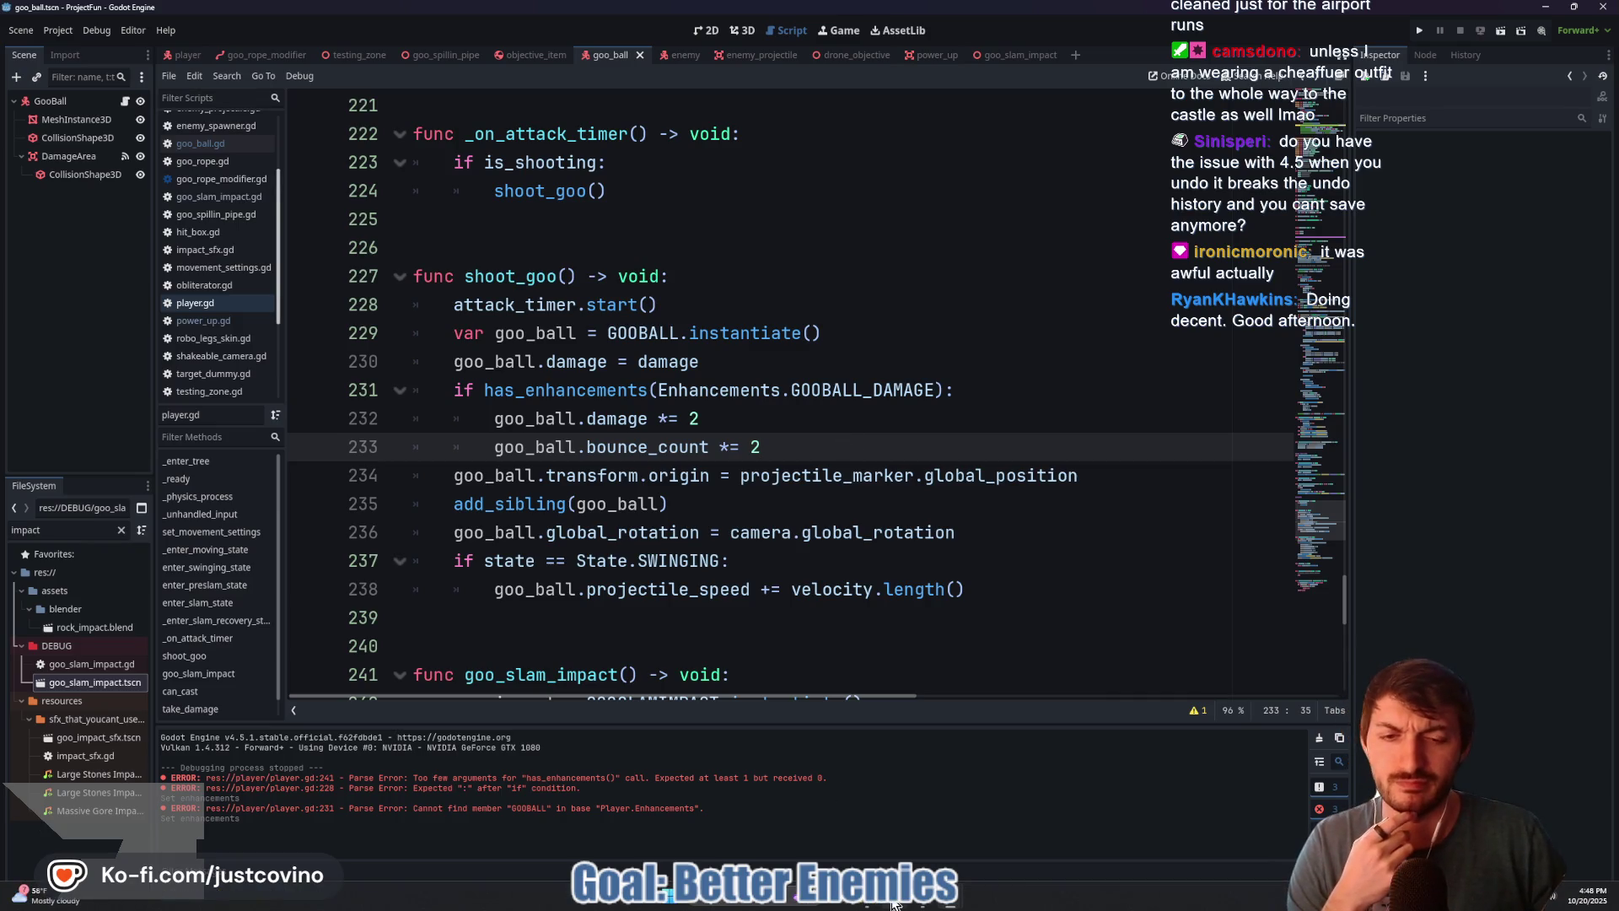
mouse_move(945, 904)
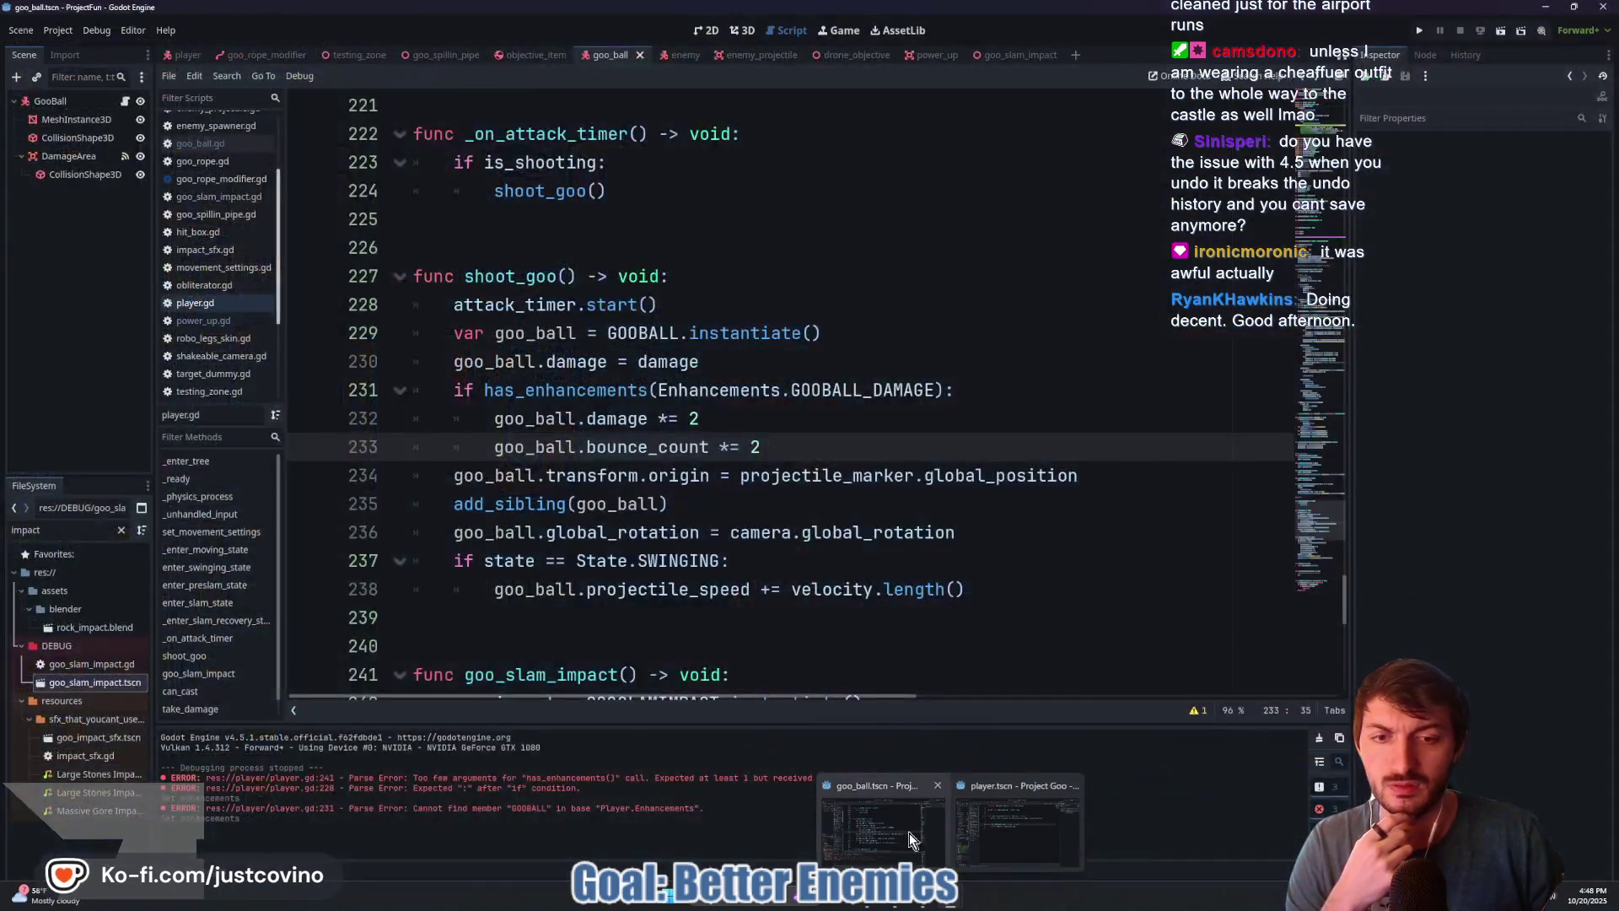
click(909, 832)
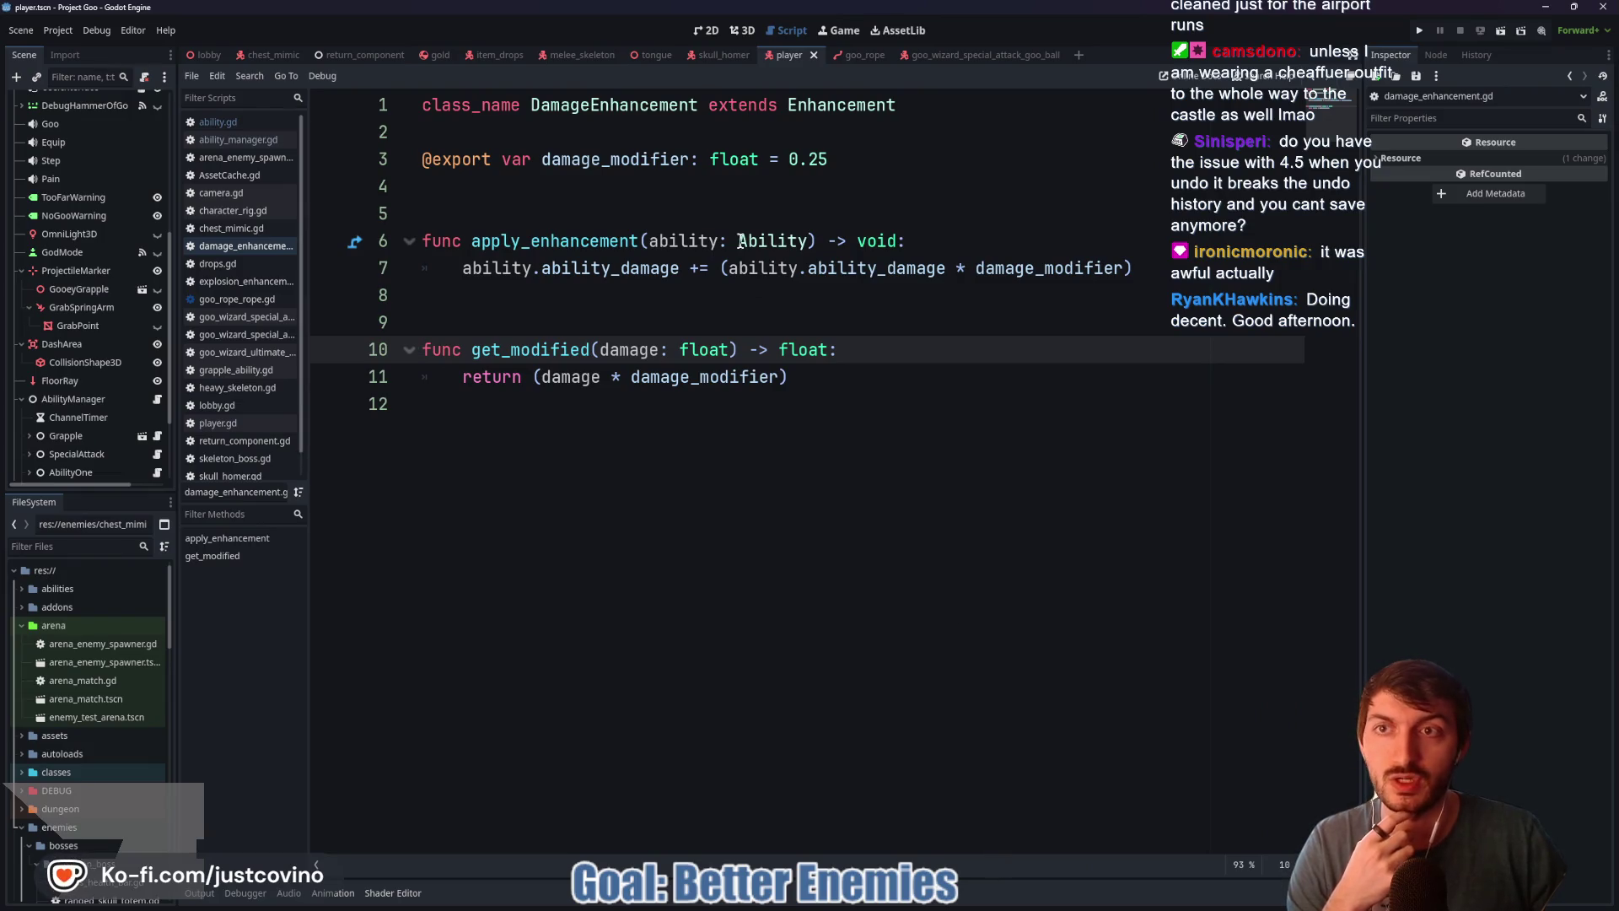
click(652, 111)
ctrl+click(851, 107)
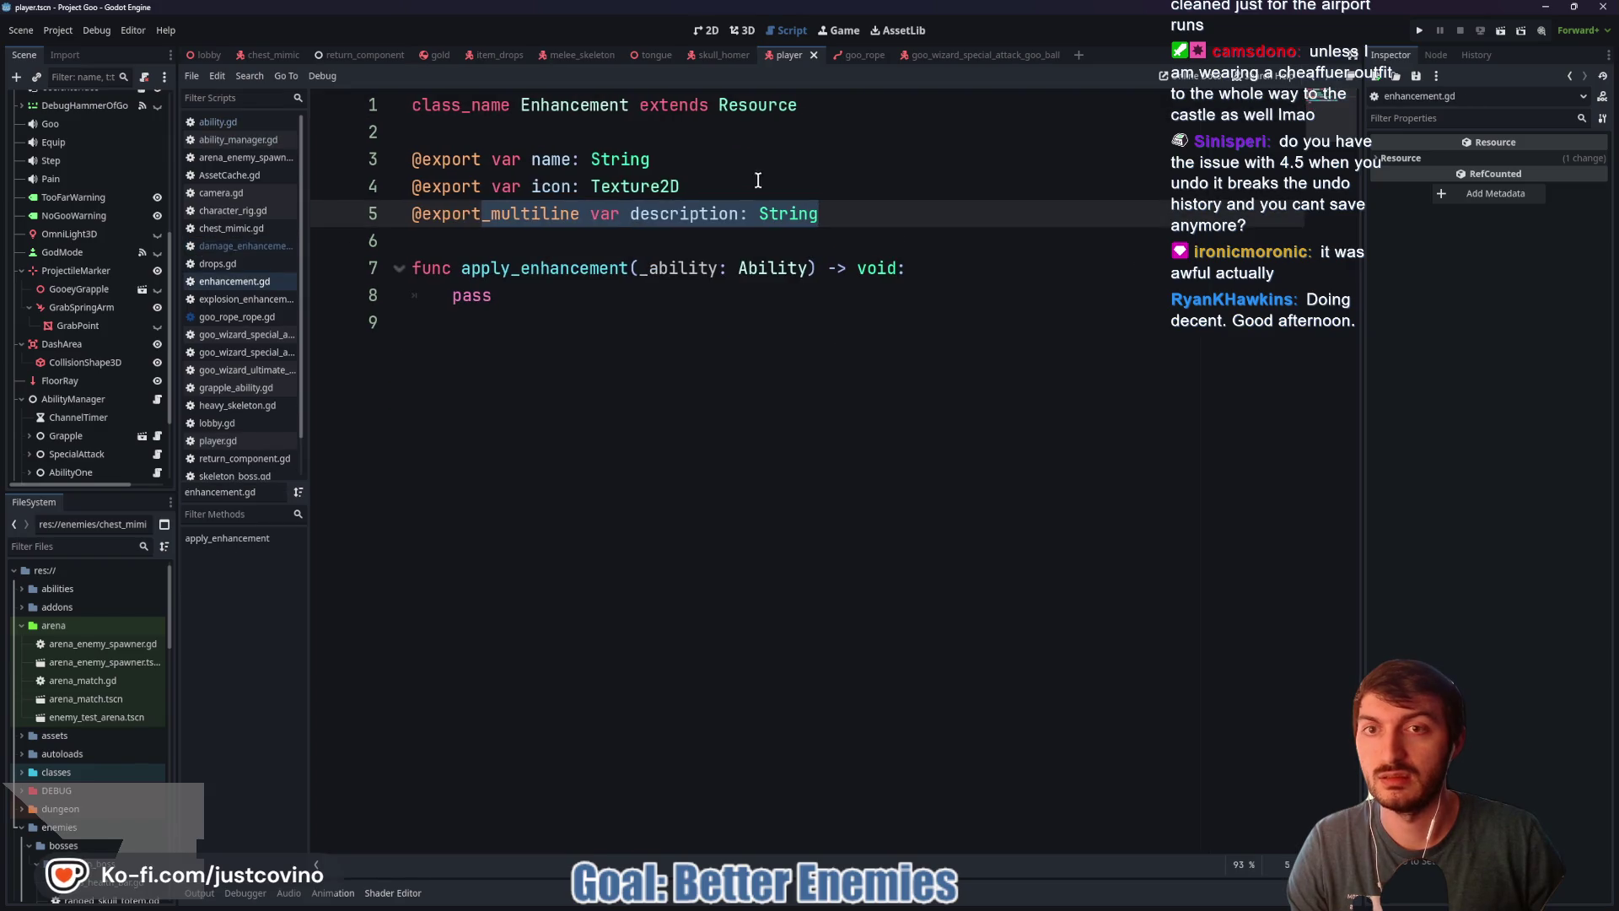
click(719, 268)
key(Up)
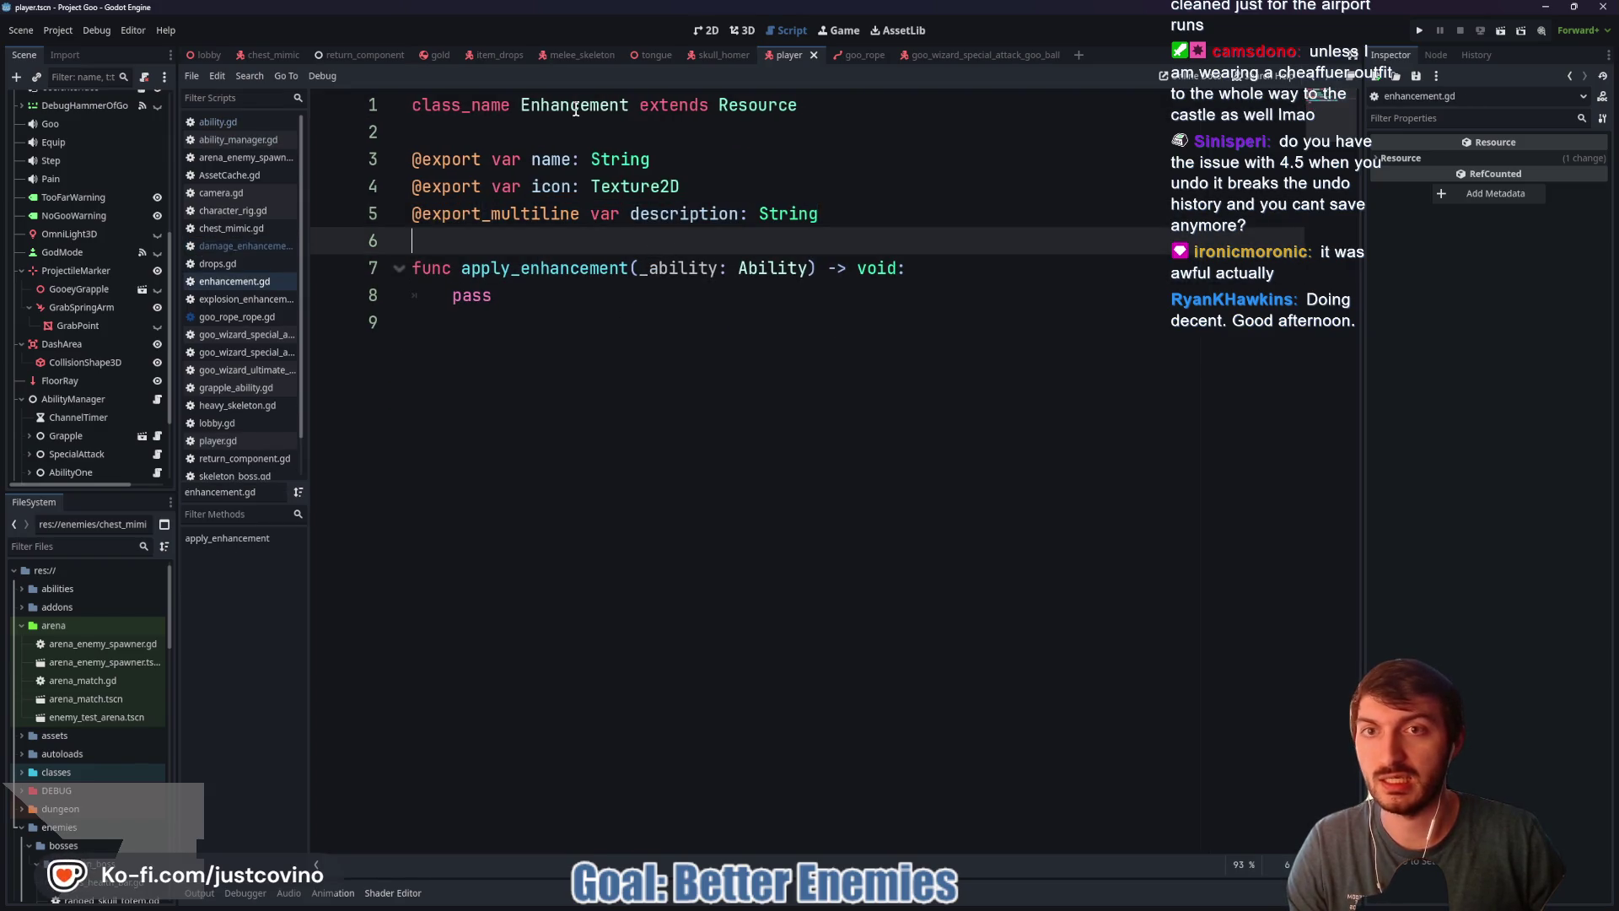
click(572, 107)
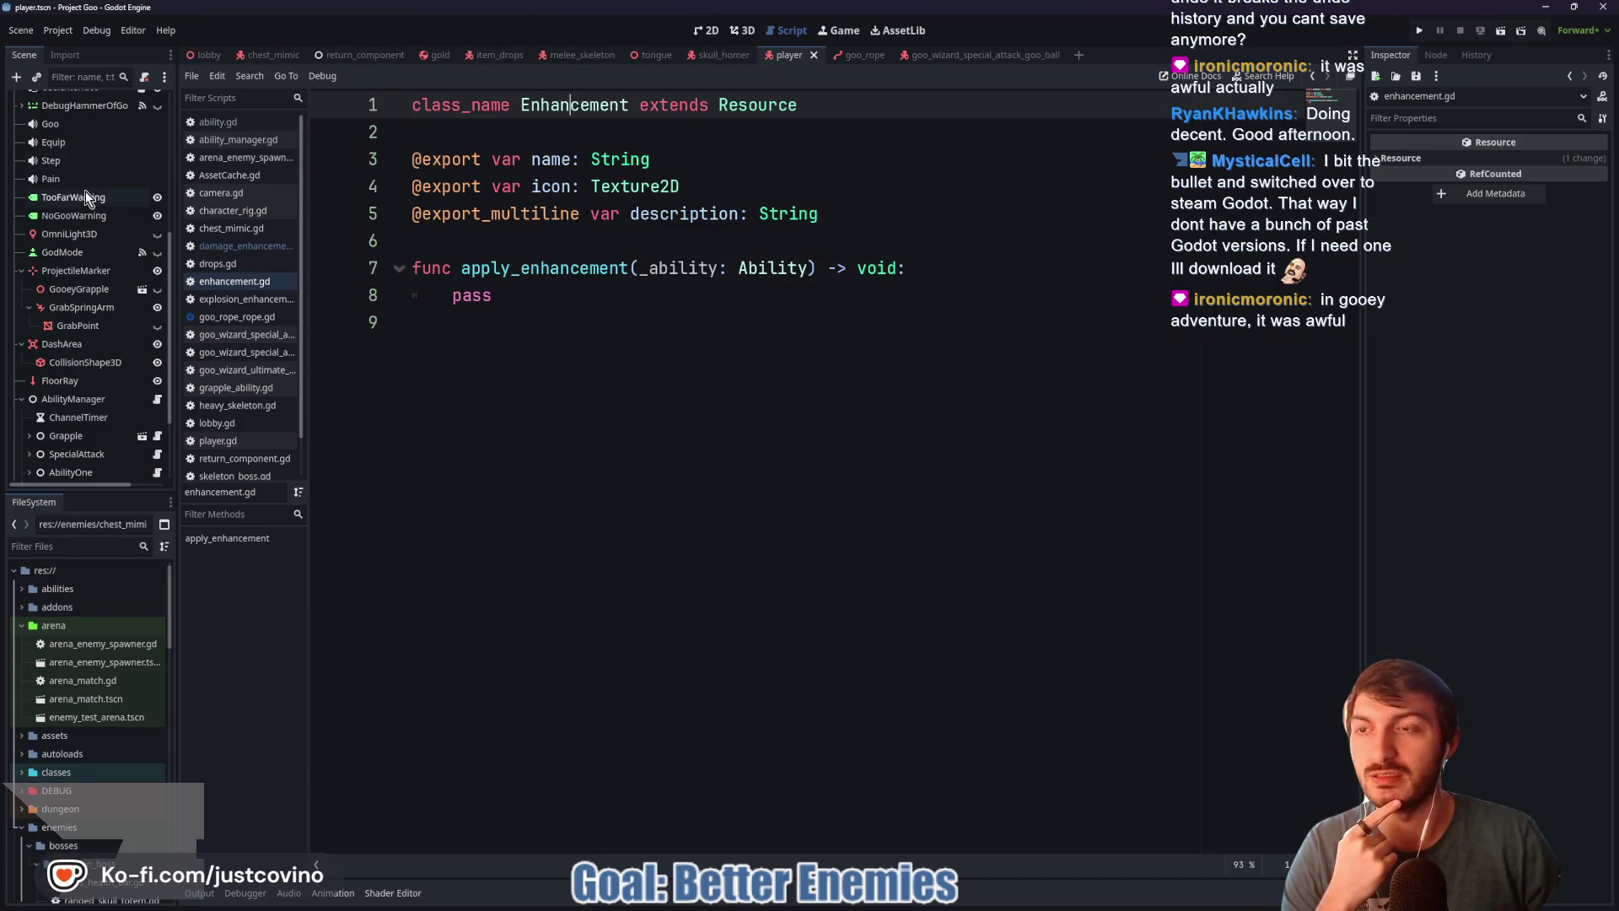
scroll(157, 342, down, 3)
click(157, 340)
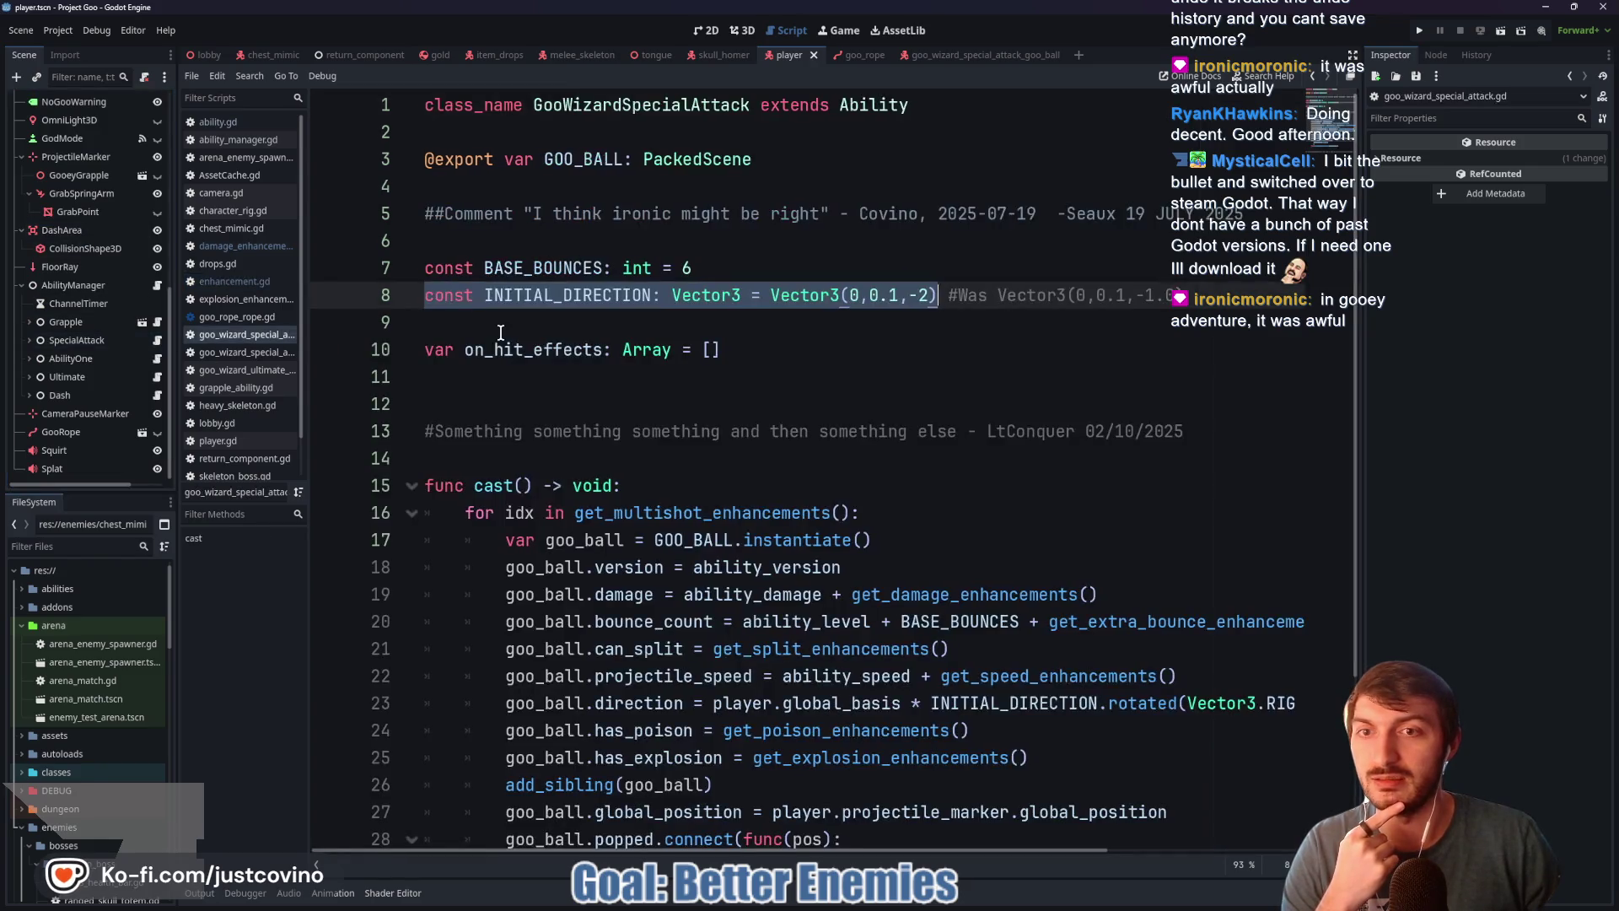
Inspect the get_split_enhancements call on line 21 of the cast function
click(733, 326)
click(626, 404)
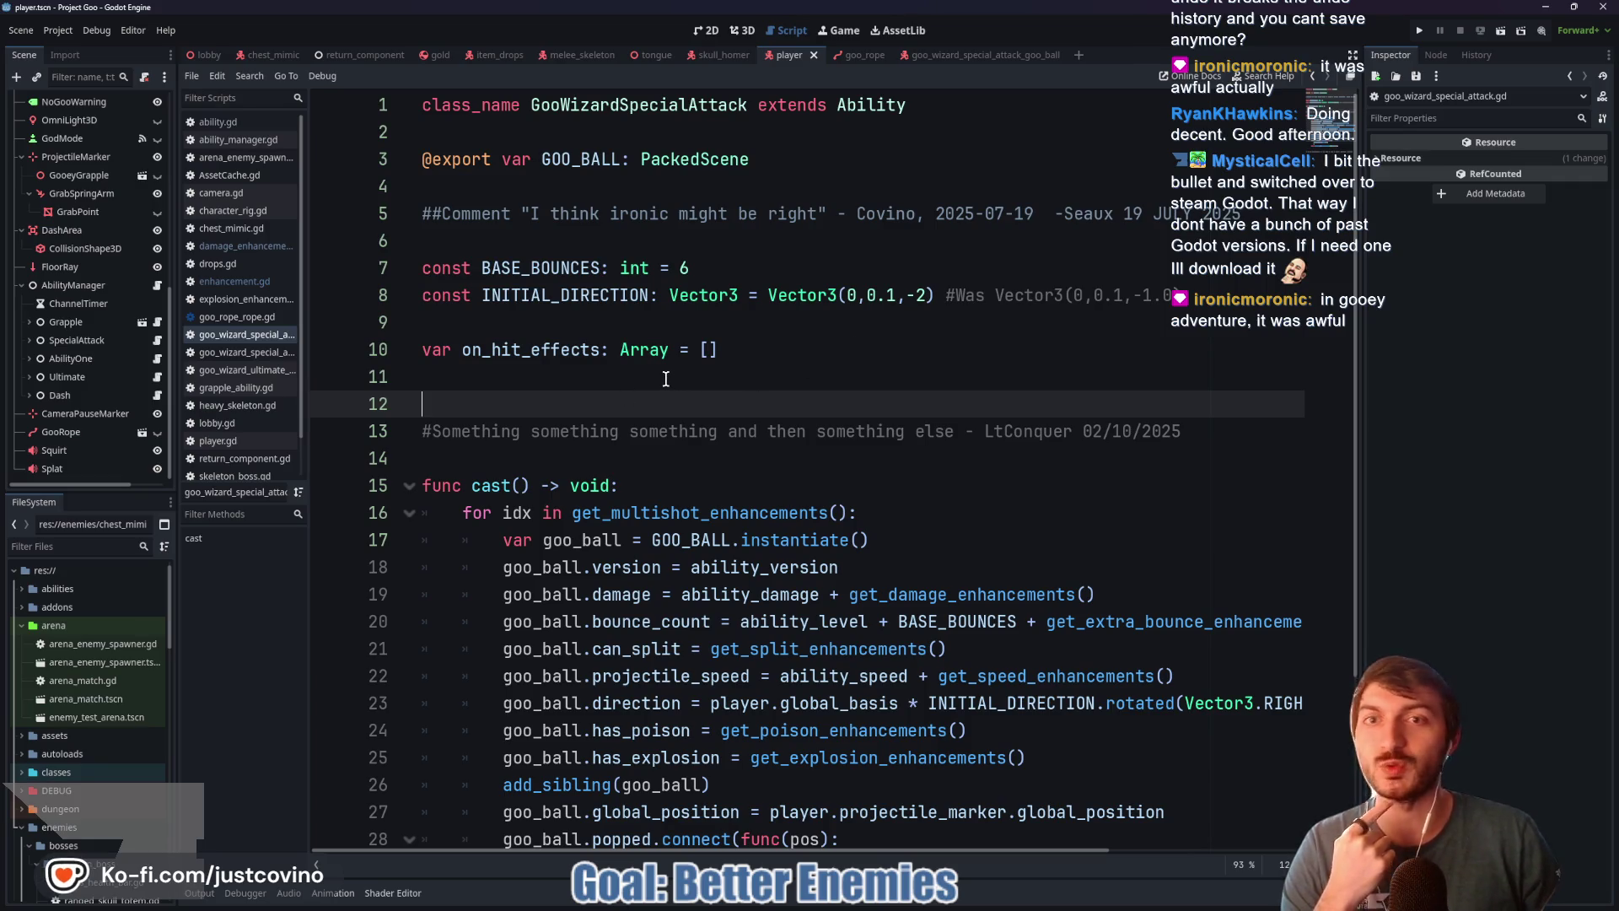
scroll(666, 379, down, 3)
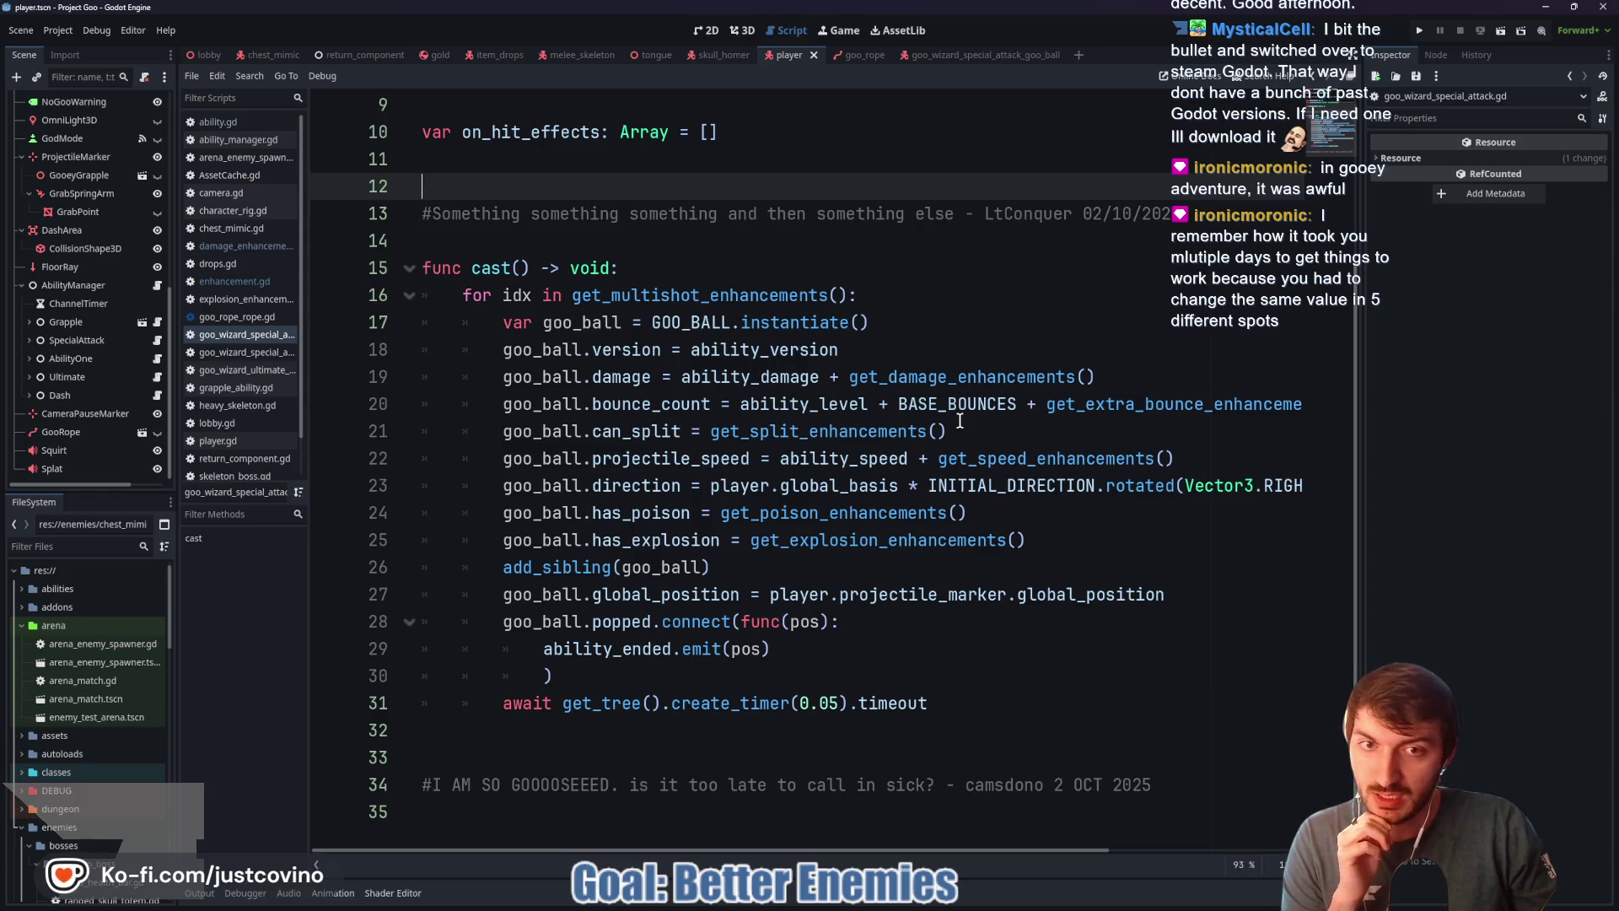
click(861, 430)
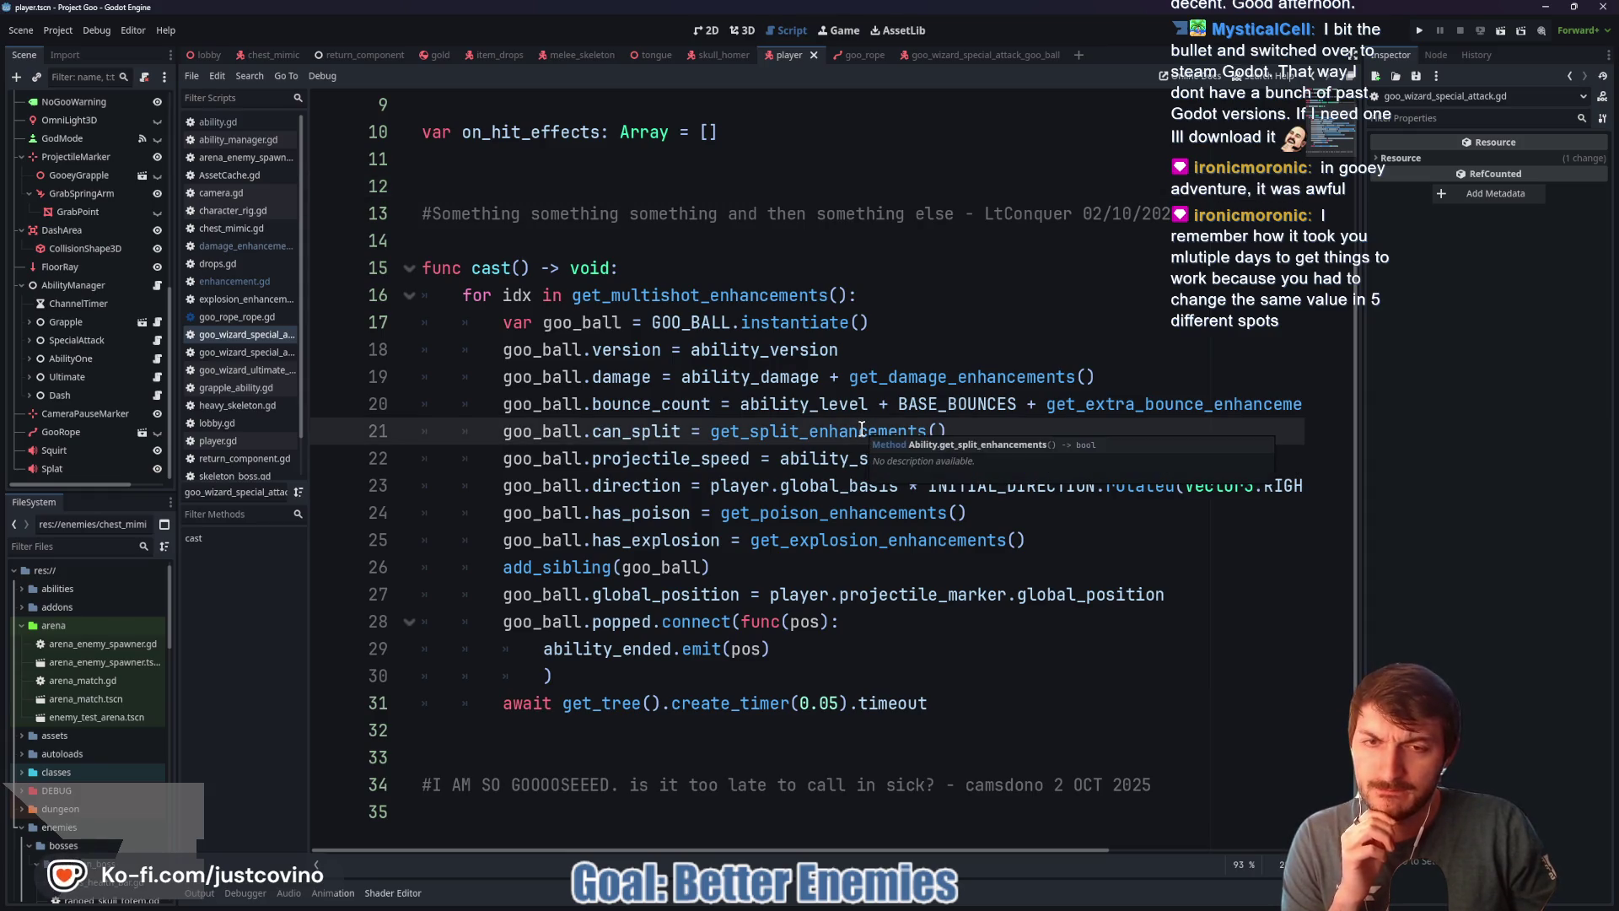
double_click(861, 431)
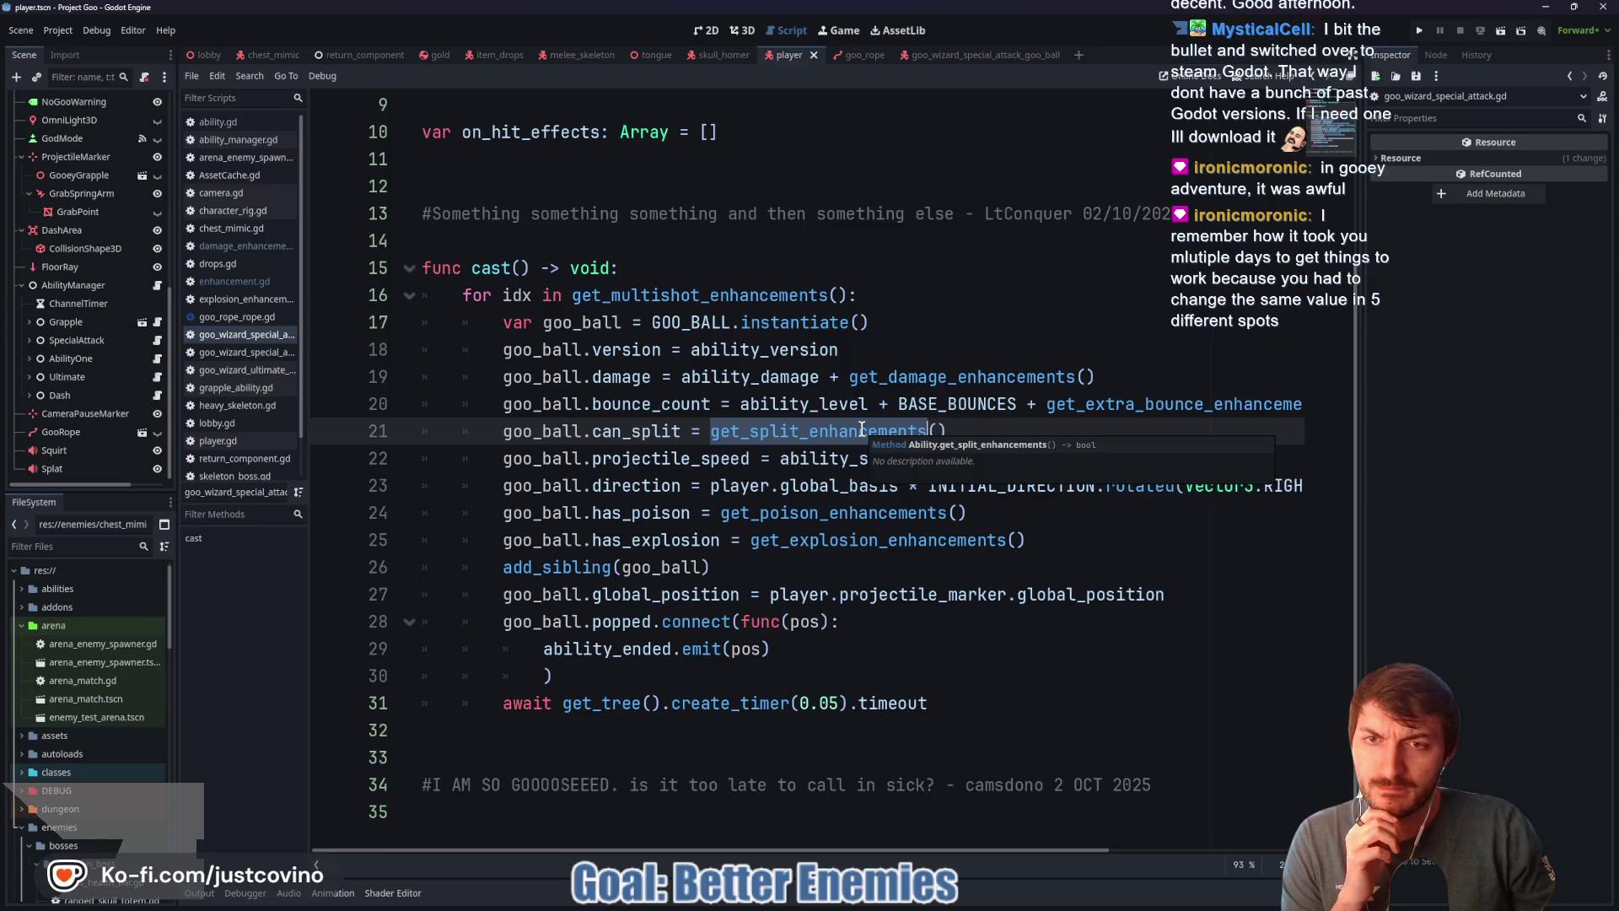
key(Escape)
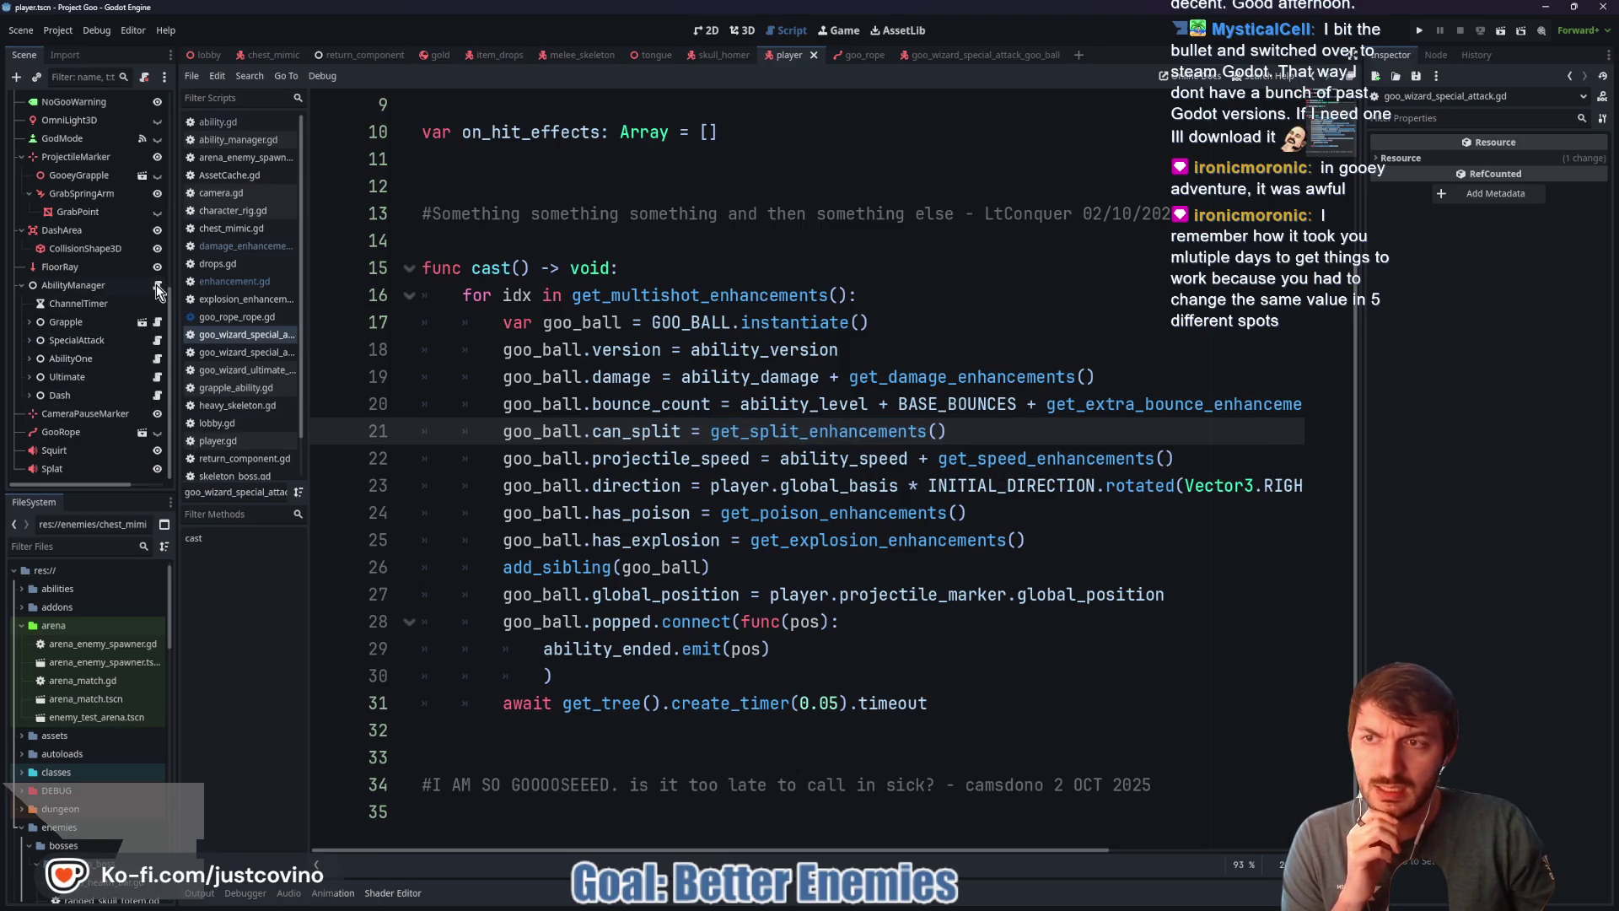
Open ability_manager.gd from the AbilityManager node's script icon
click(157, 286)
scroll(774, 364, down, 1)
scroll(774, 364, up, 1)
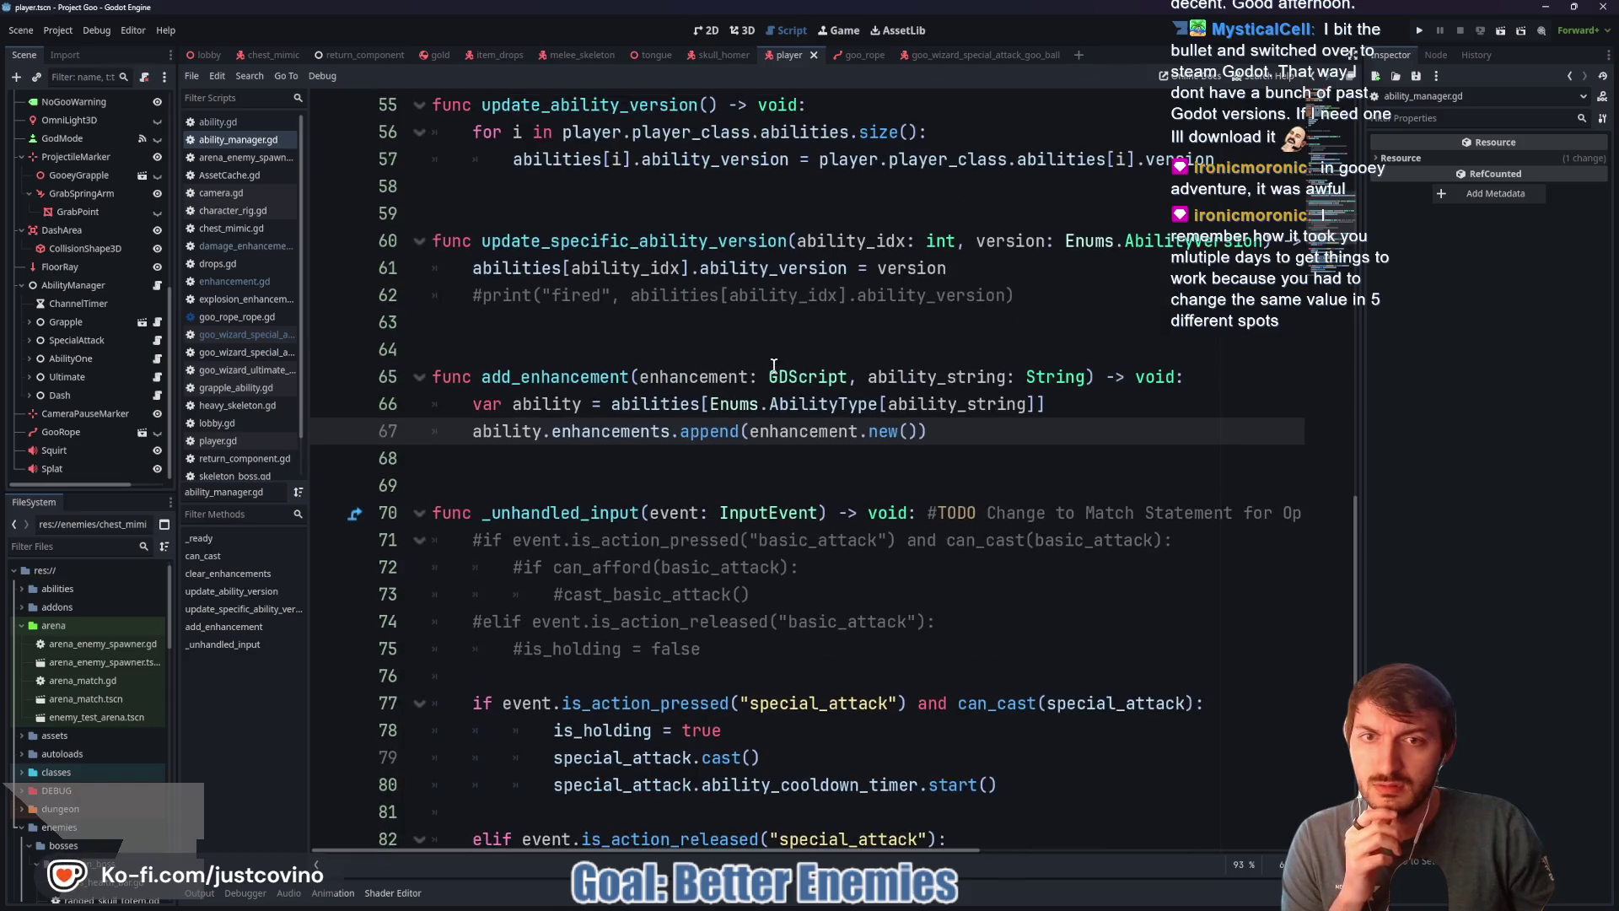
mouse_move(773, 365)
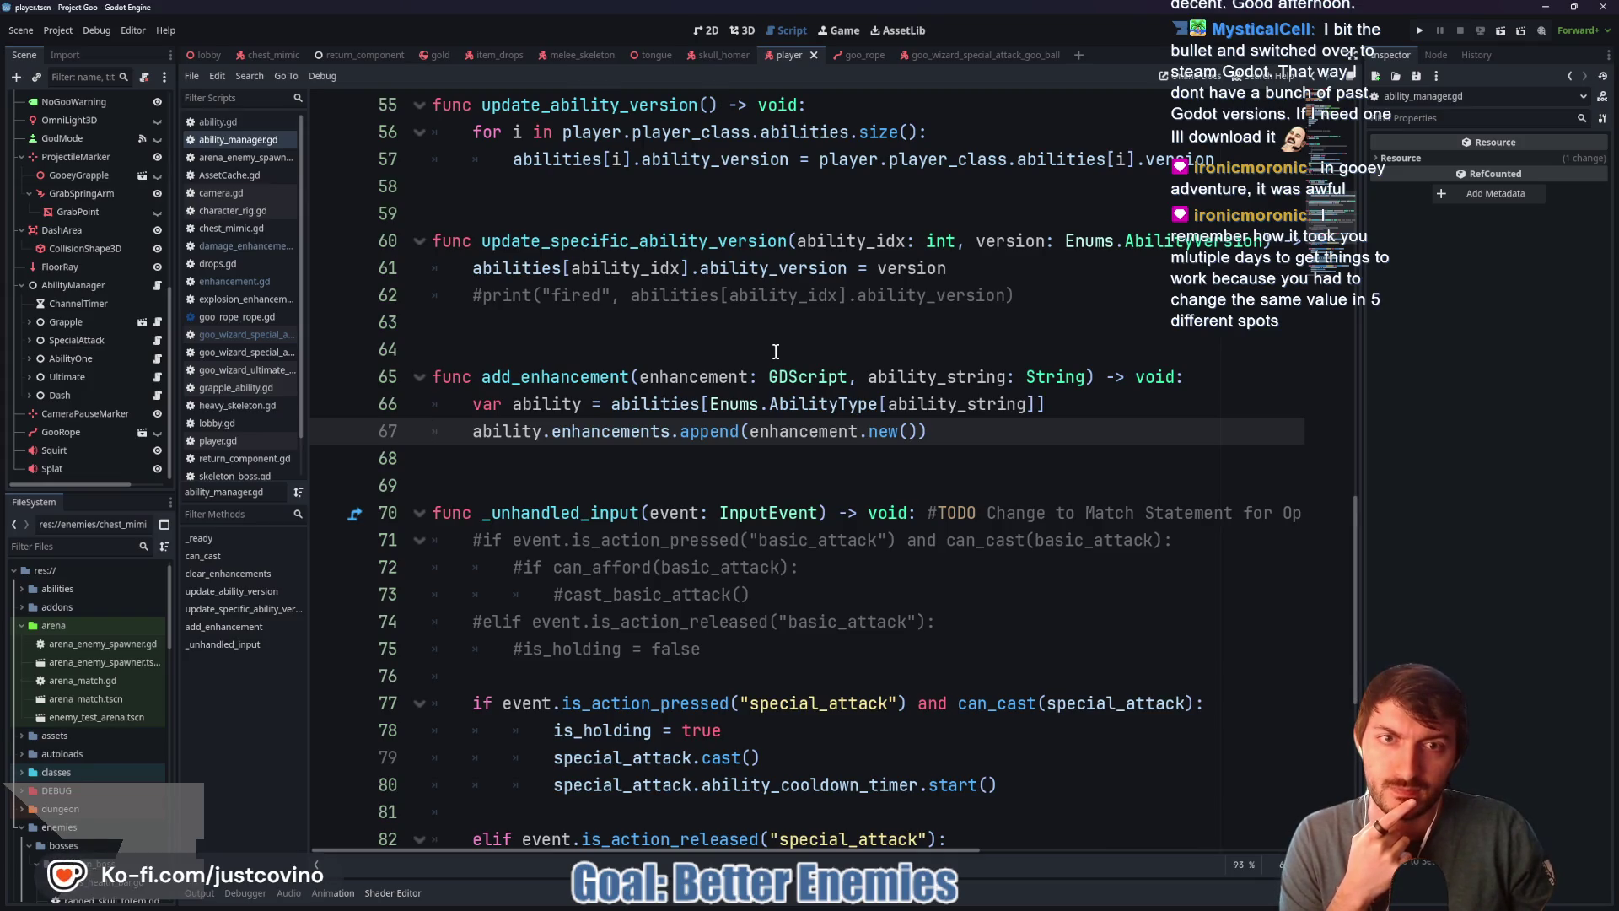
scroll(776, 351, up, 15)
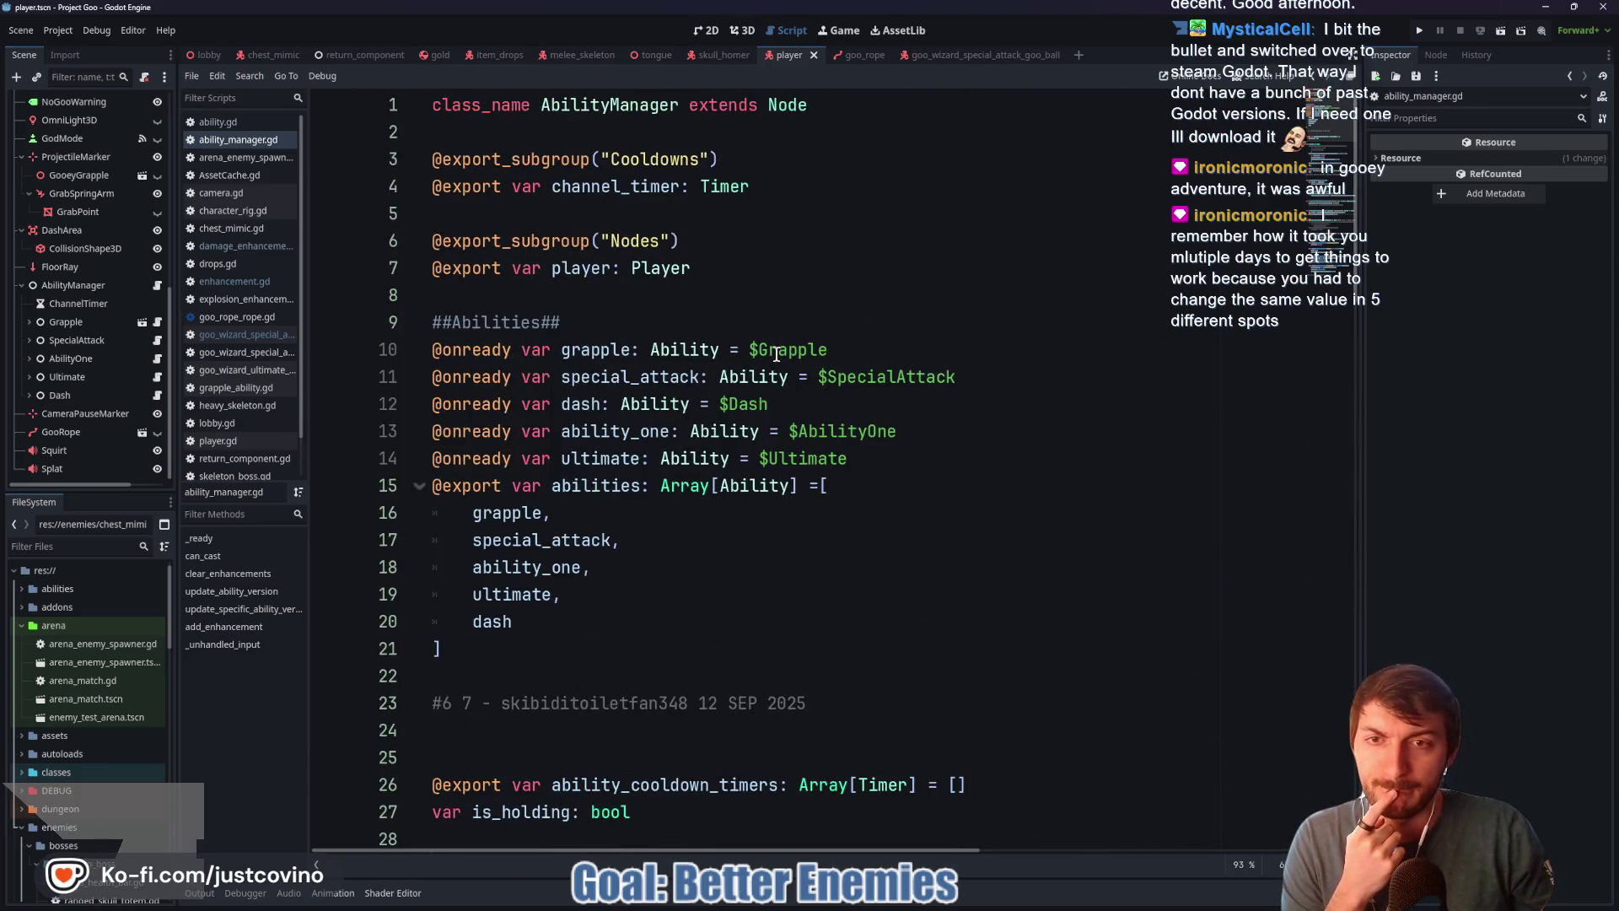
scroll(776, 354, down, 15)
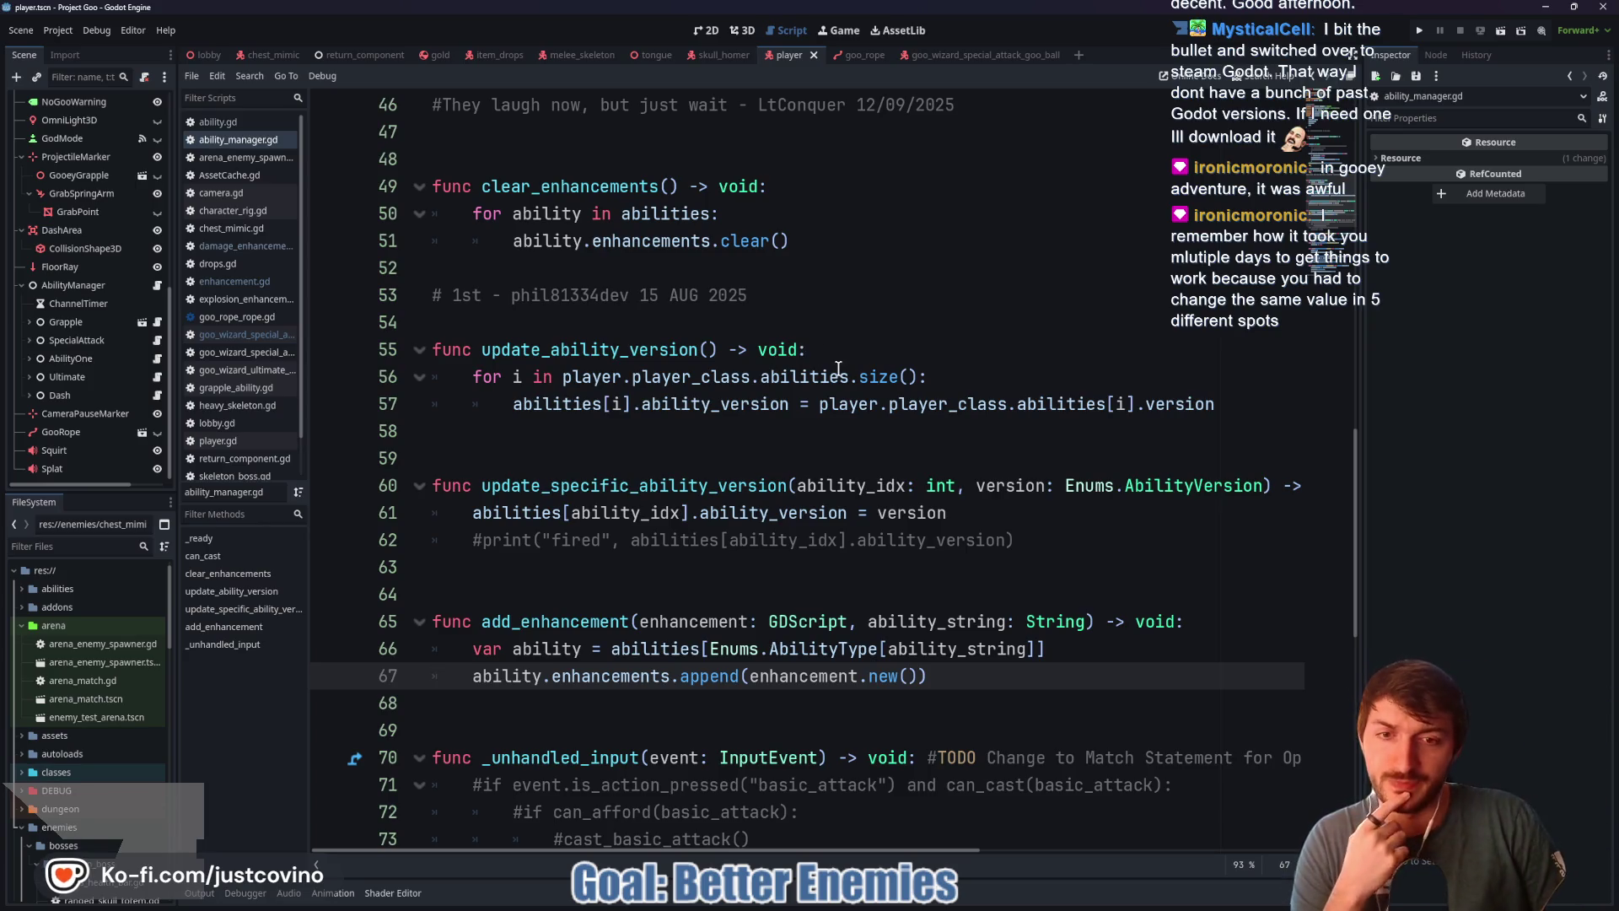
scroll(880, 484, down, 2)
scroll(881, 485, down, 3)
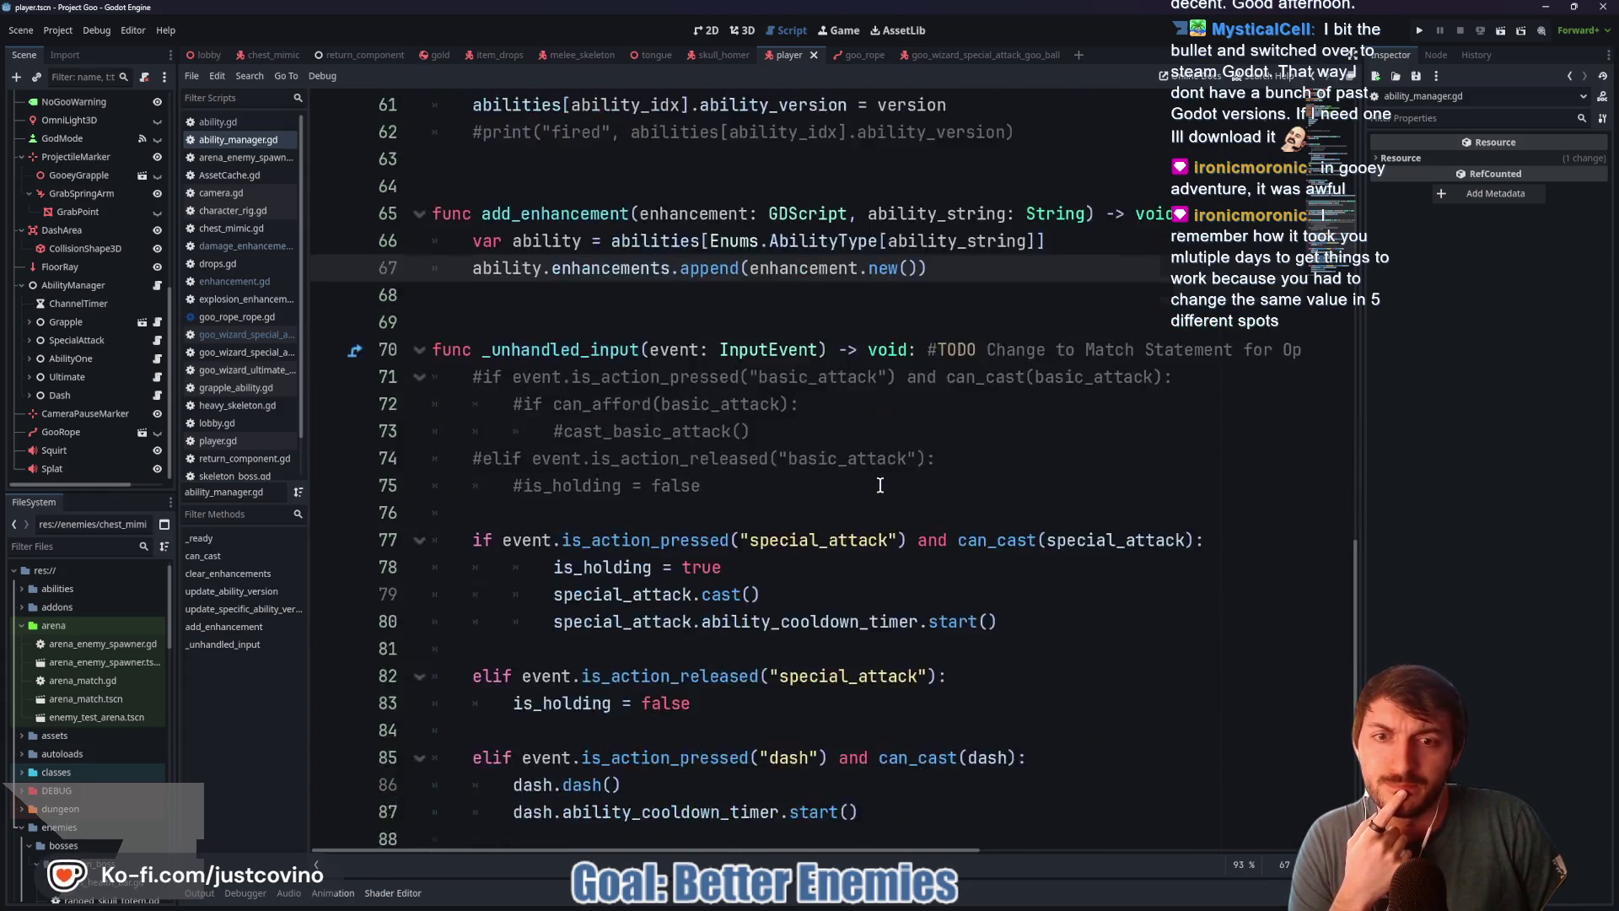
scroll(882, 485, up, 20)
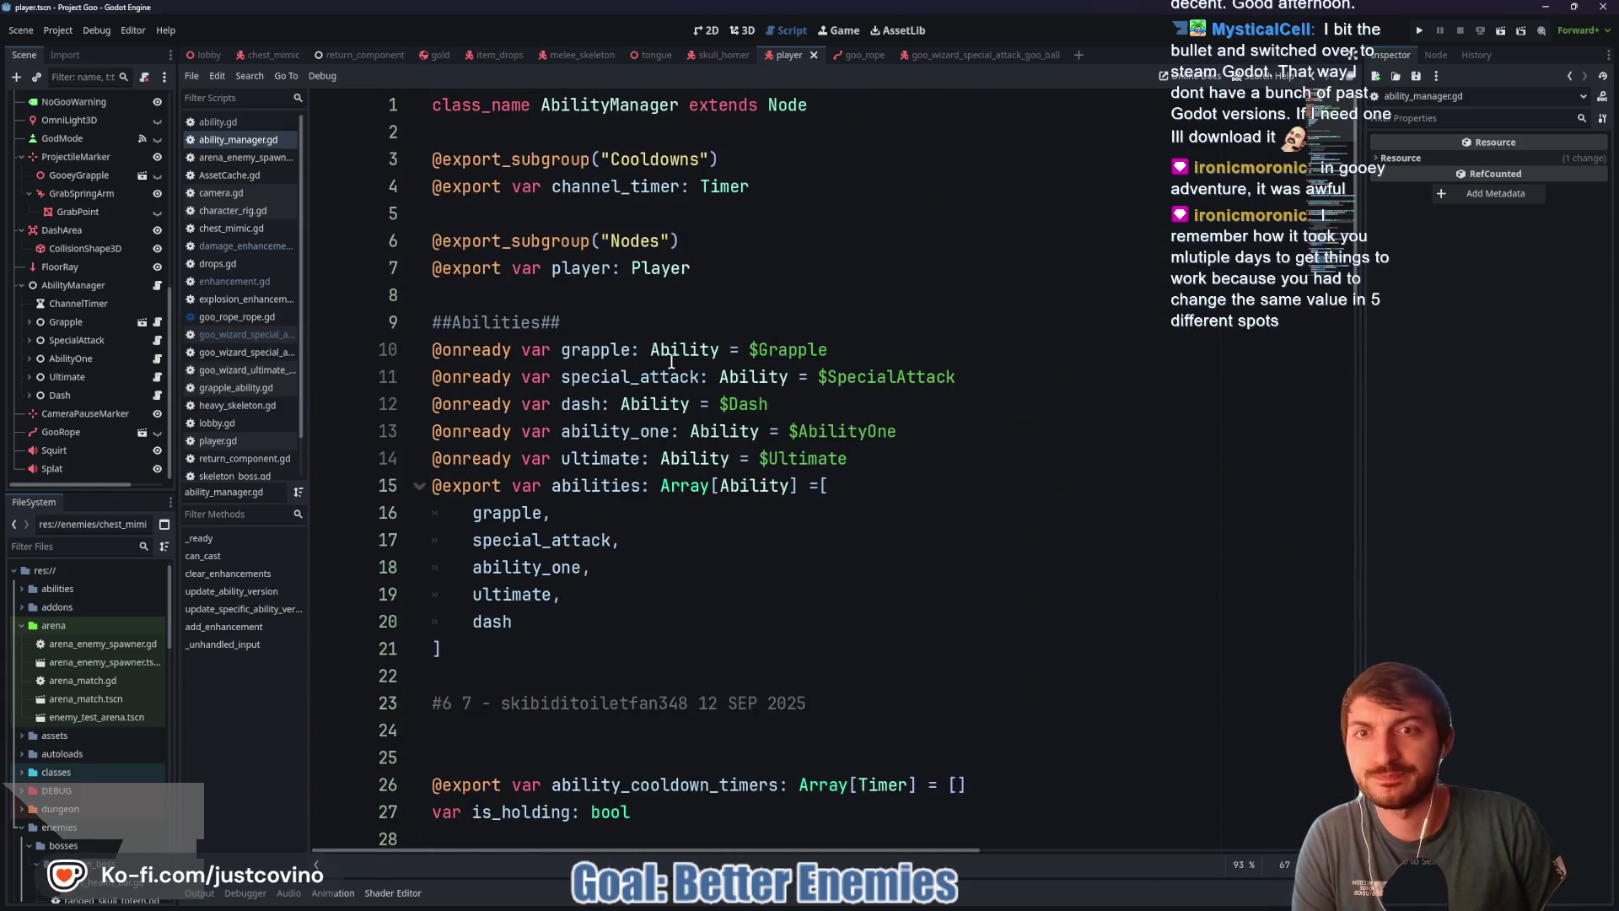
ctrl+click(681, 354)
Scroll through the #region Enhancements functions in ability.gd
scroll(675, 443, up, 15)
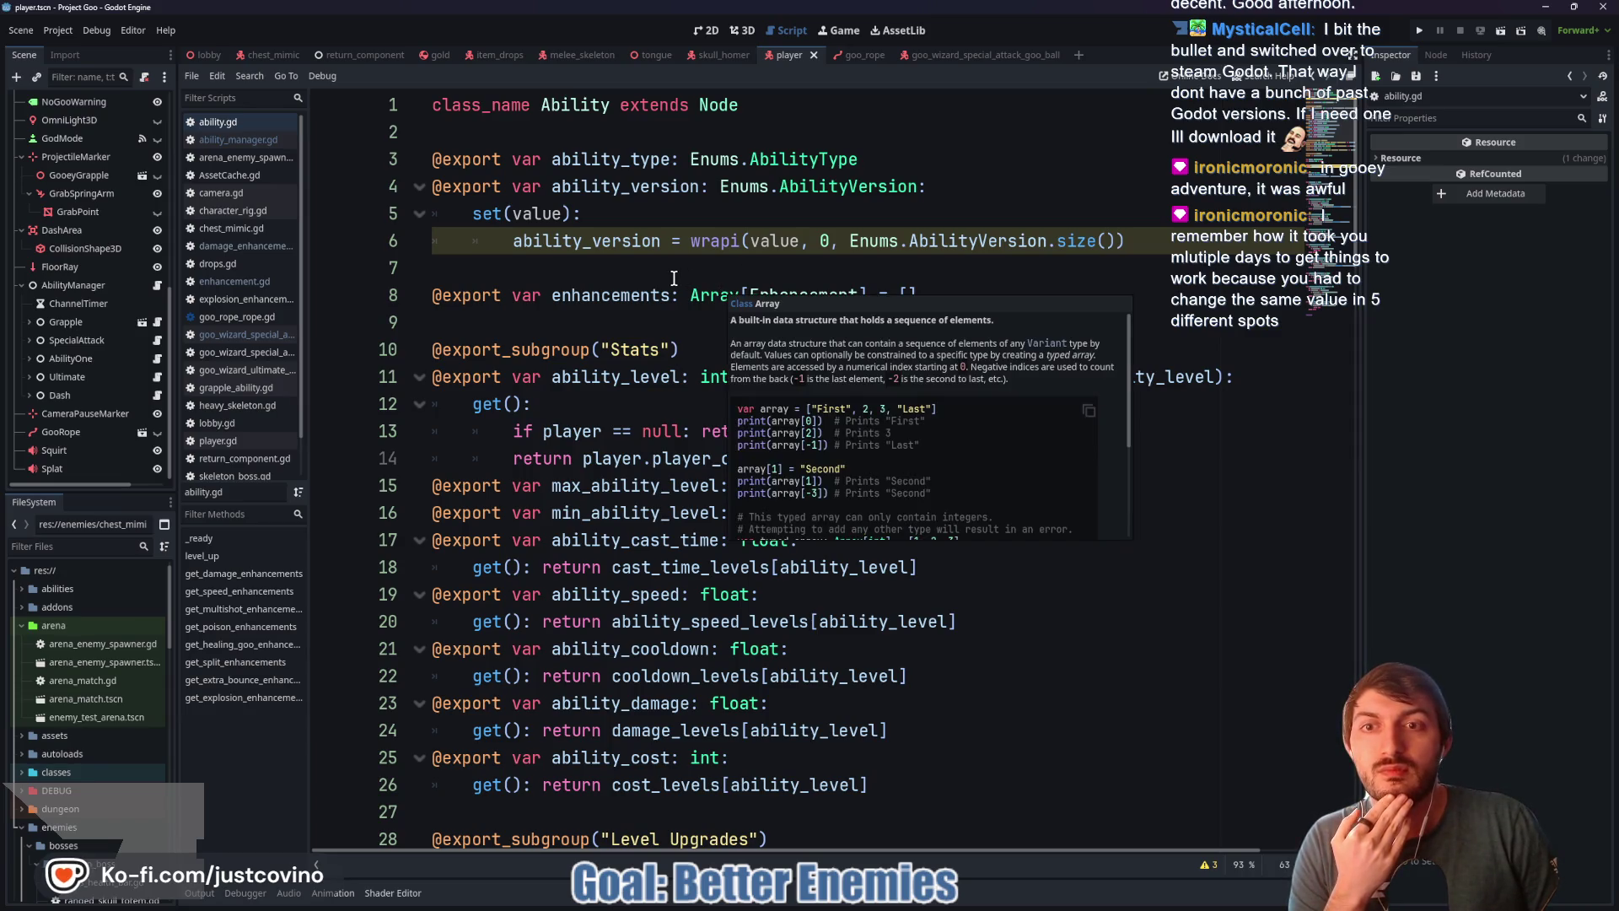
scroll(675, 287, down, 5)
scroll(676, 287, down, 3)
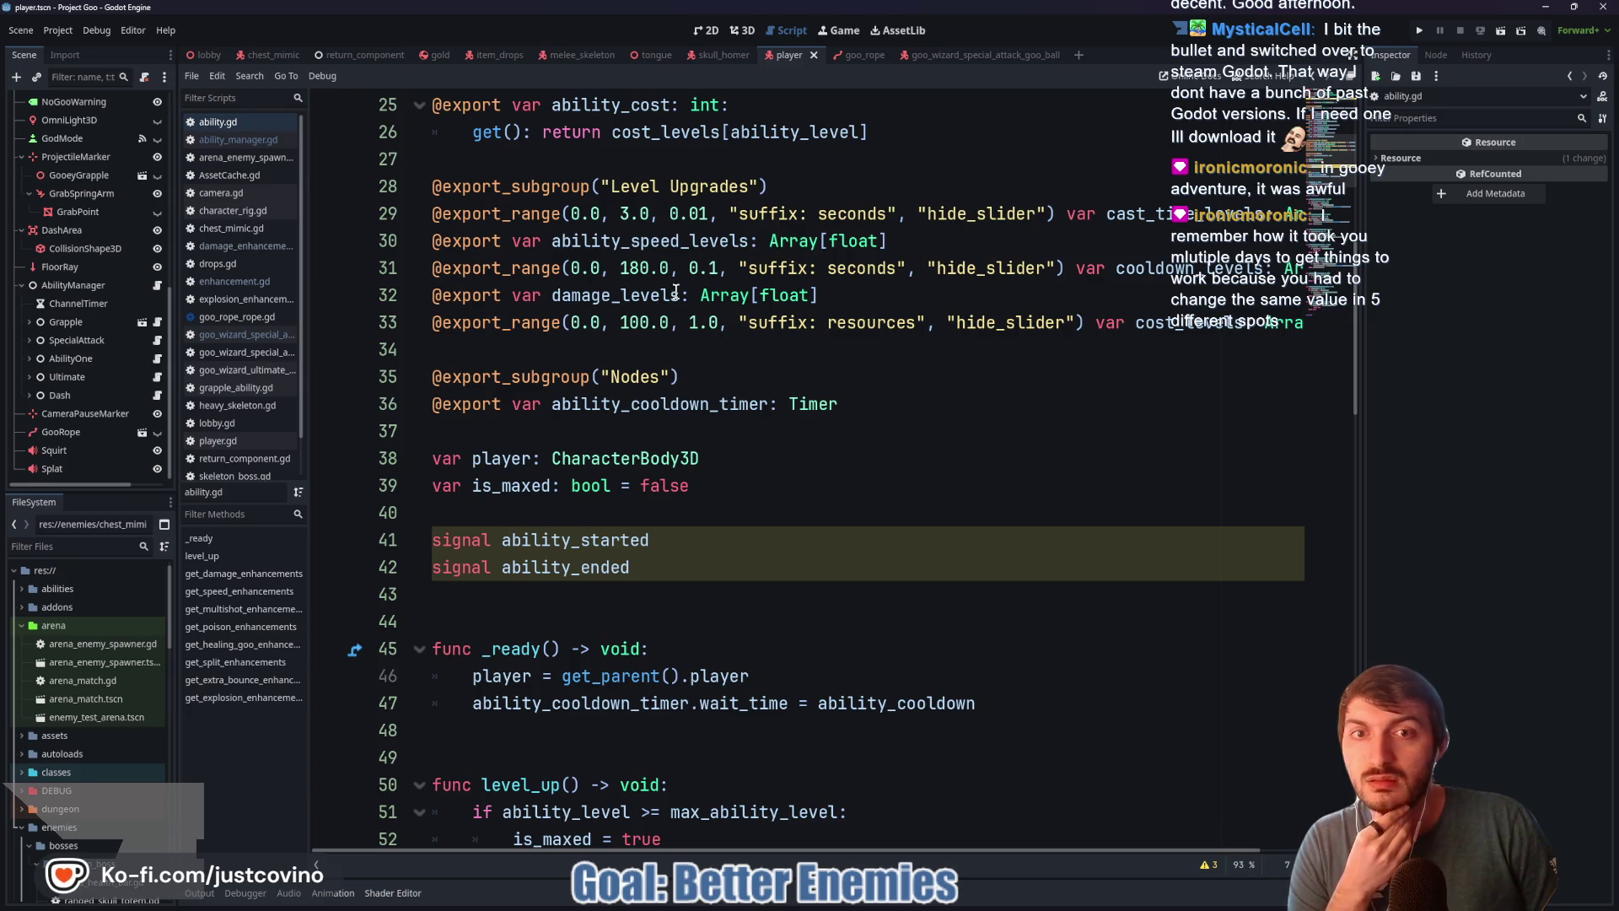
click(610, 345)
scroll(609, 345, down, 8)
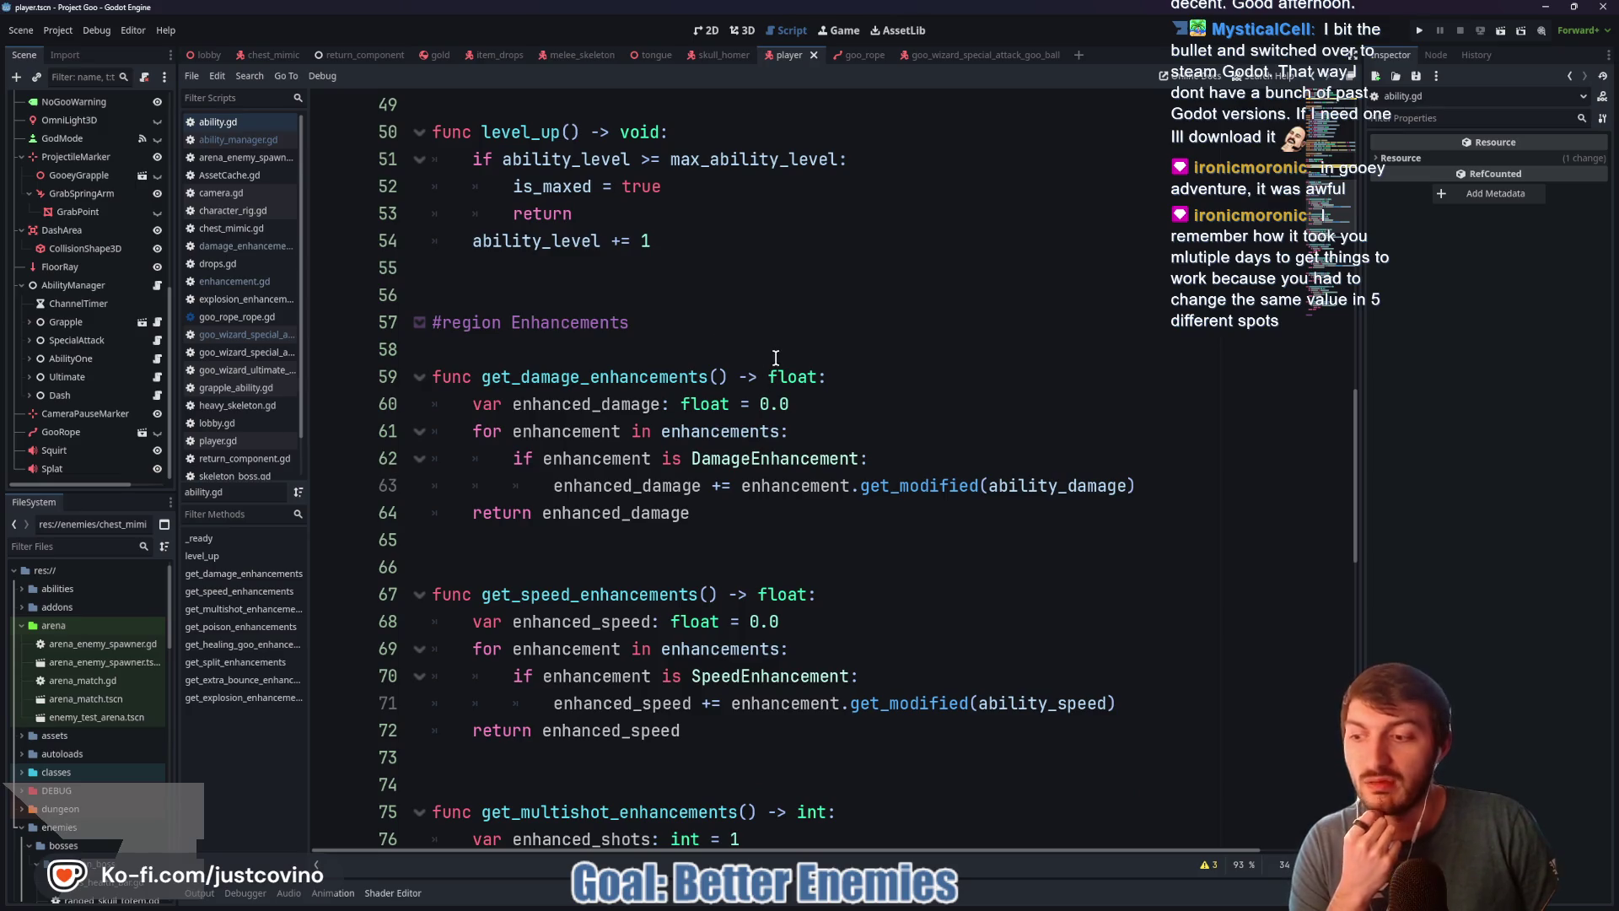
scroll(772, 355, down, 4)
scroll(759, 354, up, 3)
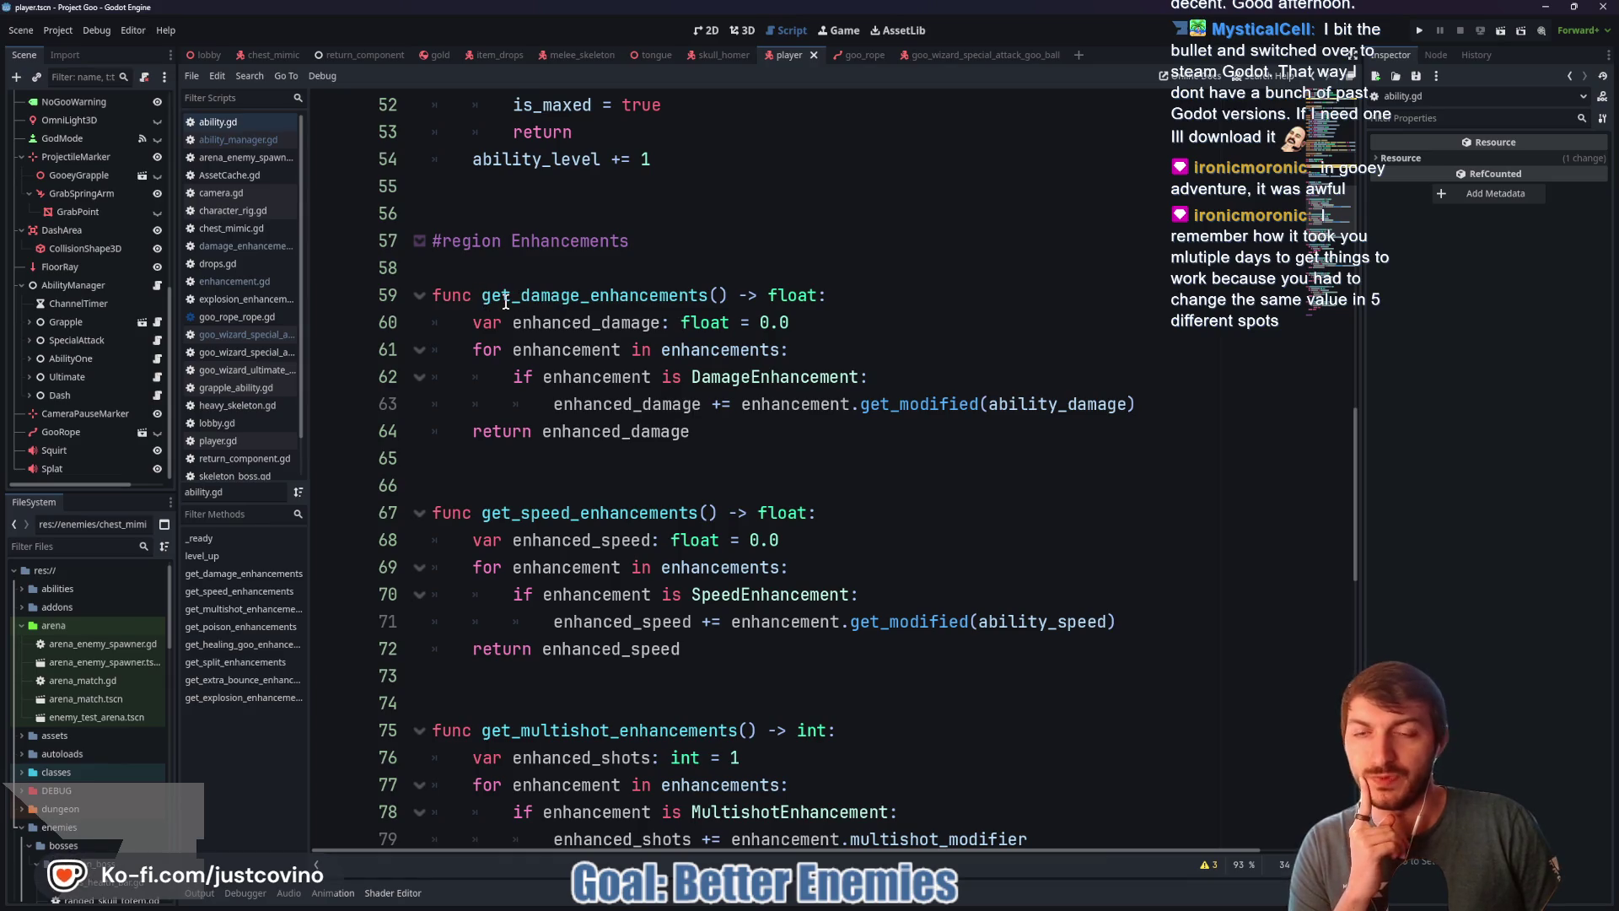
scroll(523, 304, down, 1)
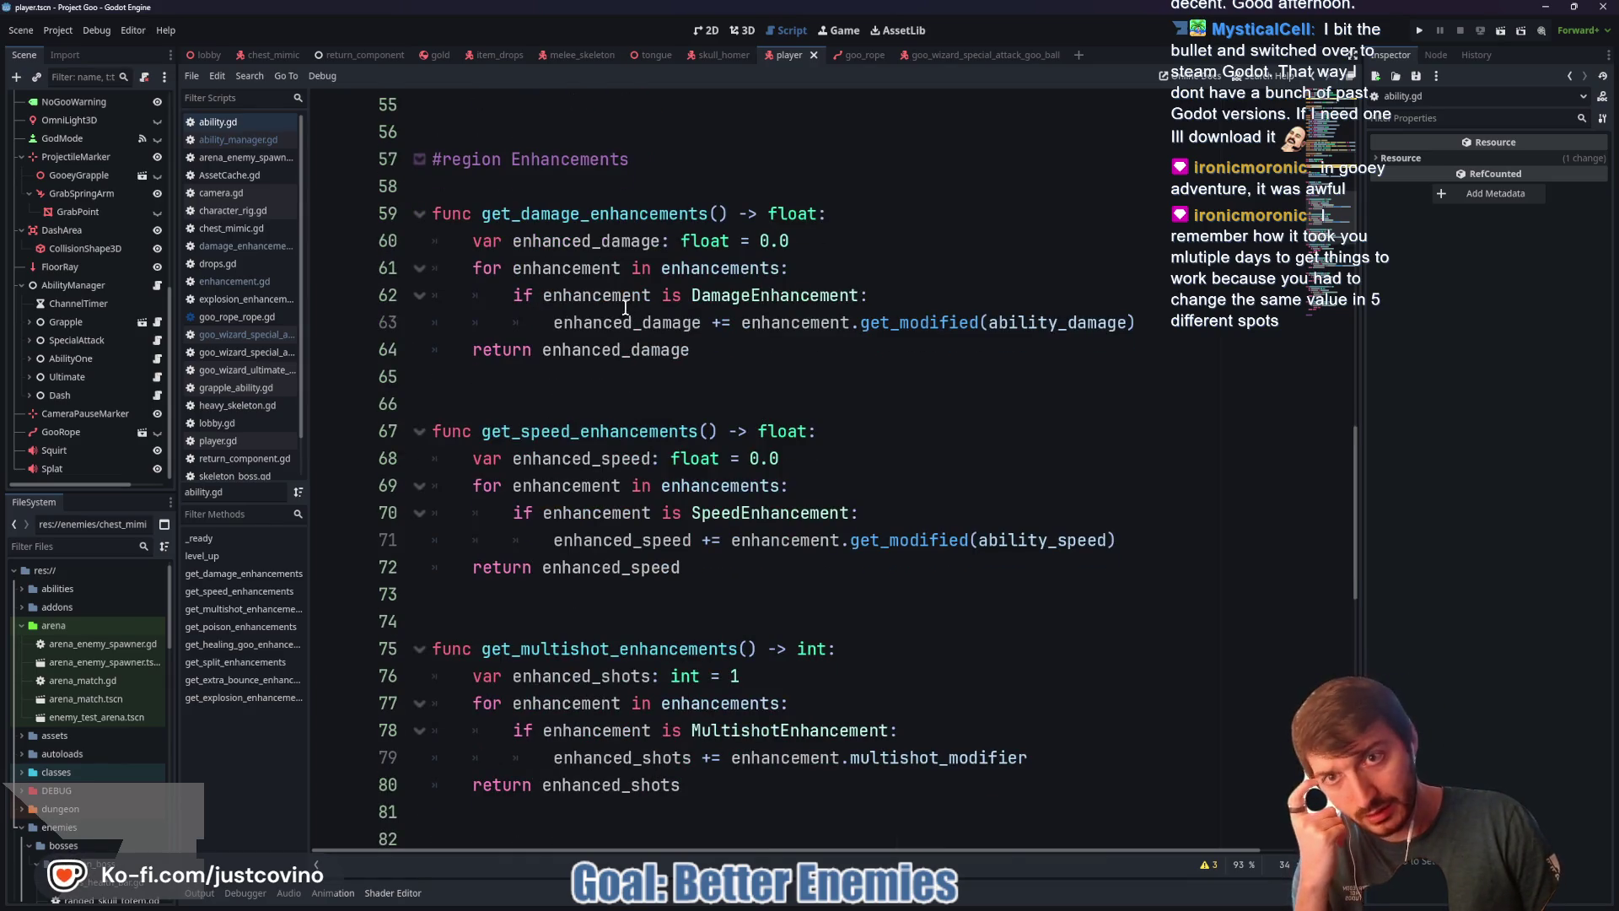
Review the lower enhancement getter functions, then open damage_enhancement.gd
mouse_move(628, 314)
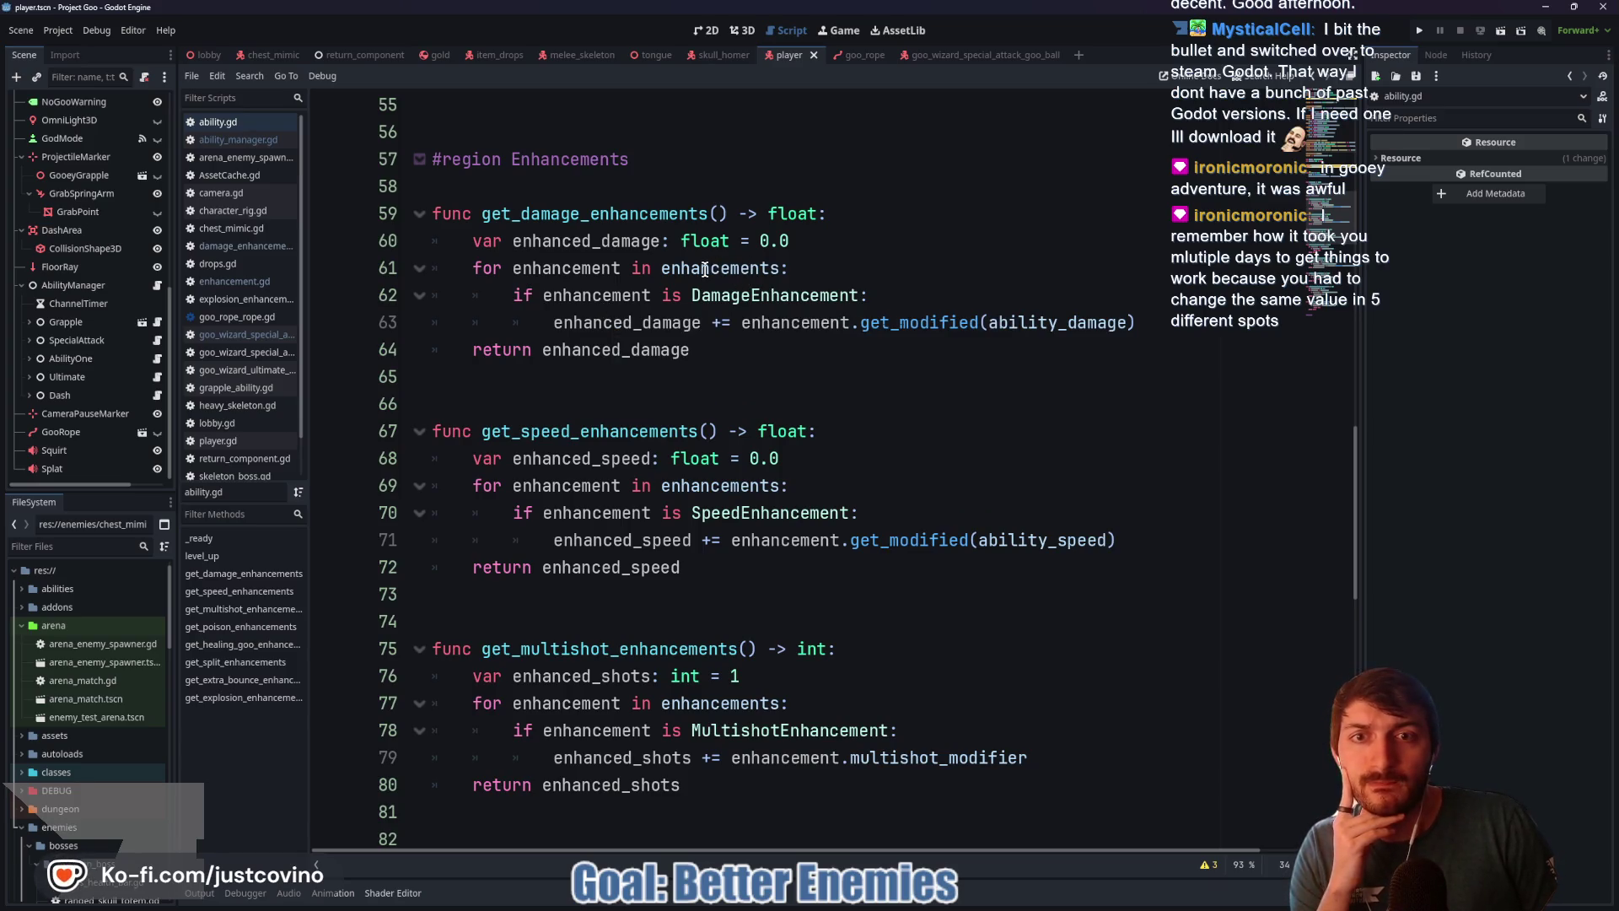
mouse_move(705, 269)
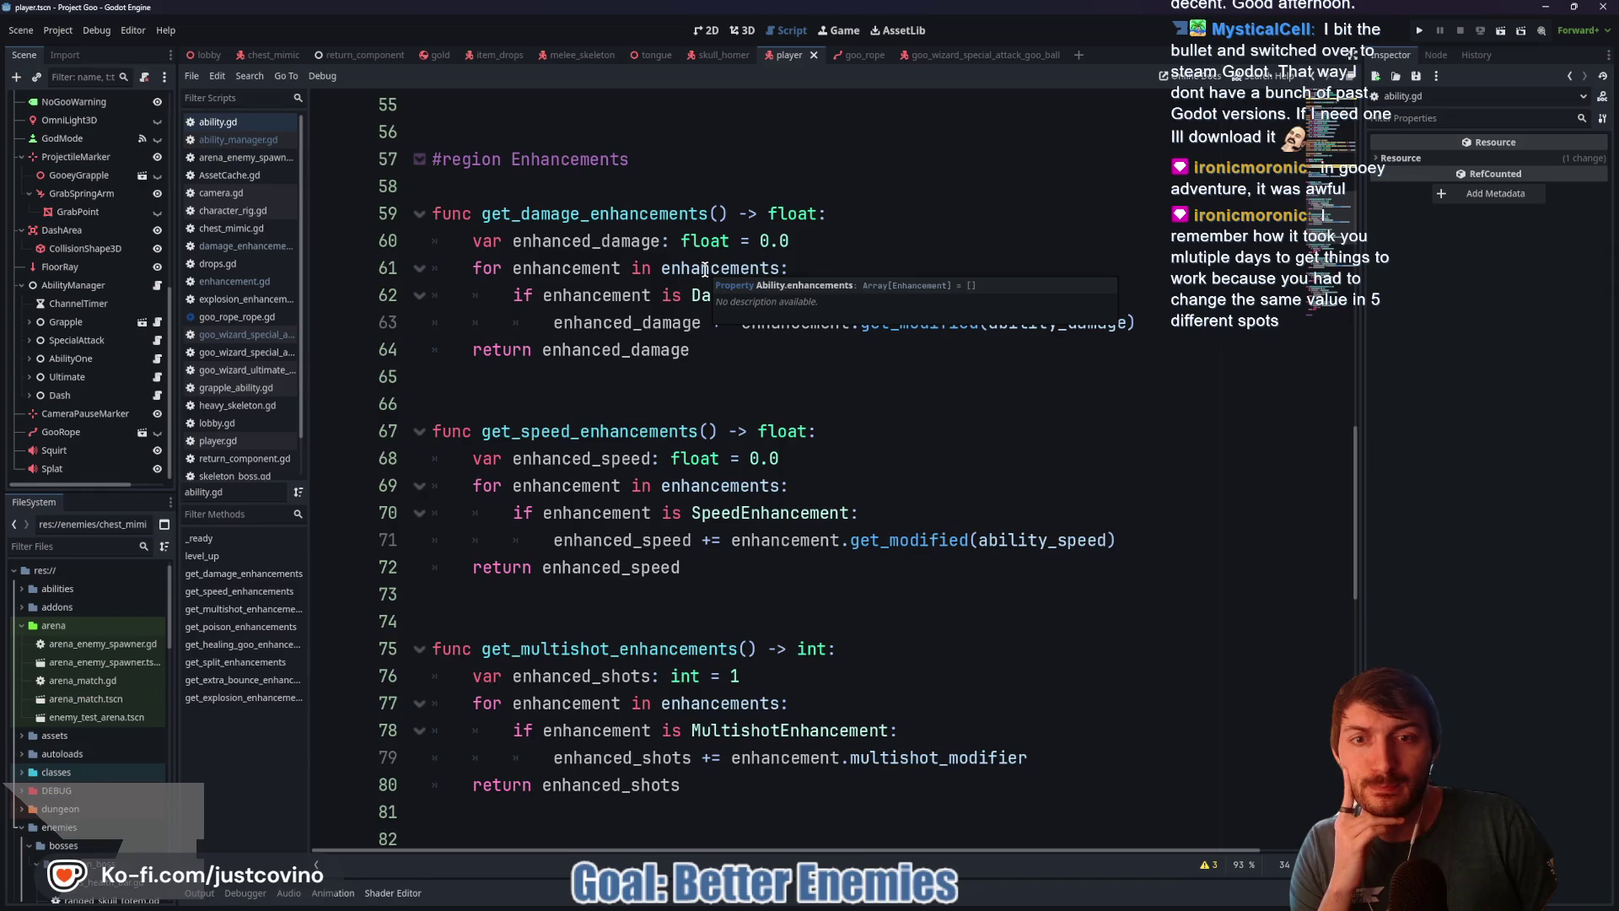
scroll(705, 270, down, 6)
scroll(679, 279, down, 7)
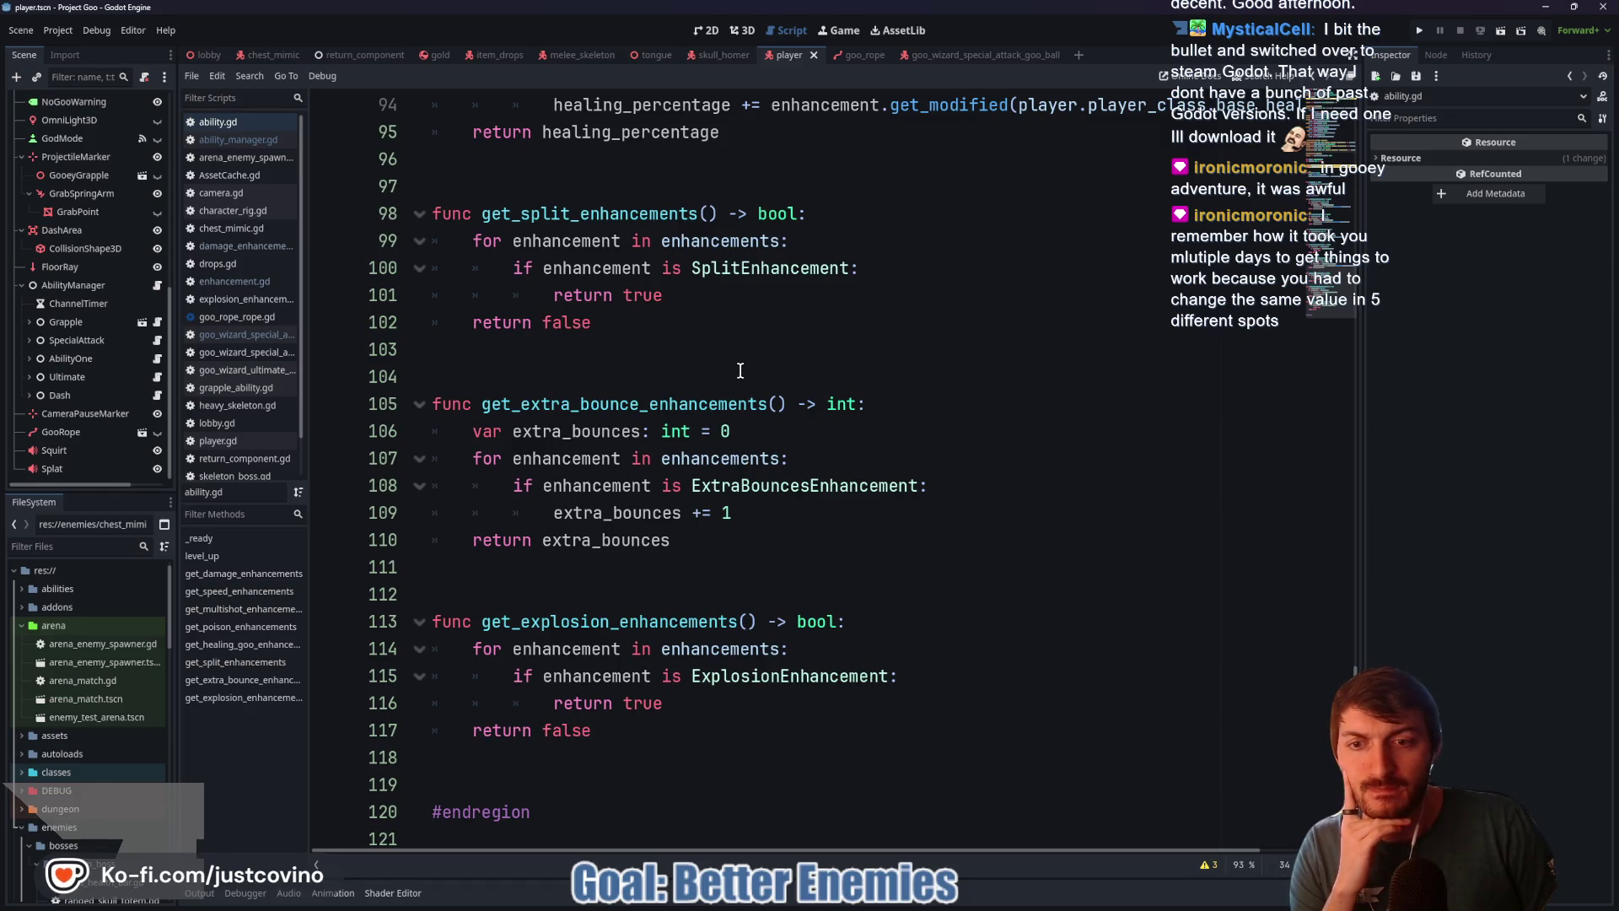
mouse_move(726, 717)
mouse_down()
mouse_move(544, 649)
mouse_move(472, 165)
mouse_up()
click(639, 354)
scroll(638, 398, up, 8)
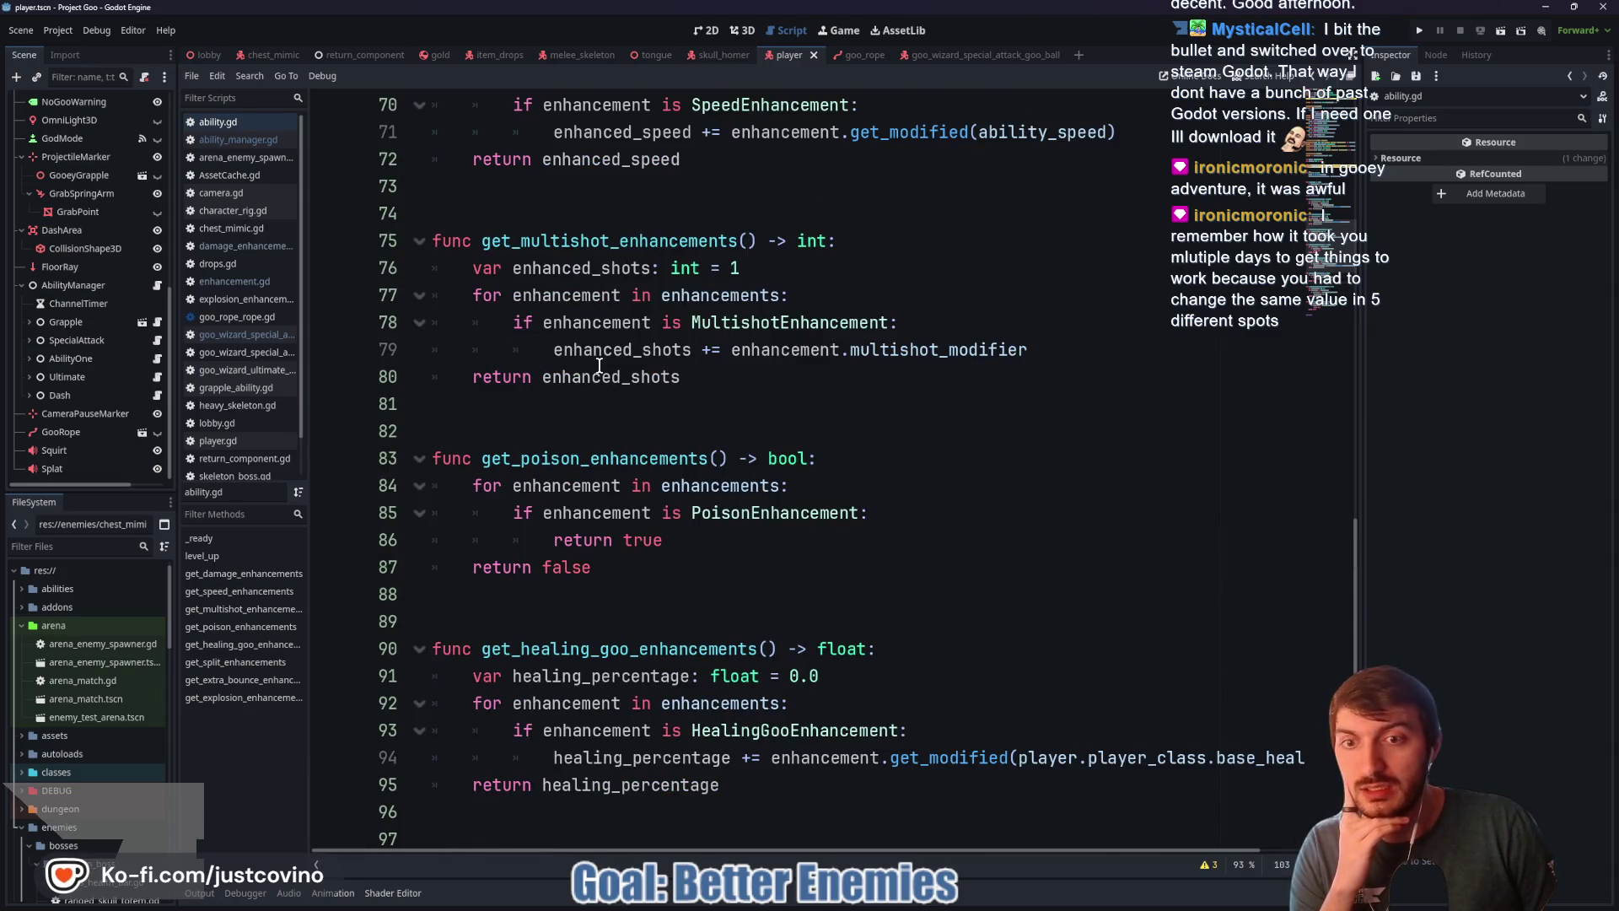
scroll(507, 303, up, 4)
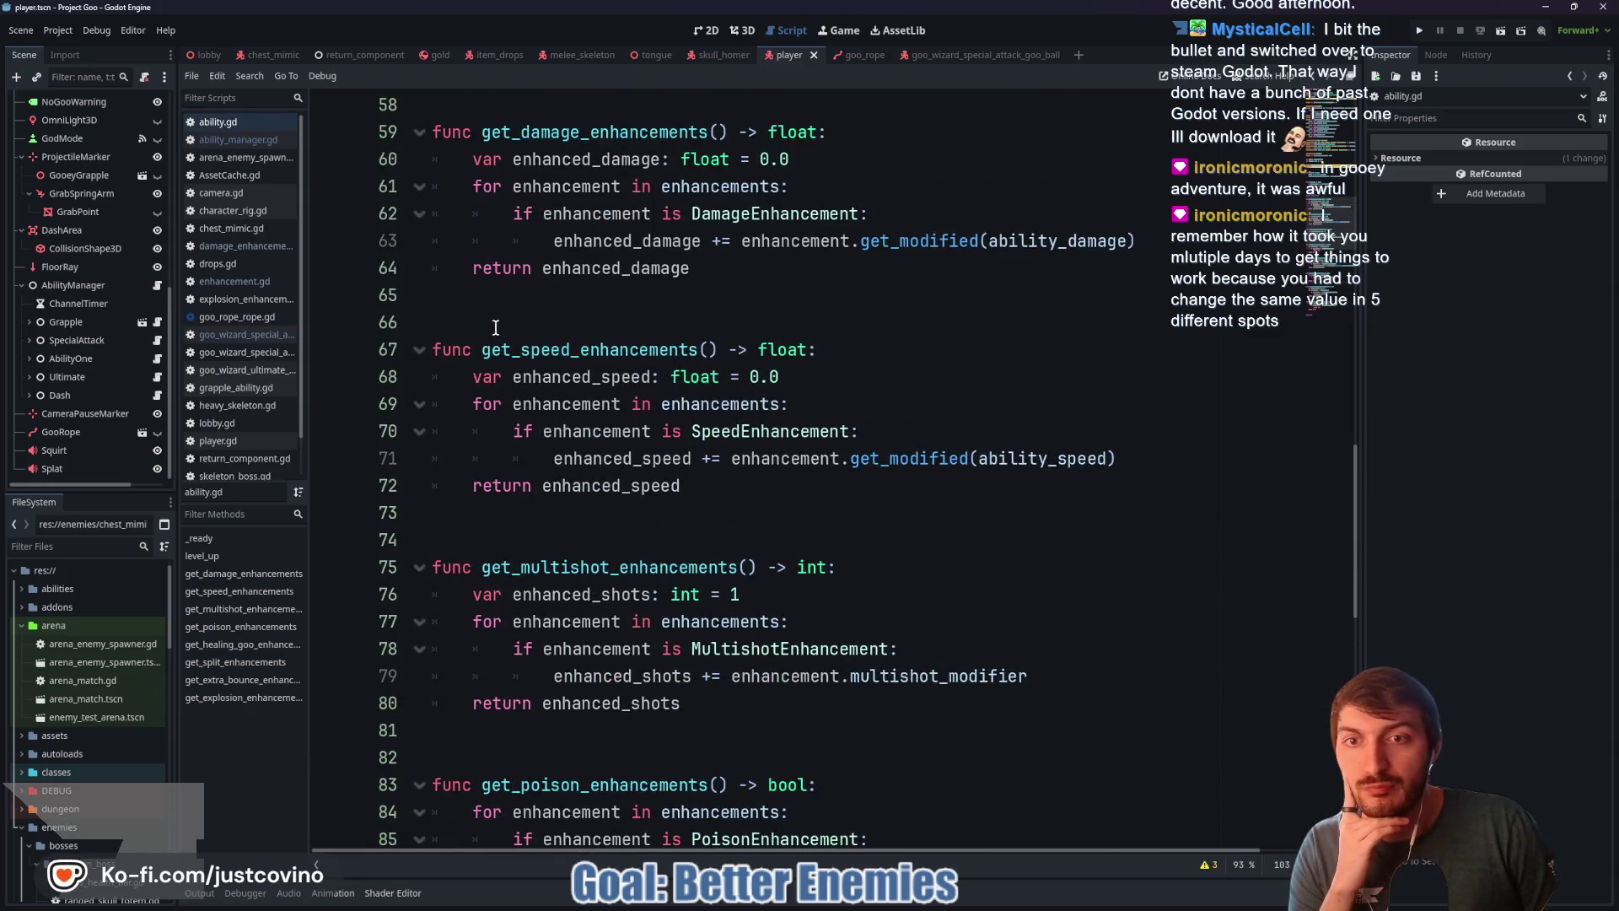
scroll(507, 343, up, 3)
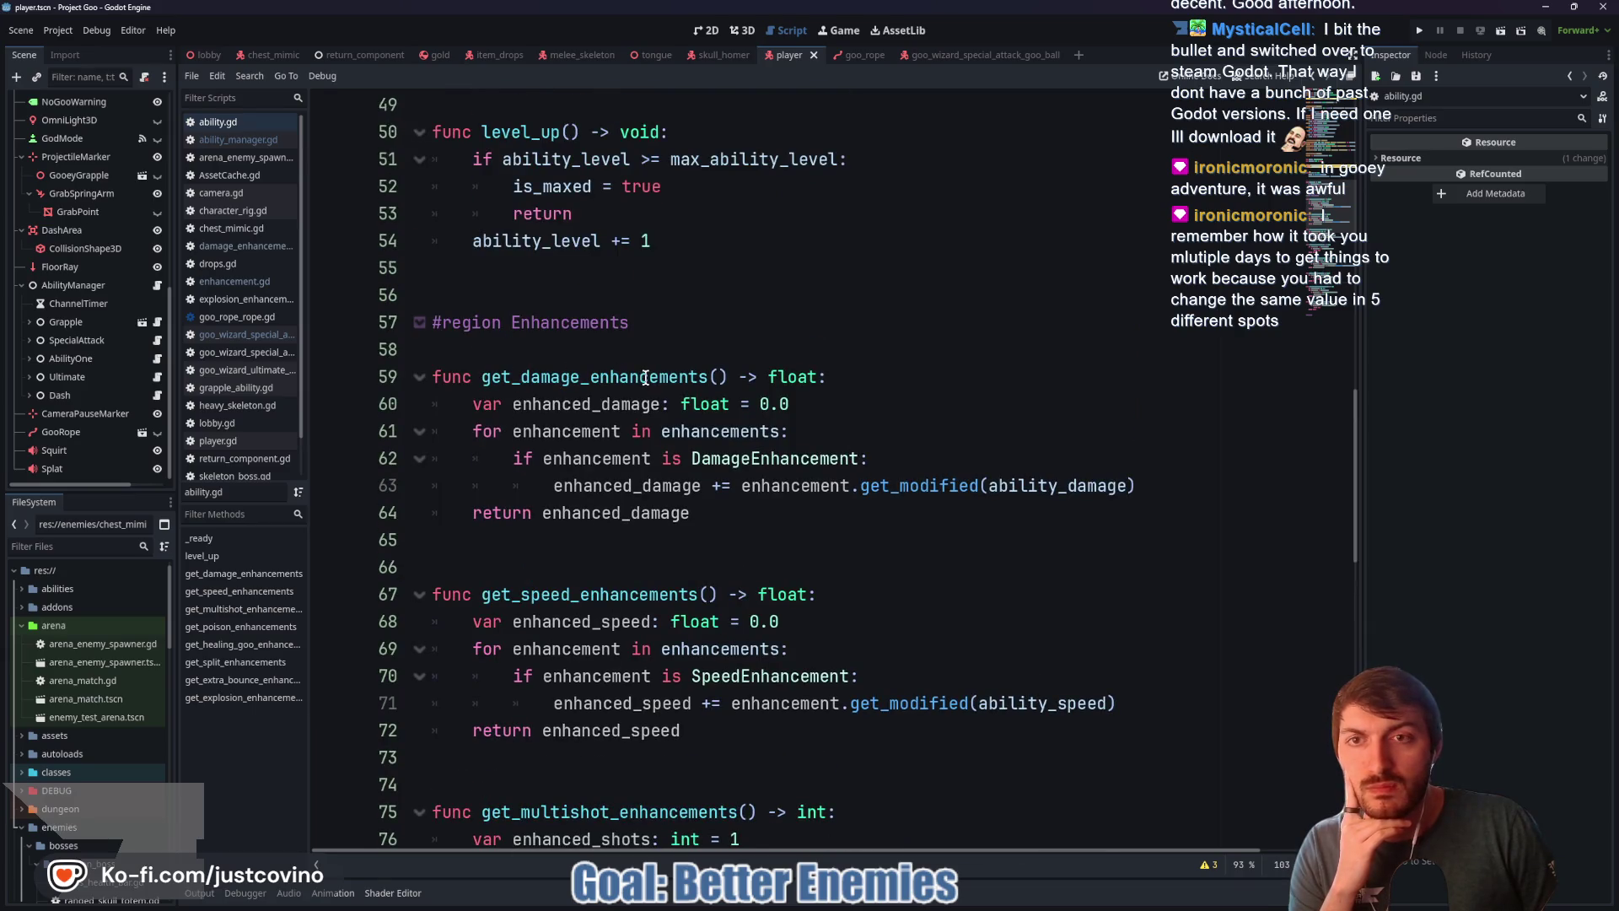
ctrl+click(769, 456)
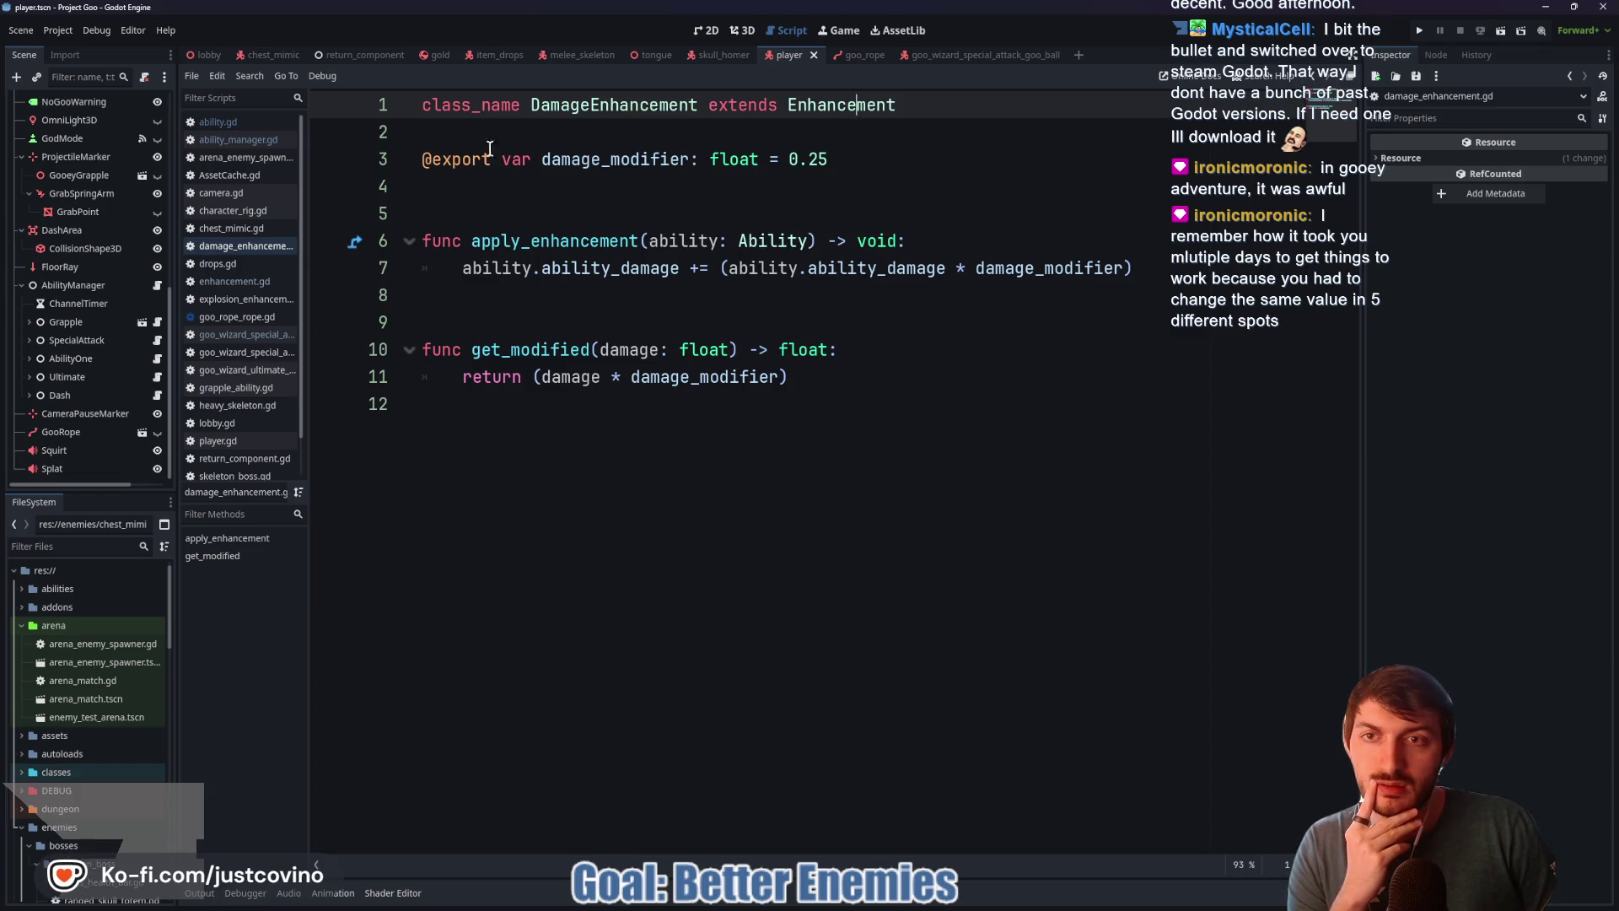
Jump from damage_enhancement.gd's Enhancement class name to enhancement.gd's Resource definition
right_click(319, 208)
key(Escape)
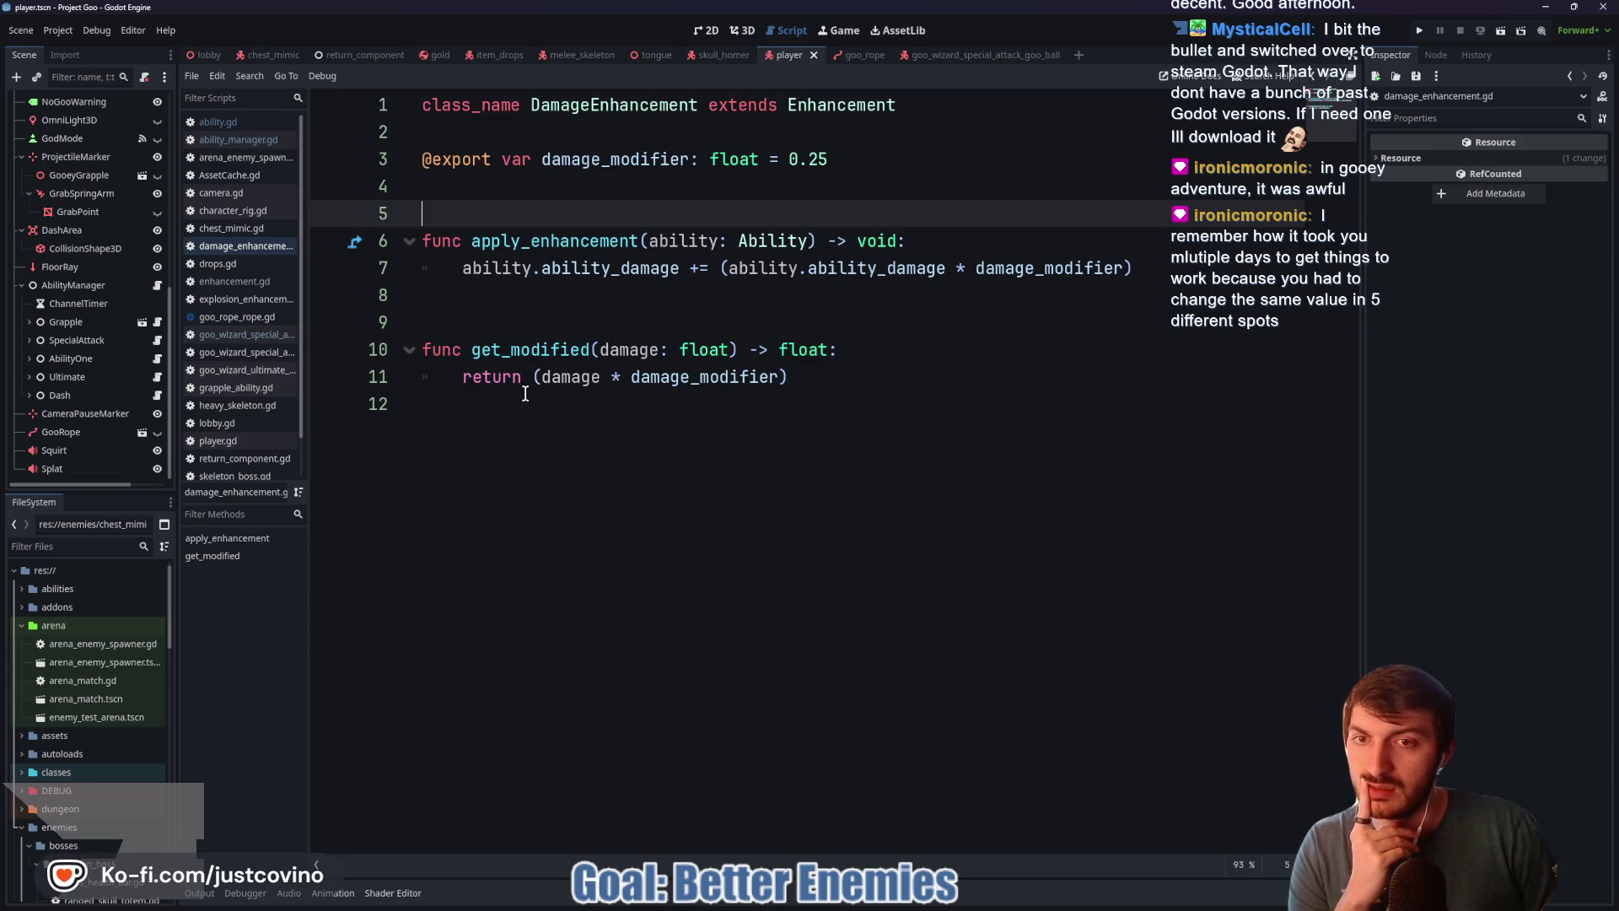
click(524, 322)
click(503, 215)
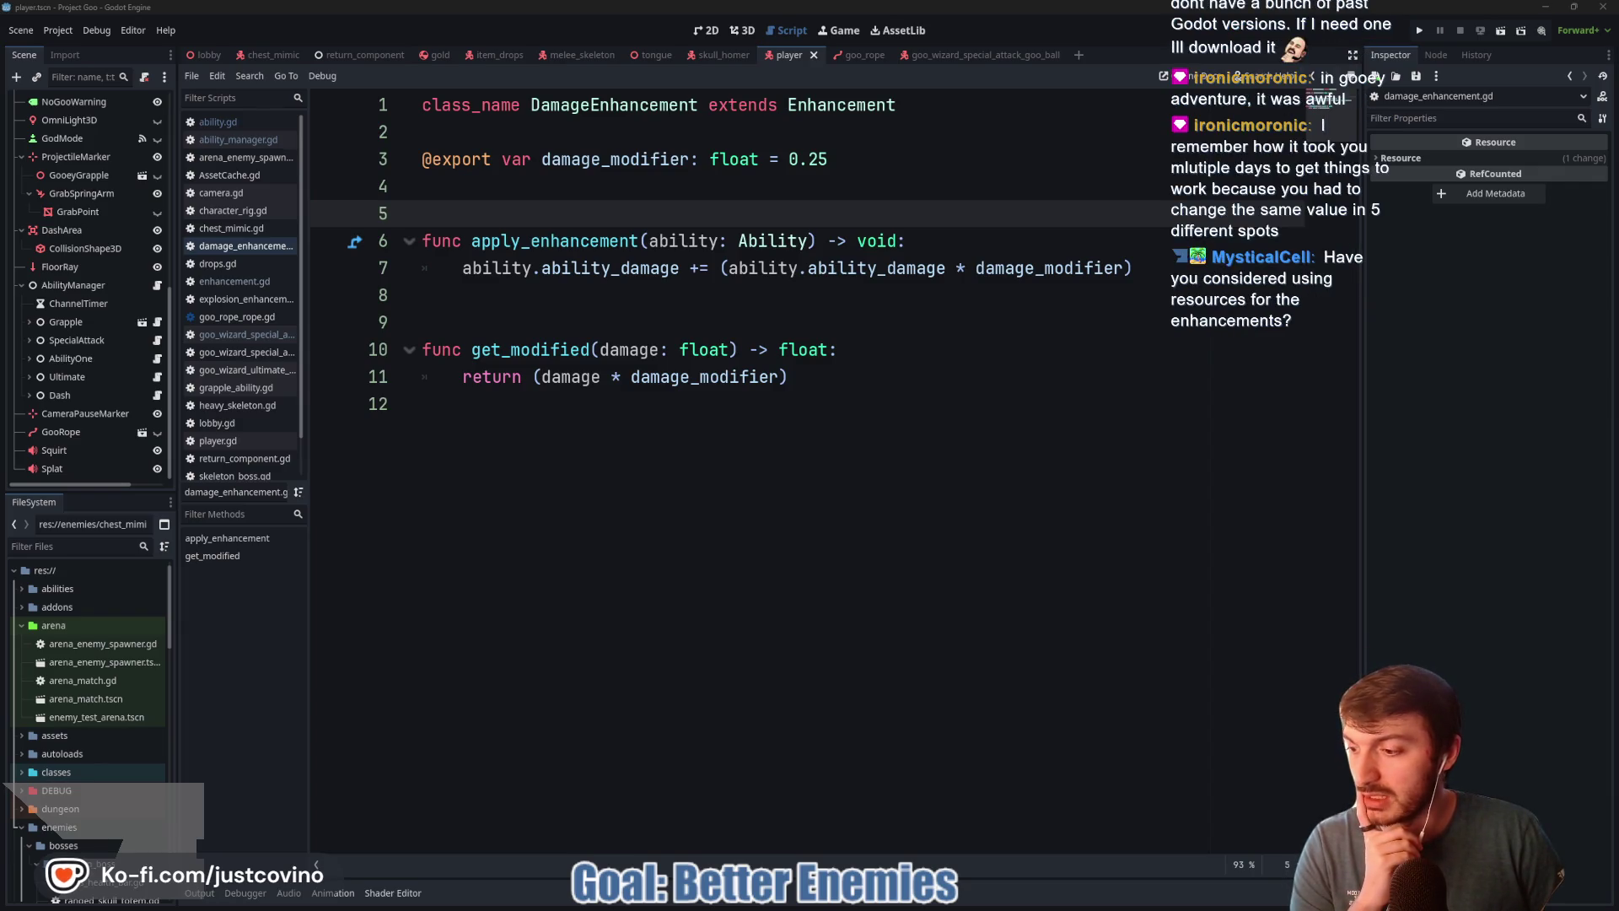
click(855, 404)
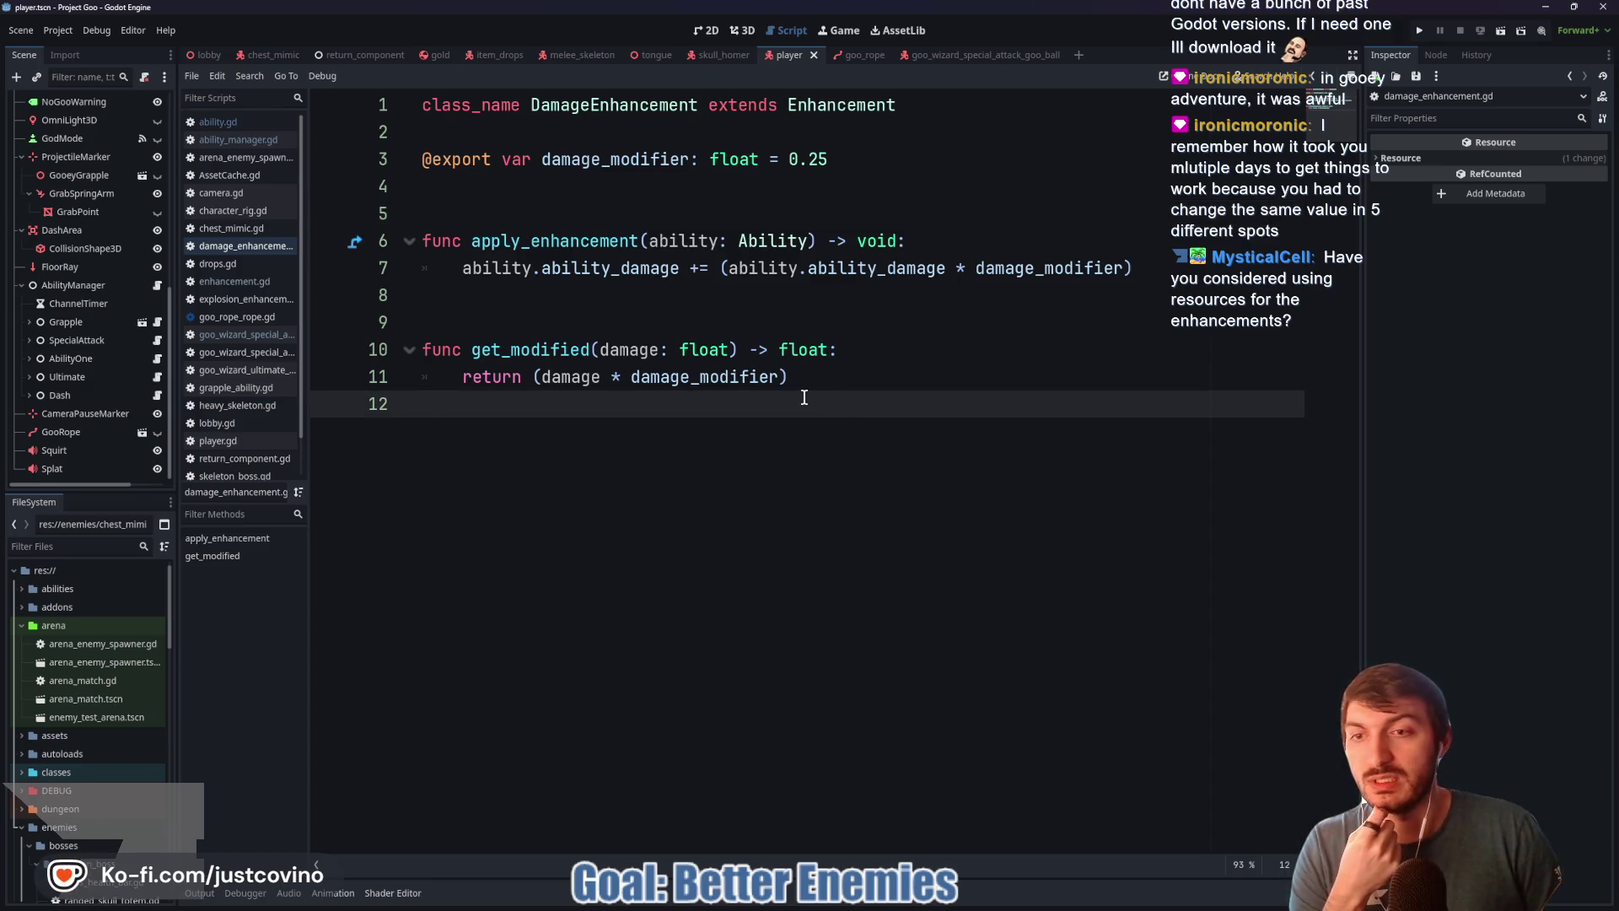
ctrl+click(837, 105)
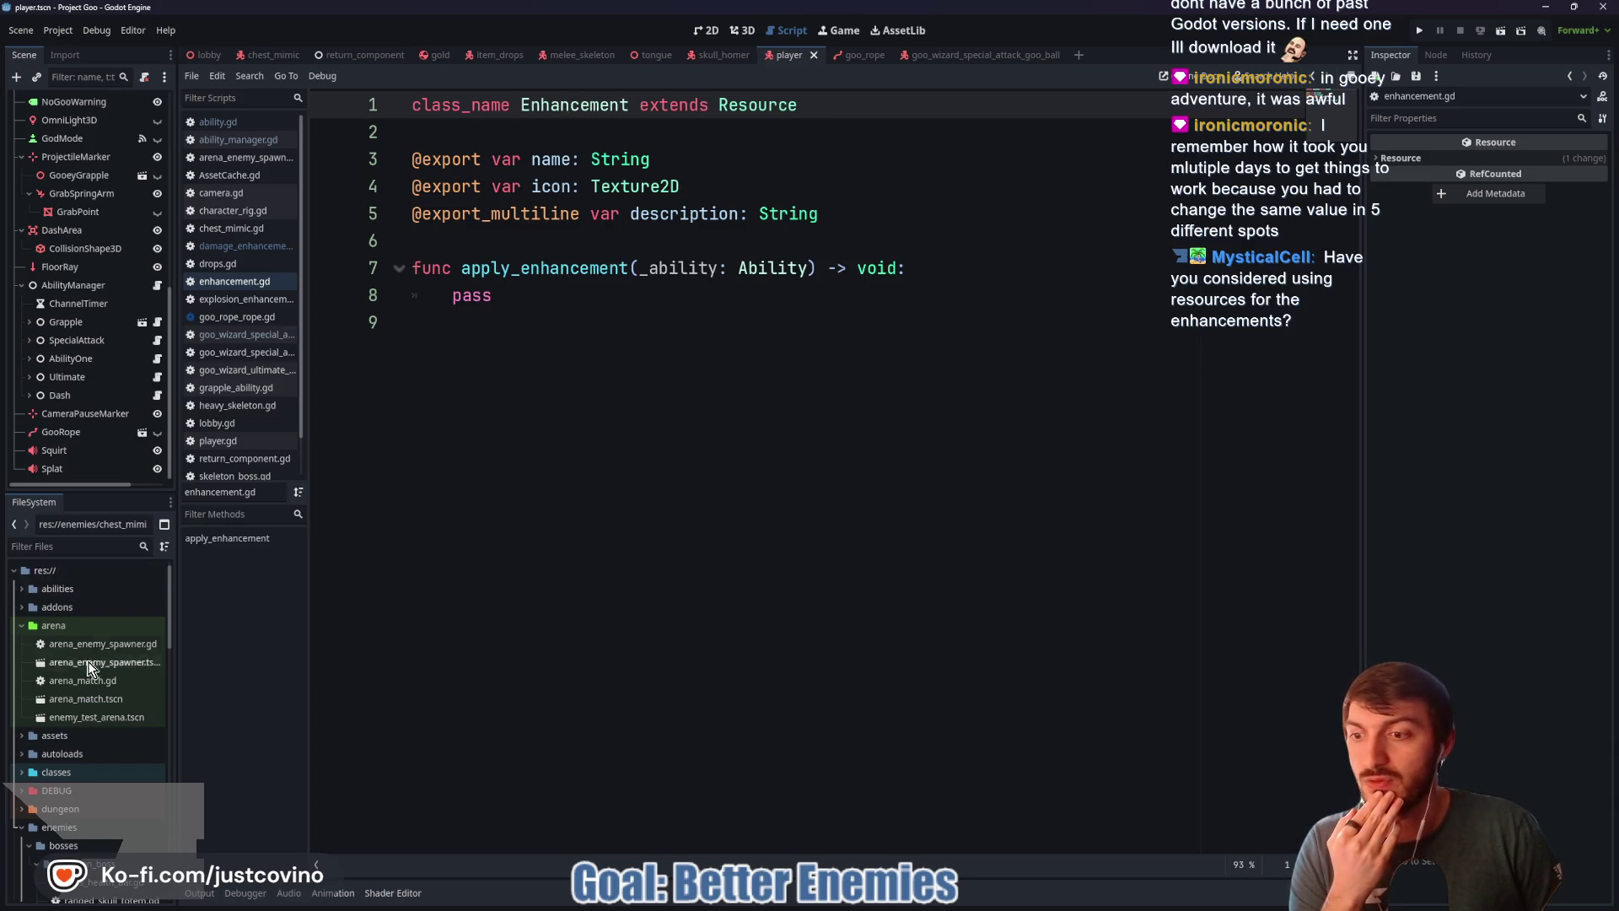
Collapse enemies, expand enhancements and goo_collector_enhancements, and reopen damage_enhancement.gd
scroll(84, 674, down, 5)
click(21, 616)
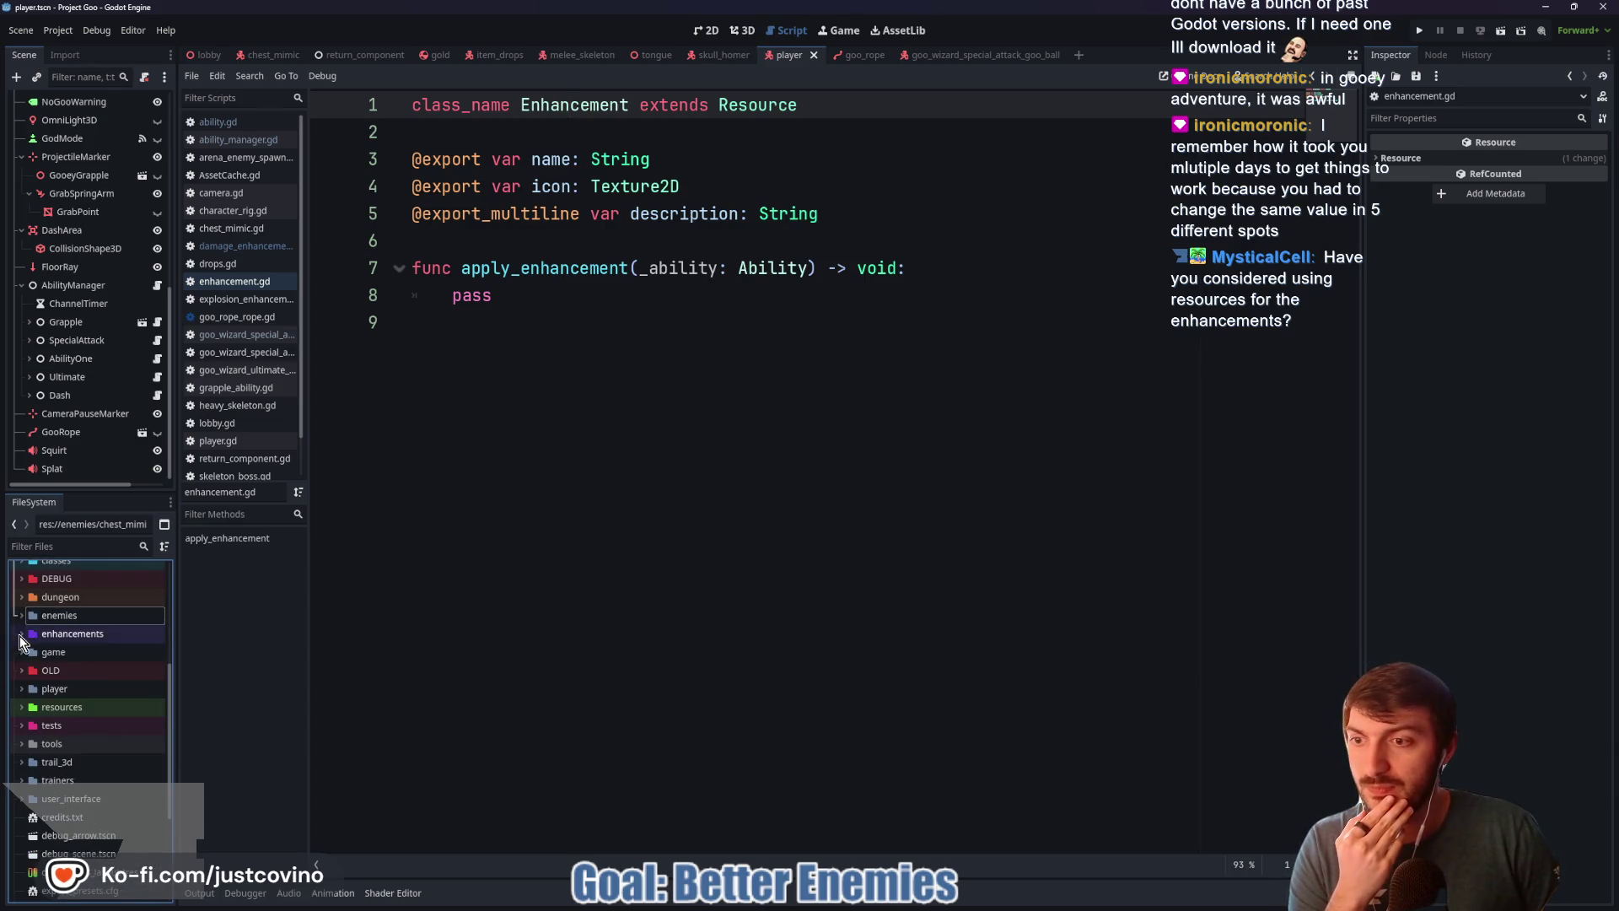
click(21, 633)
scroll(38, 625, down, 1)
click(30, 610)
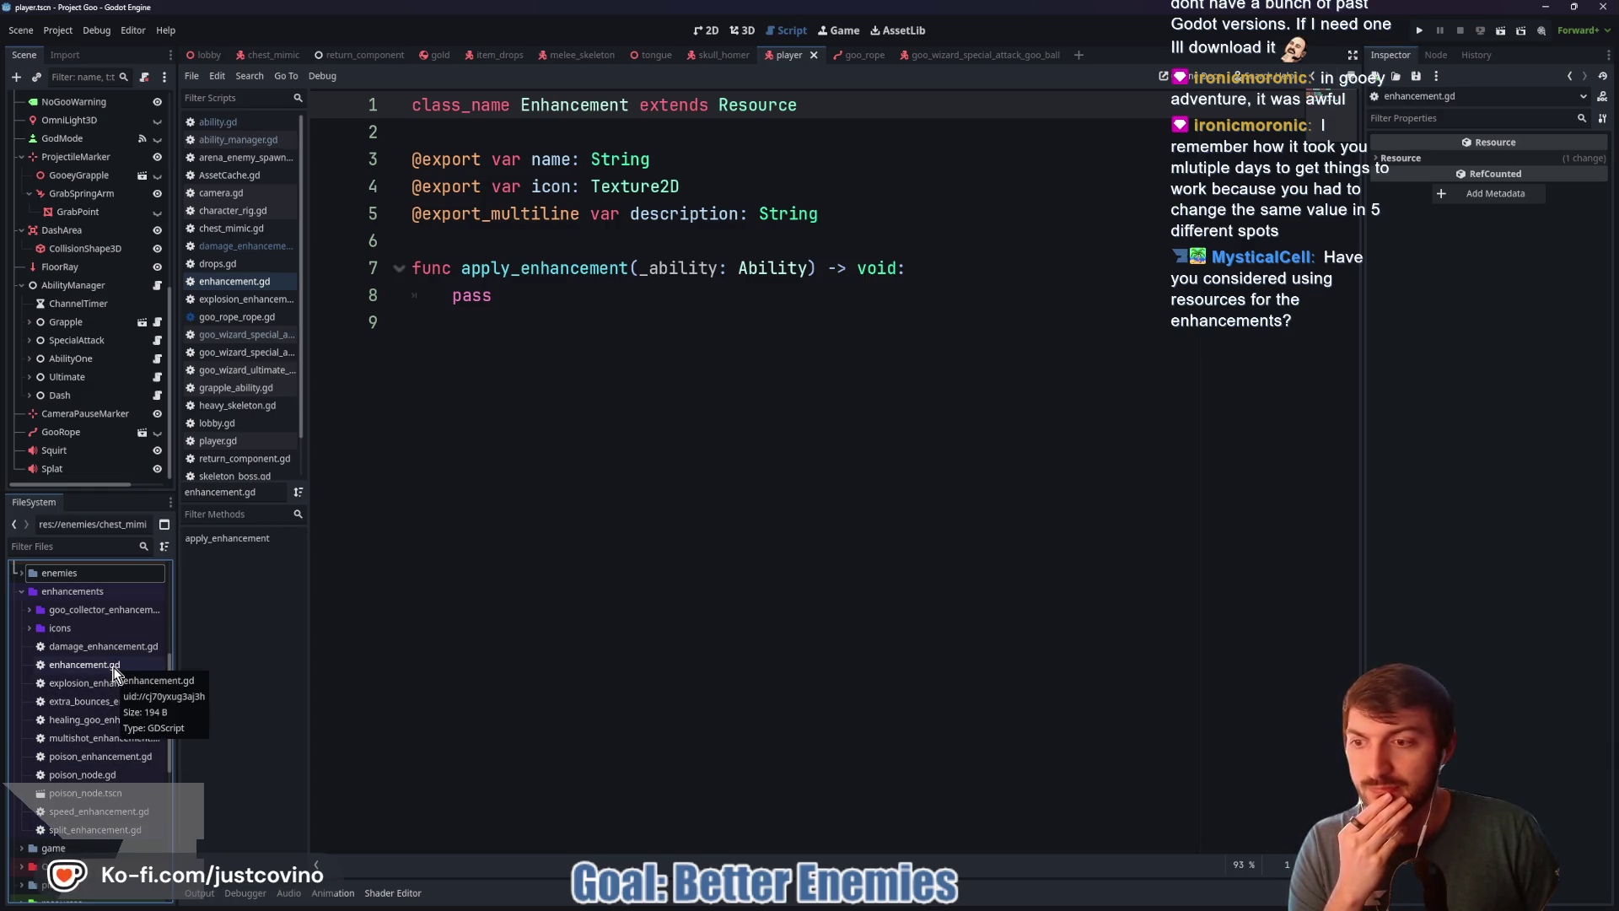
scroll(90, 758, down, 3)
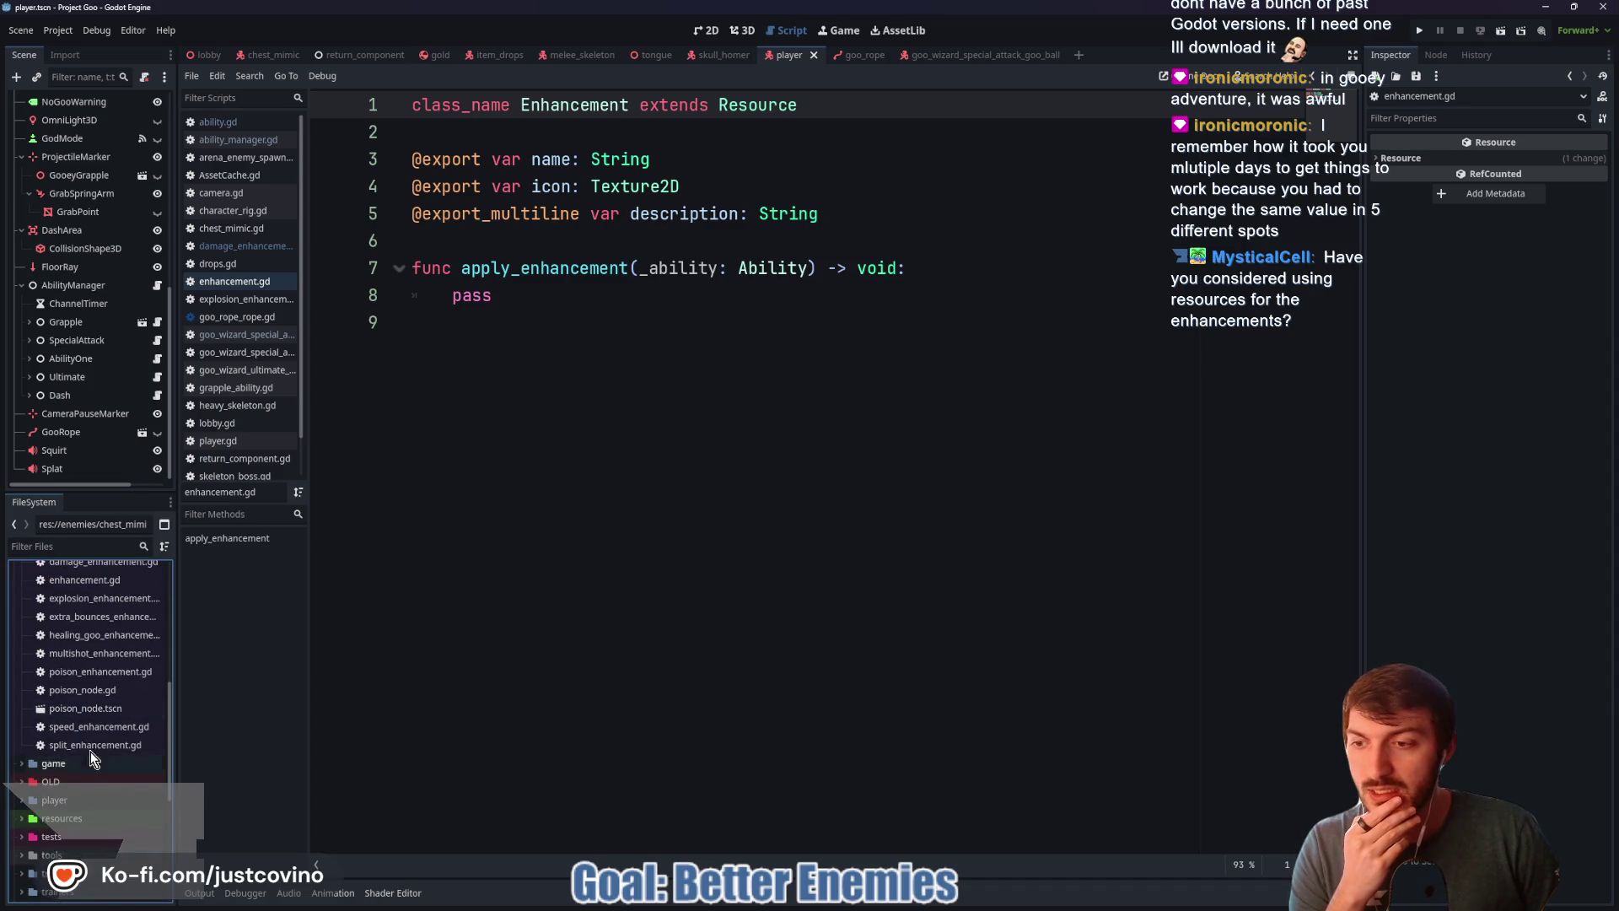
scroll(87, 735, up, 3)
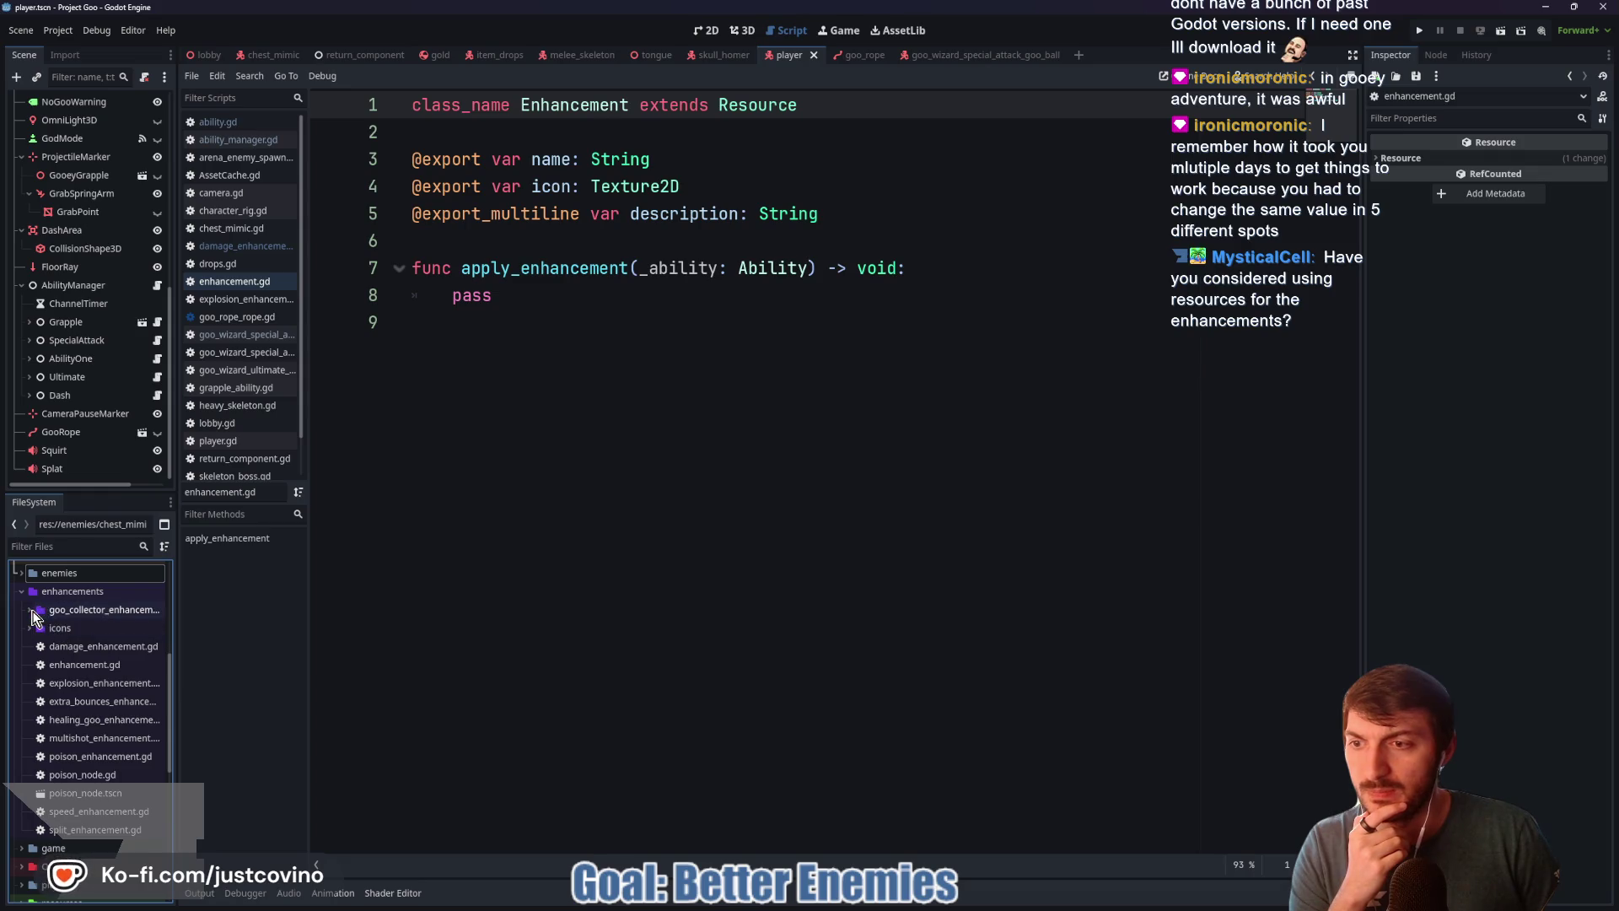
click(32, 611)
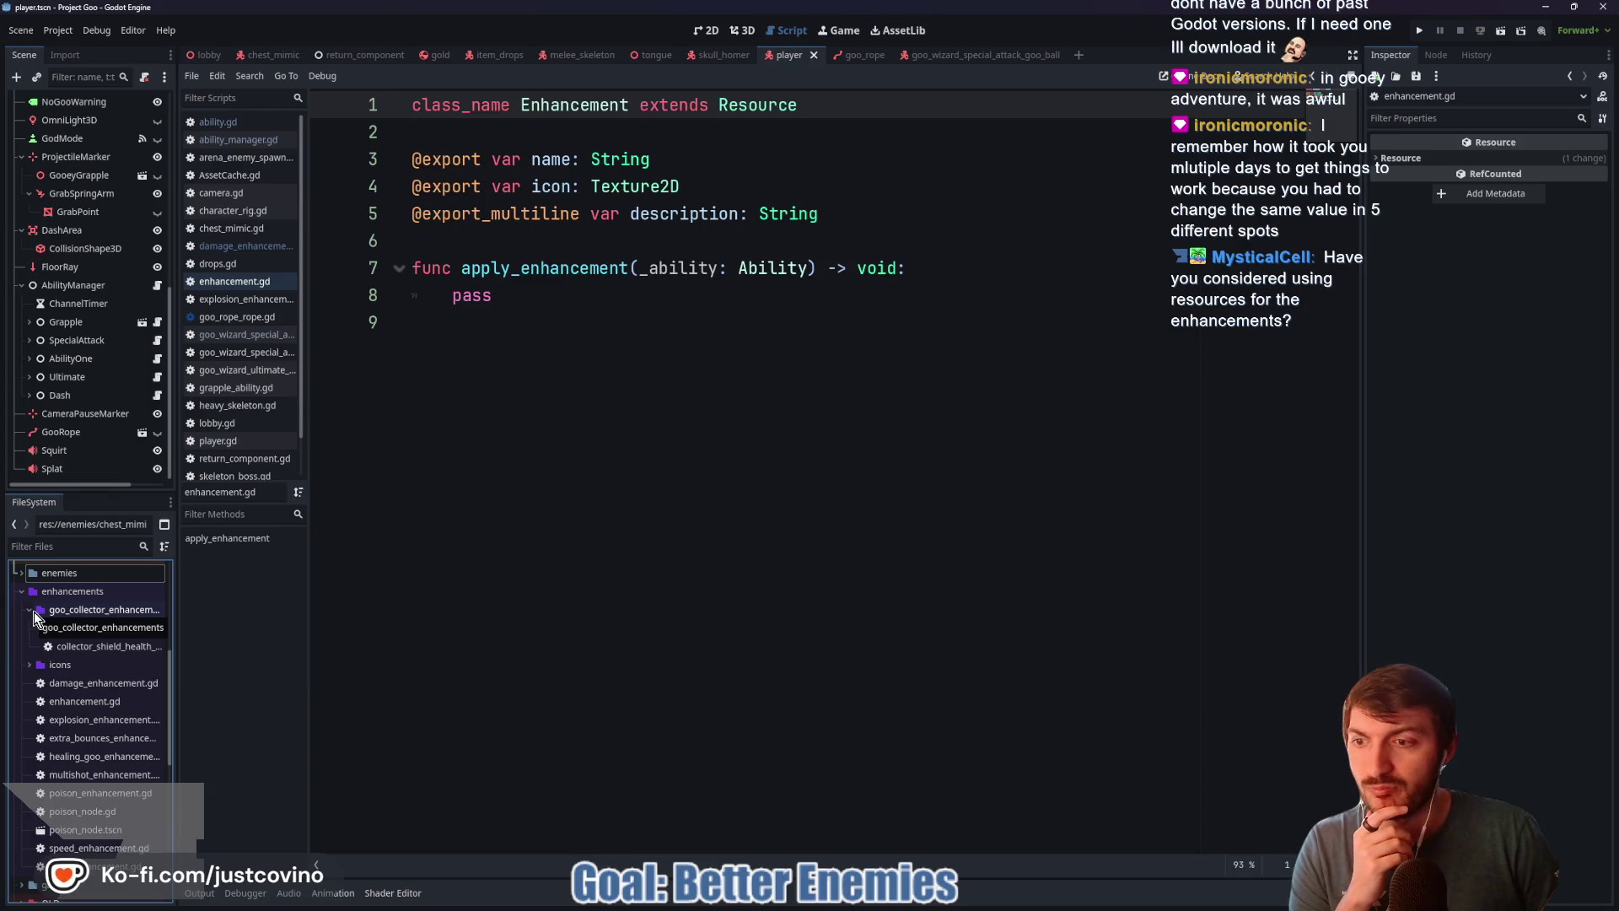
click(33, 611)
double_click(74, 684)
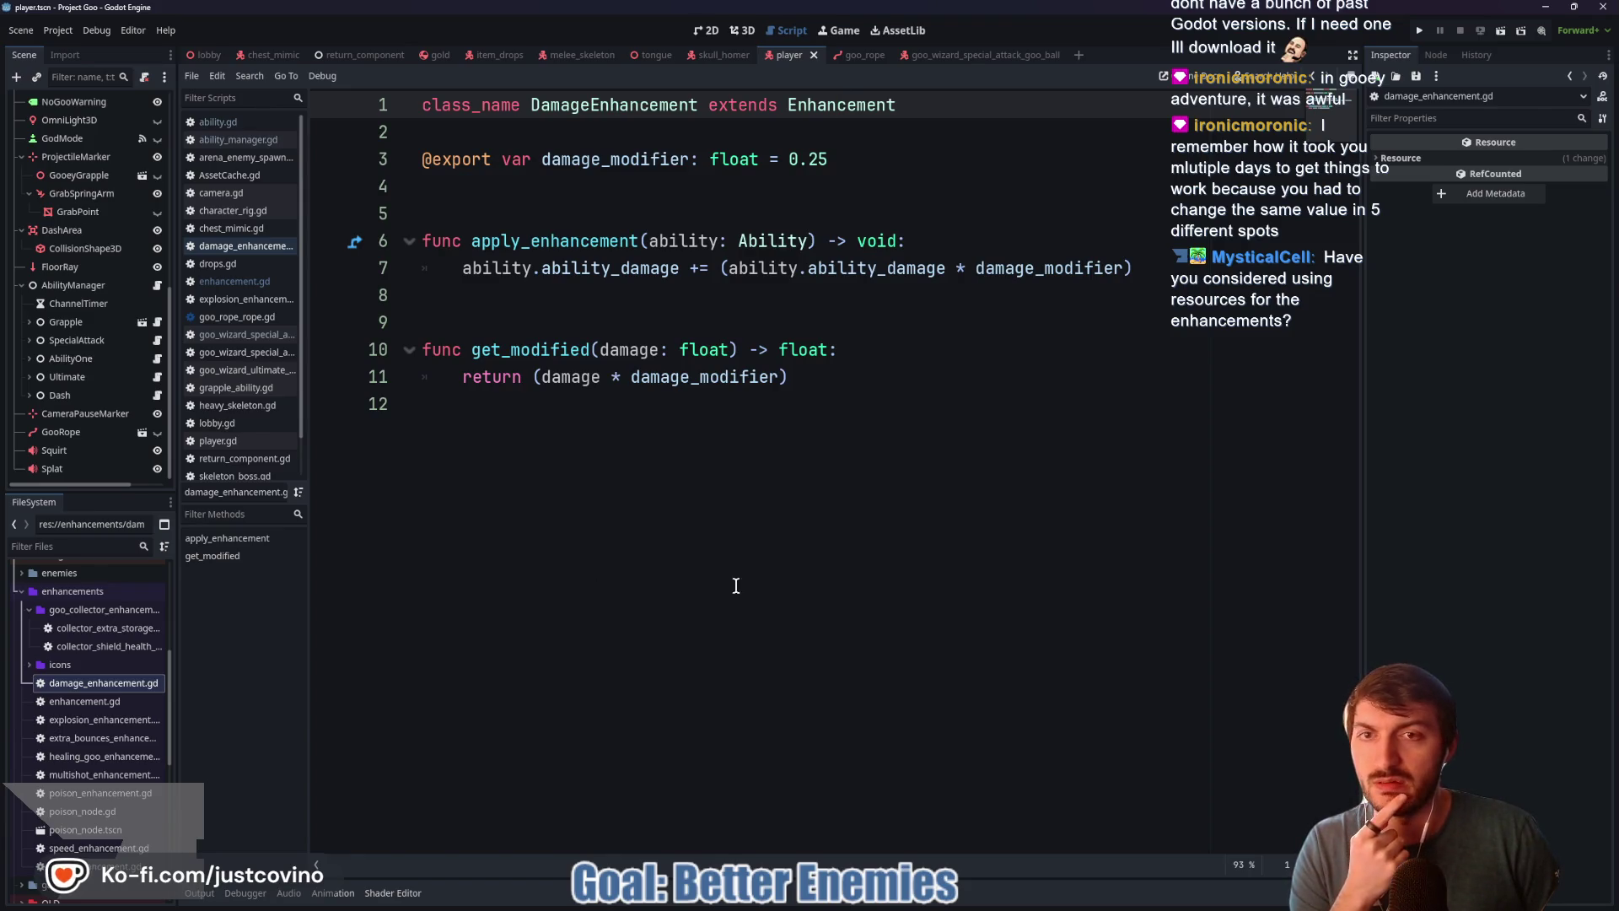
Bring up the ProjectFun window, collapse the DEBUG and resources folders, and clear the impact filter
mouse_move(946, 904)
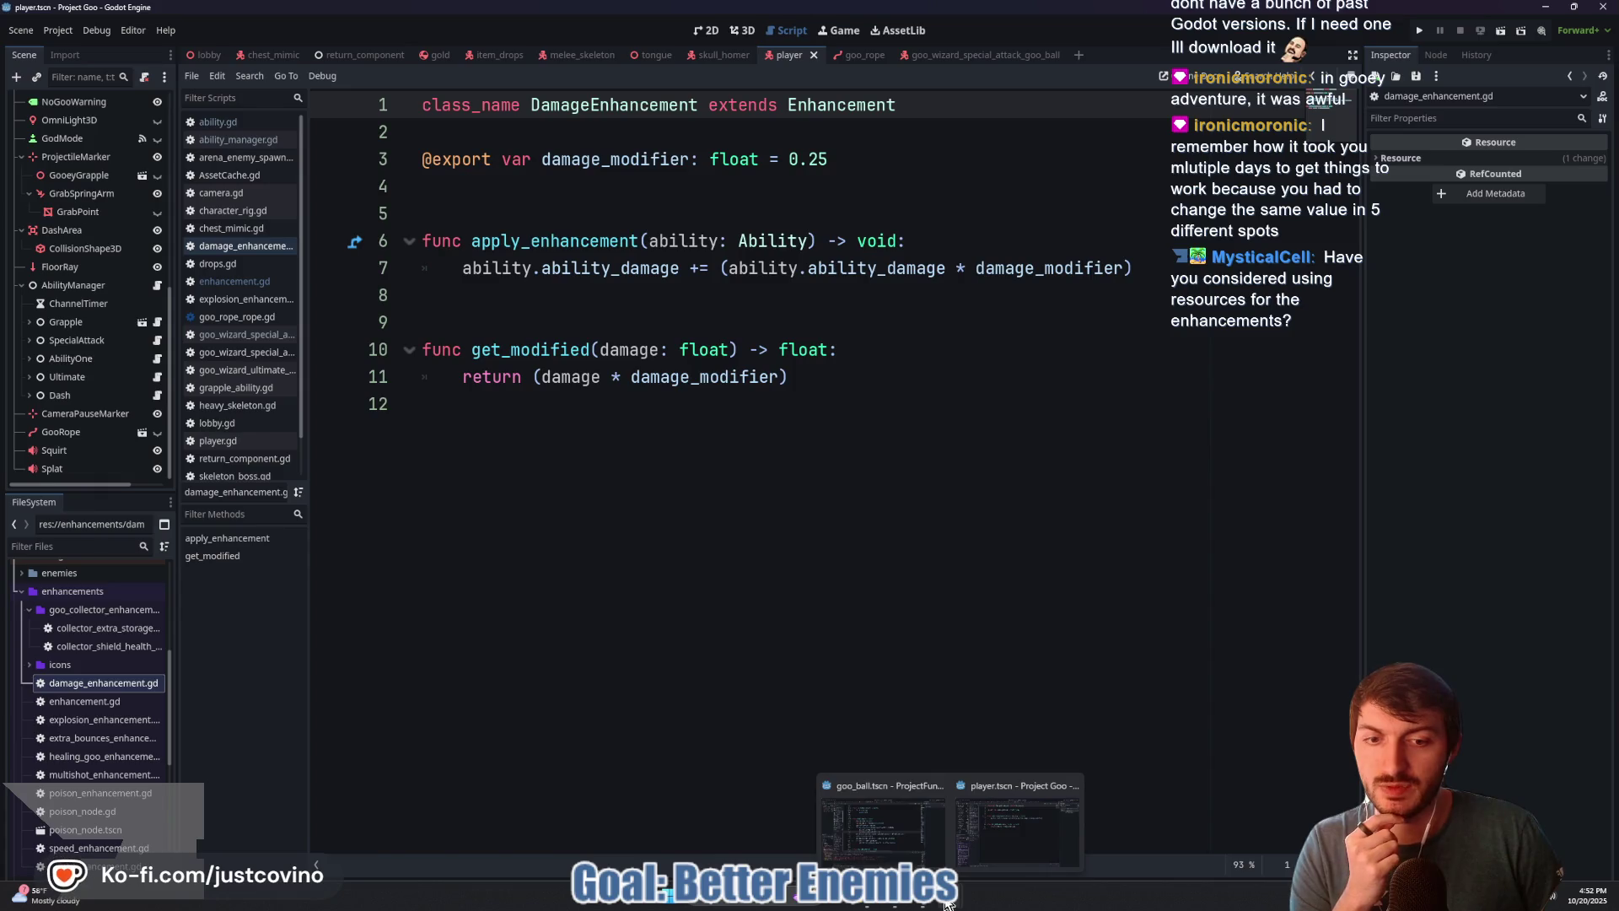
click(914, 847)
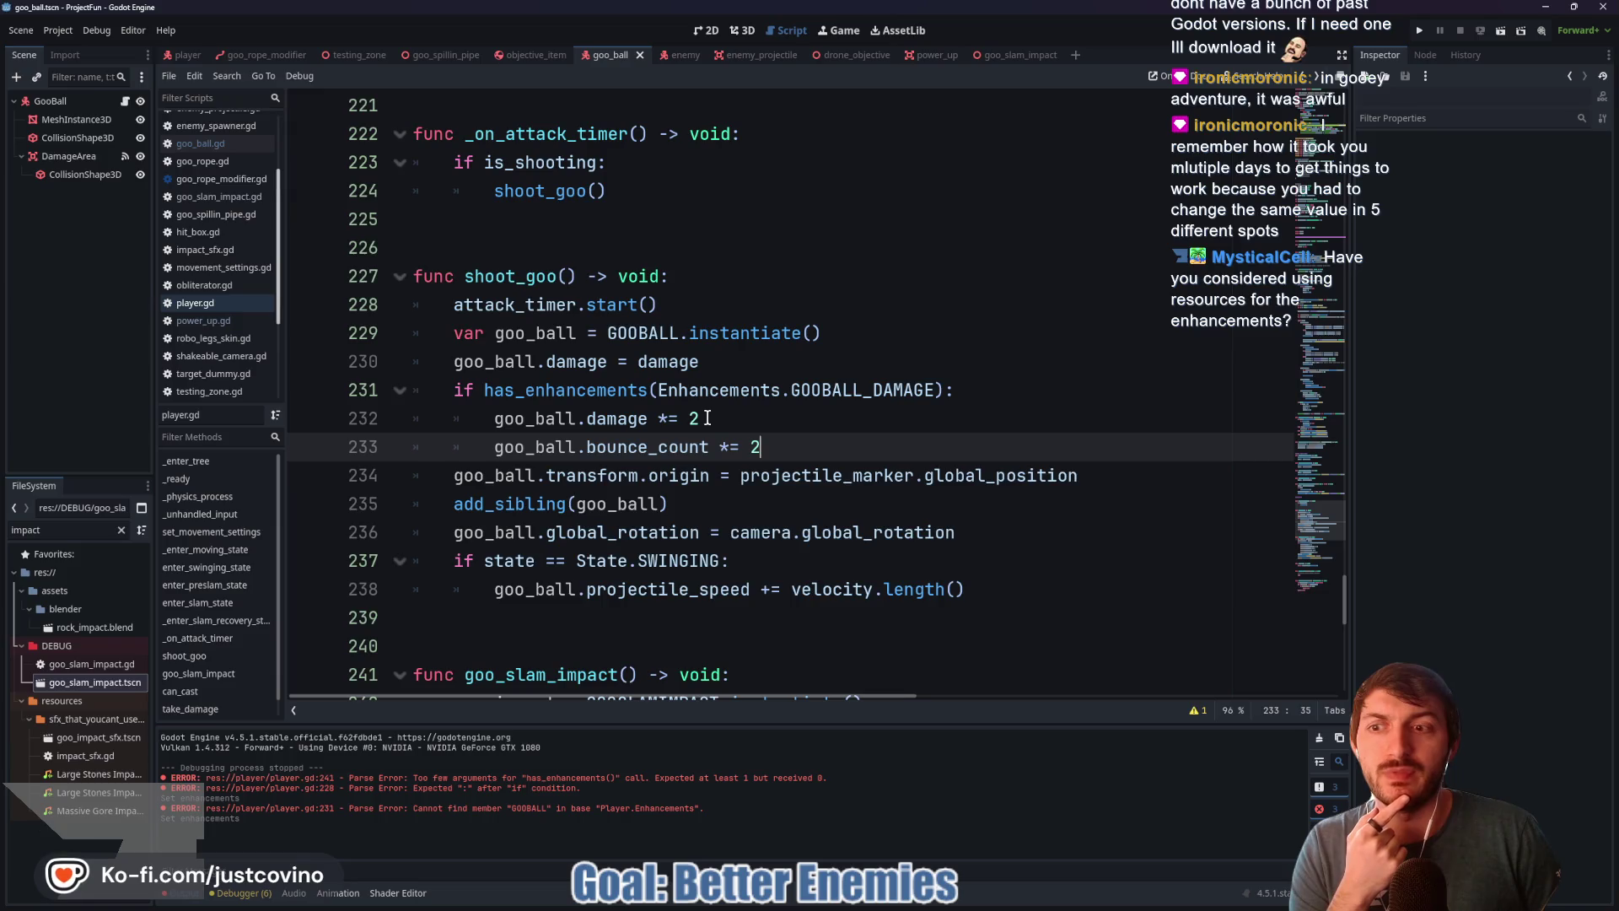
click(21, 645)
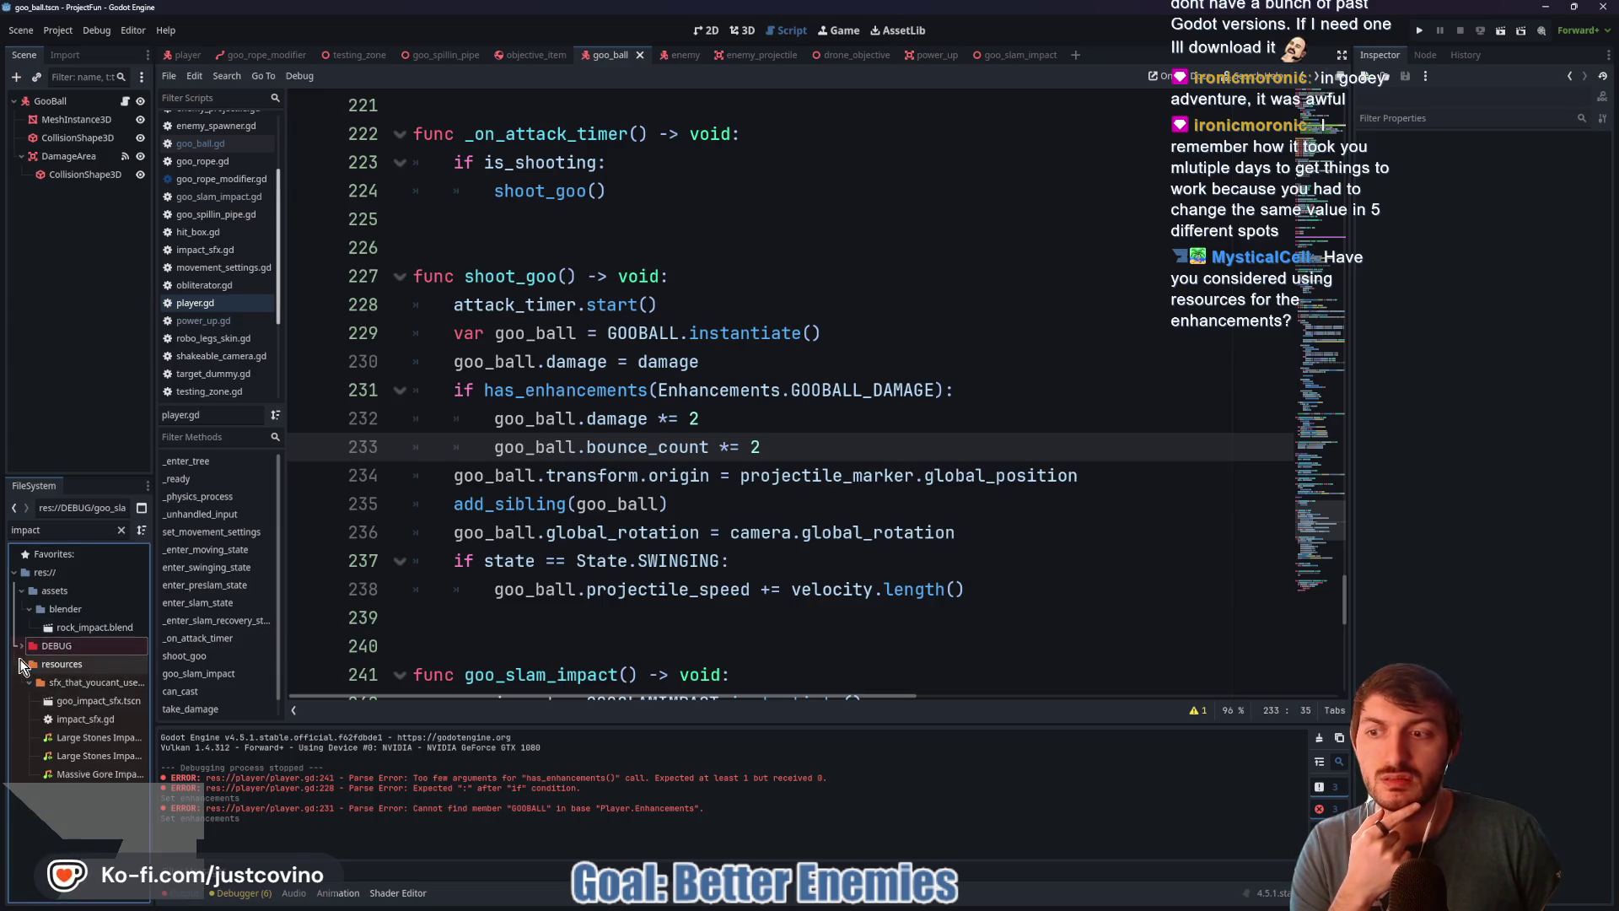
click(22, 664)
click(120, 529)
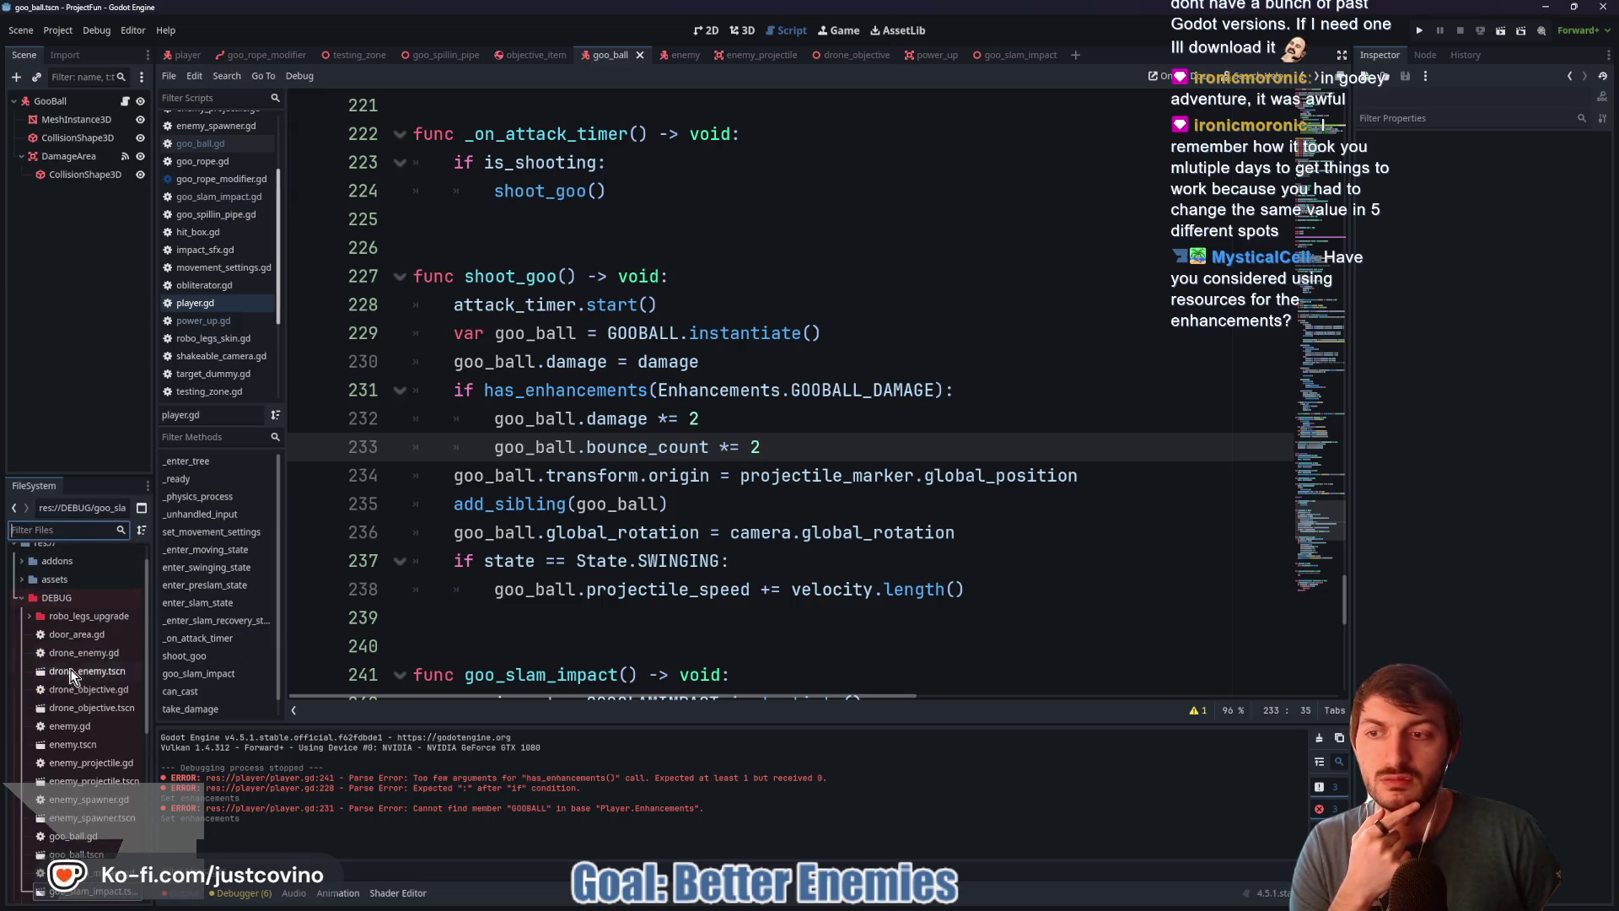
click(22, 600)
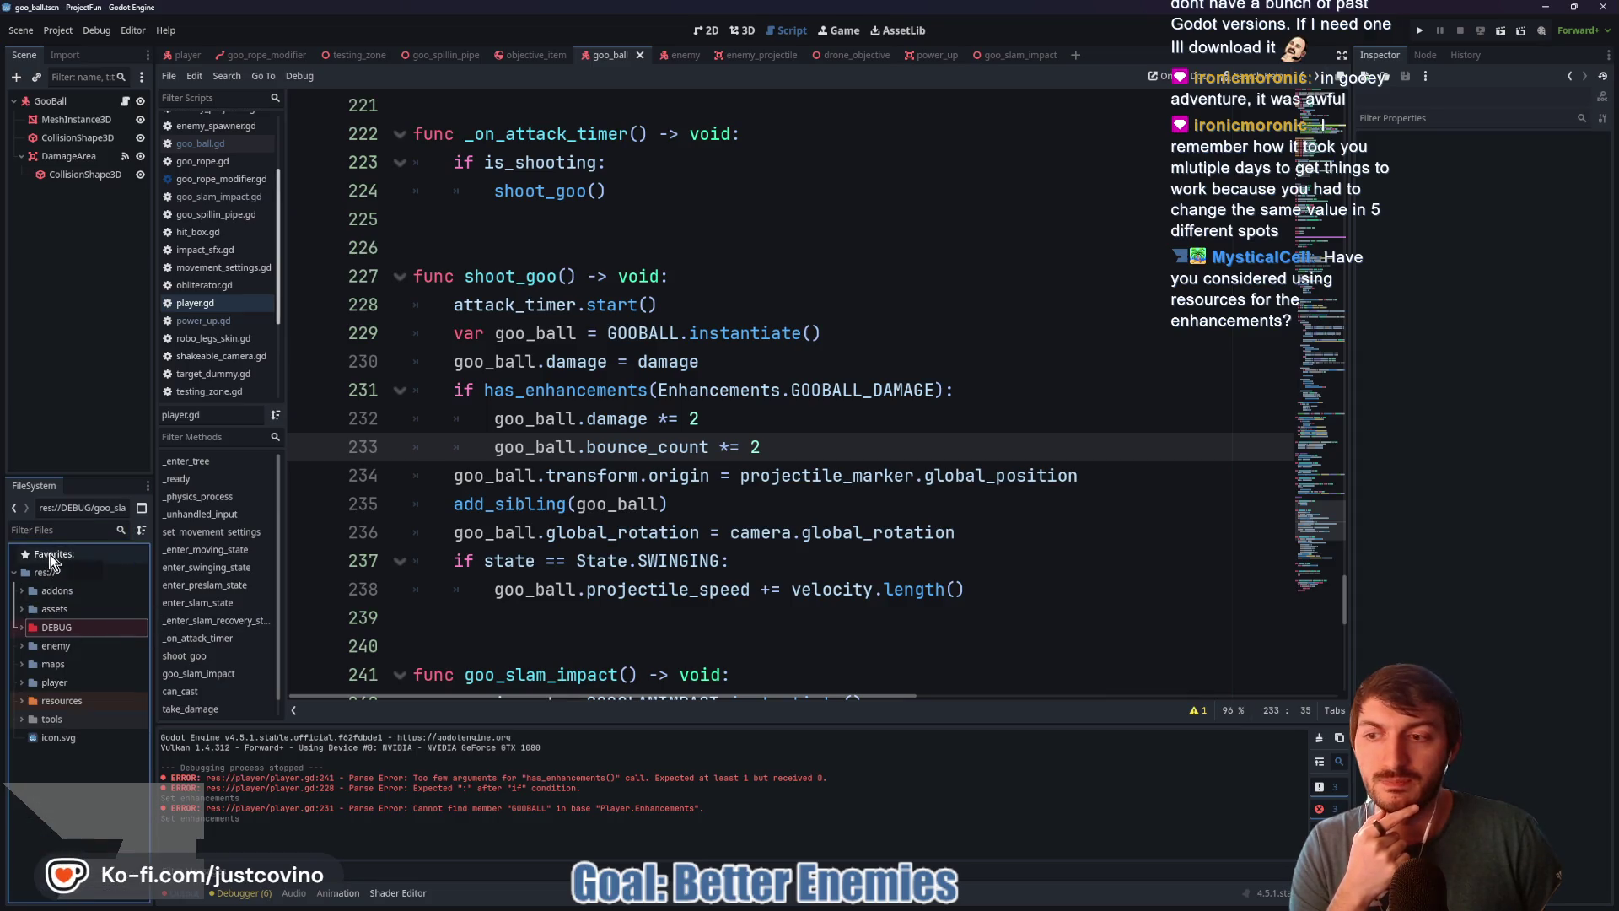
click(52, 555)
click(49, 573)
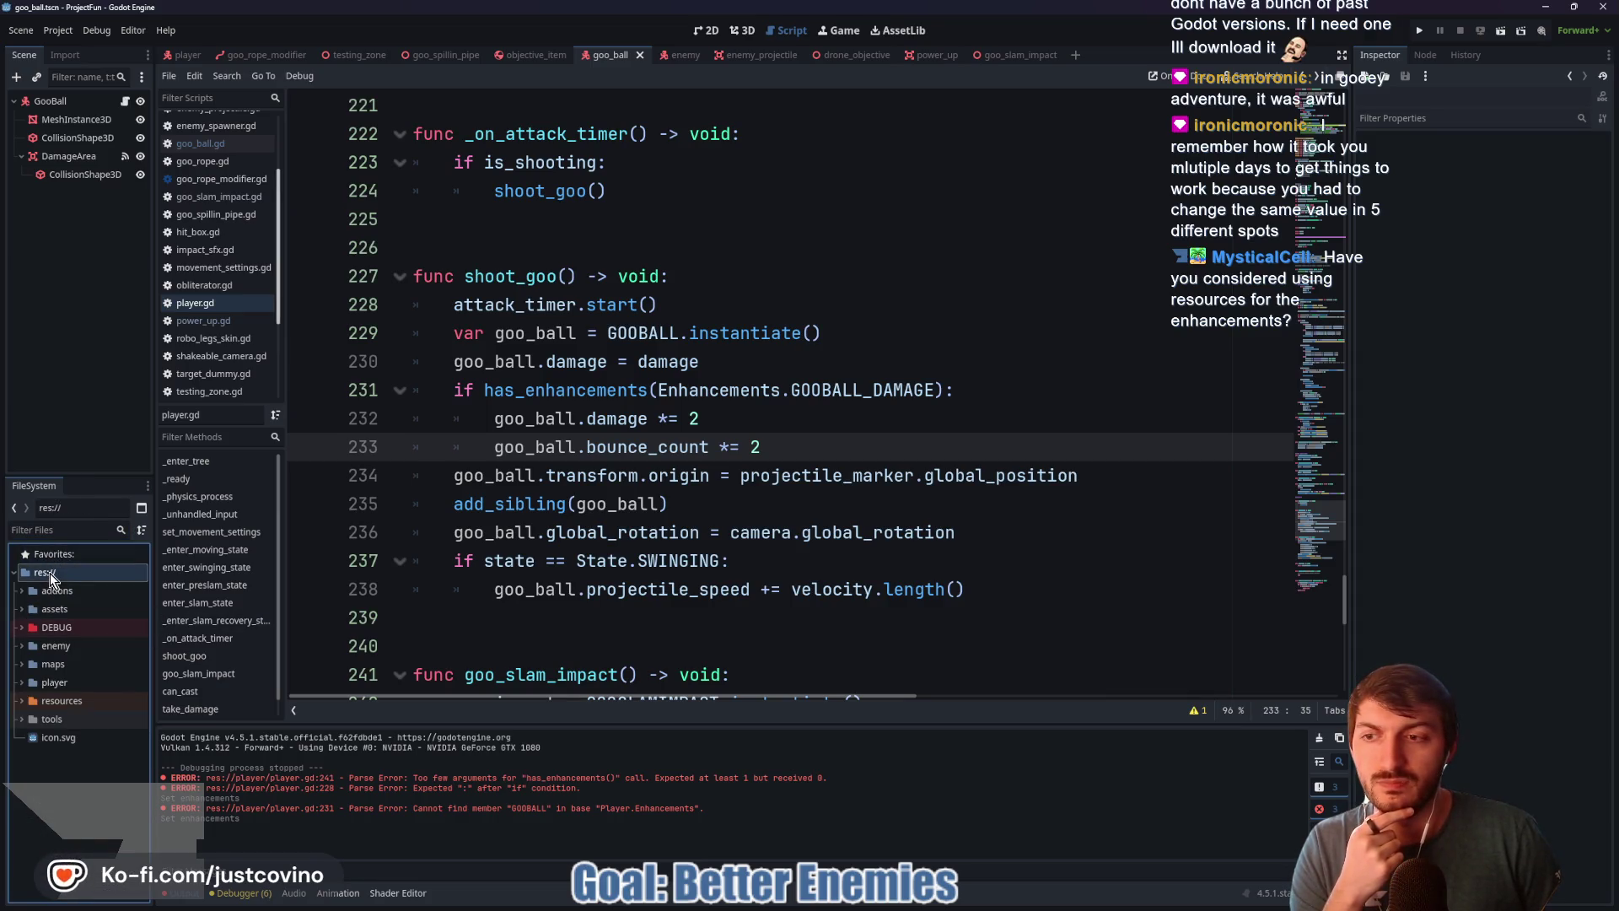
Create a new folder named 'enhancements' in res://
right_click(49, 574)
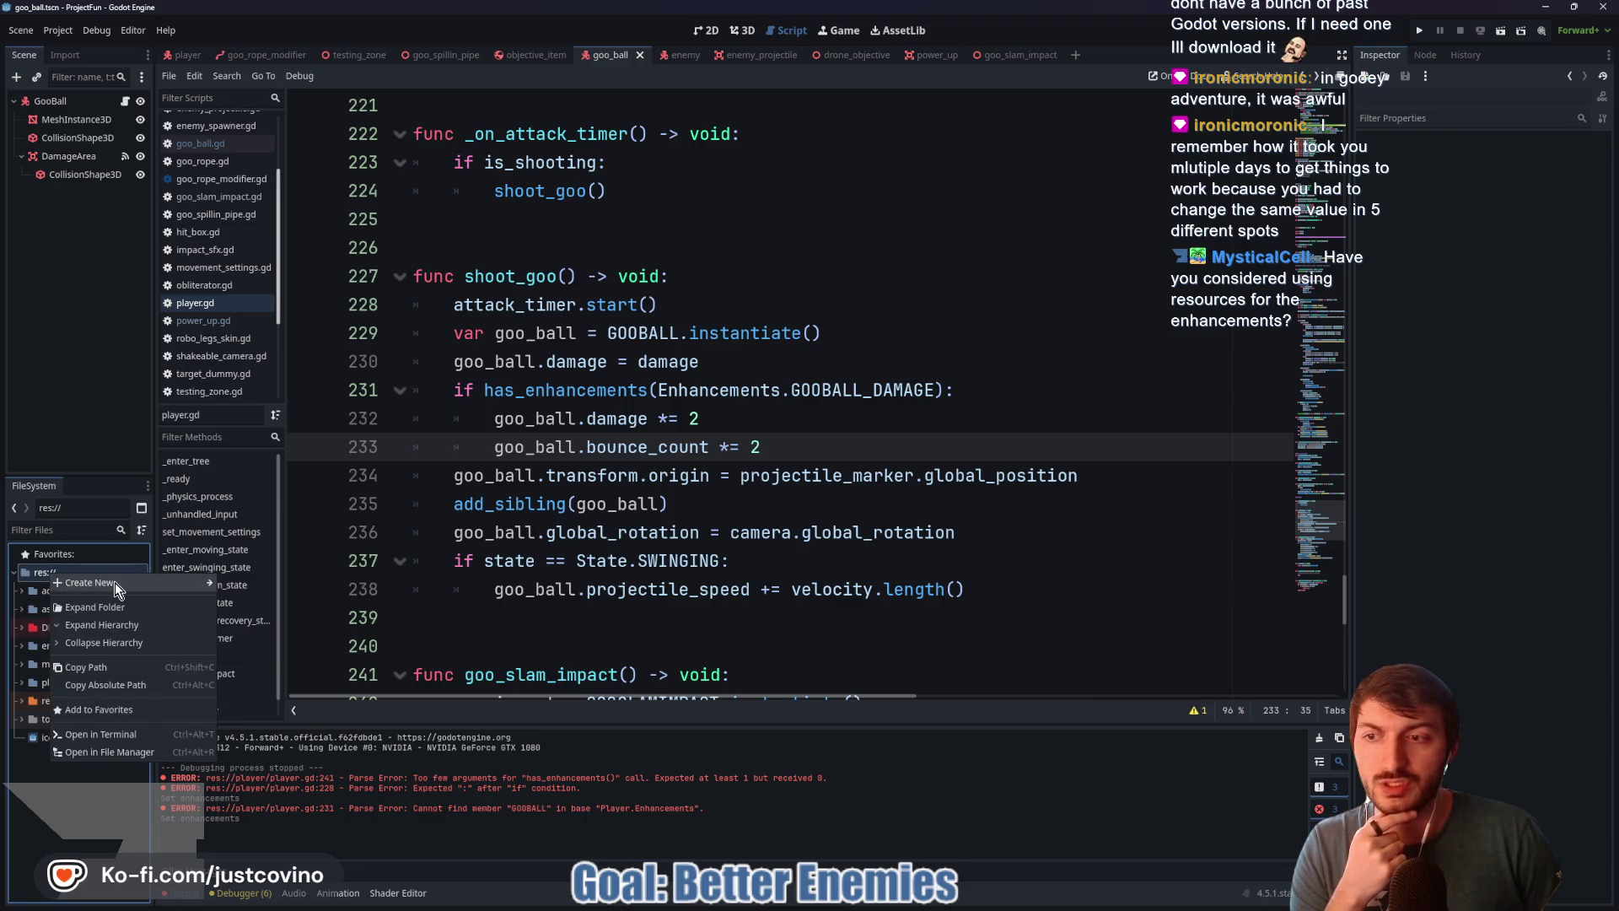
mouse_move(114, 582)
click(237, 585)
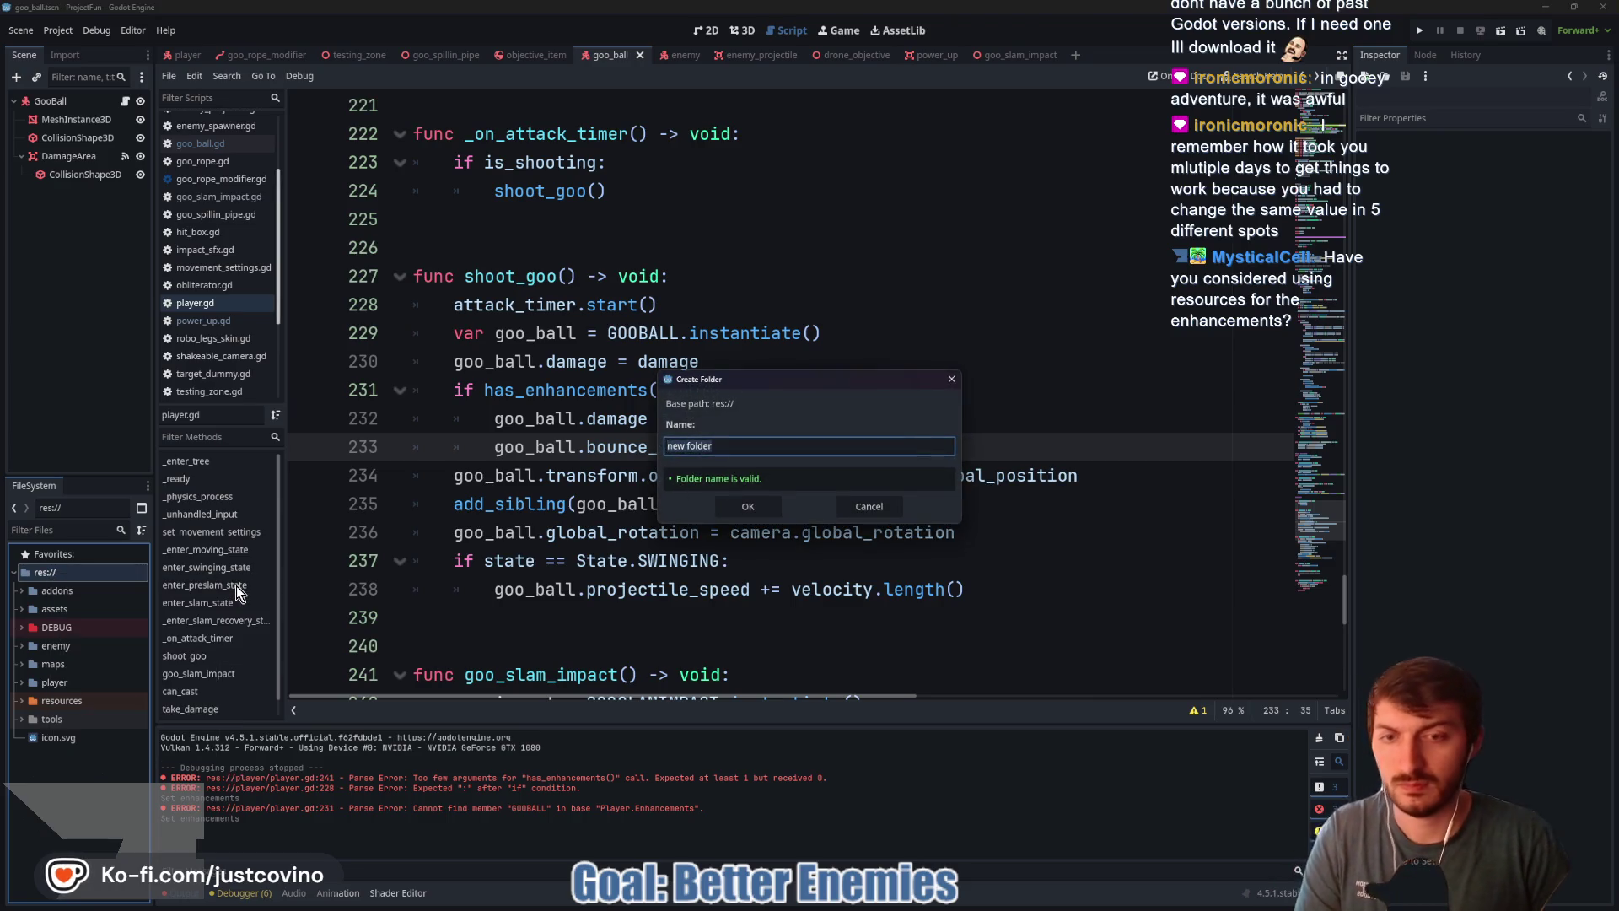
text(enhnace)
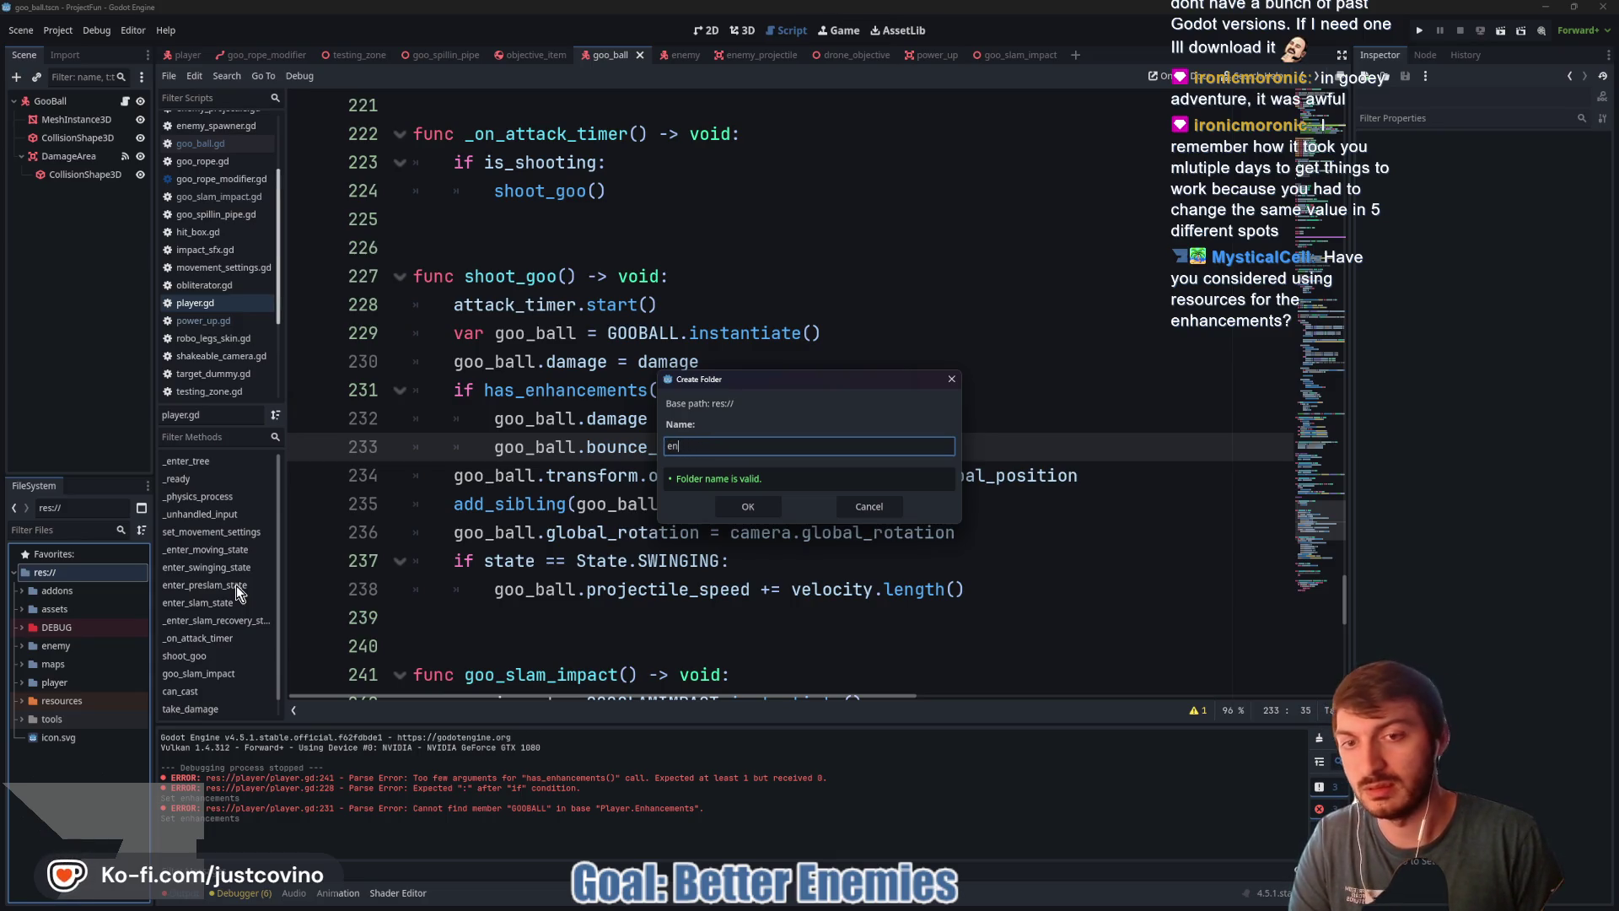
text(hancements)
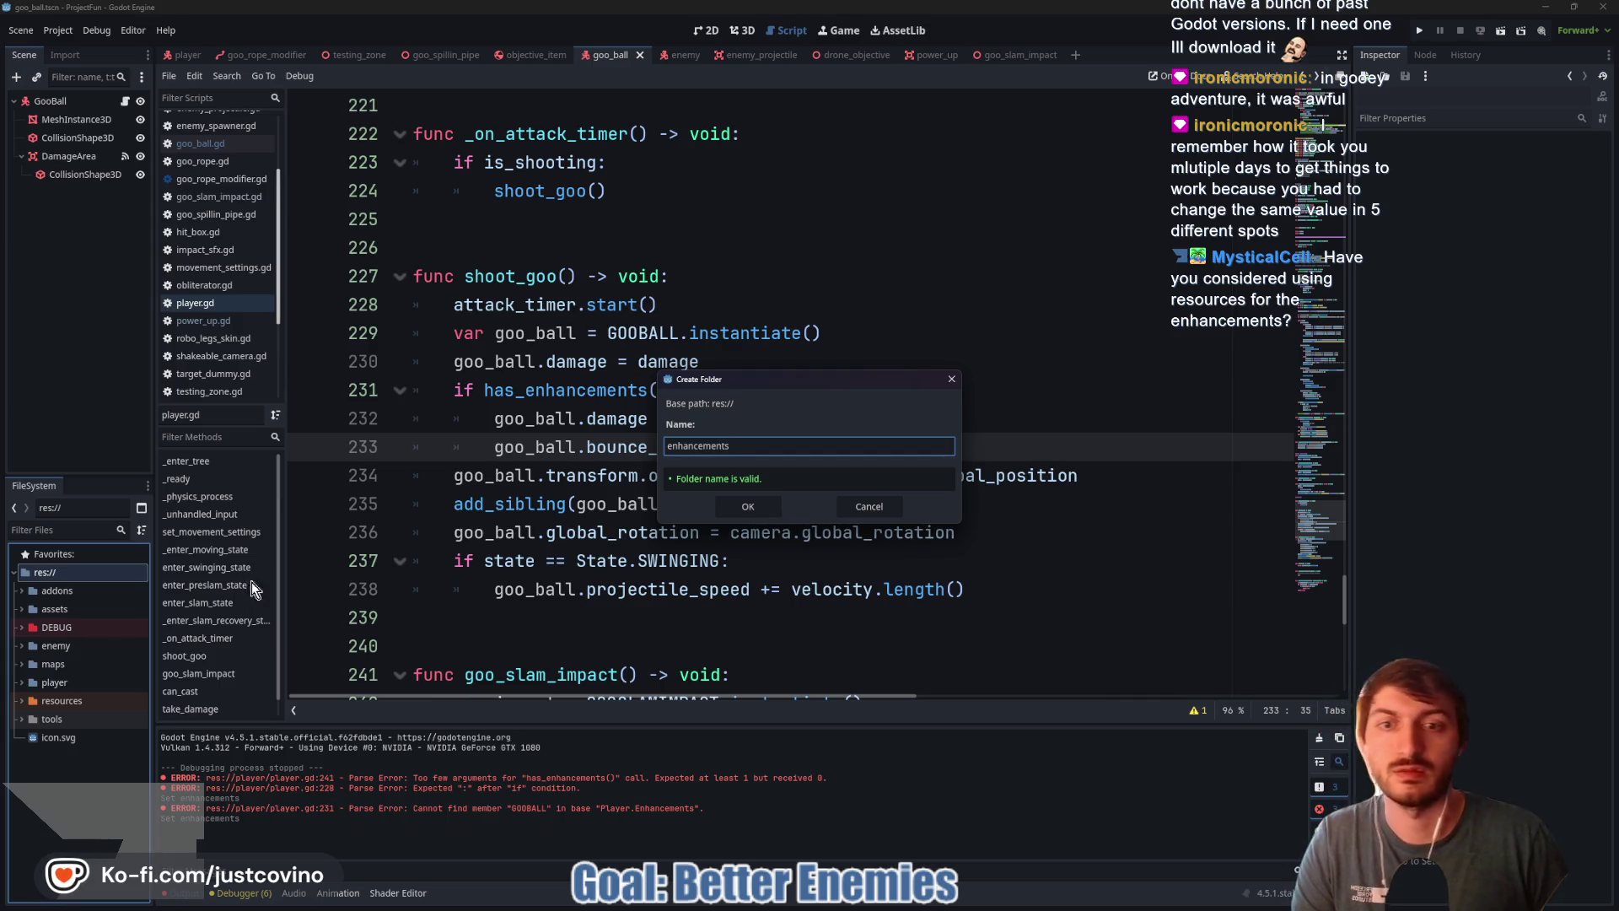
click(748, 506)
Colour the enhancements folder purple
click(93, 667)
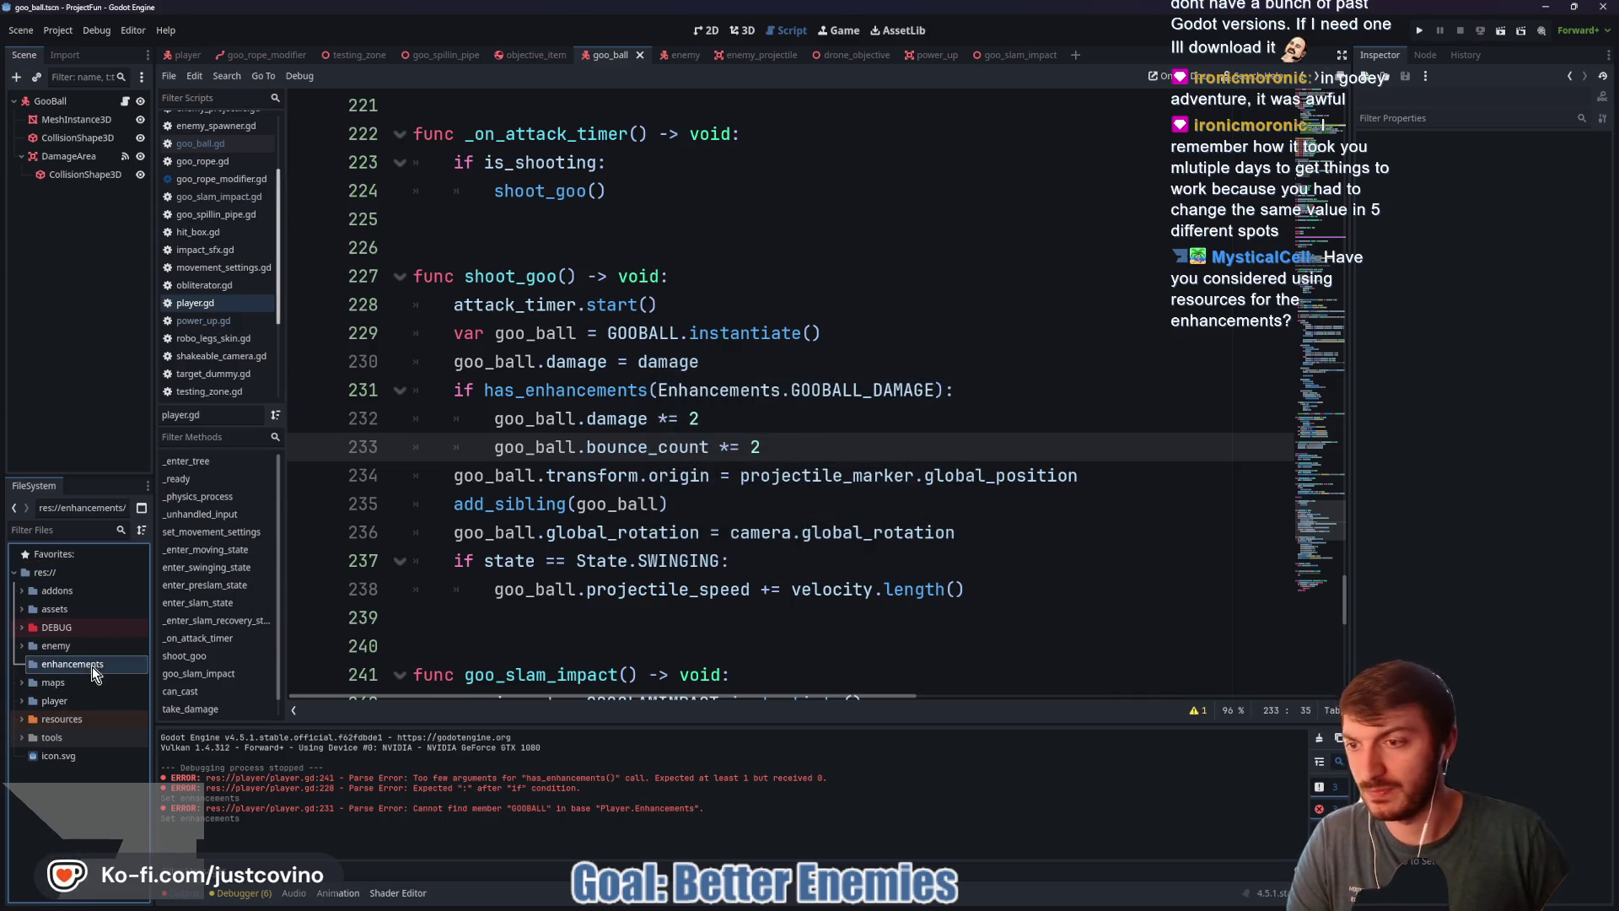
right_click(93, 666)
mouse_move(166, 730)
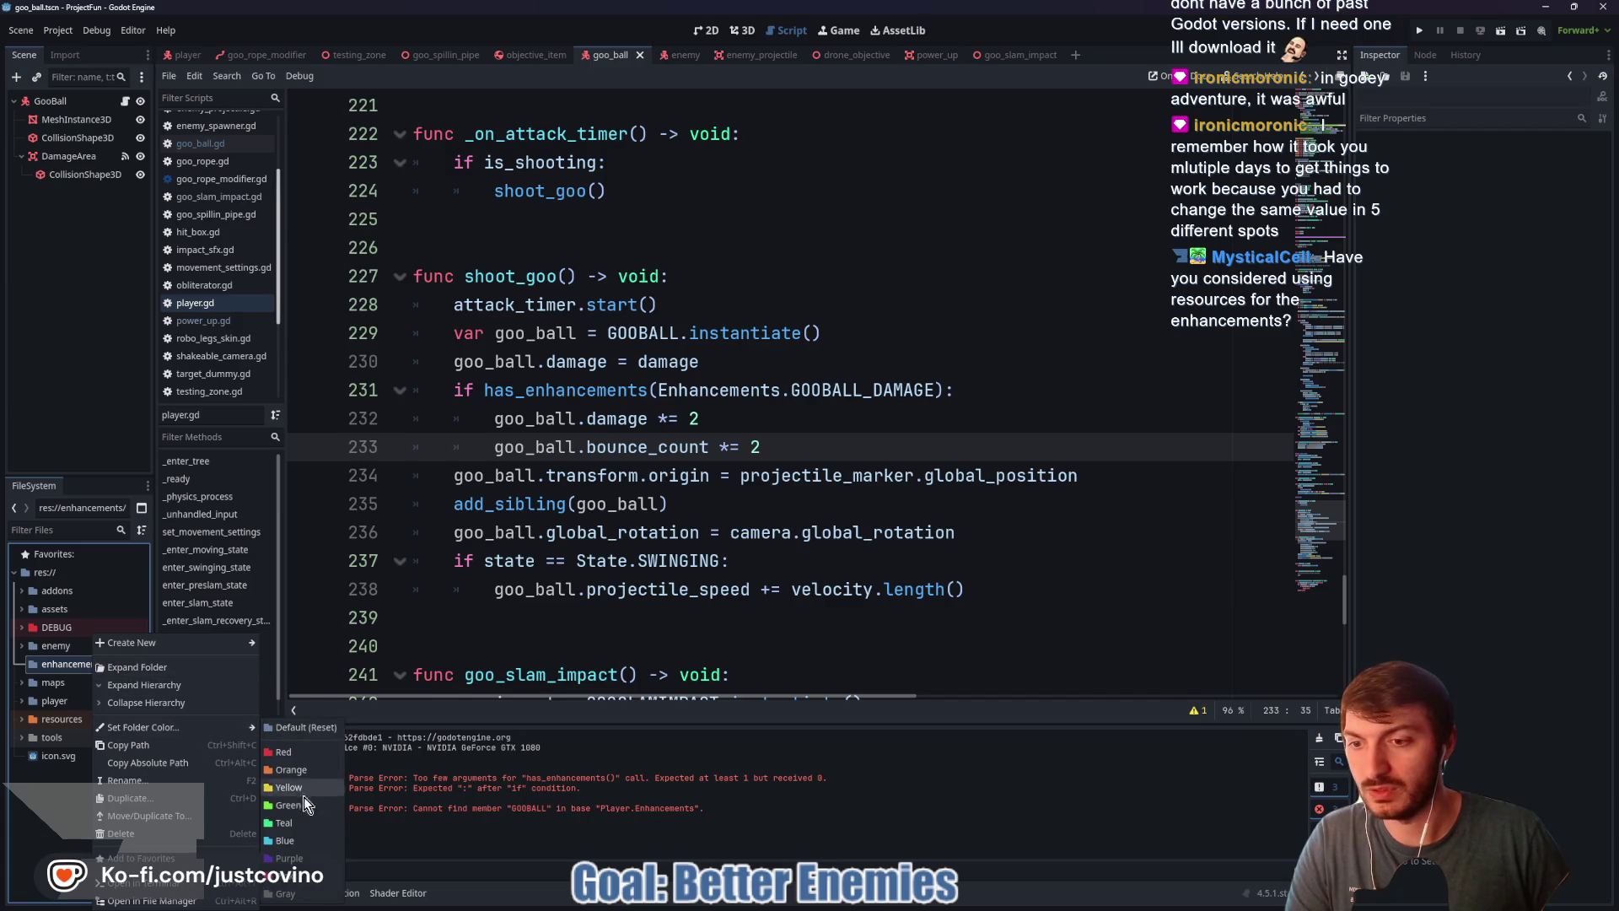
click(289, 858)
Create a new script enhancement.gd inside the enhancements folder
right_click(83, 665)
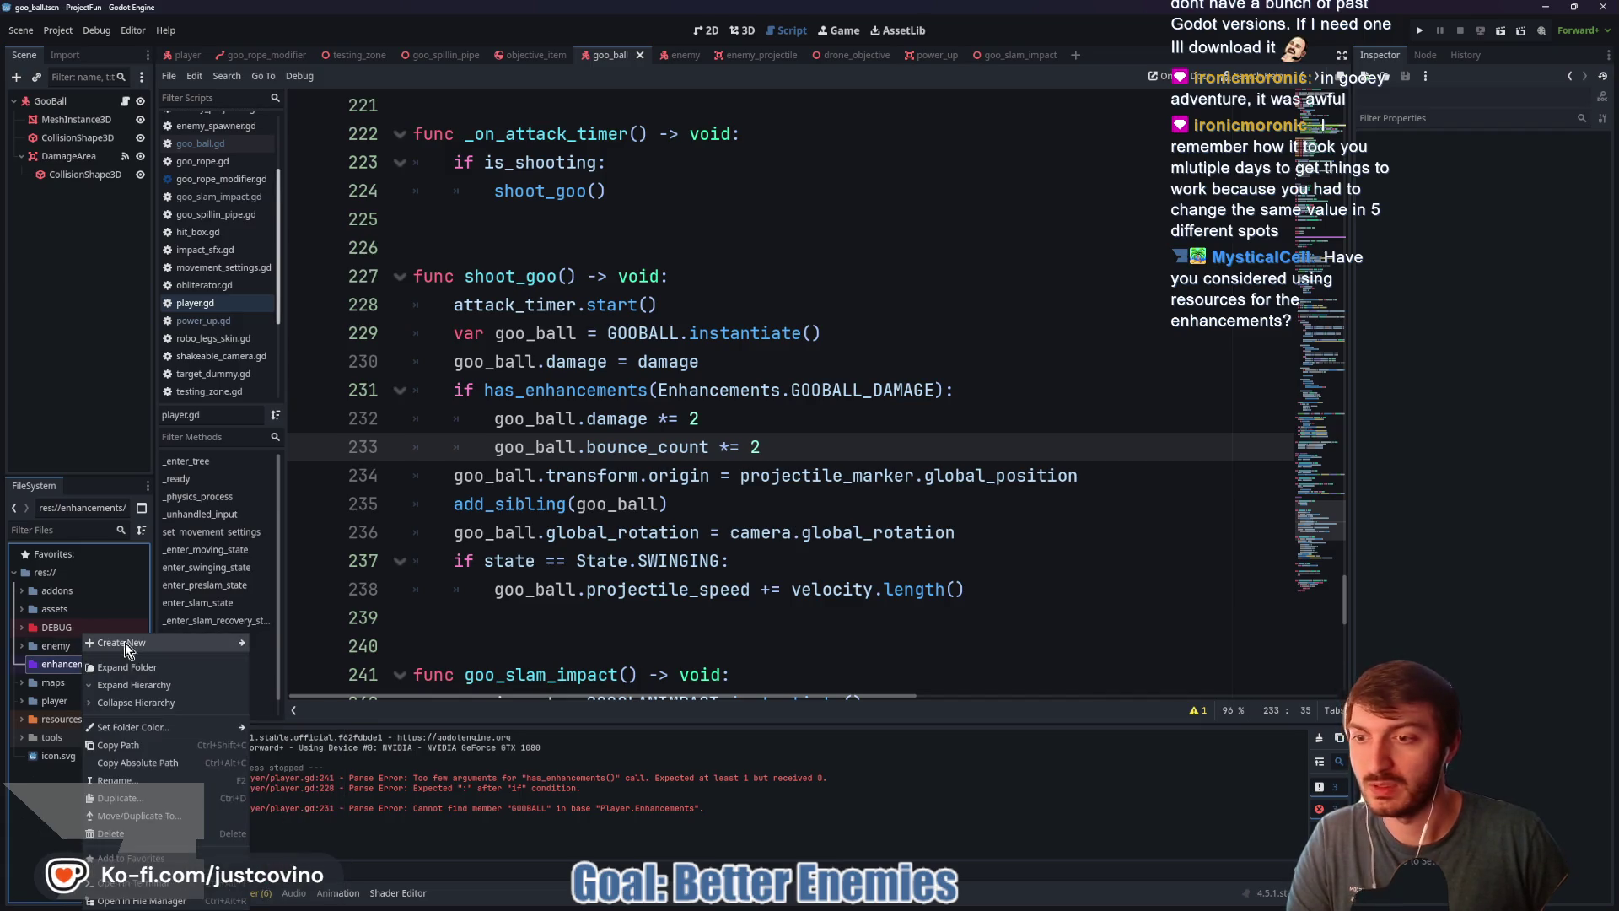
mouse_move(215, 640)
click(278, 678)
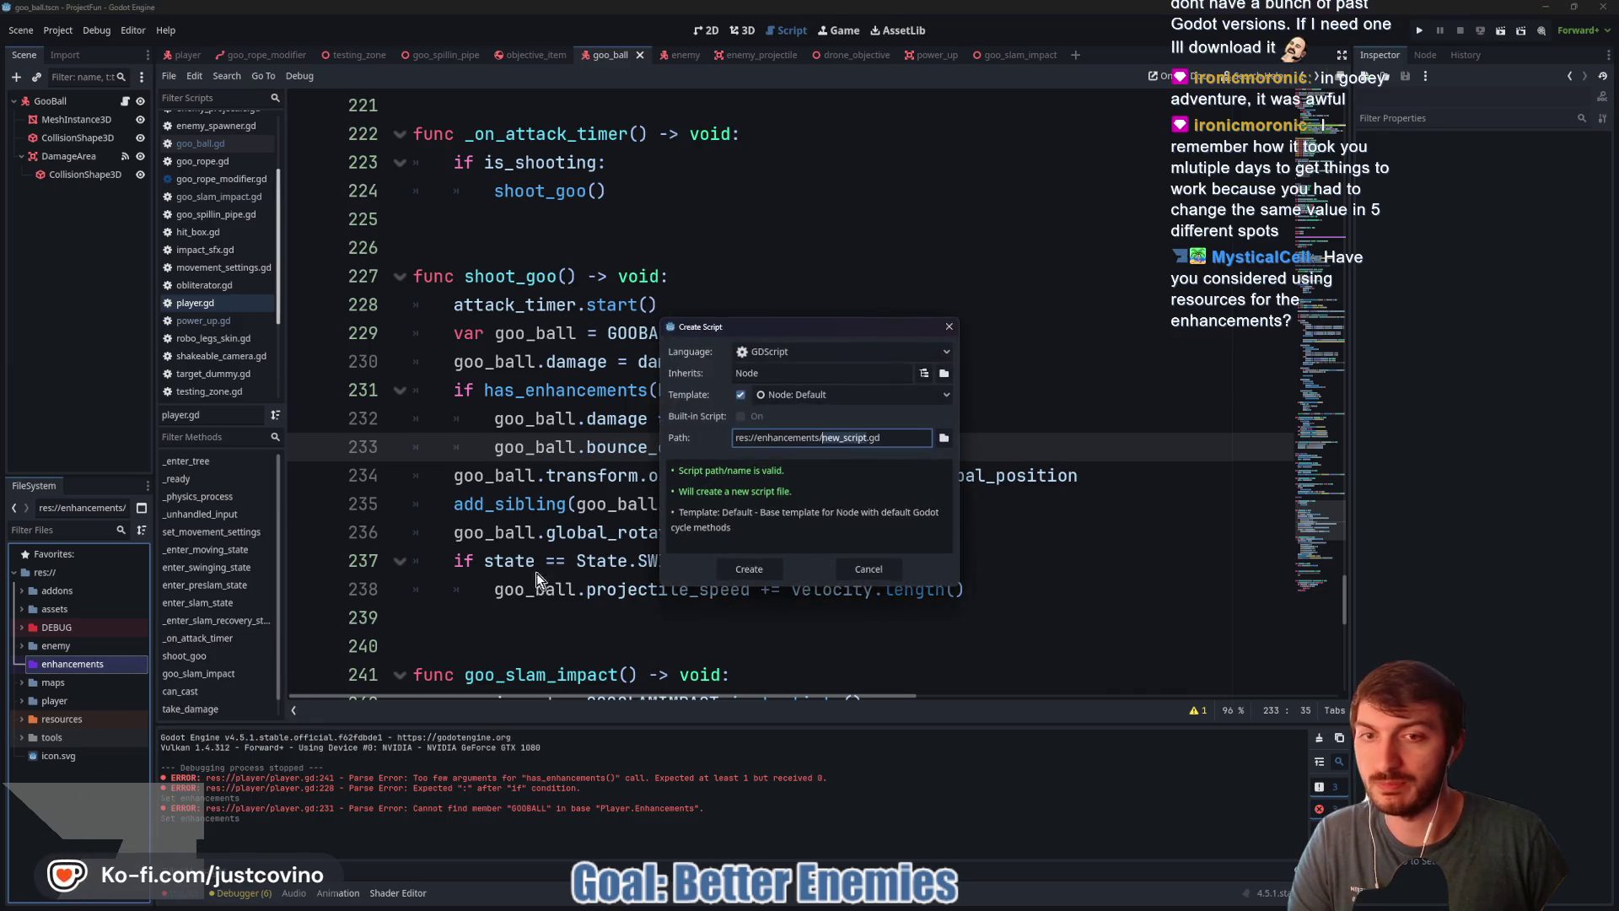
text(enhancement)
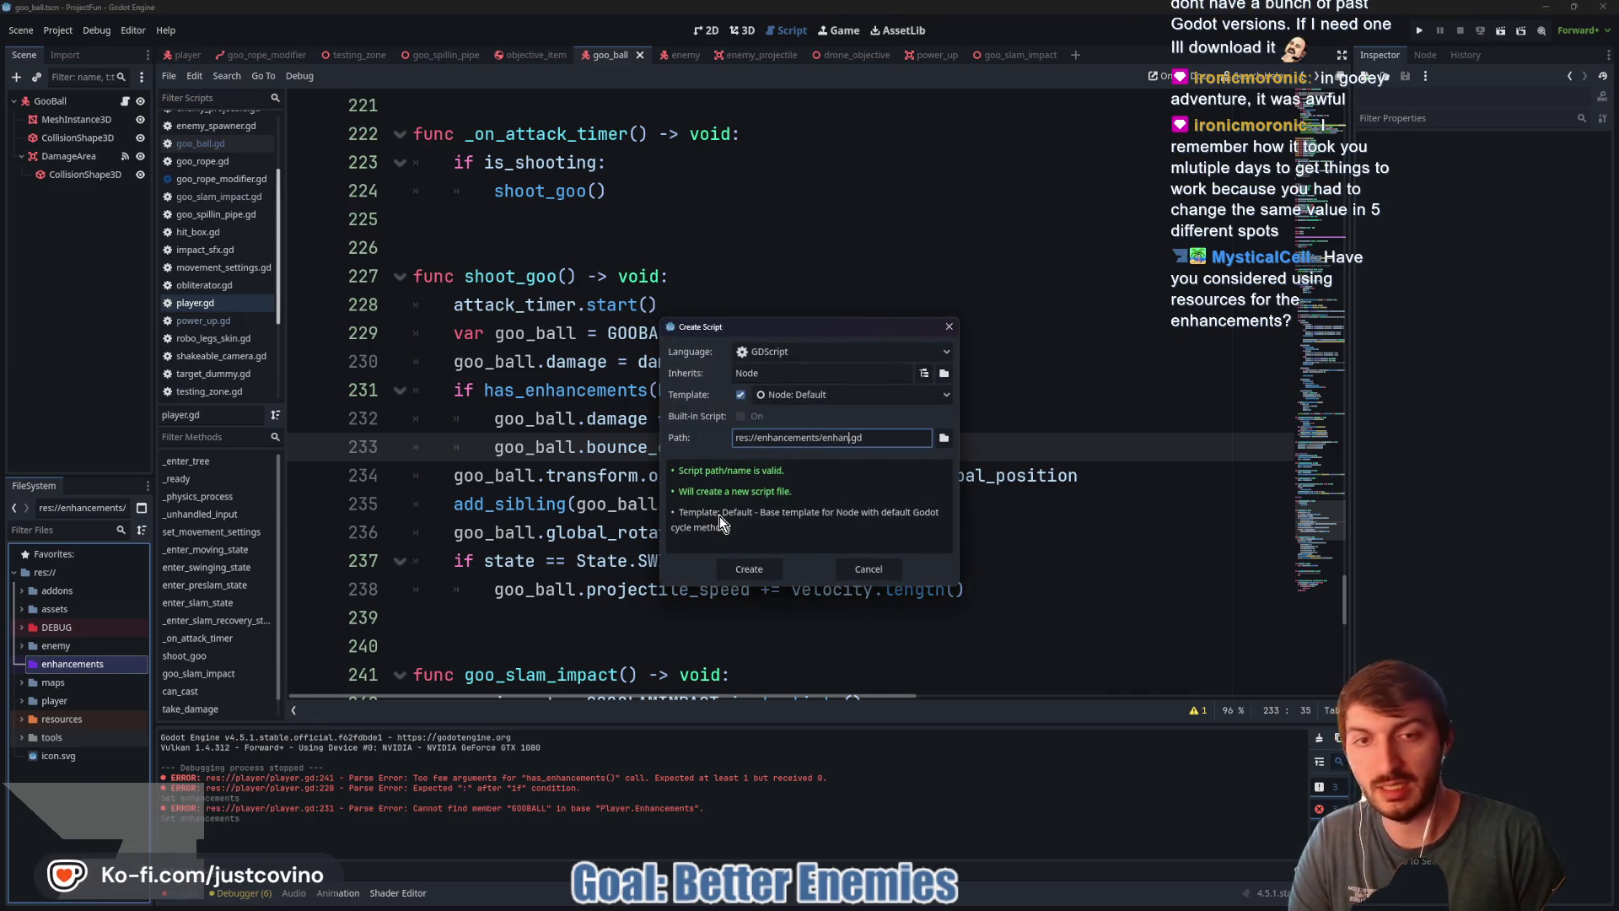
click(750, 564)
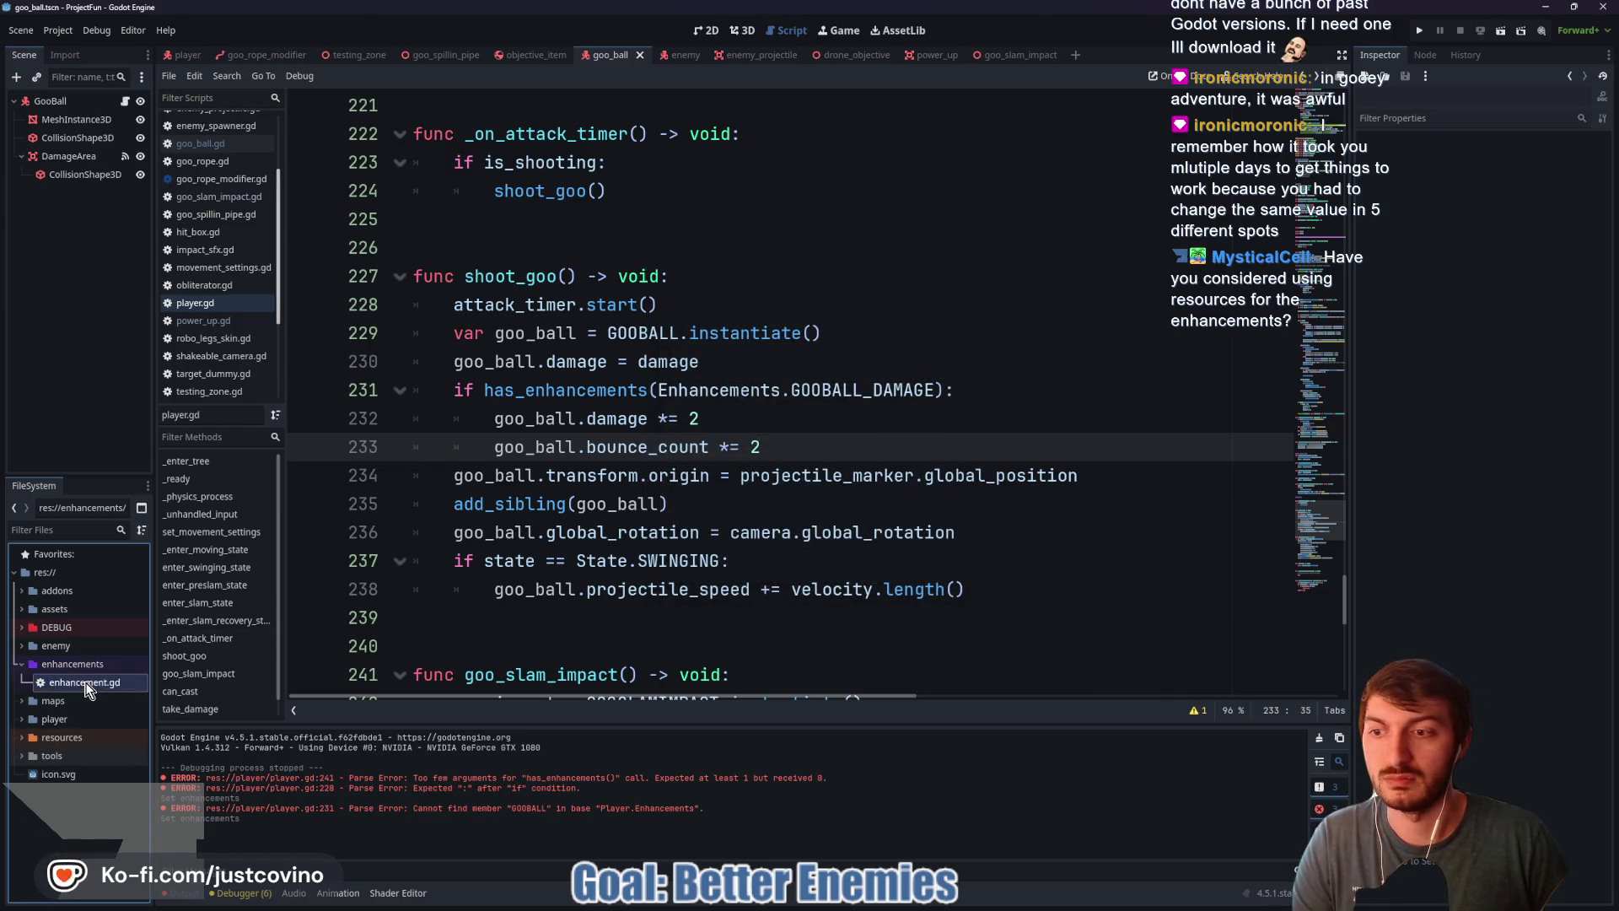
Declare class_name Enhancement and change the base class from Node to Resource
text(class_nextends Node)
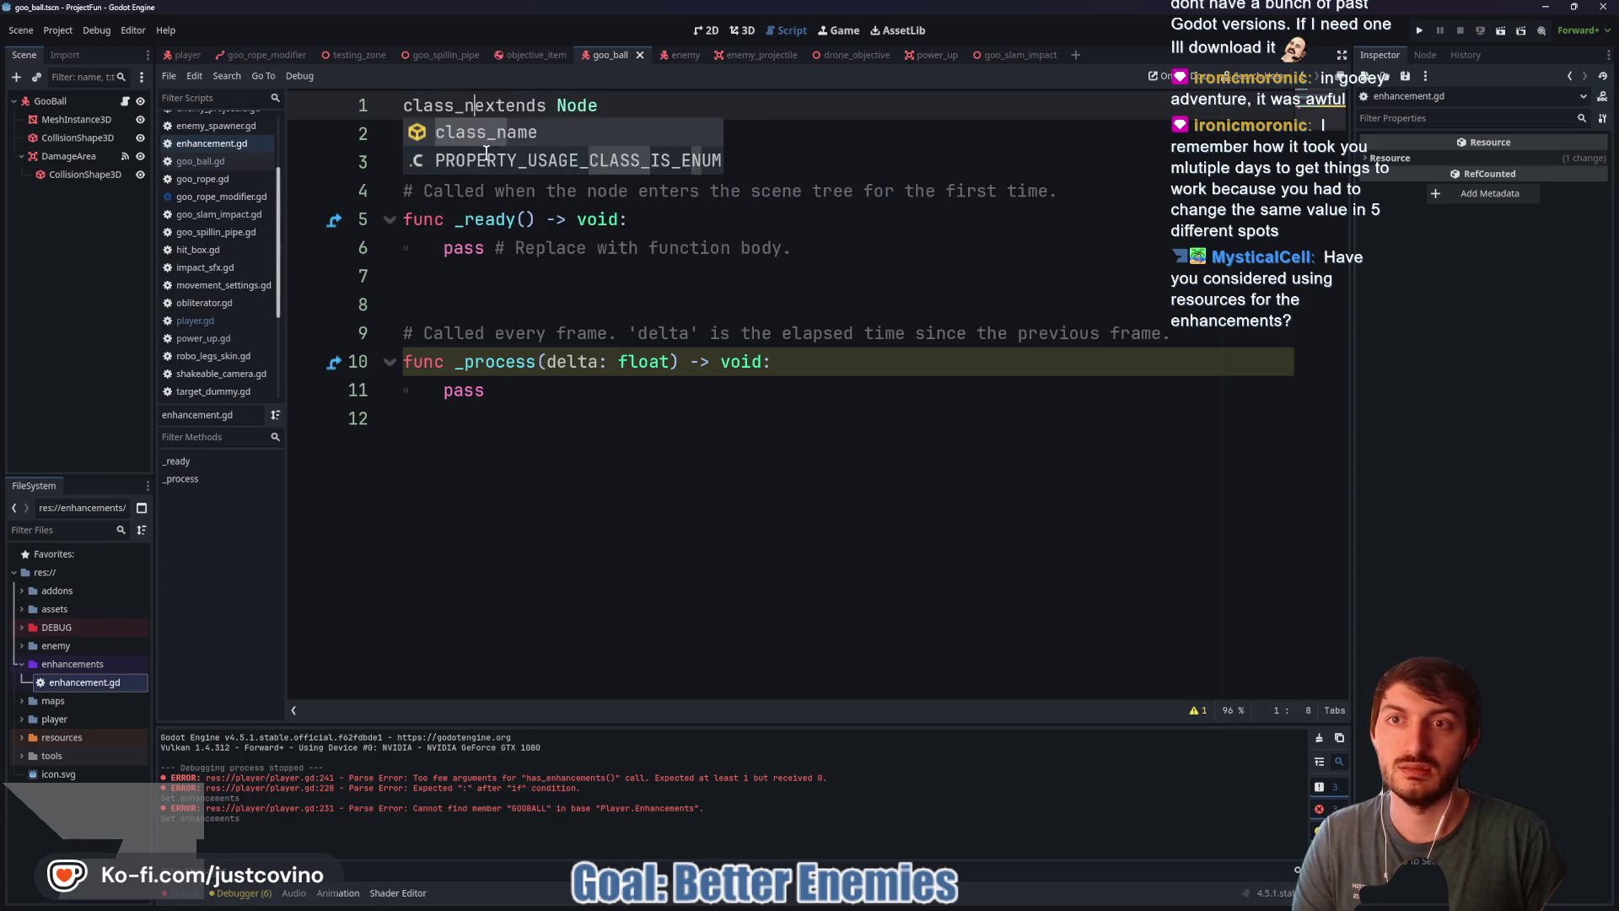
key(Return)
text(Enhancement)
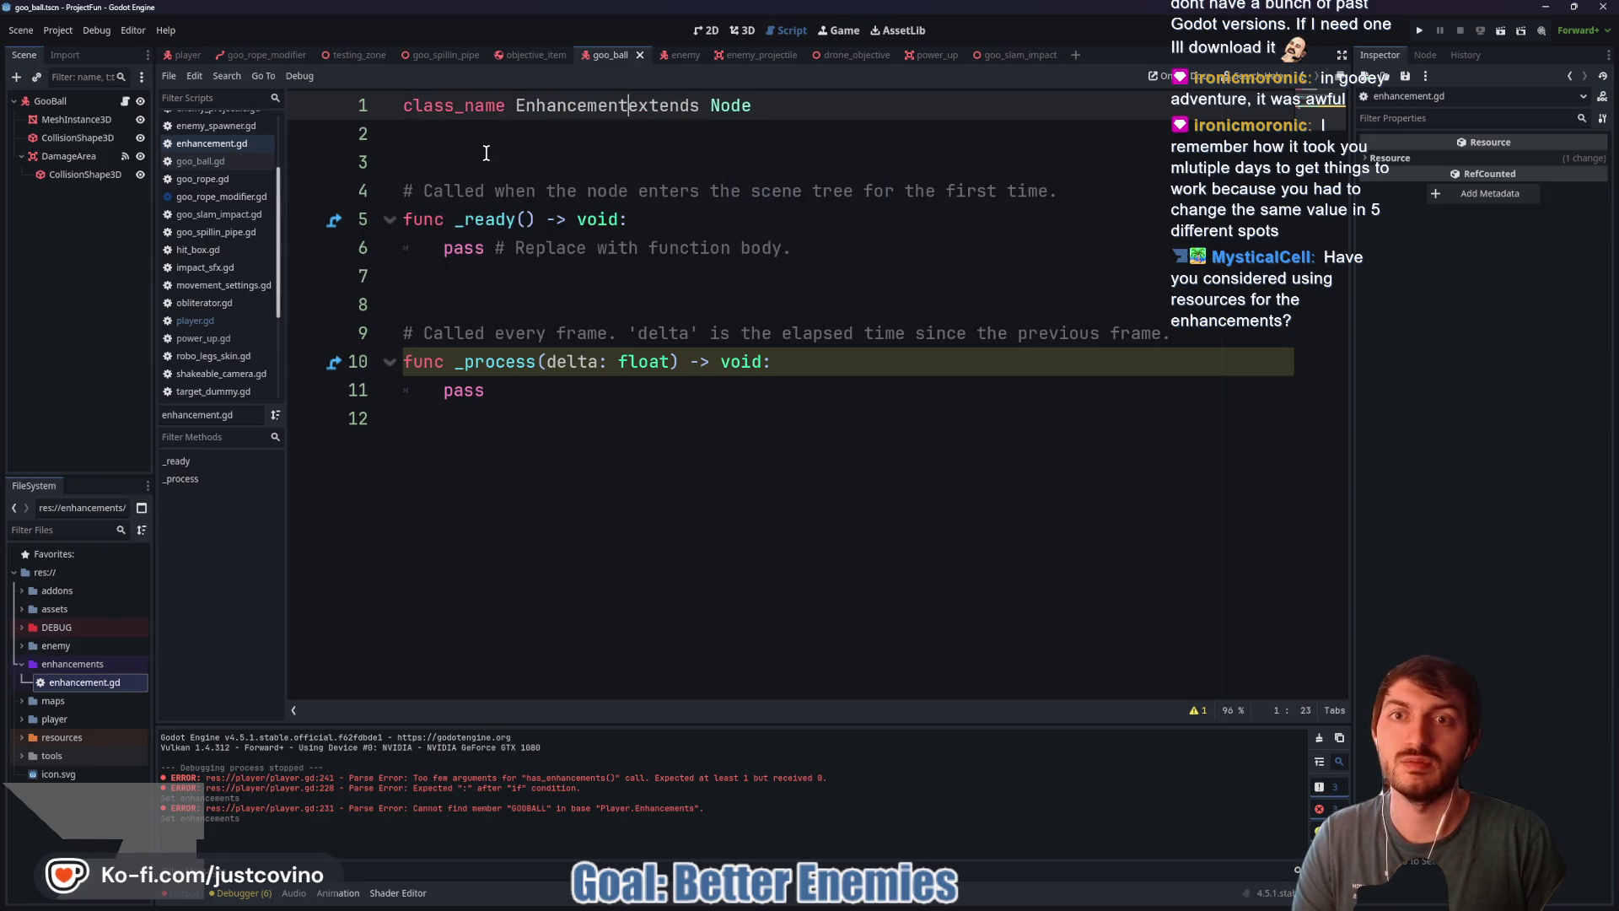
drag(761, 106, 718, 107)
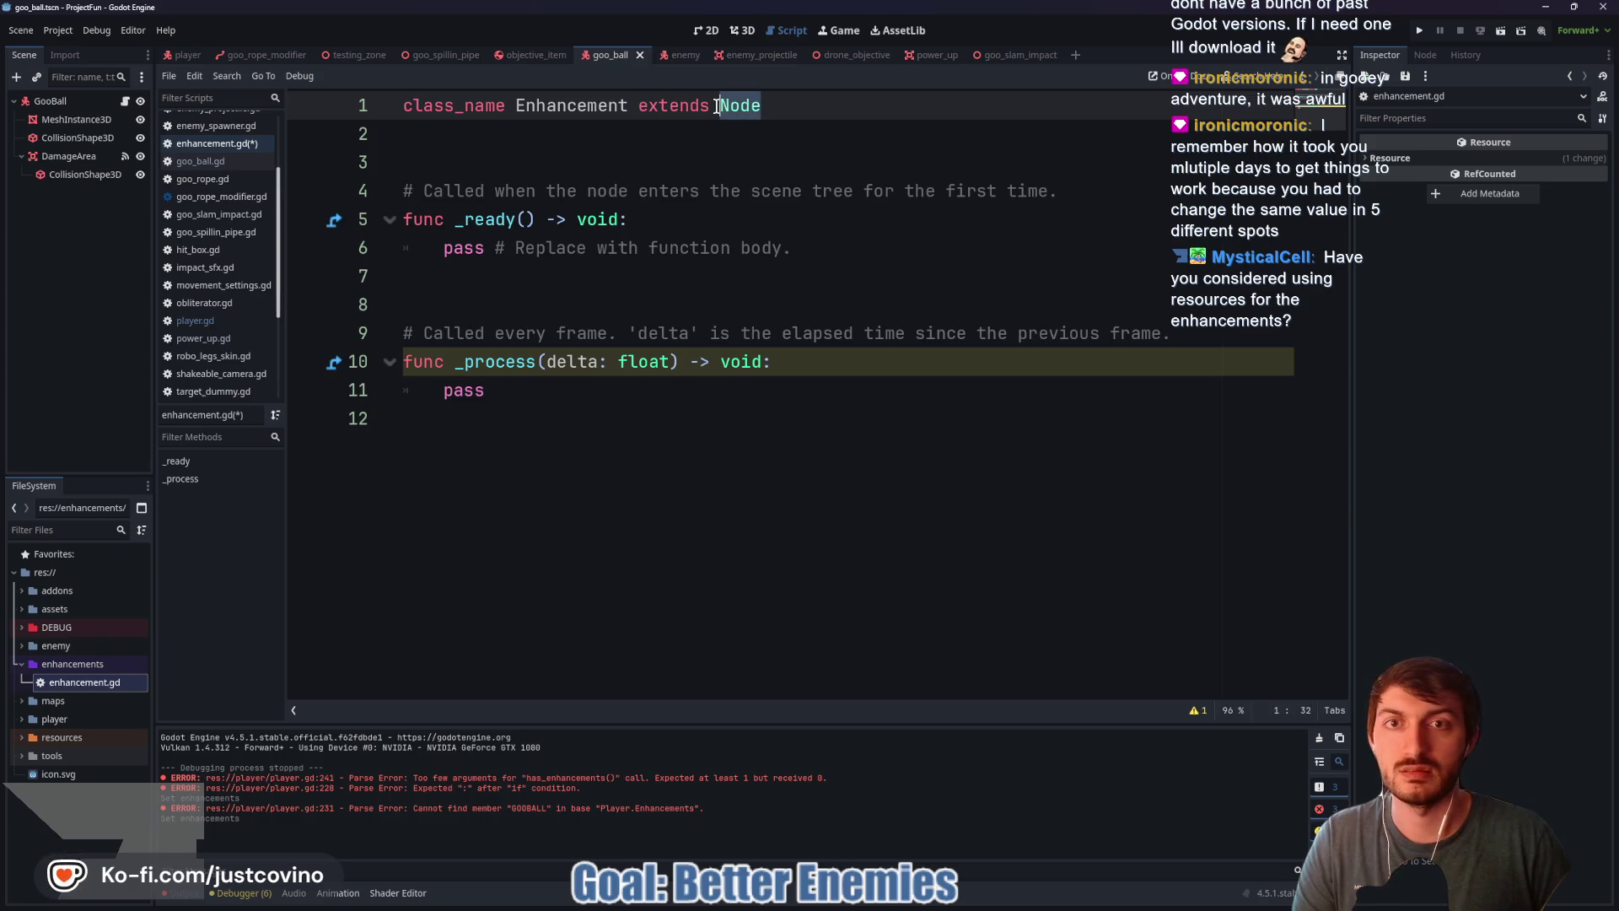
text(Resourc)
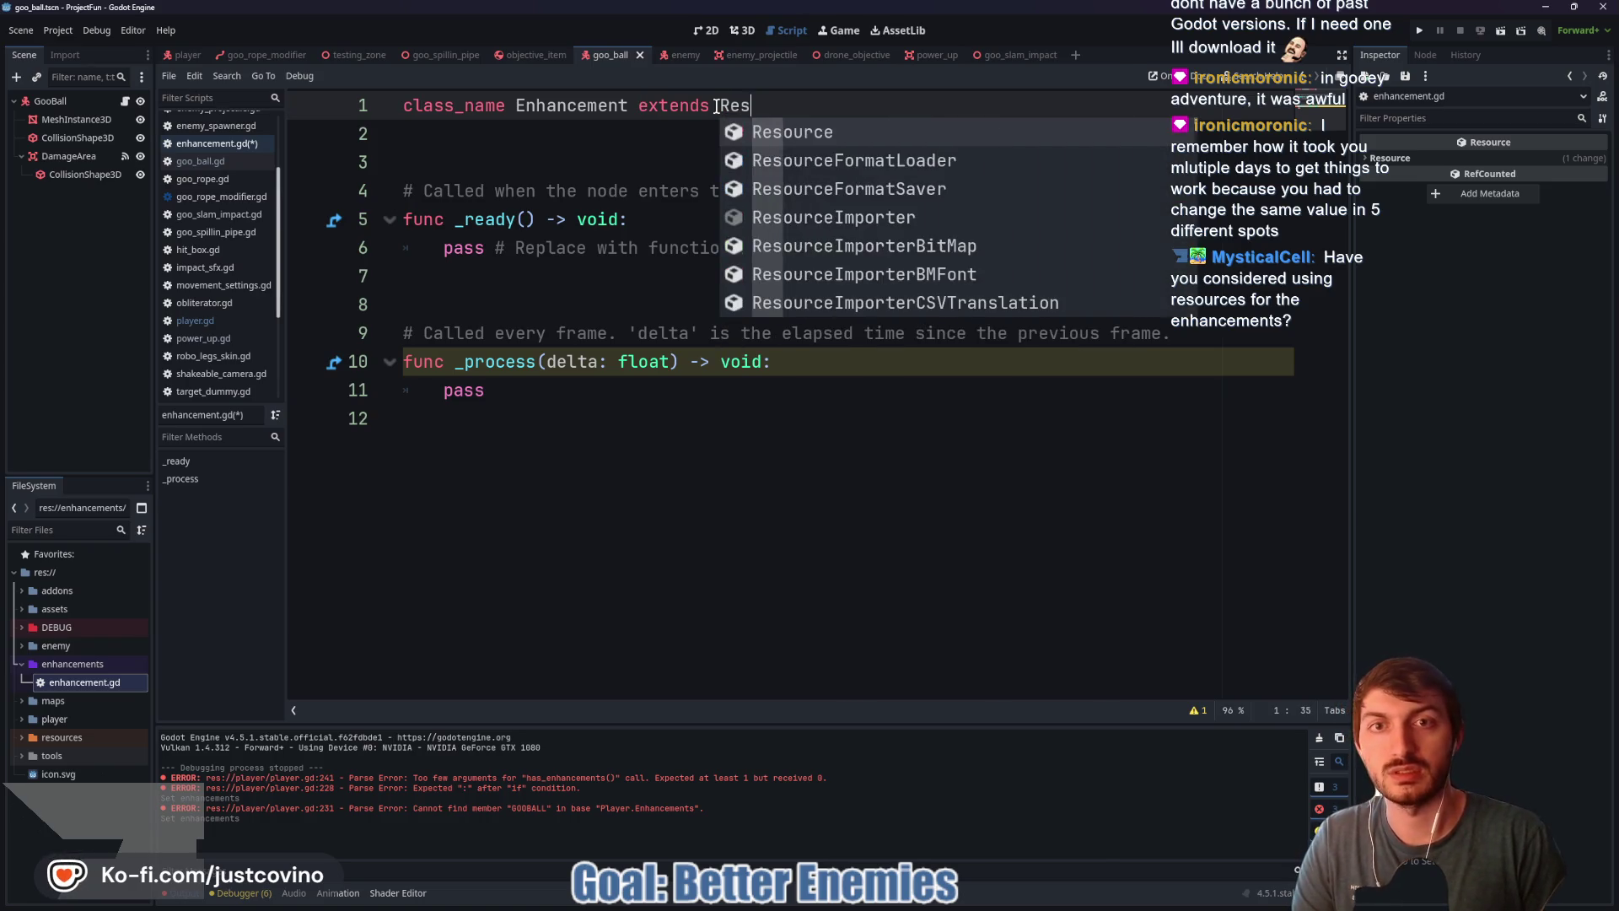
text(e)
key(ctrl+s)
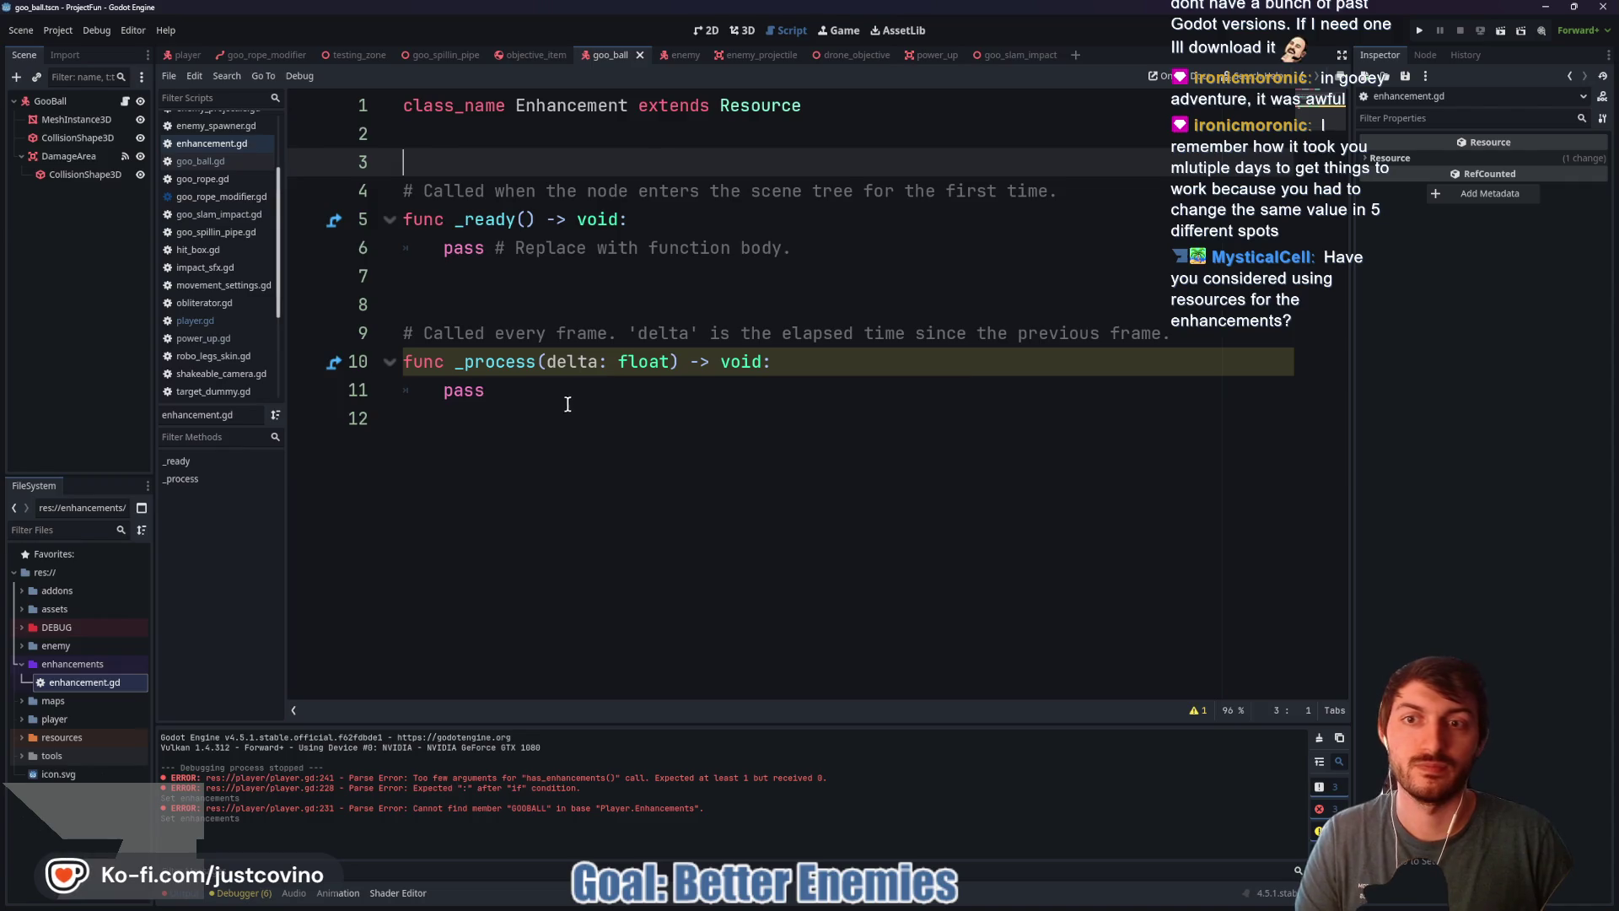
Delete the _ready and _process stubs, save enhancement.gd, and return to the Project Goo window
drag(523, 390, 366, 190)
key(BackSpace)
key(ctrl+s)
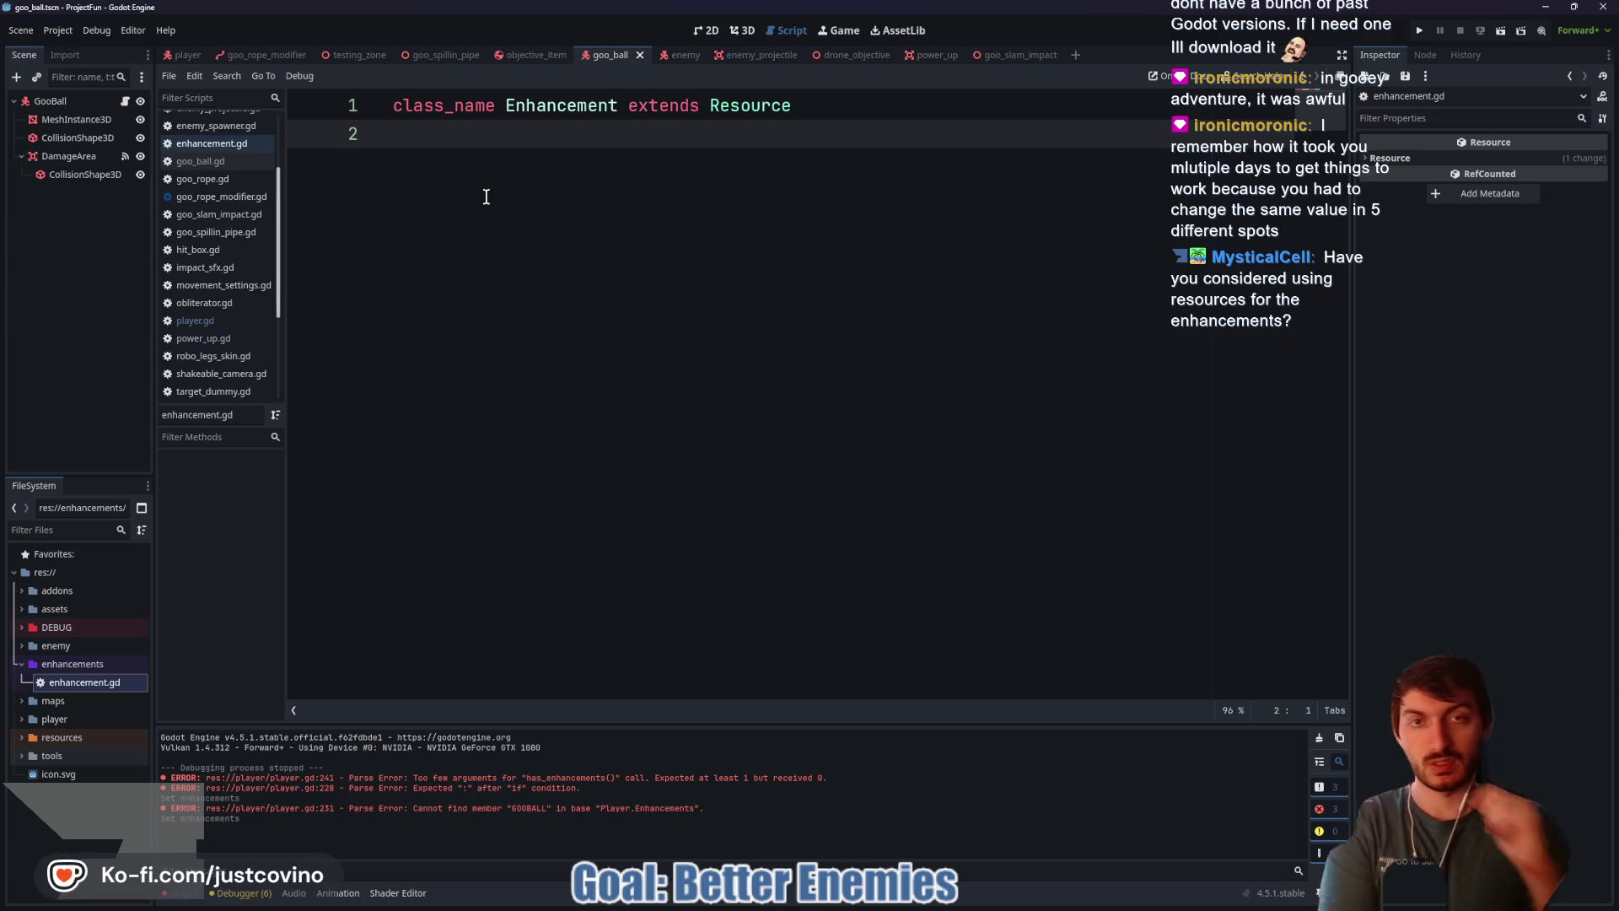
mouse_move(899, 909)
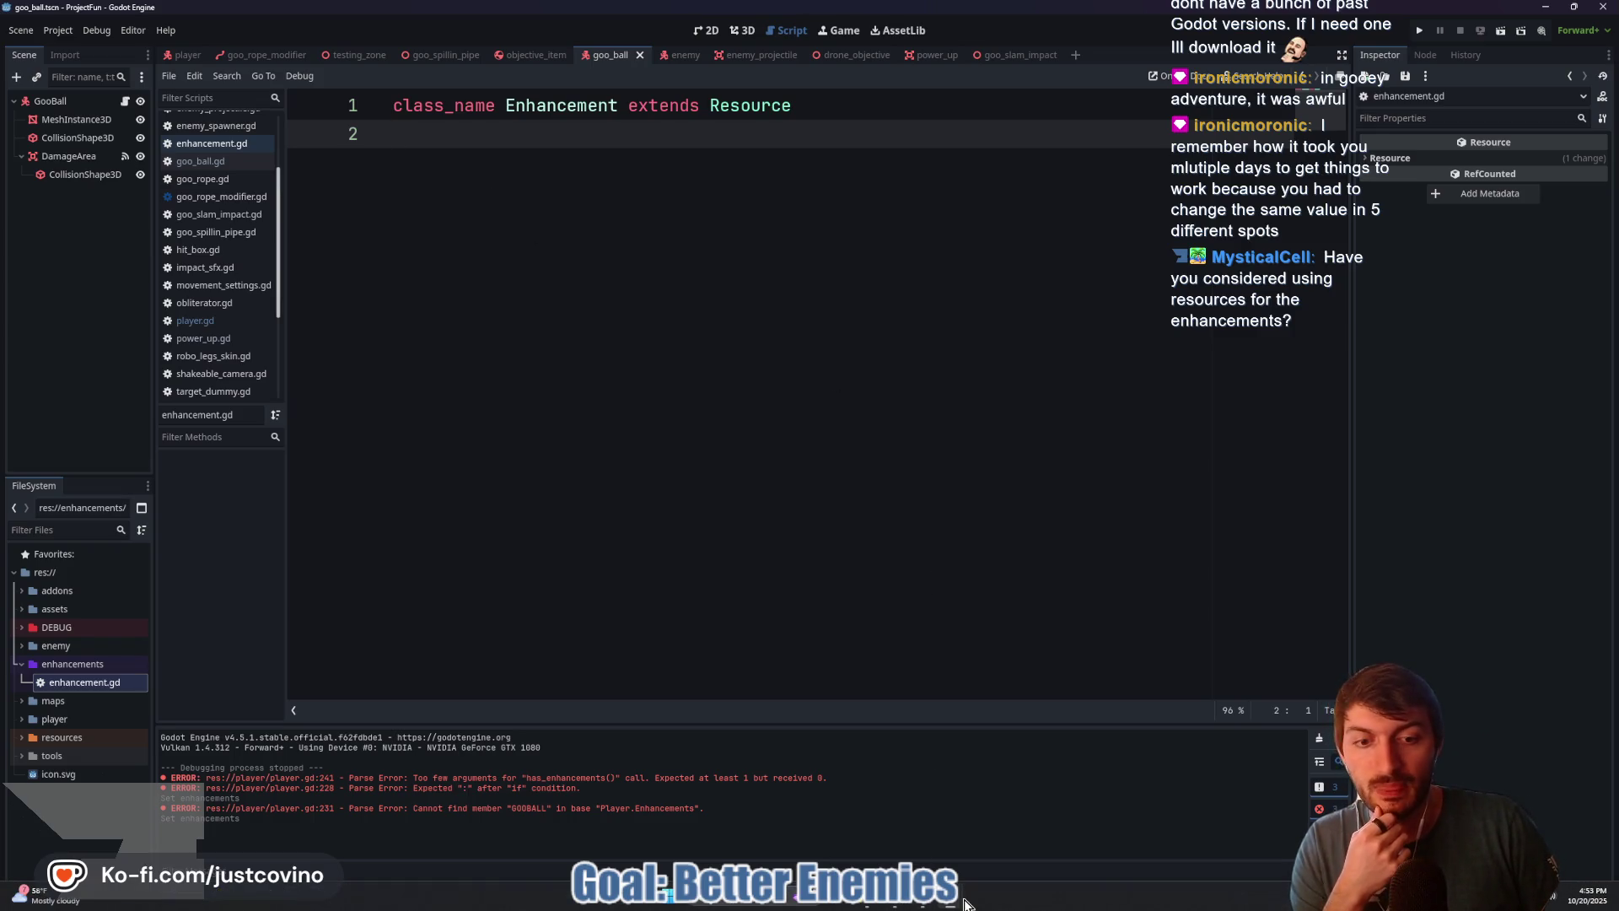
mouse_move(966, 902)
click(986, 826)
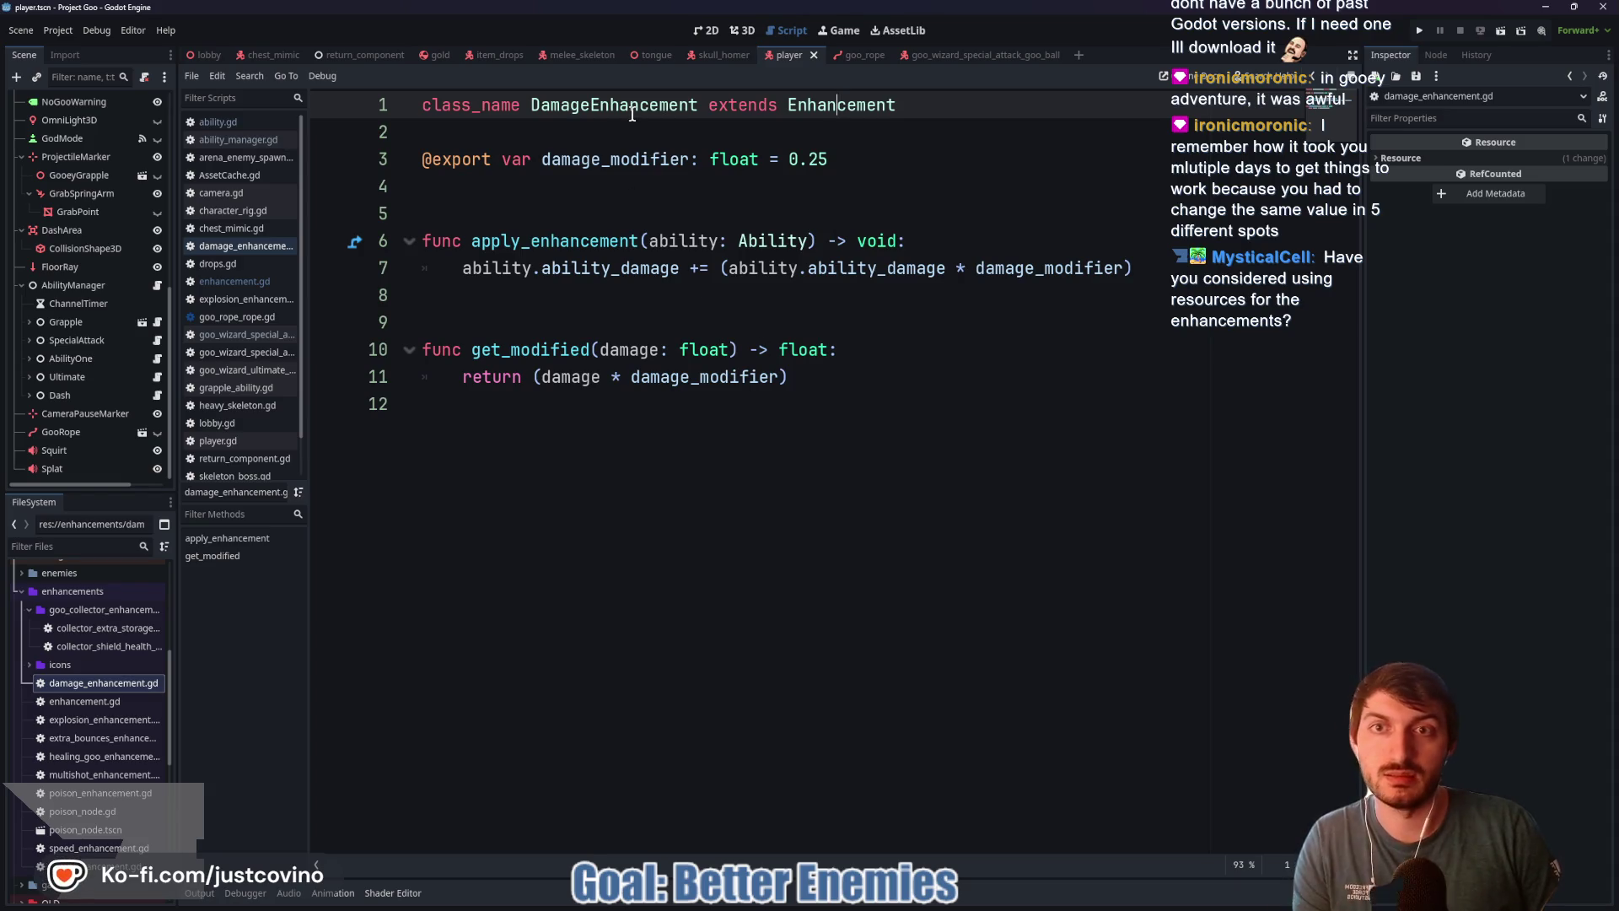
Read the explosion, healing goo, poison, speed and collector shield health enhancement scripts
drag(894, 398, 347, 226)
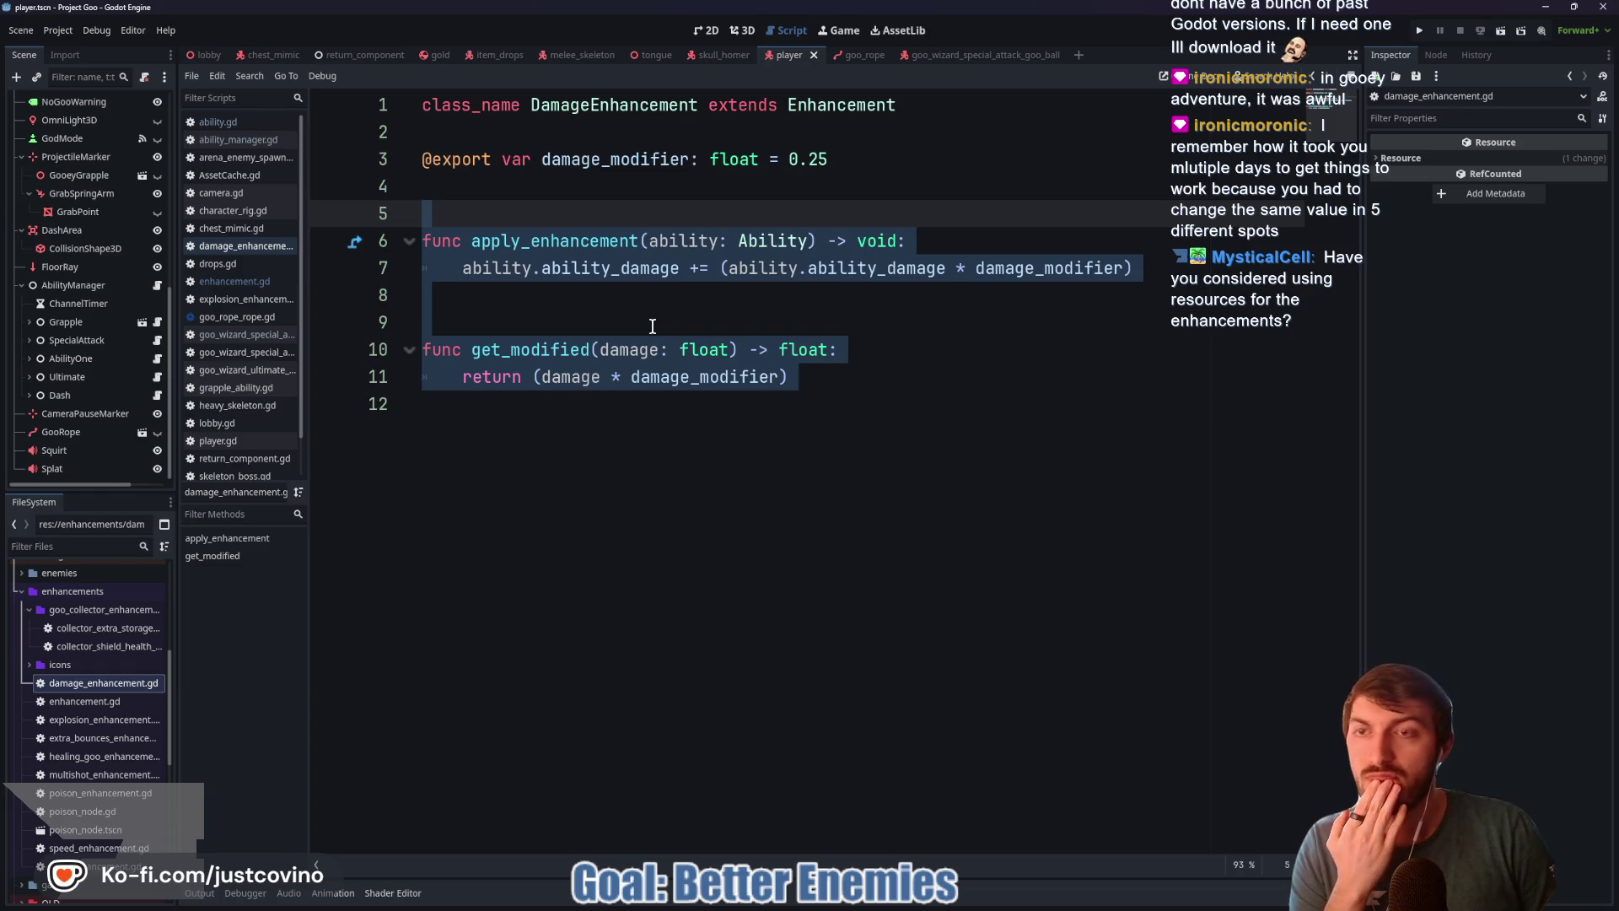
double_click(91, 720)
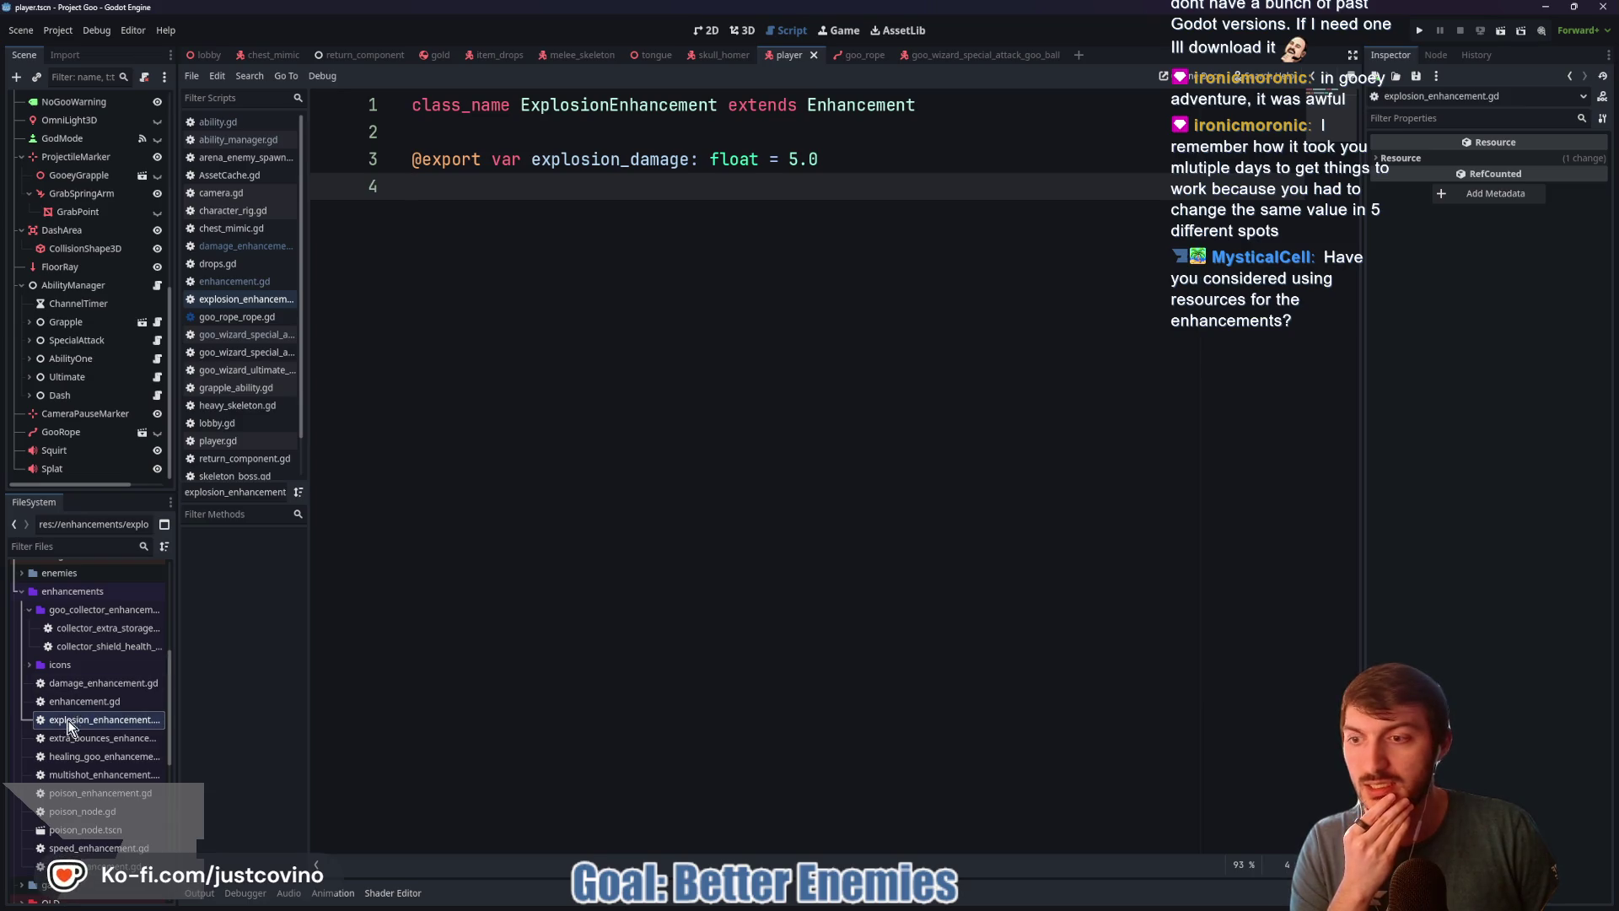
double_click(93, 756)
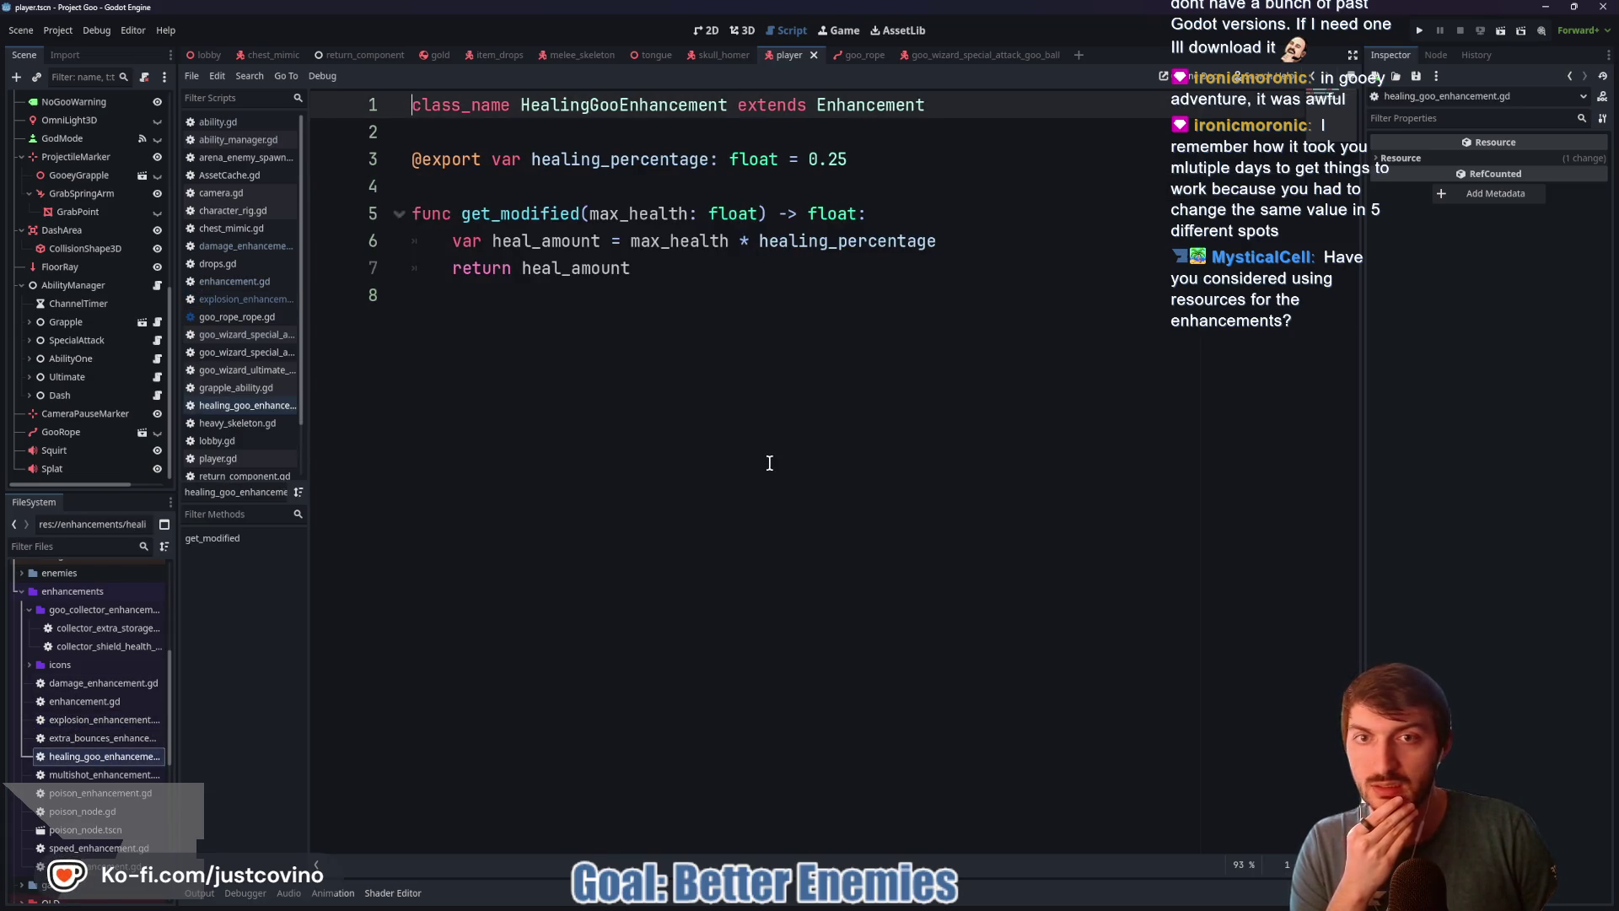
double_click(519, 221)
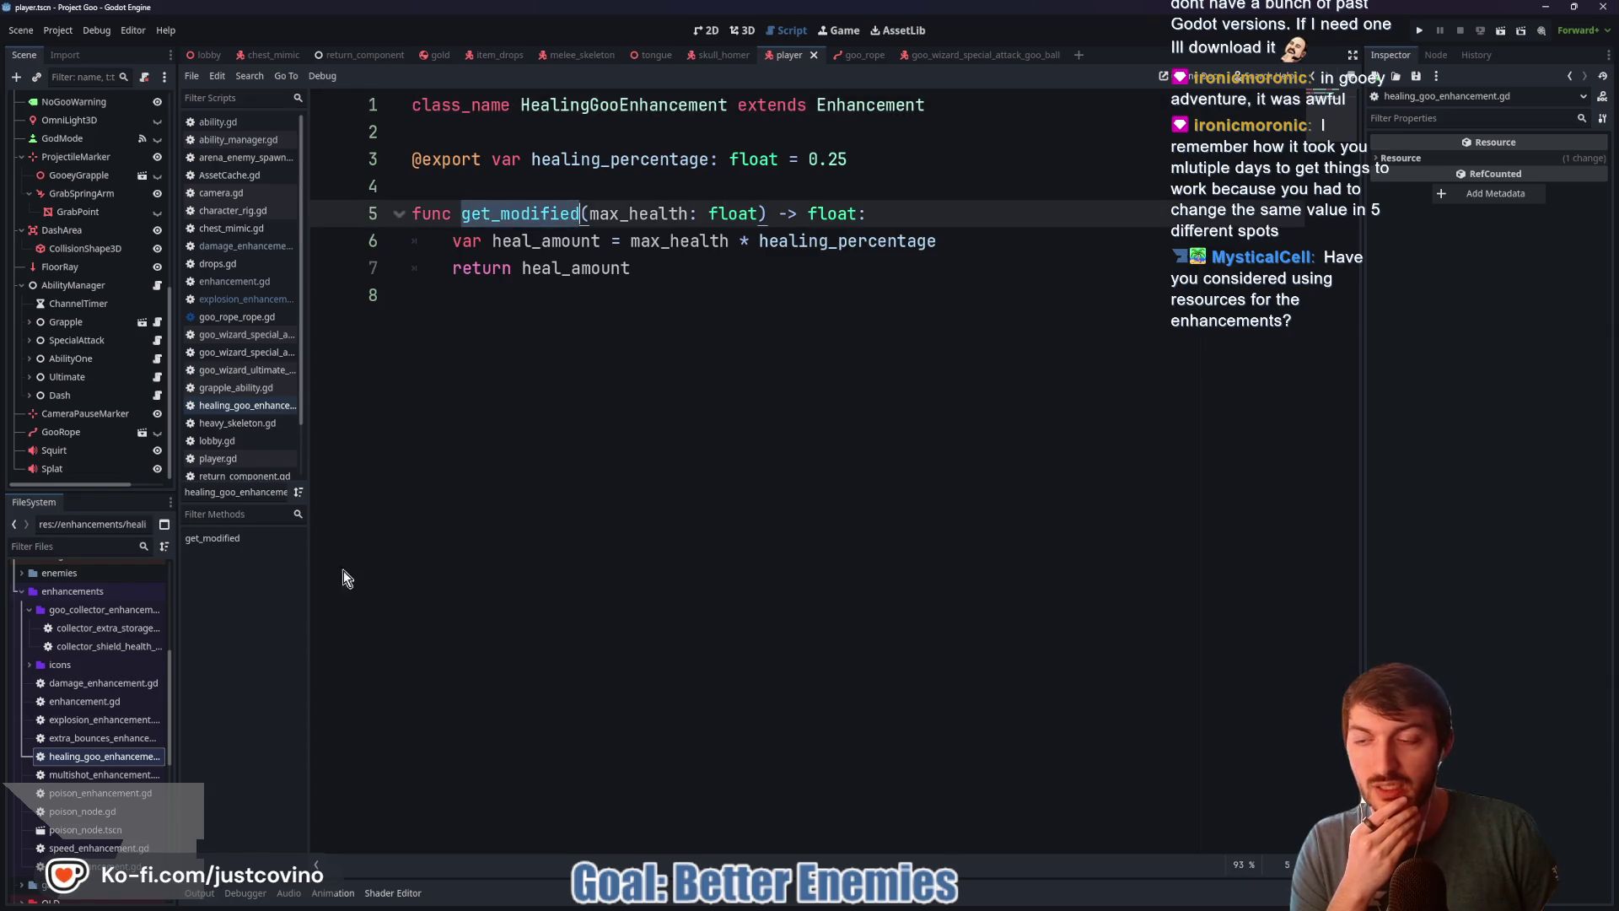
double_click(82, 811)
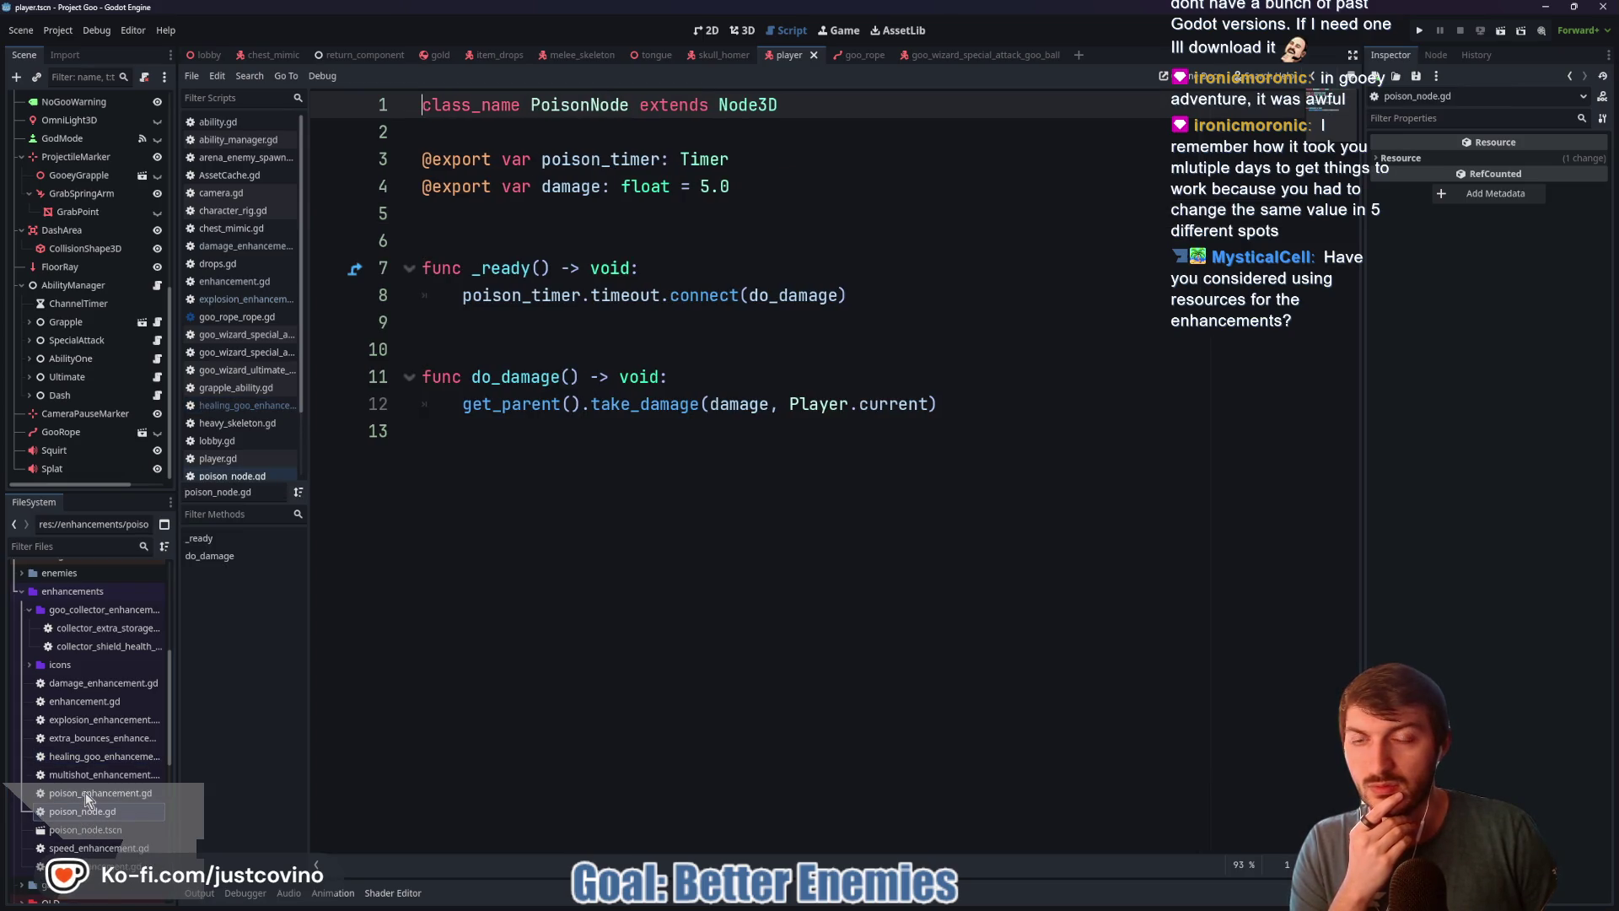
double_click(91, 848)
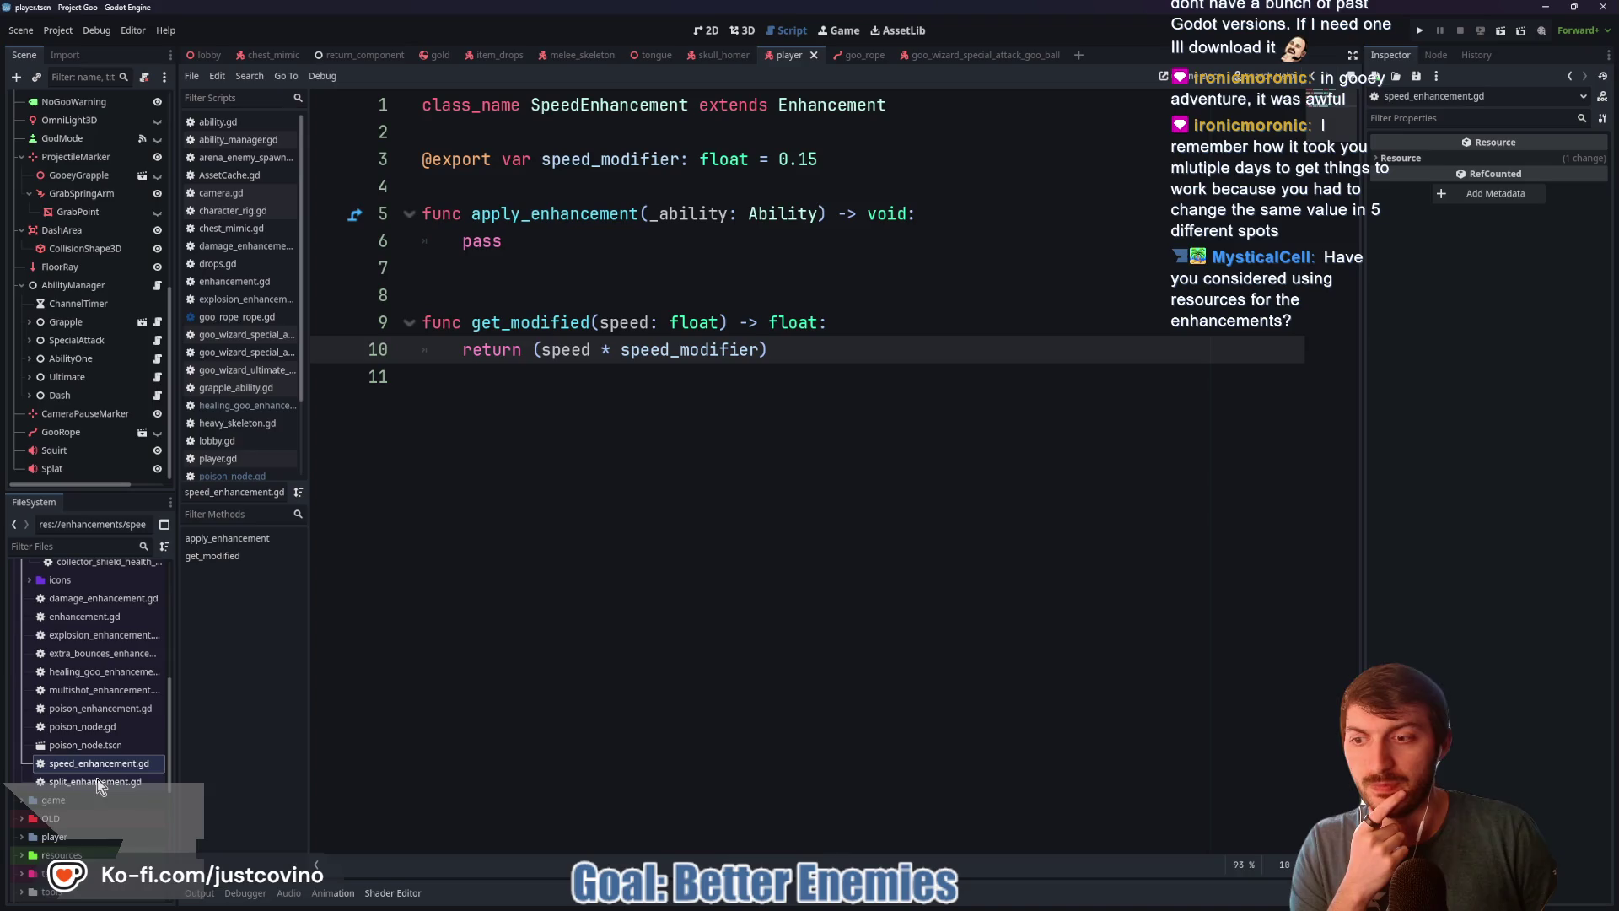
scroll(99, 728, up, 3)
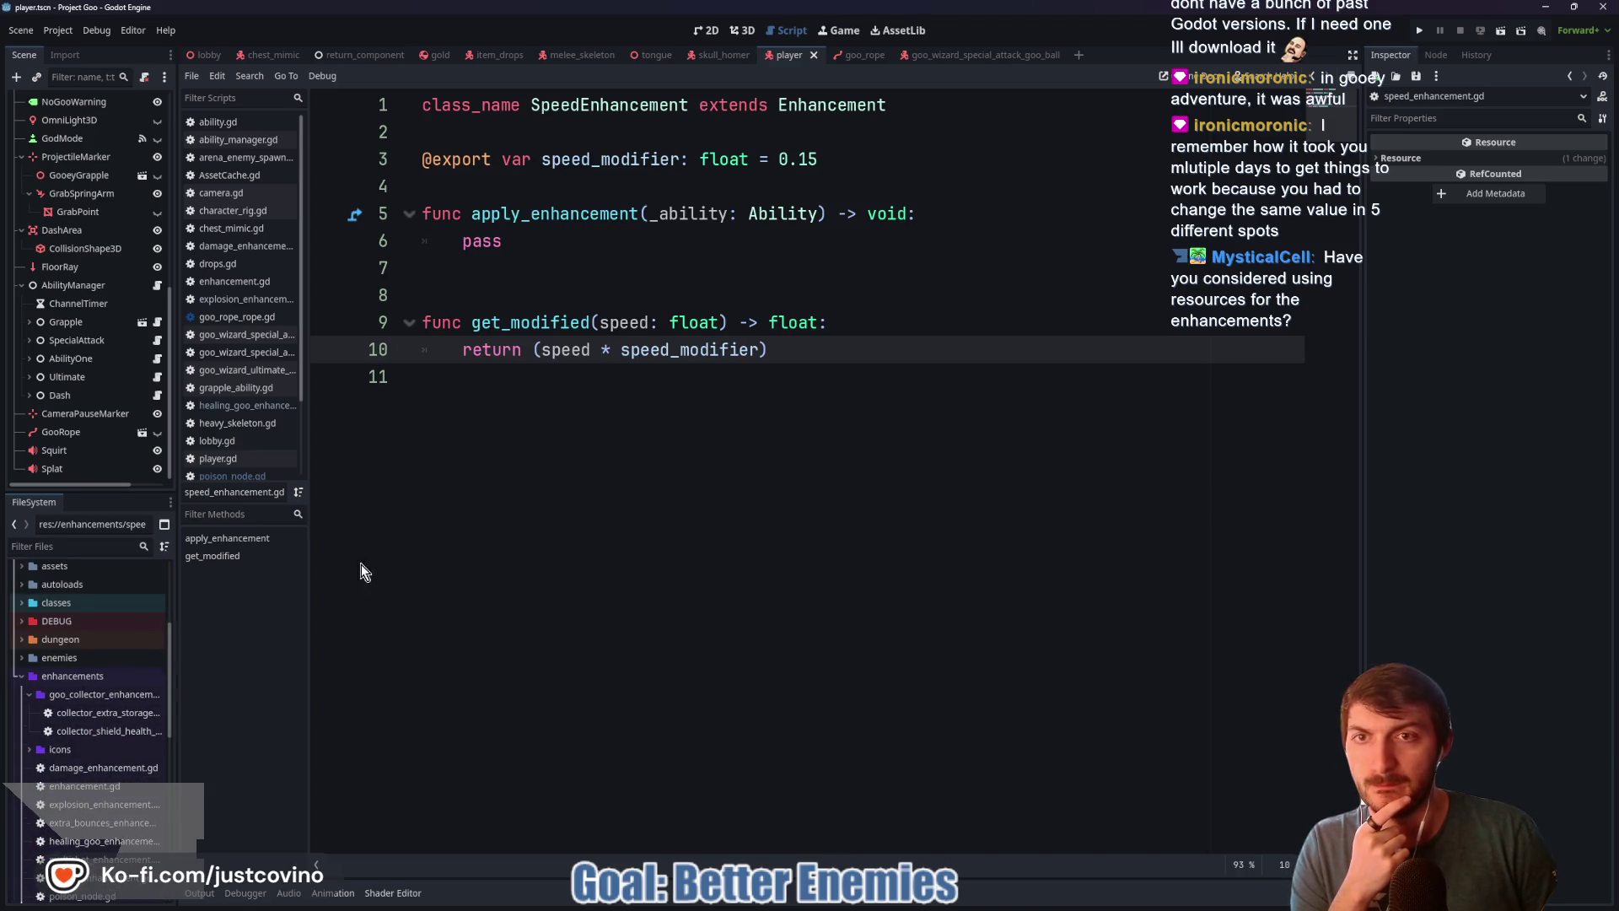
double_click(76, 733)
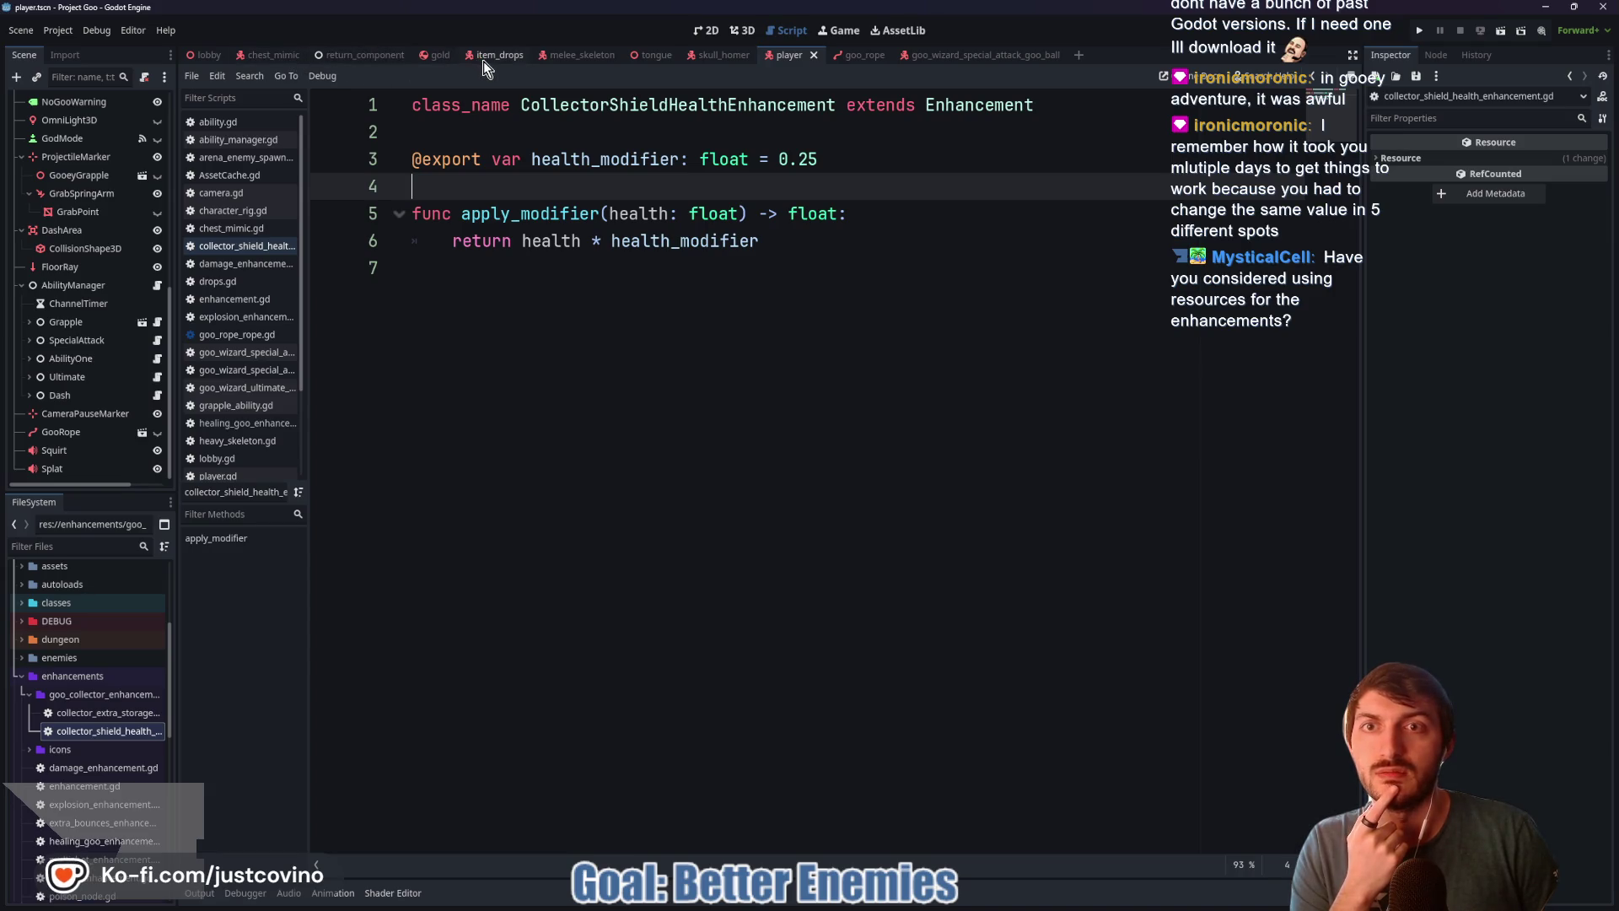
click(1054, 55)
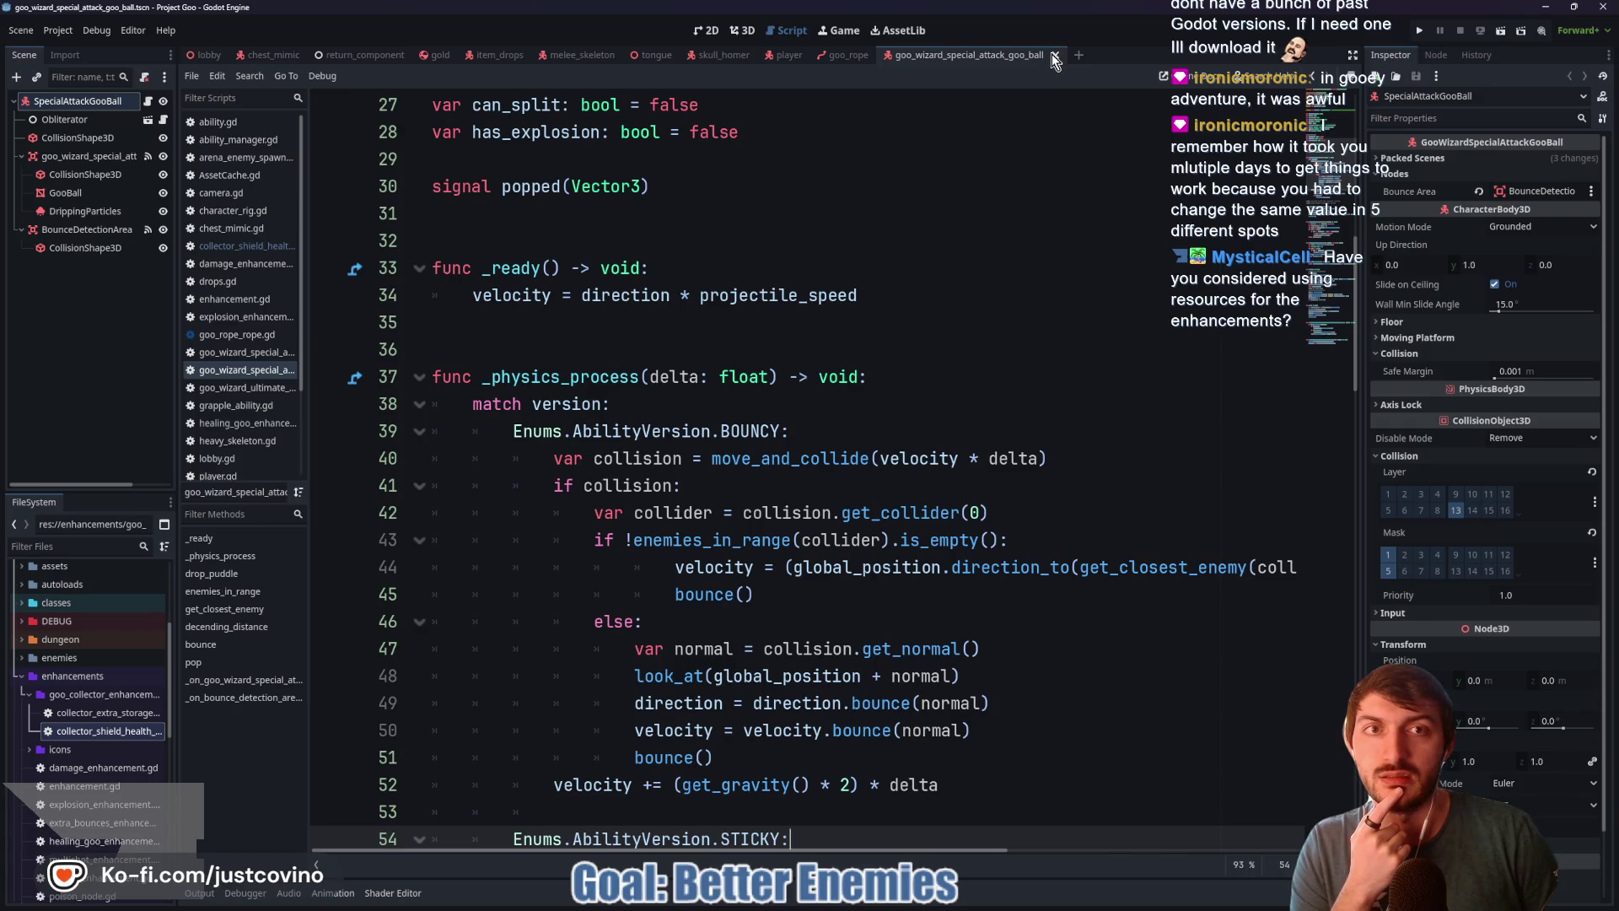
Close the goo wizard scene, filter for 'player', and open the AbilityManager script from player.tscn
click(1054, 54)
click(206, 55)
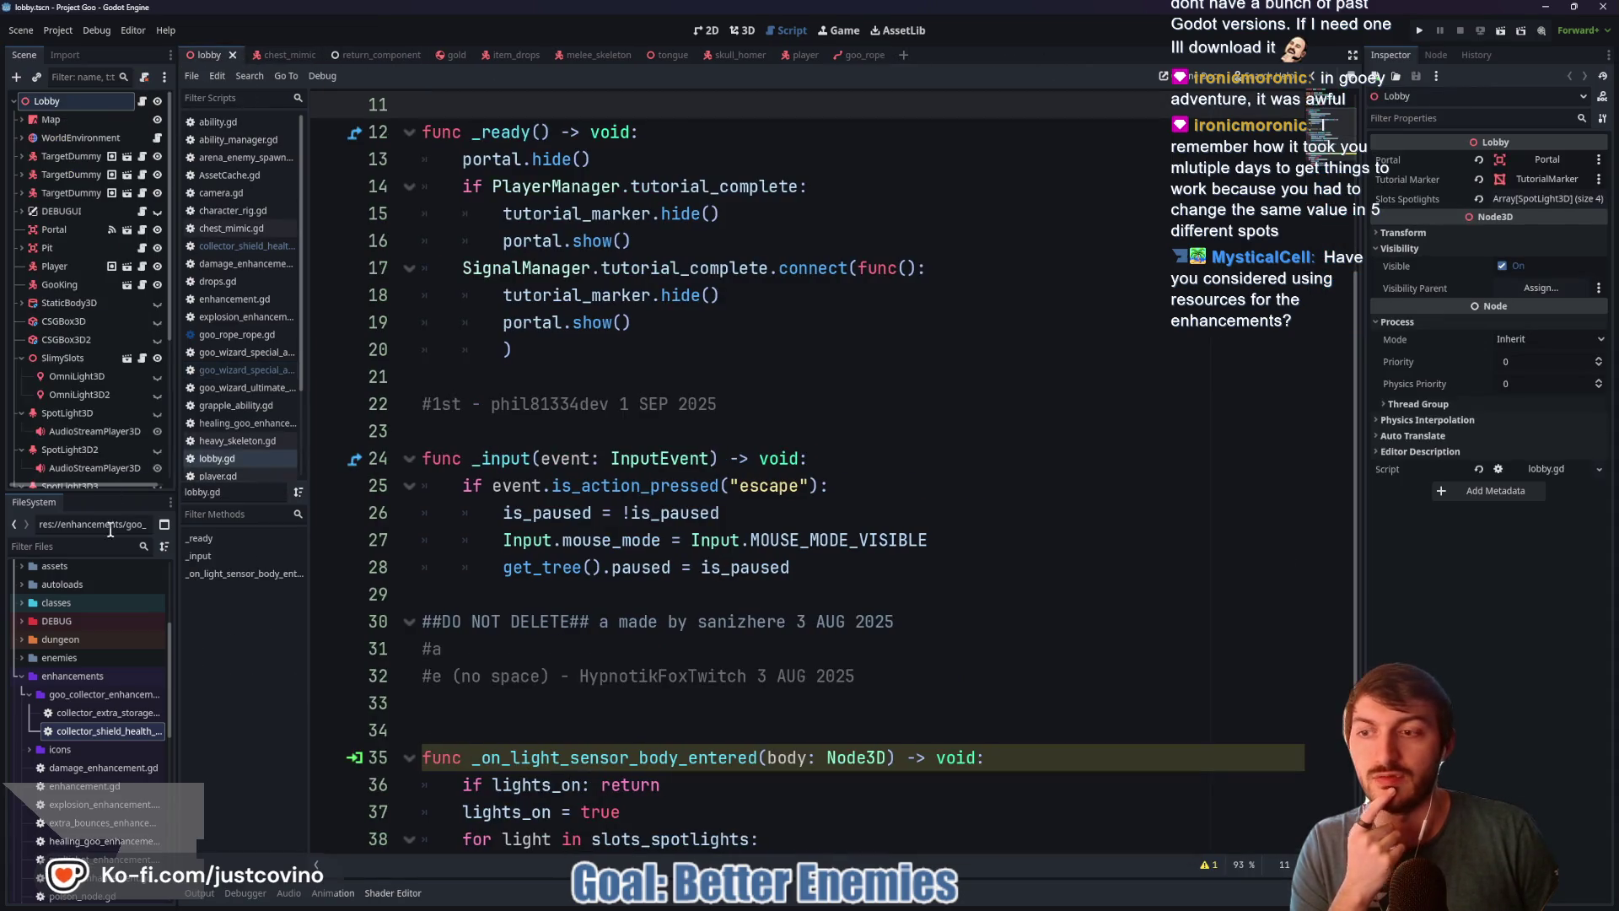
text(player)
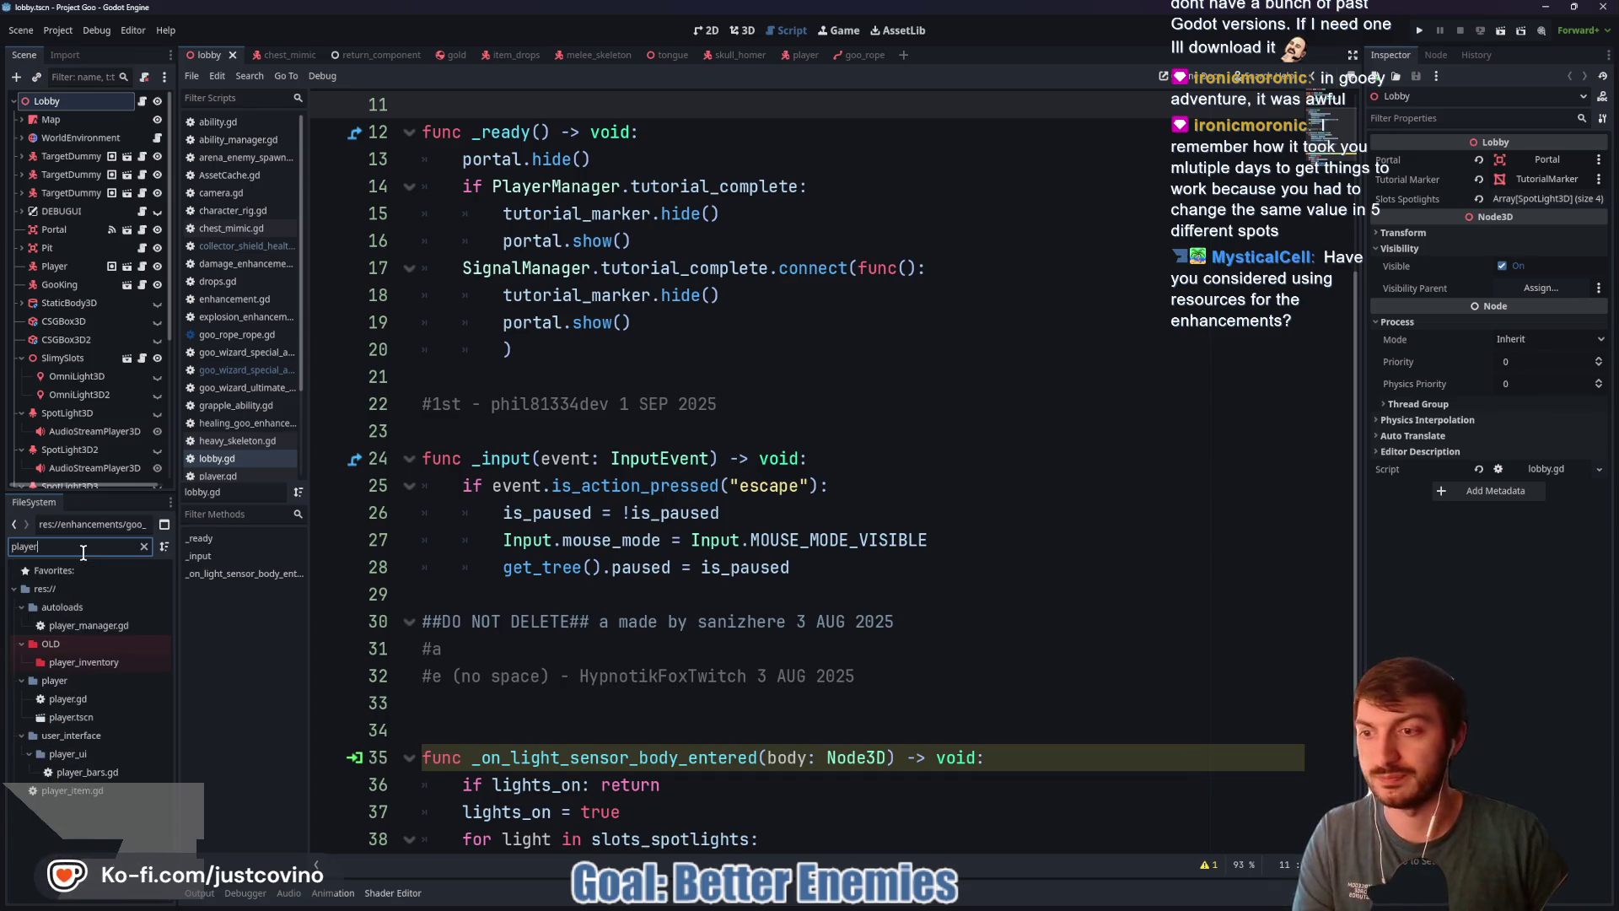
double_click(102, 715)
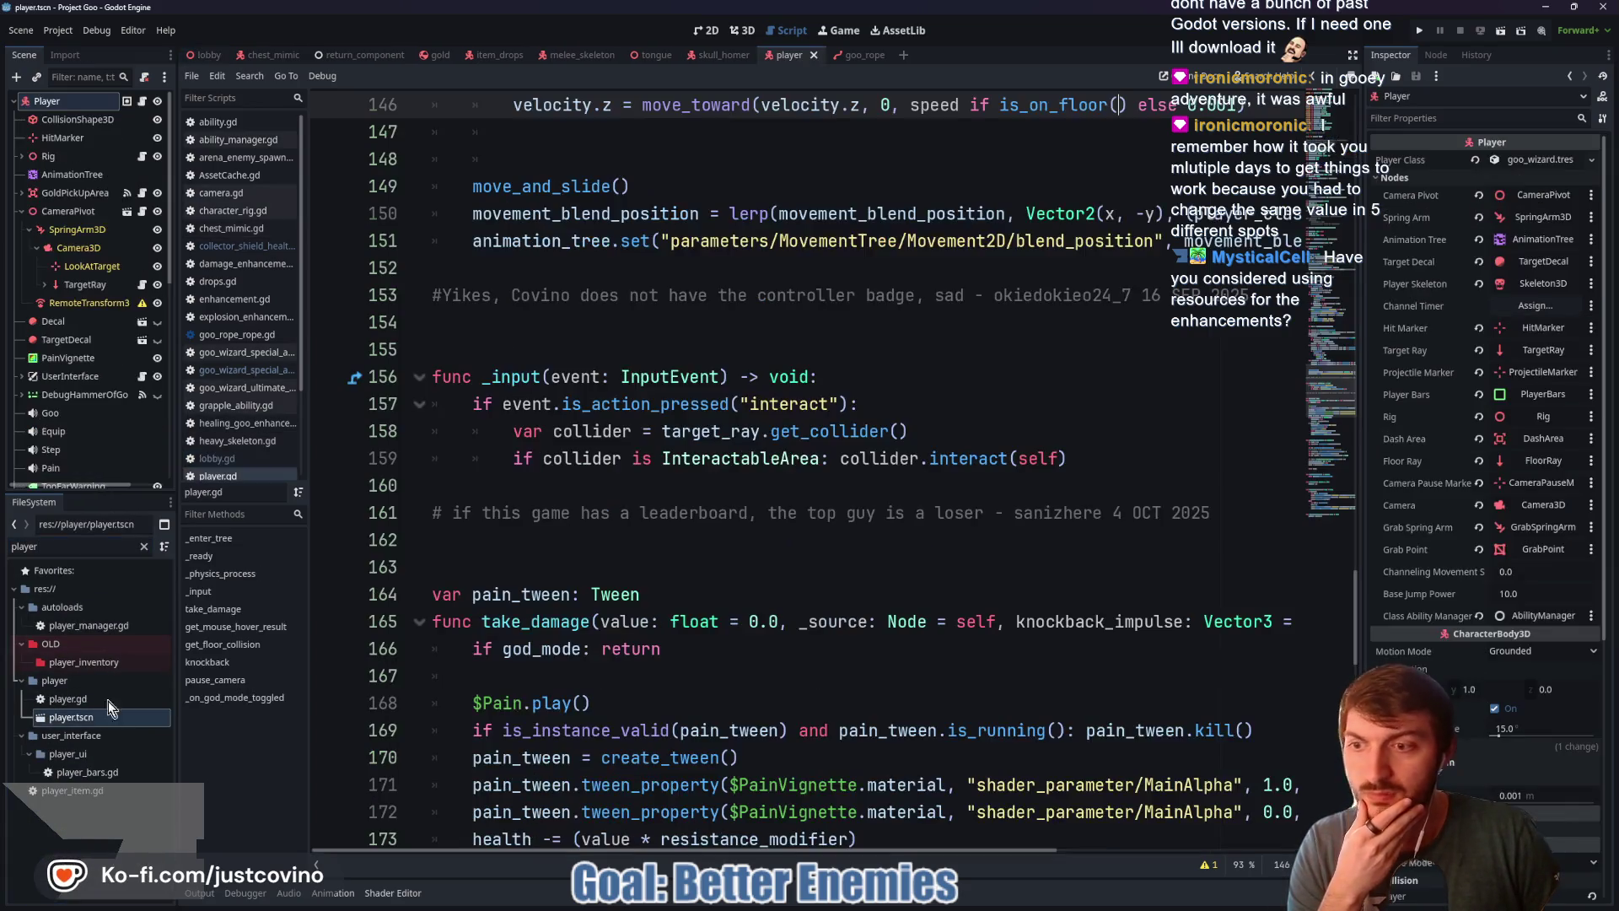
scroll(126, 280, down, 5)
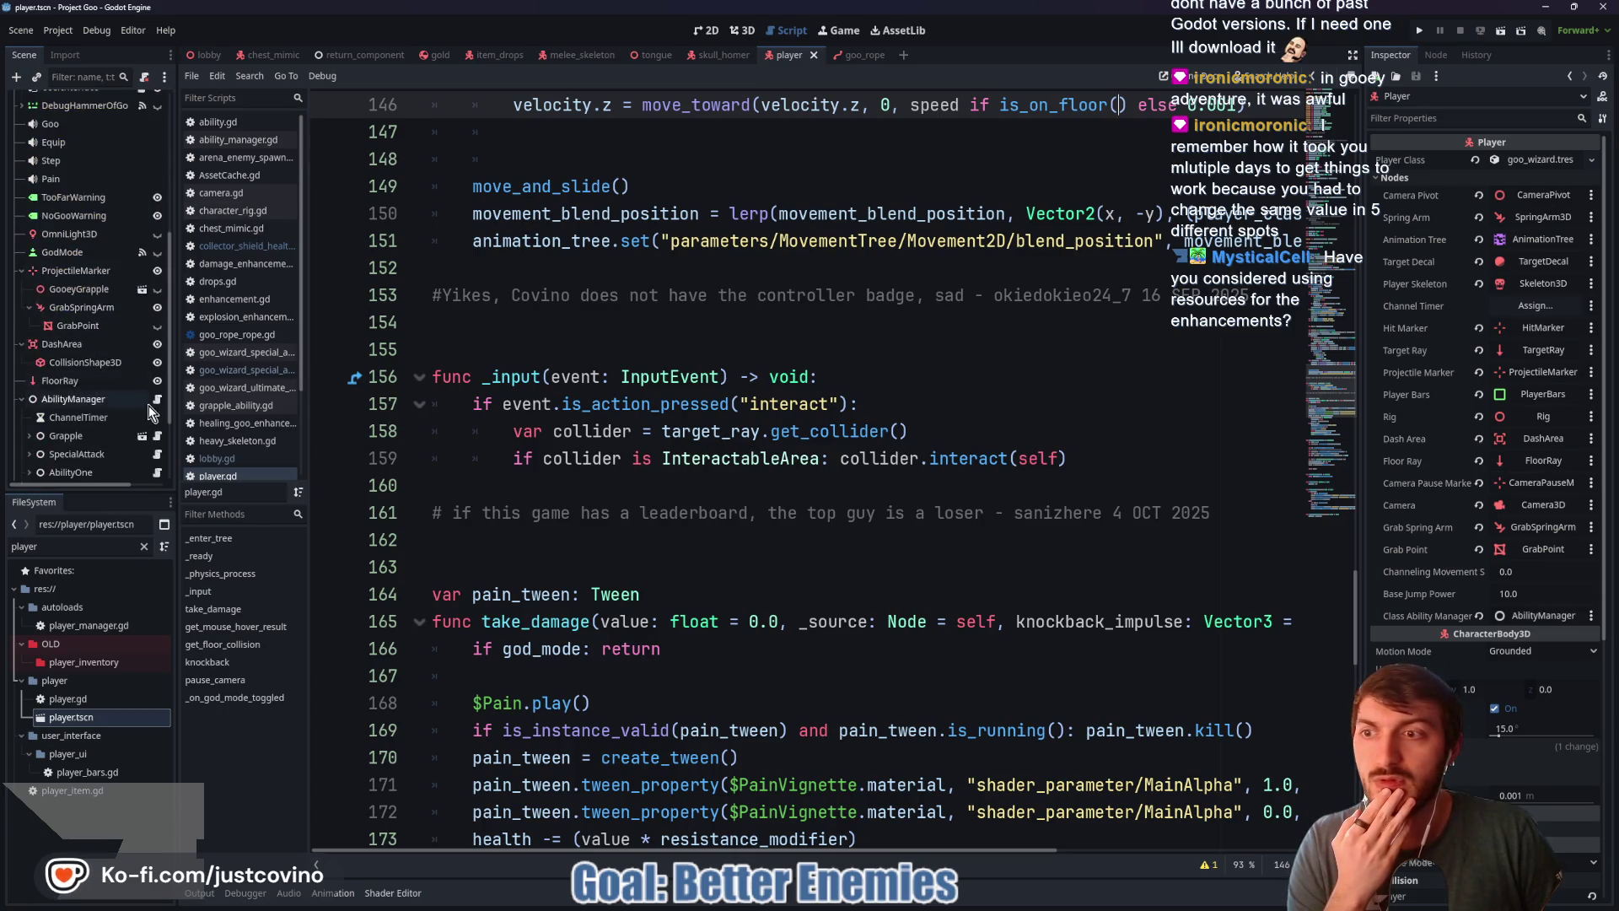
click(157, 399)
Study ability_manager.gd, highlighting the enhancements clear call on line 51 and the ability_string parameter
scroll(777, 430, down, 8)
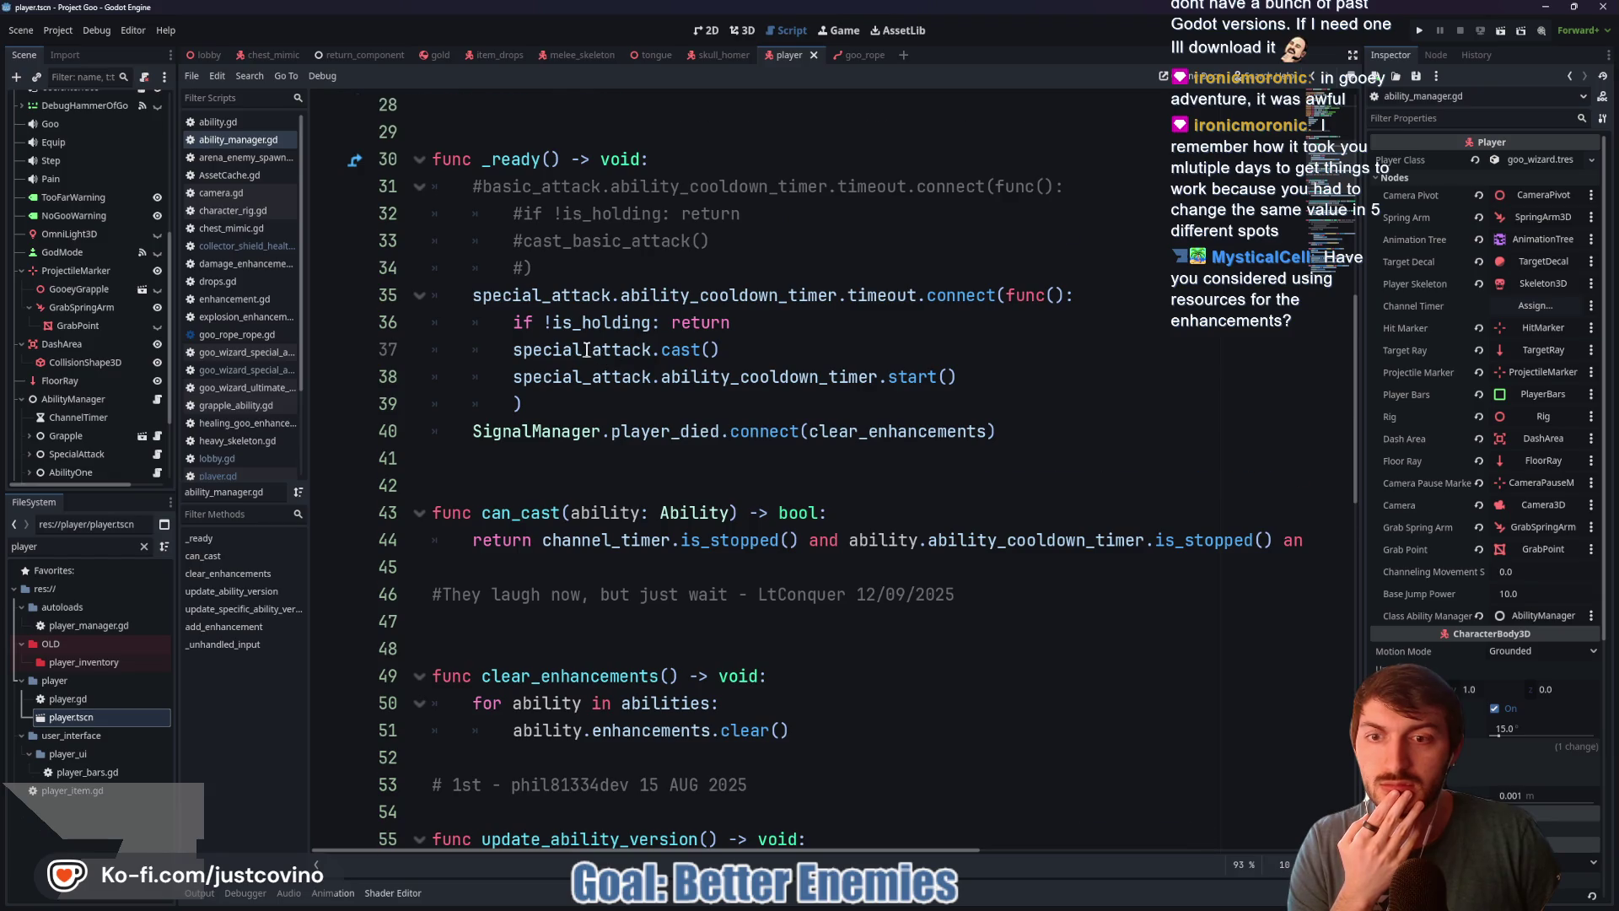
scroll(587, 350, down, 6)
drag(835, 243, 470, 187)
scroll(839, 512, up, 5)
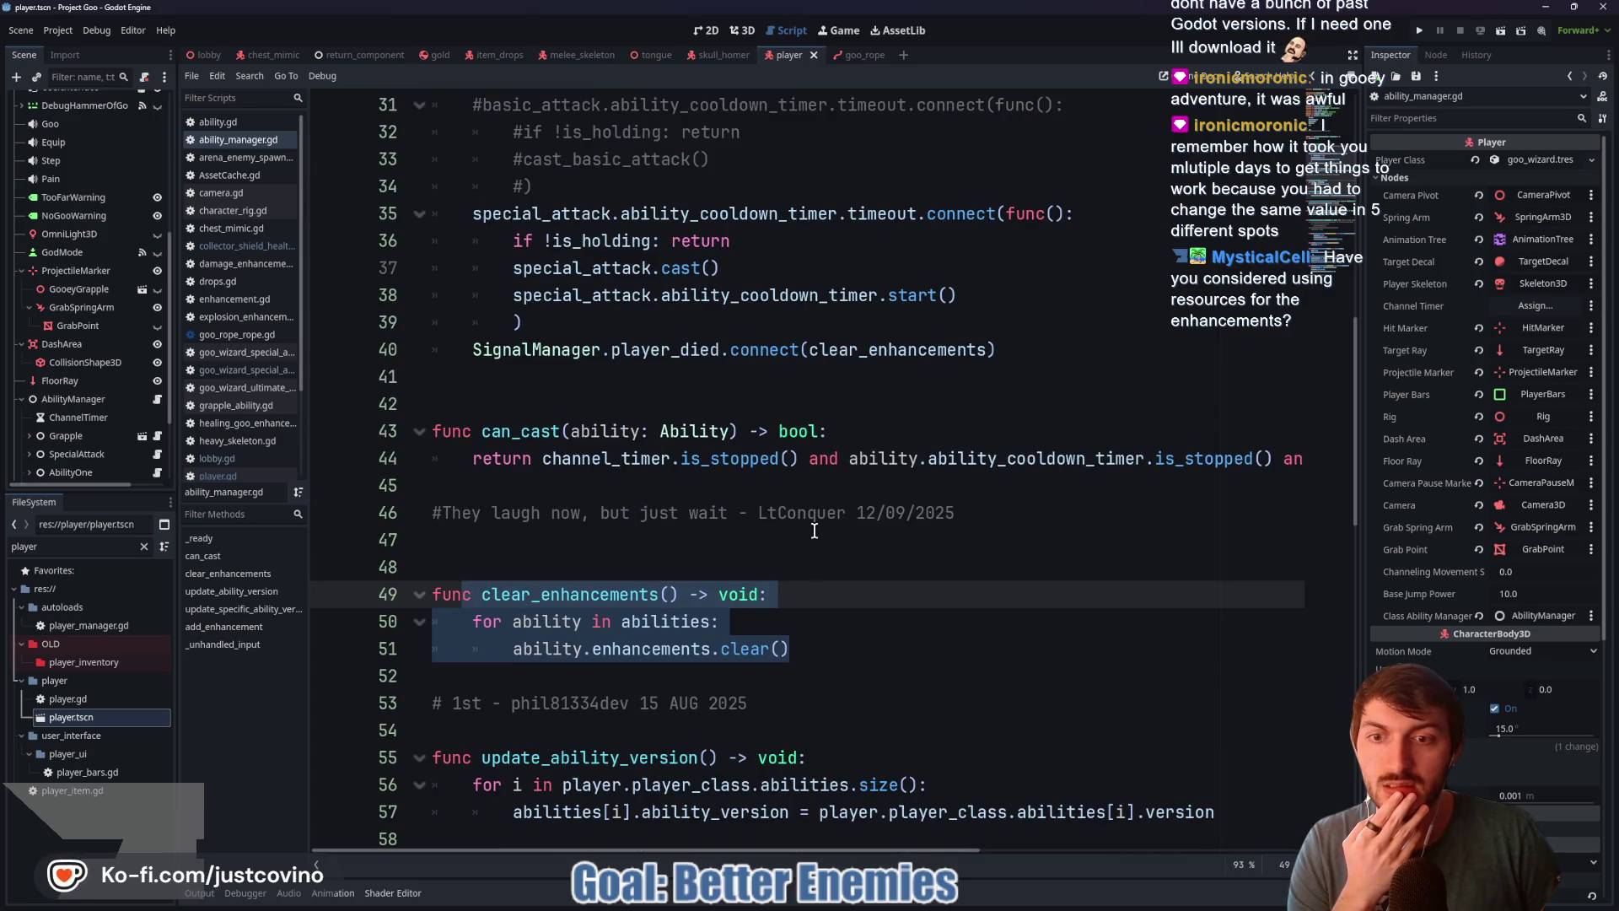
click(658, 650)
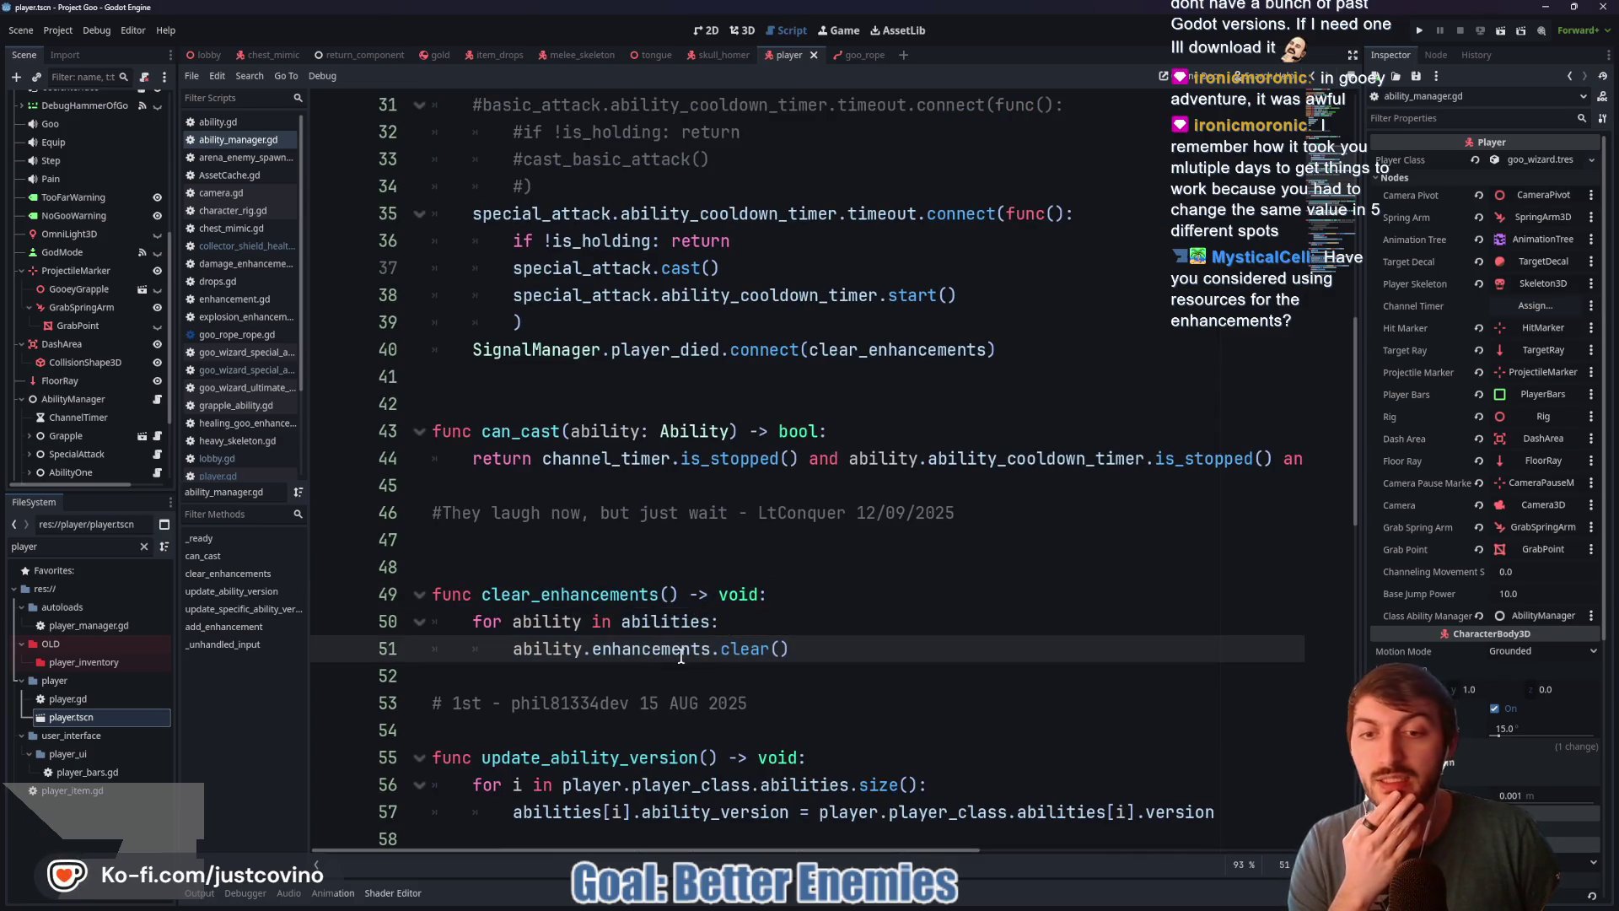
drag(789, 649, 474, 651)
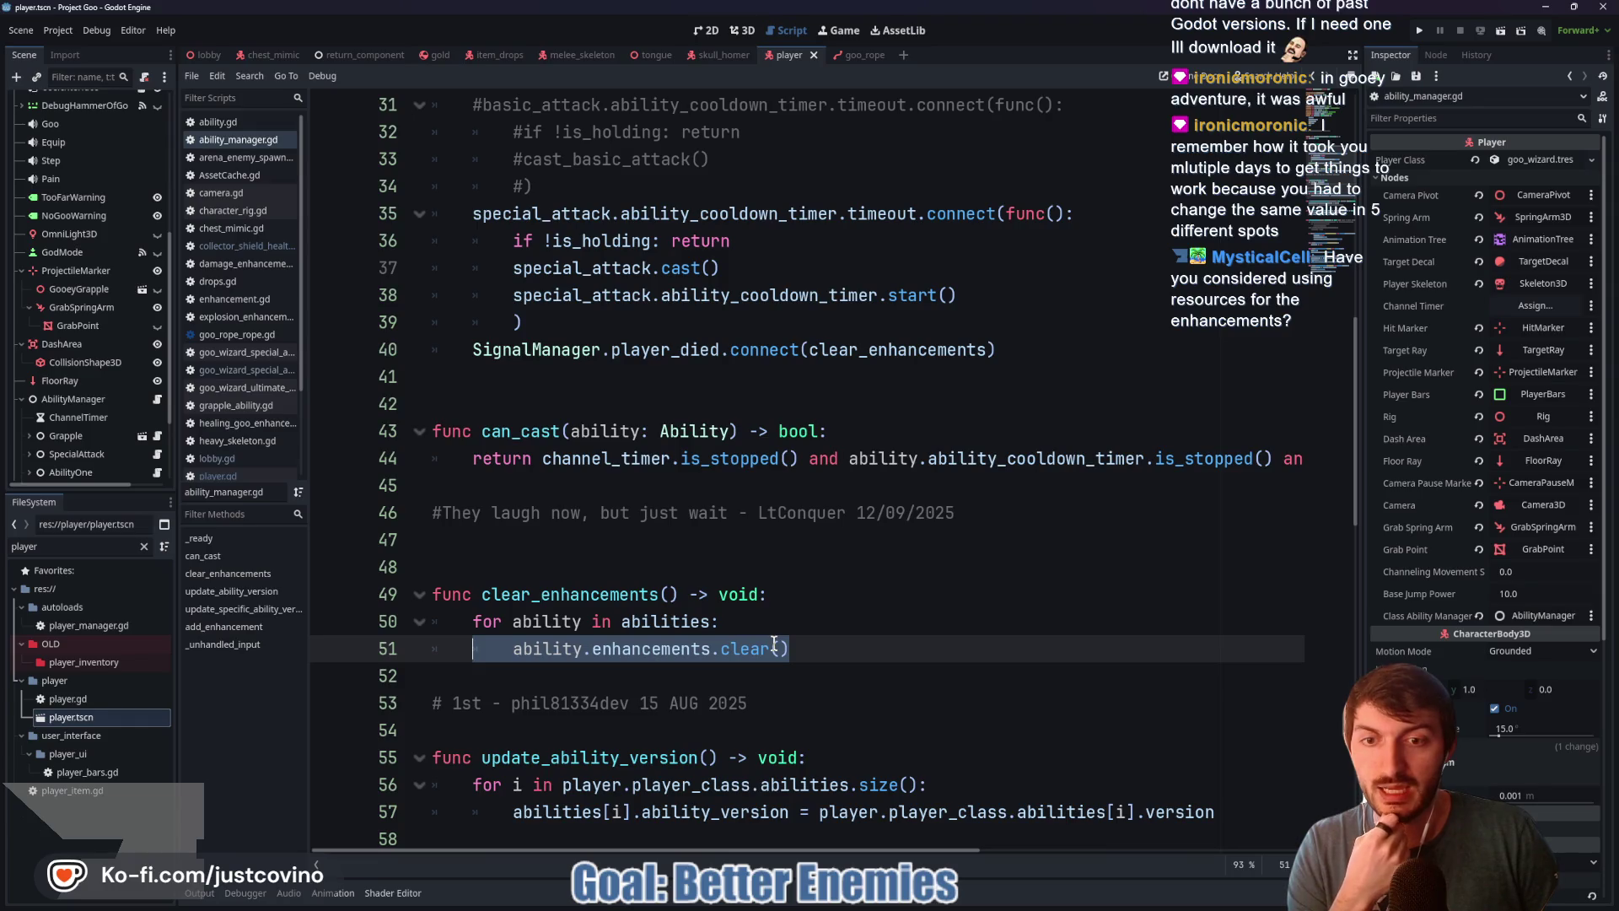
scroll(793, 628, down, 3)
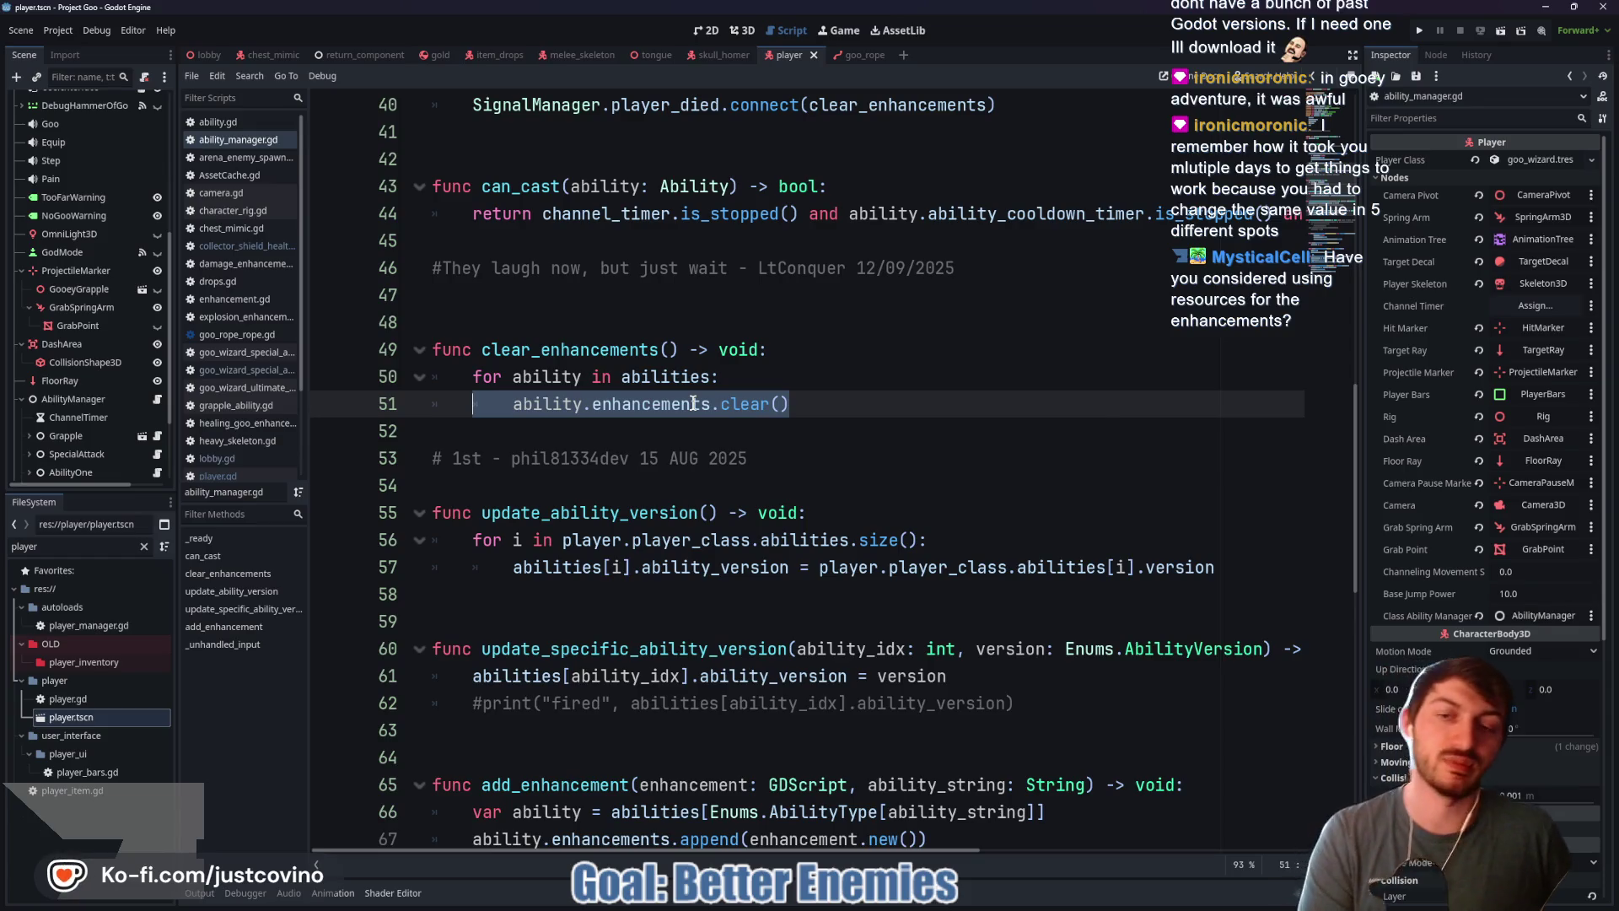
mouse_move(693, 404)
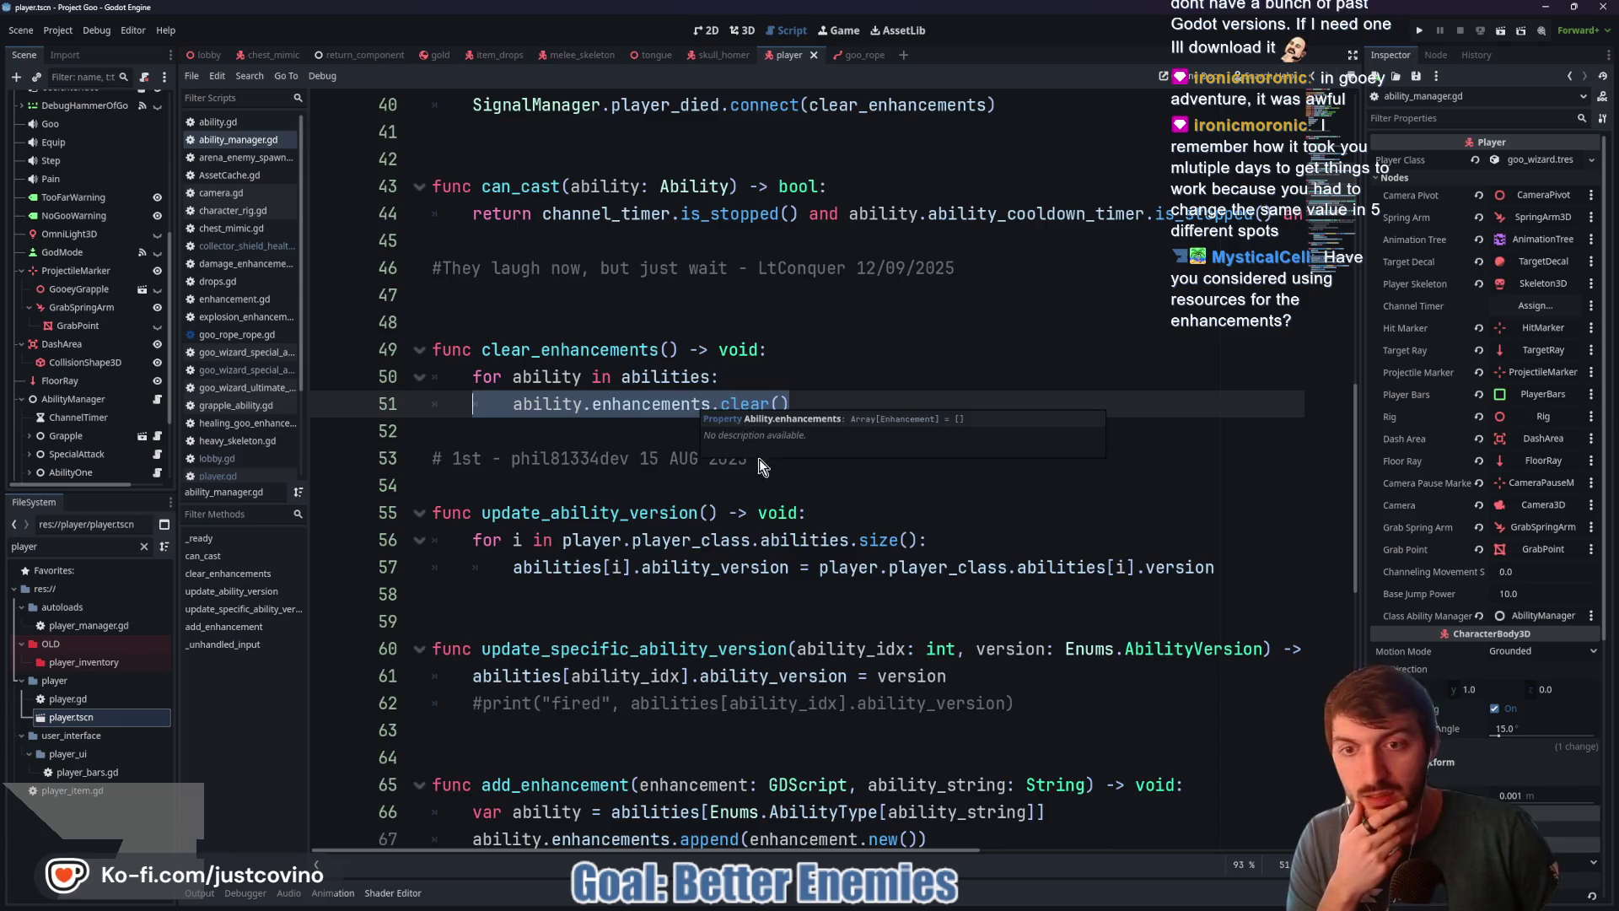
scroll(739, 466, down, 3)
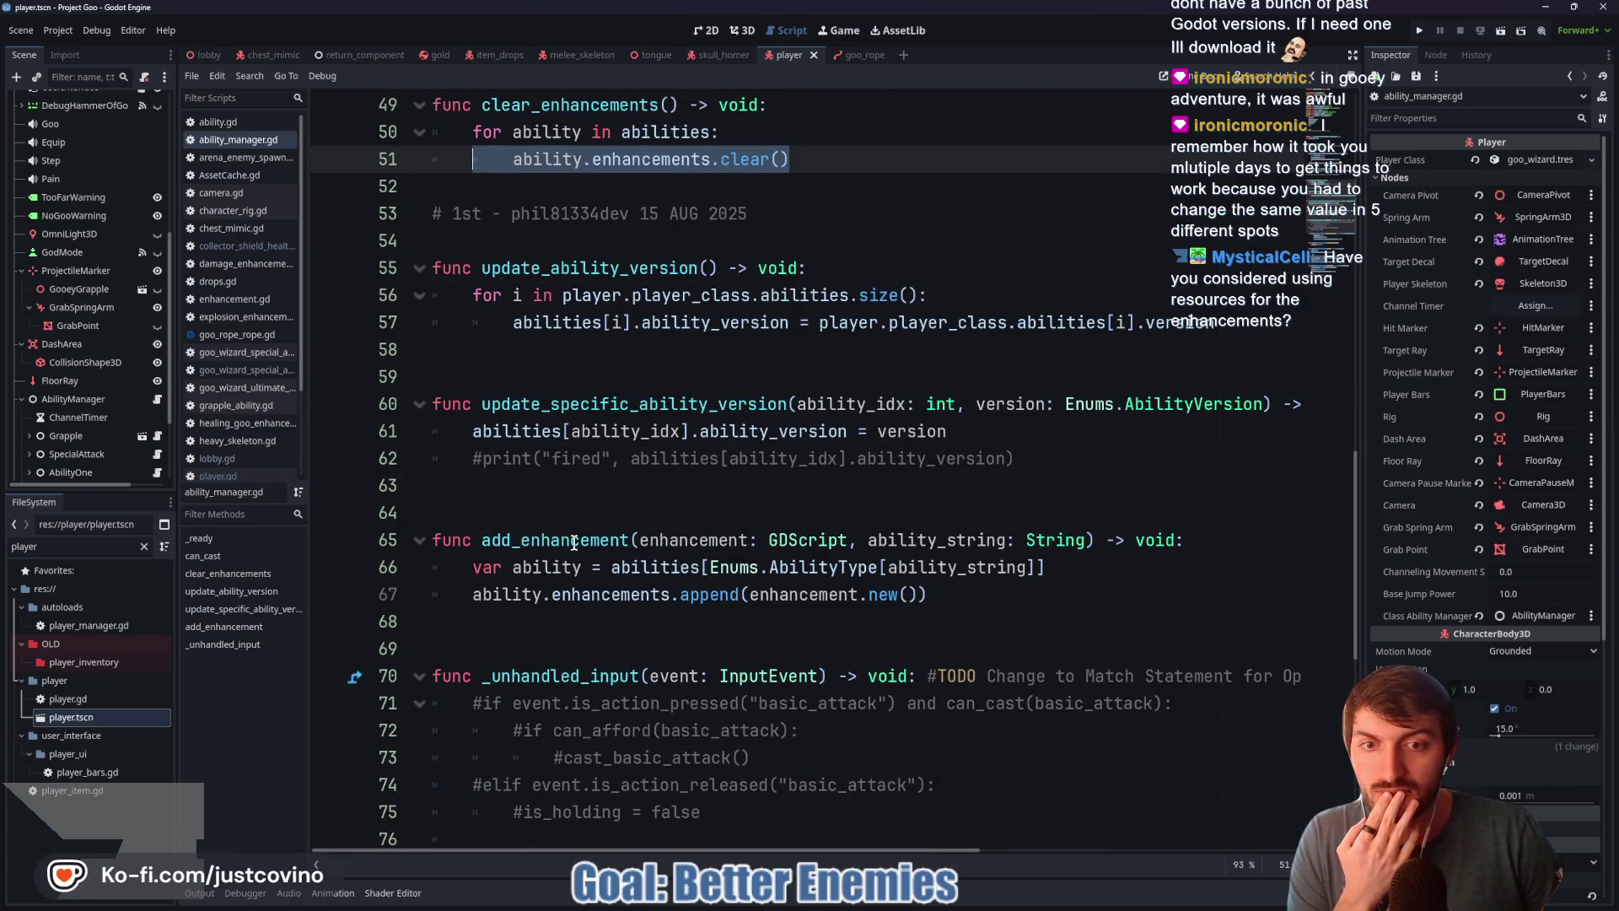
double_click(955, 542)
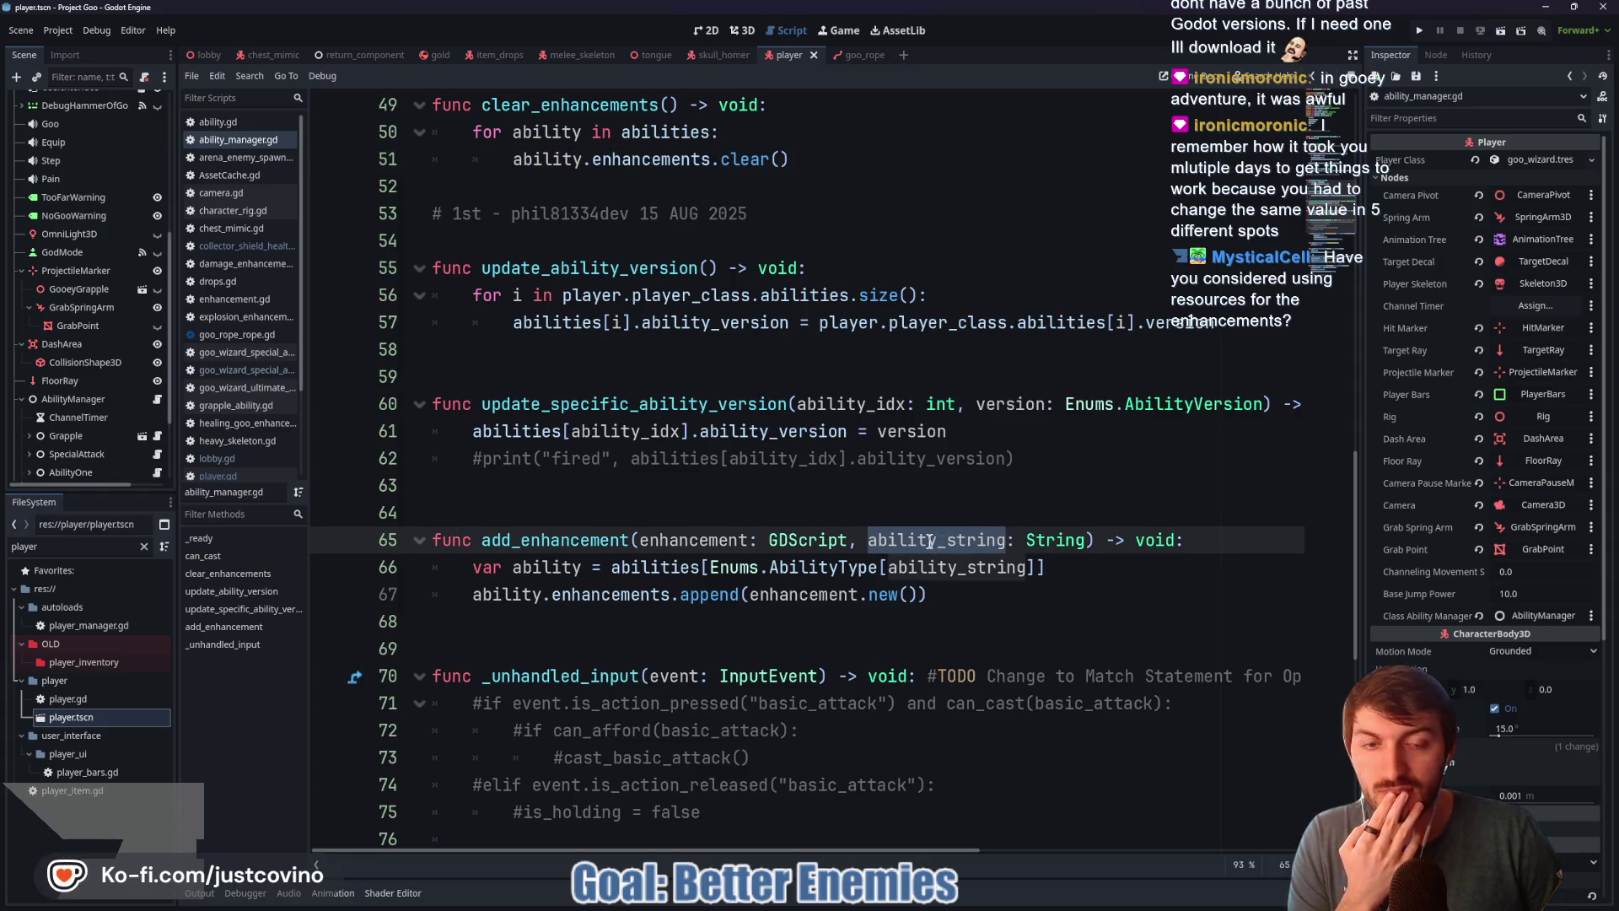